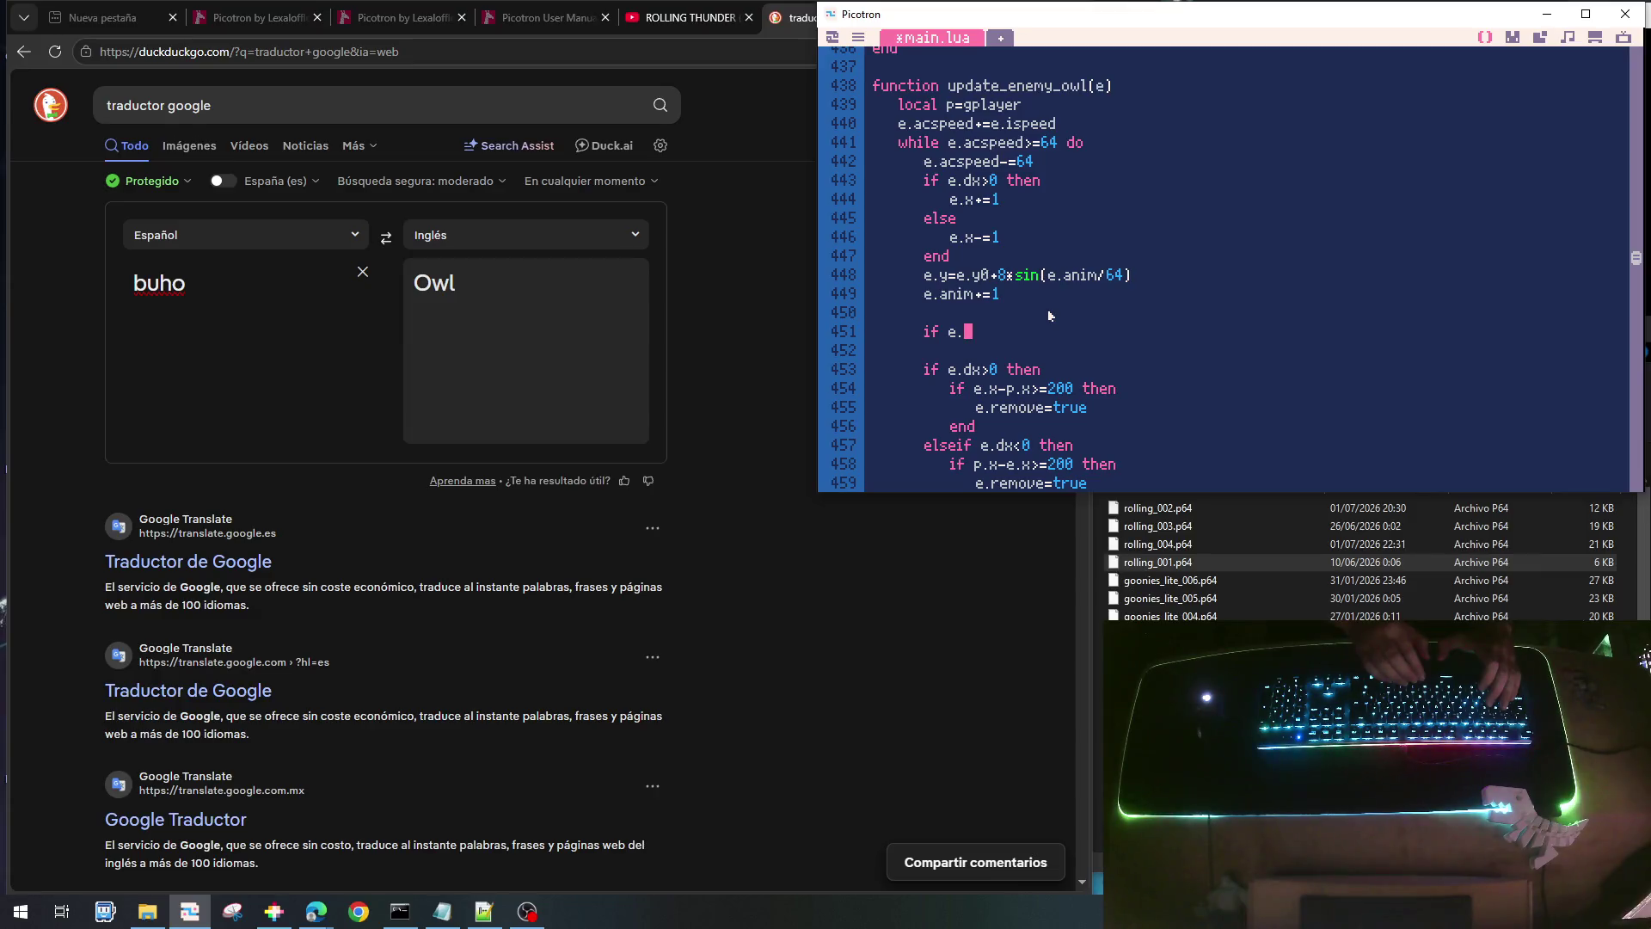
- Add an 'if e.status==enemy_status_carry_boulder then' block with its end in update_enemy_owl
{"action": "type", "text": "status==enemy_s"}
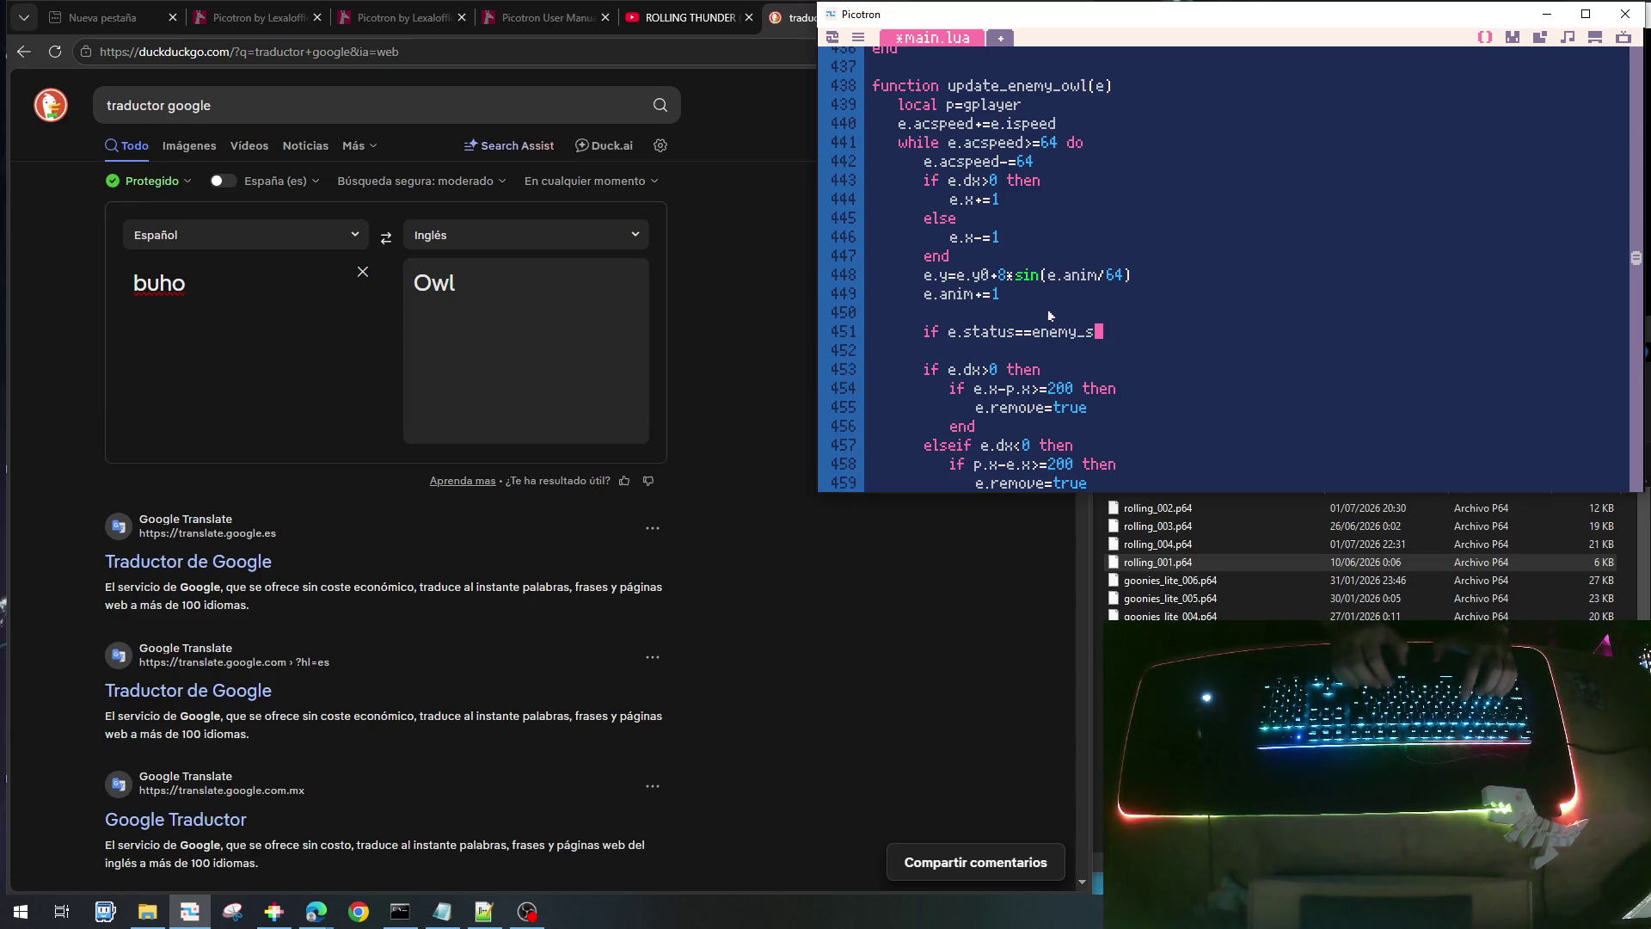
{"action": "key", "text": "BackSpace"}
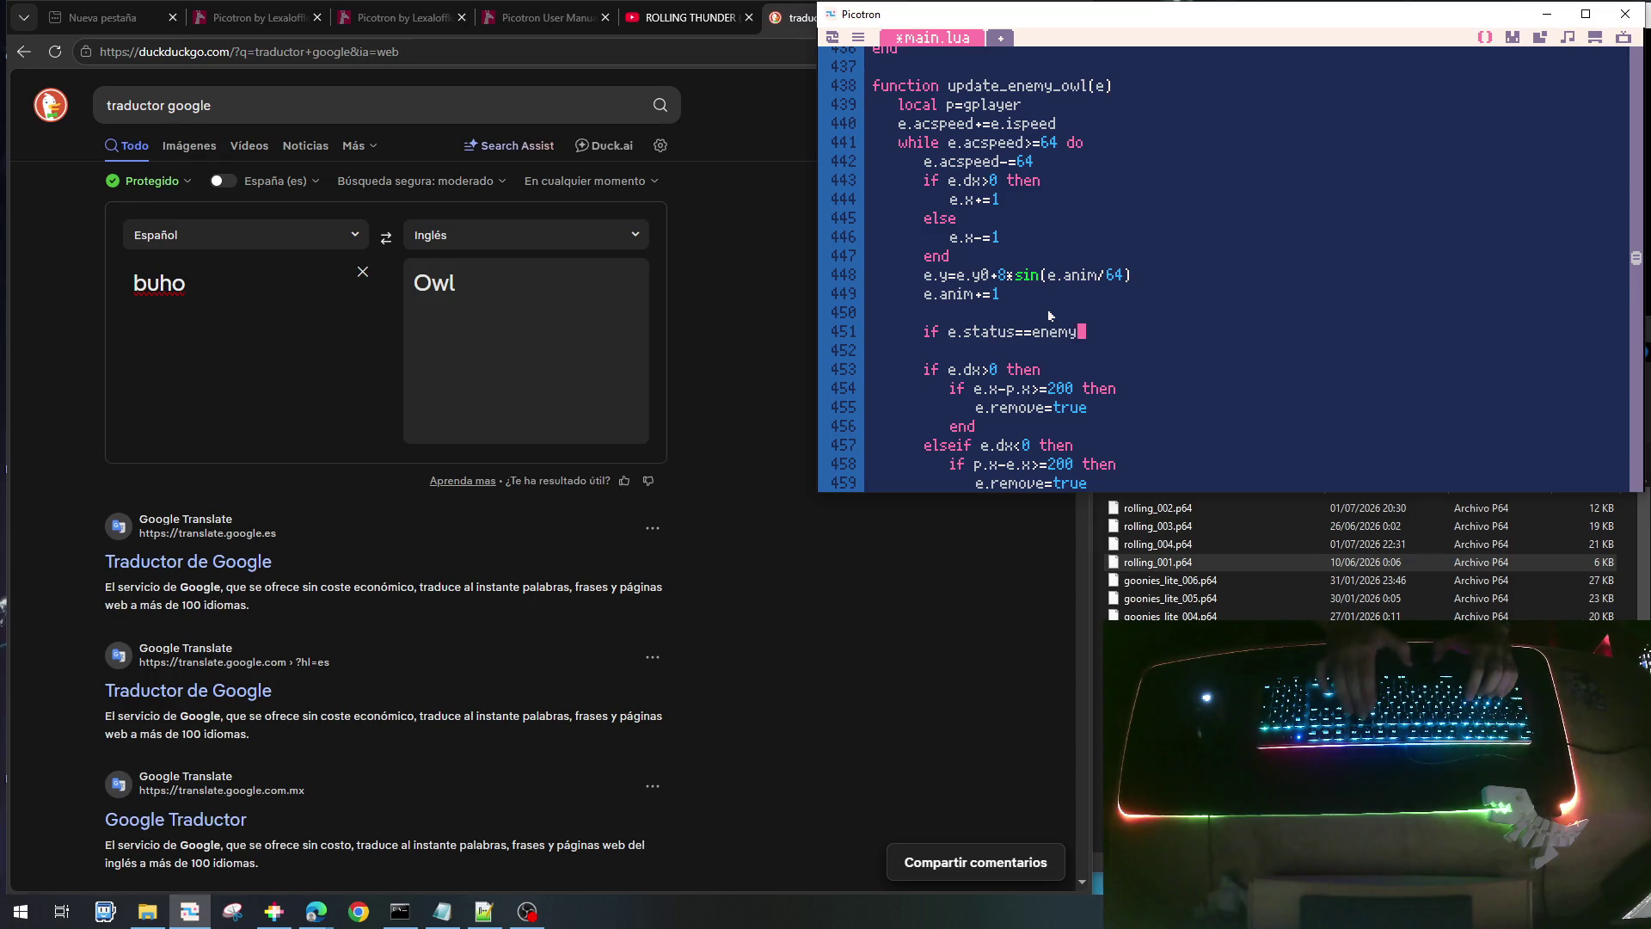
{"action": "type", "text": "_status"}
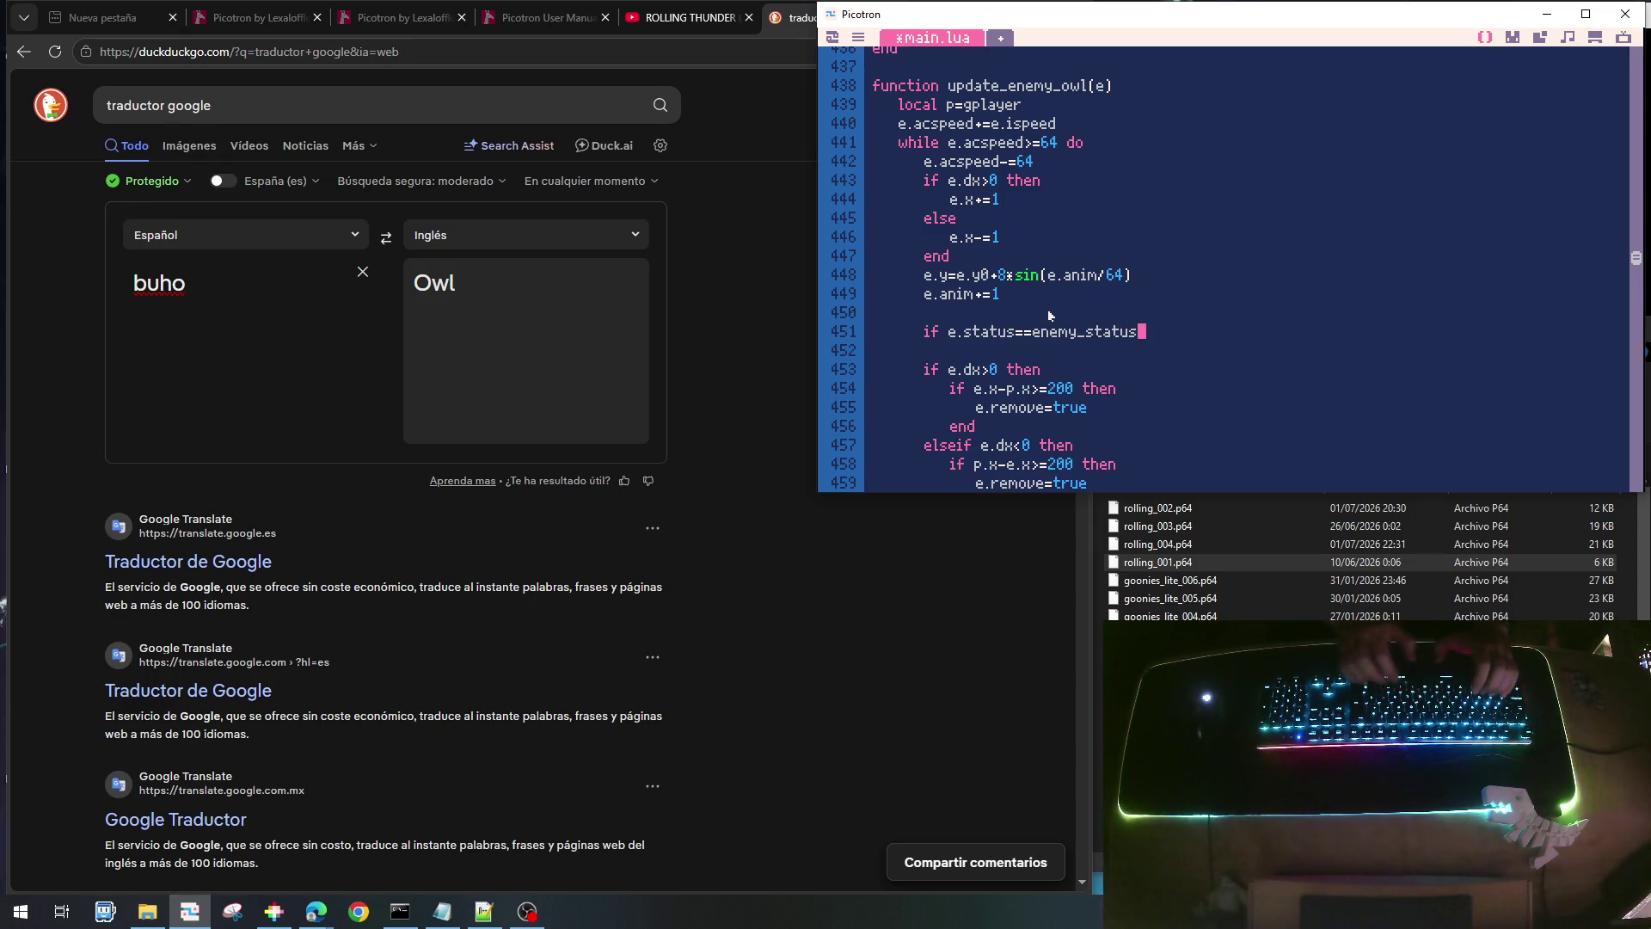
{"action": "type", "text": "_carry_"}
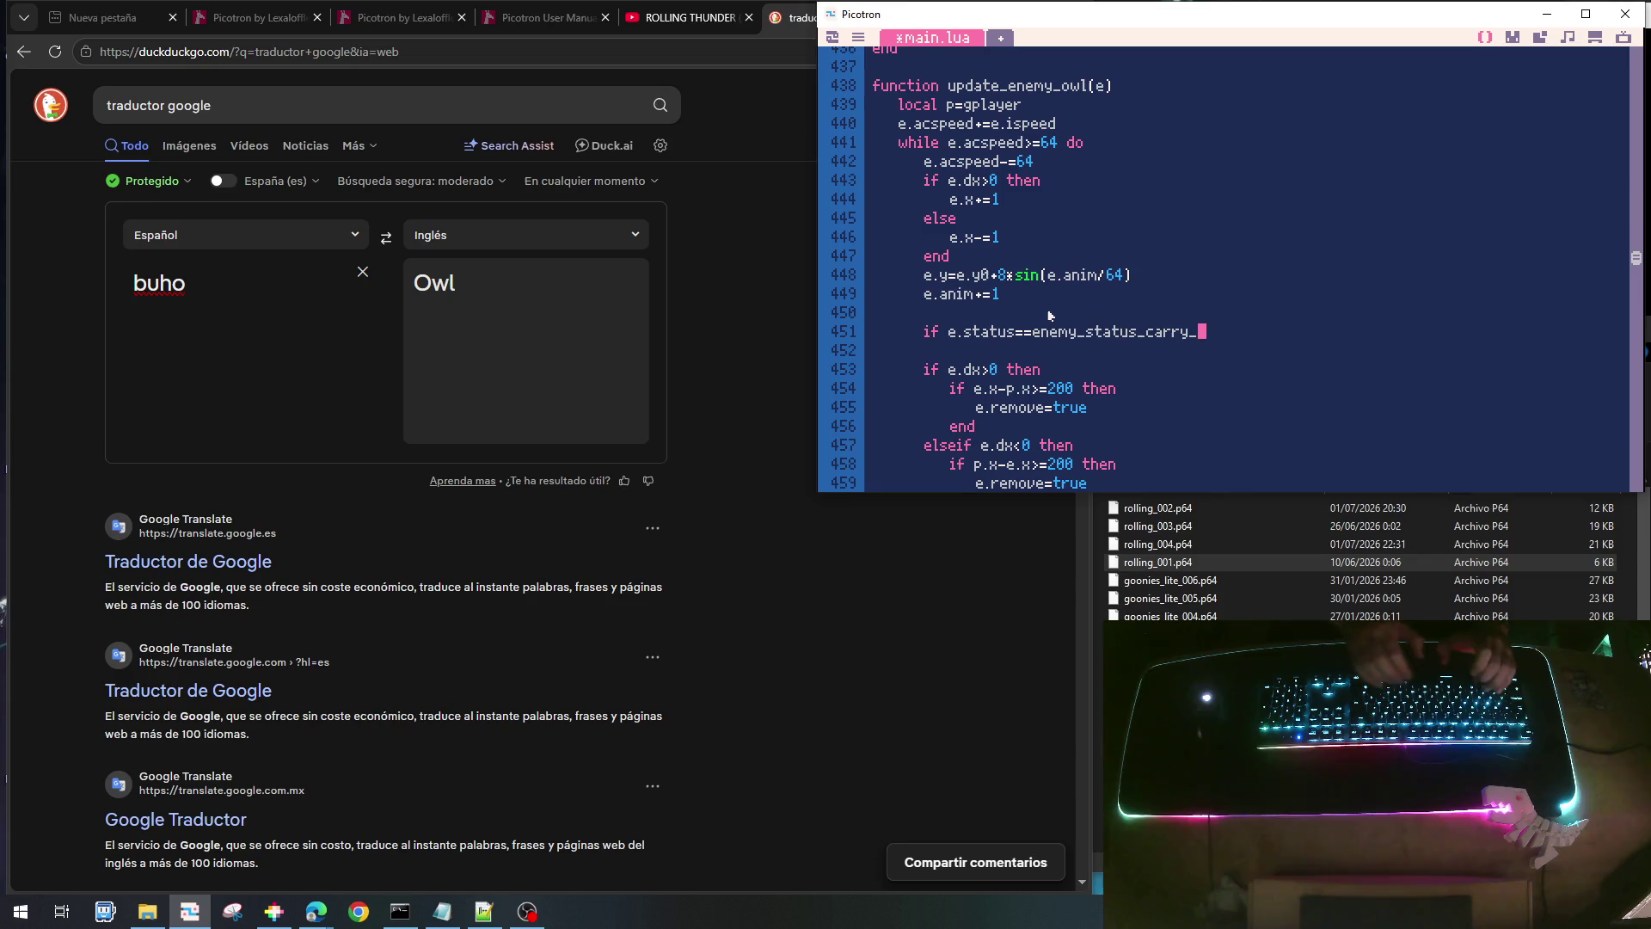
{"action": "type", "text": "boulder"}
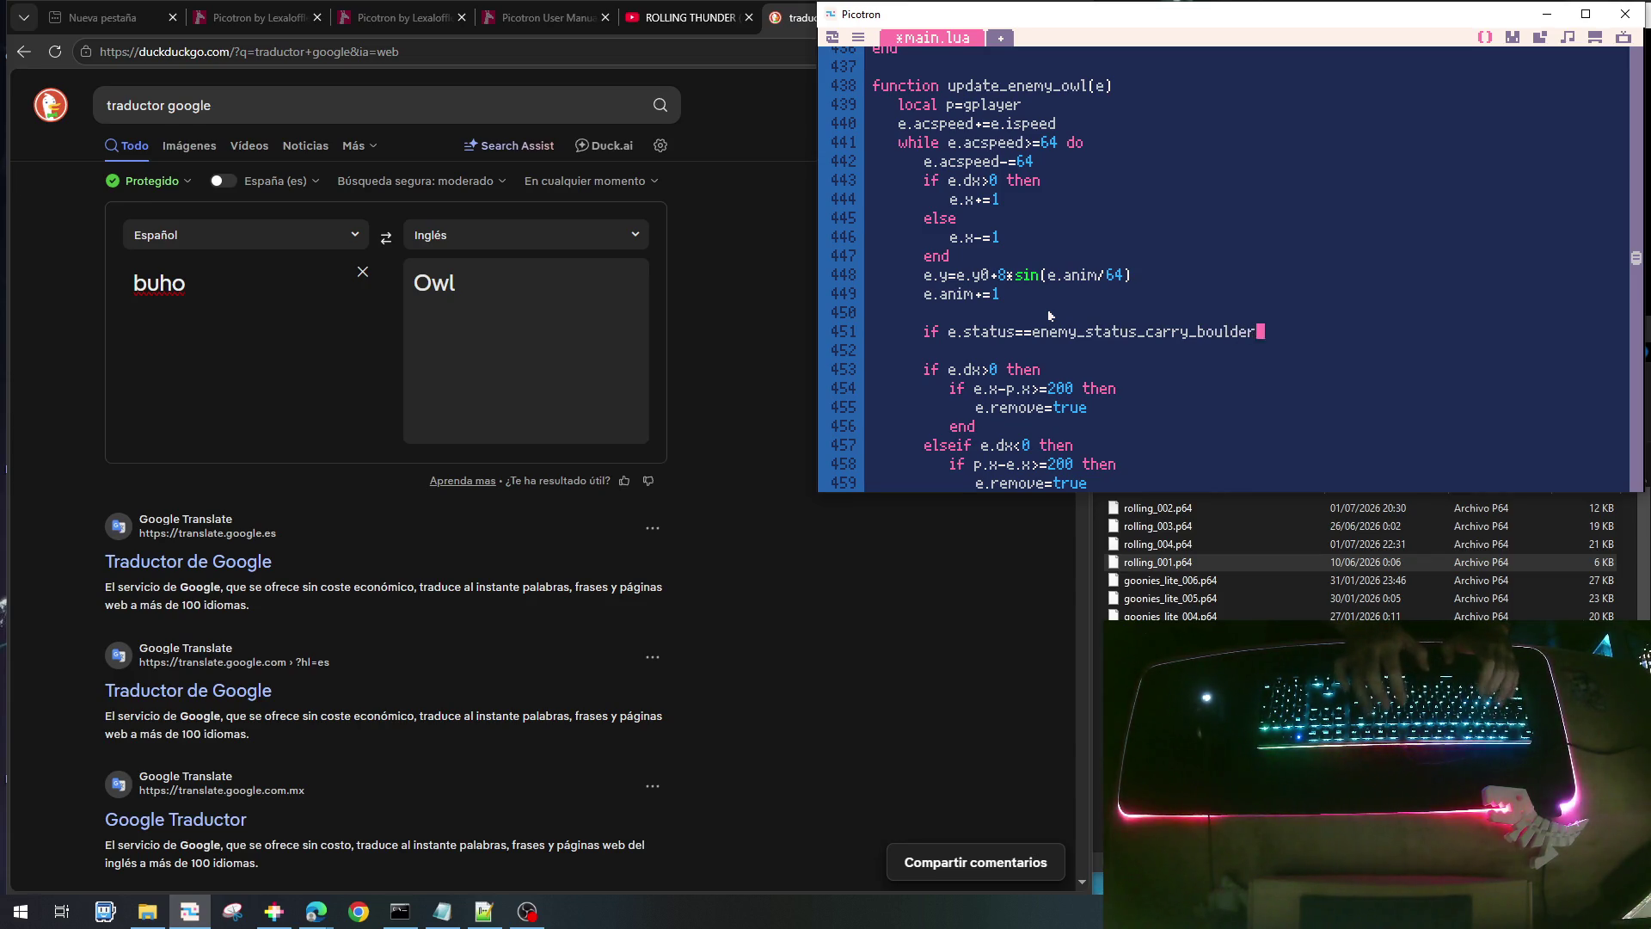
{"action": "type", "text": " then"}
{"action": "key", "text": "Return"}
{"action": "type", "text": "e"}
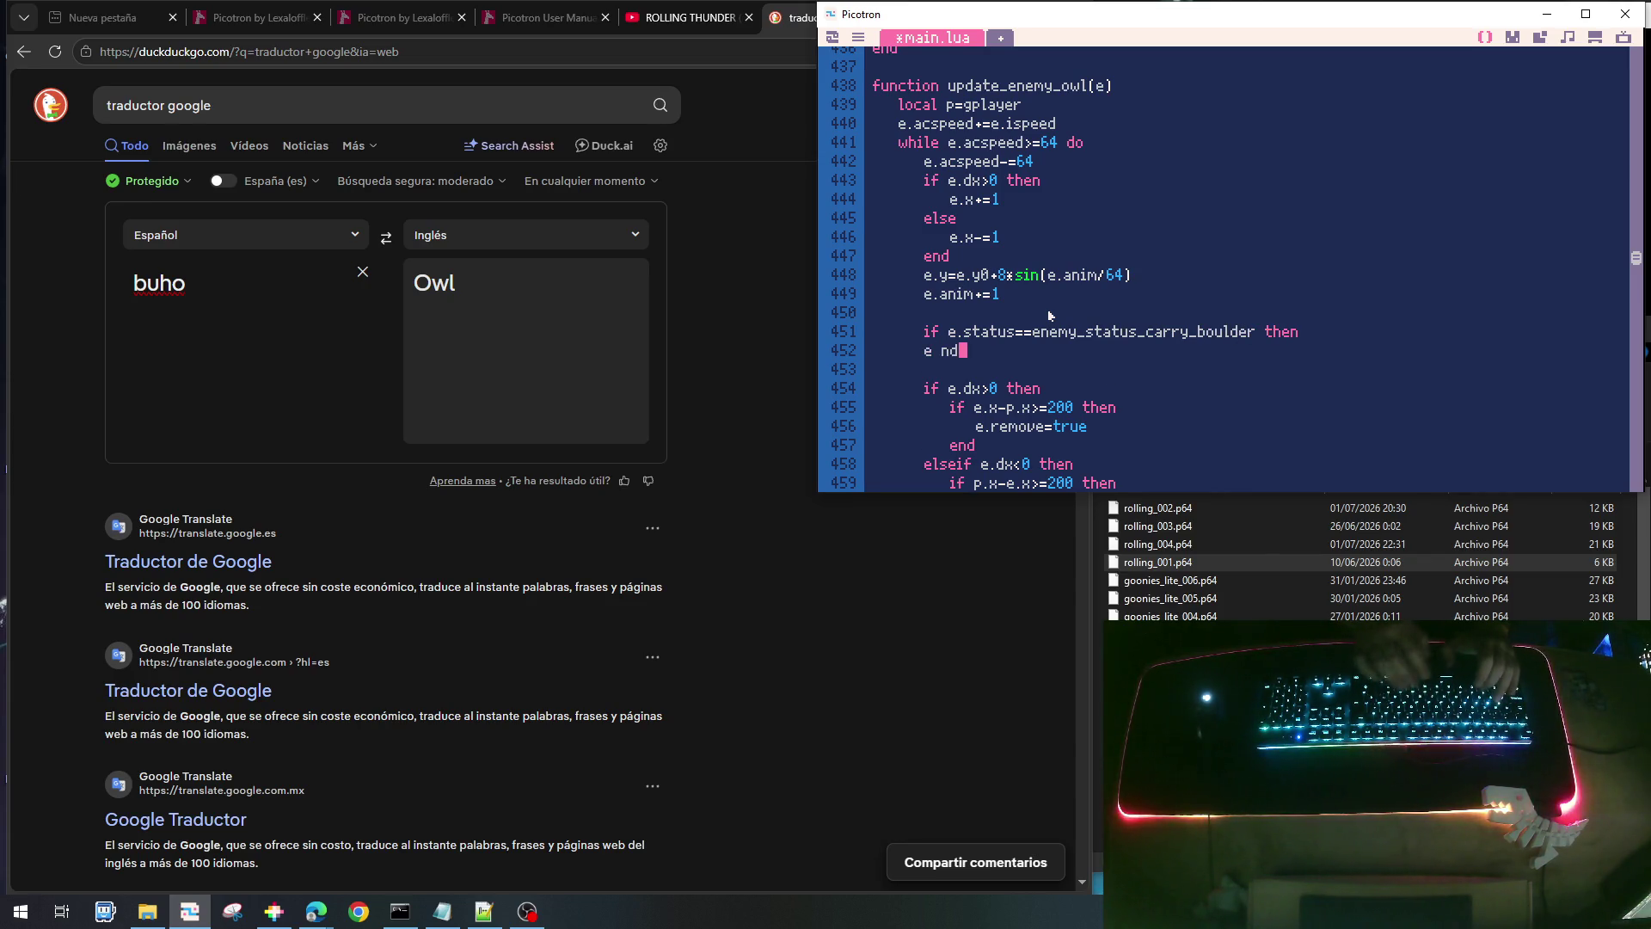
{"action": "type", "text": "nd"}
{"action": "key", "text": "Up"}
{"action": "key", "text": "End"}
{"action": "key", "text": "Return"}
{"action": "key", "text": "Tab"}
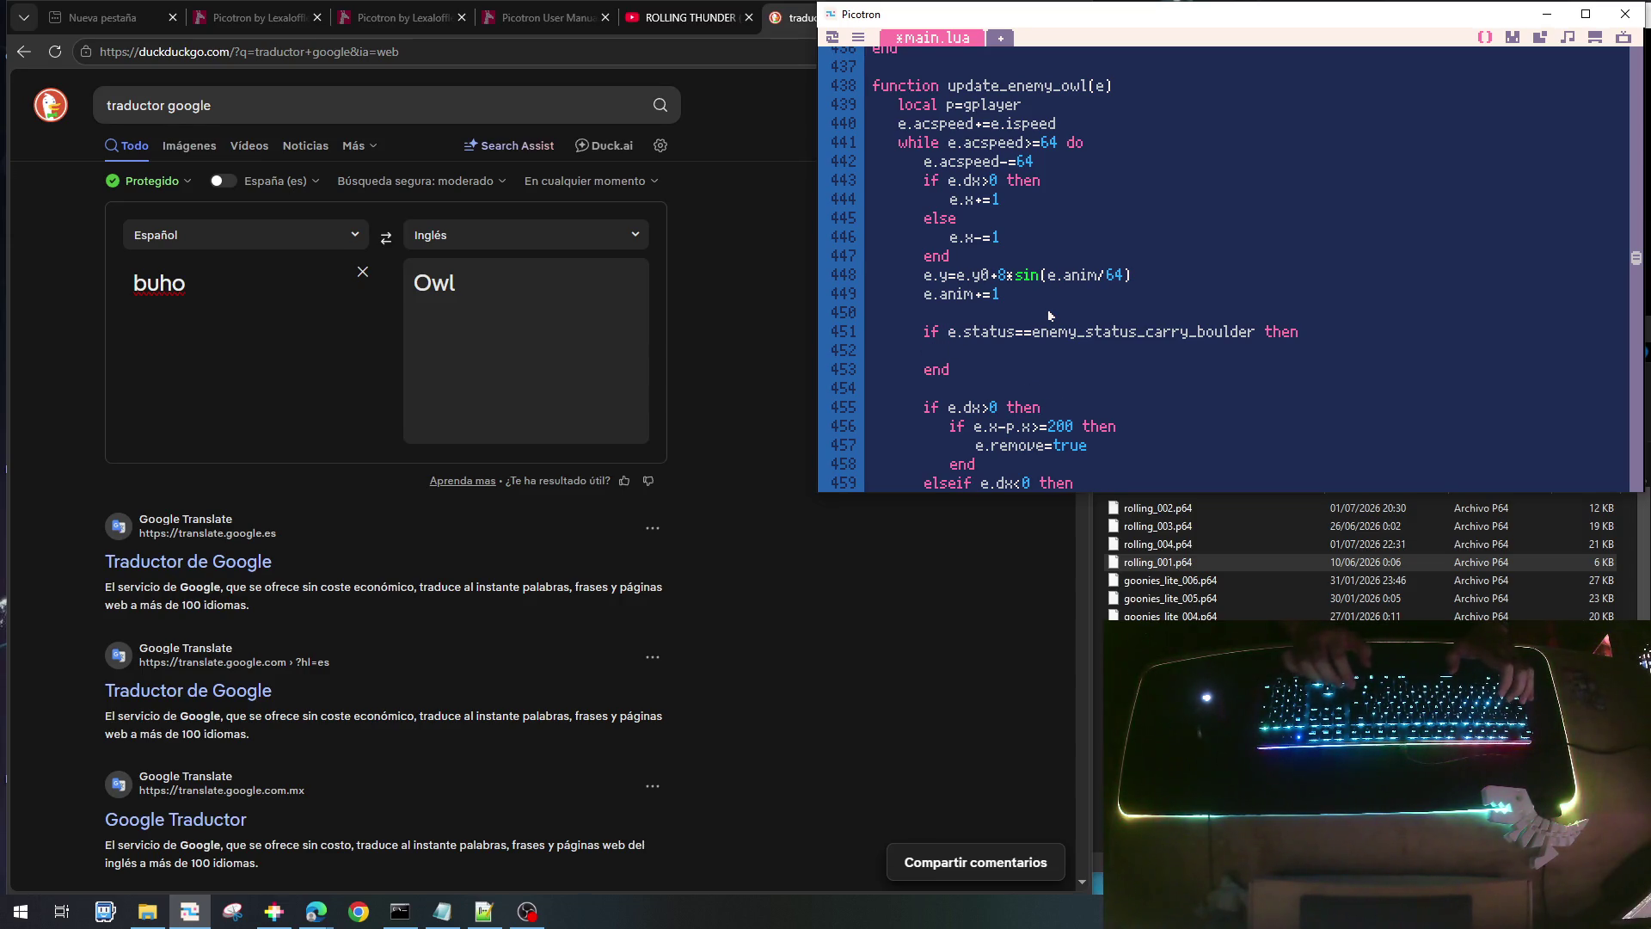
- Nest an 'if e.dx>0 then' direction check inside the carry-boulder block
{"action": "type", "text": "if"}
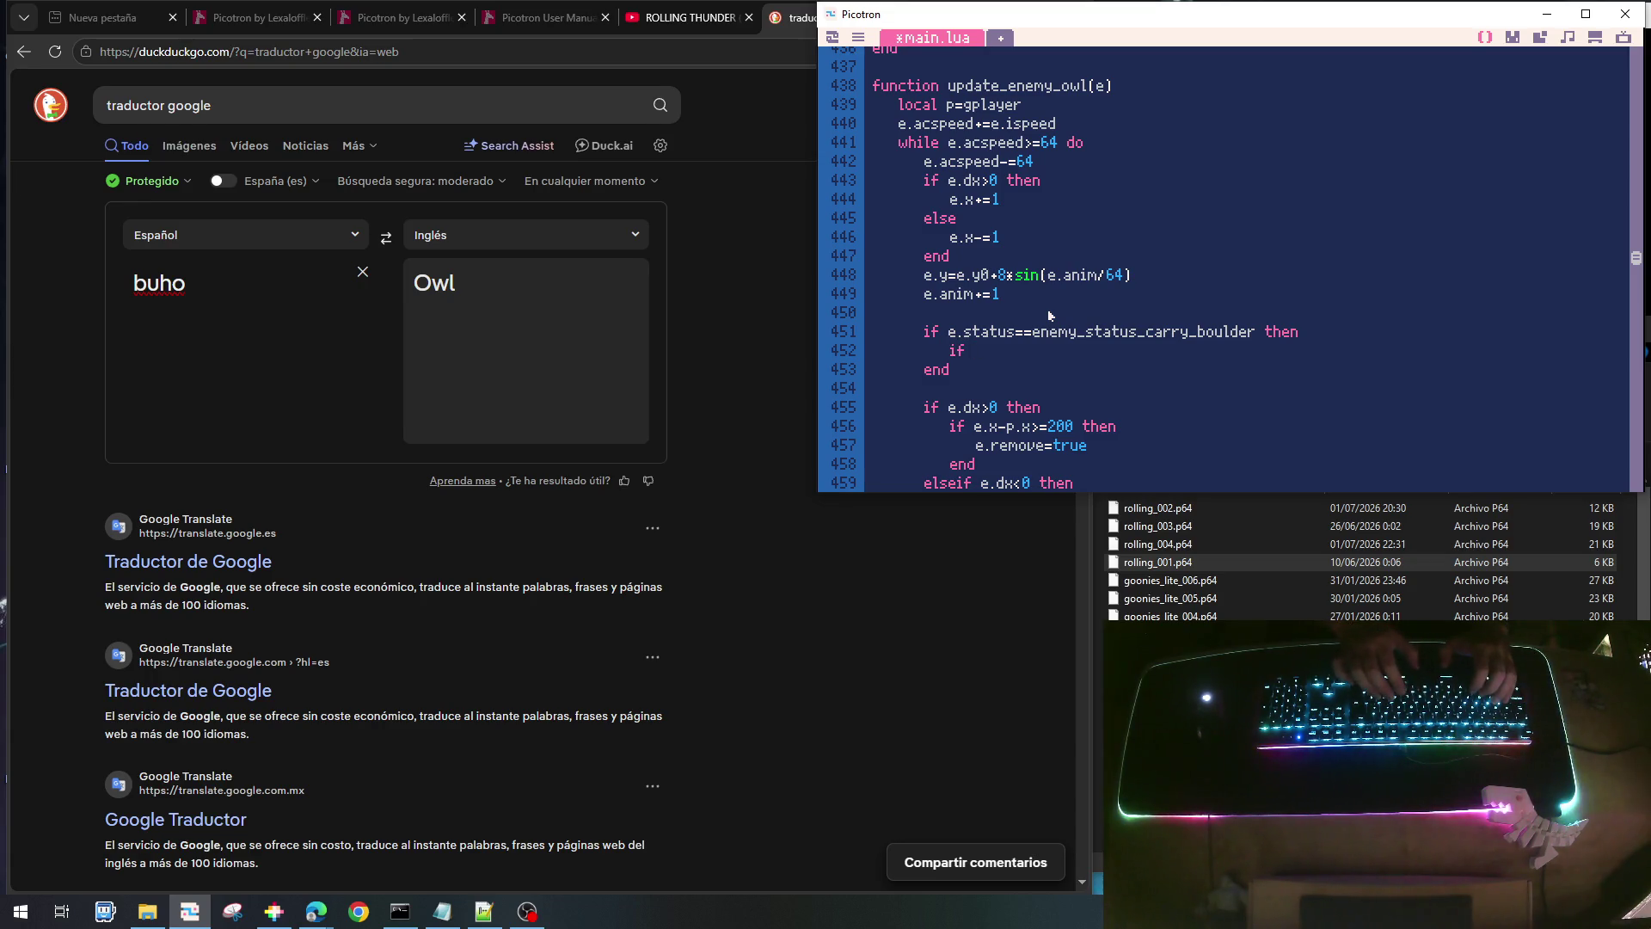
{"action": "type", "text": " e."}
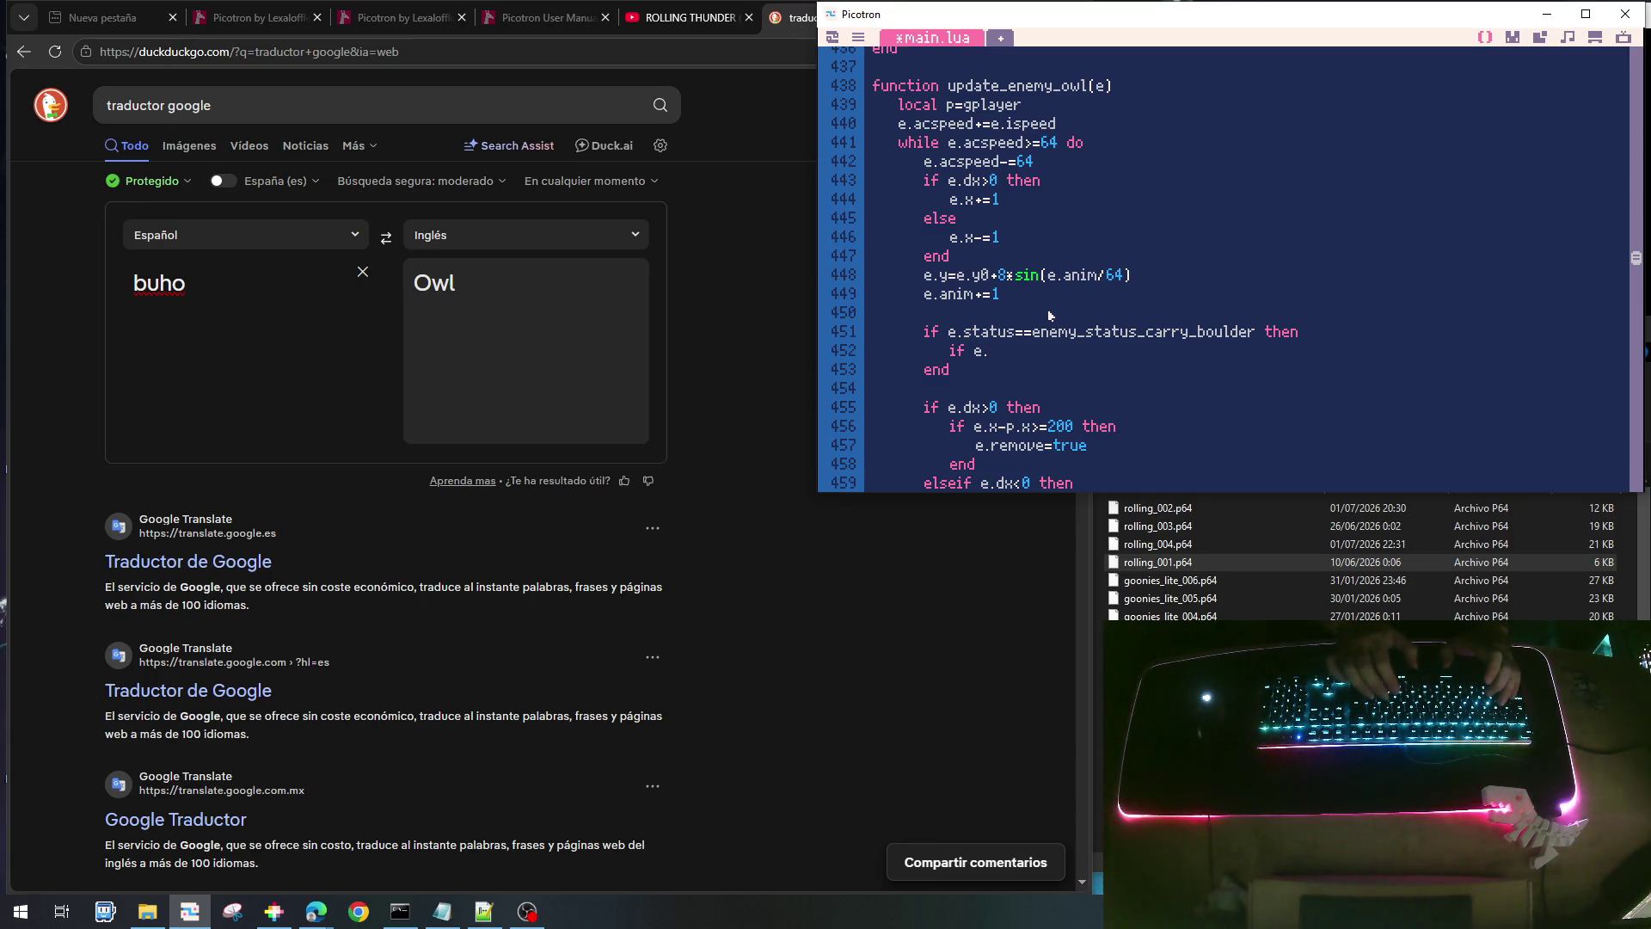
{"action": "type", "text": "x"}
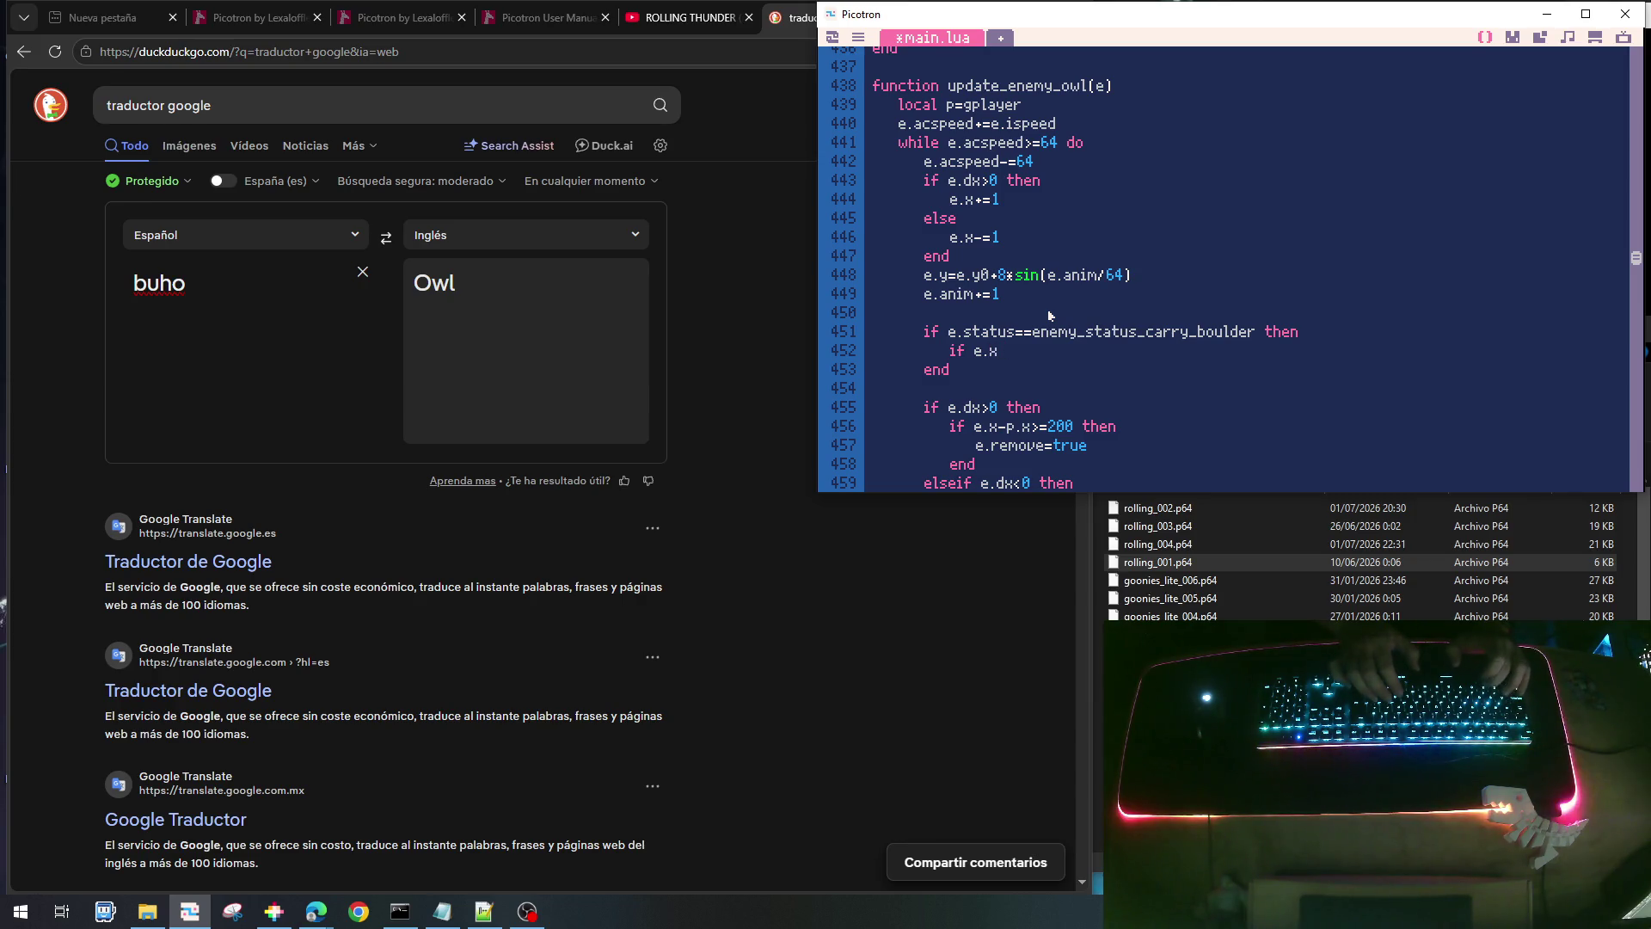
{"action": "key", "text": "BackSpace"}
{"action": "type", "text": "dx>0 then"}
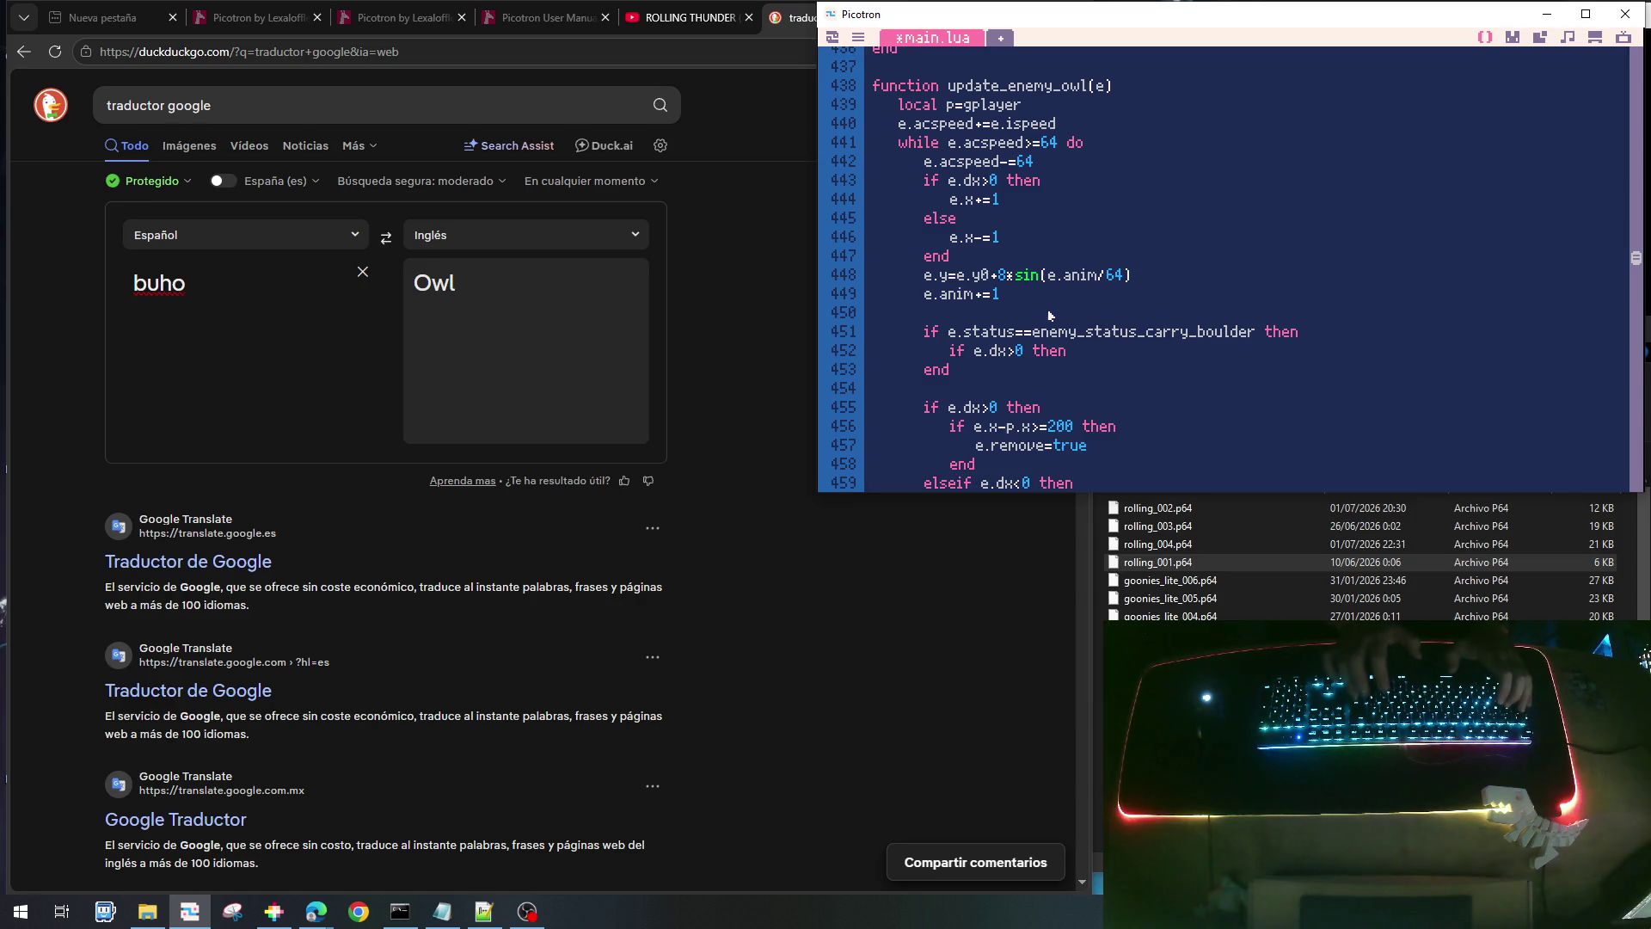
{"action": "key", "text": "Return"}
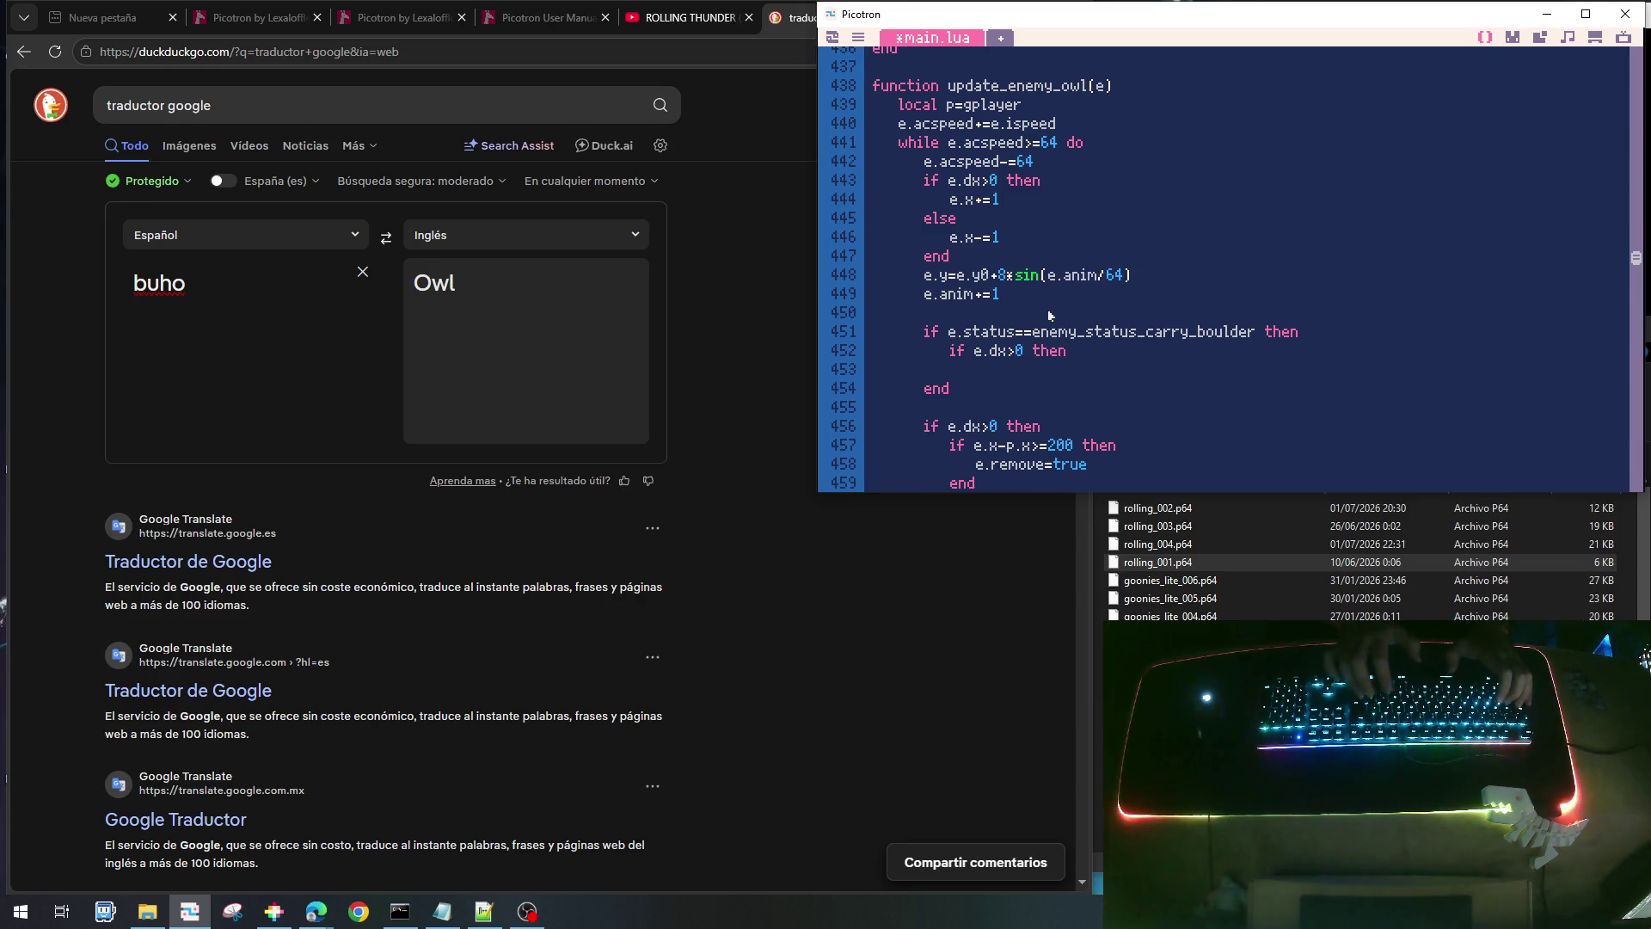
- Add 'if e.x>=p.x+8-rnd(16) then' inside the direction check, leaving its body empty
{"action": "type", "text": "if"}
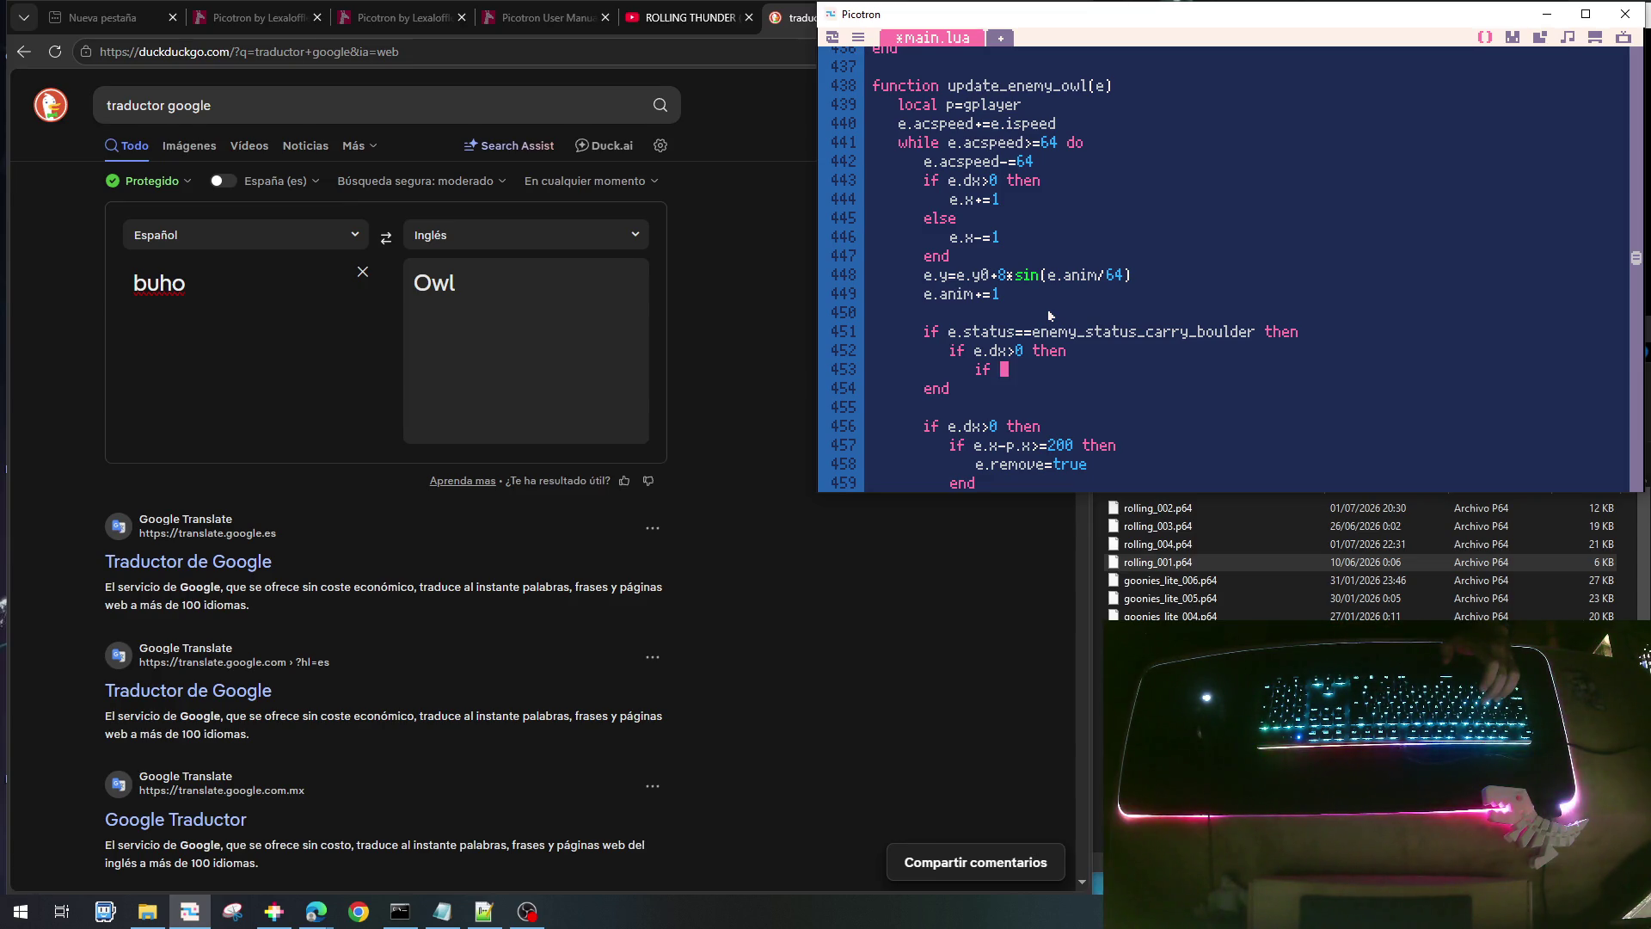
{"action": "type", "text": "e."}
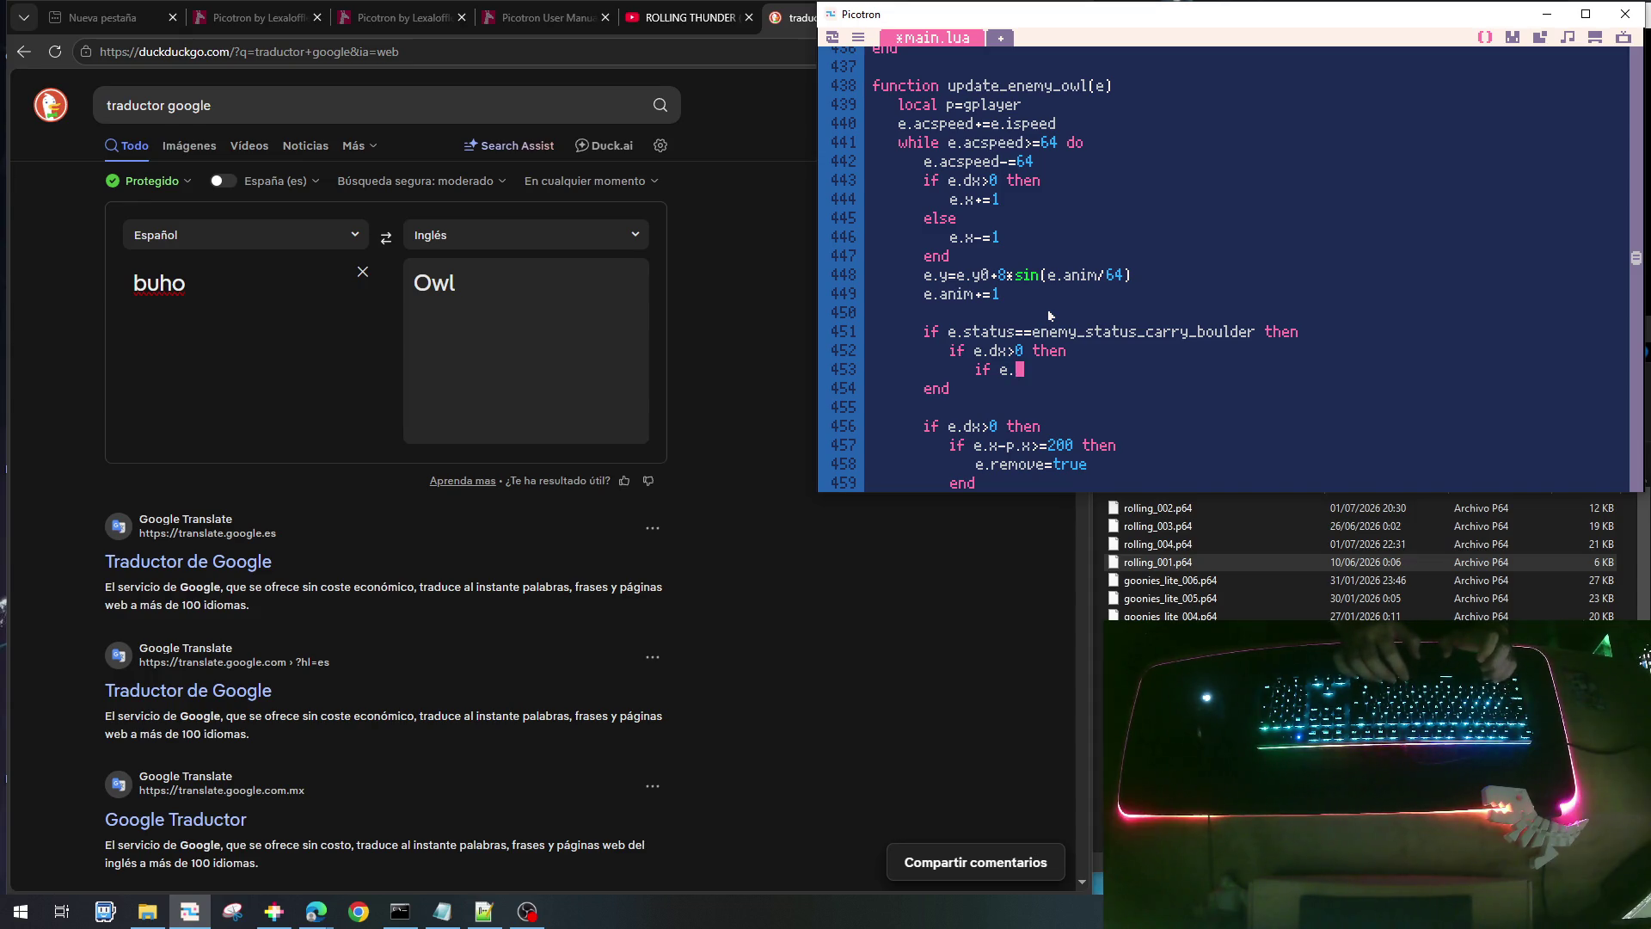
{"action": "type", "text": "x>="}
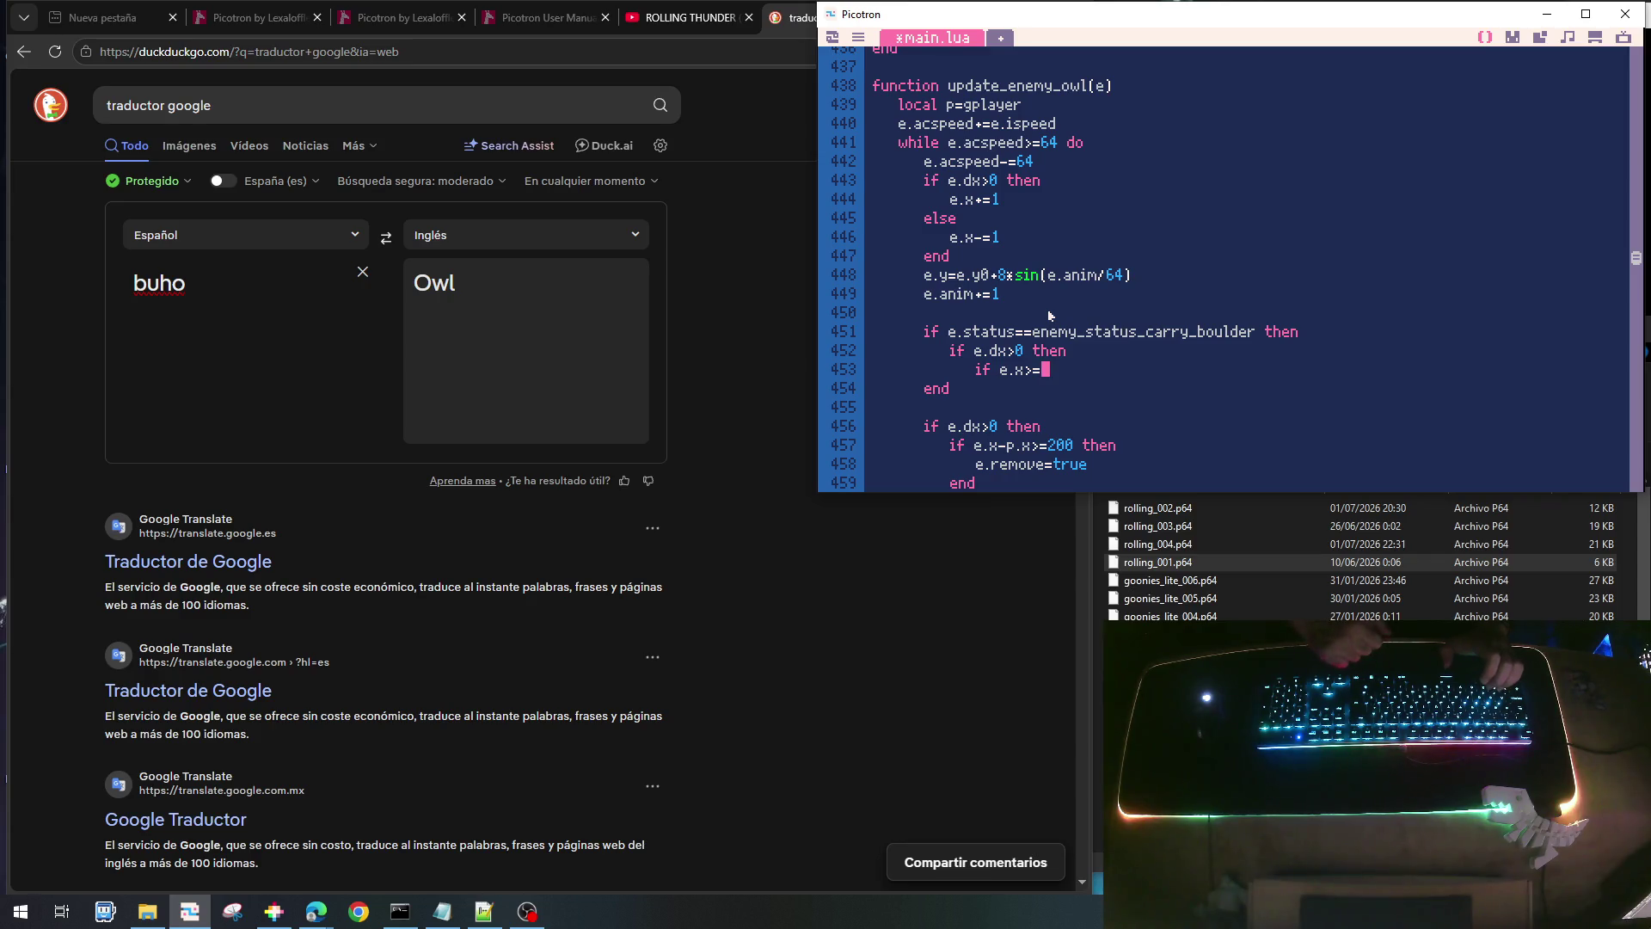
{"action": "type", "text": "e."}
{"action": "key", "text": "BackSpace"}
{"action": "key", "text": "BackSpace"}
{"action": "type", "text": "p."}
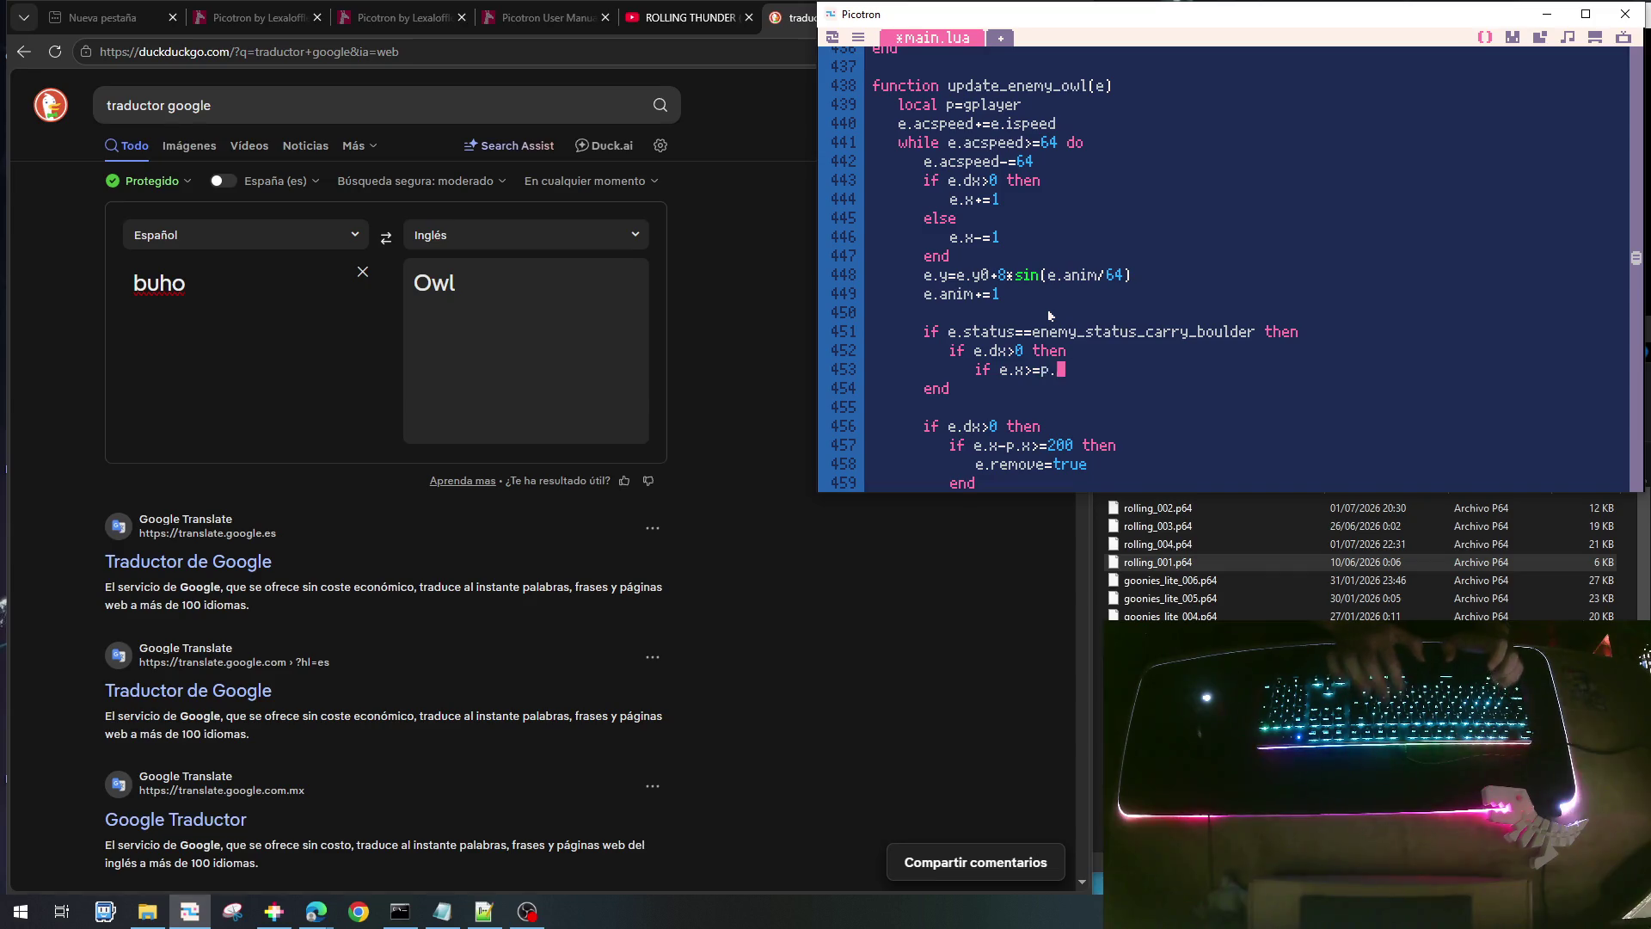
{"action": "type", "text": "x-"}
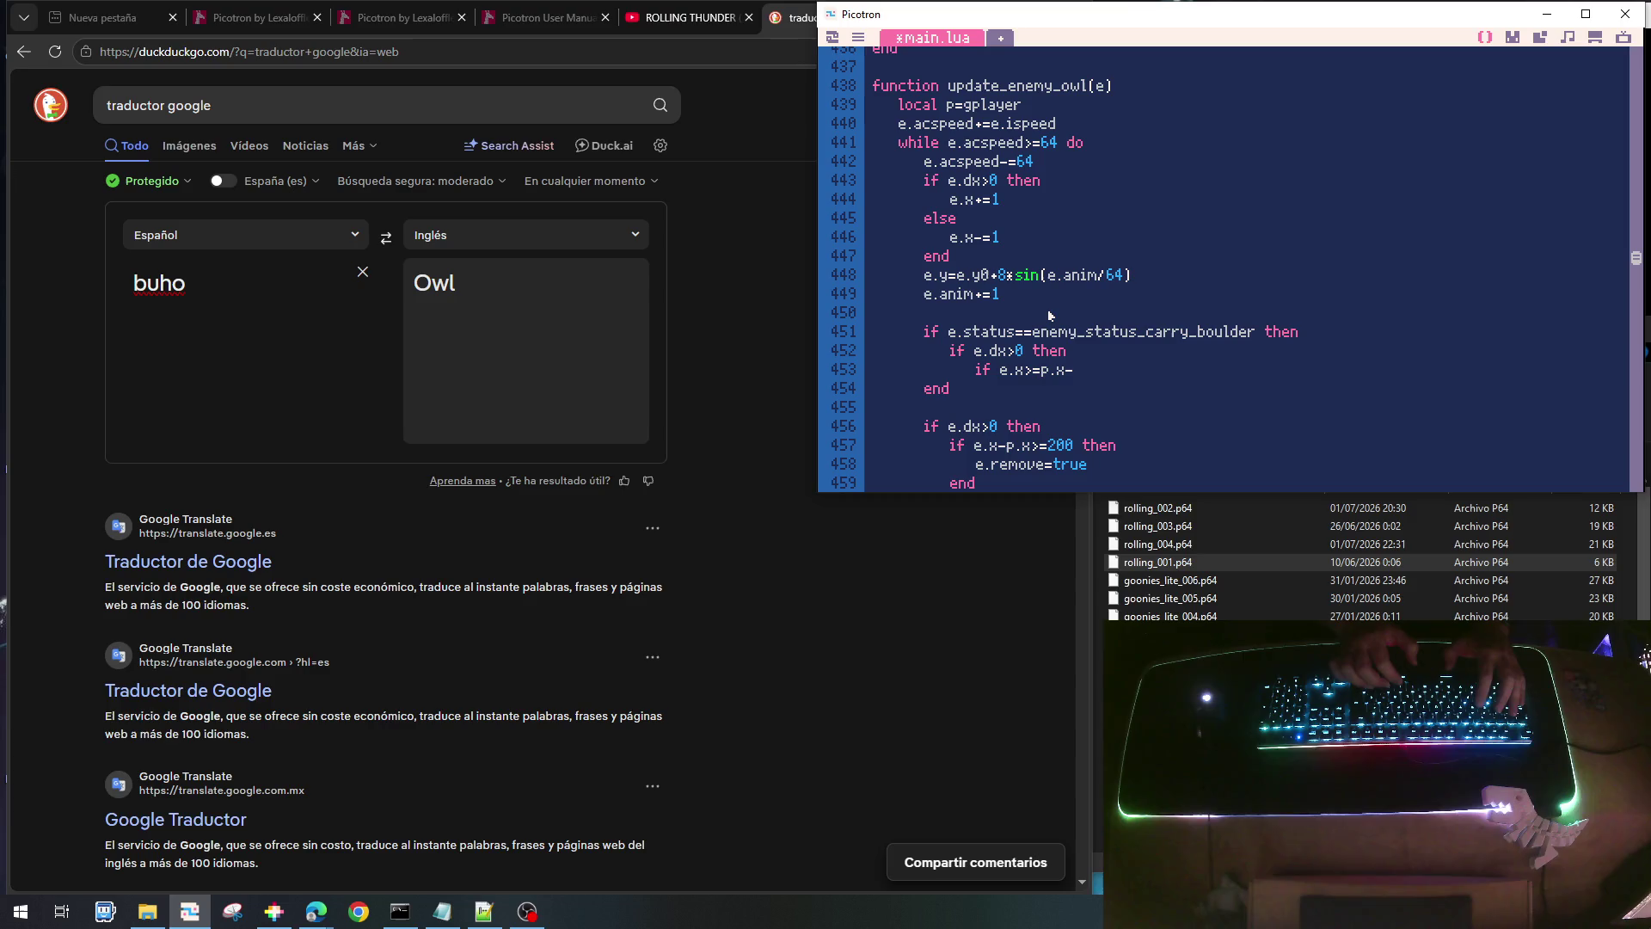
{"action": "type", "text": "rnd("}
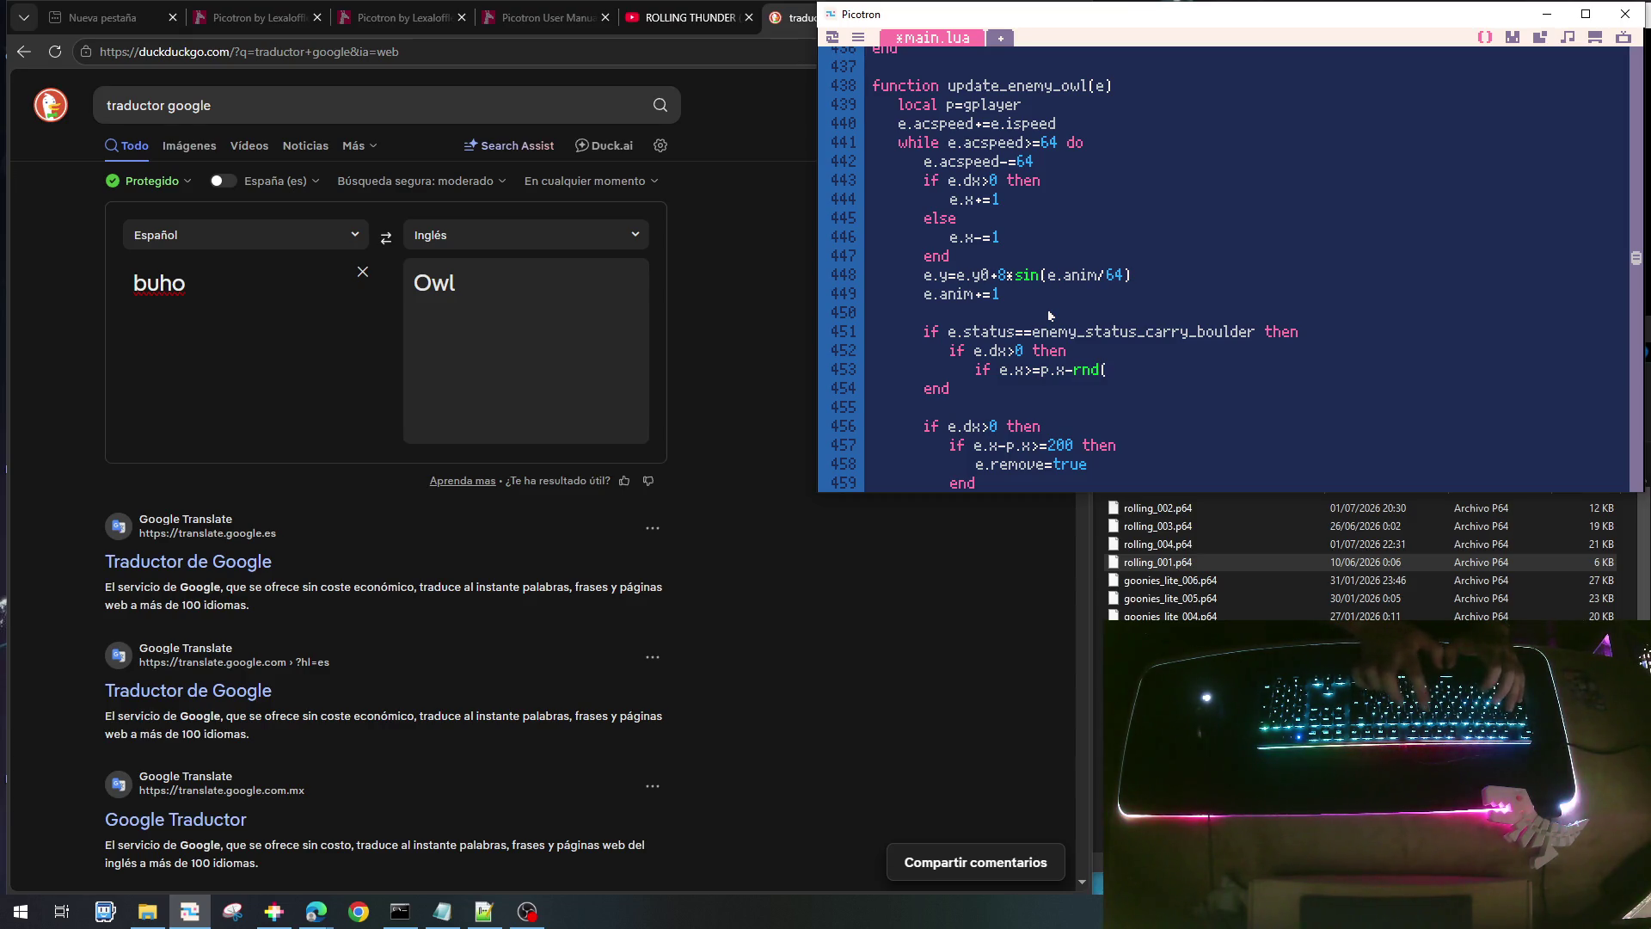
{"action": "key", "text": "Left"}
{"action": "key", "text": "Left"}
{"action": "key", "text": "Left"}
{"action": "type", "text": "+8"}
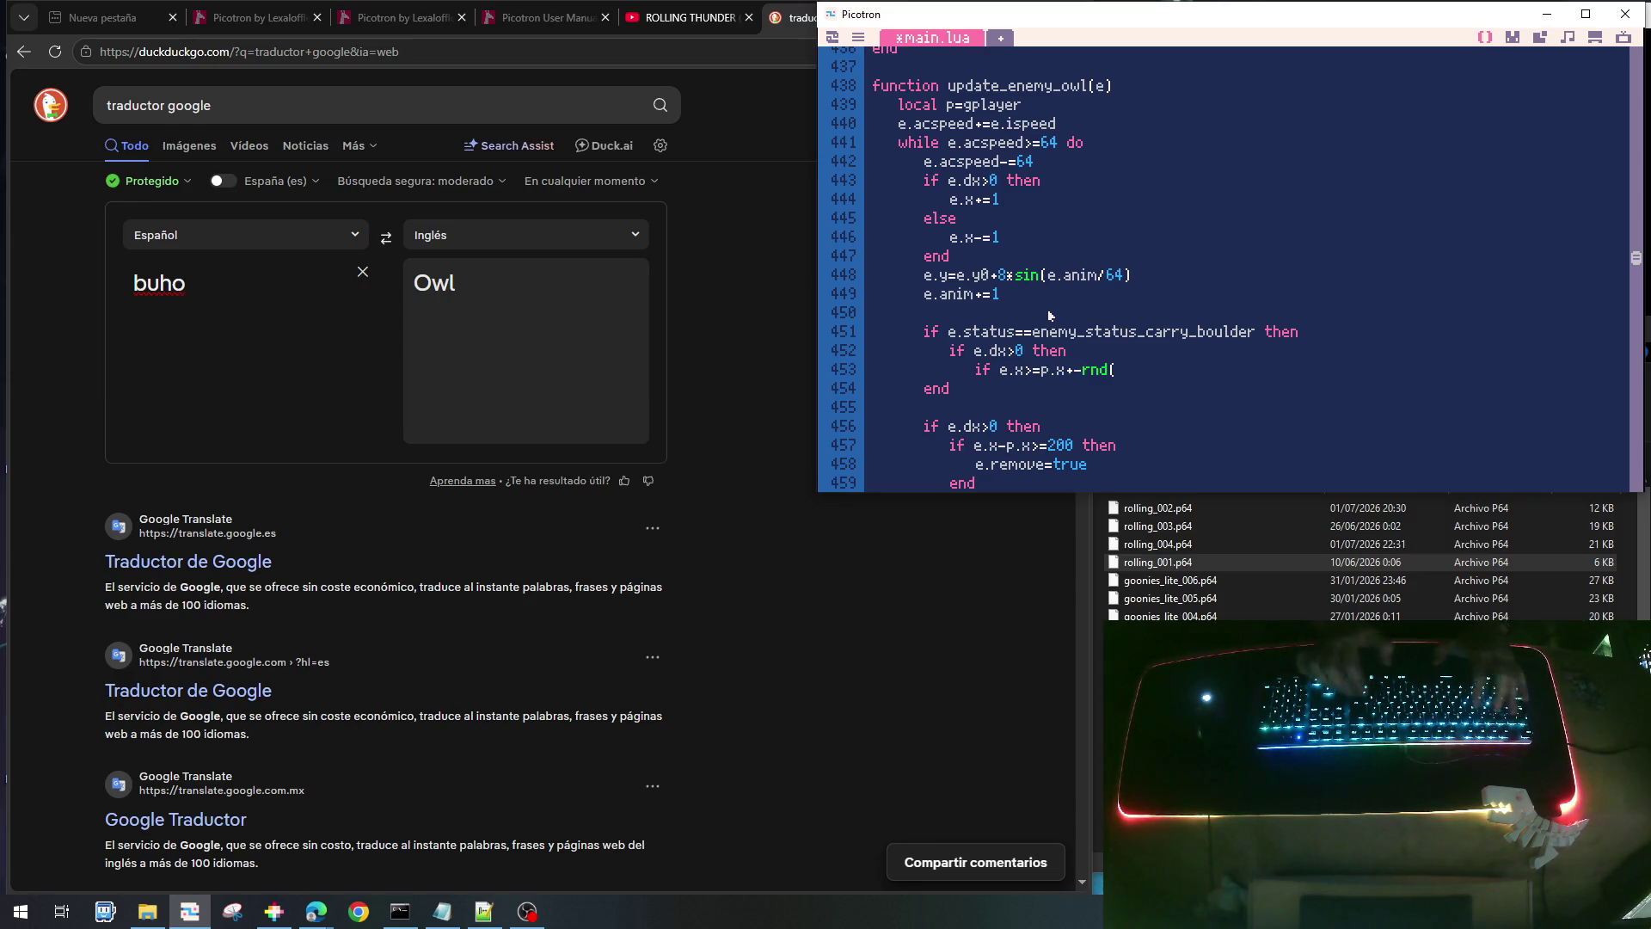
{"action": "key", "text": "End"}
{"action": "type", "text": "16)"}
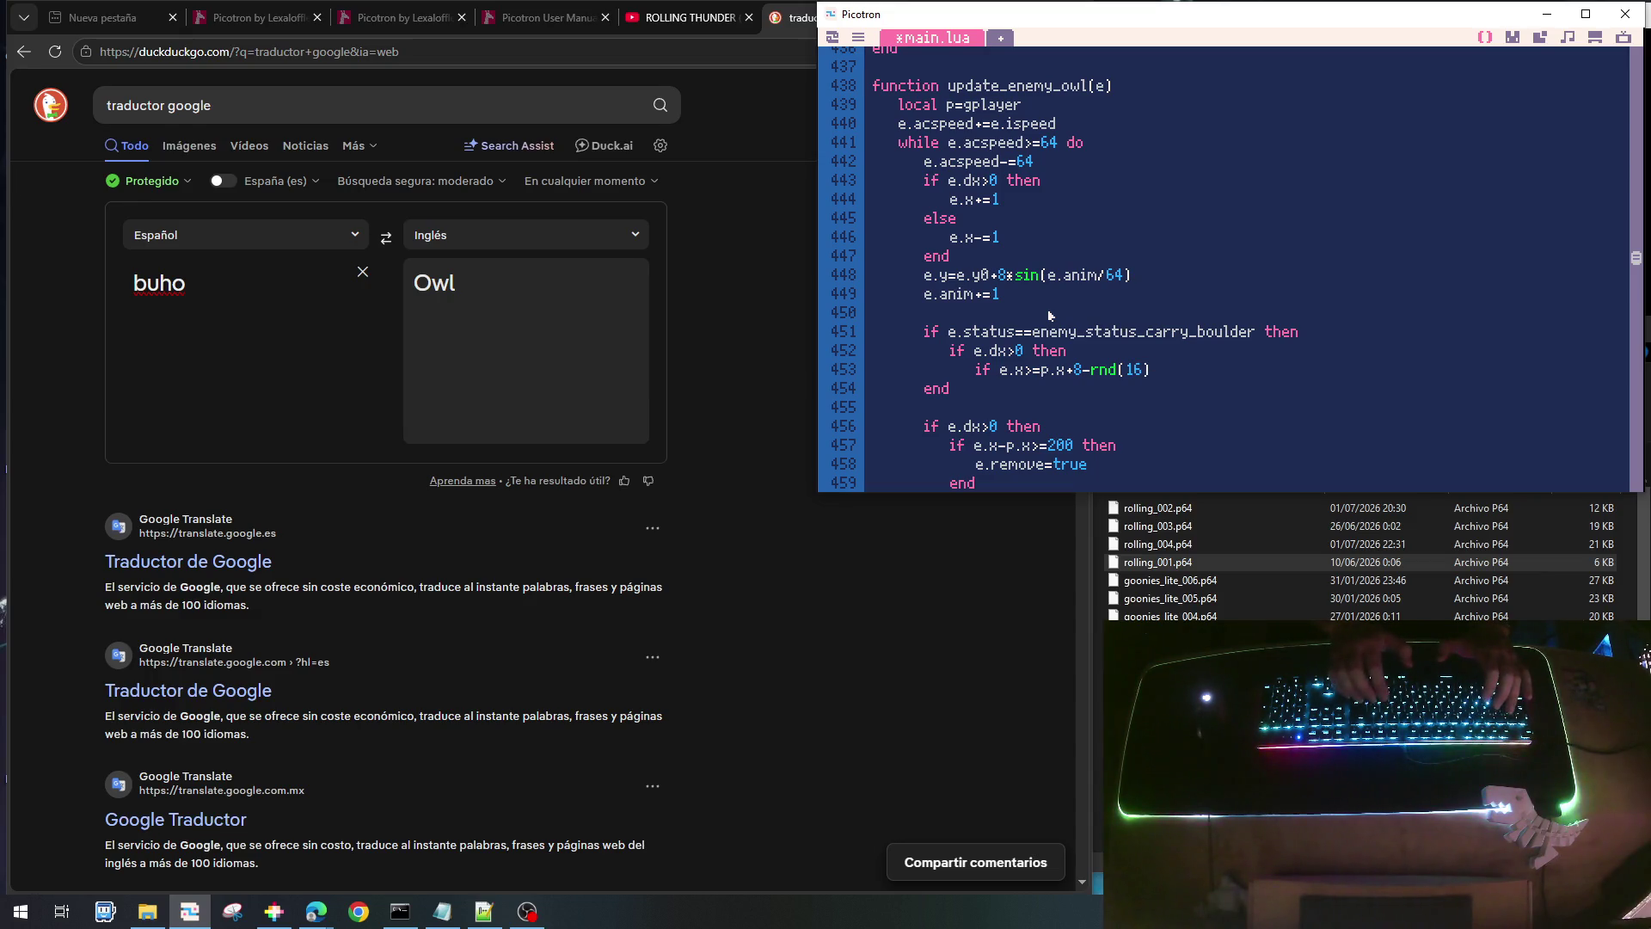
{"action": "type", "text": " then"}
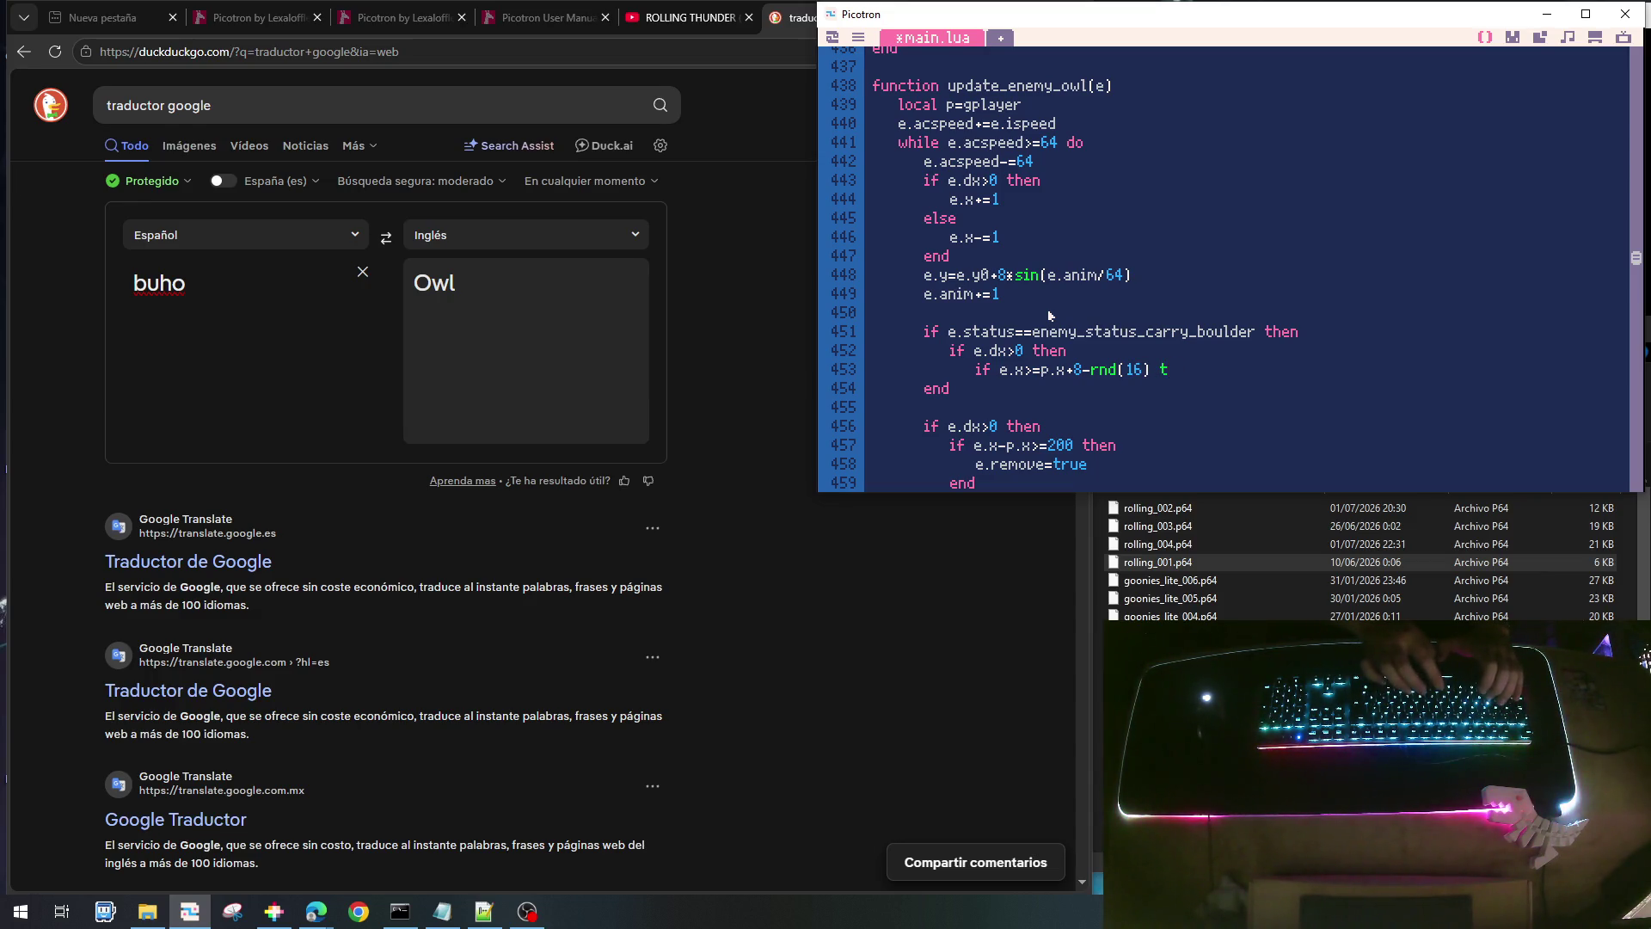
{"action": "key", "text": "Return"}
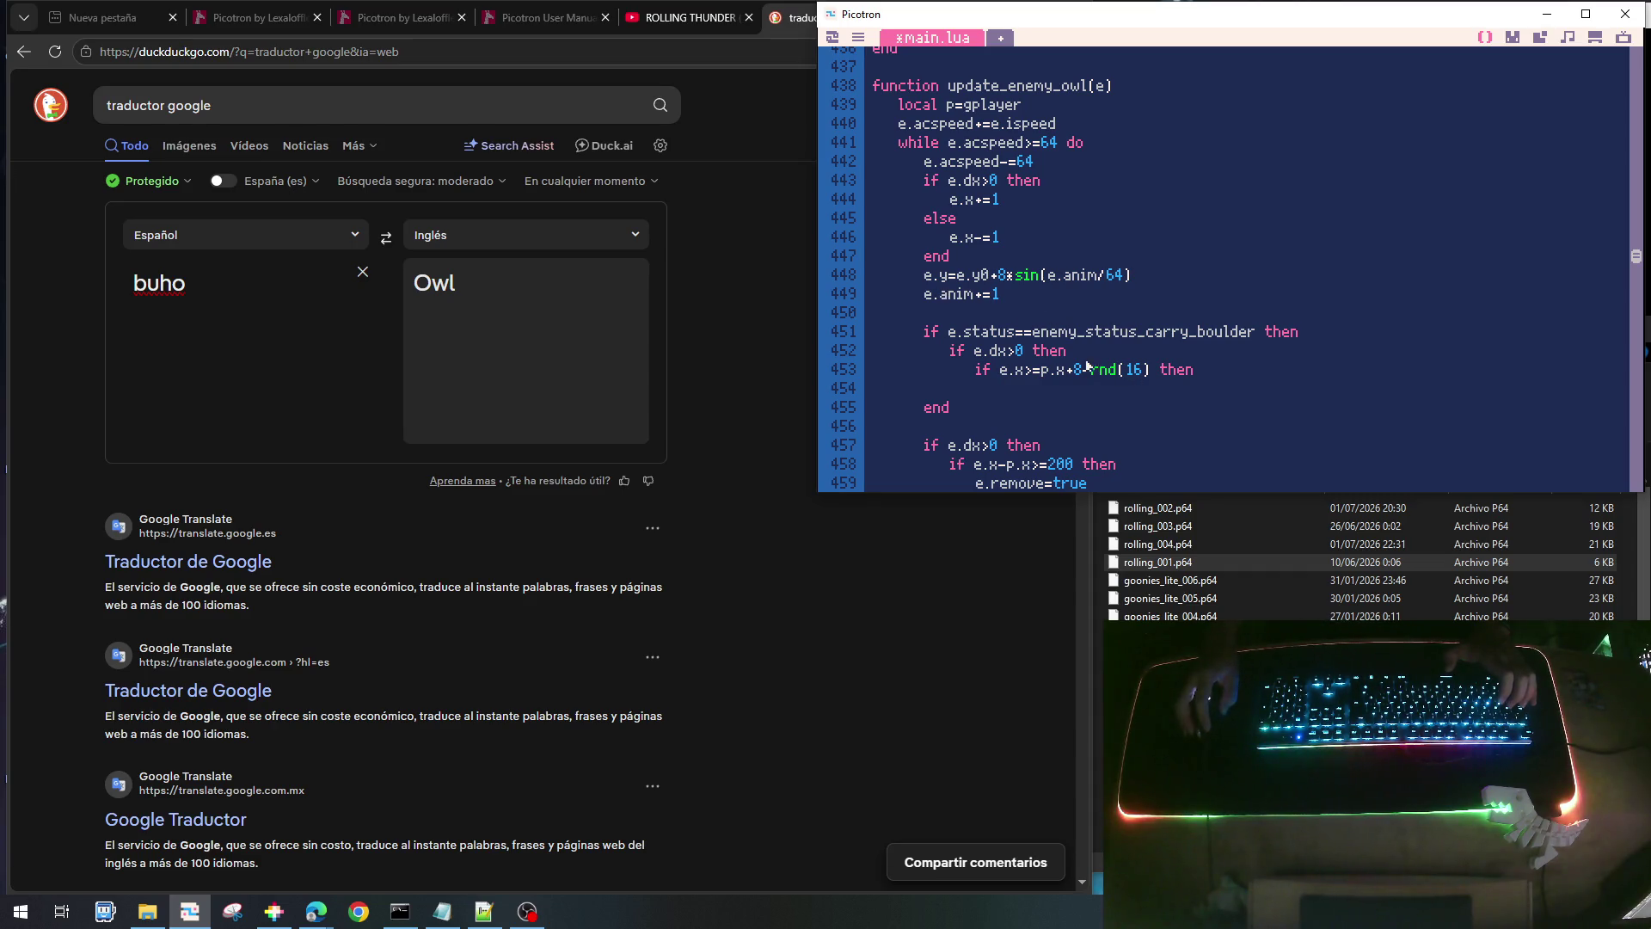
{"action": "scroll", "coordinate": [1125, 369], "scroll_direction": "up", "scroll_amount": 5}
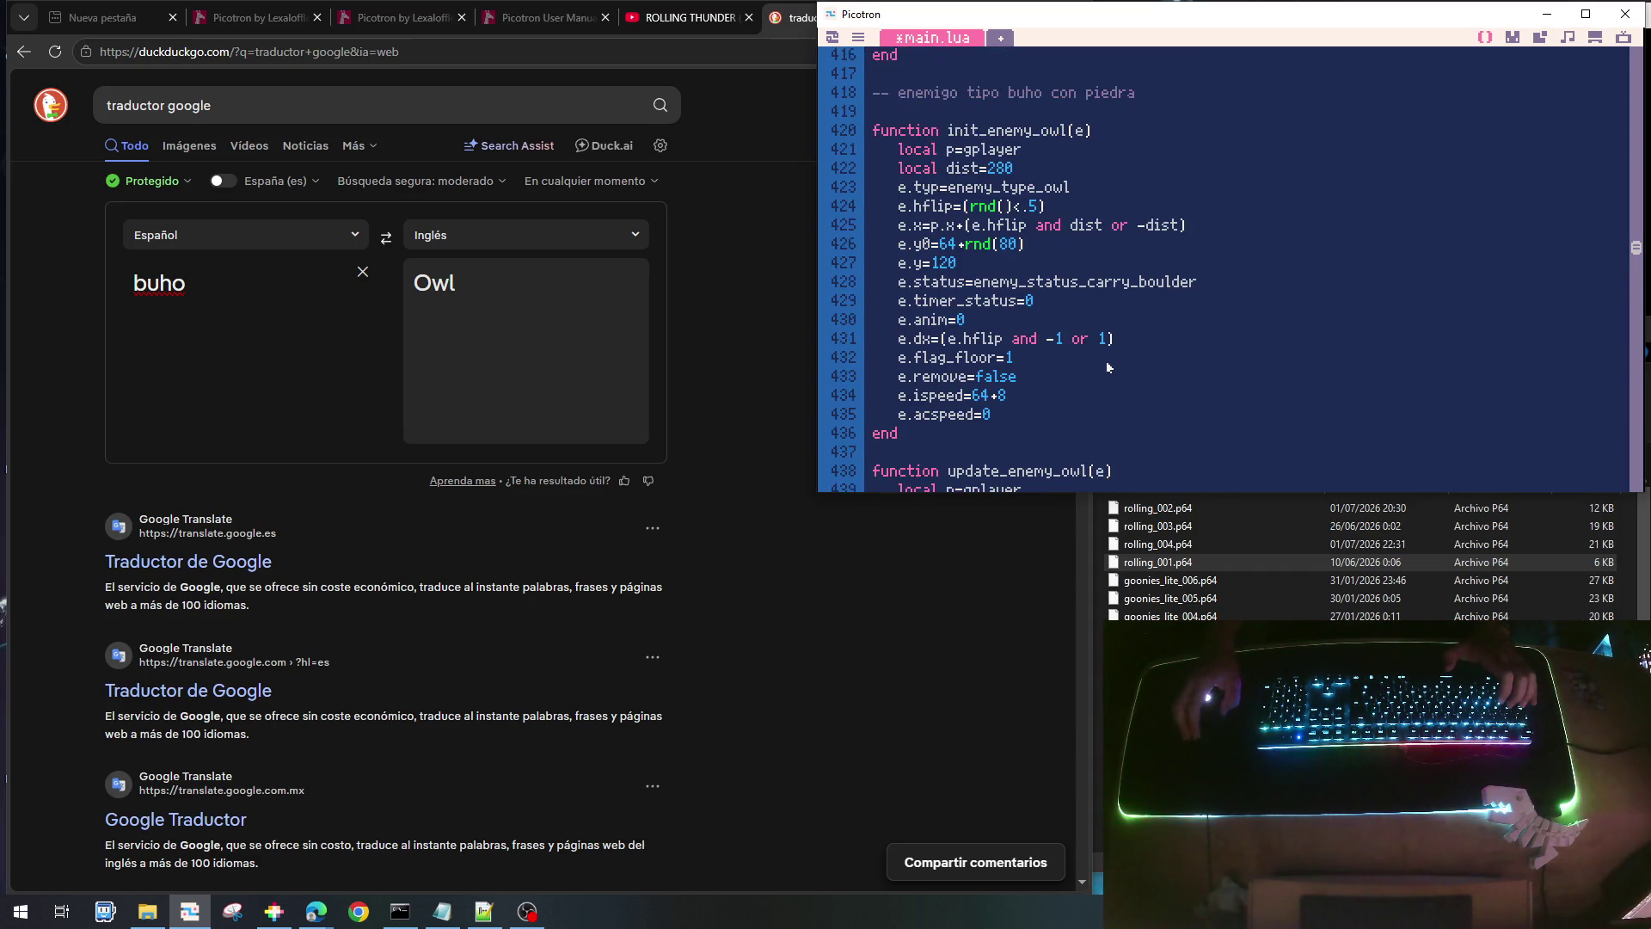
- Add 'e.dboulder=rnd(16)-8' on a new line after e.acspeed=0 in init_enemy_owl
{"action": "left_click", "coordinate": [1009, 418]}
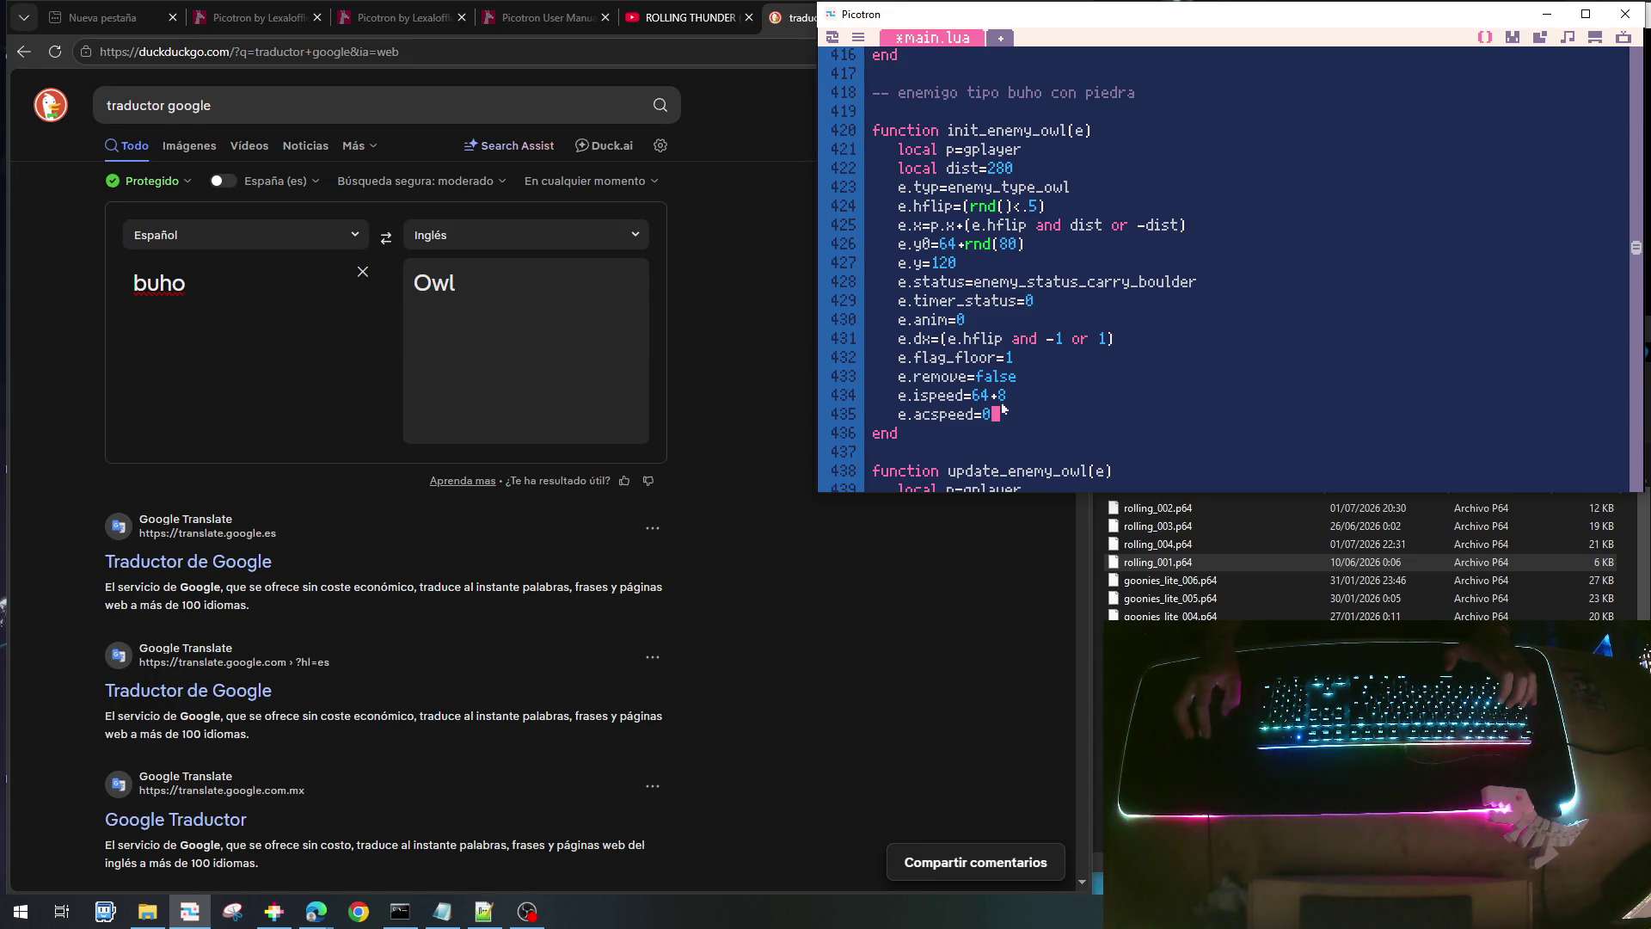
{"action": "key", "text": "Return"}
{"action": "type", "text": "e."}
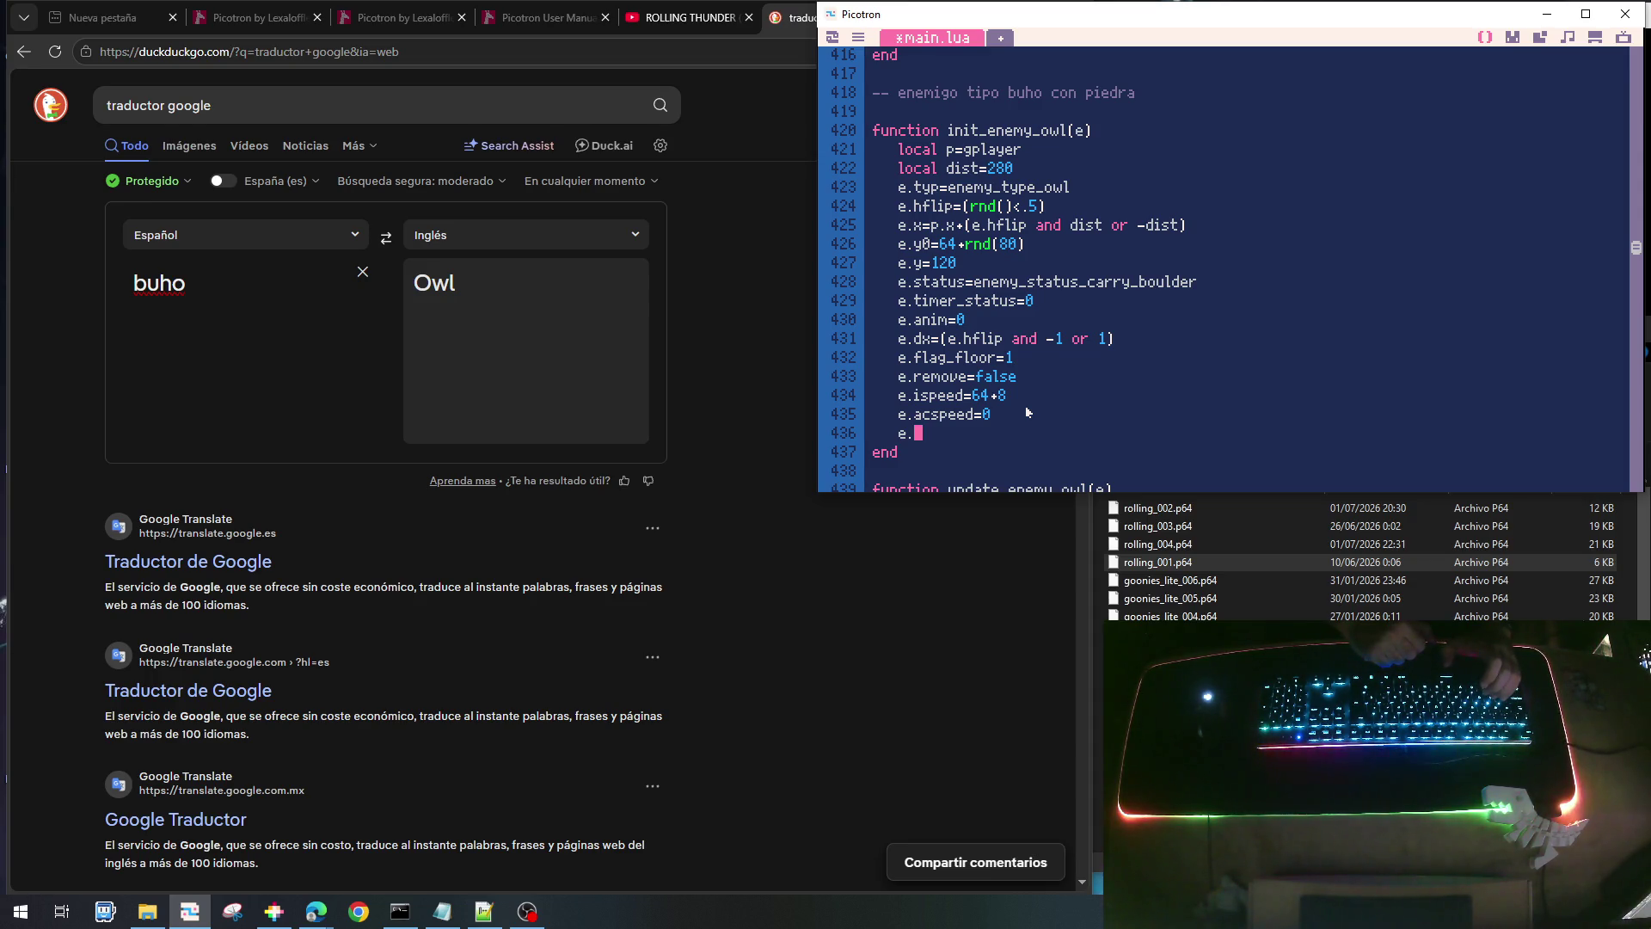
{"action": "type", "text": "dboulder"}
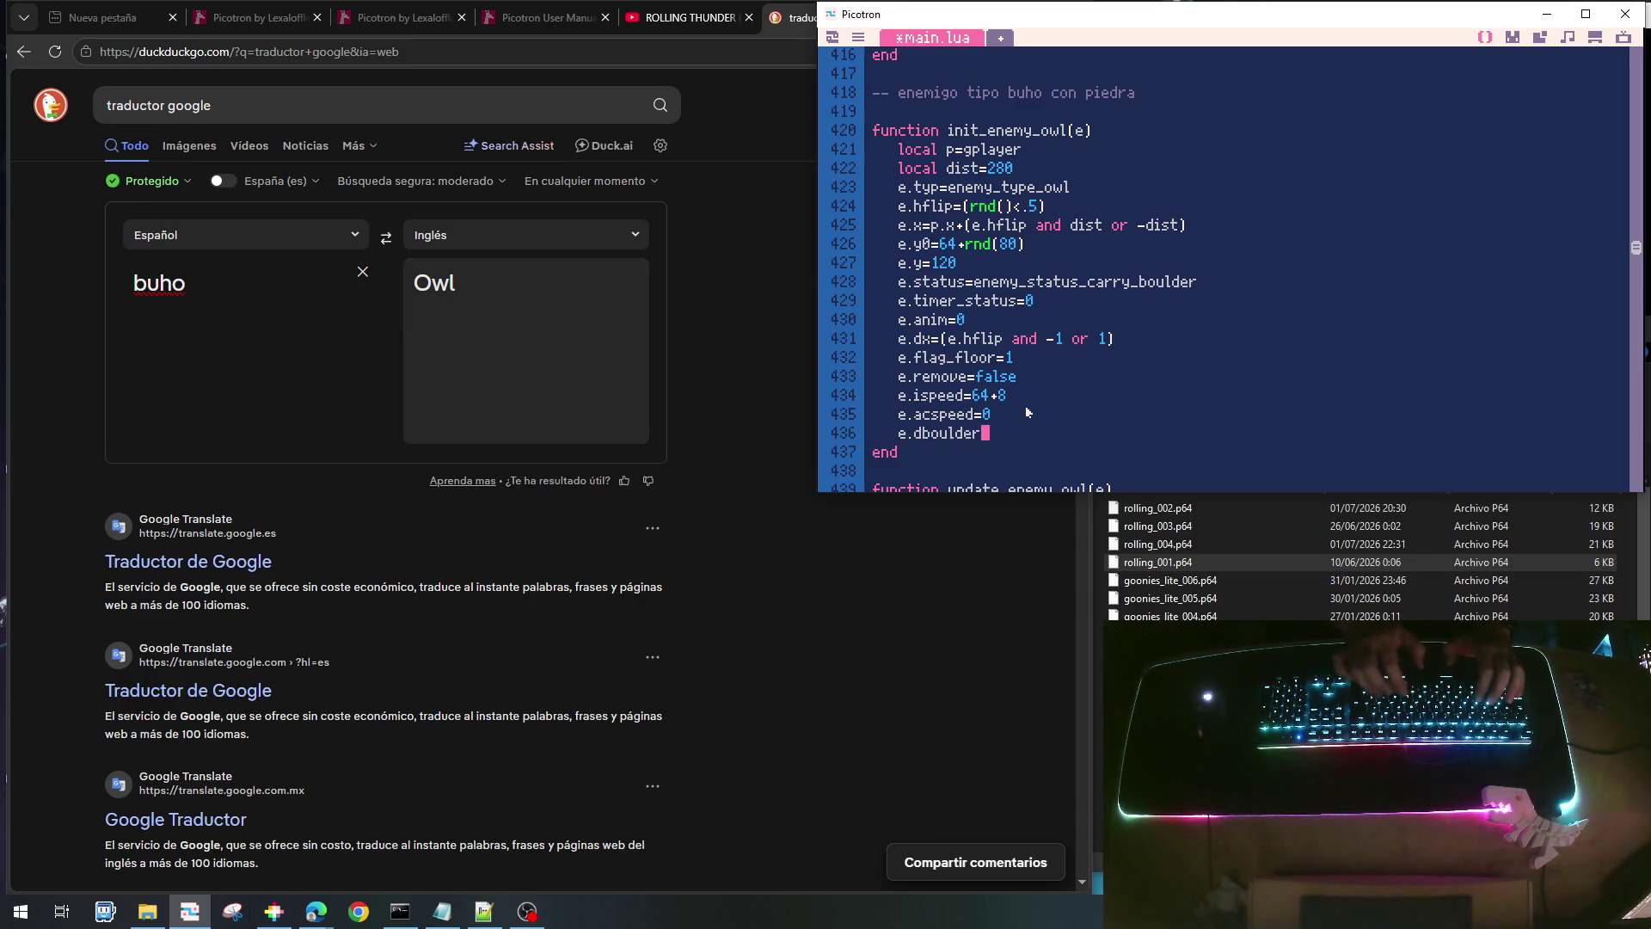
{"action": "type", "text": "="}
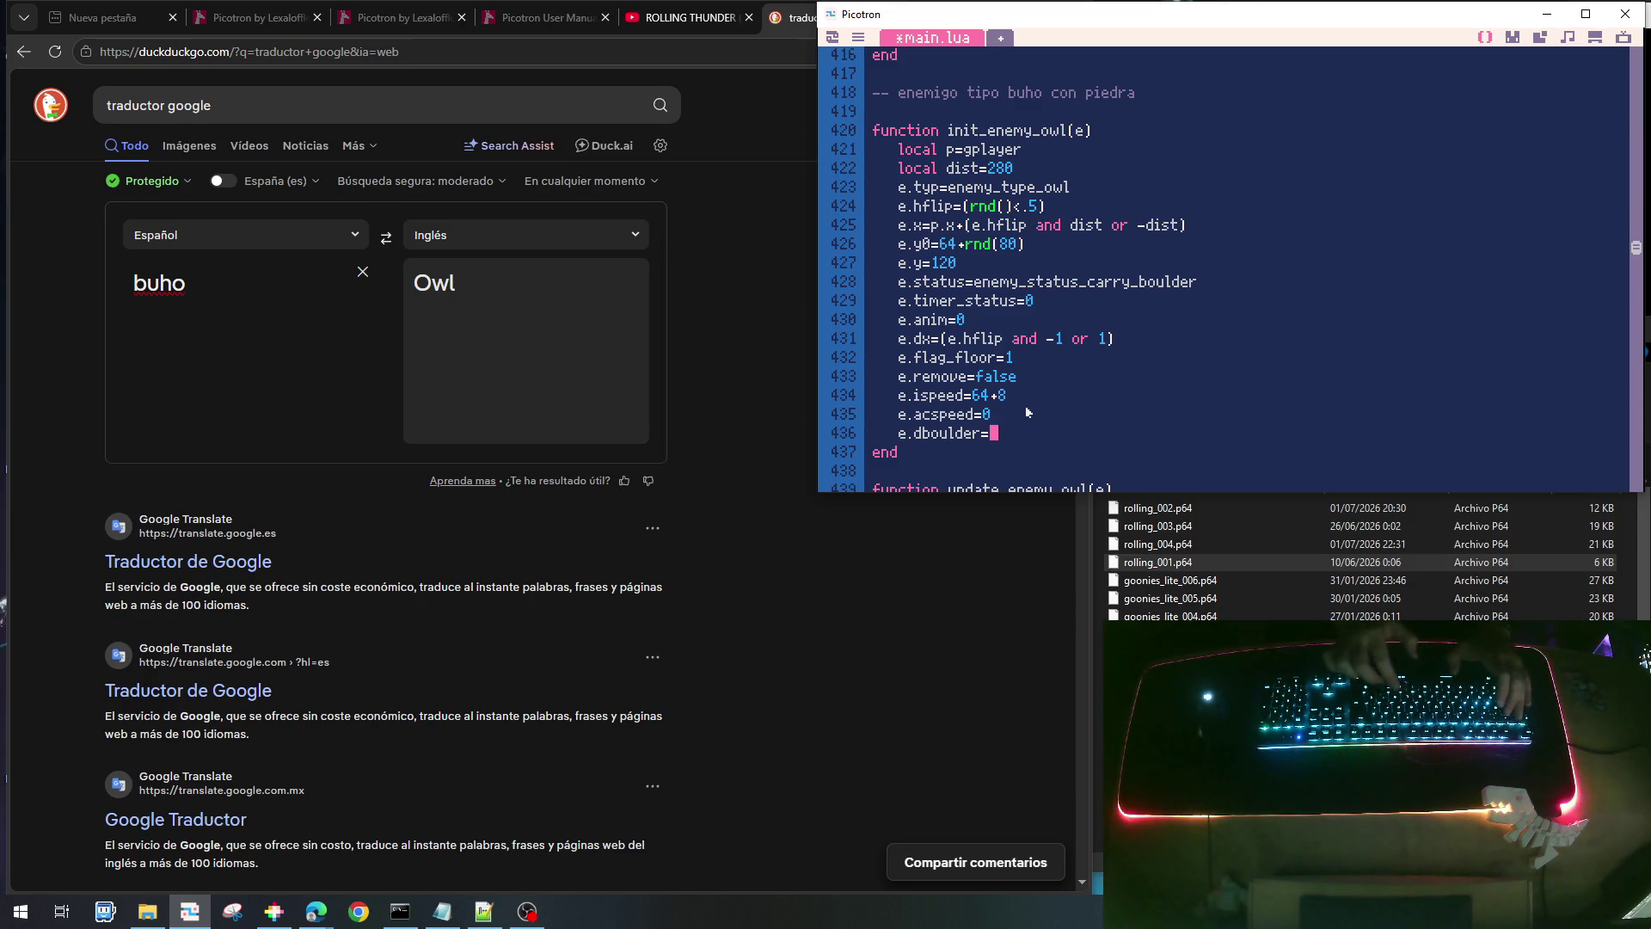
{"action": "type", "text": "0"}
{"action": "key", "text": "BackSpace"}
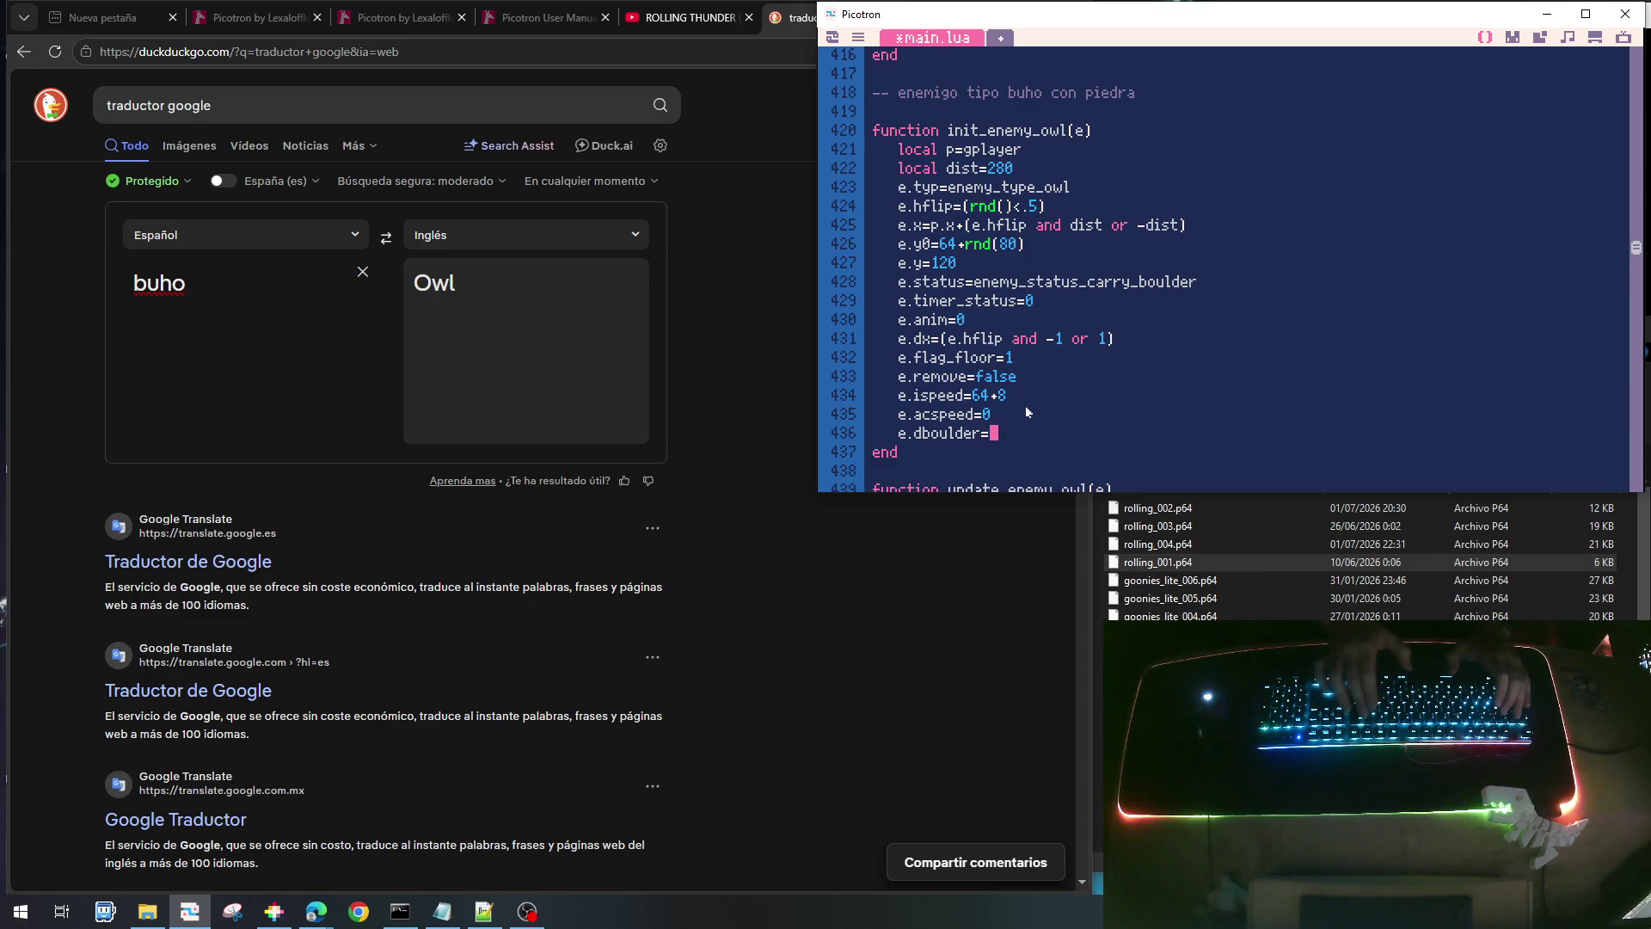
{"action": "type", "text": "rnd(16)"}
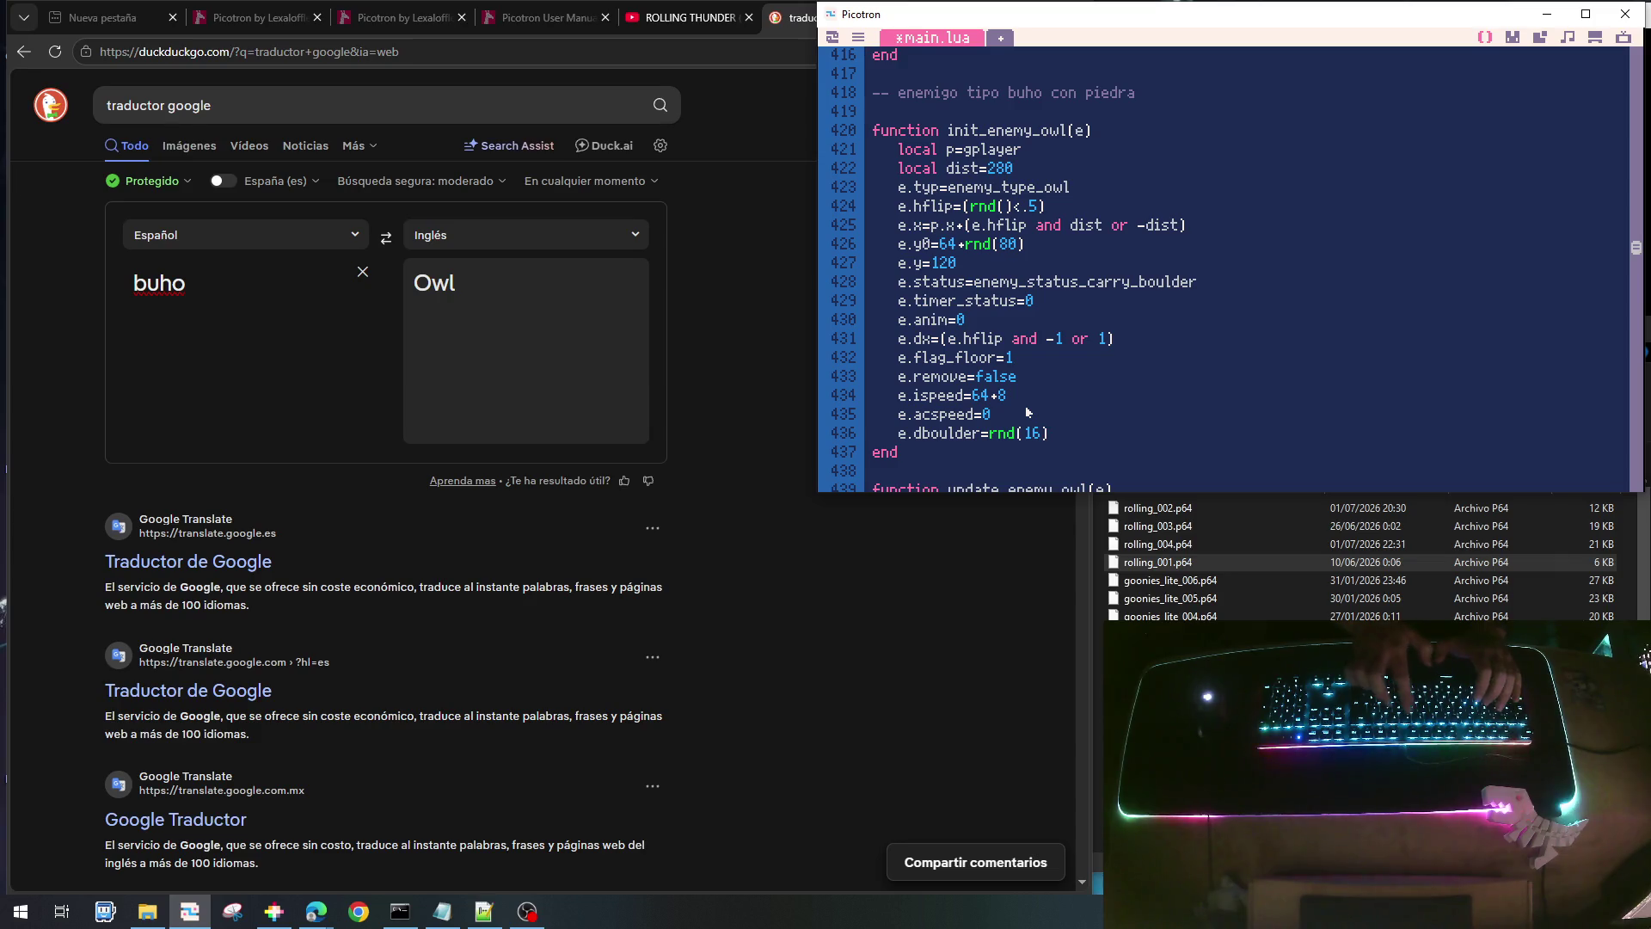
{"action": "type", "text": "-8"}
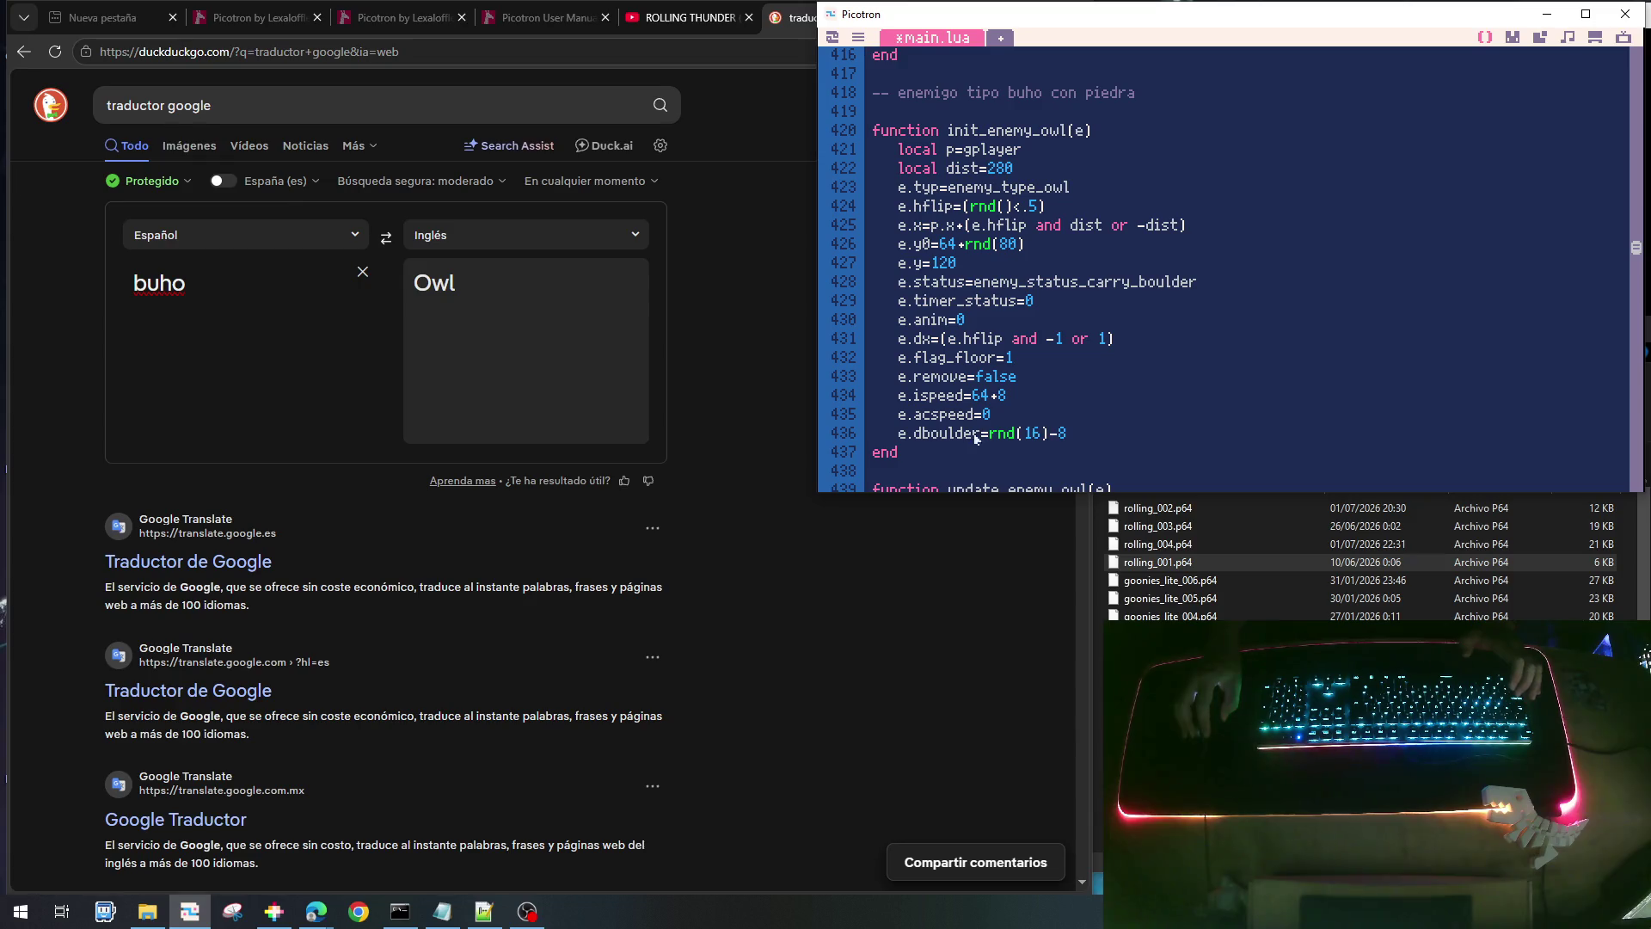
{"action": "scroll", "coordinate": [1084, 430], "scroll_direction": "down", "scroll_amount": 5}
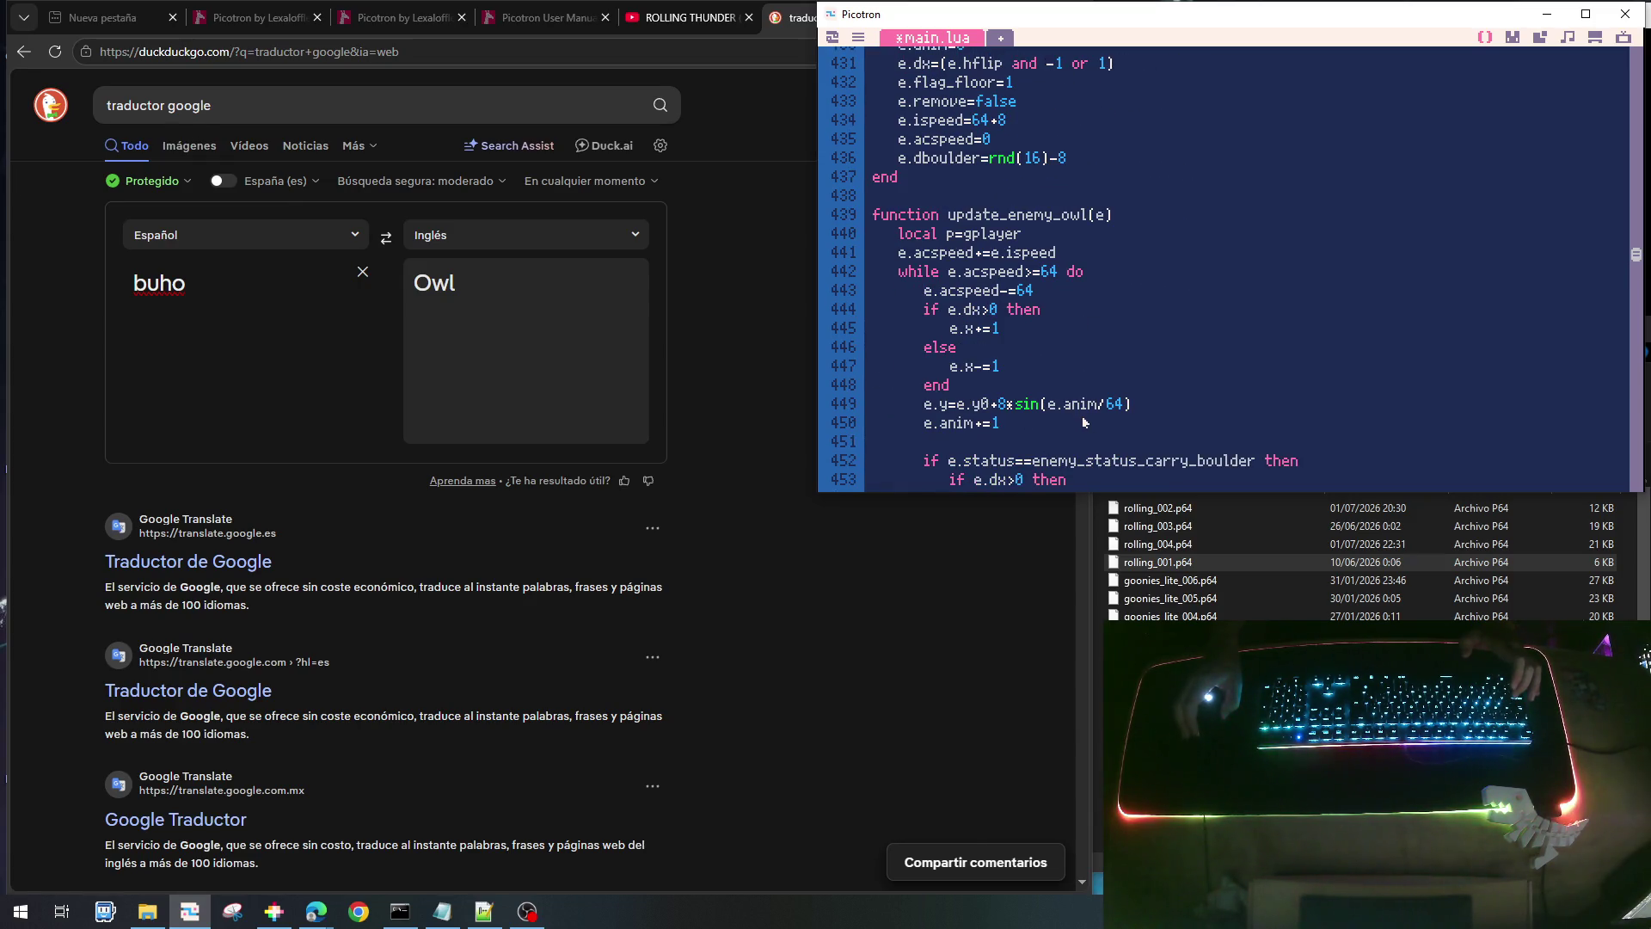
- Replace the 8-rnd(16) offset in the drop check with dboulder
{"action": "scroll", "coordinate": [1094, 405], "scroll_direction": "up", "scroll_amount": 3}
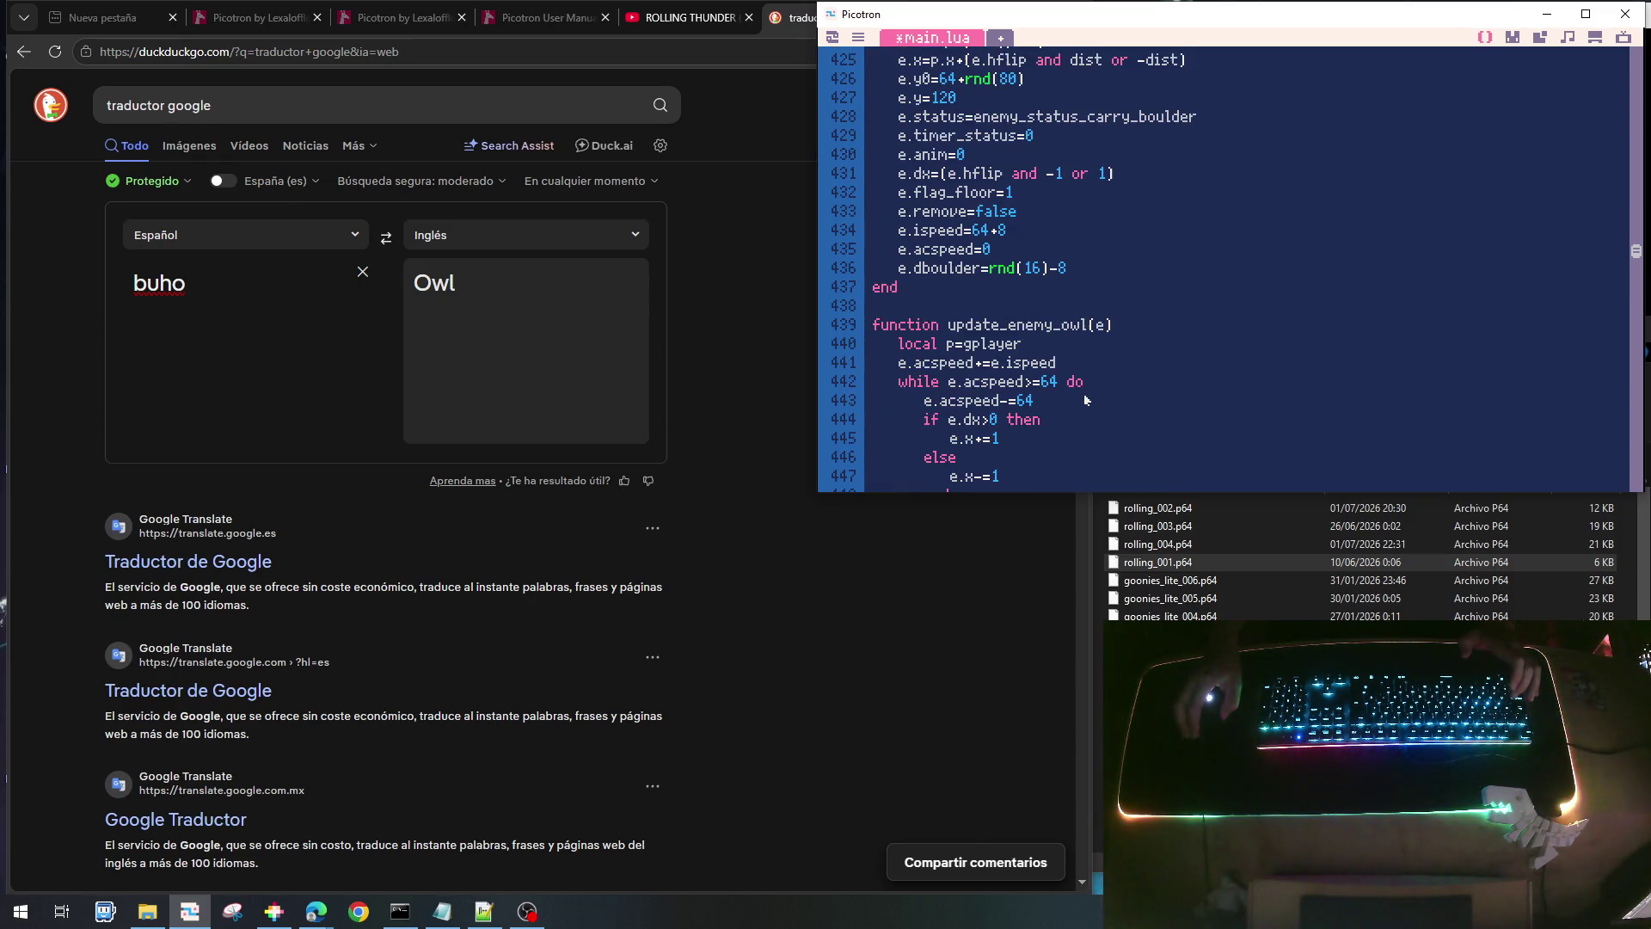
{"action": "double_click", "coordinate": [962, 270]}
{"action": "scroll", "coordinate": [1167, 351], "scroll_direction": "down", "scroll_amount": 5}
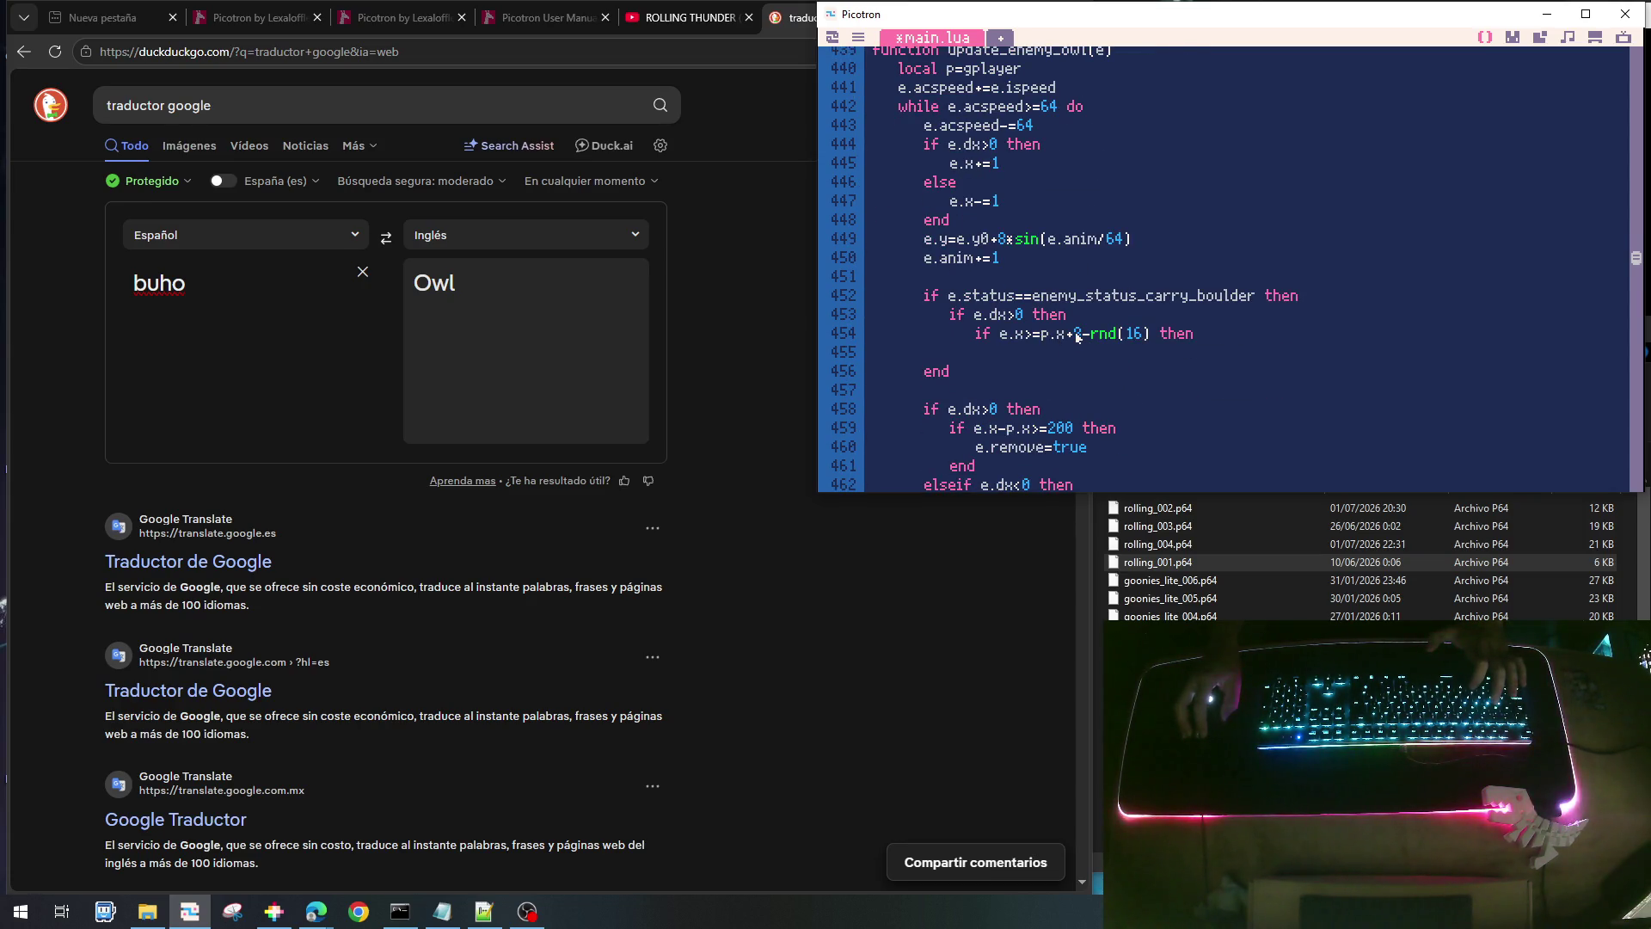
{"action": "left_click_drag", "start_coordinate": [1078, 338], "coordinate": [1148, 337]}
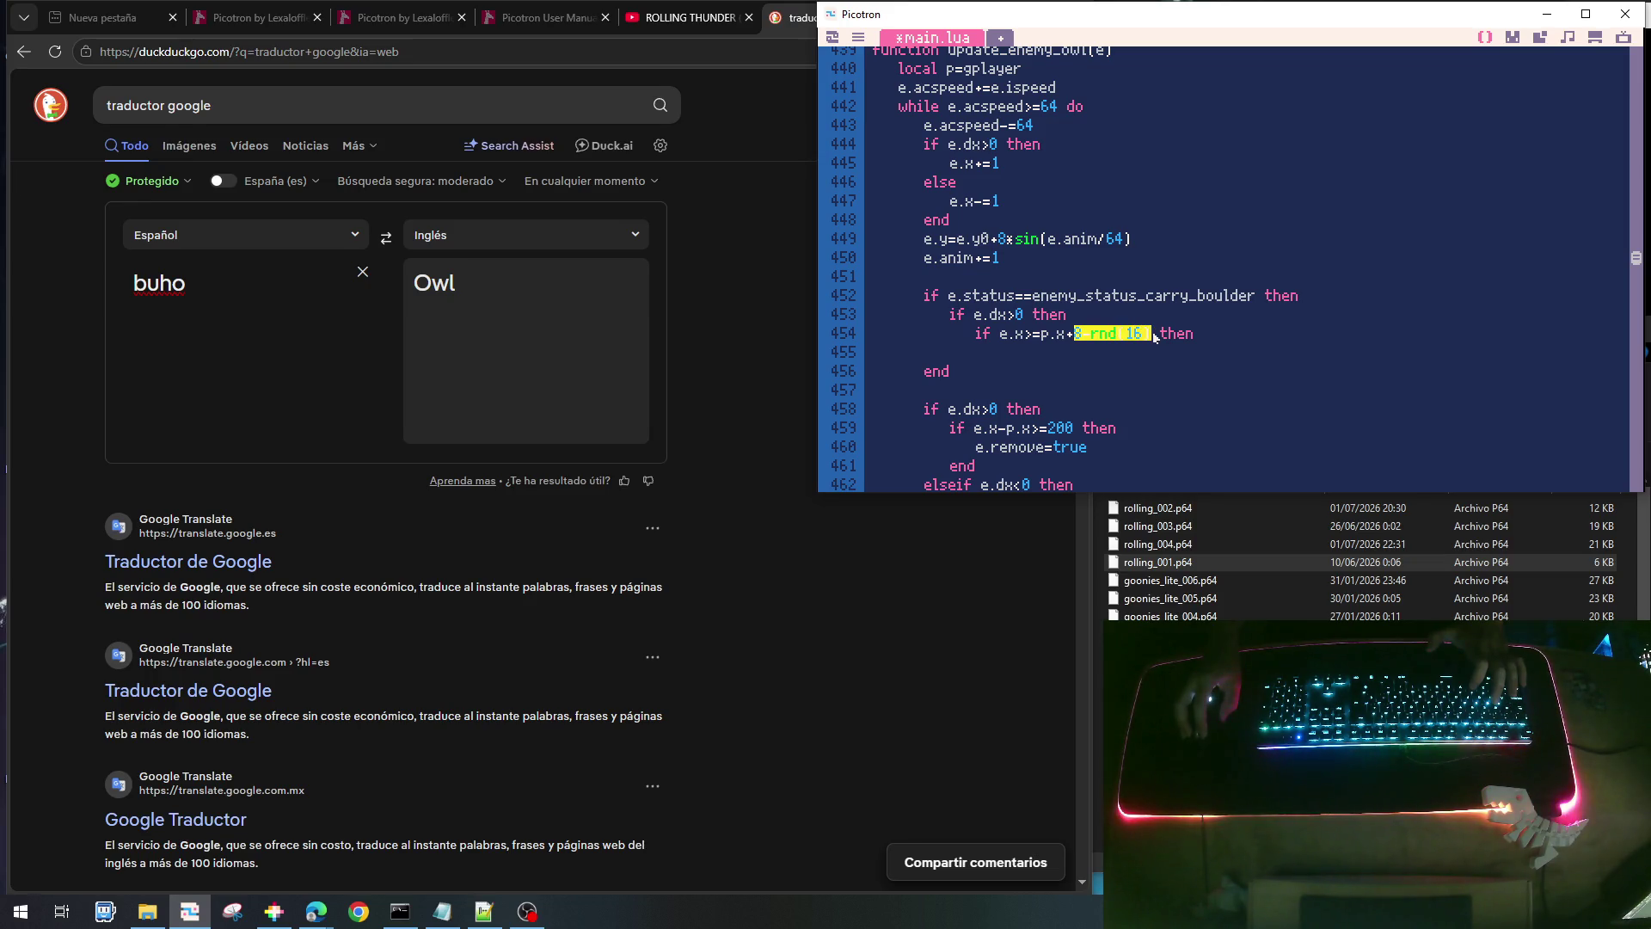
{"action": "type", "text": "dboulder"}
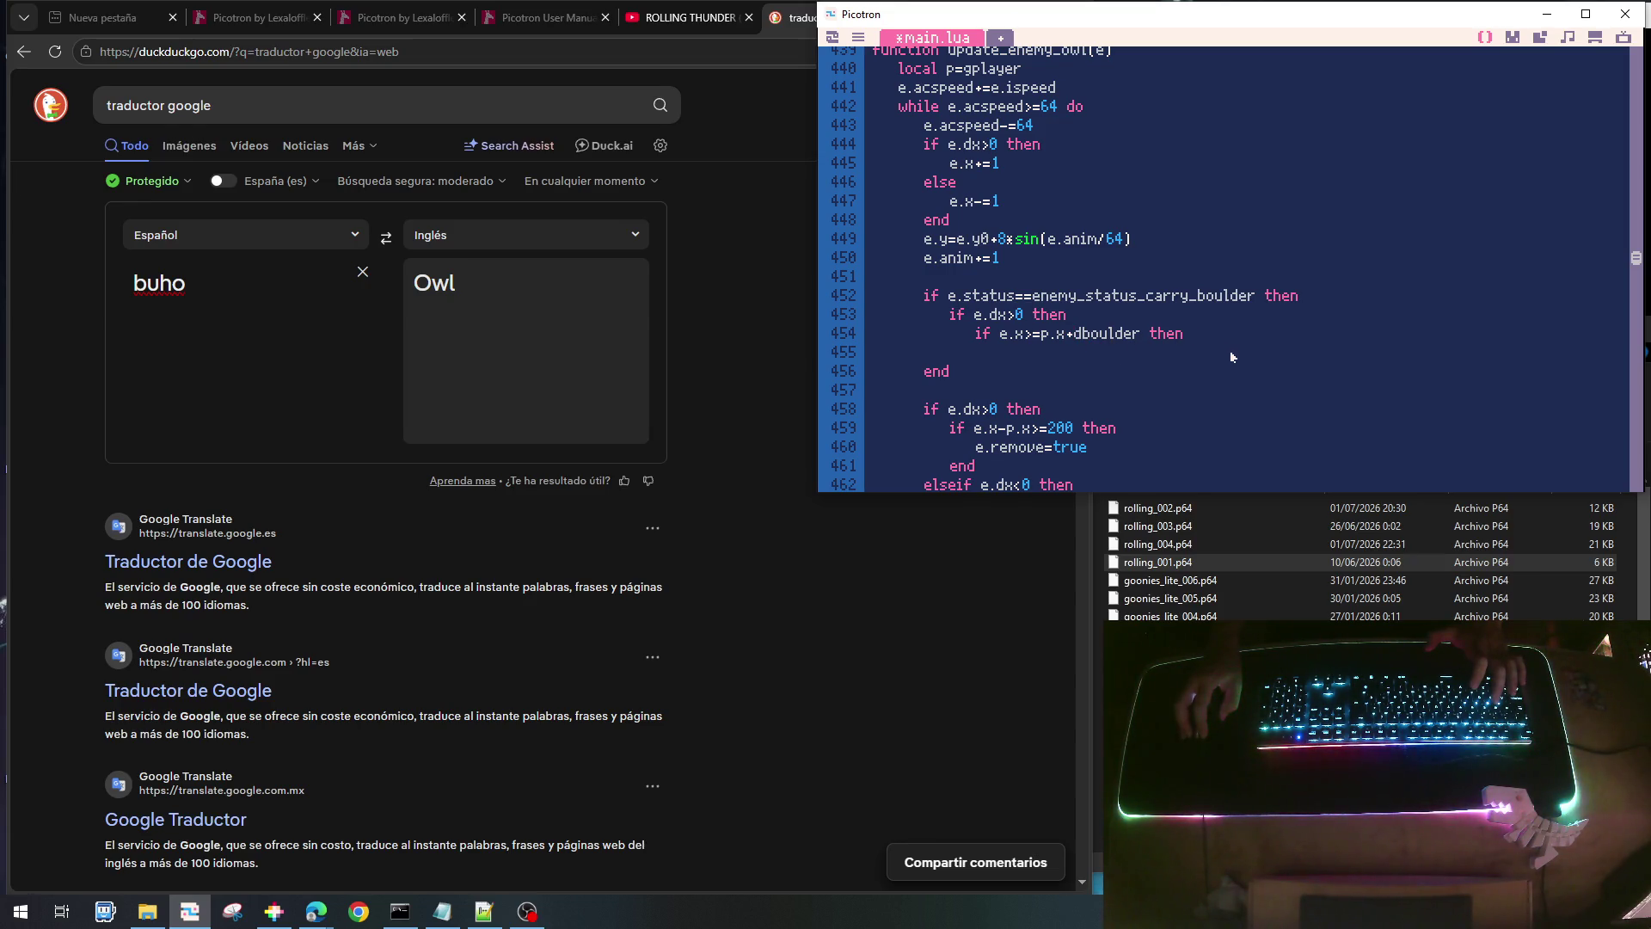
- Set e.status=enemy_status_flying inside the drop check, close it, and add an empty else branch
{"action": "key", "text": "Return"}
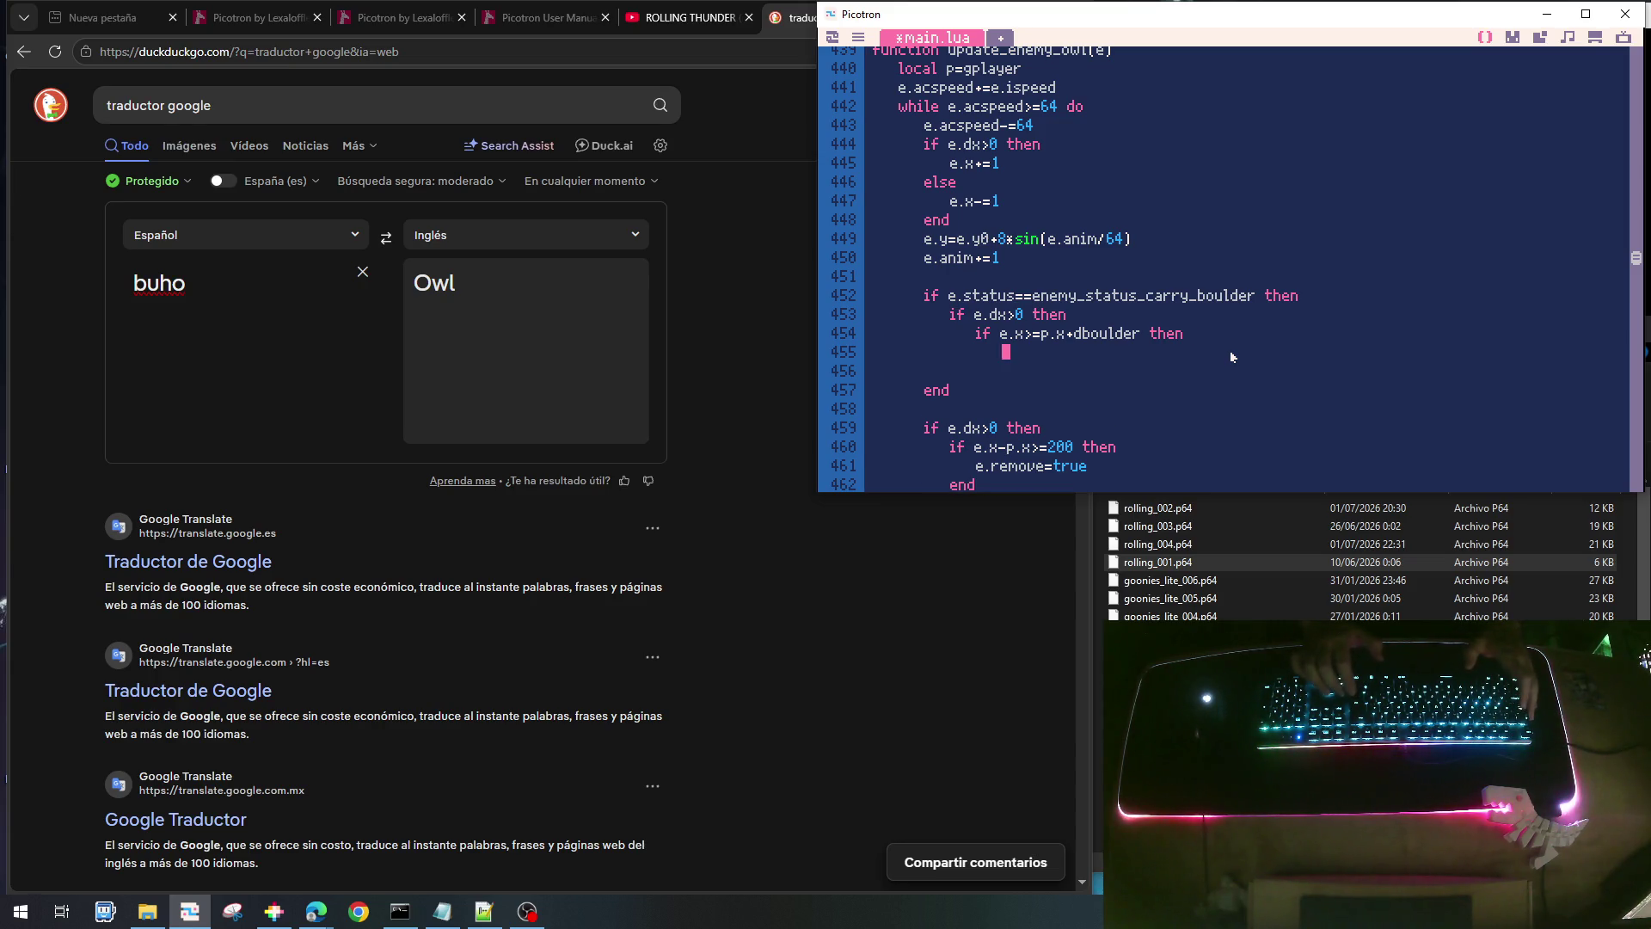
{"action": "type", "text": "e.status"}
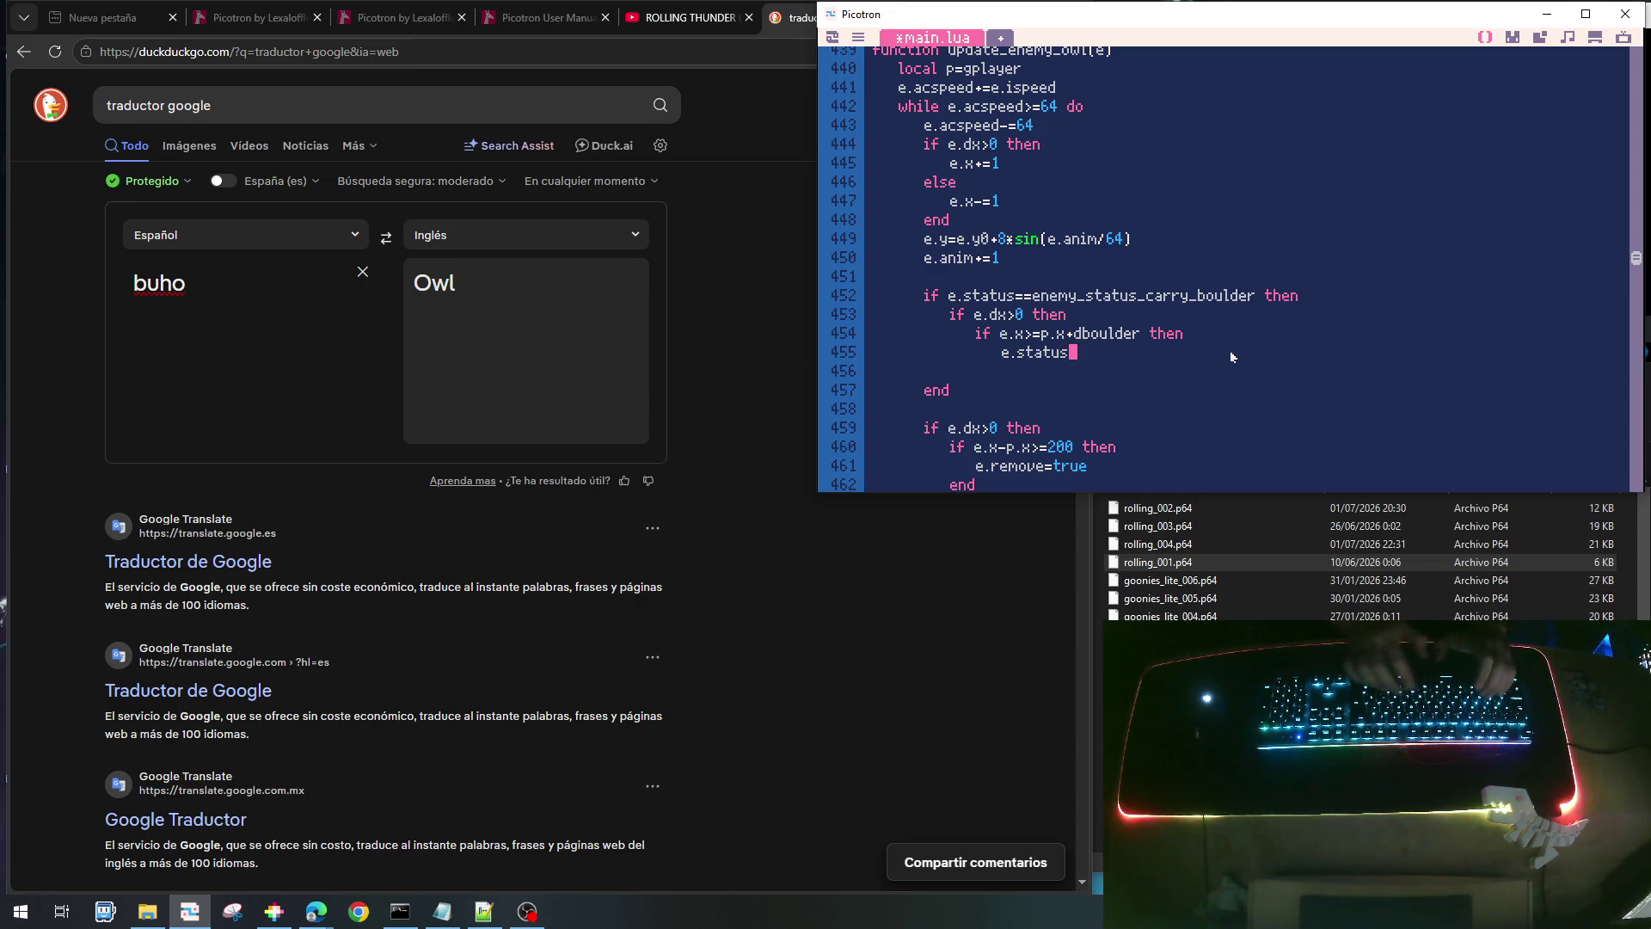
{"action": "type", "text": "=enemy_status_fly"}
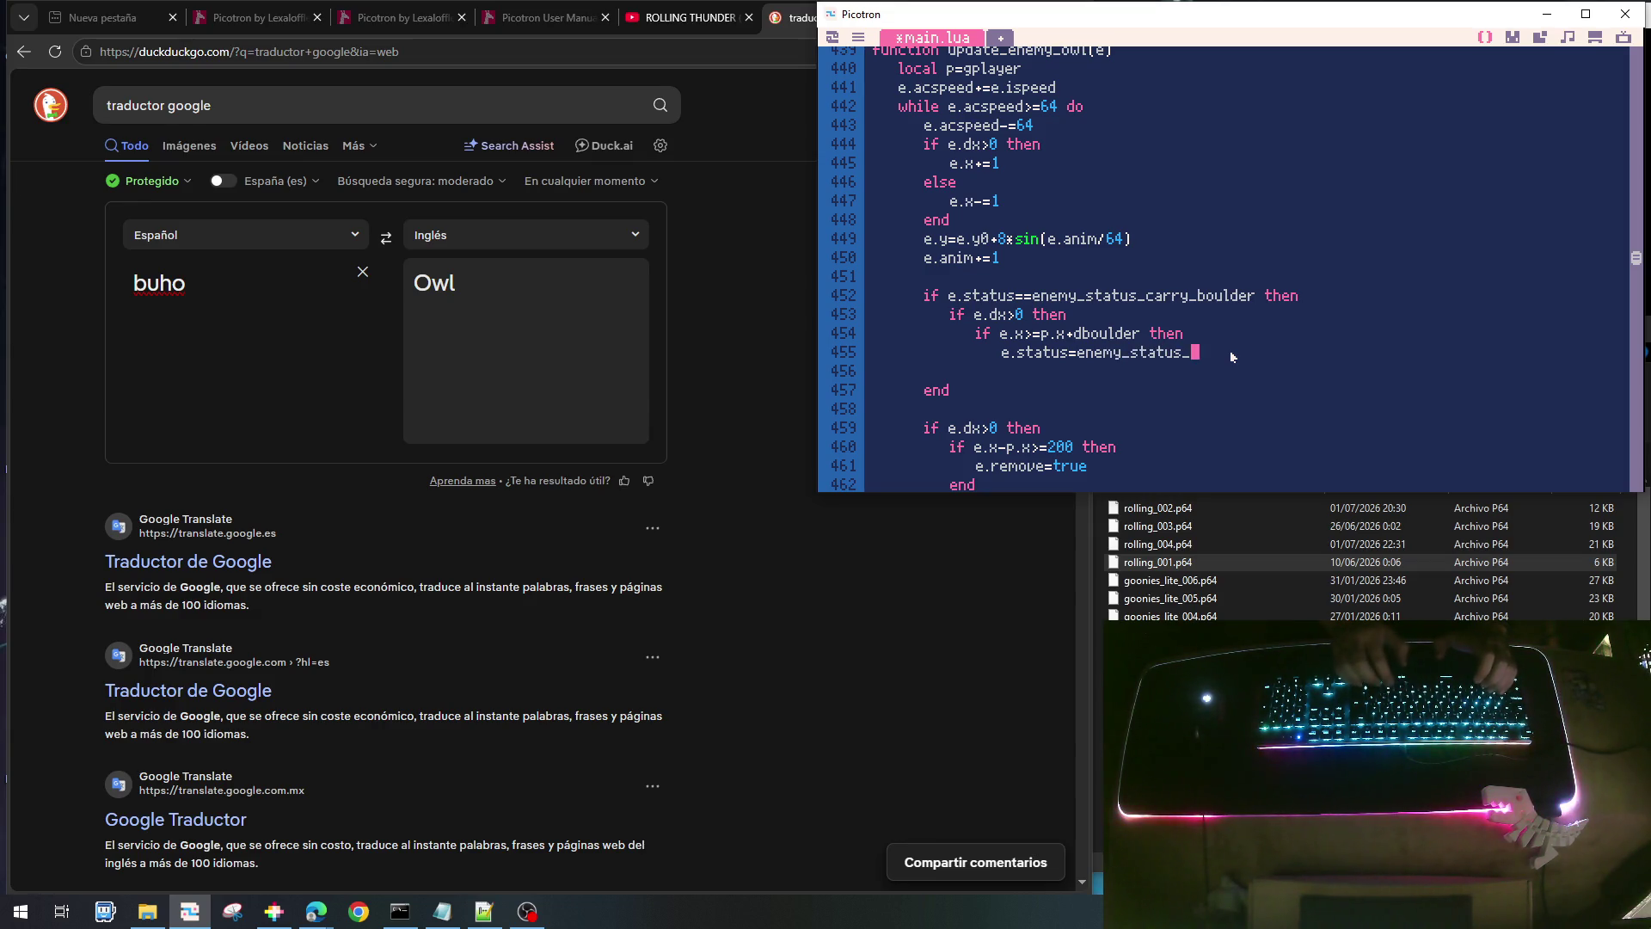
{"action": "type", "text": "ing"}
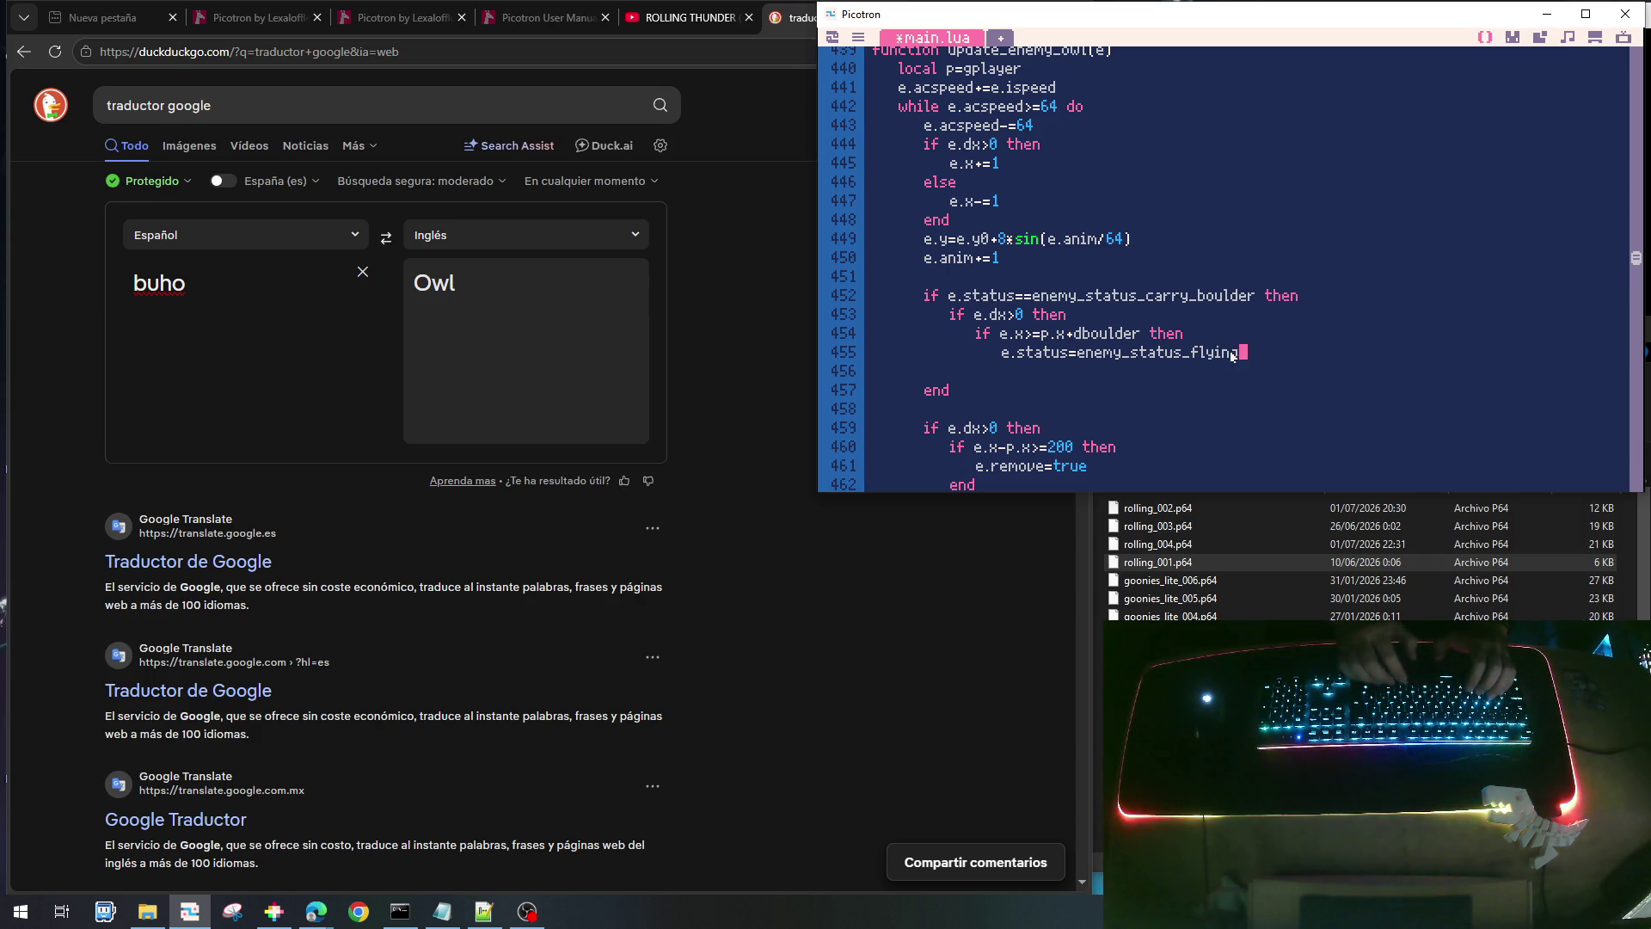
{"action": "key", "text": "Return"}
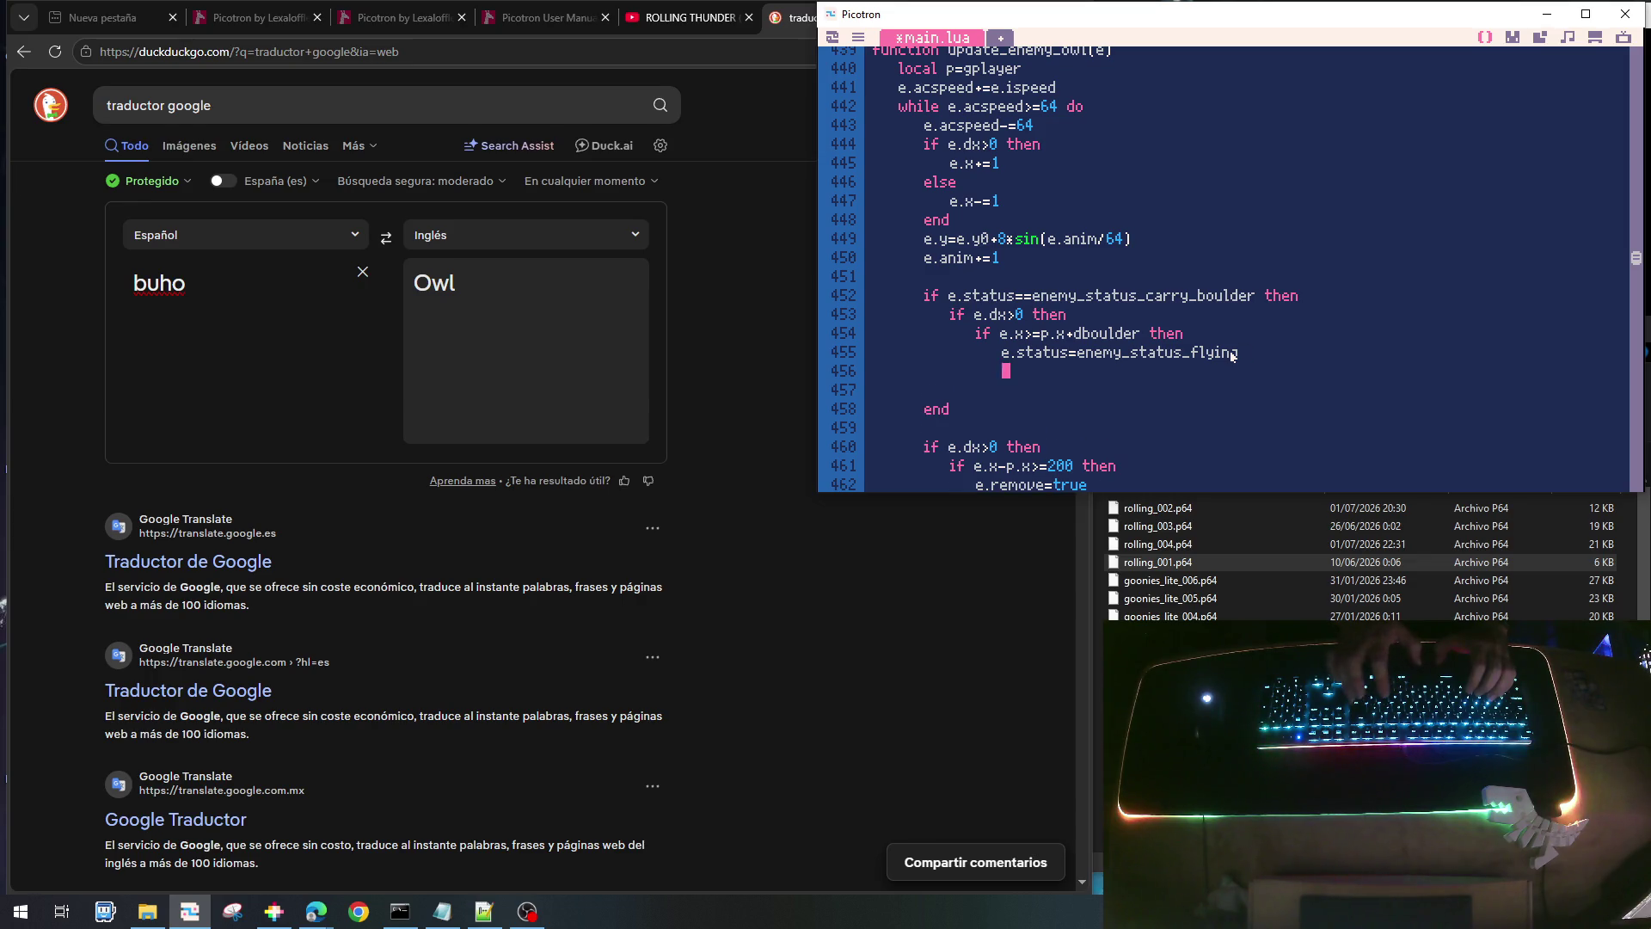
{"action": "type", "text": "end"}
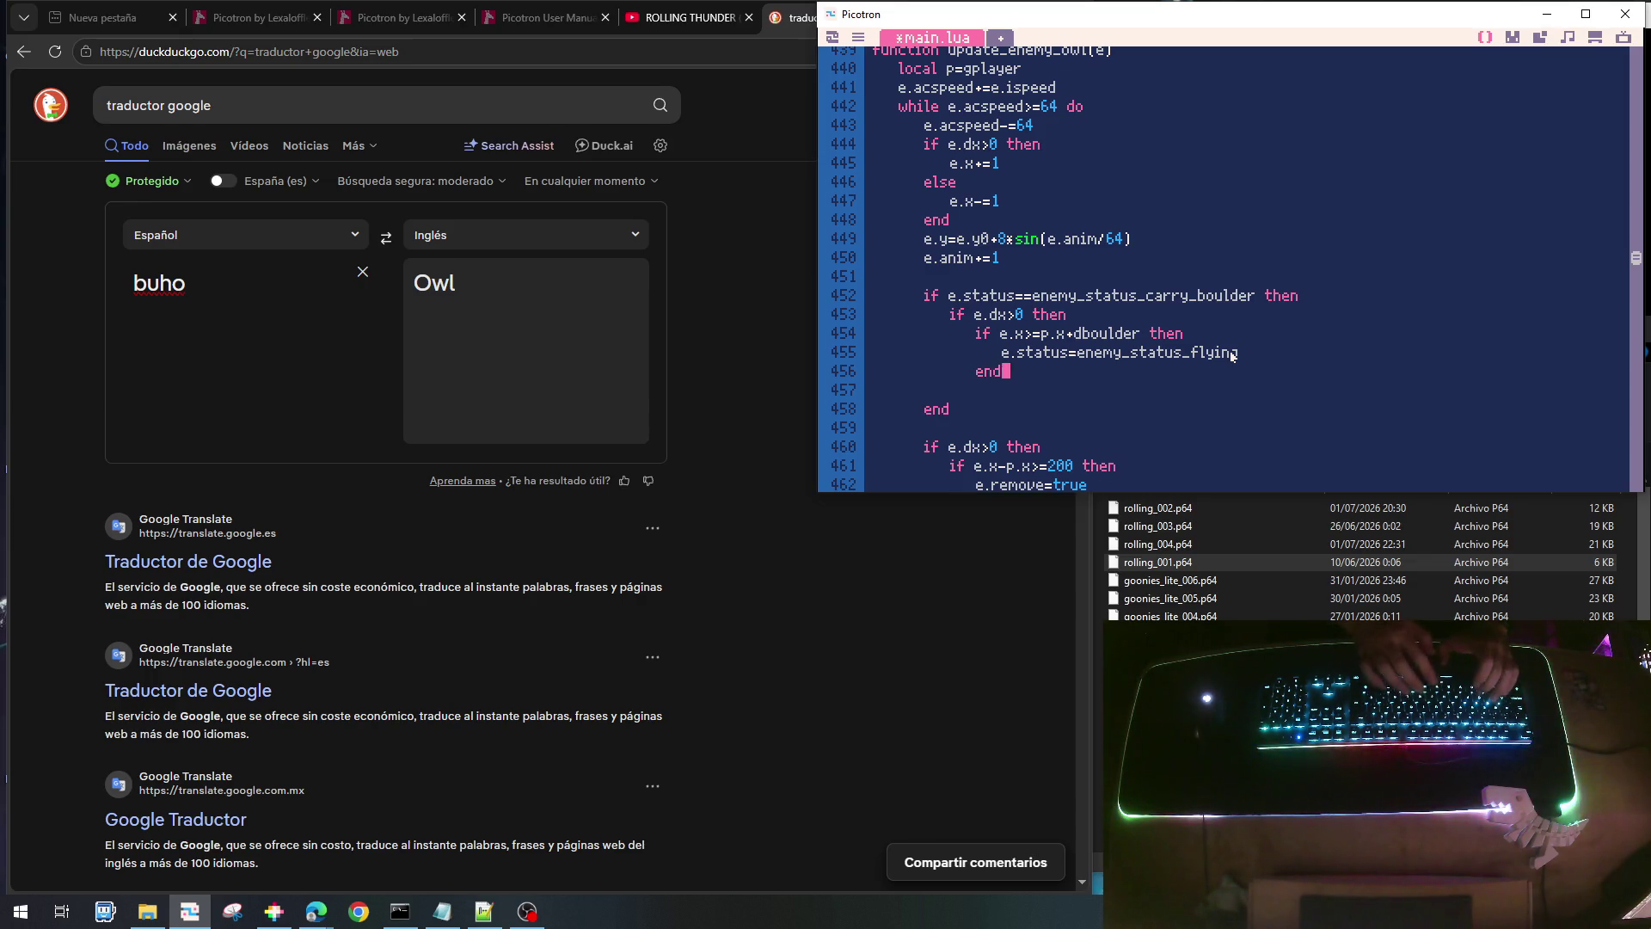
{"action": "key", "text": "Return"}
{"action": "key", "text": "BackSpace"}
{"action": "type", "text": "else "}
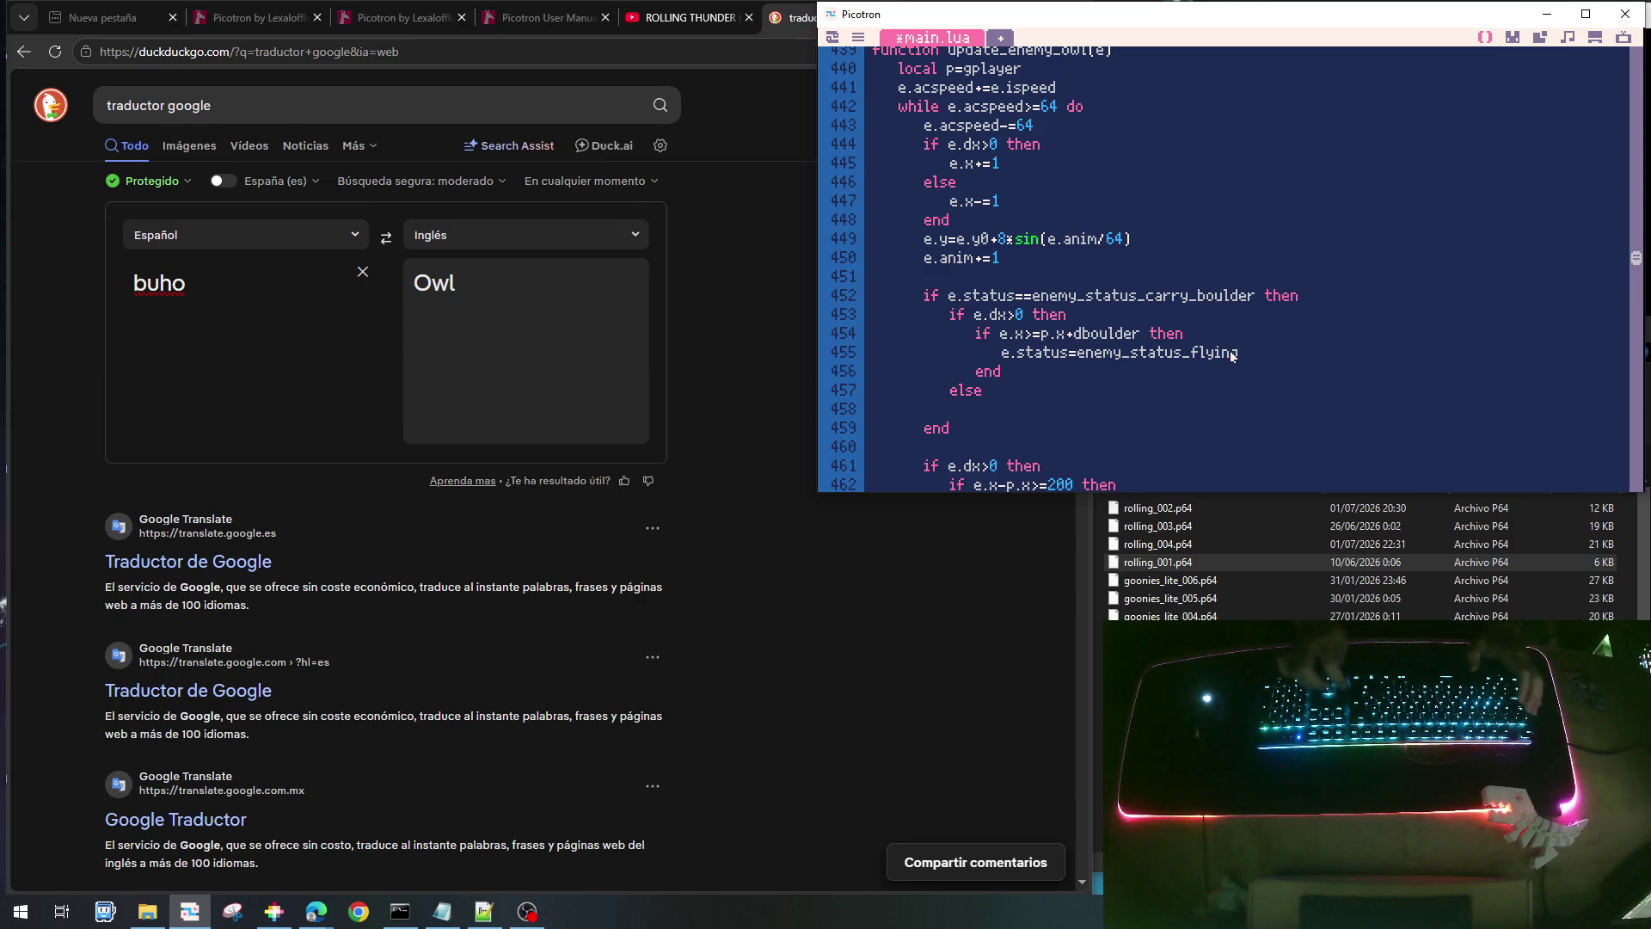
{"action": "type", "text": "end"}
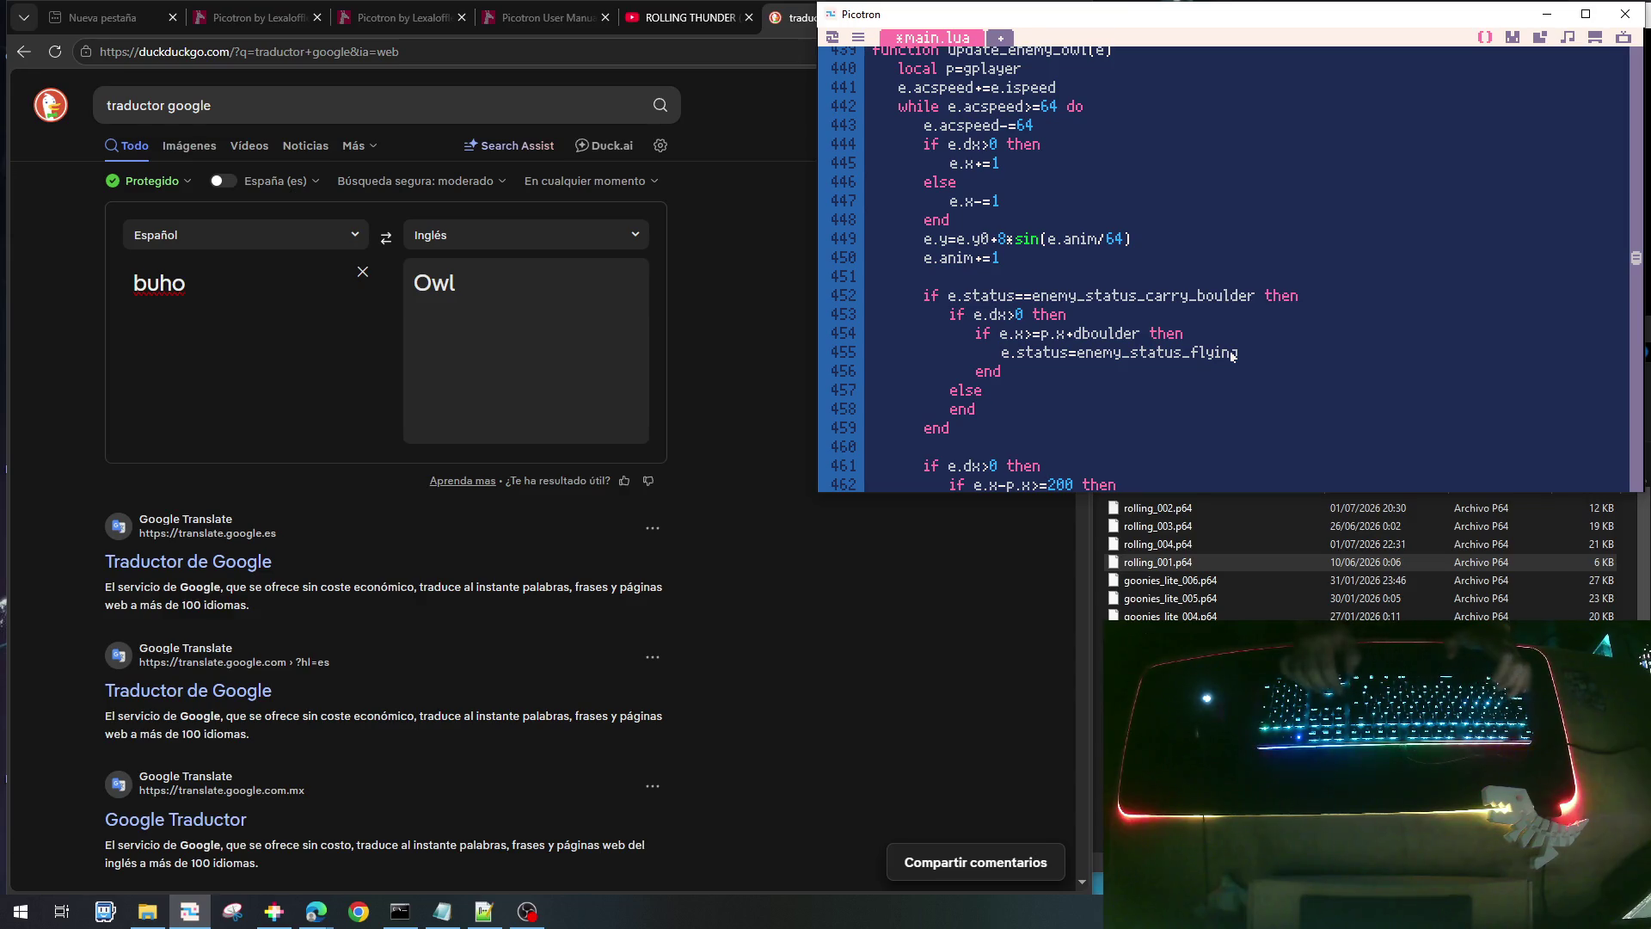
- Duplicate the drop check under else and change it to e.x<=p.x-dboulder
{"action": "key", "text": "shift+Down"}
{"action": "key", "text": "shift+Down"}
{"action": "key", "text": "shift+Down"}
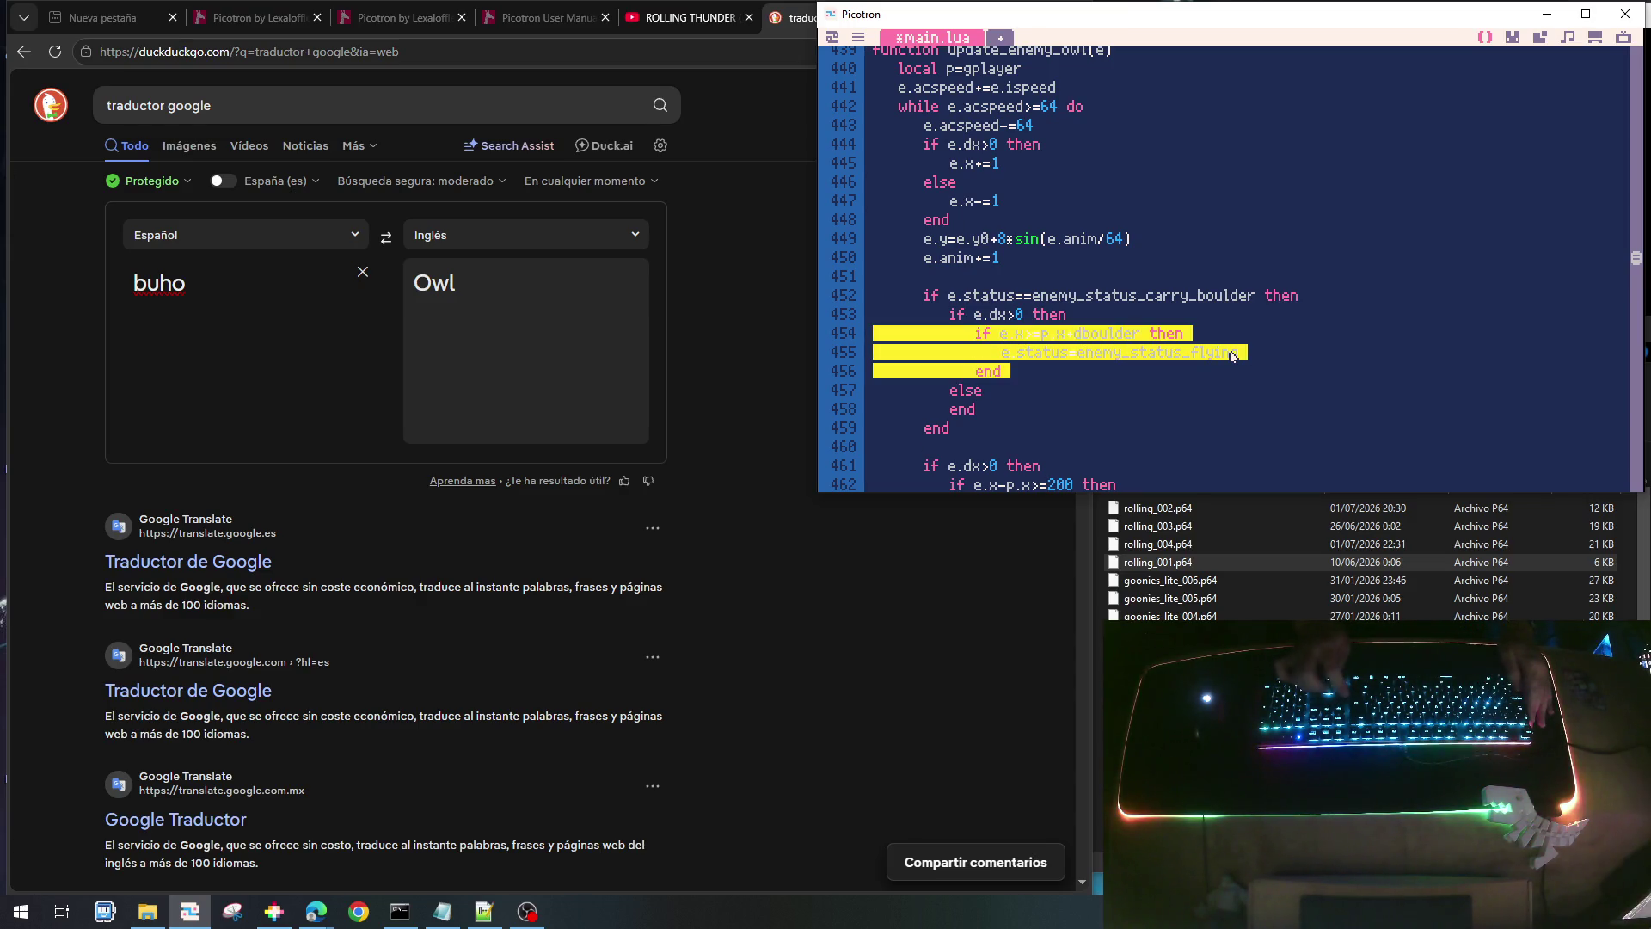
{"action": "key", "text": "ctrl+c"}
{"action": "key", "text": "Down"}
{"action": "key", "text": "ctrl+v"}
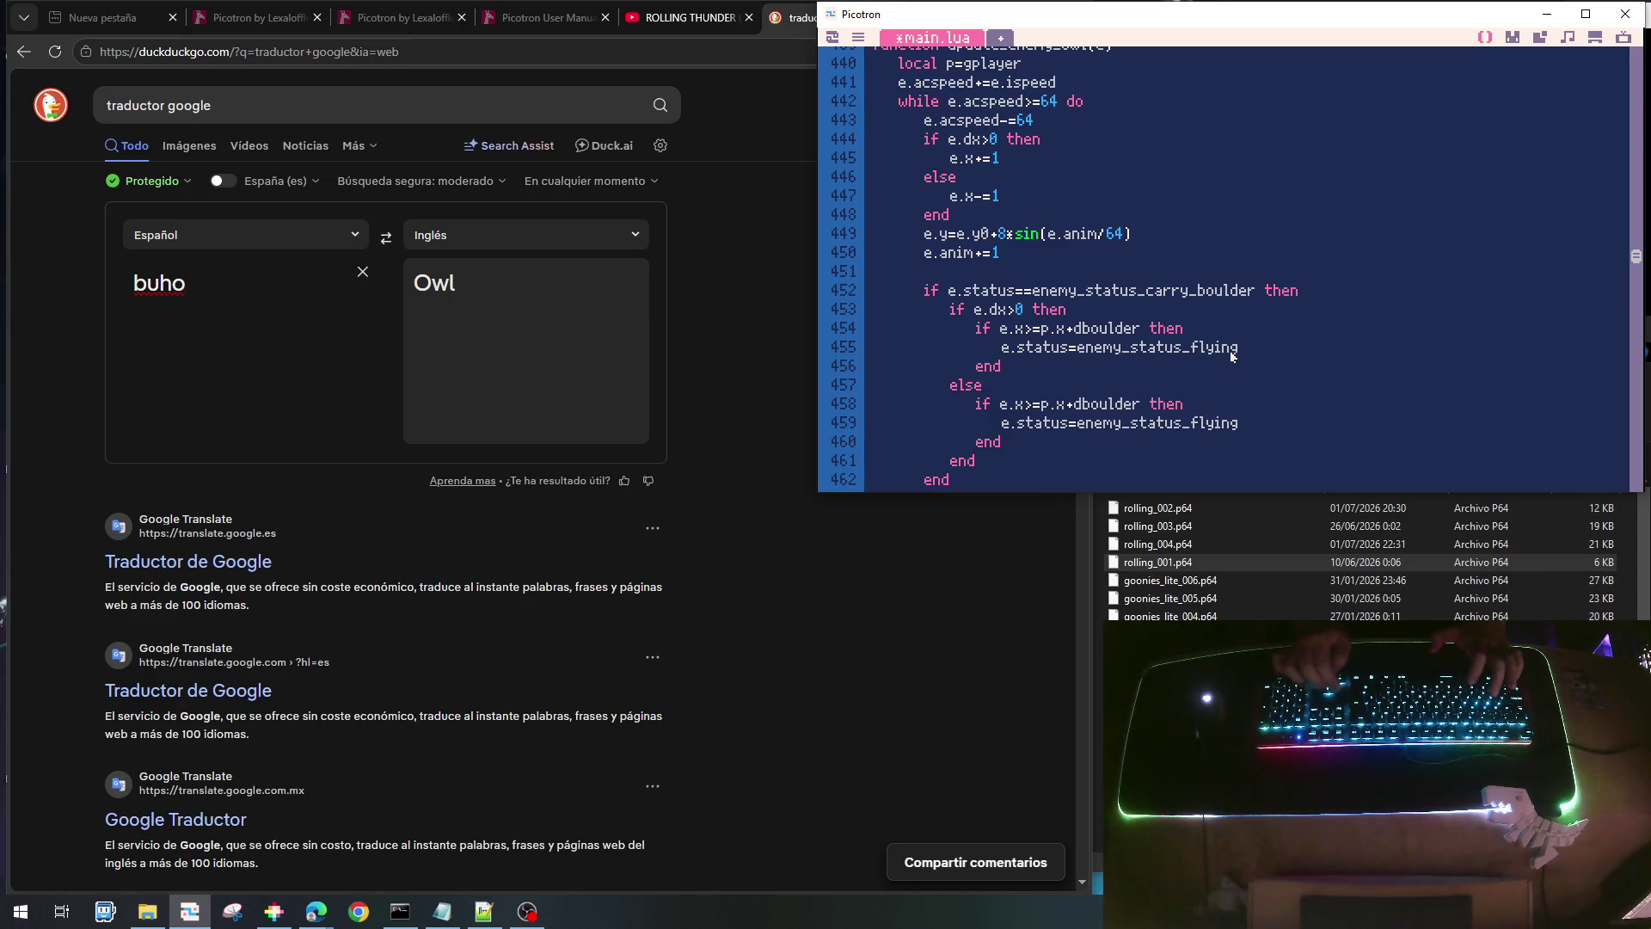
{"action": "key", "text": "Delete"}
{"action": "type", "text": "<"}
{"action": "key", "text": "Right"}
{"action": "key", "text": "Right"}
{"action": "key", "text": "Right"}
{"action": "key", "text": "Delete"}
{"action": "type", "text": "-"}
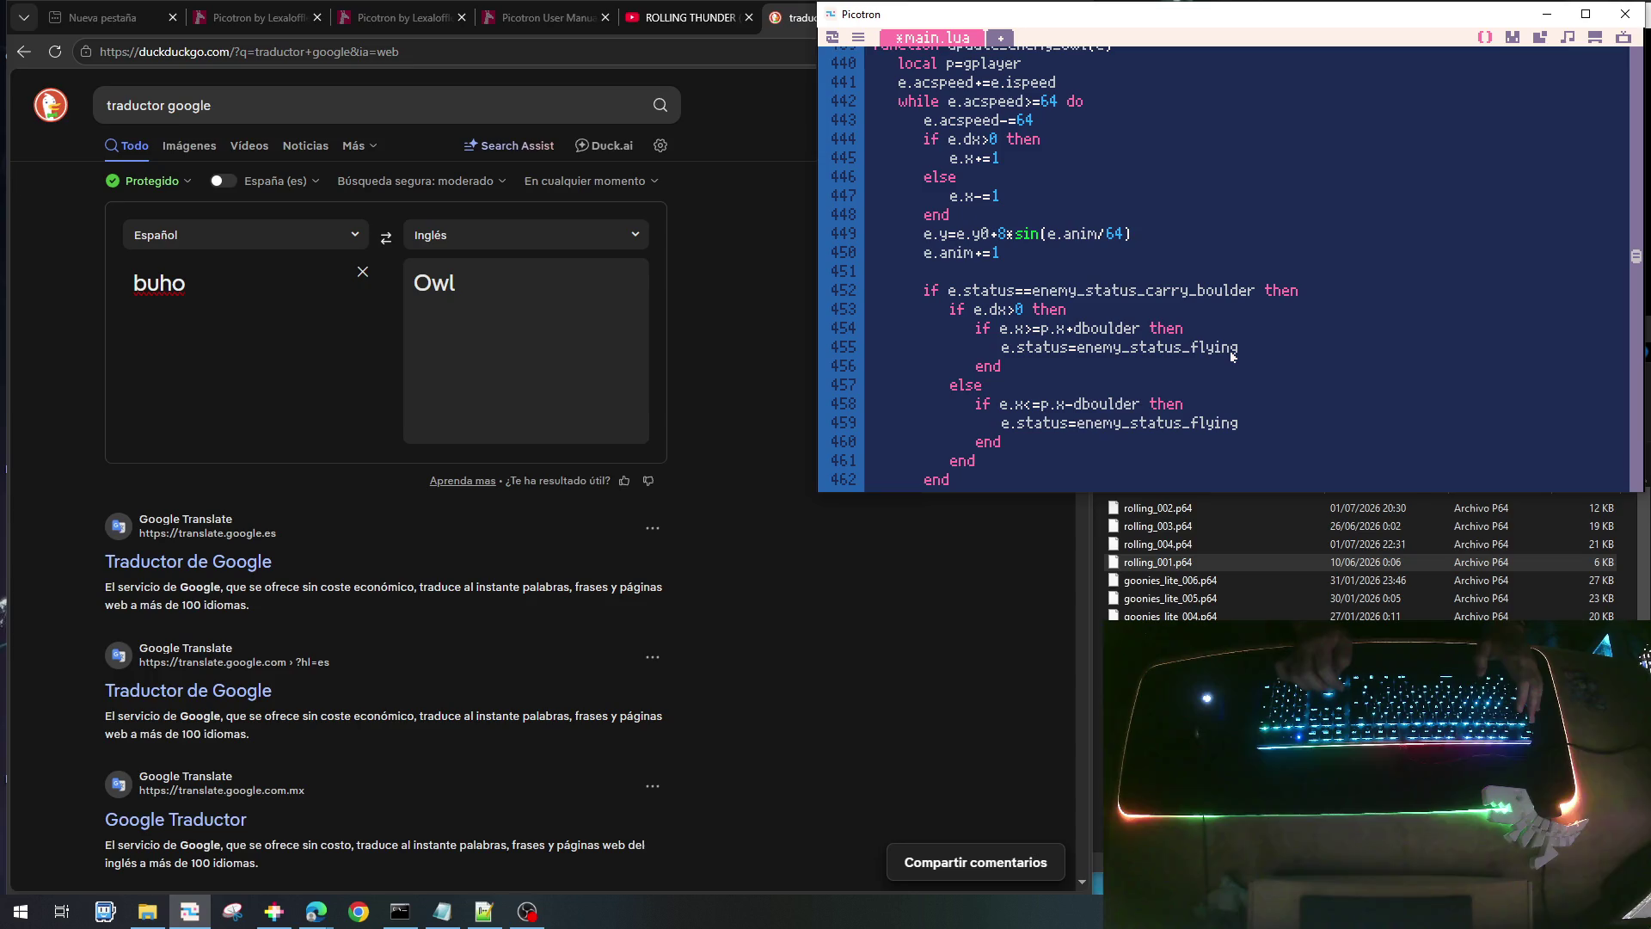
- Swap the signs so right-moving owls check p.x-dboulder and left-moving ones p.x+dboulder
{"action": "key", "text": "Up"}
{"action": "key", "text": "Delete"}
{"action": "type", "text": "-"}
{"action": "key", "text": "Down"}
{"action": "key", "text": "Down"}
{"action": "key", "text": "Down"}
{"action": "key", "text": "Delete"}
{"action": "type", "text": "+"}
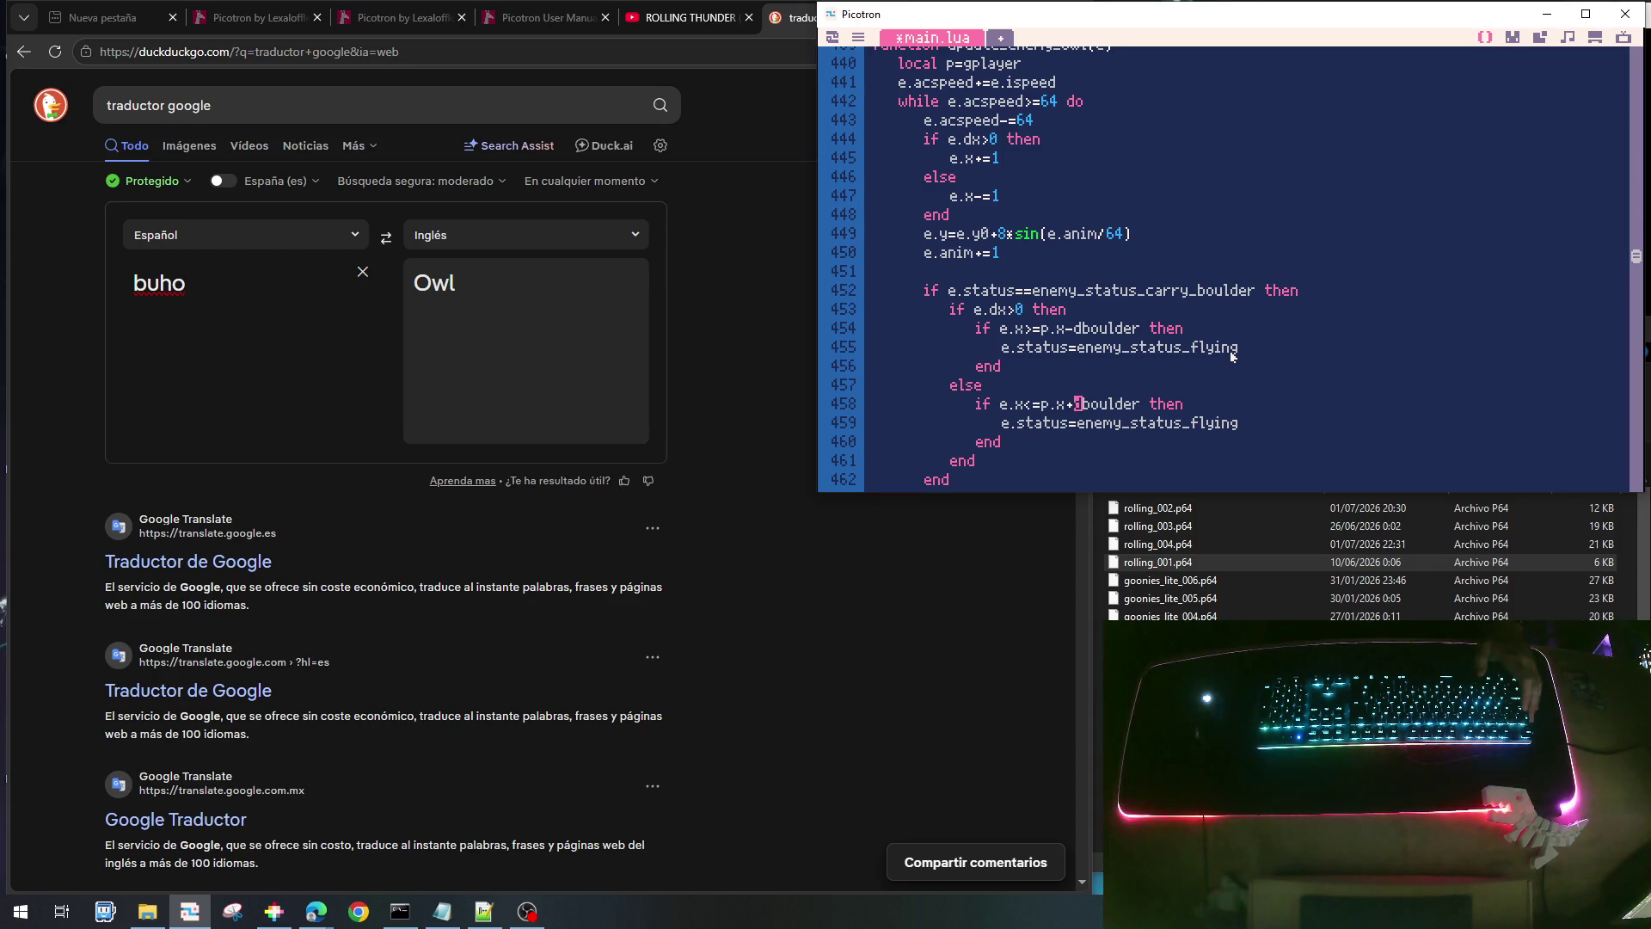
- Select the carry_boulder status check line and move to the owl's spr call in draw_enemy_owl
{"action": "scroll", "coordinate": [1104, 327], "scroll_direction": "down", "scroll_amount": 5}
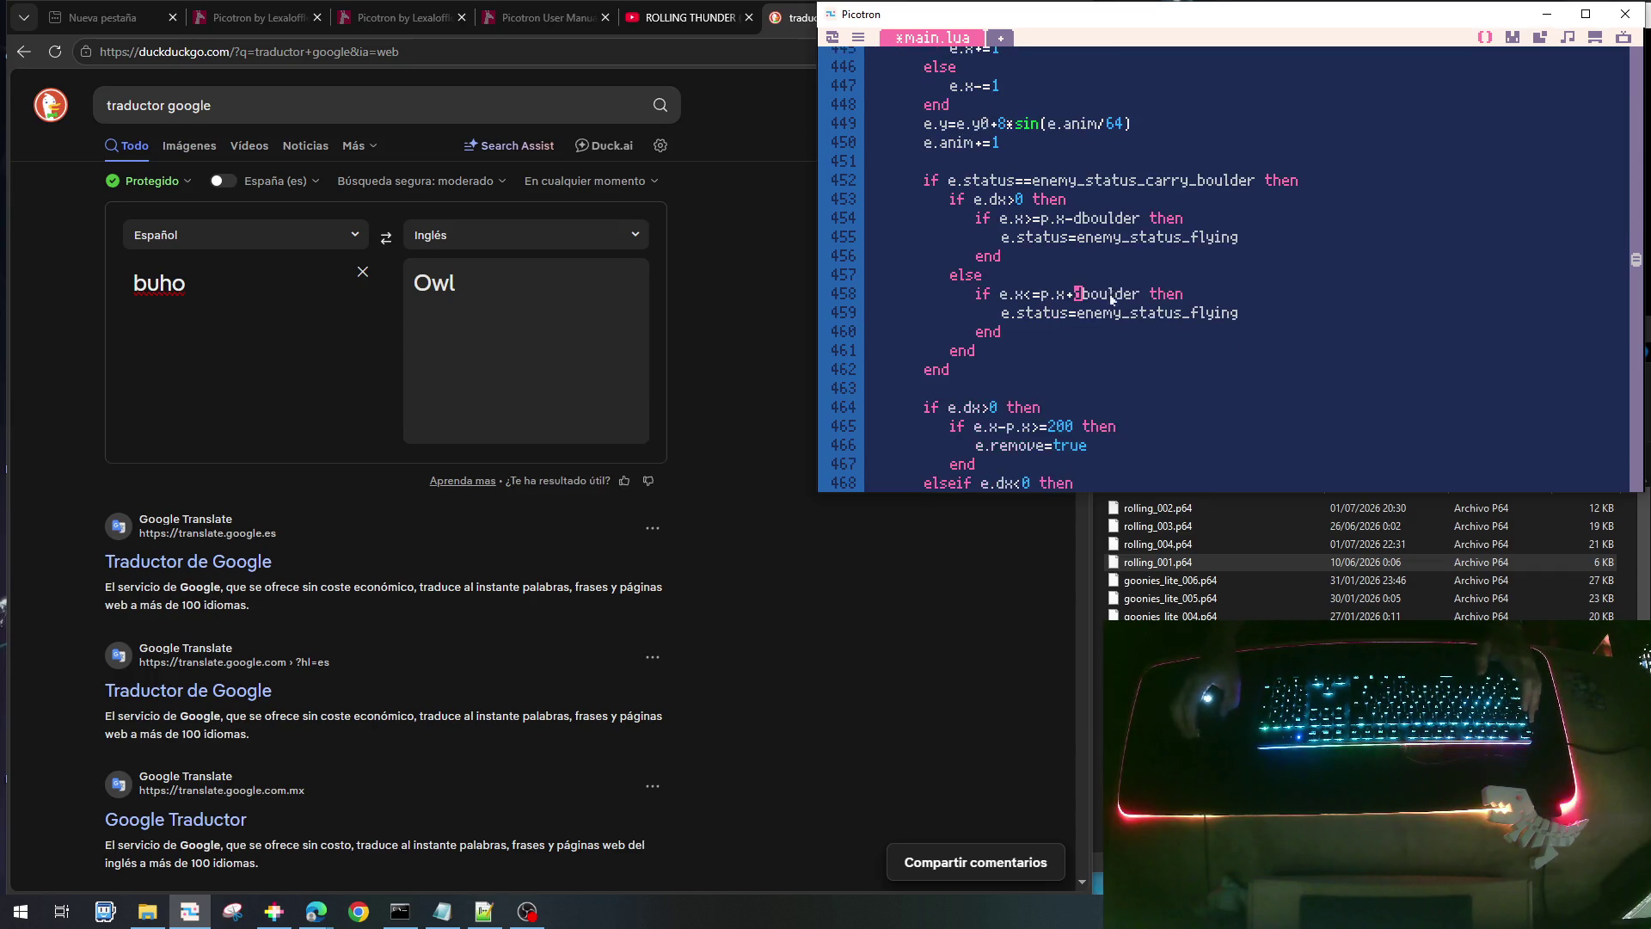
{"action": "scroll", "coordinate": [1104, 328], "scroll_direction": "down", "scroll_amount": 3}
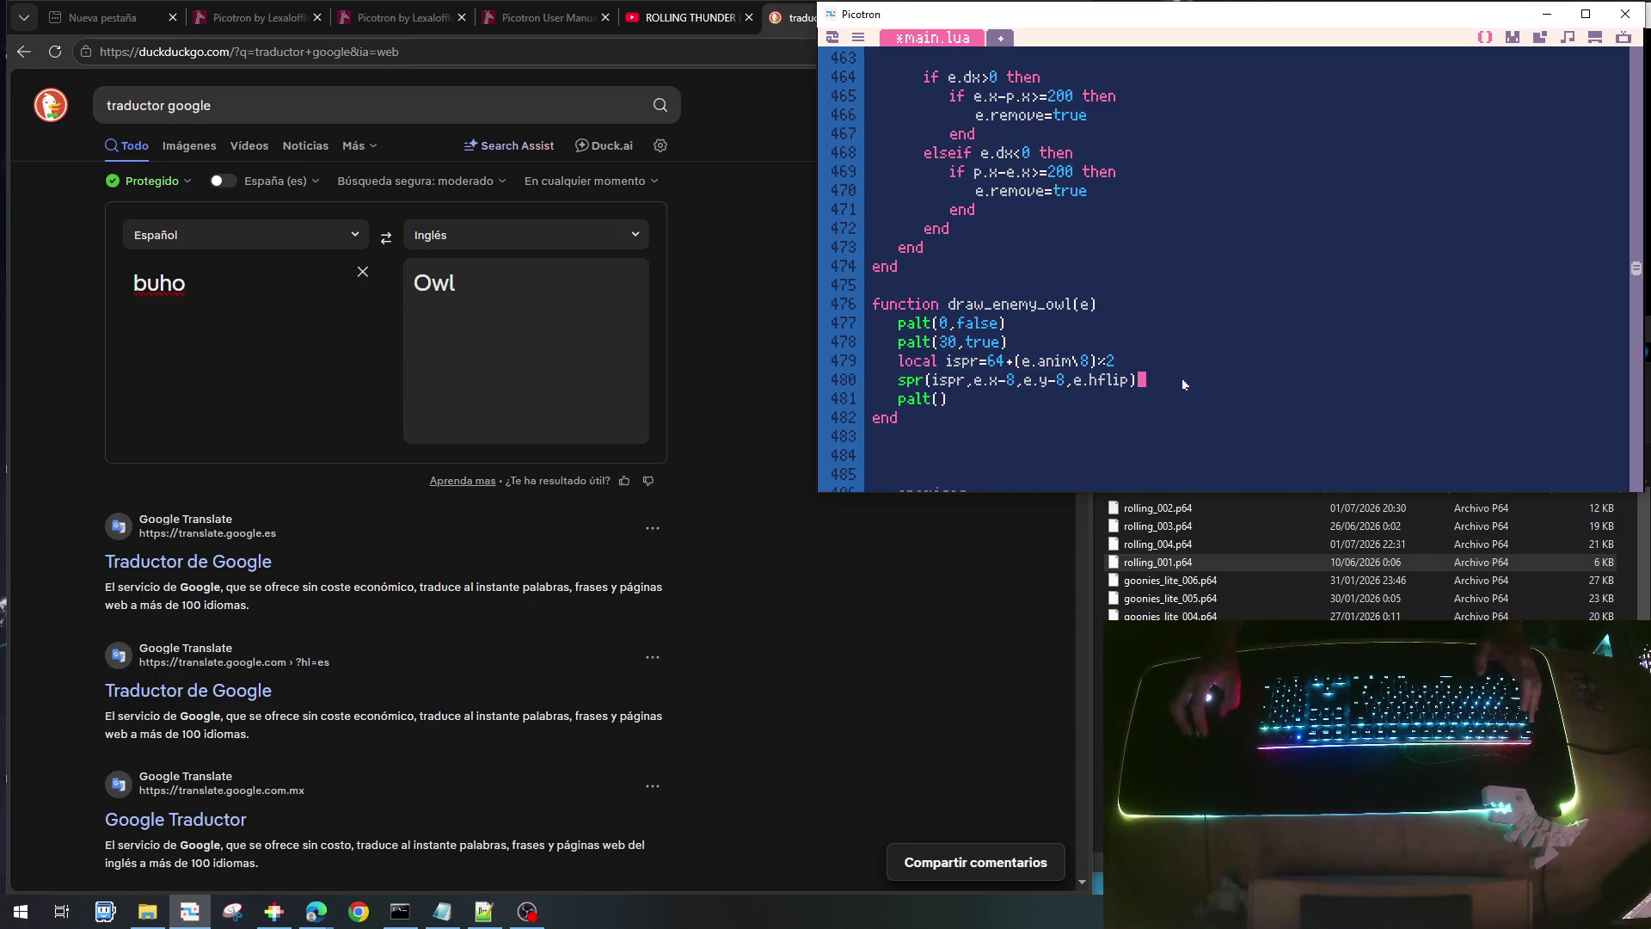
{"action": "scroll", "coordinate": [1177, 384], "scroll_direction": "up", "scroll_amount": 8}
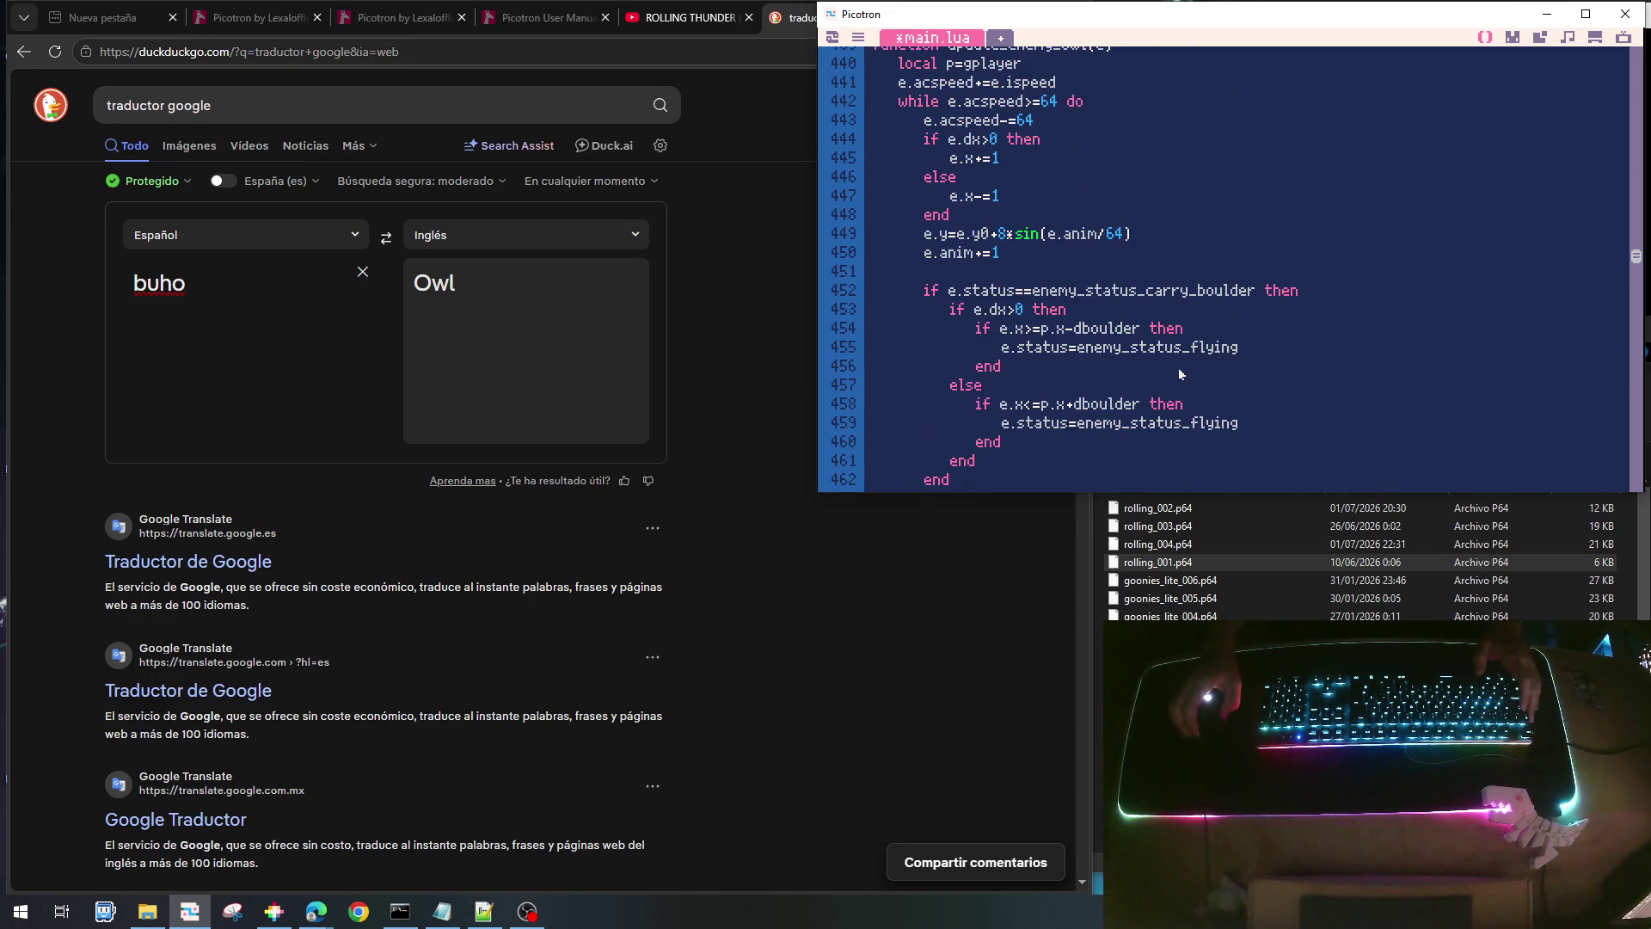
{"action": "left_click_drag", "start_coordinate": [1310, 295], "coordinate": [925, 291]}
{"action": "key", "text": "ctrl+c"}
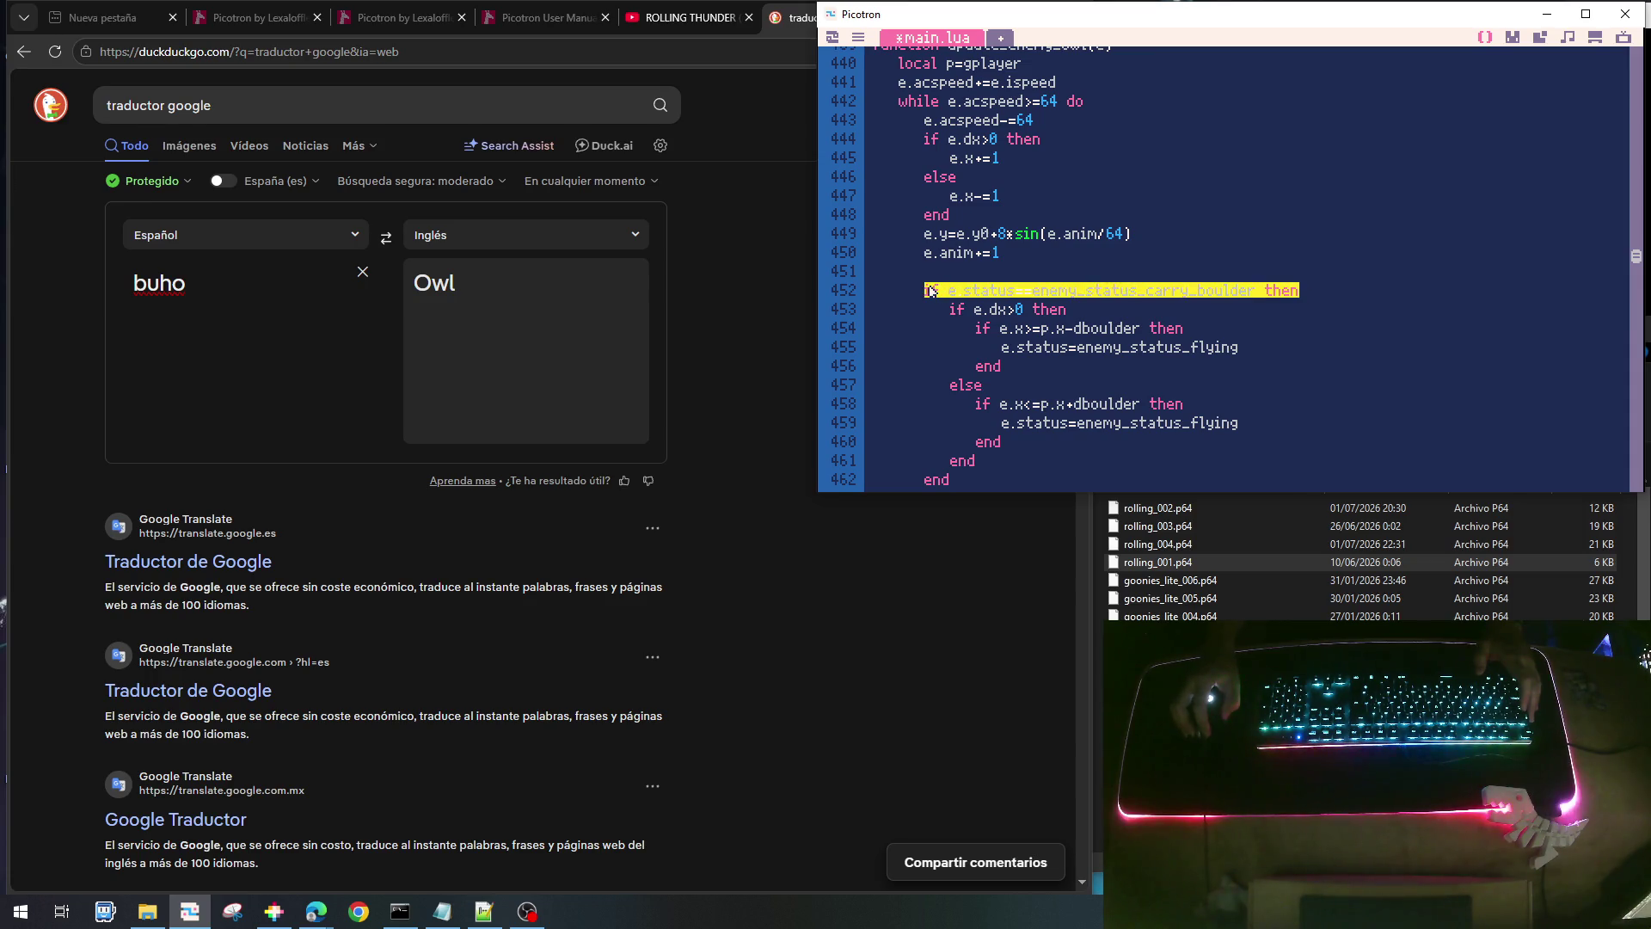
{"action": "scroll", "coordinate": [1172, 332], "scroll_direction": "down", "scroll_amount": 9}
{"action": "left_click", "coordinate": [1144, 326]}
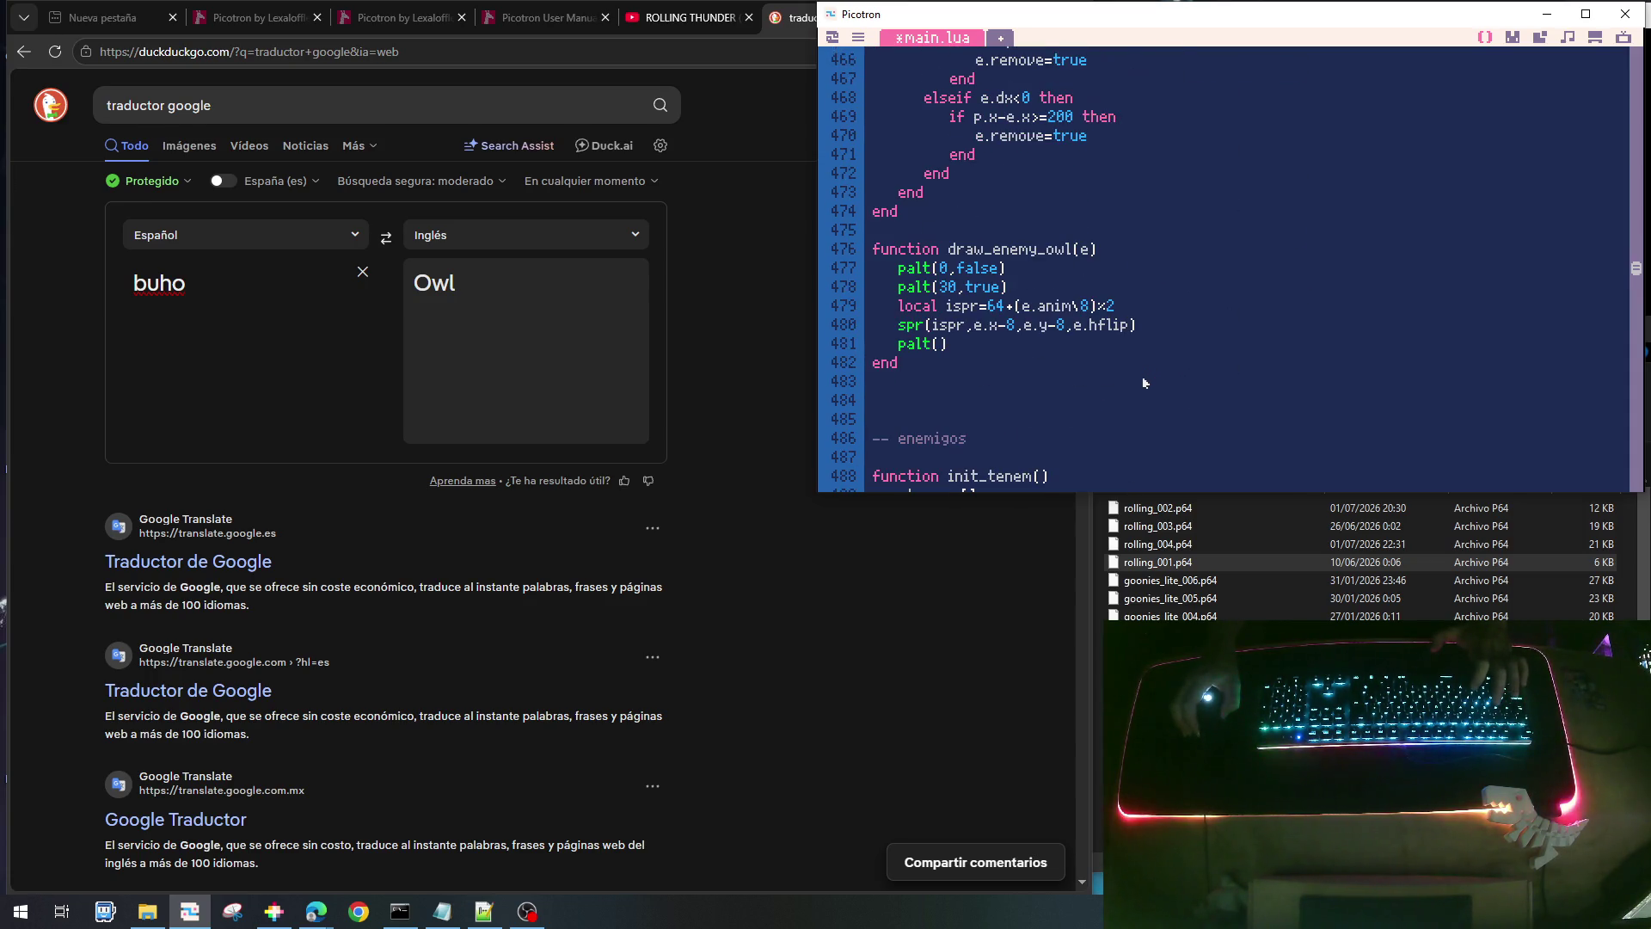
- Paste the carry_boulder check after the owl's spr call, close it with end, and change sprite 64 to 66
{"action": "key", "text": "Return"}
{"action": "key", "text": "ctrl+v"}
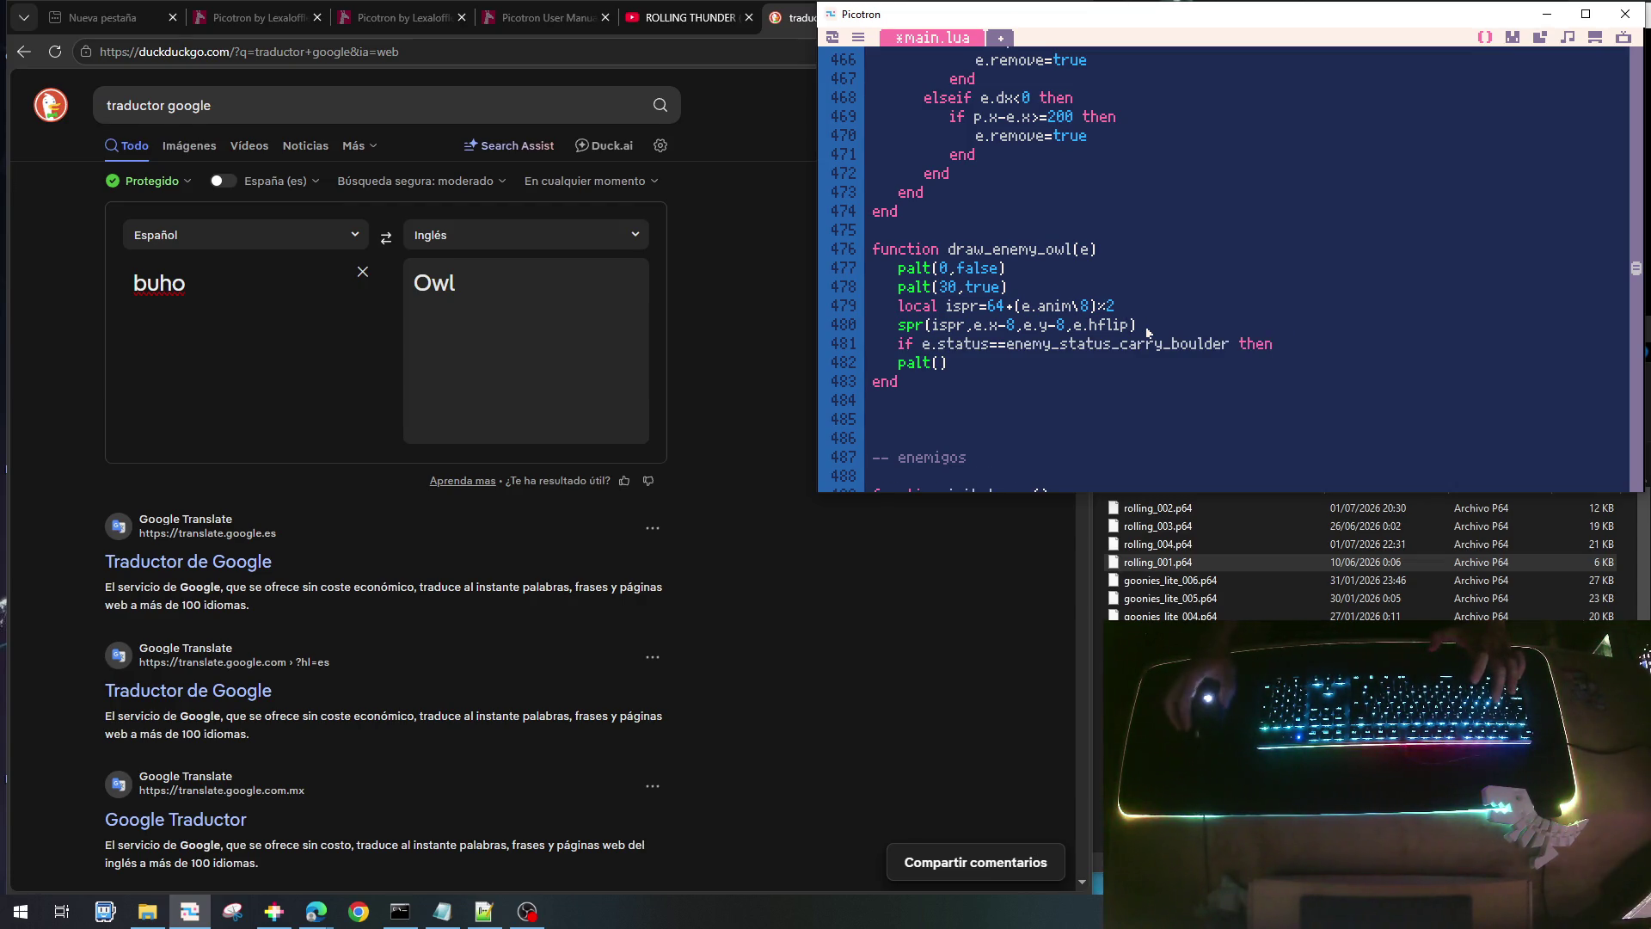
{"action": "left_click", "coordinate": [1512, 38]}
{"action": "left_click", "coordinate": [1476, 259]}
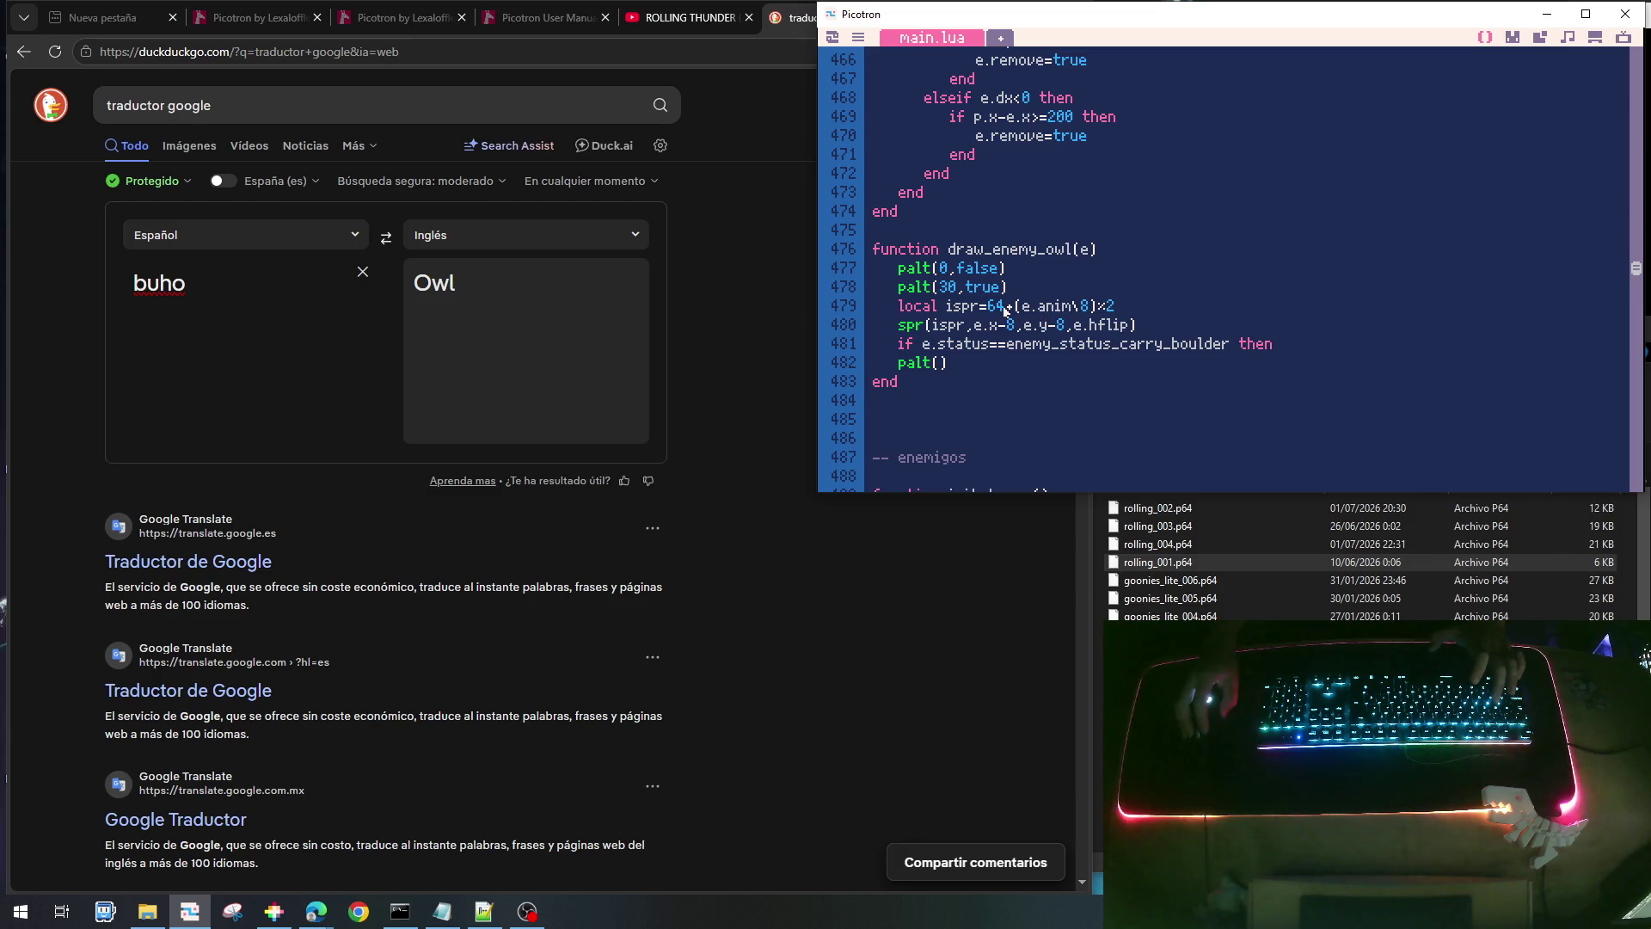
{"action": "key", "text": "BackSpace"}
{"action": "type", "text": "6"}
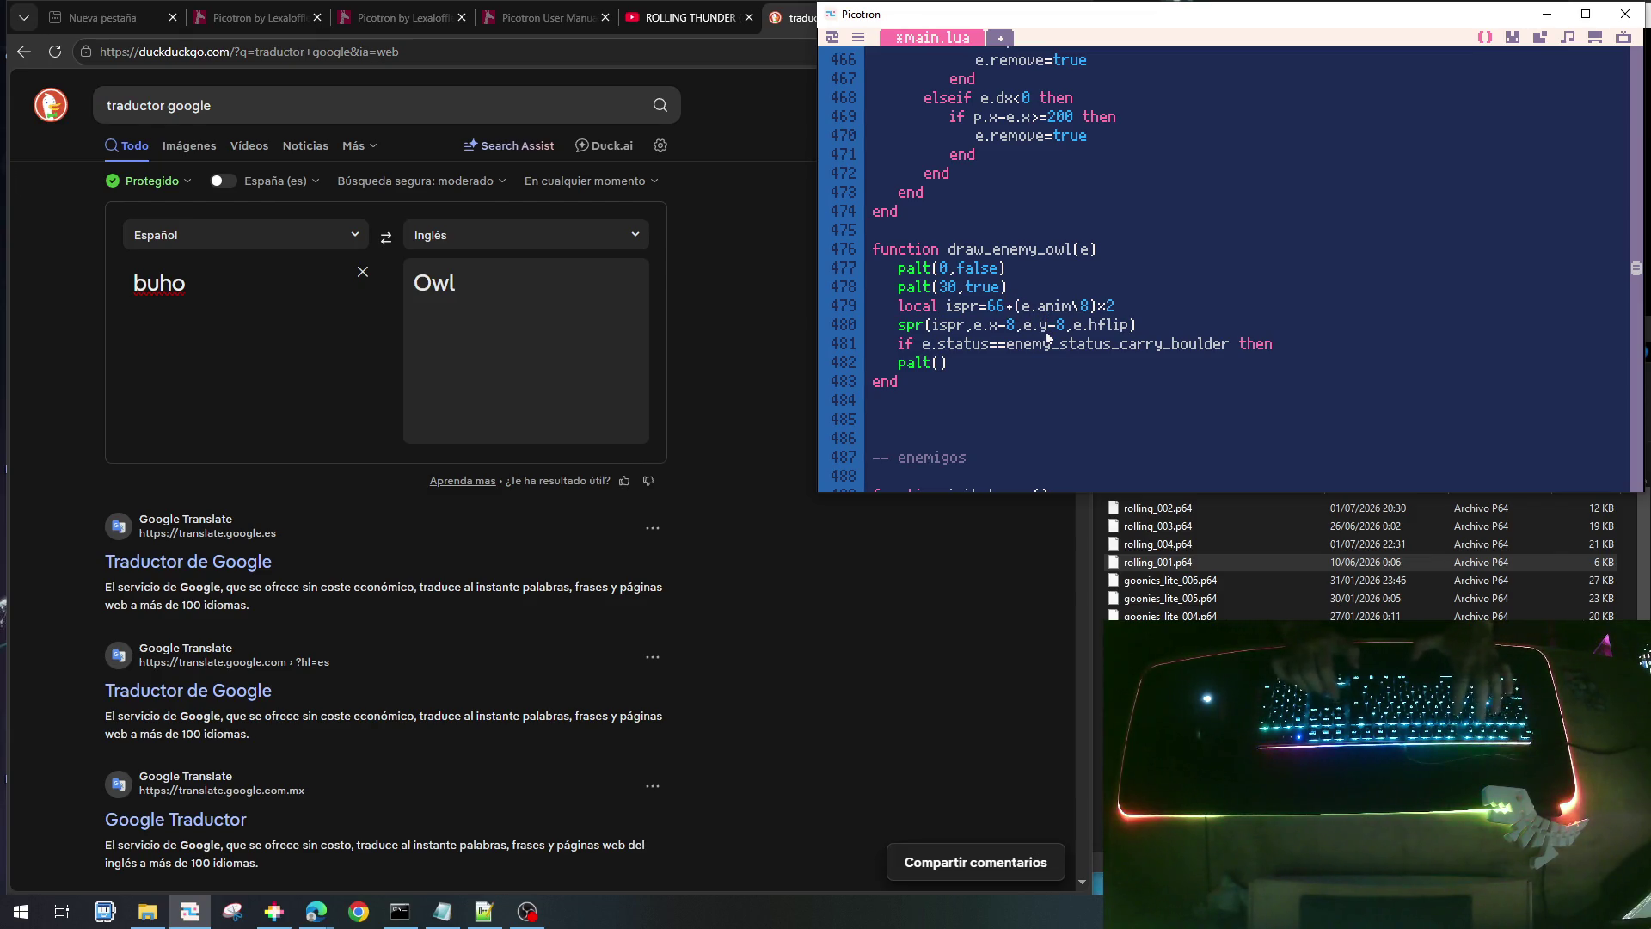
{"action": "left_click", "coordinate": [1276, 343]}
{"action": "key", "text": "Return"}
{"action": "type", "text": "end"}
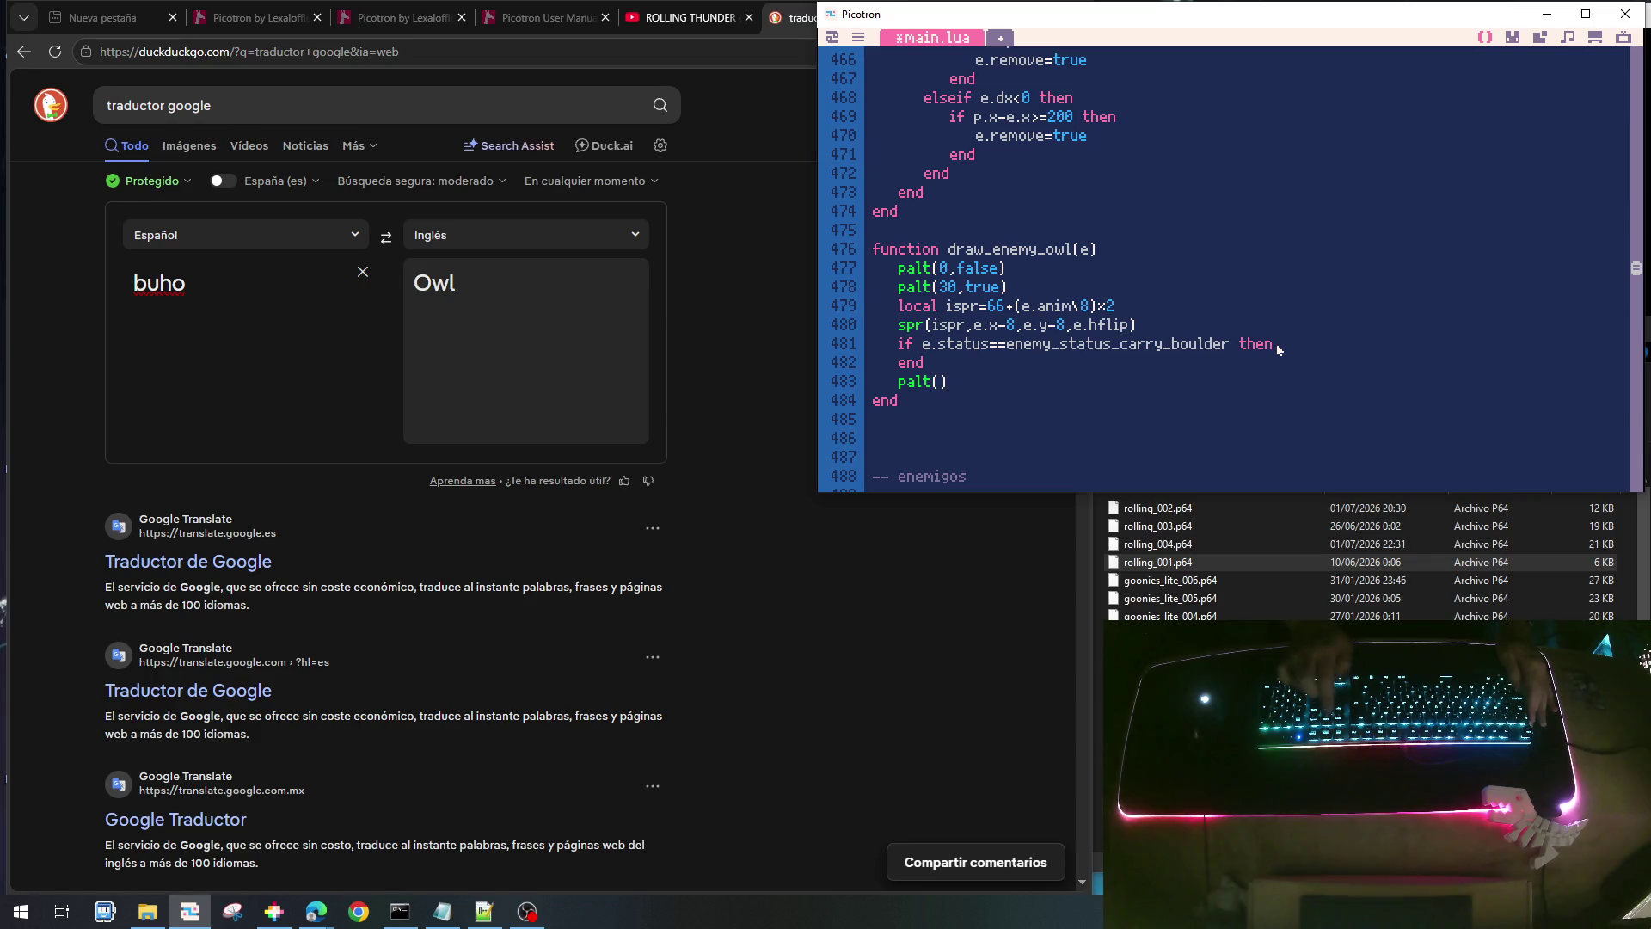
- Duplicate the owl's spr call inside the block, drawing at e.y+8 without e.hflip
{"action": "key", "text": "shift+Down"}
{"action": "key", "text": "ctrl+c"}
{"action": "left_click", "coordinate": [1276, 343]}
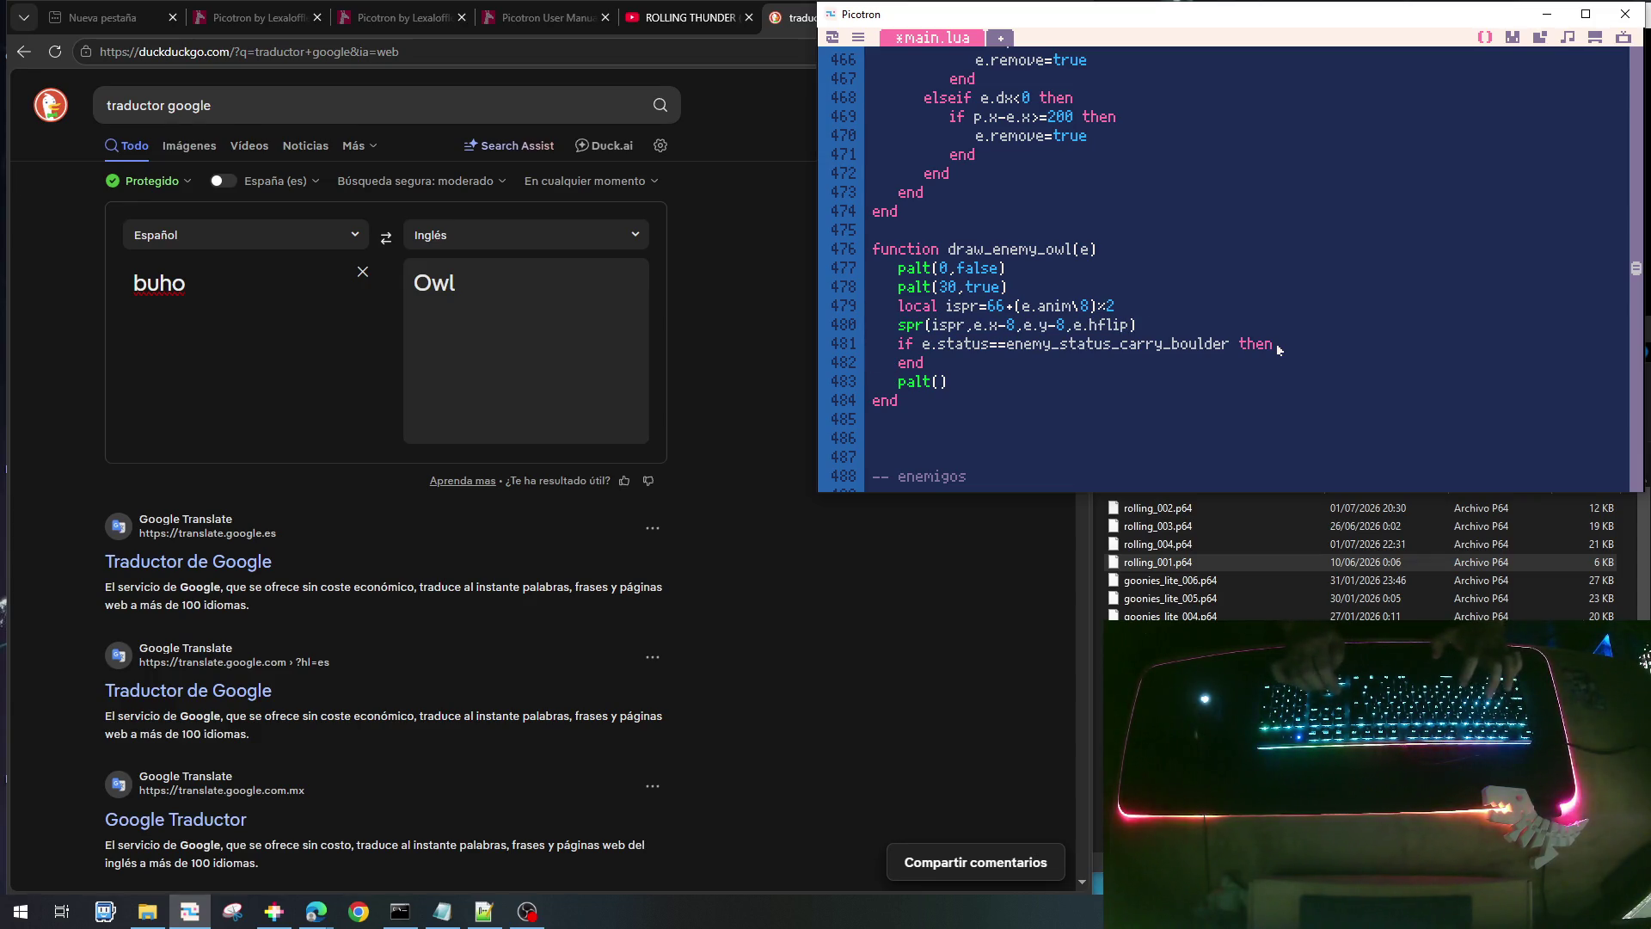
{"action": "key", "text": "Return"}
{"action": "key", "text": "ctrl+v"}
{"action": "key", "text": "Right"}
{"action": "key", "text": "Right"}
{"action": "key", "text": "Right"}
{"action": "key", "text": "Left"}
{"action": "key", "text": "BackSpace"}
{"action": "type", "text": "+"}
{"action": "key", "text": "Right"}
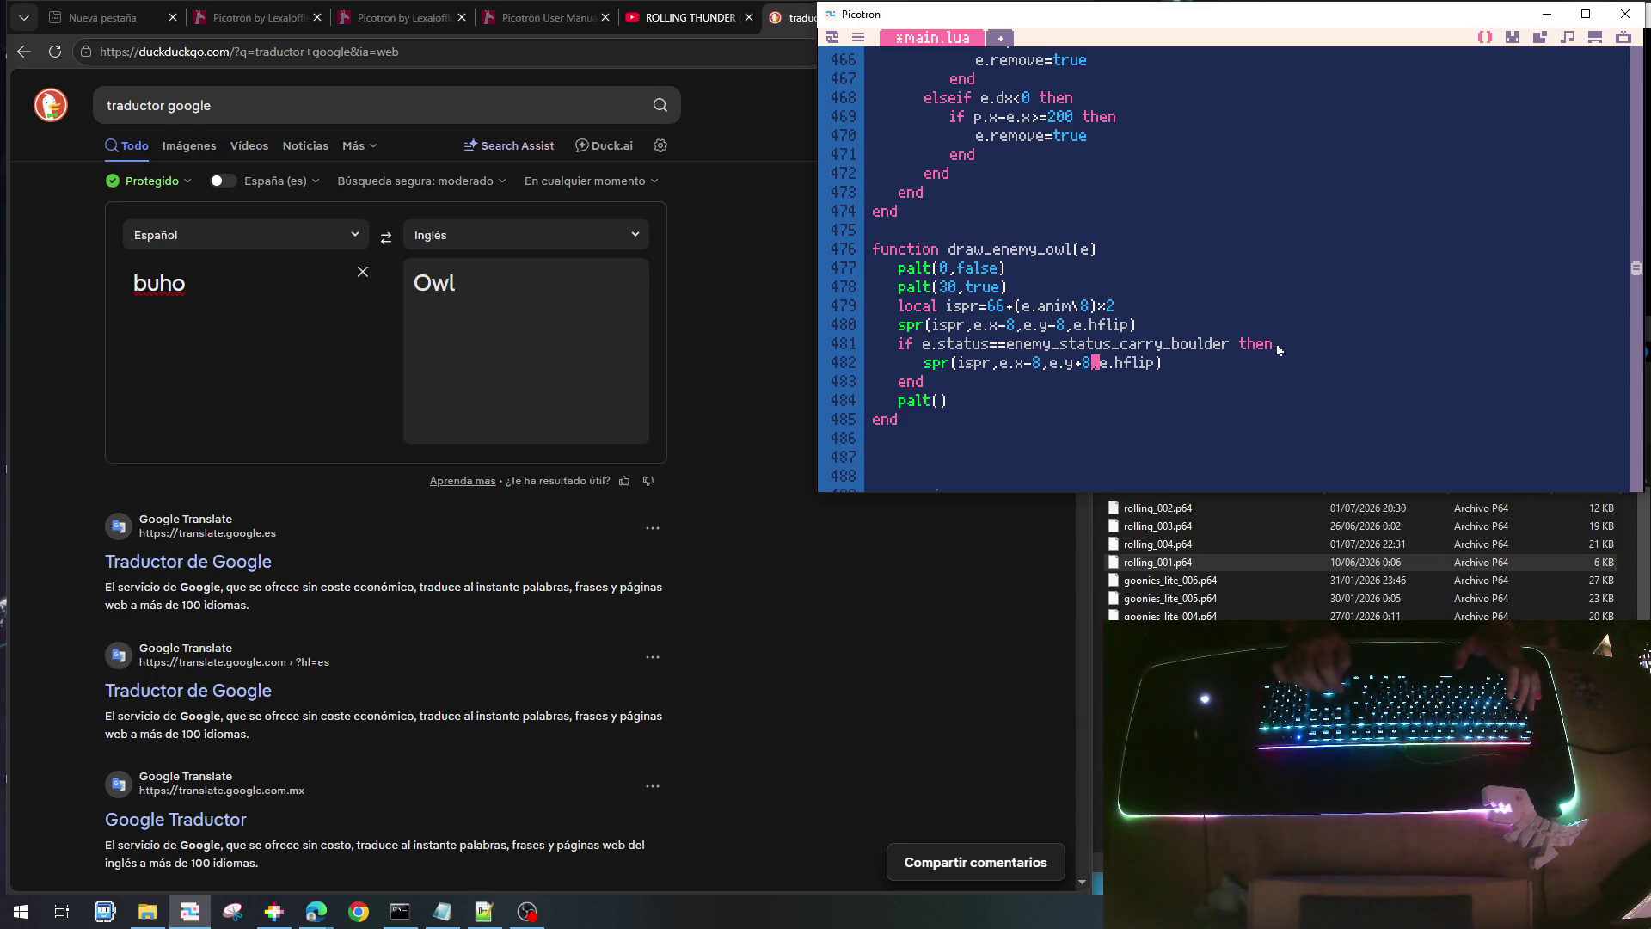
{"action": "key", "text": "shift+Right"}
{"action": "key", "text": "shift+Right"}
{"action": "key", "text": "shift+Right"}
{"action": "key", "text": "Delete"}
- Select the ispr sprite index and look up the boulder in the sprite sheet
{"action": "key", "text": "Left"}
{"action": "key", "text": "Left"}
{"action": "key", "text": "Left"}
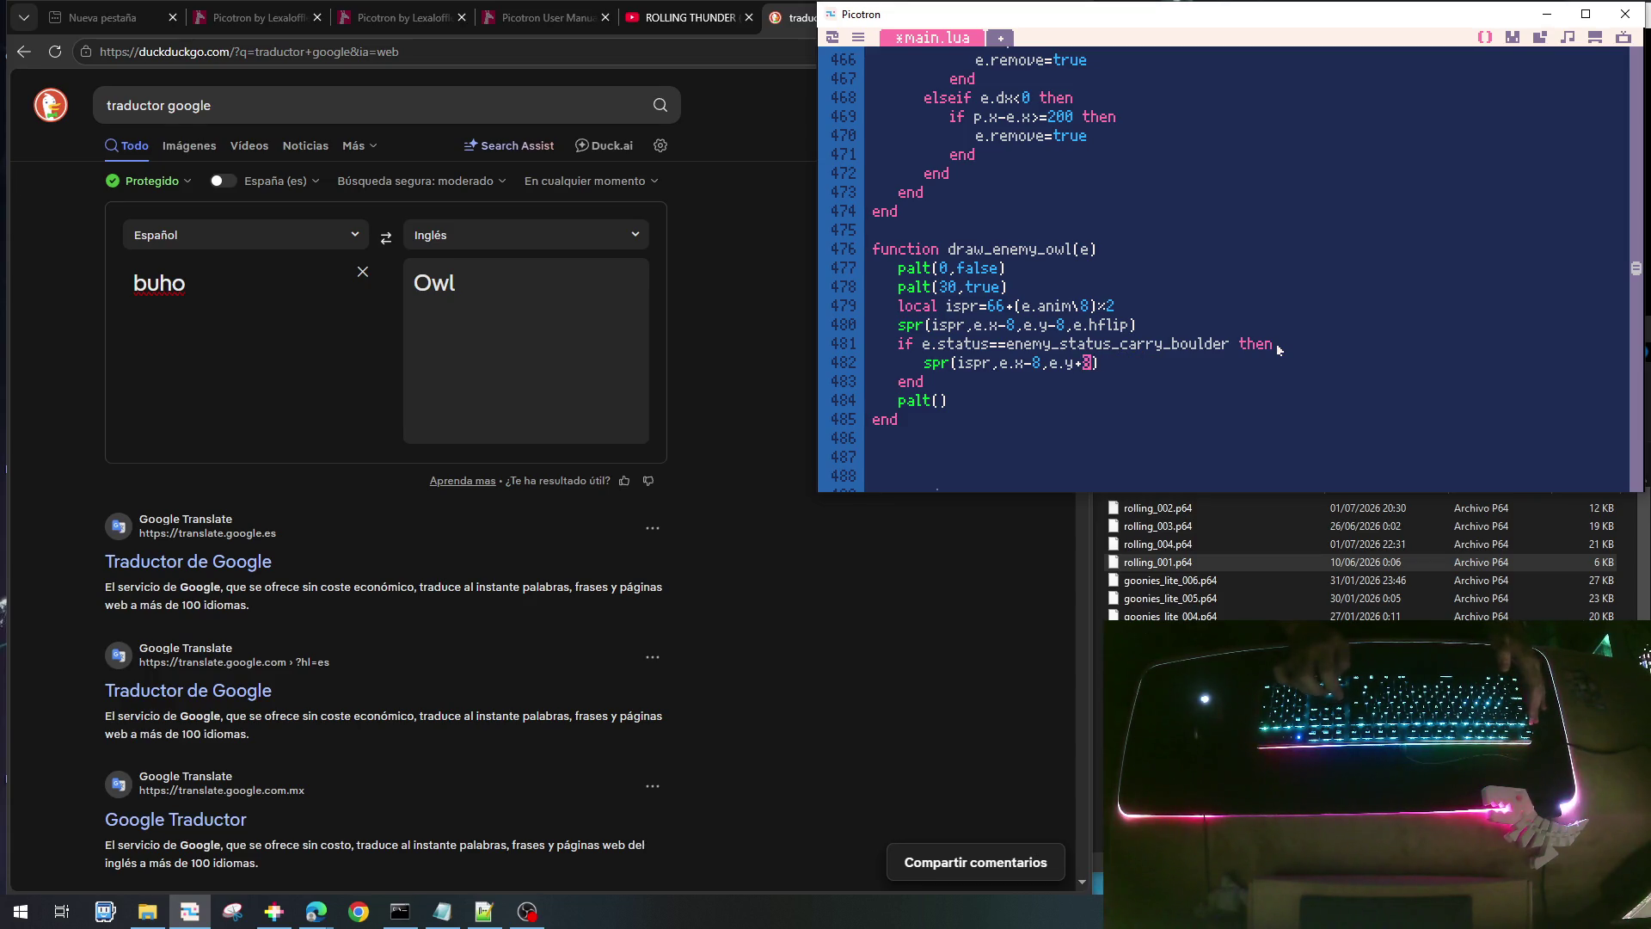
{"action": "key", "text": "Right"}
{"action": "key", "text": "shift+Left"}
{"action": "key", "text": "shift+Left"}
{"action": "key", "text": "shift+Left"}
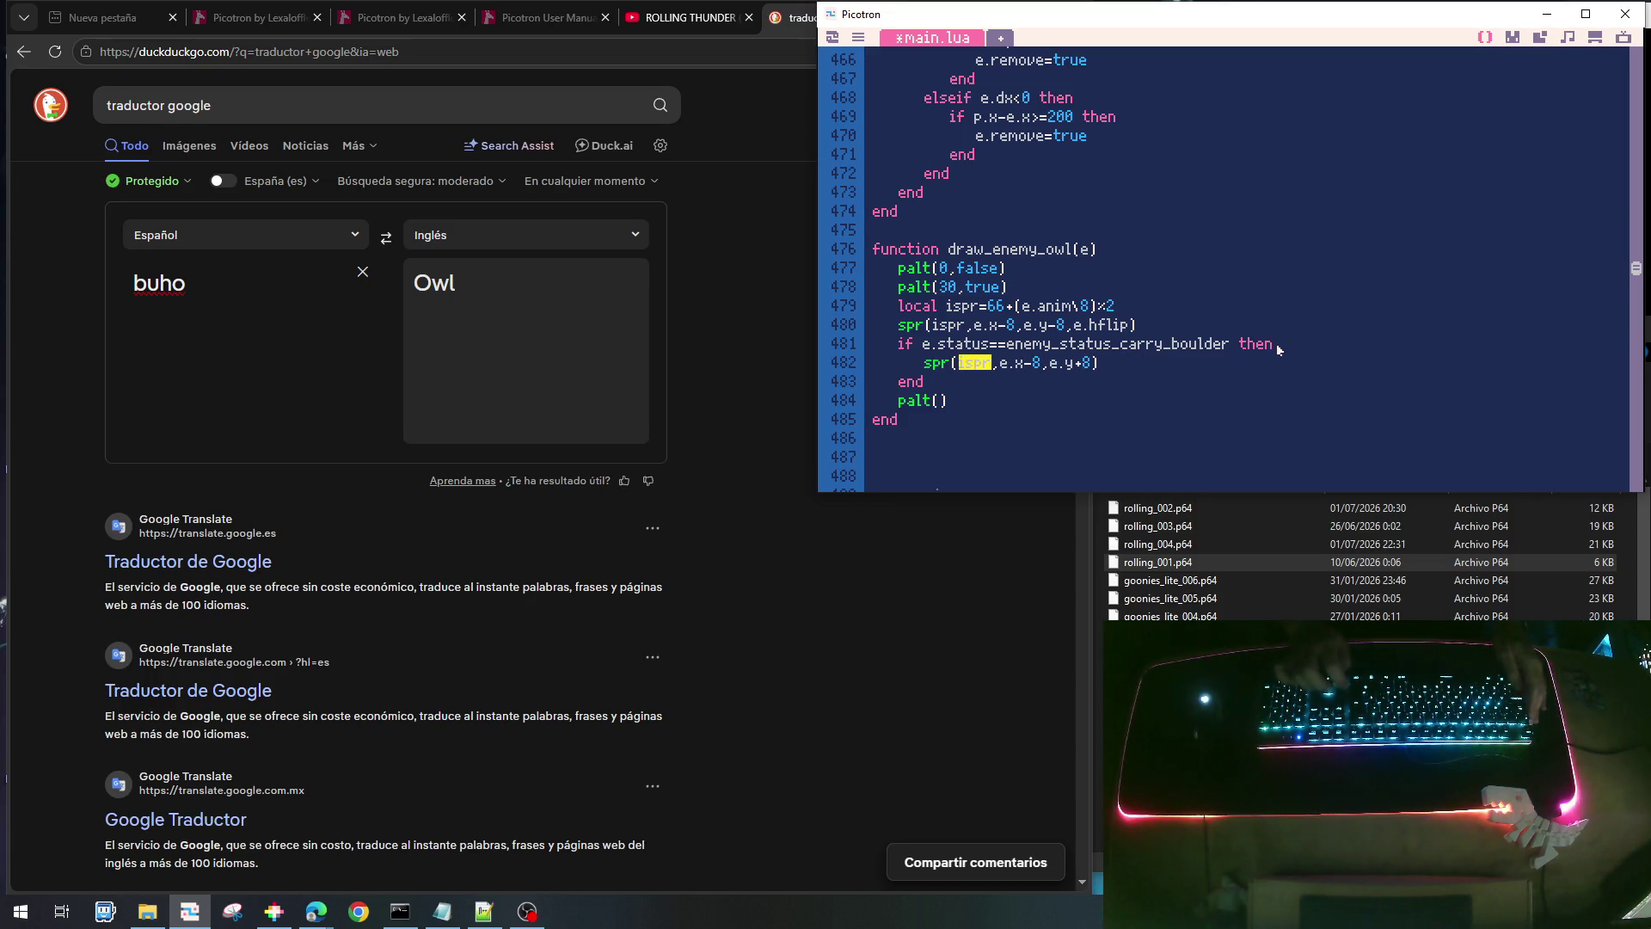
{"action": "left_click", "coordinate": [1512, 39]}
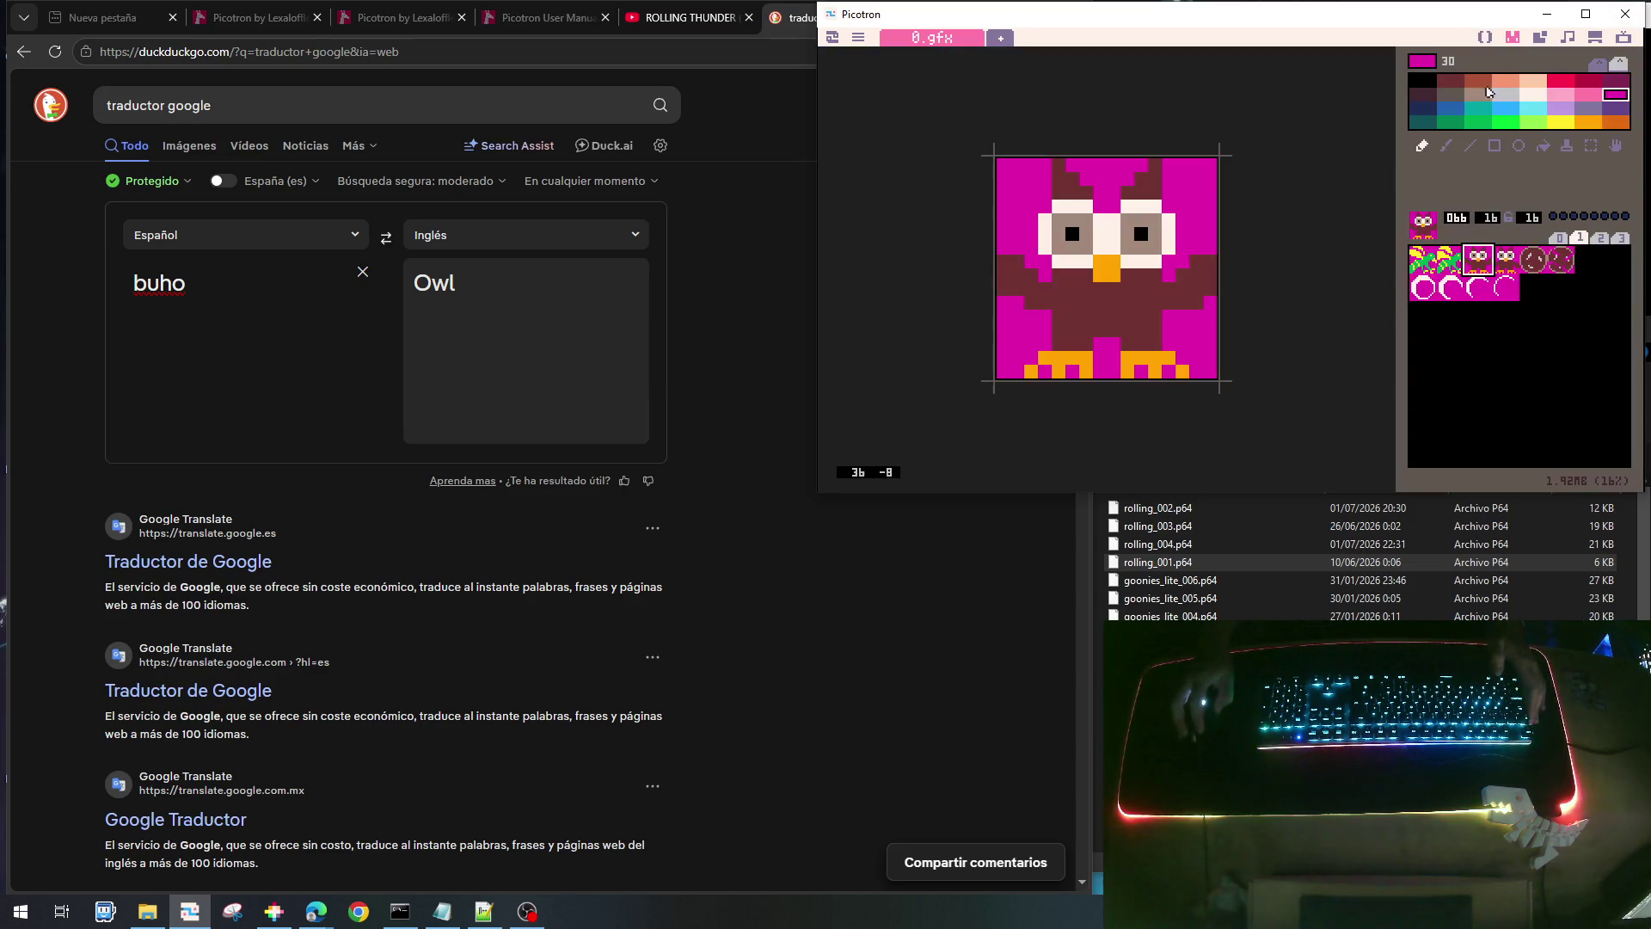
- Read the boulder's sprite number, set it as spr(68,e.x-8,e.y+8), and save main.lua
{"action": "left_click", "coordinate": [1531, 261]}
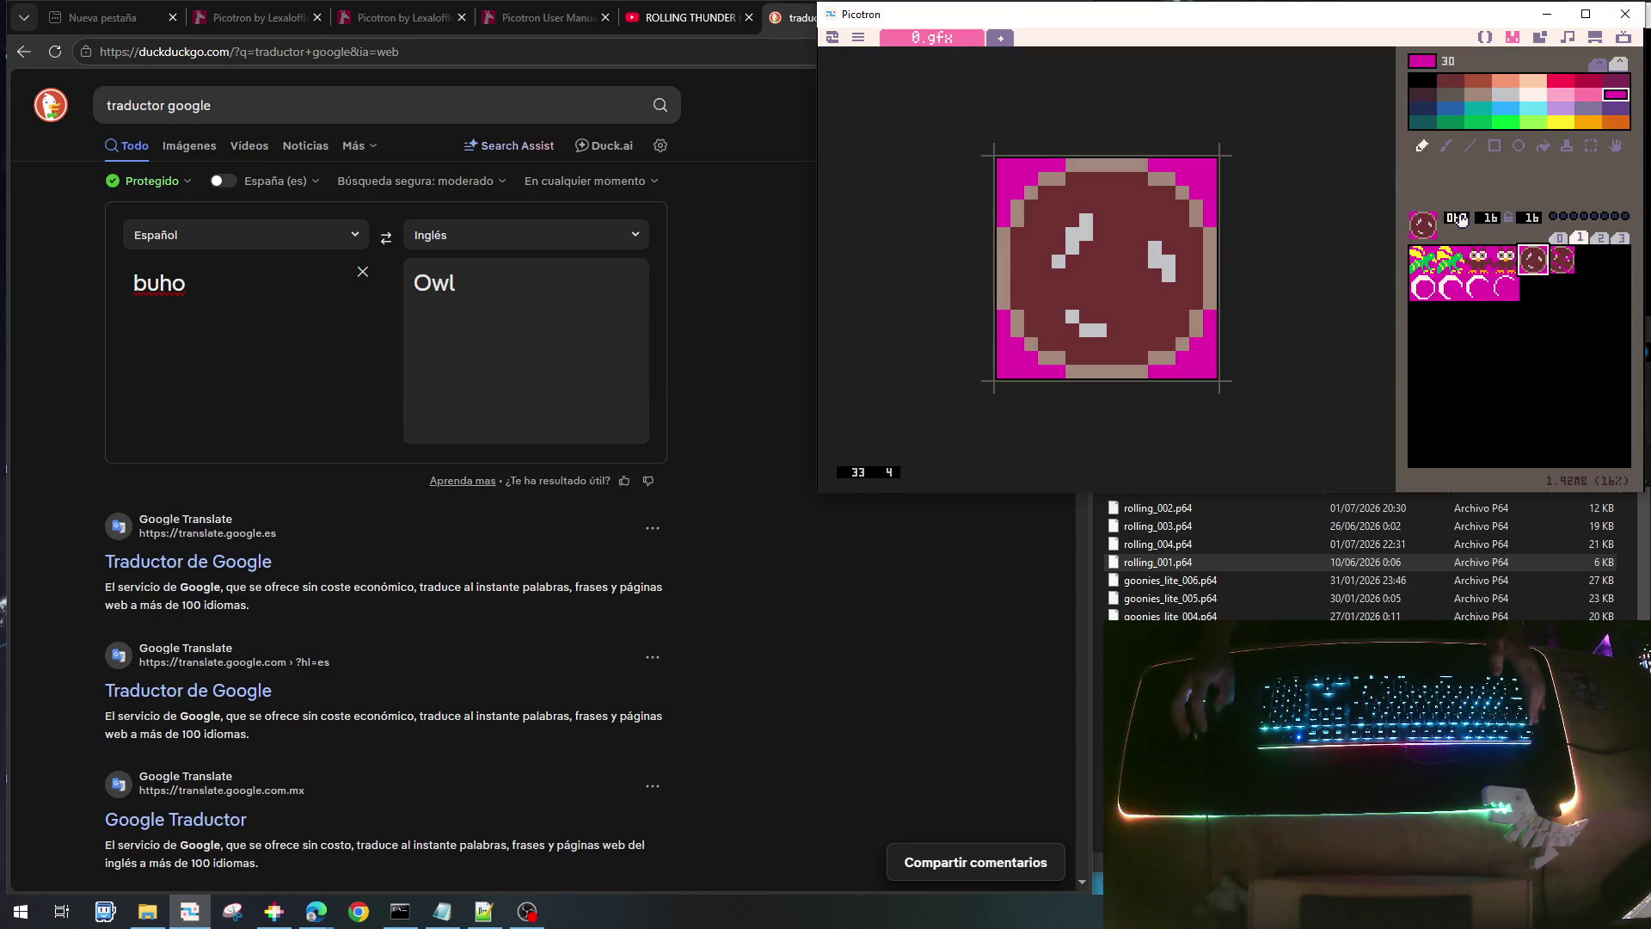
{"action": "left_click", "coordinate": [1490, 37]}
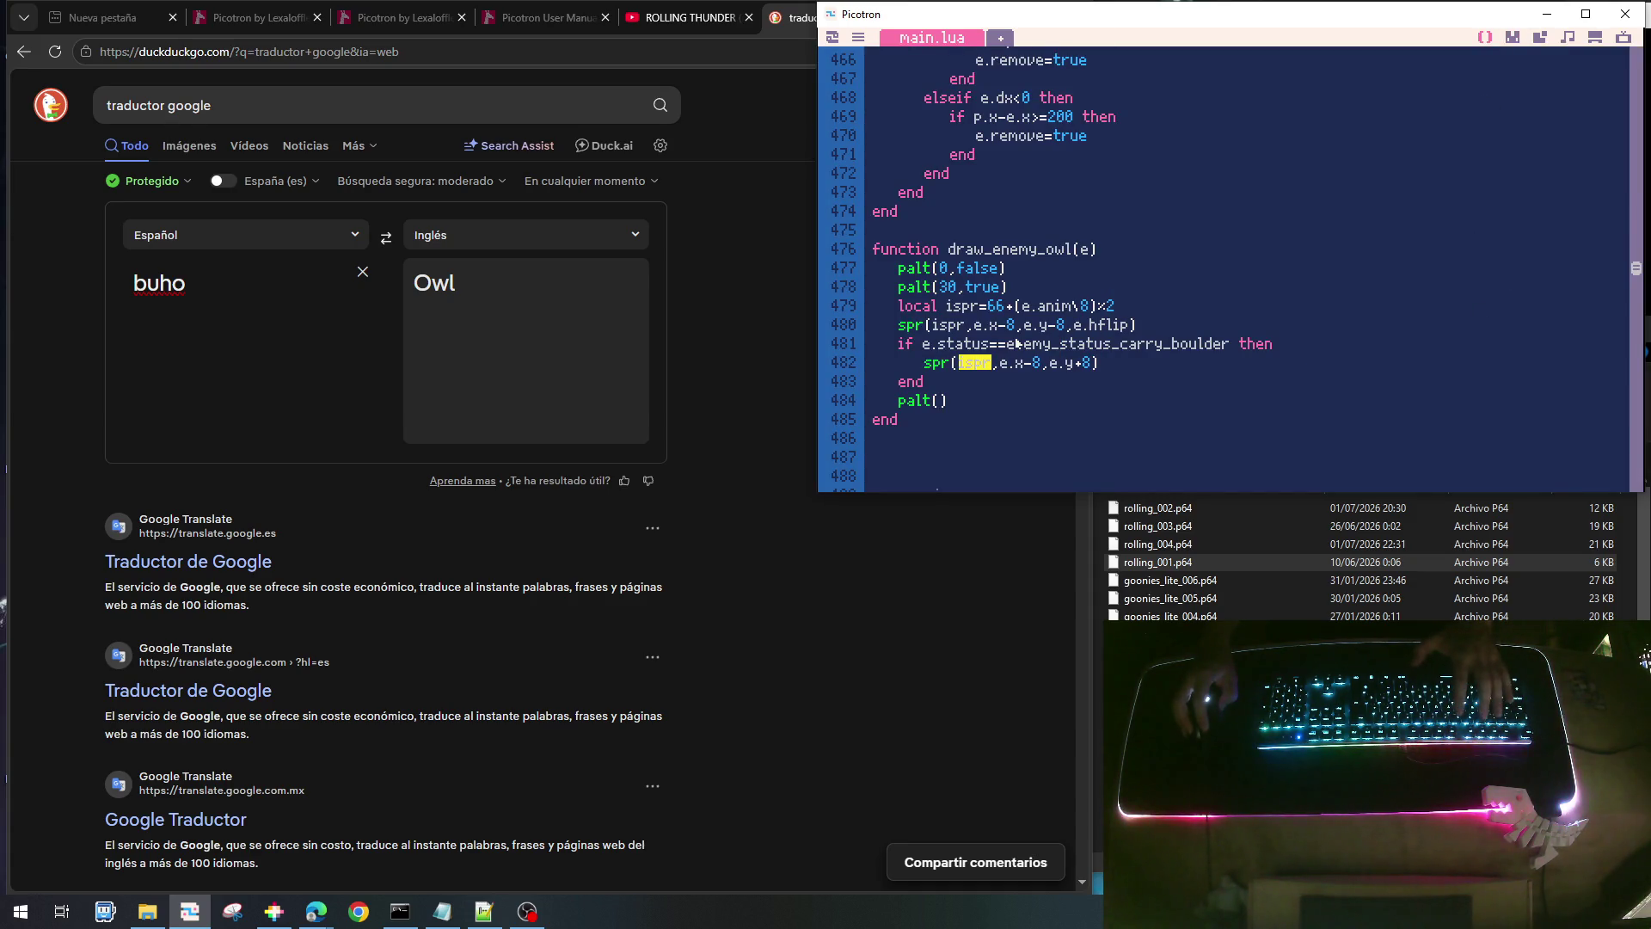
{"action": "type", "text": "68"}
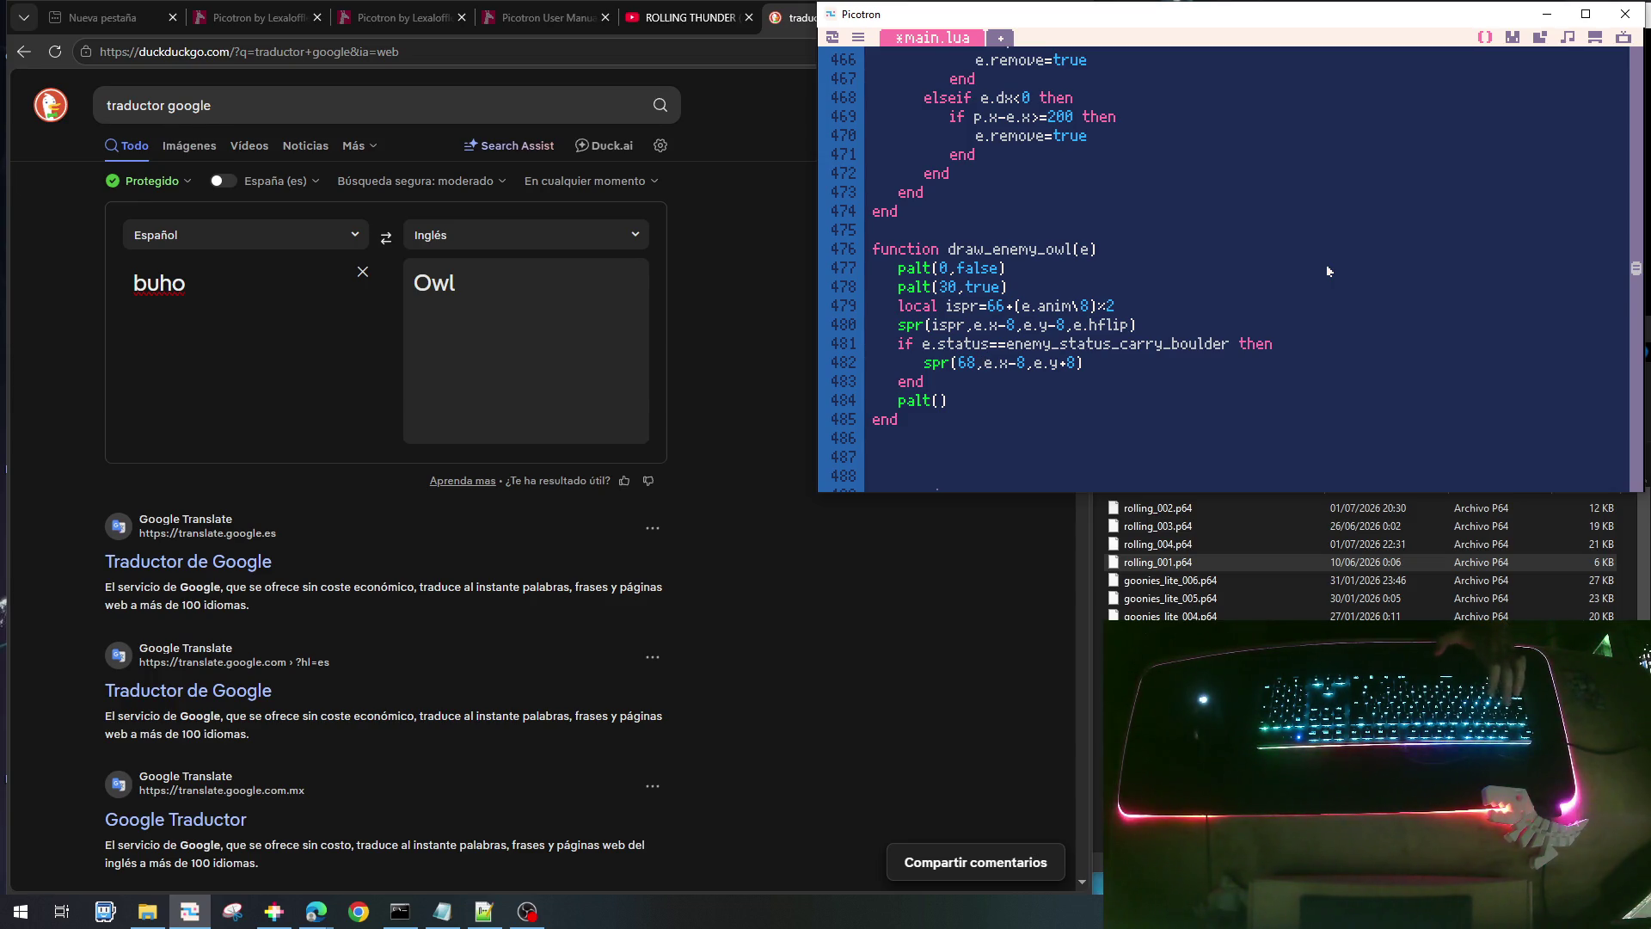
{"action": "key", "text": "ctrl+s"}
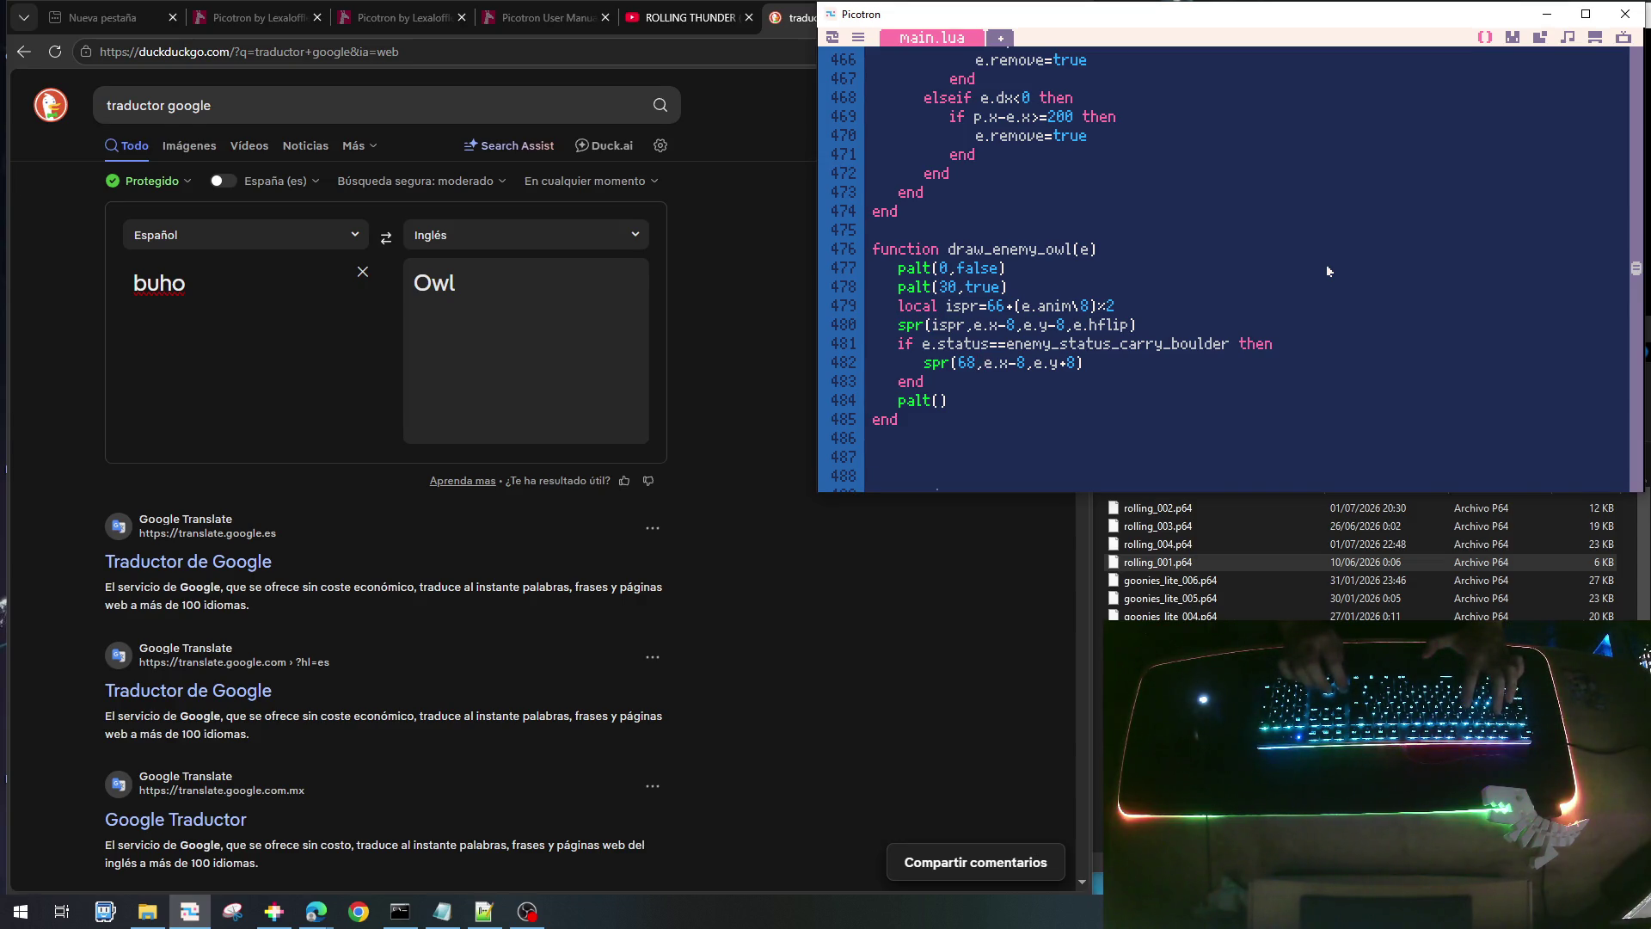
- In update_spawn, add 'if rnd()<.5 then' after the new enemy table
{"action": "scroll", "coordinate": [1290, 310], "scroll_direction": "down", "scroll_amount": 2}
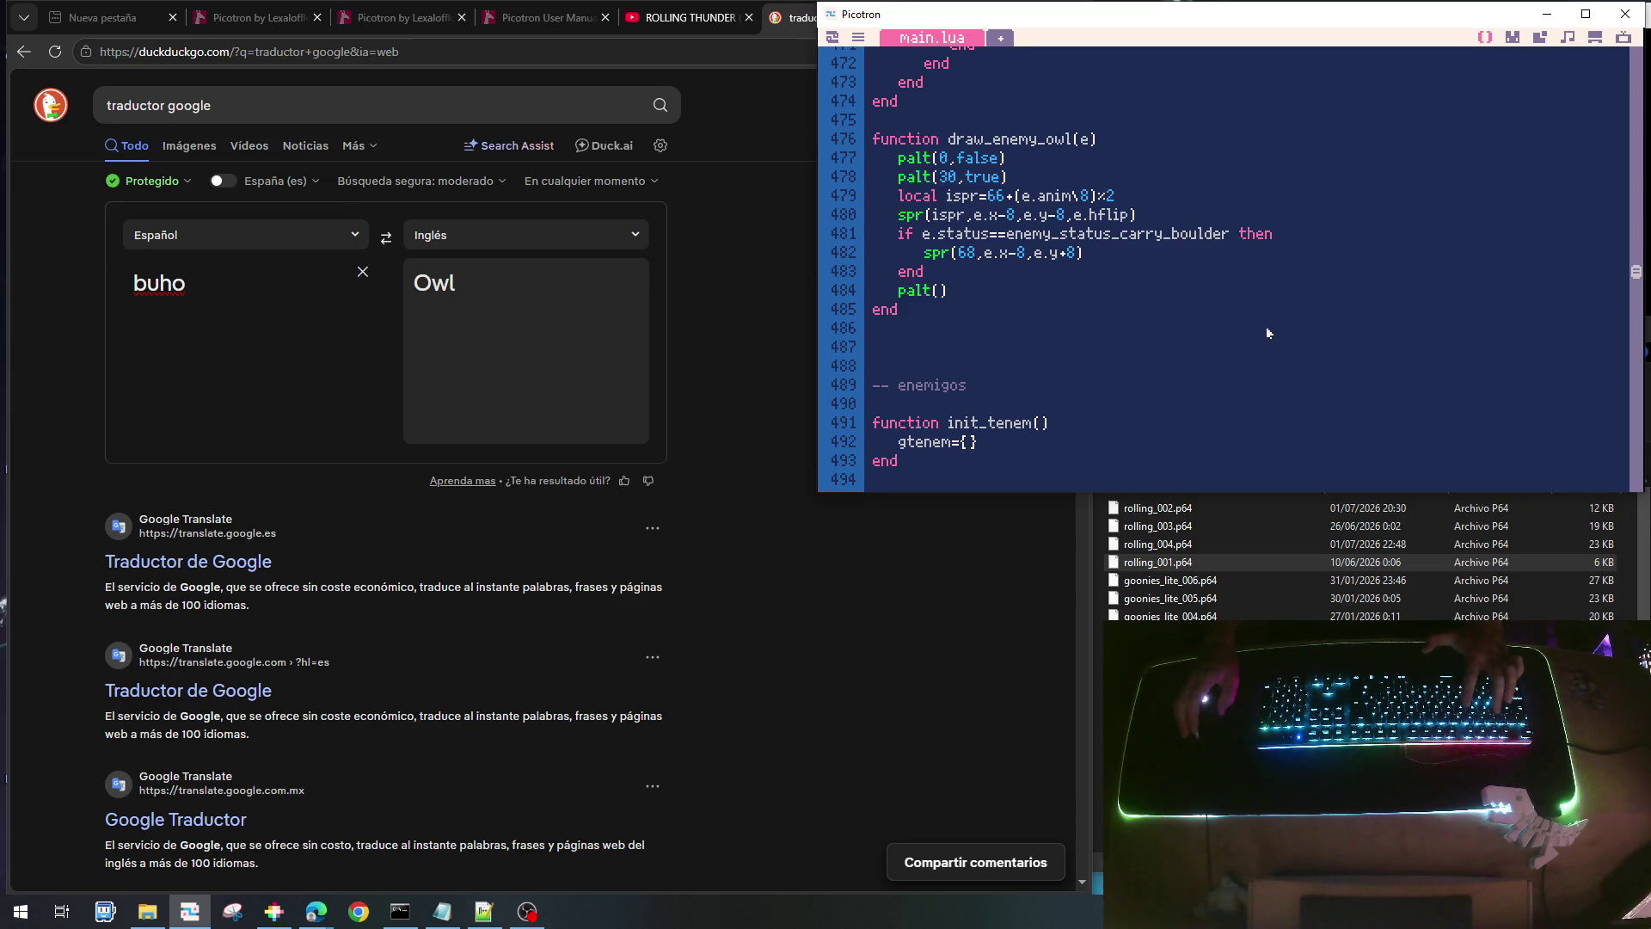
{"action": "scroll", "coordinate": [1266, 327], "scroll_direction": "up", "scroll_amount": 1}
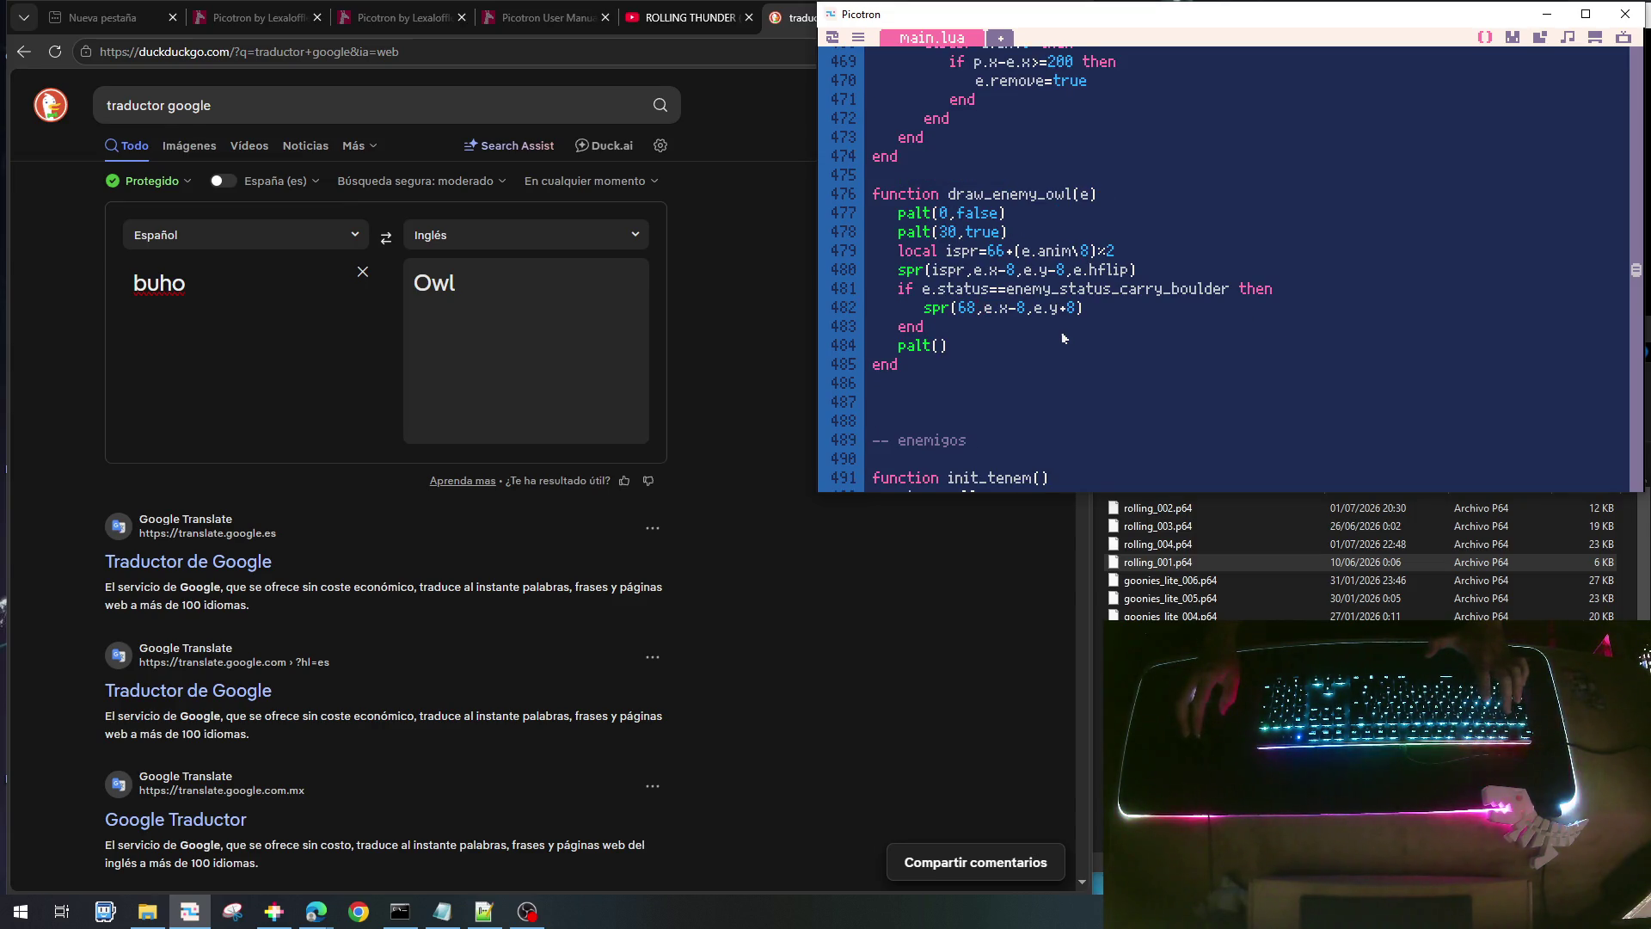
{"action": "scroll", "coordinate": [1061, 333], "scroll_direction": "down", "scroll_amount": 15}
{"action": "scroll", "coordinate": [1065, 360], "scroll_direction": "down", "scroll_amount": 20}
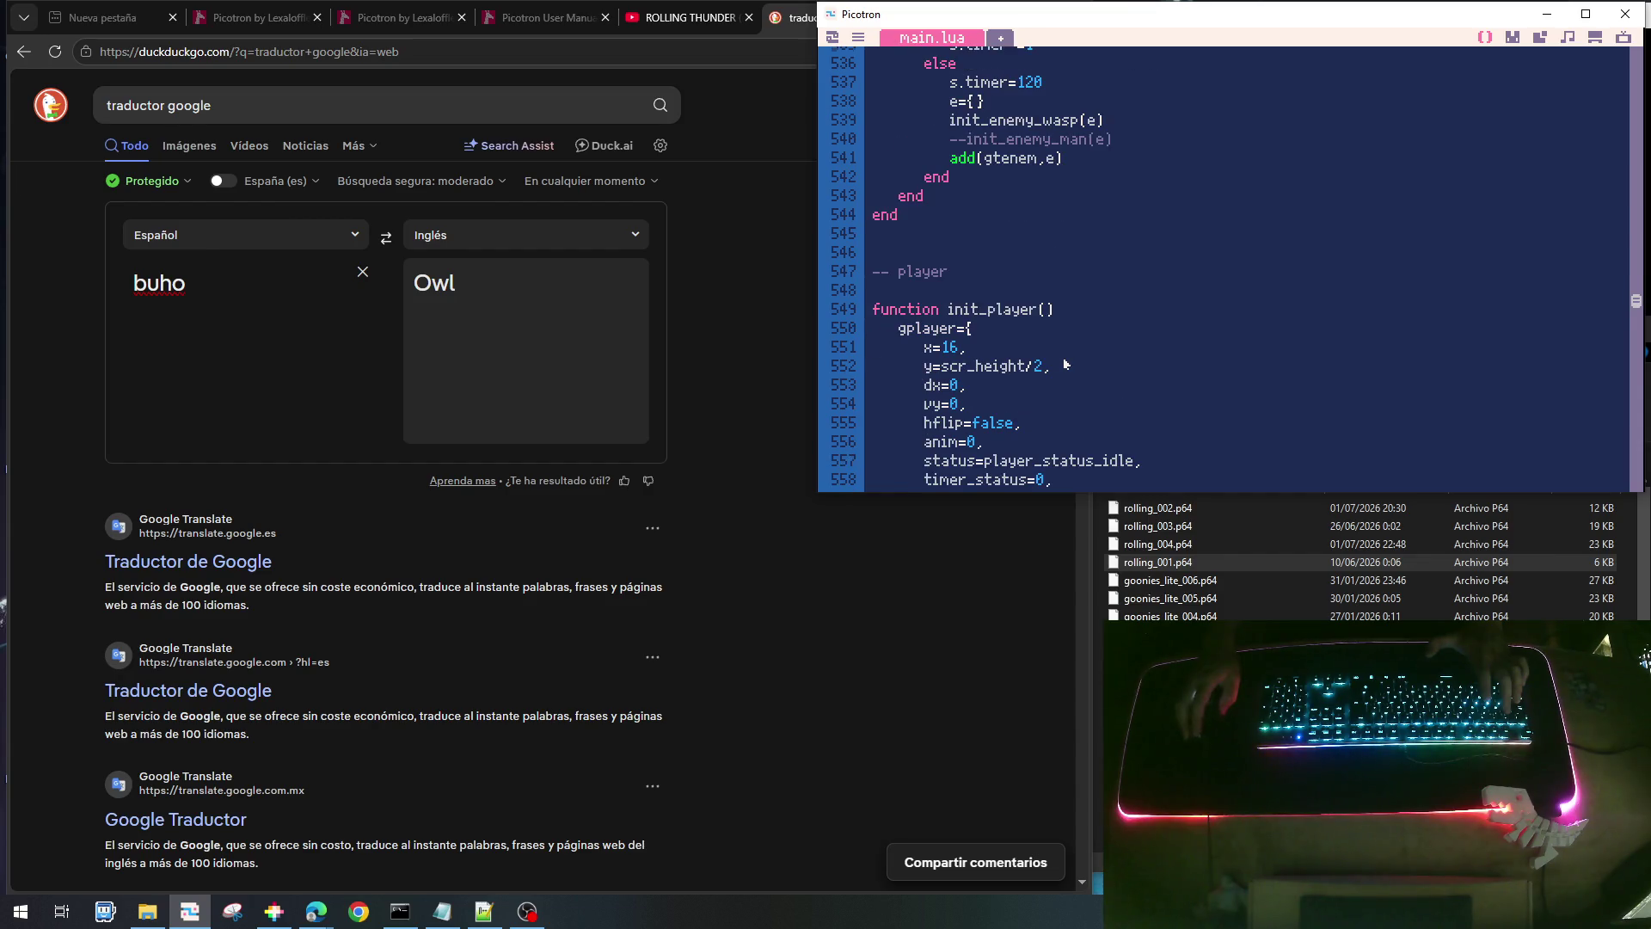
{"action": "scroll", "coordinate": [1065, 363], "scroll_direction": "down", "scroll_amount": 20}
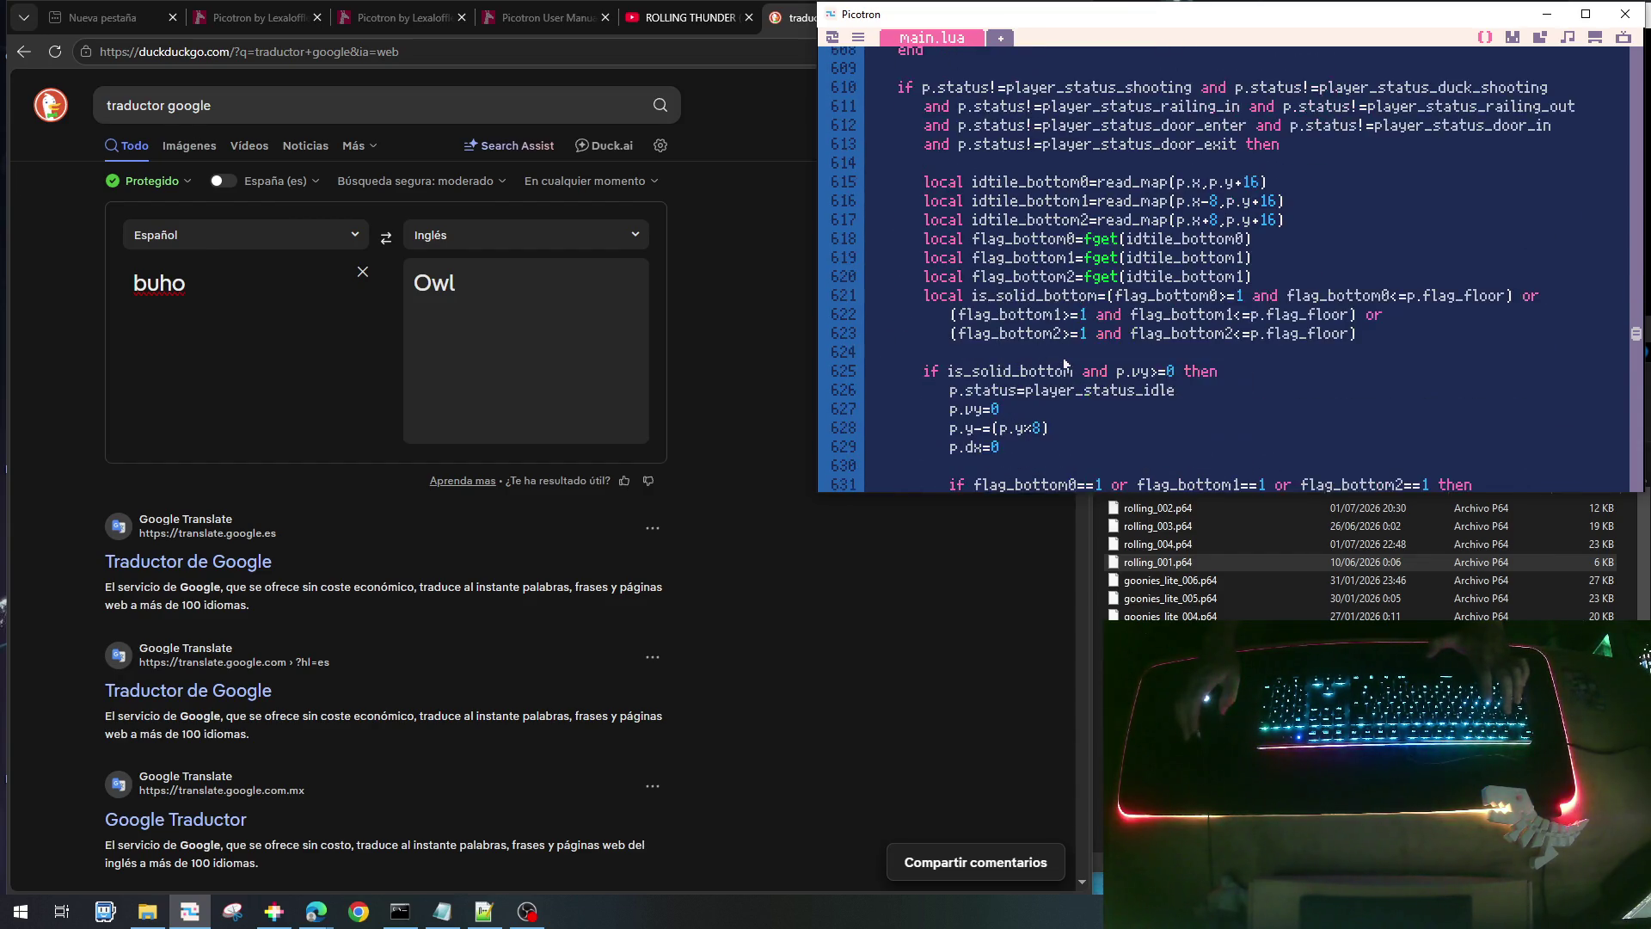
{"action": "scroll", "coordinate": [1065, 360], "scroll_direction": "up", "scroll_amount": 15}
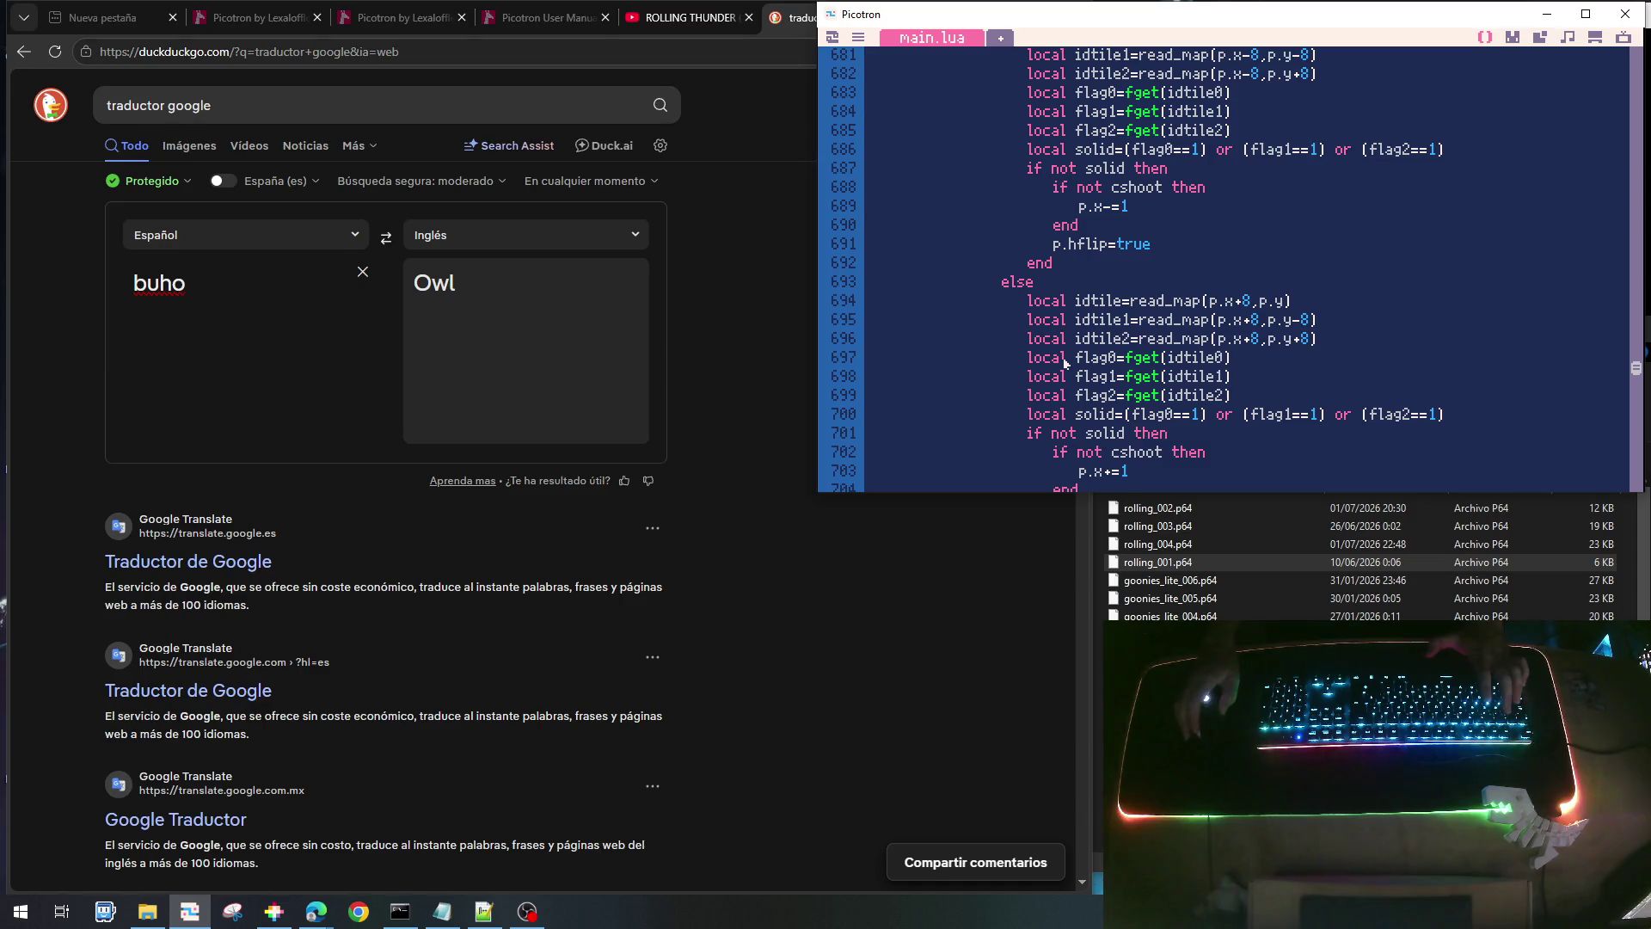
{"action": "scroll", "coordinate": [1071, 372], "scroll_direction": "up", "scroll_amount": 20}
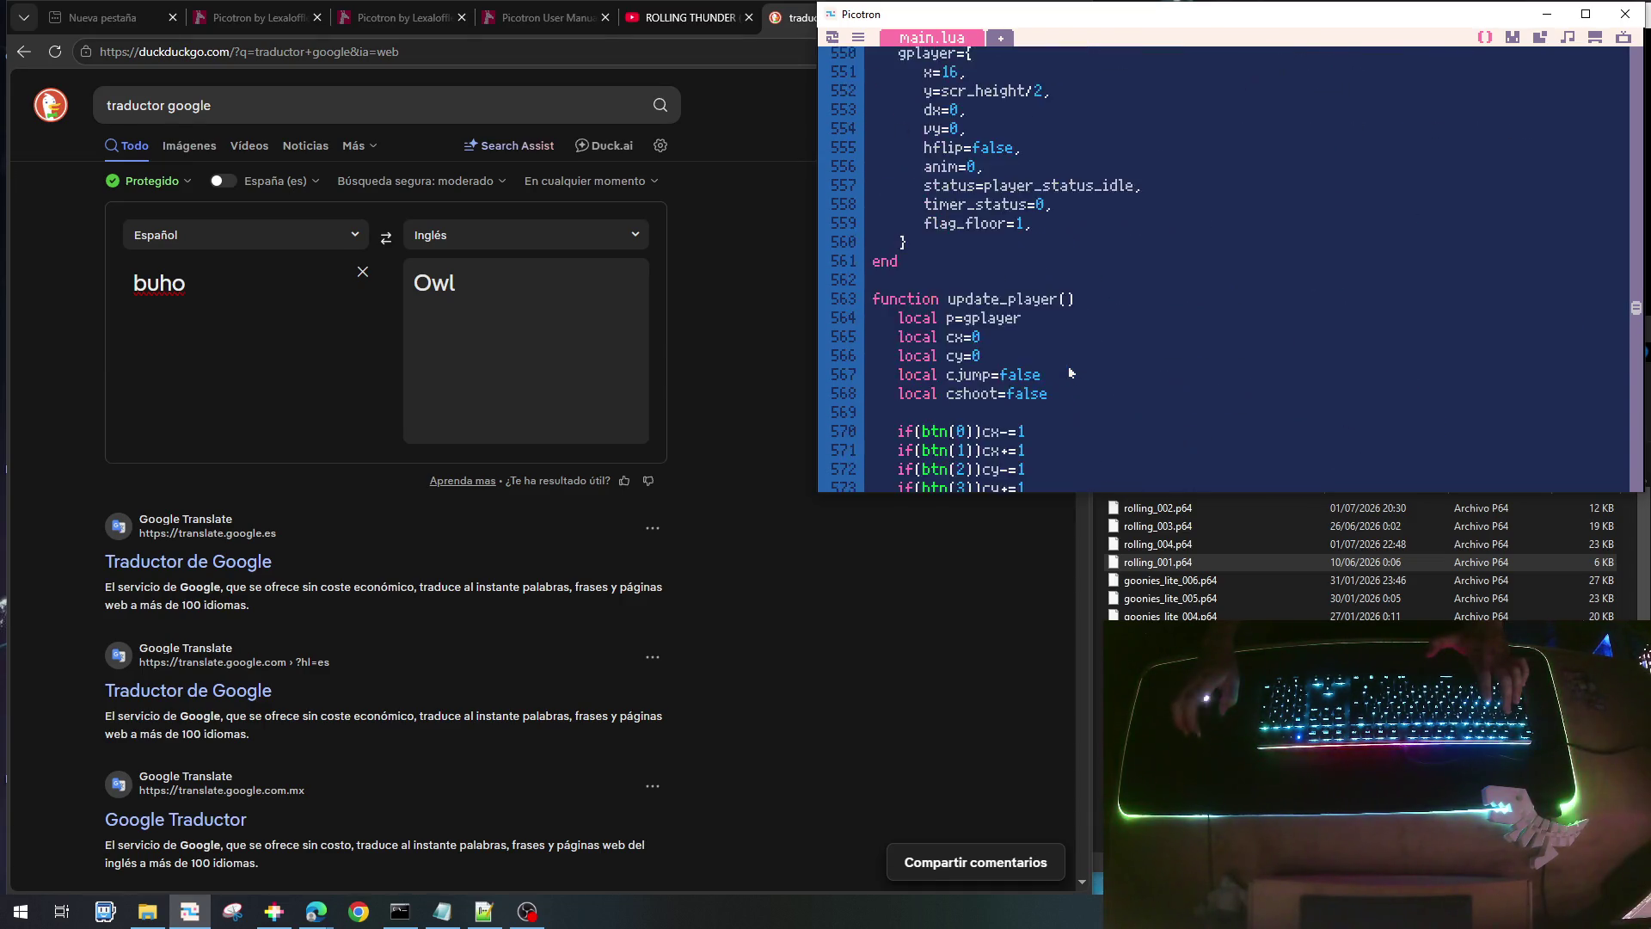
{"action": "scroll", "coordinate": [1071, 372], "scroll_direction": "up", "scroll_amount": 4}
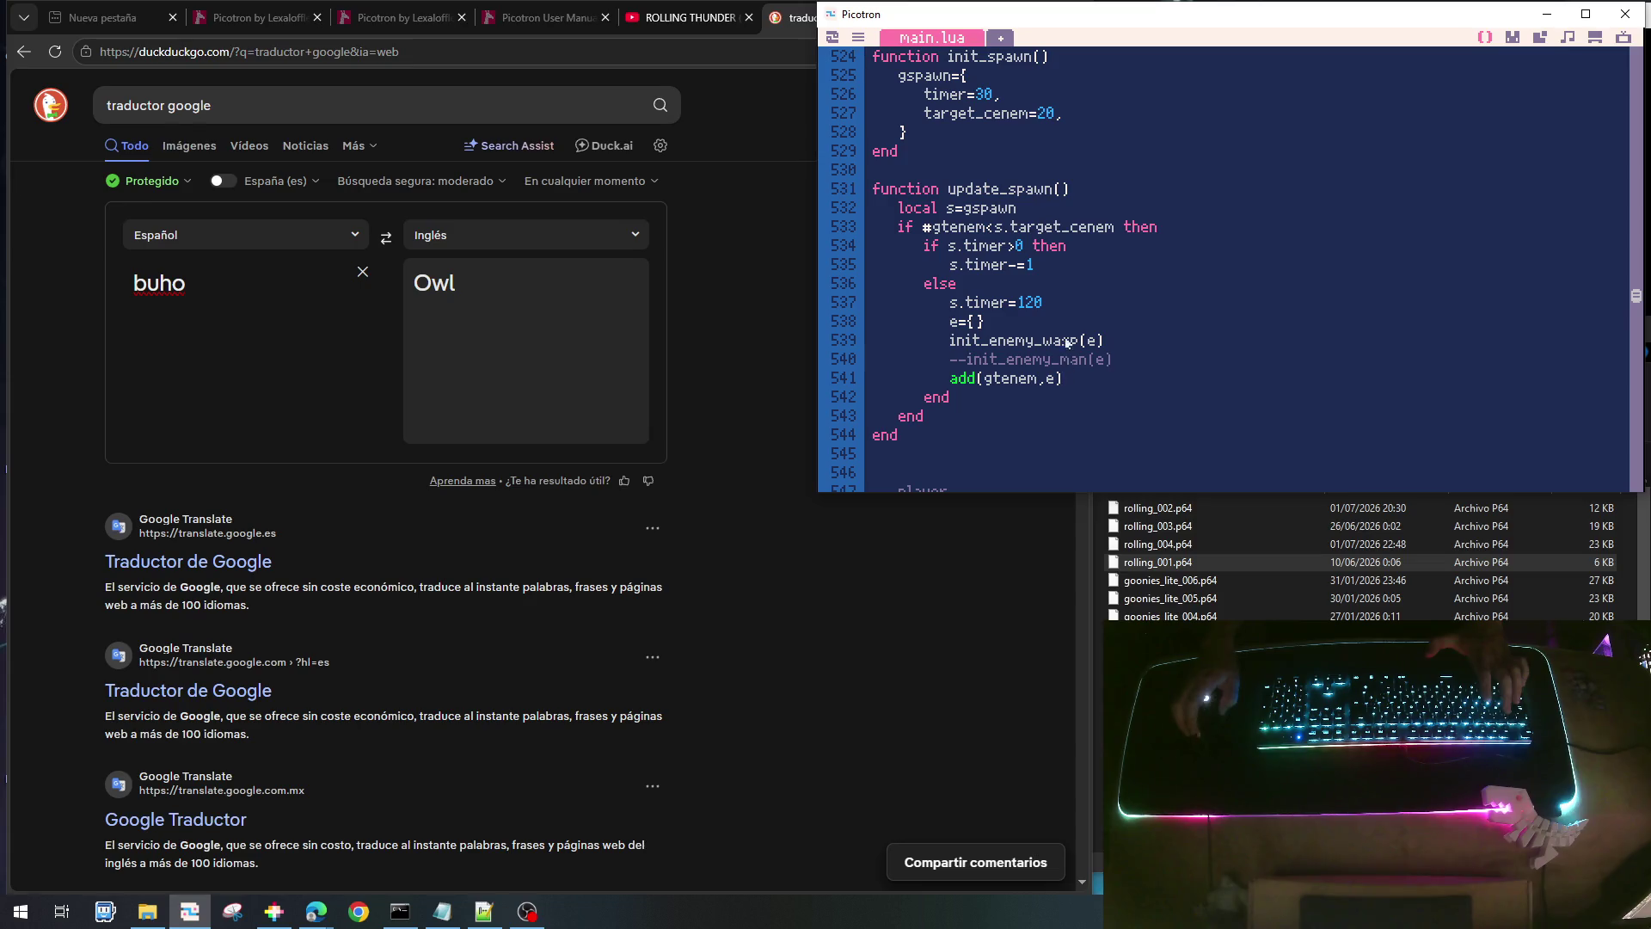
{"action": "left_click", "coordinate": [1066, 279]}
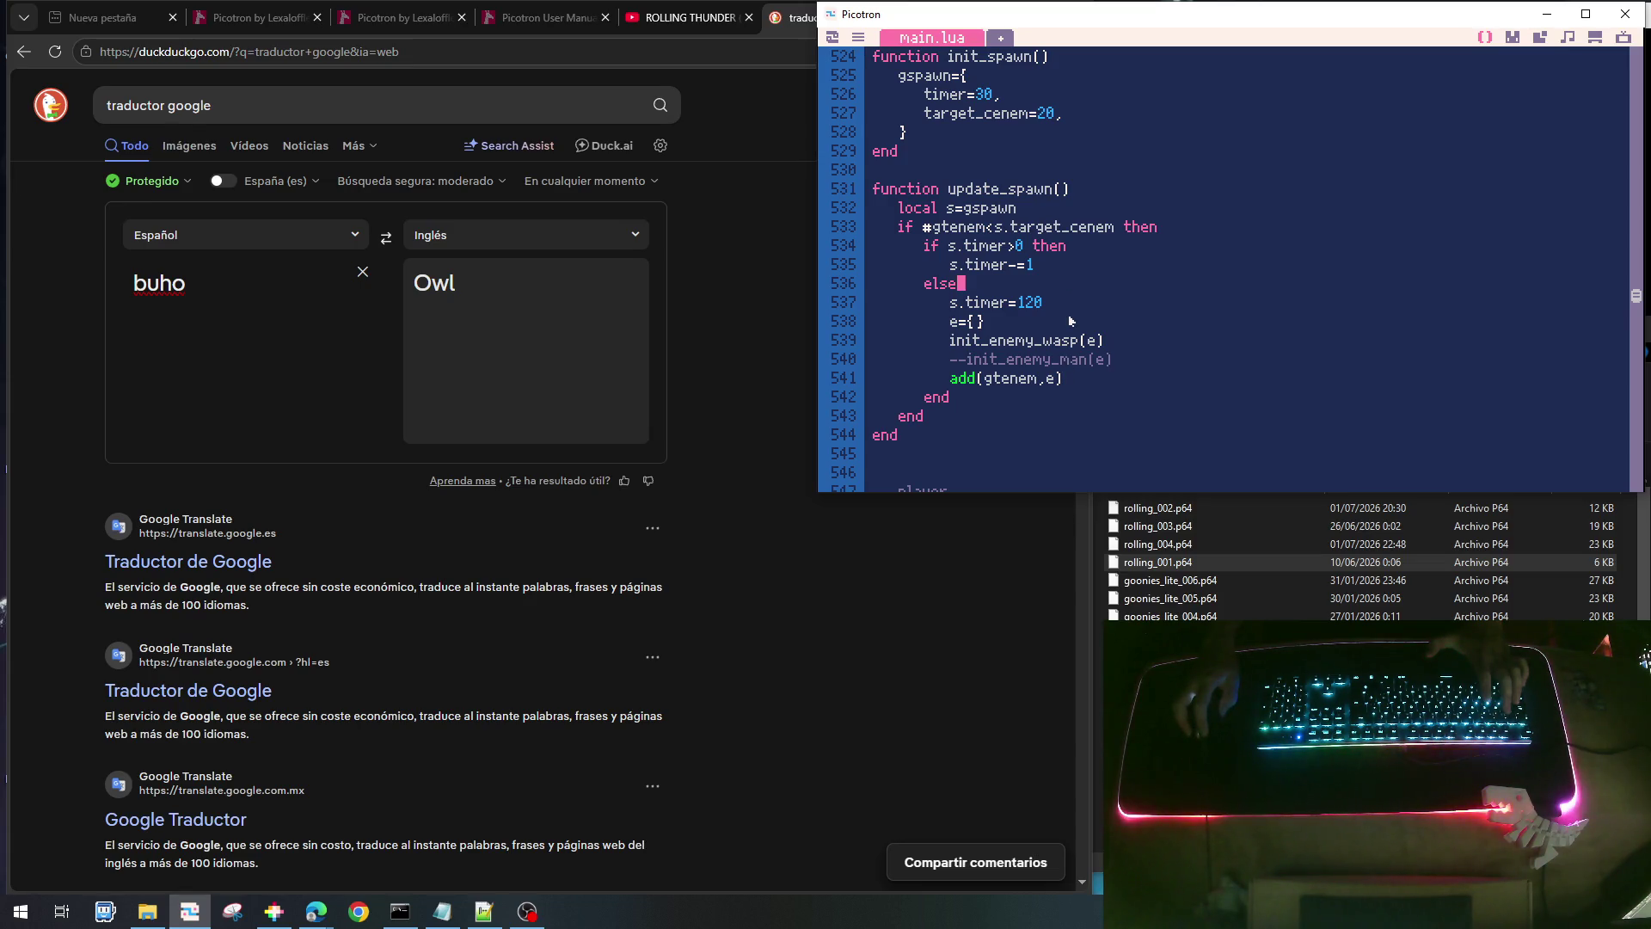
{"action": "left_click", "coordinate": [1069, 325]}
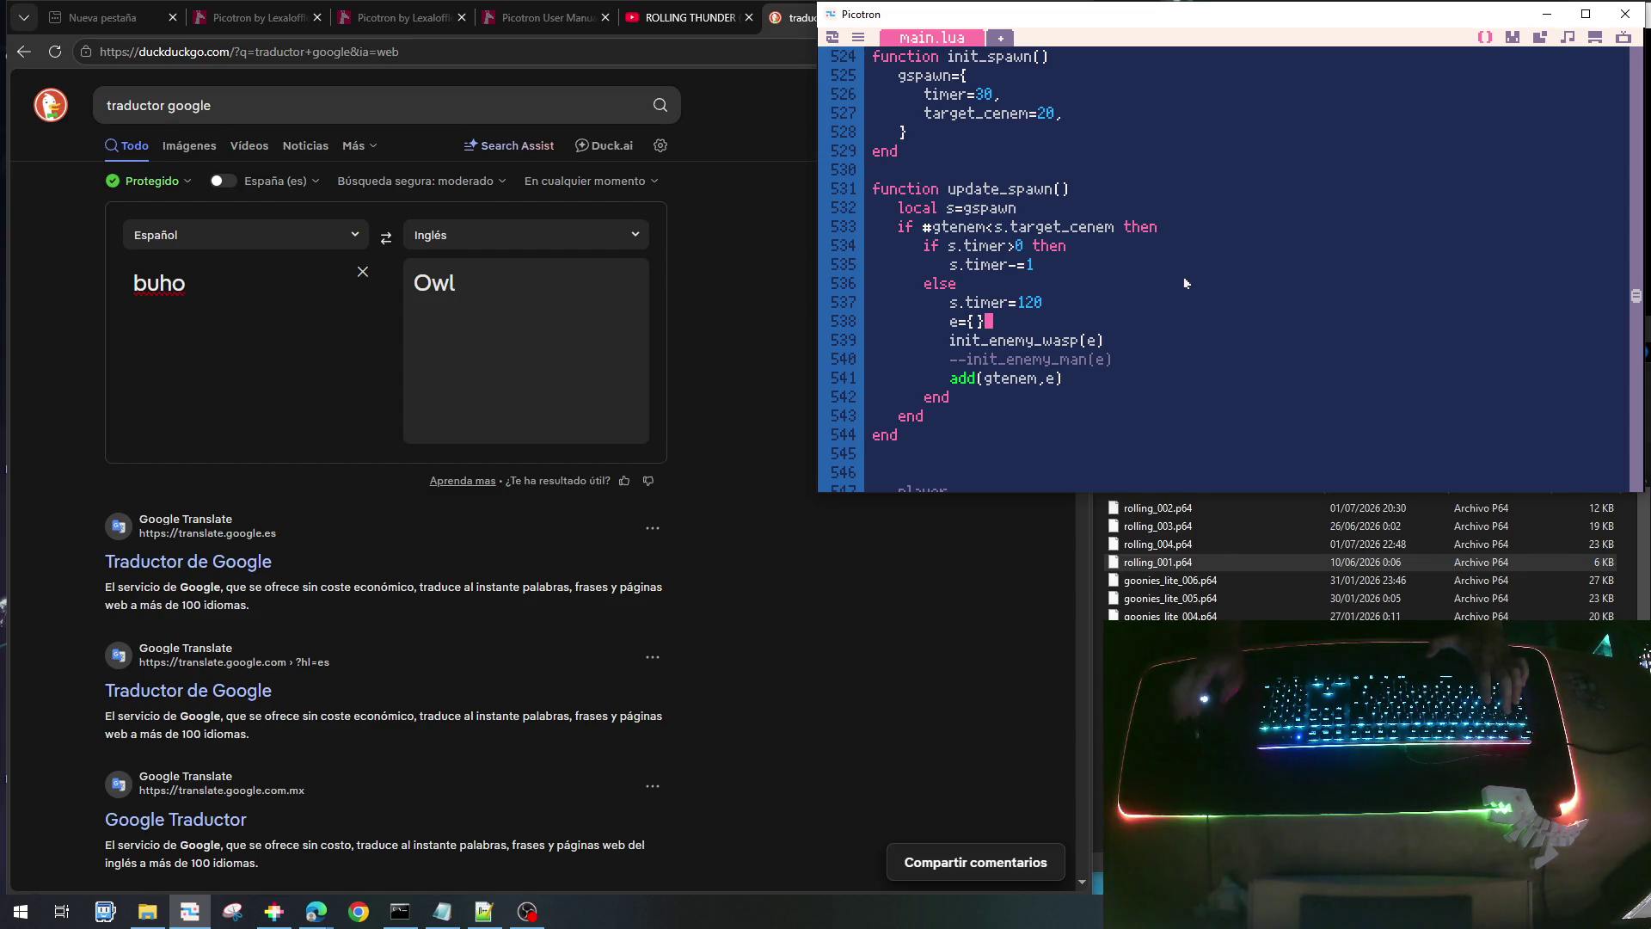
{"action": "key", "text": "Return"}
{"action": "type", "text": "if "}
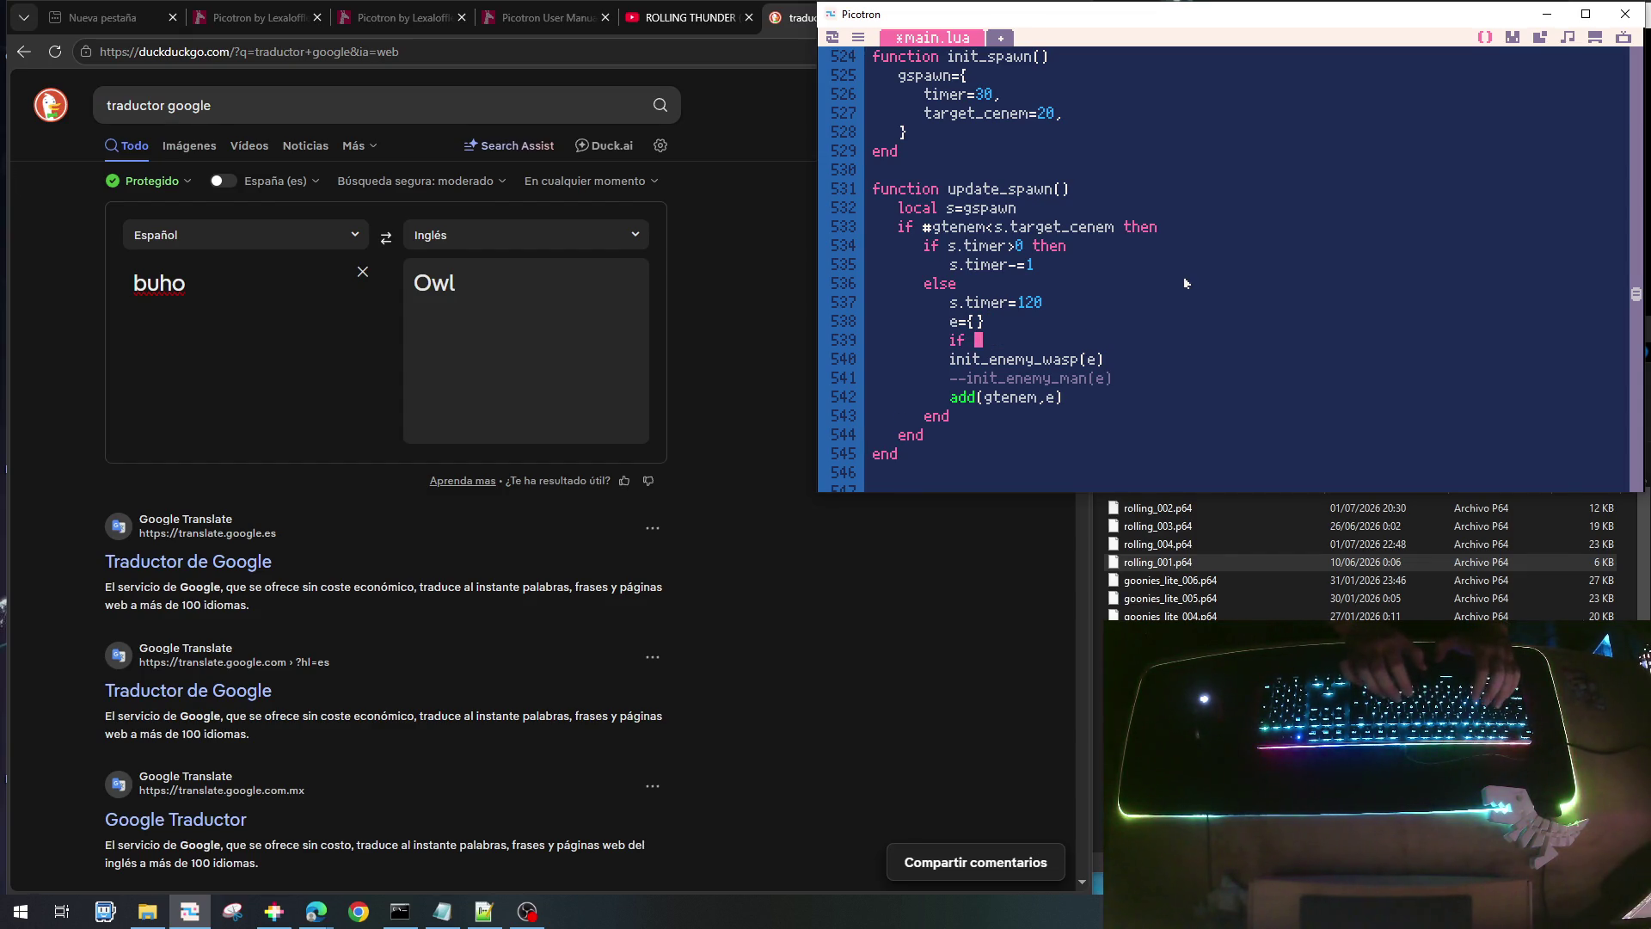
{"action": "type", "text": "rnd("}
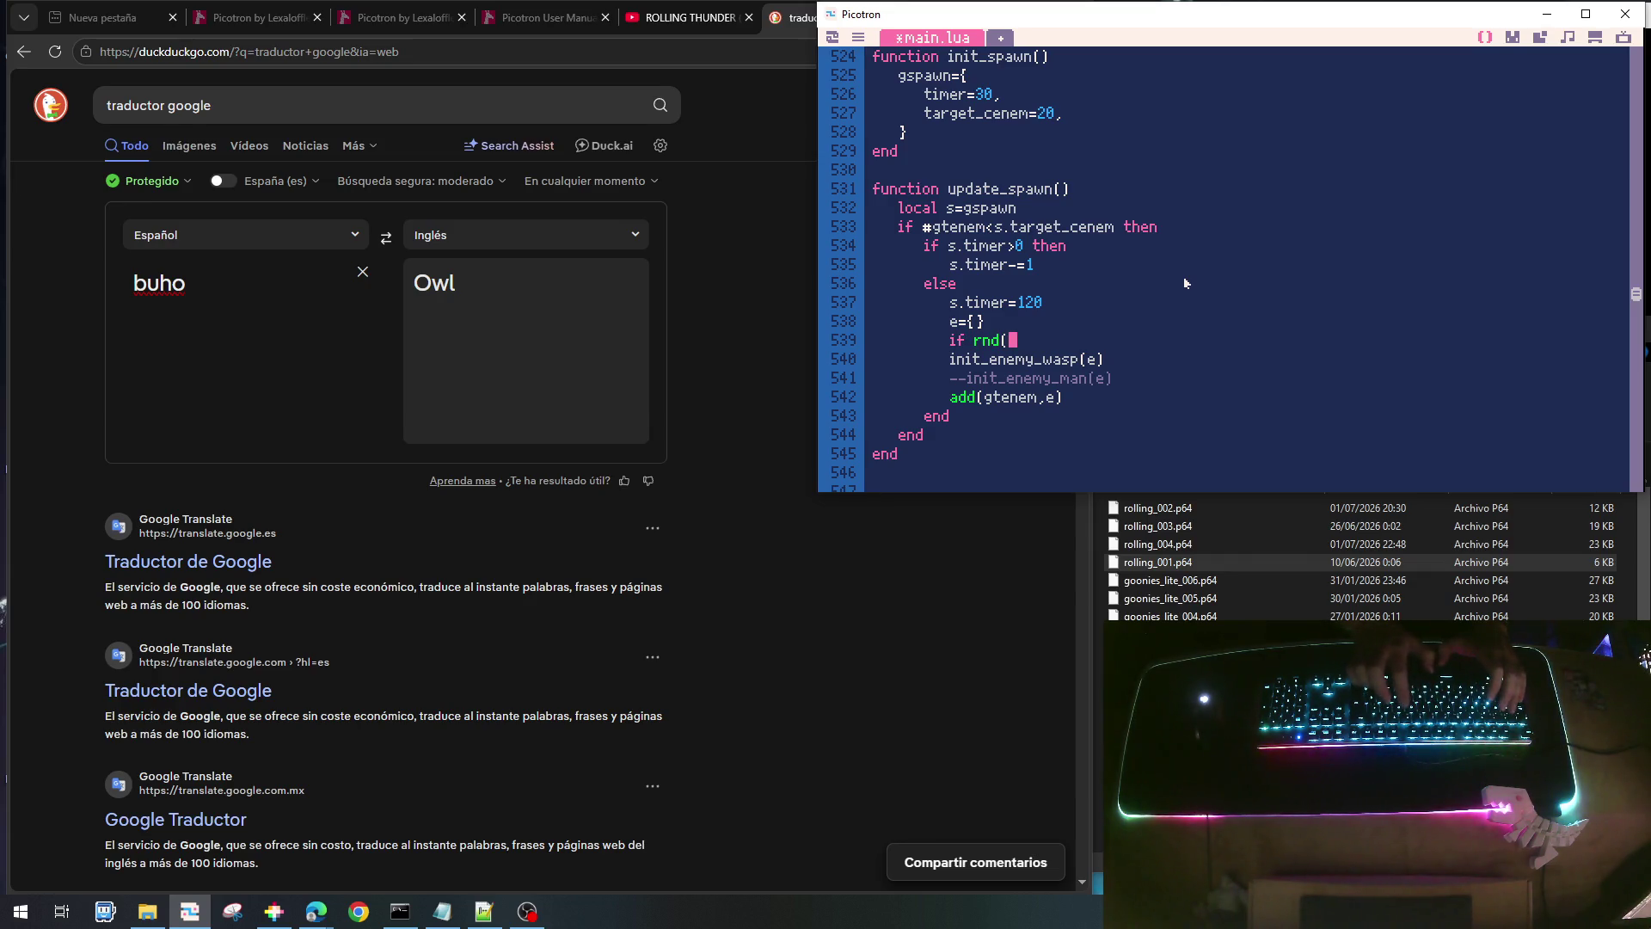
{"action": "type", "text": ")<.5 then"}
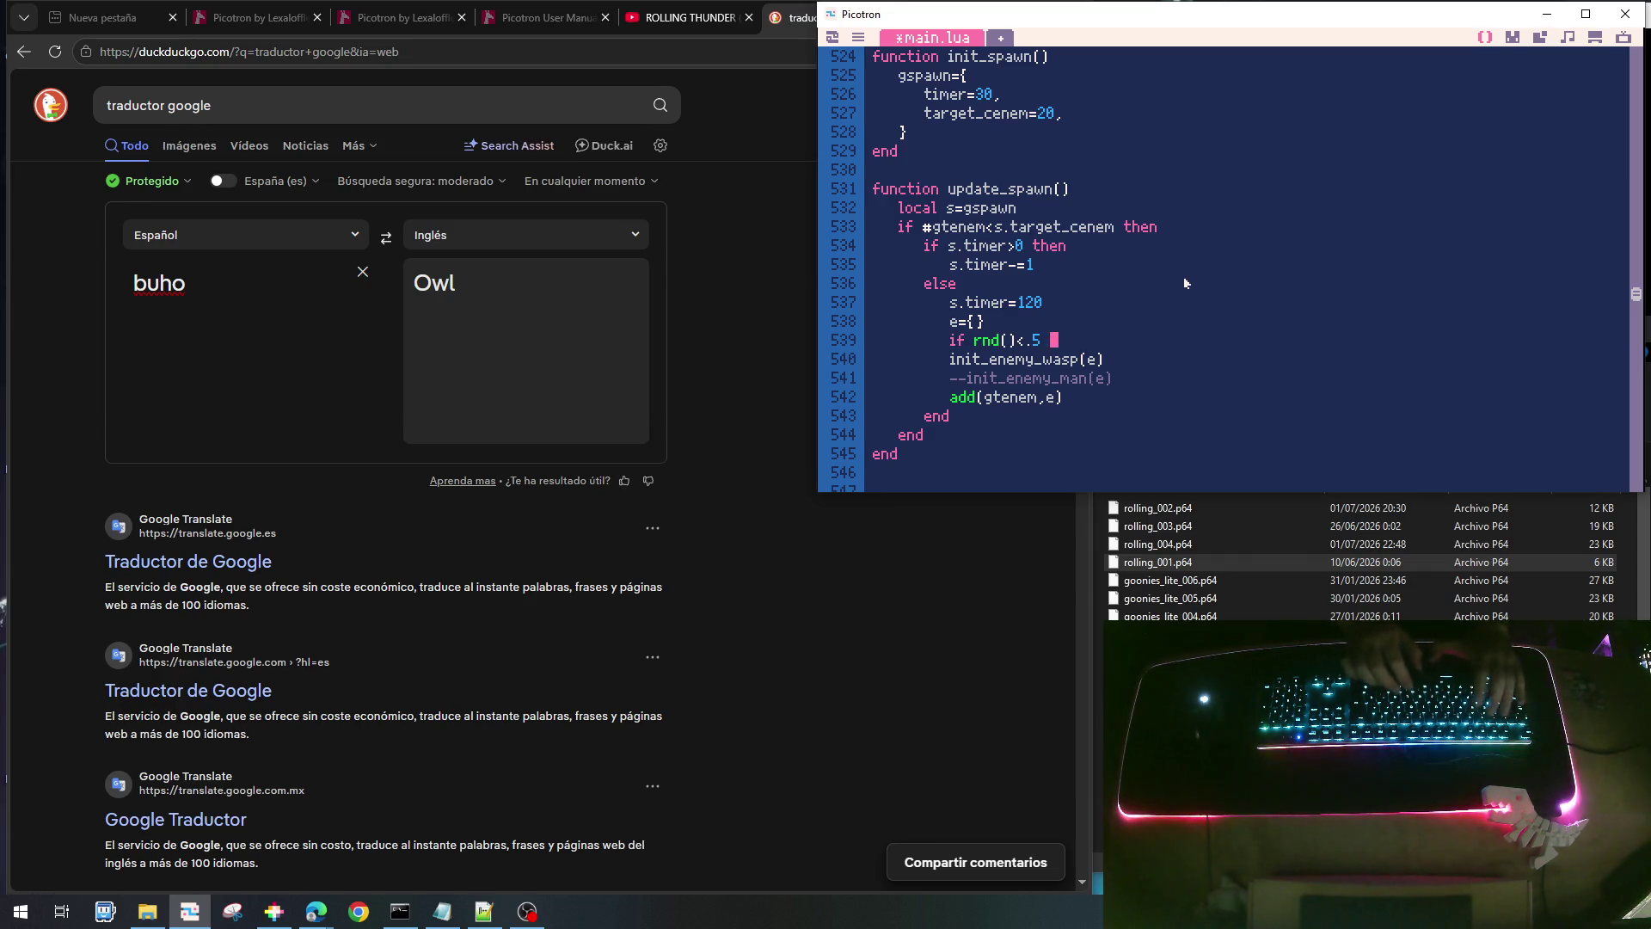
- Indent init_enemy_wasp(e) under the condition and add an else line below it
{"action": "key", "text": "Down"}
{"action": "key", "text": "Home"}
{"action": "key", "text": "Tab"}
{"action": "key", "text": "End"}
{"action": "key", "text": "Return"}
{"action": "key", "text": "BackSpace"}
{"action": "type", "text": "else"}
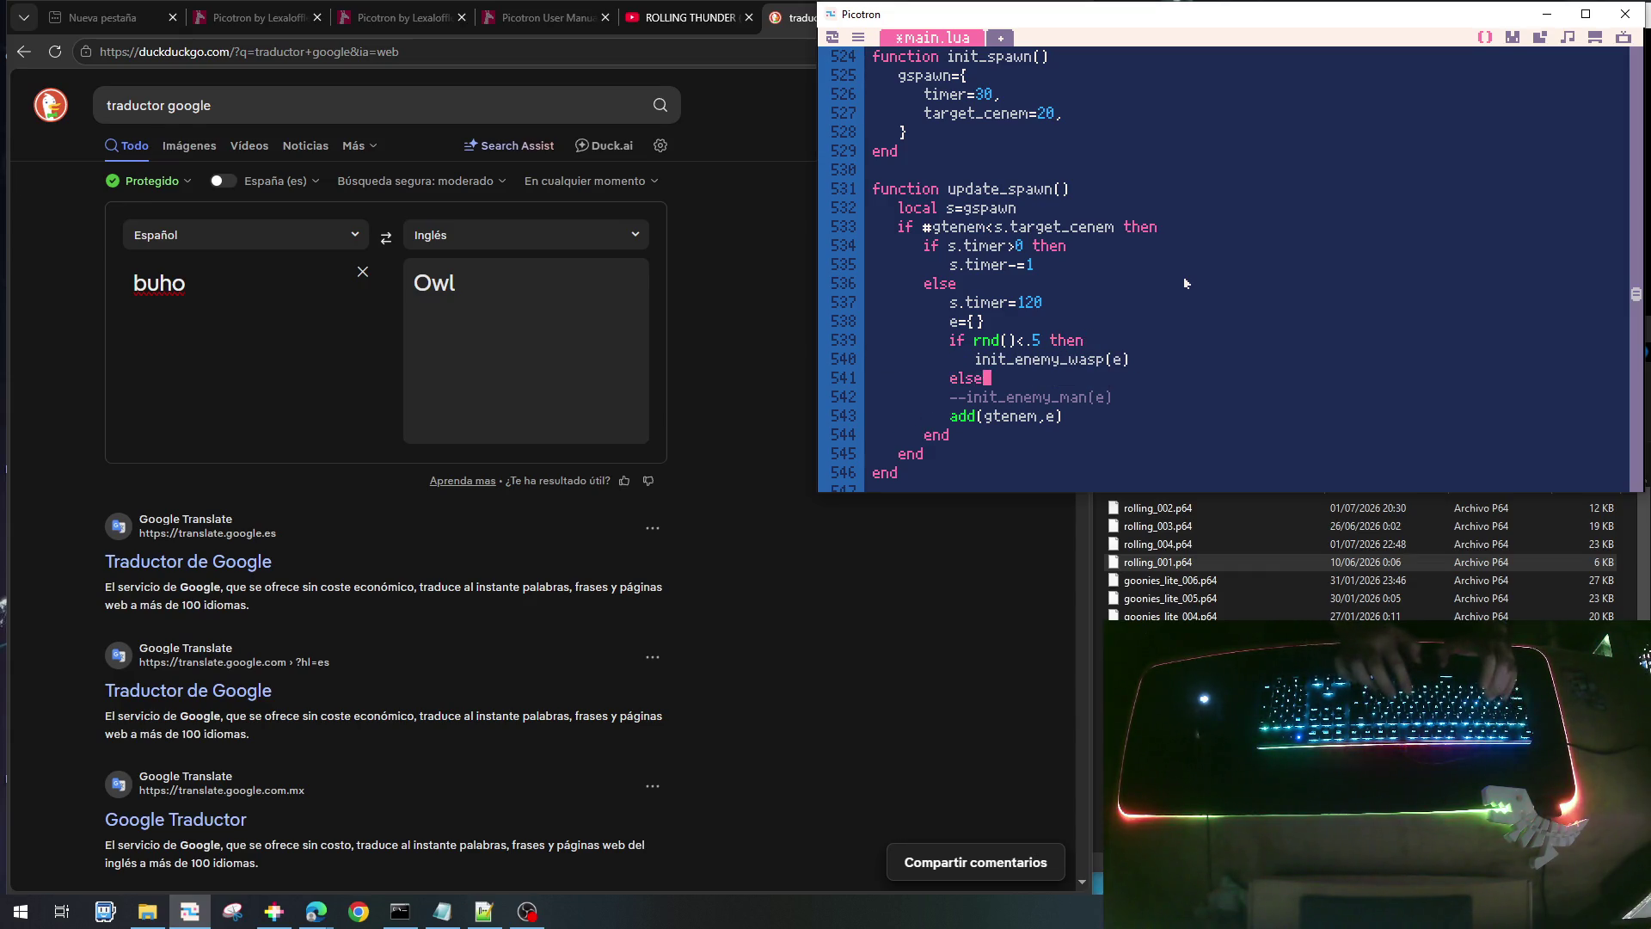
- Put init_enemy_owl(e) in the else branch and close the if with end
{"action": "key", "text": "Up"}
{"action": "key", "text": "shift+End"}
{"action": "key", "text": "ctrl+c"}
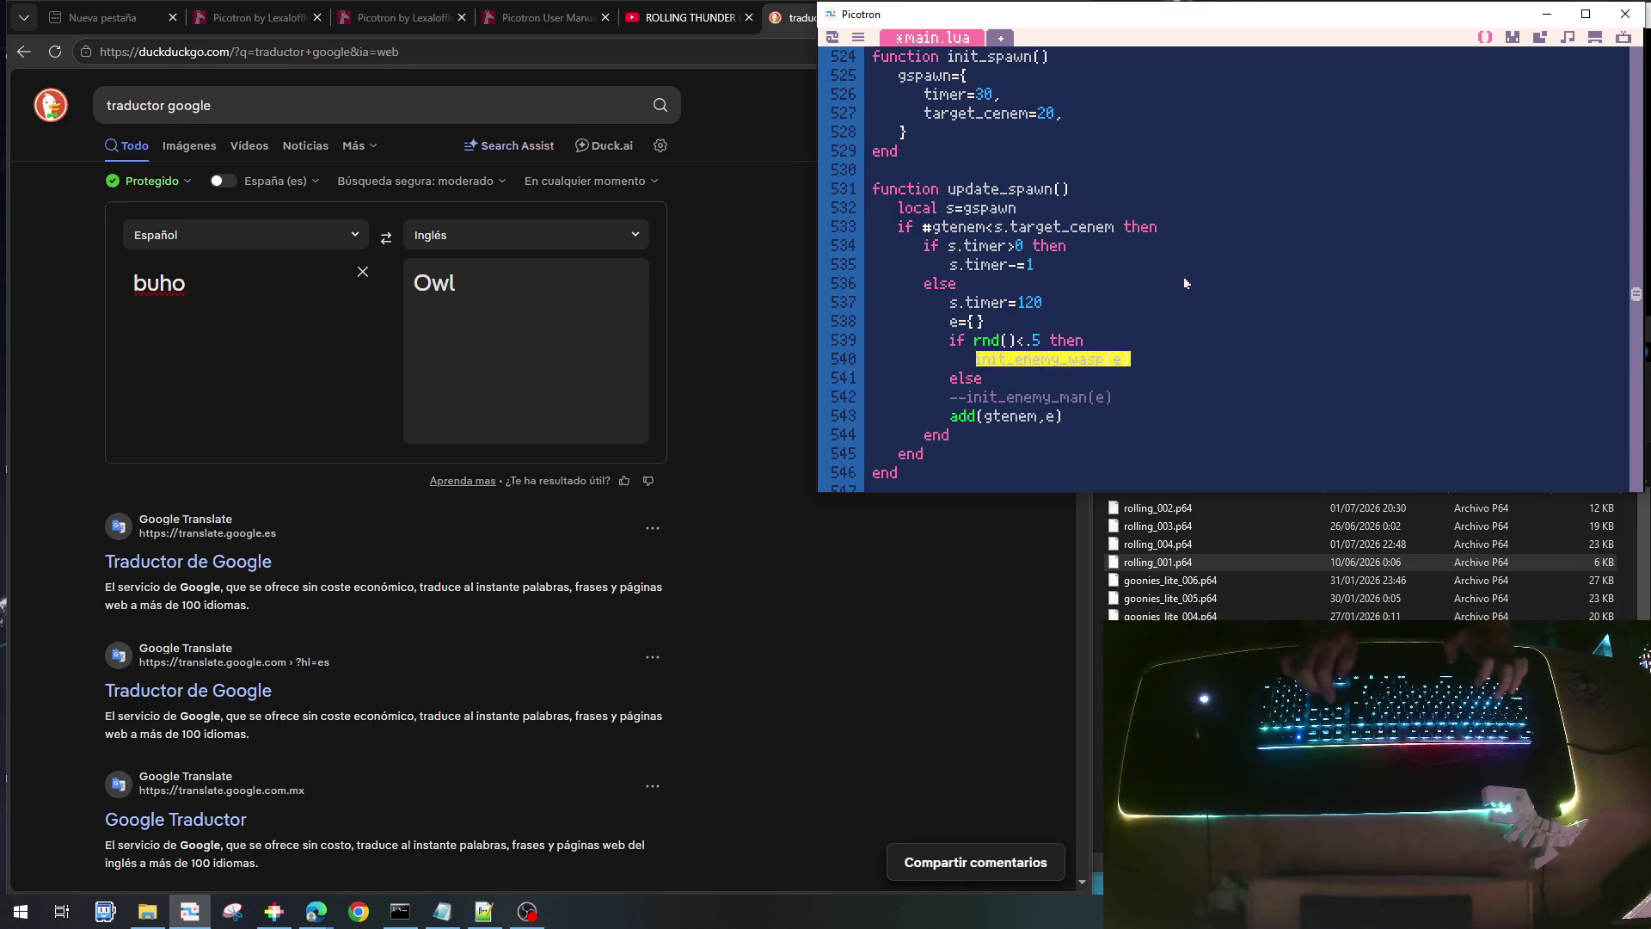
{"action": "key", "text": "Down"}
{"action": "key", "text": "Return"}
{"action": "key", "text": "Tab"}
{"action": "key", "text": "ctrl+v"}
{"action": "key", "text": "Left"}
{"action": "key", "text": "Left"}
{"action": "key", "text": "Left"}
{"action": "key", "text": "BackSpace"}
{"action": "key", "text": "BackSpace"}
{"action": "key", "text": "BackSpace"}
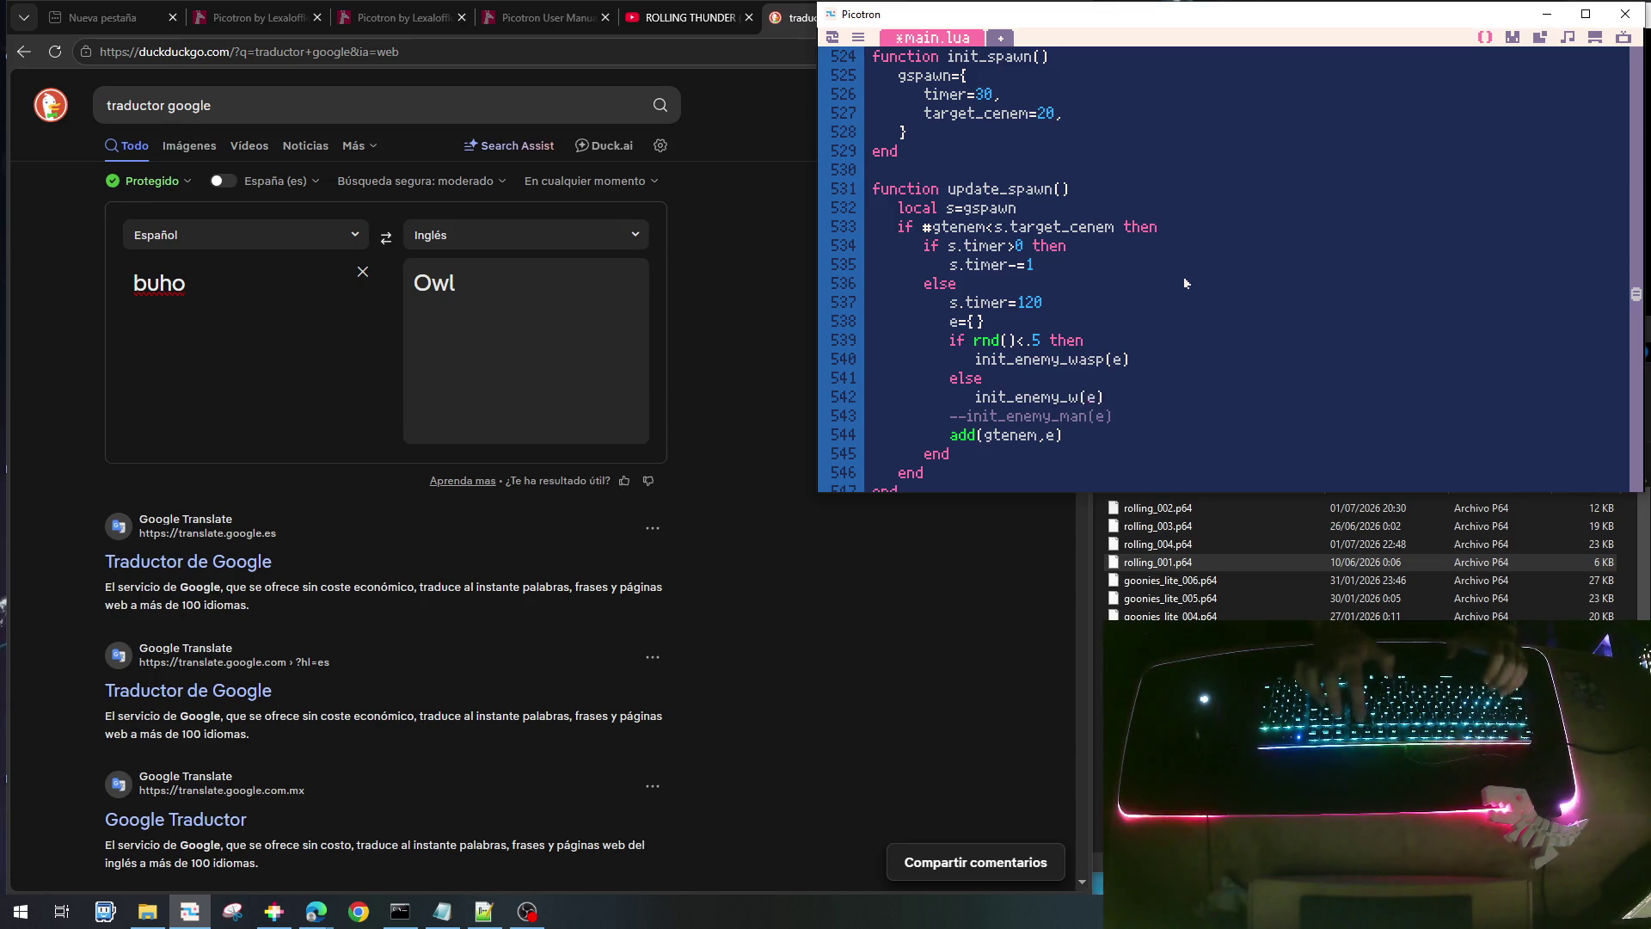
{"action": "type", "text": "owl"}
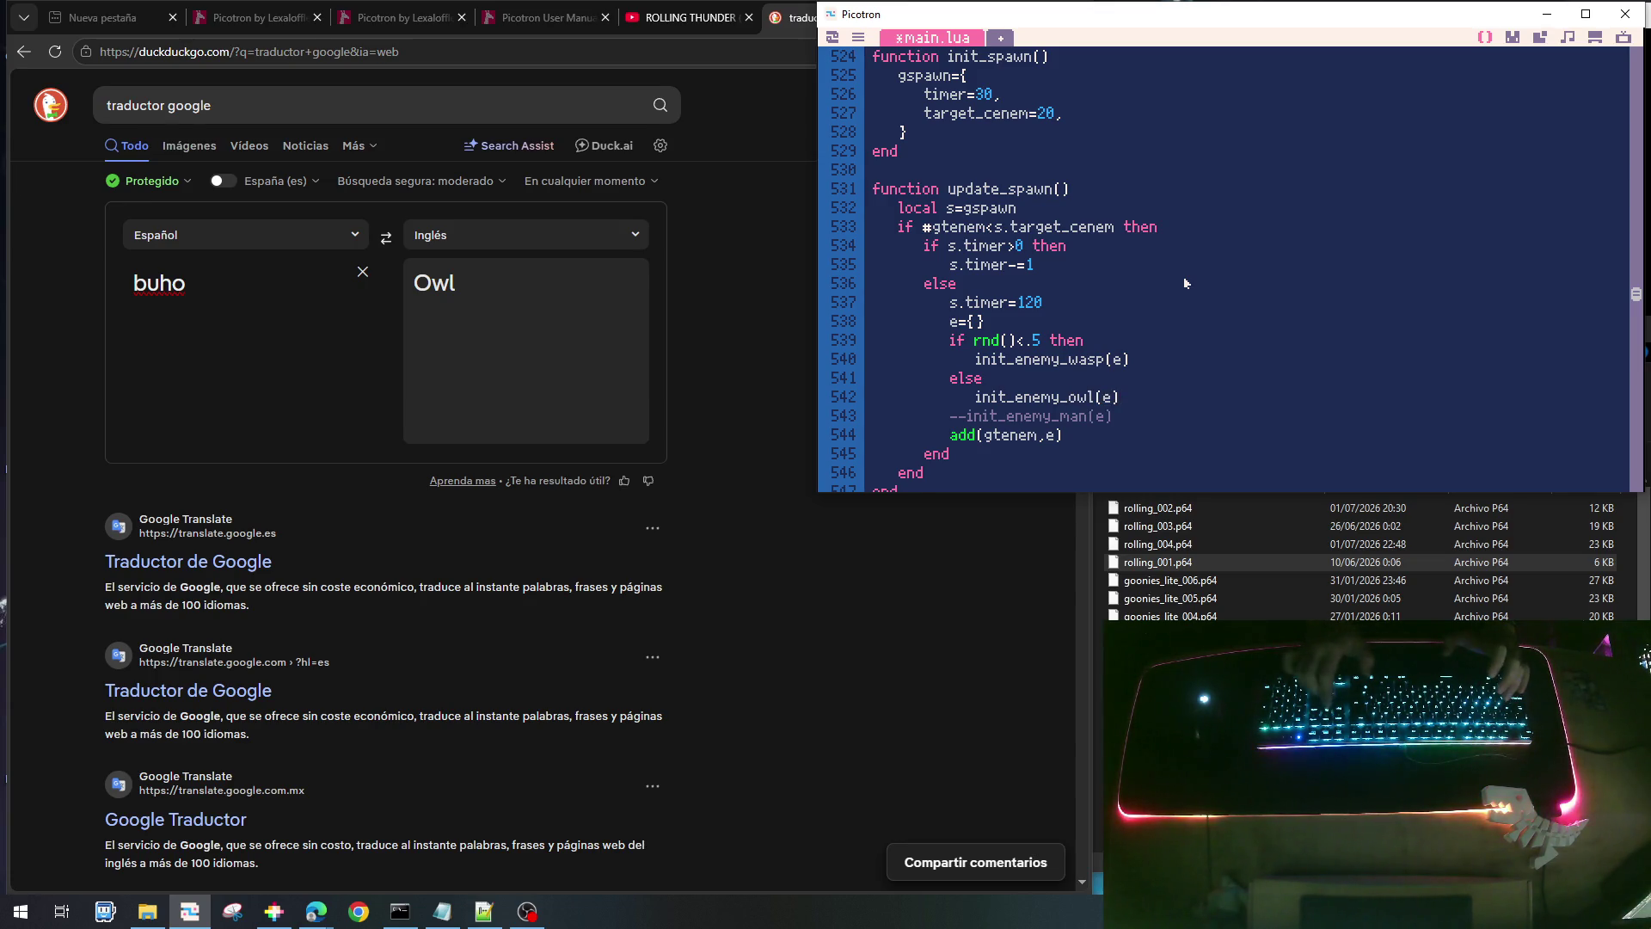
{"action": "key", "text": "End"}
{"action": "key", "text": "Return"}
{"action": "key", "text": "BackSpace"}
{"action": "type", "text": "end"}
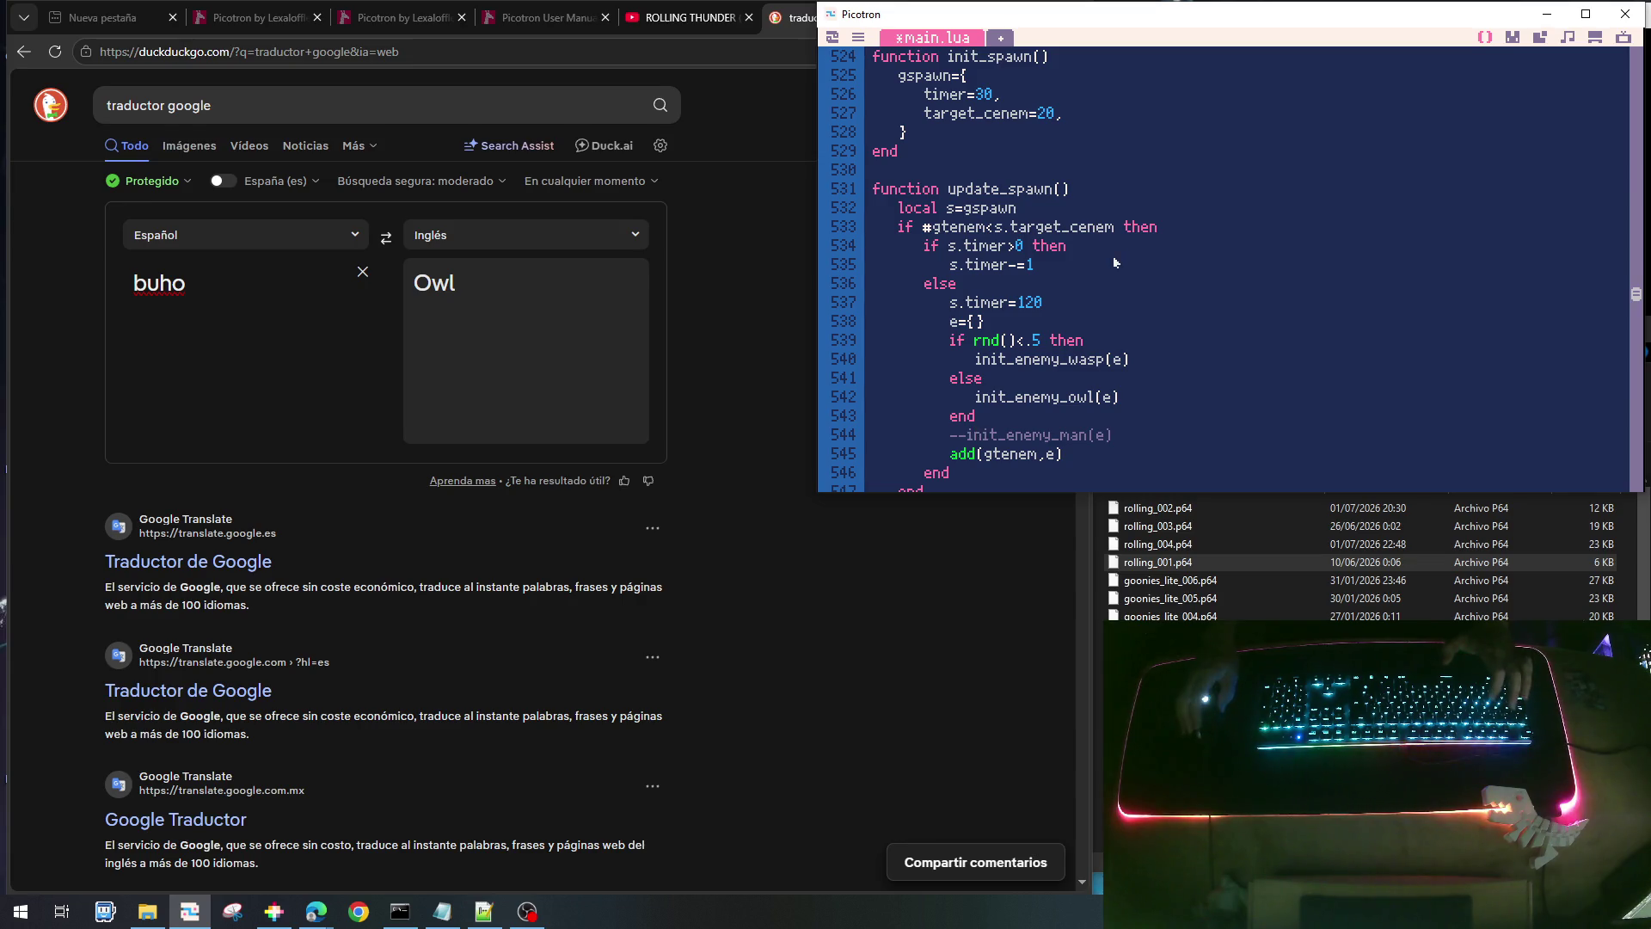
- Save the cart as rolling_004.p64
{"action": "scroll", "coordinate": [1111, 290], "scroll_direction": "up", "scroll_amount": 1}
{"action": "scroll", "coordinate": [1110, 297], "scroll_direction": "up", "scroll_amount": 2}
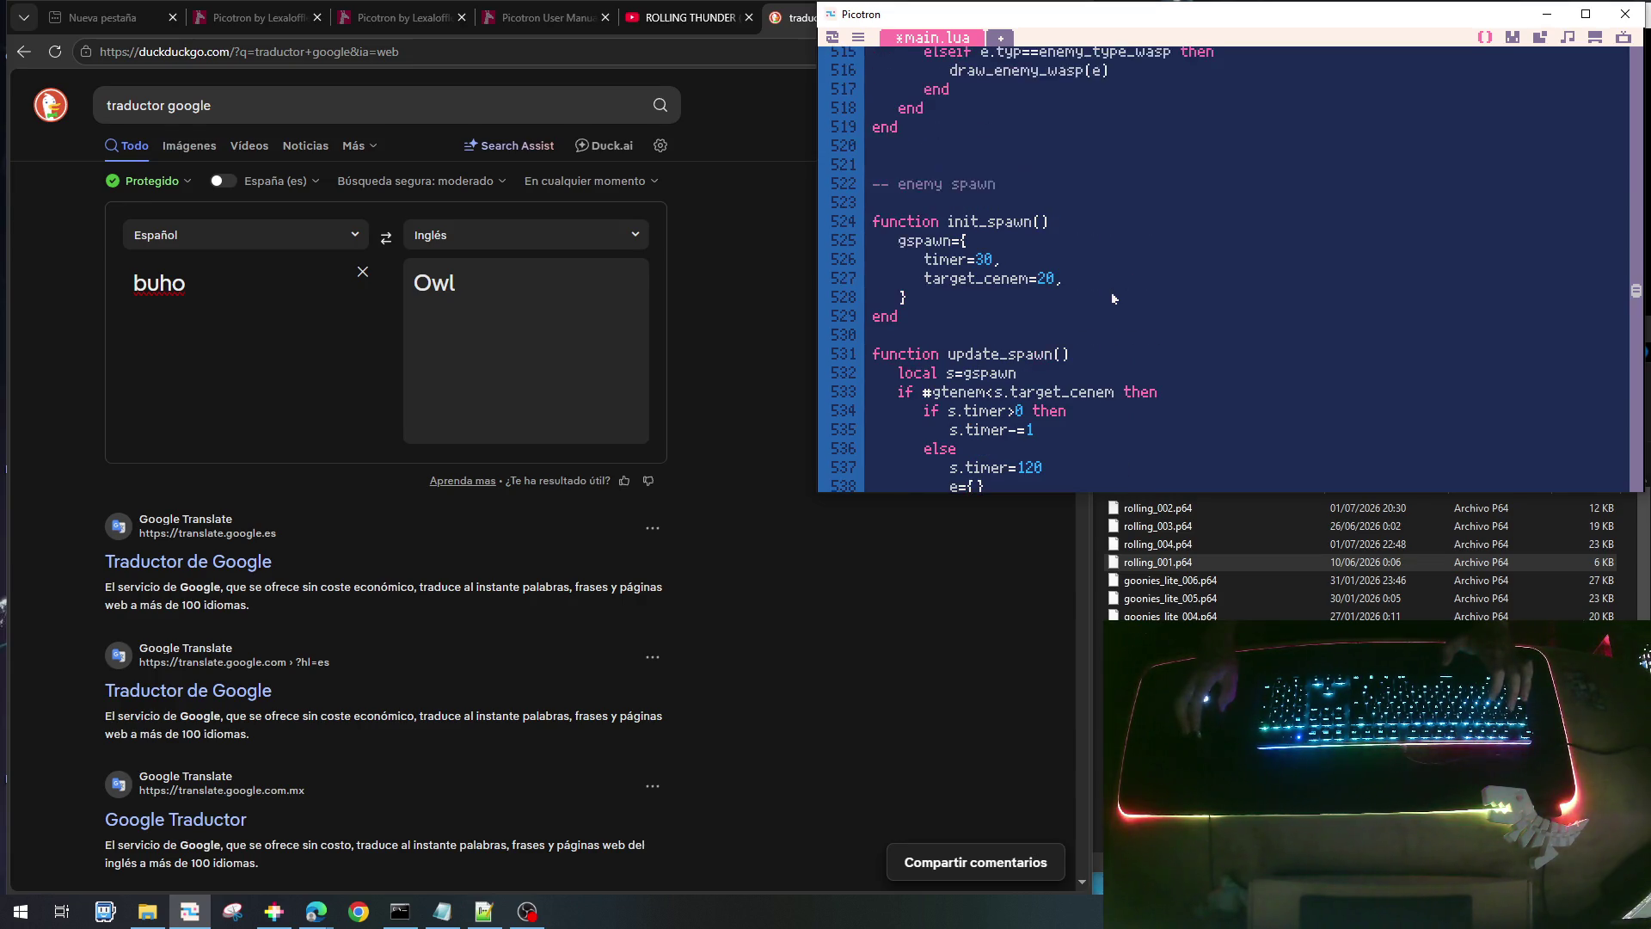
{"action": "scroll", "coordinate": [1113, 292], "scroll_direction": "down", "scroll_amount": 3}
{"action": "key", "text": "ctrl+s"}
- Run the game, walk right and jump onto the upper platform, then stop back to the code
{"action": "key", "text": "ctrl+r"}
{"action": "key", "text": "Right"}
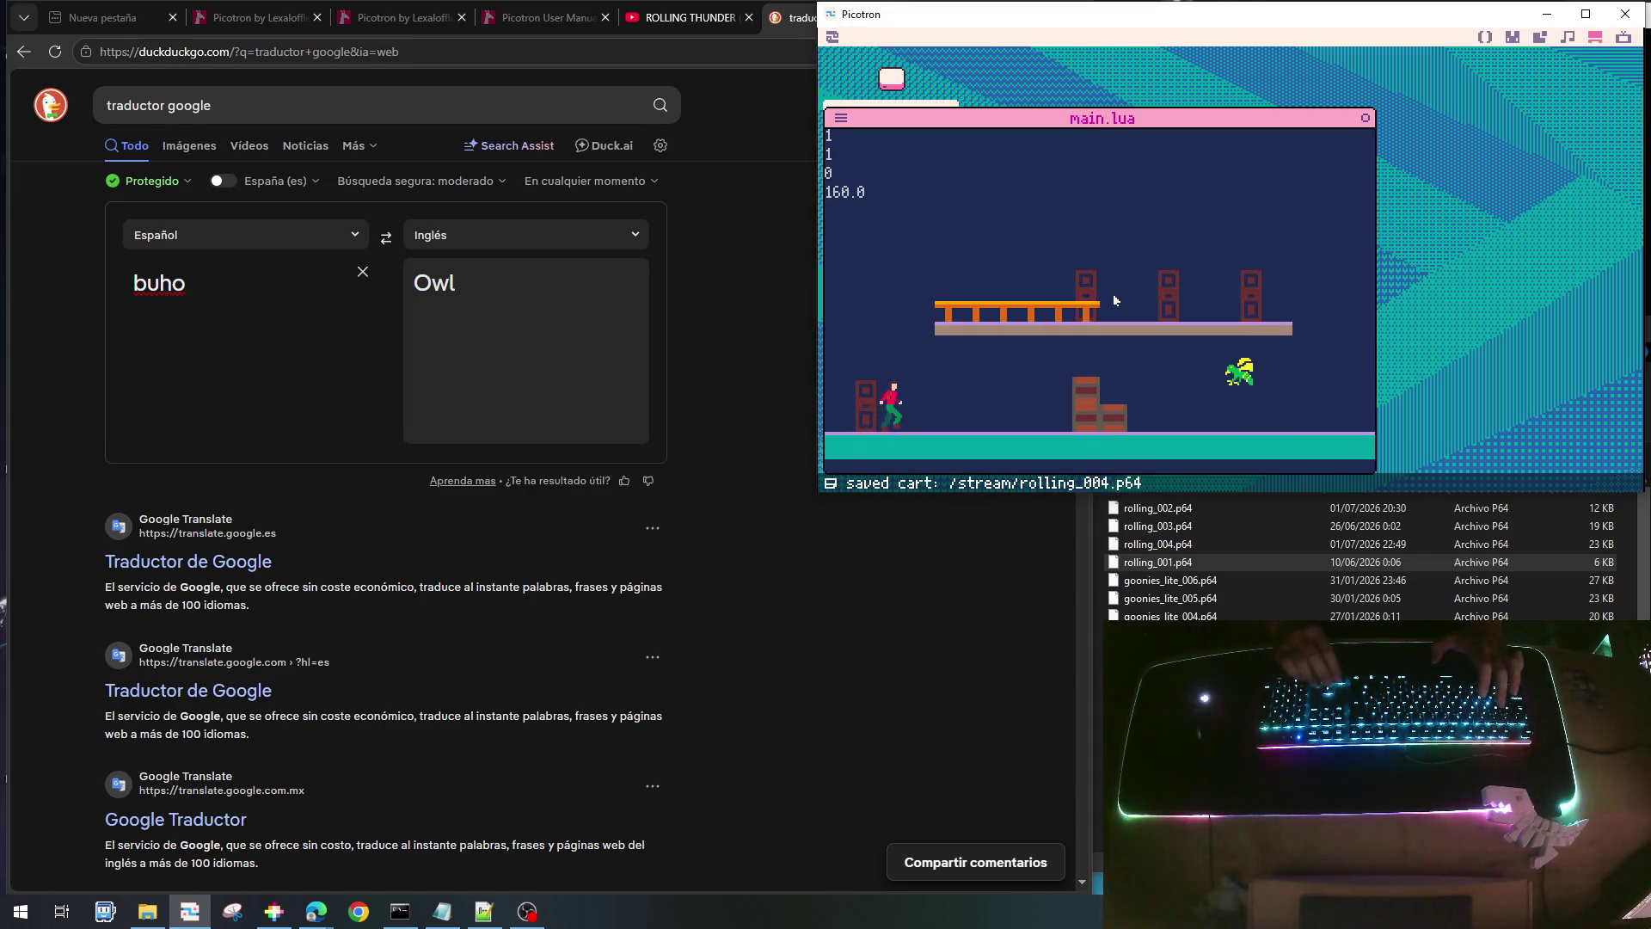
{"action": "key", "text": "Right"}
{"action": "key", "text": "Up"}
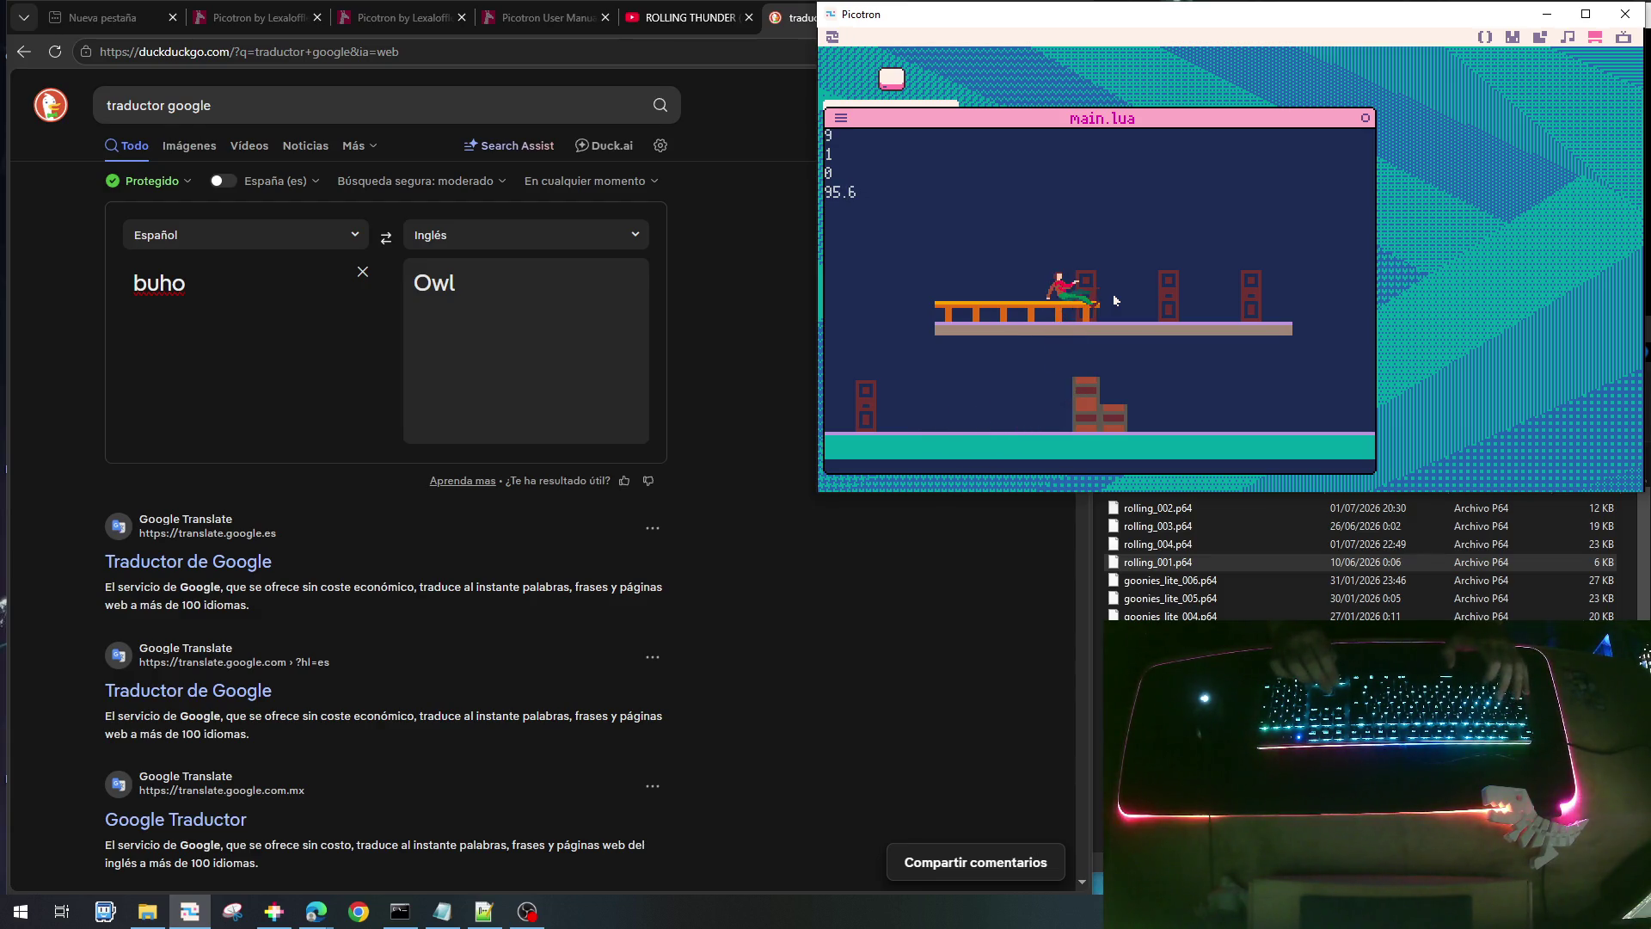
{"action": "key", "text": "Escape"}
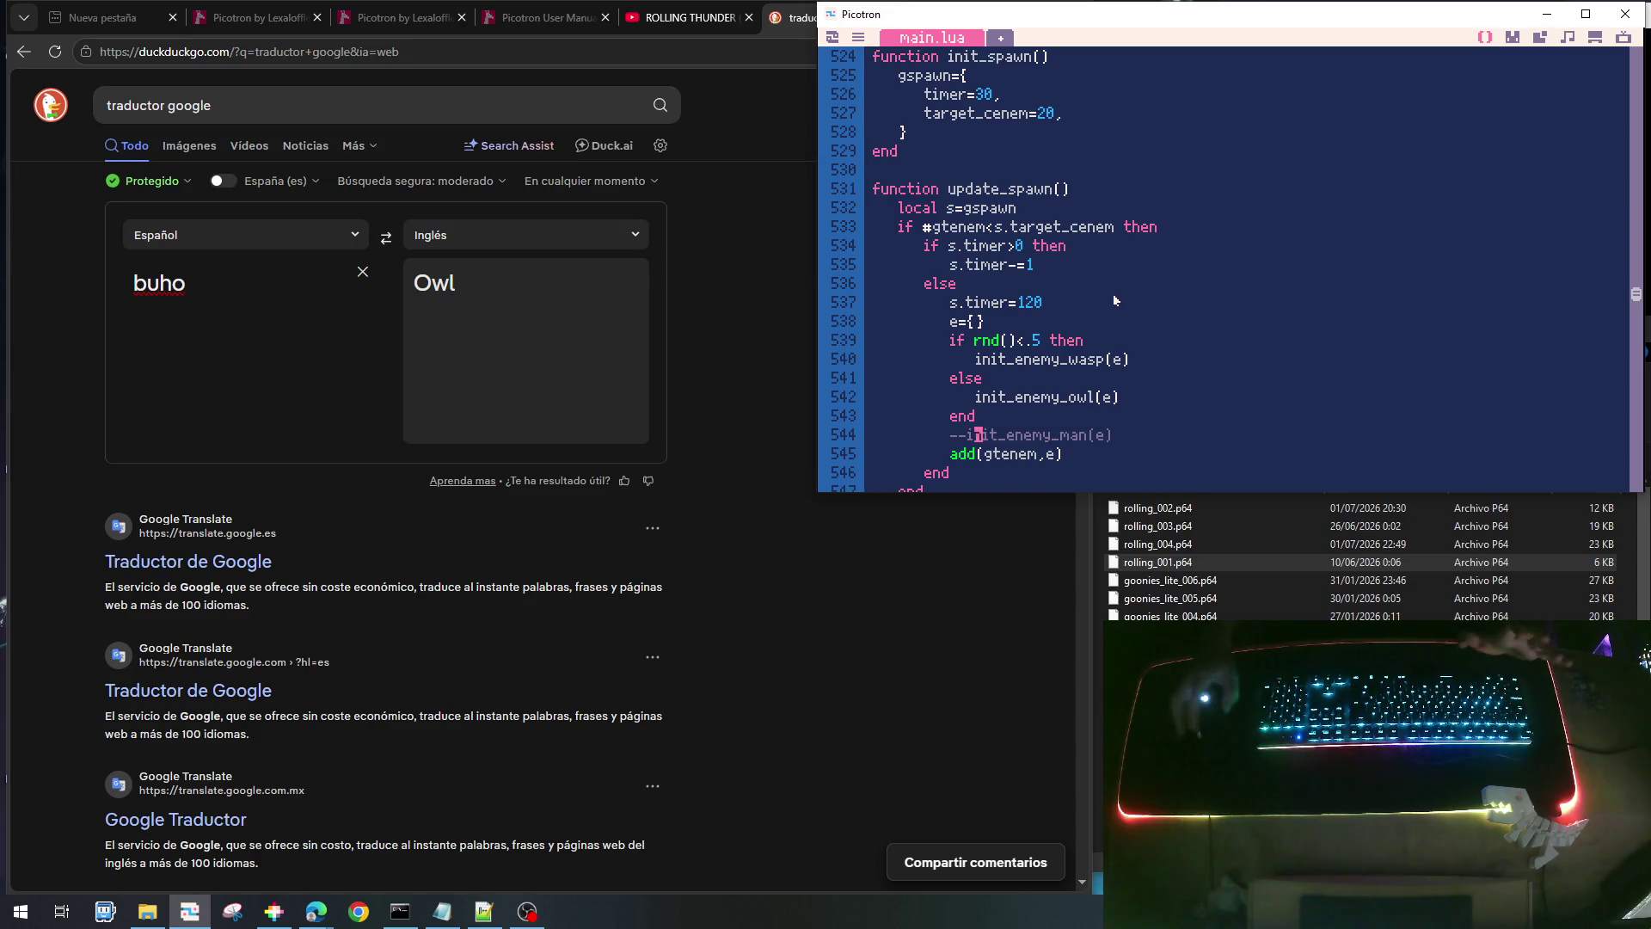
- Review the wasp check in update_tenem and the init_enemy_owl function header
{"action": "scroll", "coordinate": [1106, 275], "scroll_direction": "up", "scroll_amount": 3}
{"action": "scroll", "coordinate": [1067, 280], "scroll_direction": "up", "scroll_amount": 5}
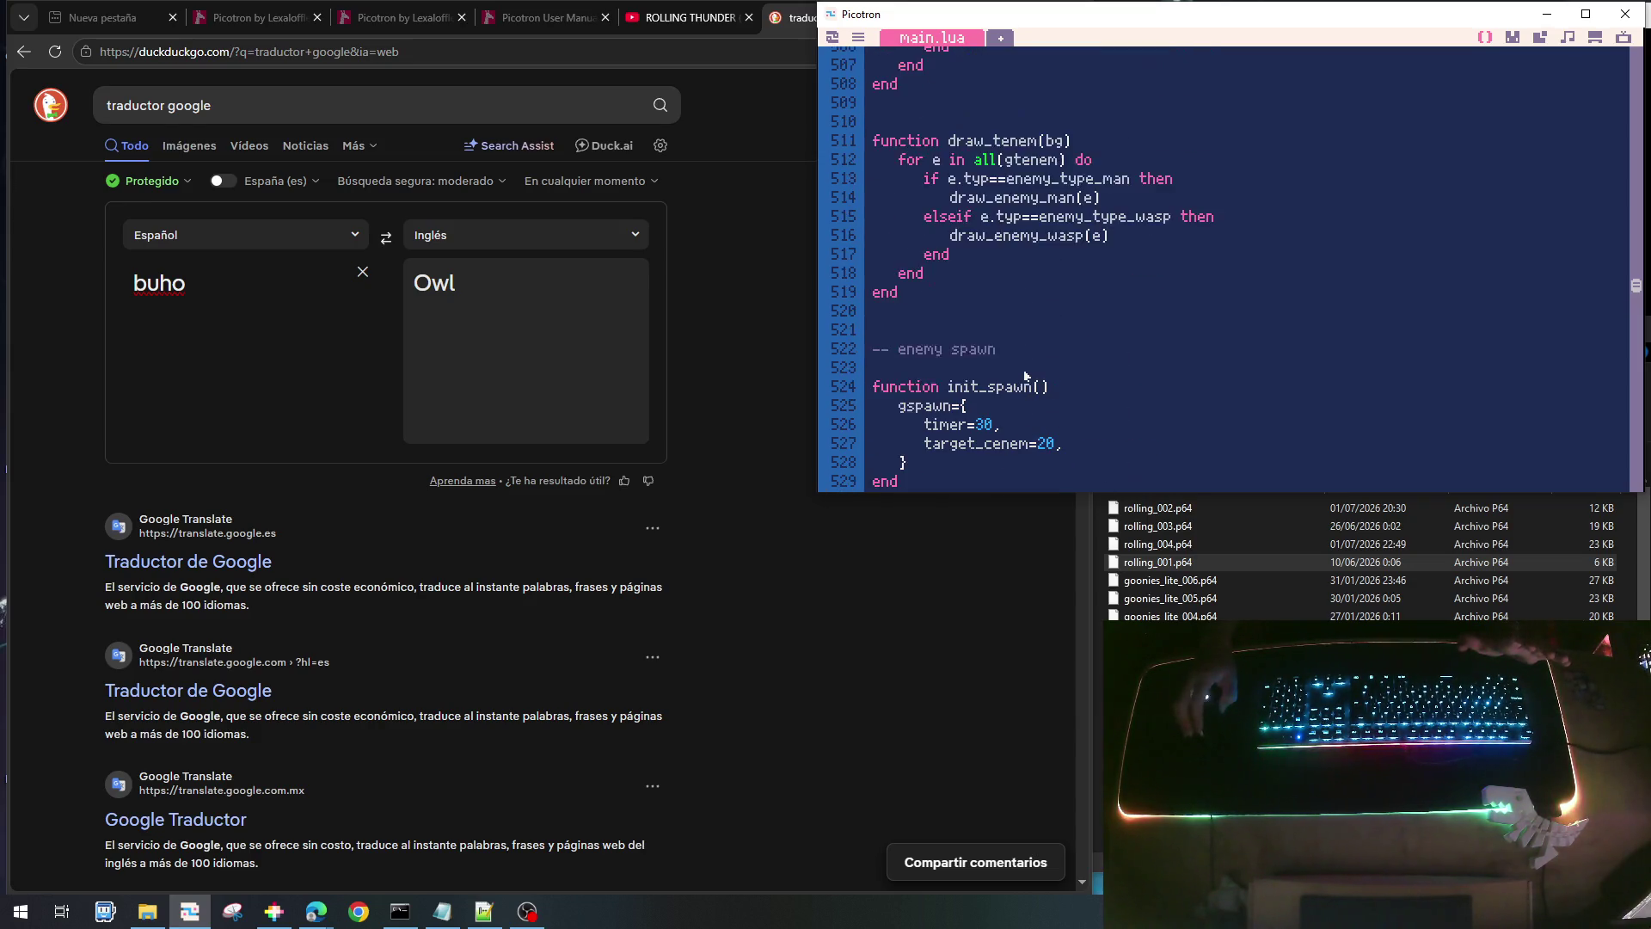
{"action": "scroll", "coordinate": [1029, 285], "scroll_direction": "up", "scroll_amount": 3}
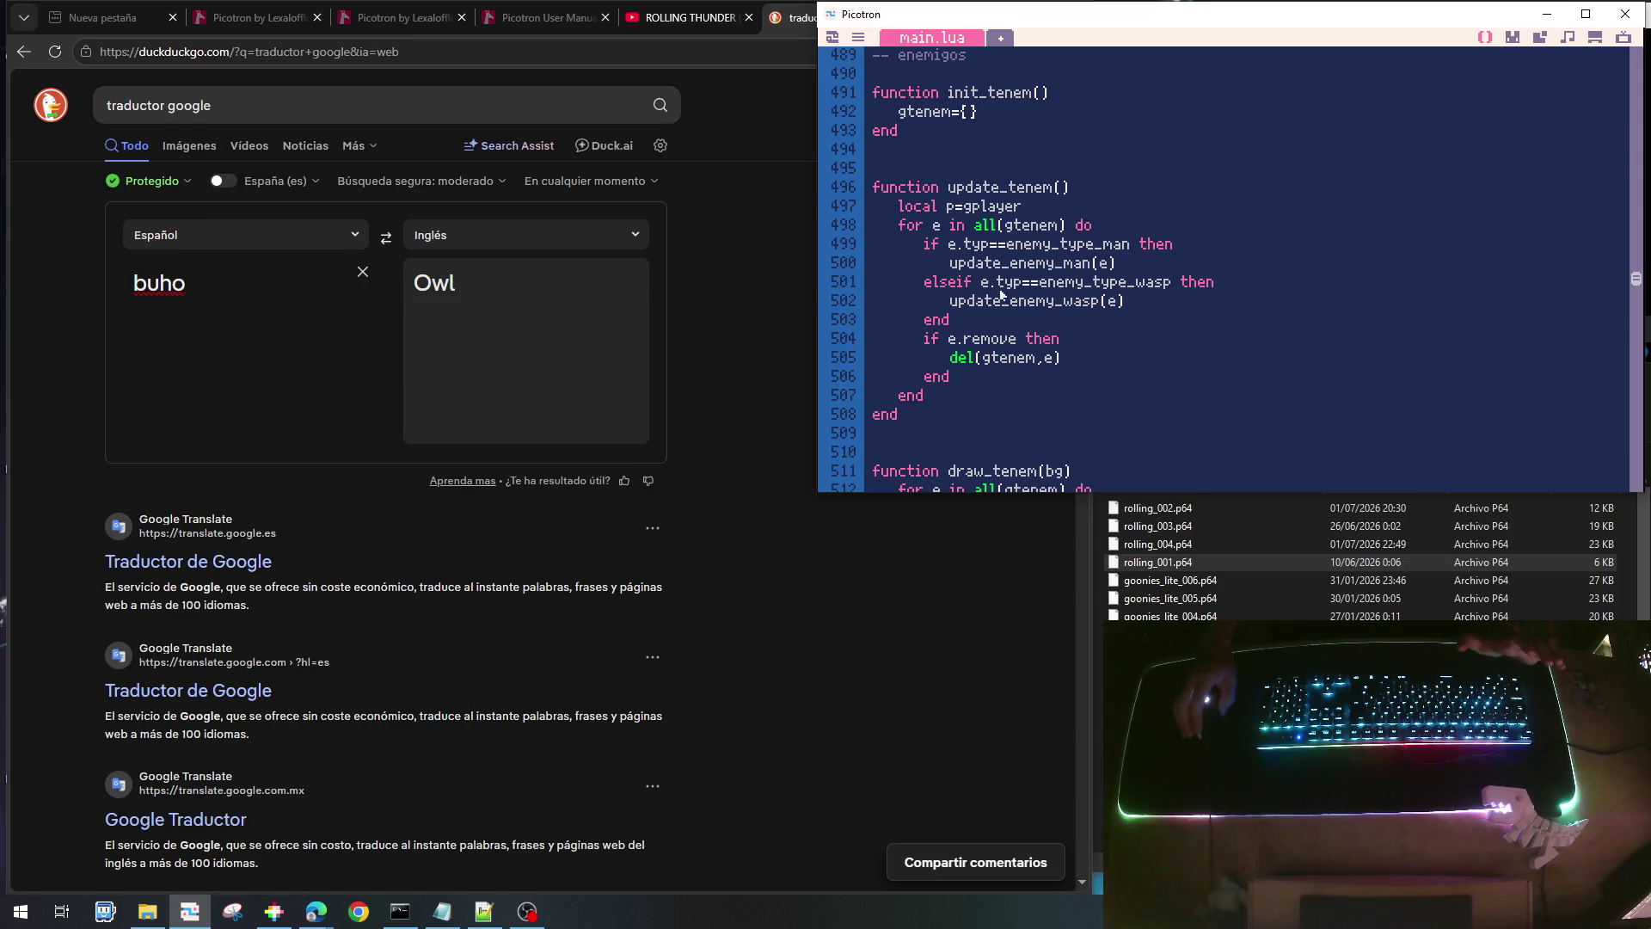
{"action": "left_click", "coordinate": [1044, 282]}
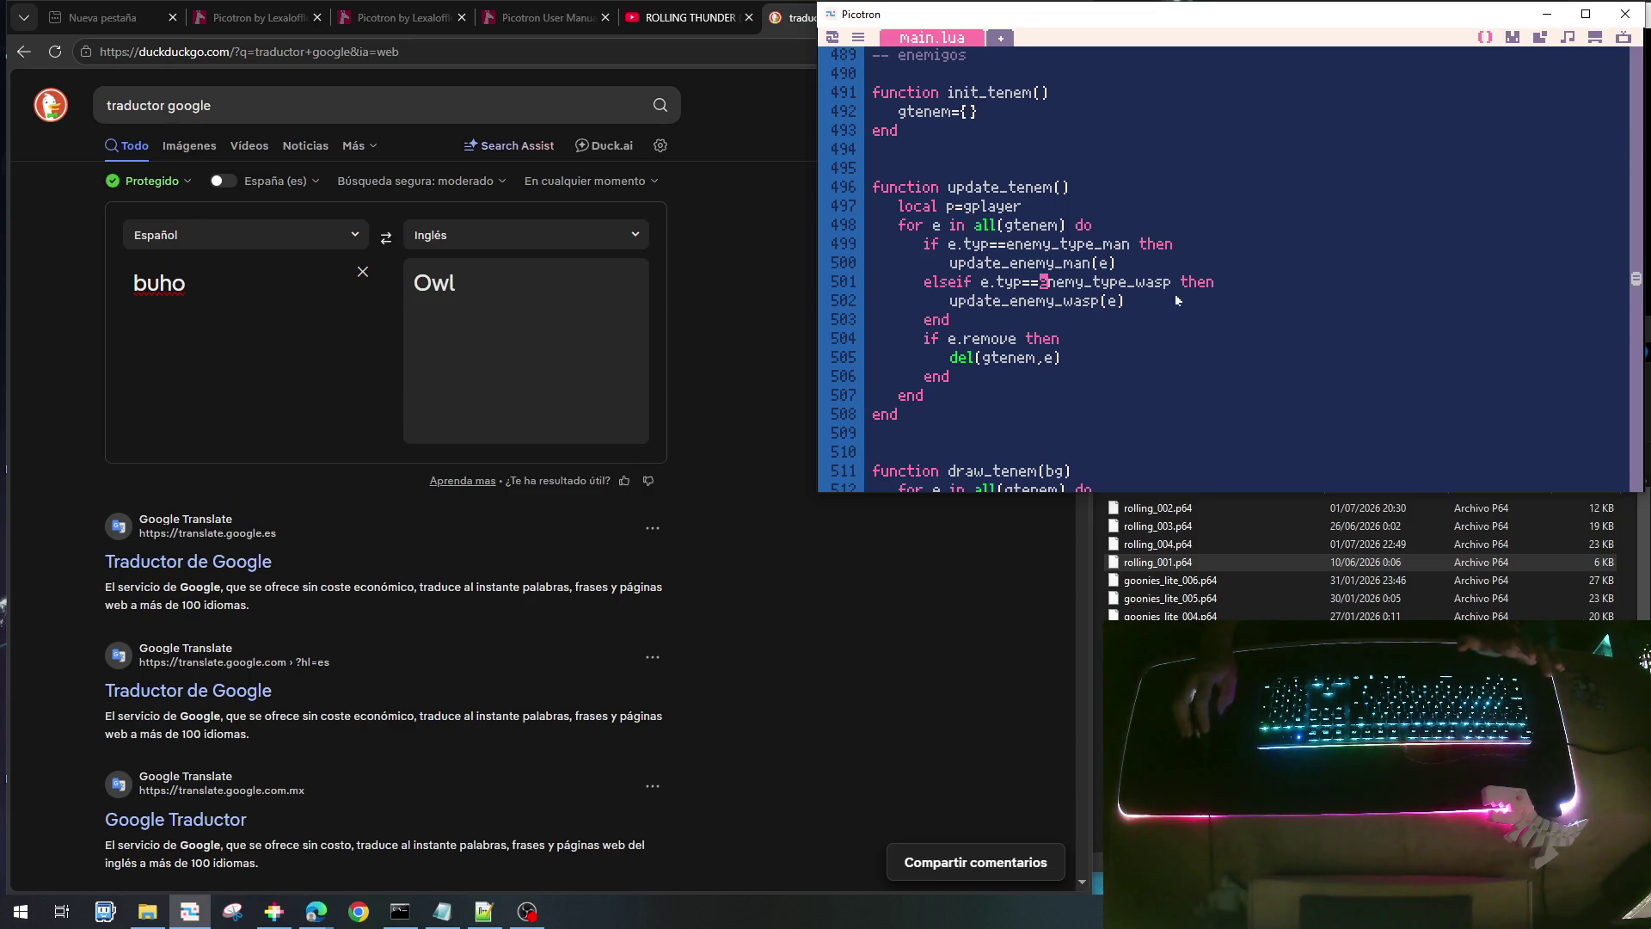
{"action": "scroll", "coordinate": [1177, 298], "scroll_direction": "up", "scroll_amount": 4}
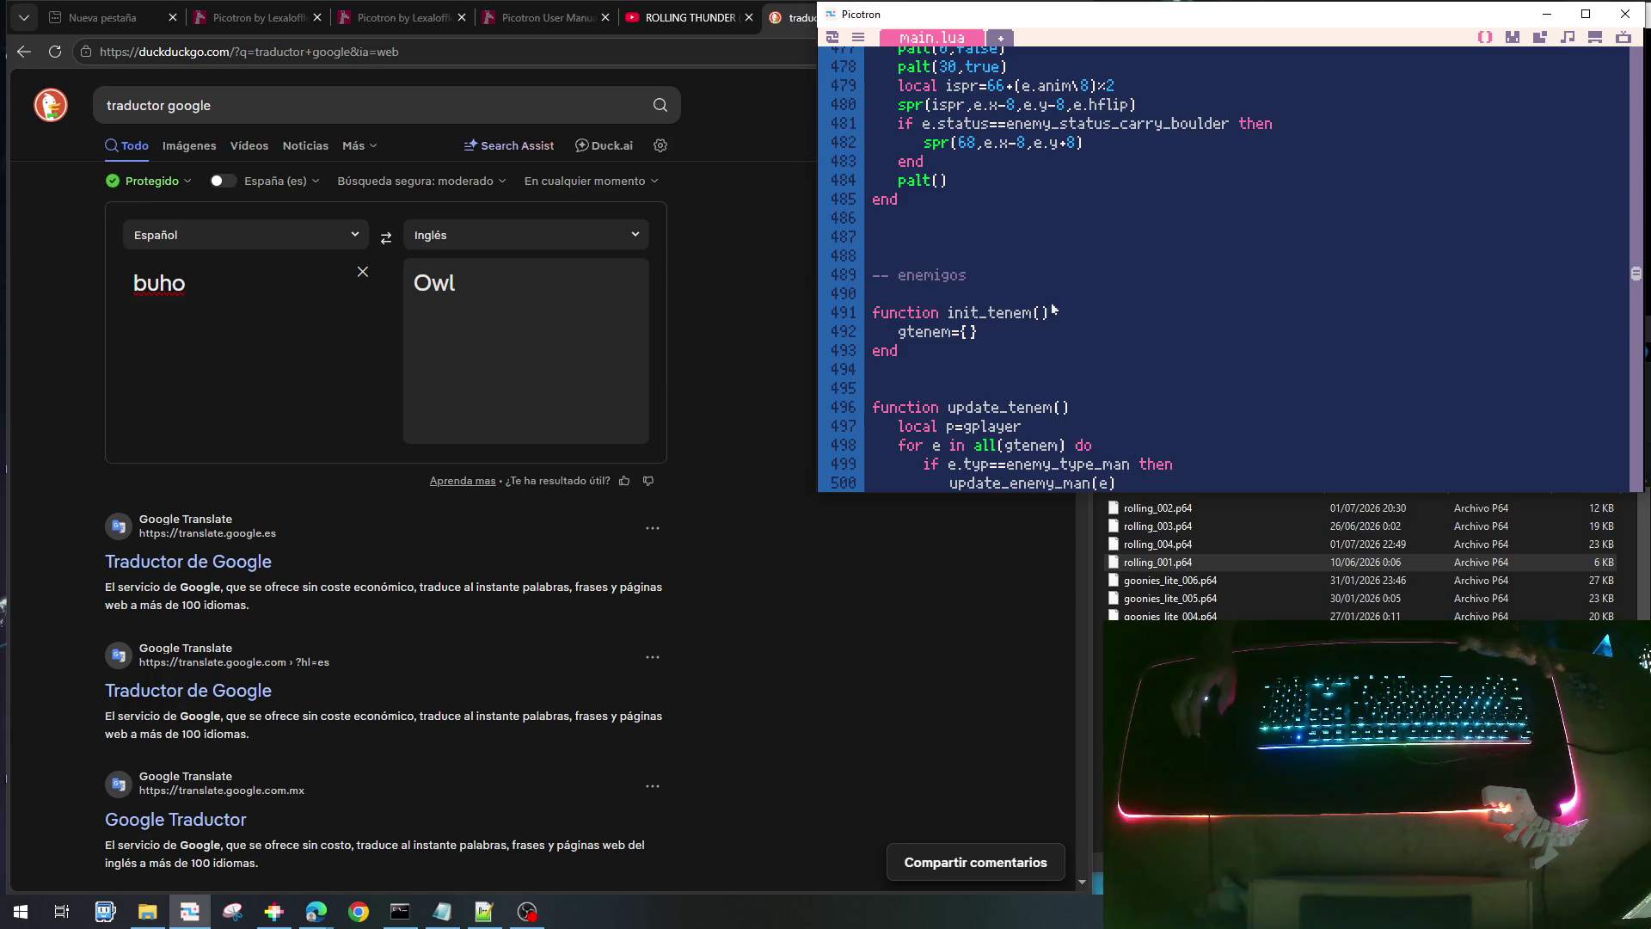
{"action": "scroll", "coordinate": [1084, 313], "scroll_direction": "up", "scroll_amount": 3}
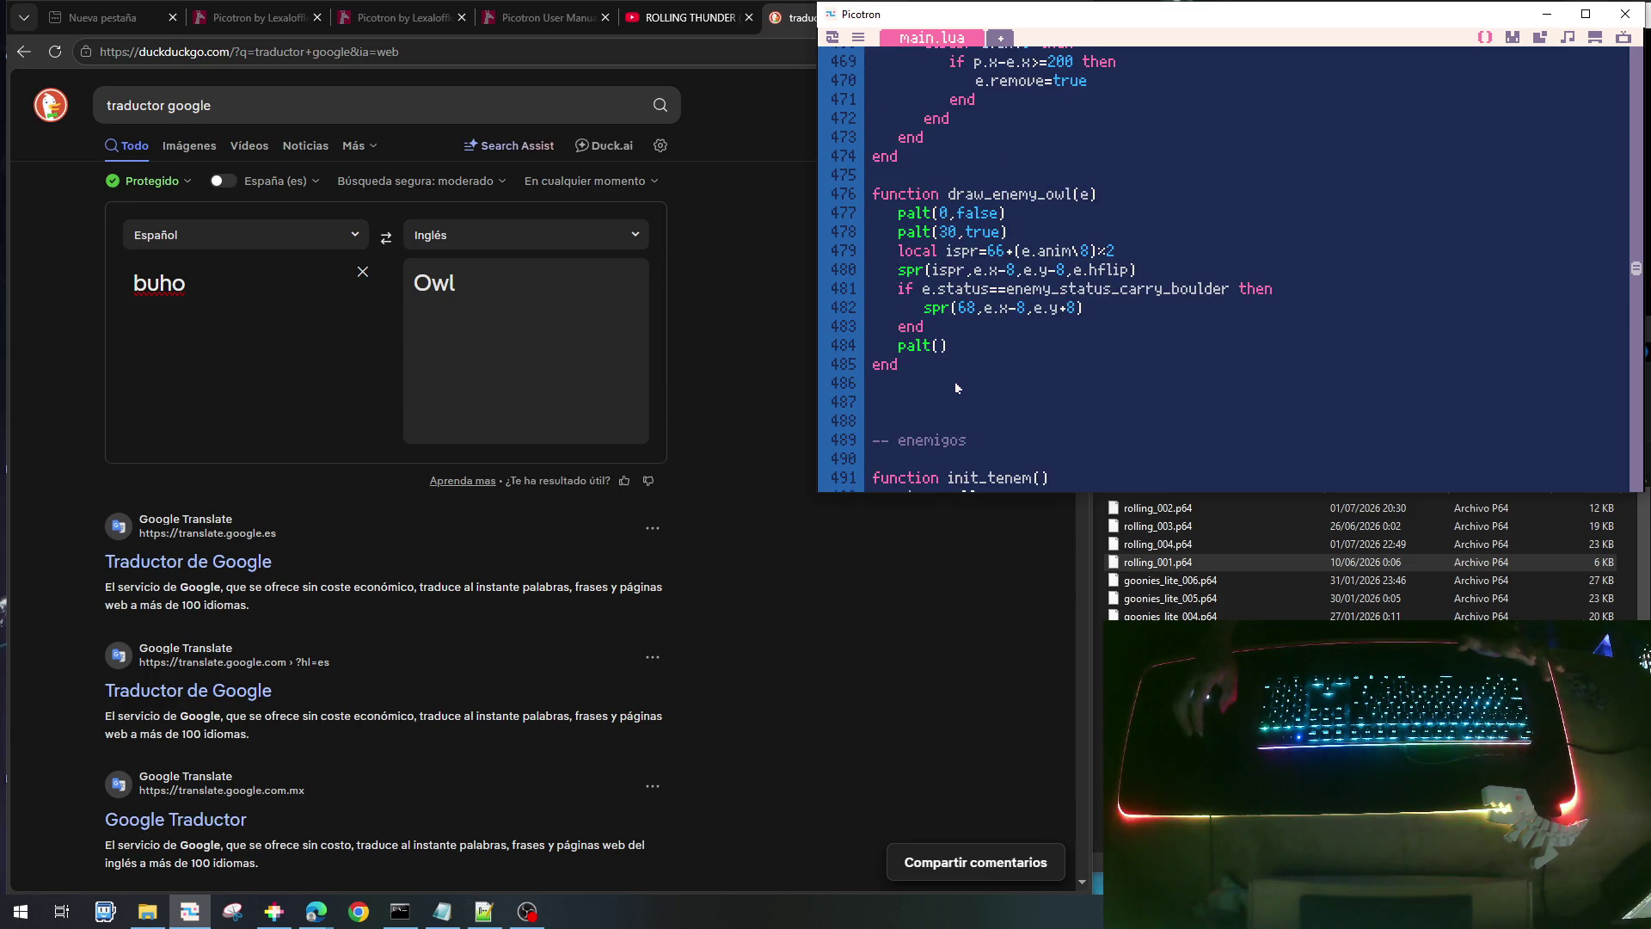
{"action": "scroll", "coordinate": [949, 390], "scroll_direction": "up", "scroll_amount": 15}
{"action": "scroll", "coordinate": [949, 398], "scroll_direction": "up", "scroll_amount": 4}
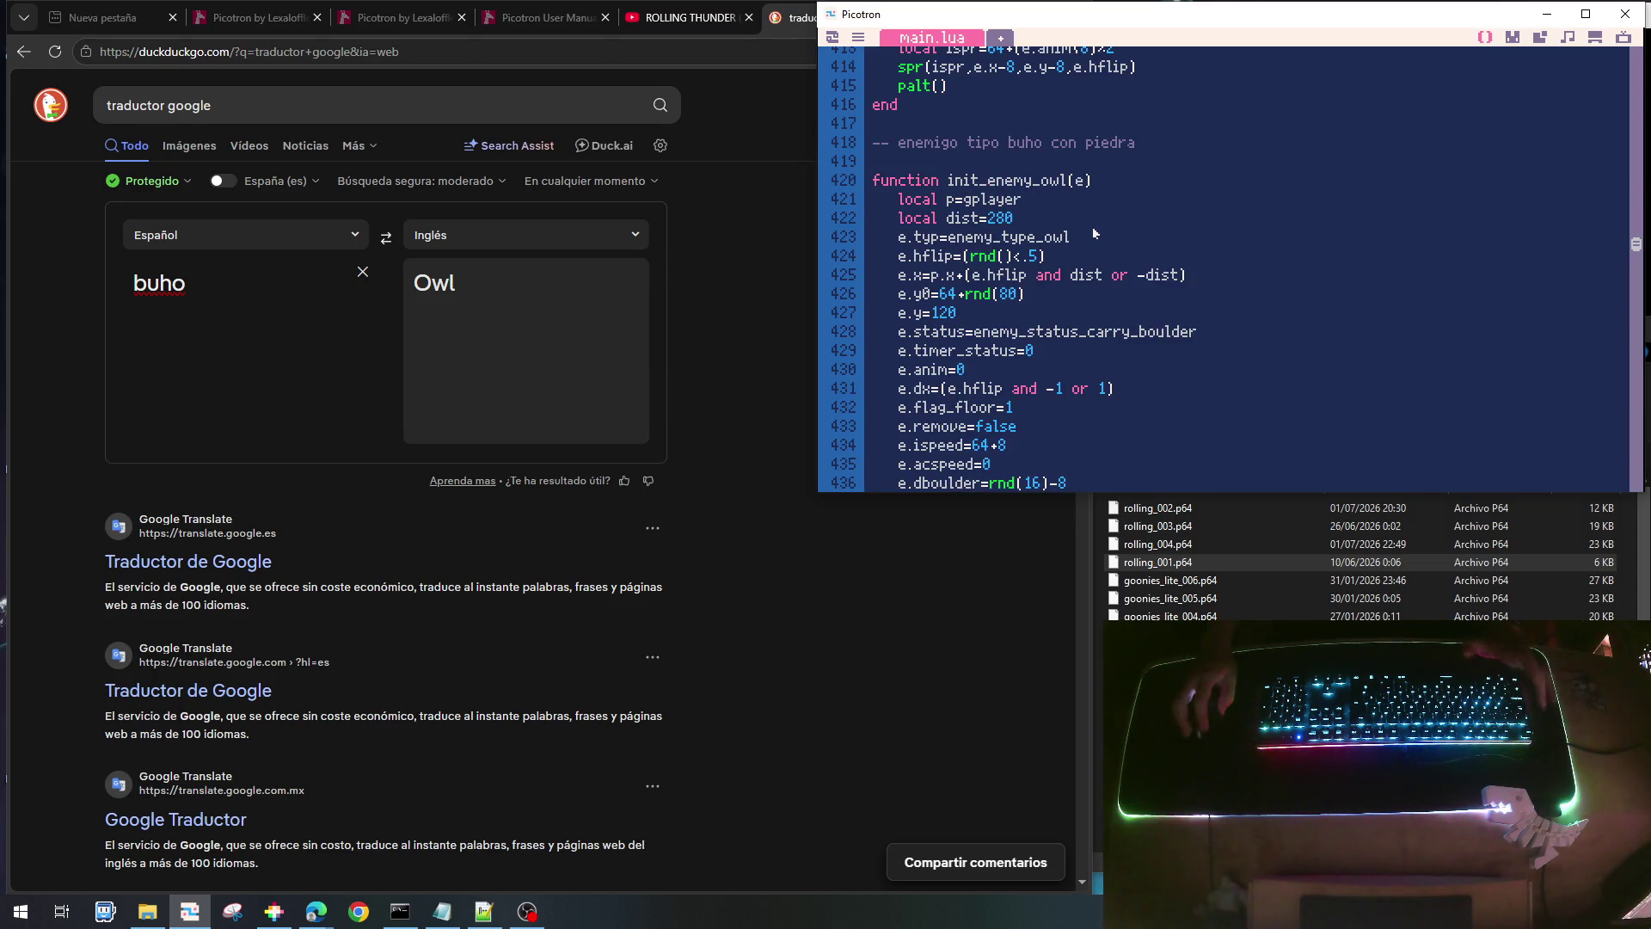
{"action": "key", "text": "Home"}
{"action": "key", "text": "shift+End"}
{"action": "key", "text": "ctrl+c"}
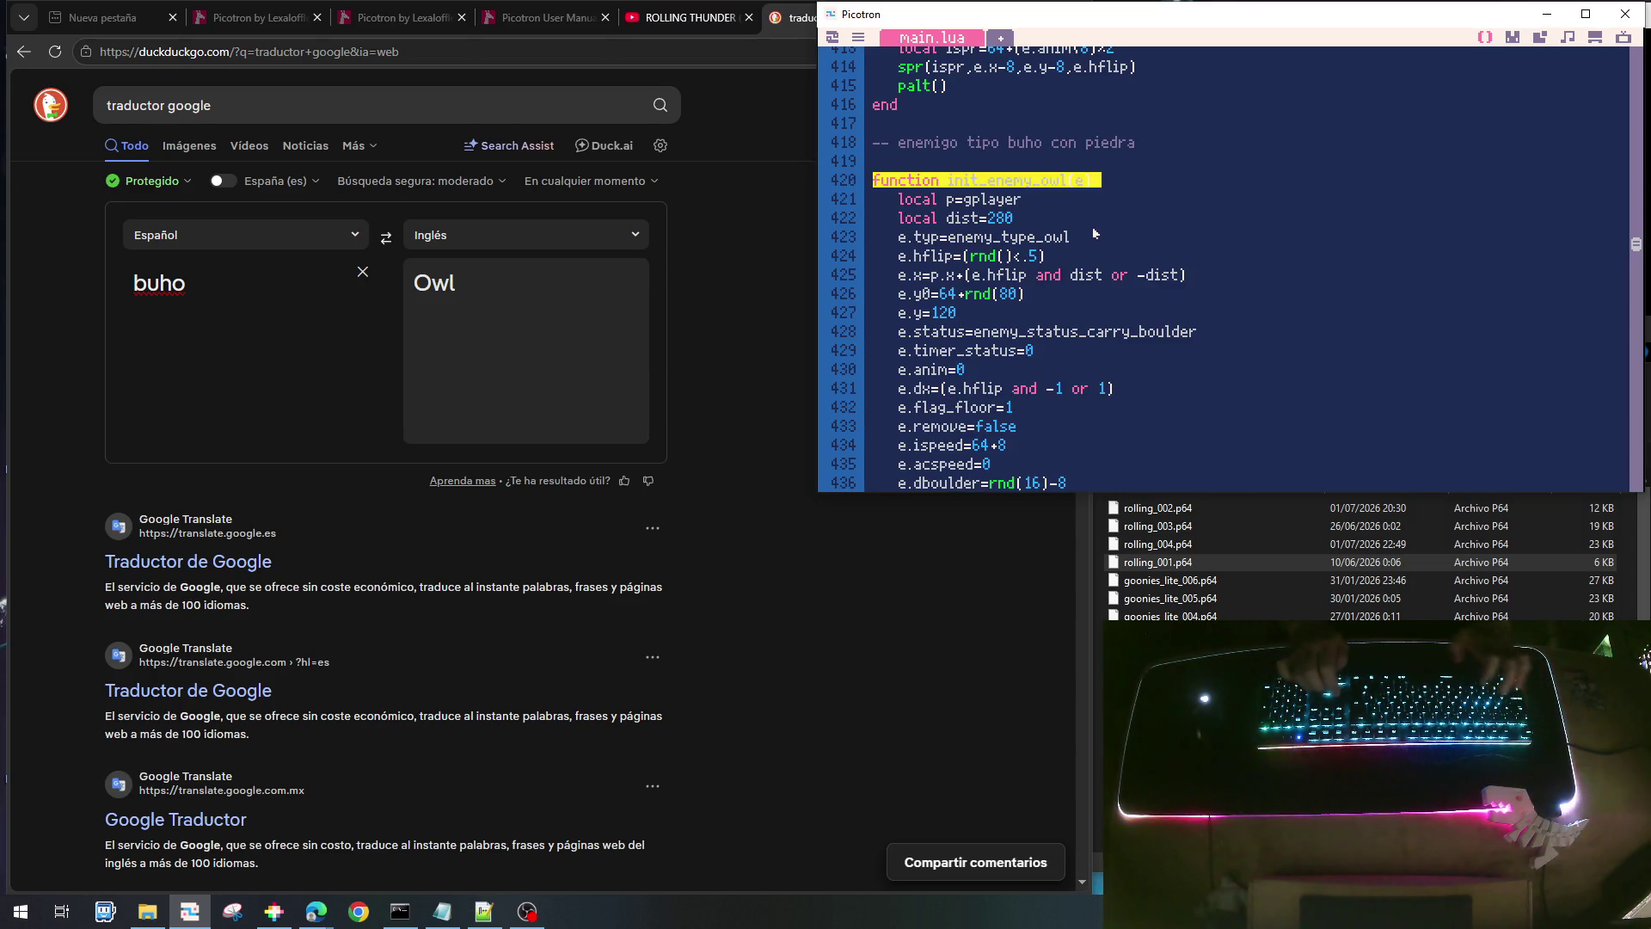
- Add a blank line after draw_enemy_owl and start a '-- p' comment
{"action": "scroll", "coordinate": [1093, 226], "scroll_direction": "down", "scroll_amount": 15}
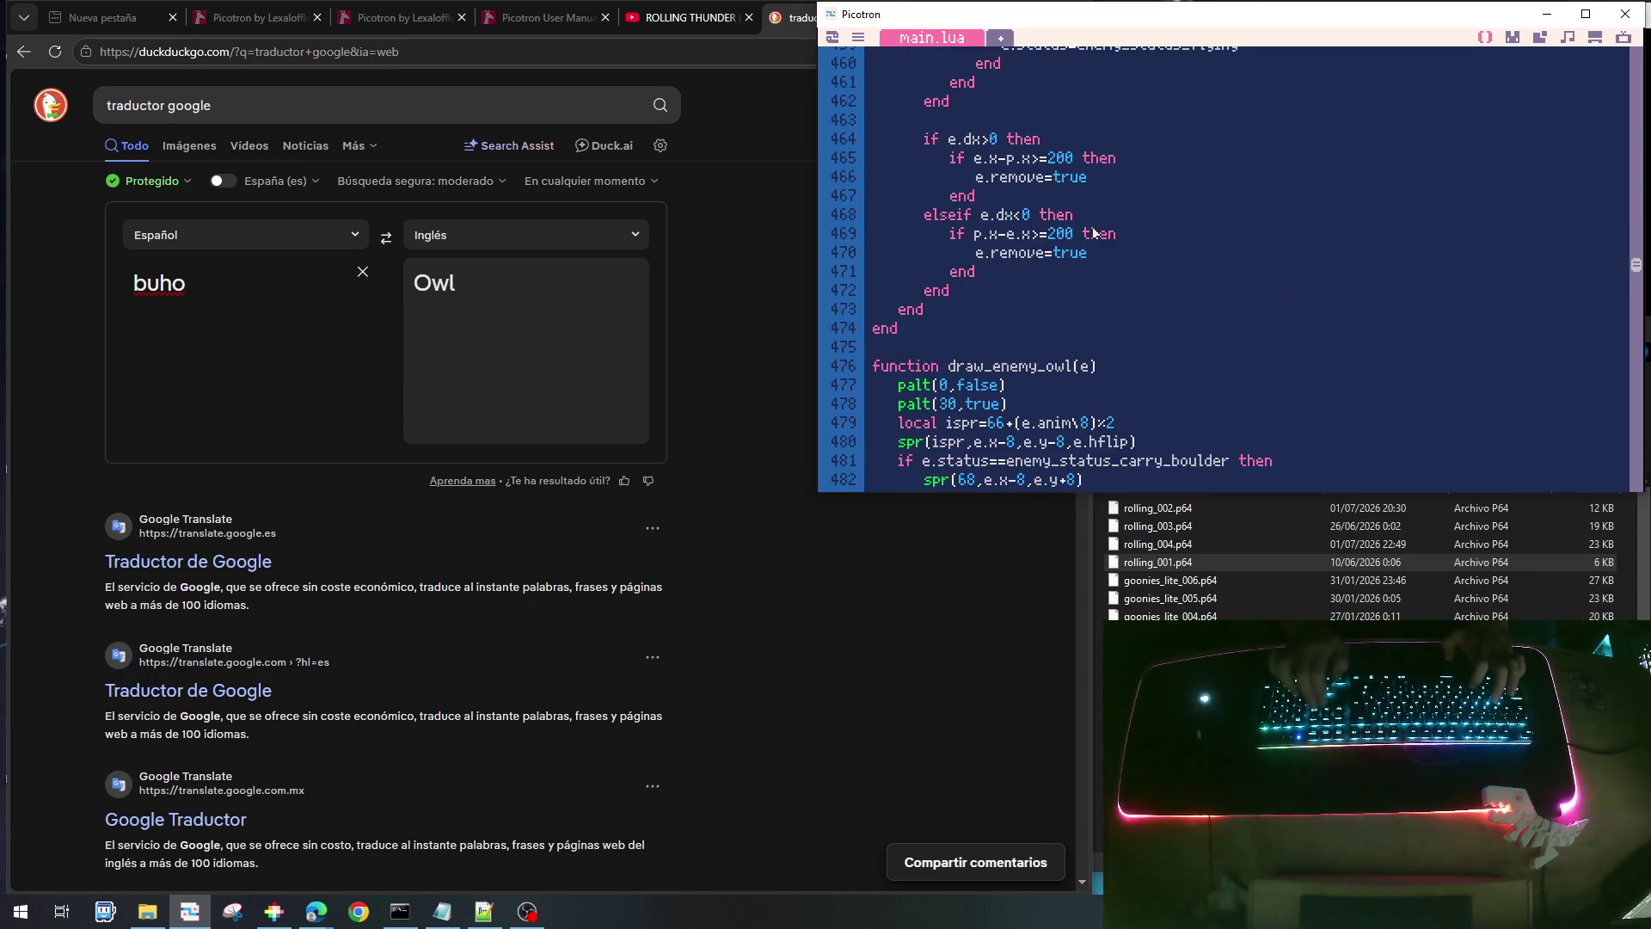
{"action": "scroll", "coordinate": [1094, 232], "scroll_direction": "down", "scroll_amount": 6}
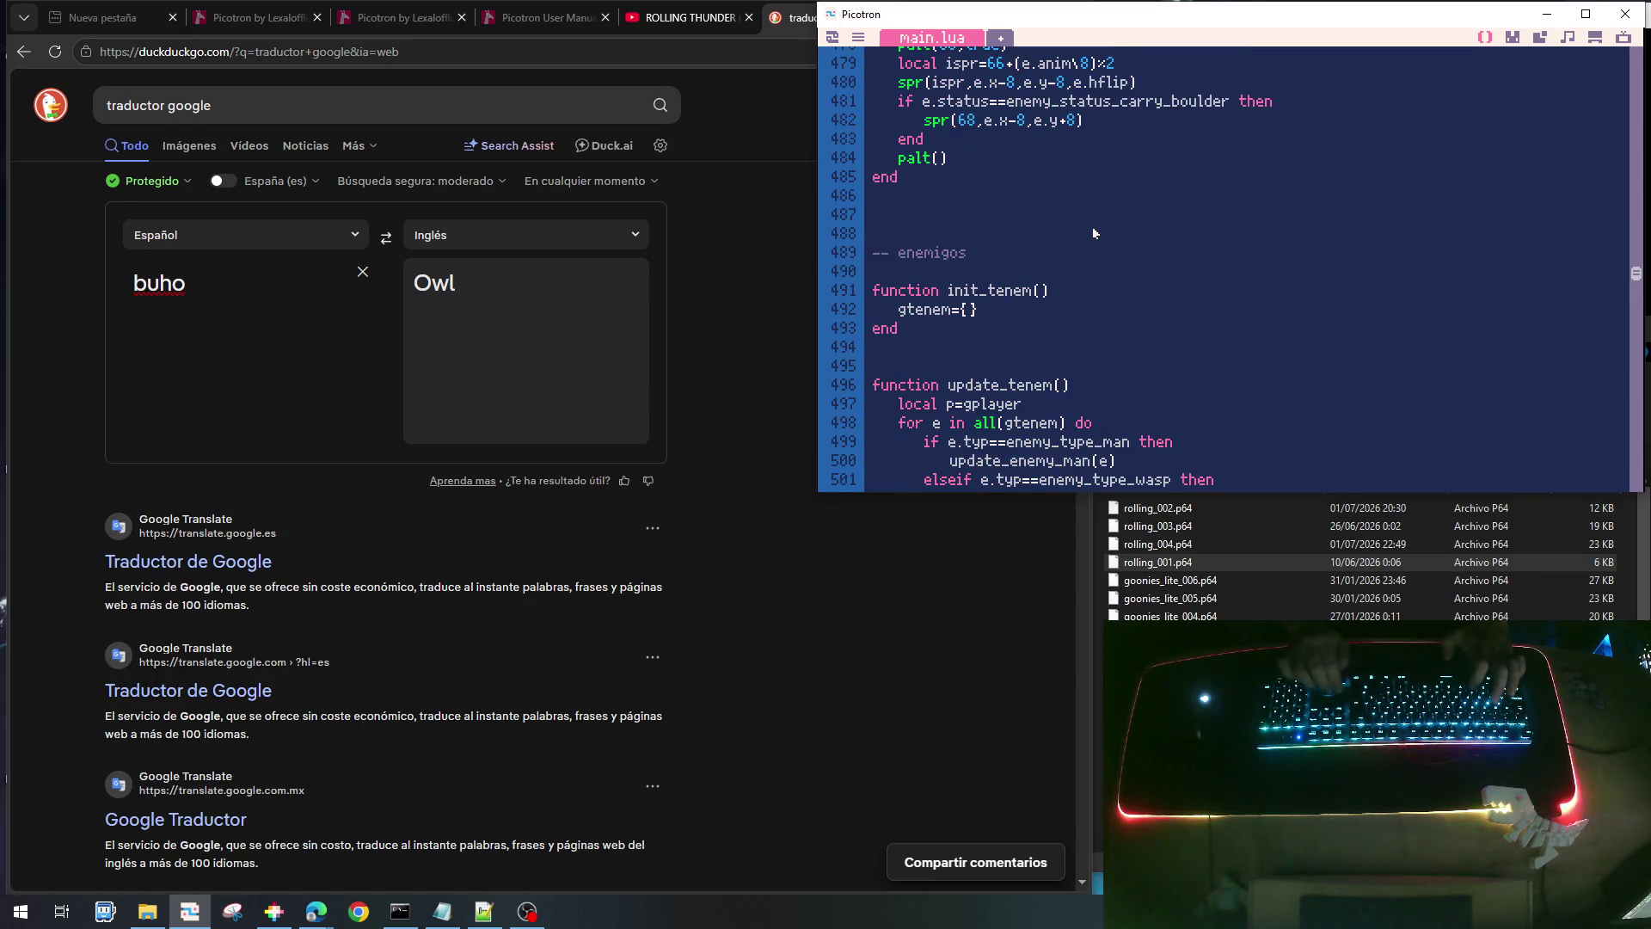
{"action": "key", "text": "Up"}
{"action": "key", "text": "Up"}
{"action": "key", "text": "Up"}
{"action": "key", "text": "Return"}
{"action": "key", "text": "Return"}
{"action": "type", "text": "-- p"}
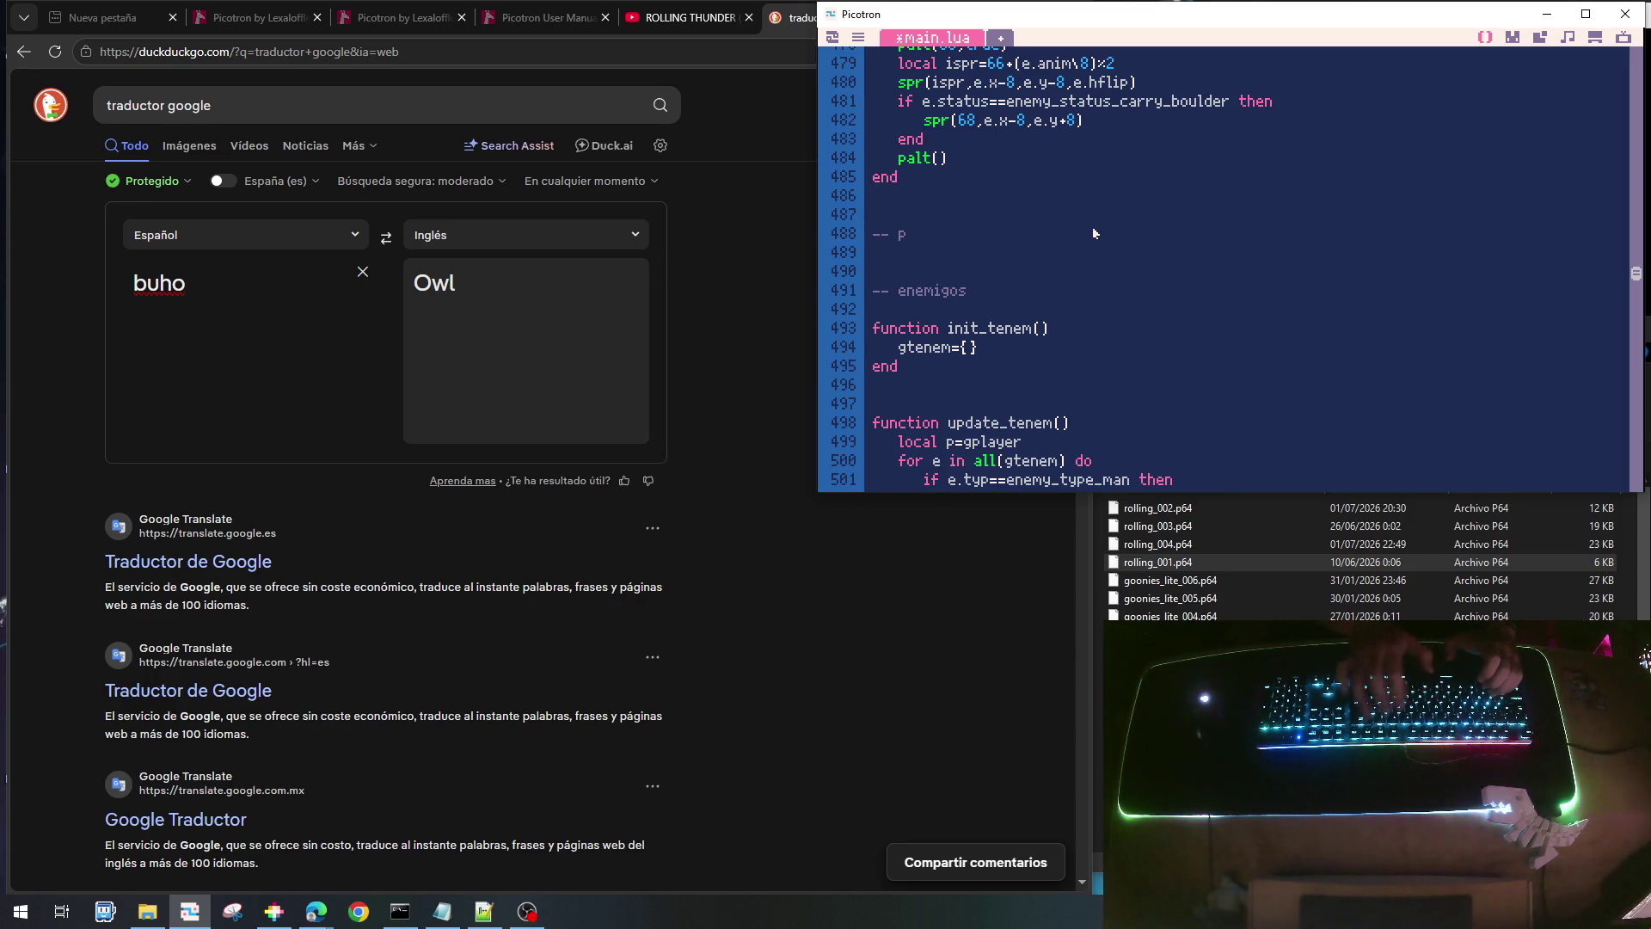
- Change the comment to '-- enemigo piedra' and write an empty init_enemy_boulder(e) function below it
{"action": "key", "text": "BackSpace"}
{"action": "type", "text": "enemigo piedra"}
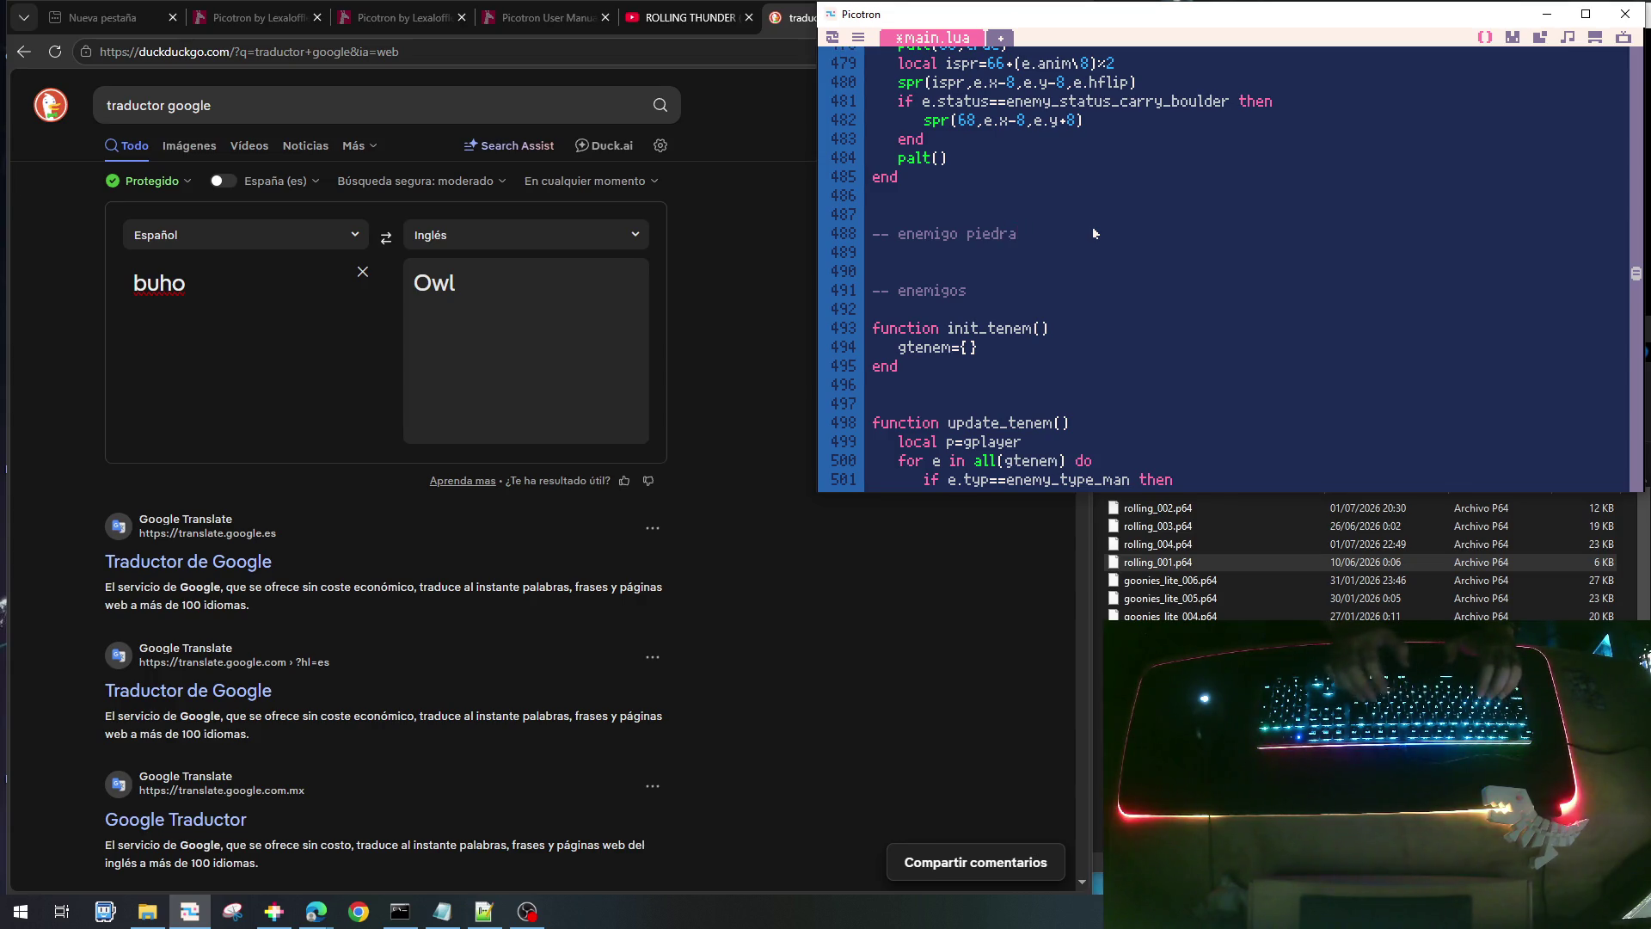
{"action": "key", "text": "Return"}
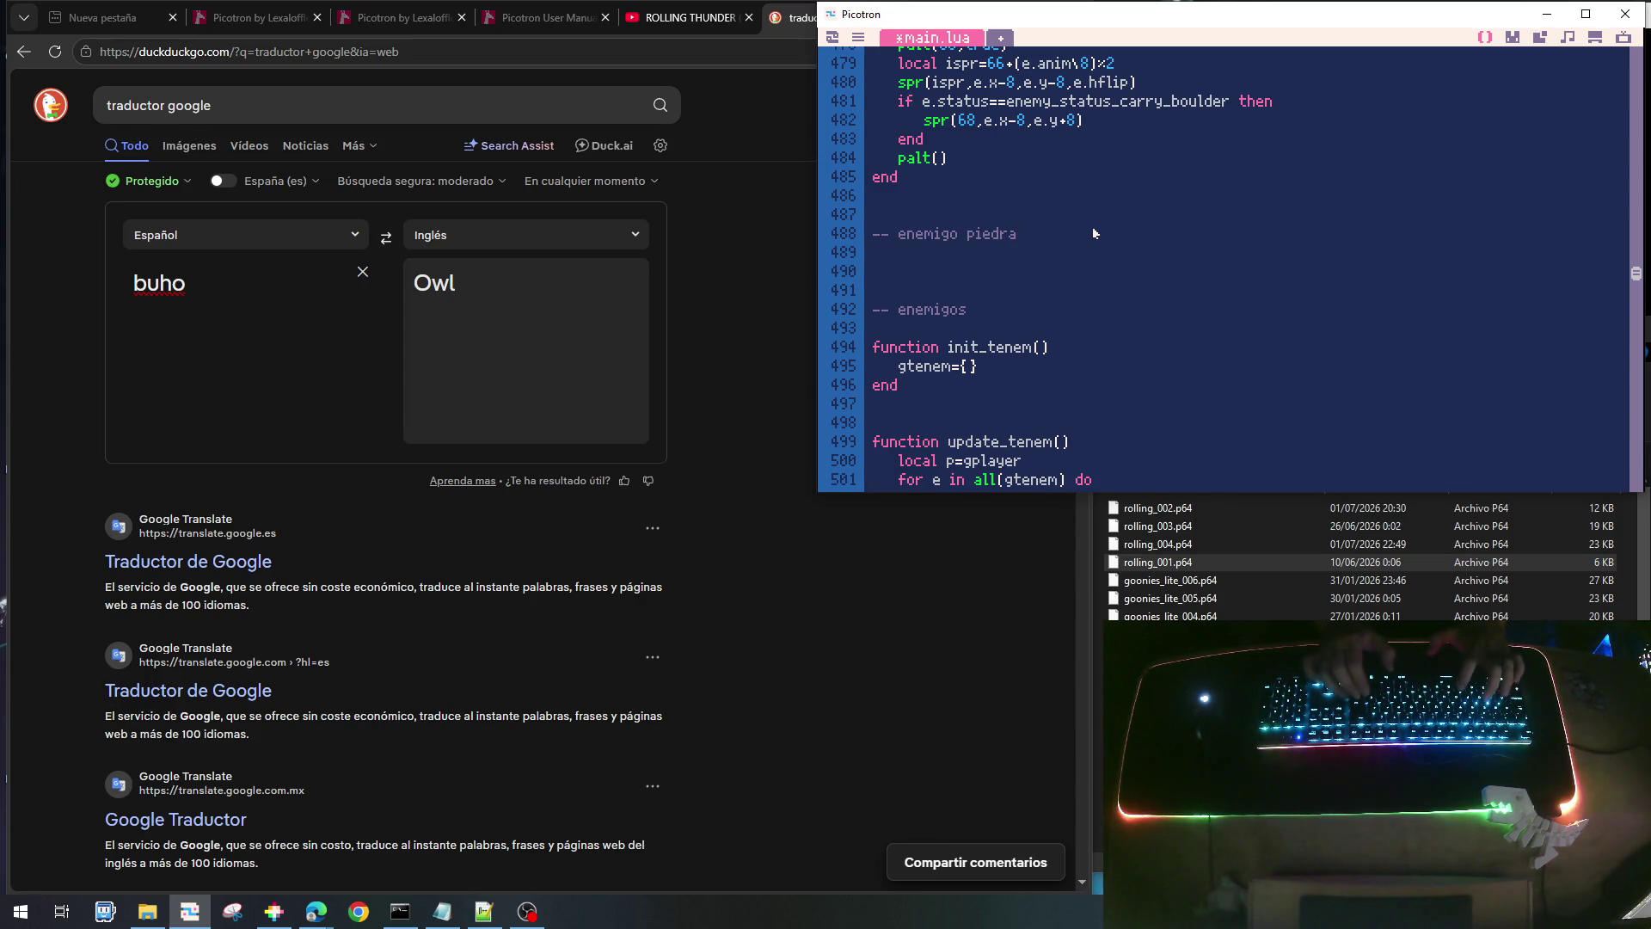
{"action": "key", "text": "Return"}
{"action": "key", "text": "ctrl+v"}
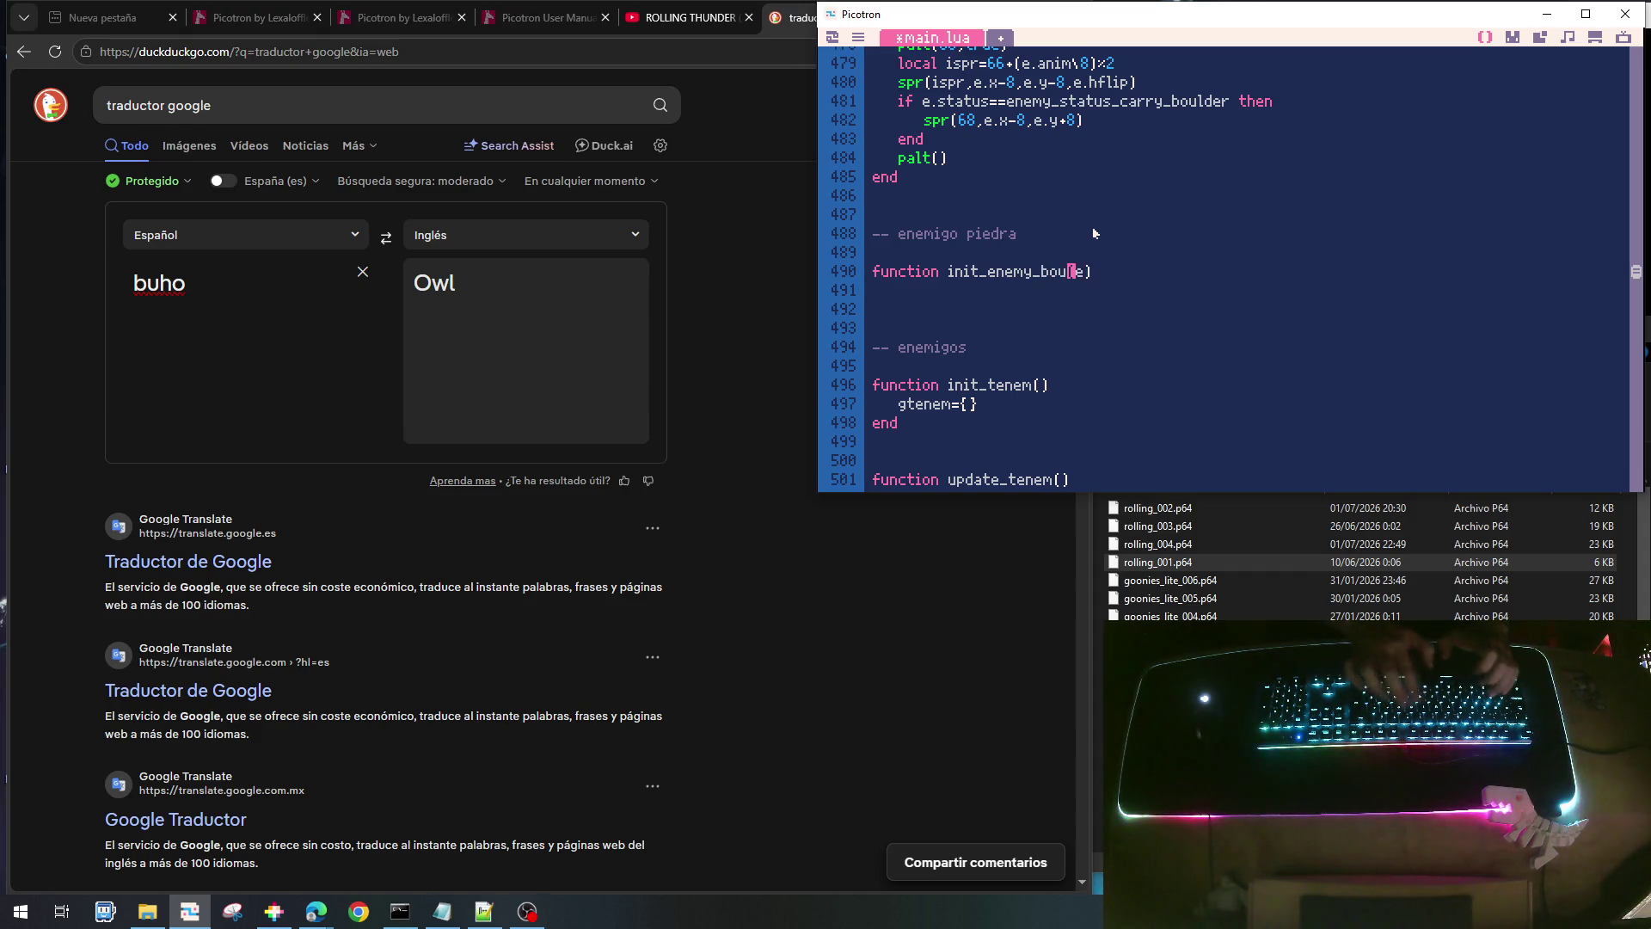
{"action": "key", "text": "Return"}
{"action": "type", "text": "end"}
- Duplicate the empty init_enemy_boulder function twice below itself
{"action": "key", "text": "Up"}
{"action": "key", "text": "Home"}
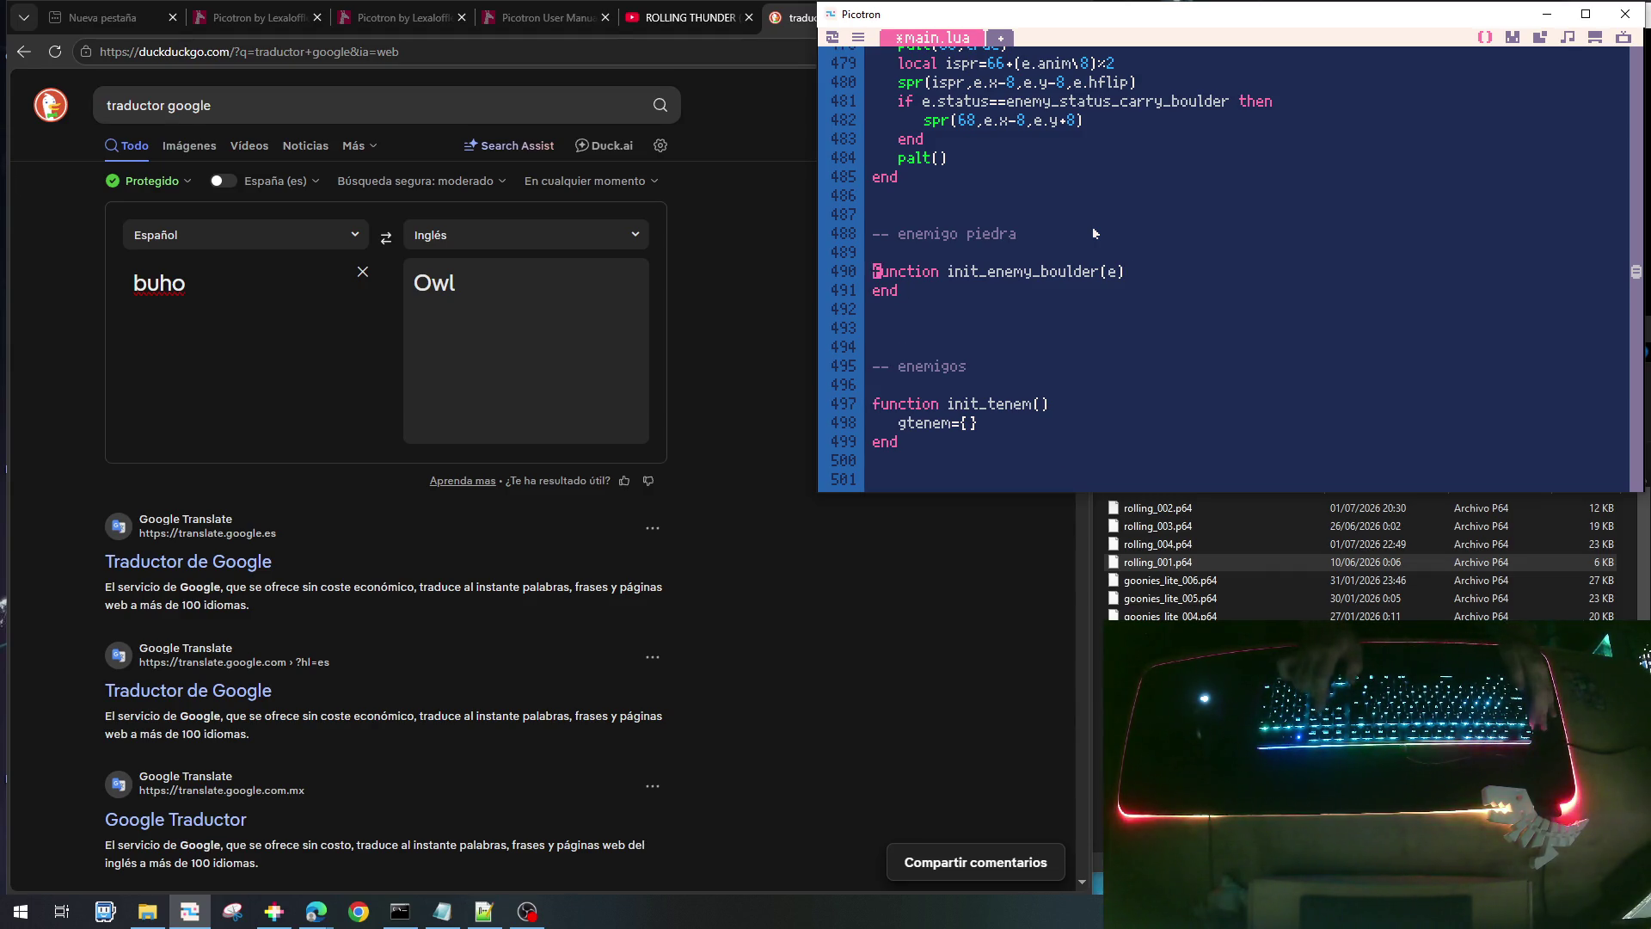
{"action": "key", "text": "shift+Down"}
{"action": "key", "text": "shift+Down"}
{"action": "key", "text": "ctrl+c"}
{"action": "key", "text": "Down"}
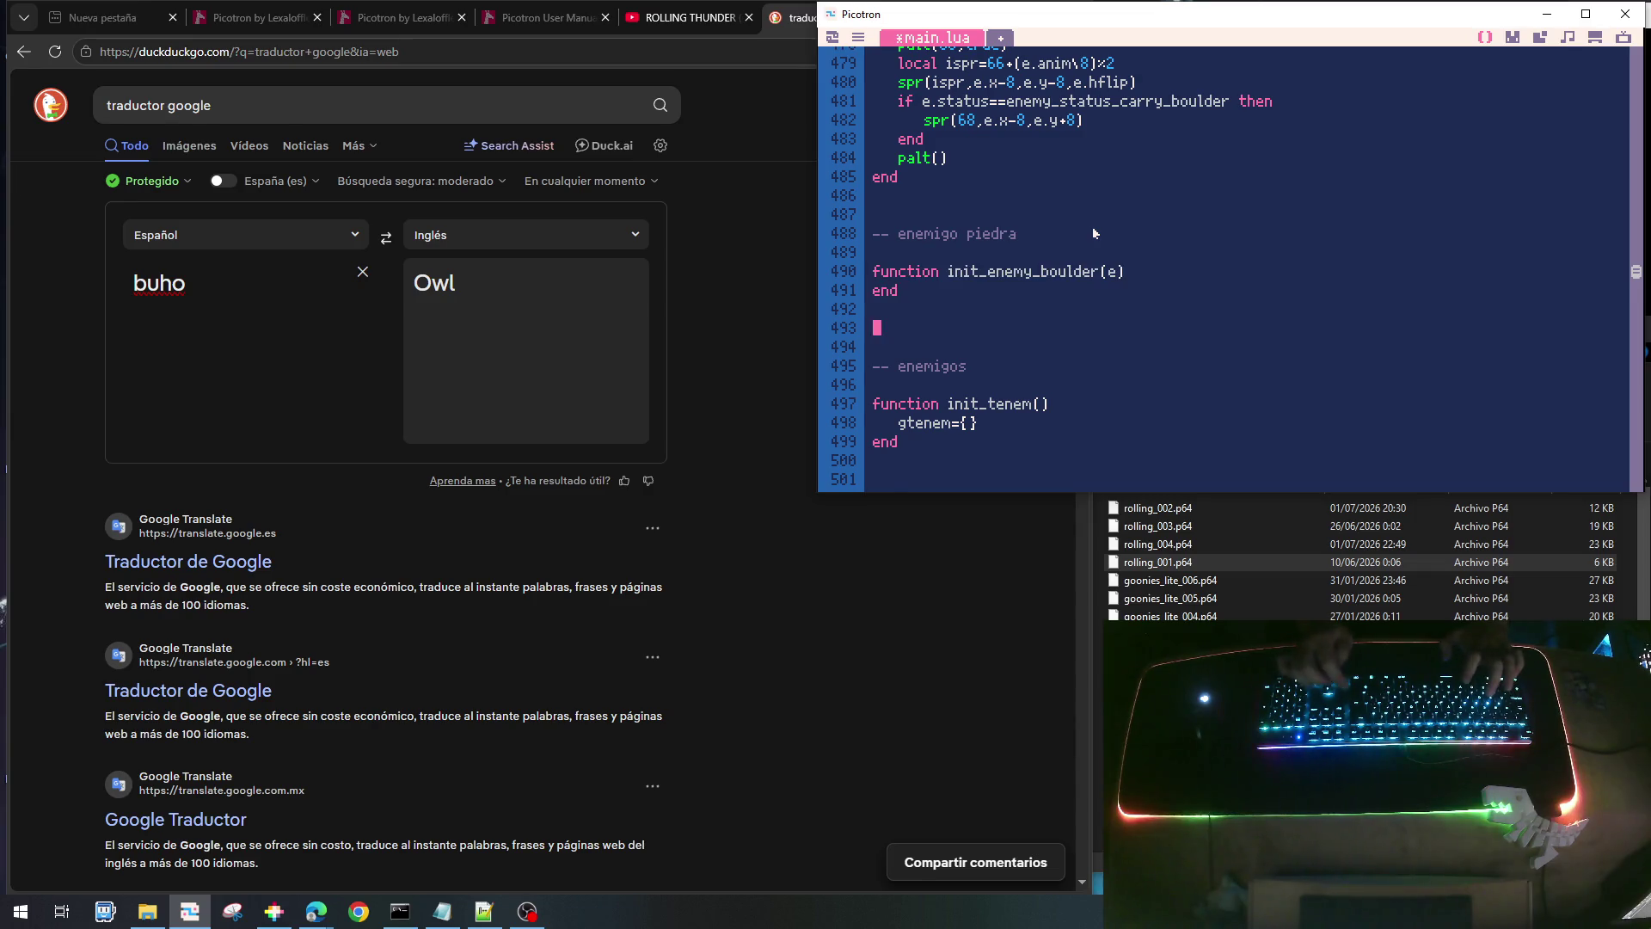
{"action": "key", "text": "ctrl+v"}
{"action": "key", "text": "Return"}
{"action": "key", "text": "ctrl+v"}
{"action": "key", "text": "Up"}
{"action": "key", "text": "Up"}
- Rename the copies to draw_enemy_boulder and update_enemy_boulder
{"action": "key", "text": "Right"}
{"action": "key", "text": "Right"}
{"action": "key", "text": "Right"}
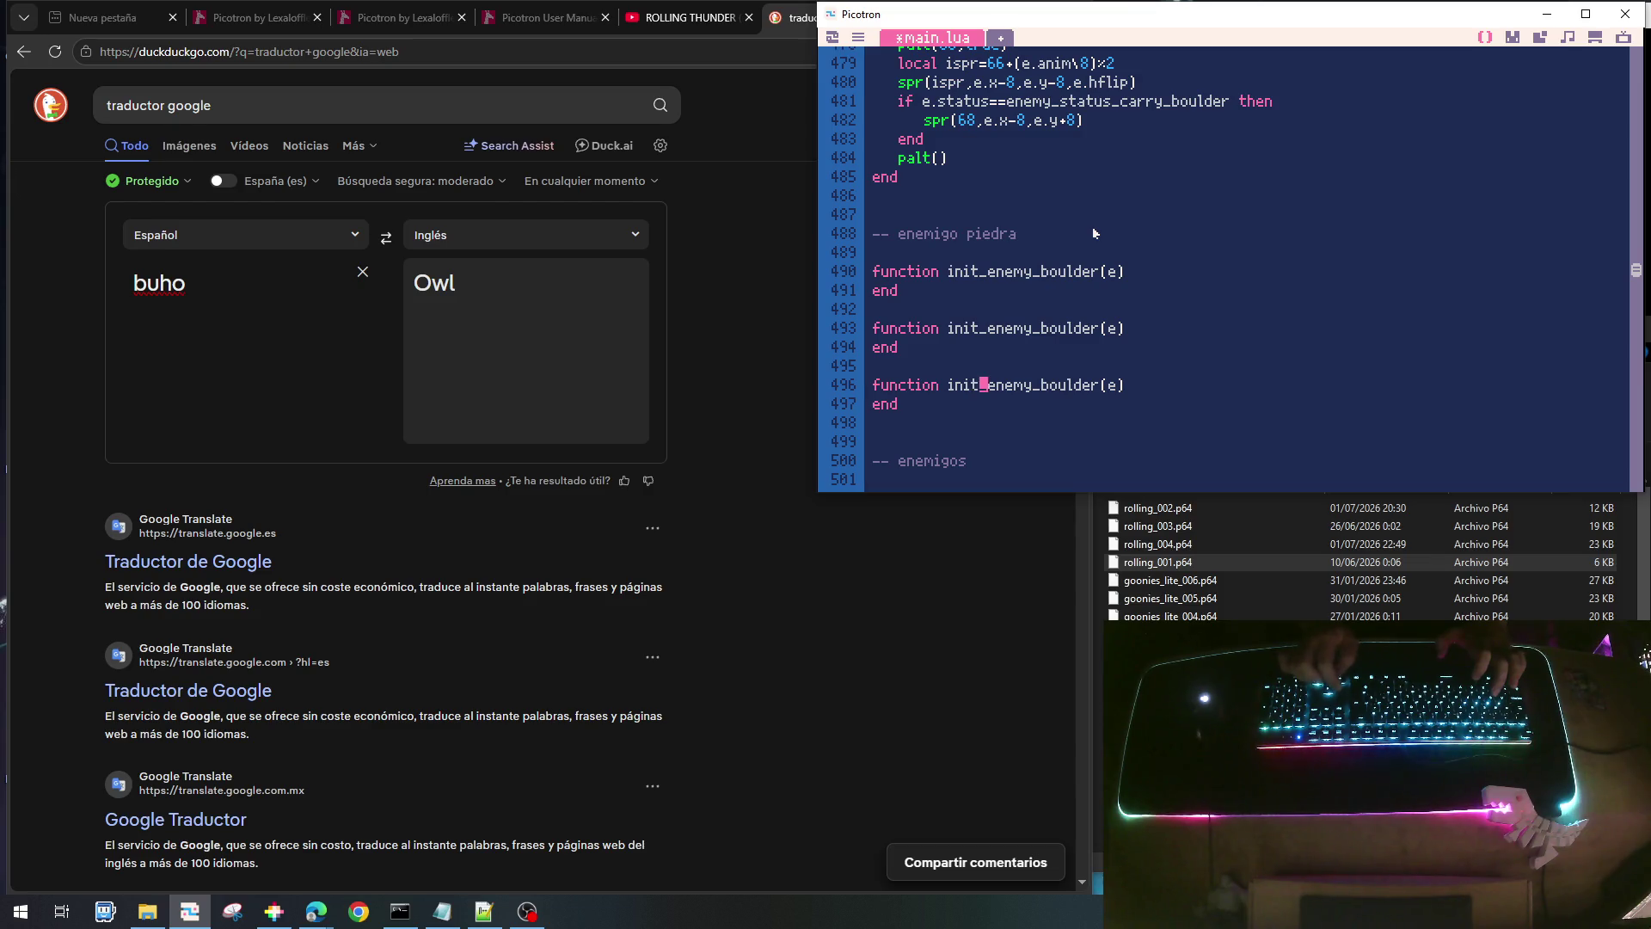
{"action": "key", "text": "Delete"}
{"action": "key", "text": "BackSpace"}
{"action": "key", "text": "BackSpace"}
{"action": "key", "text": "BackSpace"}
{"action": "type", "text": "draw"}
{"action": "key", "text": "Up"}
{"action": "key", "text": "Up"}
{"action": "key", "text": "Up"}
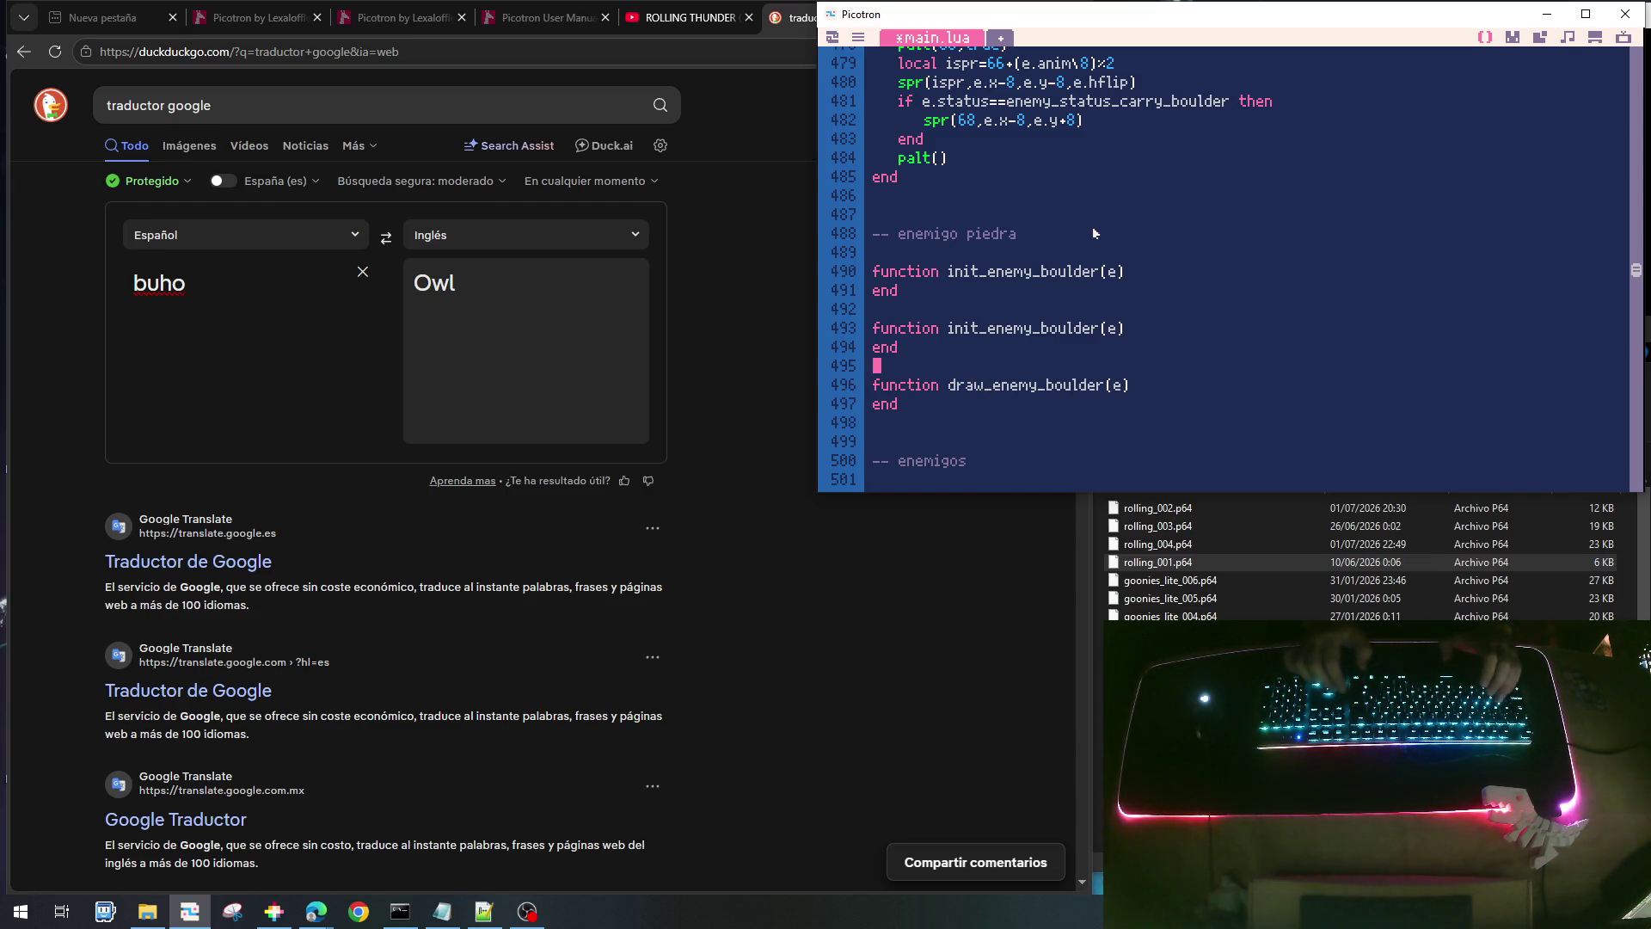
{"action": "key", "text": "BackSpace"}
{"action": "key", "text": "BackSpace"}
{"action": "key", "text": "BackSpace"}
{"action": "type", "text": "update"}
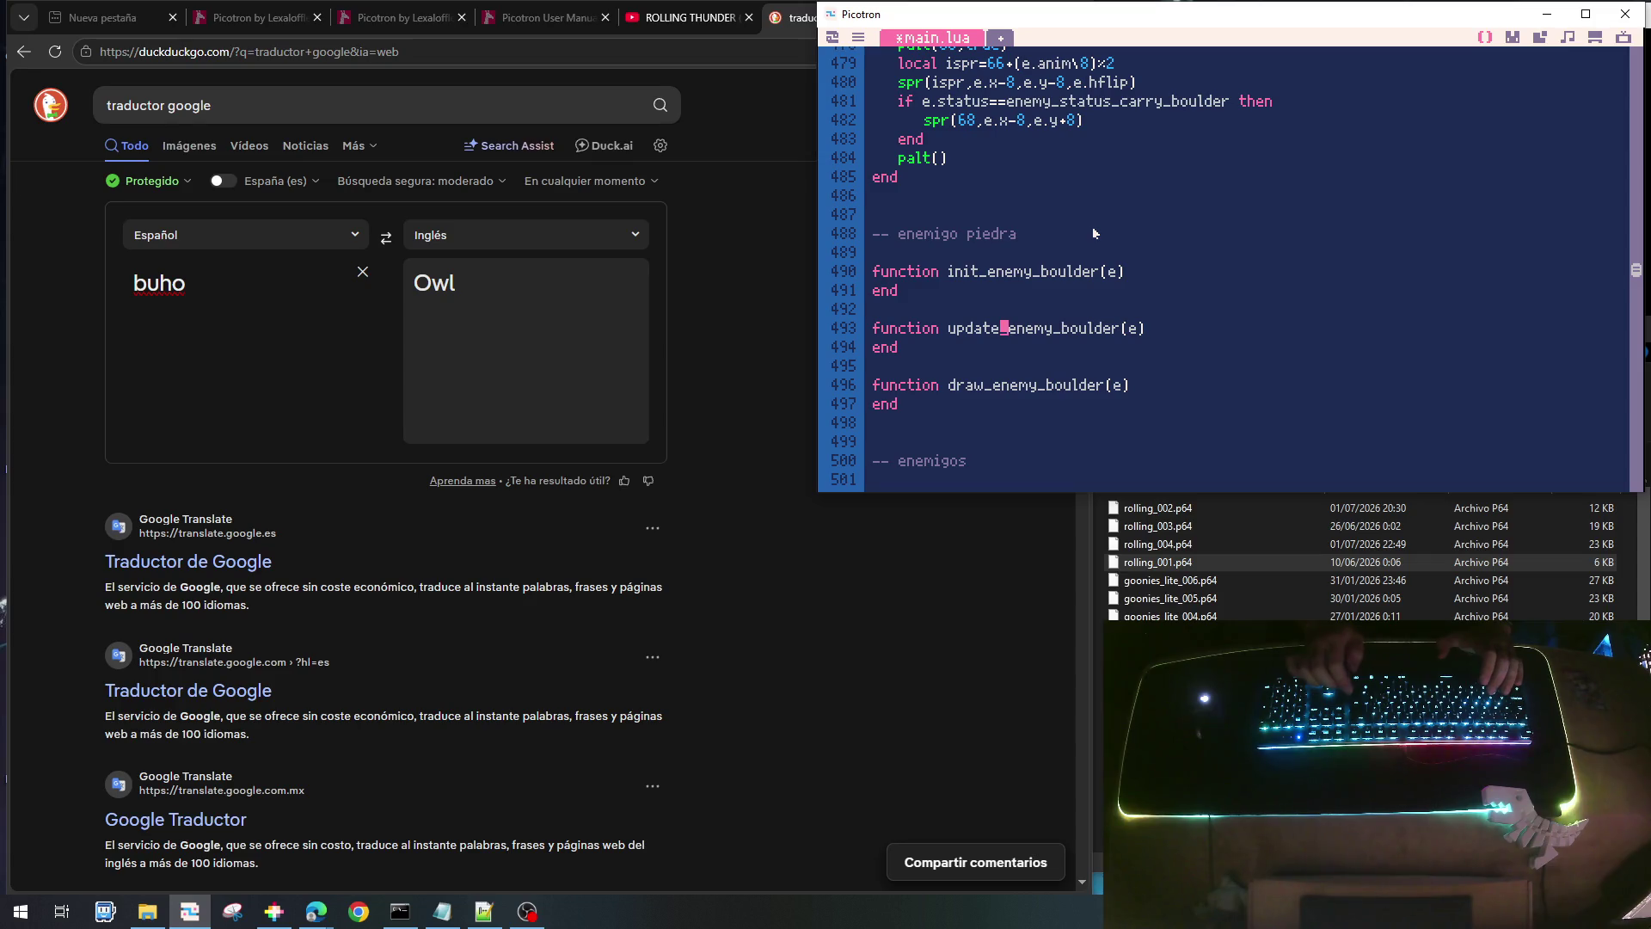
{"action": "key", "text": "Right"}
{"action": "key", "text": "Right"}
{"action": "key", "text": "Right"}
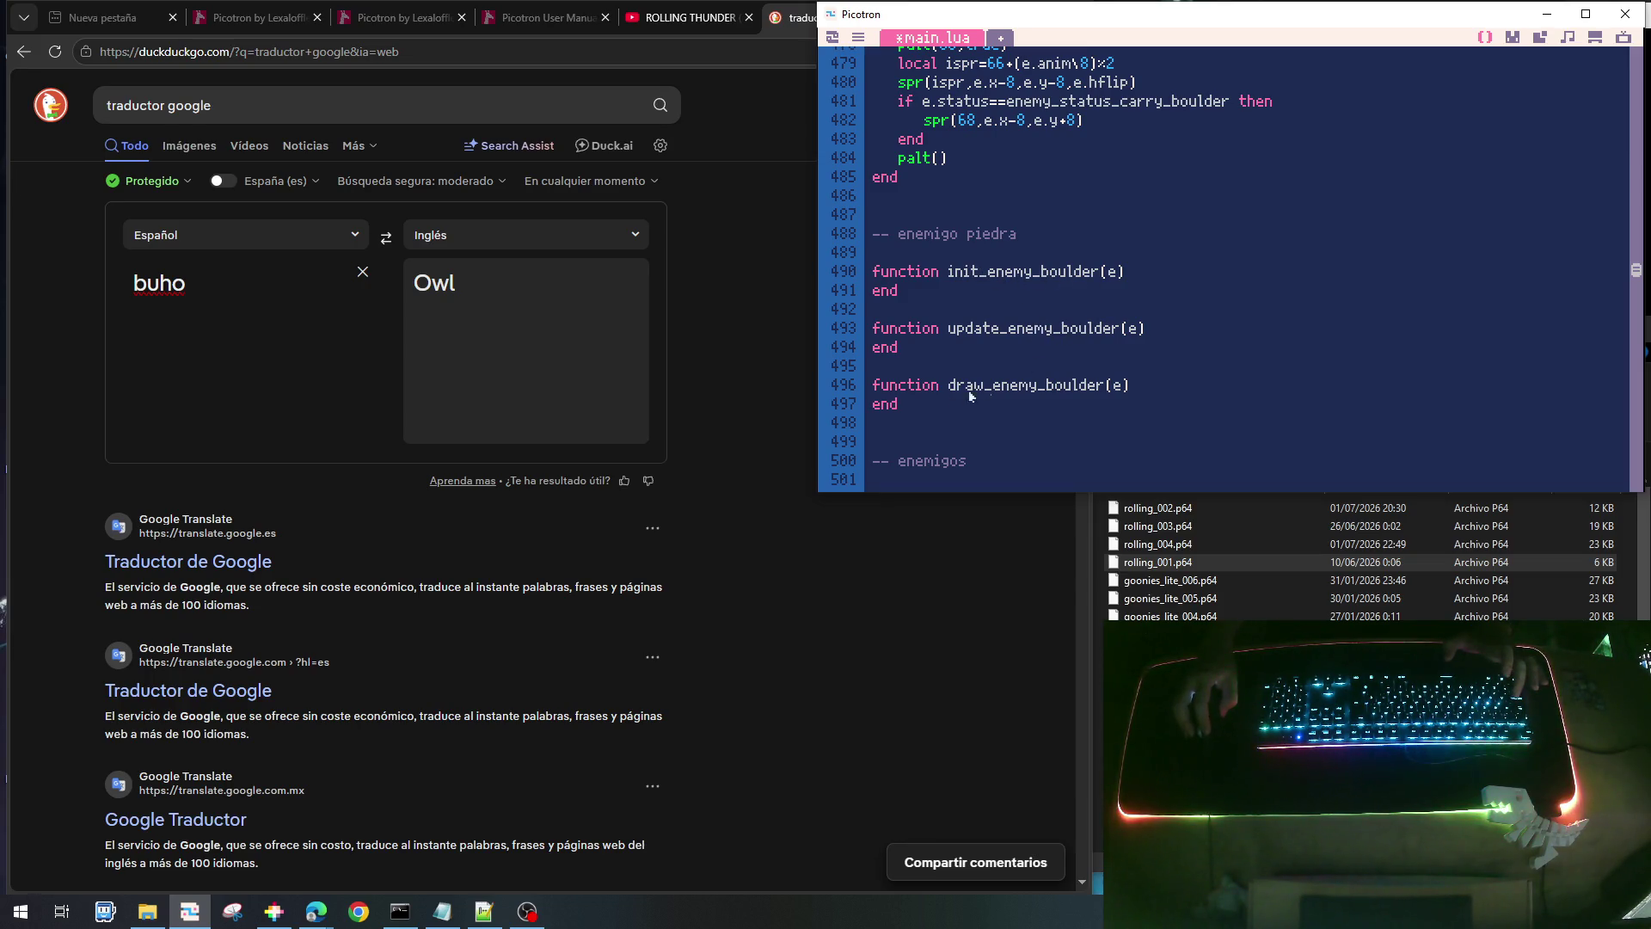
{"action": "scroll", "coordinate": [1084, 310], "scroll_direction": "down", "scroll_amount": 3}
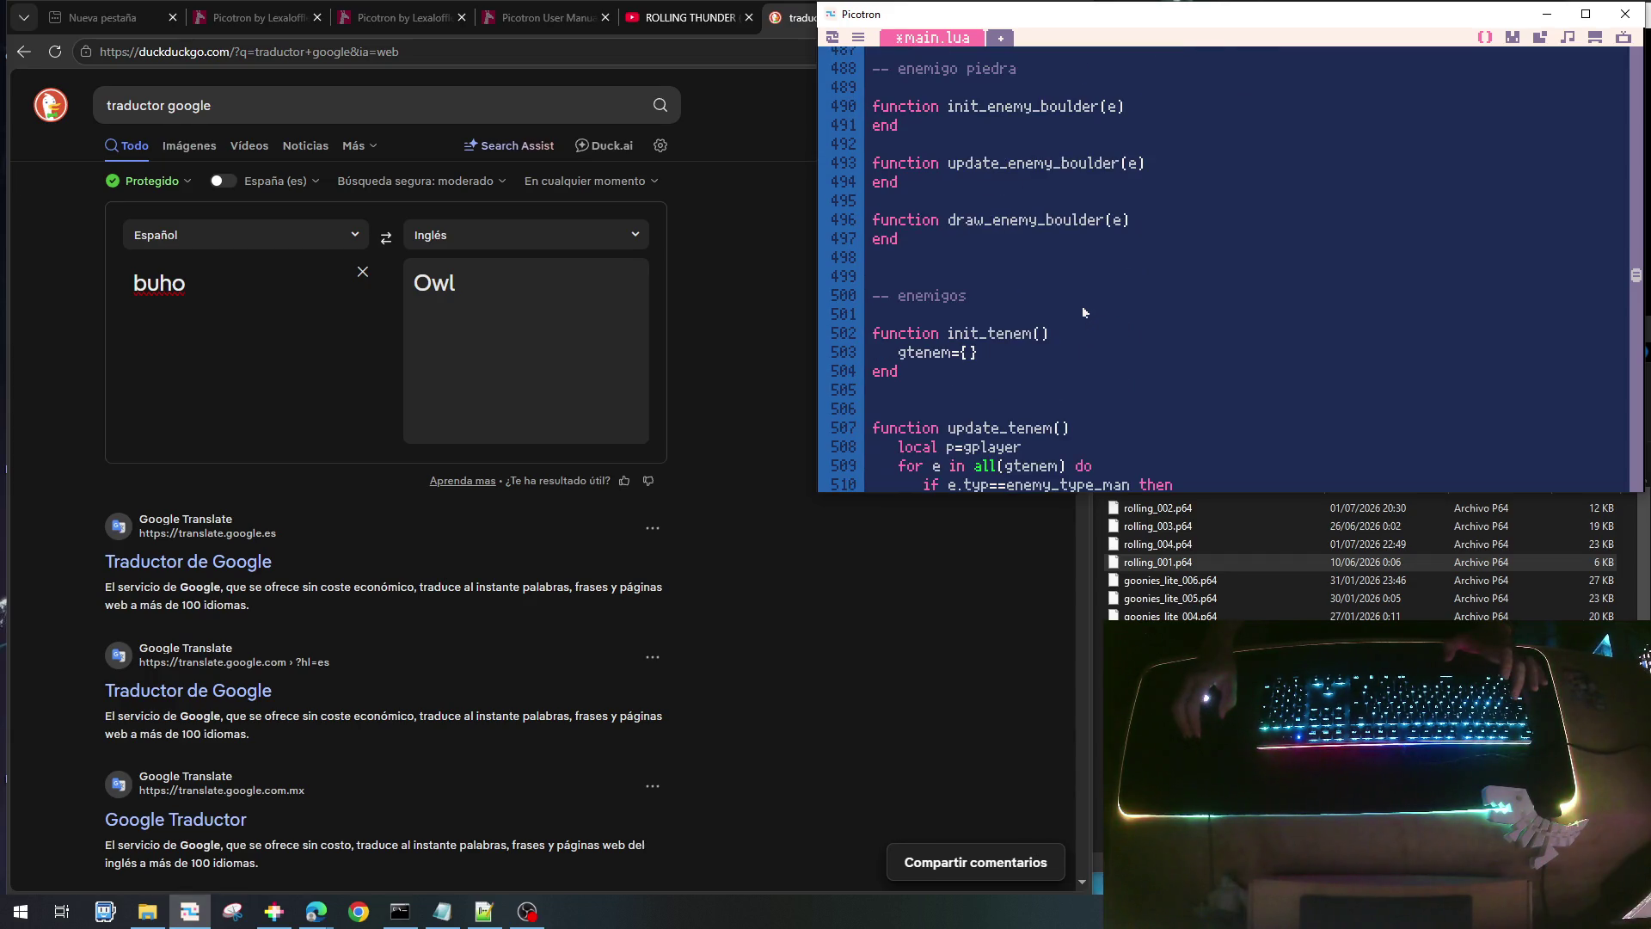
- Duplicate the wasp elseif branch in update_tenem twice
{"action": "scroll", "coordinate": [1084, 312], "scroll_direction": "down", "scroll_amount": 1}
{"action": "scroll", "coordinate": [1037, 318], "scroll_direction": "down", "scroll_amount": 2}
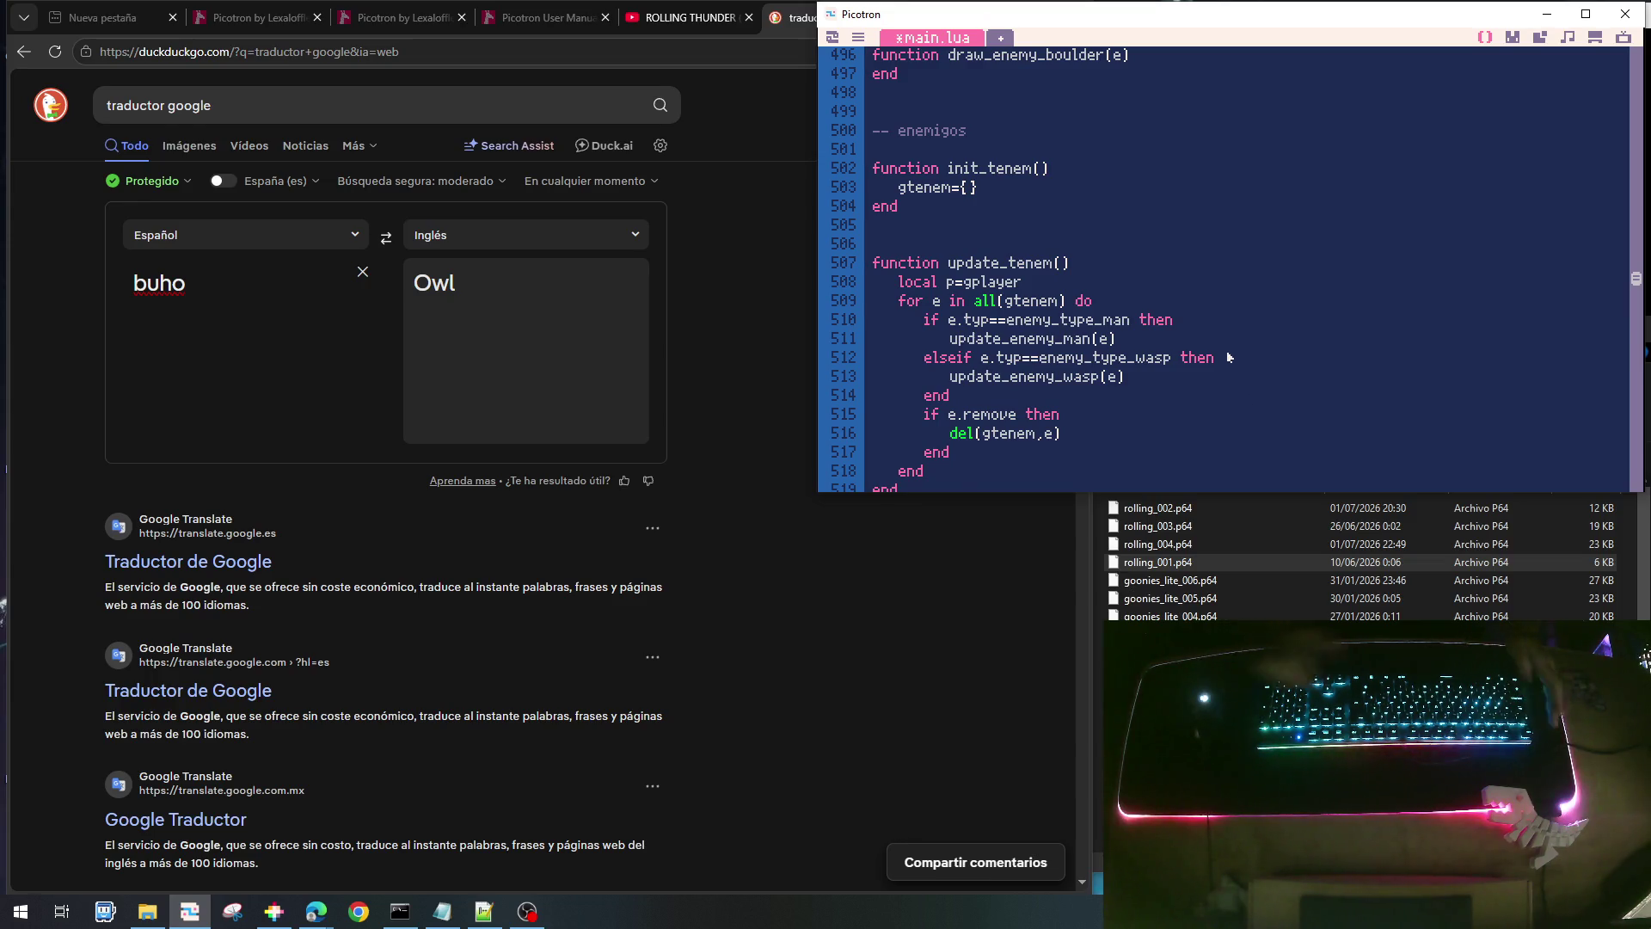
{"action": "key", "text": "Home"}
{"action": "key", "text": "shift+End"}
{"action": "key", "text": "shift+Down"}
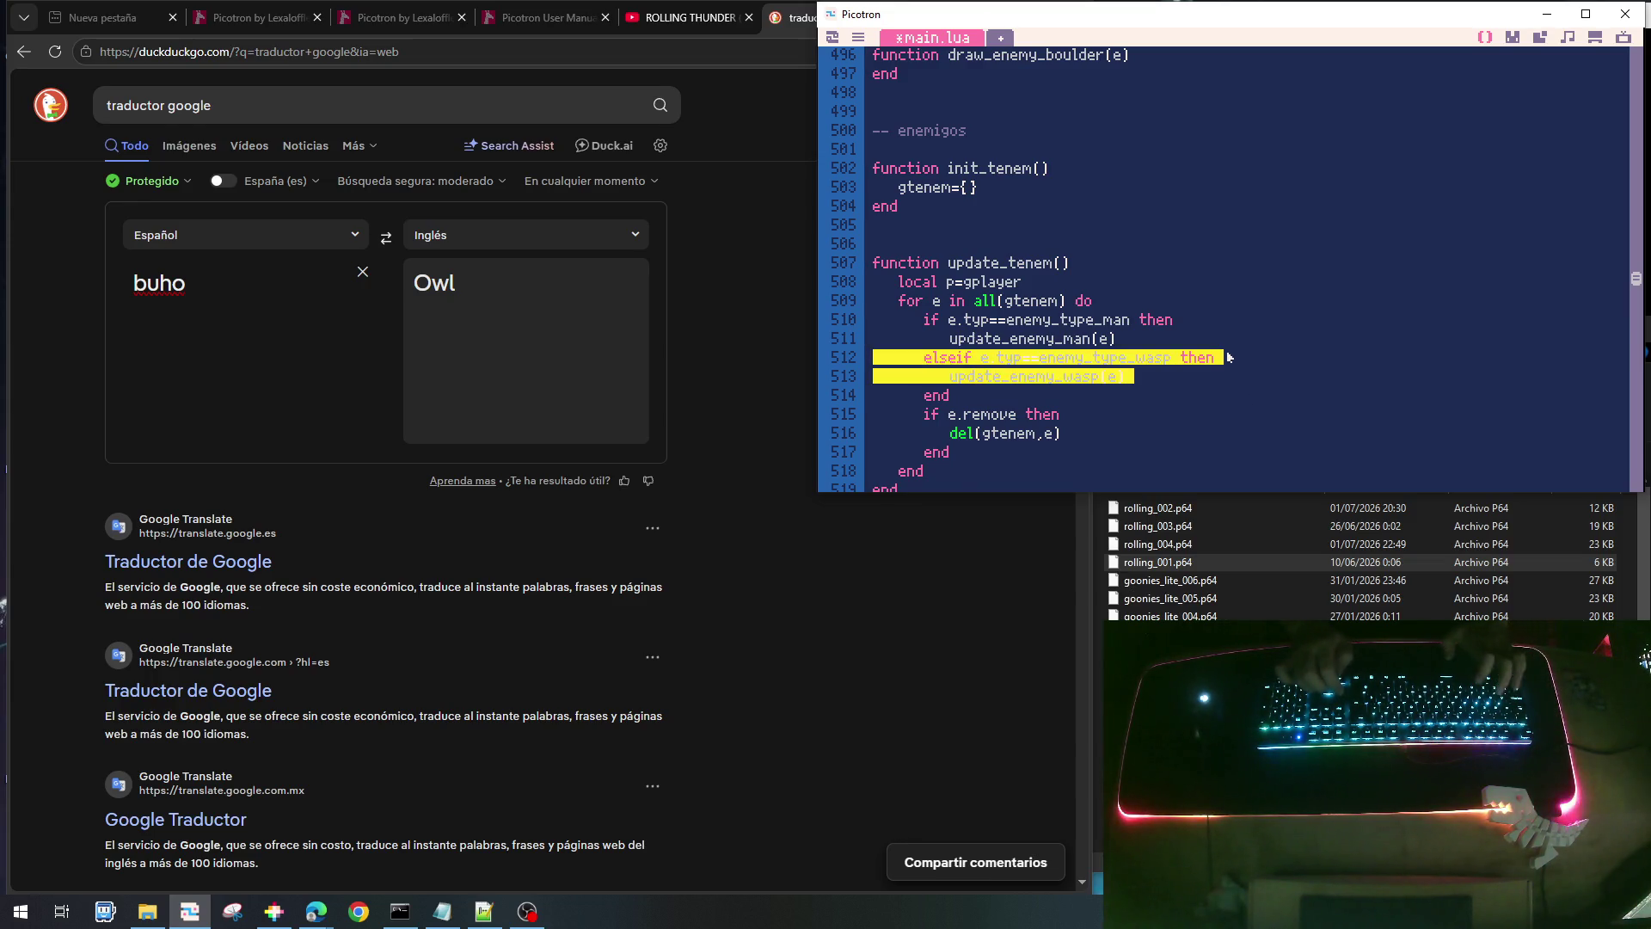
{"action": "key", "text": "ctrl+c"}
{"action": "key", "text": "Down"}
{"action": "key", "text": "ctrl+v"}
{"action": "key", "text": "ctrl+v"}
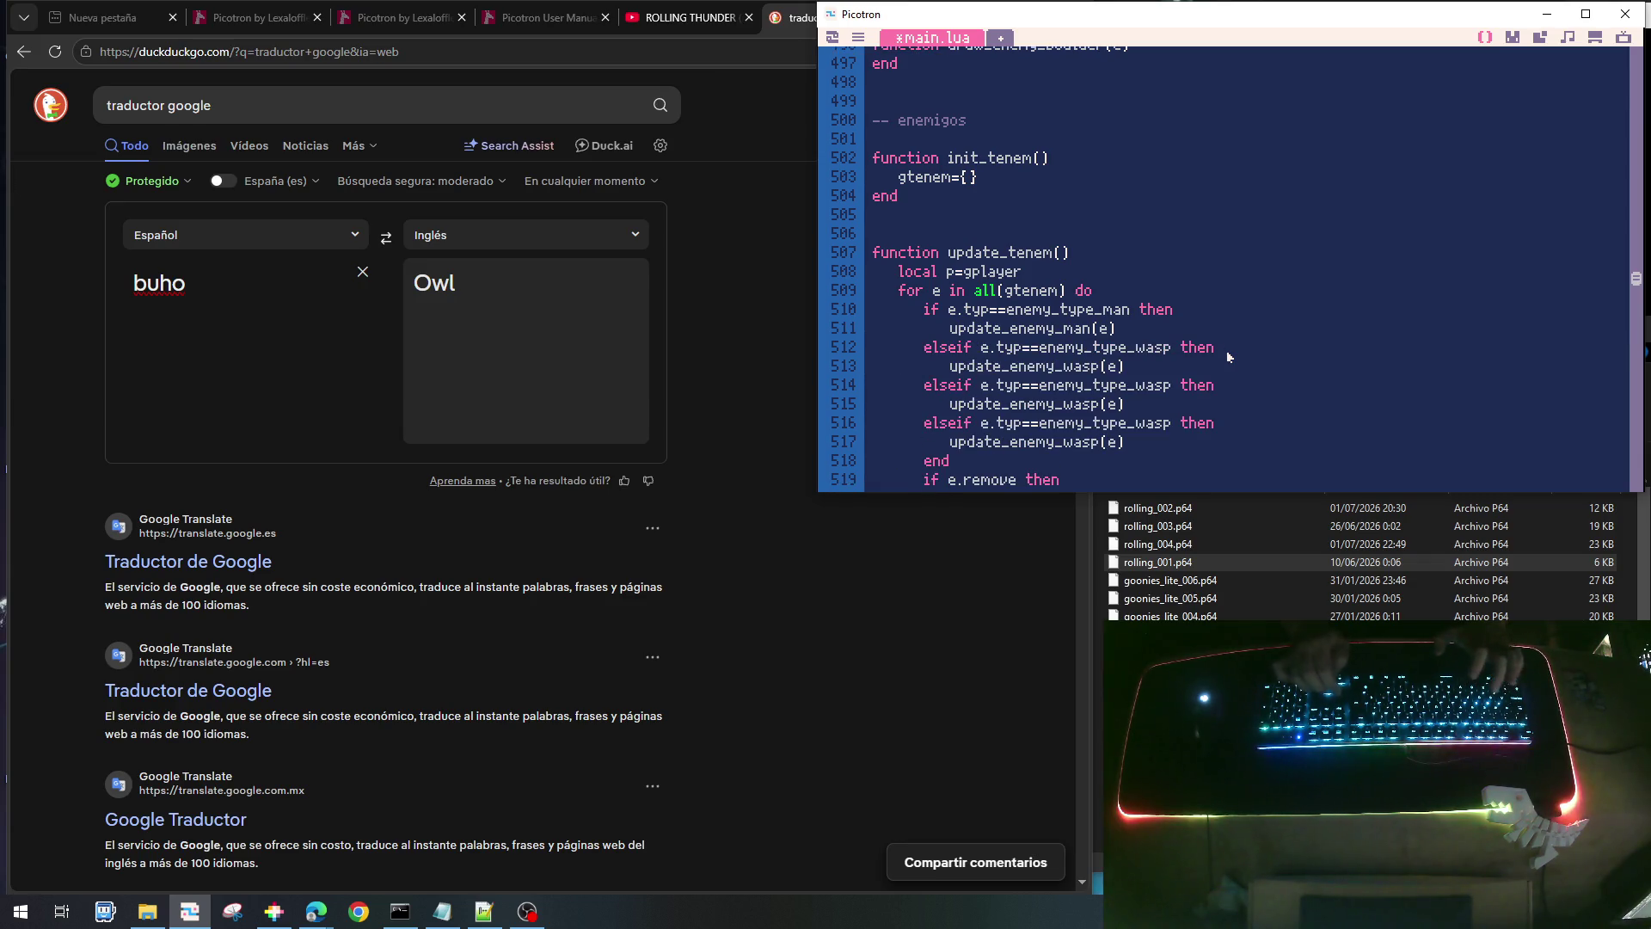
- Change the first copy to check enemy_type_owl and call update_enemy_owl(e)
{"action": "key", "text": "Right"}
{"action": "key", "text": "Right"}
{"action": "key", "text": "Right"}
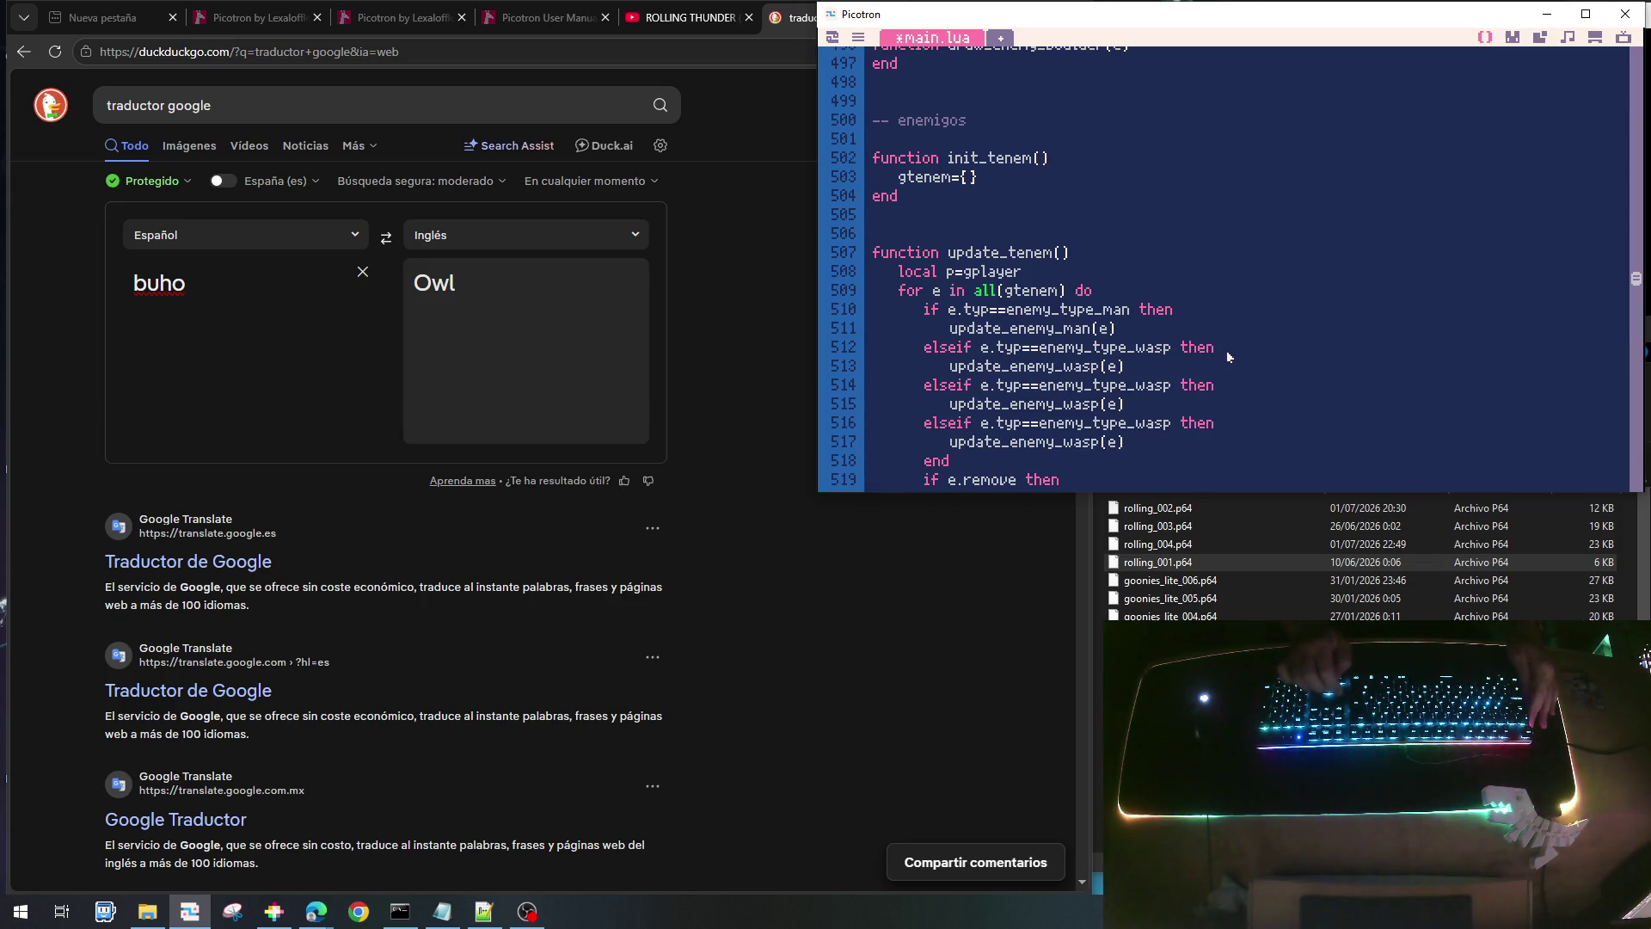
{"action": "key", "text": "shift+Right"}
{"action": "key", "text": "shift+Right"}
{"action": "key", "text": "shift+Right"}
{"action": "type", "text": "owl"}
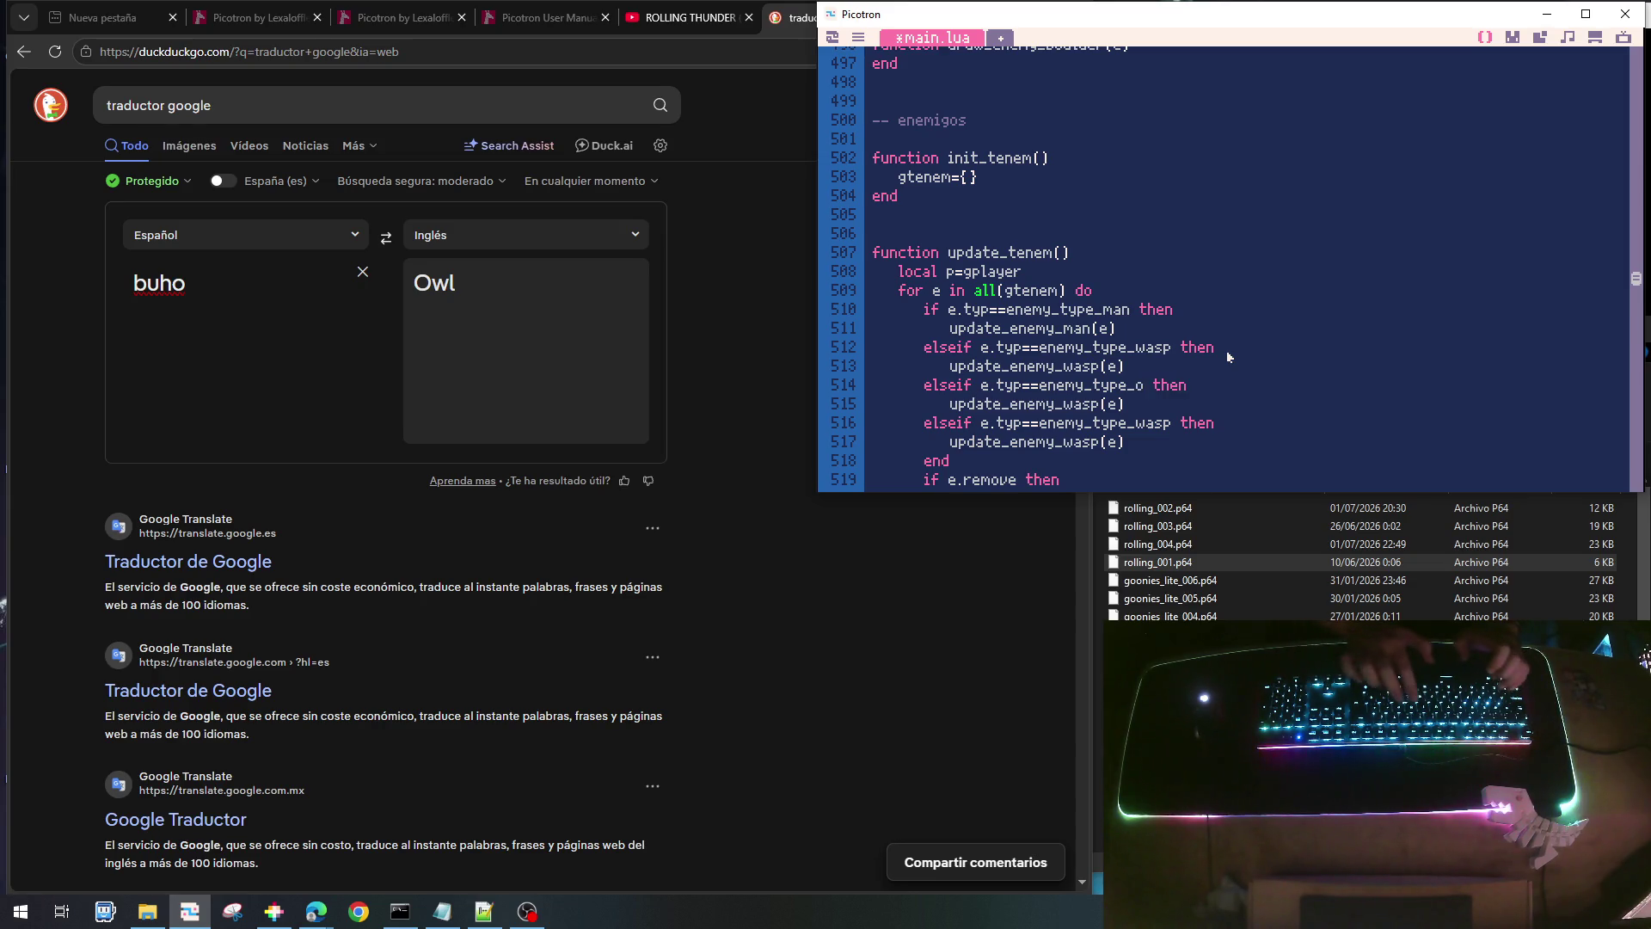
{"action": "key", "text": "Down"}
{"action": "key", "text": "Left"}
{"action": "key", "text": "Left"}
{"action": "key", "text": "Left"}
{"action": "key", "text": "BackSpace"}
{"action": "key", "text": "BackSpace"}
{"action": "key", "text": "BackSpace"}
{"action": "type", "text": "owl"}
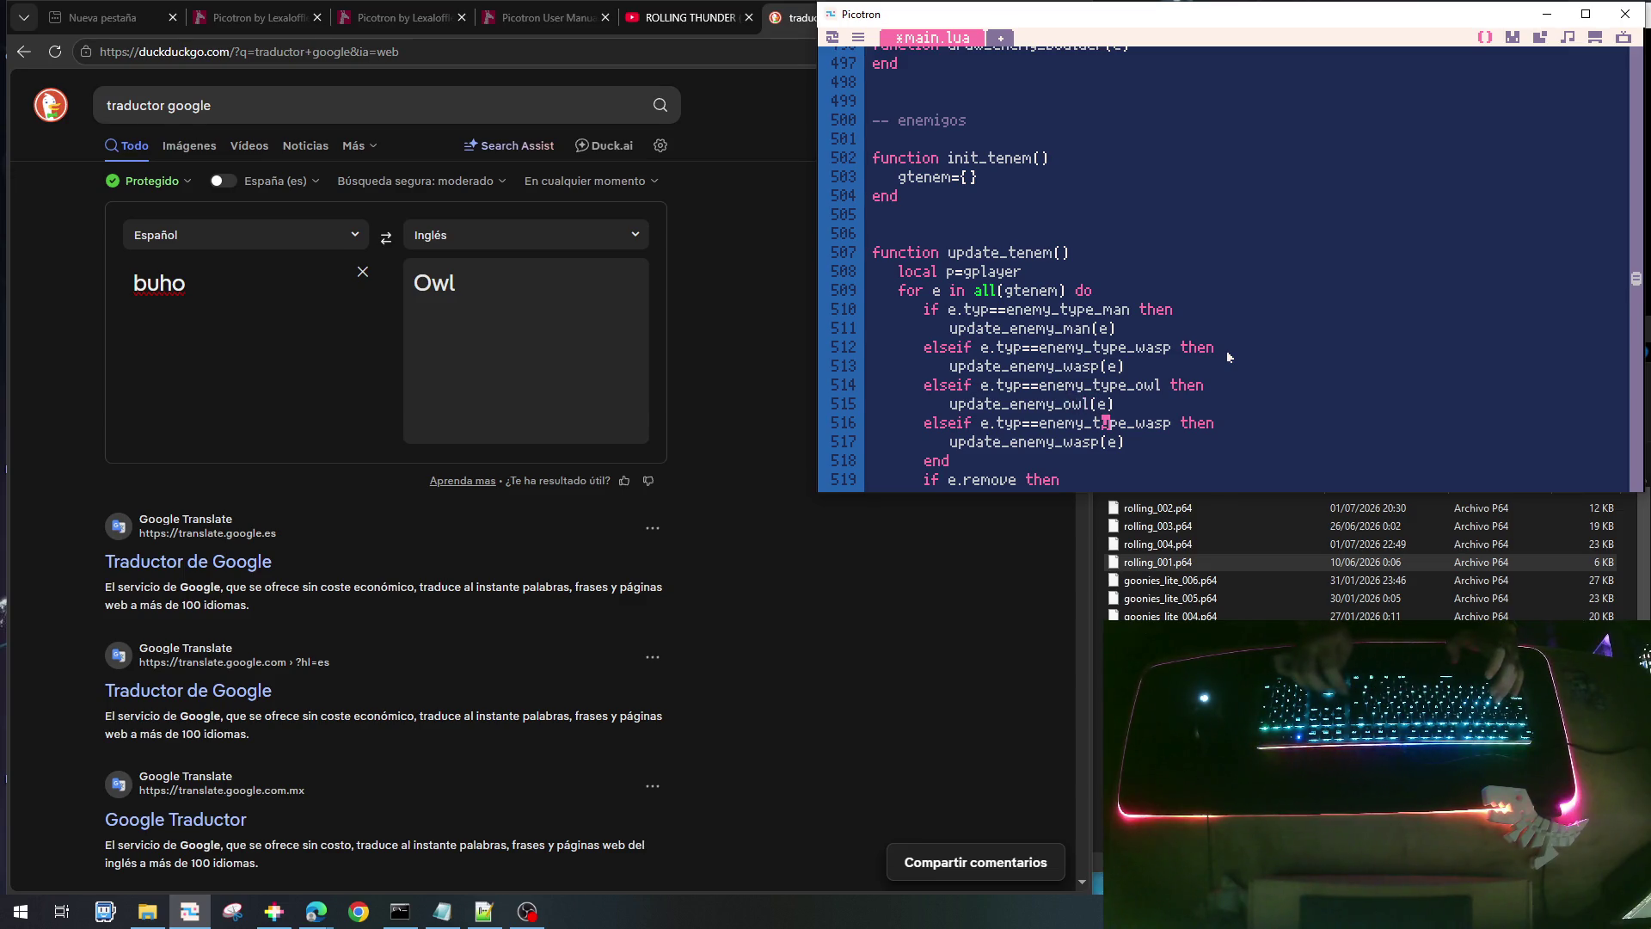
- Change the second copy to check enemy_type_boulder and call update_enemy_boulder(e)
{"action": "key", "text": "Down"}
{"action": "key", "text": "Delete"}
{"action": "key", "text": "Delete"}
{"action": "key", "text": "Delete"}
{"action": "type", "text": "boulder"}
{"action": "key", "text": "Down"}
{"action": "key", "text": "Left"}
{"action": "key", "text": "Left"}
{"action": "key", "text": "Left"}
{"action": "key", "text": "BackSpace"}
{"action": "key", "text": "BackSpace"}
{"action": "key", "text": "BackSpace"}
{"action": "type", "text": "boud"}
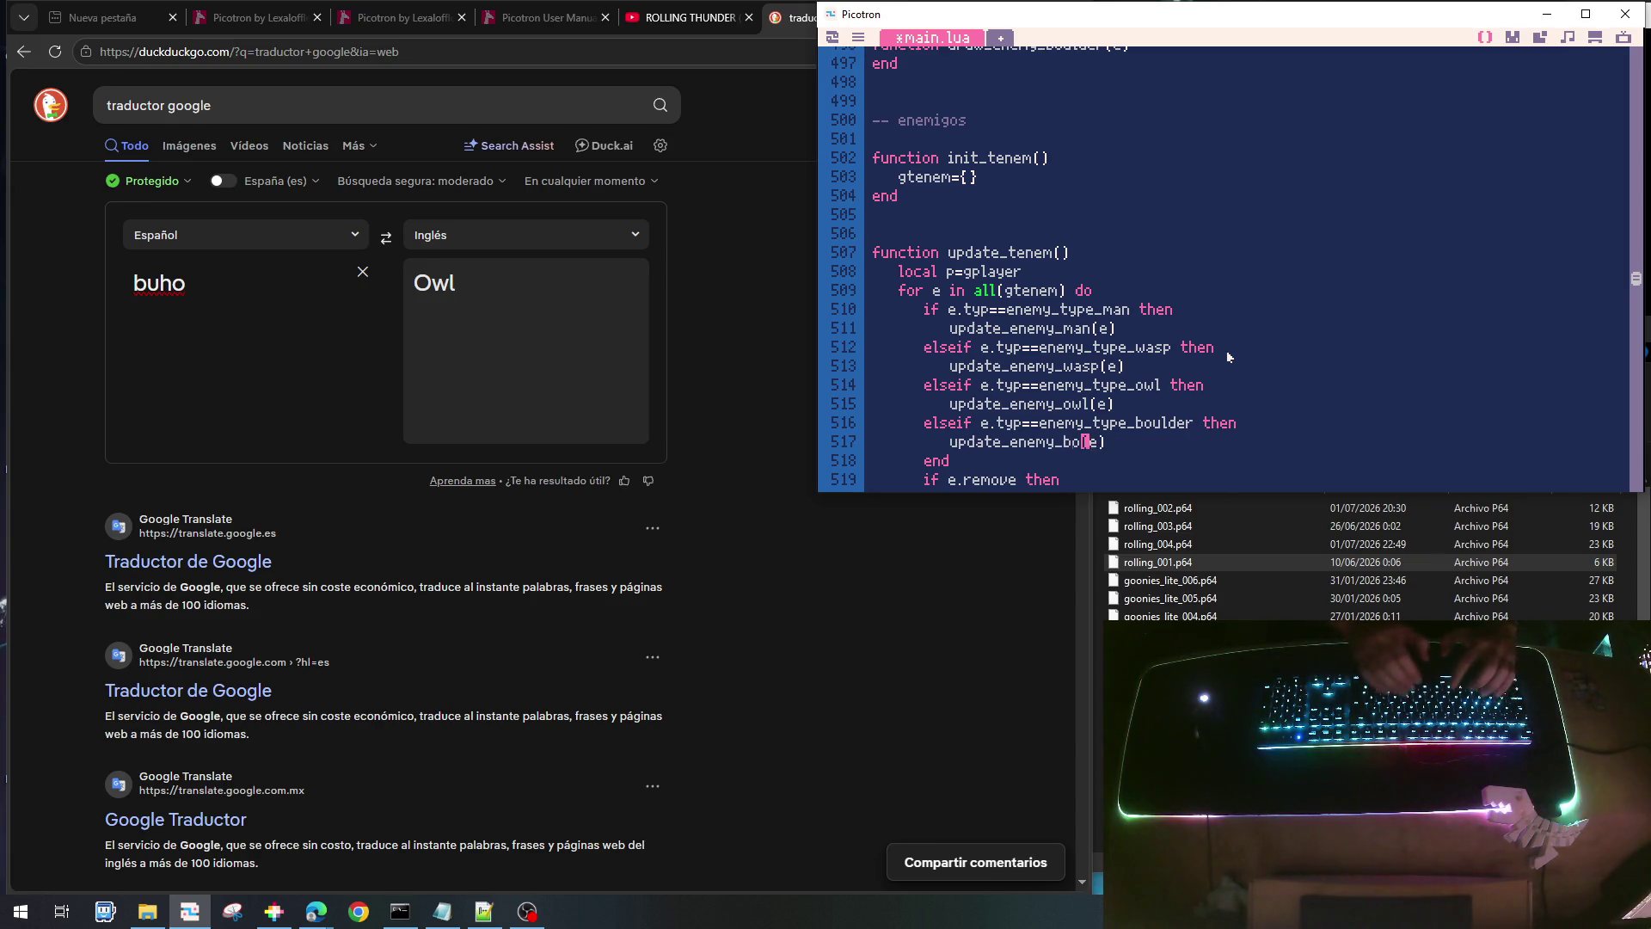
{"action": "key", "text": "BackSpace"}
{"action": "type", "text": "lder"}
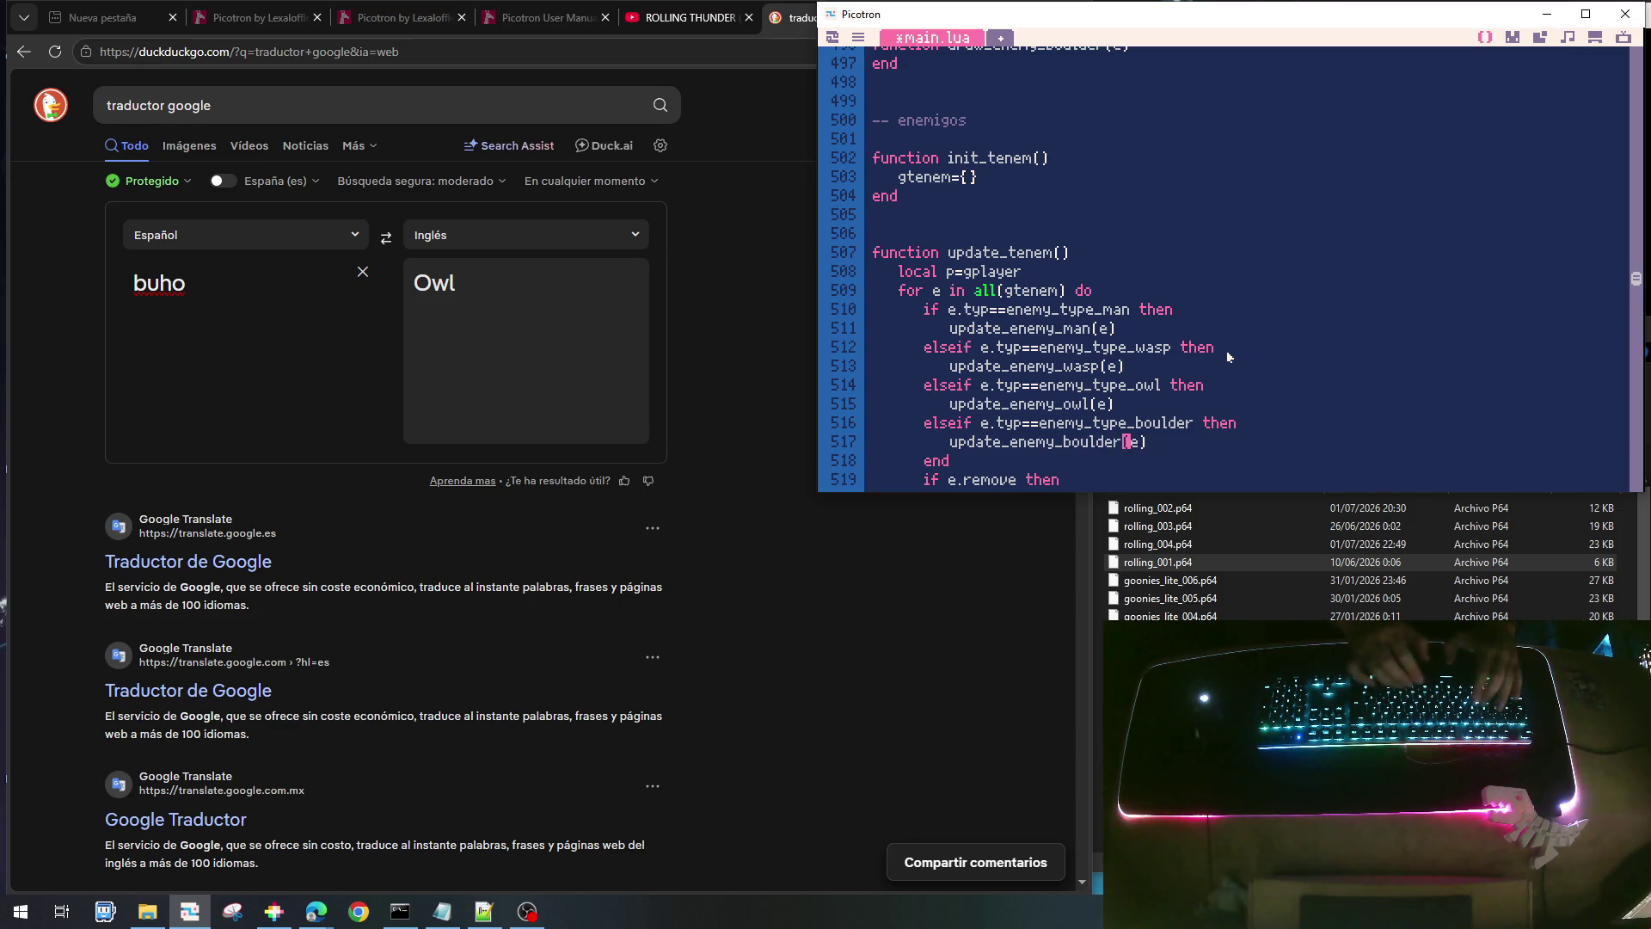
{"action": "scroll", "coordinate": [1086, 264], "scroll_direction": "down", "scroll_amount": 3}
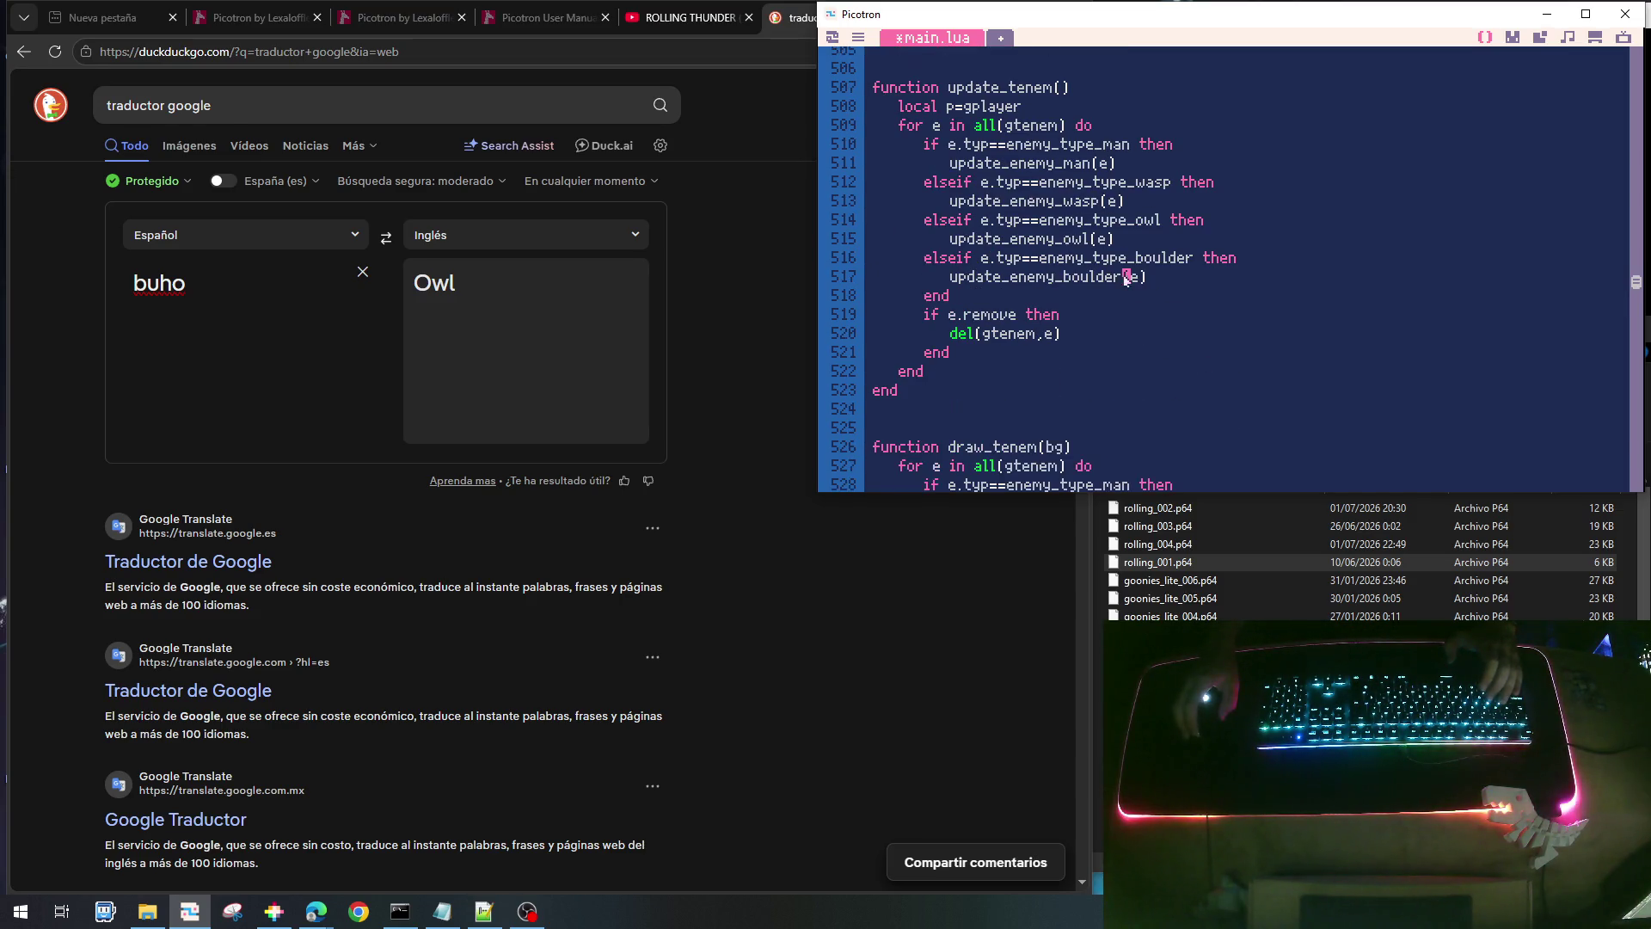
- Duplicate the wasp branch in draw_tenem twice
{"action": "scroll", "coordinate": [1088, 265], "scroll_direction": "down", "scroll_amount": 3}
{"action": "left_click", "coordinate": [1061, 358]}
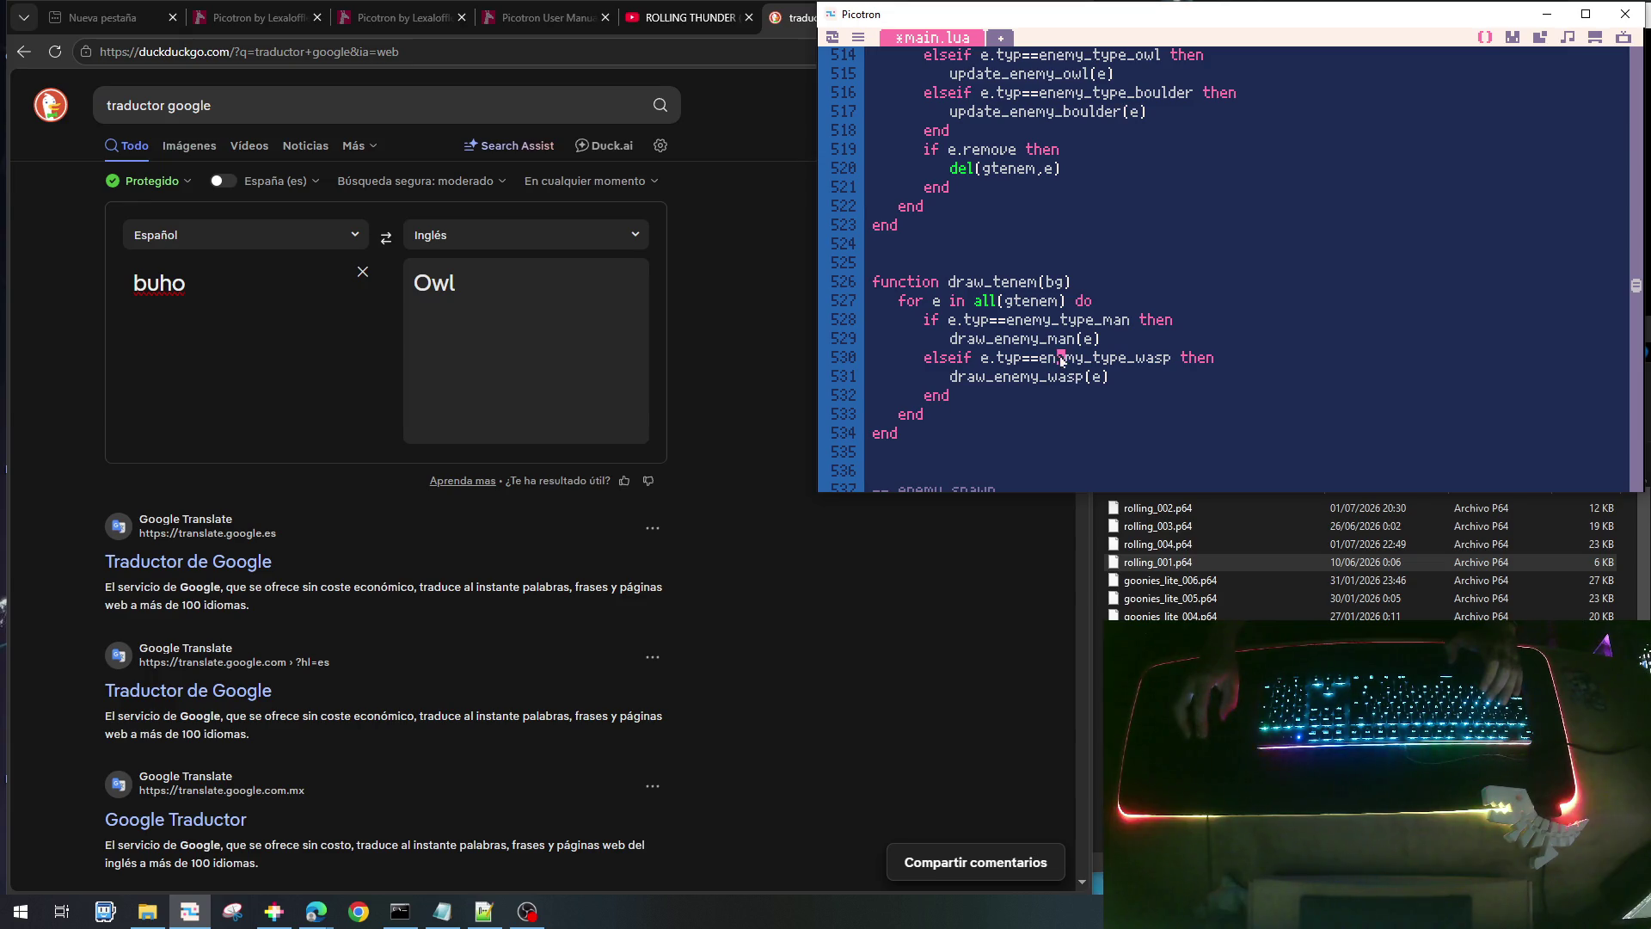
{"action": "key", "text": "Home"}
{"action": "key", "text": "shift+Down"}
{"action": "key", "text": "shift+Down"}
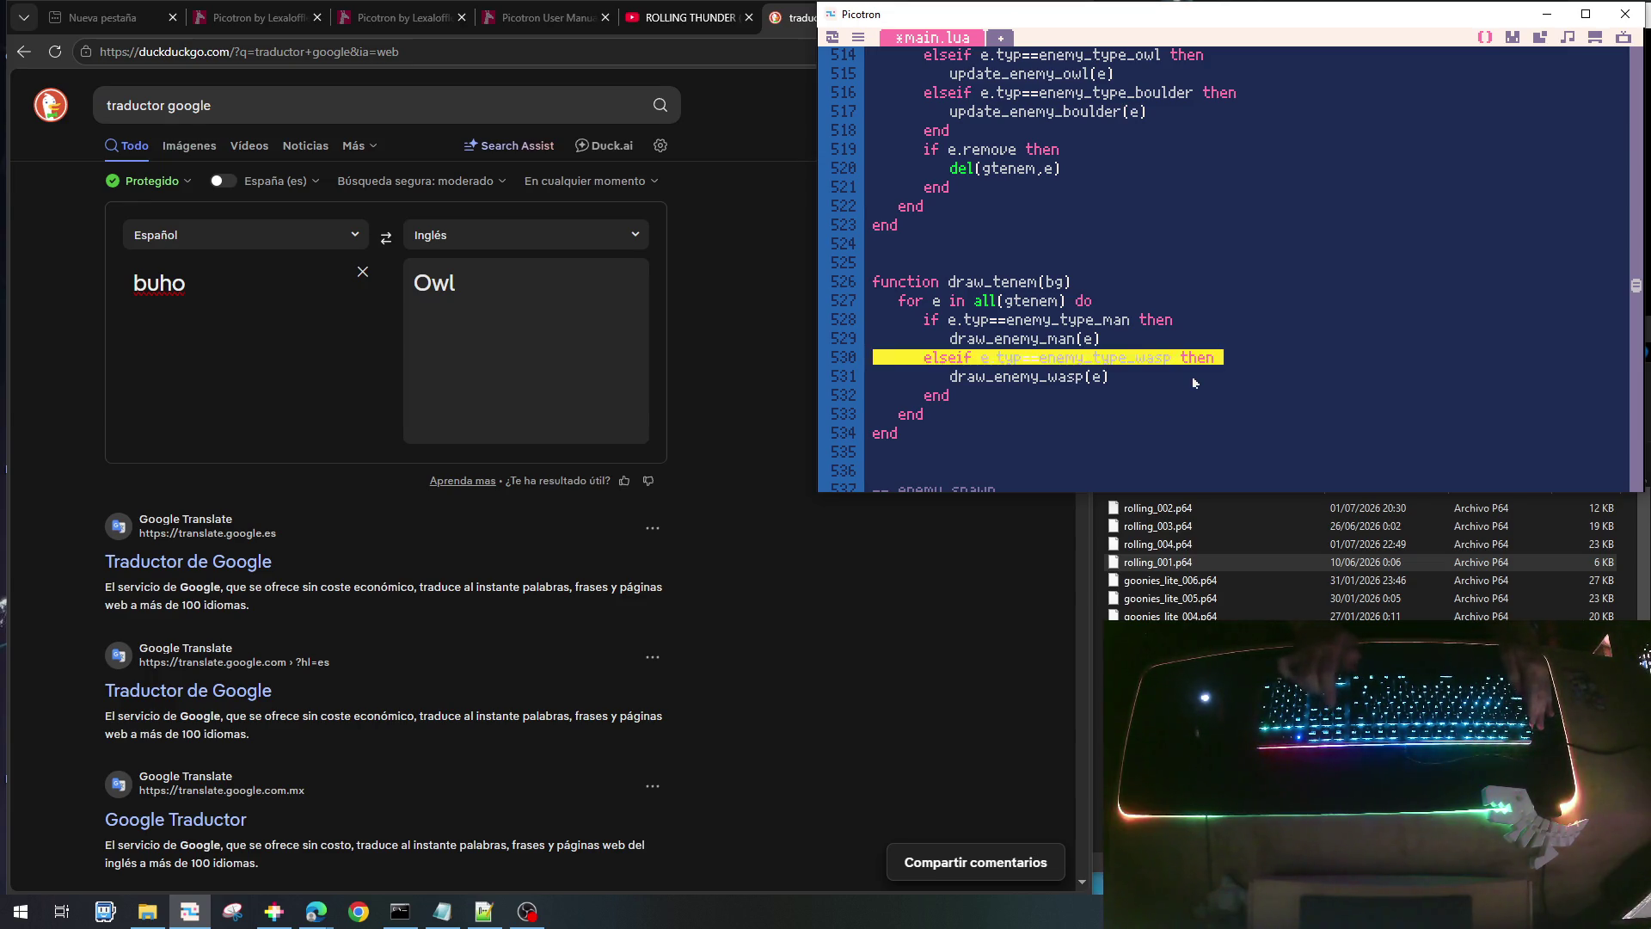
{"action": "key", "text": "ctrl+v"}
{"action": "key", "text": "ctrl+v"}
{"action": "key", "text": "Up"}
{"action": "key", "text": "Up"}
{"action": "key", "text": "Up"}
{"action": "key", "text": "Right"}
{"action": "key", "text": "Right"}
{"action": "key", "text": "Right"}
{"action": "key", "text": "Right"}
{"action": "key", "text": "Right"}
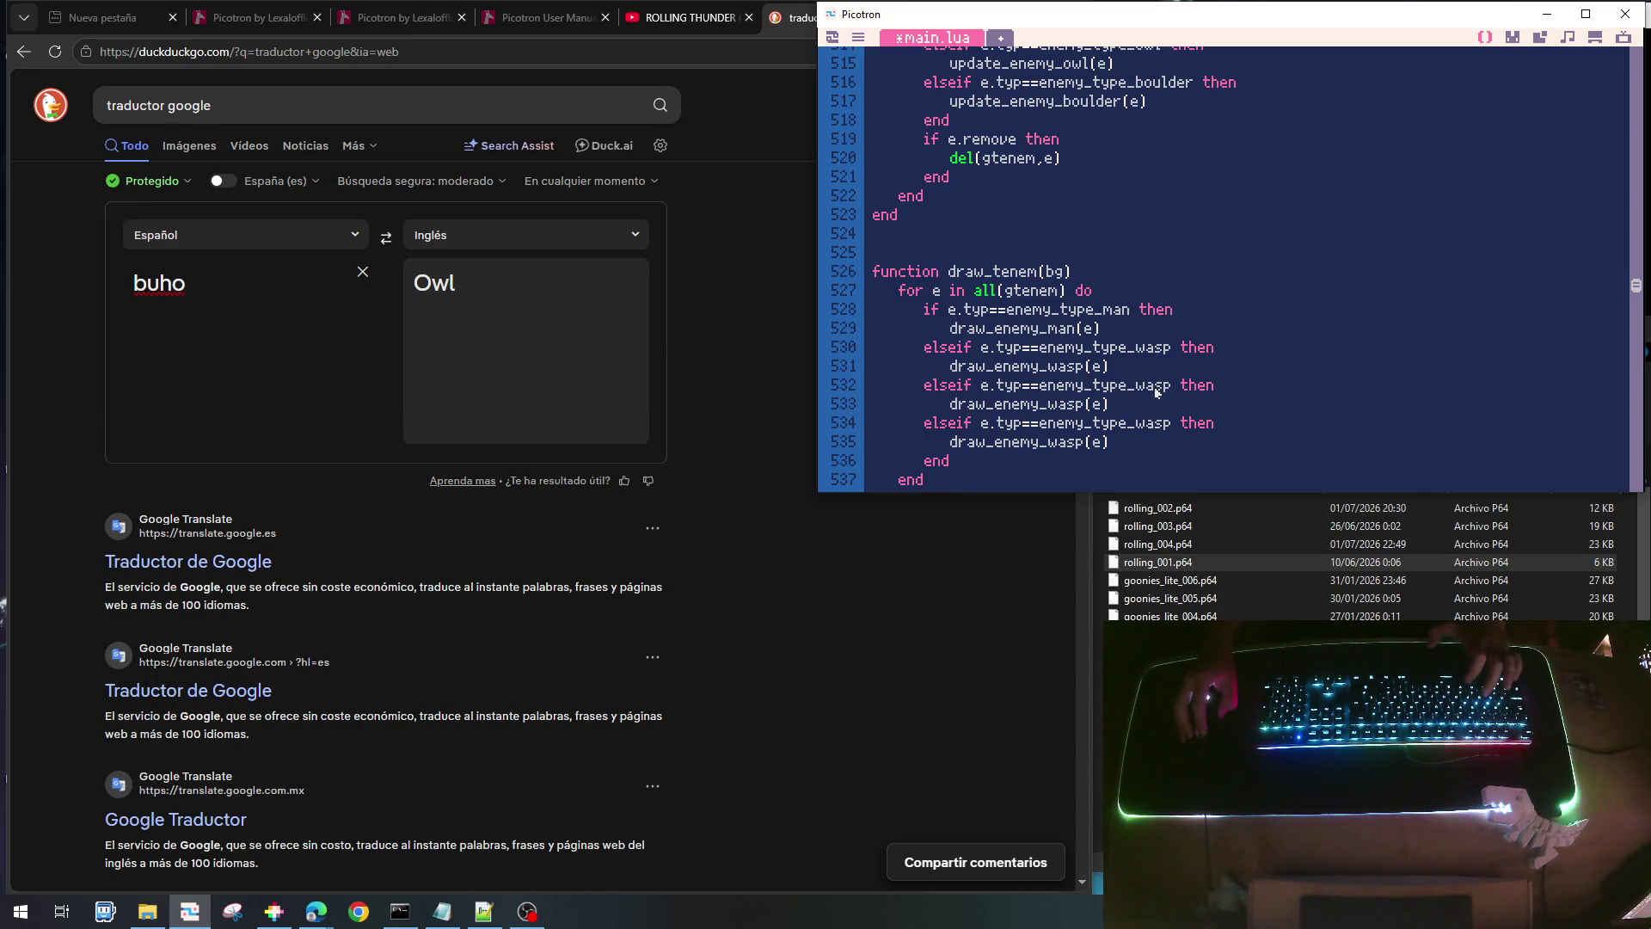
- Turn the copies into owl and boulder branches calling draw_enemy_owl and draw_enemy_boulder
{"action": "left_click_drag", "start_coordinate": [1141, 391], "coordinate": [1171, 391]}
{"action": "type", "text": "owl"}
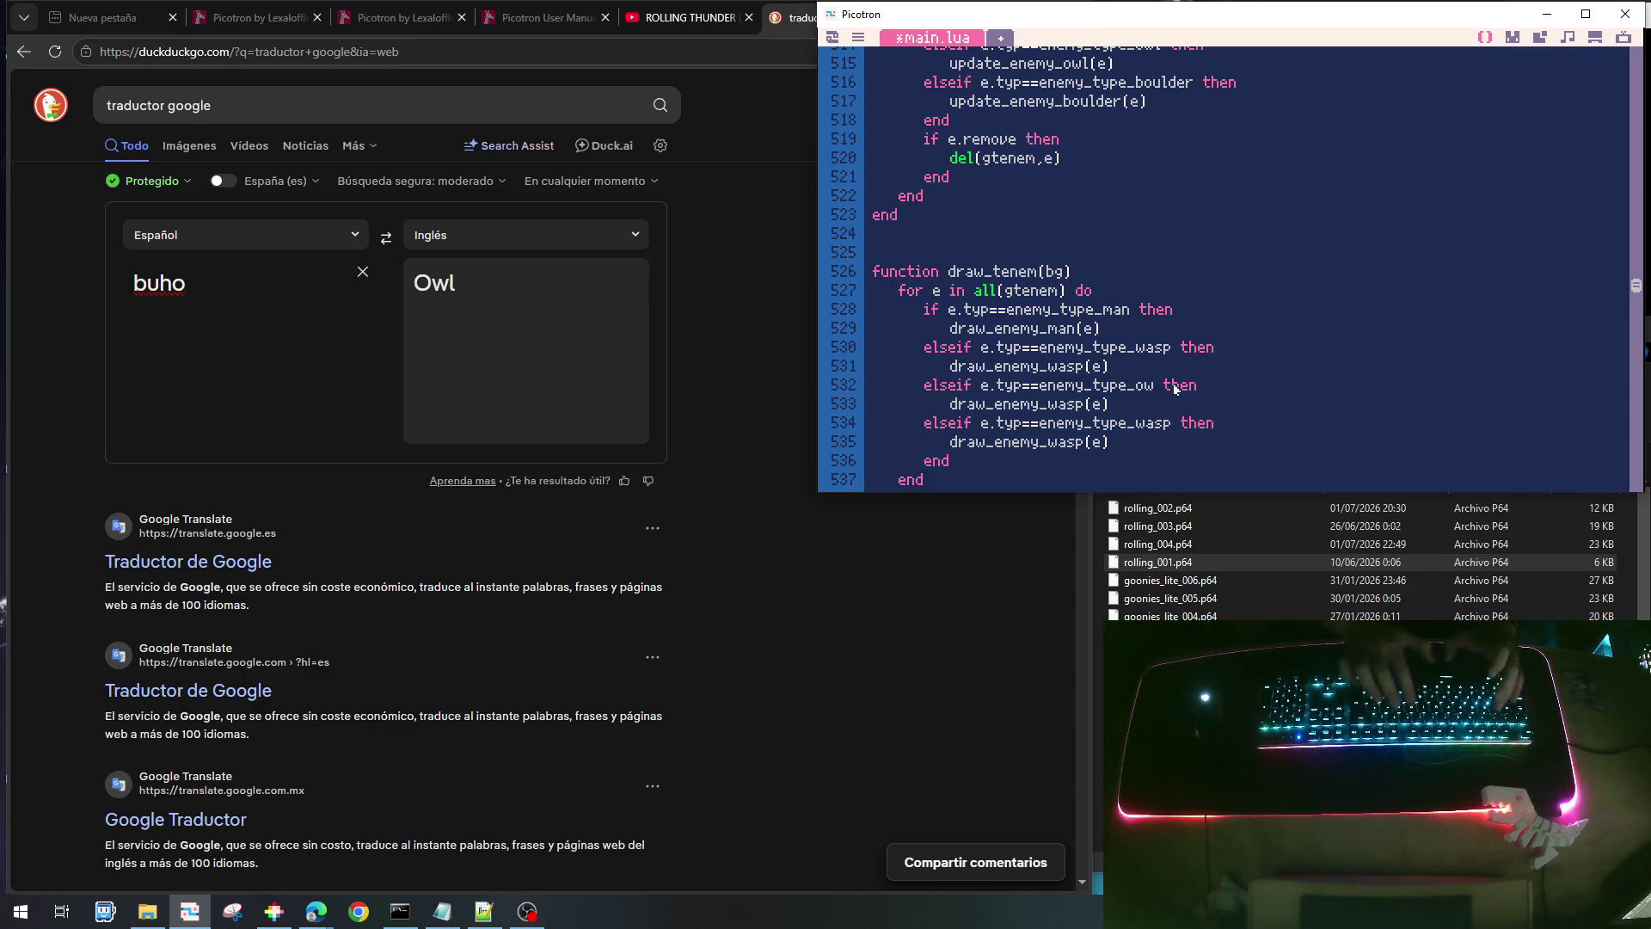
{"action": "key", "text": "BackSpace"}
{"action": "key", "text": "BackSpace"}
{"action": "key", "text": "BackSpace"}
{"action": "type", "text": "owl"}
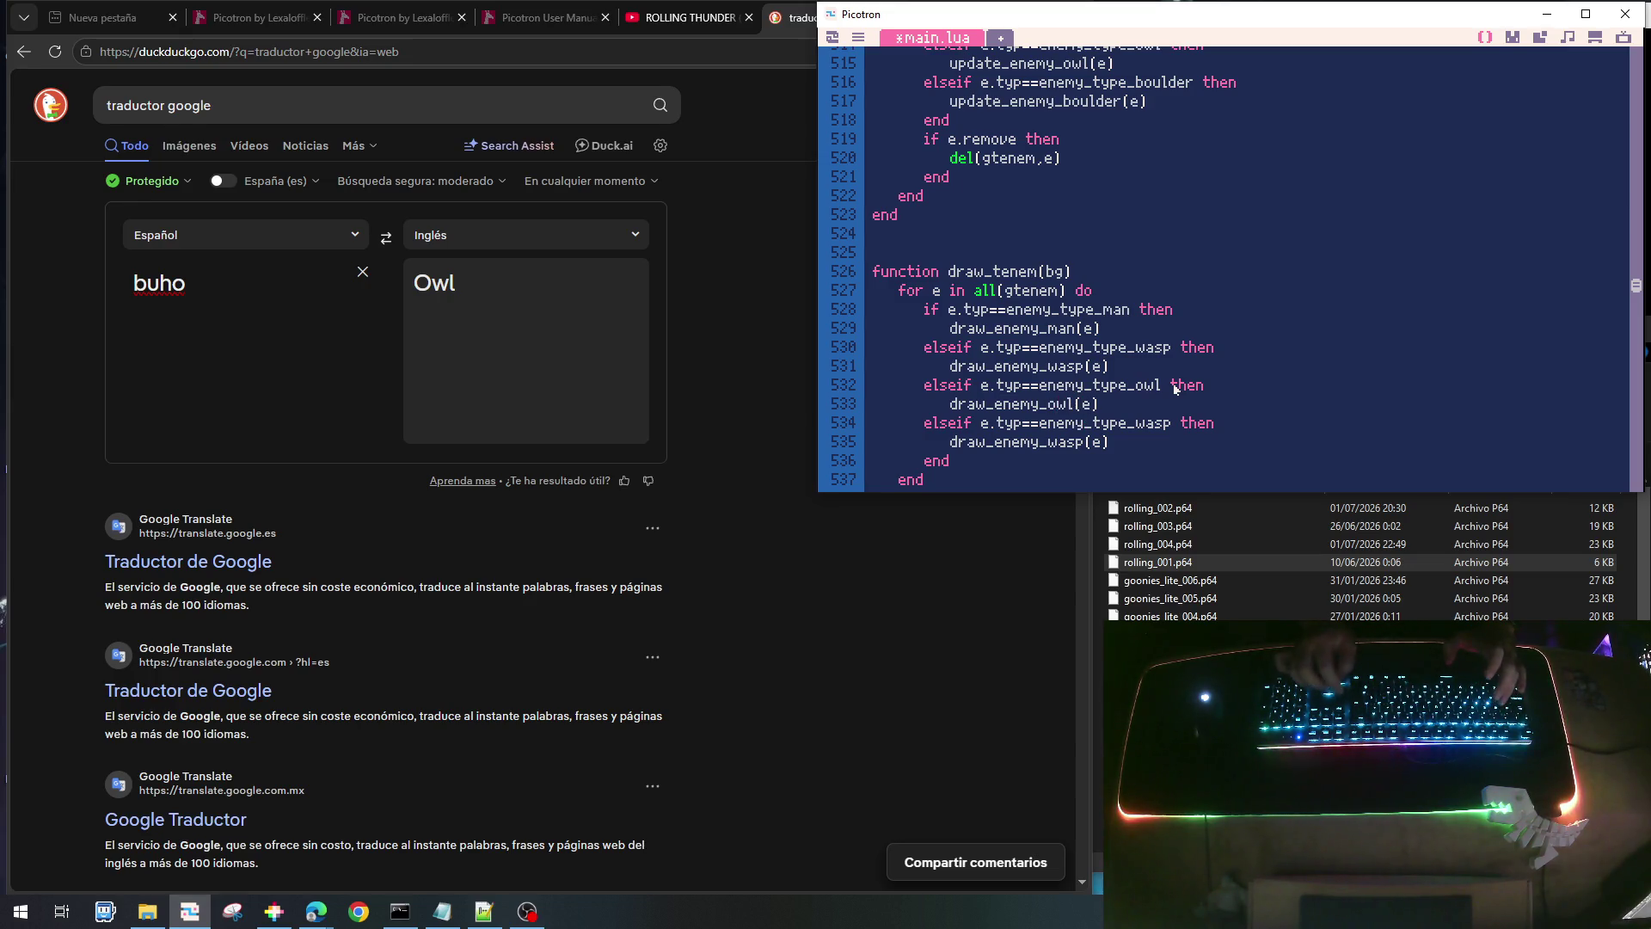
{"action": "key", "text": "shift+Right"}
{"action": "key", "text": "shift+Right"}
{"action": "key", "text": "shift+Right"}
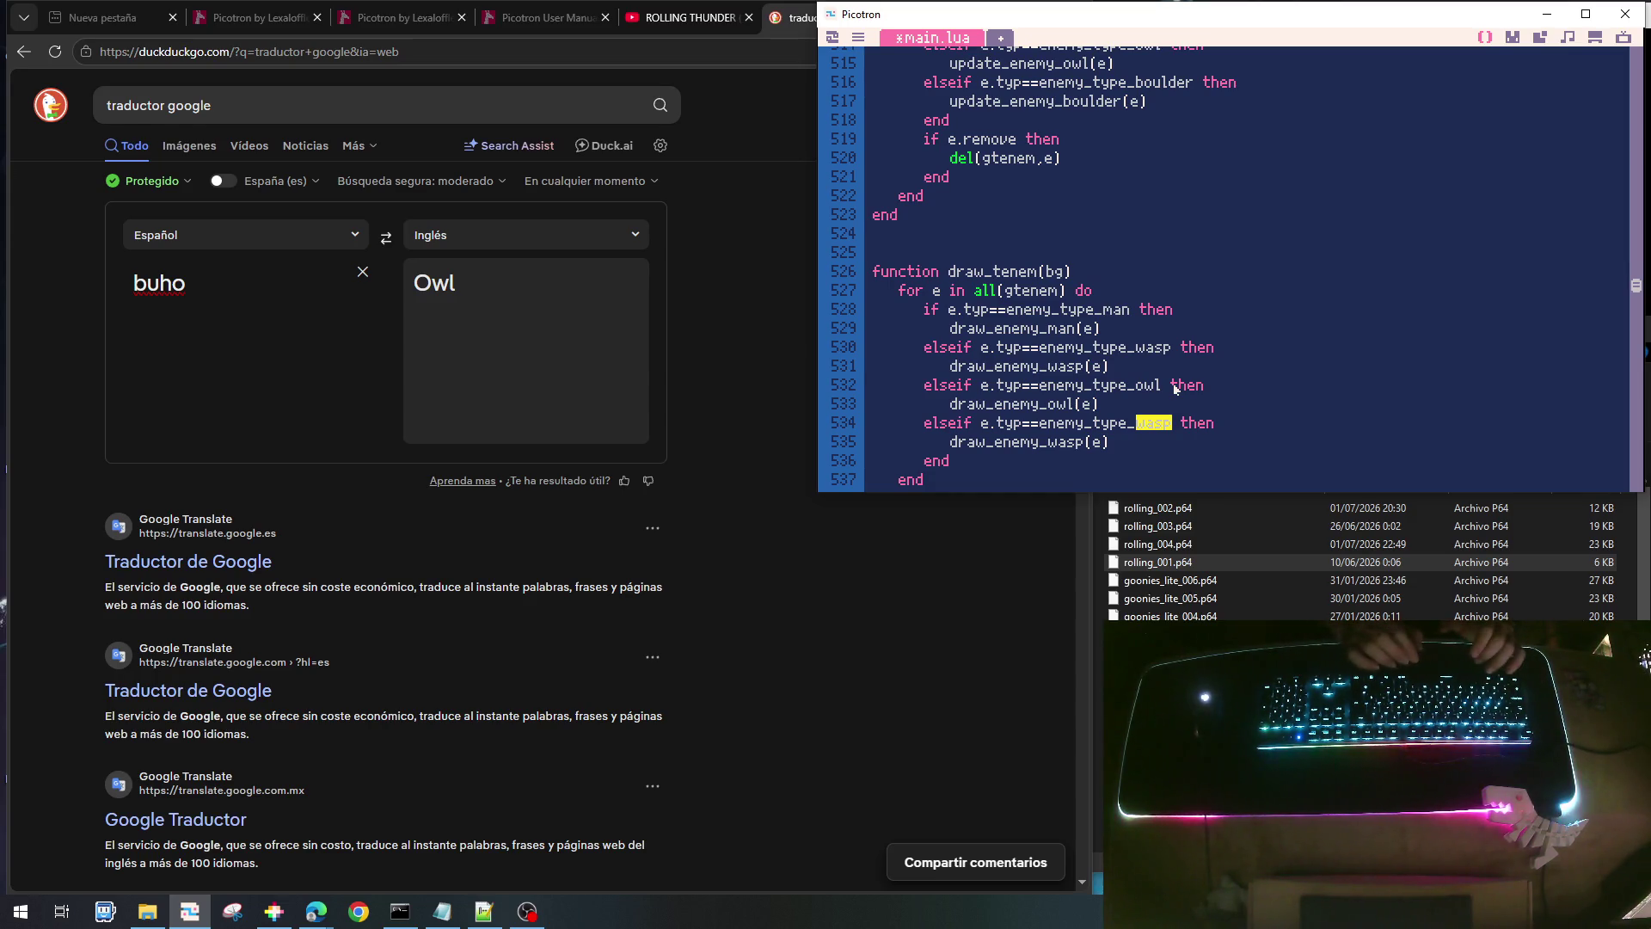
{"action": "type", "text": "bould"}
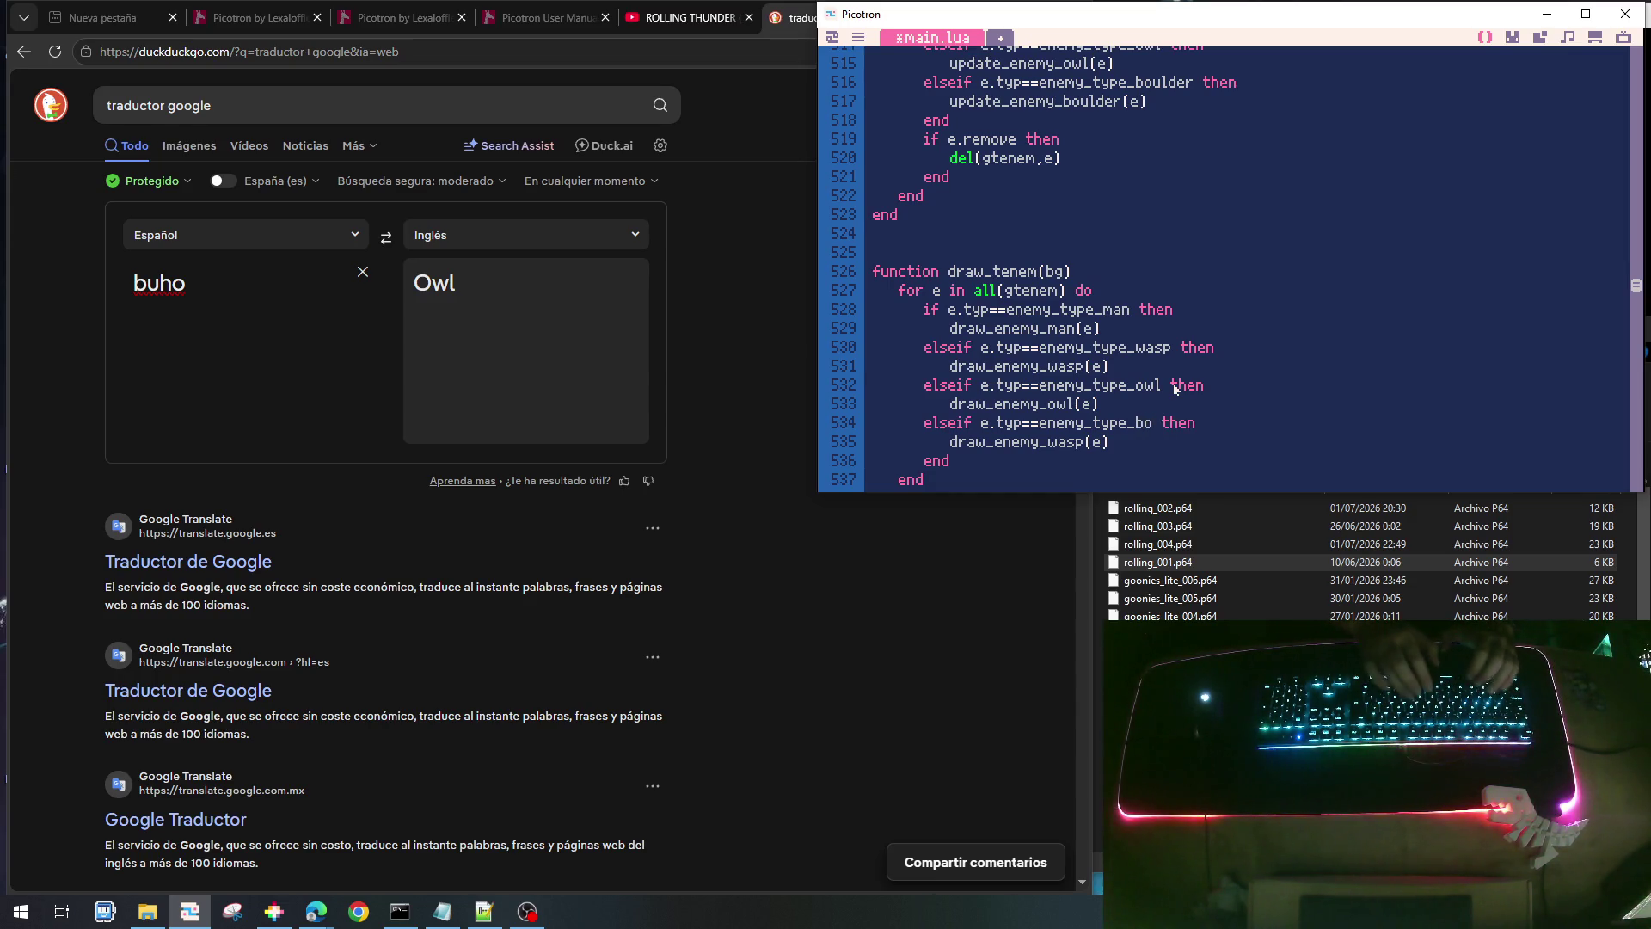
{"action": "type", "text": "e"}
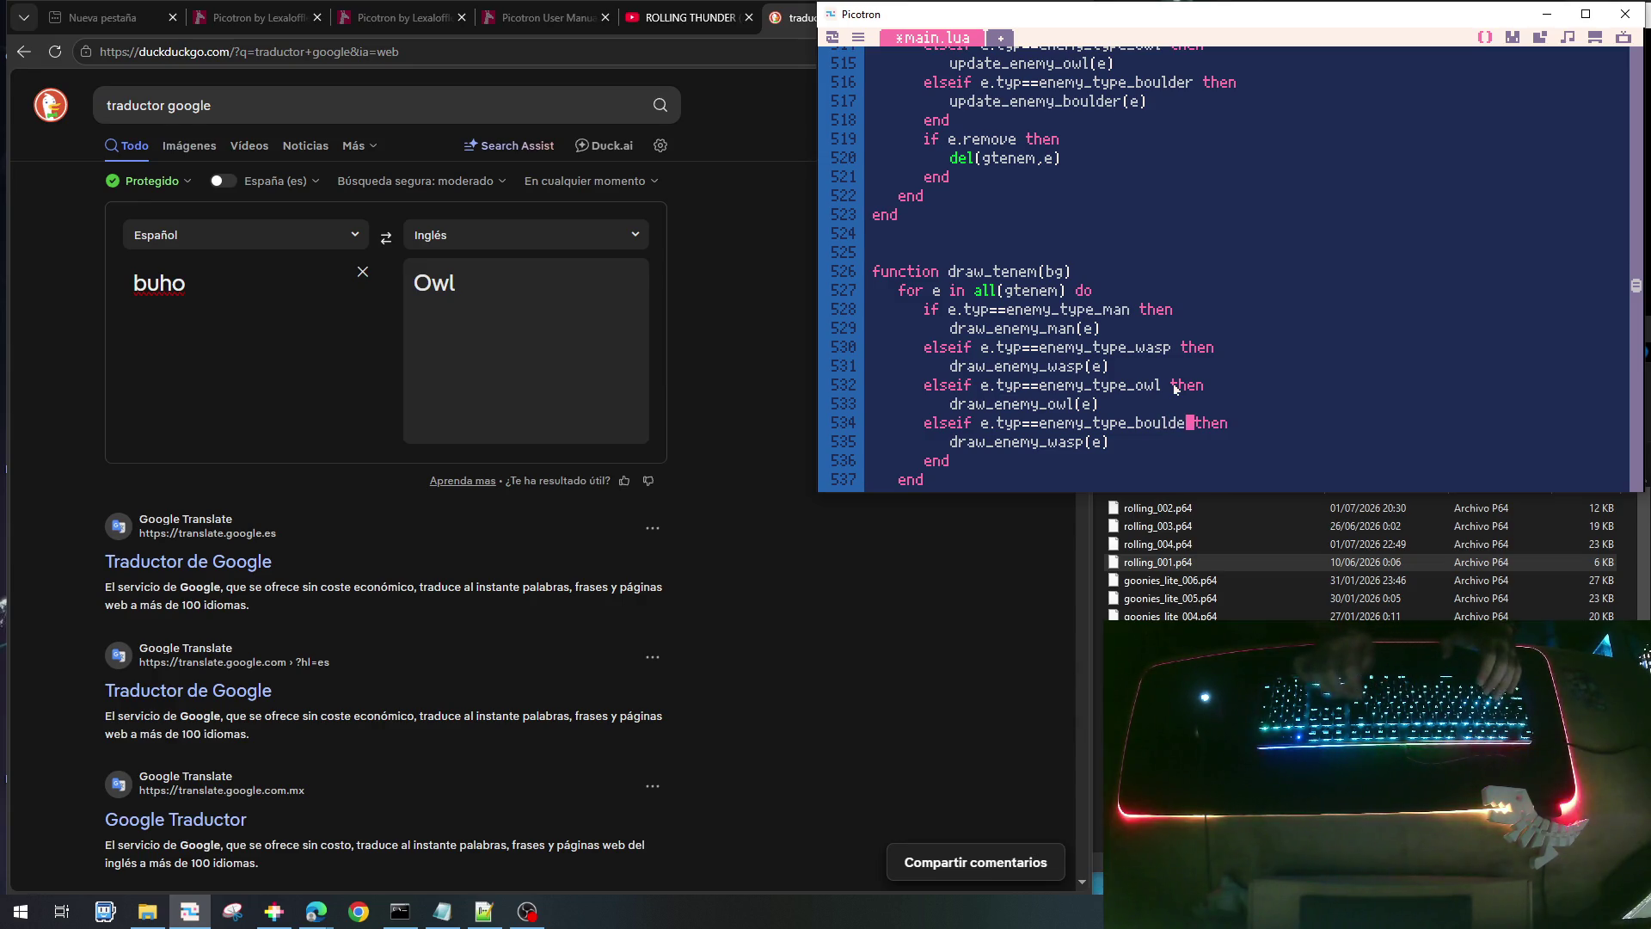
{"action": "type", "text": "r"}
{"action": "key", "text": "Down"}
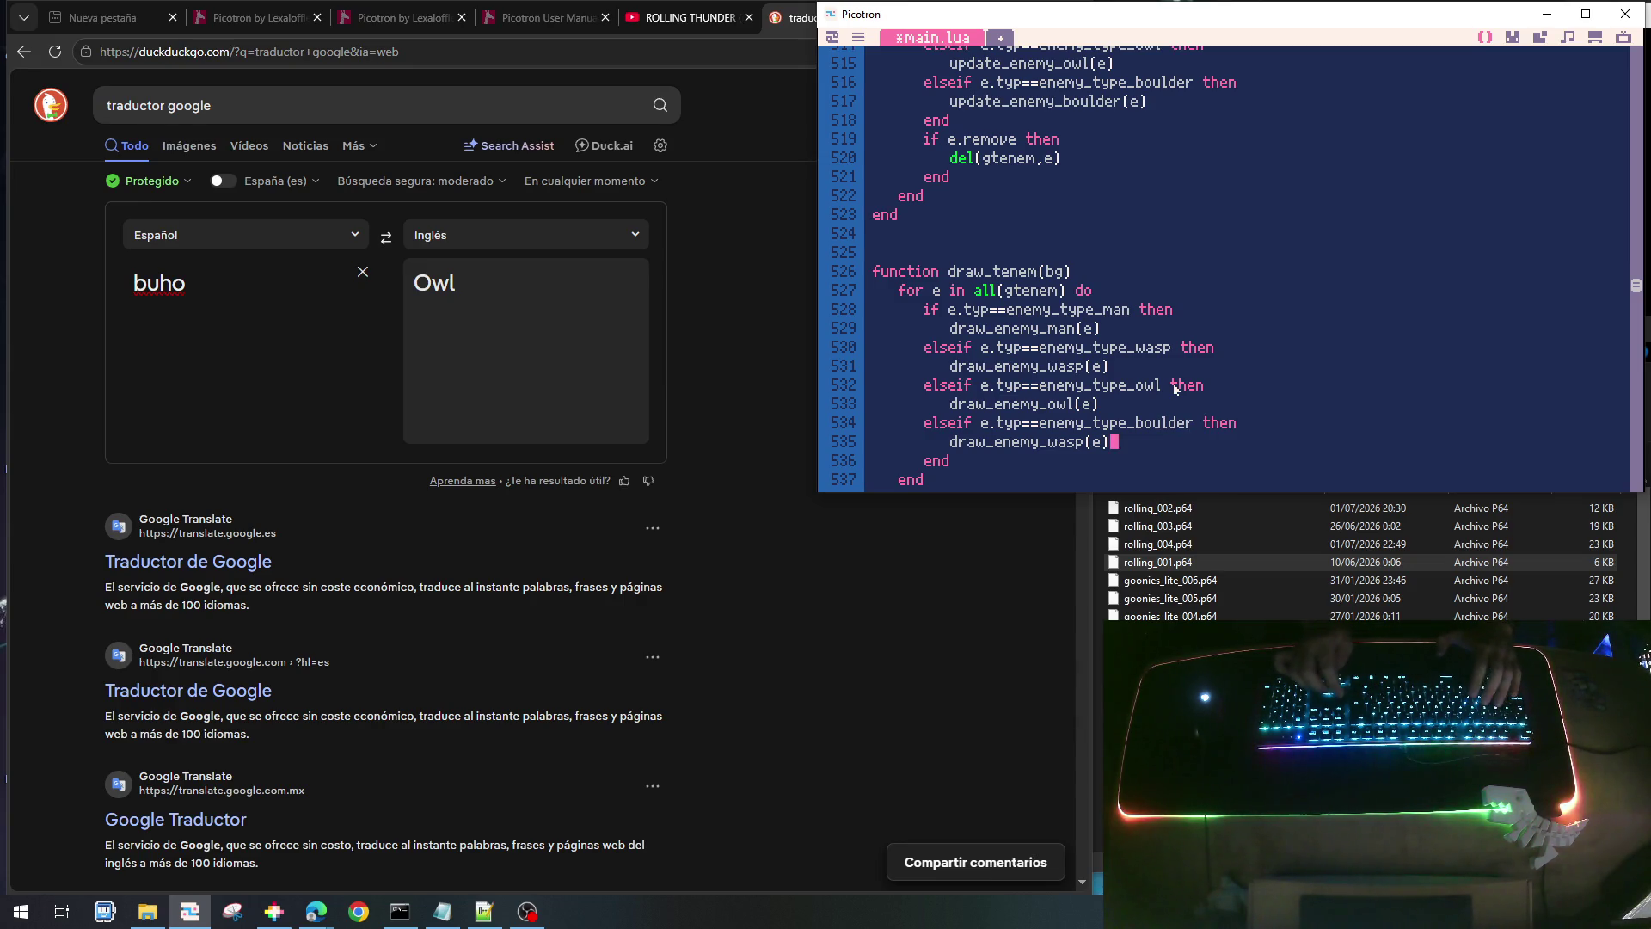
{"action": "key", "text": "BackSpace"}
{"action": "key", "text": "BackSpace"}
{"action": "key", "text": "BackSpace"}
{"action": "type", "text": "bol"}
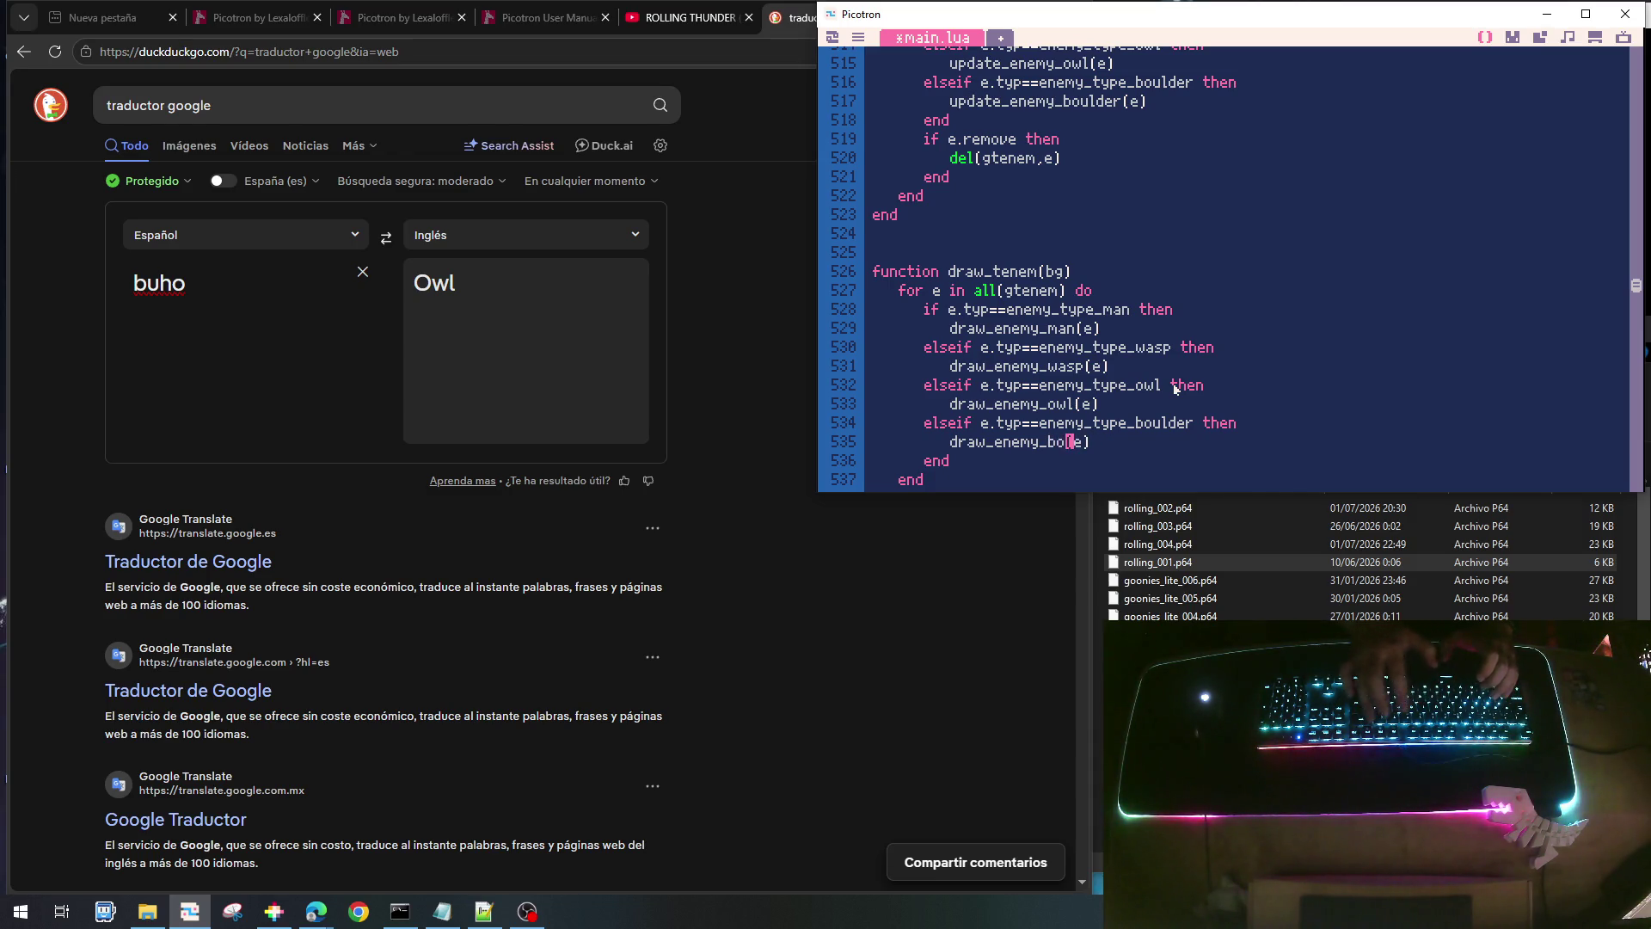
{"action": "type", "text": "ulder"}
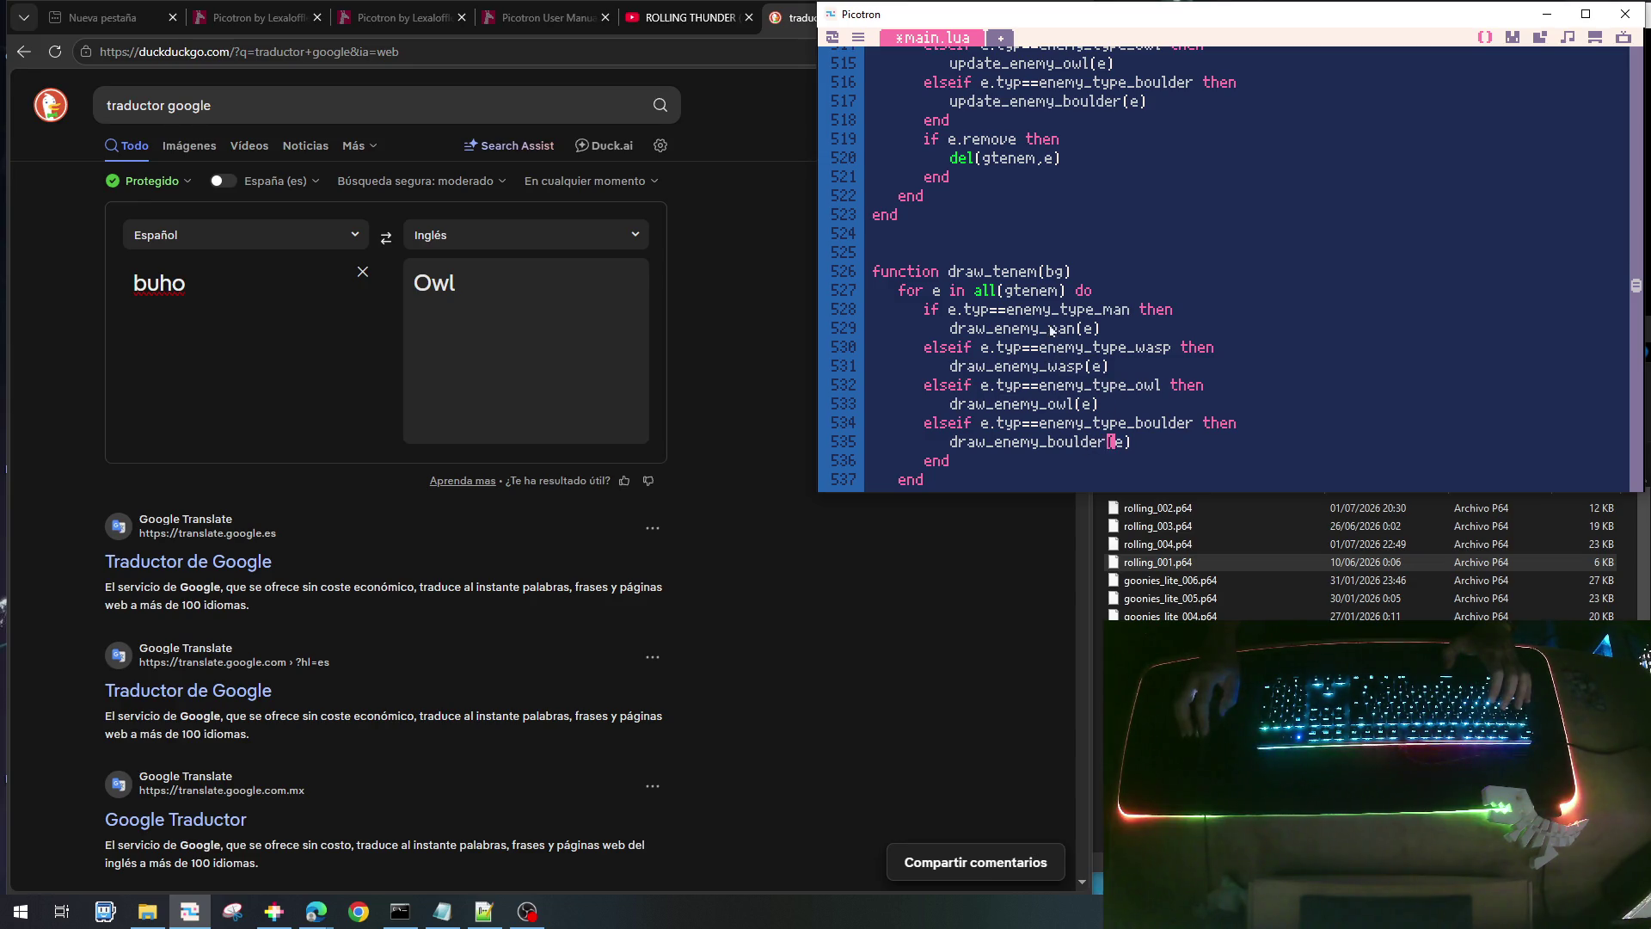
- Look over the edited enemy loops, save the cart and run the game
{"action": "scroll", "coordinate": [1097, 330], "scroll_direction": "up", "scroll_amount": 4}
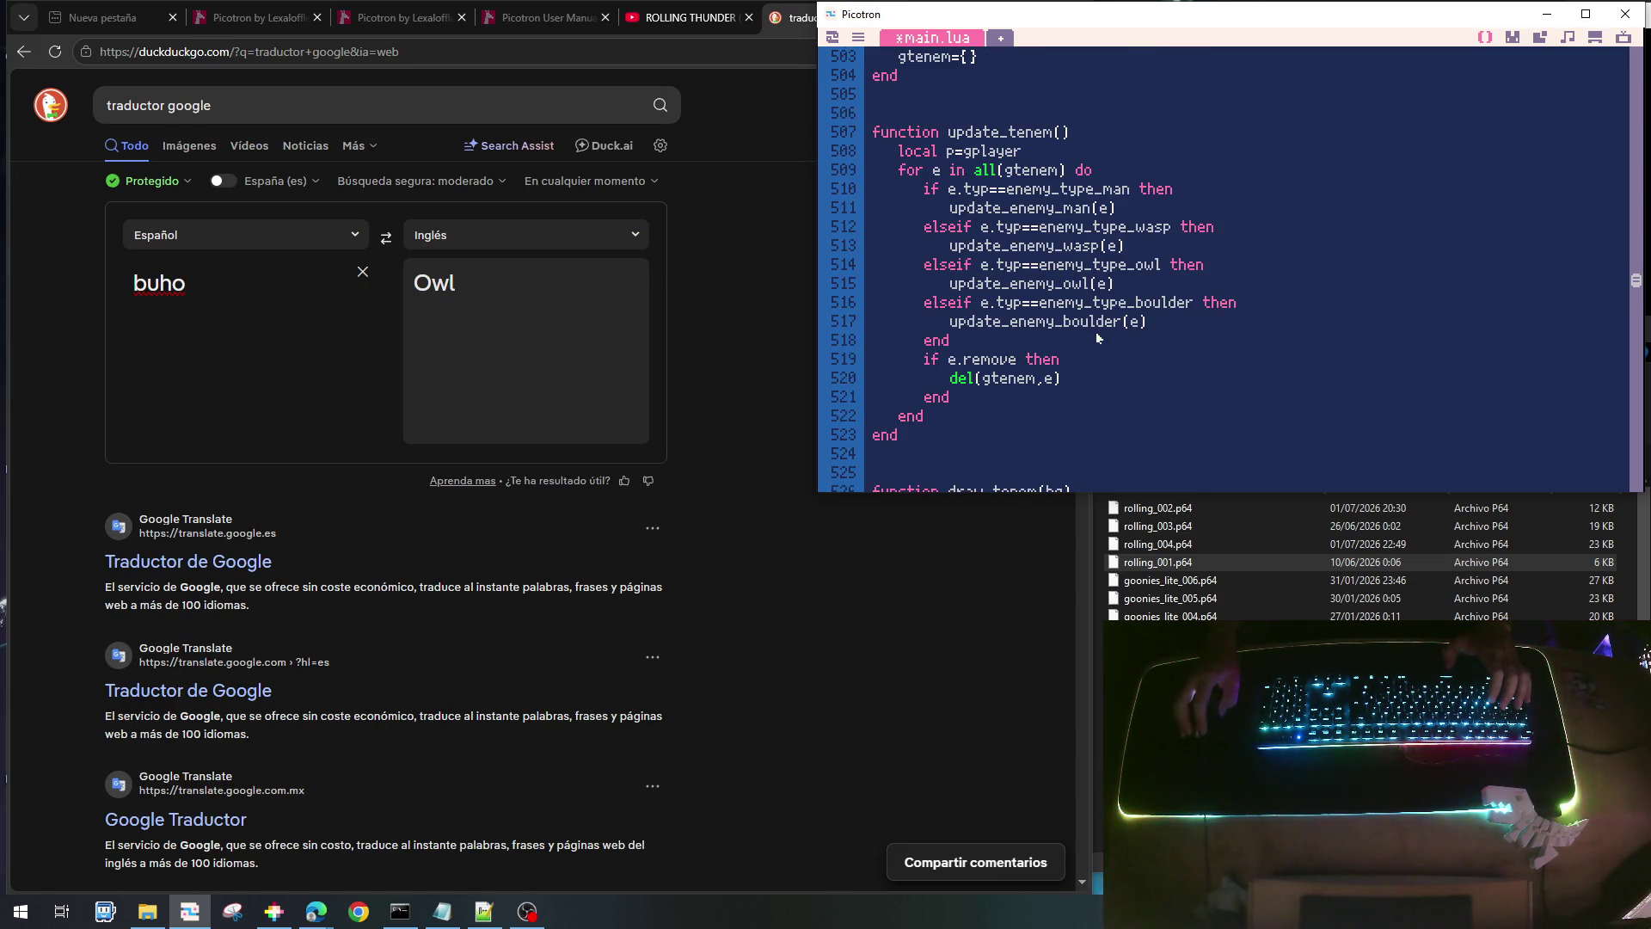
{"action": "scroll", "coordinate": [1095, 338], "scroll_direction": "down", "scroll_amount": 4}
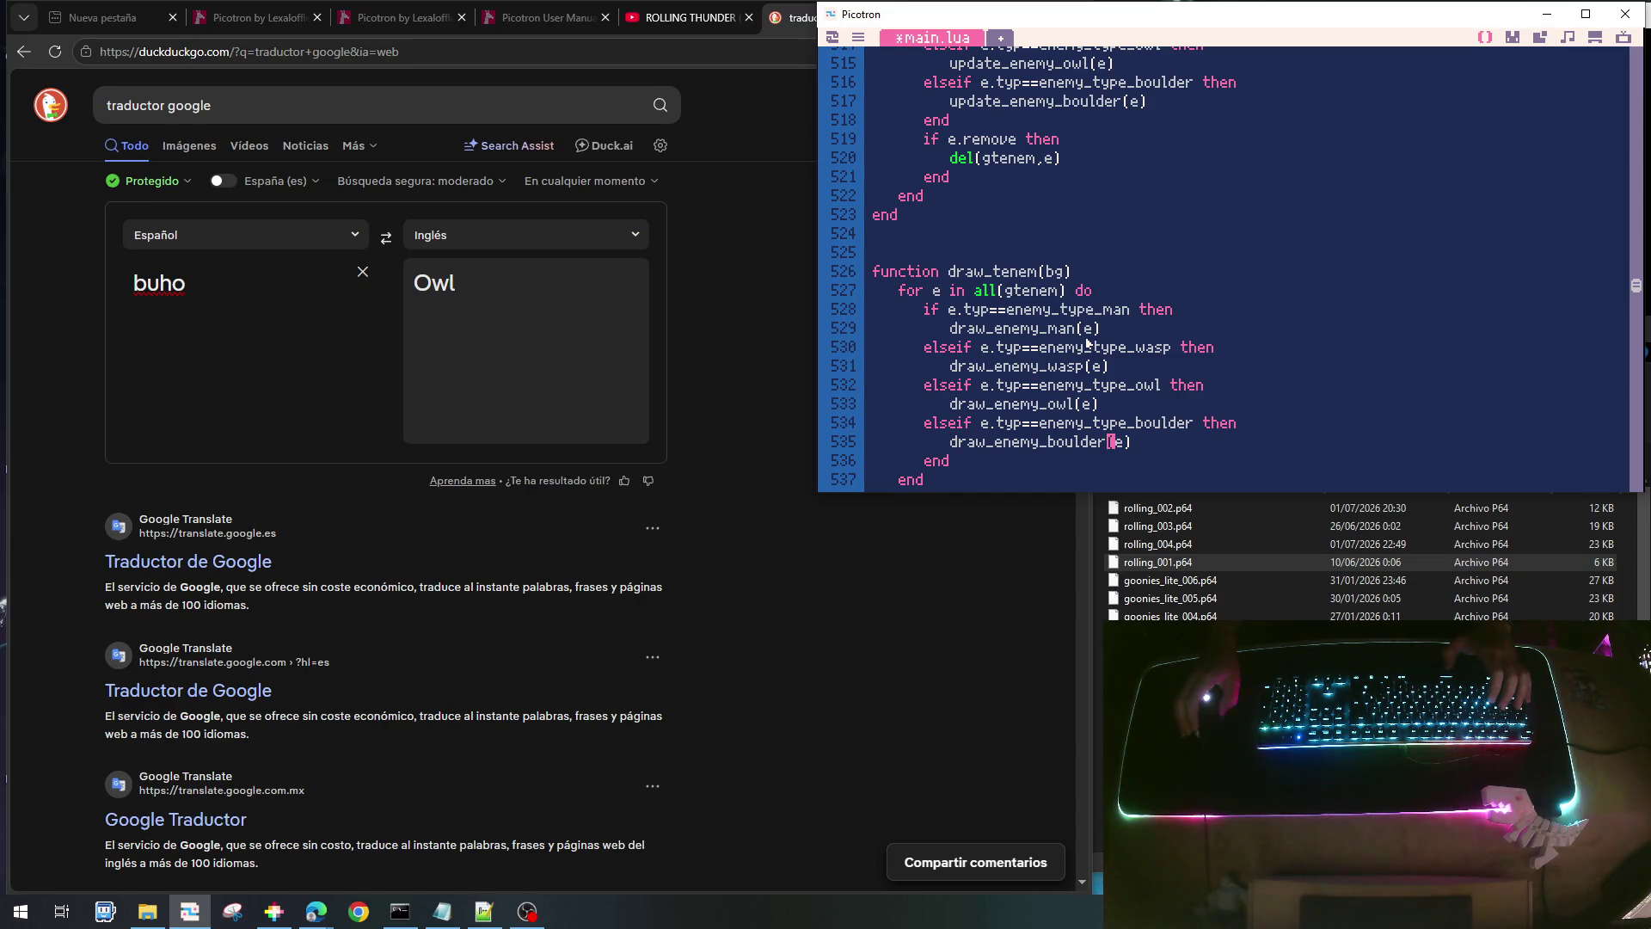
{"action": "scroll", "coordinate": [1088, 342], "scroll_direction": "up", "scroll_amount": 5}
{"action": "scroll", "coordinate": [1087, 341], "scroll_direction": "down", "scroll_amount": 4}
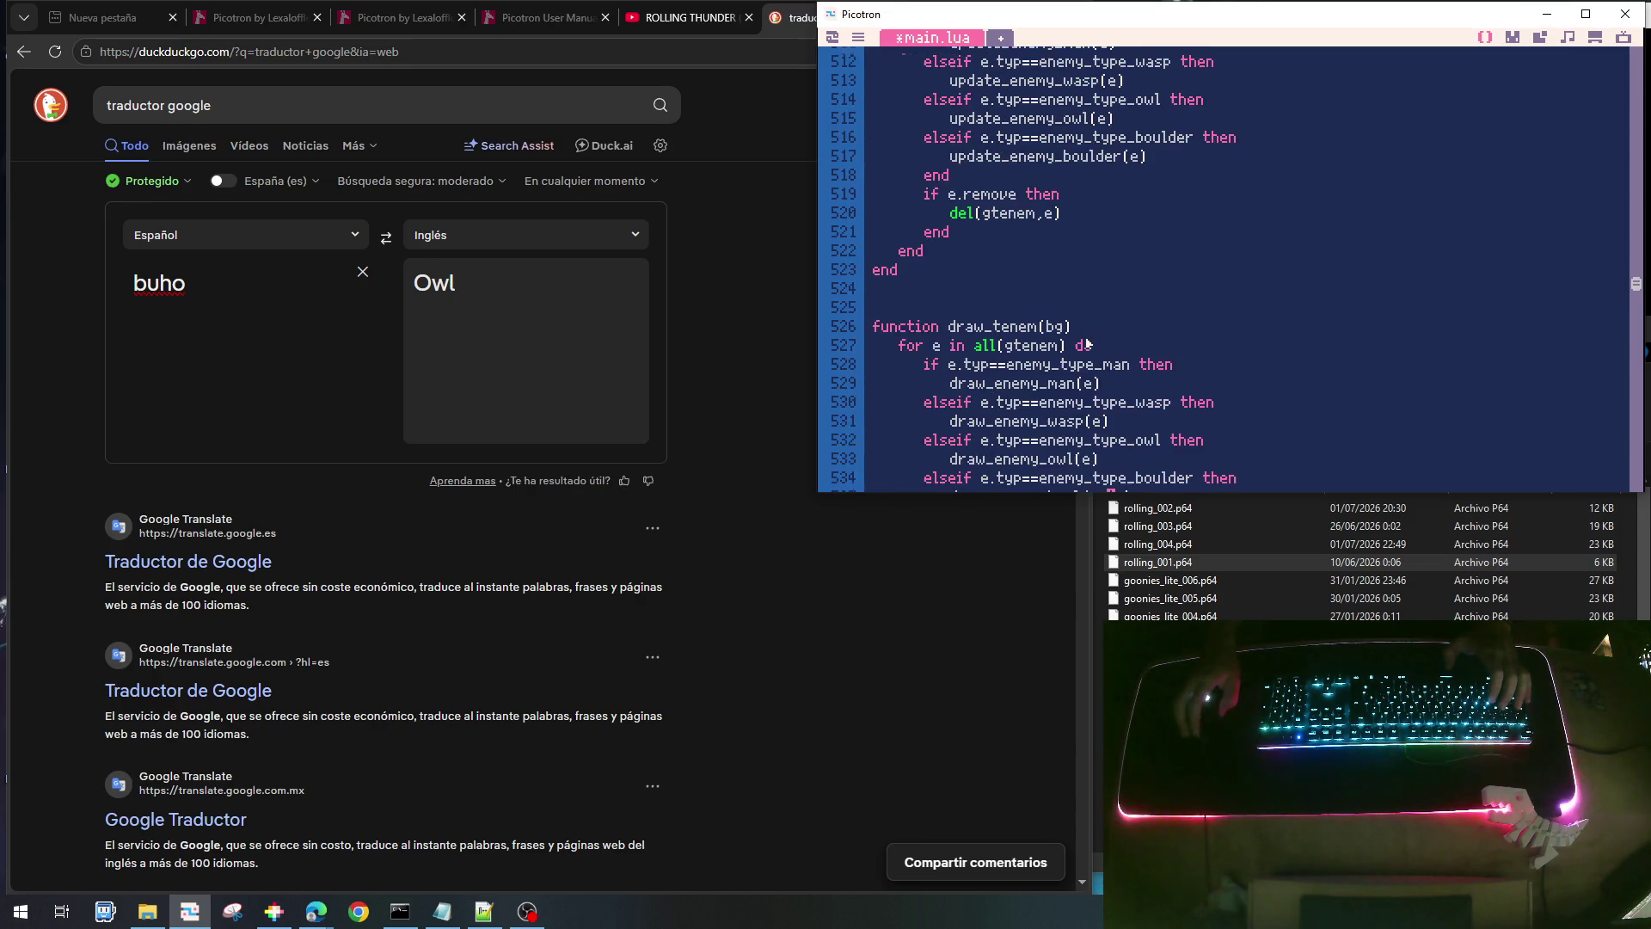
{"action": "scroll", "coordinate": [1087, 343], "scroll_direction": "down", "scroll_amount": 2}
{"action": "key", "text": "ctrl+s"}
{"action": "key", "text": "ctrl+r"}
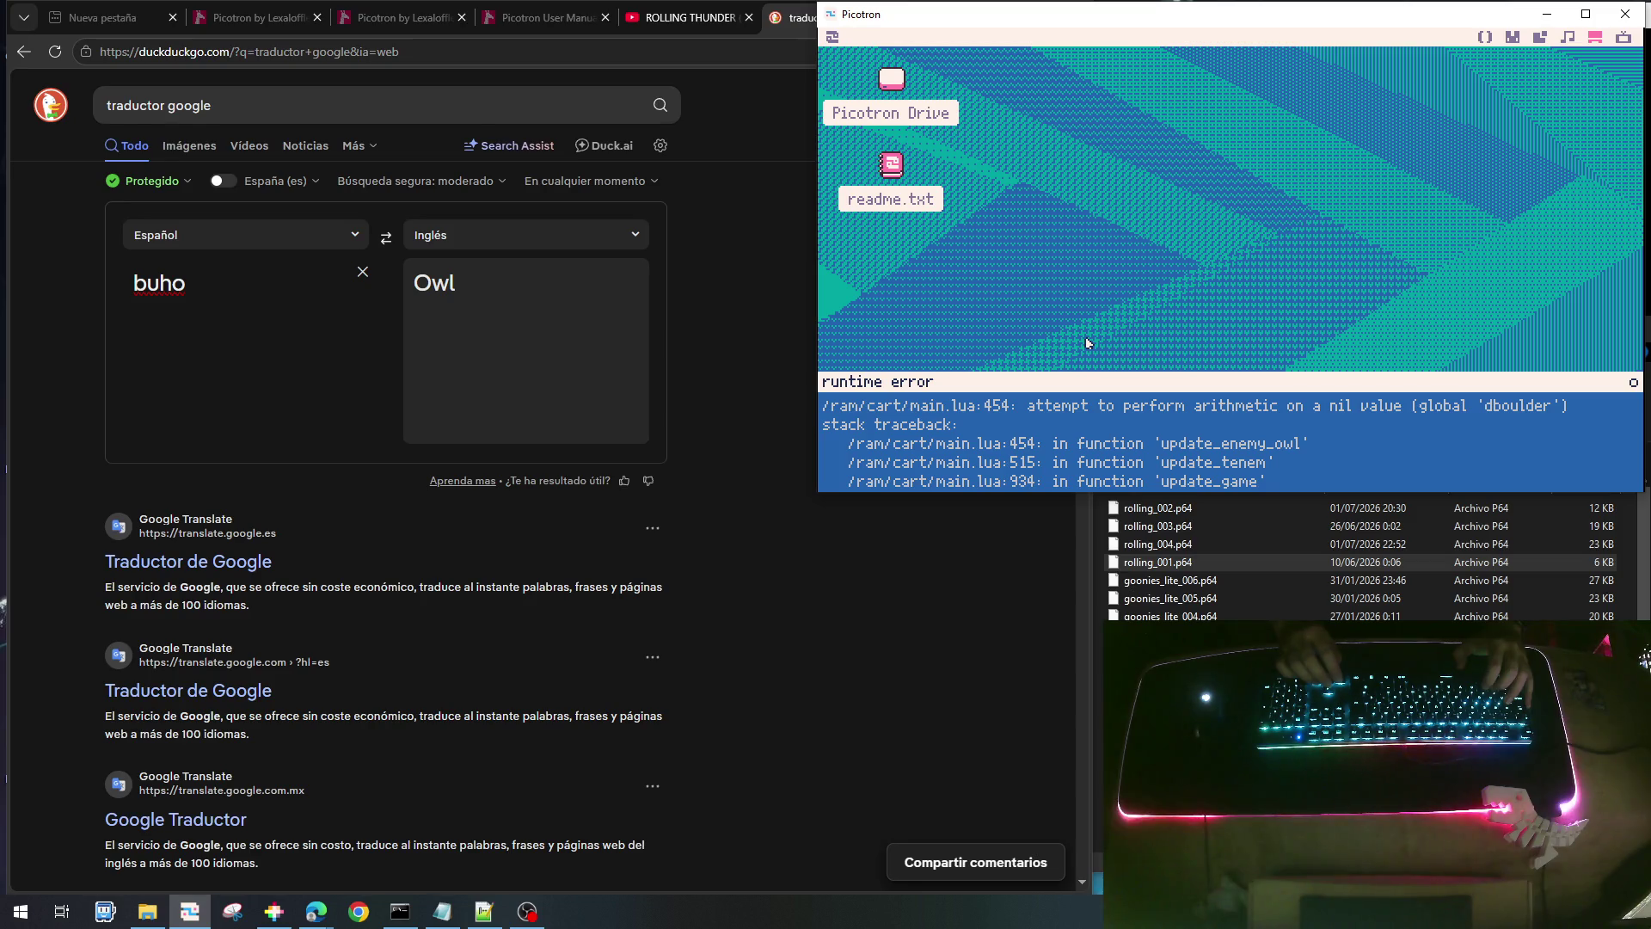
- Dismiss the nil 'dboulder' error and find the owl drop checks using dboulder
{"action": "key", "text": "Escape"}
{"action": "key", "text": "Escape"}
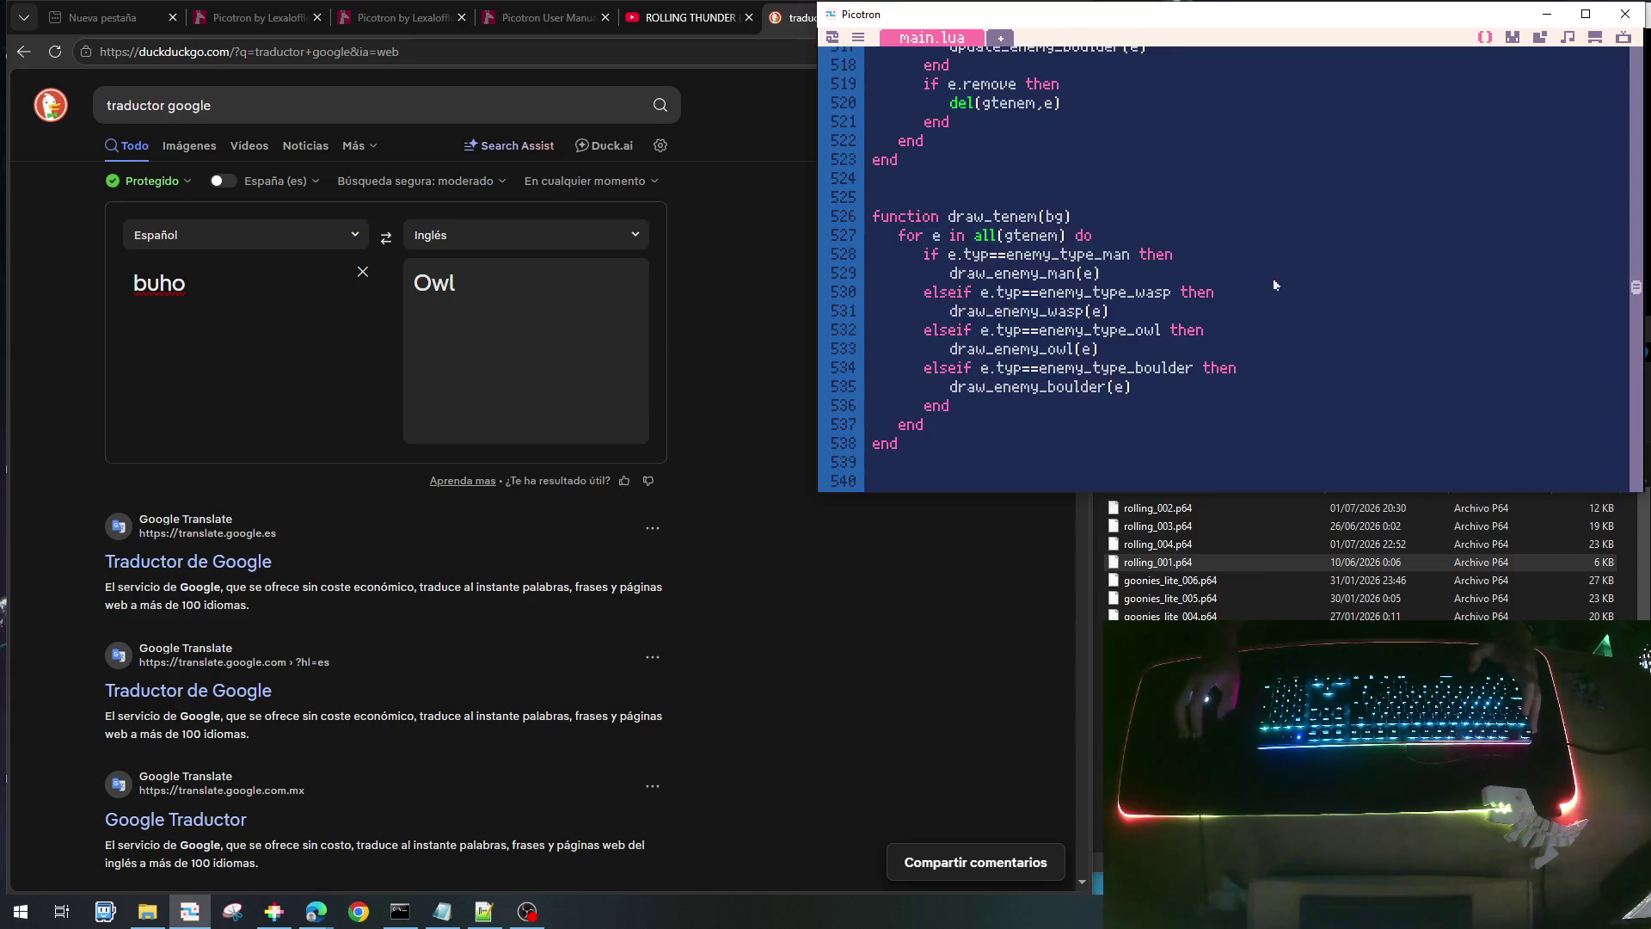
{"action": "scroll", "coordinate": [1172, 372], "scroll_direction": "up", "scroll_amount": 15}
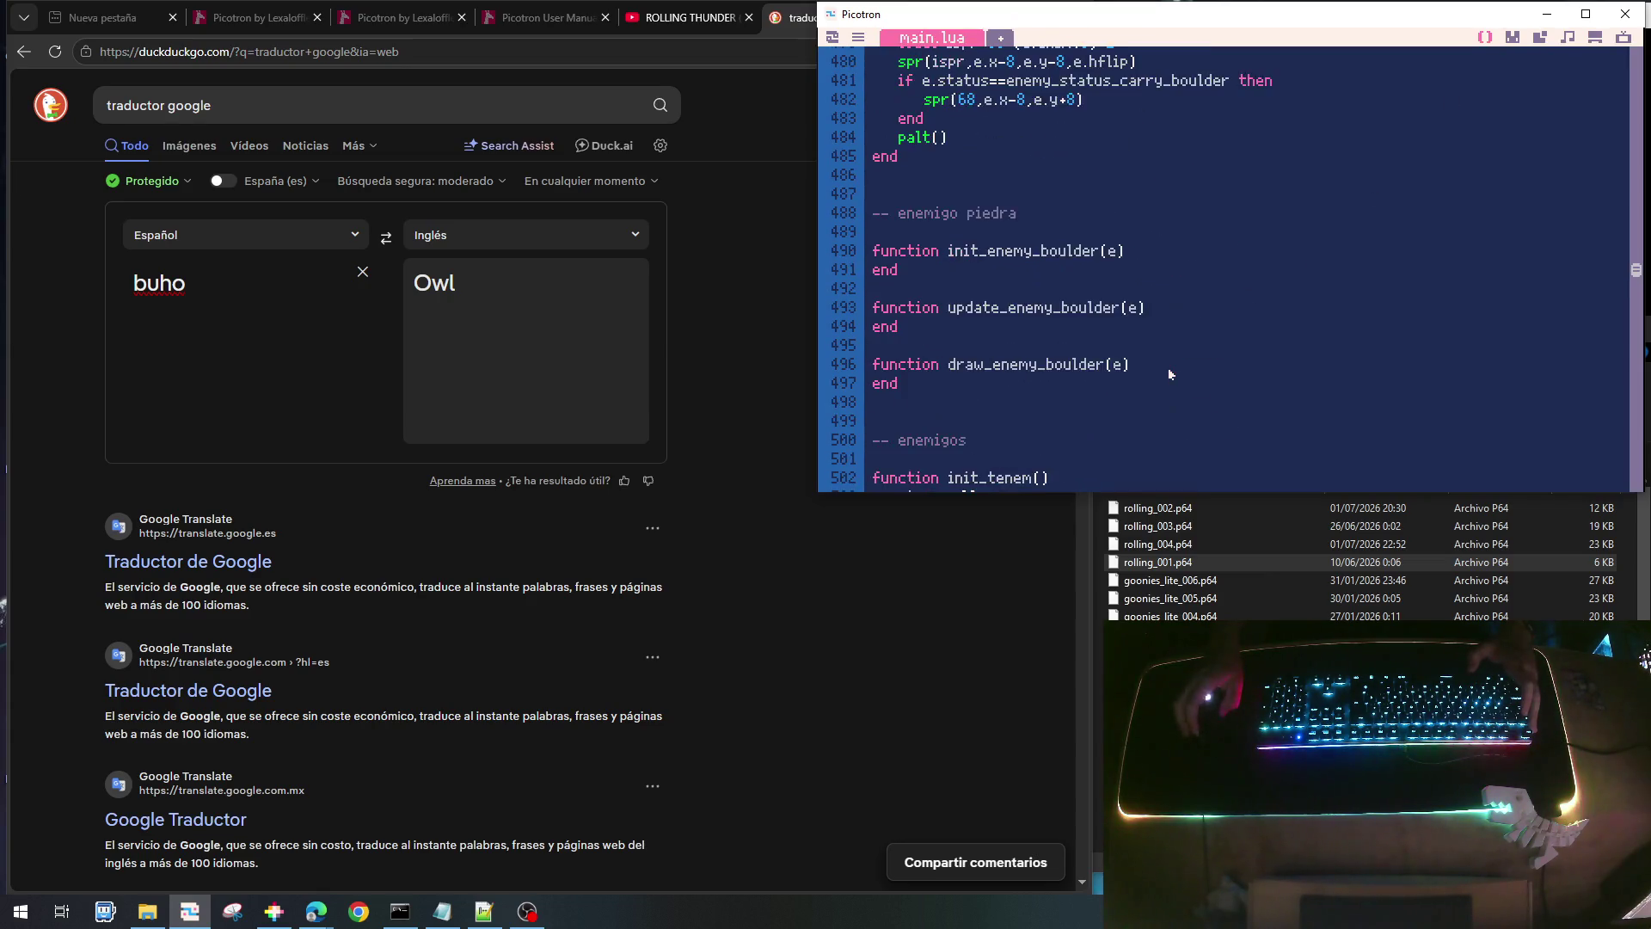
{"action": "scroll", "coordinate": [1169, 373], "scroll_direction": "up", "scroll_amount": 10}
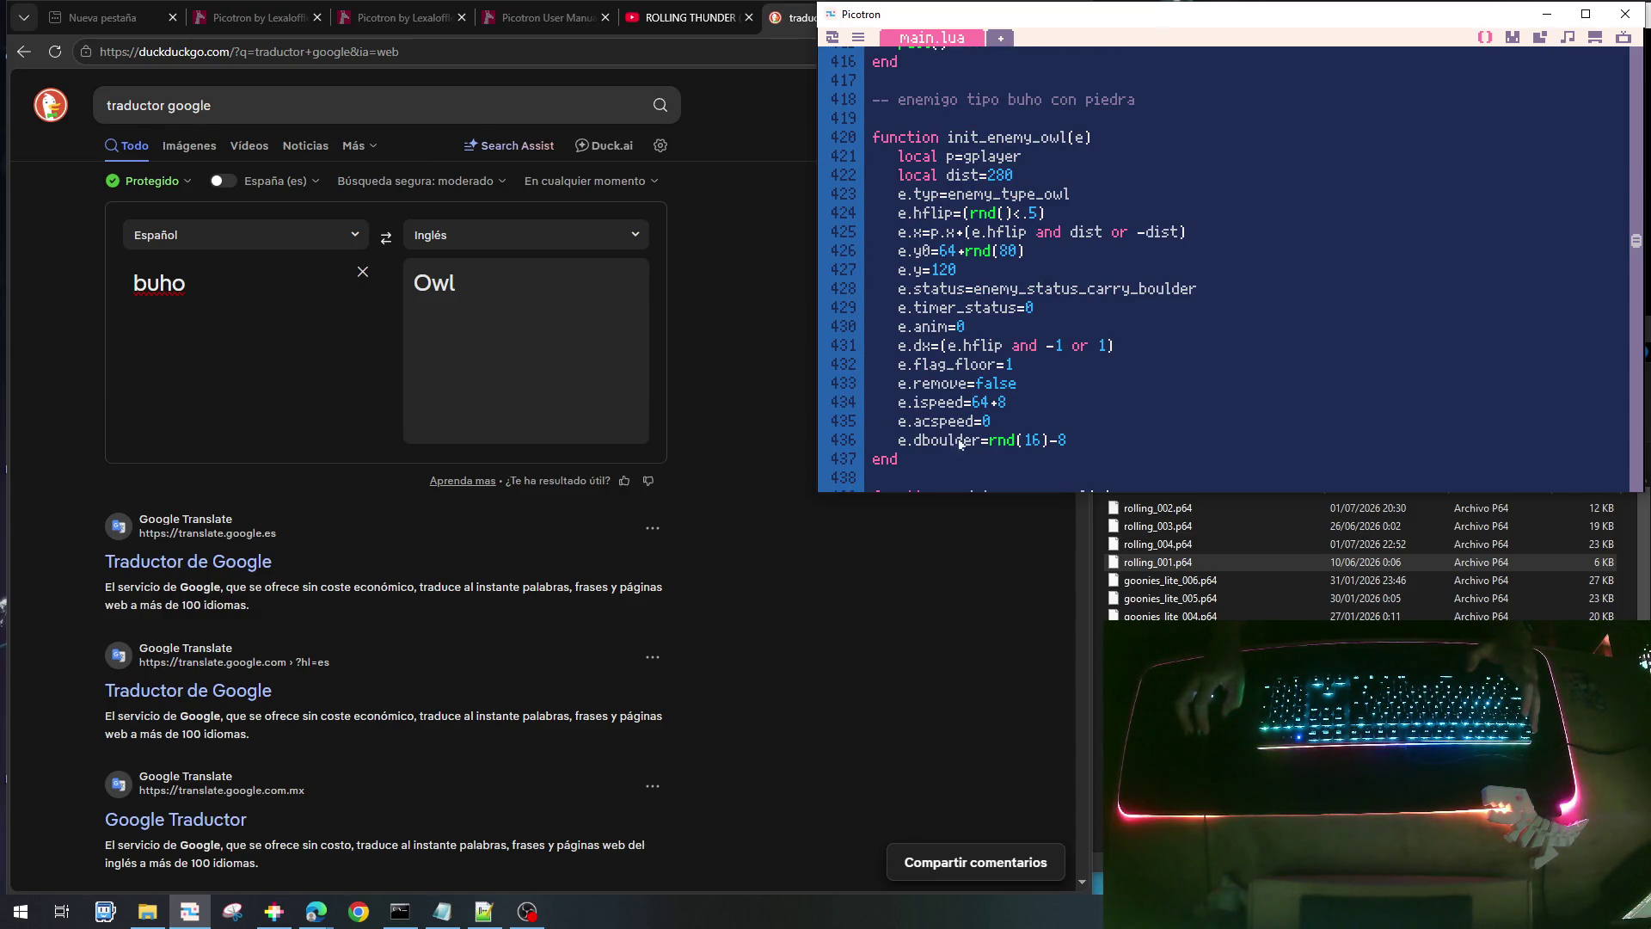
{"action": "left_click_drag", "start_coordinate": [1072, 443], "coordinate": [897, 443]}
{"action": "scroll", "coordinate": [1071, 399], "scroll_direction": "down", "scroll_amount": 2}
{"action": "scroll", "coordinate": [1071, 399], "scroll_direction": "down", "scroll_amount": 1}
{"action": "left_click", "coordinate": [1072, 399]}
{"action": "scroll", "coordinate": [1072, 400], "scroll_direction": "down", "scroll_amount": 3}
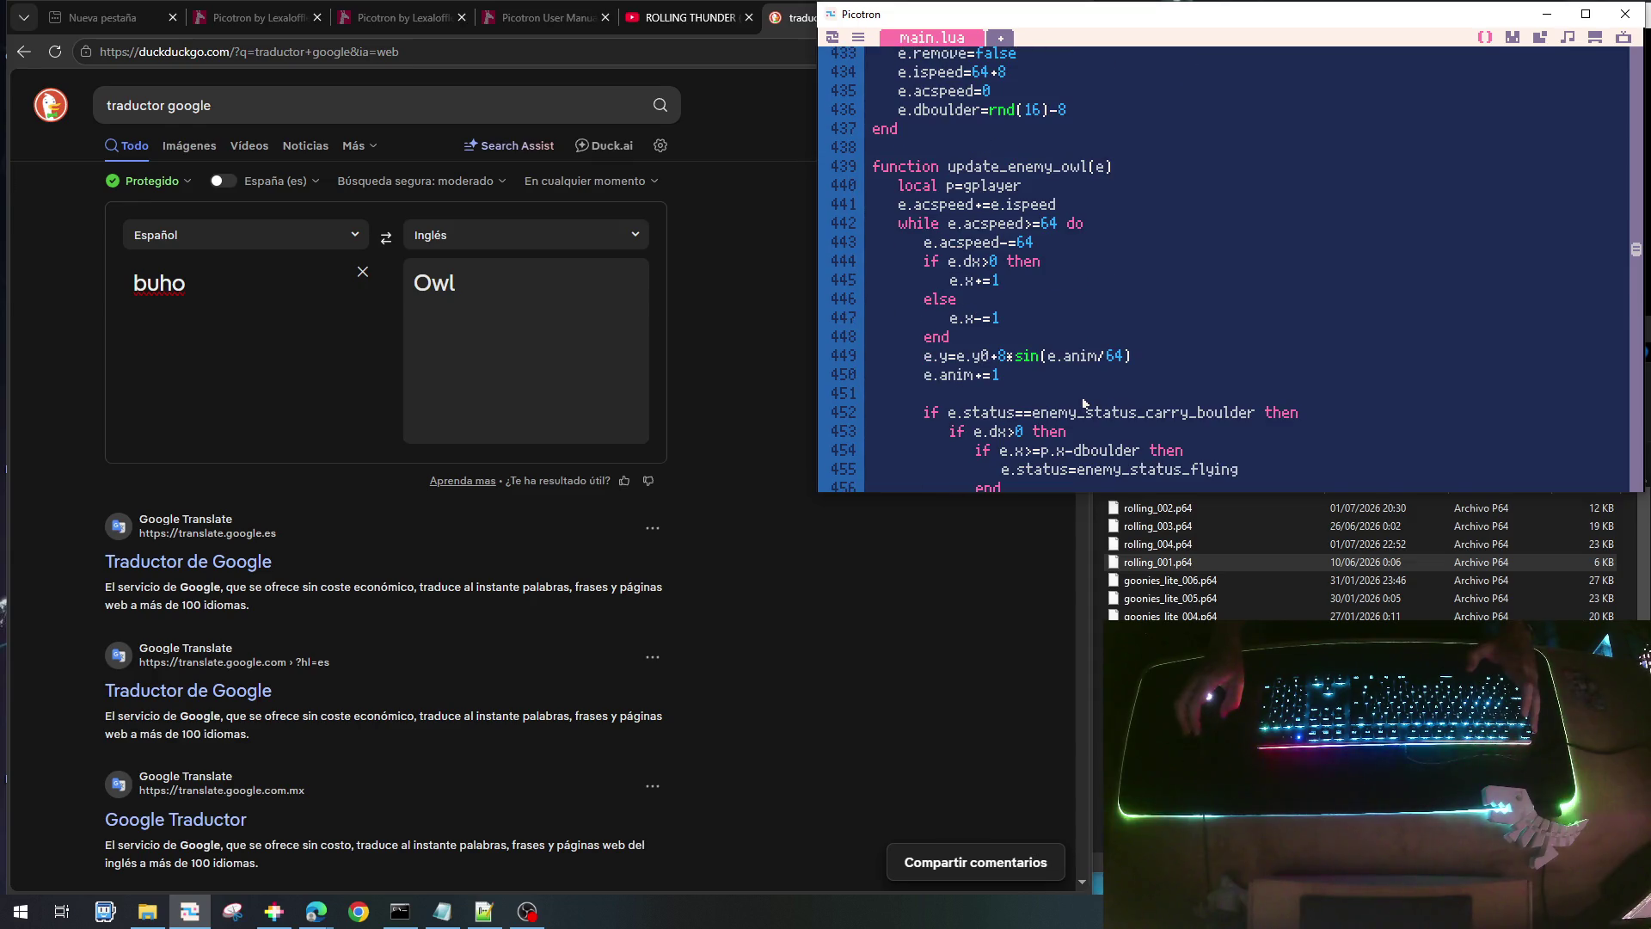
- Change both drop checks to use e.dboulder, then save and relaunch the game
{"action": "left_click", "coordinate": [1079, 450]}
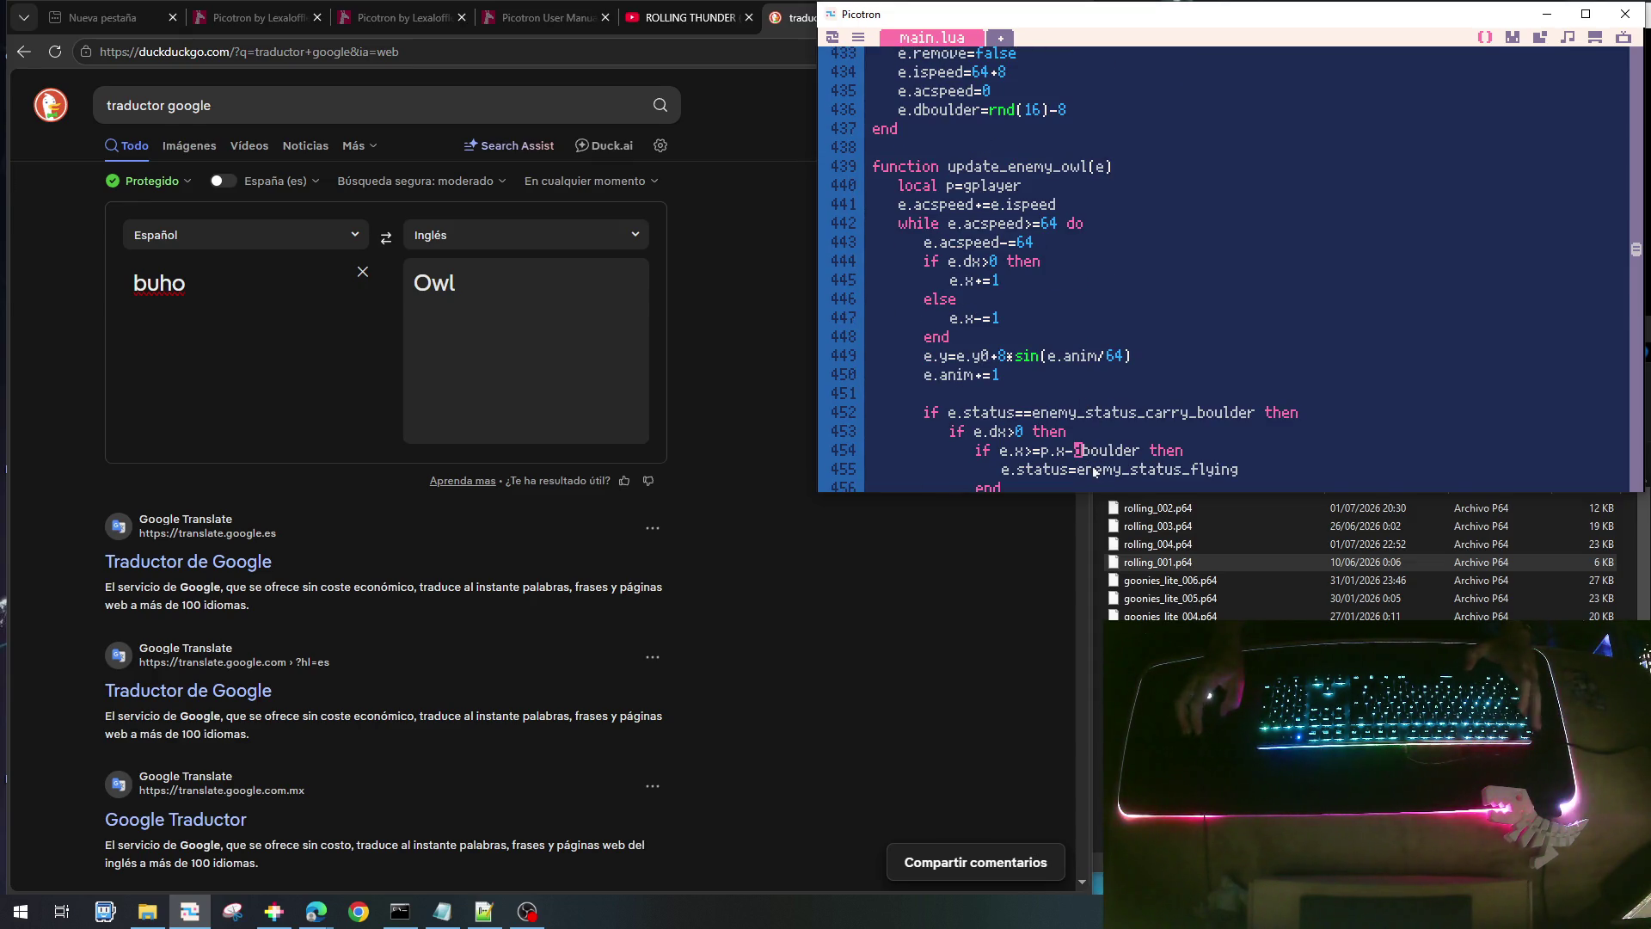
{"action": "type", "text": "e."}
{"action": "scroll", "coordinate": [1095, 471], "scroll_direction": "down", "scroll_amount": 3}
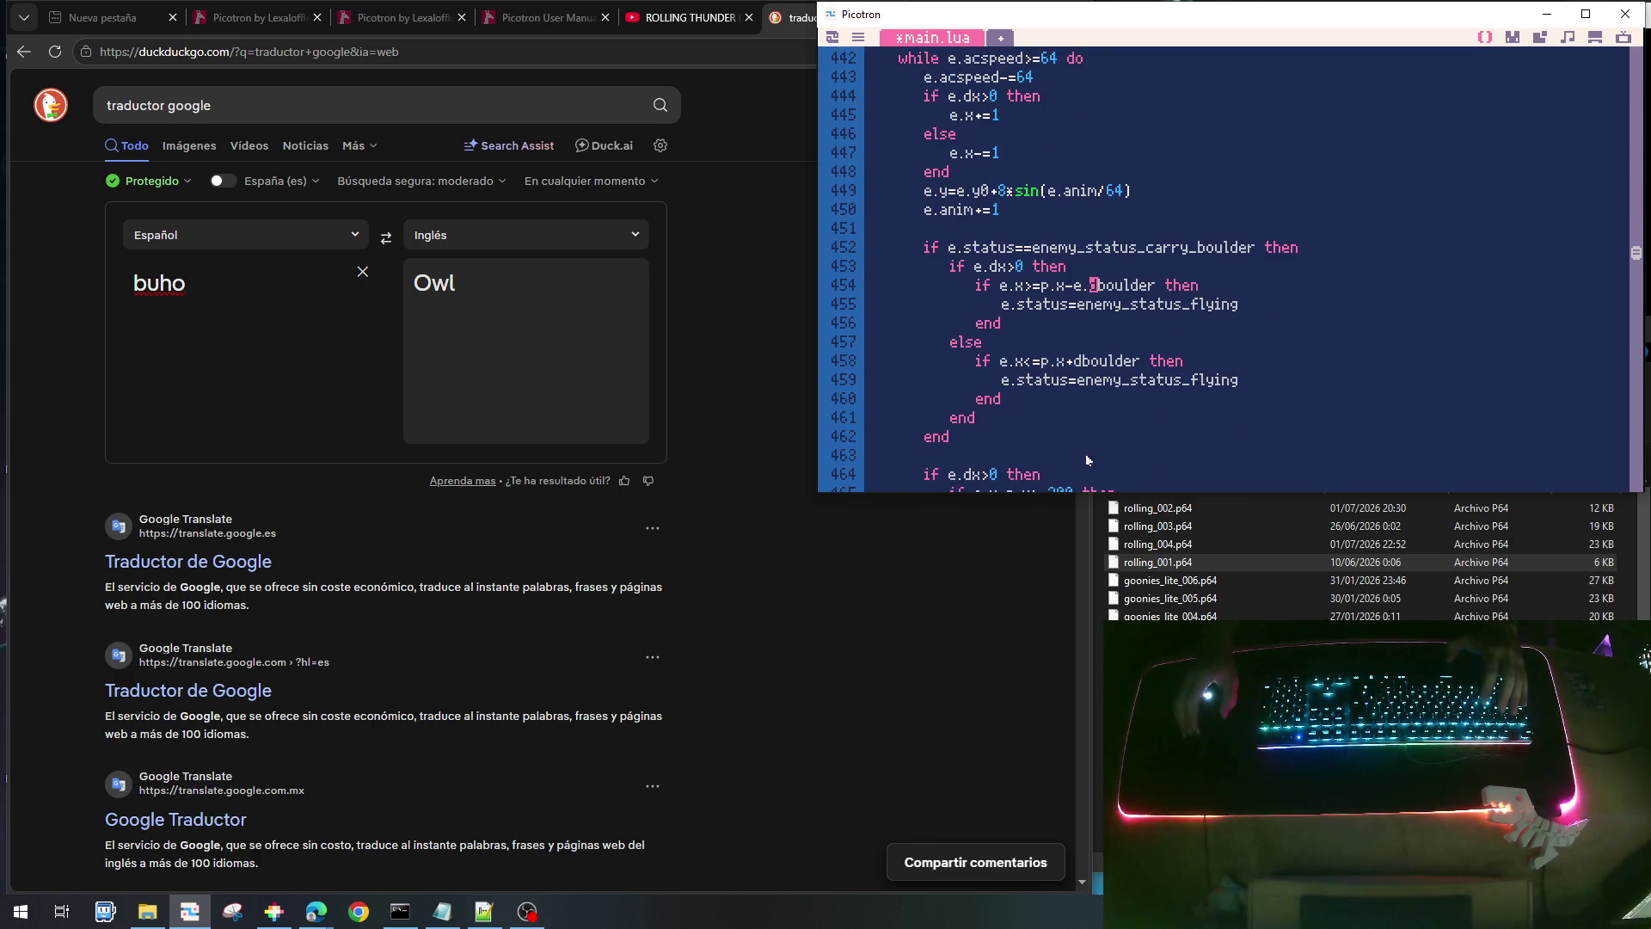
{"action": "type", "text": "e."}
{"action": "key", "text": "ctrl+s"}
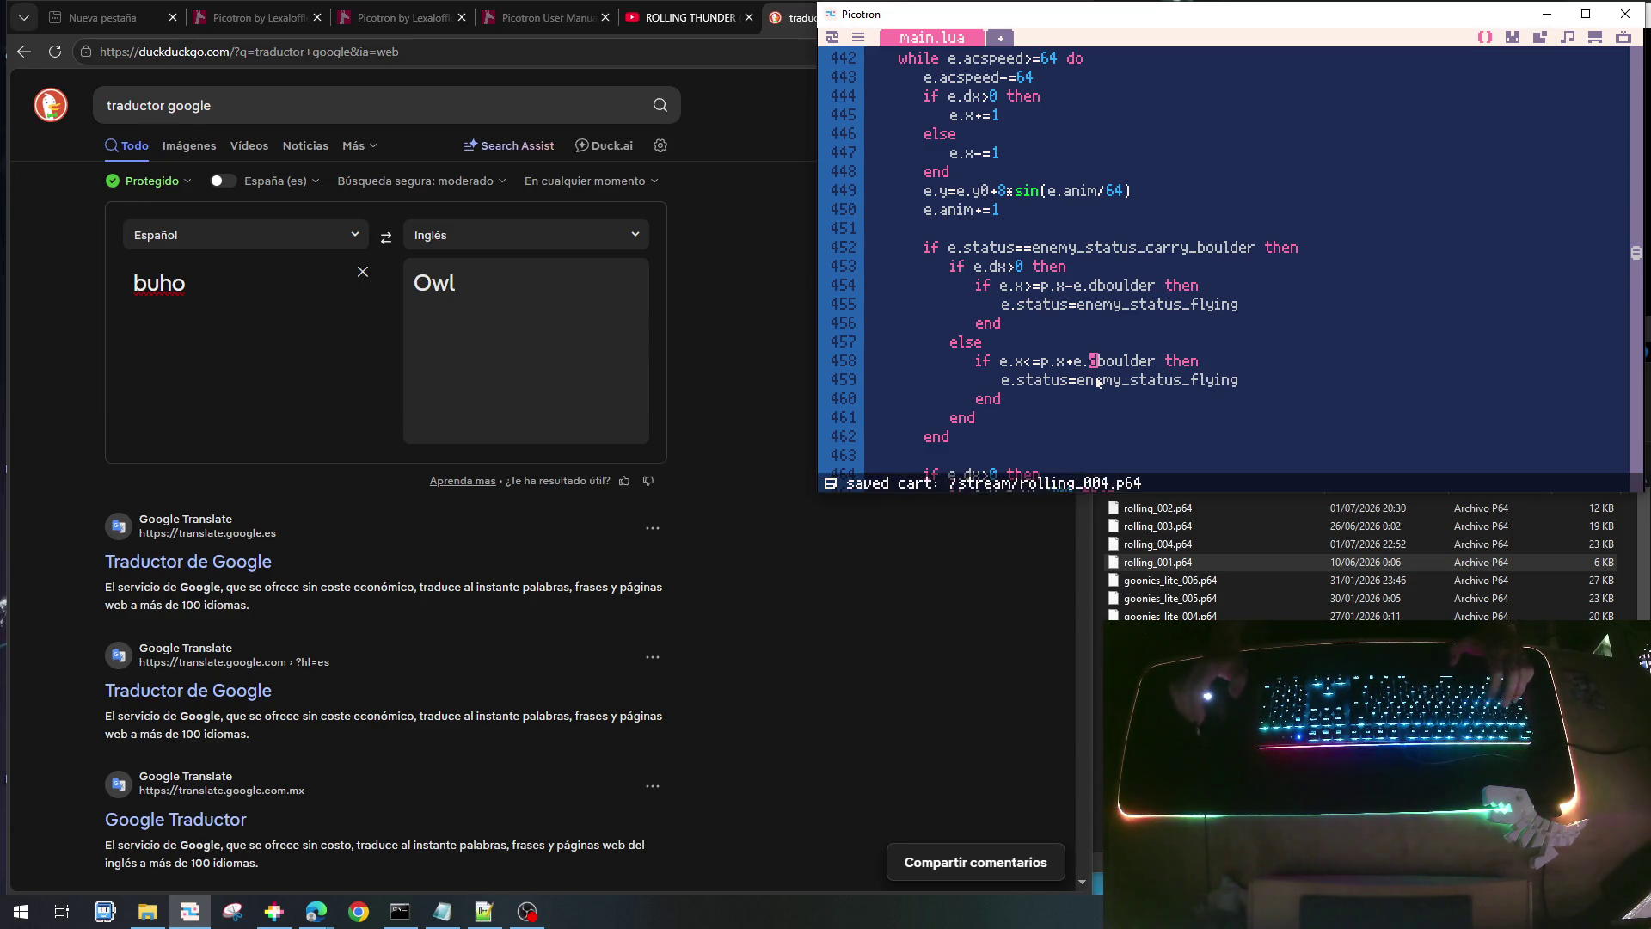
{"action": "key", "text": "ctrl+r"}
- Run and jump rightward past the boulder-carrying owls, then stop the game
{"action": "key", "text": "Right"}
{"action": "key", "text": "Up"}
{"action": "key", "text": "Right"}
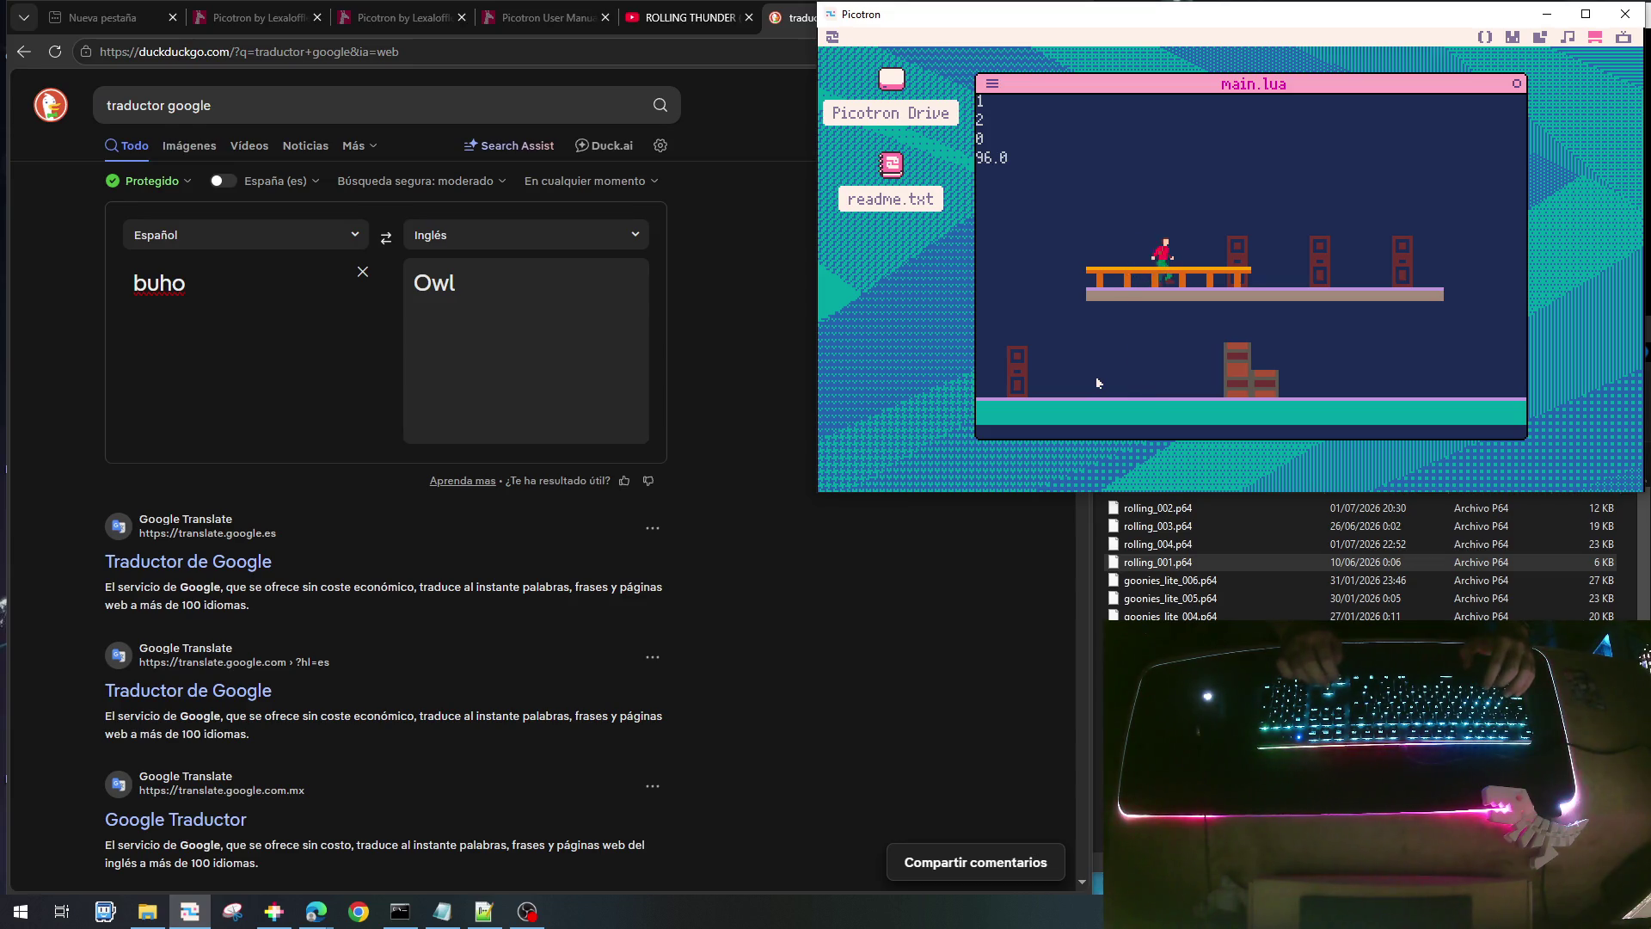
{"action": "key", "text": "Right"}
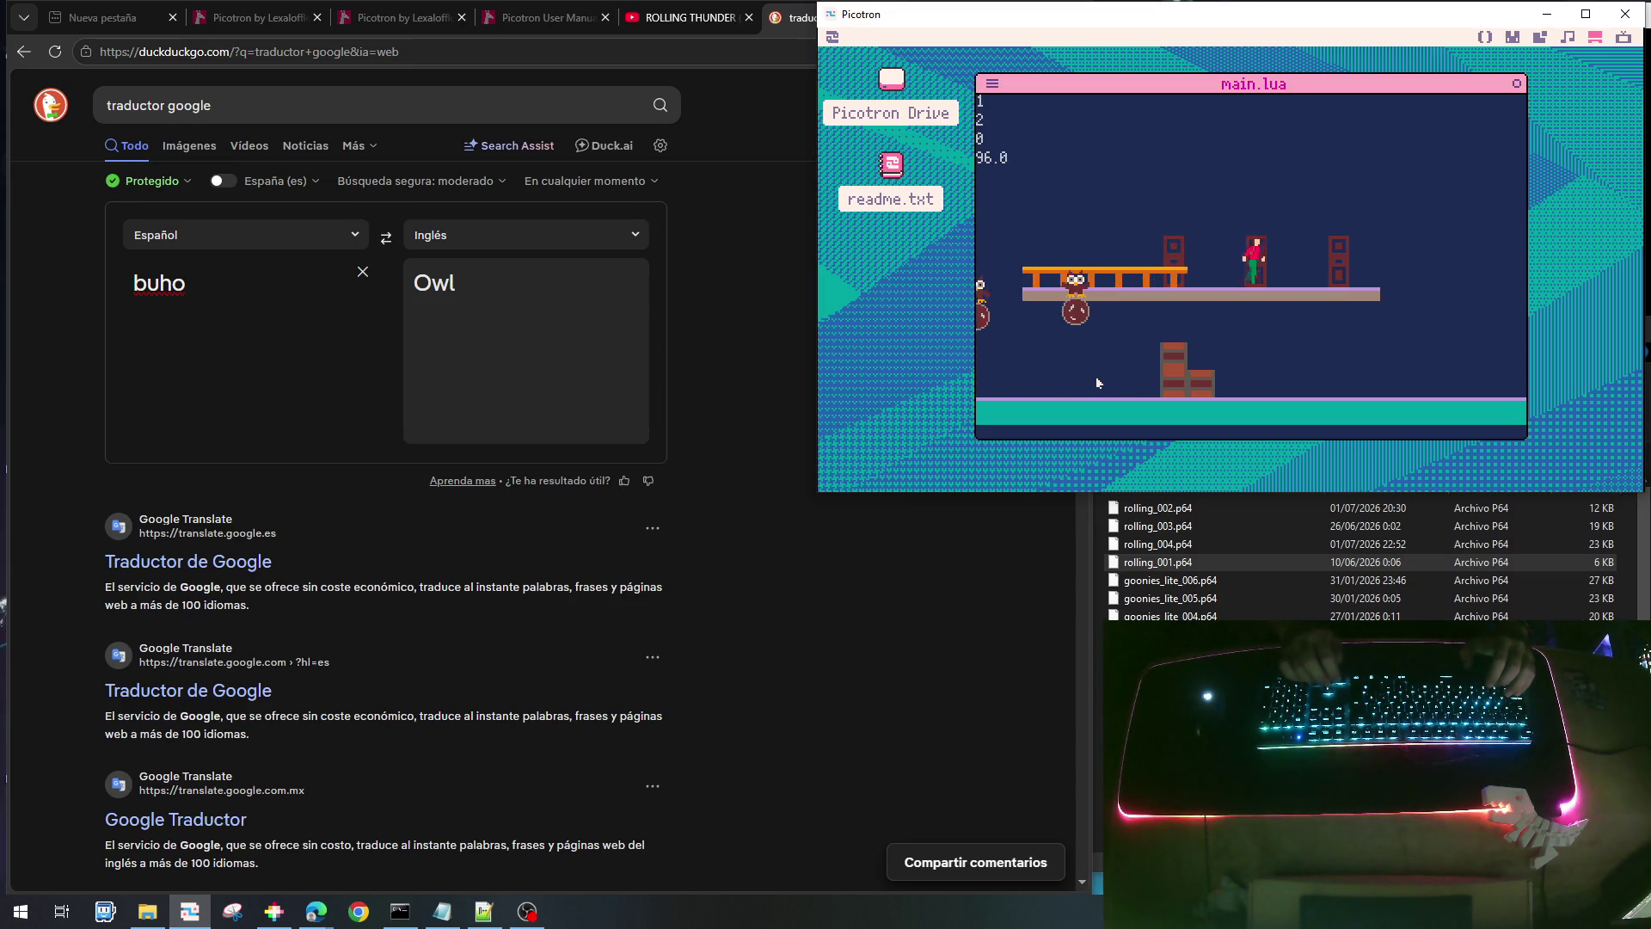
{"action": "key", "text": "Right"}
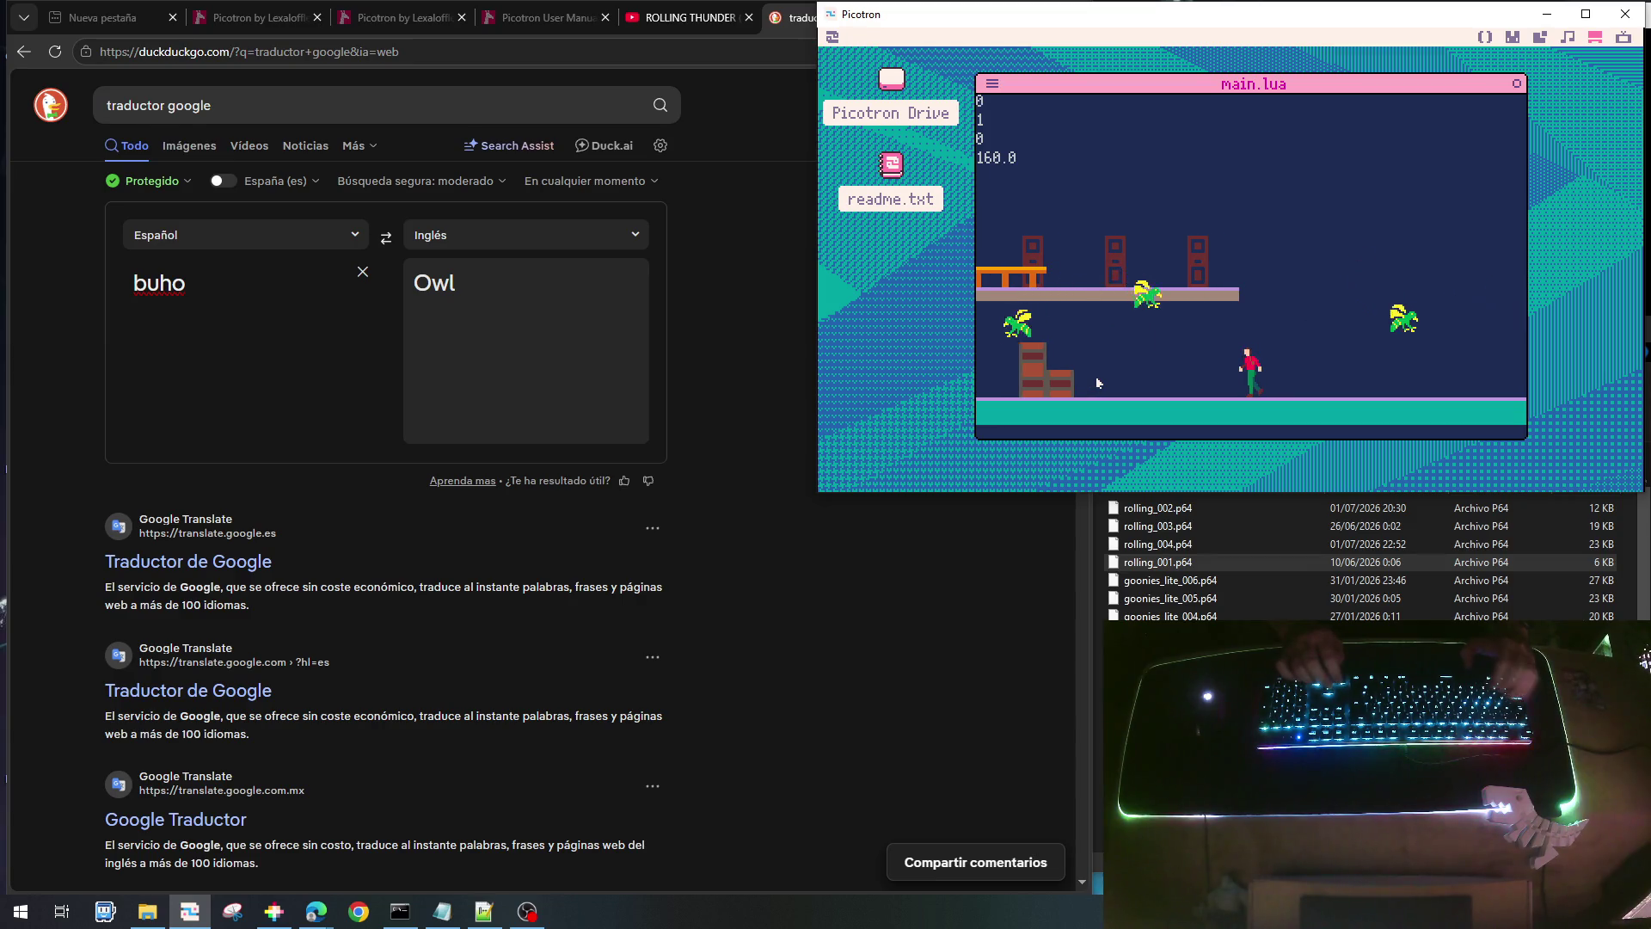
{"action": "key", "text": "Escape"}
{"action": "scroll", "coordinate": [1064, 343], "scroll_direction": "up", "scroll_amount": 3}
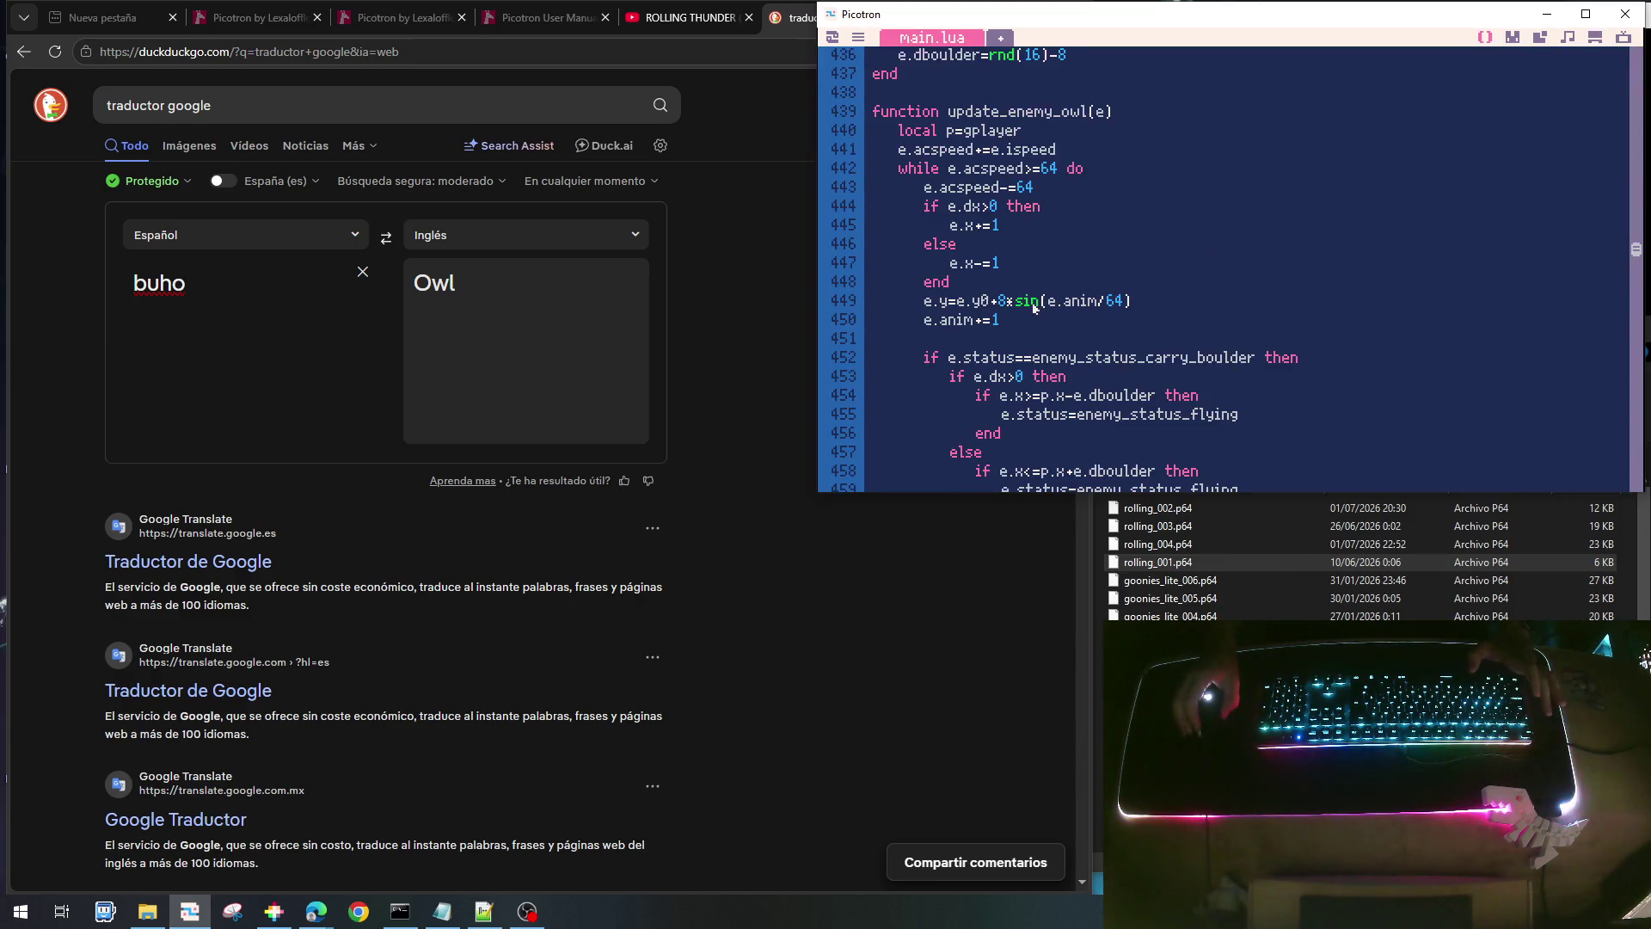
- Replace the owl spawn height 64+rnd(80) with a fixed e.y0=48 and save
{"action": "scroll", "coordinate": [1003, 215], "scroll_direction": "up", "scroll_amount": 1}
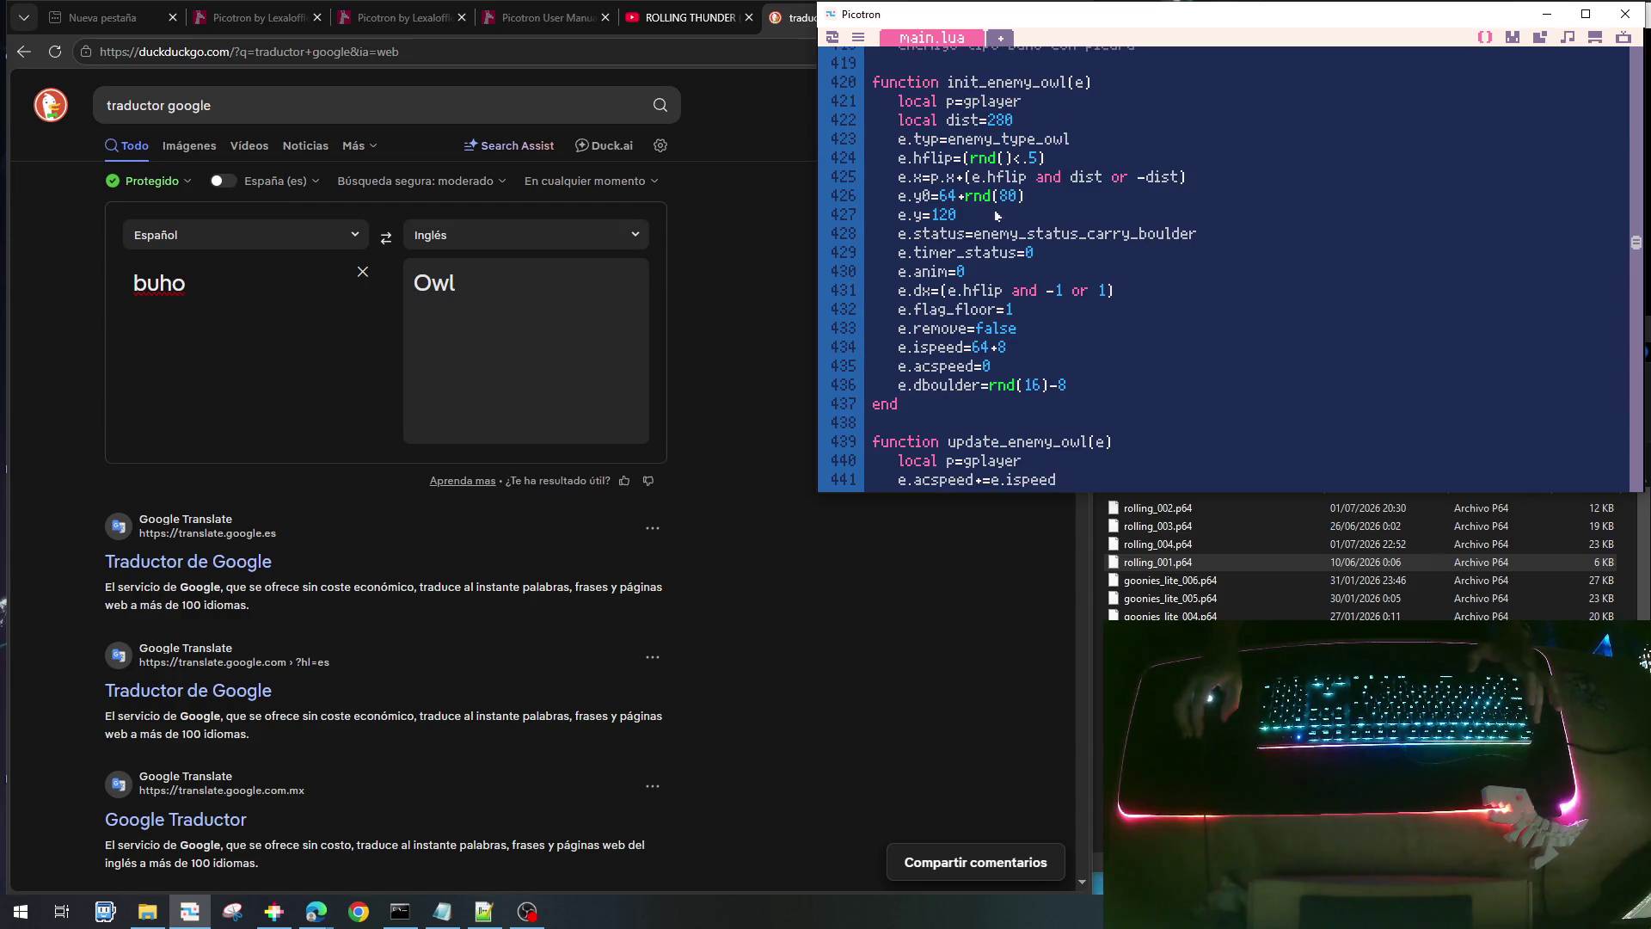
{"action": "left_click_drag", "start_coordinate": [961, 202], "coordinate": [1039, 205]}
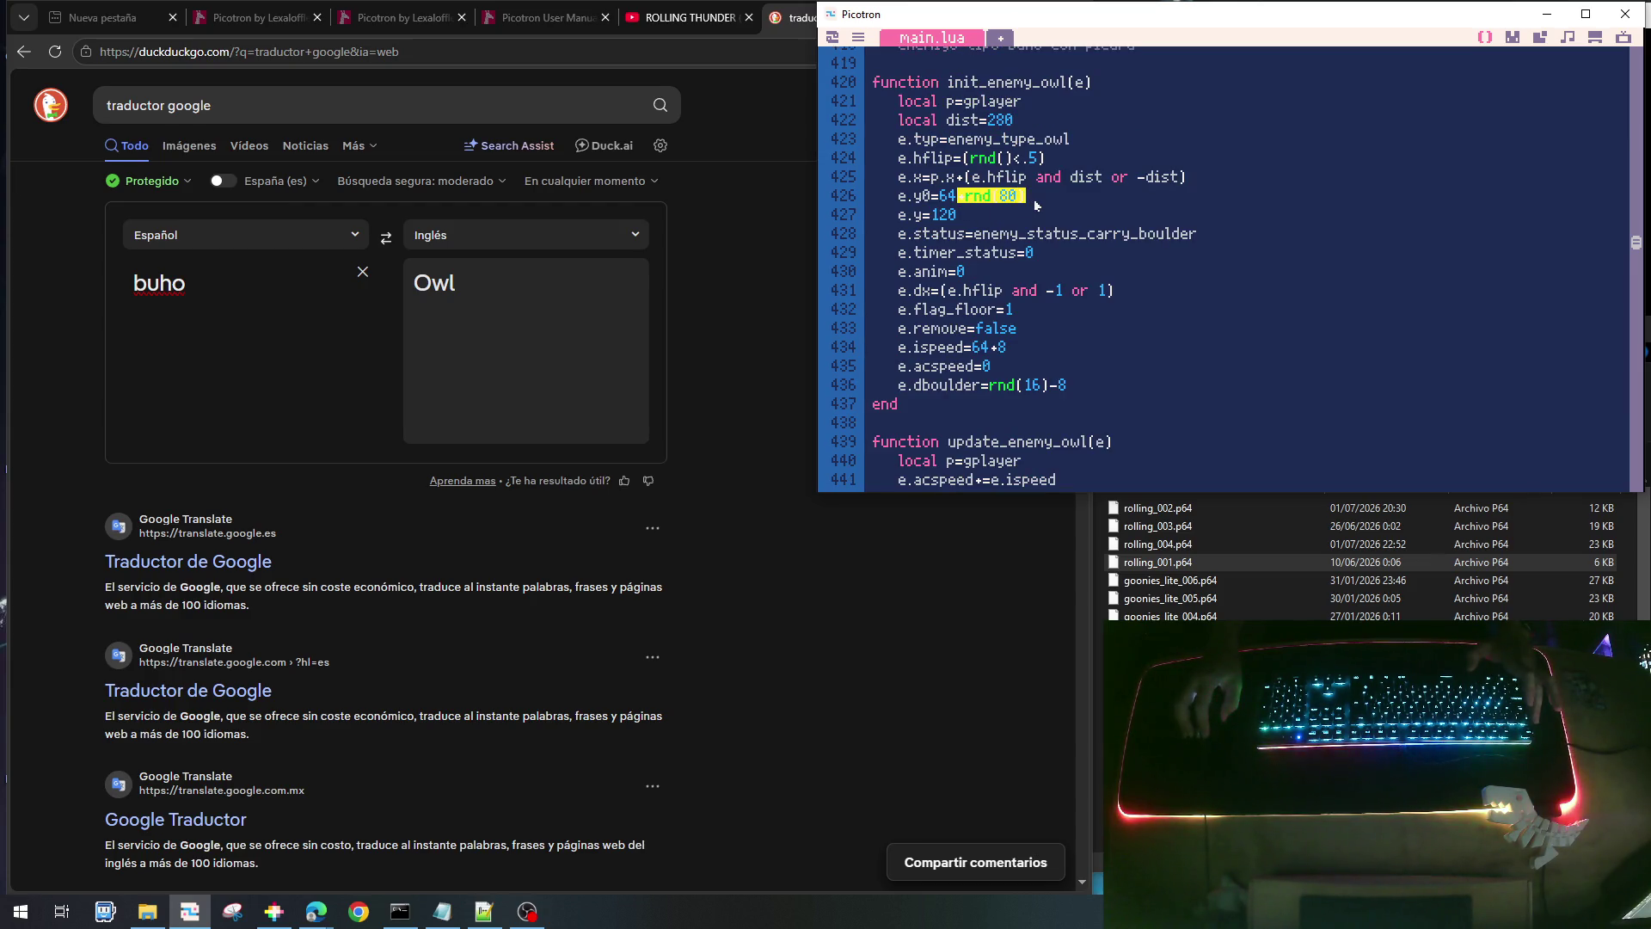
{"action": "key", "text": "Delete"}
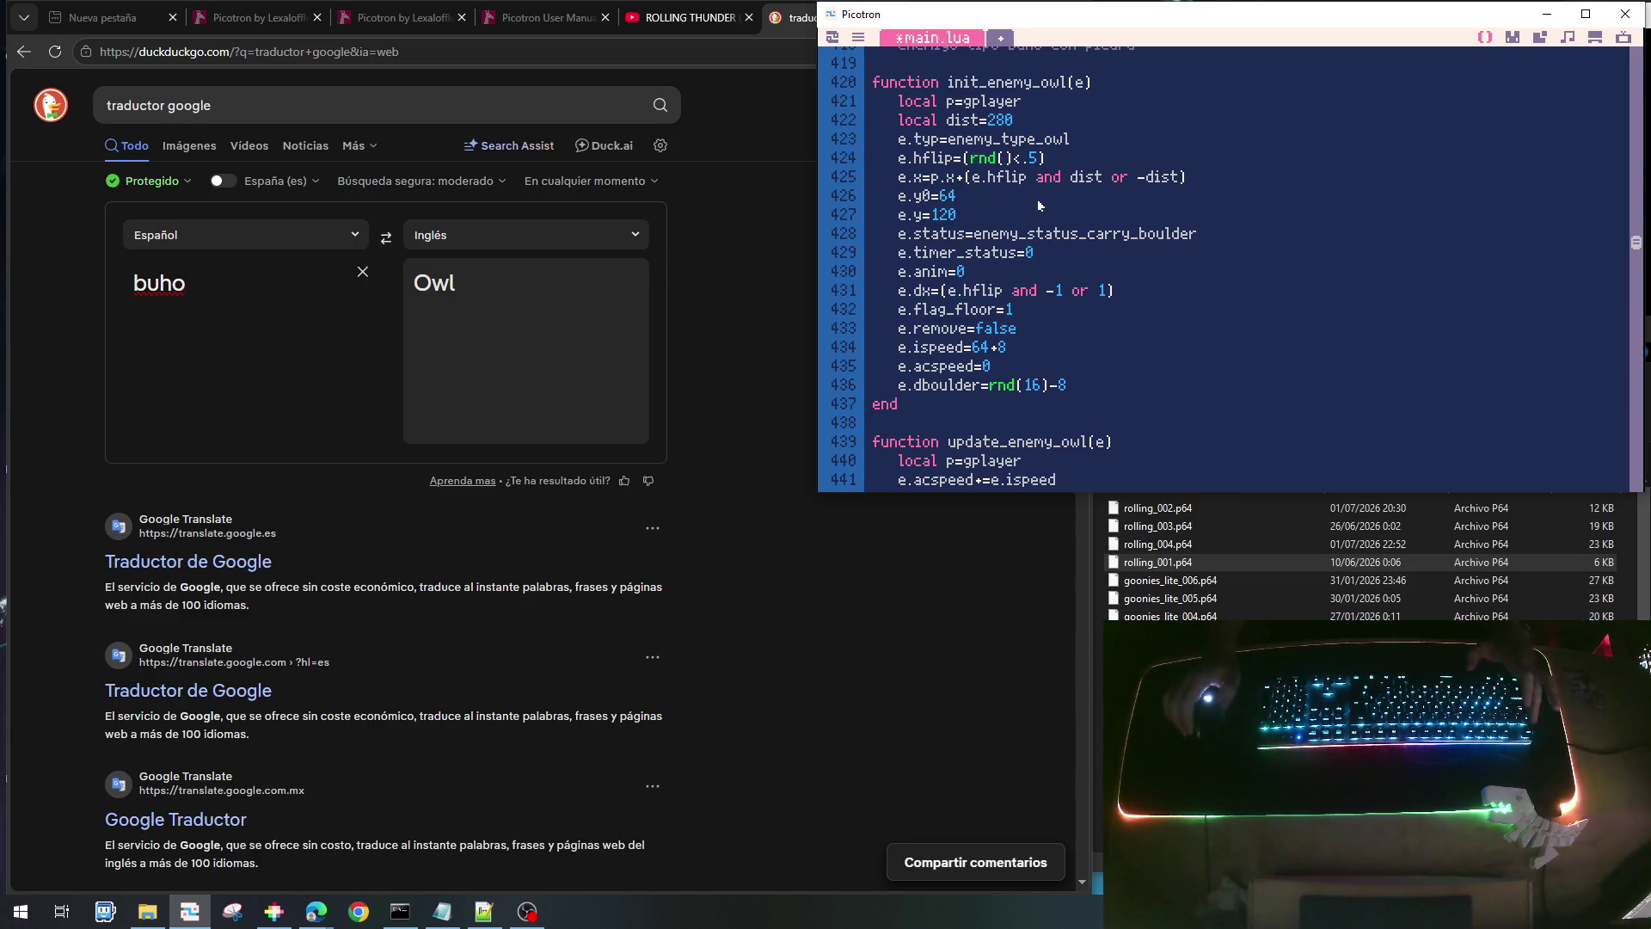
{"action": "key", "text": "ctrl+s"}
{"action": "key", "text": "BackSpace"}
{"action": "key", "text": "BackSpace"}
{"action": "type", "text": "3"}
{"action": "key", "text": "BackSpace"}
{"action": "type", "text": "48"}
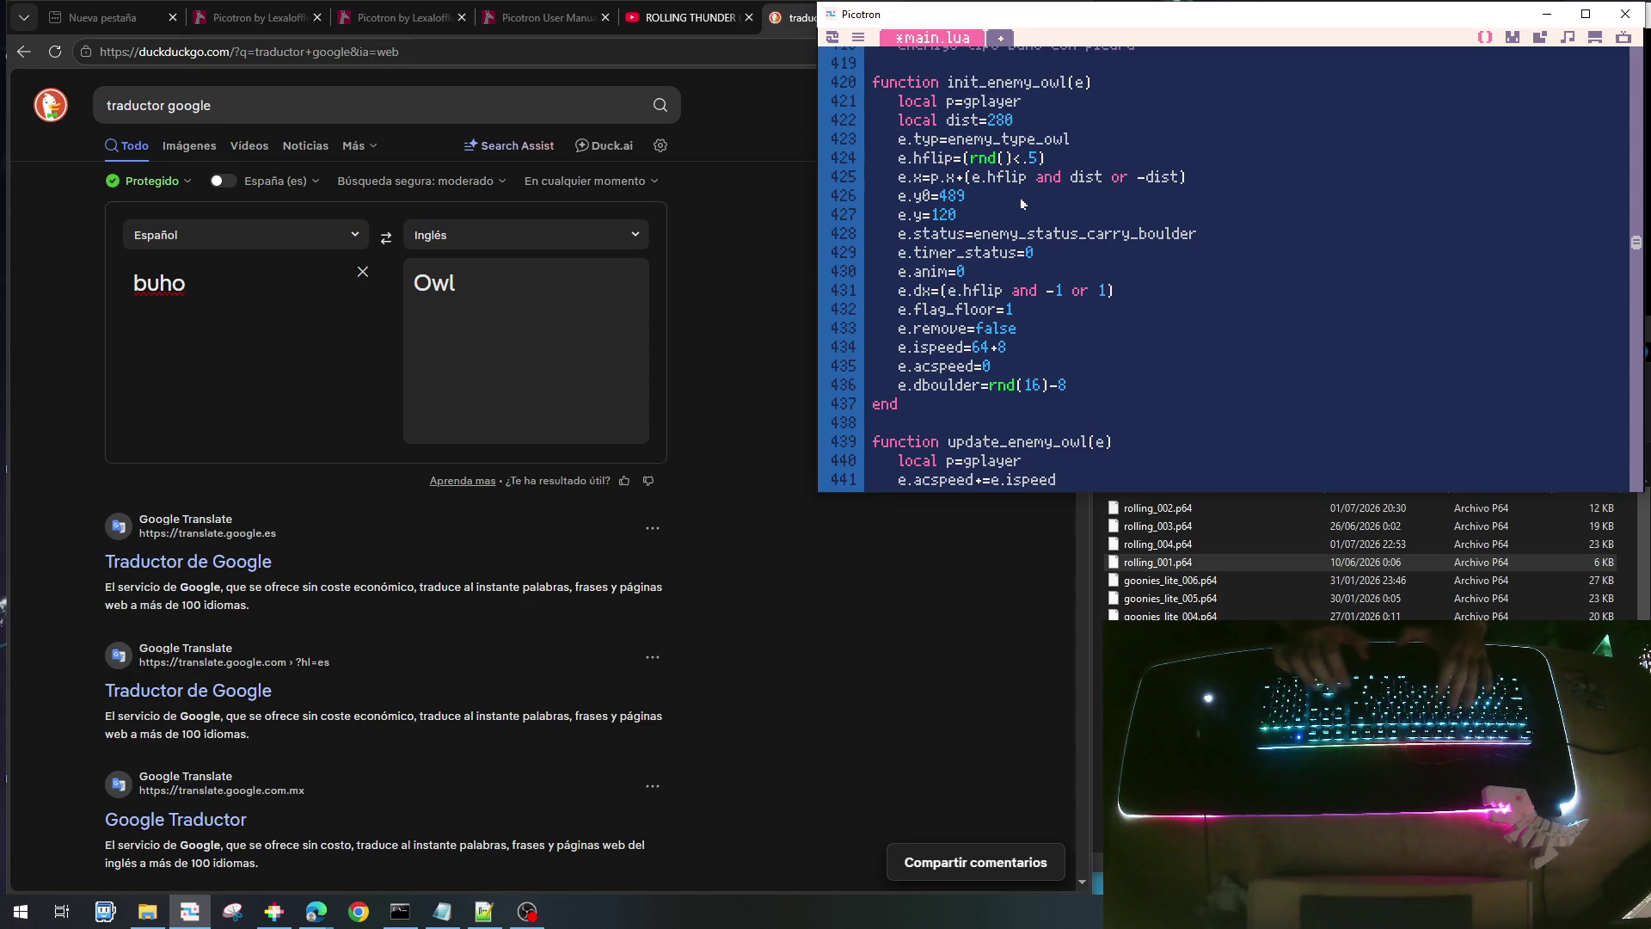
{"action": "key", "text": "ctrl+s"}
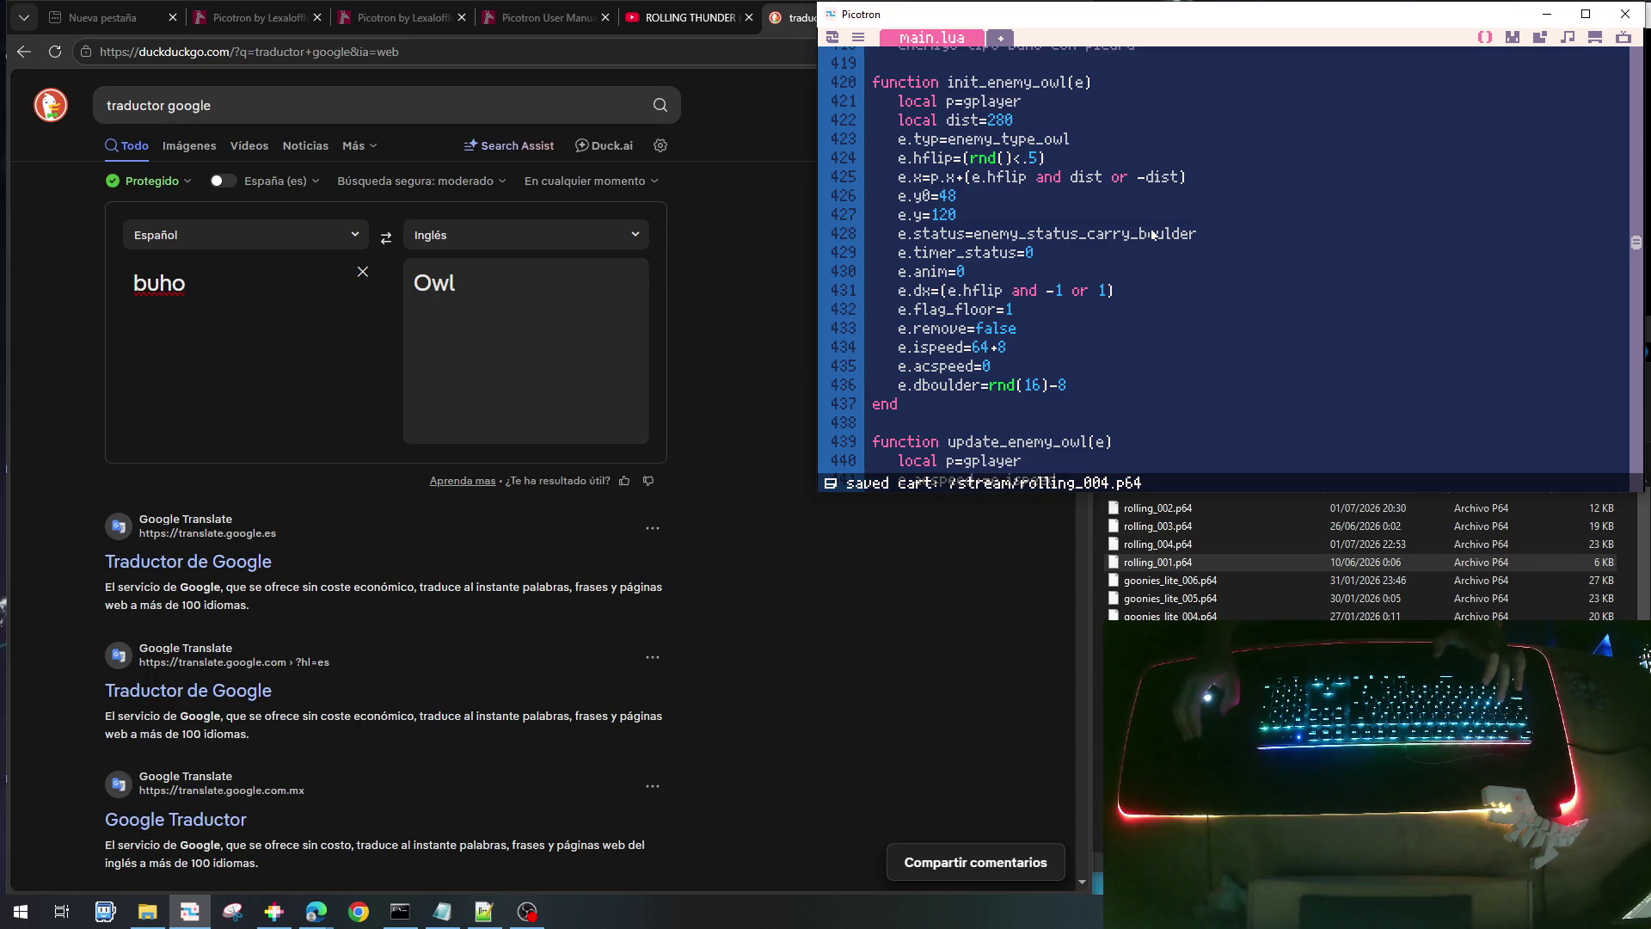
- Select and cut the whole '-- enemigo piedra' boulder function block
{"action": "scroll", "coordinate": [1152, 234], "scroll_direction": "up", "scroll_amount": 5}
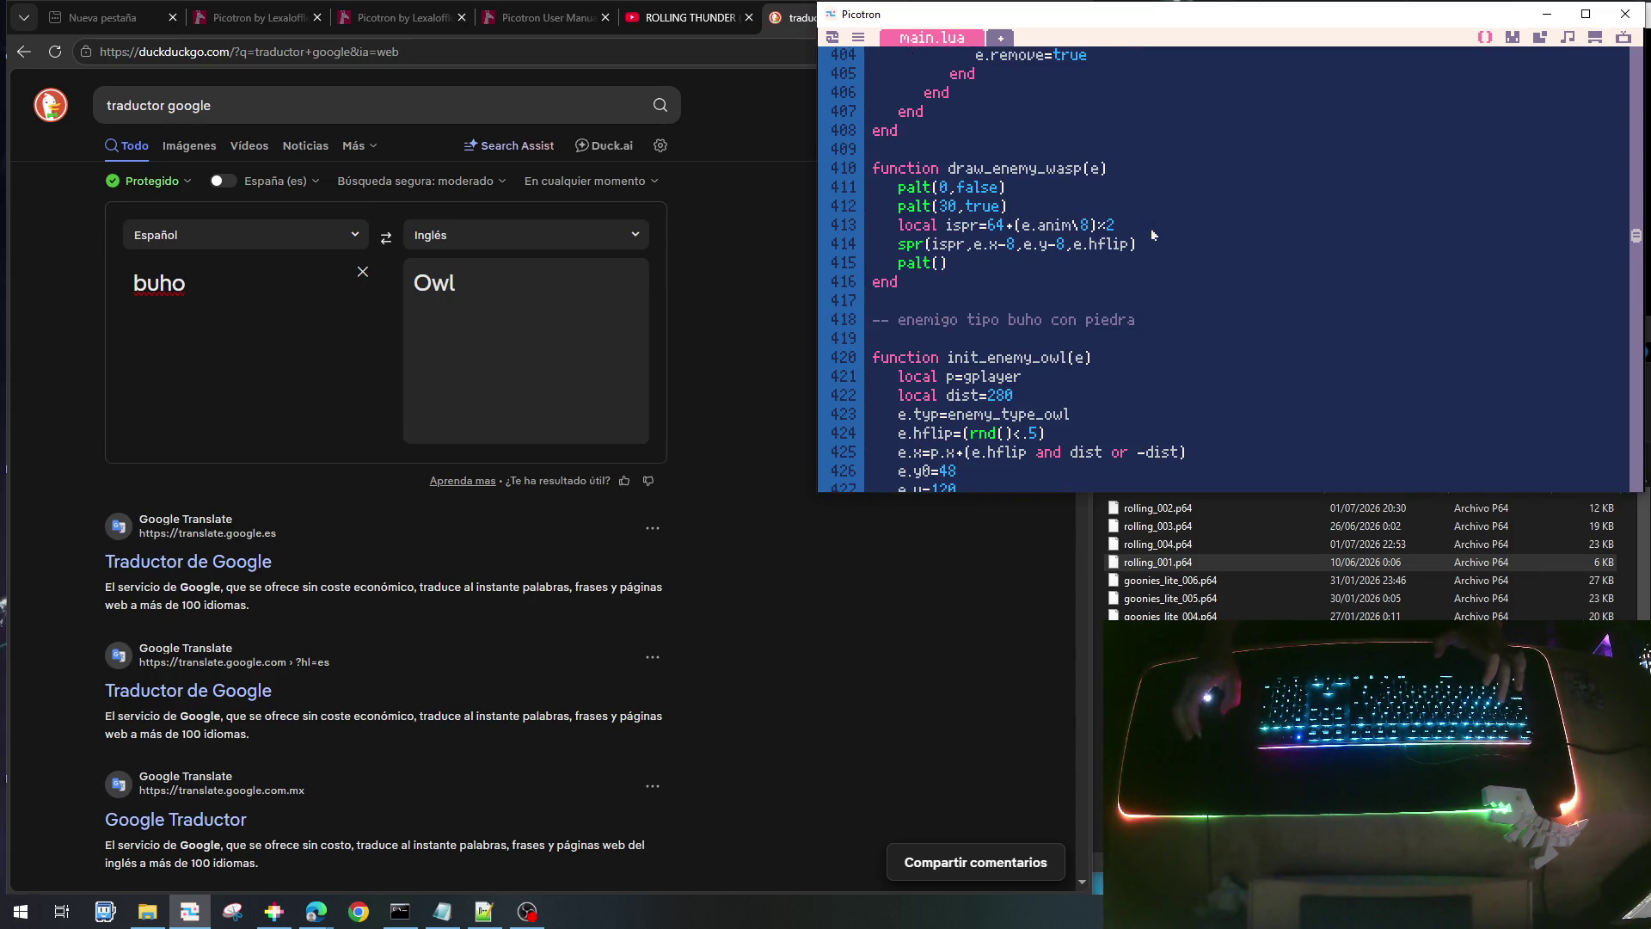
{"action": "scroll", "coordinate": [1153, 234], "scroll_direction": "down", "scroll_amount": 20}
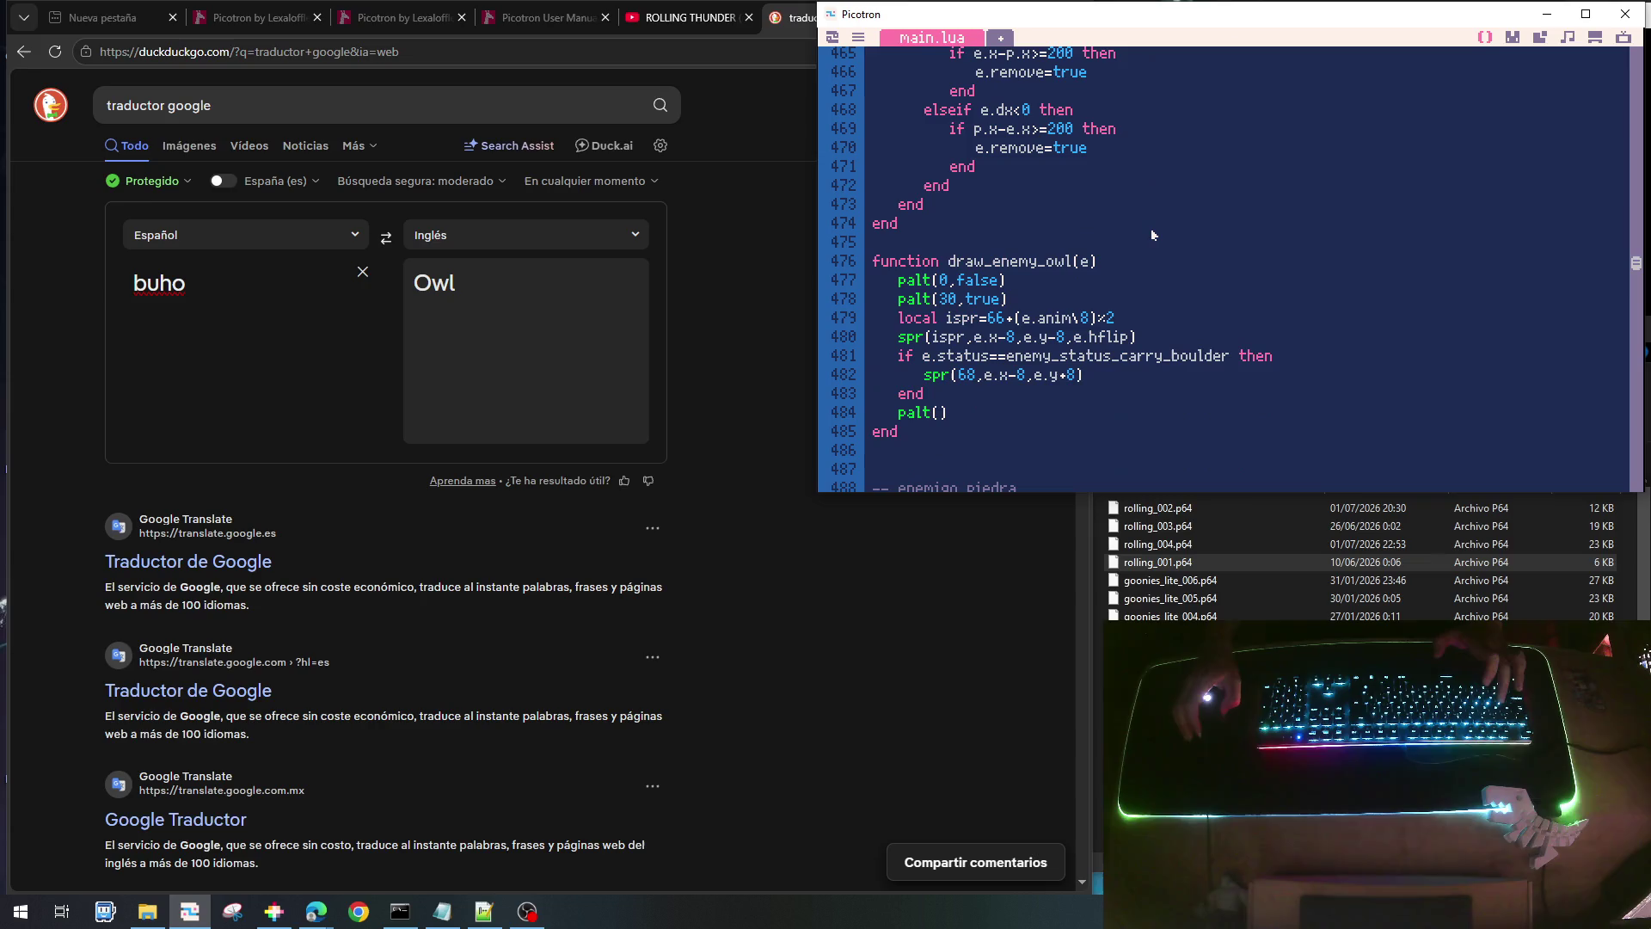
{"action": "scroll", "coordinate": [1151, 229], "scroll_direction": "down", "scroll_amount": 1}
{"action": "scroll", "coordinate": [1151, 228], "scroll_direction": "down", "scroll_amount": 4}
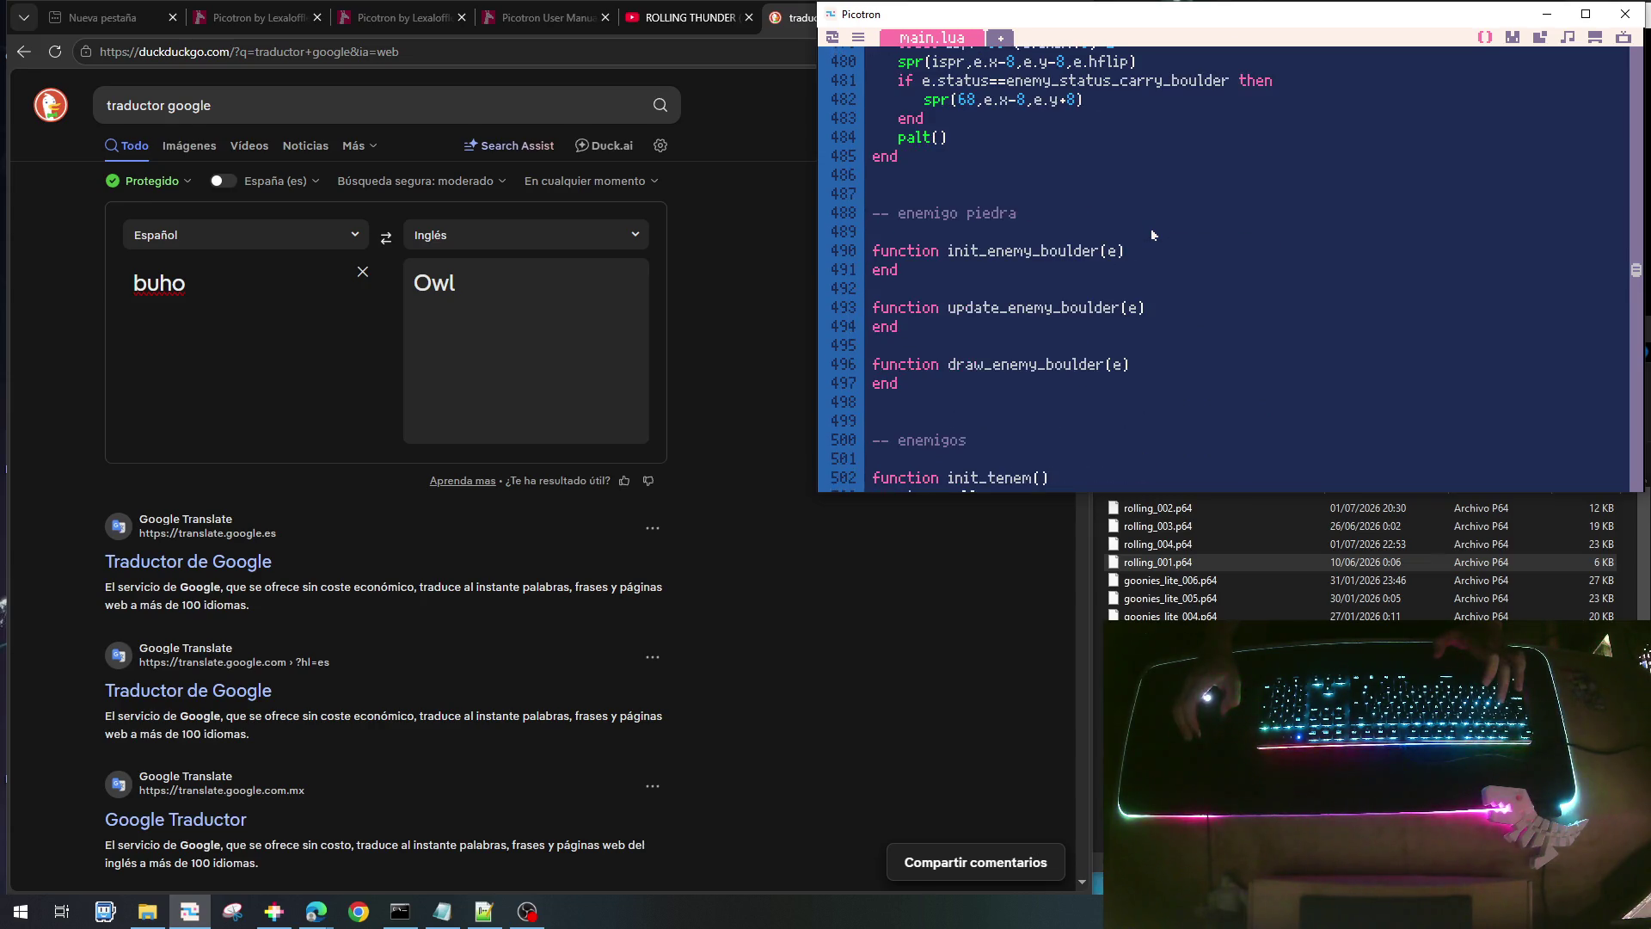
{"action": "scroll", "coordinate": [1151, 229], "scroll_direction": "down", "scroll_amount": 1}
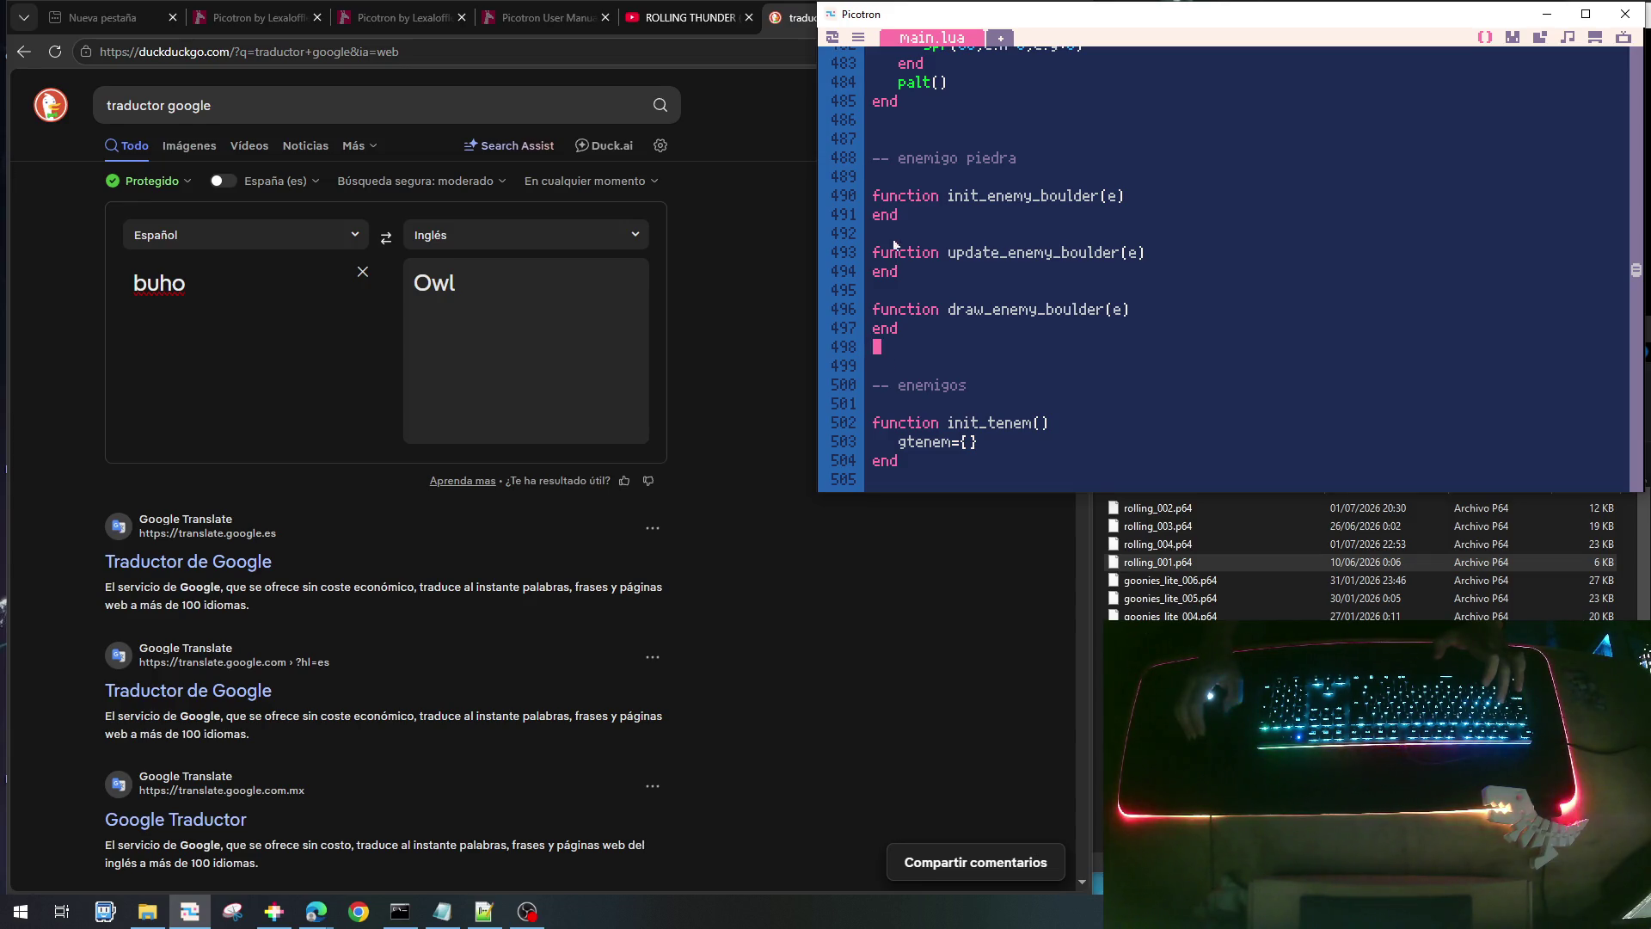
{"action": "key", "text": "shift+Up"}
{"action": "key", "text": "shift+Up"}
{"action": "key", "text": "shift+Up"}
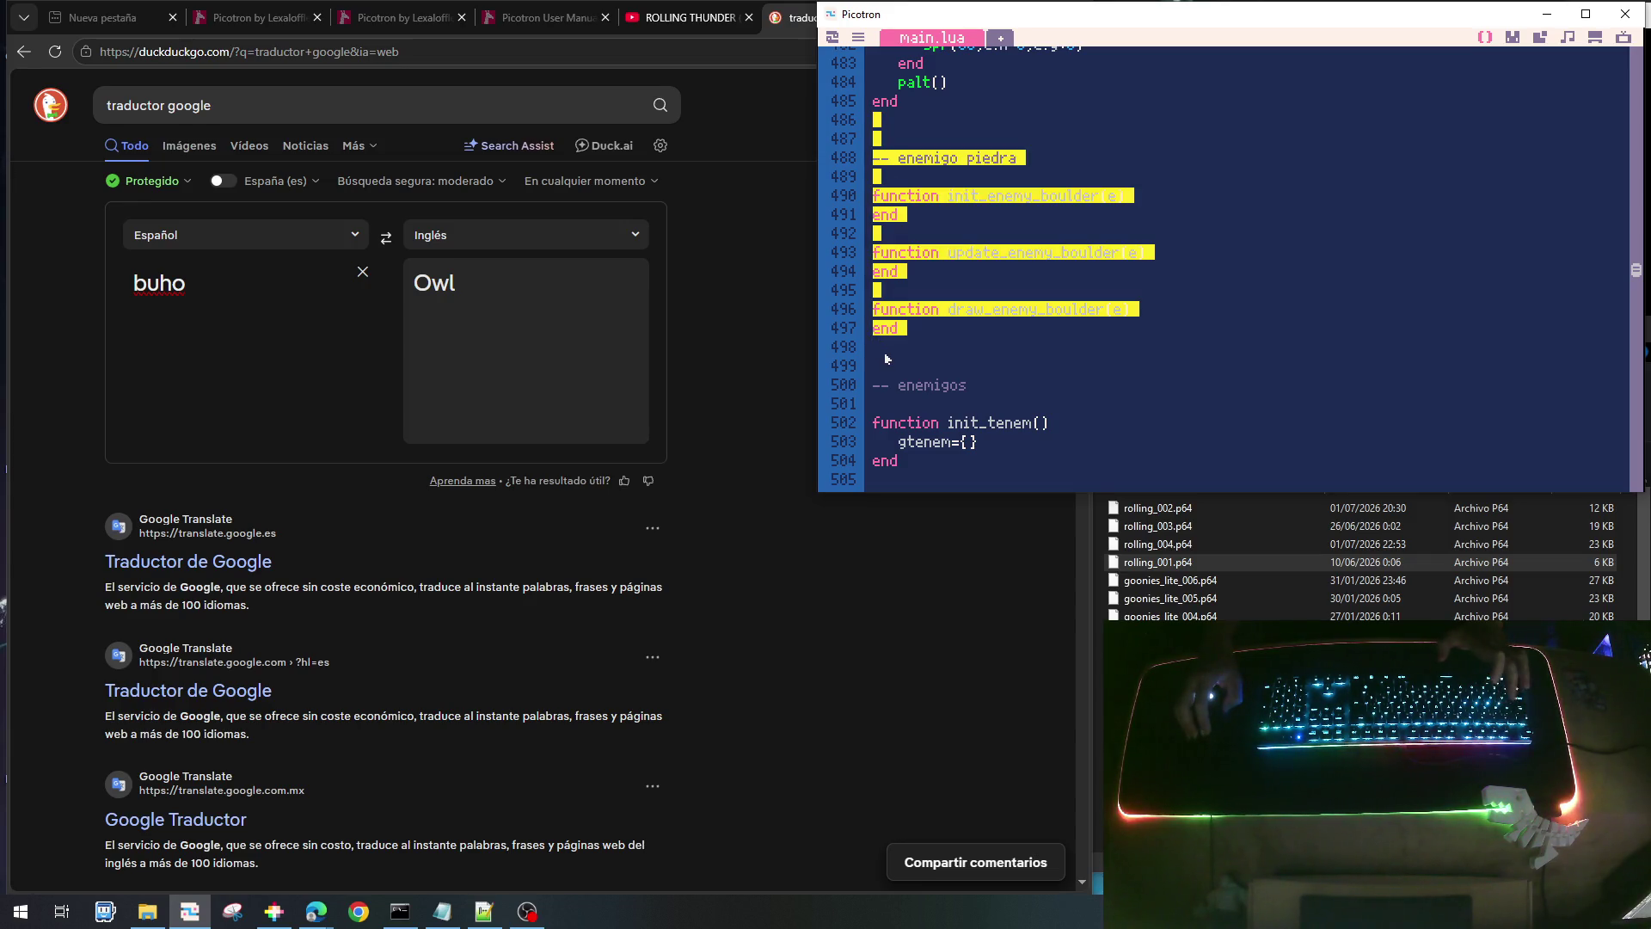
{"action": "key", "text": "ctrl+x"}
- Paste the boulder functions above the '-- enemigo tipo buho' owl section
{"action": "scroll", "coordinate": [911, 348], "scroll_direction": "up", "scroll_amount": 20}
{"action": "scroll", "coordinate": [950, 347], "scroll_direction": "up", "scroll_amount": 4}
{"action": "left_click", "coordinate": [890, 263]}
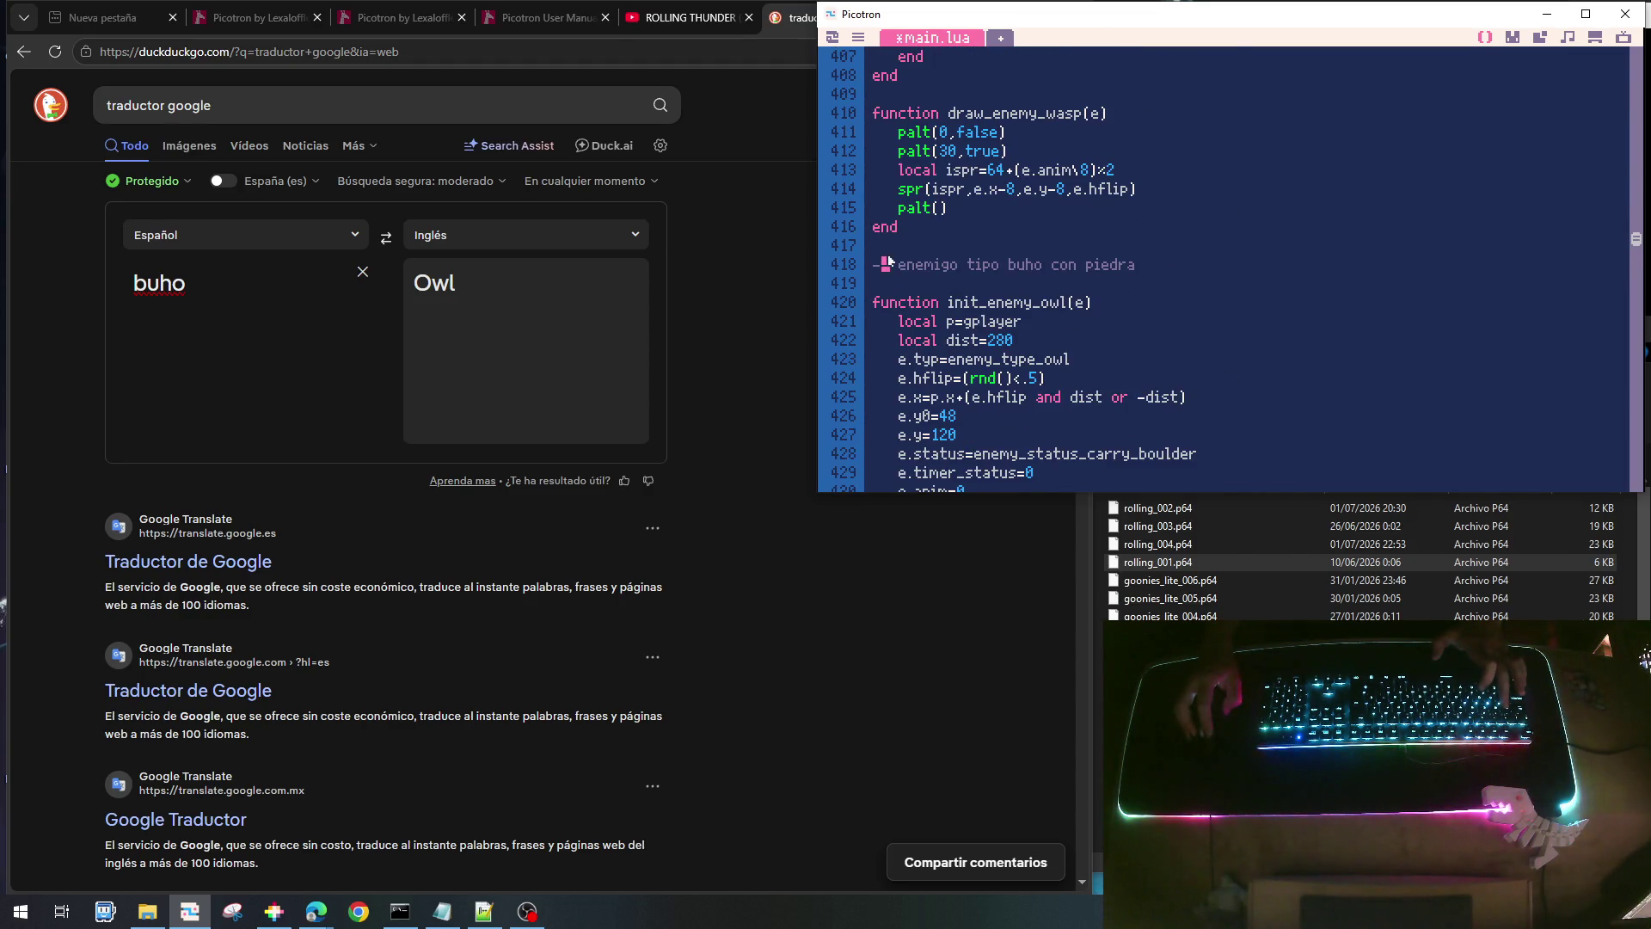
{"action": "key", "text": "Return"}
{"action": "key", "text": "Return"}
{"action": "key", "text": "Up"}
{"action": "key", "text": "Up"}
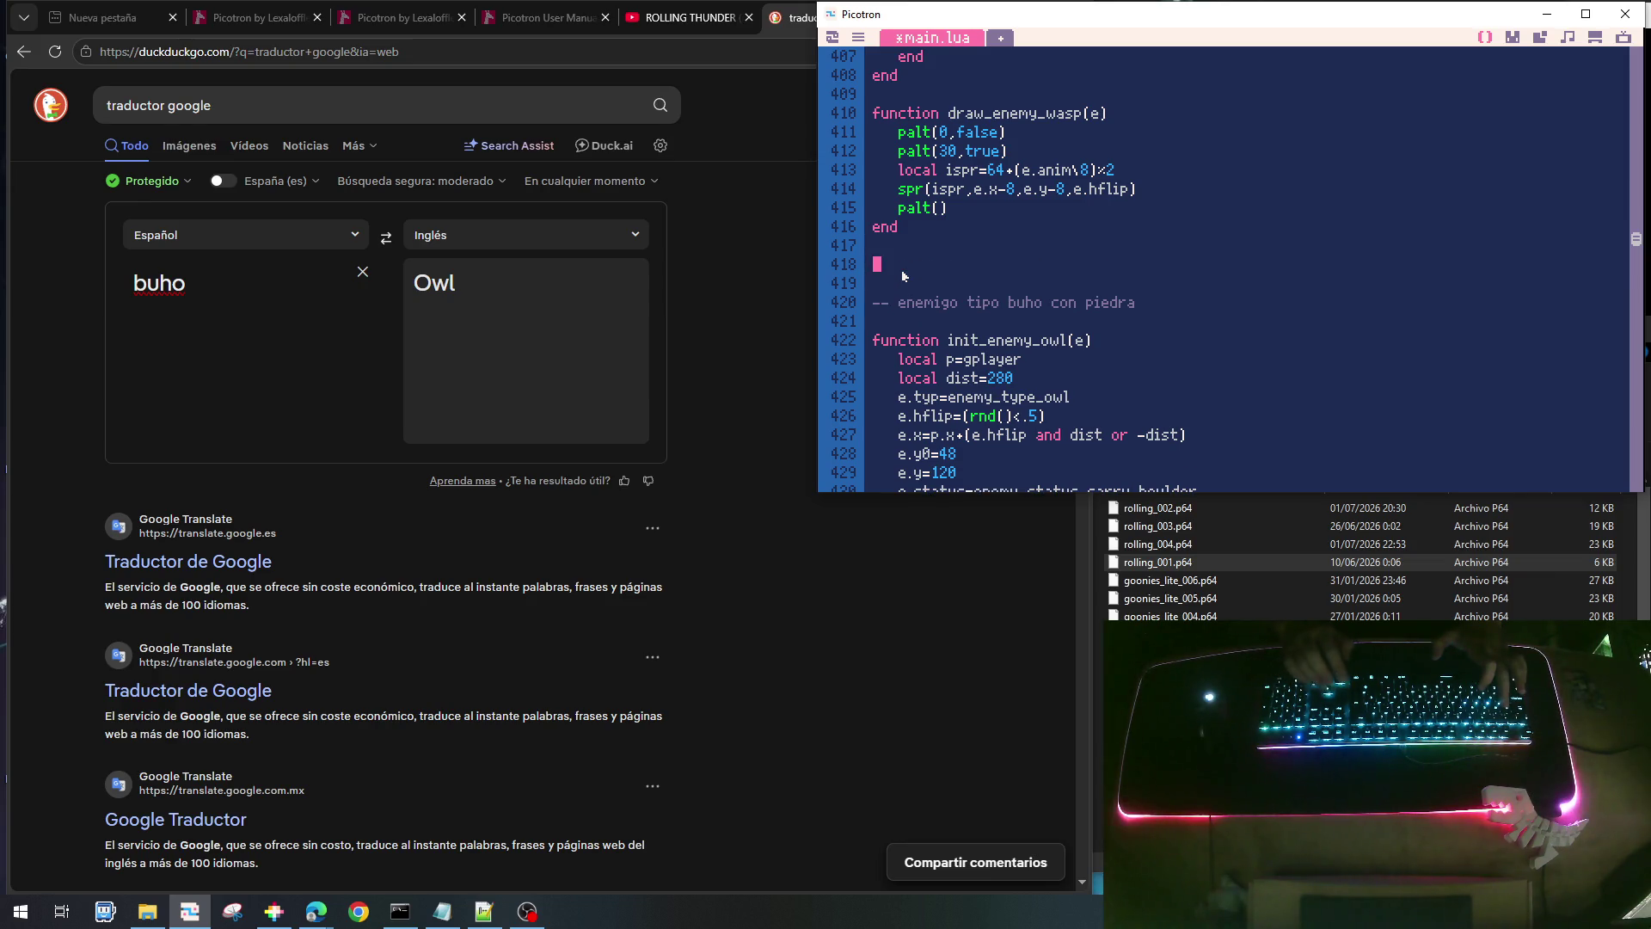
{"action": "key", "text": "ctrl+v"}
{"action": "scroll", "coordinate": [904, 275], "scroll_direction": "down", "scroll_amount": 2}
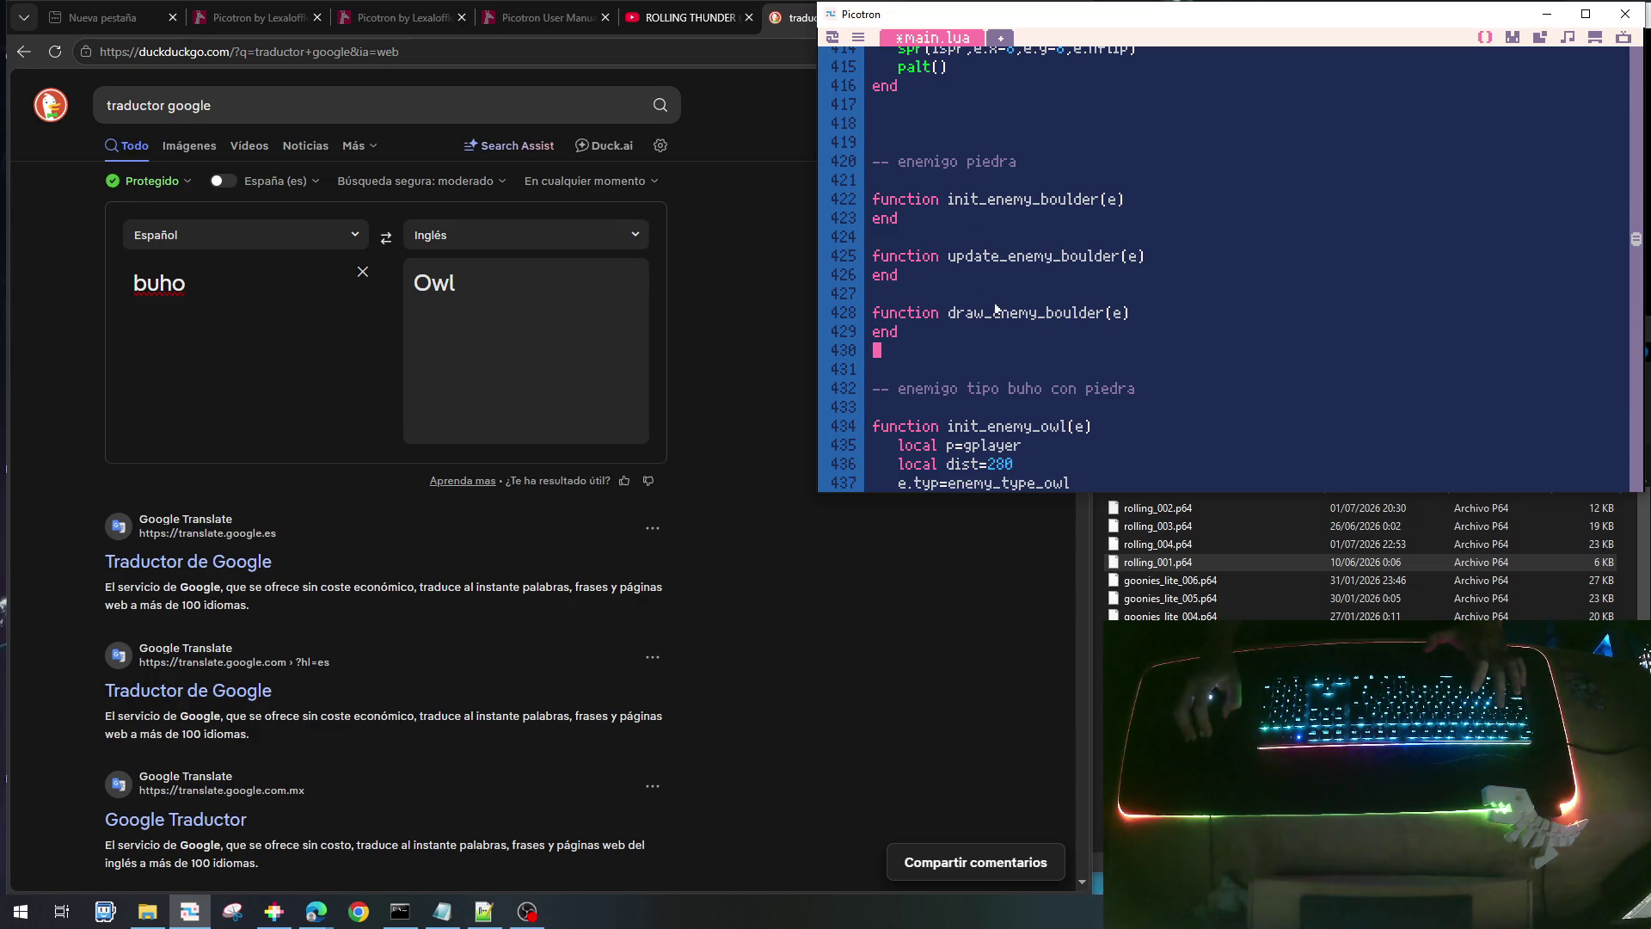
{"action": "key", "text": "Return"}
- Write an empty add_enemy_boulder(x,y) function with its closing end
{"action": "type", "text": "functo"}
{"action": "key", "text": "BackSpace"}
{"action": "key", "text": "BackSpace"}
{"action": "type", "text": "ion add_enem"}
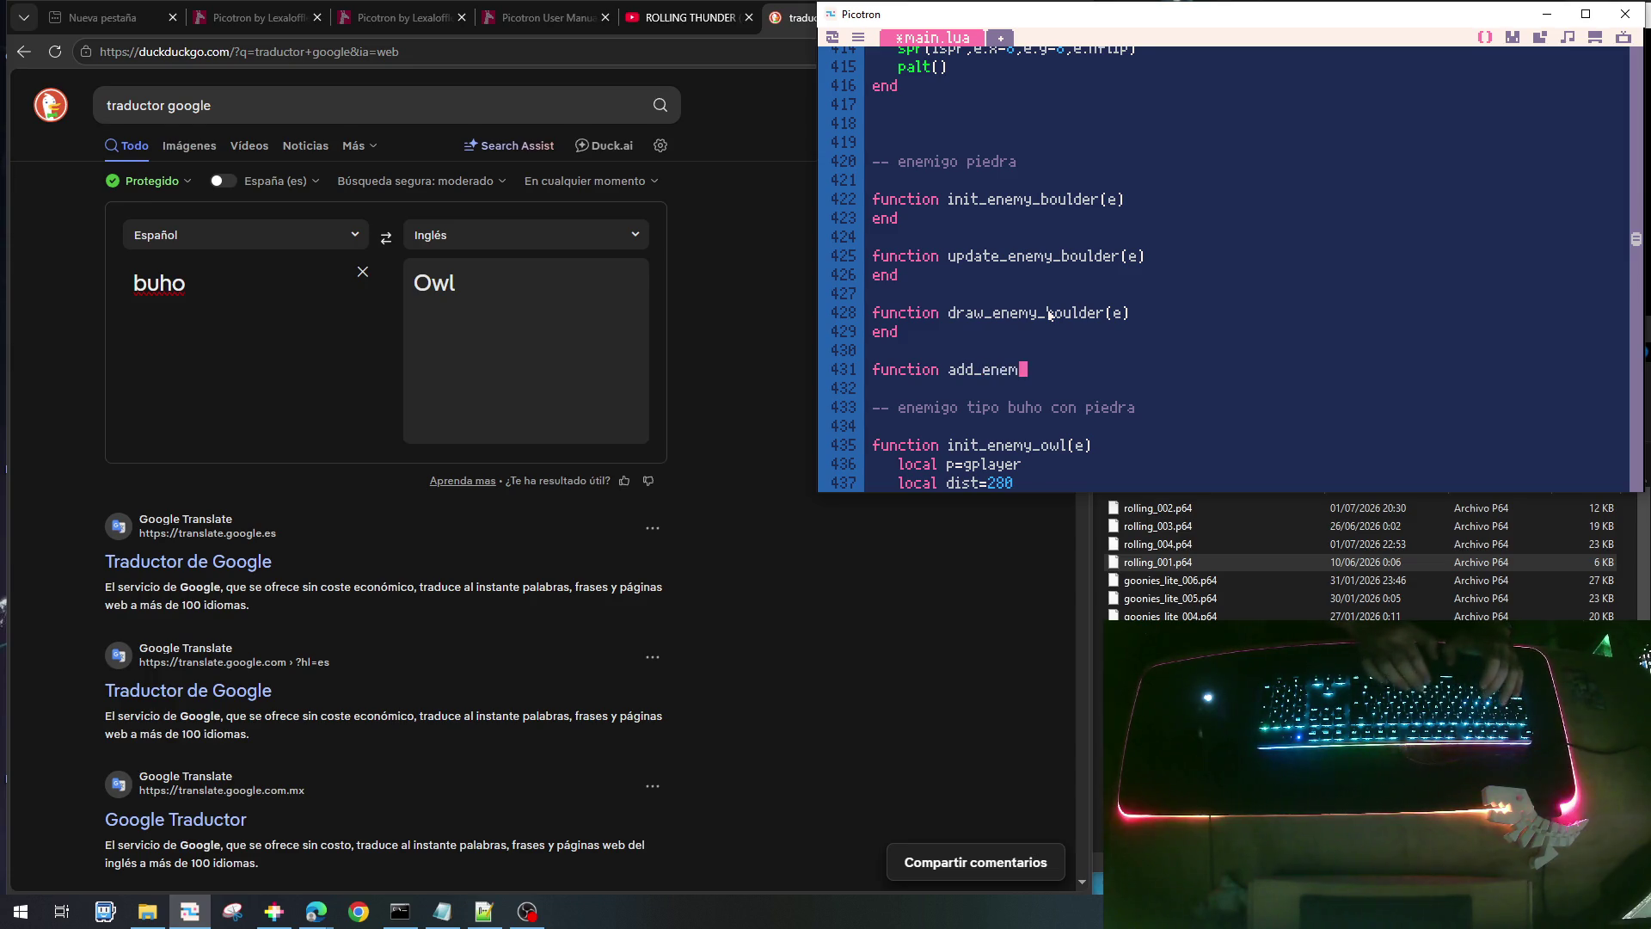
{"action": "type", "text": "er(x,y"}
{"action": "key", "text": "Return"}
{"action": "type", "text": "end"}
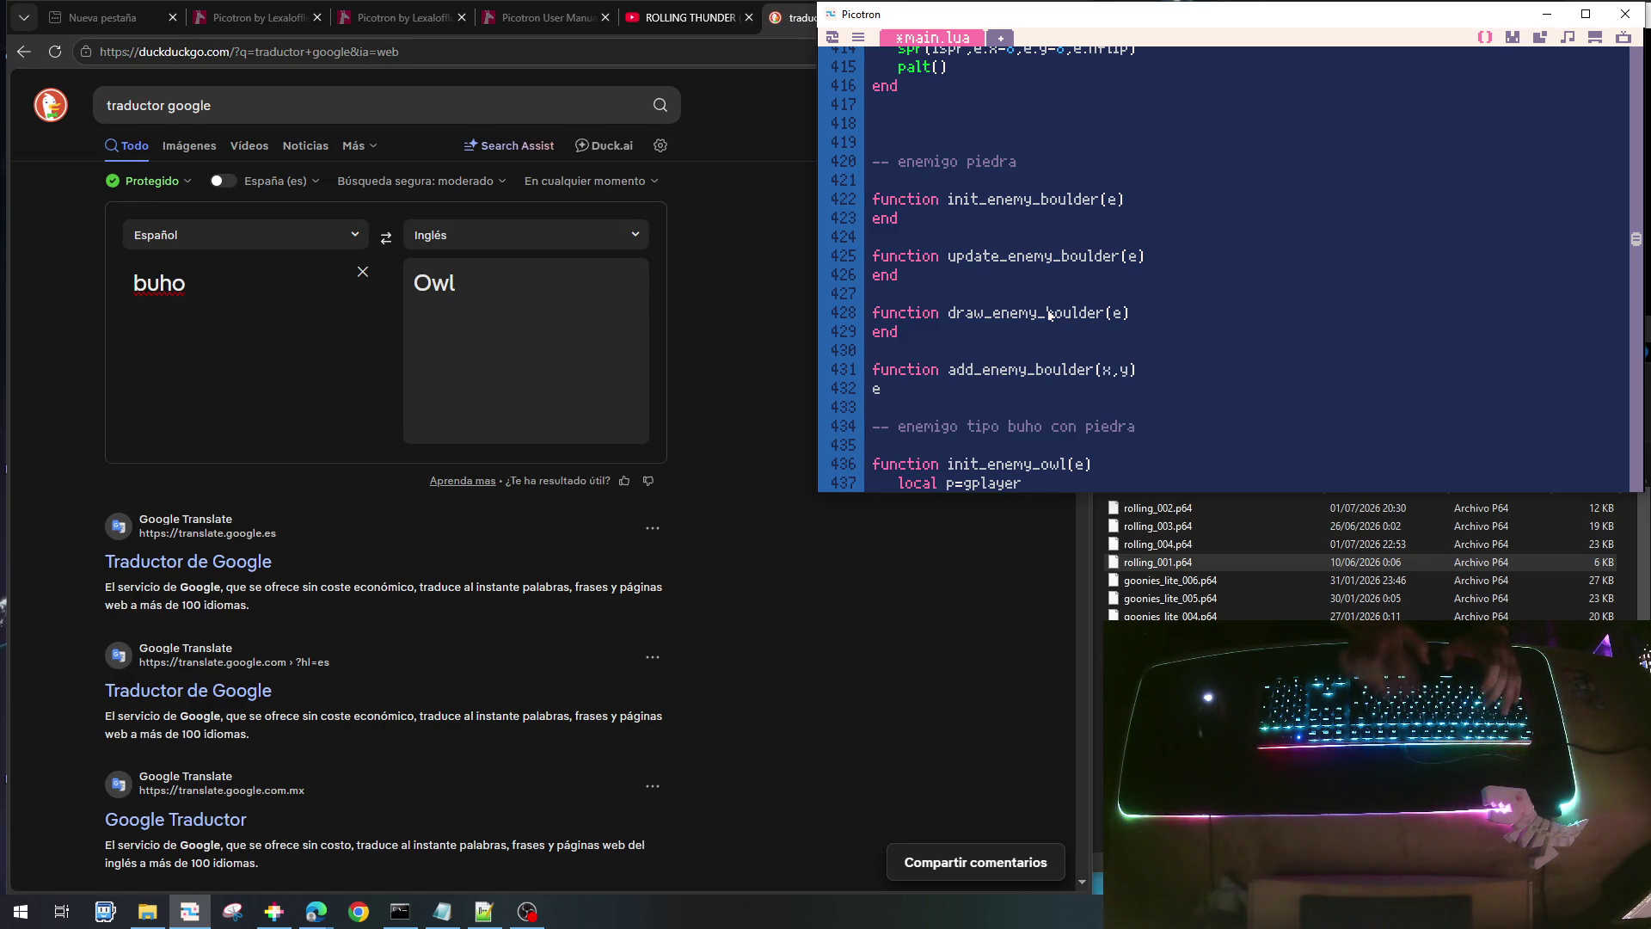
{"action": "key", "text": "Return"}
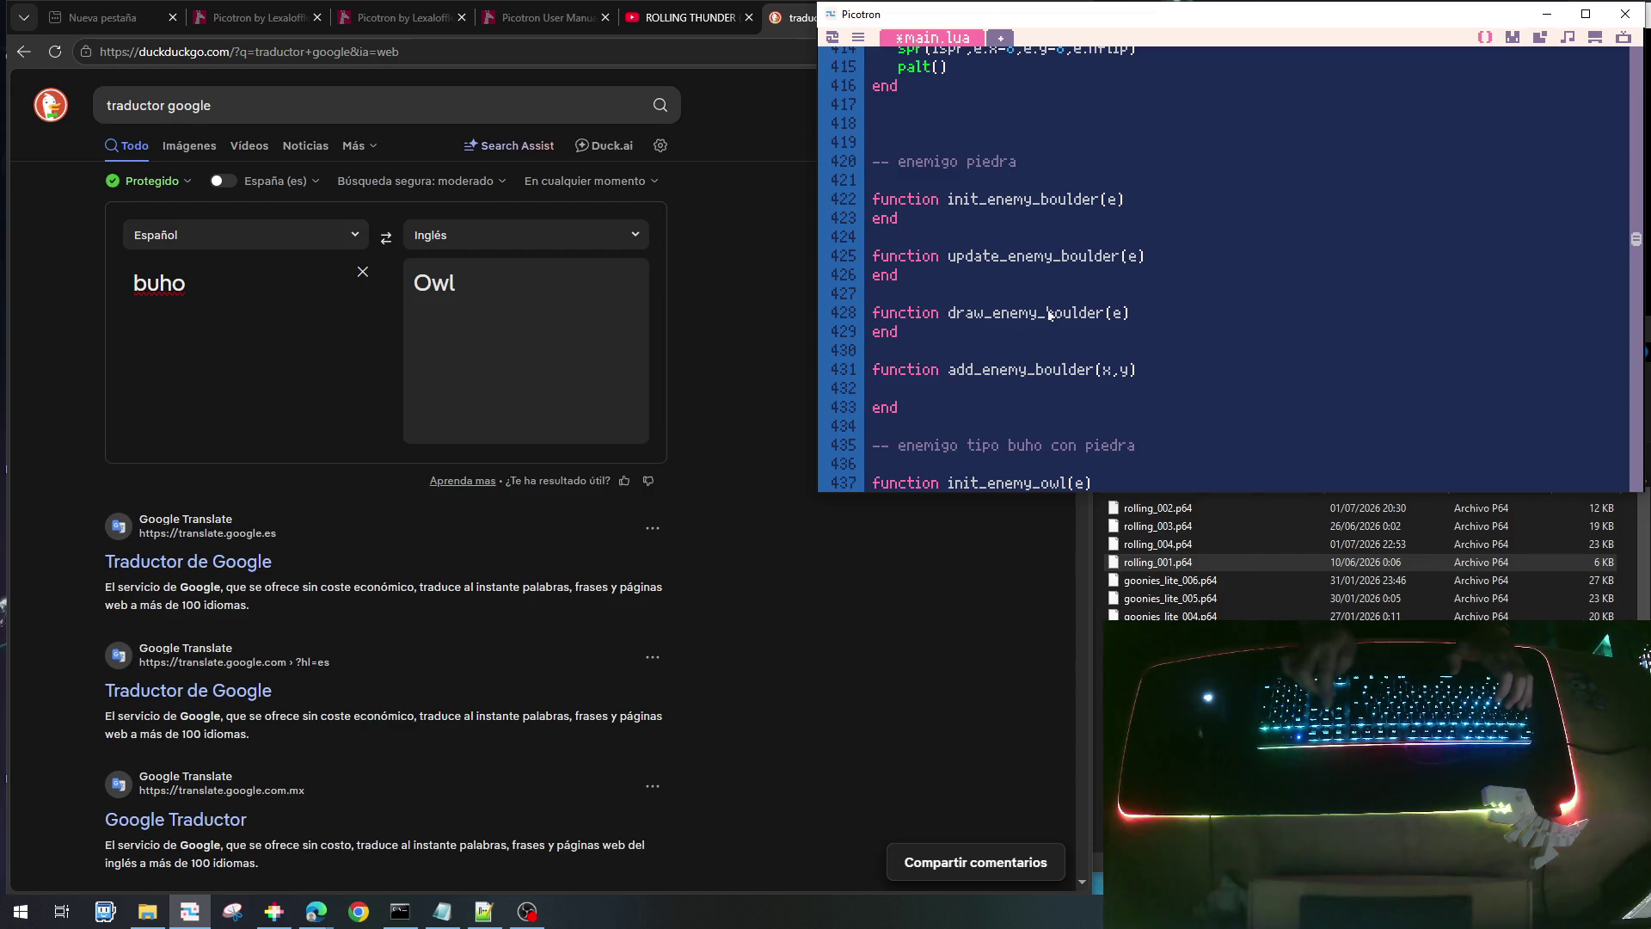
- Clear the placeholder table from init_enemy_boulder and go into add_enemy_boulder's empty body
{"action": "key", "text": "Return"}
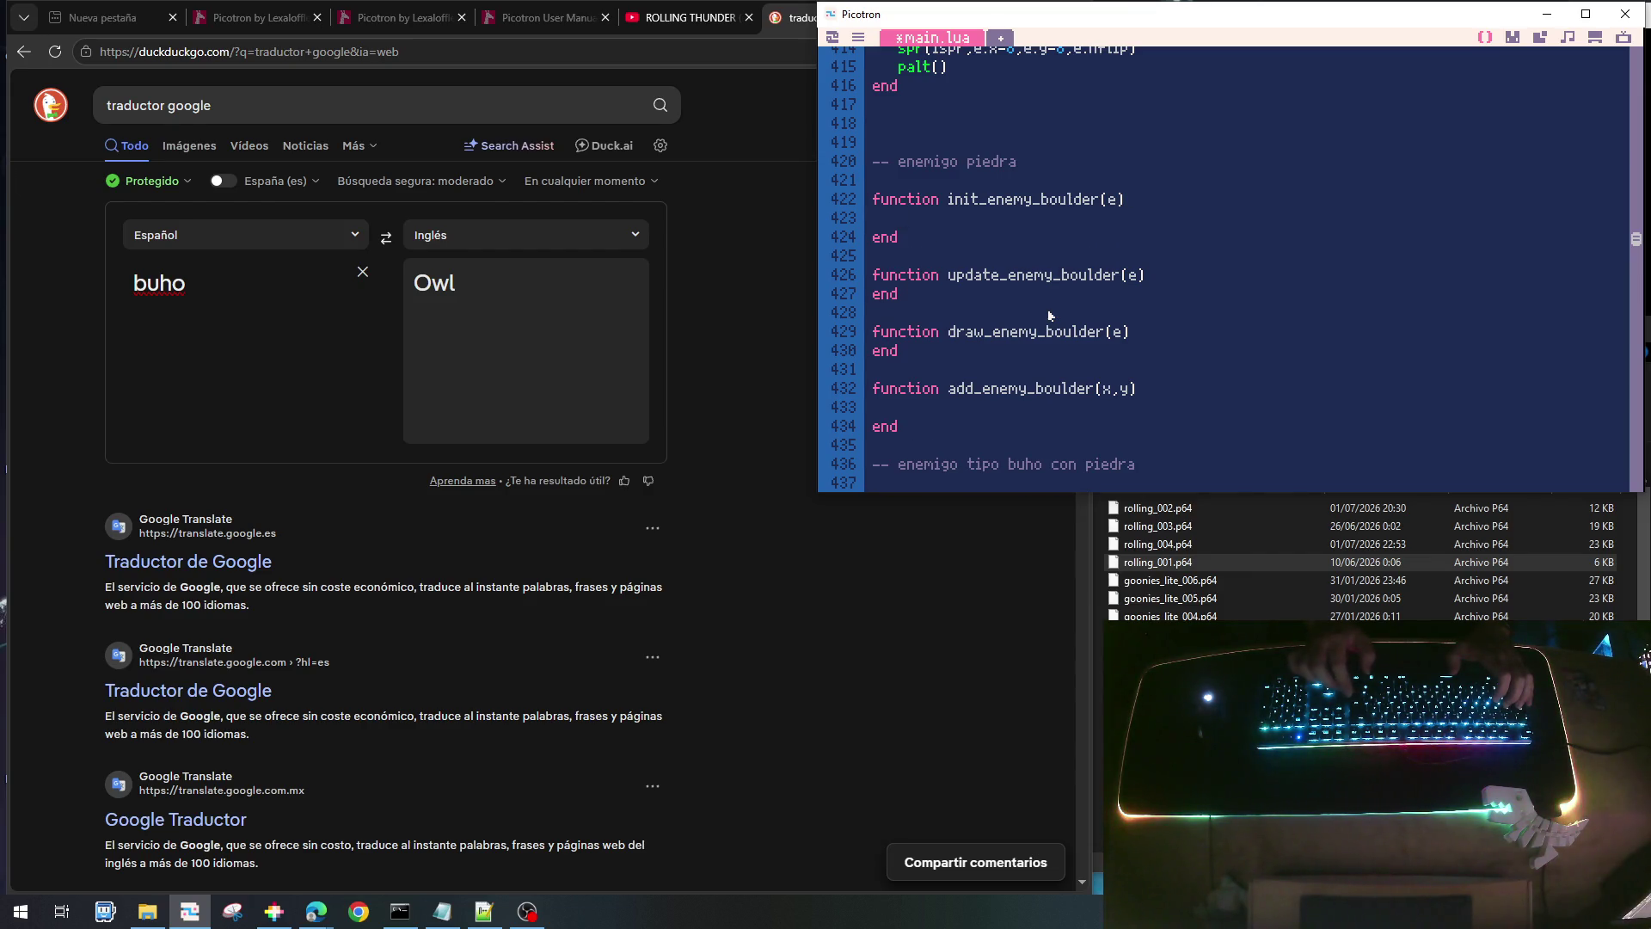
{"action": "type", "text": "e={"}
{"action": "key", "text": "Return"}
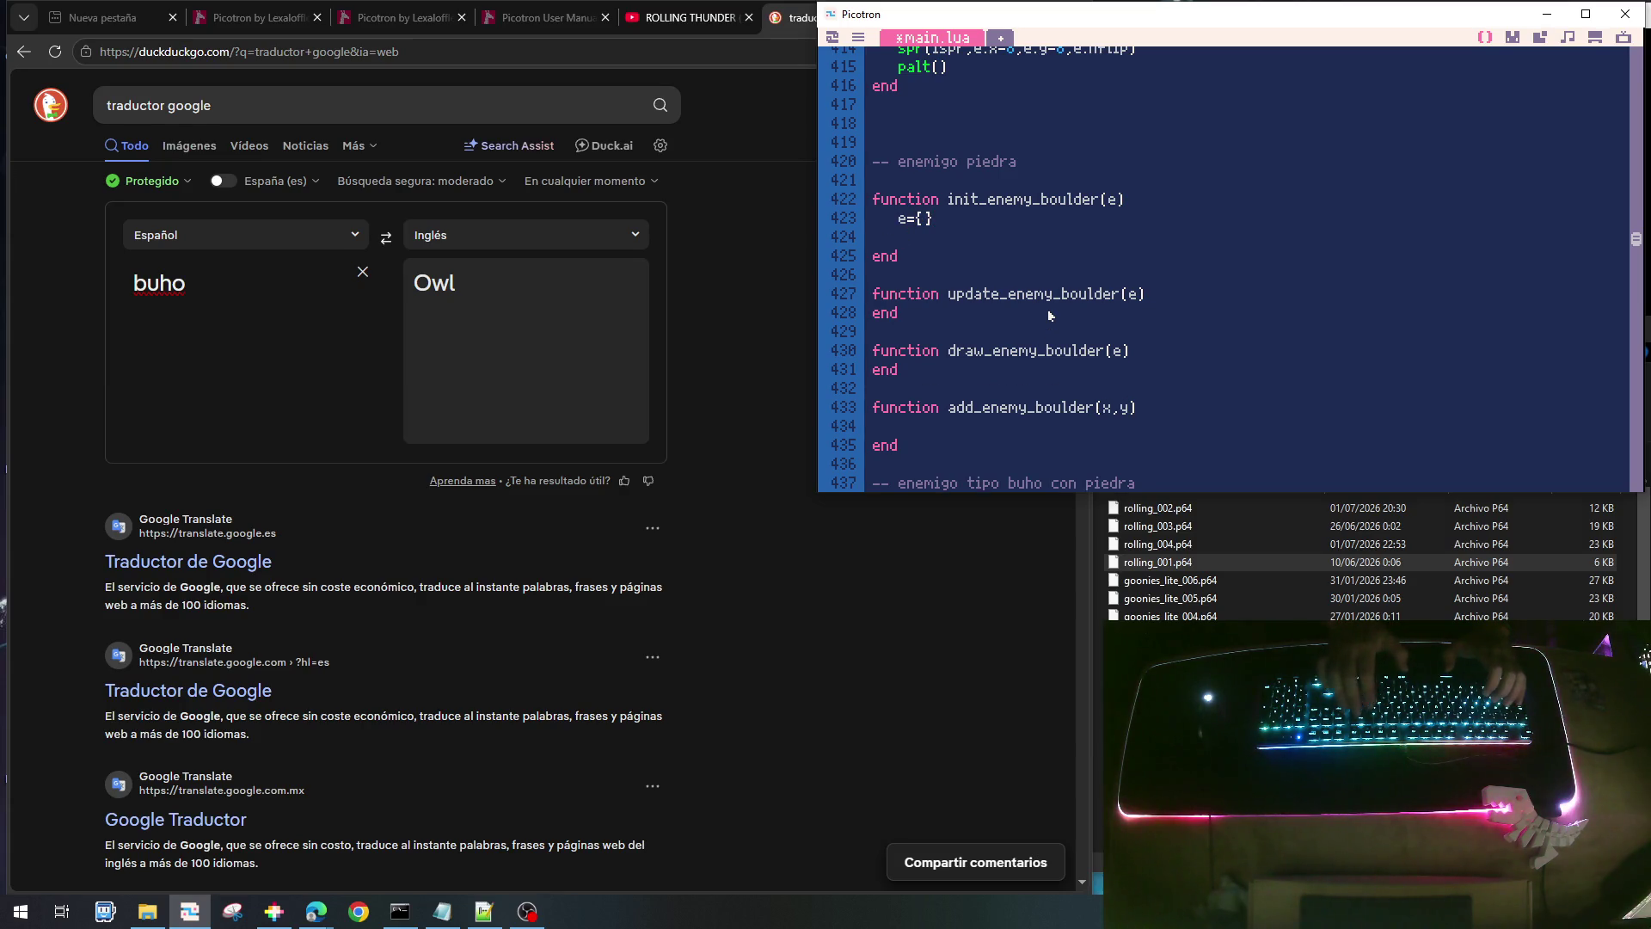
{"action": "key", "text": "BackSpace"}
{"action": "key", "text": "BackSpace"}
{"action": "key", "text": "BackSpace"}
{"action": "key", "text": "BackSpace"}
{"action": "key", "text": "BackSpace"}
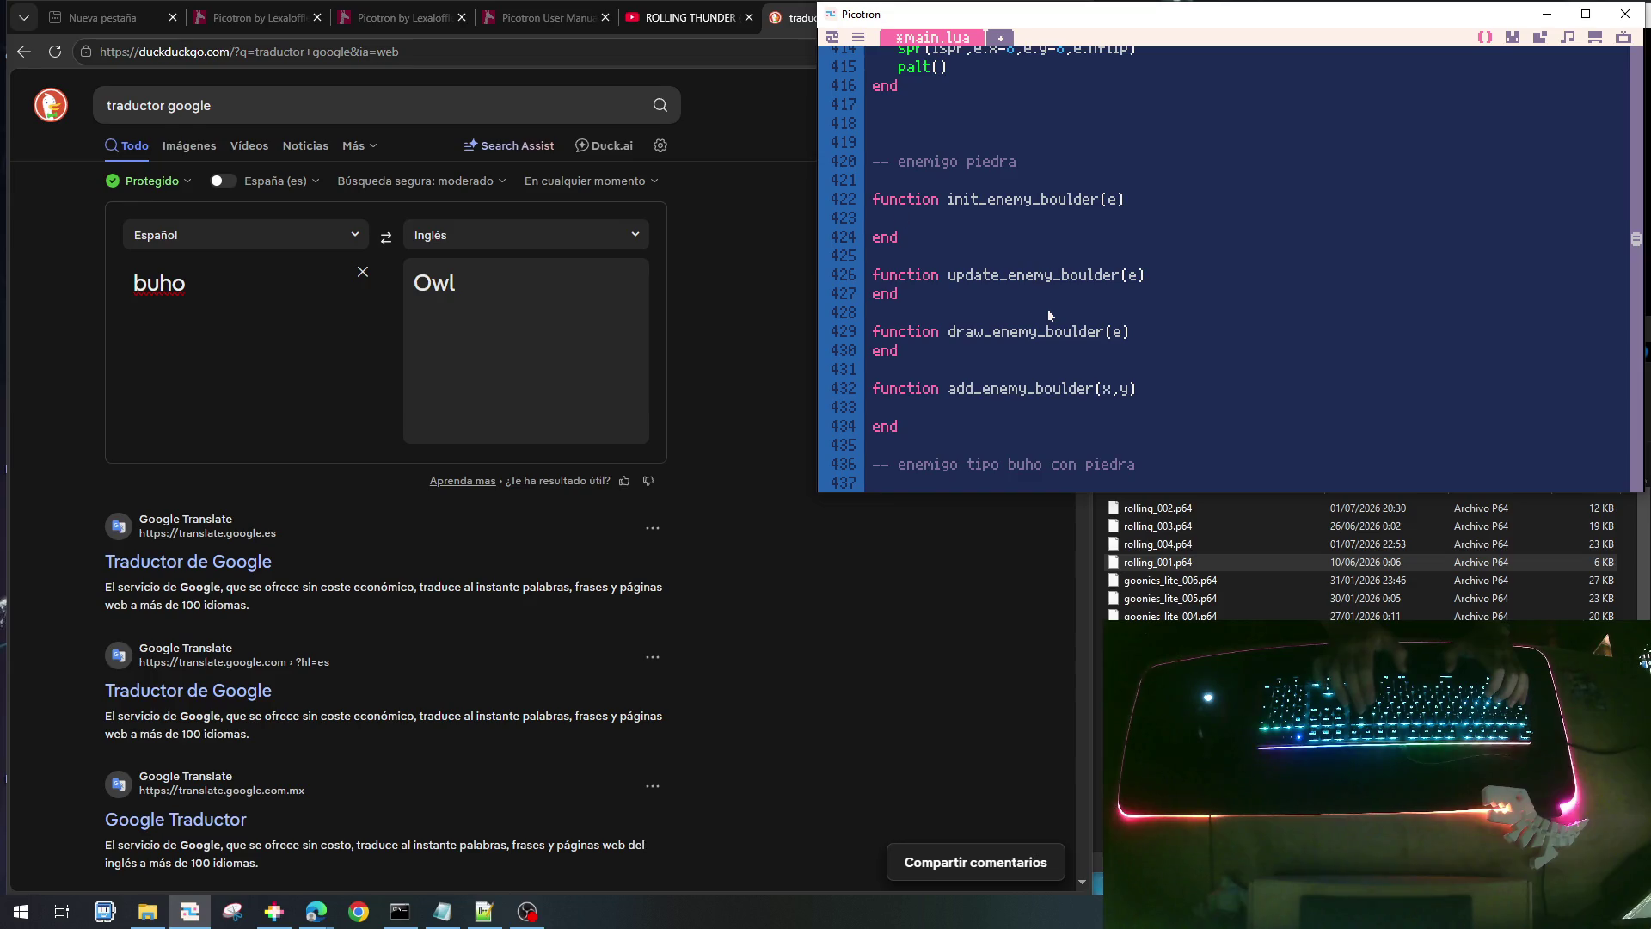
{"action": "type", "text": "retu"}
{"action": "key", "text": "BackSpace"}
{"action": "key", "text": "BackSpace"}
{"action": "key", "text": "BackSpace"}
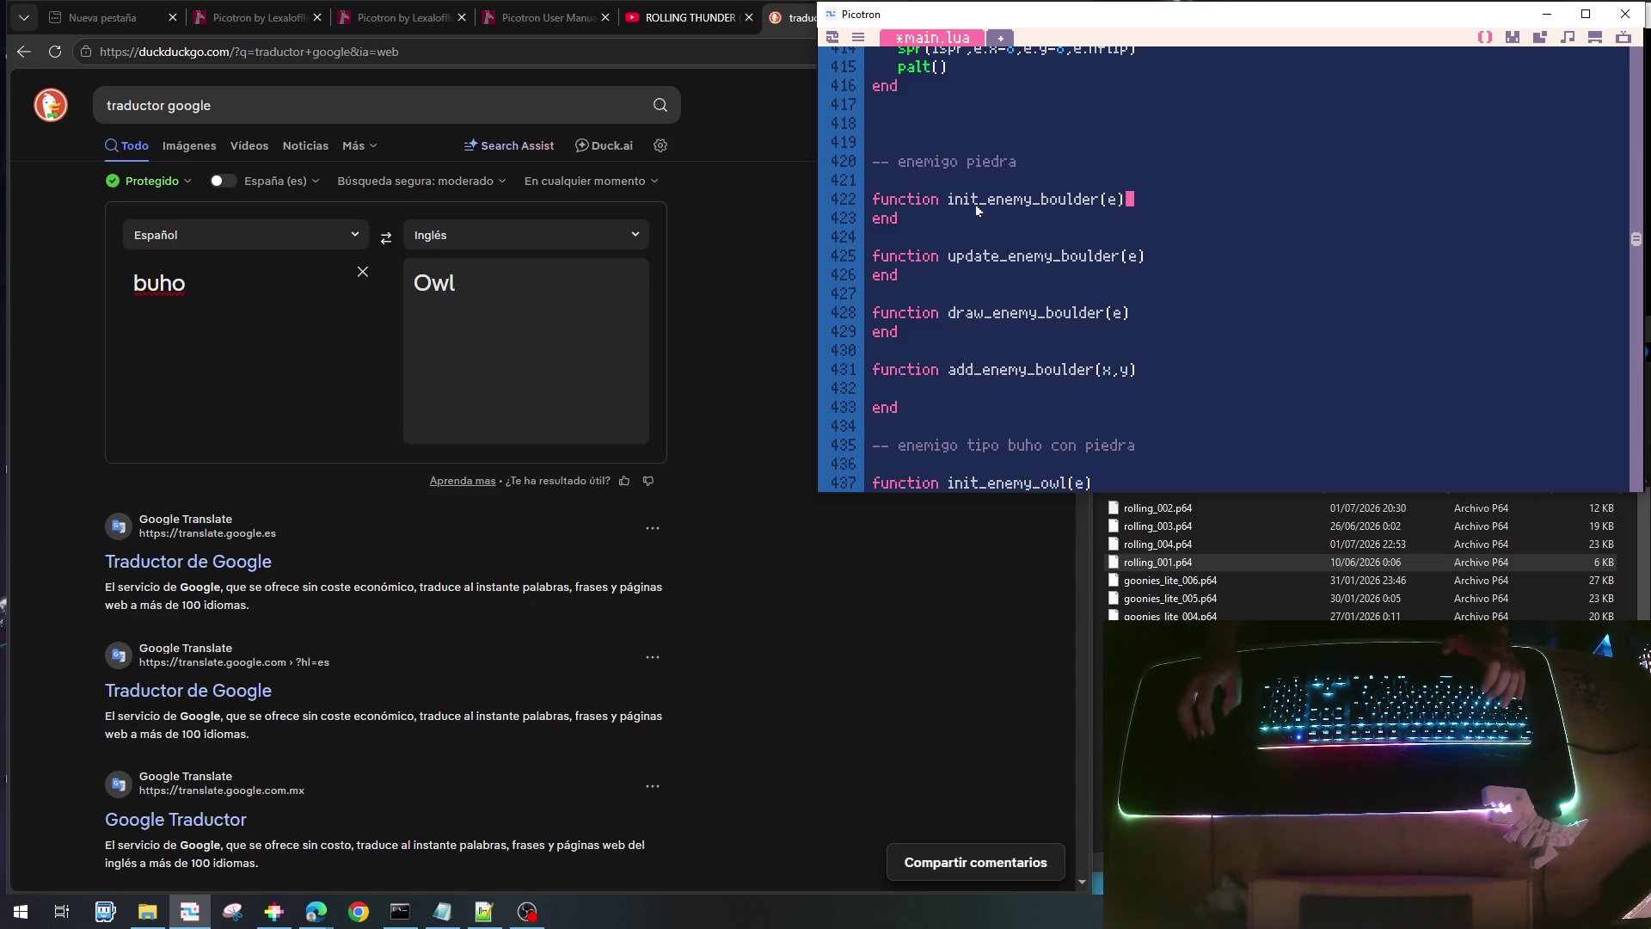
{"action": "left_click", "coordinate": [1051, 389]}
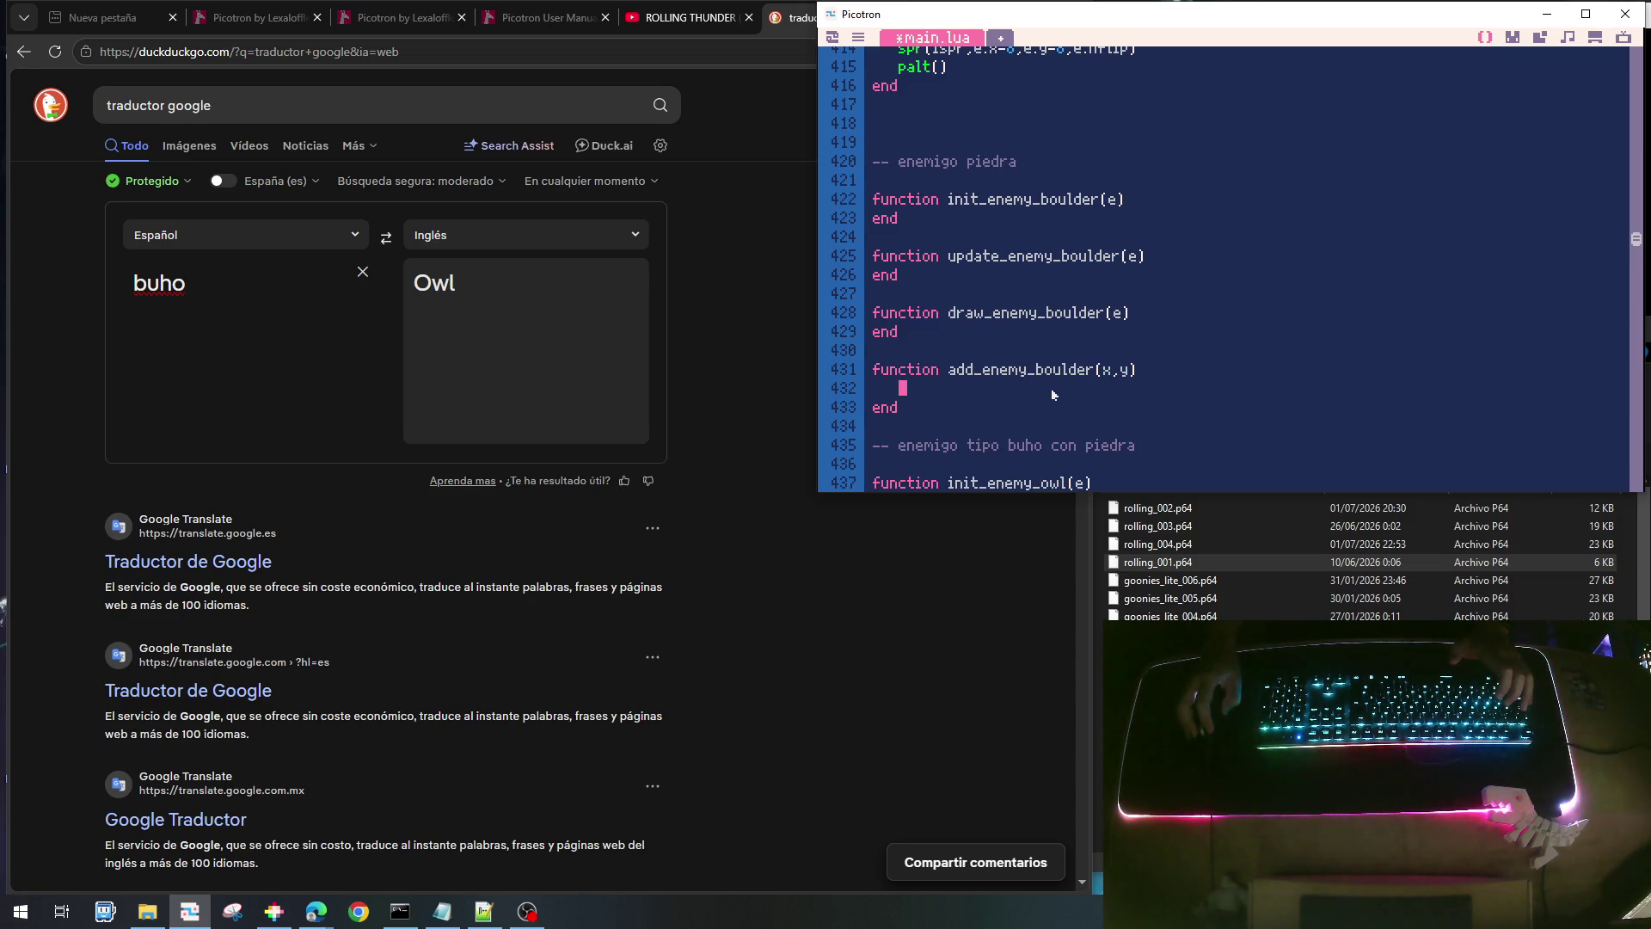
- Create a local e={} table in add_enemy_boulder and add it with add(gtenem,e)
{"action": "type", "text": "local"}
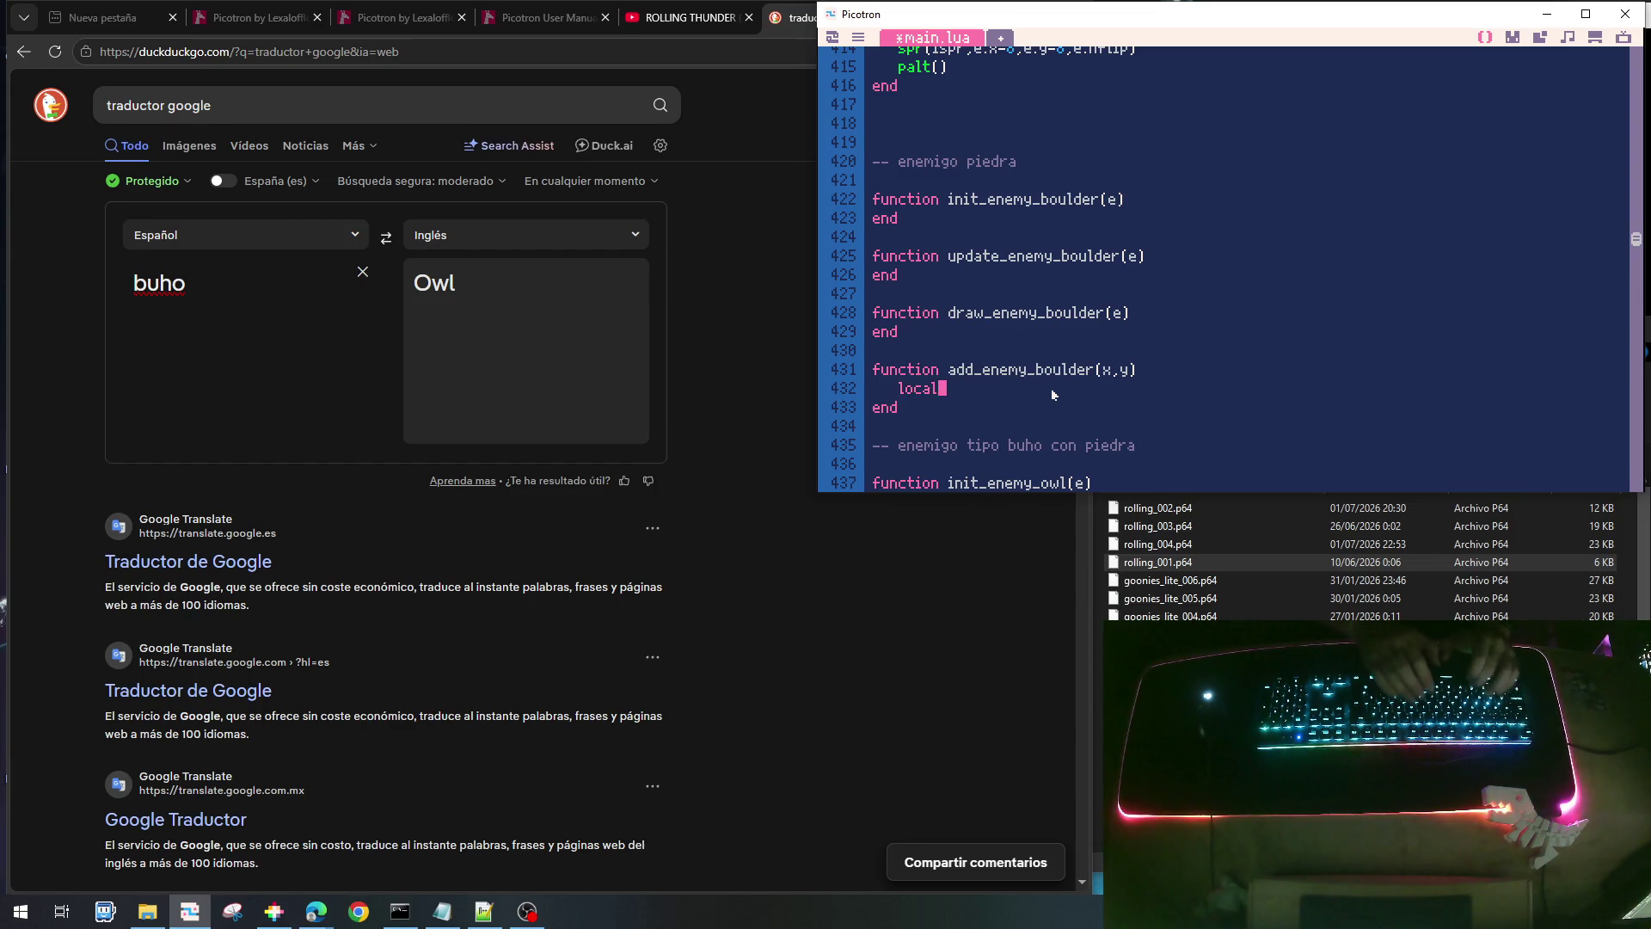
{"action": "type", "text": " e={"}
{"action": "key", "text": "Return"}
{"action": "type", "text": "}"}
{"action": "key", "text": "Return"}
{"action": "type", "text": "ad"}
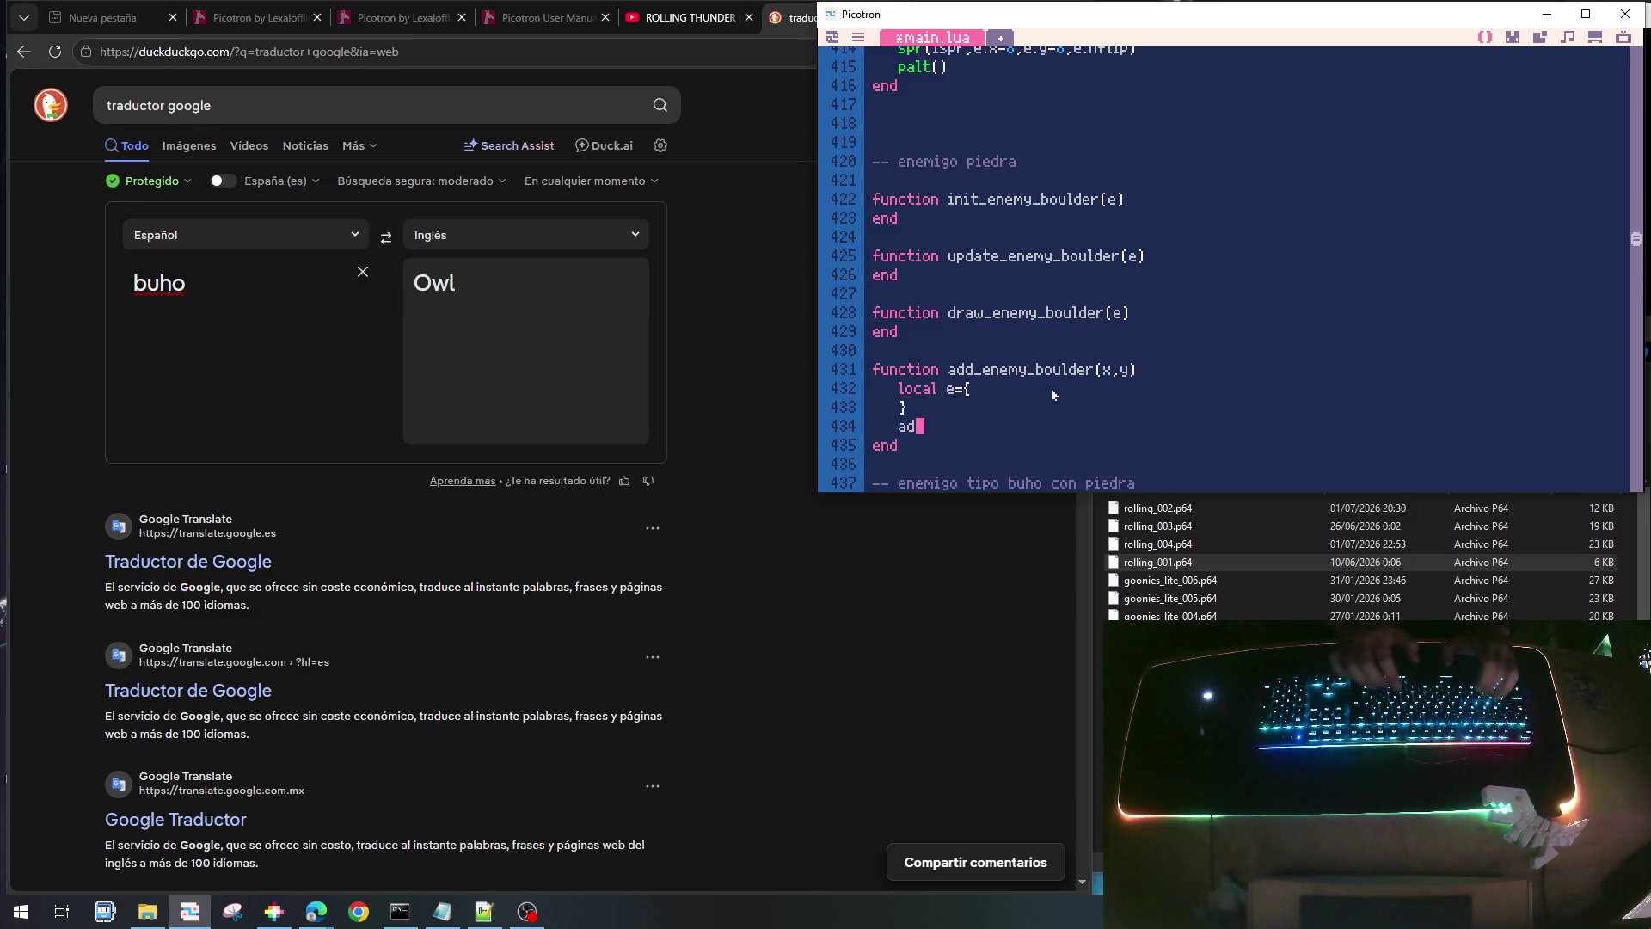
{"action": "type", "text": "d(gtenem,e"}
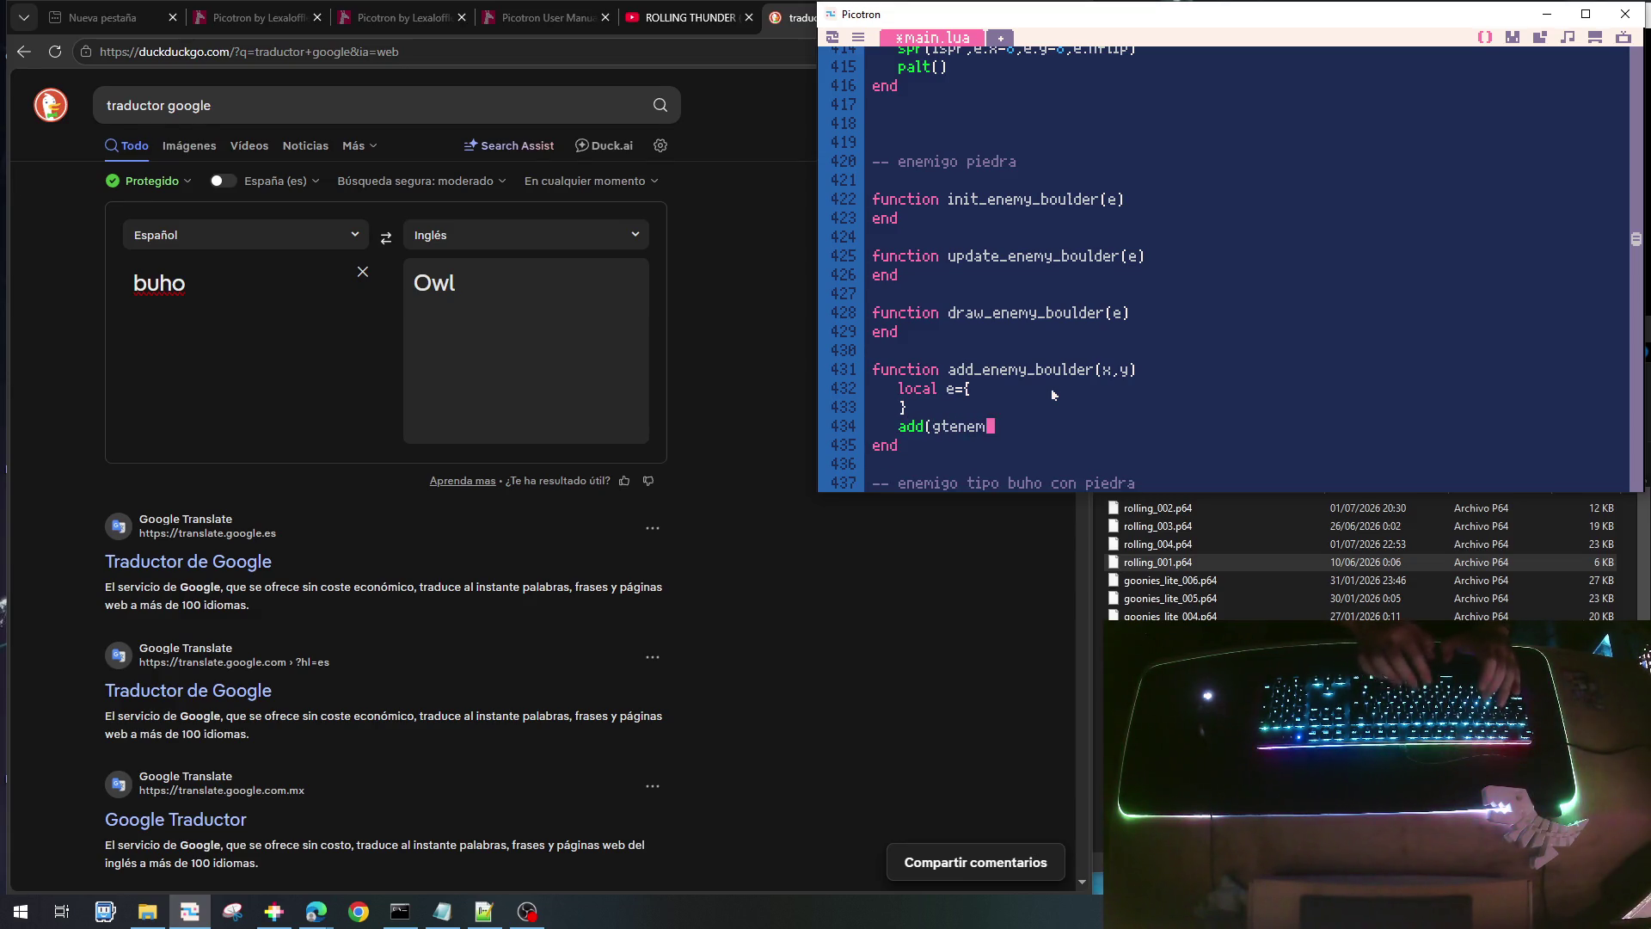
{"action": "key", "text": "Up"}
{"action": "key", "text": "Up"}
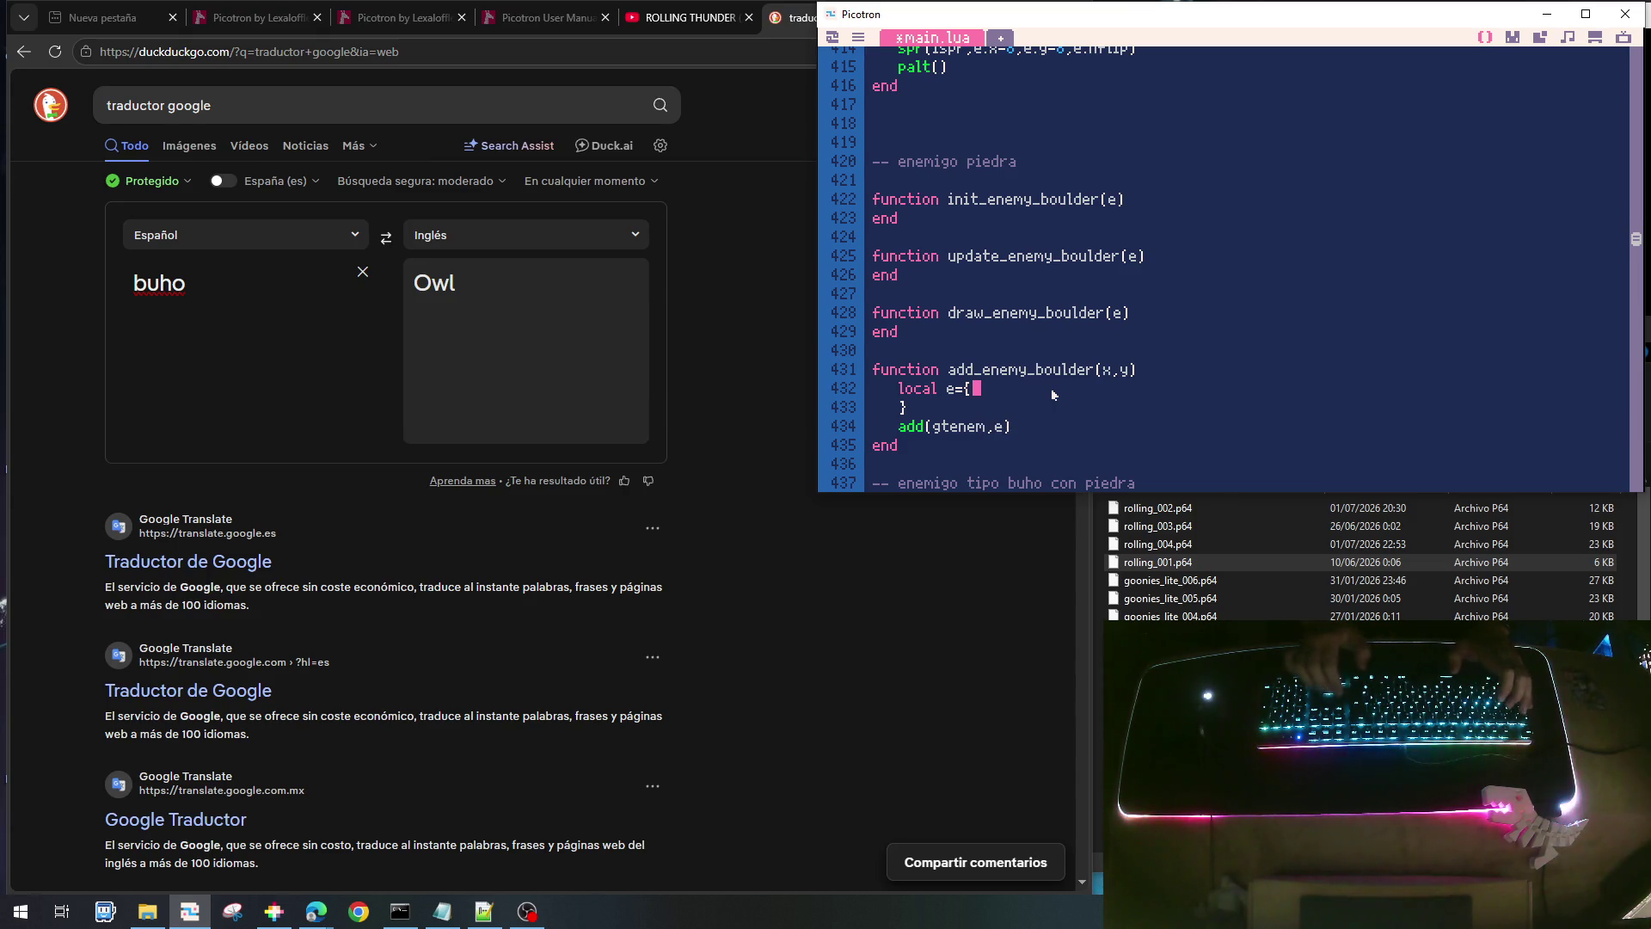
{"action": "key", "text": "Return"}
{"action": "key", "text": "Tab"}
- Fill the table with fields e.x=x, e.y=y, e.vy=0 and e.remove=false
{"action": "type", "text": "e"}
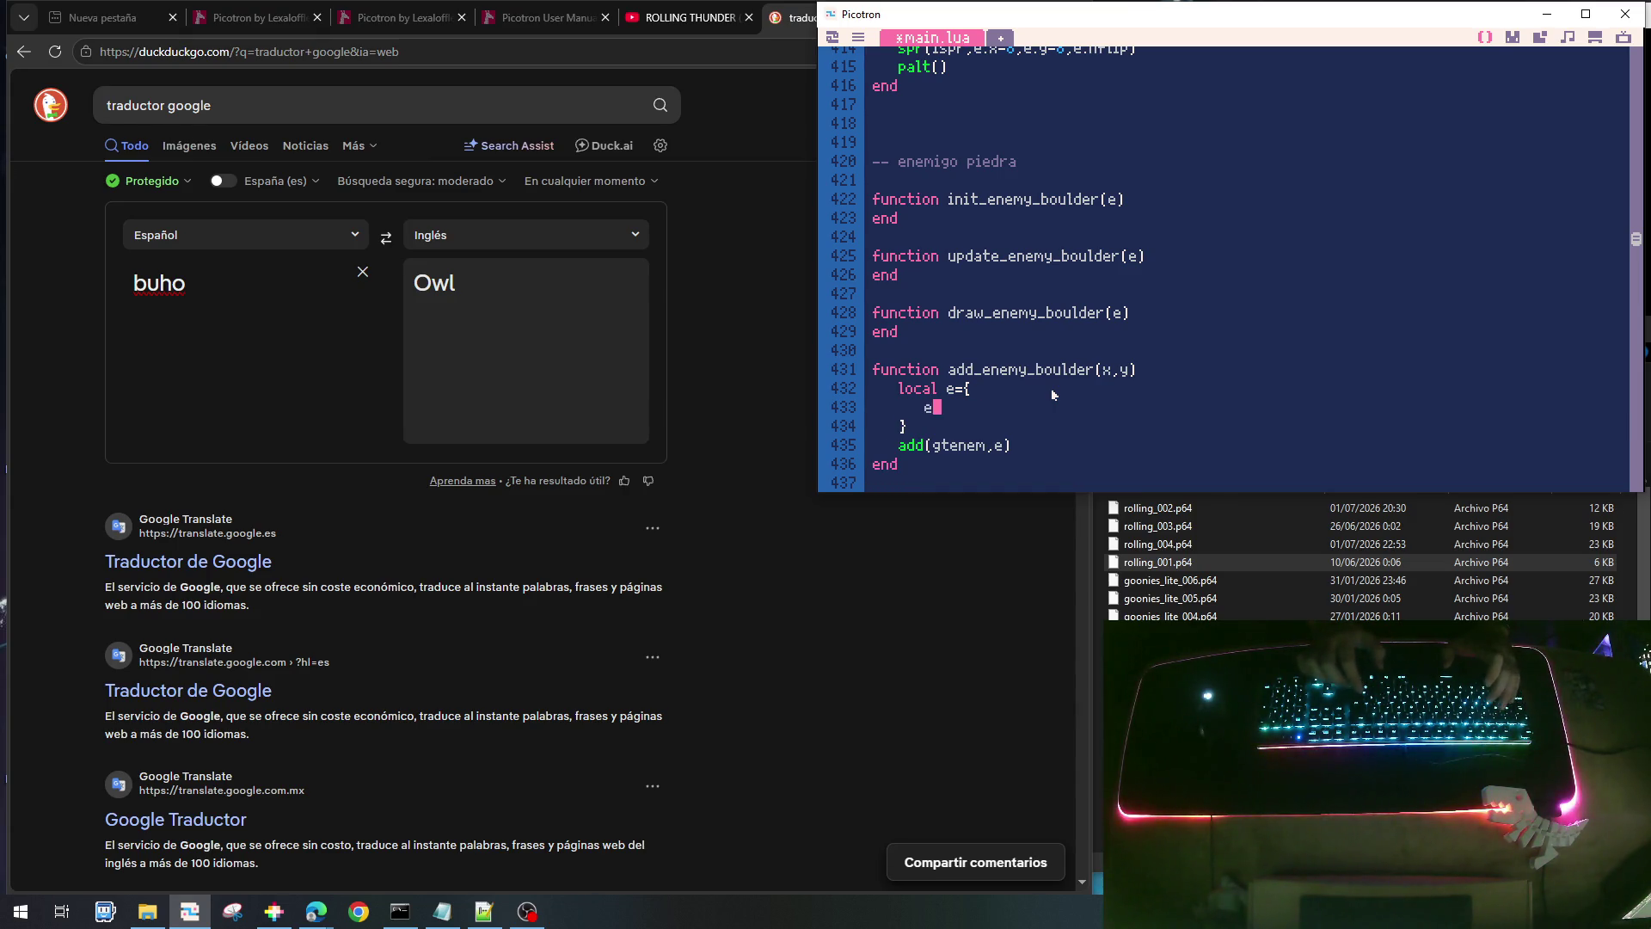
{"action": "type", "text": ".x=x,"}
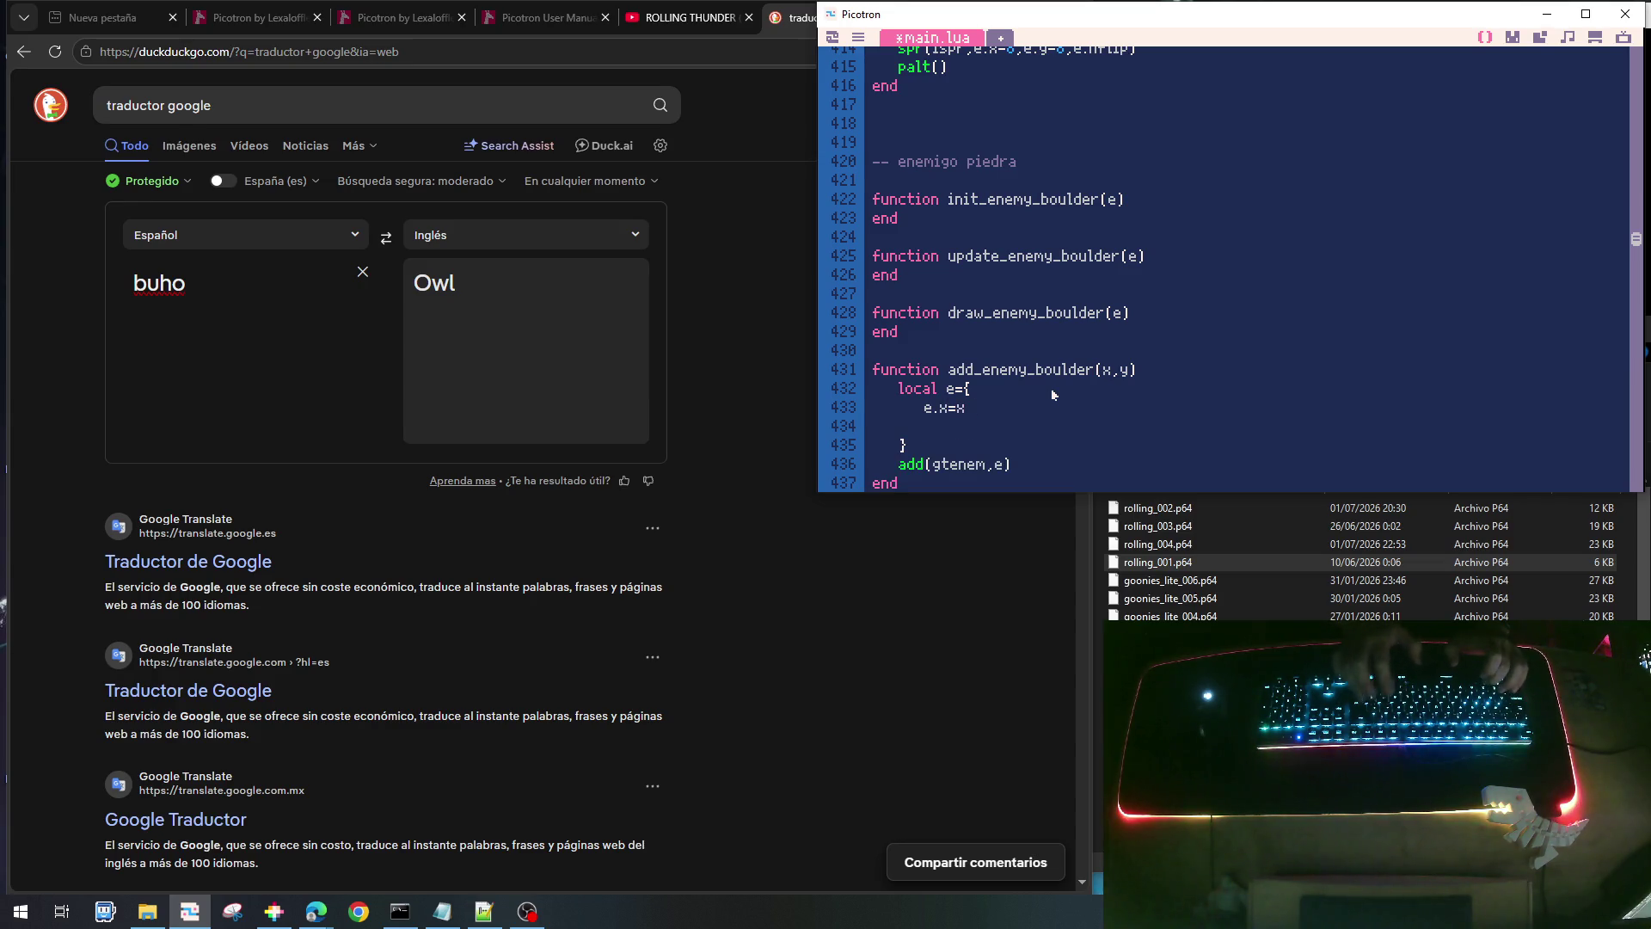
{"action": "key", "text": "Return"}
{"action": "type", "text": "e.y=y,"}
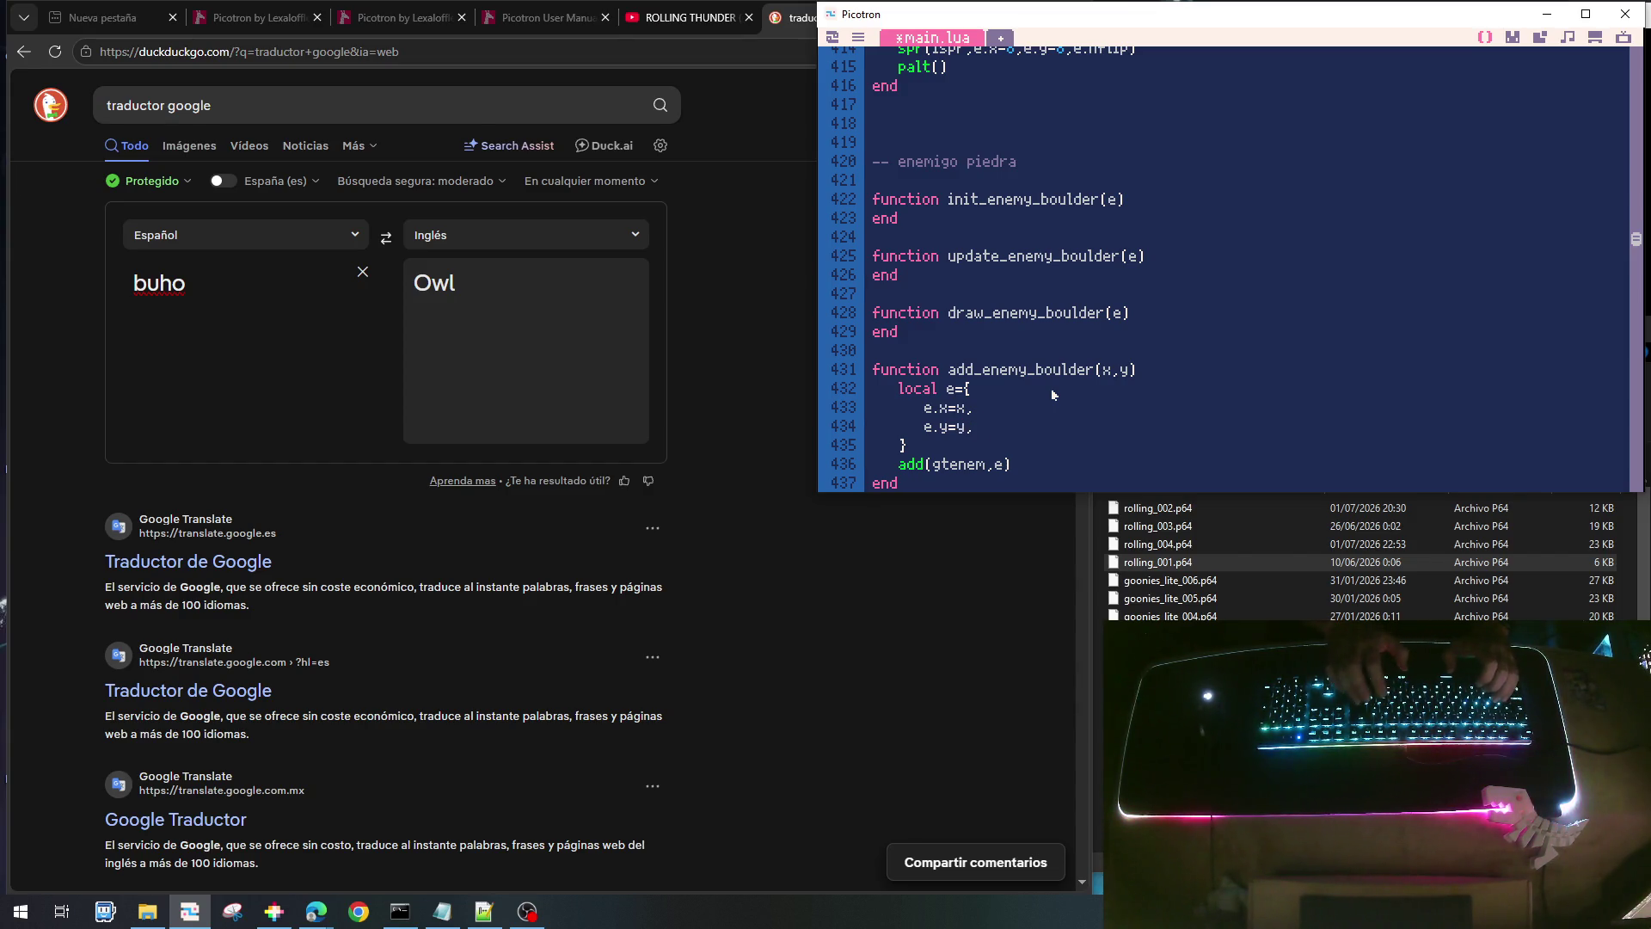
{"action": "key", "text": "Return"}
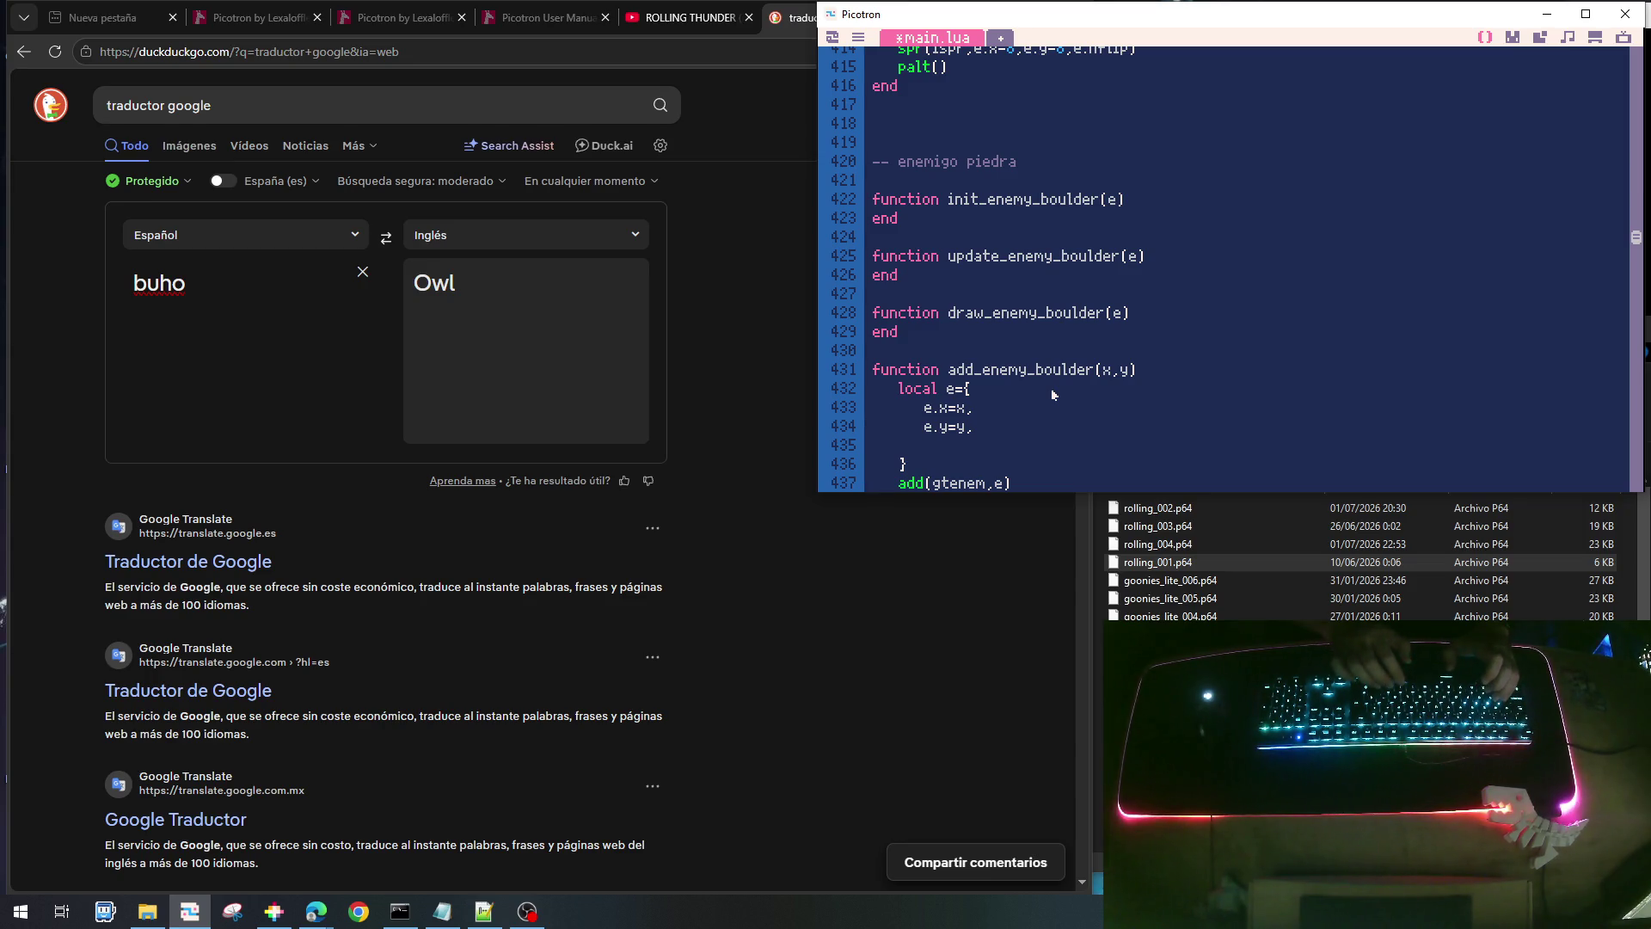
{"action": "type", "text": "e."}
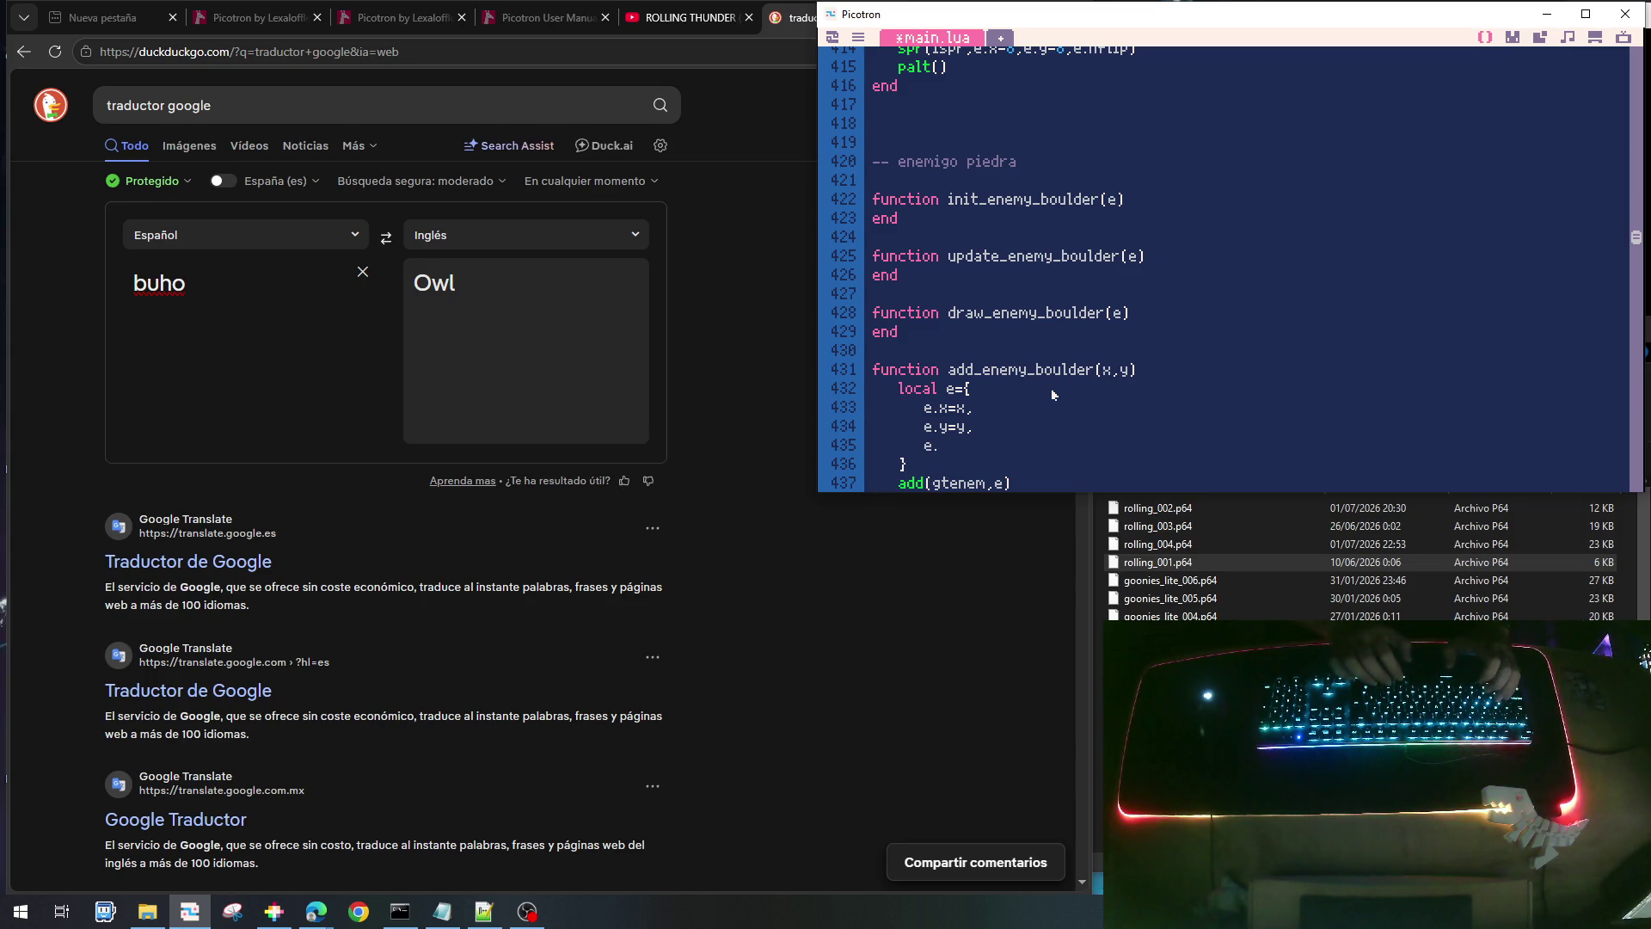
{"action": "type", "text": "vy=0,"}
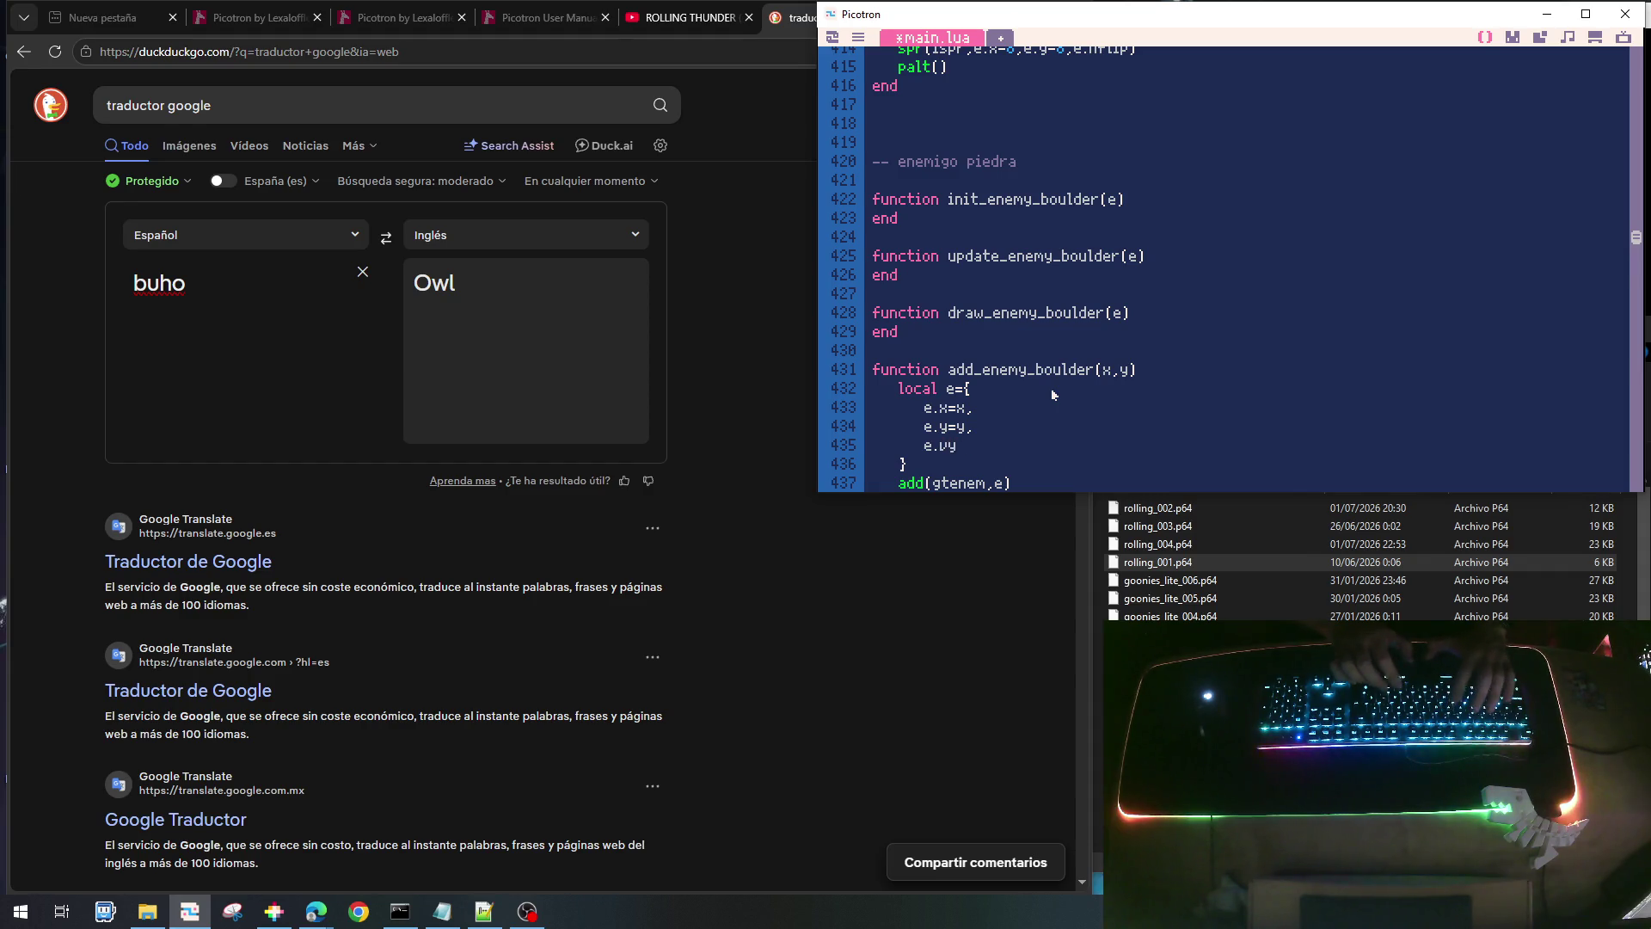
{"action": "key", "text": "Return"}
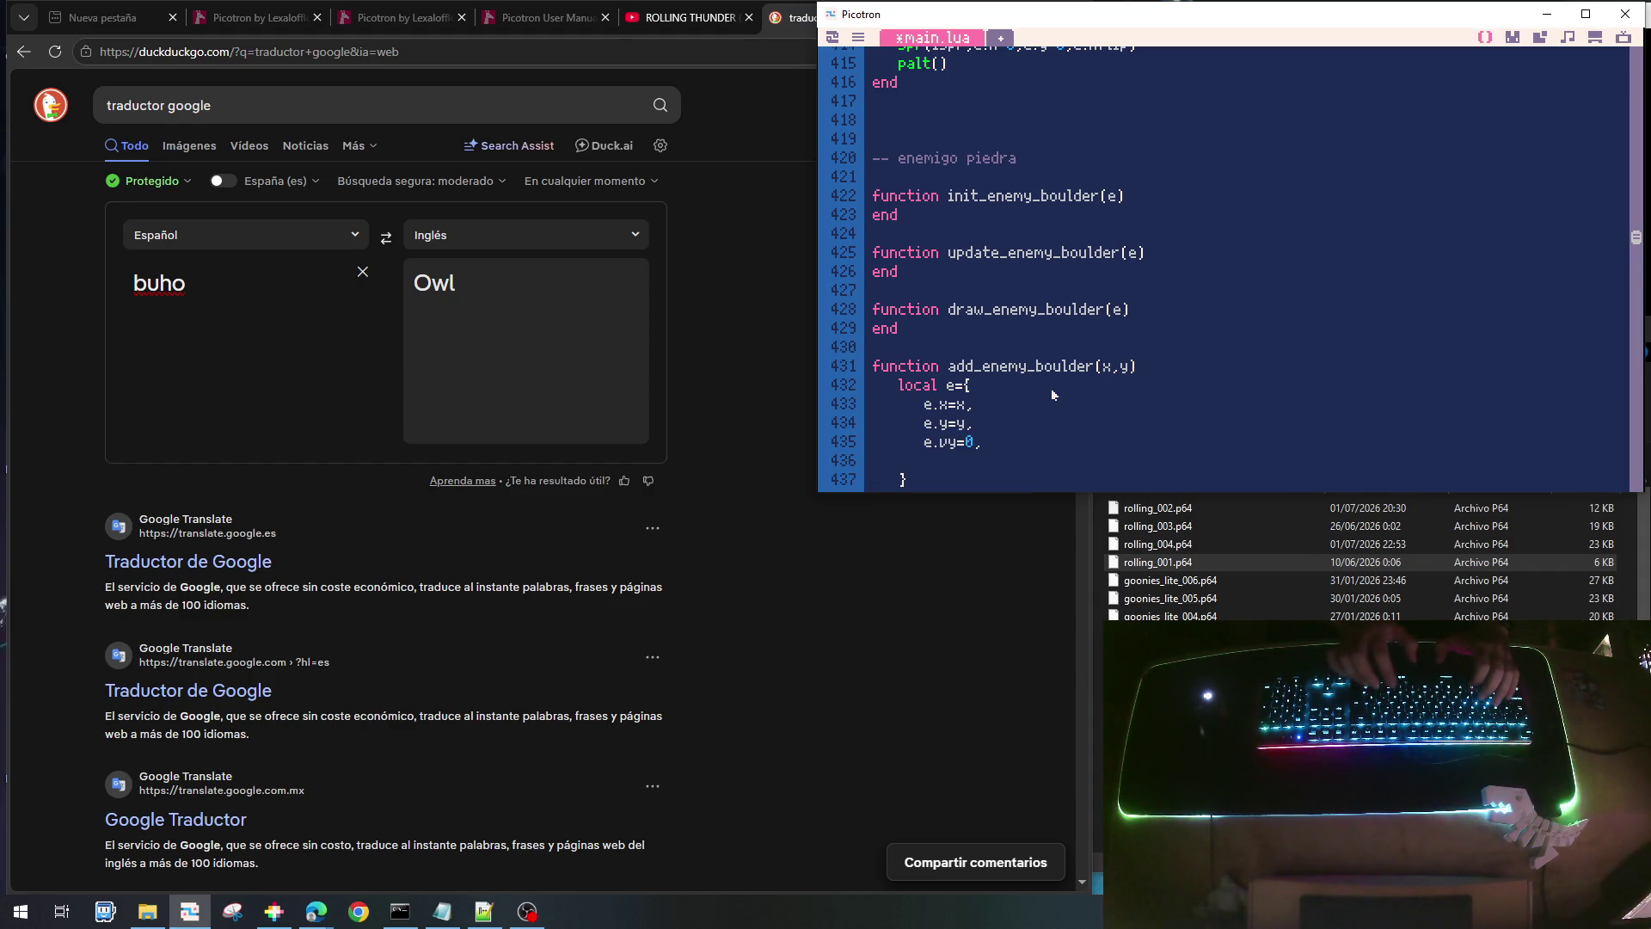
{"action": "type", "text": "e."}
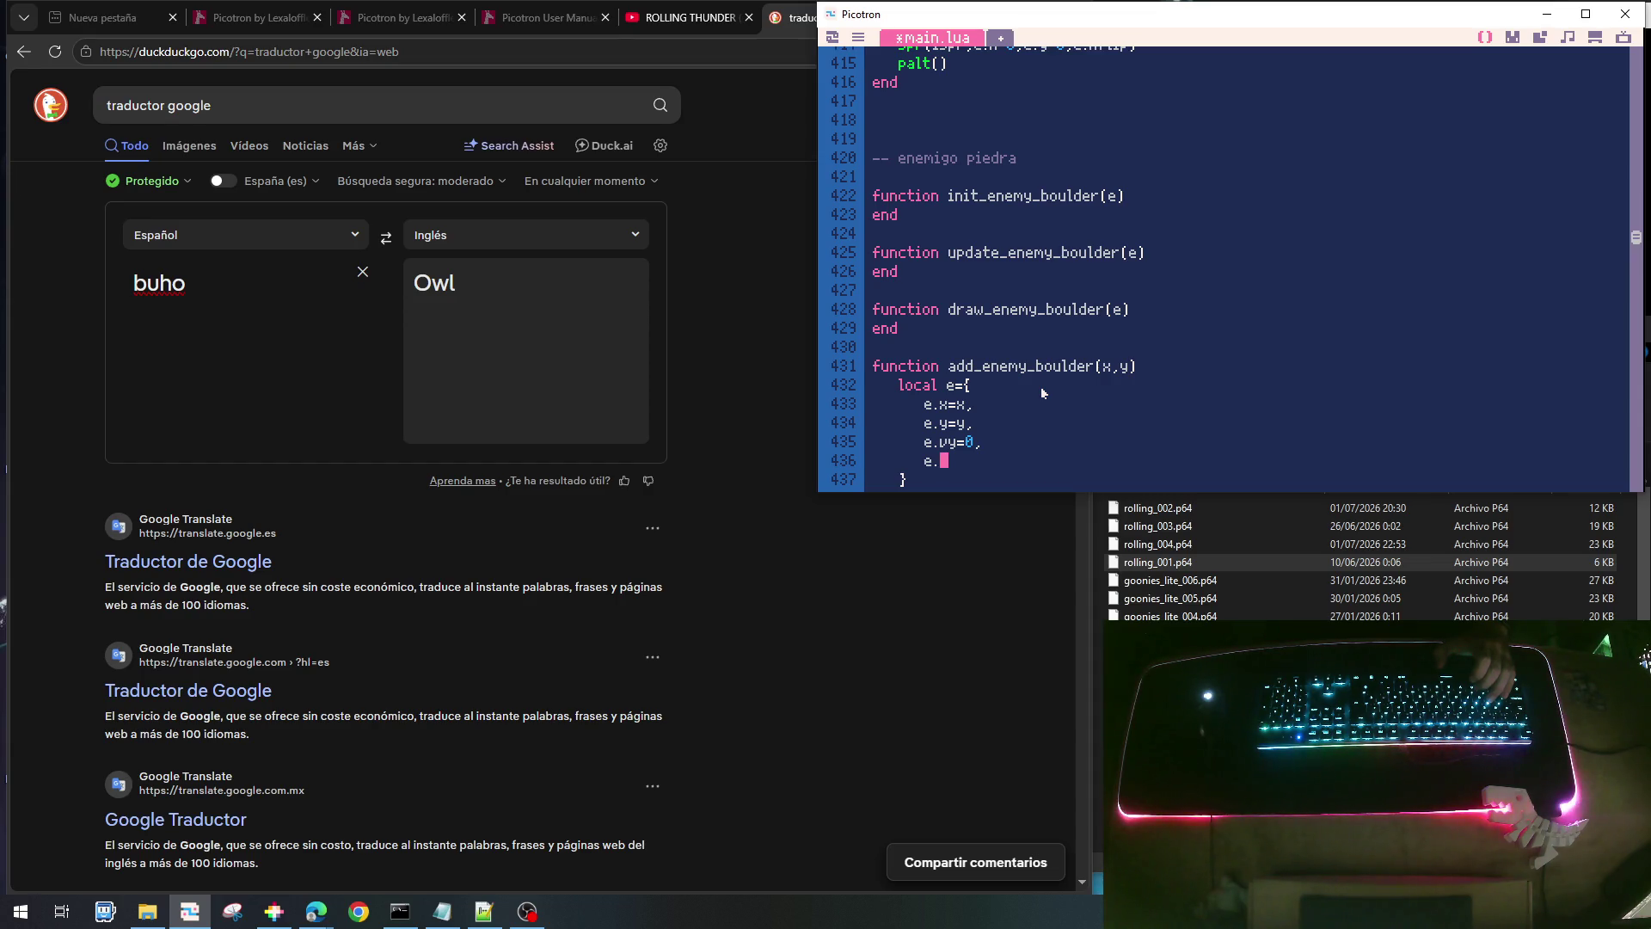
{"action": "type", "text": "remove=false,"}
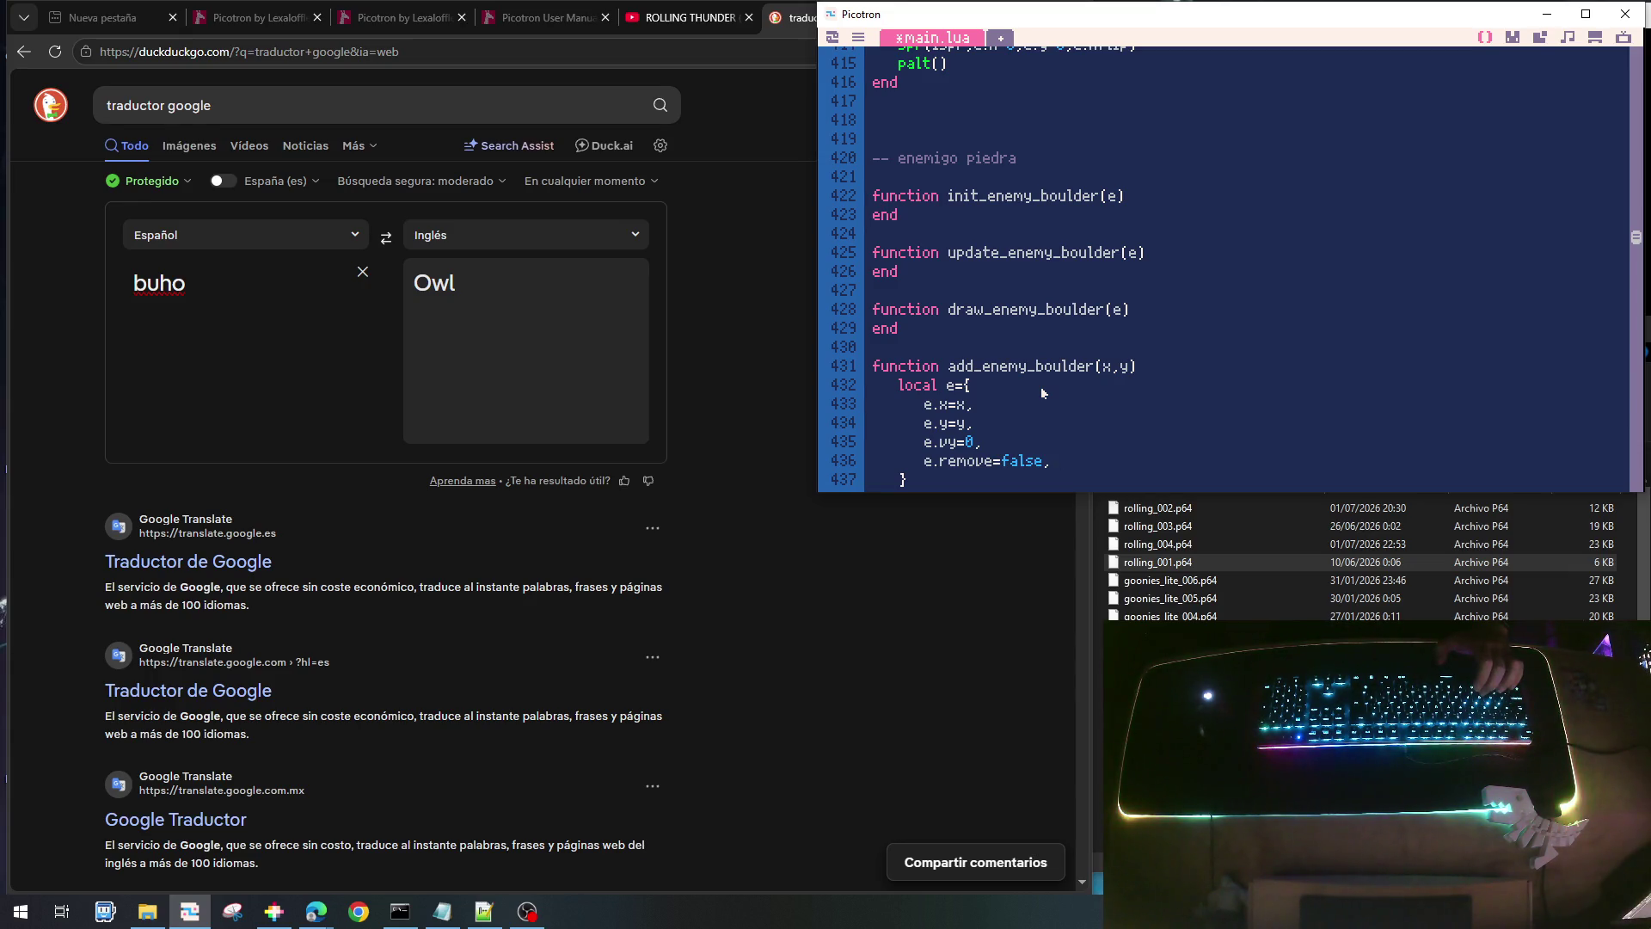
{"action": "key", "text": "Down"}
{"action": "key", "text": "Down"}
{"action": "key", "text": "Down"}
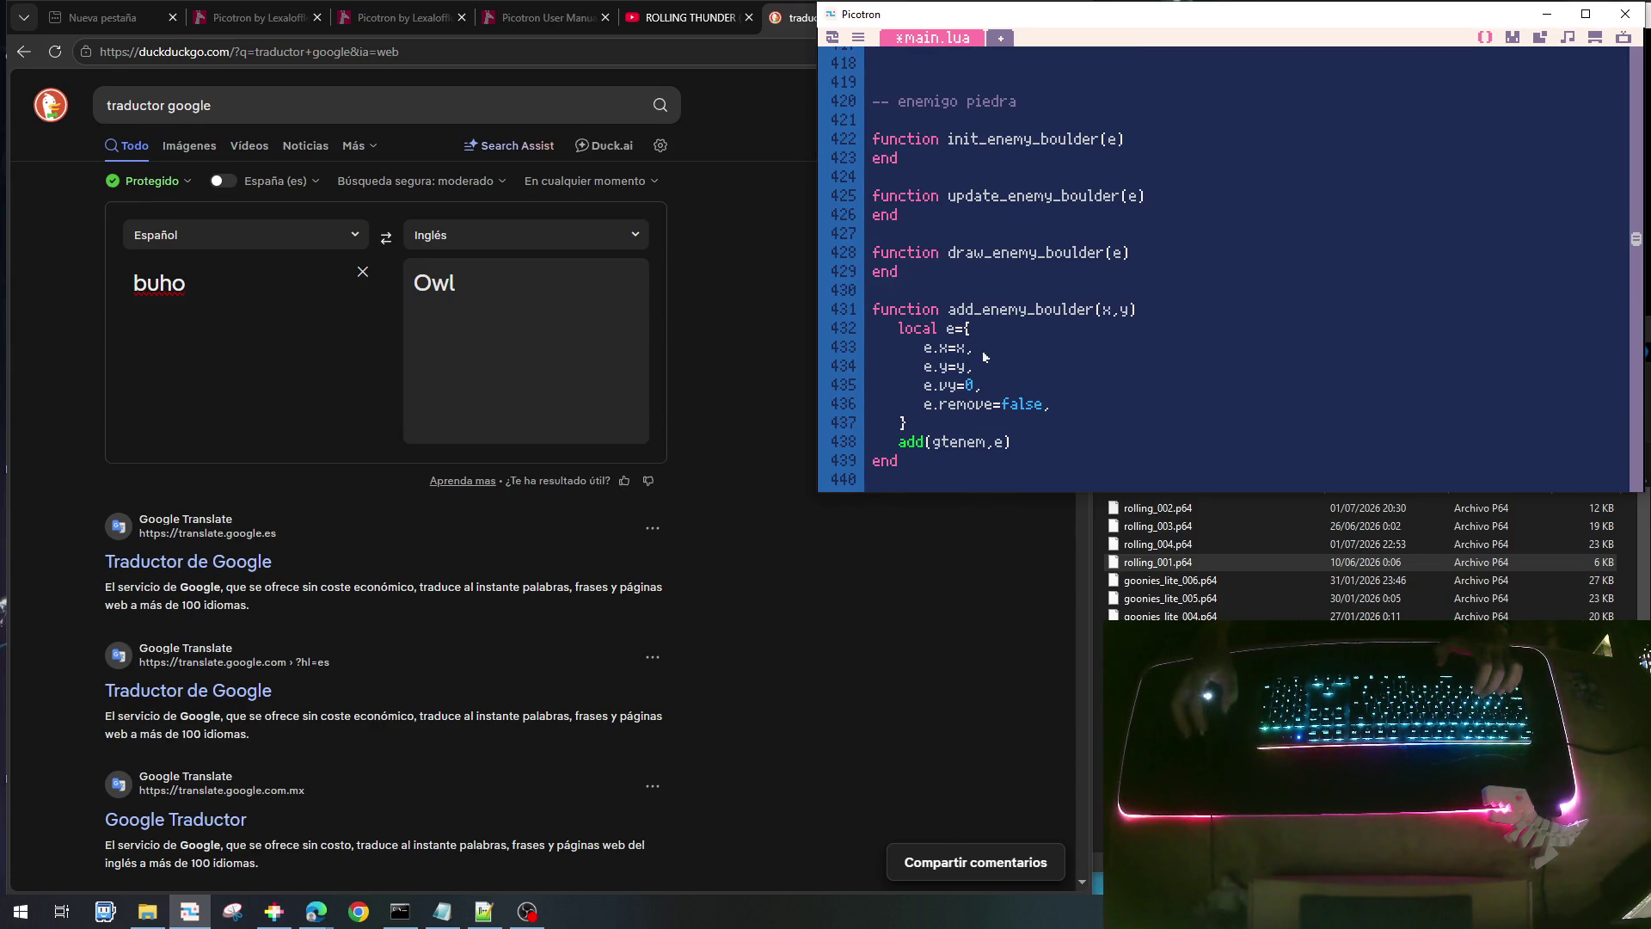
{"action": "scroll", "coordinate": [1015, 268], "scroll_direction": "up", "scroll_amount": 2}
{"action": "scroll", "coordinate": [1016, 265], "scroll_direction": "up", "scroll_amount": 1}
{"action": "scroll", "coordinate": [1015, 265], "scroll_direction": "down", "scroll_amount": 3}
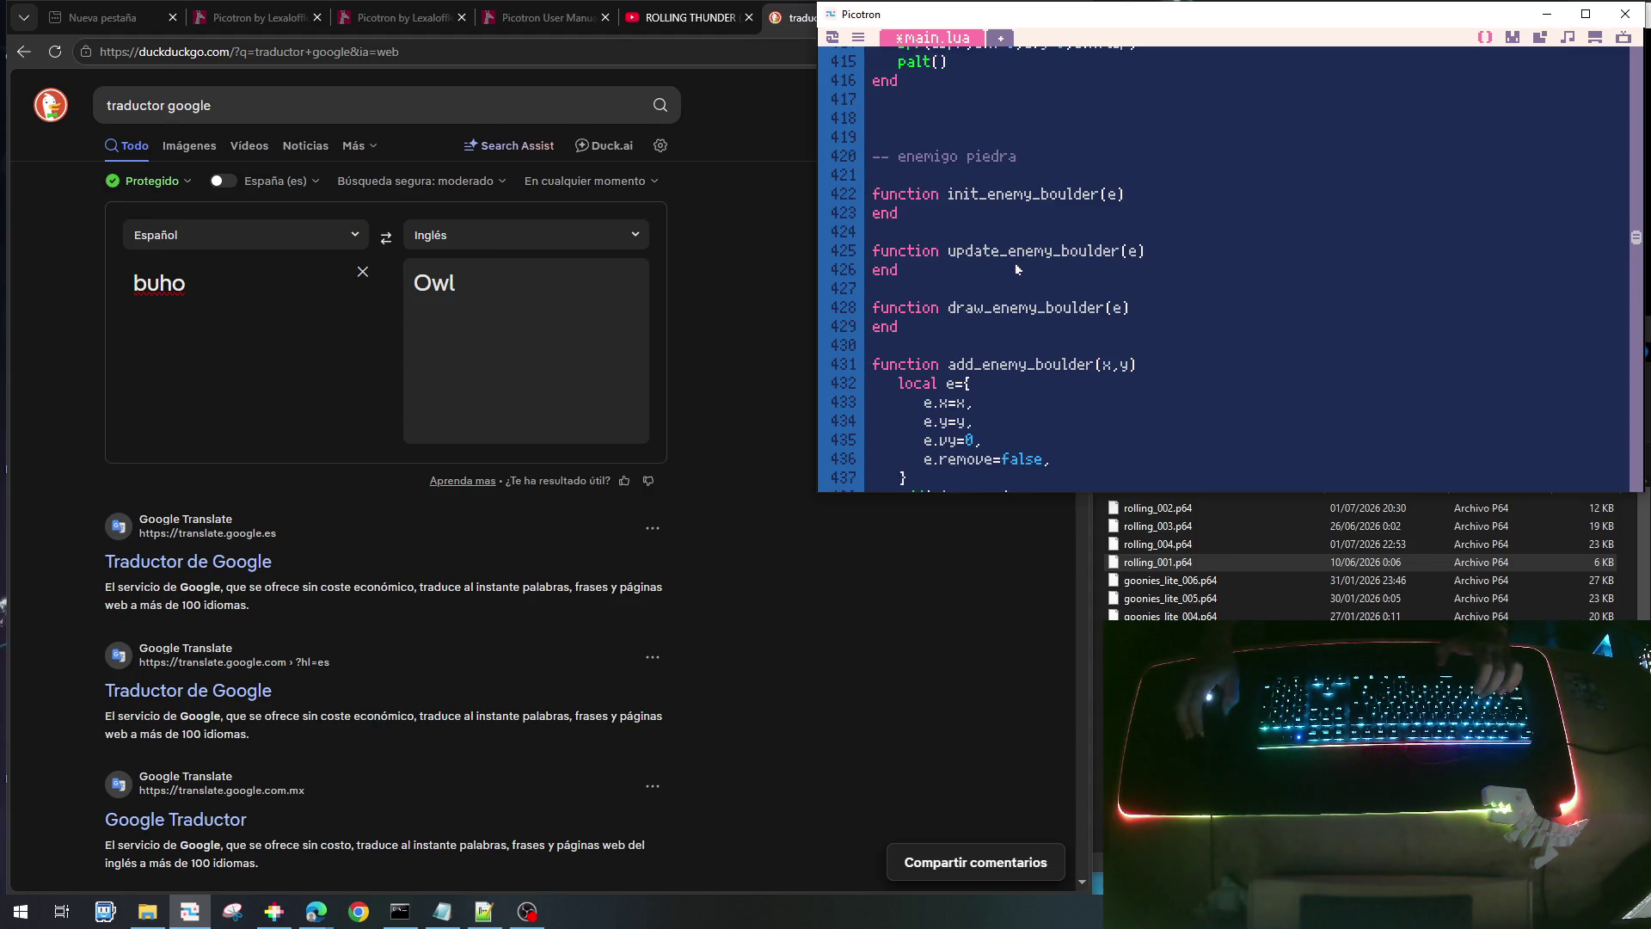
- Copy the wasp's palette and sprite-drawing lines into draw_enemy_boulder
{"action": "scroll", "coordinate": [1016, 269], "scroll_direction": "up", "scroll_amount": 3}
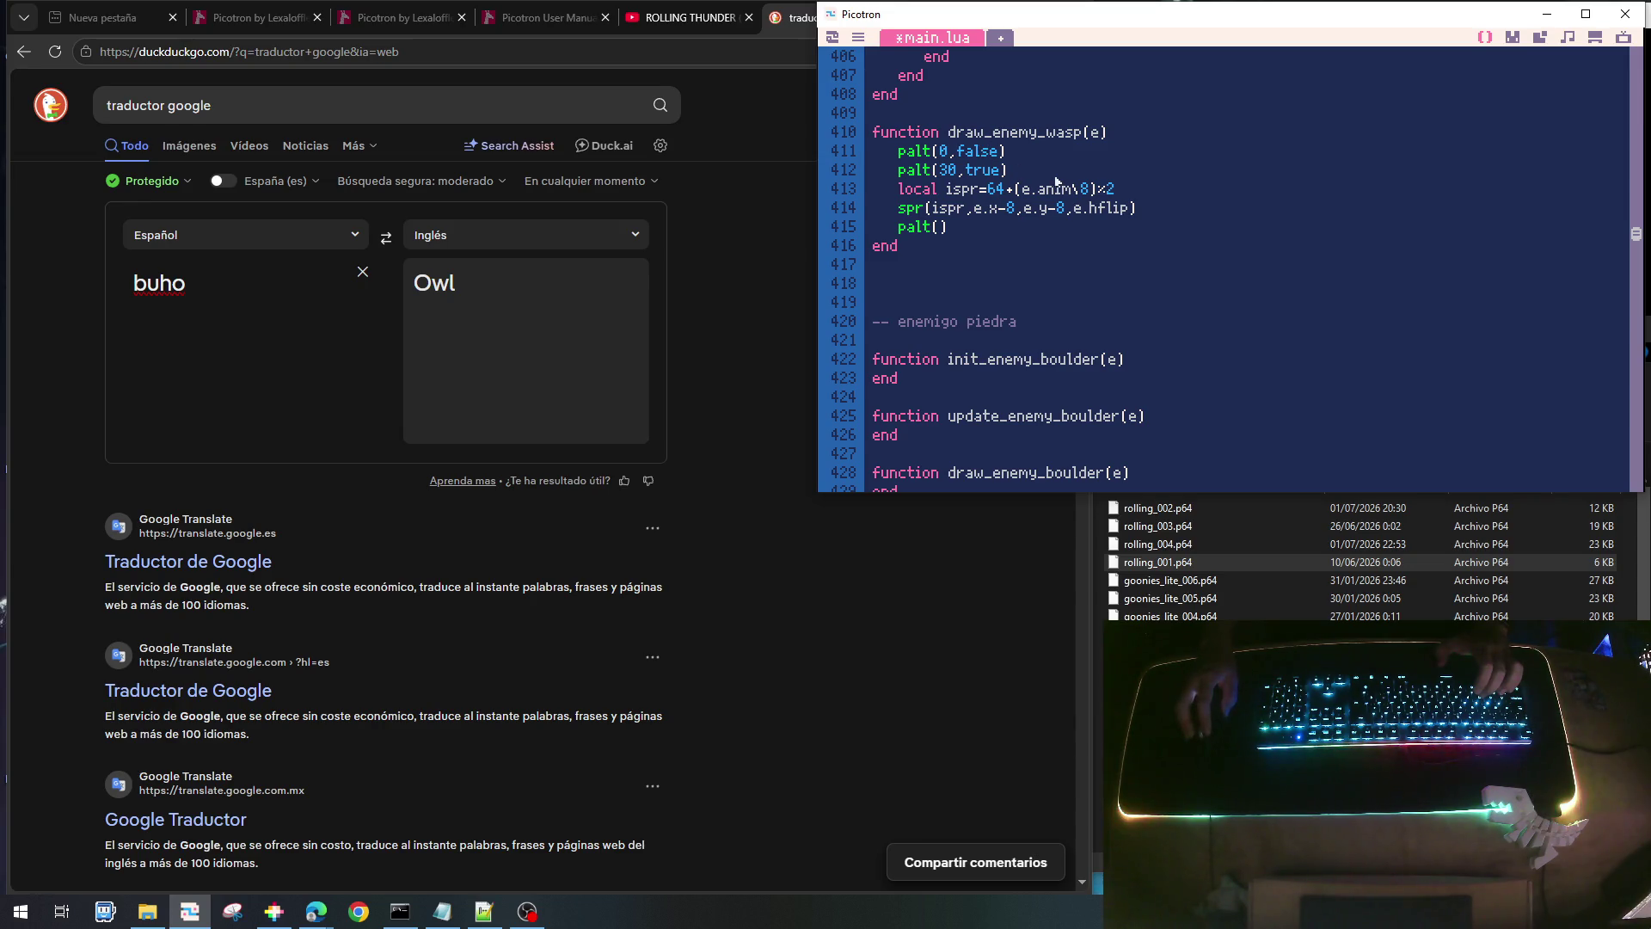
{"action": "key", "text": "shift+Down"}
{"action": "key", "text": "shift+Down"}
{"action": "key", "text": "shift+Down"}
{"action": "key", "text": "shift+Down"}
{"action": "key", "text": "shift+Down"}
{"action": "key", "text": "Down"}
{"action": "key", "text": "Down"}
{"action": "key", "text": "Down"}
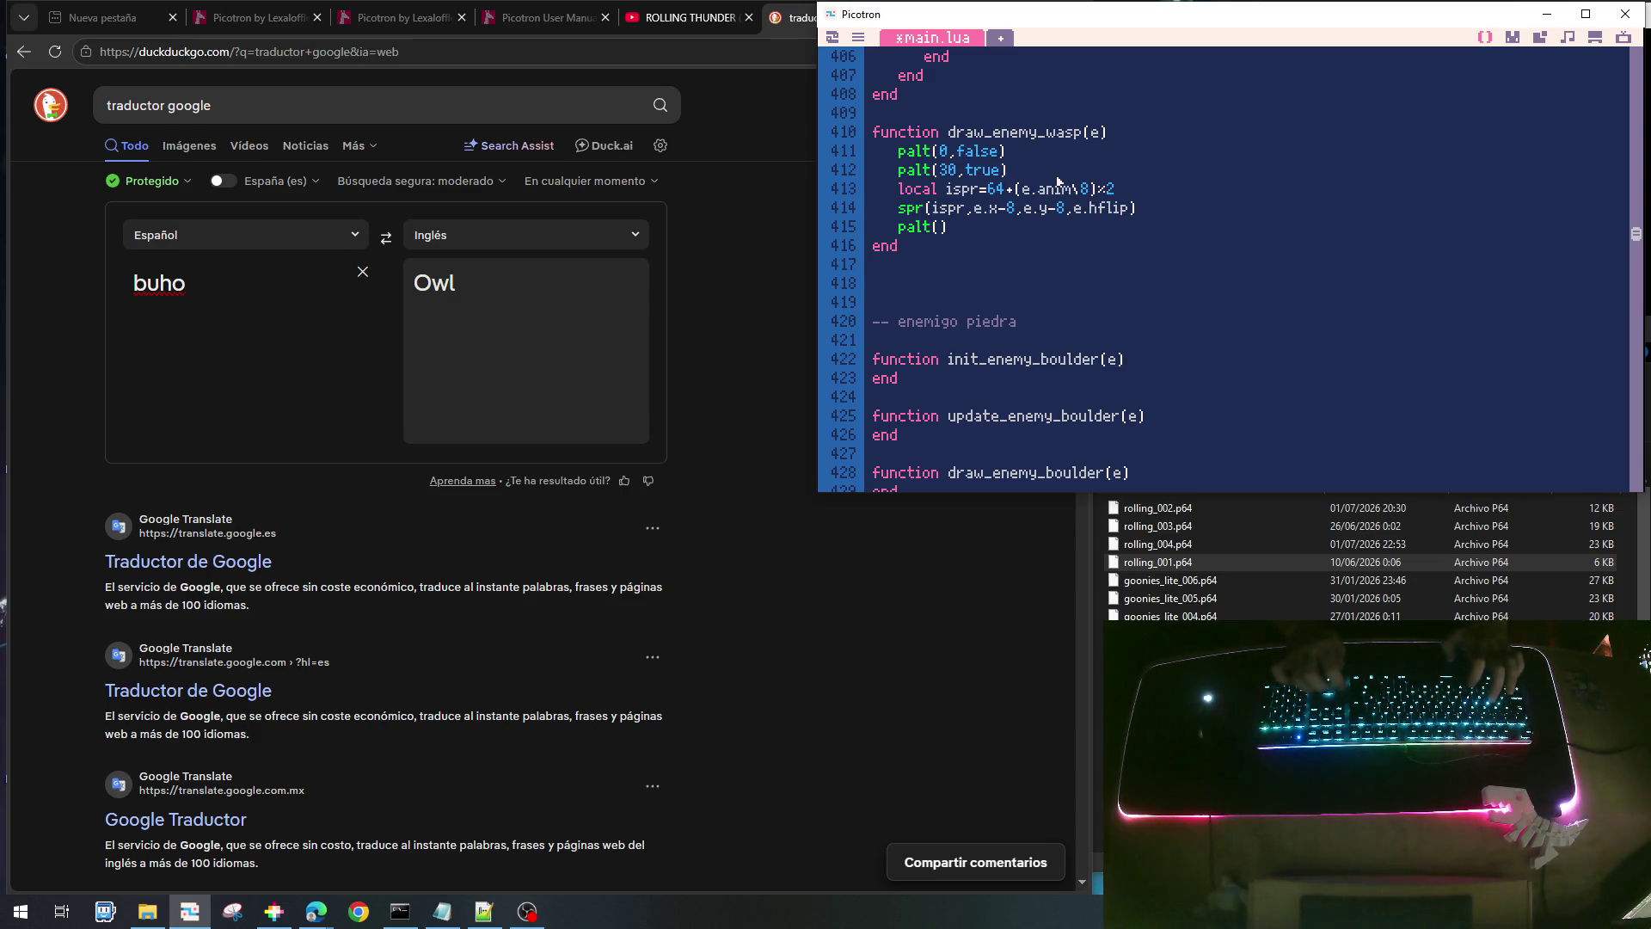
{"action": "scroll", "coordinate": [1058, 181], "scroll_direction": "down", "scroll_amount": 1}
{"action": "key", "text": "ctrl+v"}
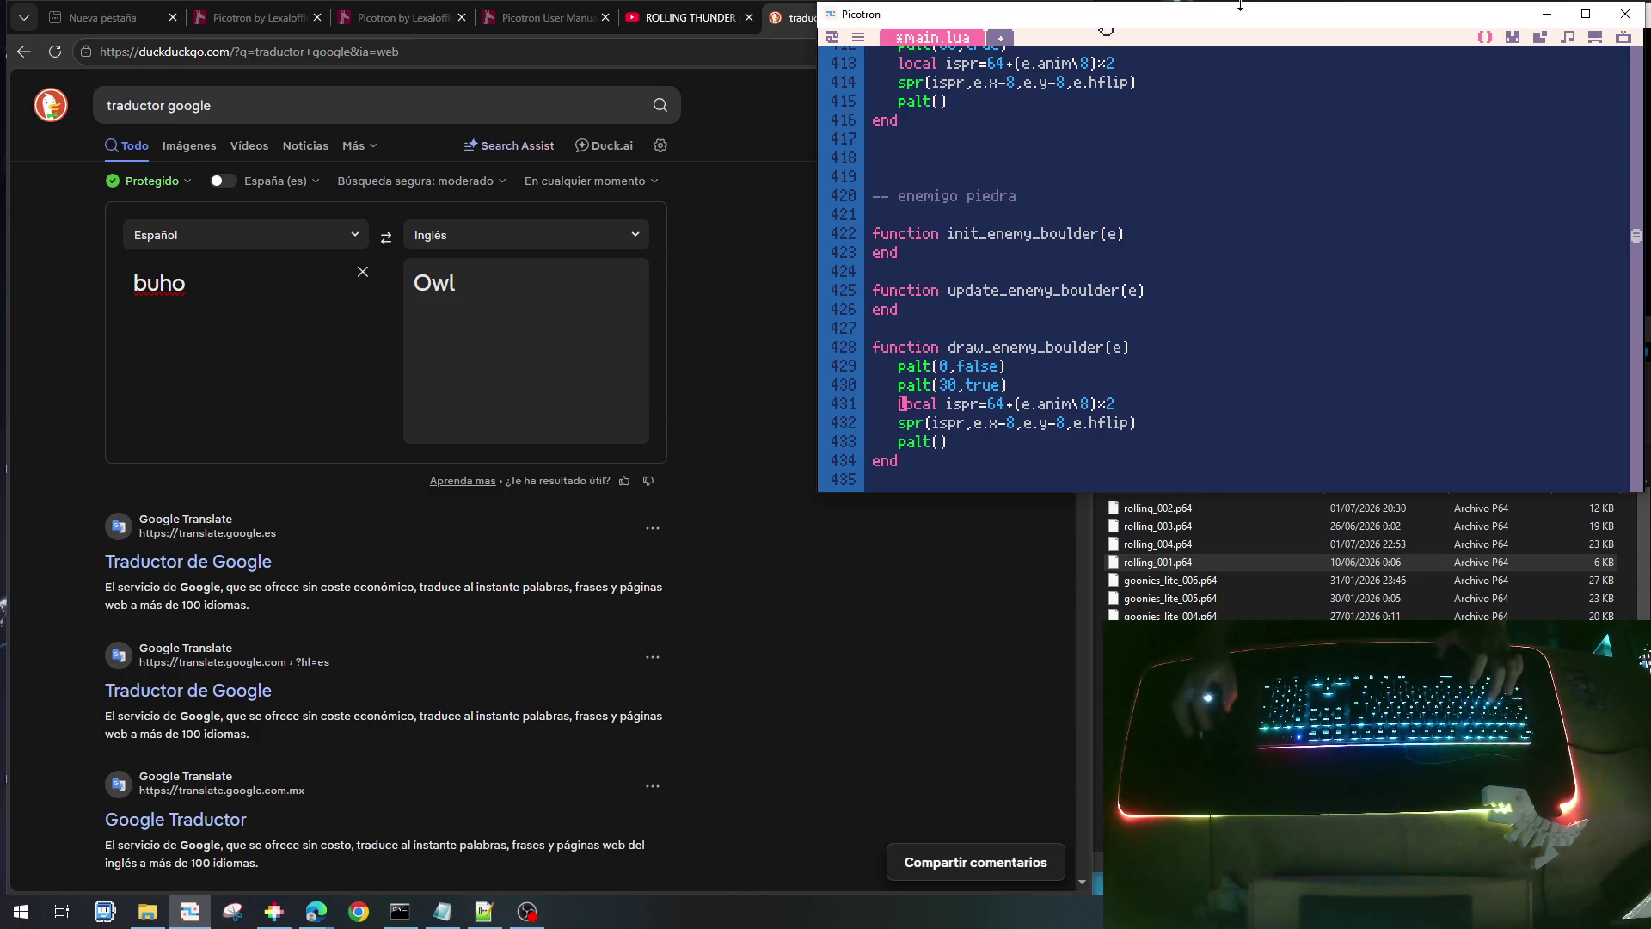
- Compare the boulder sprites in the graphics editor and select sprite 069
{"action": "left_click", "coordinate": [1512, 37]}
{"action": "left_click", "coordinate": [1565, 267]}
{"action": "left_click", "coordinate": [1539, 267]}
{"action": "left_click", "coordinate": [1557, 263]}
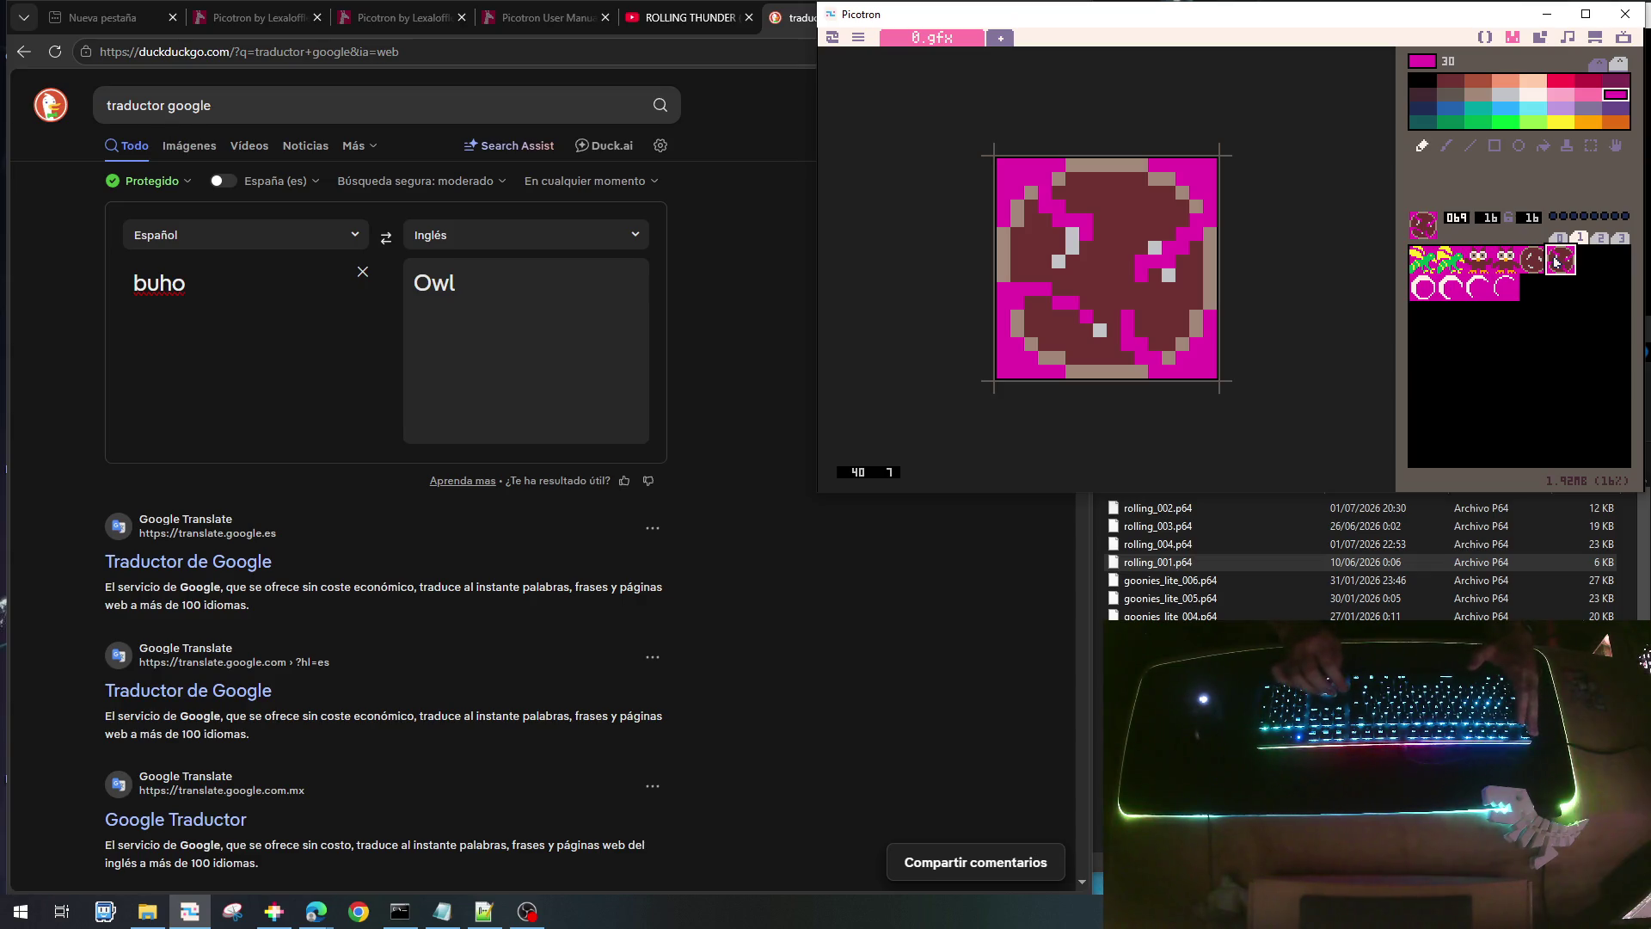
- Check the boulder sprite number and replace line 431's animated expression with 68
{"action": "key", "text": "Escape"}
{"action": "key", "text": "Escape"}
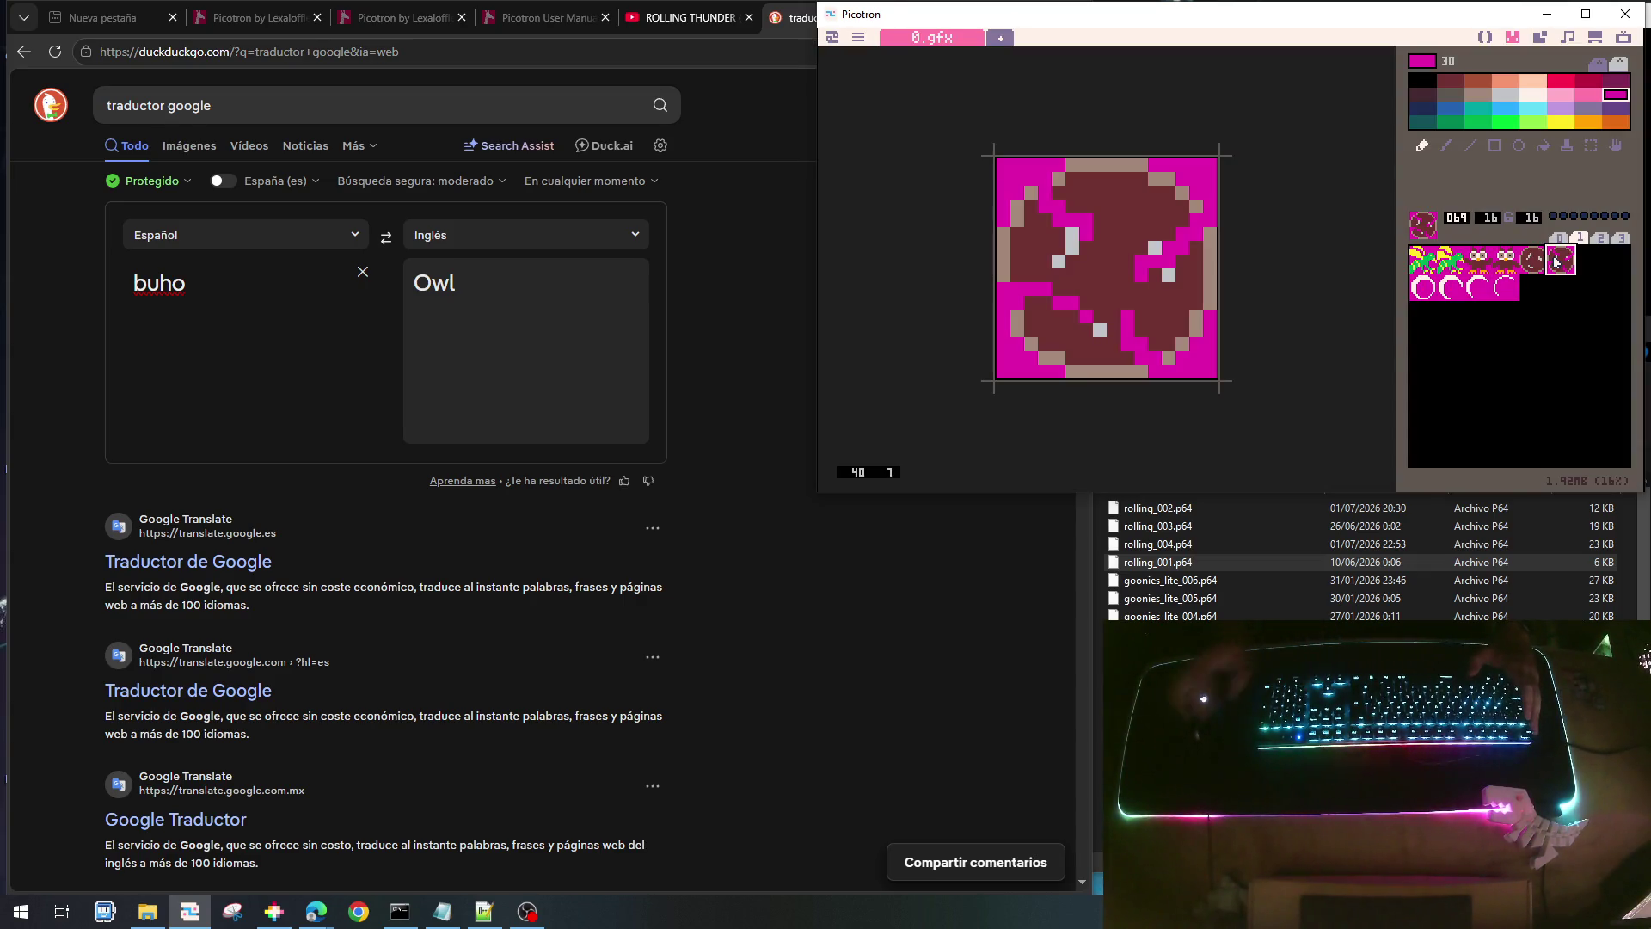
{"action": "left_click", "coordinate": [1485, 37]}
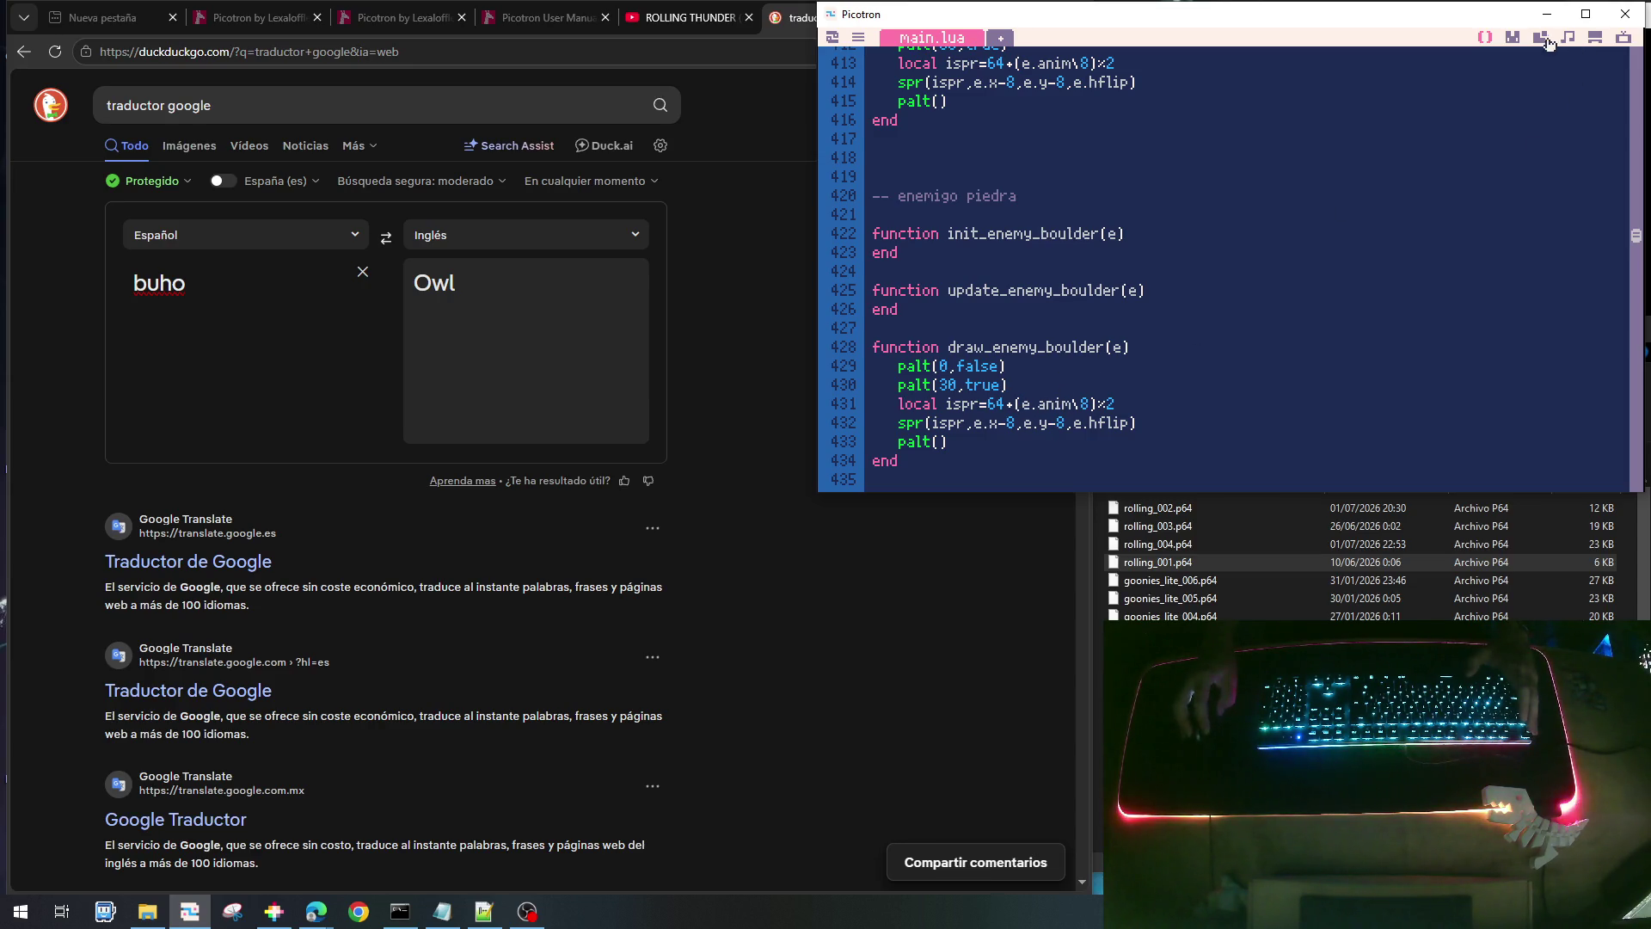
{"action": "left_click", "coordinate": [1513, 37]}
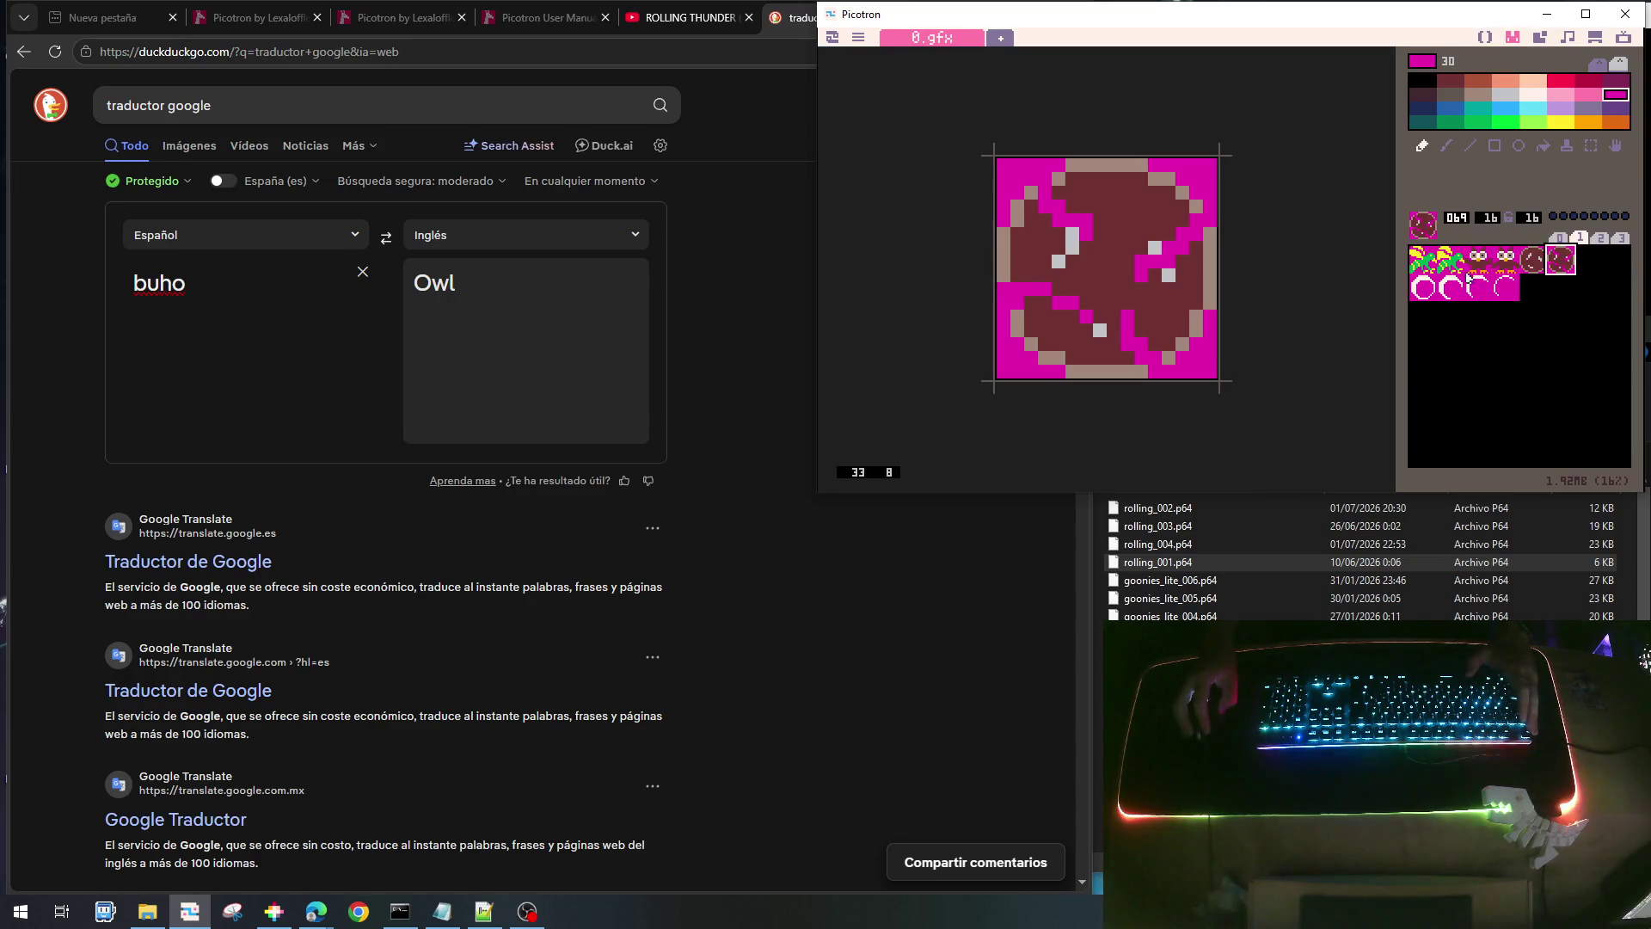
{"action": "left_click", "coordinate": [1534, 259]}
{"action": "left_click", "coordinate": [1485, 37]}
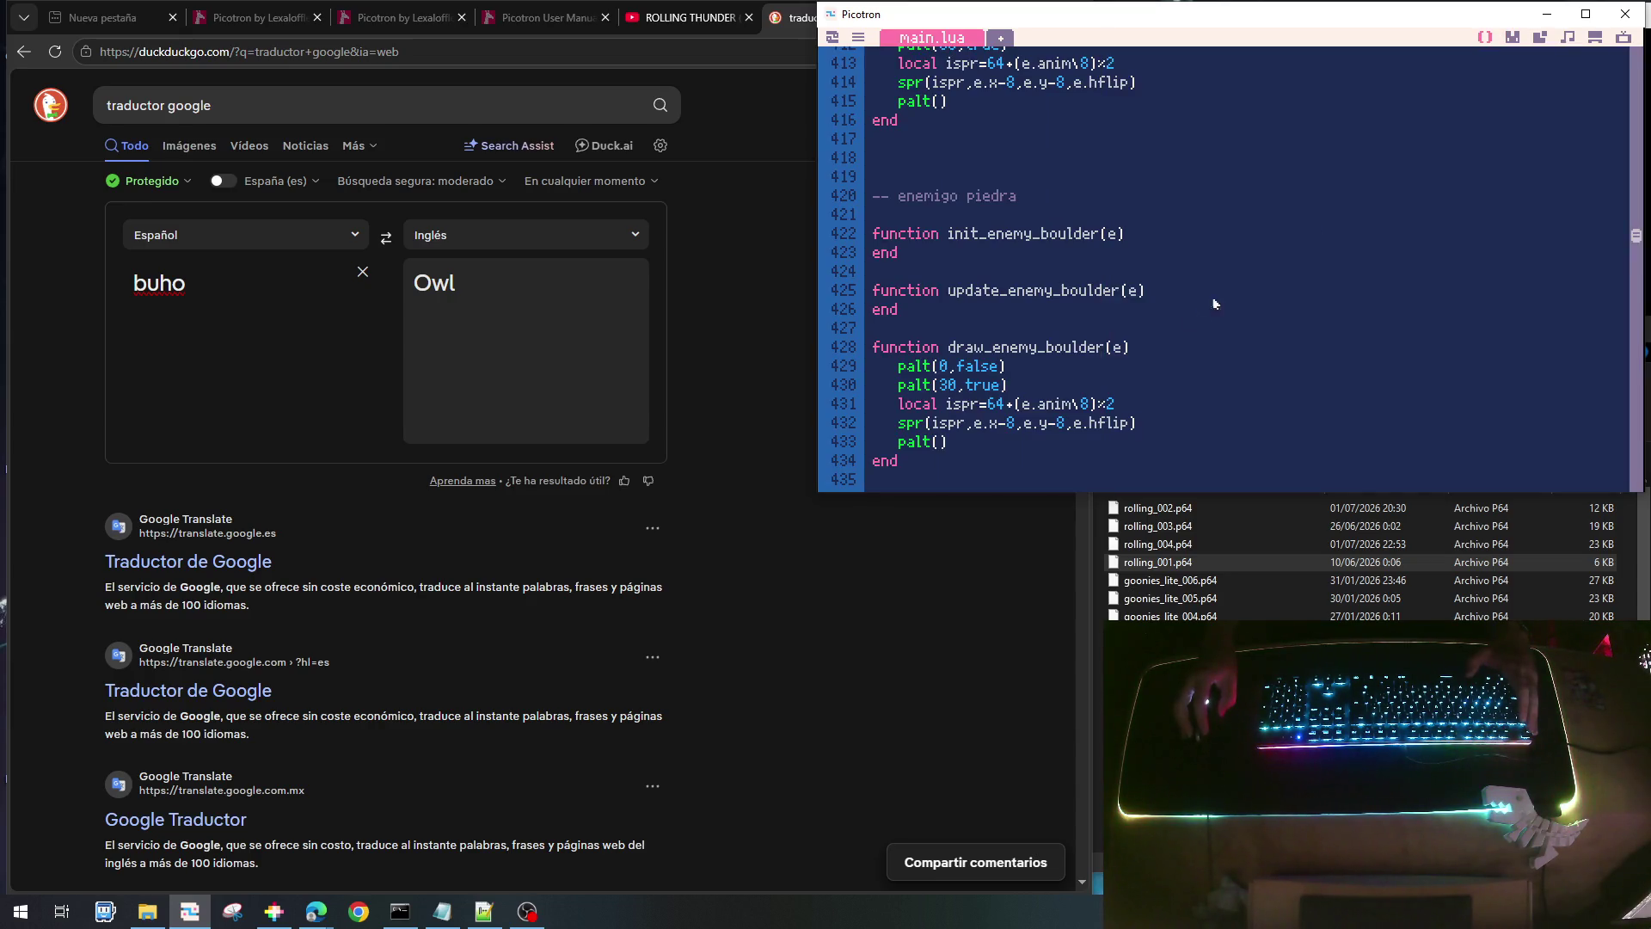
{"action": "left_click_drag", "start_coordinate": [989, 404], "coordinate": [1173, 401]}
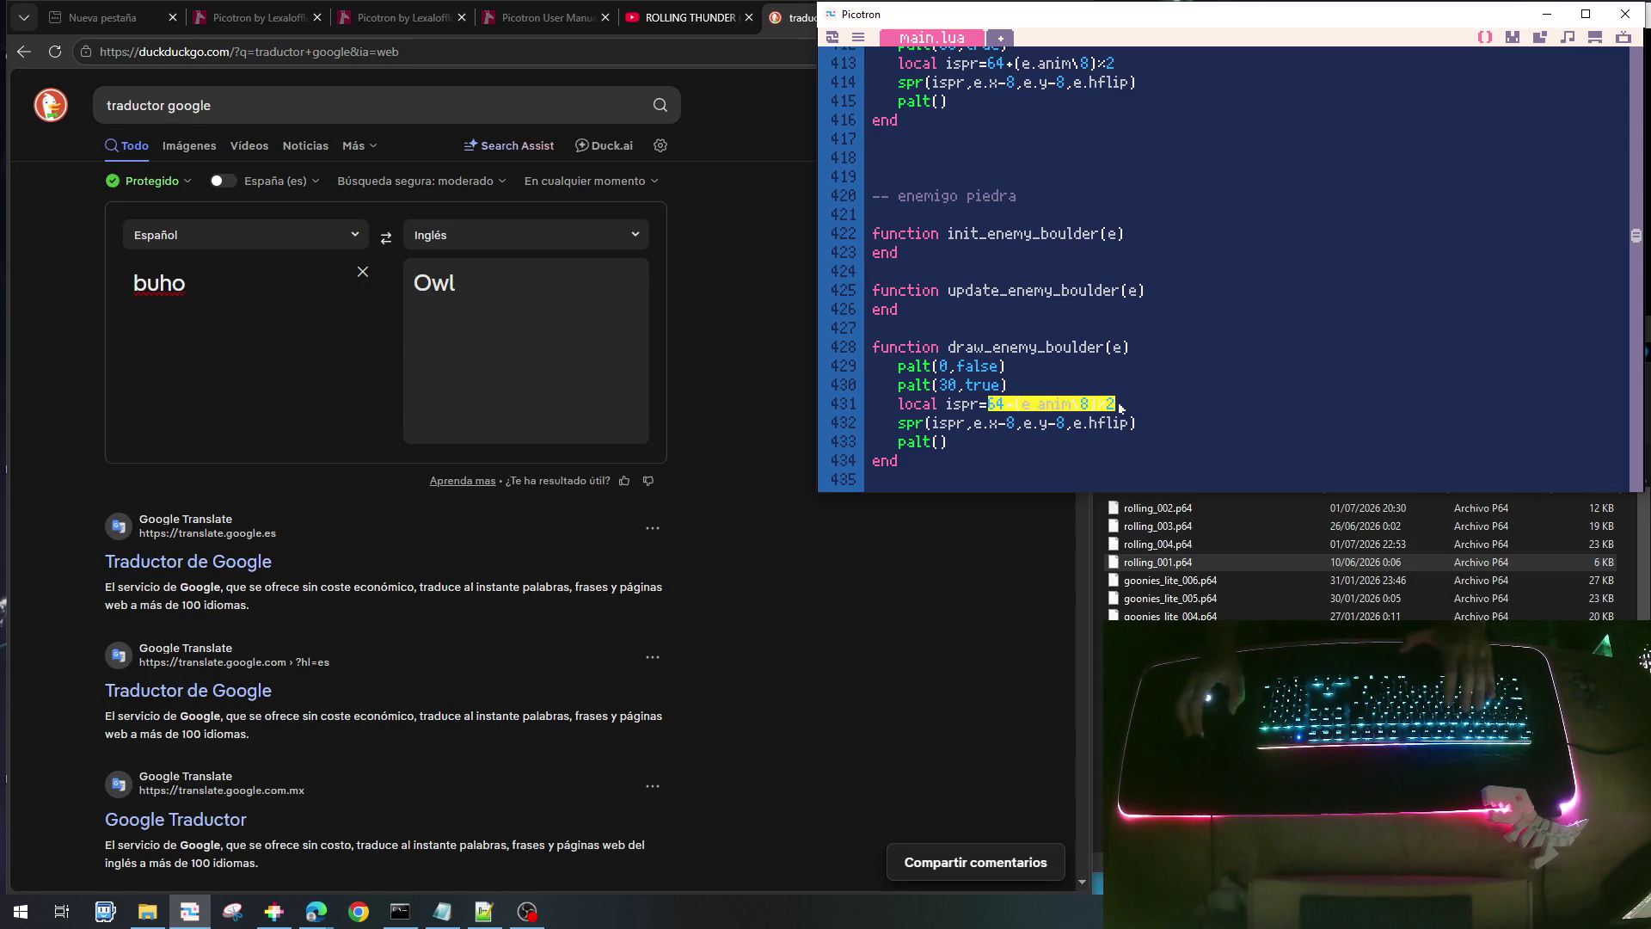
{"action": "type", "text": "68"}
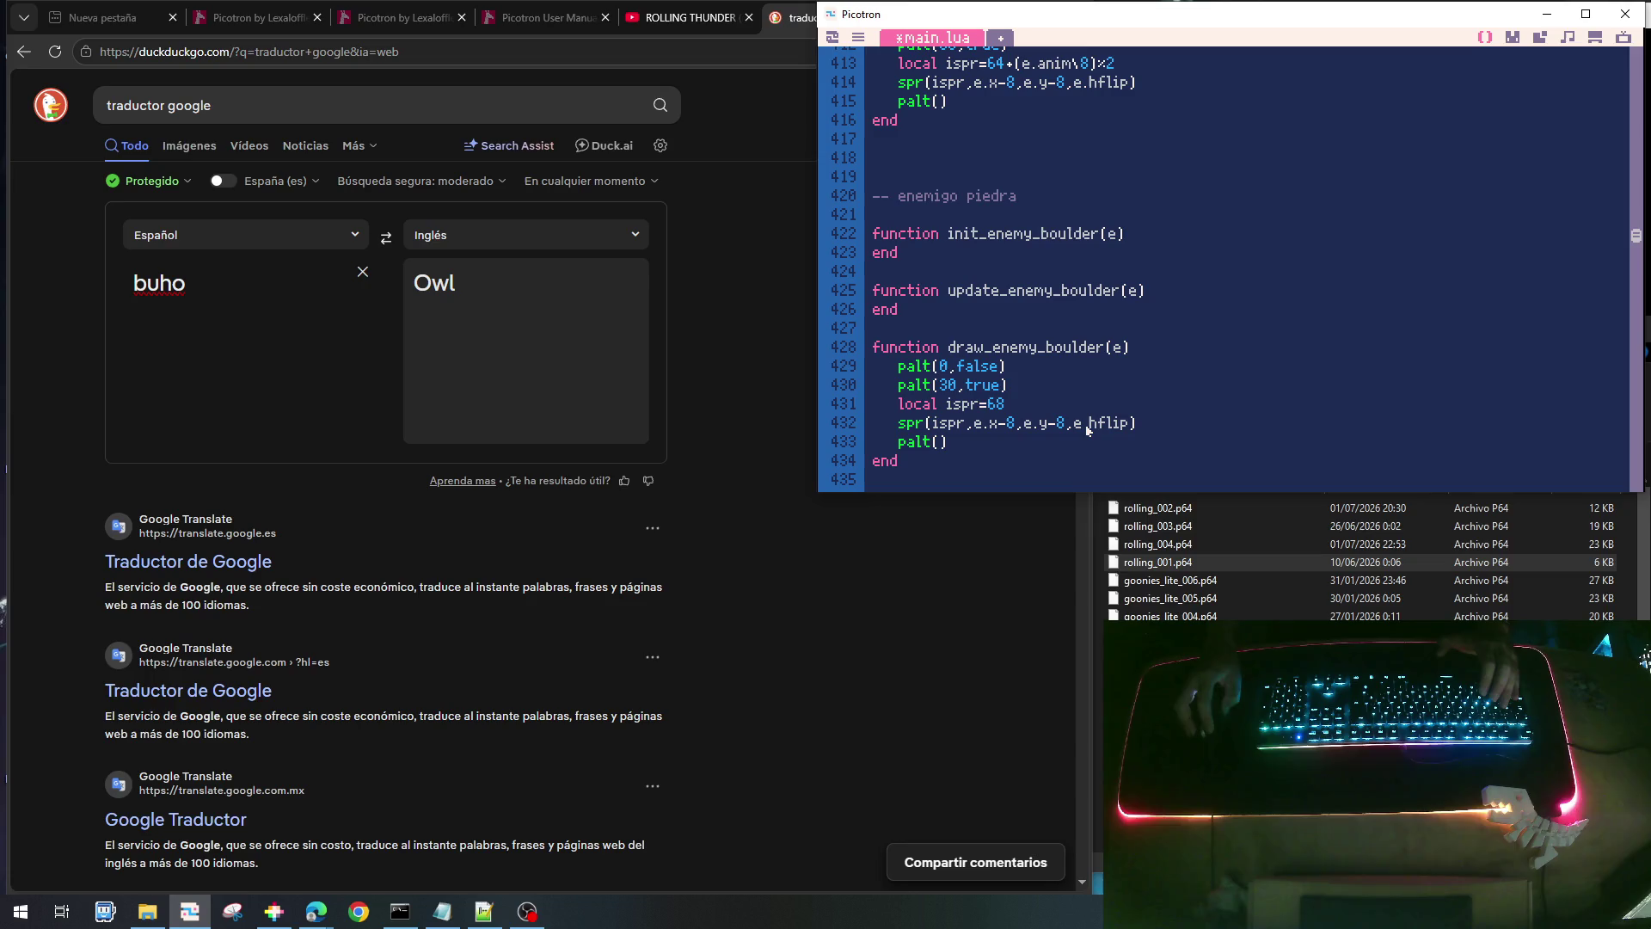
{"action": "scroll", "coordinate": [1032, 370], "scroll_direction": "up", "scroll_amount": 3}
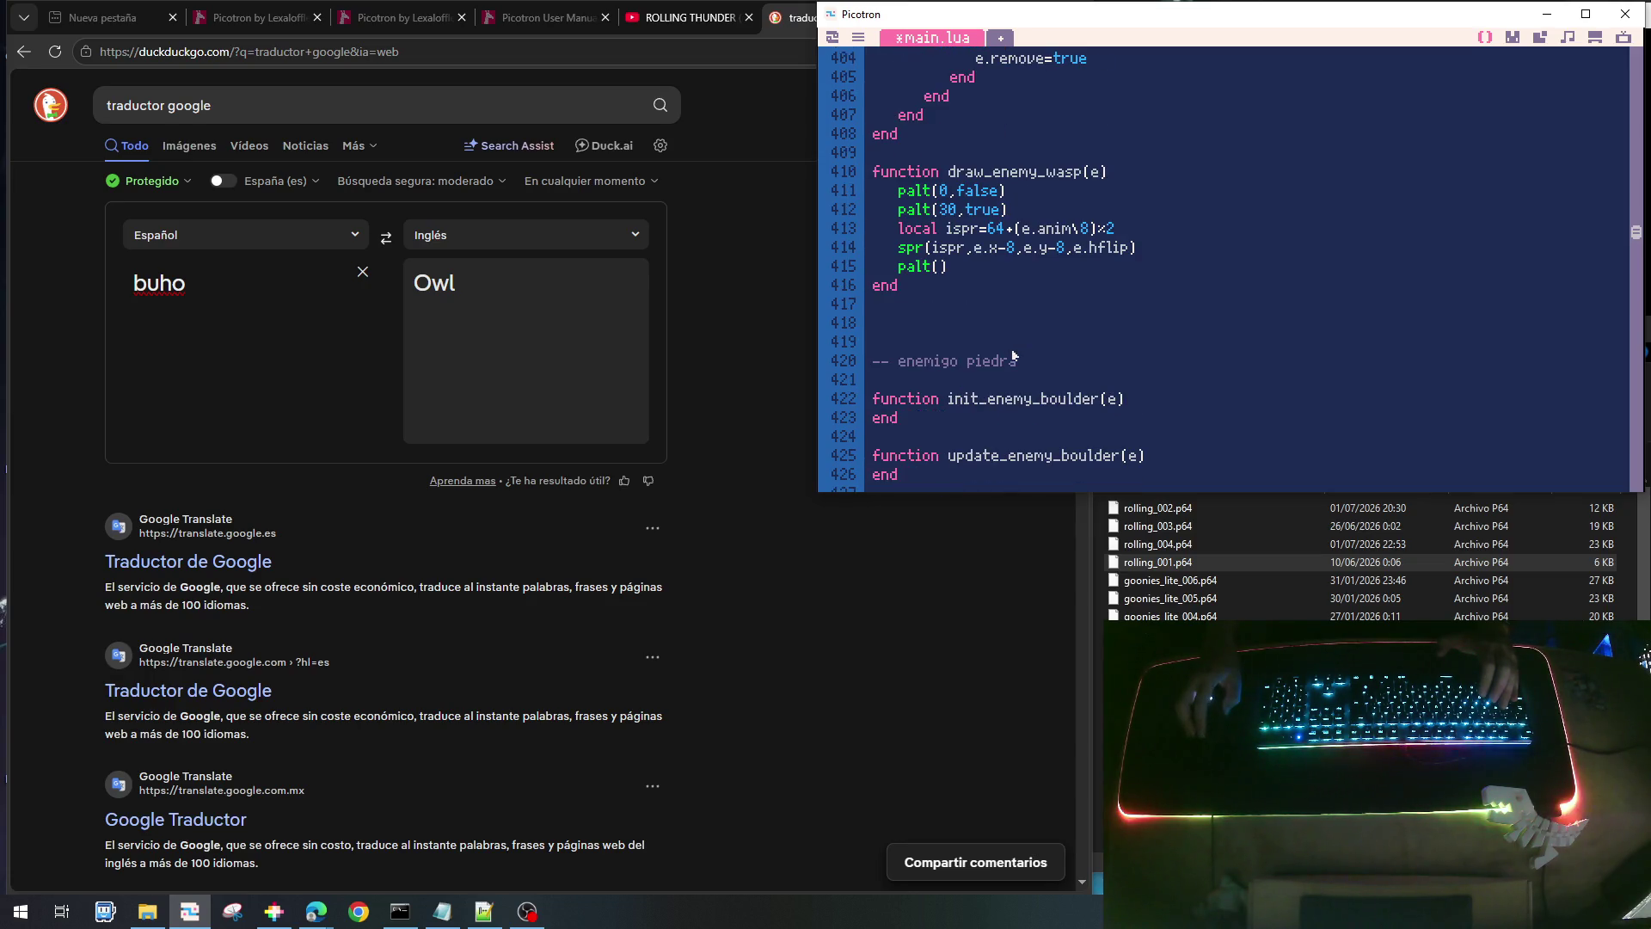
- Strip the e. prefixes from the x, y, vy and remove fields and delete the blank line
{"action": "scroll", "coordinate": [1014, 353], "scroll_direction": "down", "scroll_amount": 8}
{"action": "left_click", "coordinate": [1008, 345]}
{"action": "key", "text": "Return"}
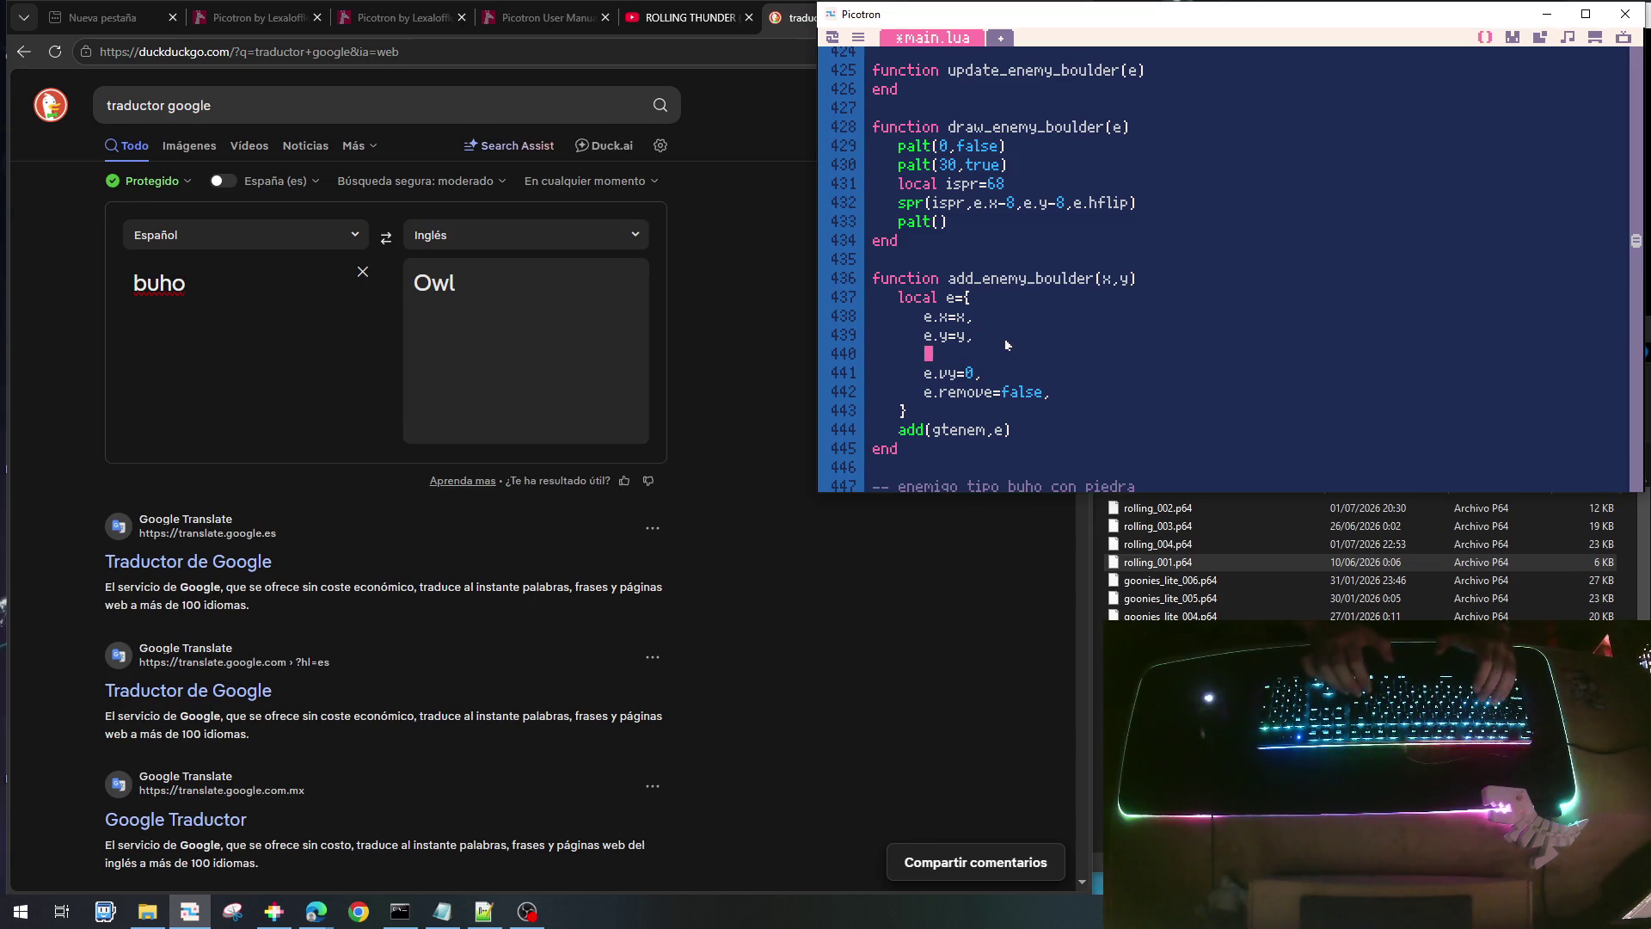
{"action": "key", "text": "Up"}
{"action": "key", "text": "Up"}
{"action": "key", "text": "Delete"}
{"action": "key", "text": "Delete"}
{"action": "key", "text": "Down"}
{"action": "key", "text": "Delete"}
{"action": "key", "text": "Delete"}
{"action": "key", "text": "Down"}
{"action": "key", "text": "Down"}
{"action": "key", "text": "Delete"}
{"action": "key", "text": "Delete"}
{"action": "key", "text": "Down"}
{"action": "key", "text": "Delete"}
{"action": "key", "text": "Delete"}
{"action": "key", "text": "Up"}
{"action": "key", "text": "Up"}
{"action": "key", "text": "Home"}
{"action": "key", "text": "BackSpace"}
{"action": "key", "text": "Down"}
- Add hflip=false after vy=0 in the boulder table
{"action": "key", "text": "End"}
{"action": "key", "text": "Return"}
{"action": "type", "text": "hfl"}
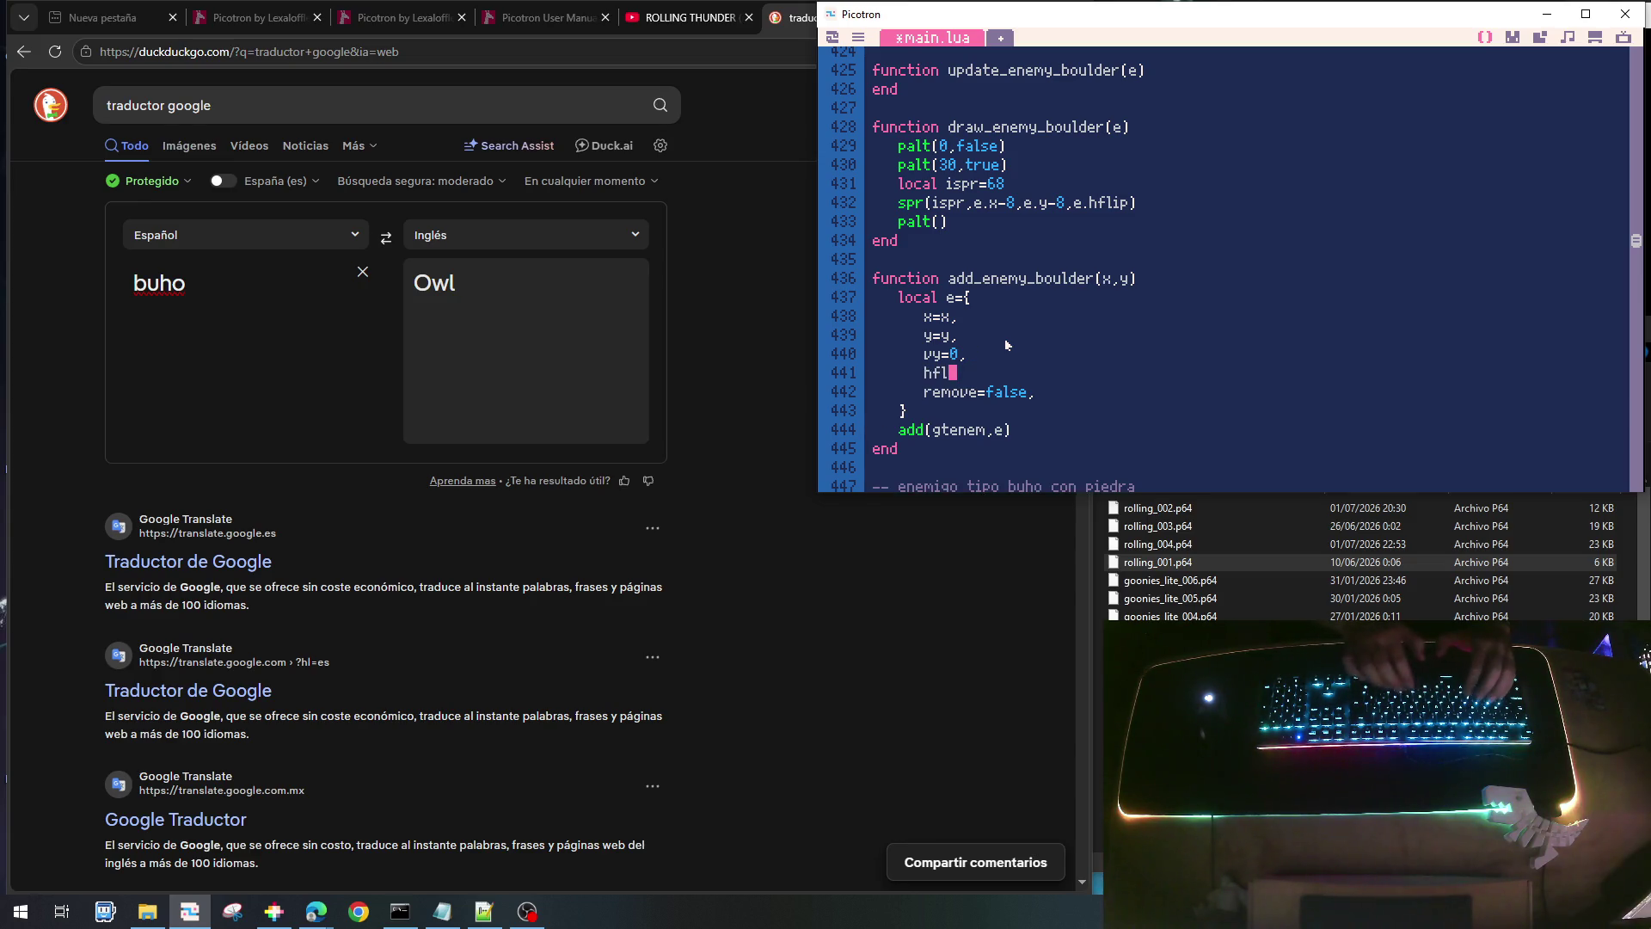
{"action": "type", "text": "ip=false,"}
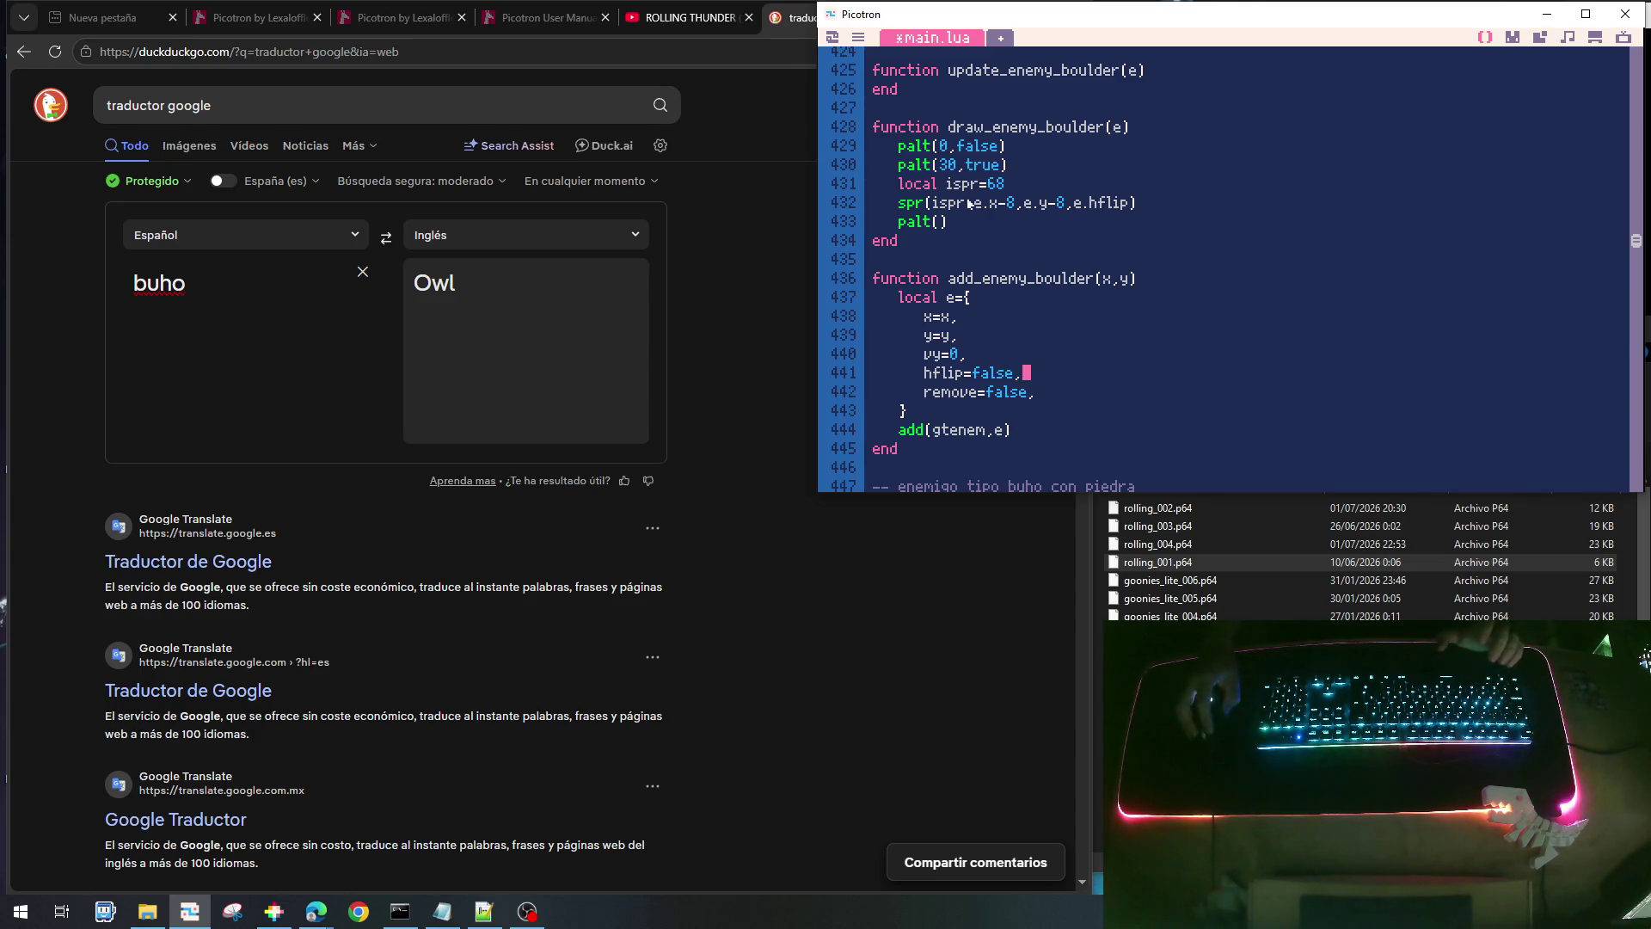
{"action": "scroll", "coordinate": [983, 197], "scroll_direction": "up", "scroll_amount": 2}
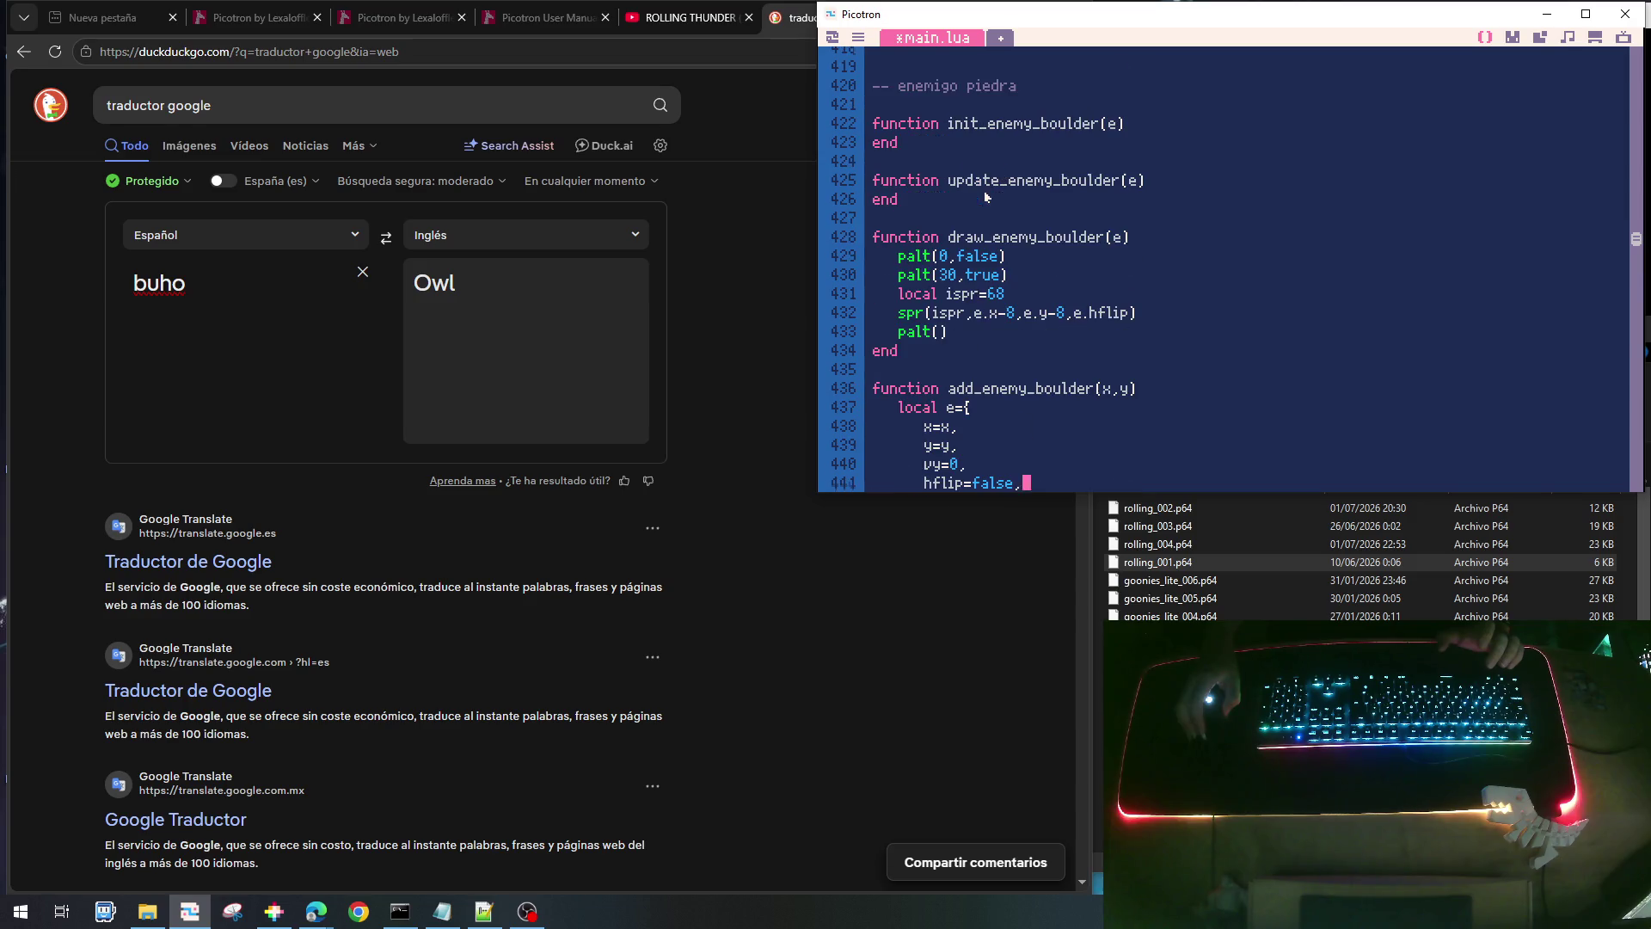
- Add e.y+=e.vy to update_enemy_boulder, begin an e.vy line, and scroll to the constants
{"action": "left_click", "coordinate": [1173, 180]}
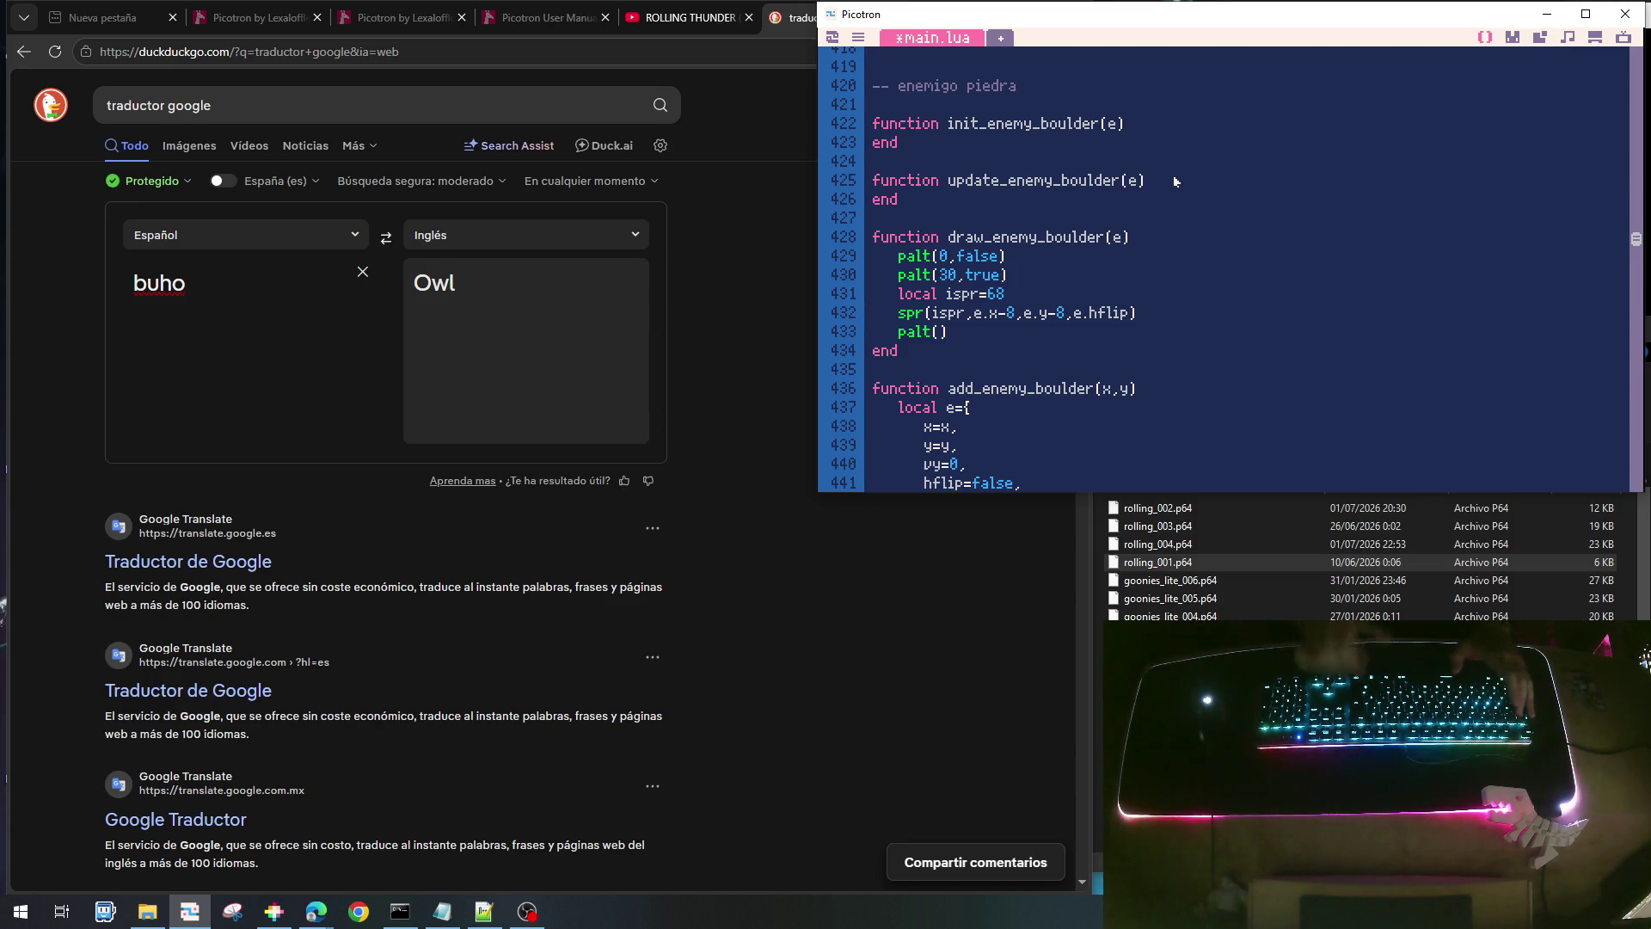
{"action": "key", "text": "Return"}
{"action": "key", "text": "Tab"}
{"action": "type", "text": "e."}
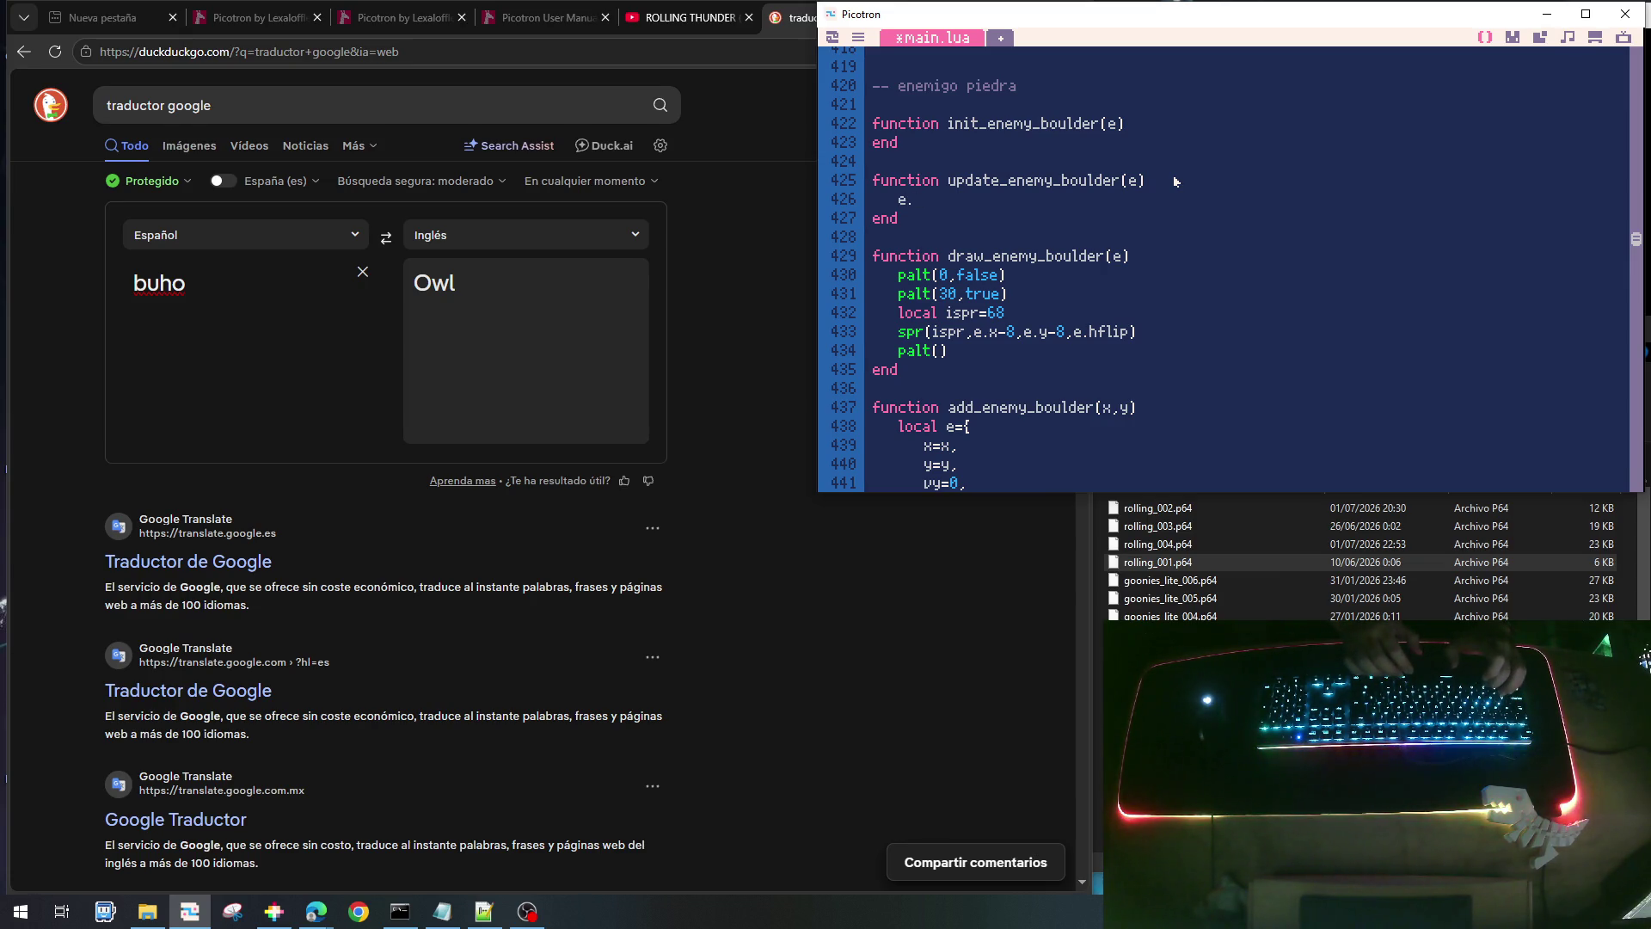
{"action": "type", "text": "y+"}
{"action": "key", "text": "Return"}
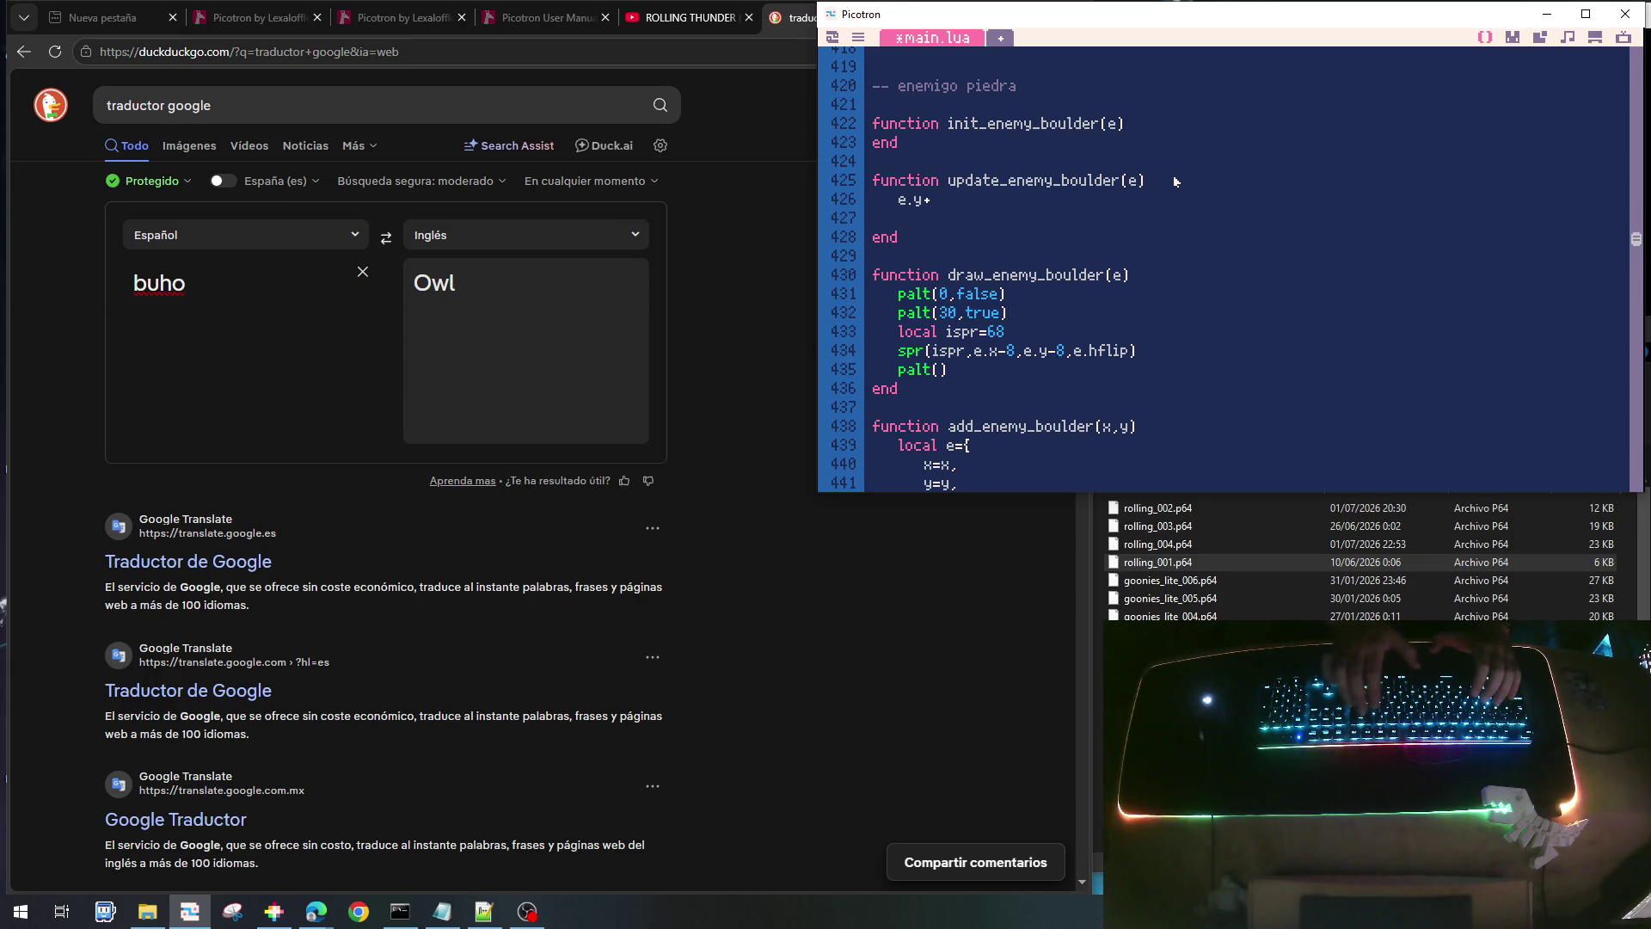
{"action": "key", "text": "BackSpace"}
{"action": "key", "text": "BackSpace"}
{"action": "type", "text": "=e"}
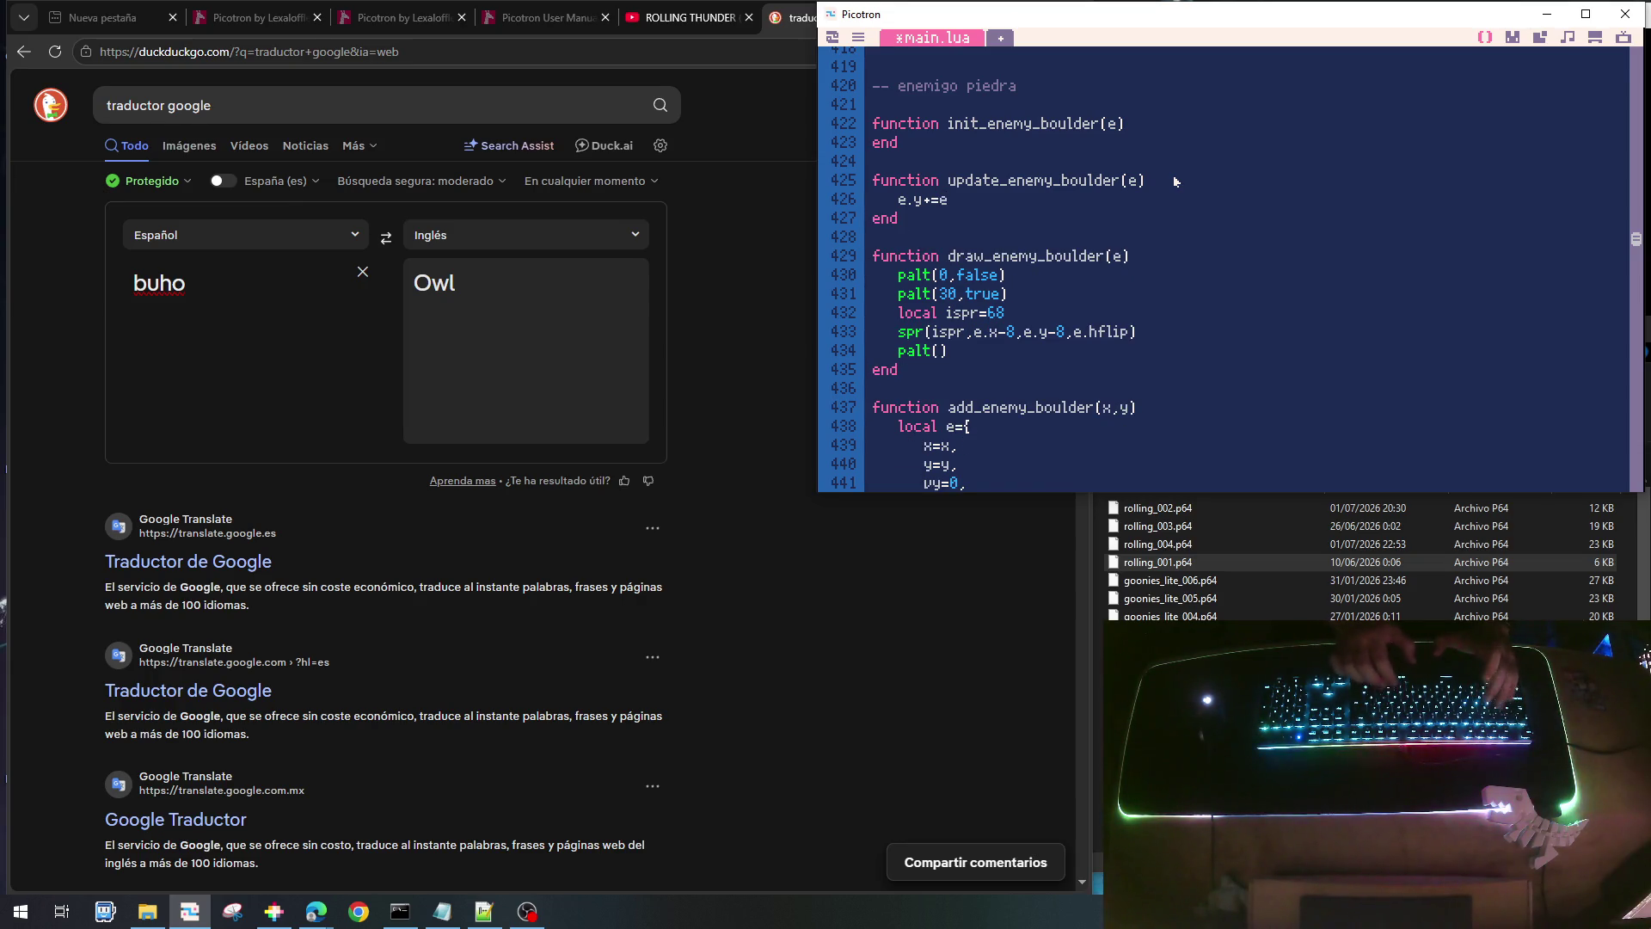
{"action": "type", "text": ".vy"}
{"action": "key", "text": "Return"}
{"action": "type", "text": "e."}
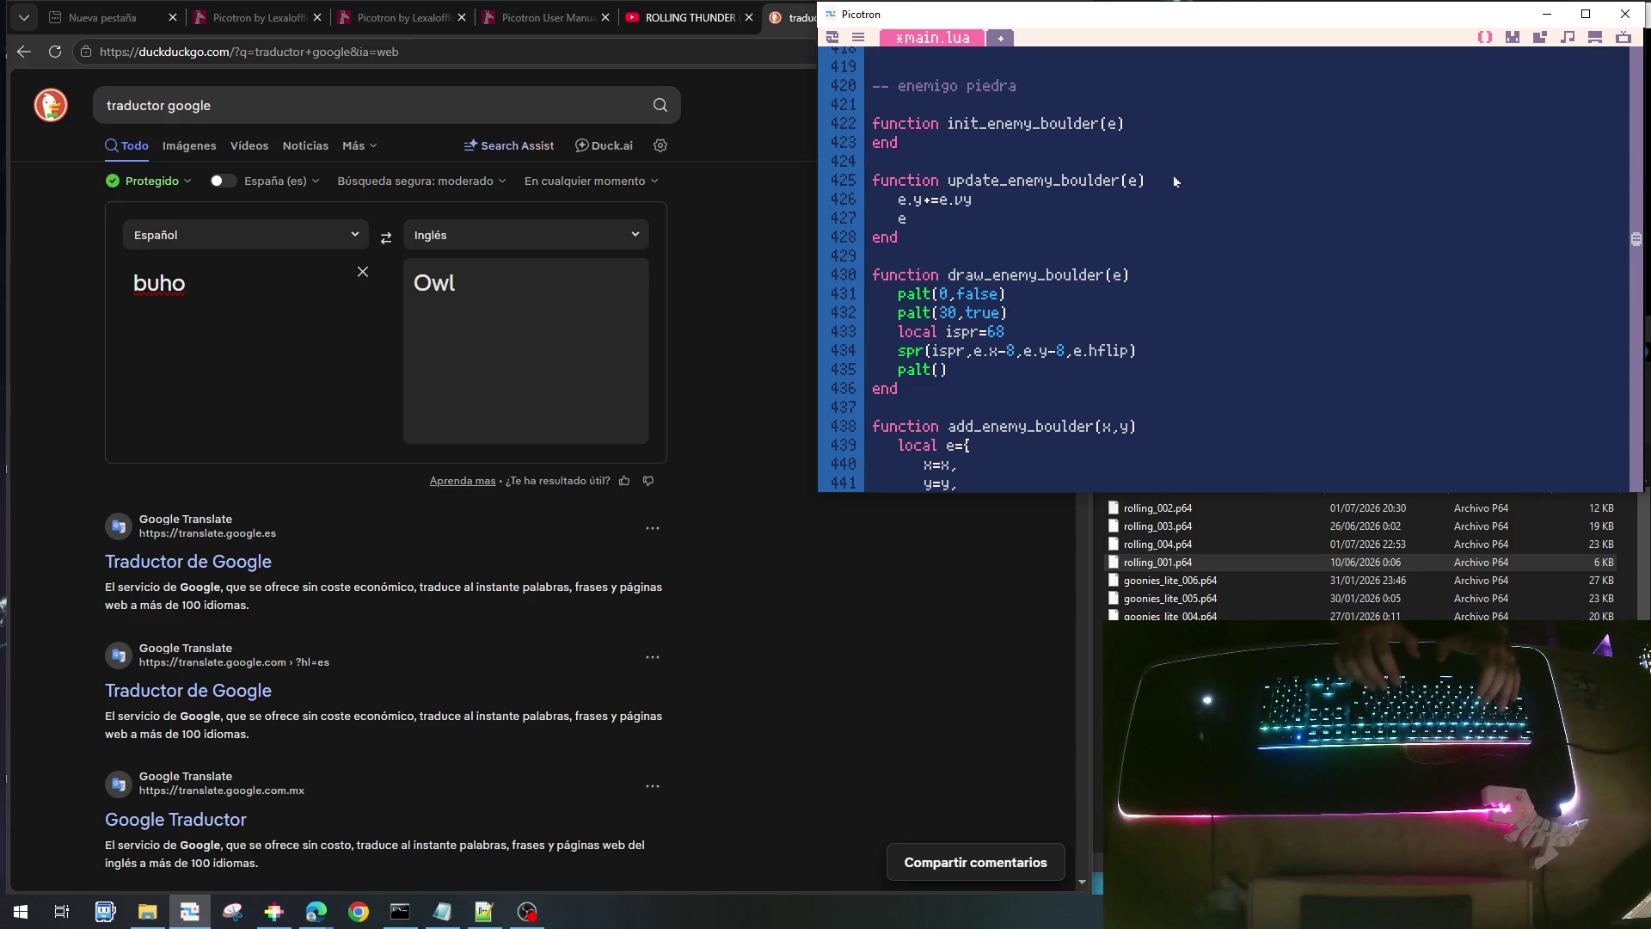
{"action": "type", "text": "v"}
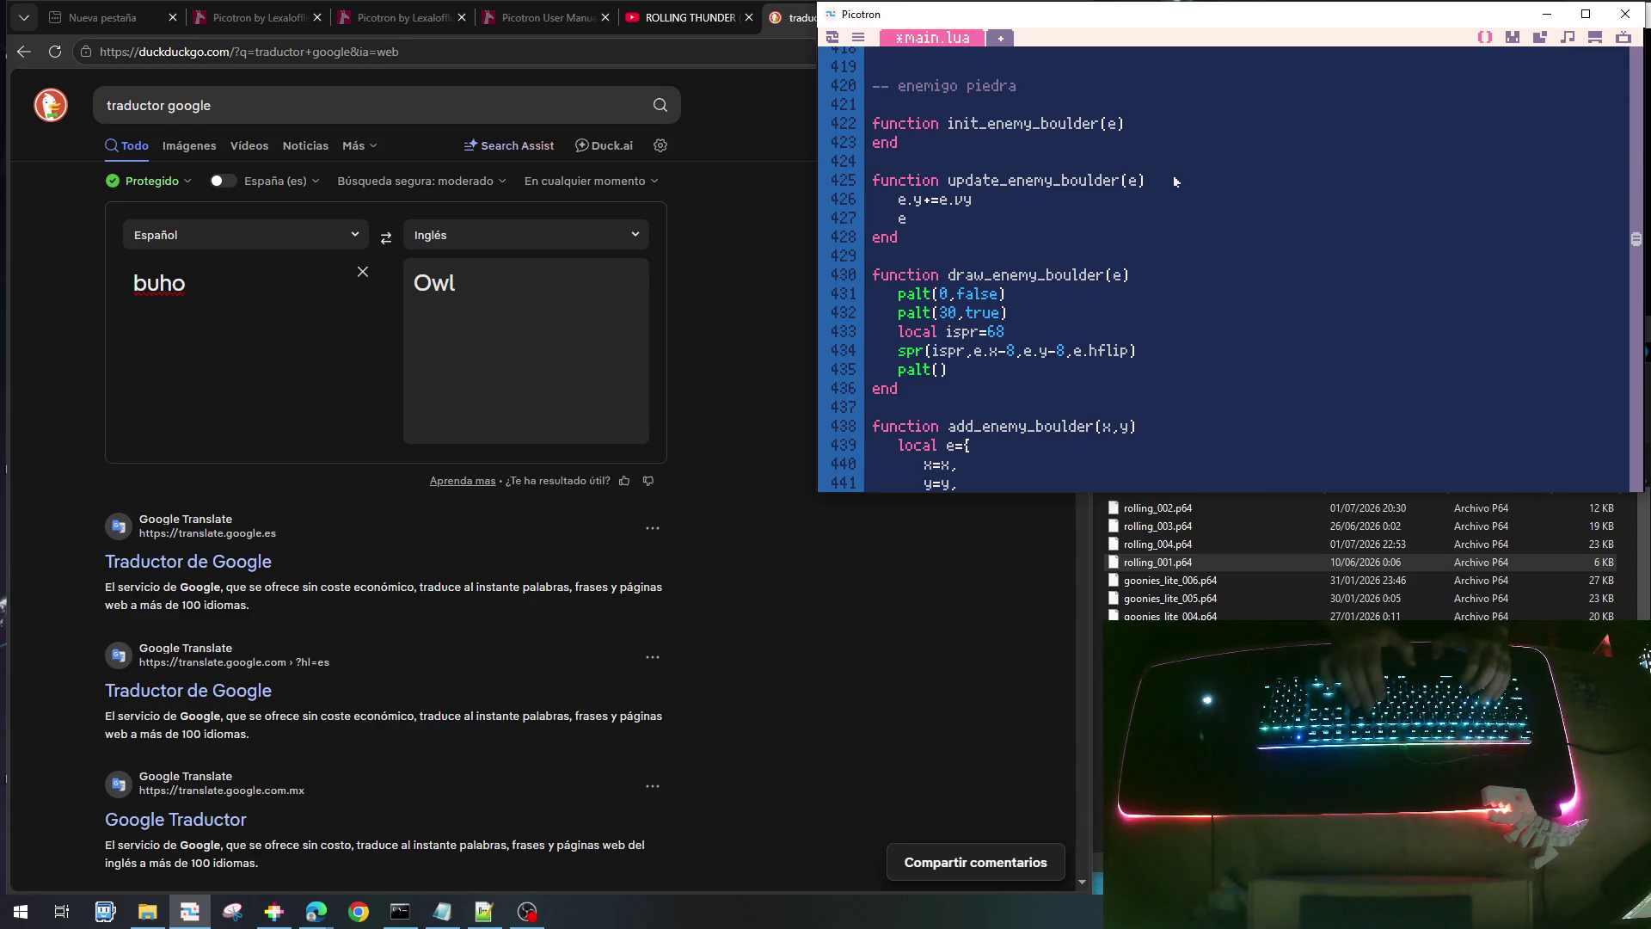
{"action": "type", "text": "y"}
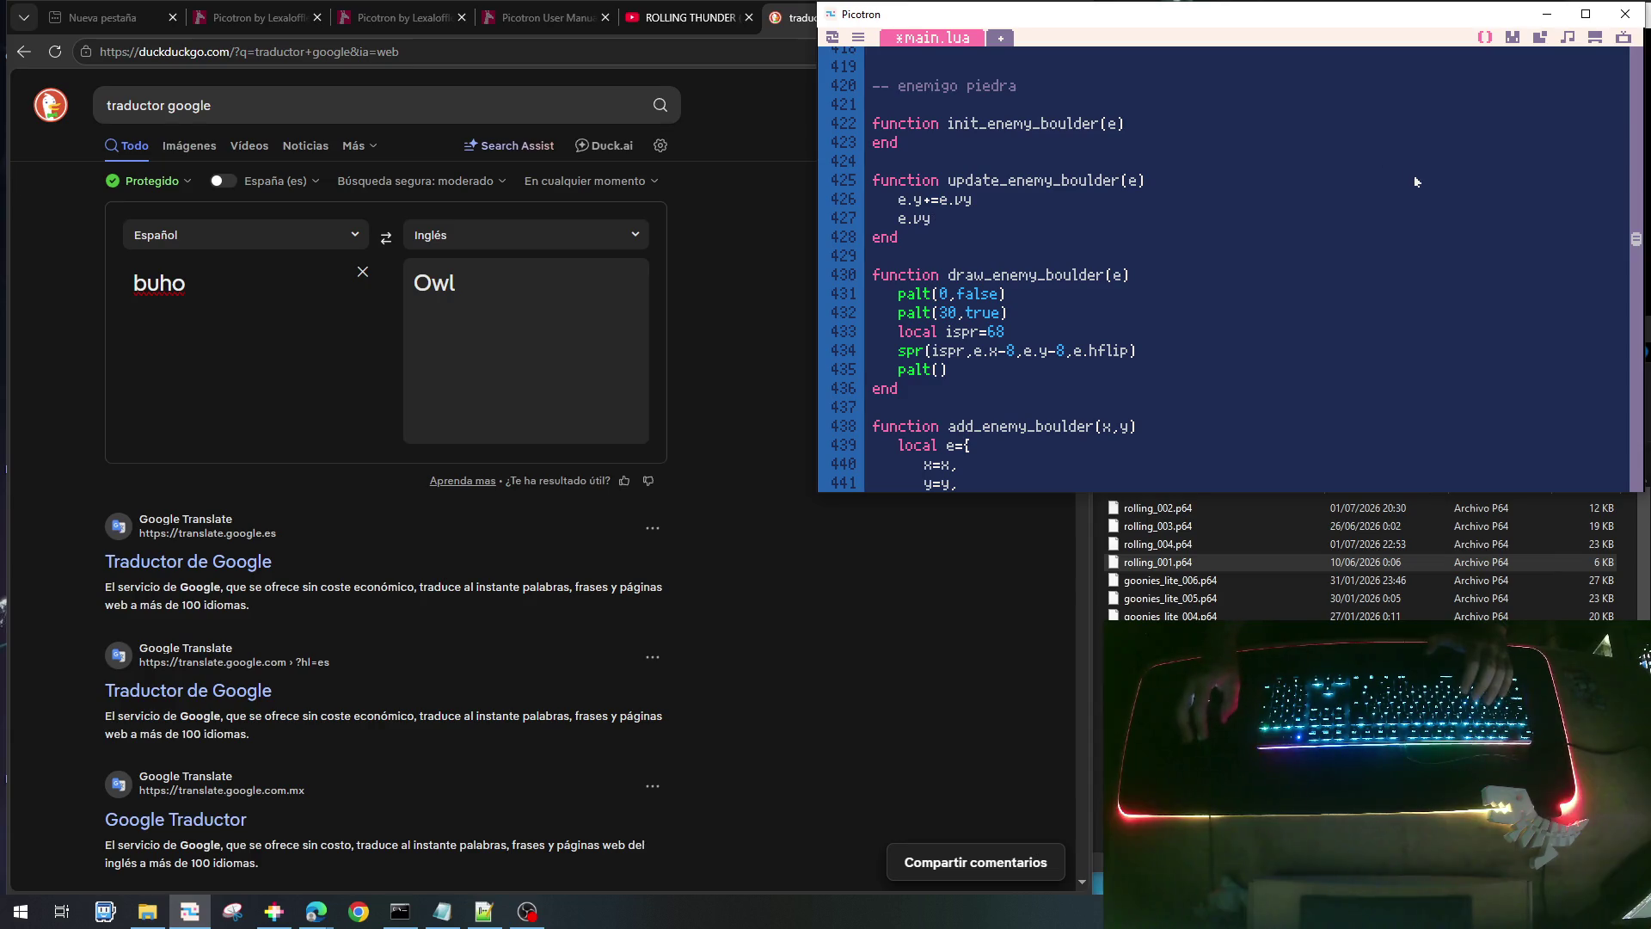
{"action": "left_click_drag", "start_coordinate": [1634, 244], "coordinate": [1634, 58]}
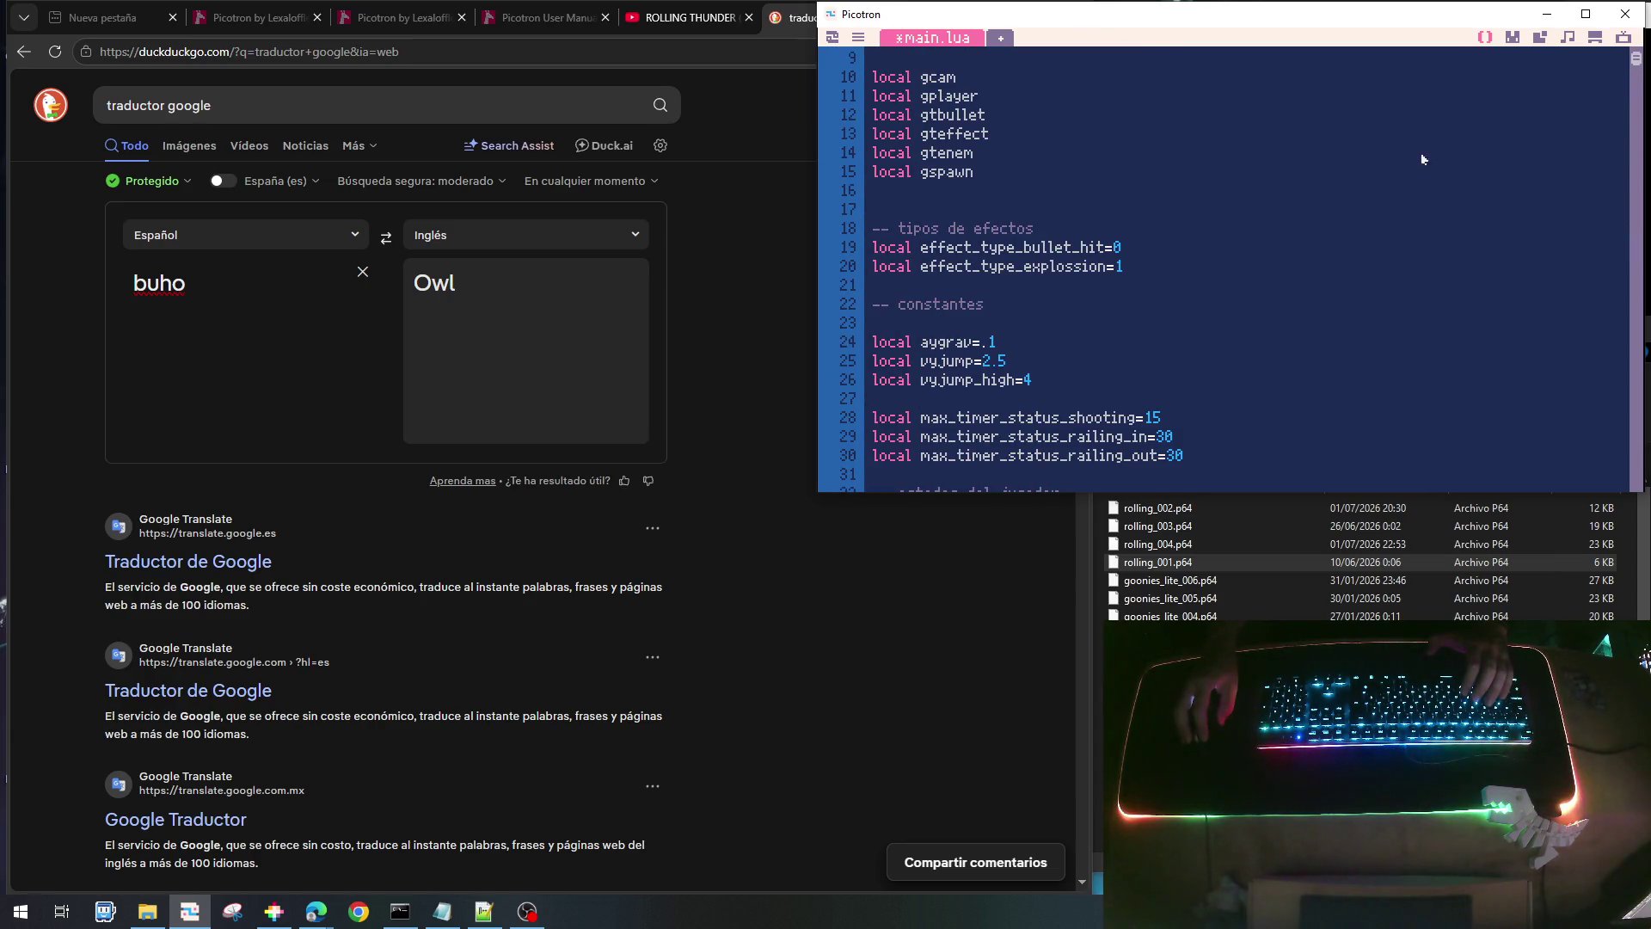
- Write the gravity line e.vy=min(4,e.vy+aygrav) in update_enemy_boulder
{"action": "scroll", "coordinate": [1241, 215], "scroll_direction": "down", "scroll_amount": 1}
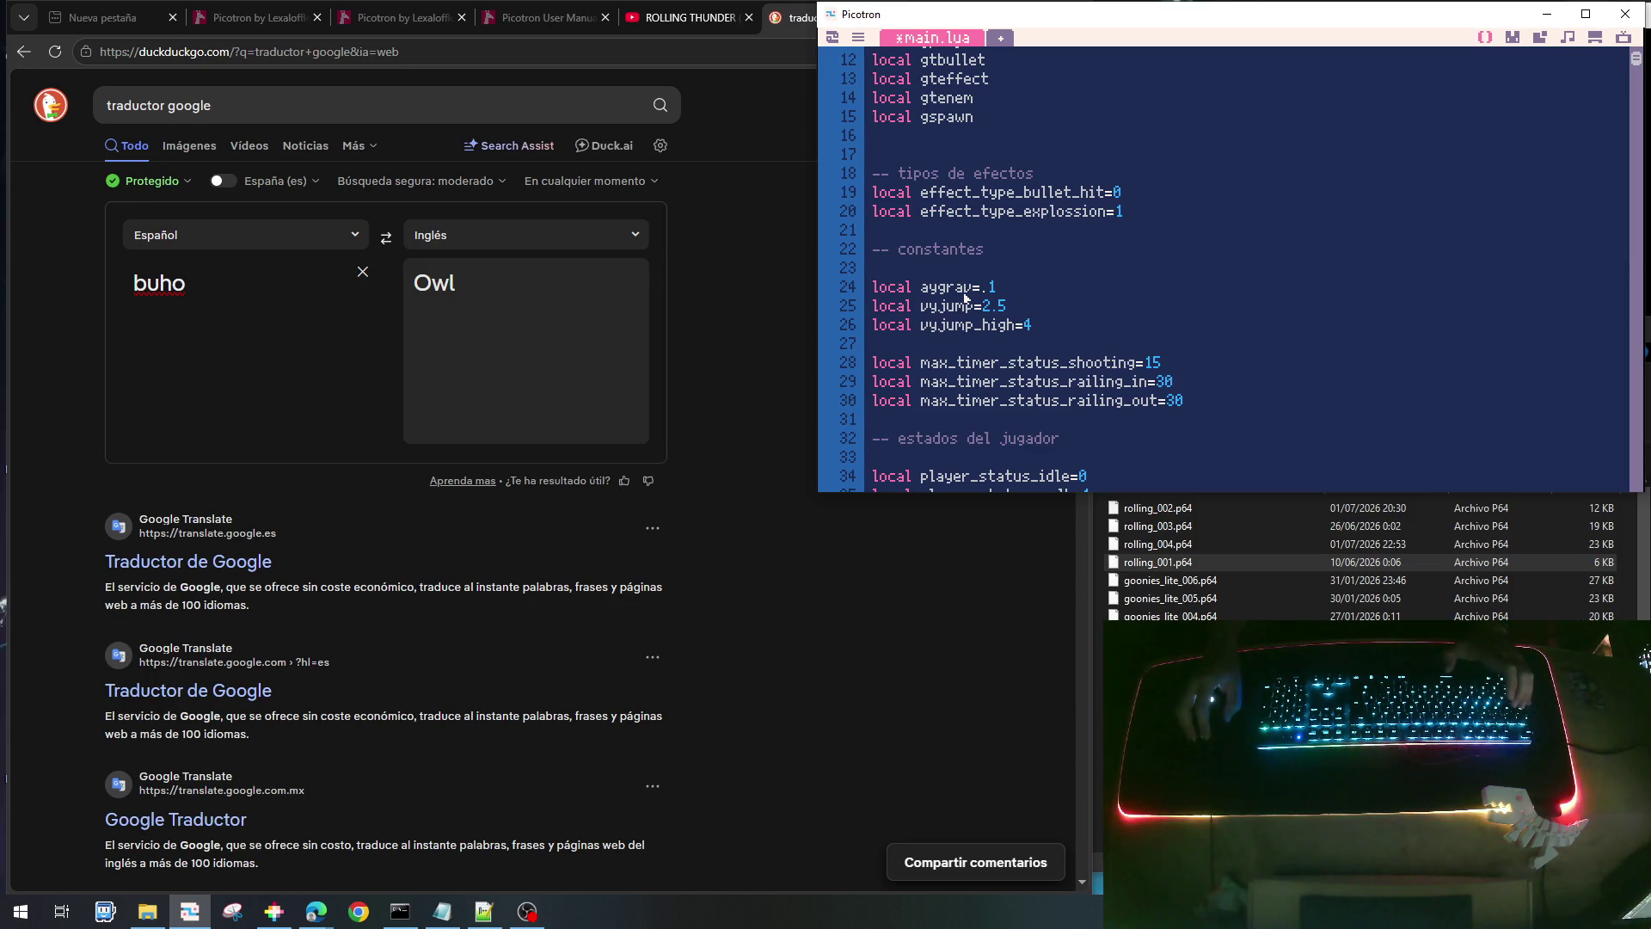
{"action": "type", "text": "a"}
{"action": "key", "text": "BackSpace"}
{"action": "type", "text": "+=aygrav"}
{"action": "key", "text": "Return"}
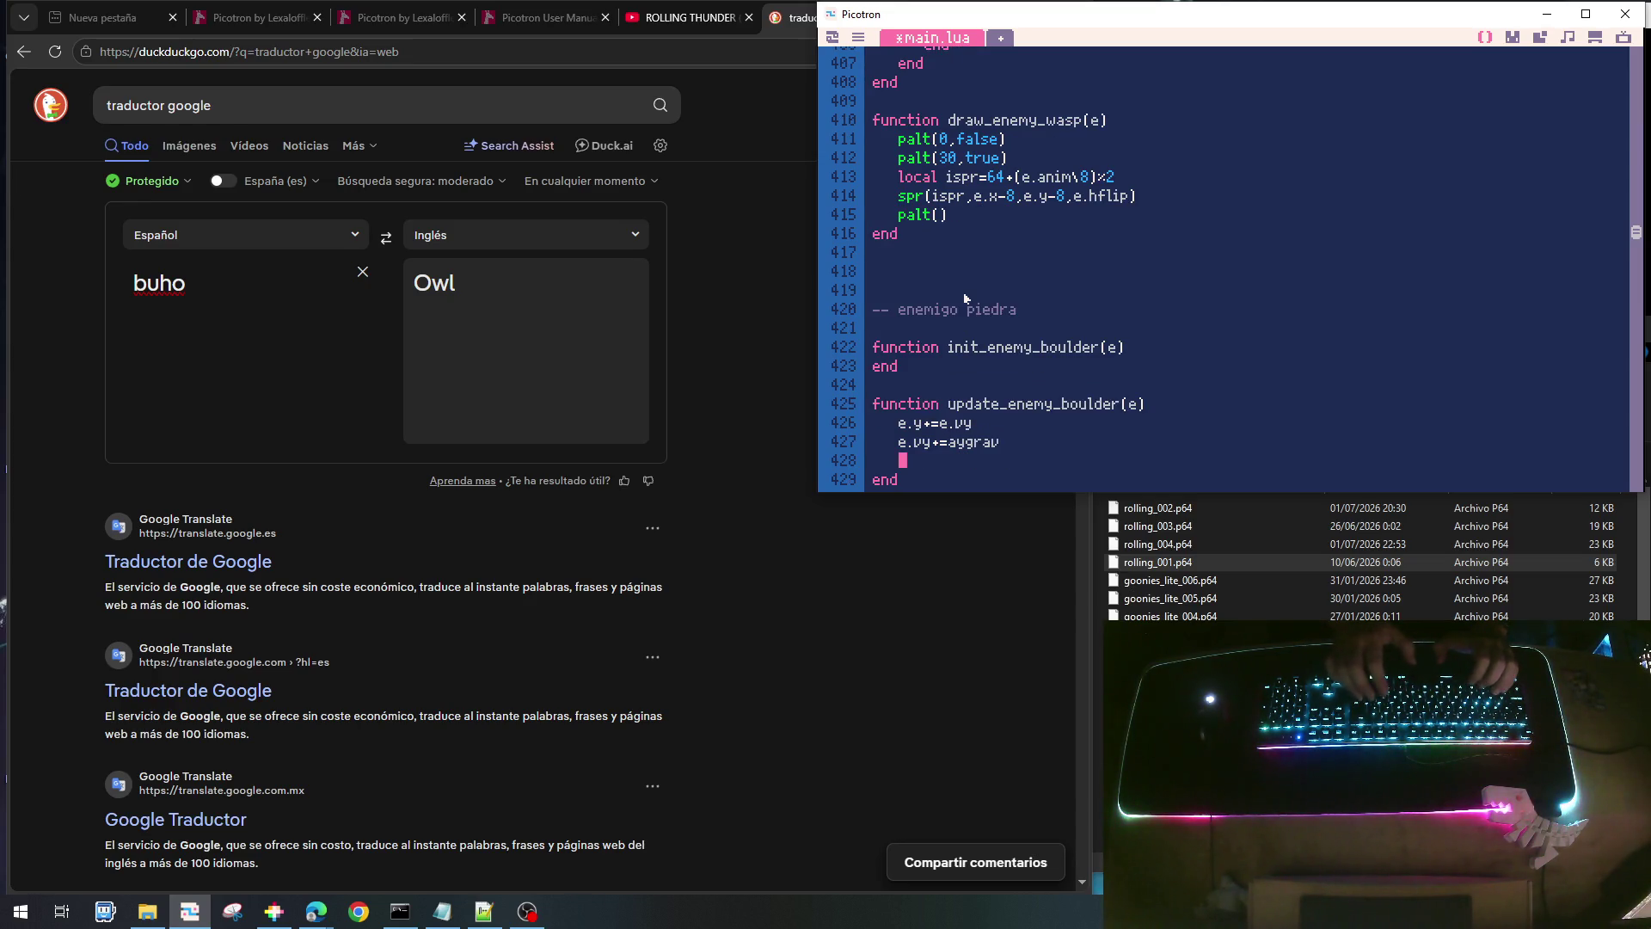
{"action": "key", "text": "Up"}
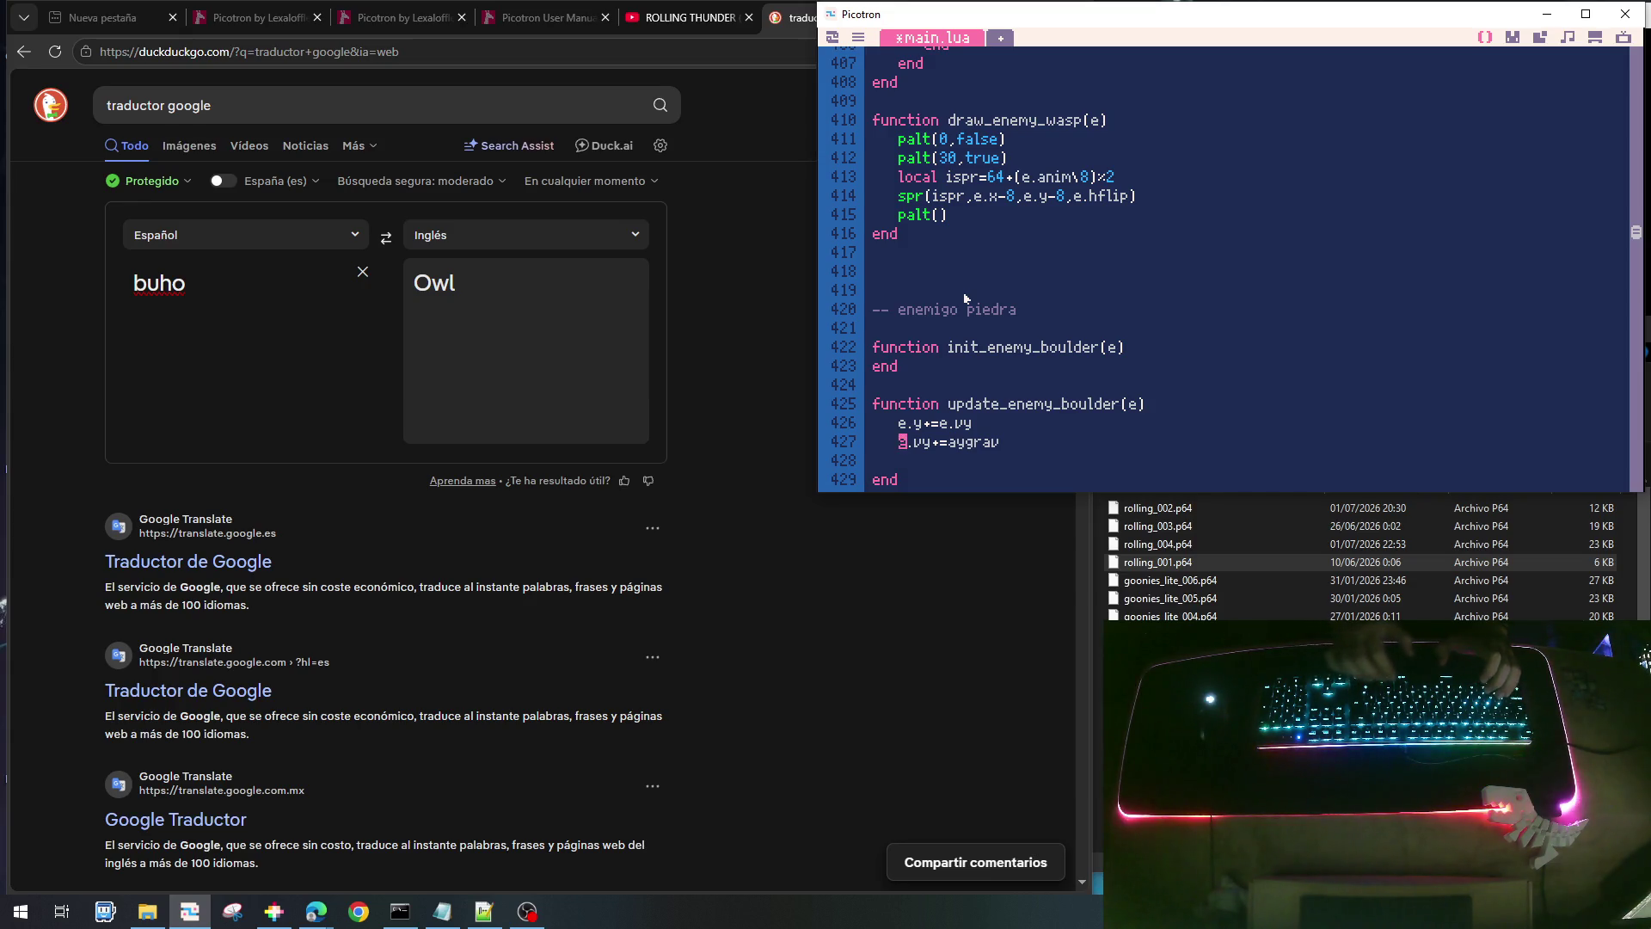
{"action": "key", "text": "Up"}
{"action": "key", "text": "Down"}
{"action": "key", "text": "Right"}
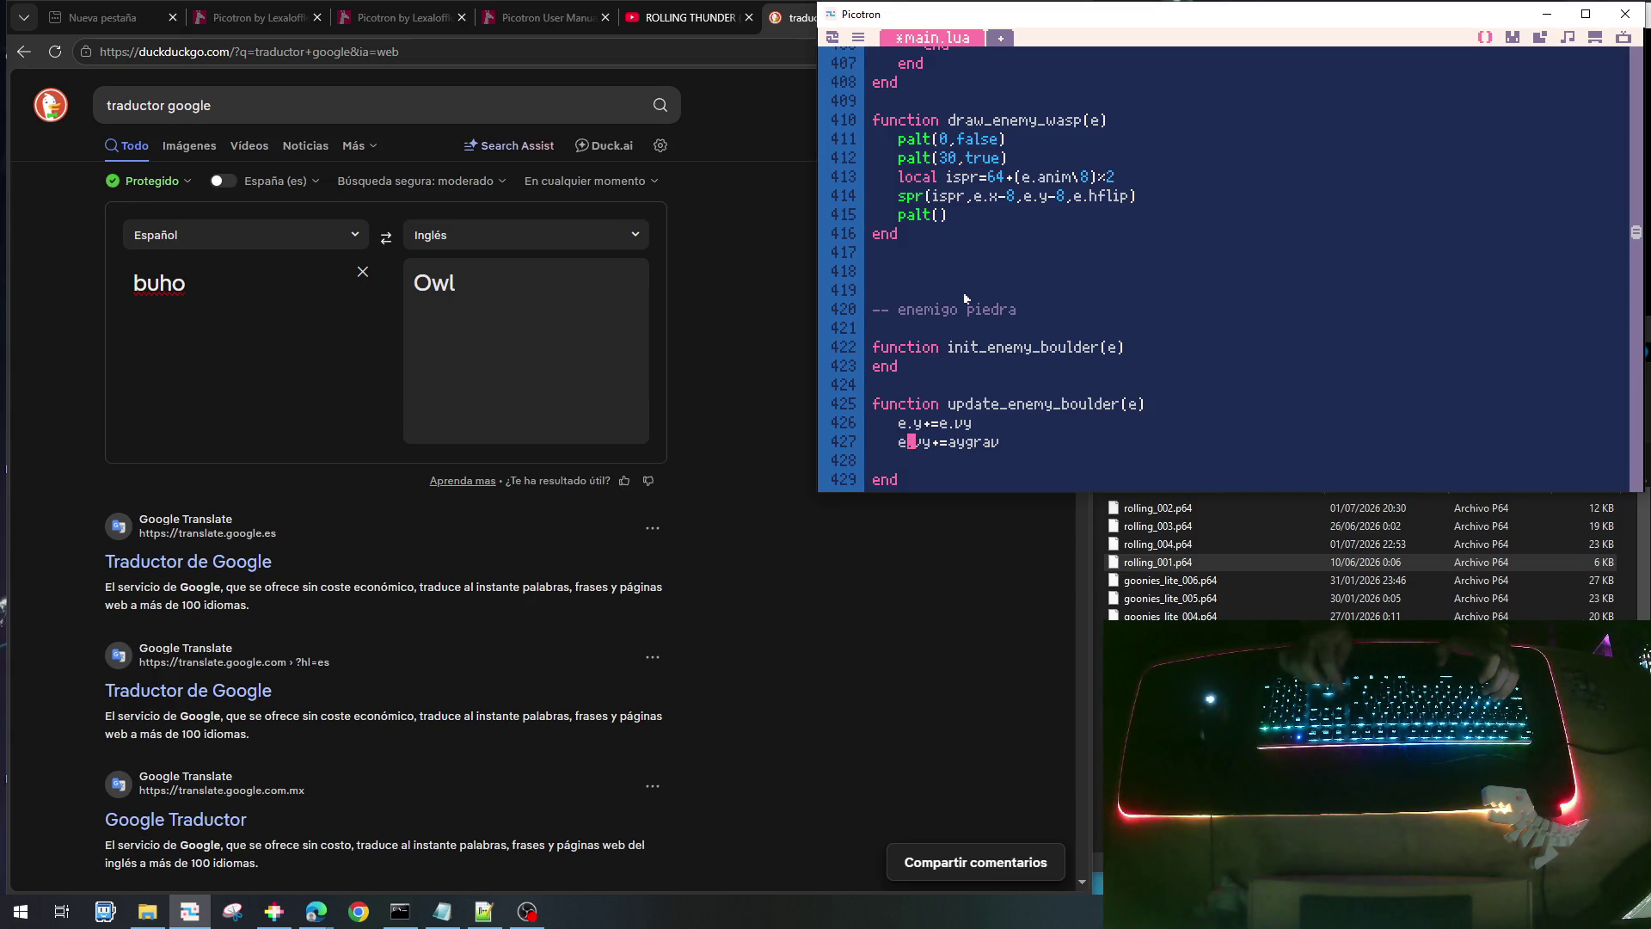
{"action": "key", "text": "Delete"}
{"action": "key", "text": "Right"}
{"action": "type", "text": "(min"}
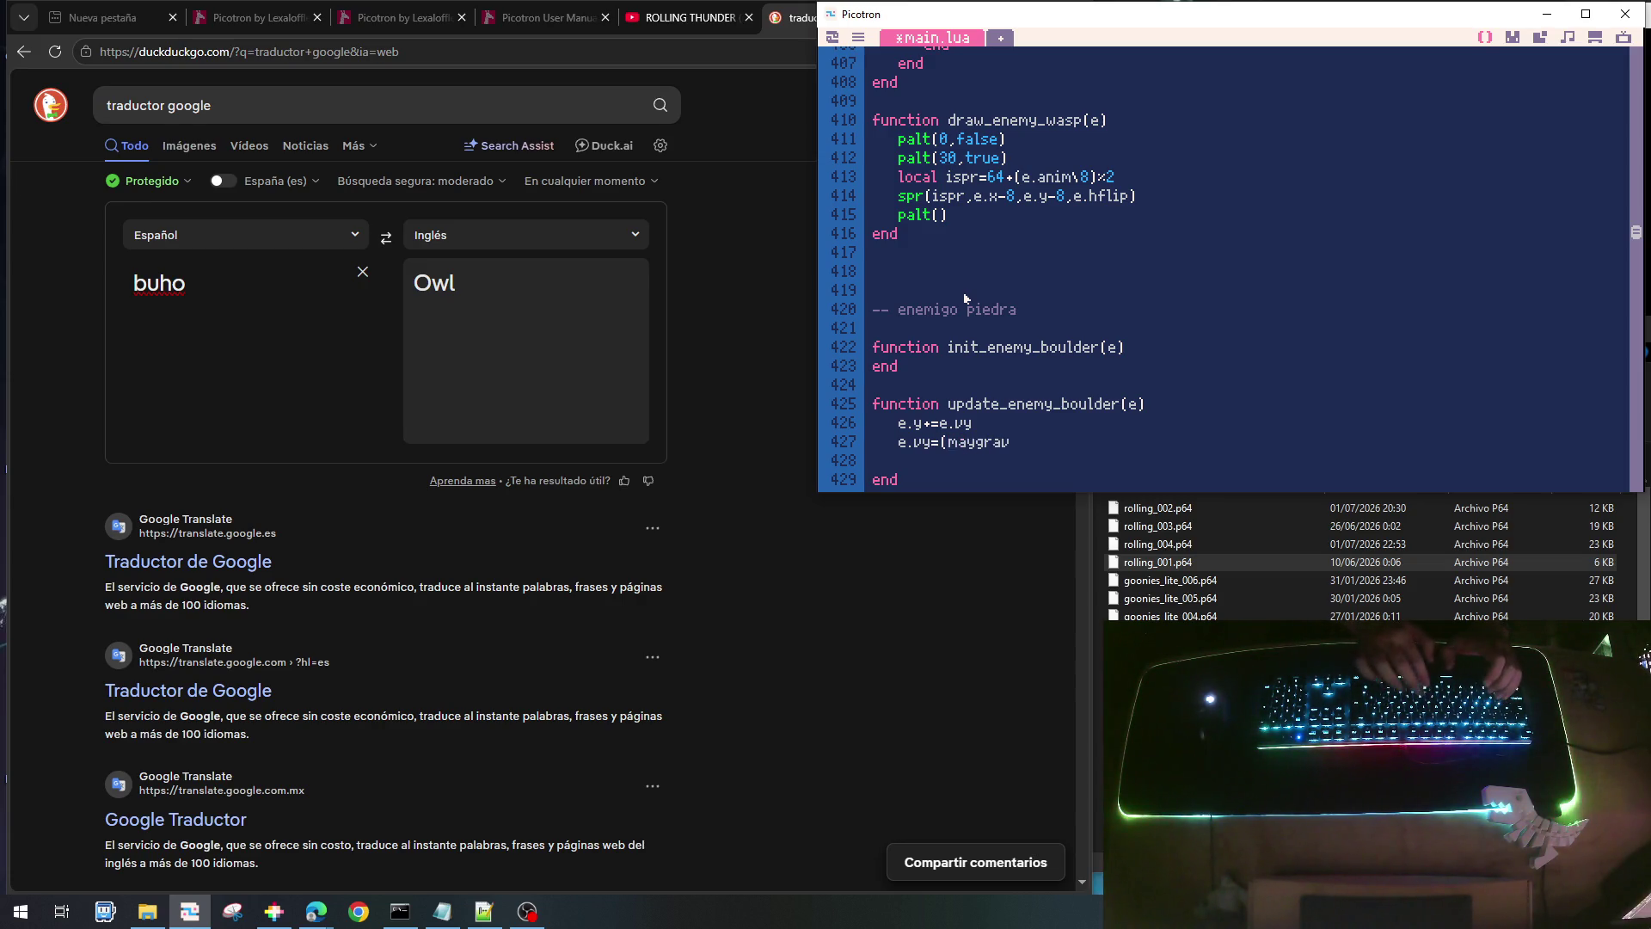
{"action": "key", "text": "Left"}
{"action": "key", "text": "Left"}
{"action": "key", "text": "Left"}
{"action": "key", "text": "BackSpace"}
{"action": "key", "text": "Right"}
{"action": "key", "text": "Right"}
{"action": "key", "text": "Right"}
{"action": "type", "text": "("}
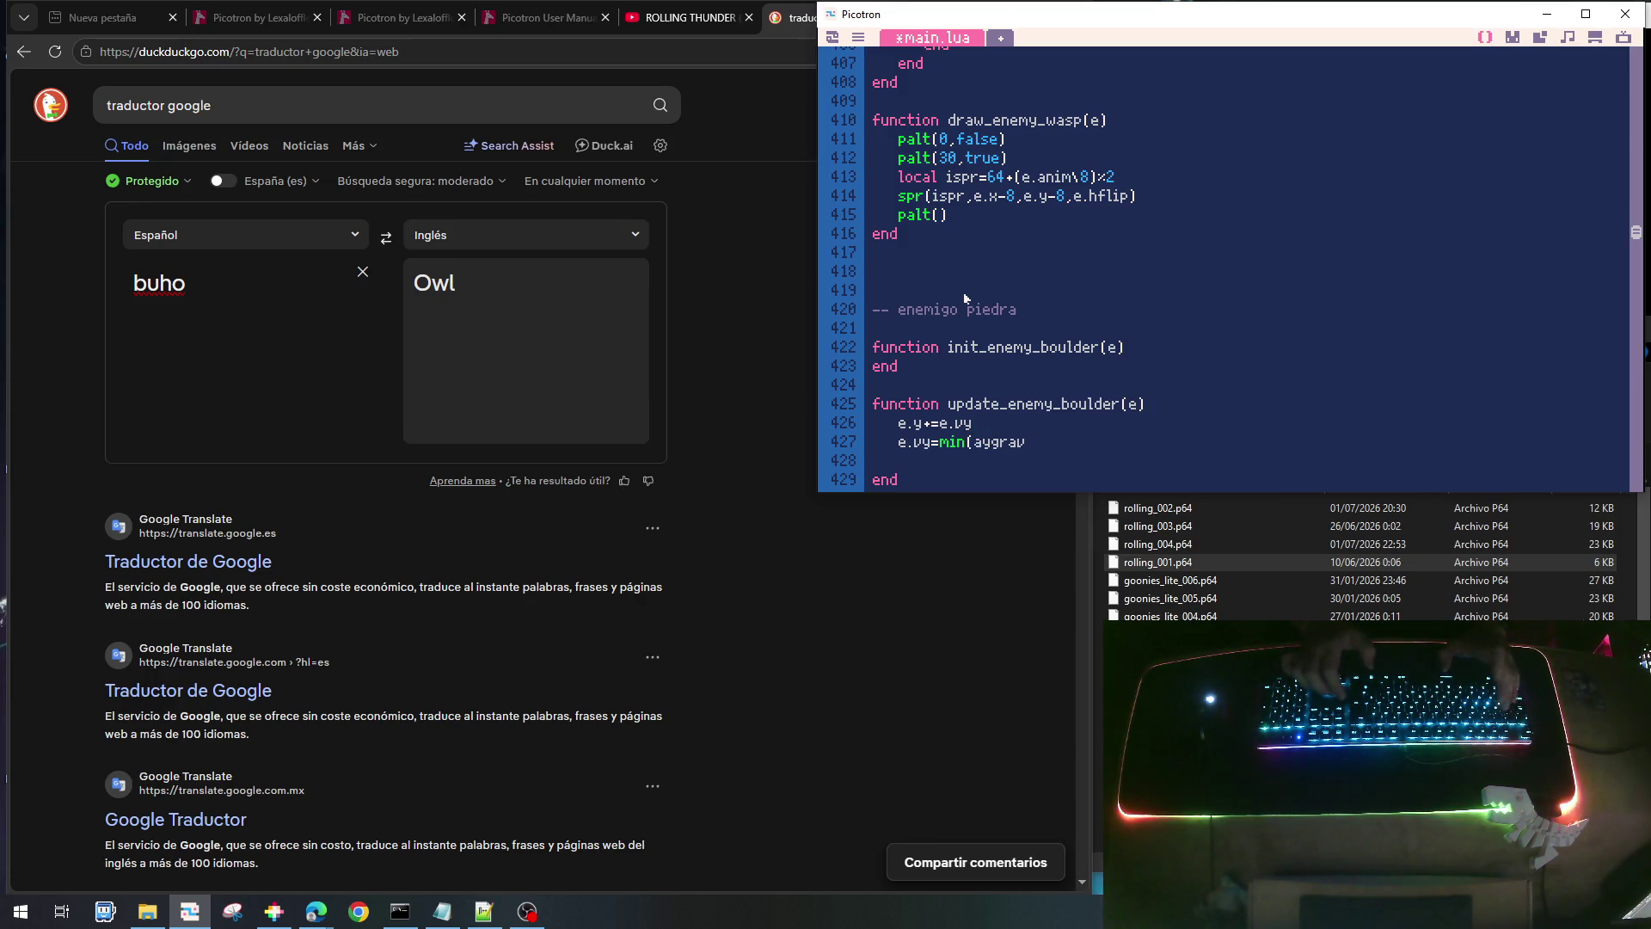
{"action": "type", "text": "4,e.vy+aygrav"}
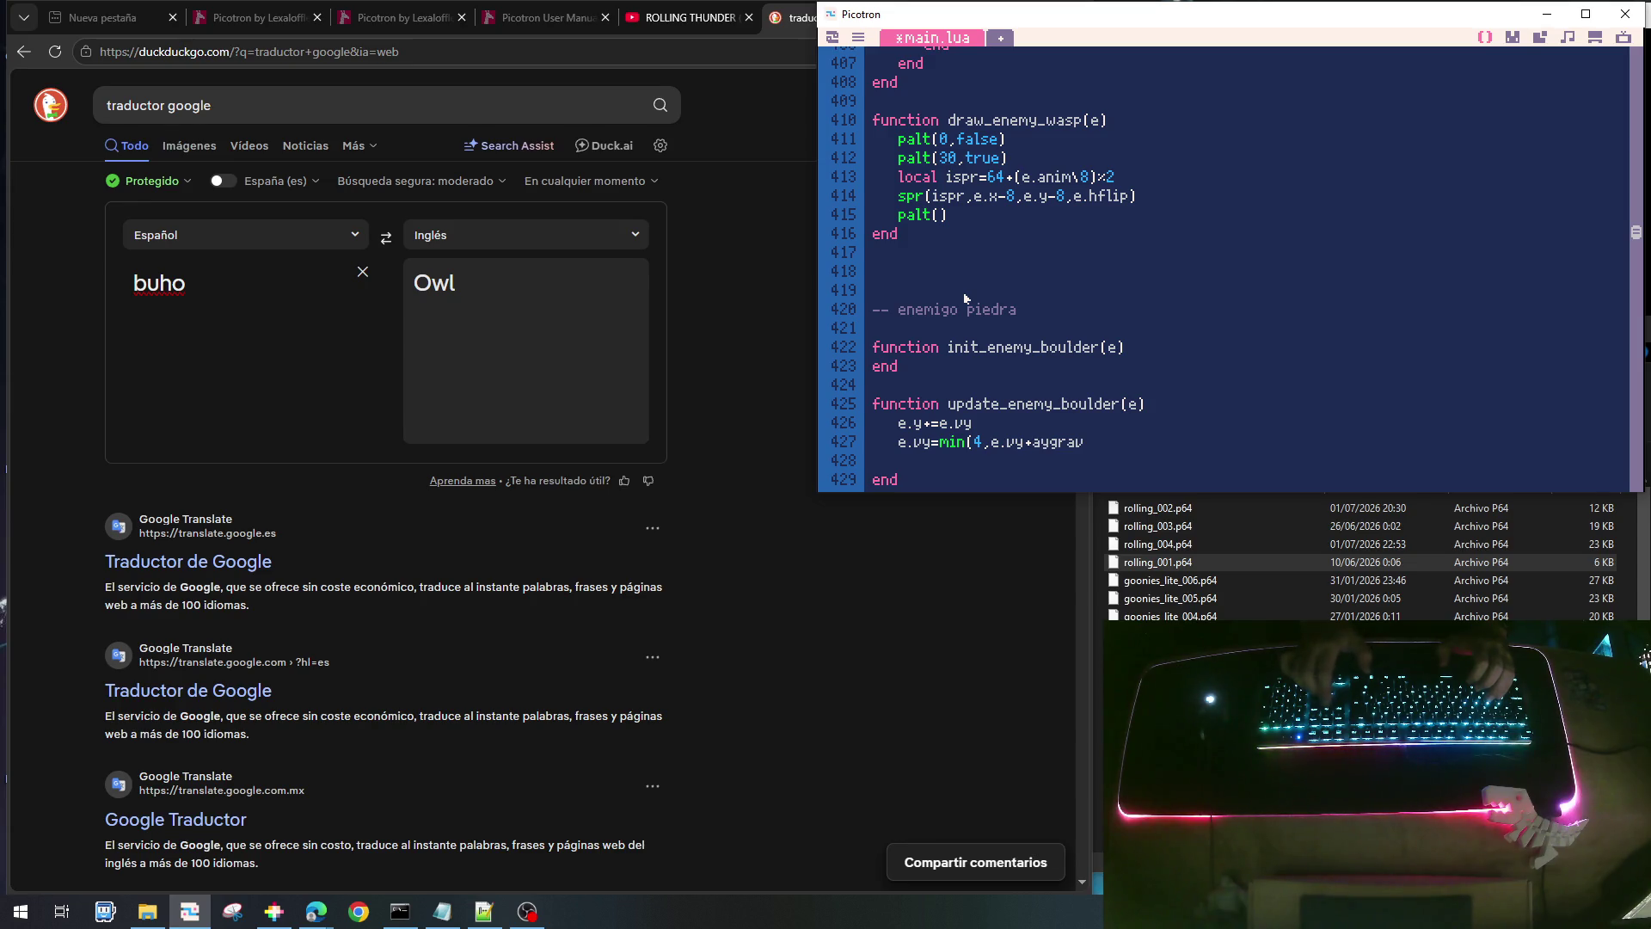
{"action": "type", "text": ")"}
- Add 'if e.y>=scr_height then e.remove=true end' to despawn off-screen boulders
{"action": "key", "text": "Down"}
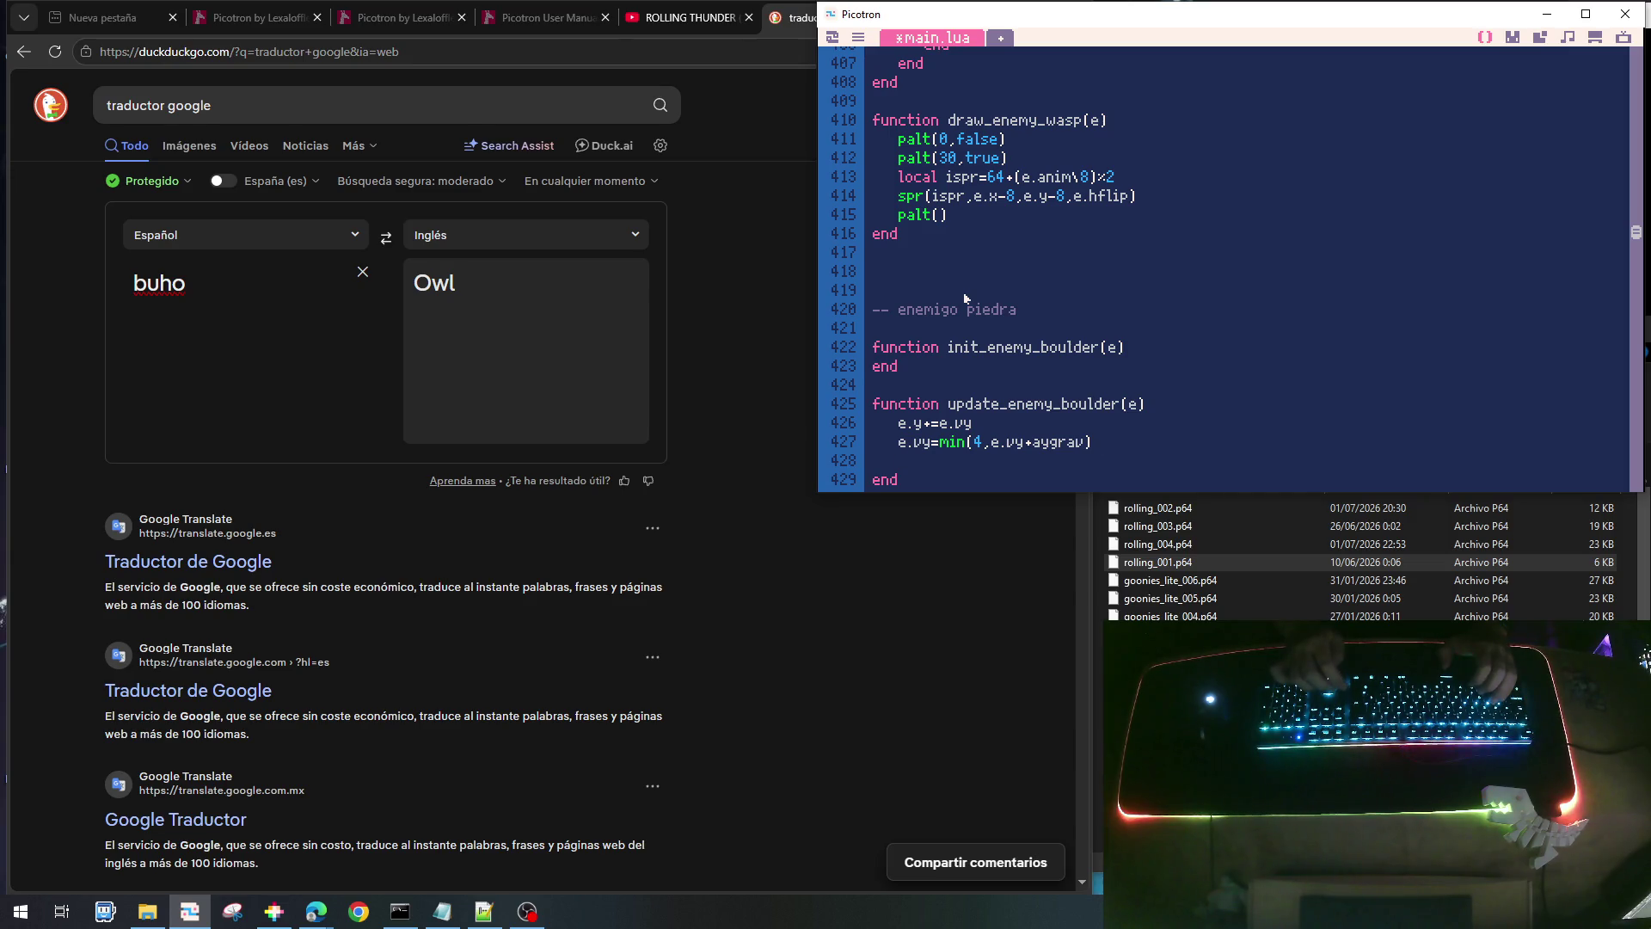
{"action": "type", "text": "if e.y"}
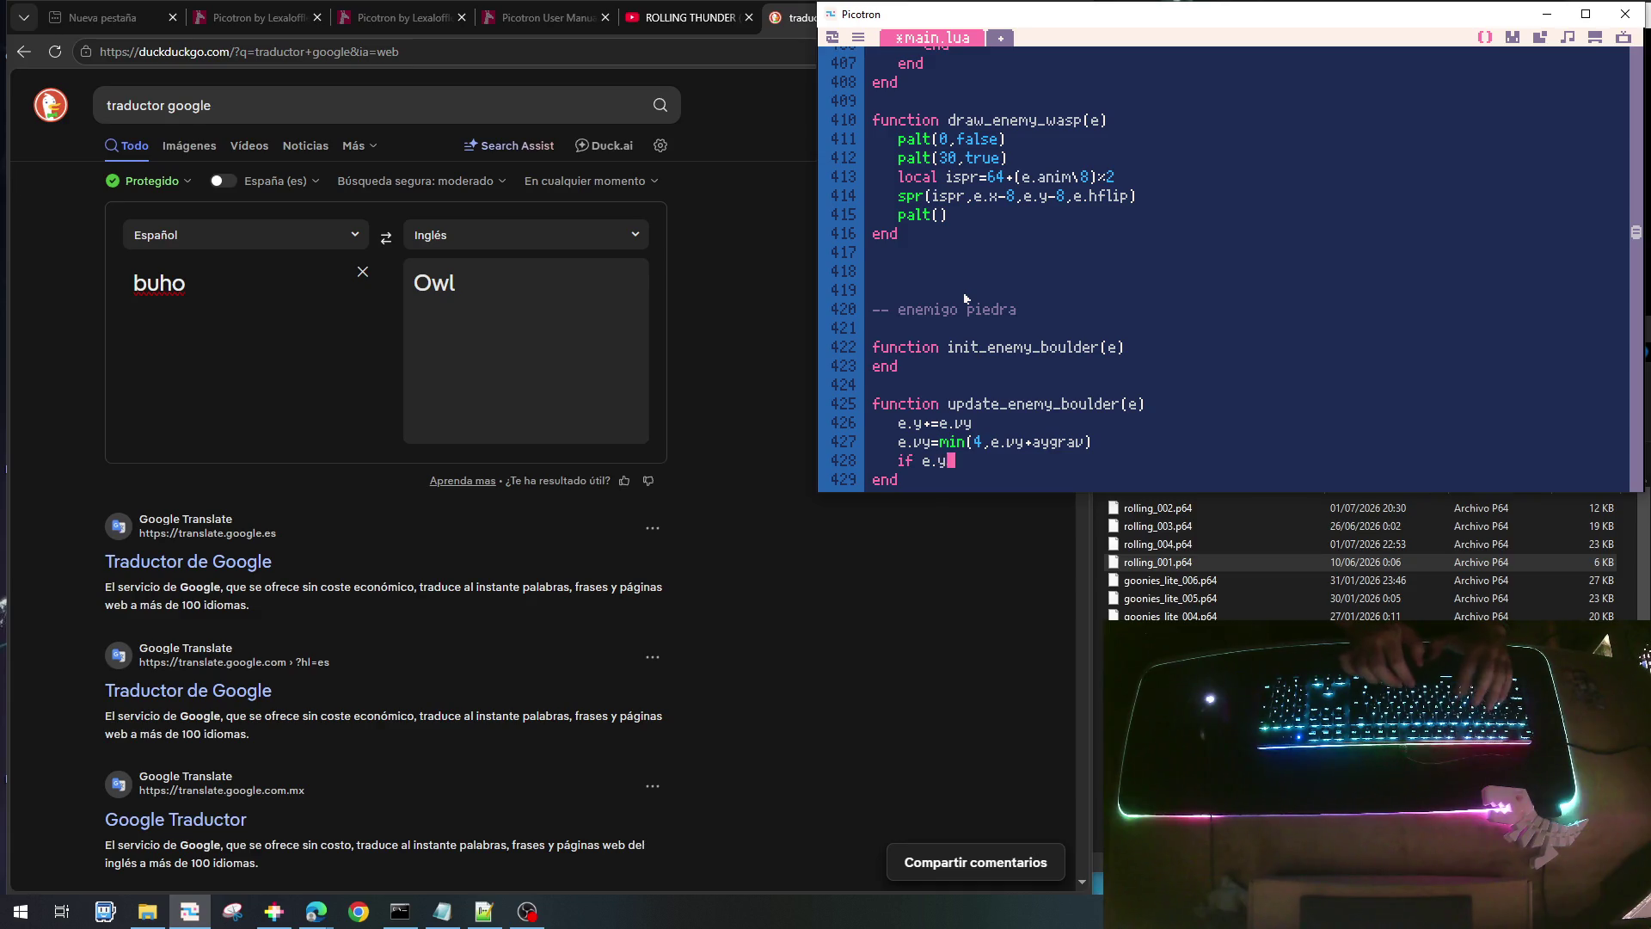
{"action": "type", "text": ">="}
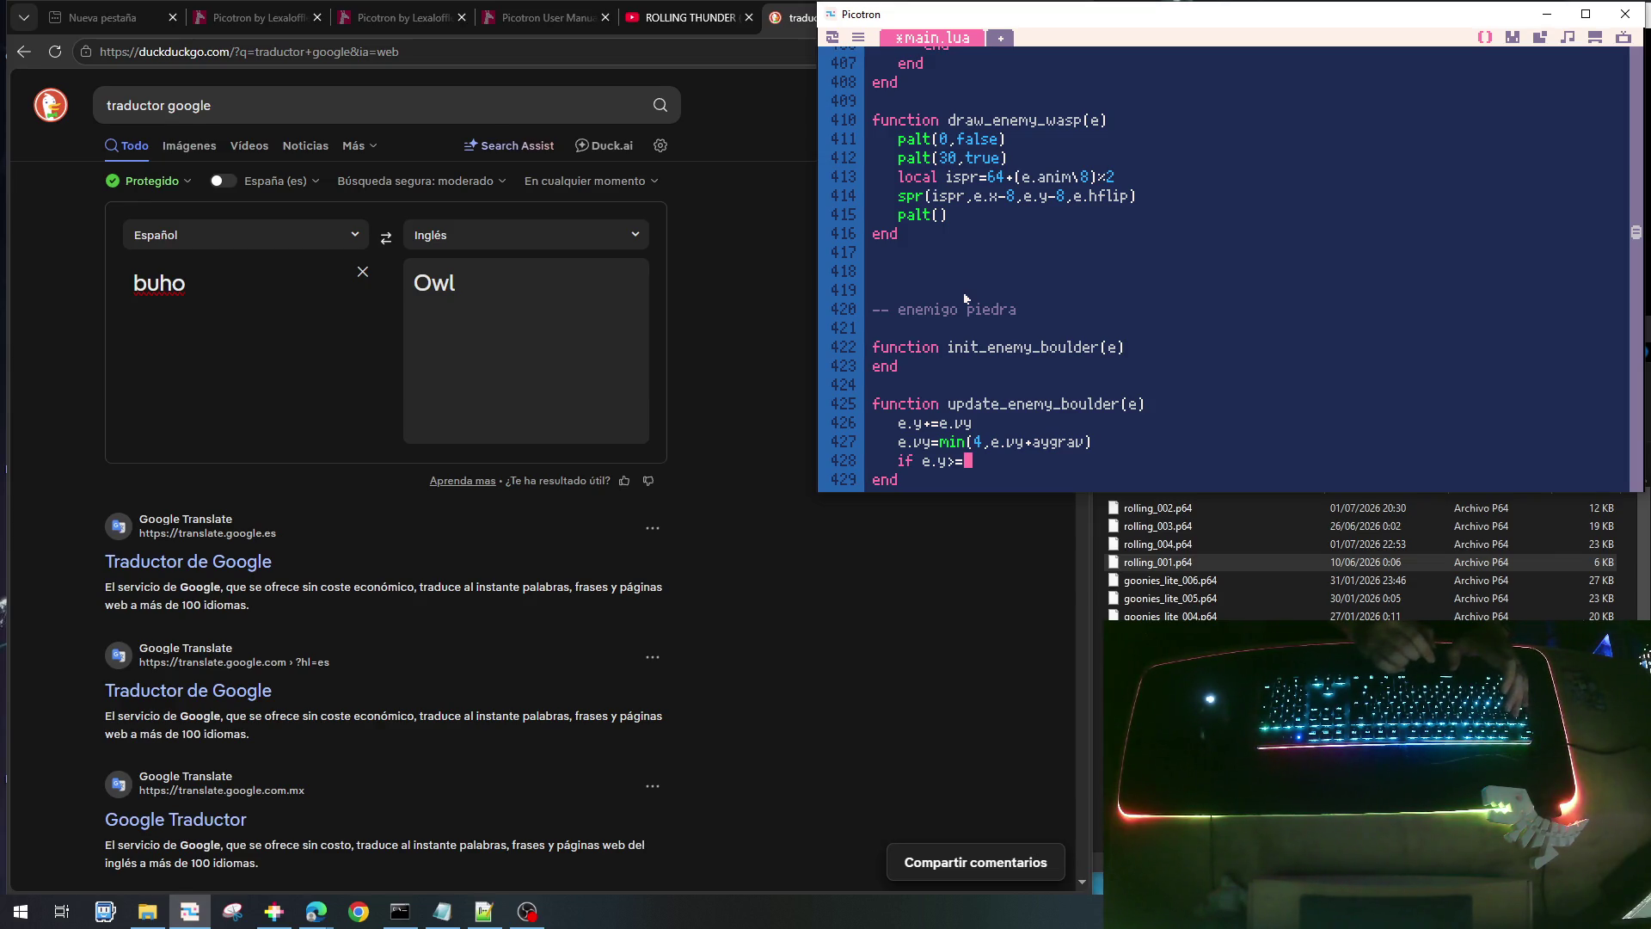
{"action": "type", "text": "scr_height"}
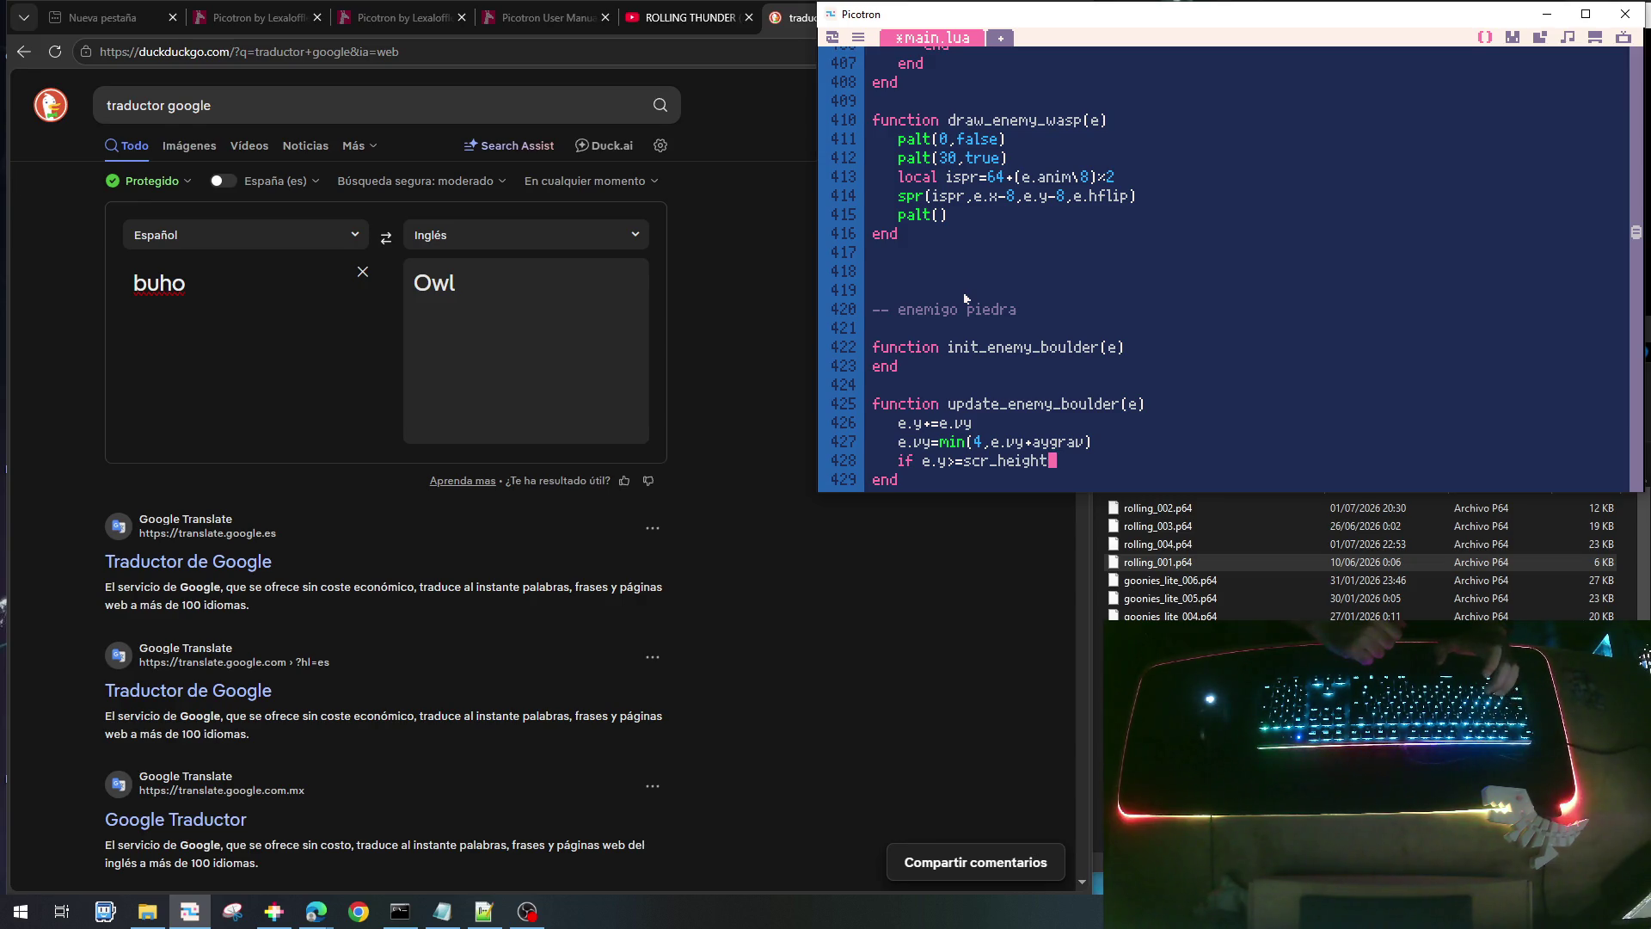
{"action": "type", "text": " then"}
{"action": "key", "text": "Return"}
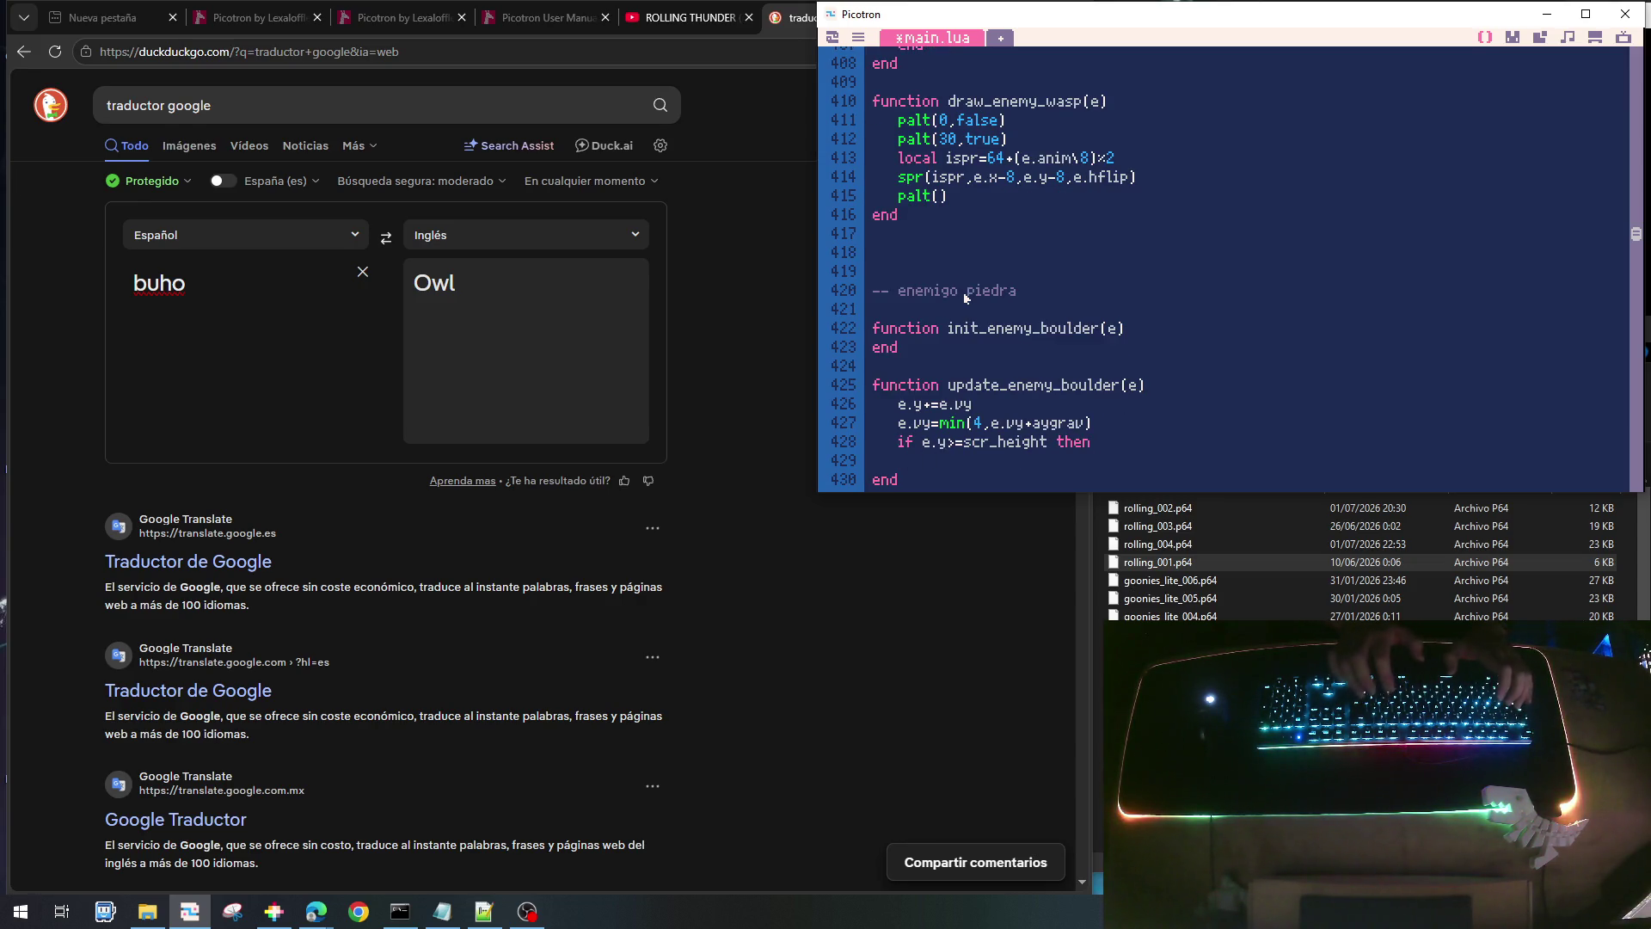
{"action": "type", "text": "e.remove"}
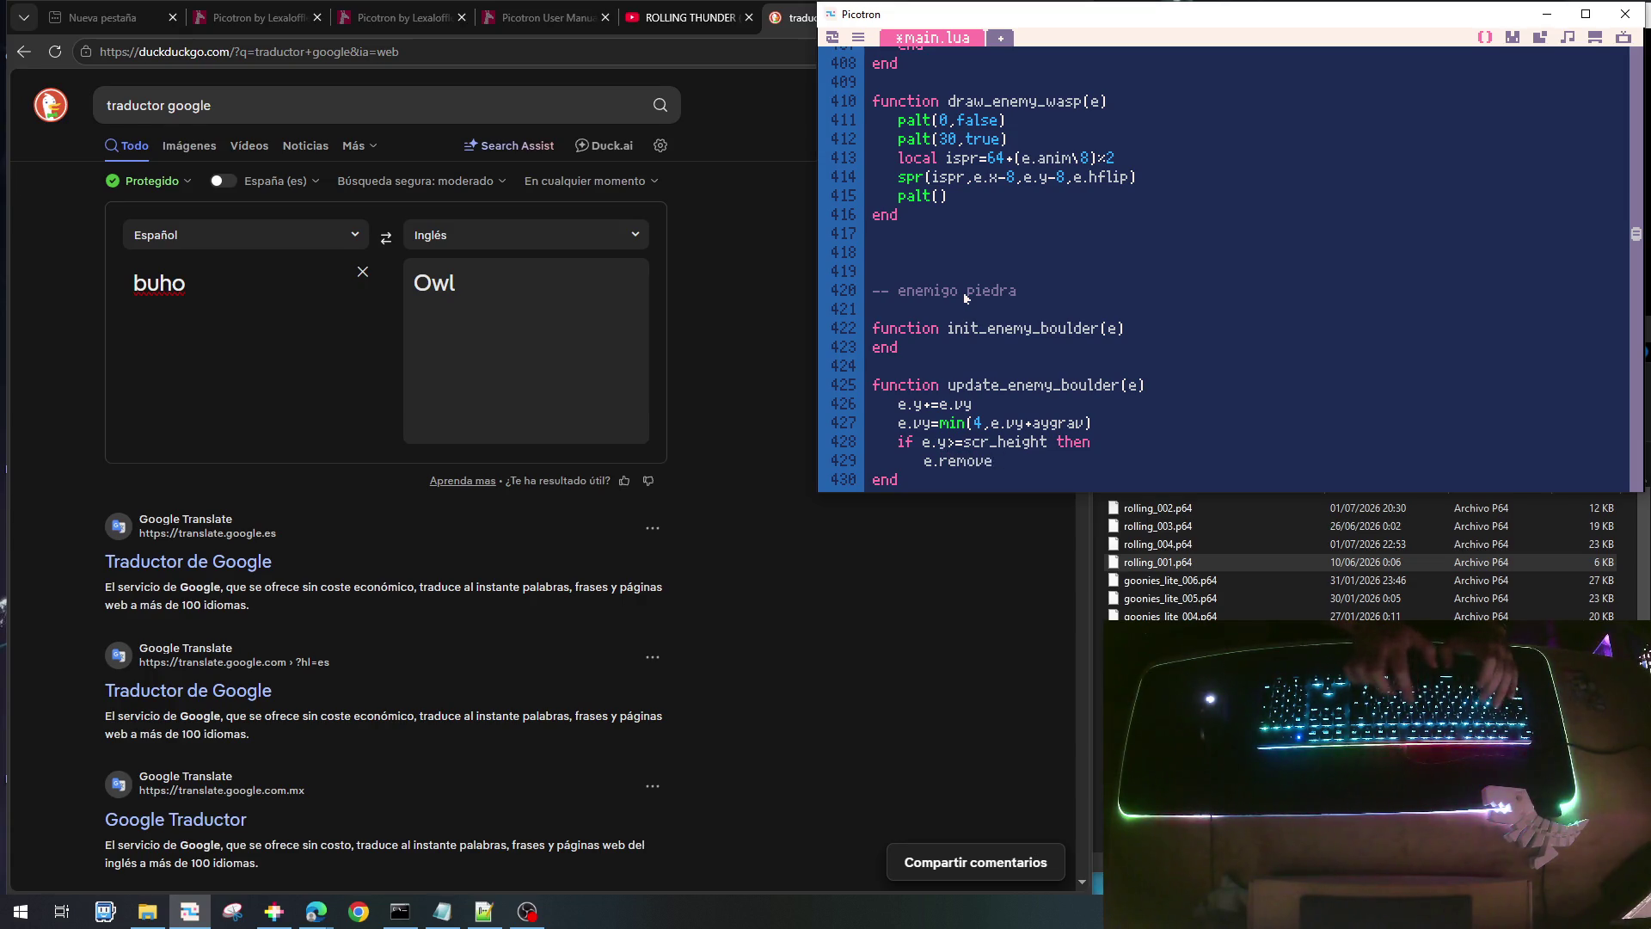
{"action": "type", "text": "=true"}
{"action": "key", "text": "Return"}
{"action": "key", "text": "BackSpace"}
{"action": "type", "text": "en"}
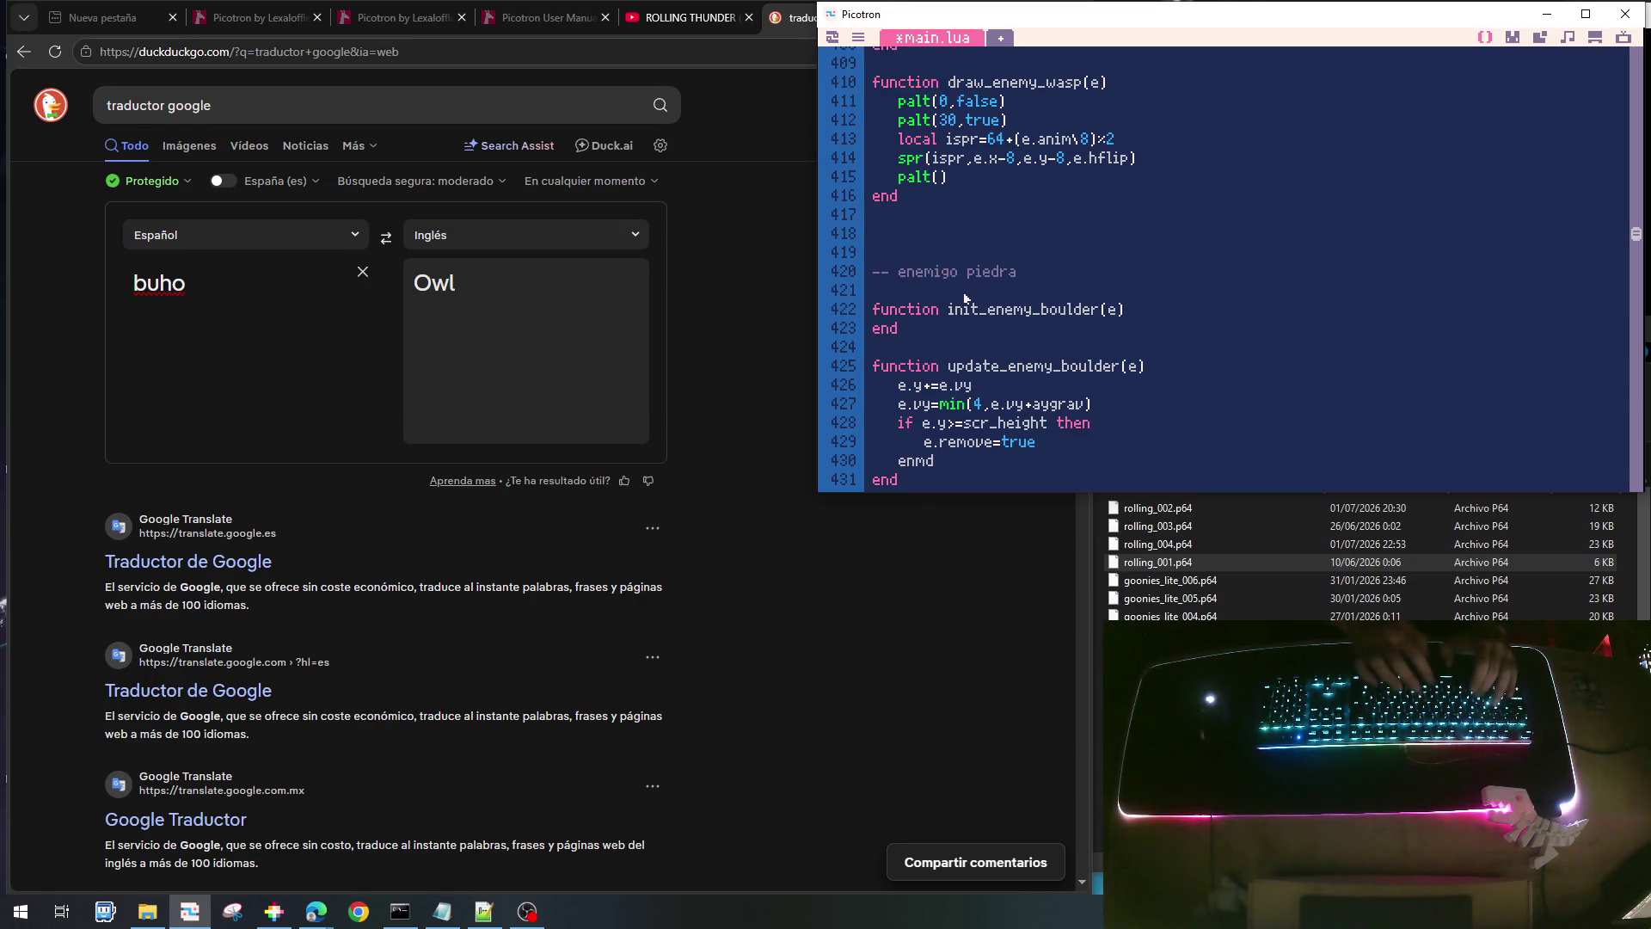
{"action": "type", "text": "d"}
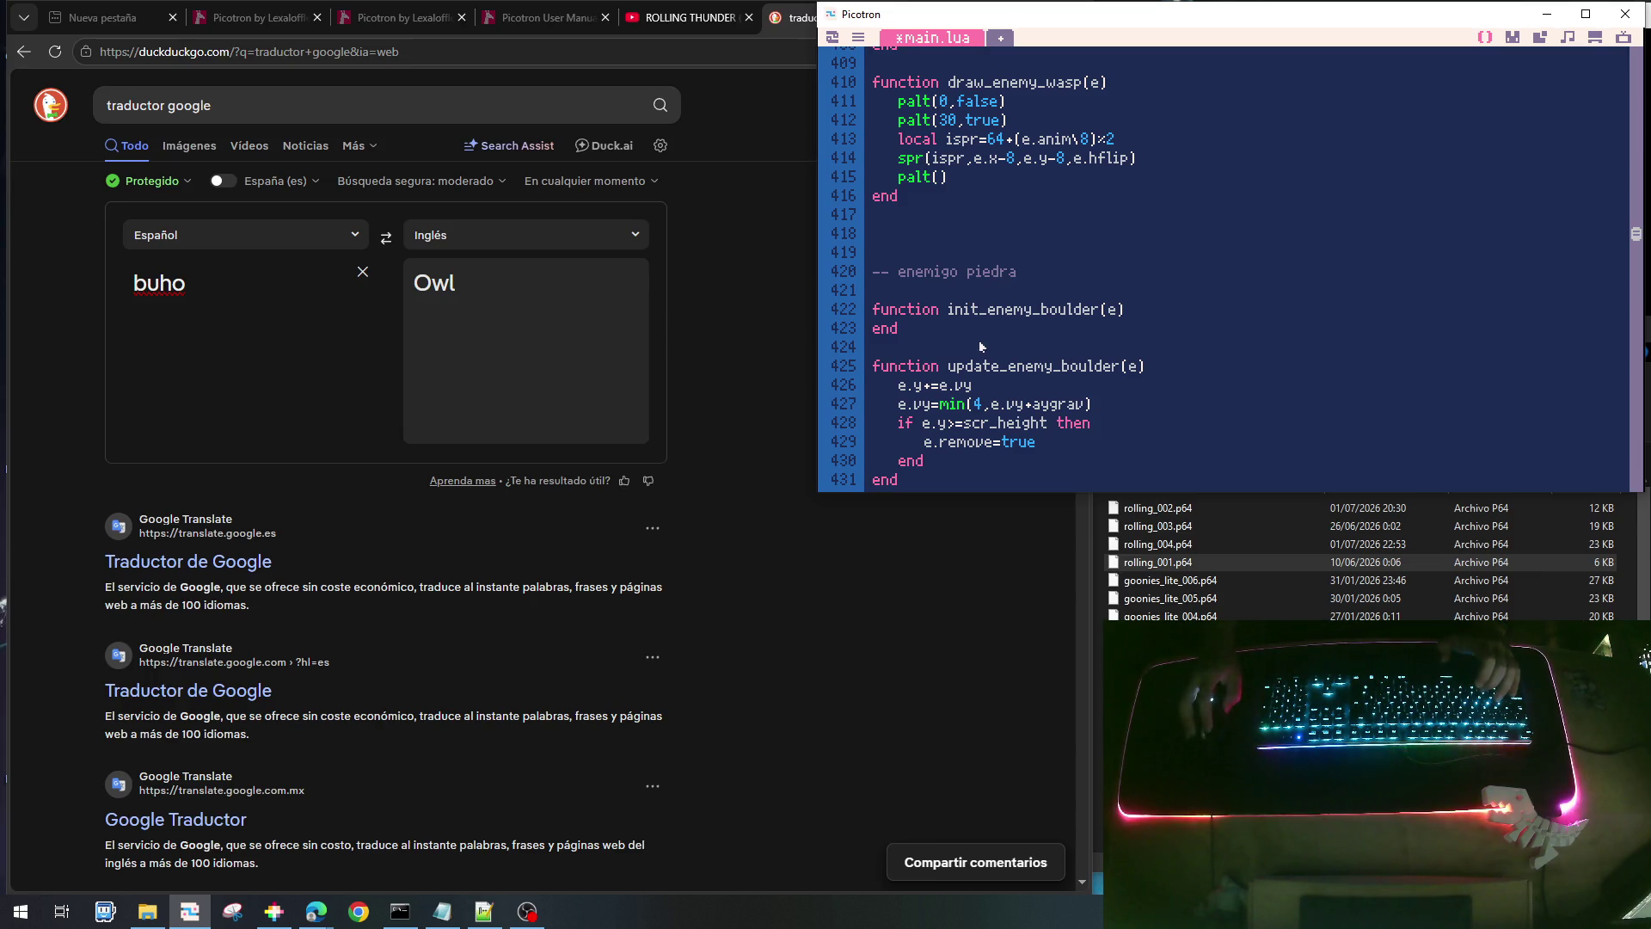
- Scroll main.lua to update_enemy_owl's enemy_status_carry_boulder checks around line 486
{"action": "scroll", "coordinate": [1081, 367], "scroll_direction": "down", "scroll_amount": 2}
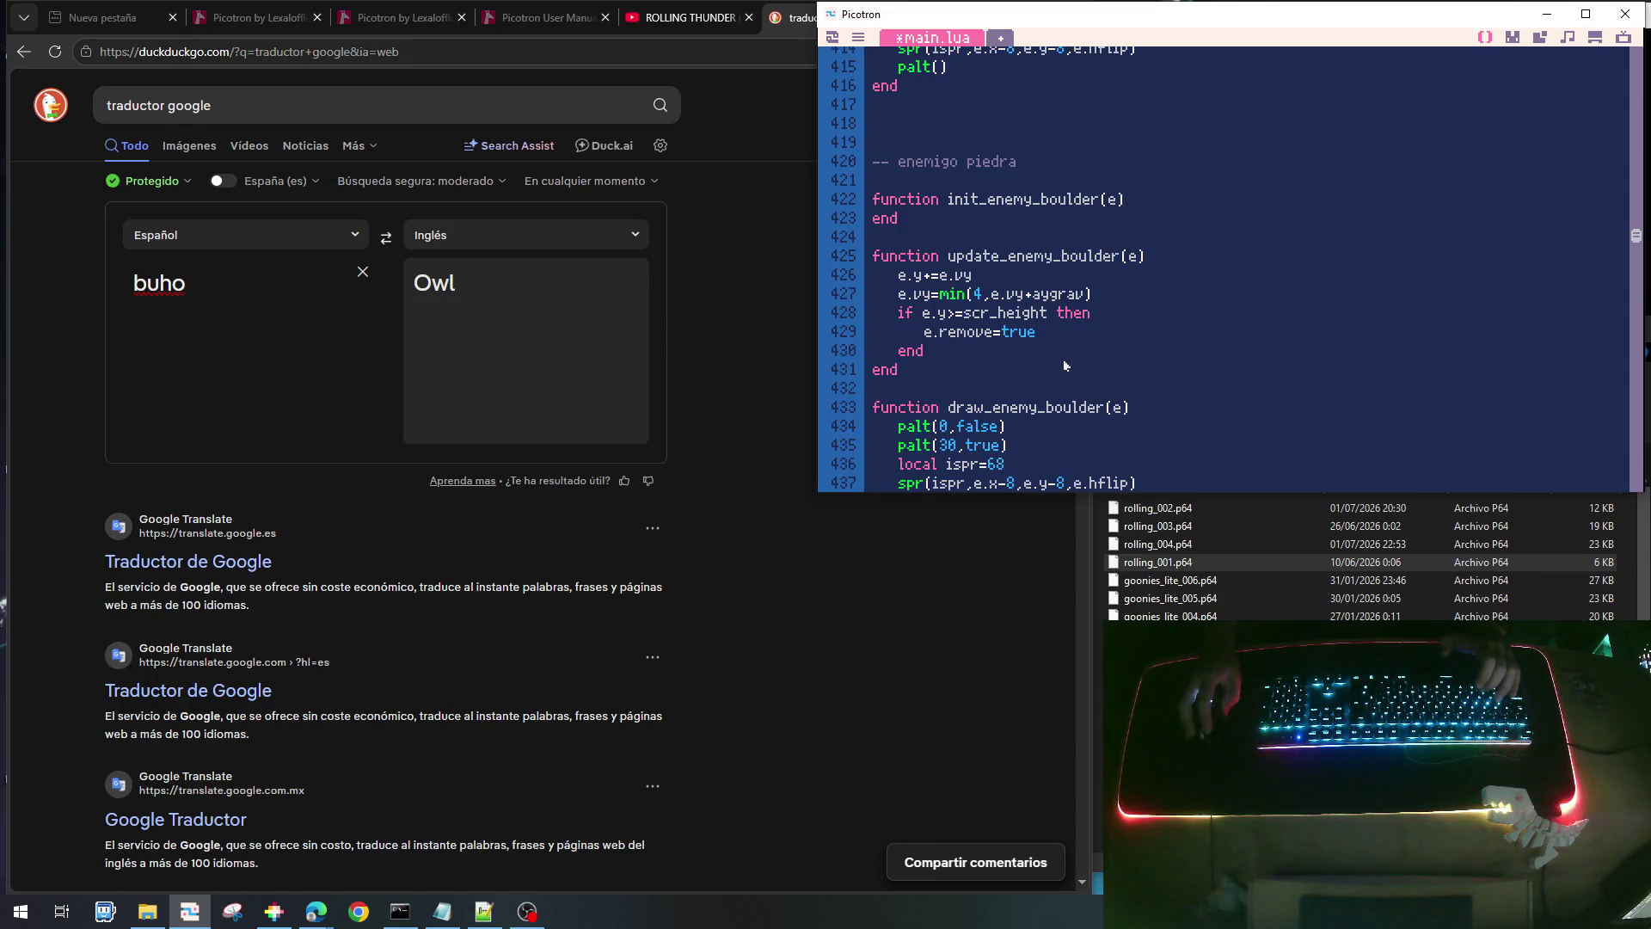
{"action": "scroll", "coordinate": [1058, 374], "scroll_direction": "down", "scroll_amount": 2}
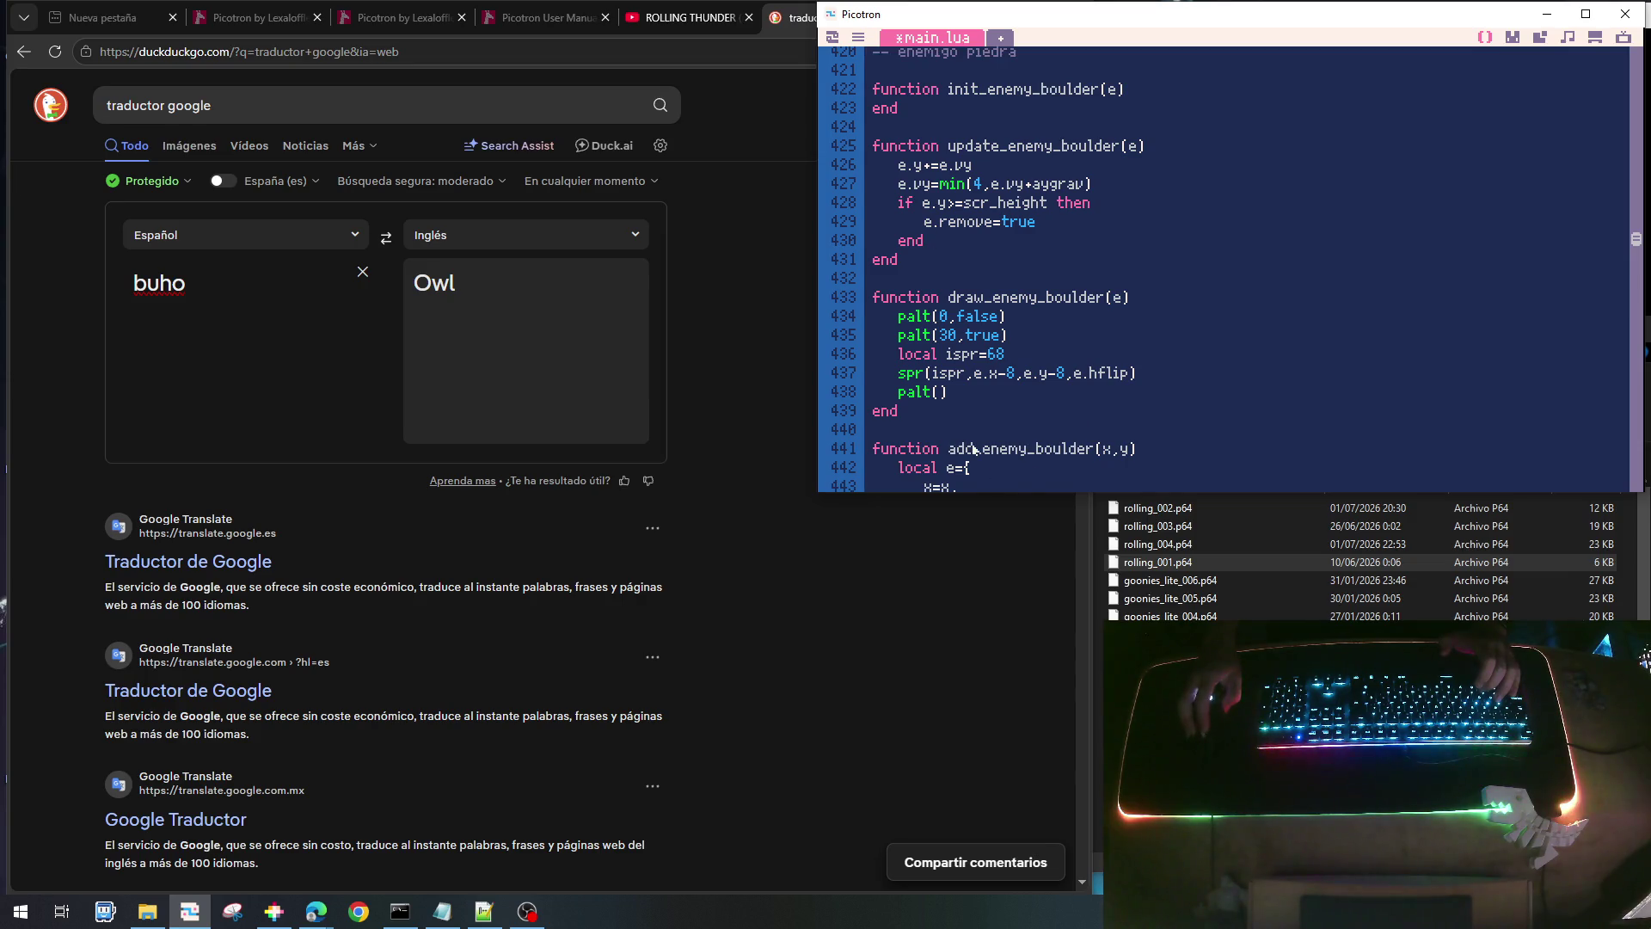
{"action": "scroll", "coordinate": [983, 450], "scroll_direction": "down", "scroll_amount": 1}
{"action": "scroll", "coordinate": [983, 450], "scroll_direction": "down", "scroll_amount": 1}
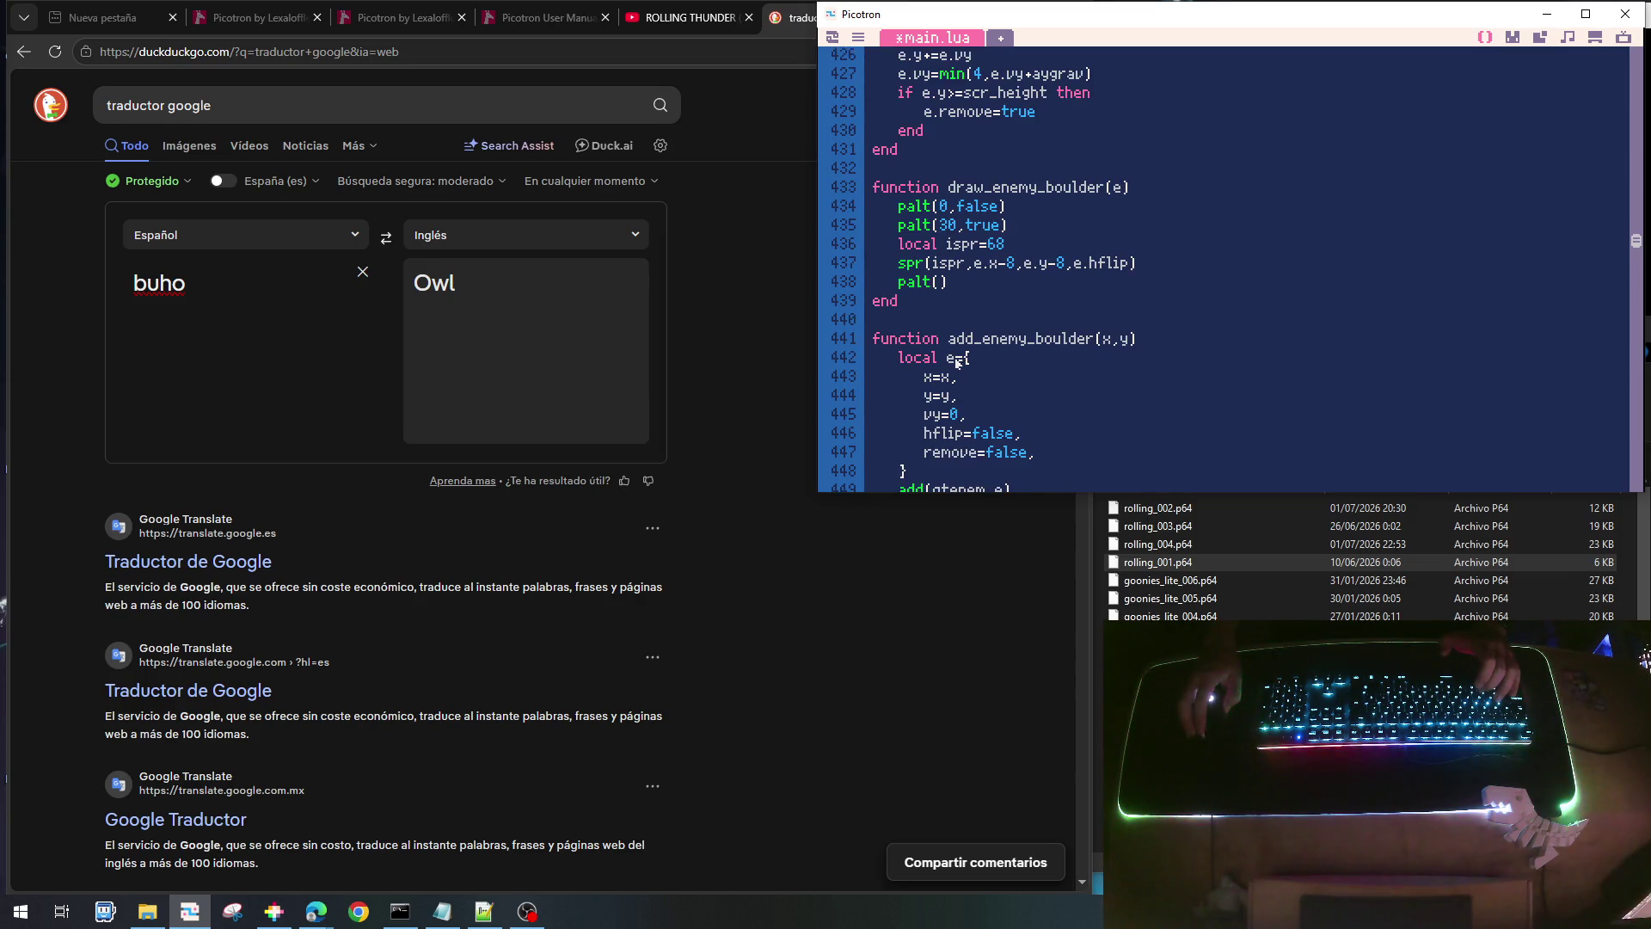
{"action": "left_click_drag", "start_coordinate": [949, 339], "coordinate": [1137, 347]}
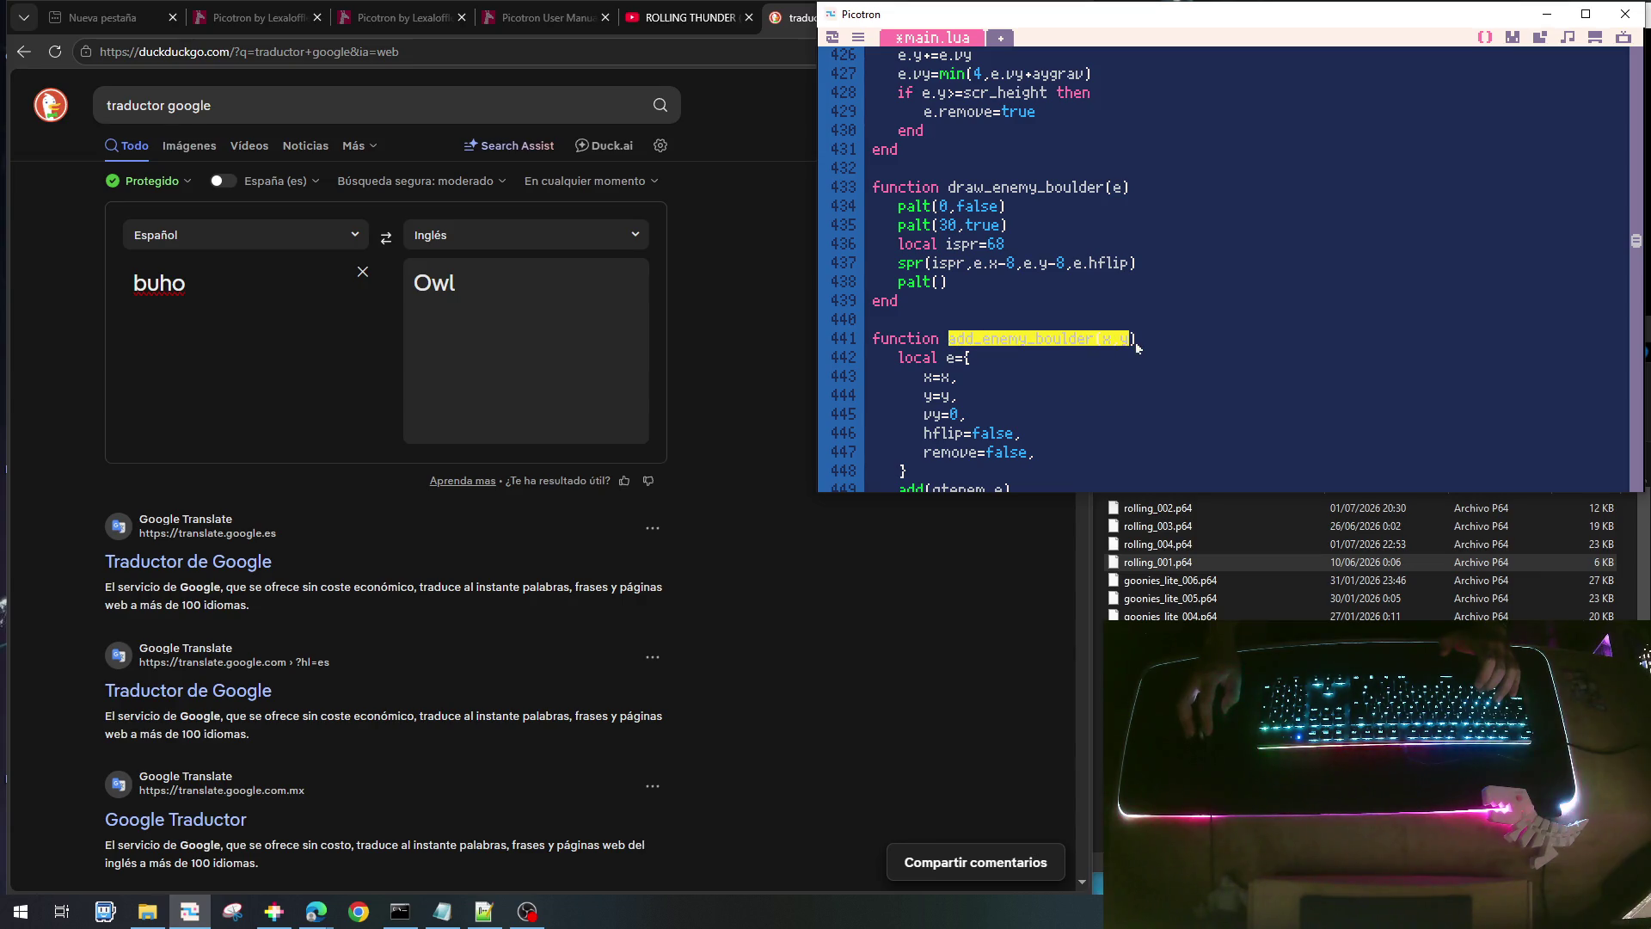
{"action": "scroll", "coordinate": [1151, 348], "scroll_direction": "up", "scroll_amount": 2}
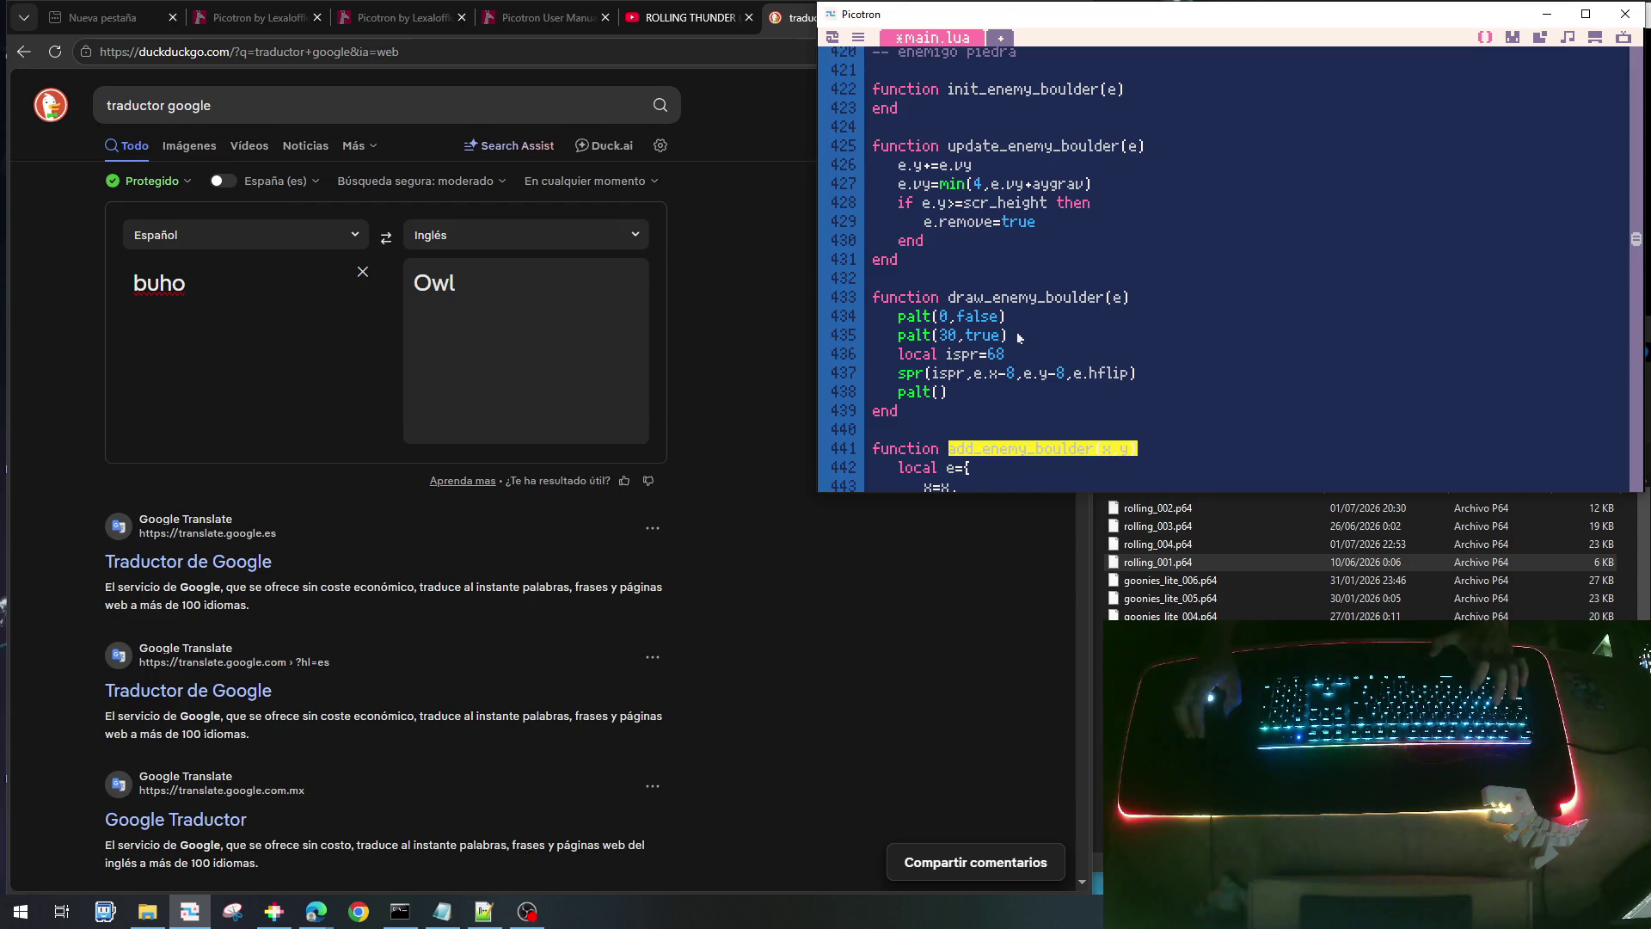
{"action": "scroll", "coordinate": [1024, 237], "scroll_direction": "up", "scroll_amount": 2}
{"action": "scroll", "coordinate": [1032, 222], "scroll_direction": "down", "scroll_amount": 2}
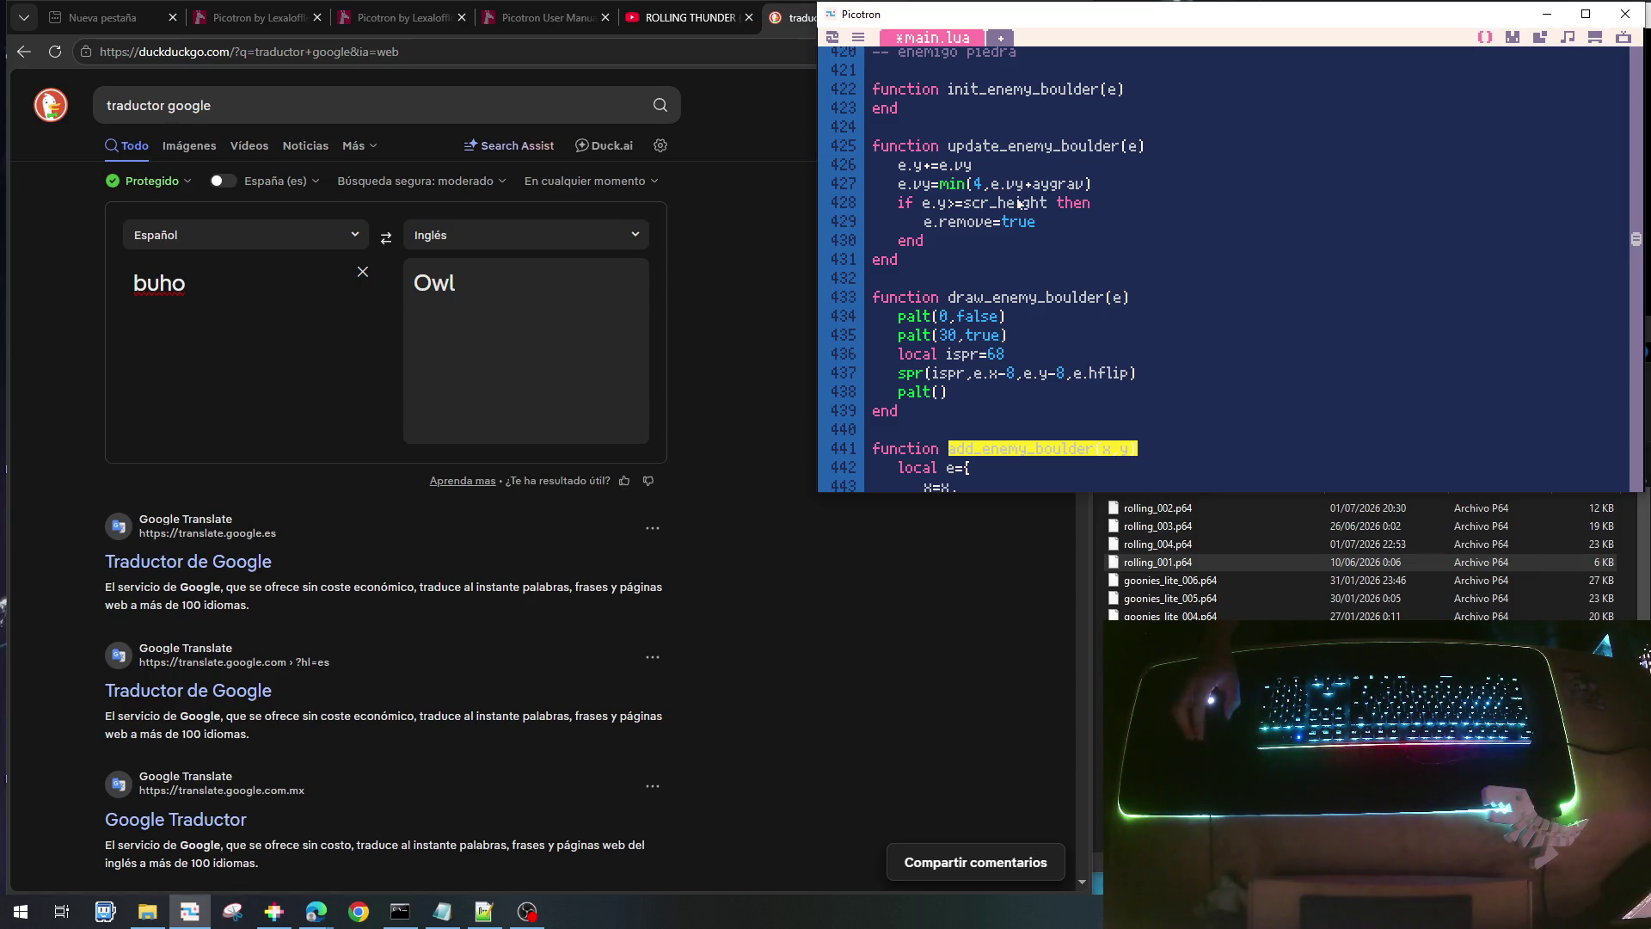
{"action": "scroll", "coordinate": [1033, 213], "scroll_direction": "down", "scroll_amount": 8}
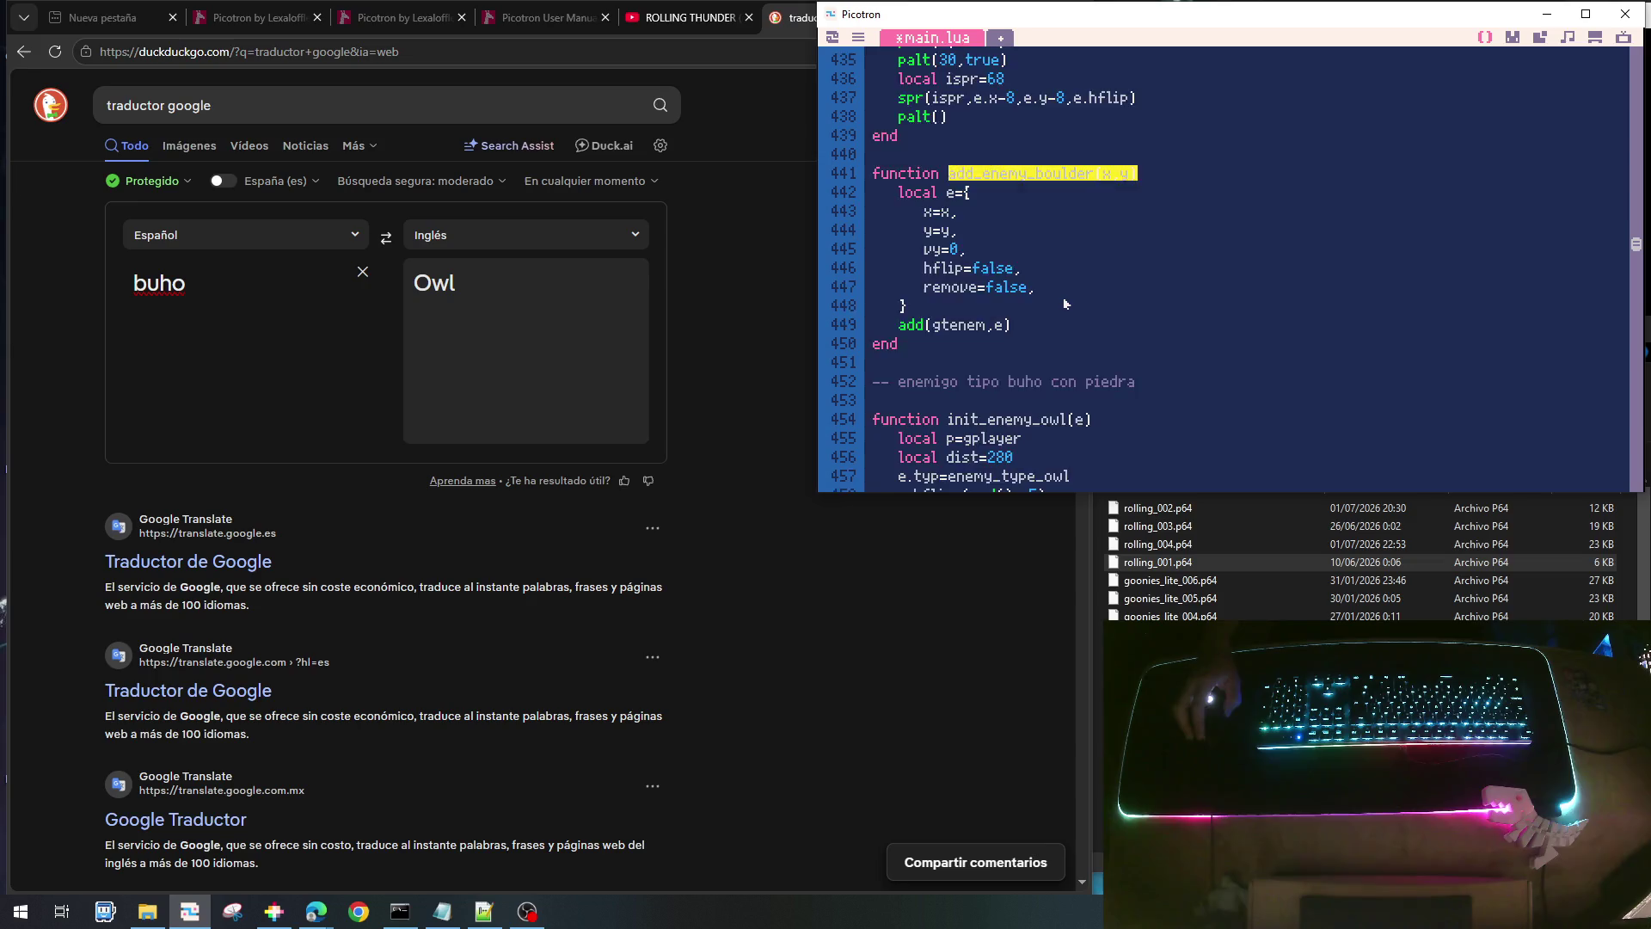
{"action": "scroll", "coordinate": [1065, 303], "scroll_direction": "down", "scroll_amount": 7}
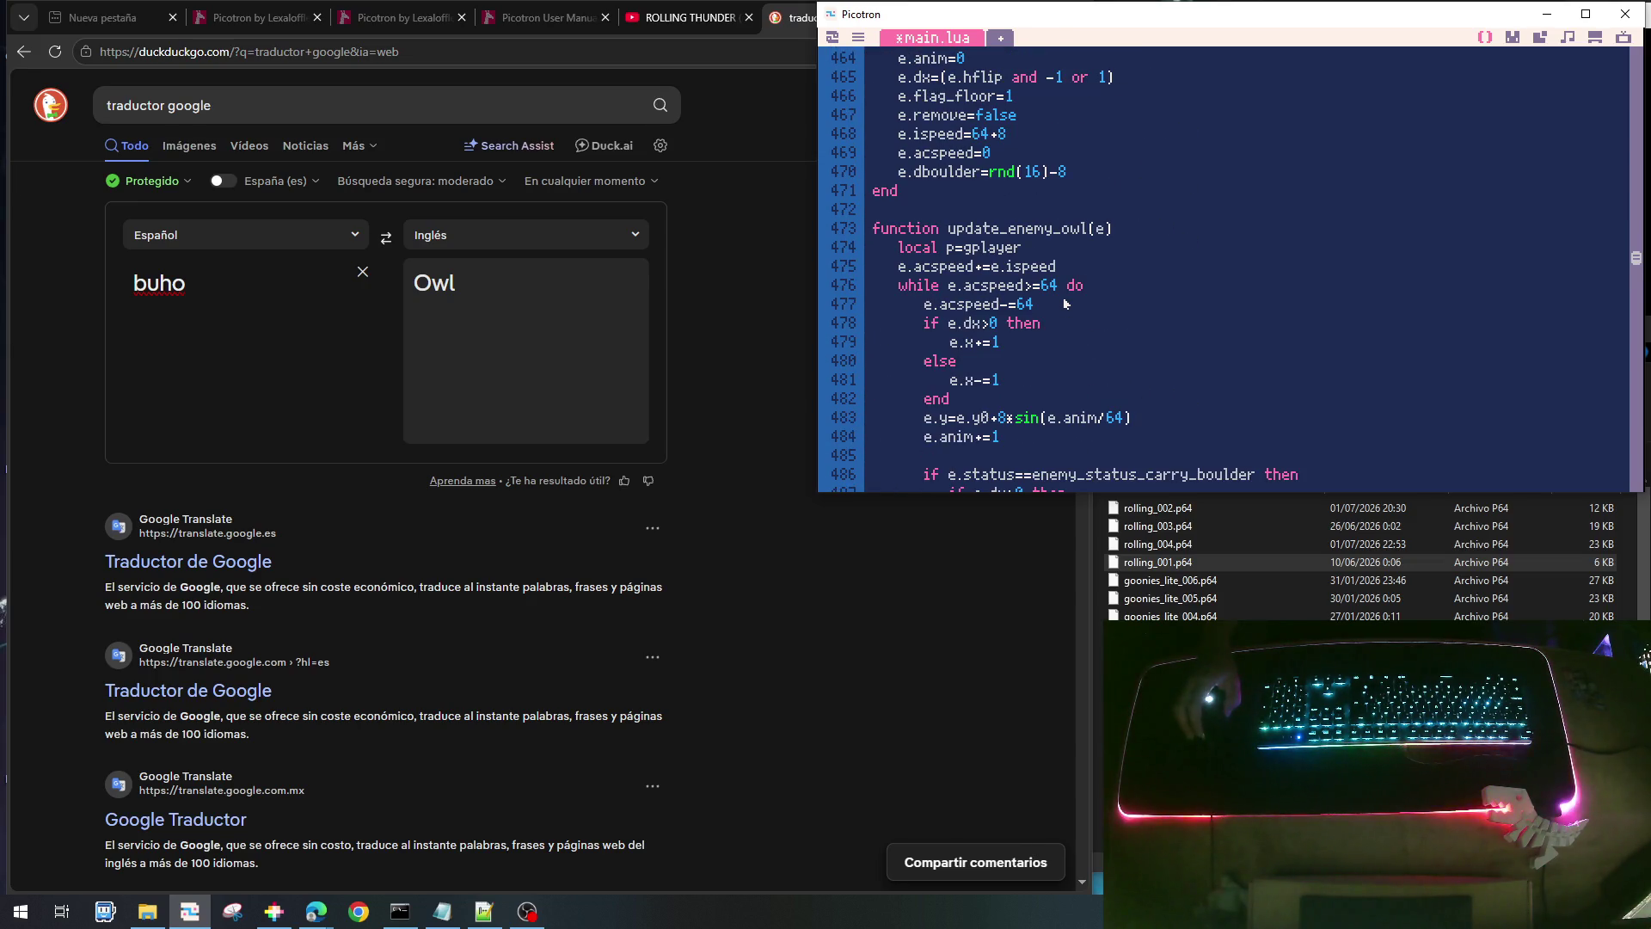
{"action": "scroll", "coordinate": [1064, 303], "scroll_direction": "down", "scroll_amount": 13}
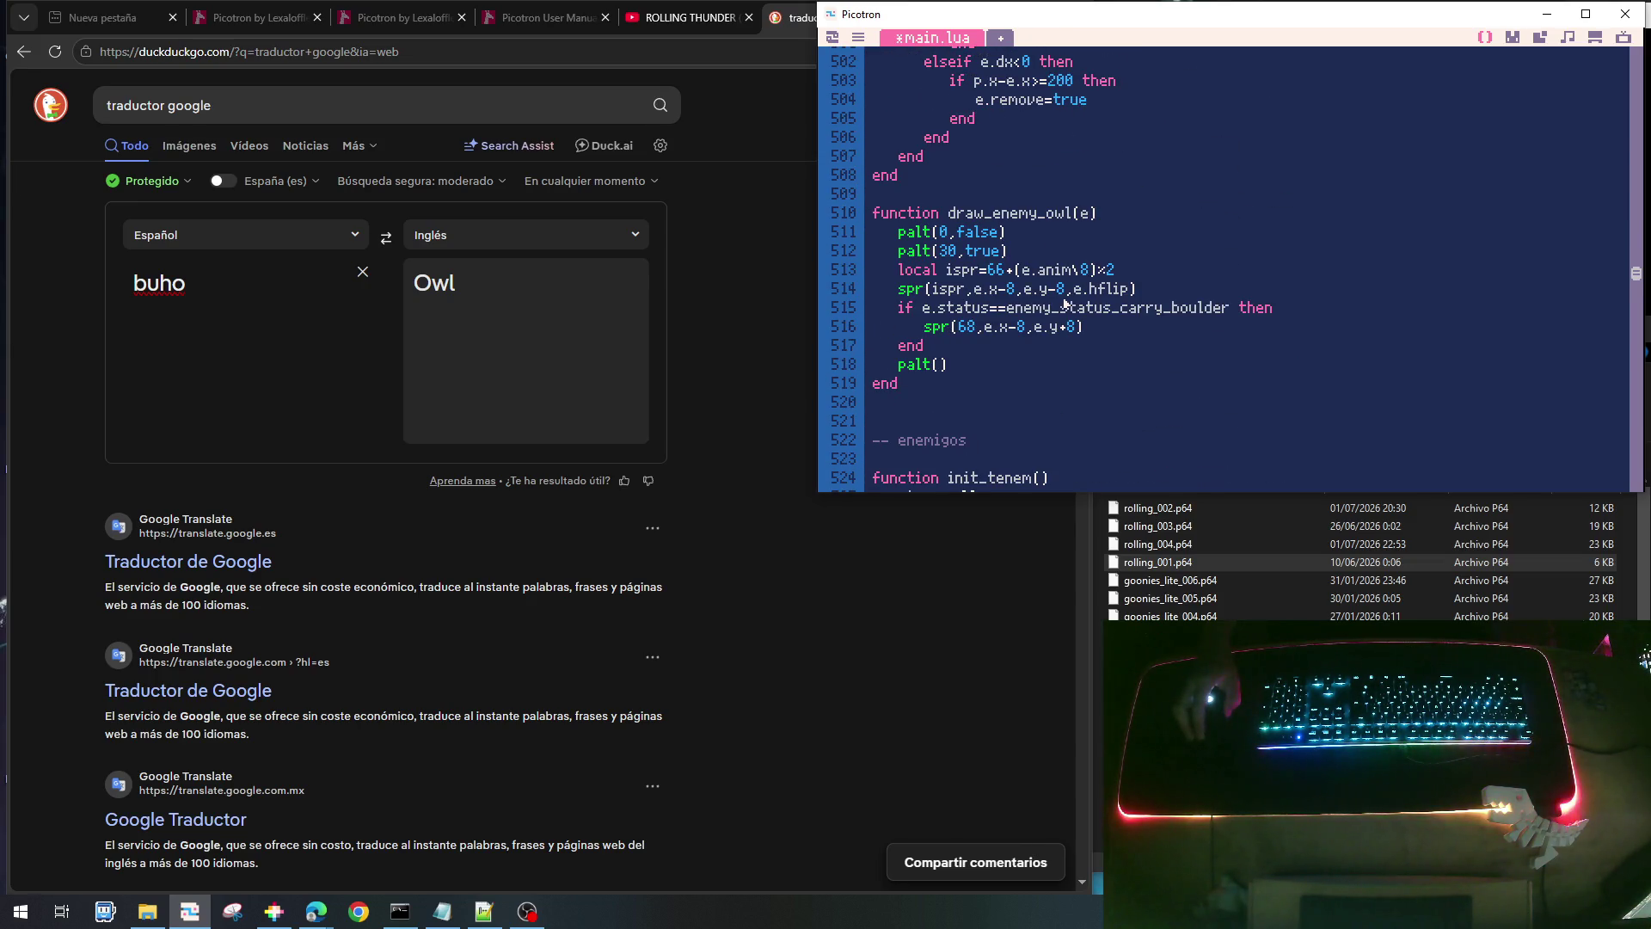
{"action": "scroll", "coordinate": [1065, 302], "scroll_direction": "up", "scroll_amount": 2}
{"action": "scroll", "coordinate": [1065, 303], "scroll_direction": "up", "scroll_amount": 4}
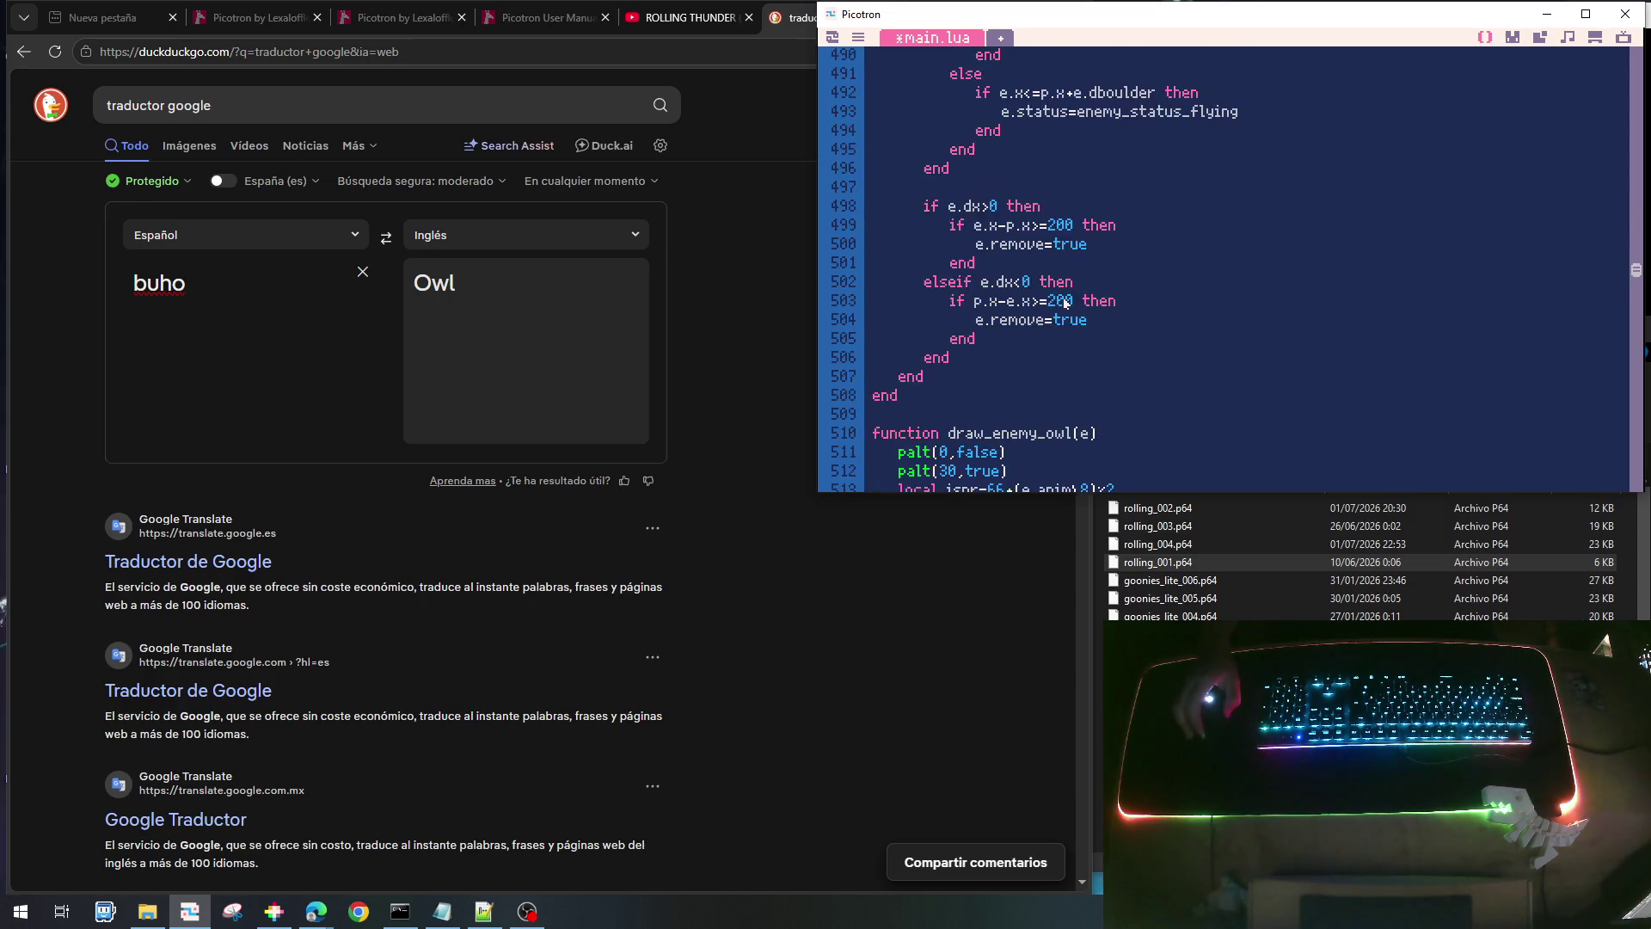
{"action": "scroll", "coordinate": [1064, 303], "scroll_direction": "up", "scroll_amount": 1}
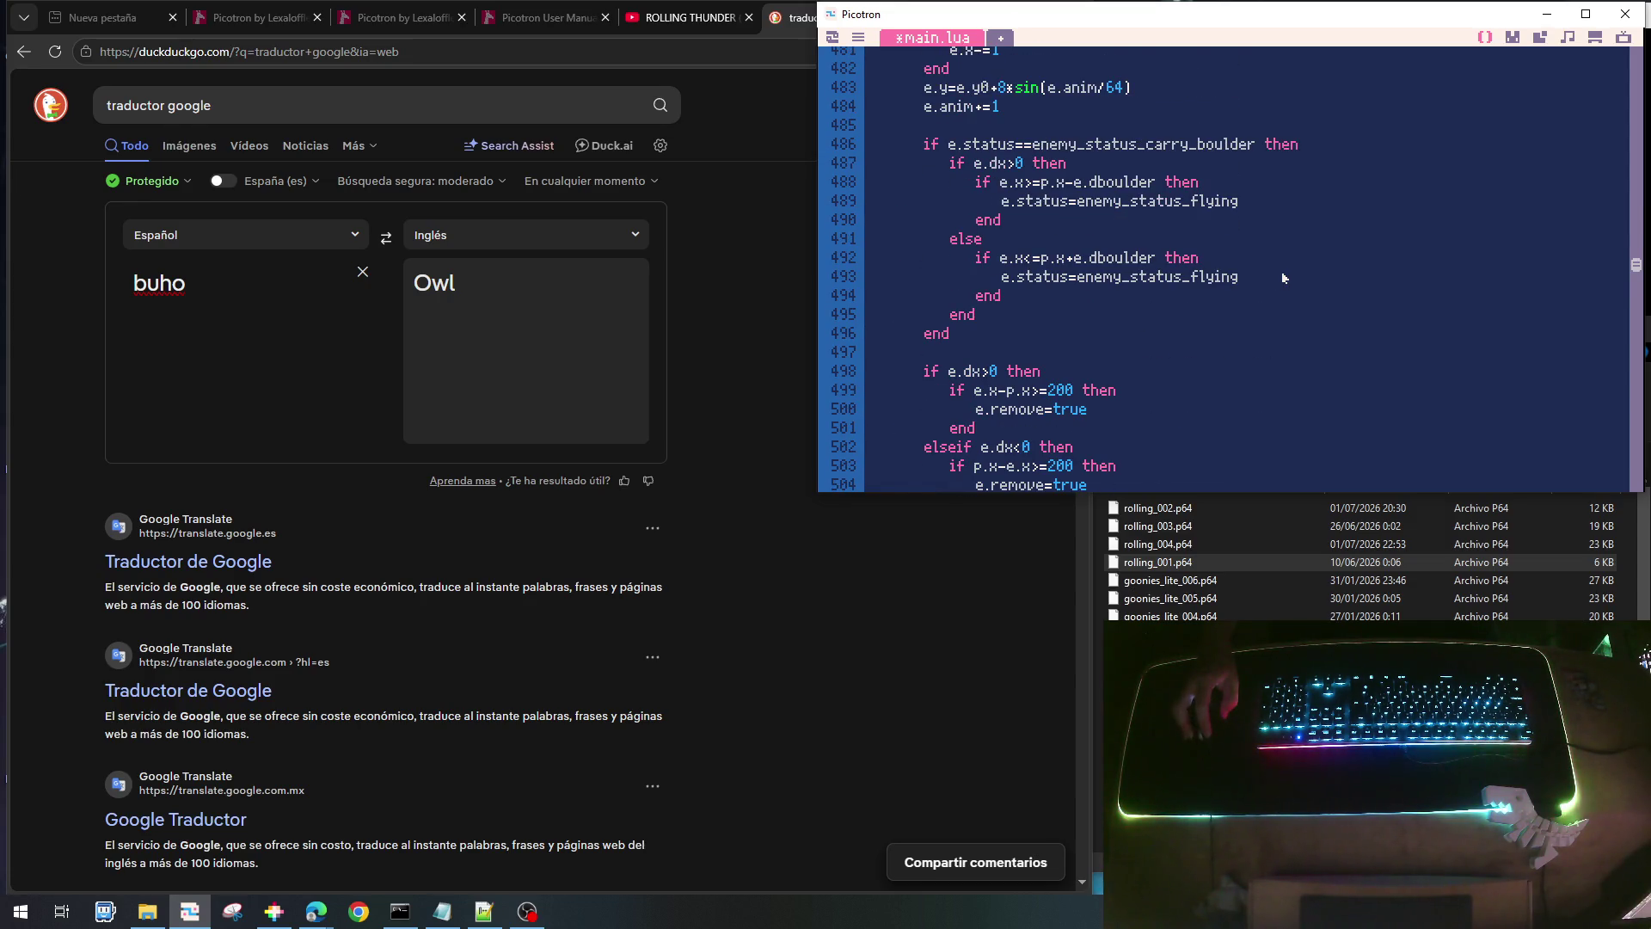
- Call add_enemy_boulder(e.x,e.y+16) at the left-flying owl's drop point and save the cart
{"action": "left_click", "coordinate": [1249, 260]}
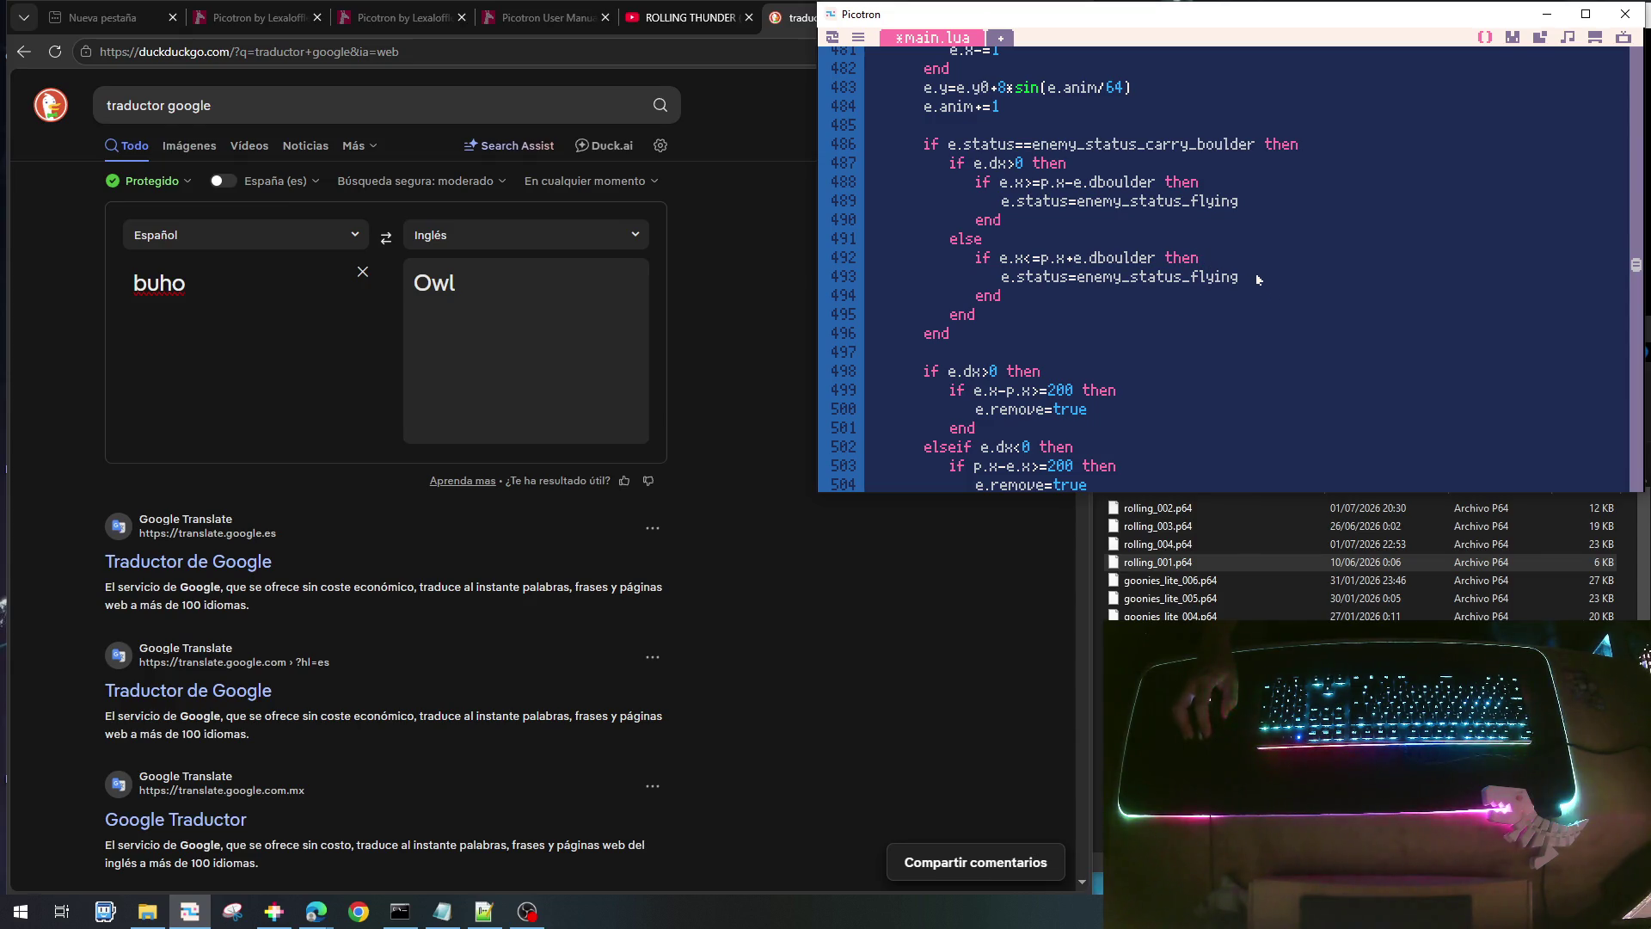
{"action": "key", "text": "Return"}
{"action": "type", "text": "add_enemy_boulder(x,y)"}
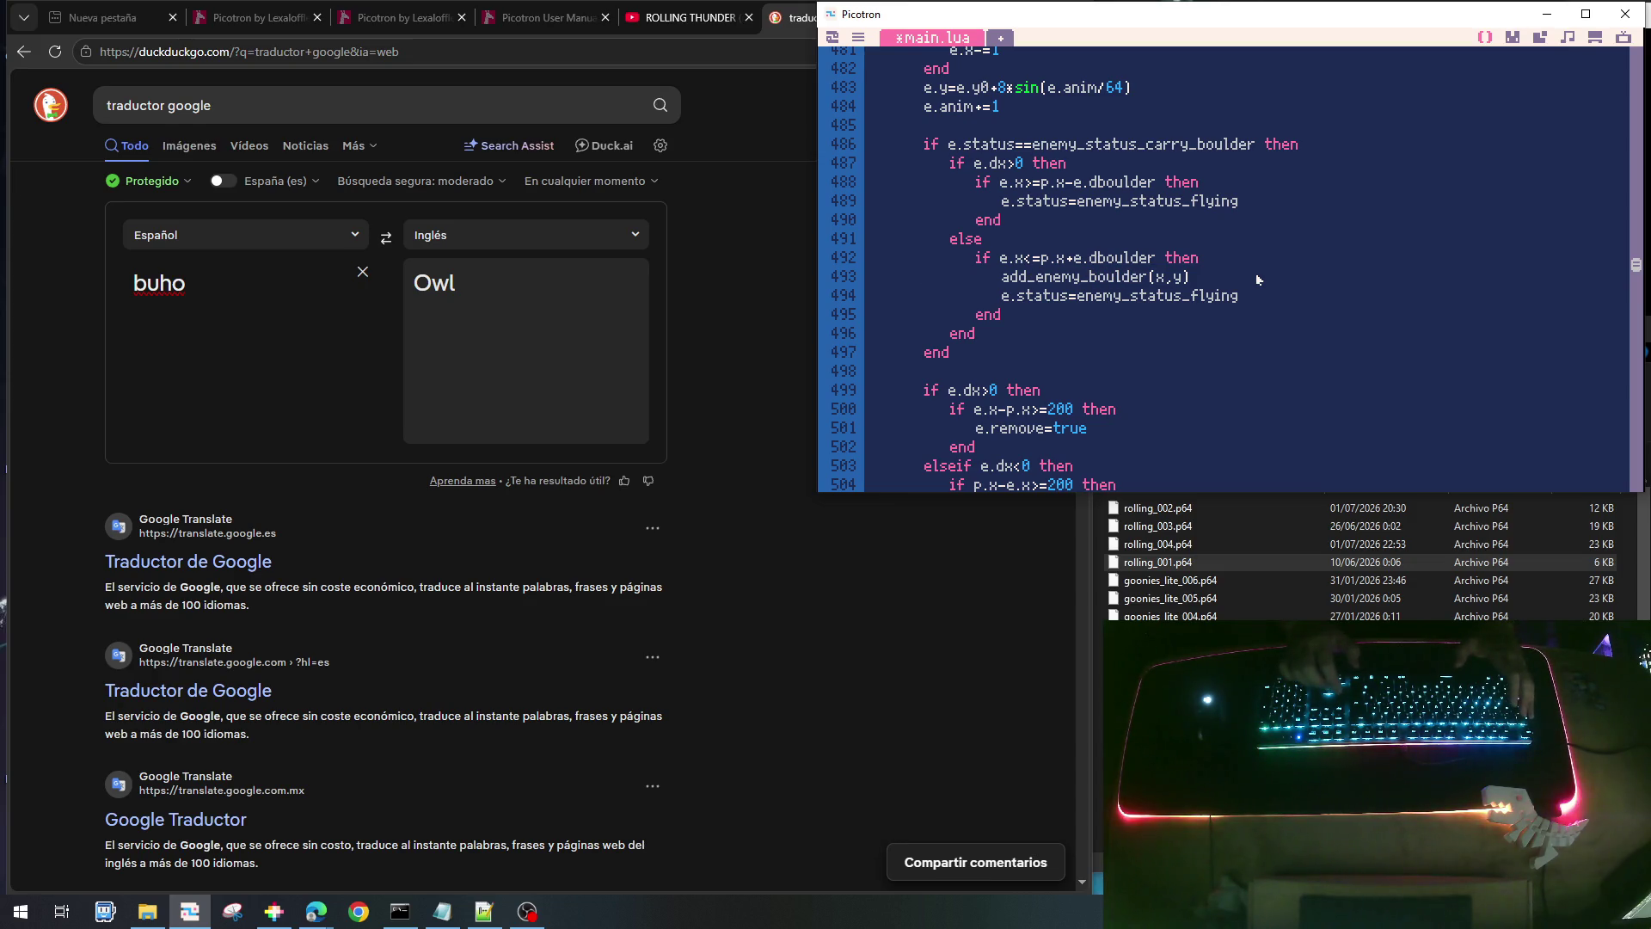
{"action": "key", "text": "Left"}
{"action": "key", "text": "Left"}
{"action": "key", "text": "Left"}
{"action": "type", "text": "e.x,"}
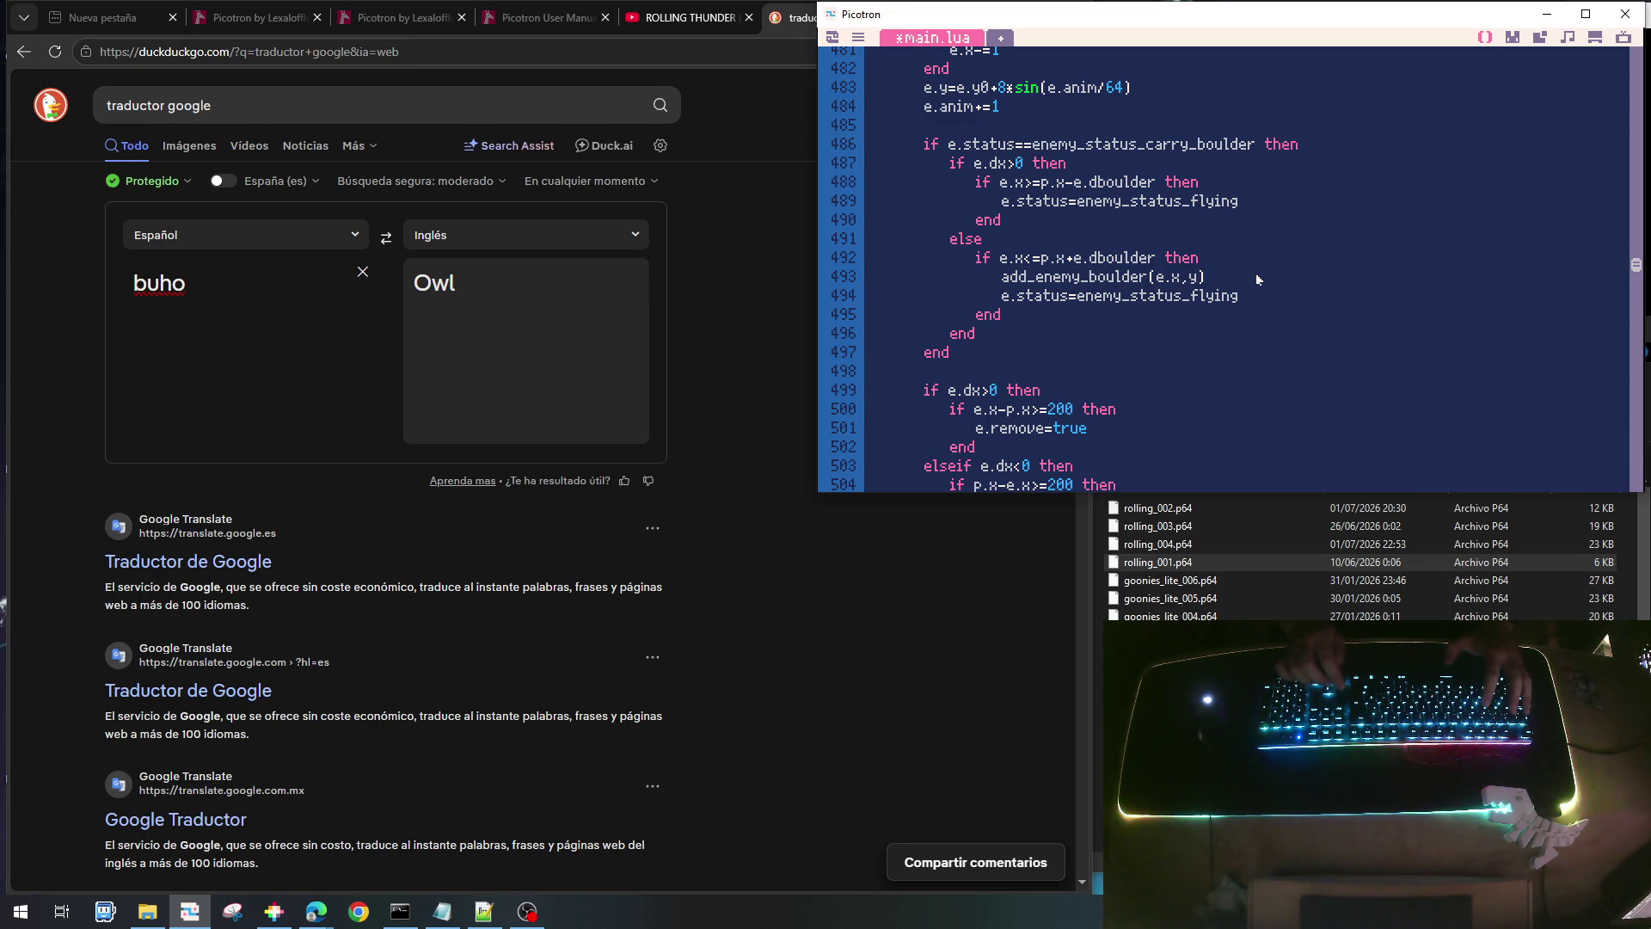
{"action": "type", "text": "e."}
{"action": "key", "text": "Right"}
{"action": "type", "text": "+16"}
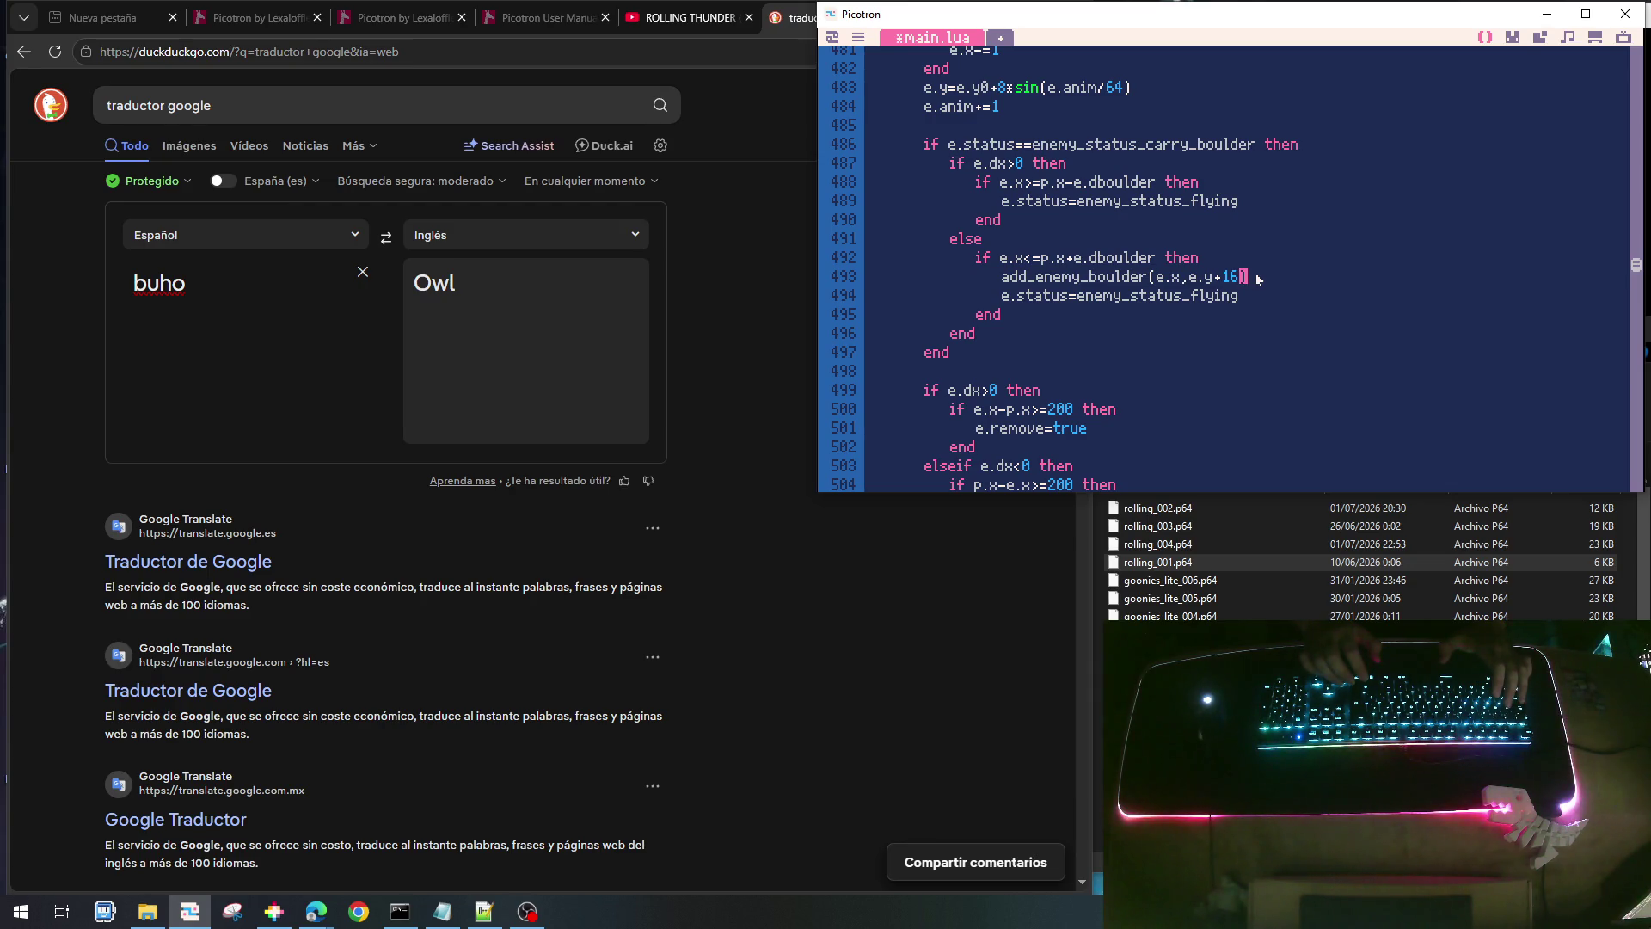
{"action": "key", "text": "ctrl+s"}
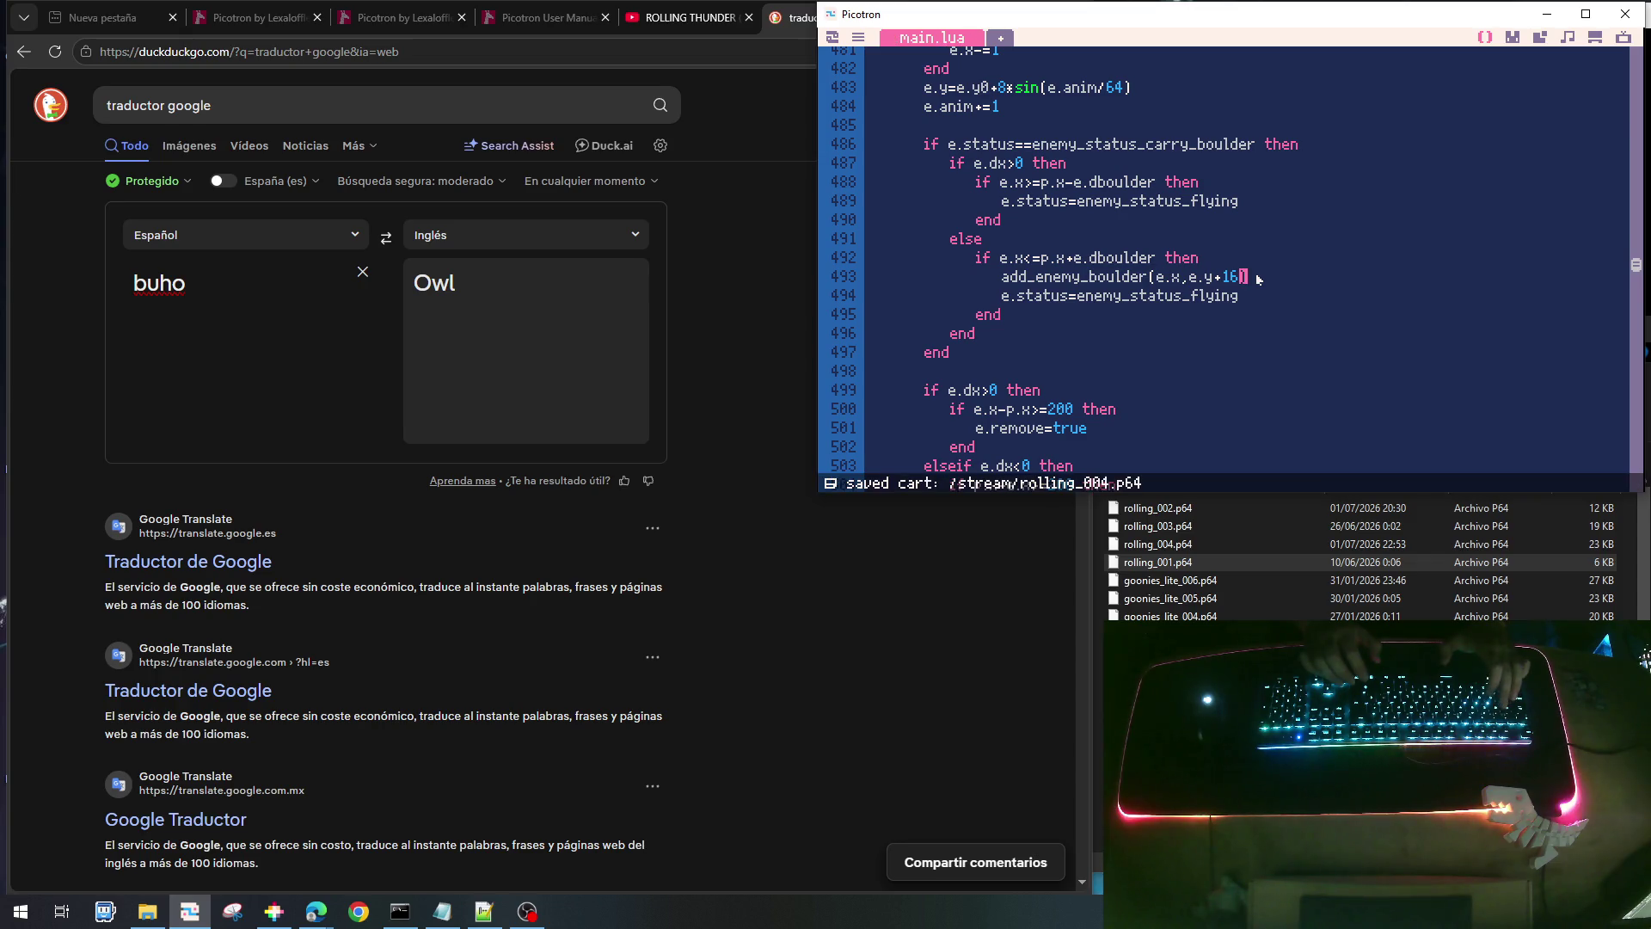
- Run the game, walk the player right toward the owls, then return to add_enemy_boulder
{"action": "key", "text": "ctrl+r"}
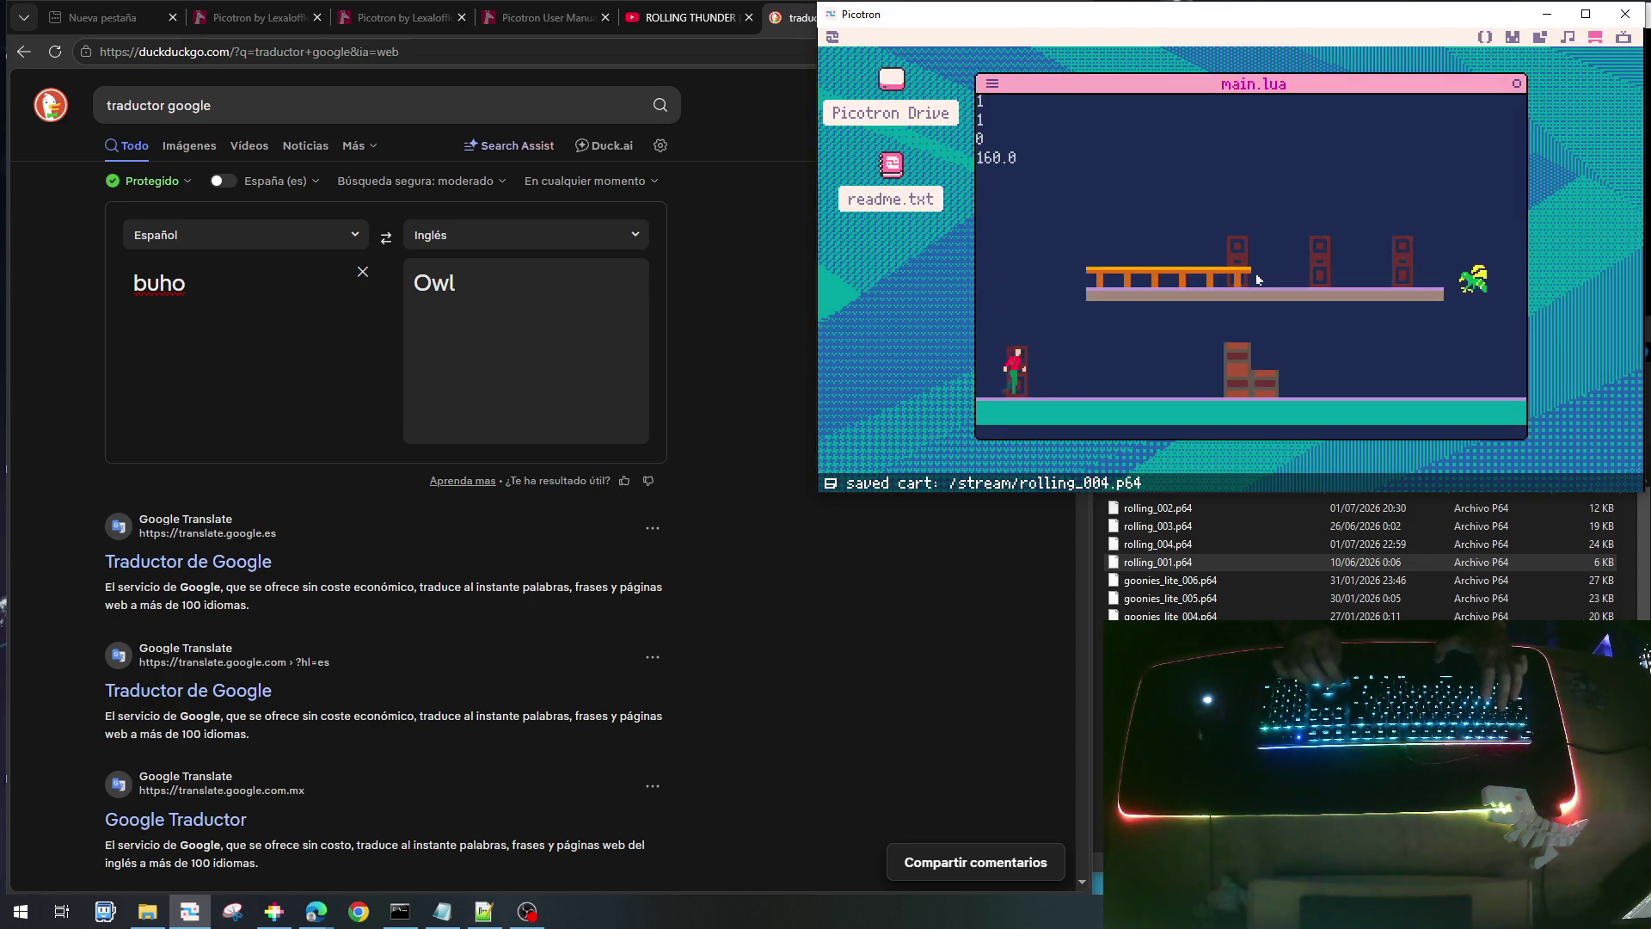
{"action": "key", "text": "Right"}
{"action": "key", "text": "Up"}
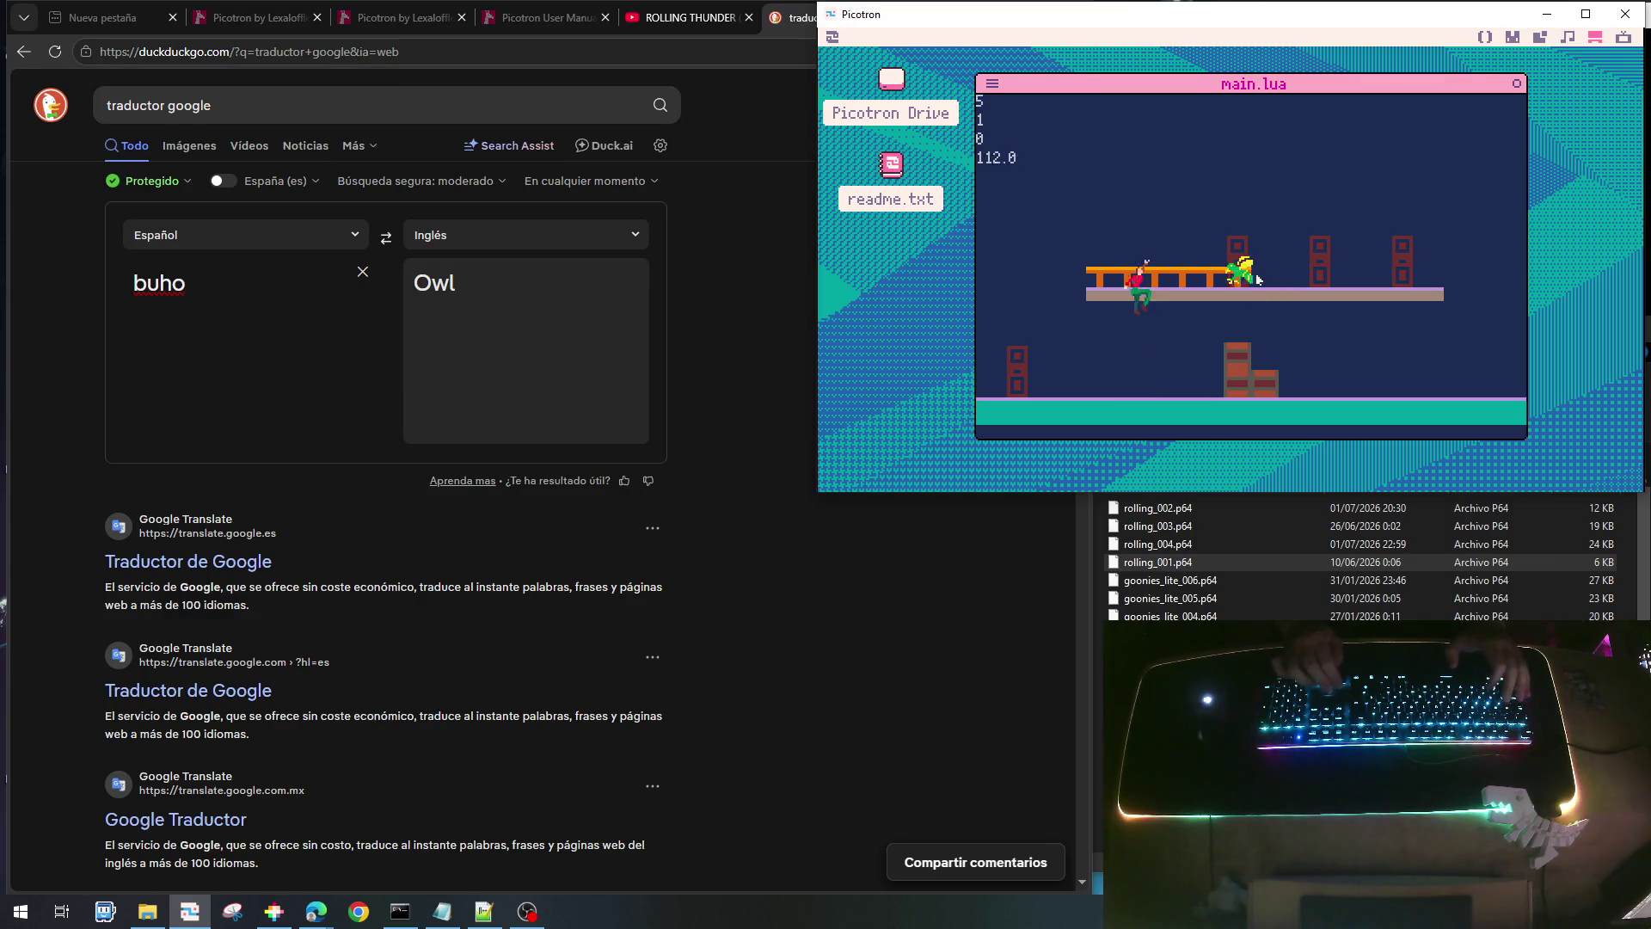
{"action": "key", "text": "Right"}
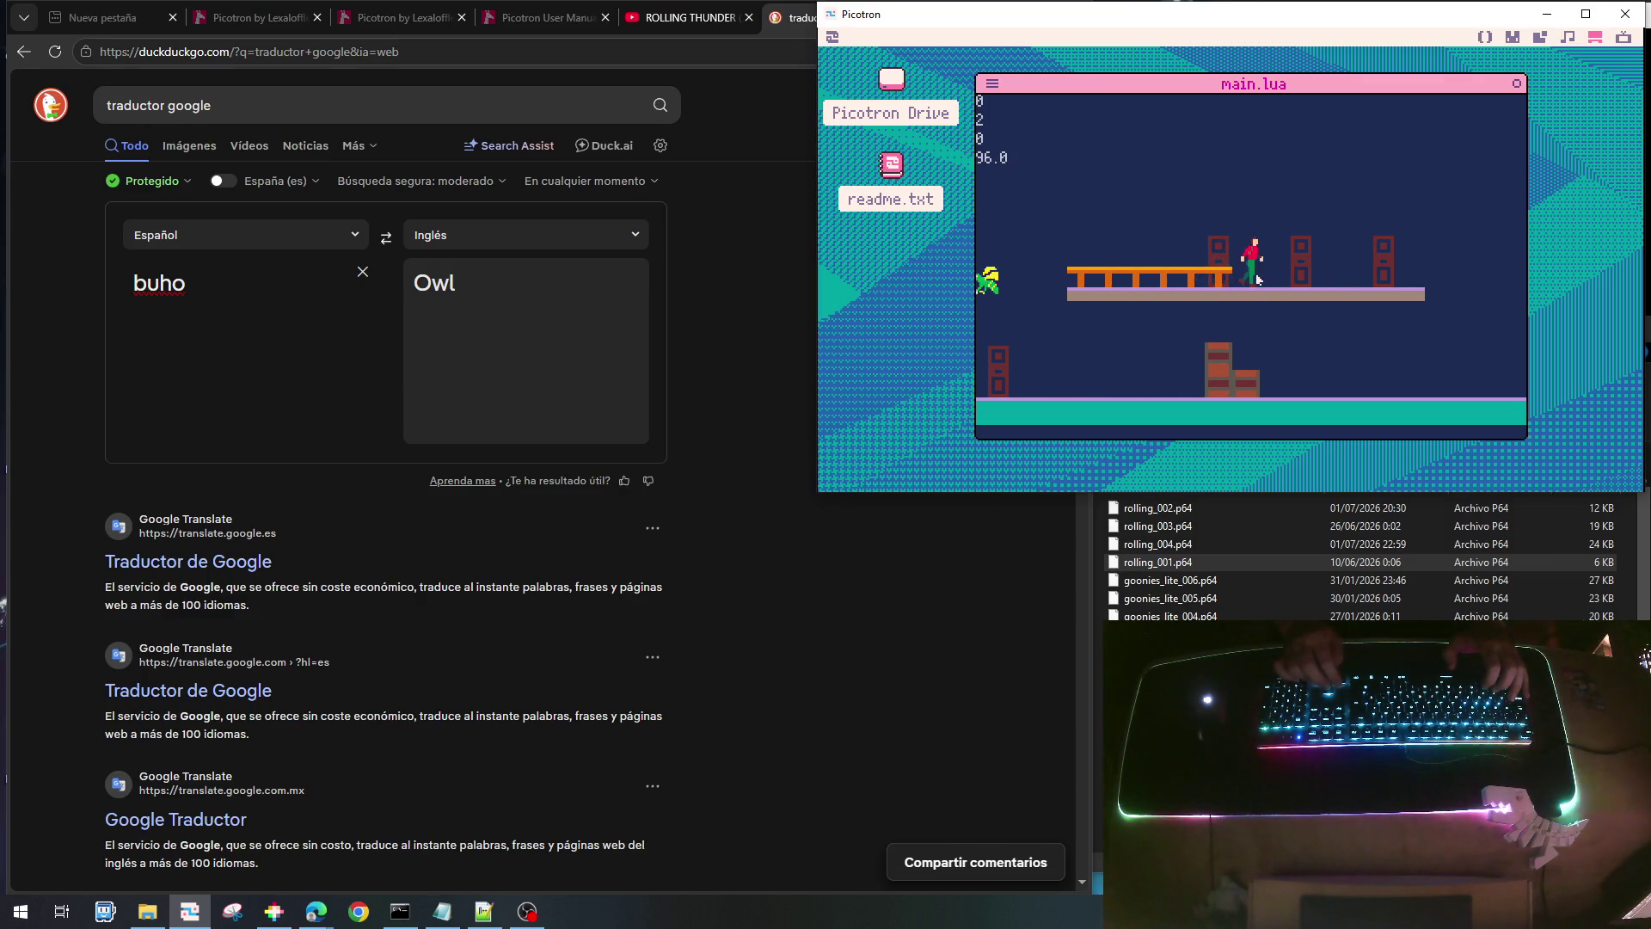
{"action": "key", "text": "Right"}
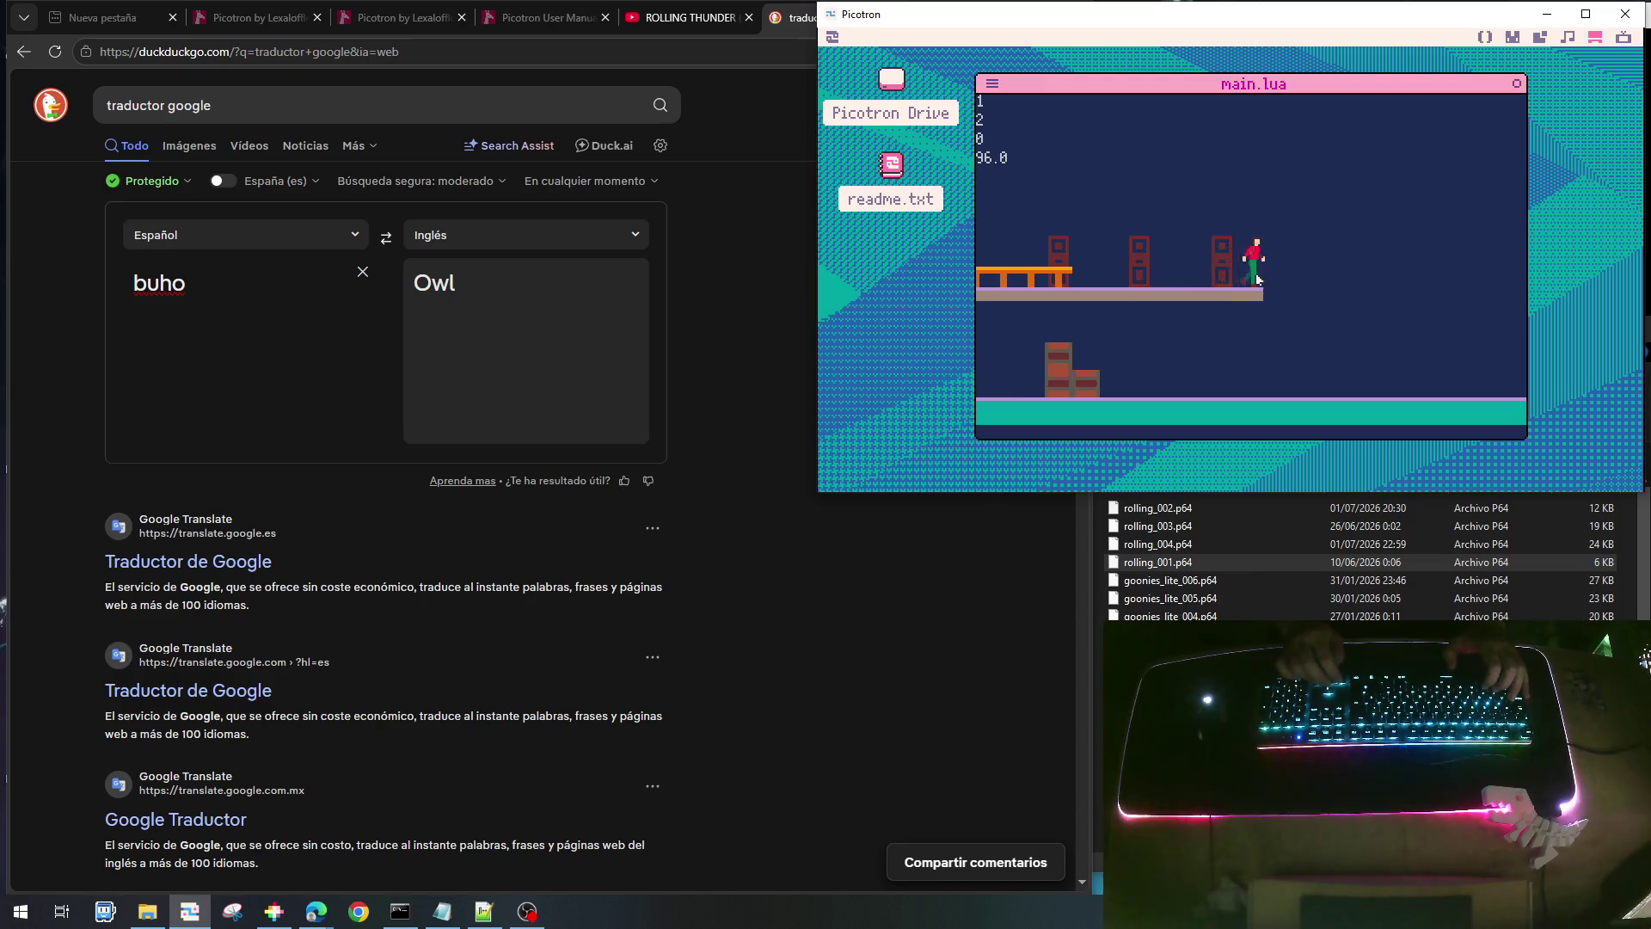
{"action": "key", "text": "Left"}
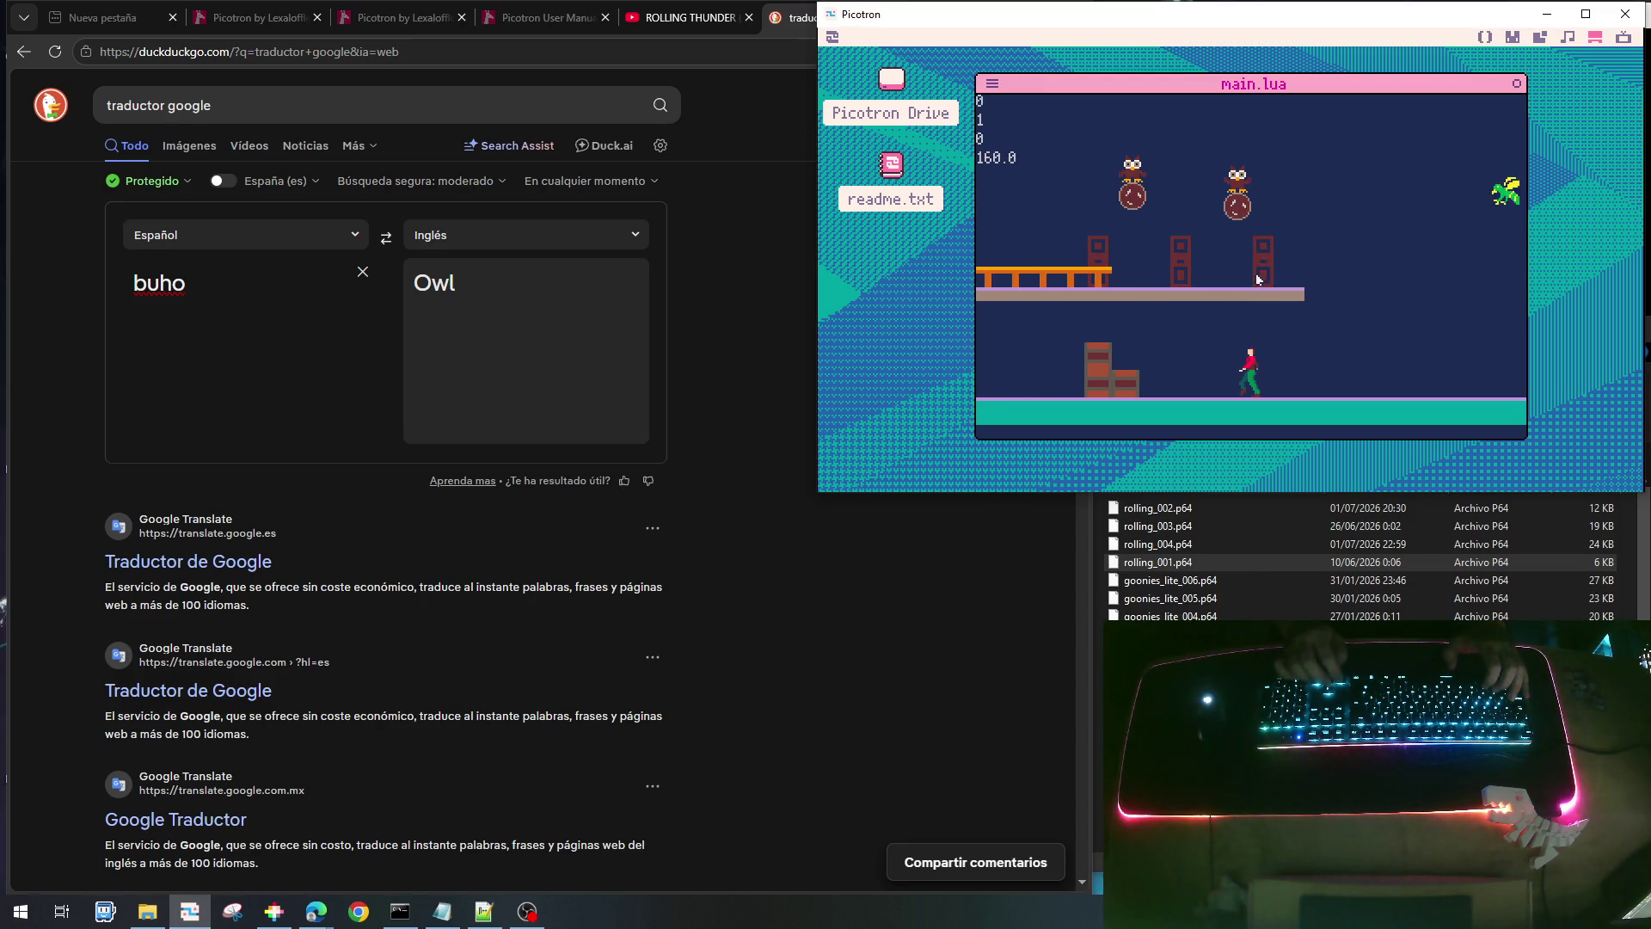
{"action": "key", "text": "Right"}
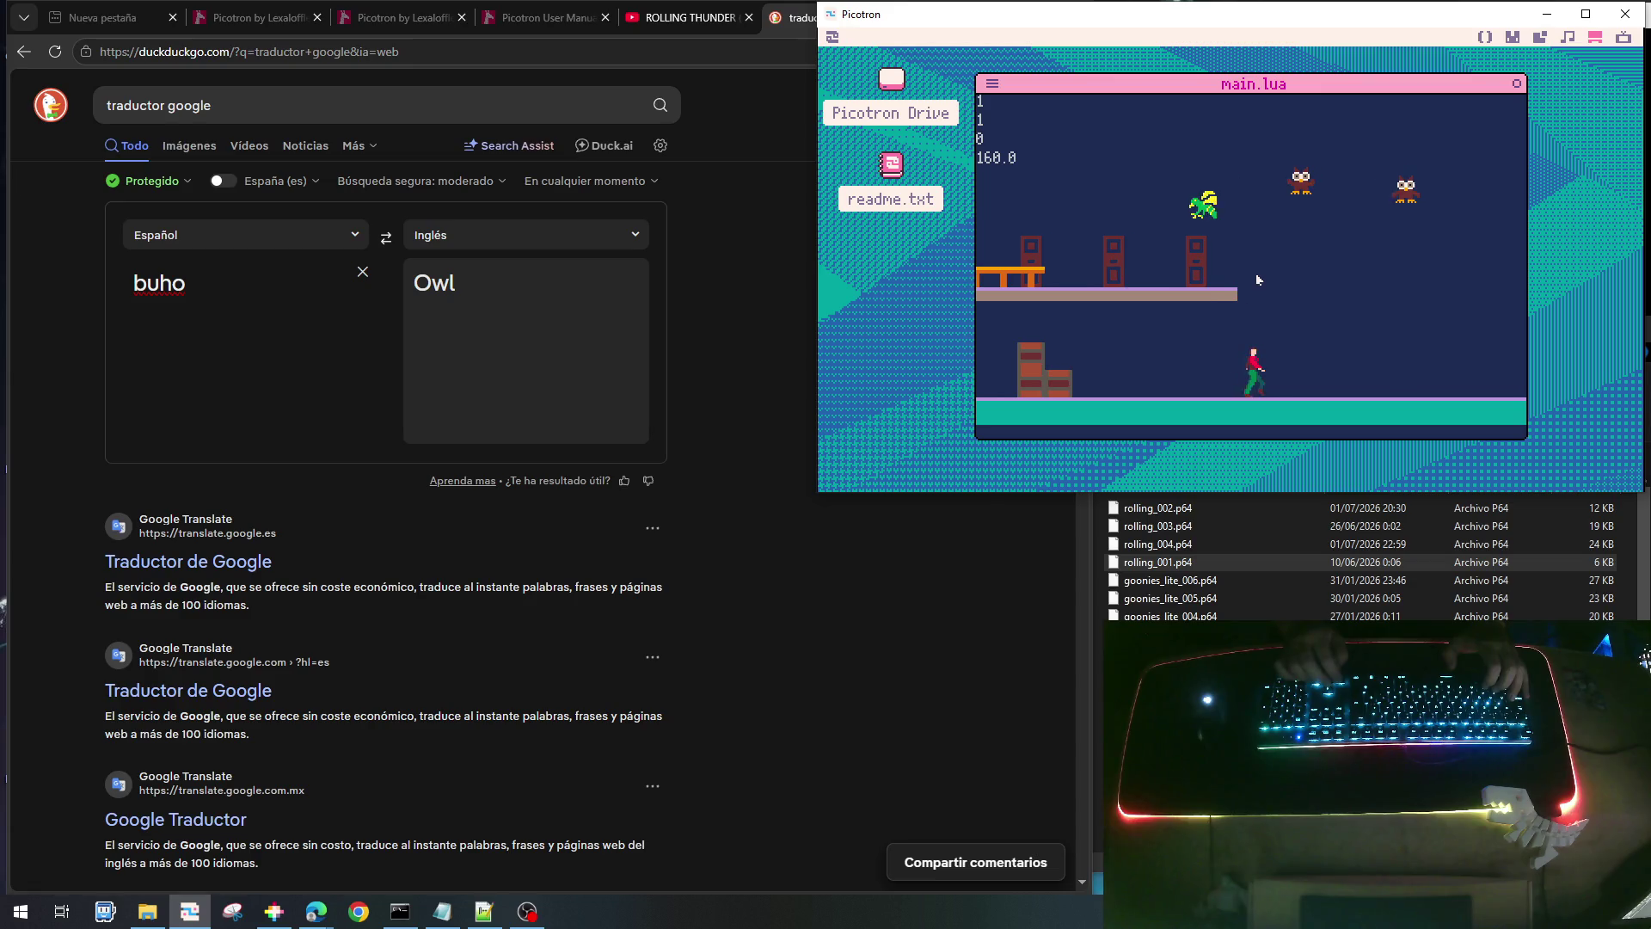
{"action": "key", "text": "Escape"}
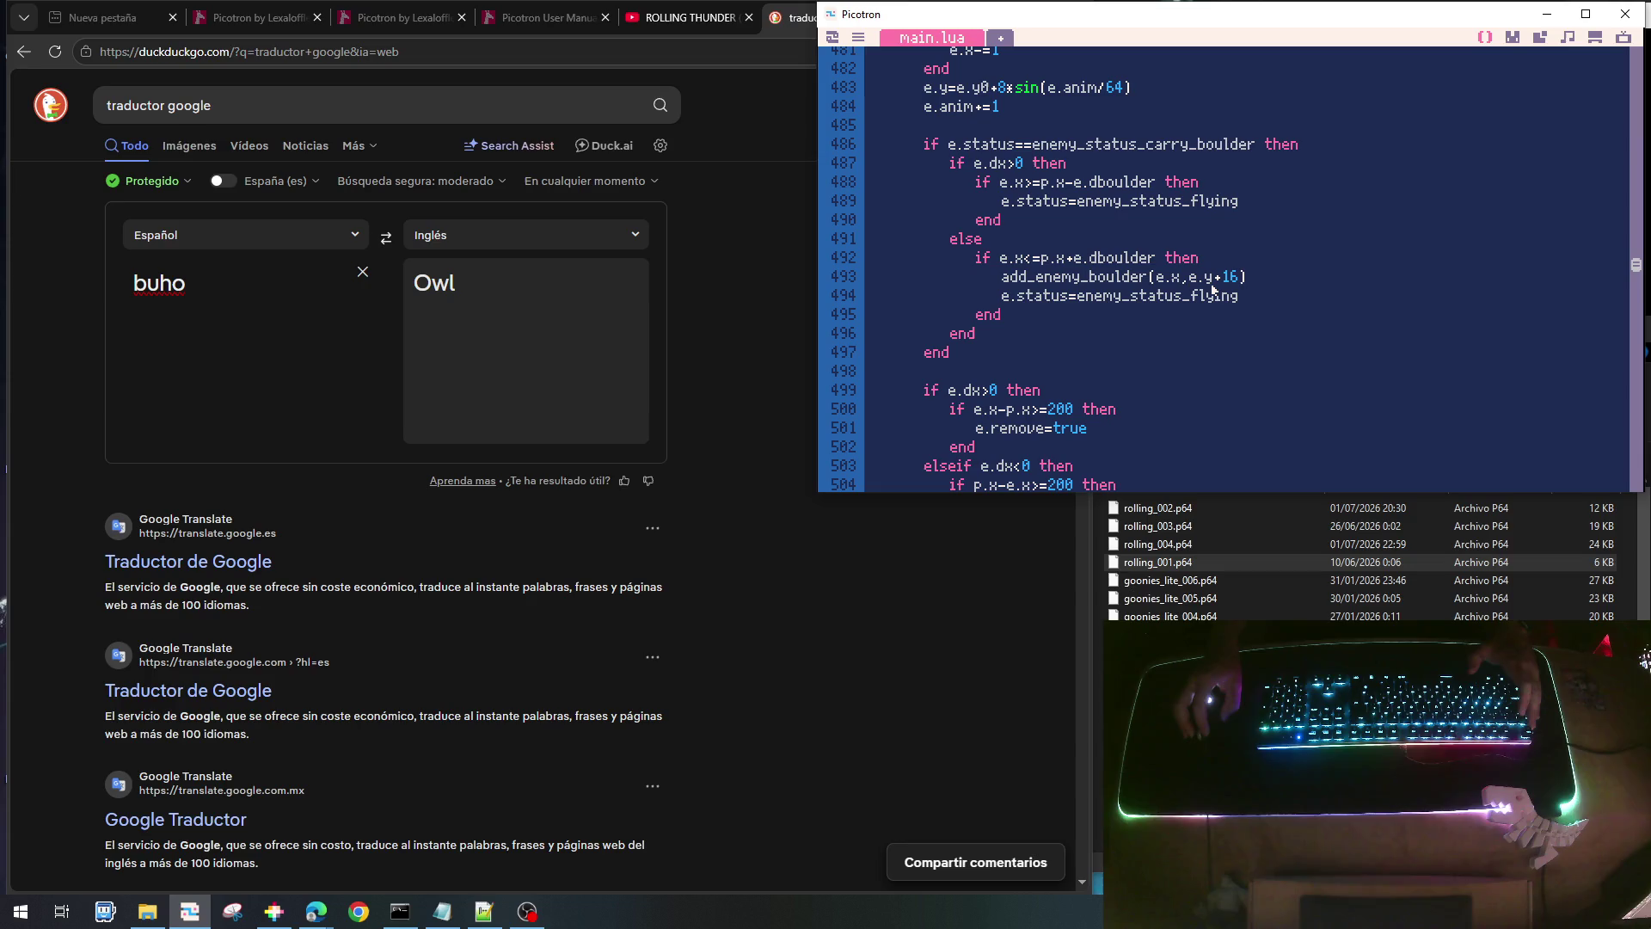
{"action": "scroll", "coordinate": [1212, 289], "scroll_direction": "up", "scroll_amount": 10}
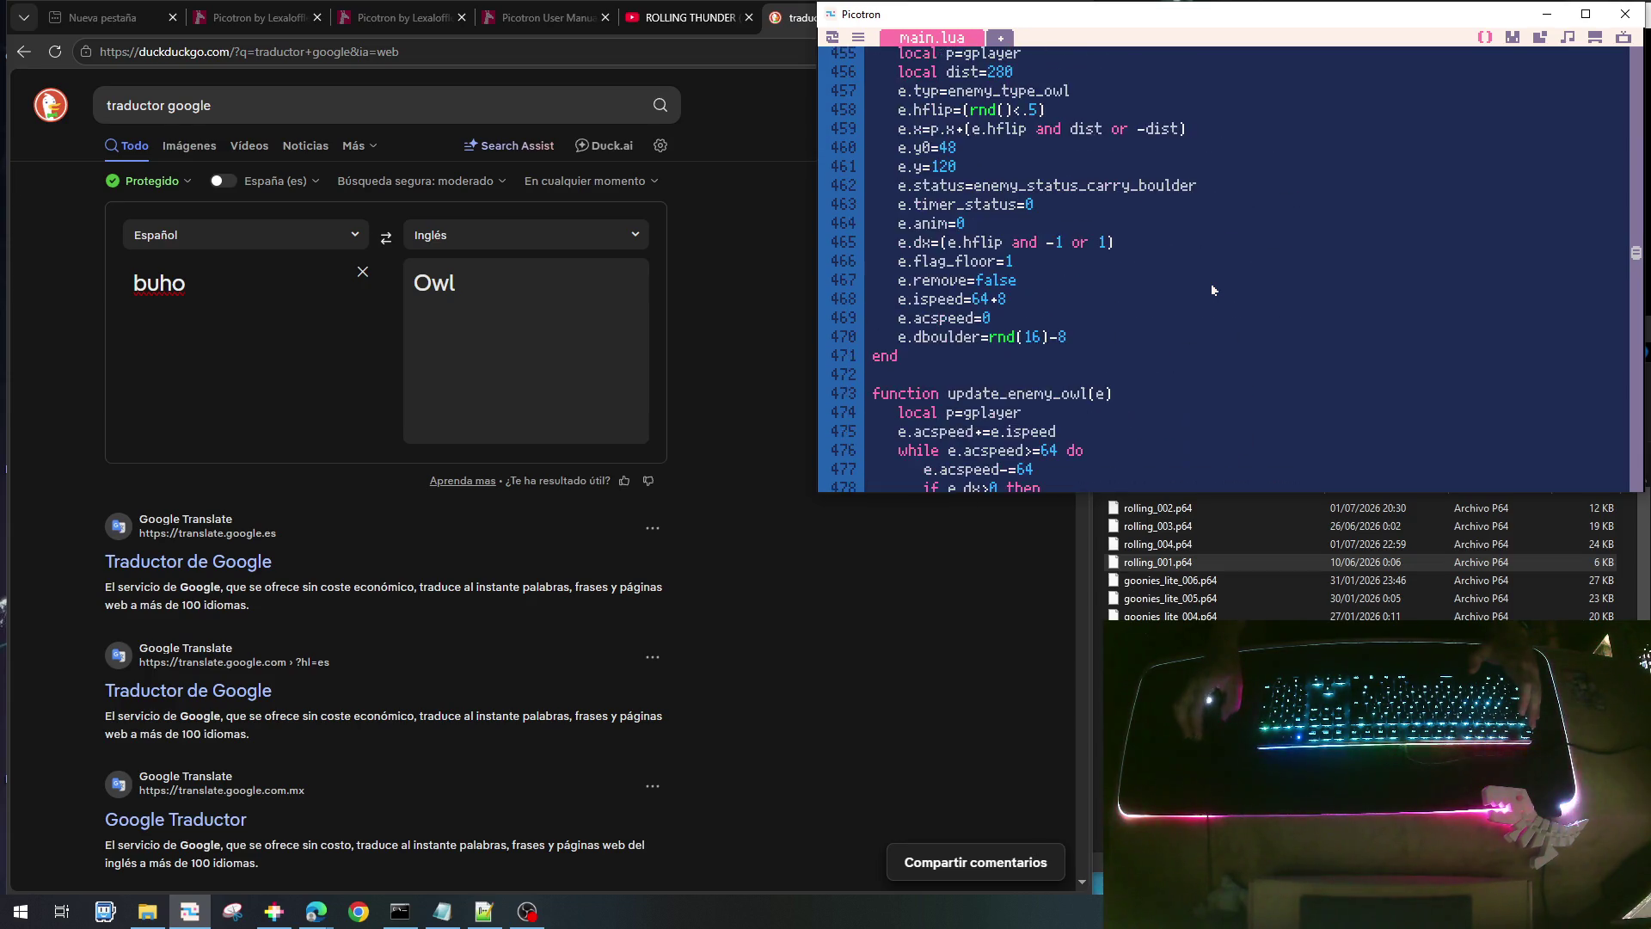
{"action": "scroll", "coordinate": [1213, 289], "scroll_direction": "up", "scroll_amount": 2}
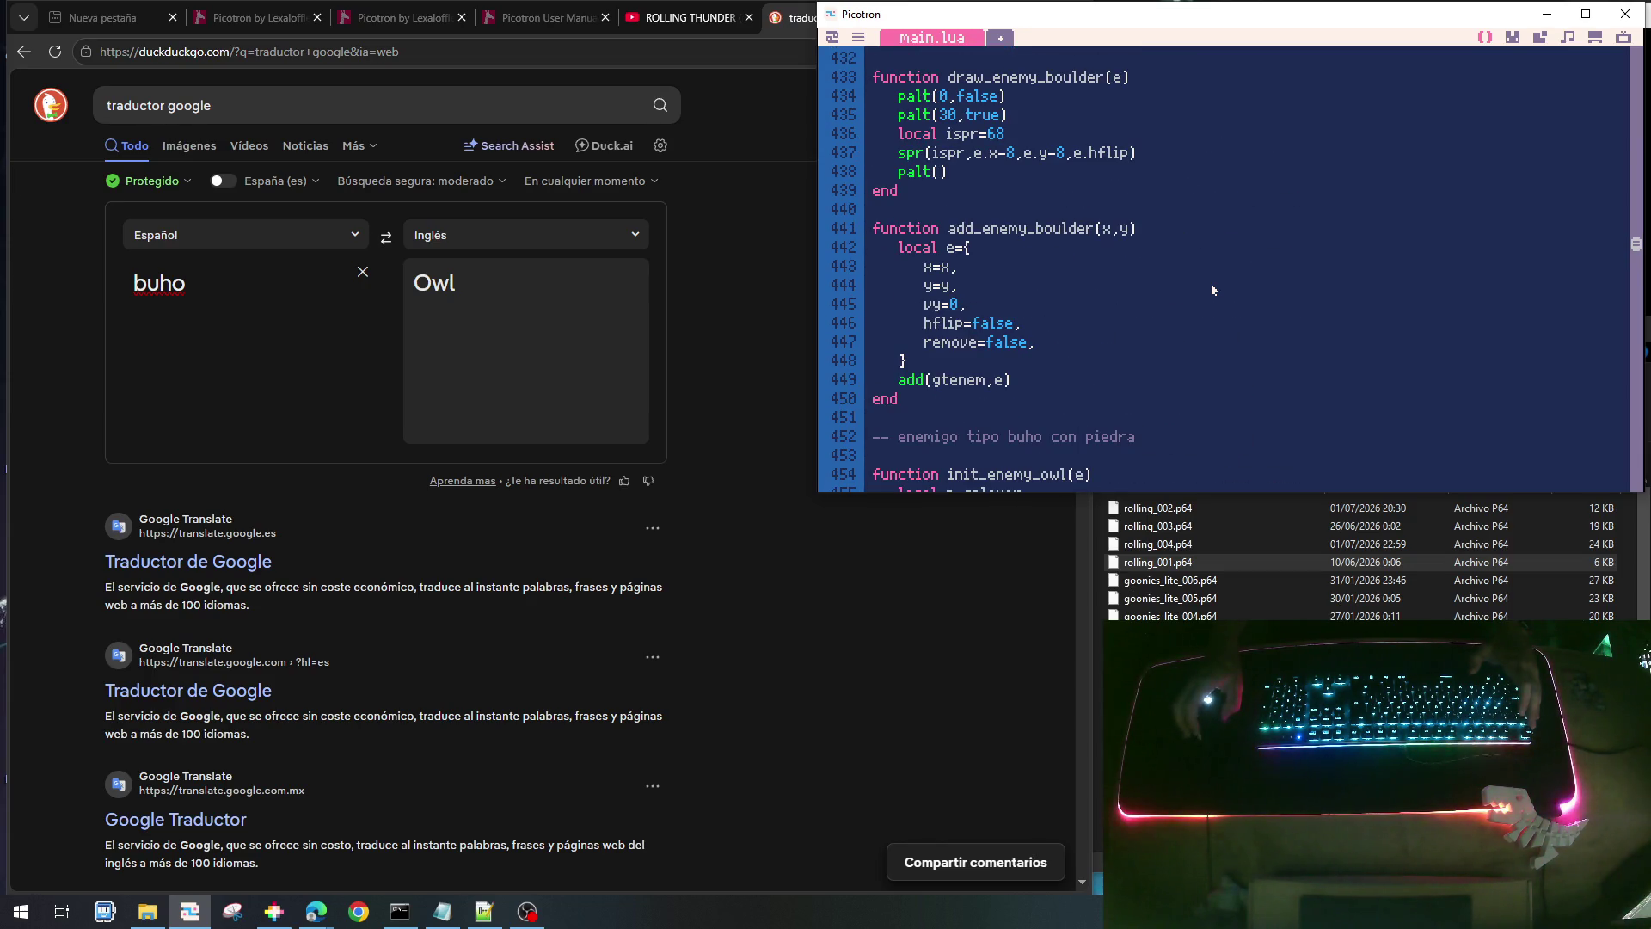
- Add a typ=enem_type_boulder field to the add_enemy_boulder table, then save and run the cart
{"action": "left_click", "coordinate": [981, 249]}
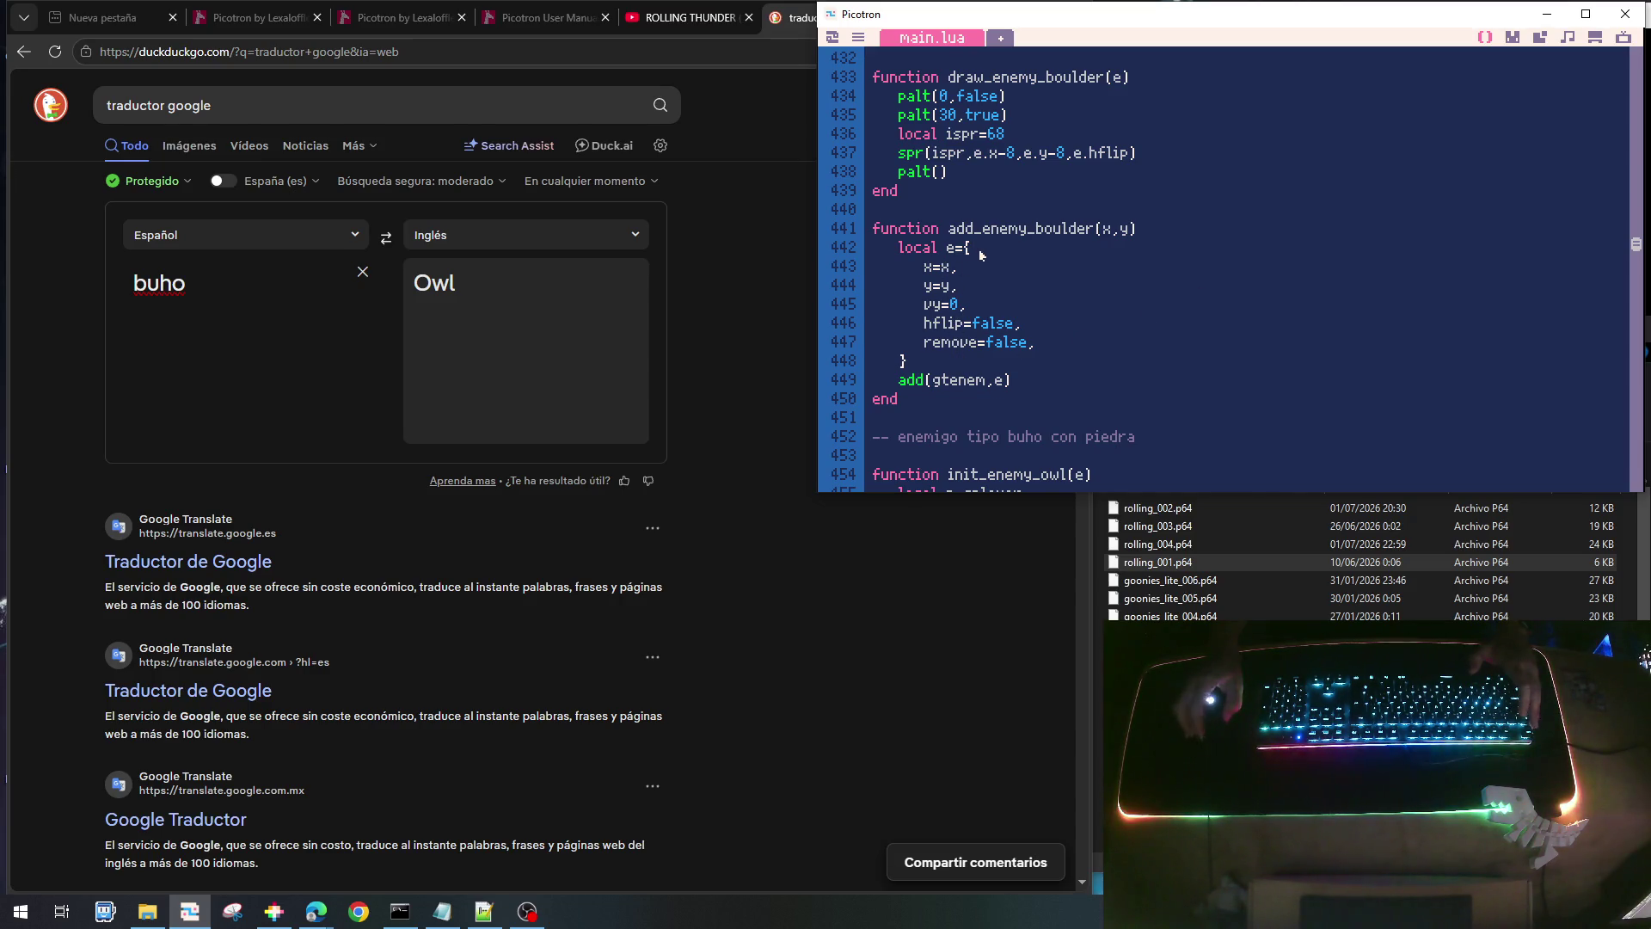
{"action": "key", "text": "Return"}
{"action": "type", "text": "typ"}
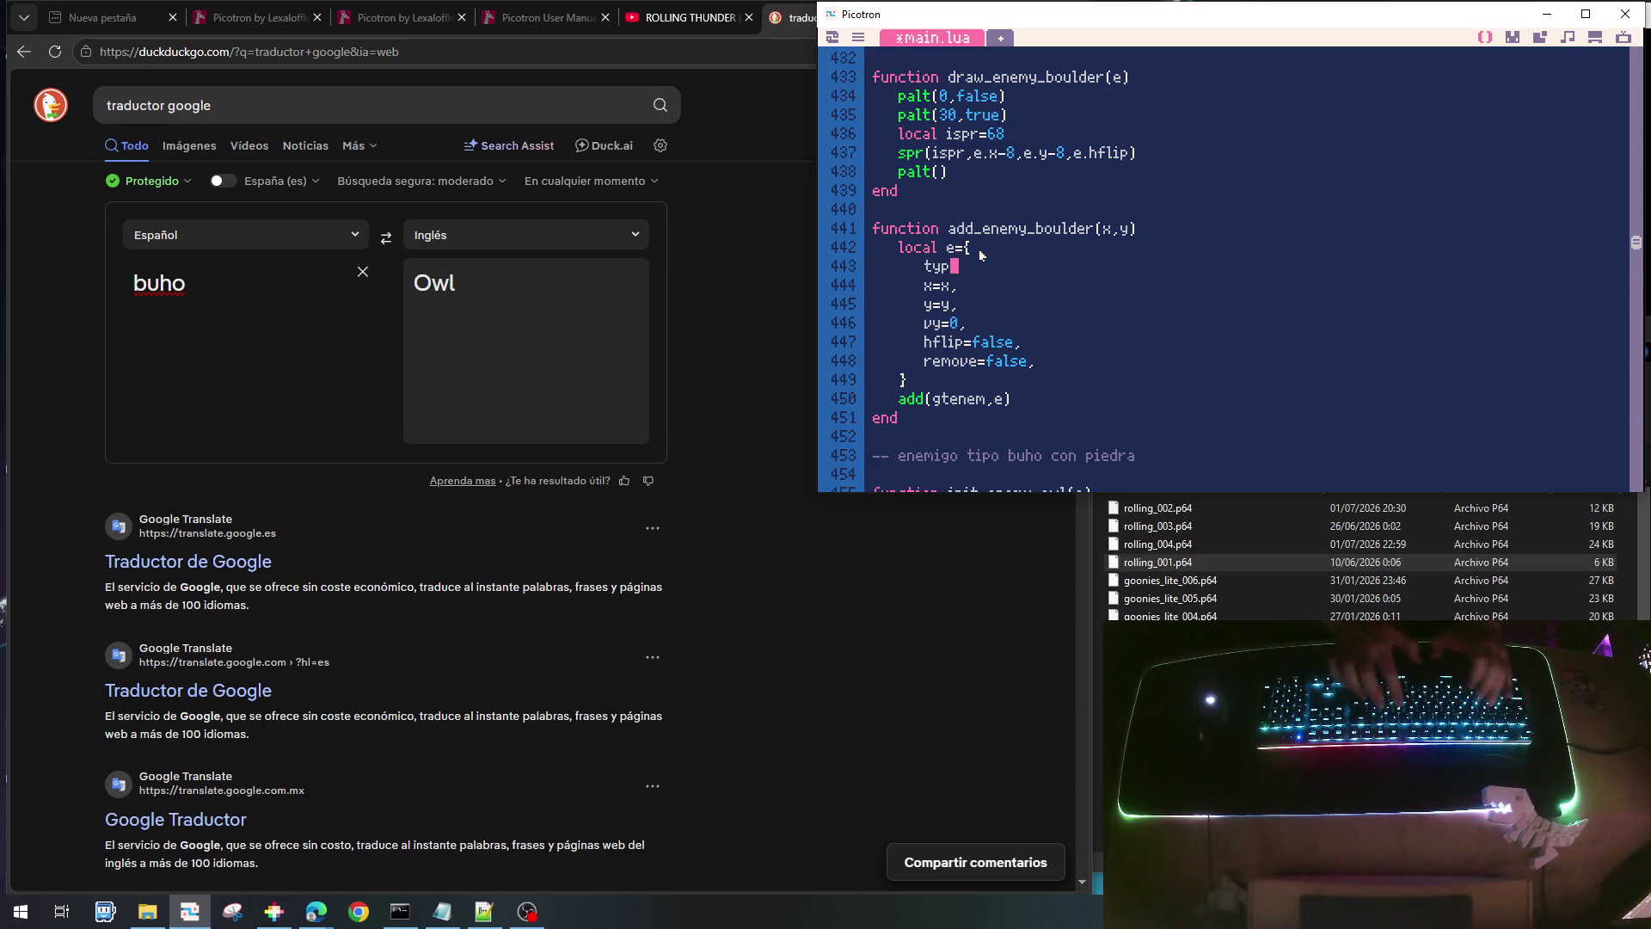
{"action": "type", "text": "=enem_tt"}
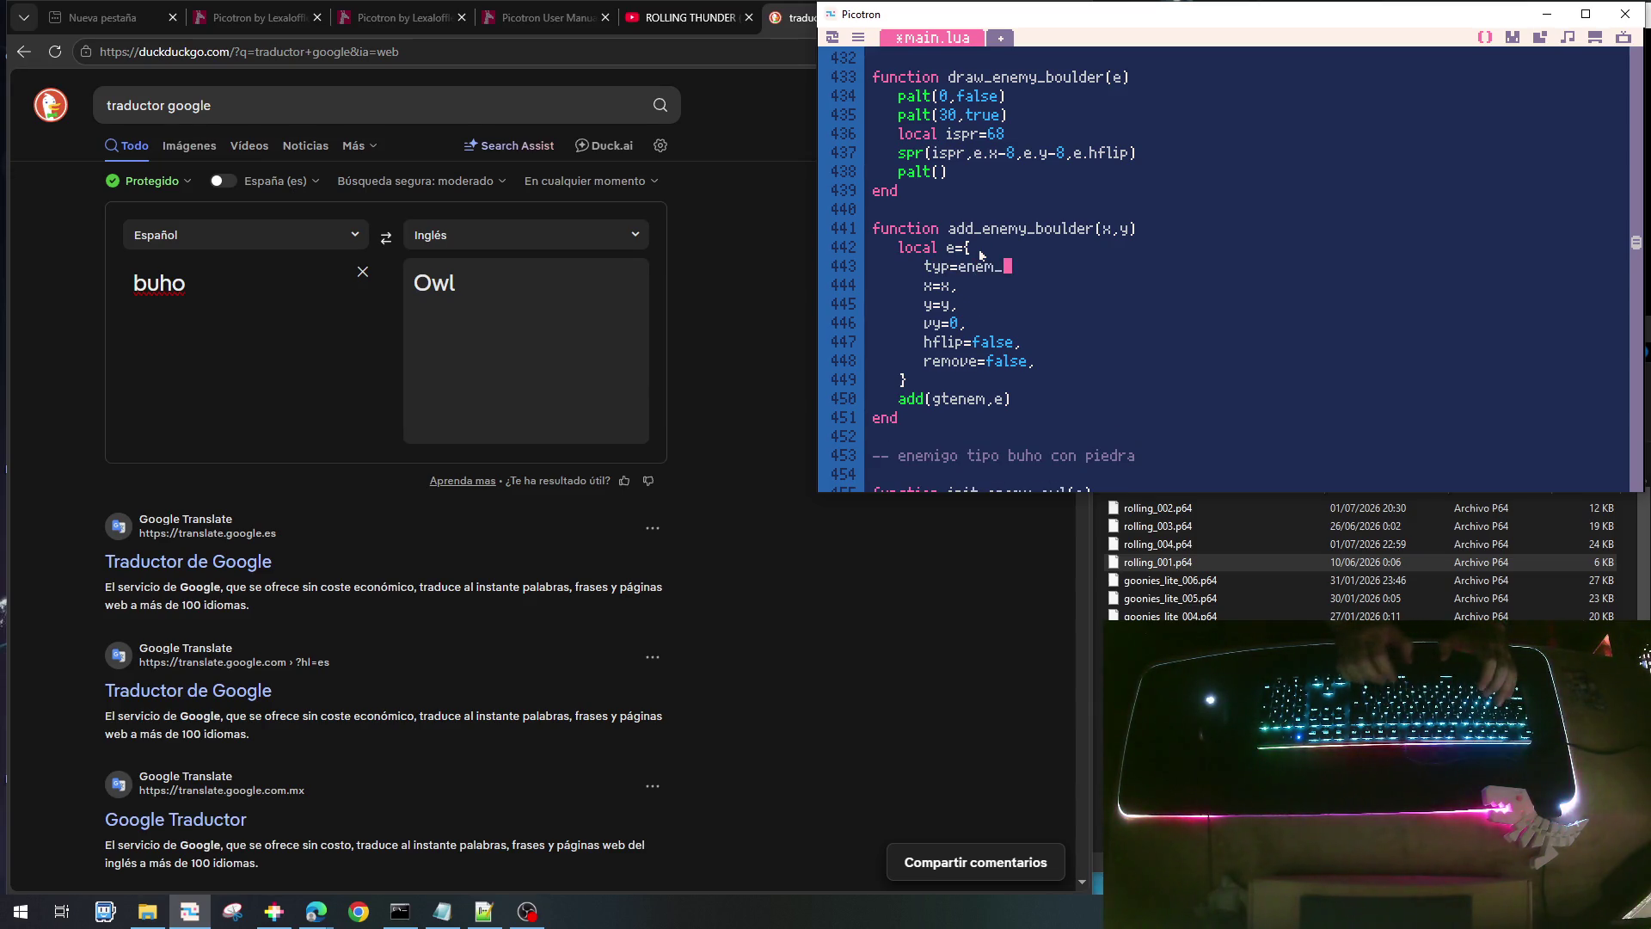
{"action": "key", "text": "BackSpace"}
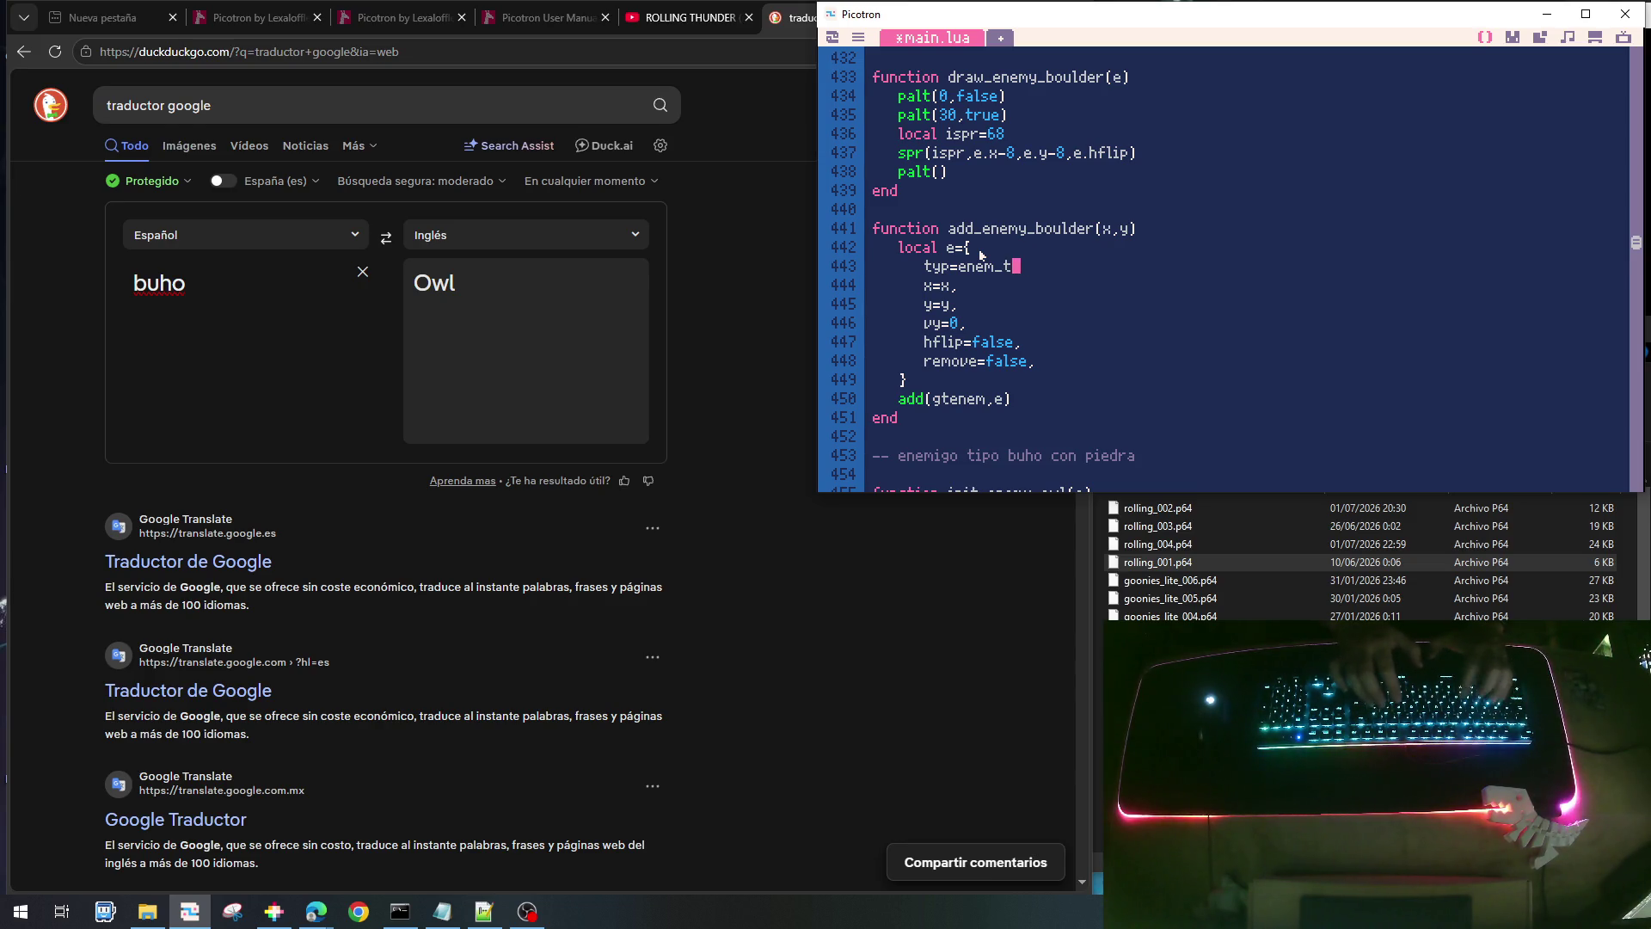
{"action": "key", "text": "BackSpace"}
{"action": "type", "text": "e"}
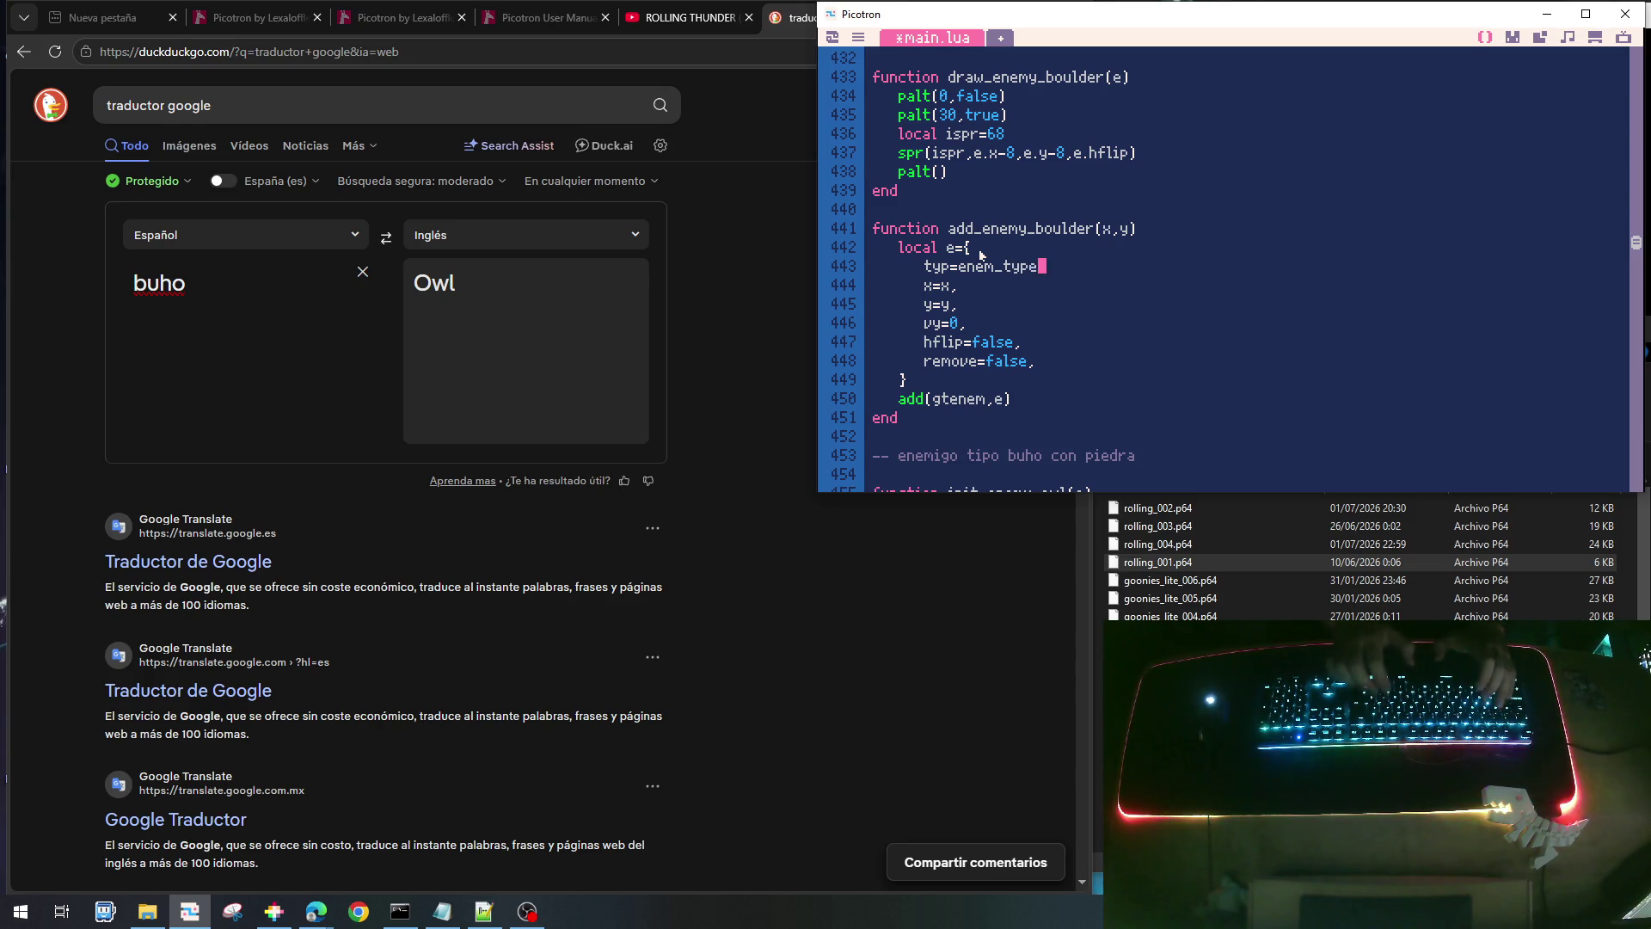
{"action": "type", "text": "_bou.d"}
{"action": "key", "text": "BackSpace"}
{"action": "key", "text": "BackSpace"}
{"action": "type", "text": "lder,"}
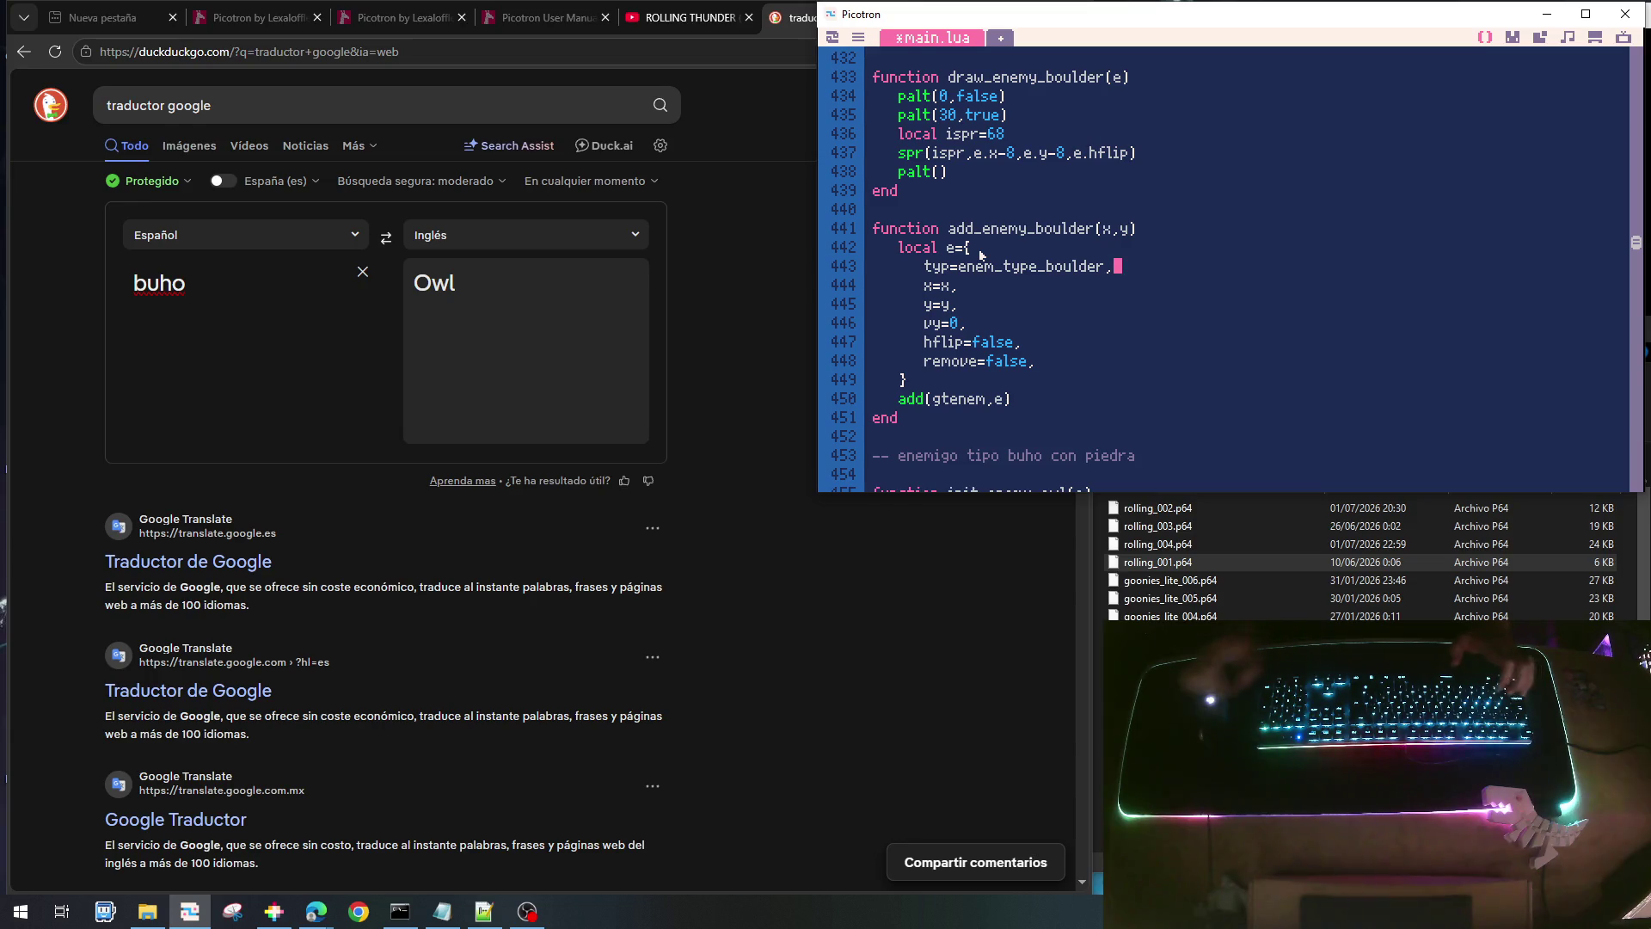
{"action": "key", "text": "ctrl+s"}
{"action": "key", "text": "ctrl+r"}
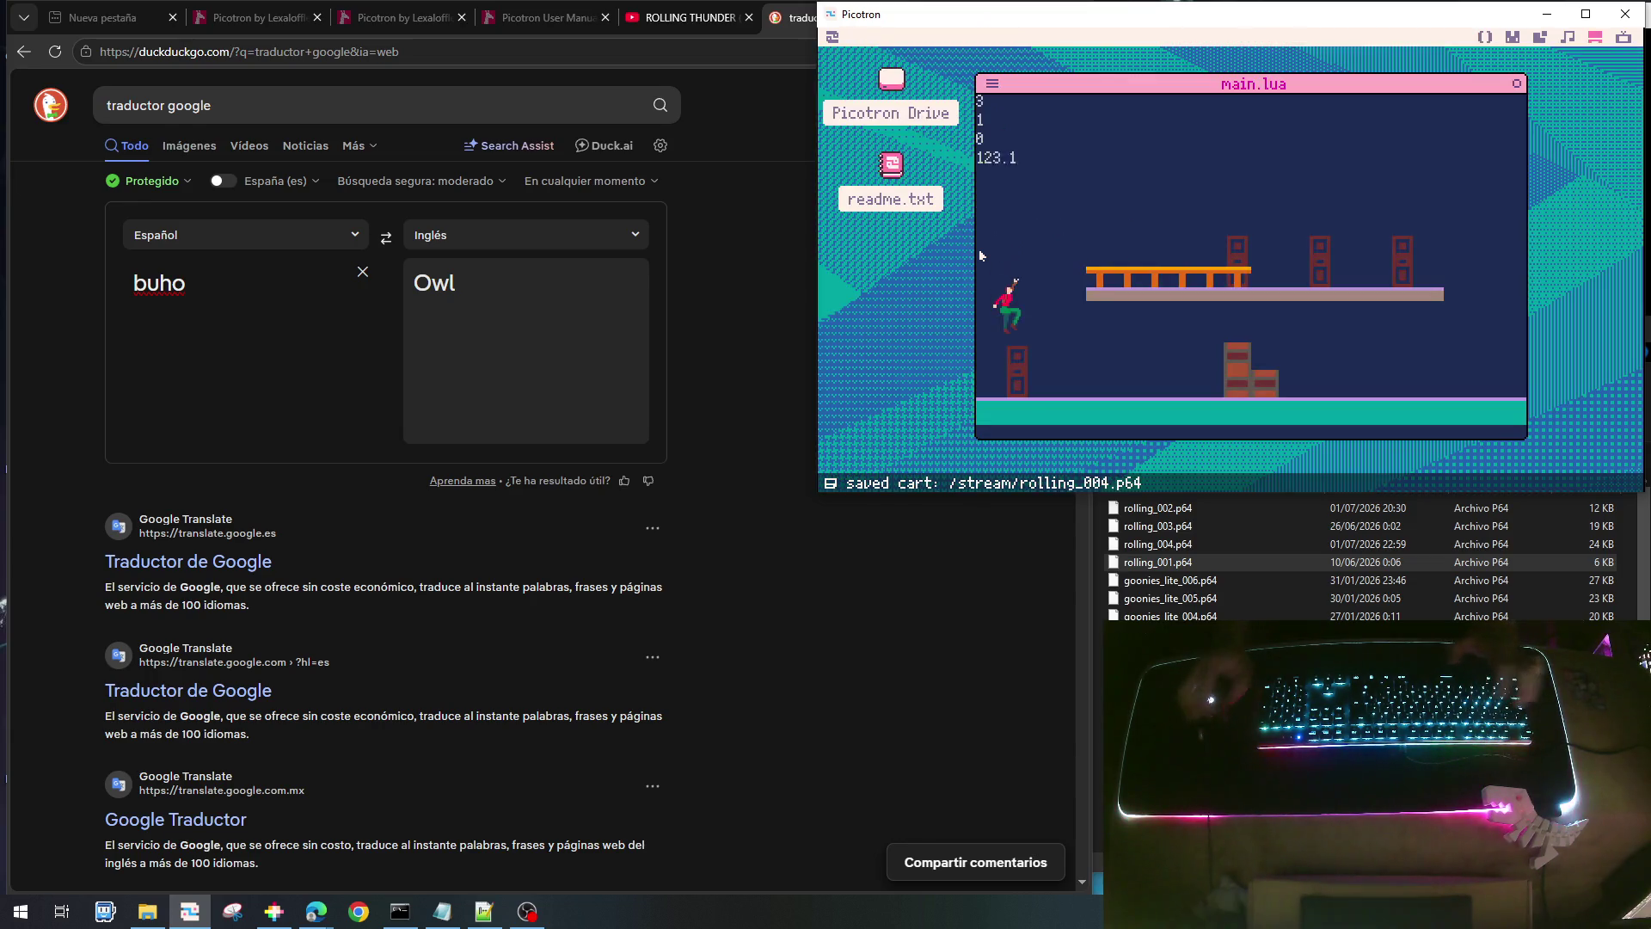
- Walk the player right, jump onto the upper railing, walk back left, then exit to the code
{"action": "key", "text": "Right"}
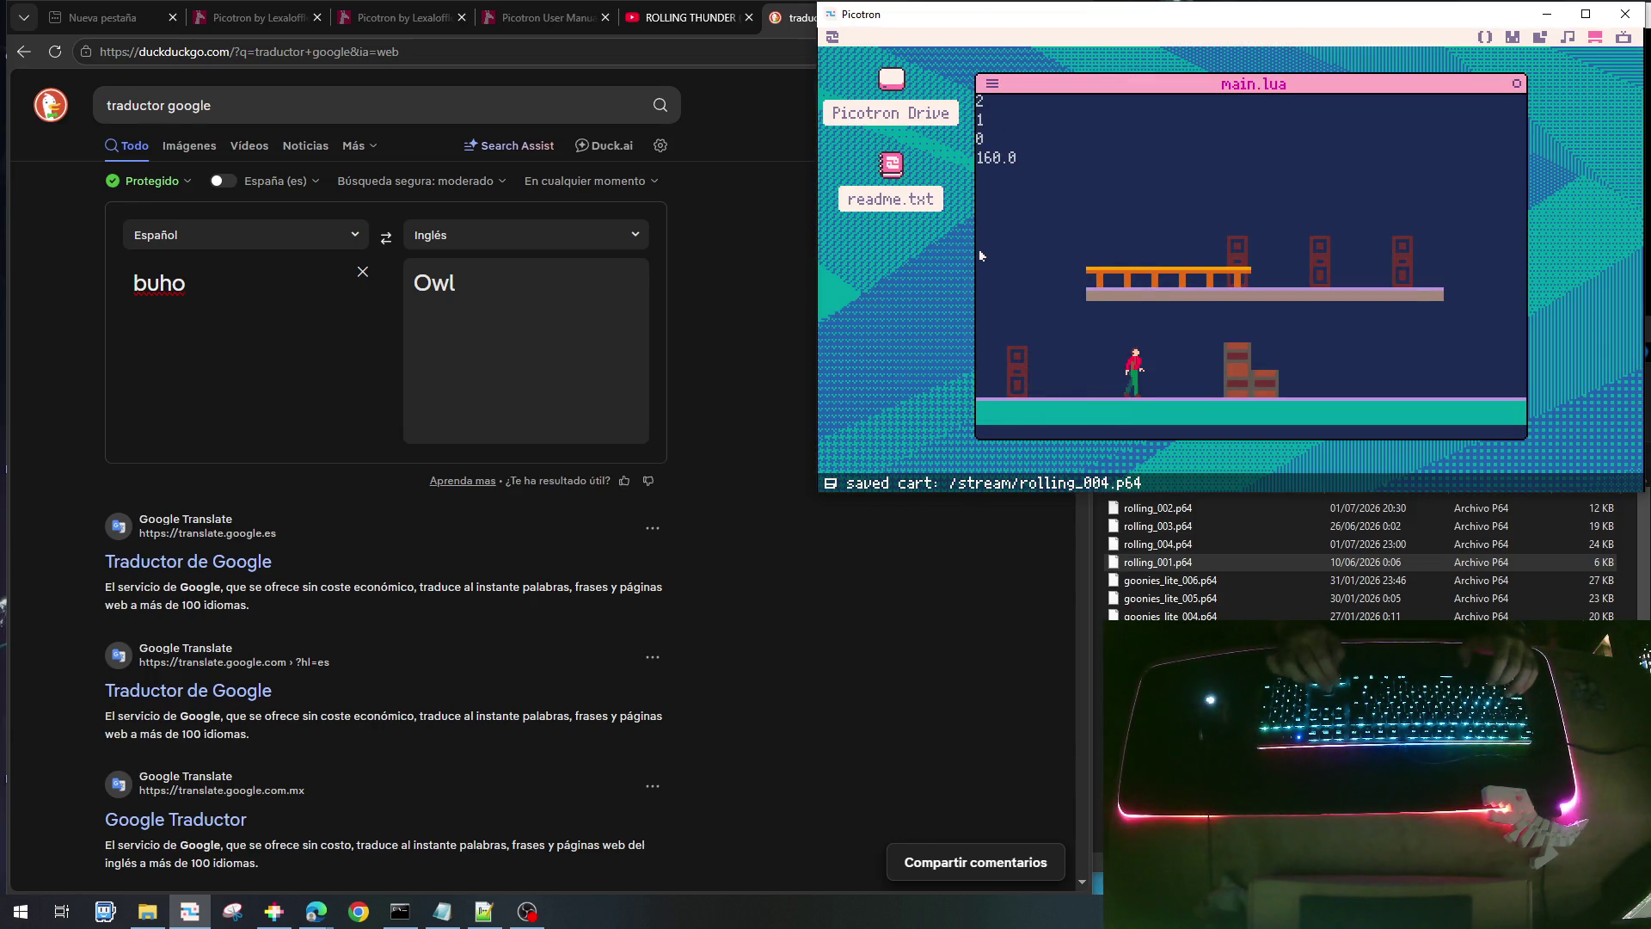
{"action": "key", "text": "z"}
{"action": "key", "text": "Right"}
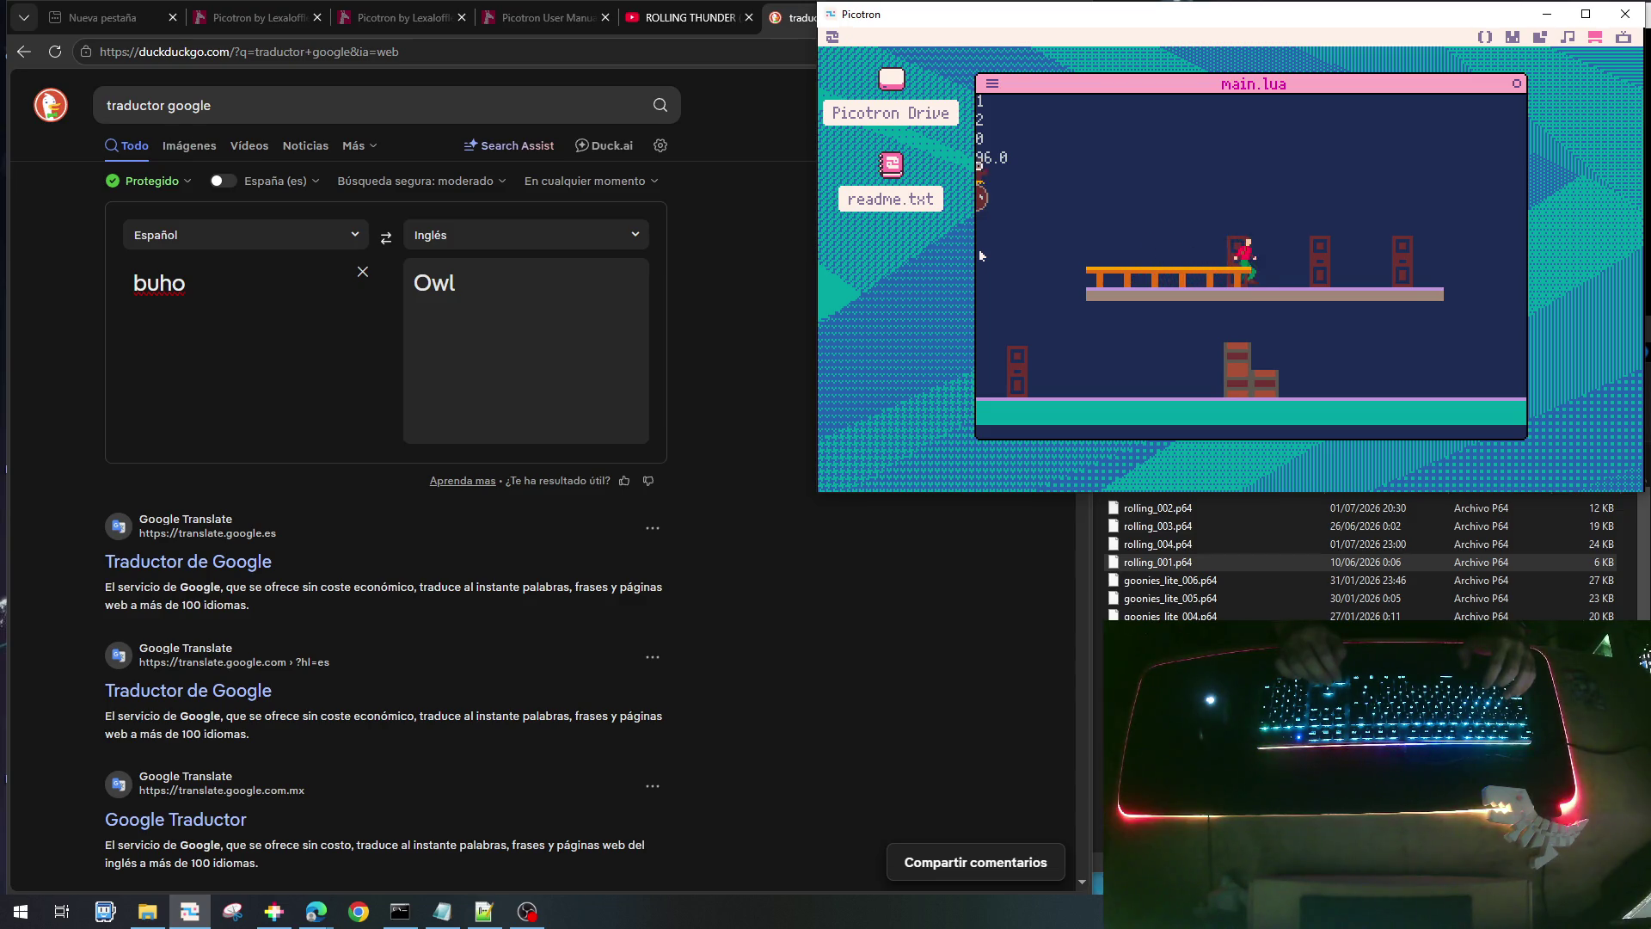
{"action": "key", "text": "Left"}
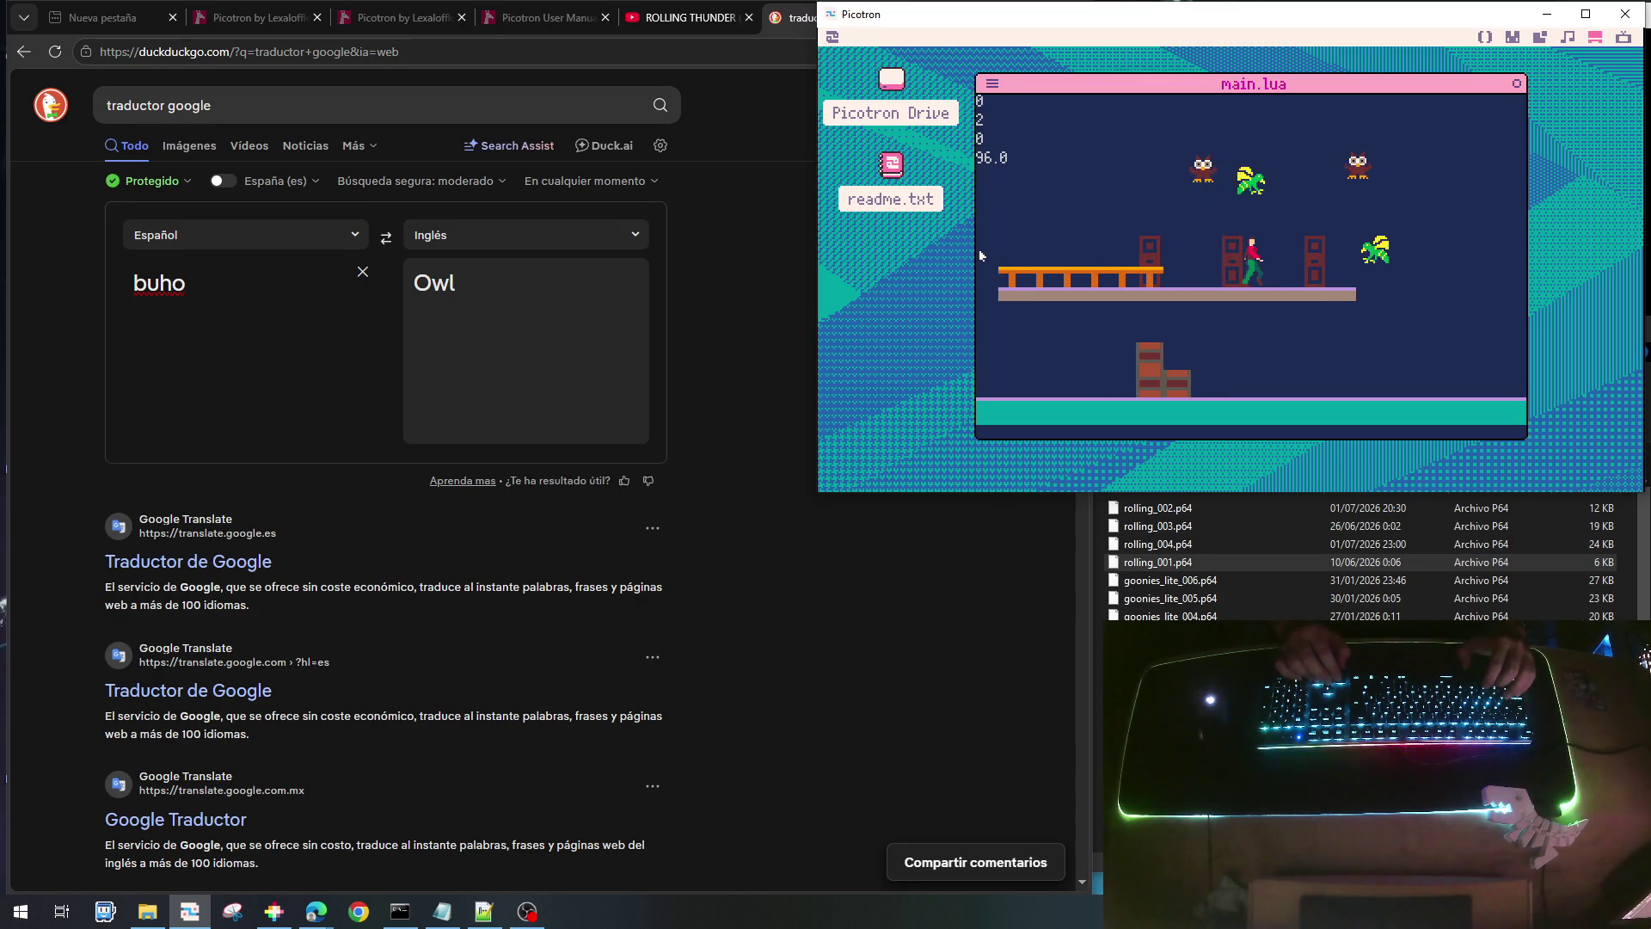
{"action": "key", "text": "Escape"}
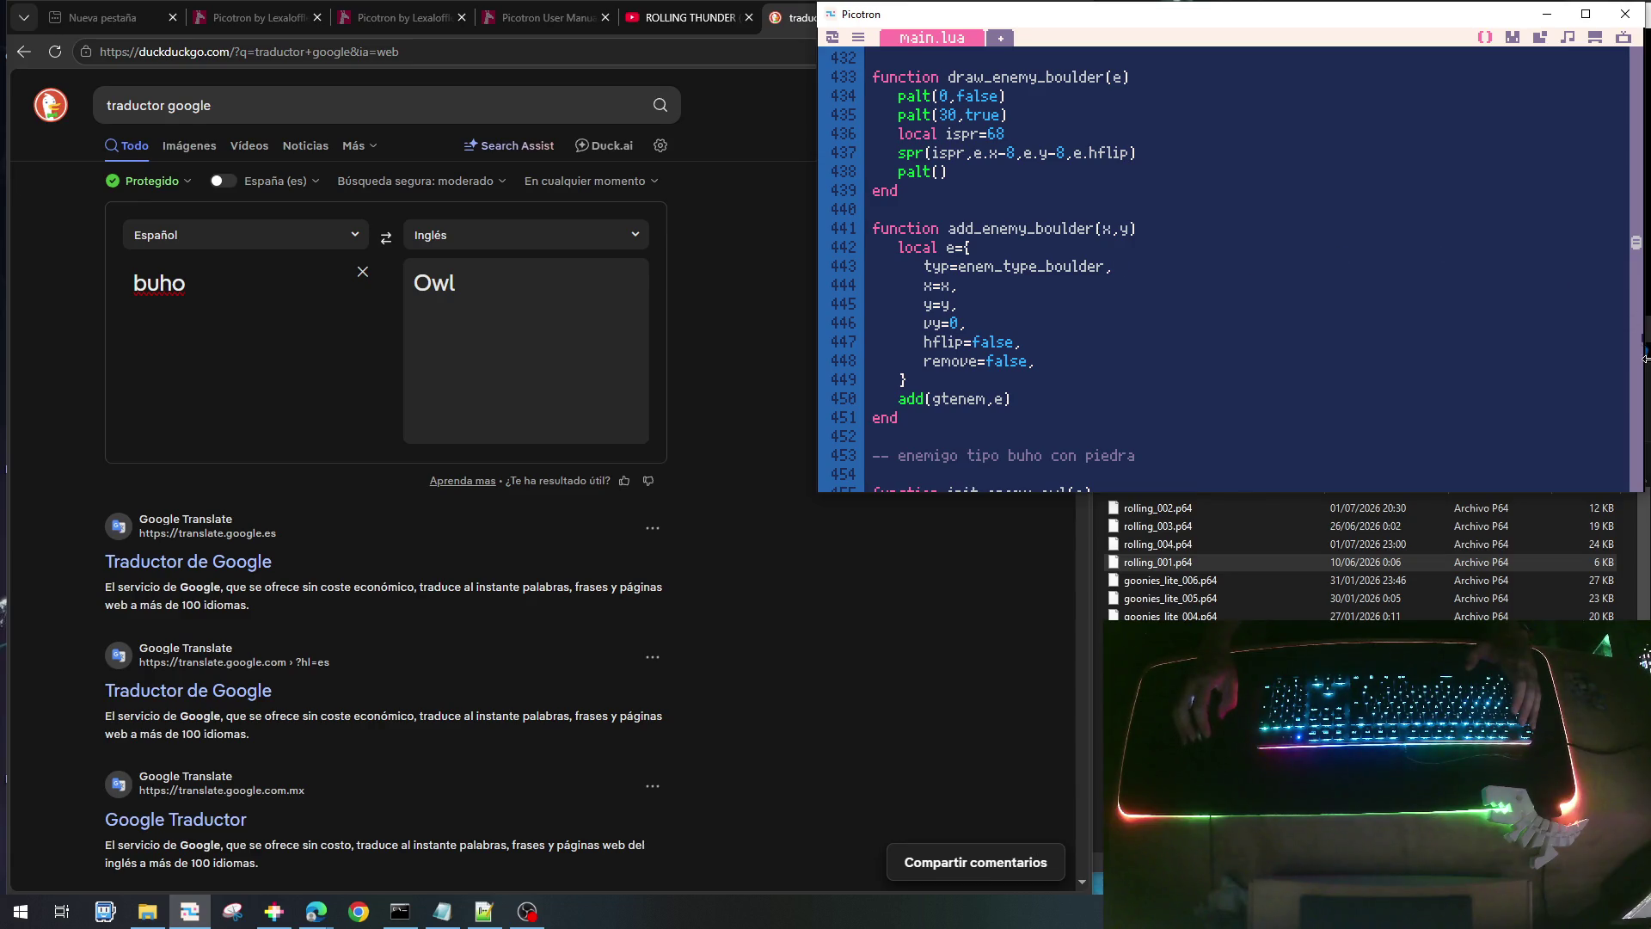
- Check the enemy_type_boulder=3 constant and change the boulder field to typ=enemy_type_boulder, then save and run
{"action": "left_click_drag", "start_coordinate": [1636, 245], "coordinate": [1637, 68]}
{"action": "scroll", "coordinate": [1277, 219], "scroll_direction": "down", "scroll_amount": 3}
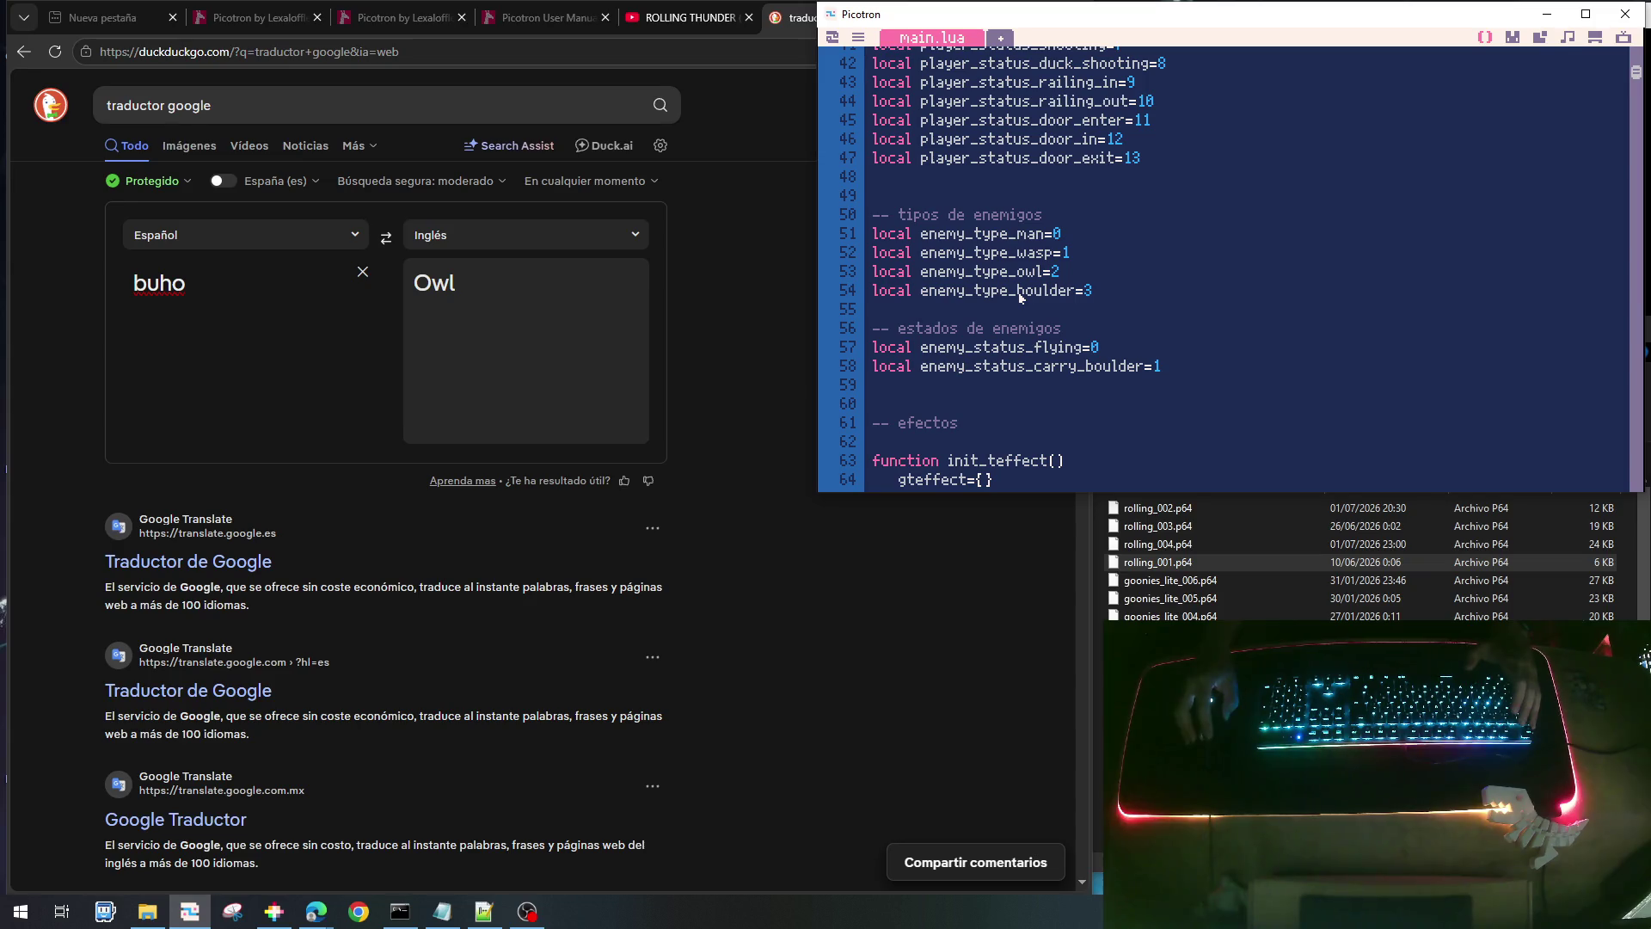
{"action": "key", "text": "End"}
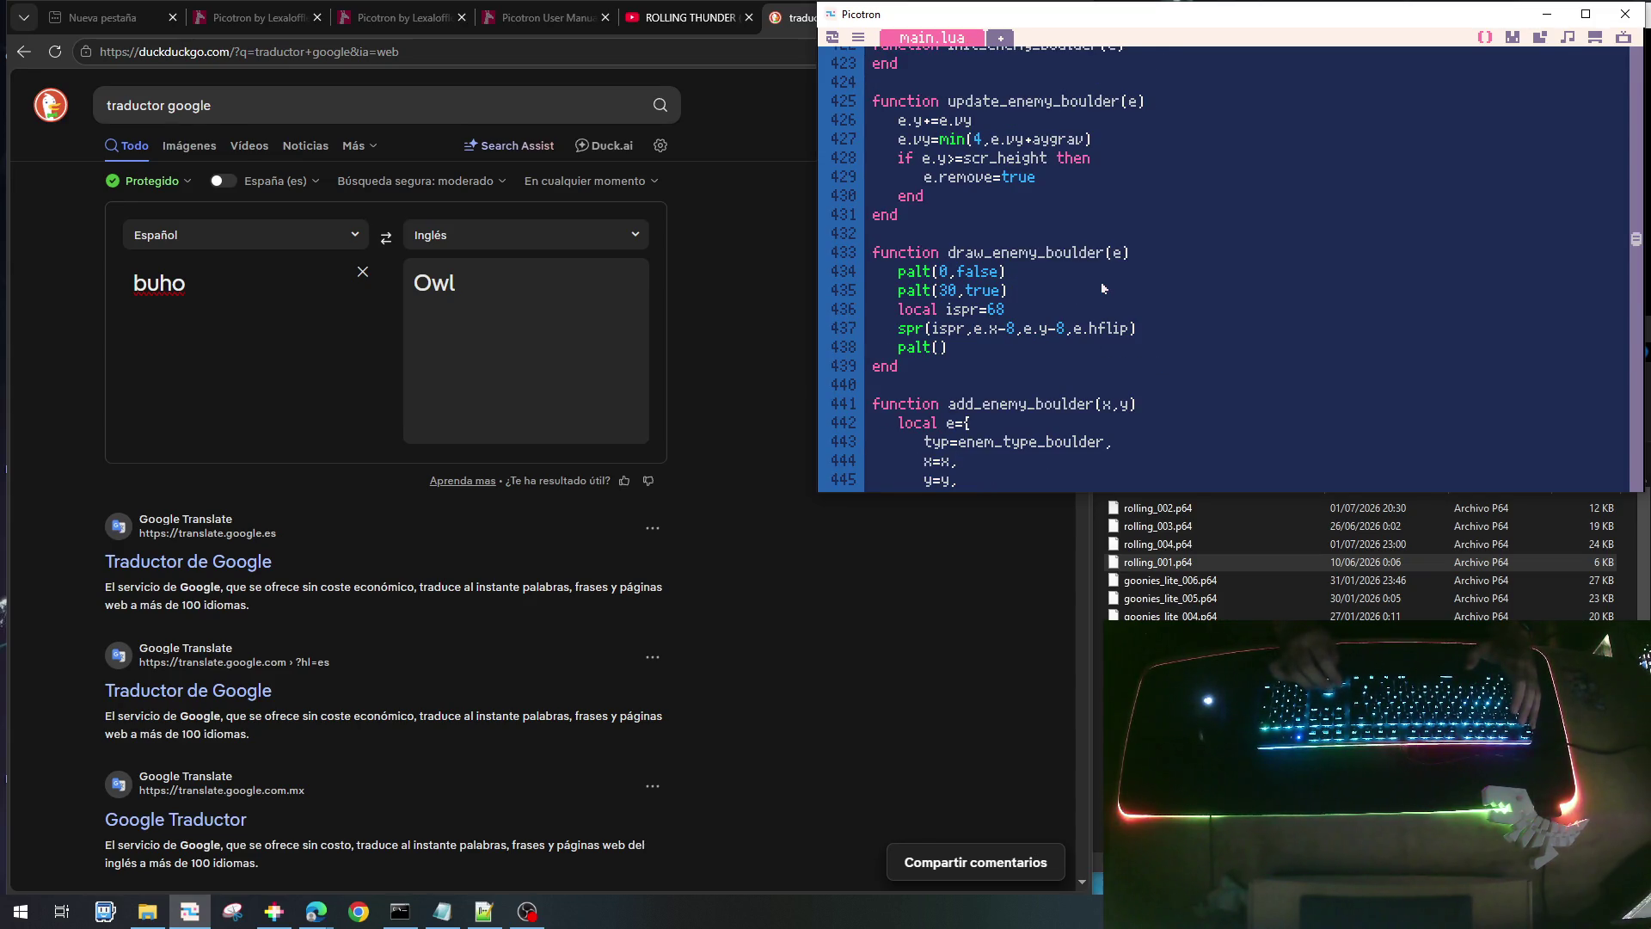
{"action": "key", "text": "Left"}
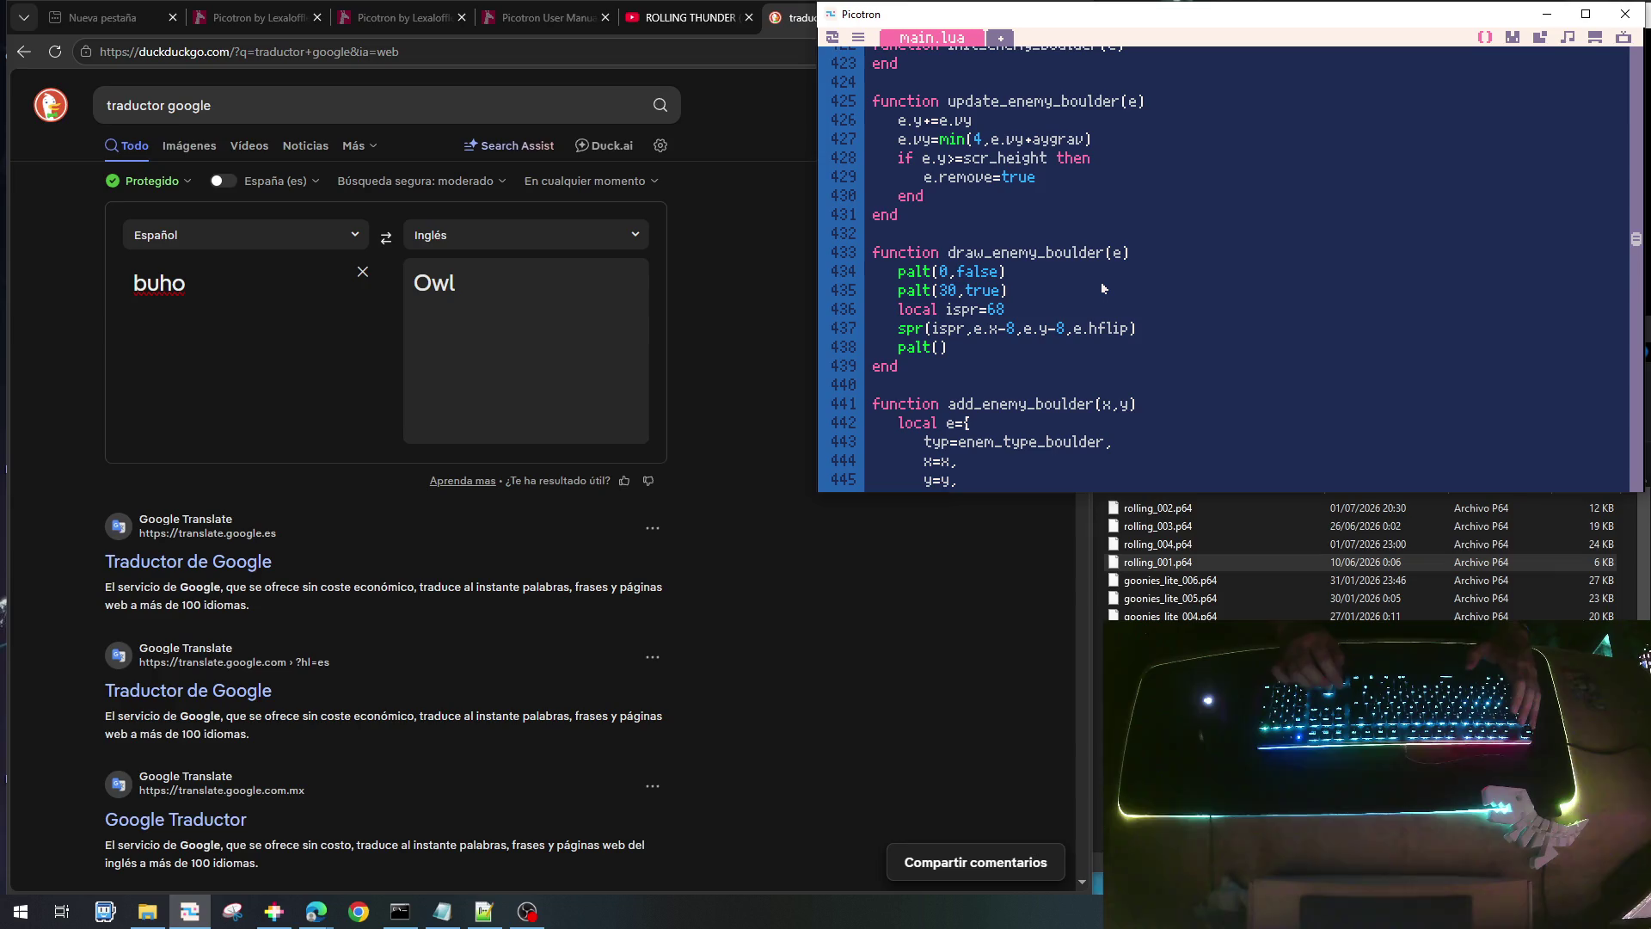
{"action": "left_click", "coordinate": [994, 440]}
{"action": "type", "text": "y"}
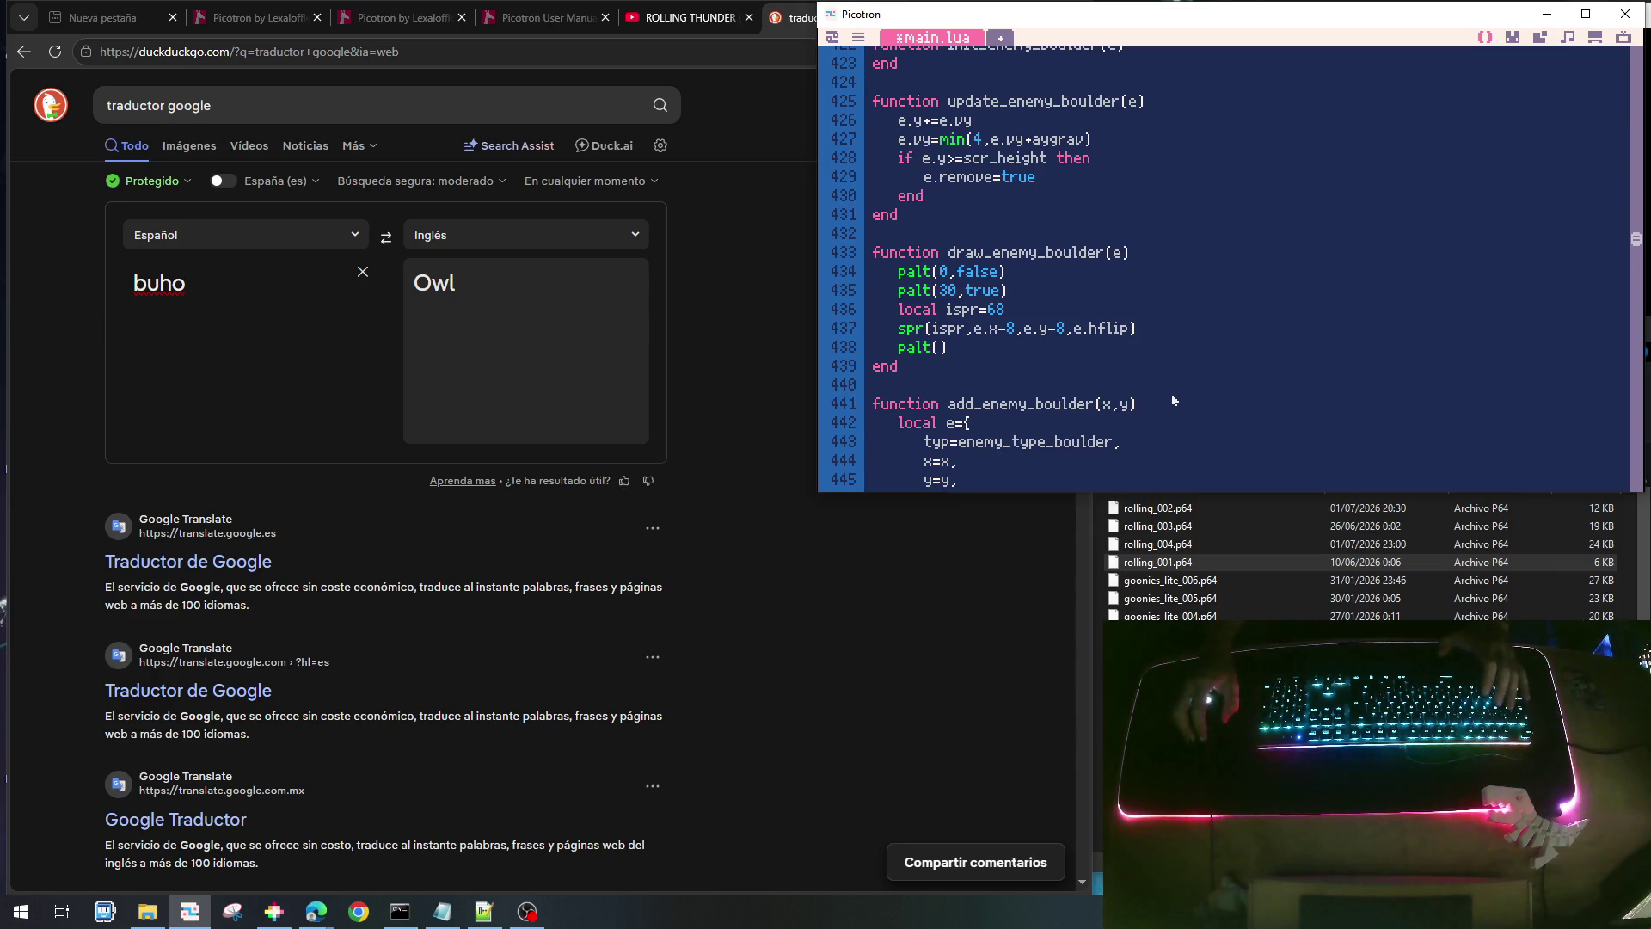
{"action": "key", "text": "ctrl+s"}
{"action": "key", "text": "ctrl+r"}
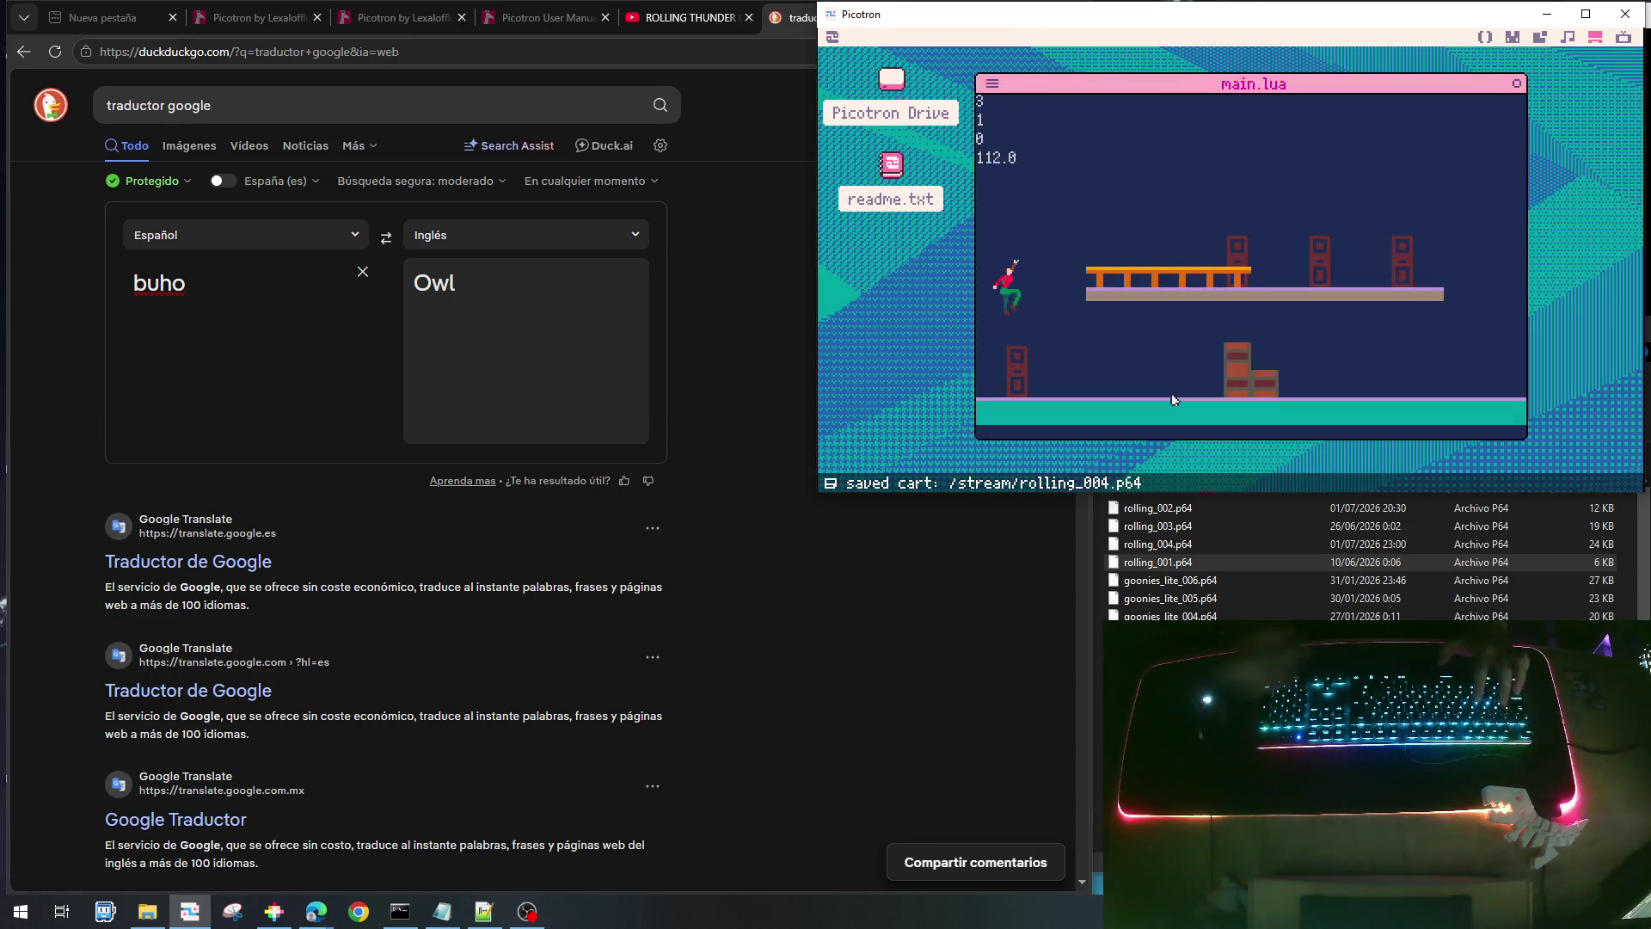
- Jump the player onto the platform and walk along it, firing left and right
{"action": "key", "text": "Right"}
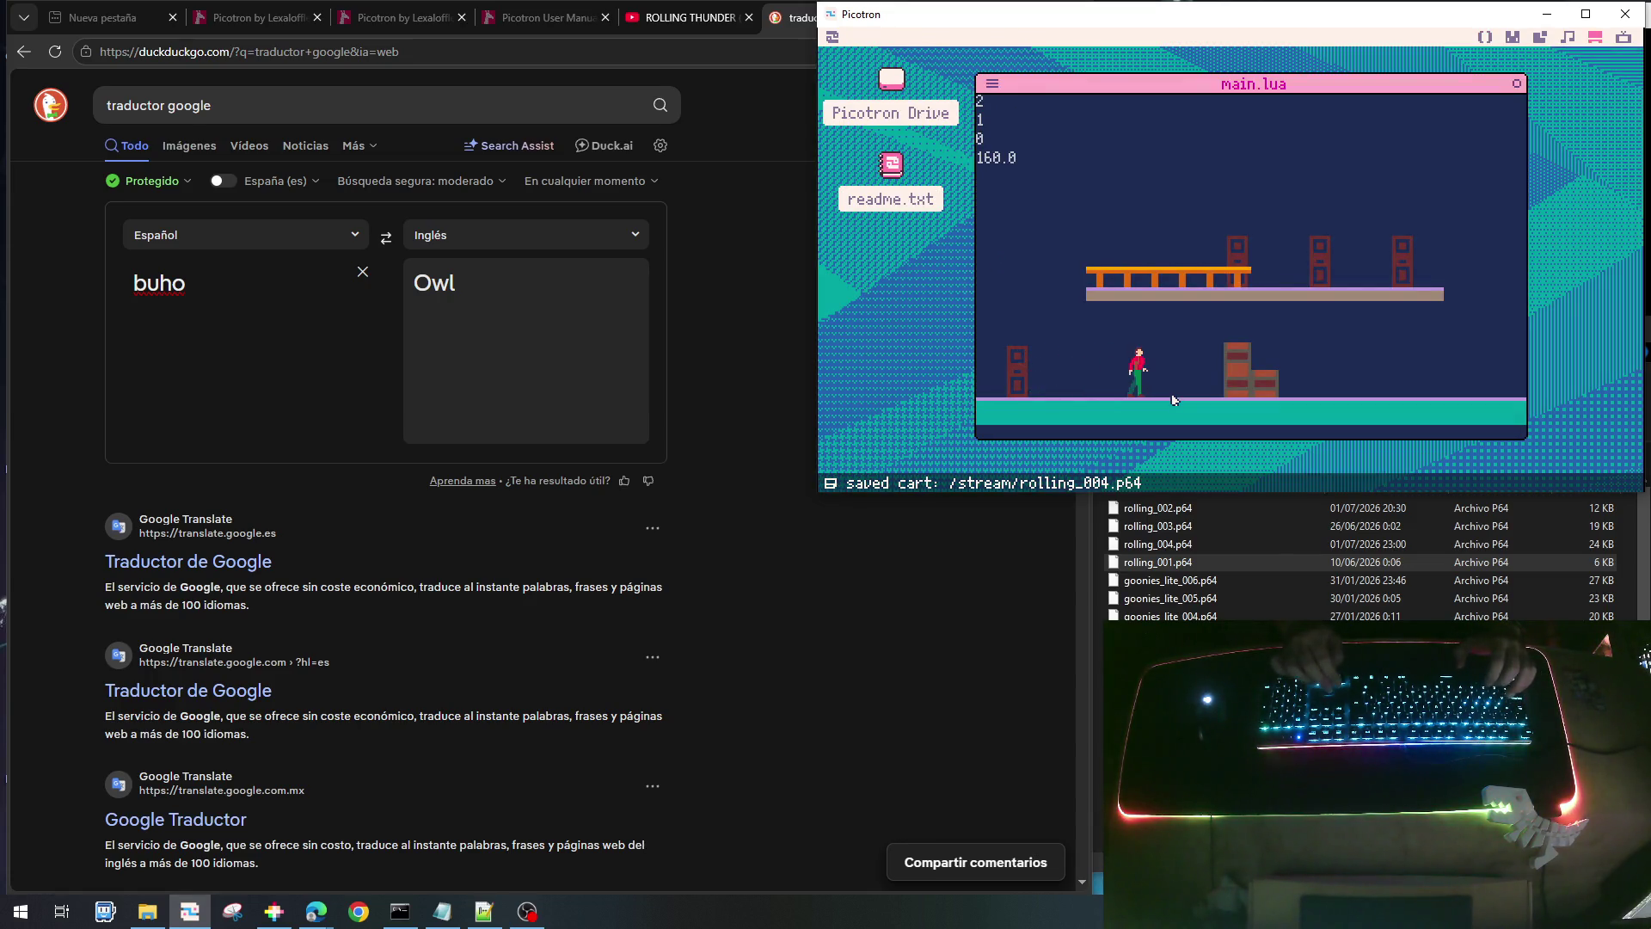
{"action": "key", "text": "Up"}
{"action": "key", "text": "Right"}
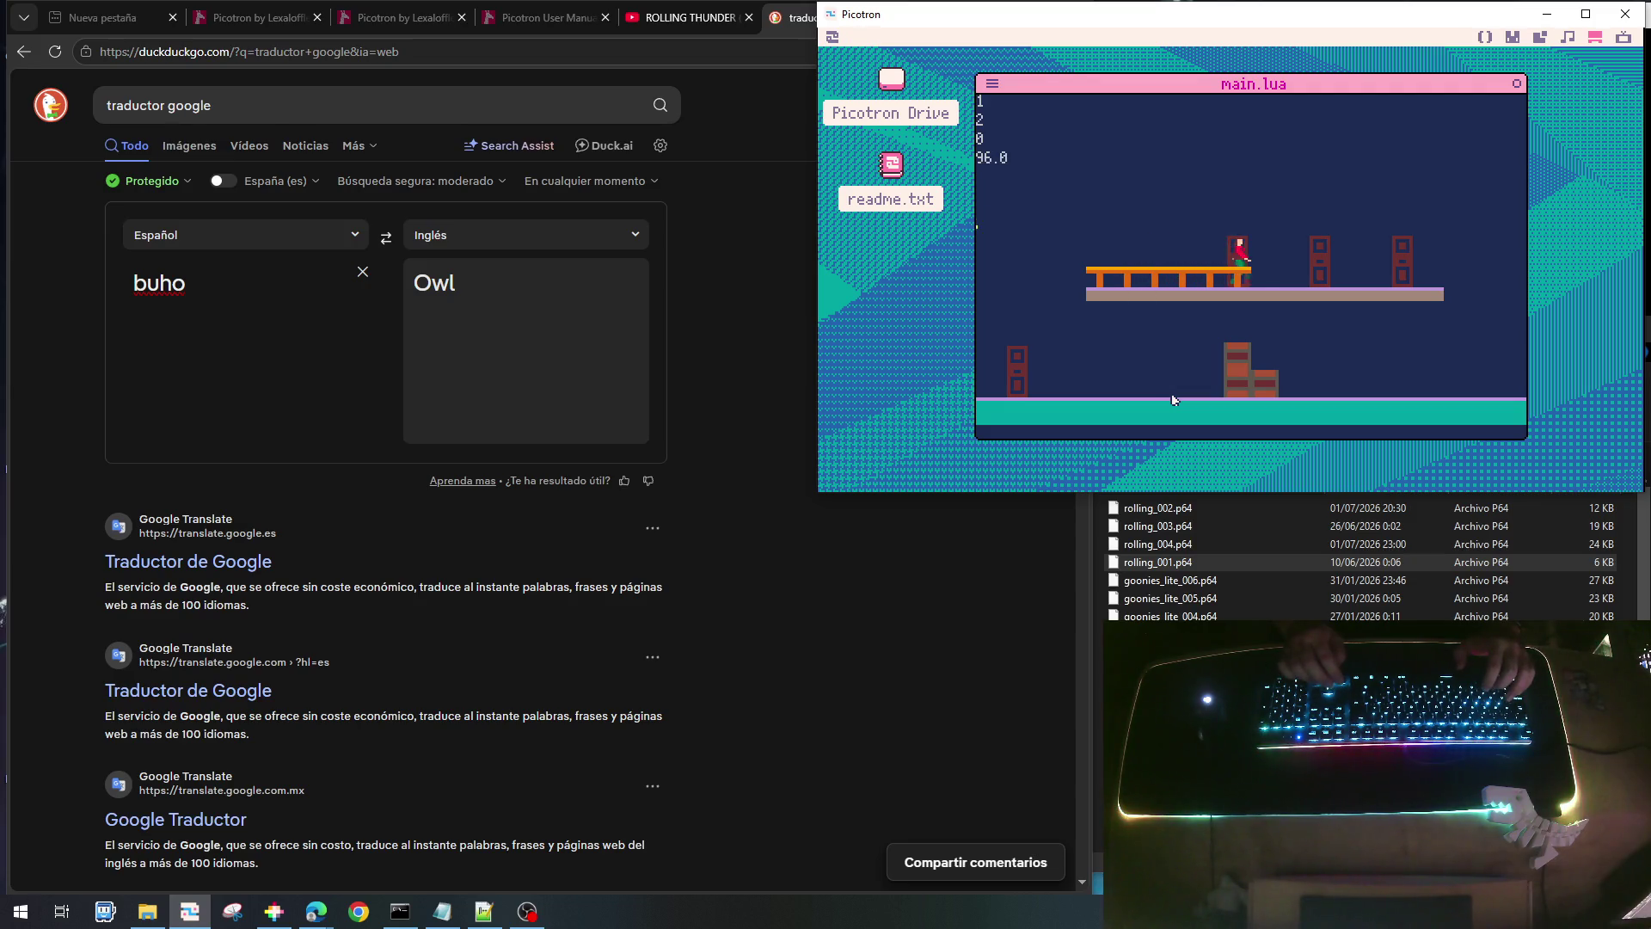
{"action": "key", "text": "Left"}
{"action": "key", "text": "x"}
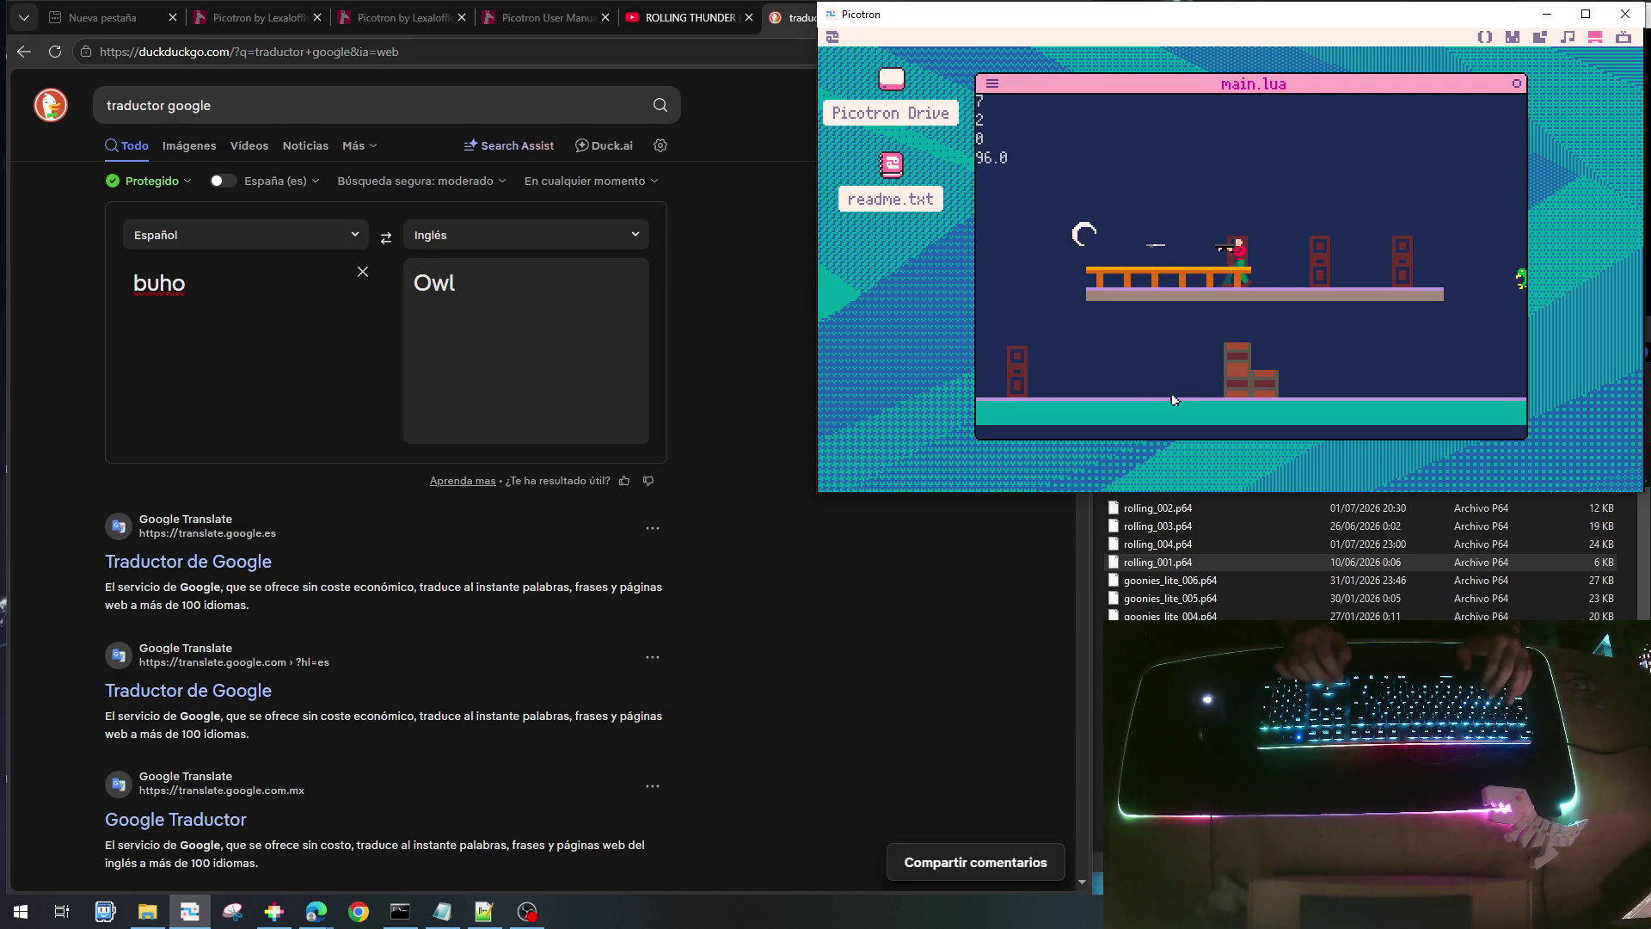
{"action": "key", "text": "Right"}
{"action": "key", "text": "x"}
{"action": "key", "text": "Right"}
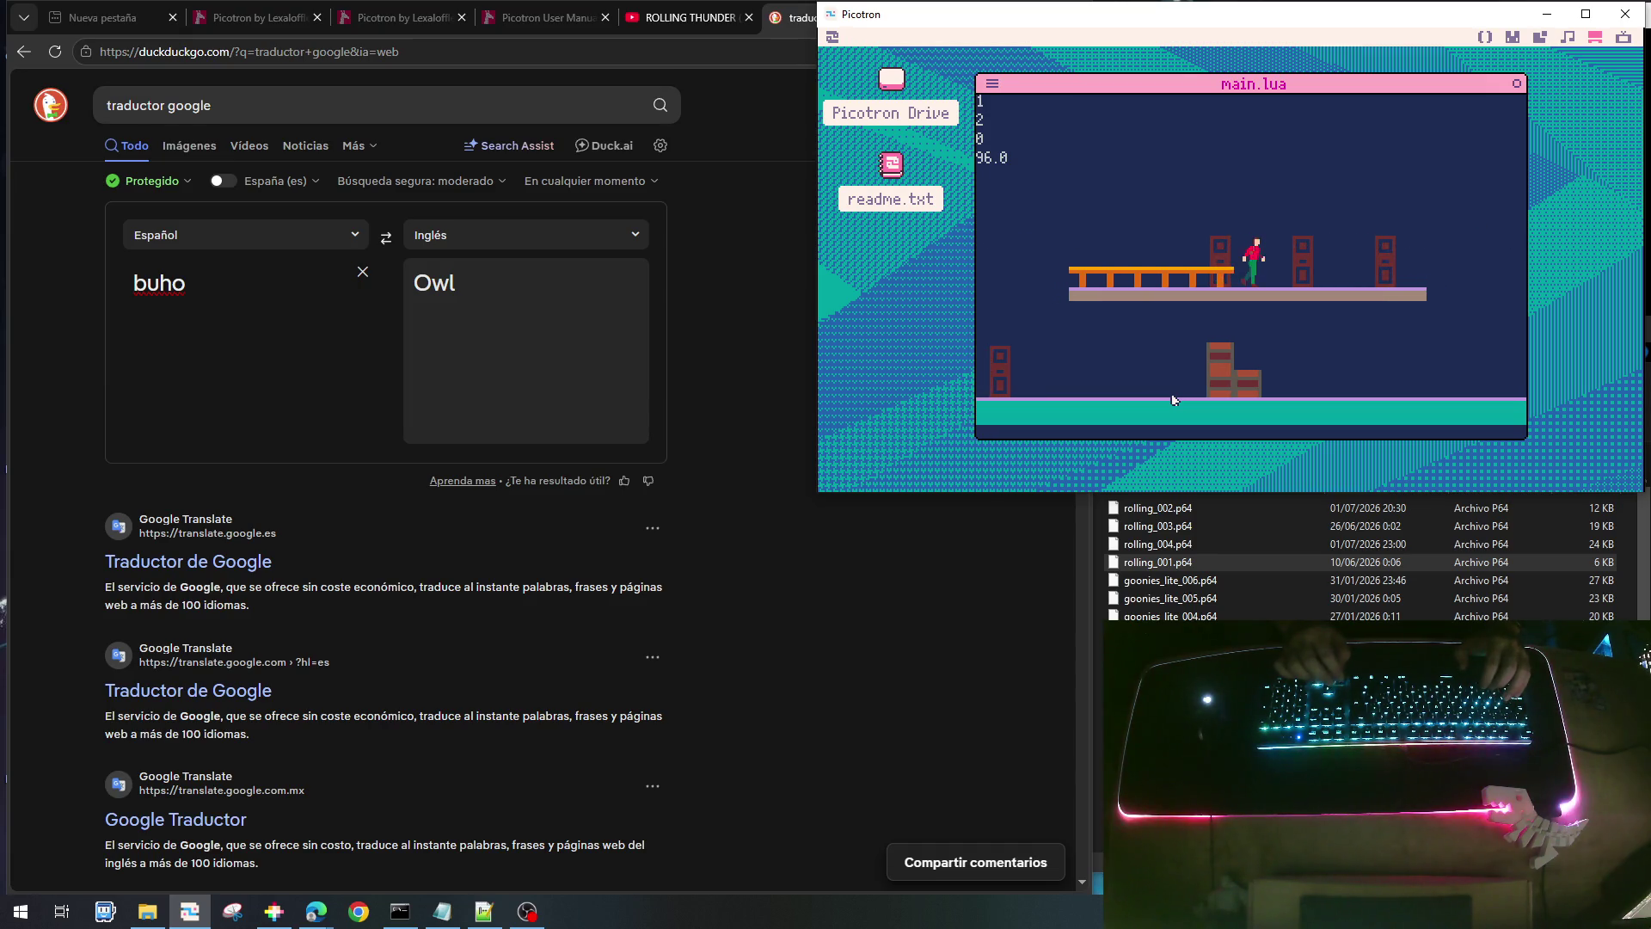
{"action": "key", "text": "Left"}
{"action": "key", "text": "x"}
{"action": "key", "text": "Right"}
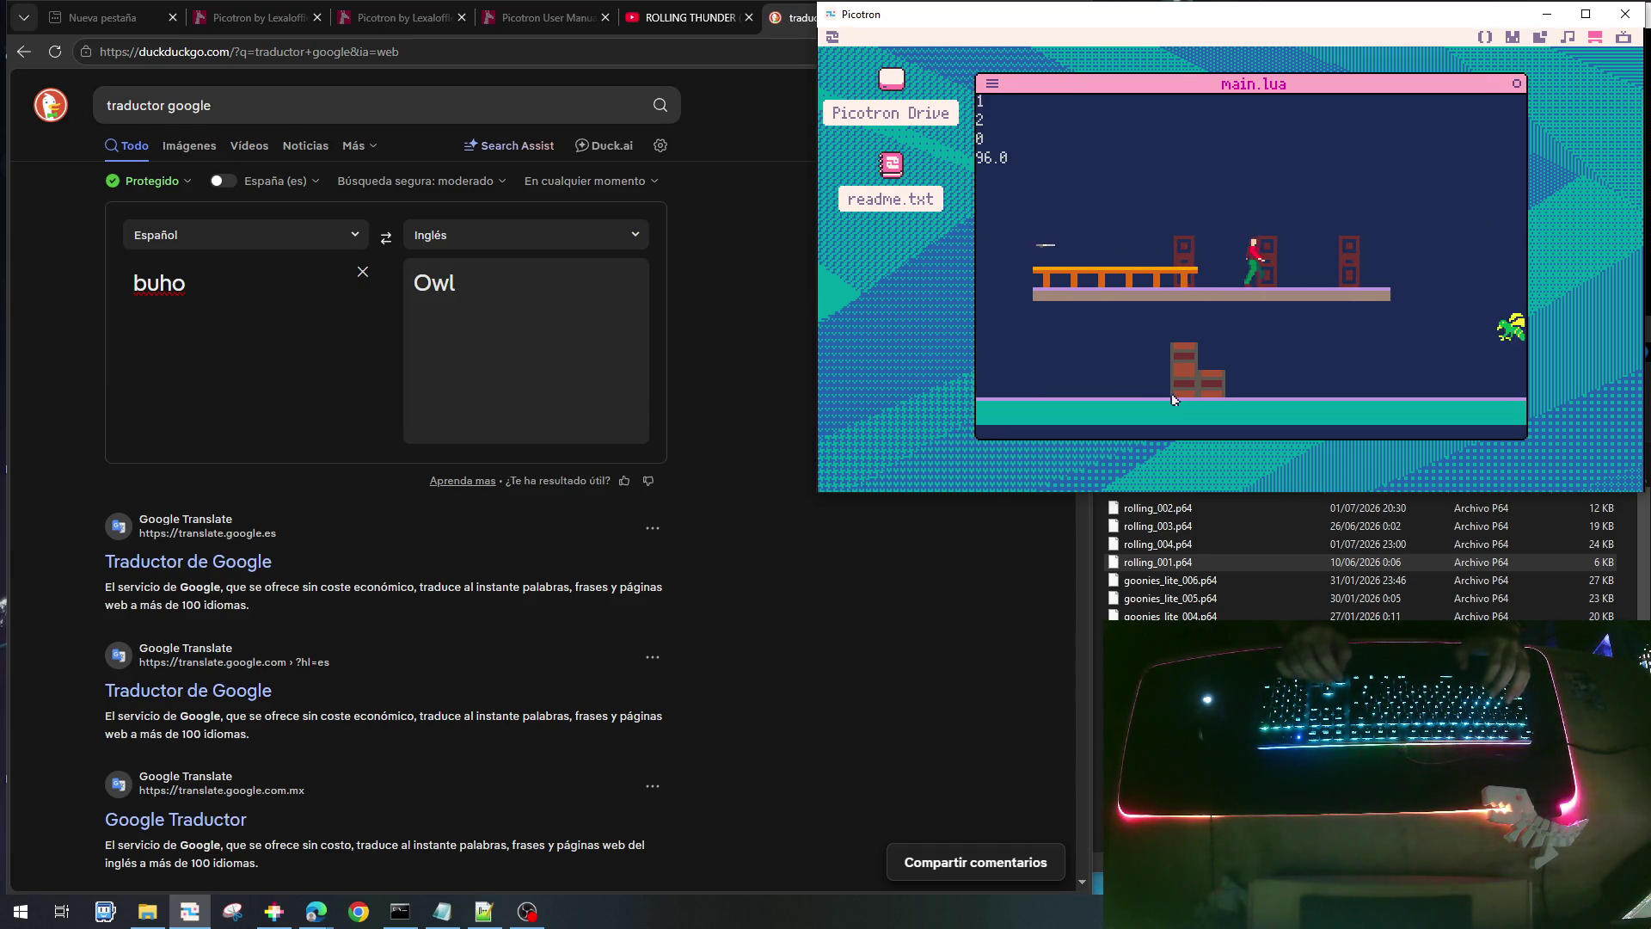
{"action": "key", "text": "x"}
- Drop to the floor and walk toward the owls to watch a boulder fall, then stop the game and return to the code
{"action": "key", "text": "Right"}
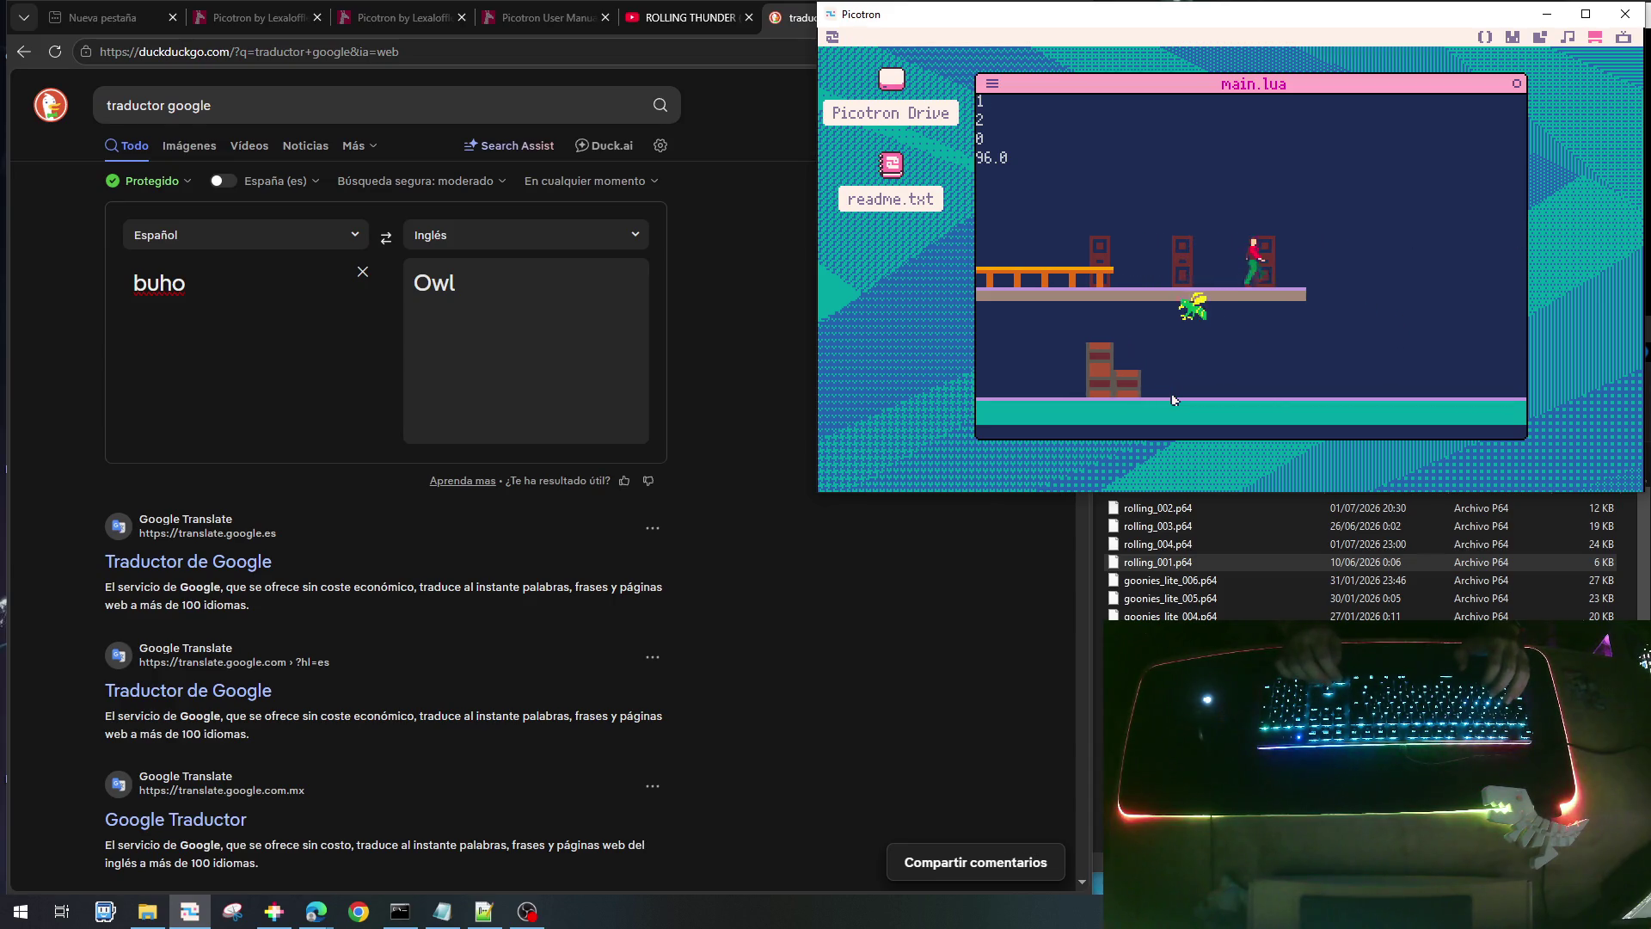
{"action": "key", "text": "Left"}
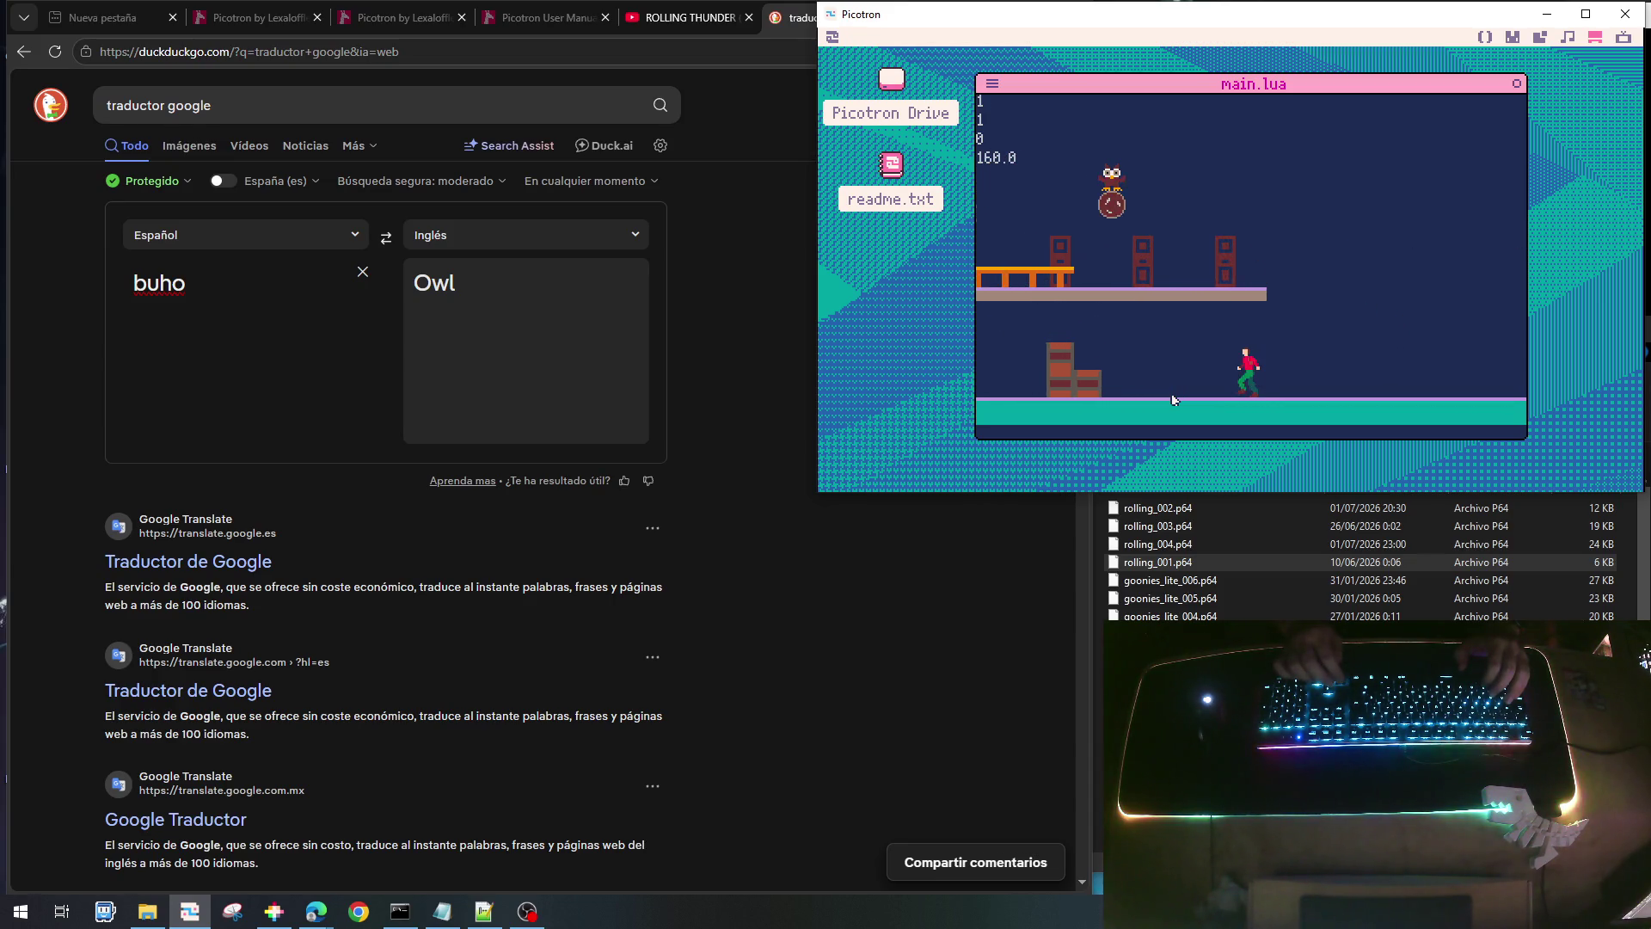
{"action": "key", "text": "Right"}
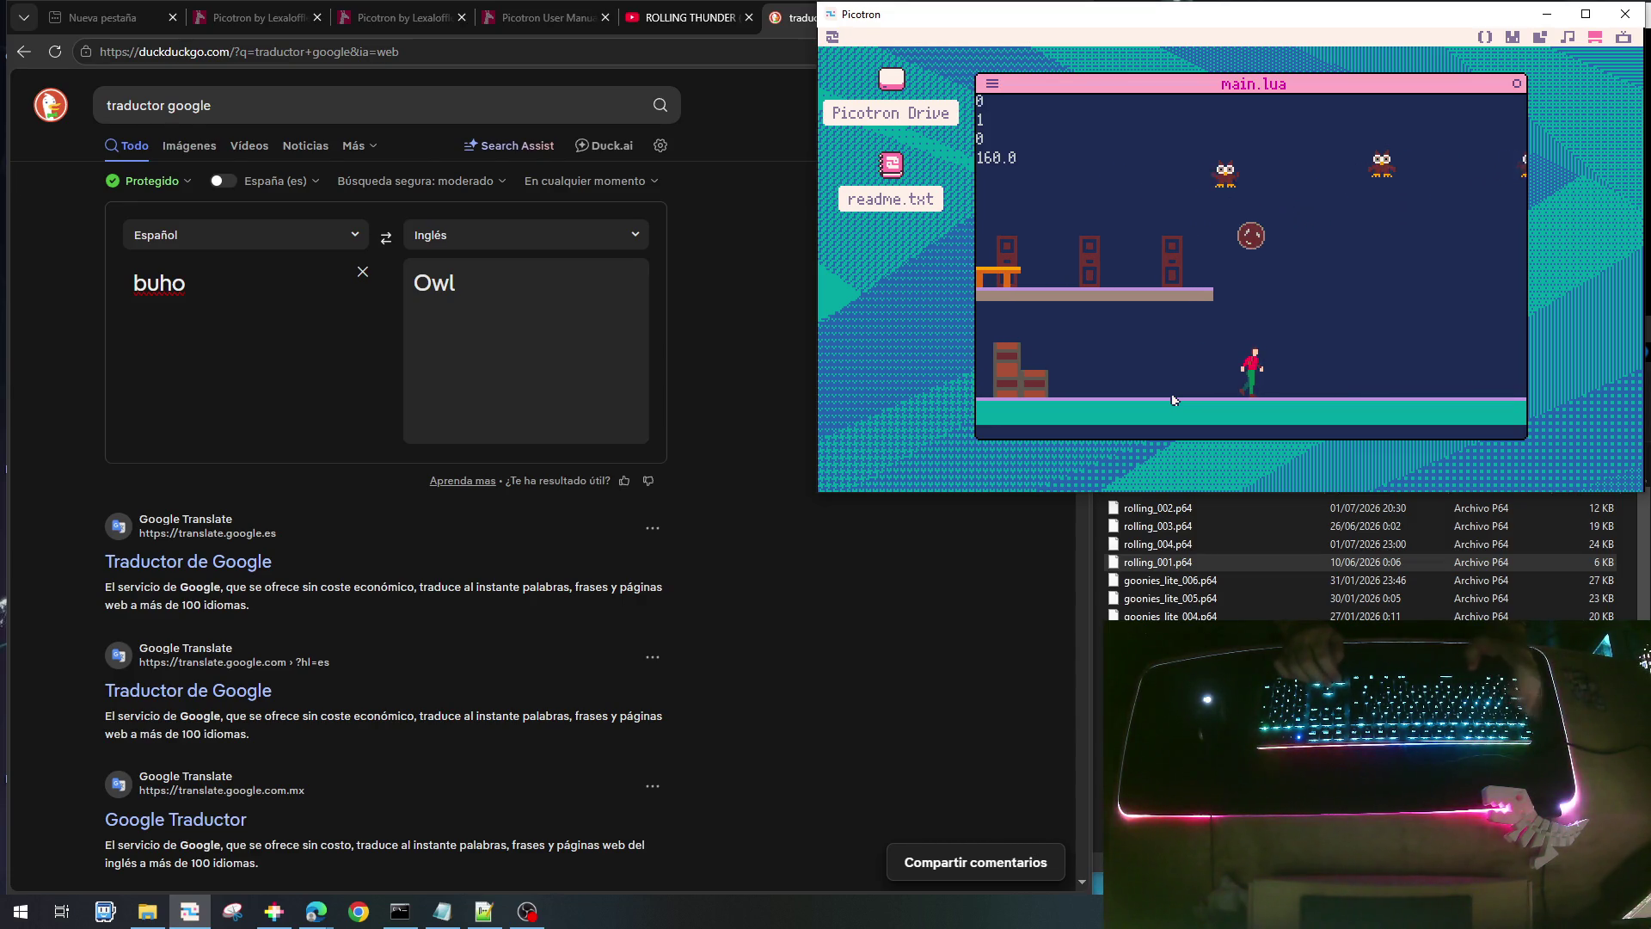
{"action": "key", "text": "Escape"}
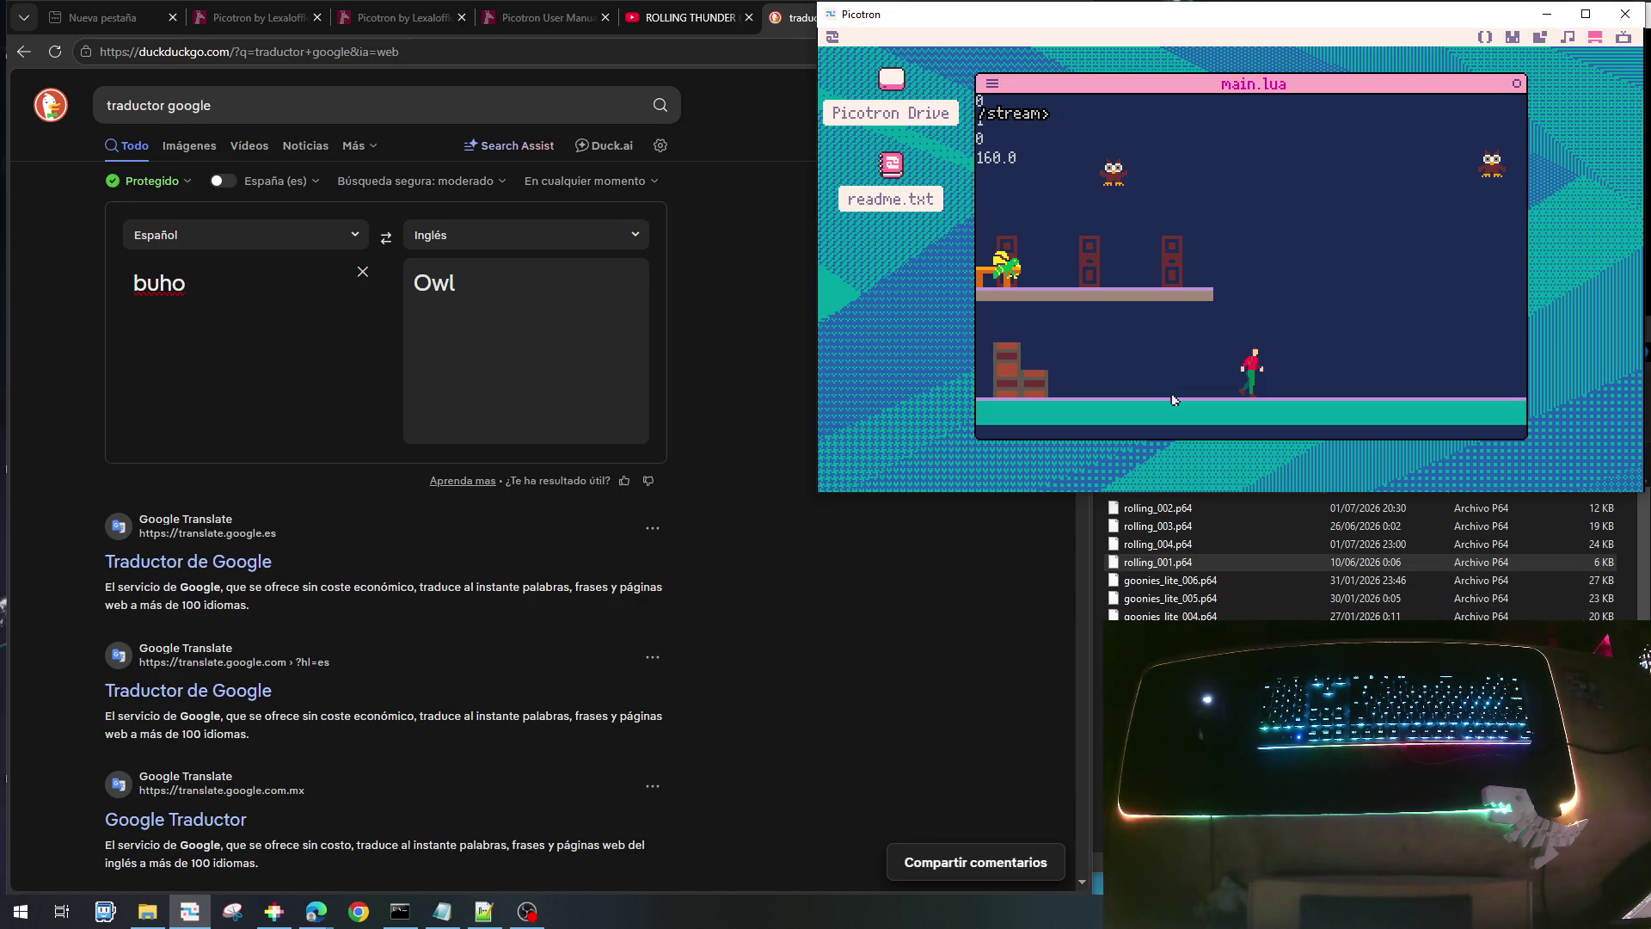
{"action": "key", "text": "Escape"}
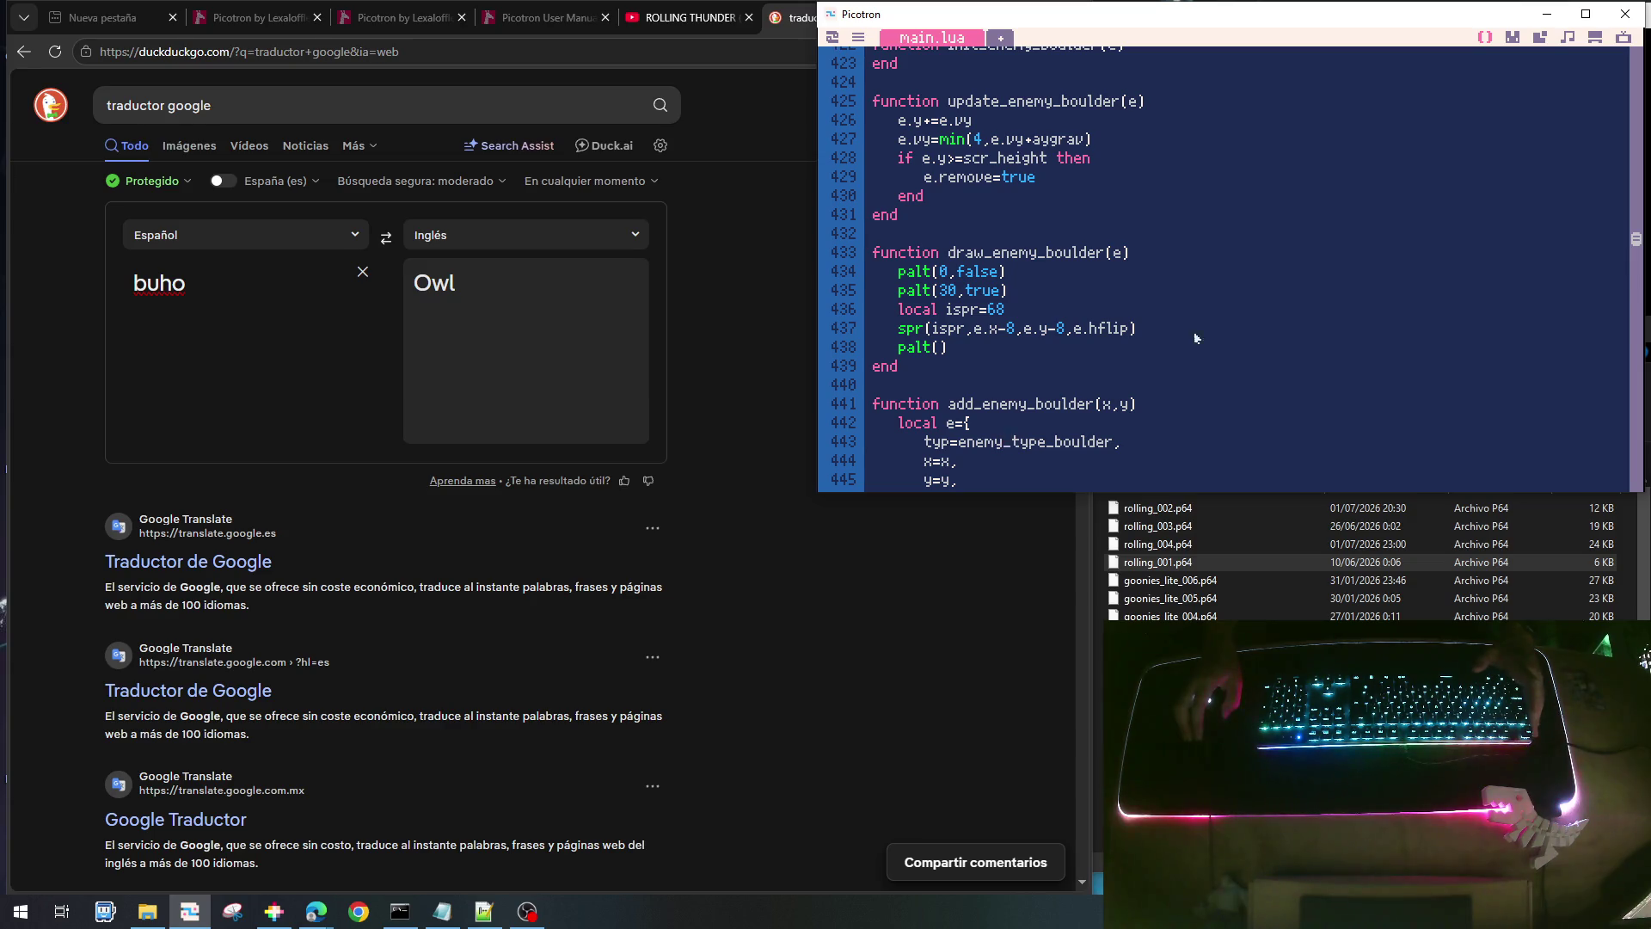
- Copy the add_enemy_boulder(e.x,e.y+16) line into the owl's e.dx>0 branch, then save and run
{"action": "scroll", "coordinate": [1199, 317], "scroll_direction": "down", "scroll_amount": 9}
{"action": "scroll", "coordinate": [1202, 324], "scroll_direction": "down", "scroll_amount": 8}
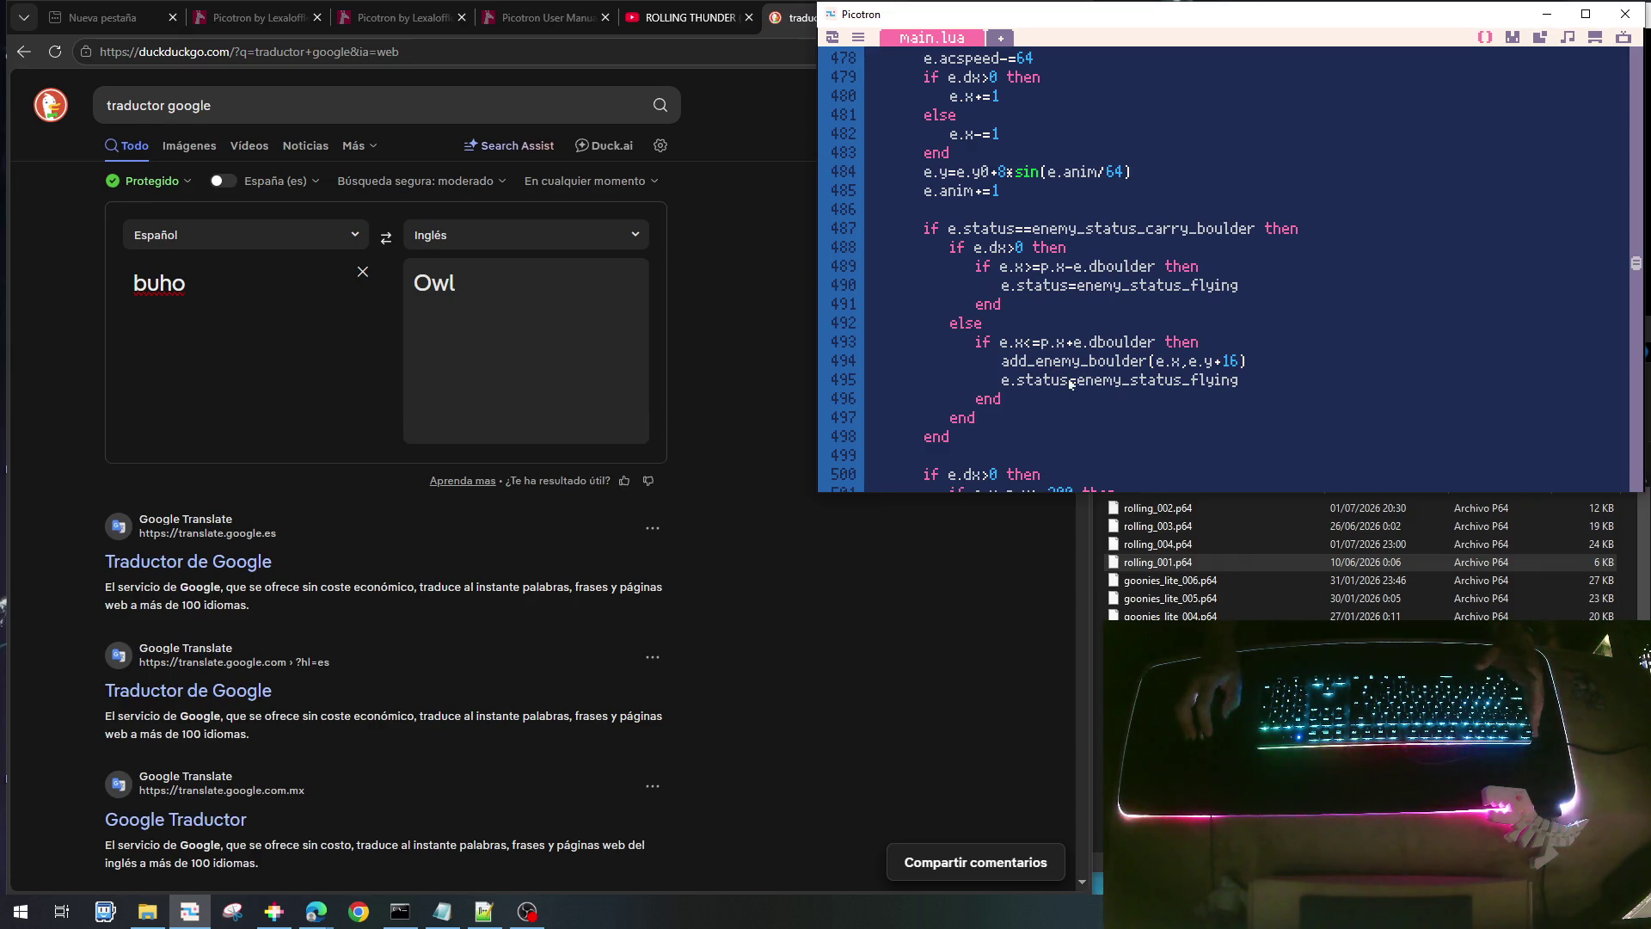
{"action": "key", "text": "Home"}
{"action": "key", "text": "shift+Down"}
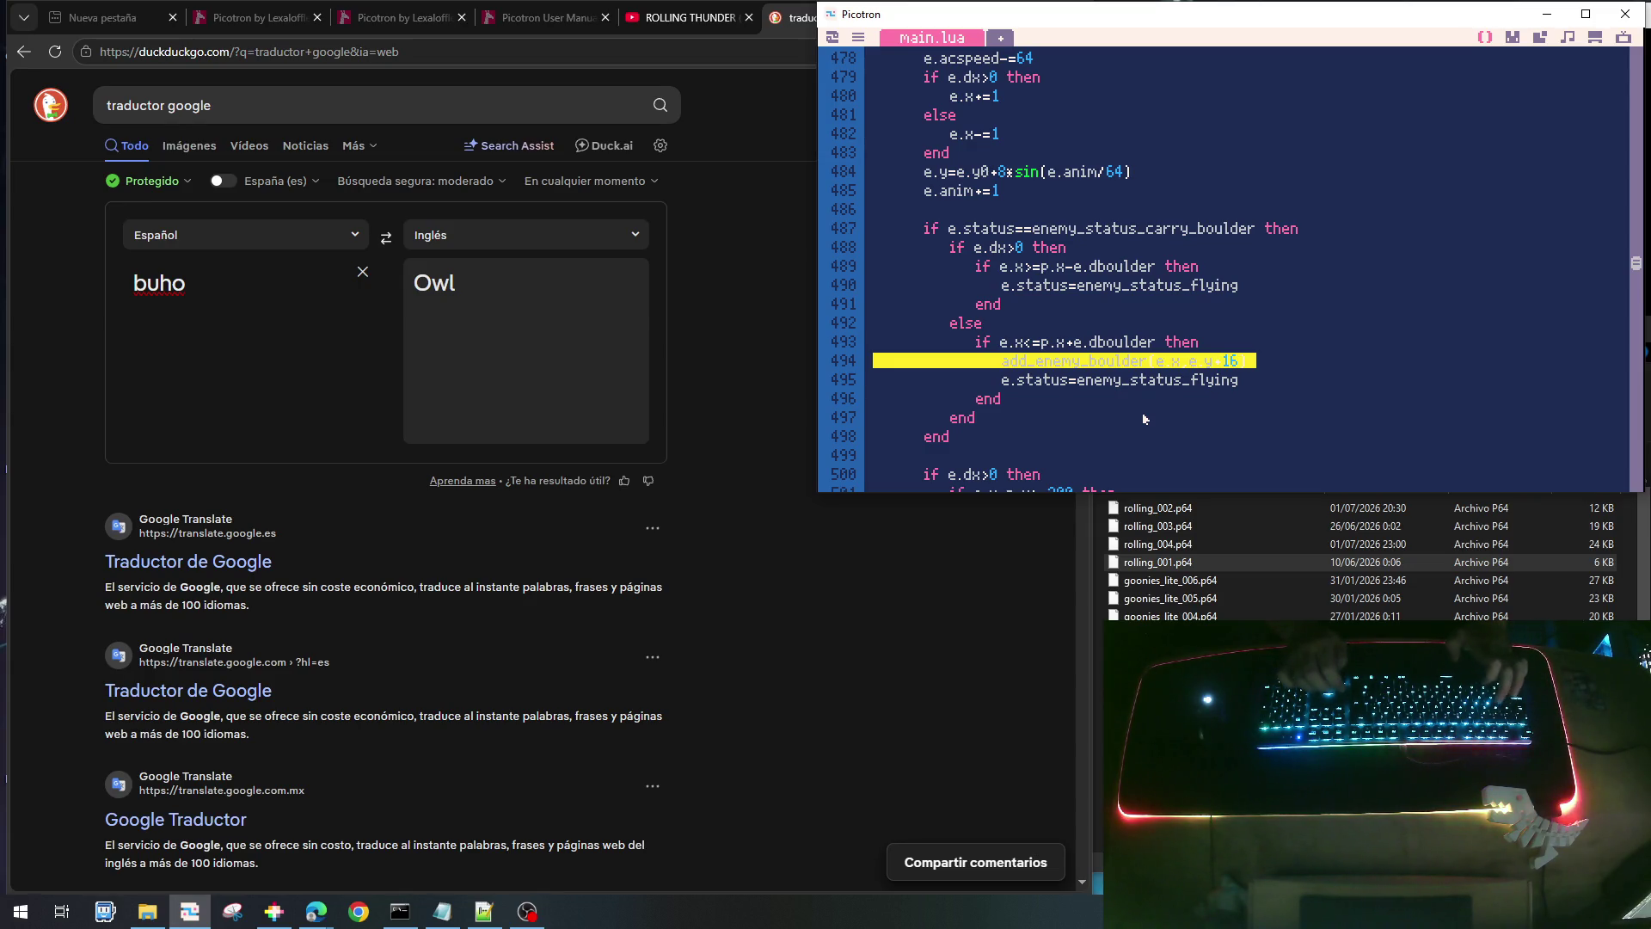
{"action": "key", "text": "ctrl+c"}
{"action": "key", "text": "Up"}
{"action": "key", "text": "Up"}
{"action": "key", "text": "Up"}
{"action": "key", "text": "ctrl+v"}
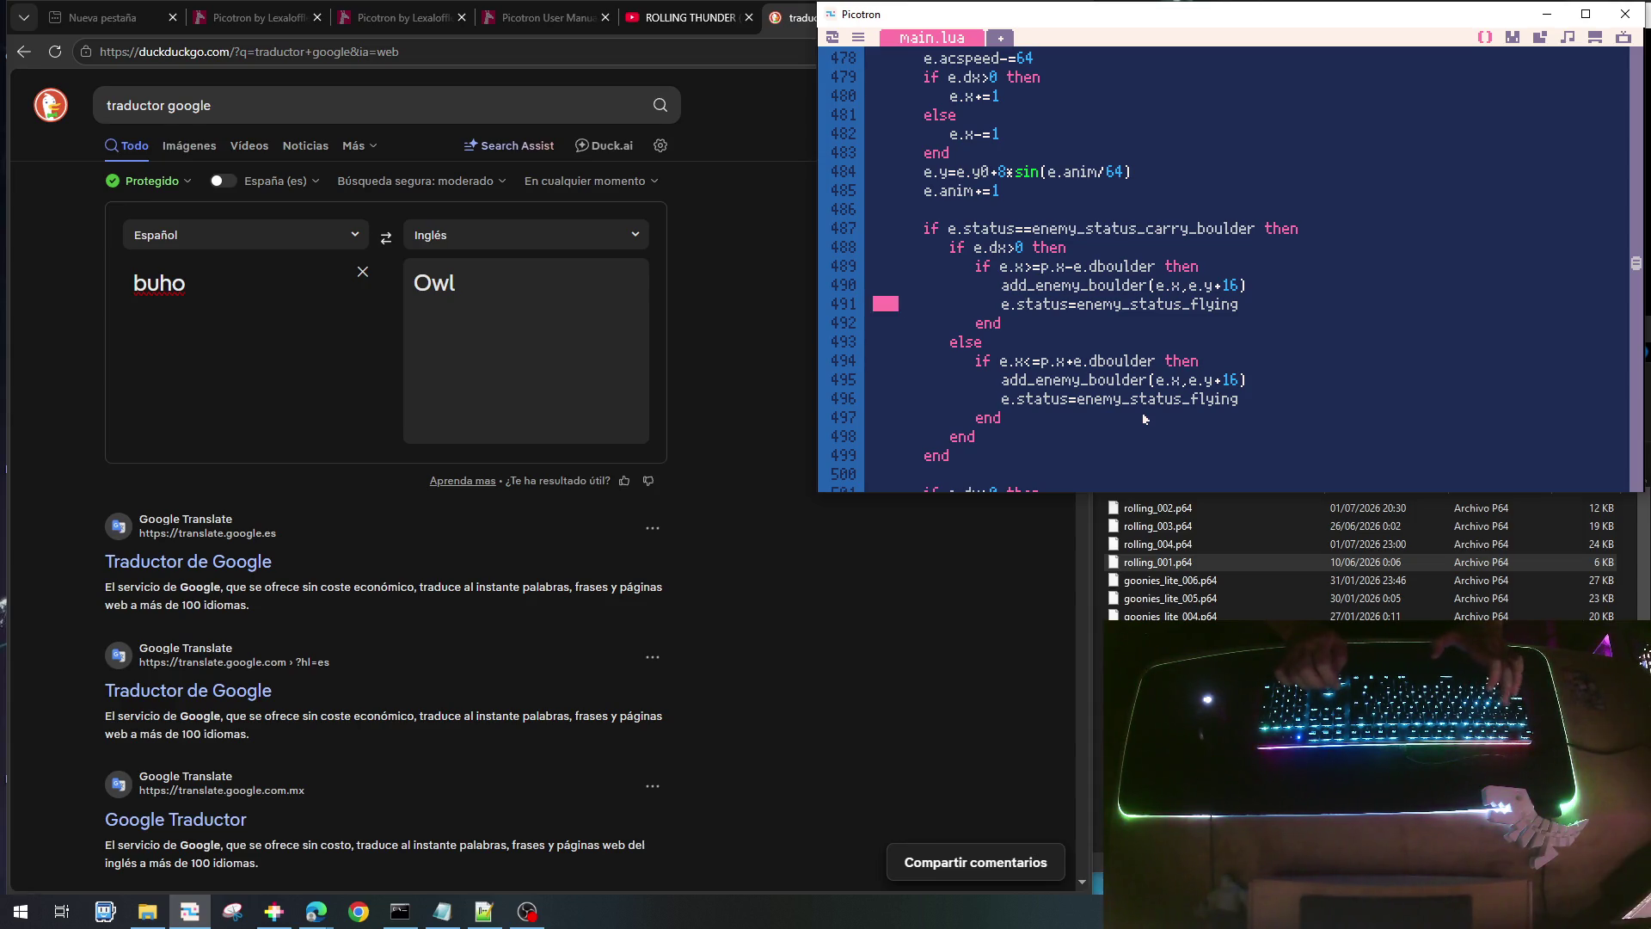
{"action": "key", "text": "ctrl+s"}
{"action": "key", "text": "ctrl+r"}
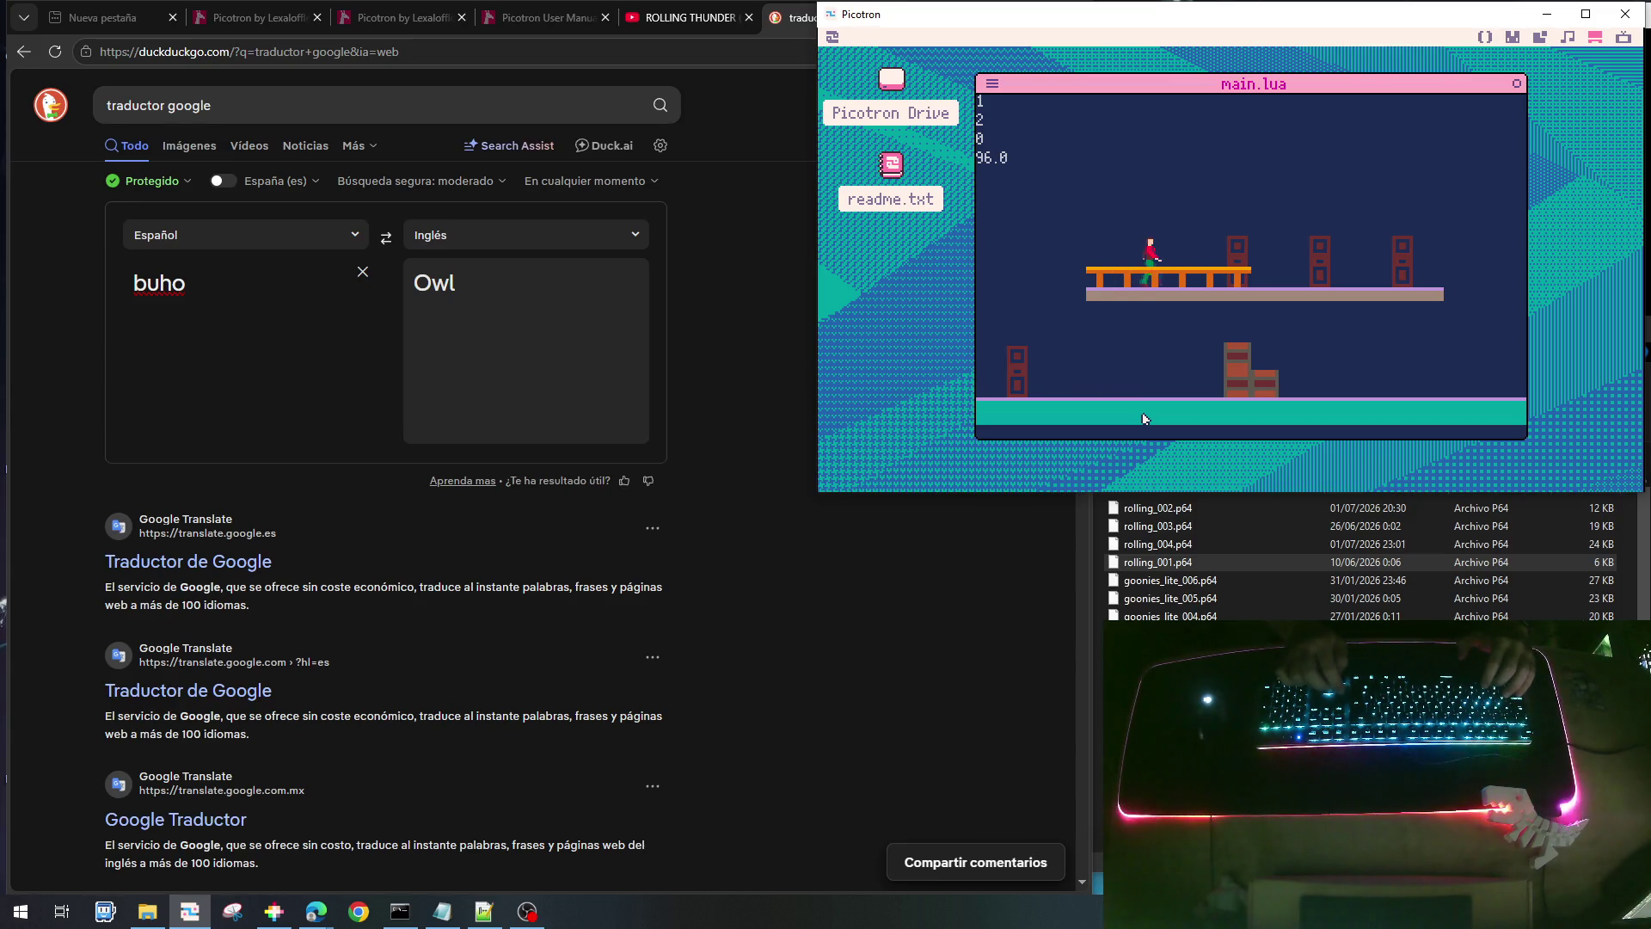
- Walk the player right off the platform and along the ground under the owls, firing once
{"action": "key", "text": "Right"}
{"action": "key", "text": "x"}
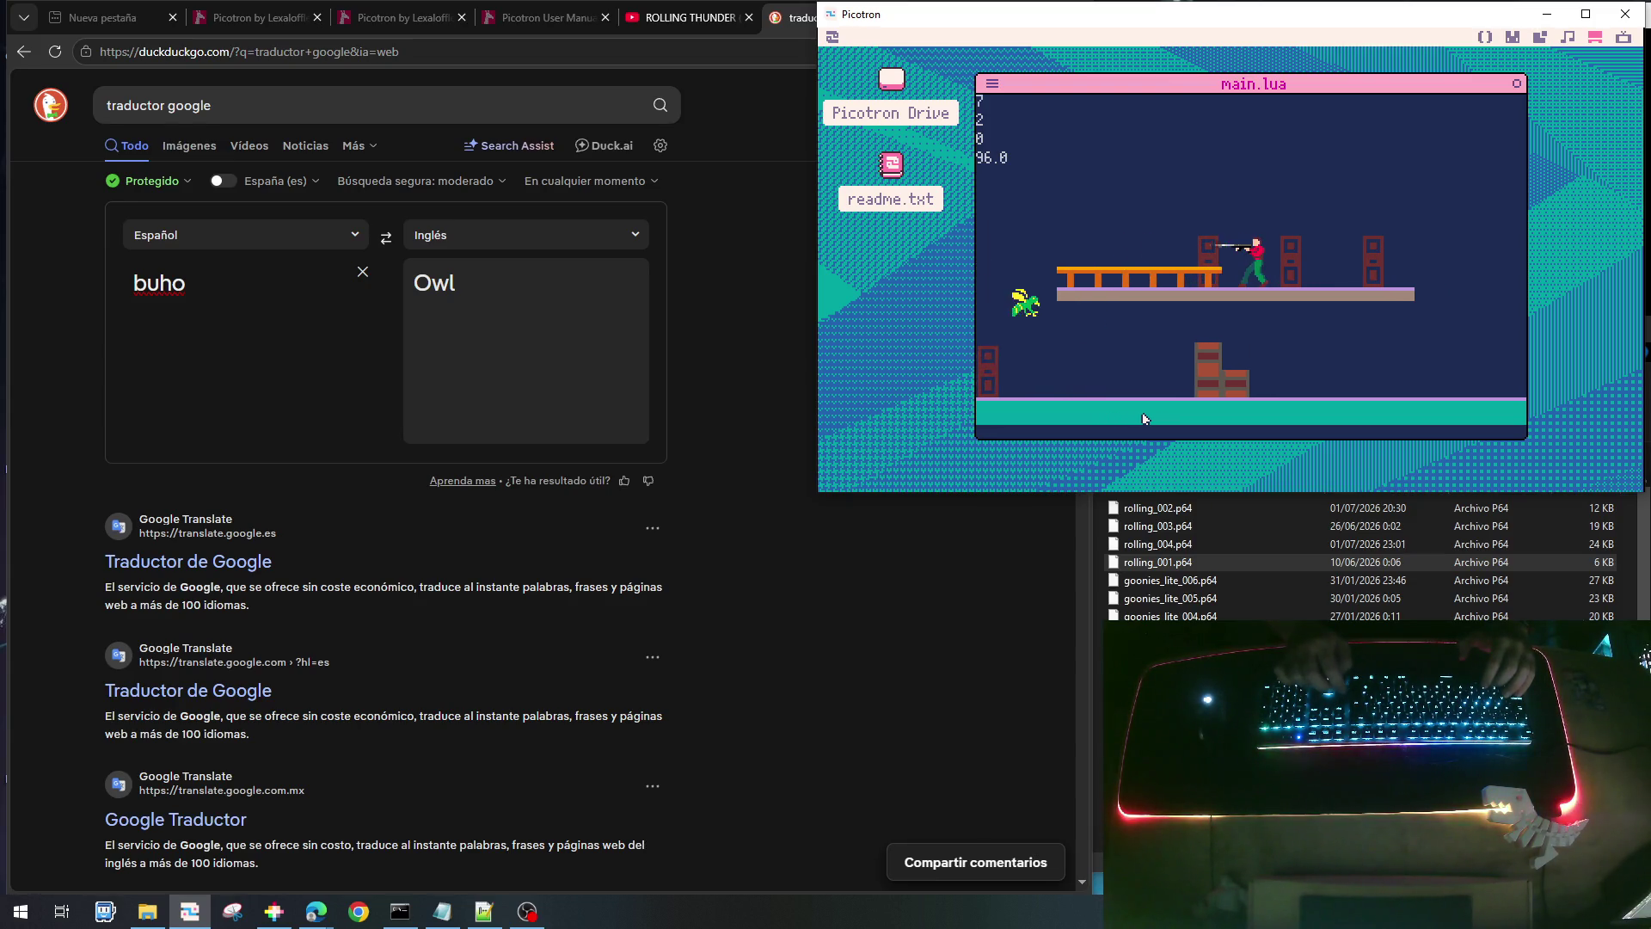
{"action": "key", "text": "Right"}
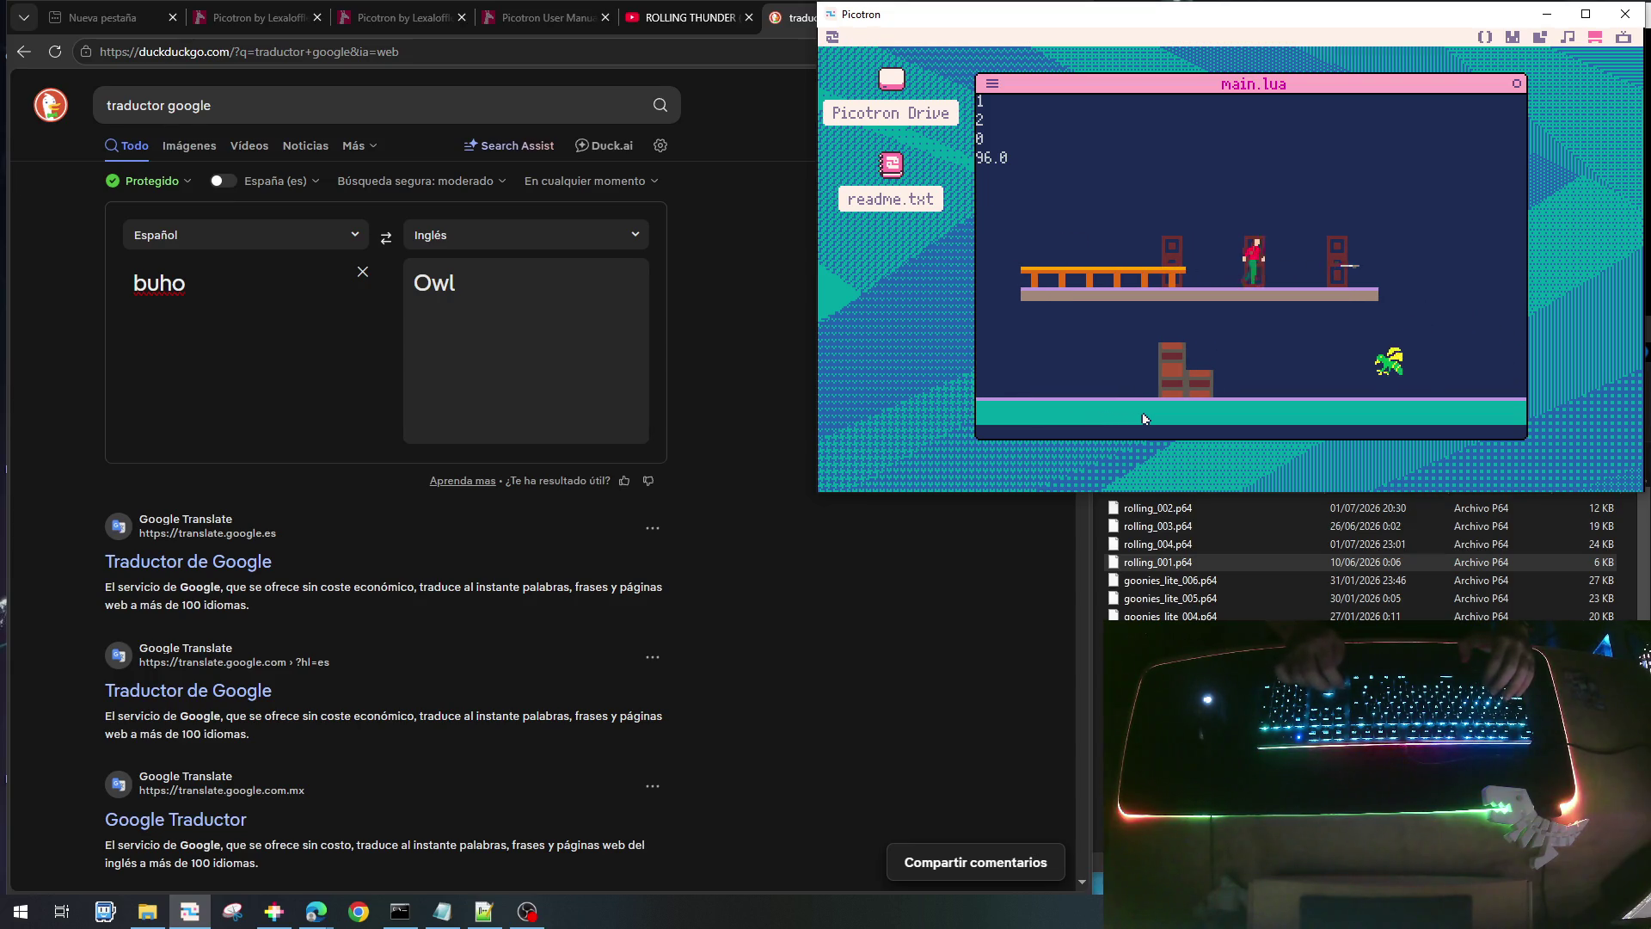
{"action": "key", "text": "Right"}
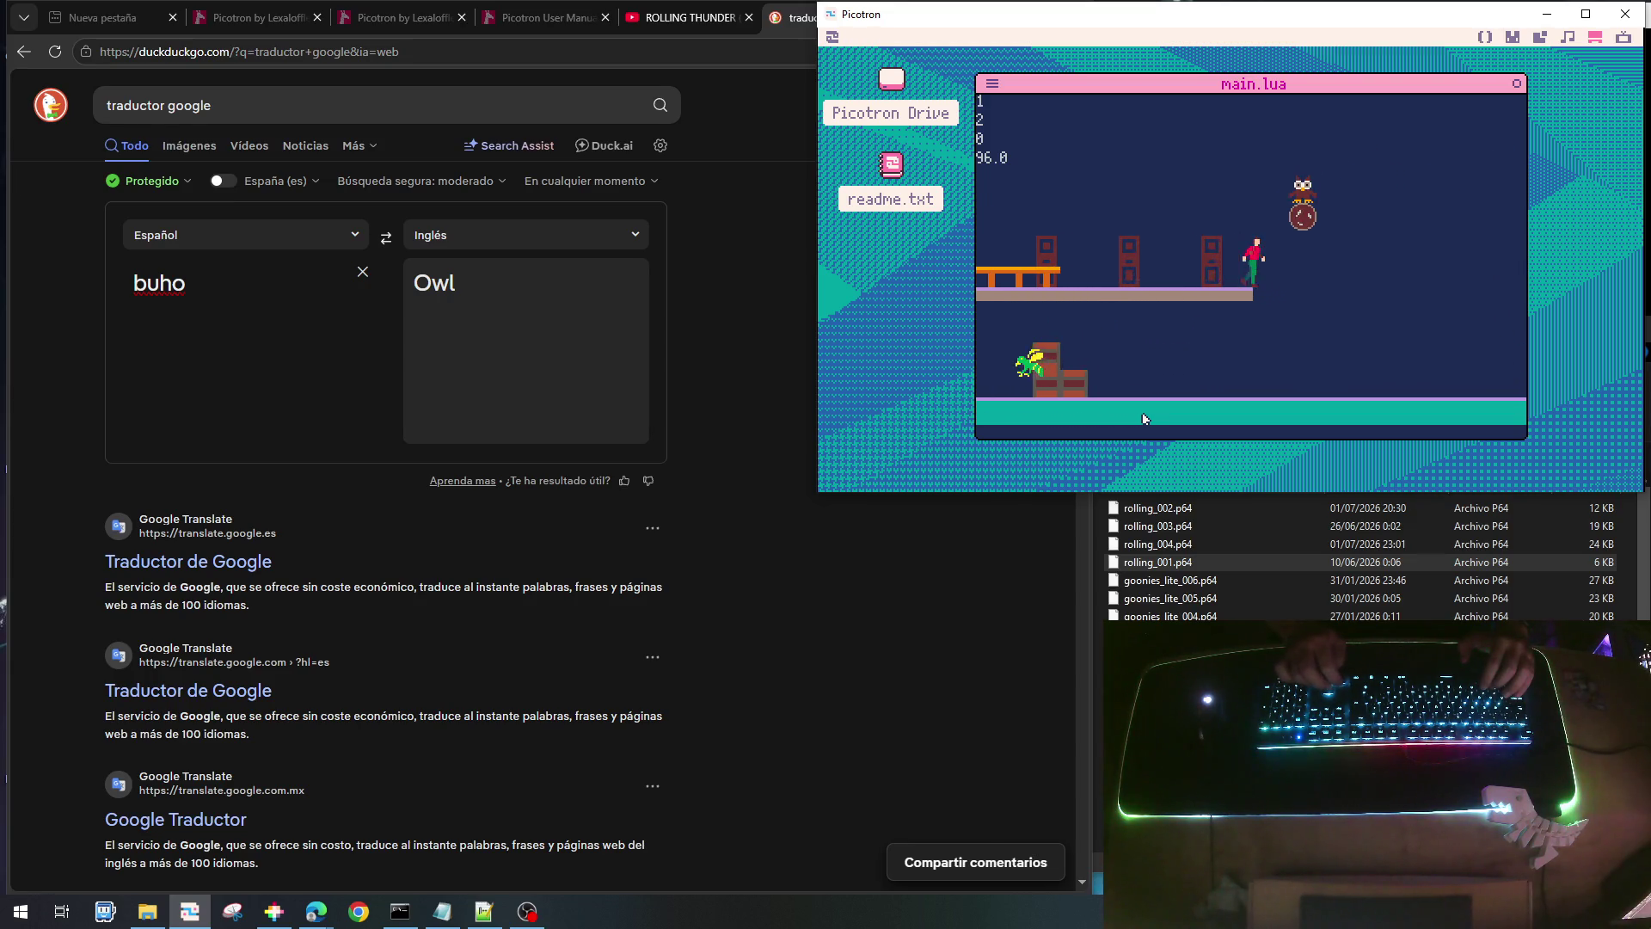
{"action": "key", "text": "Right"}
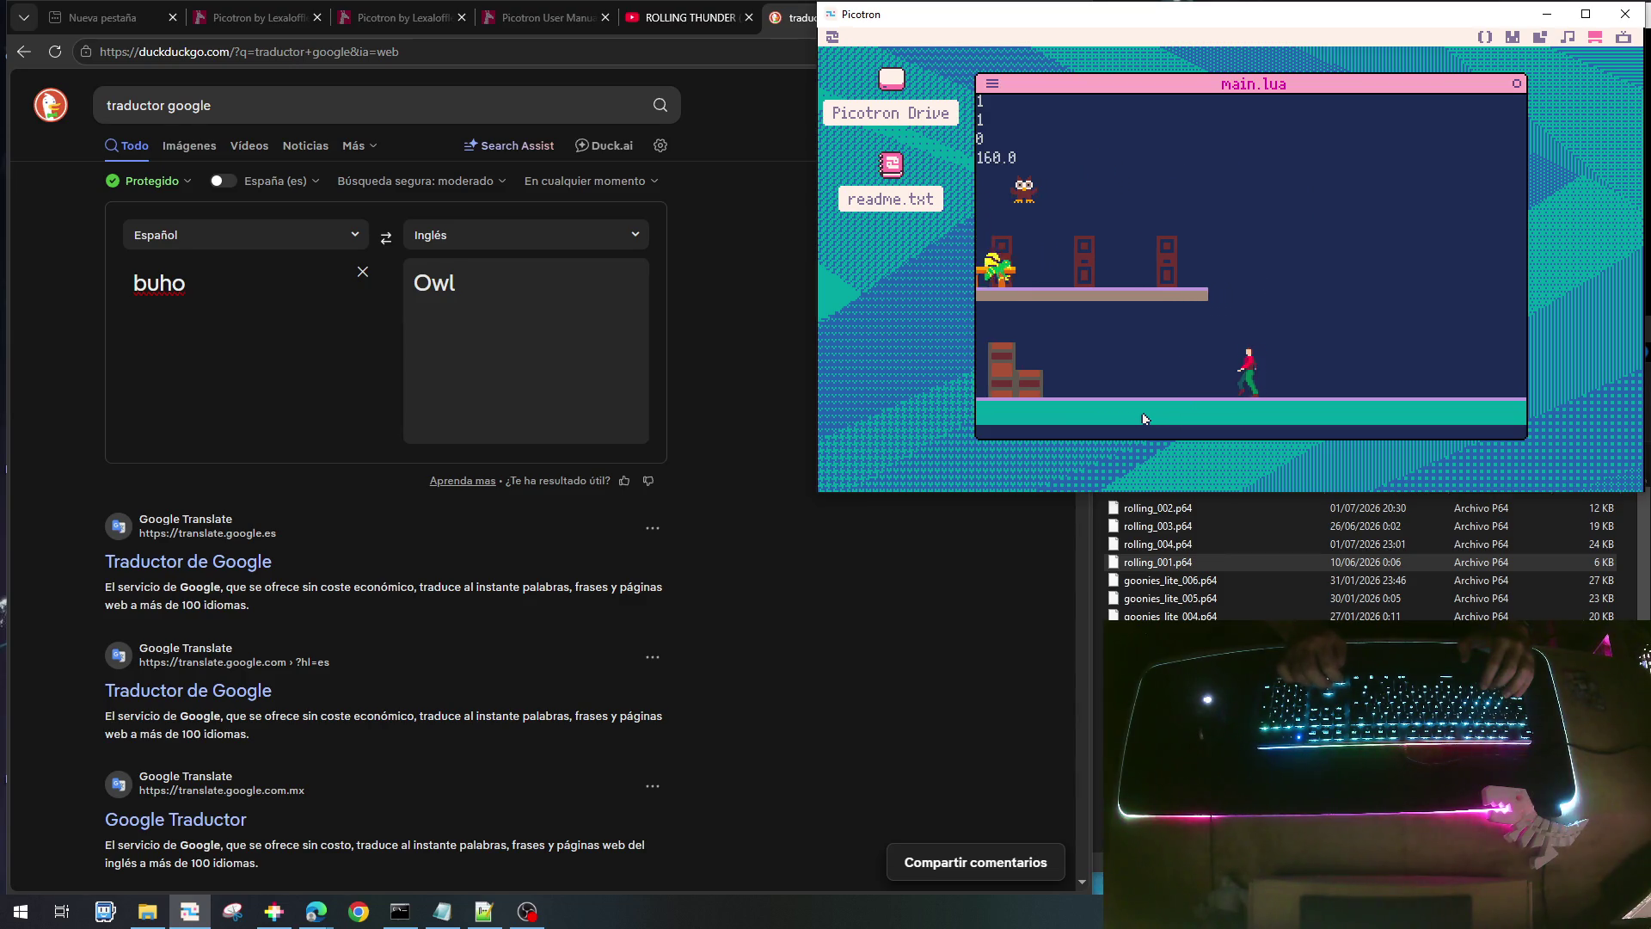
{"action": "key", "text": "Right"}
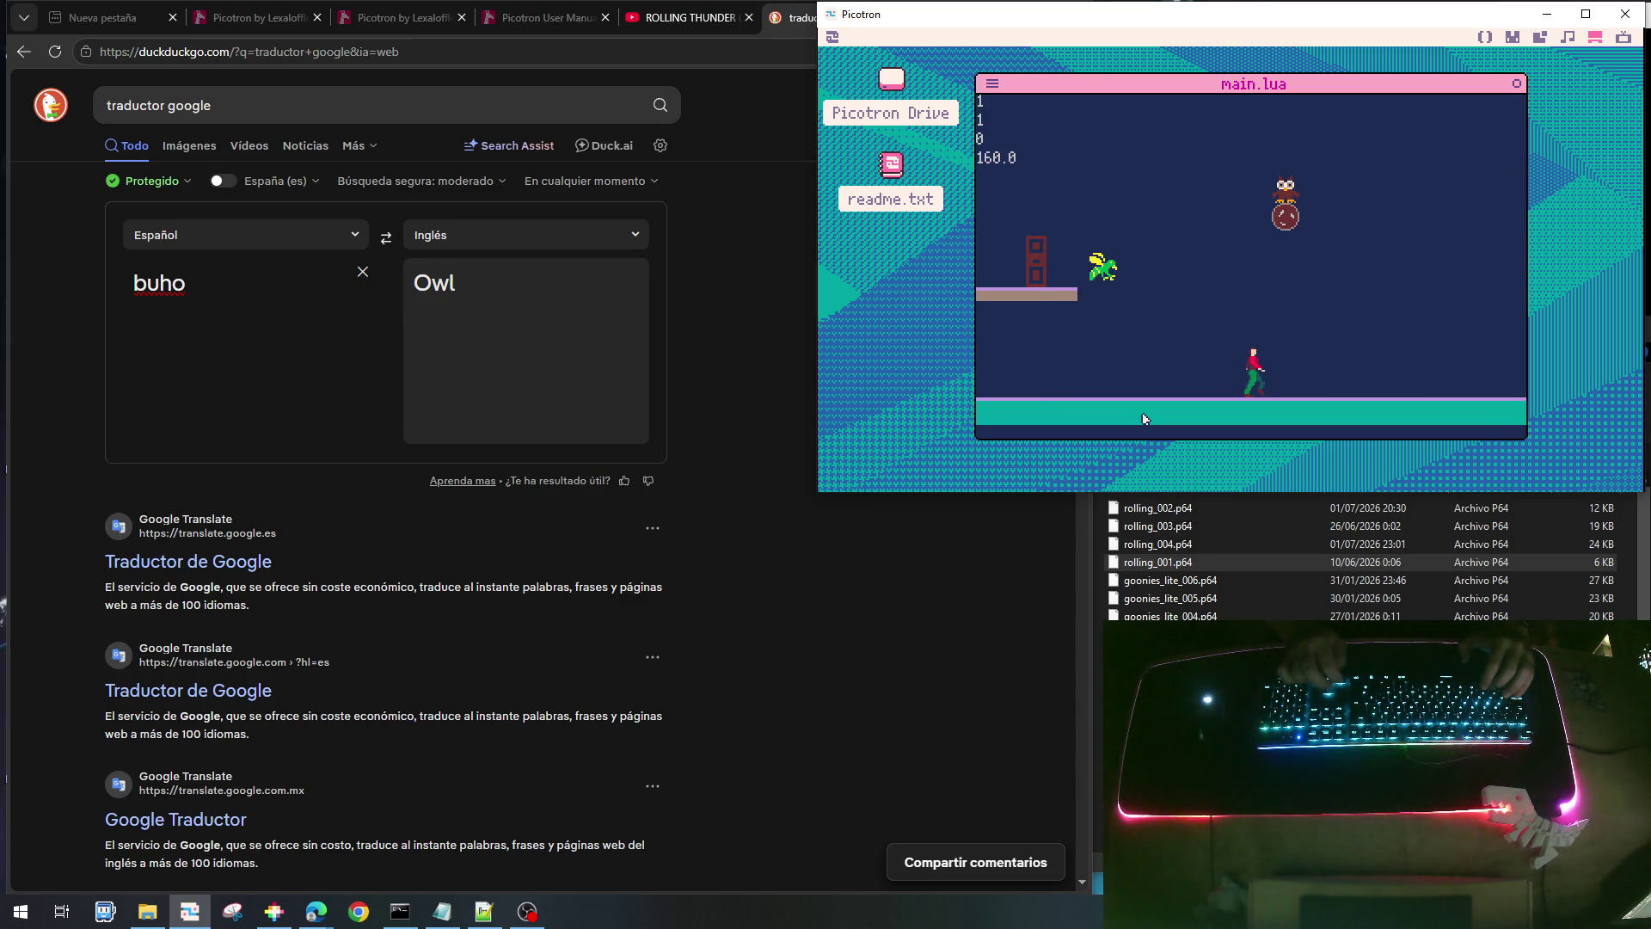
{"action": "key", "text": "Left"}
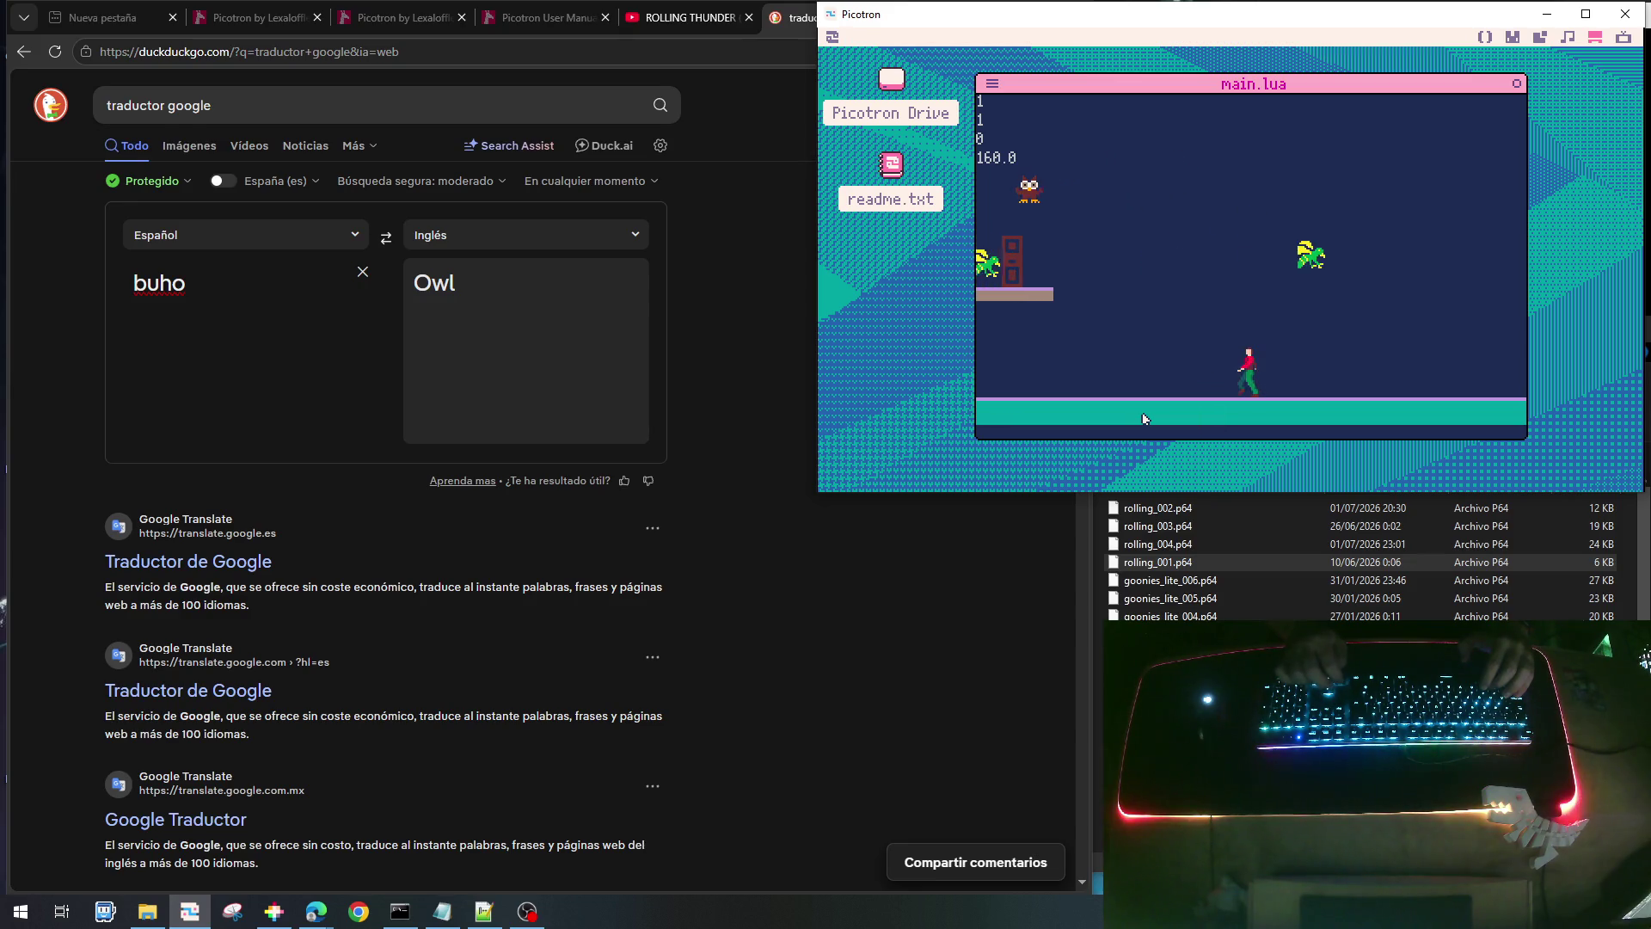
- Jump and turn back and forth under the owls, firing left and right as boulders drop
{"action": "key", "text": "Left"}
{"action": "key", "text": "z"}
{"action": "key", "text": "Right"}
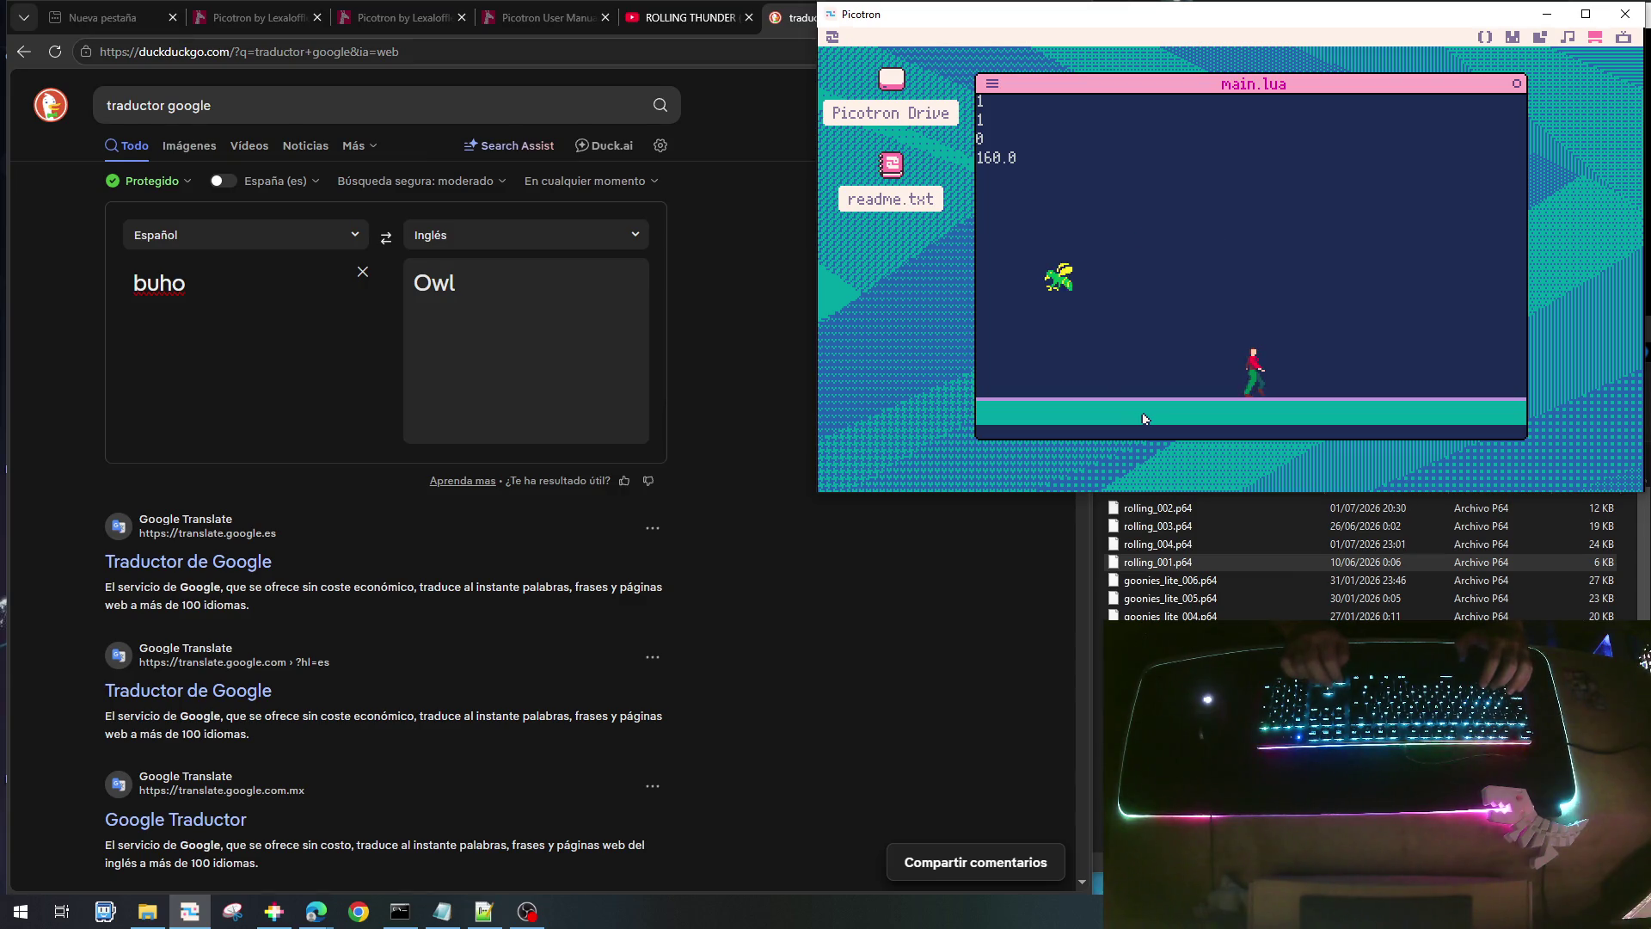
{"action": "key", "text": "x"}
{"action": "key", "text": "x"}
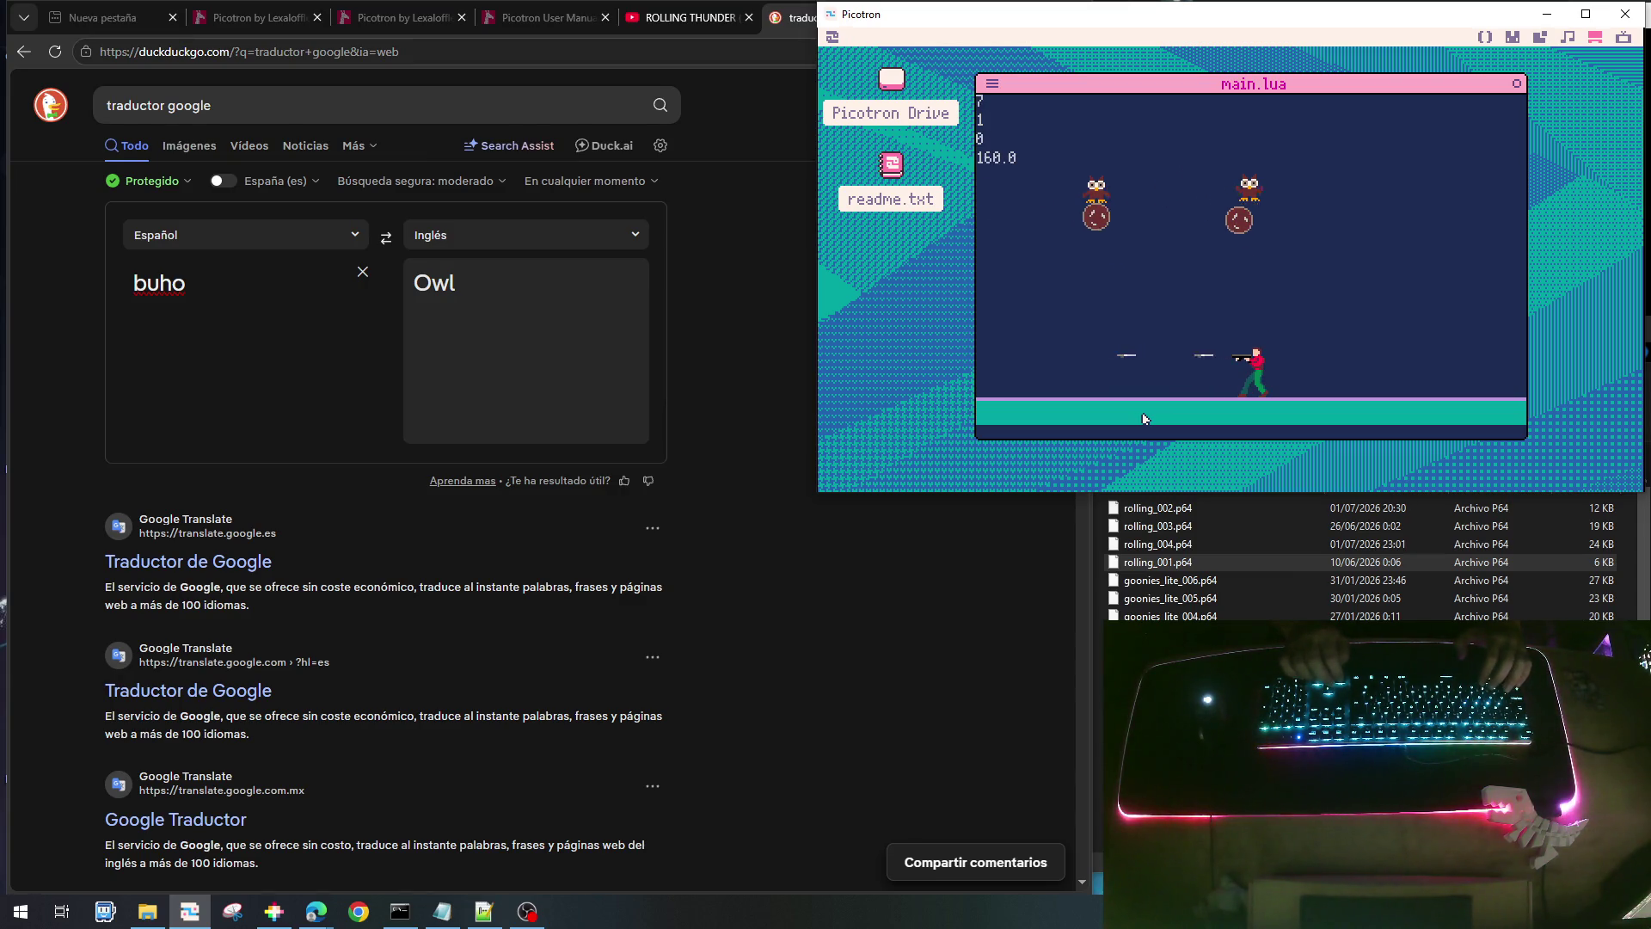
{"action": "key", "text": "Right"}
{"action": "key", "text": "x"}
{"action": "key", "text": "x"}
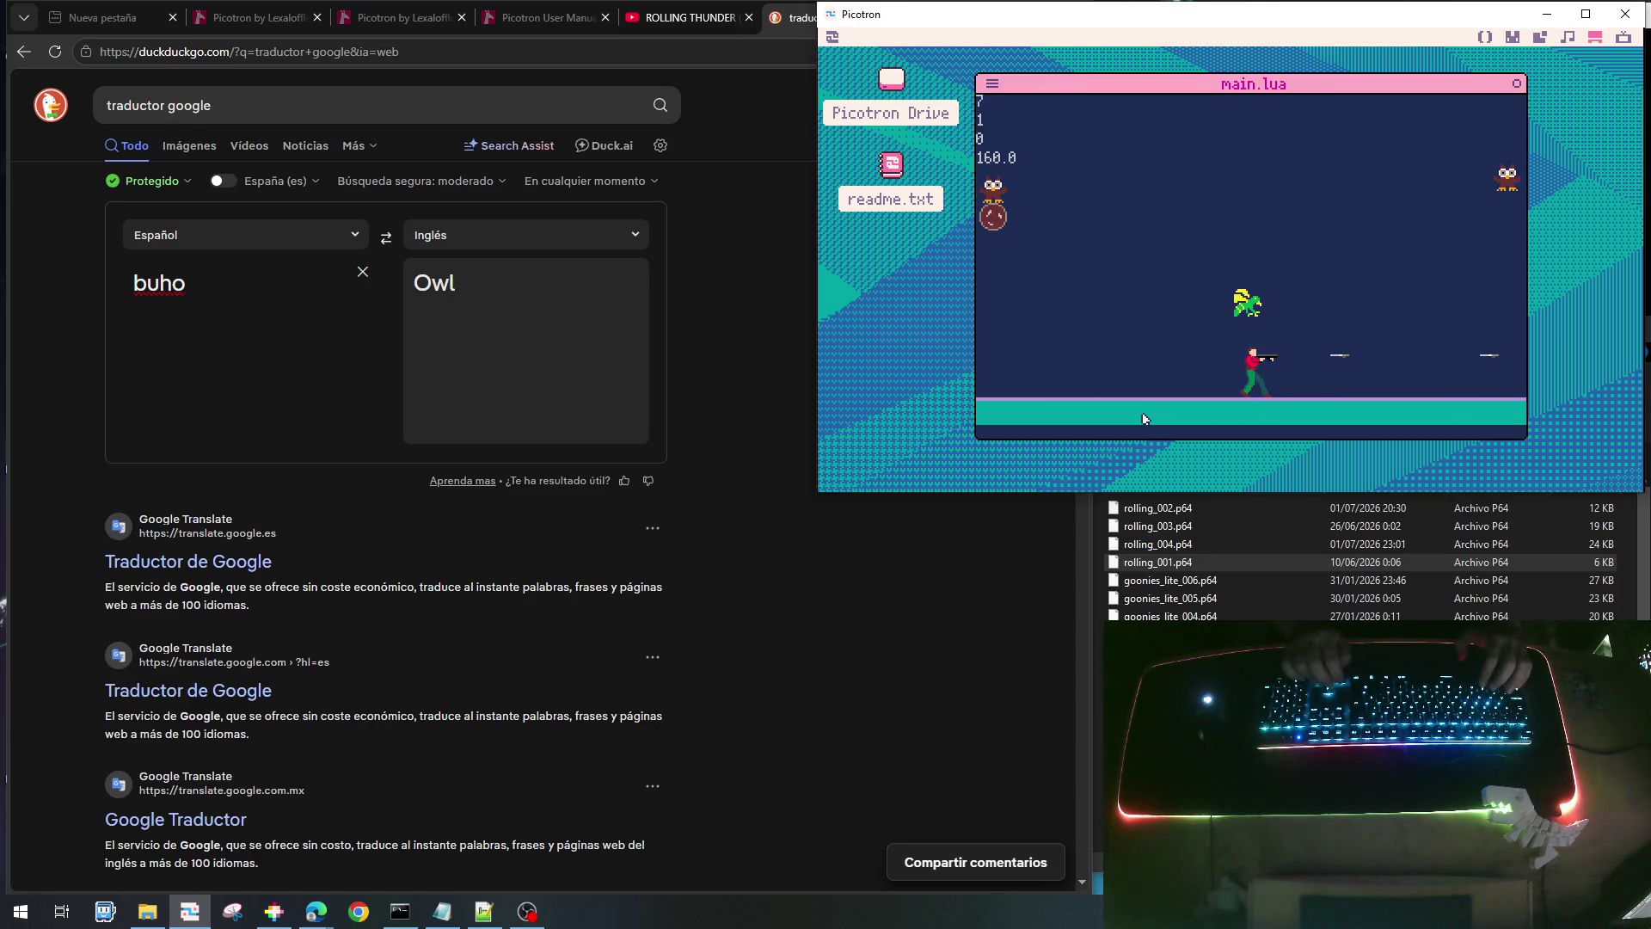
{"action": "key", "text": "Left"}
{"action": "key", "text": "x"}
{"action": "key", "text": "x"}
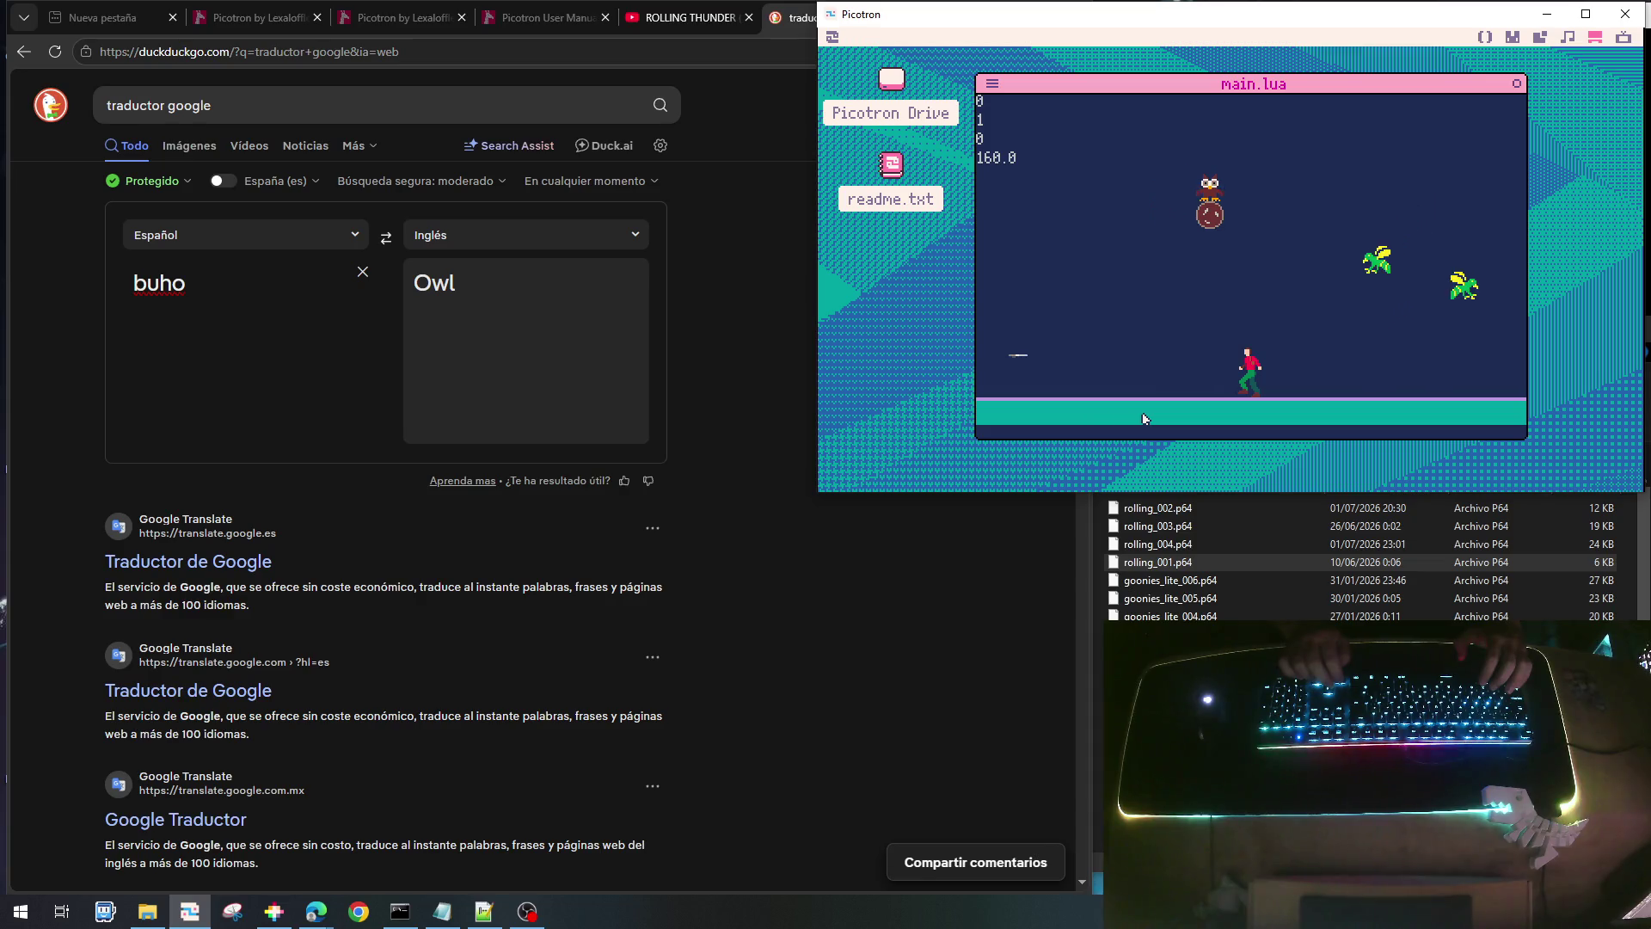
{"action": "key", "text": "Right"}
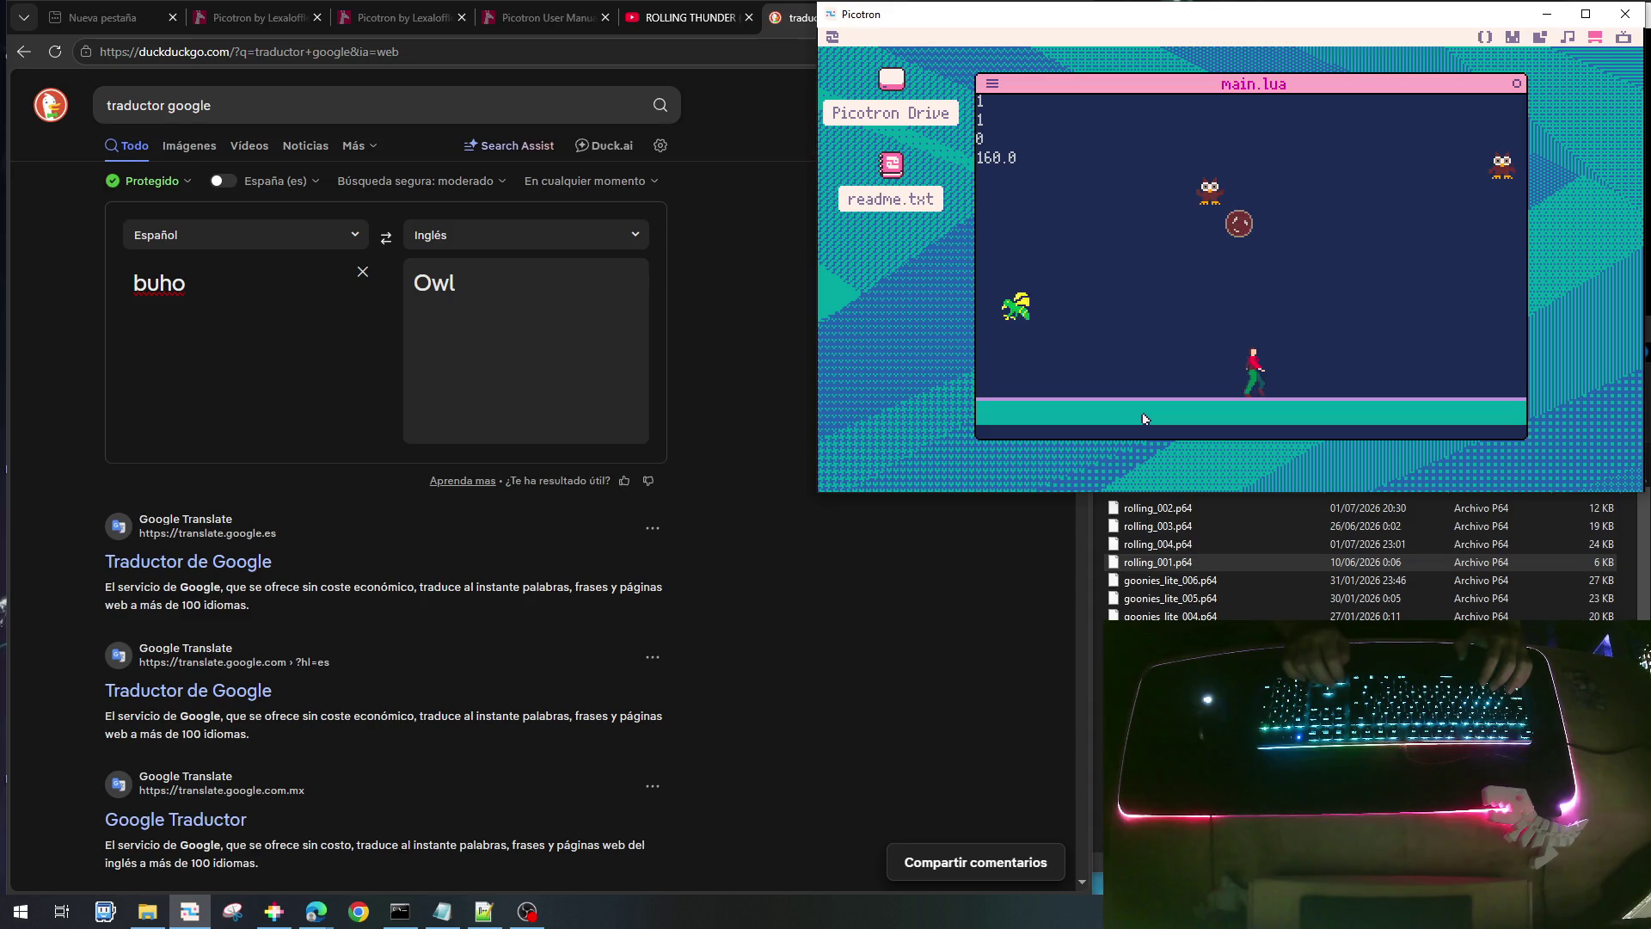
{"action": "key", "text": "Left"}
{"action": "key", "text": "x"}
{"action": "key", "text": "x"}
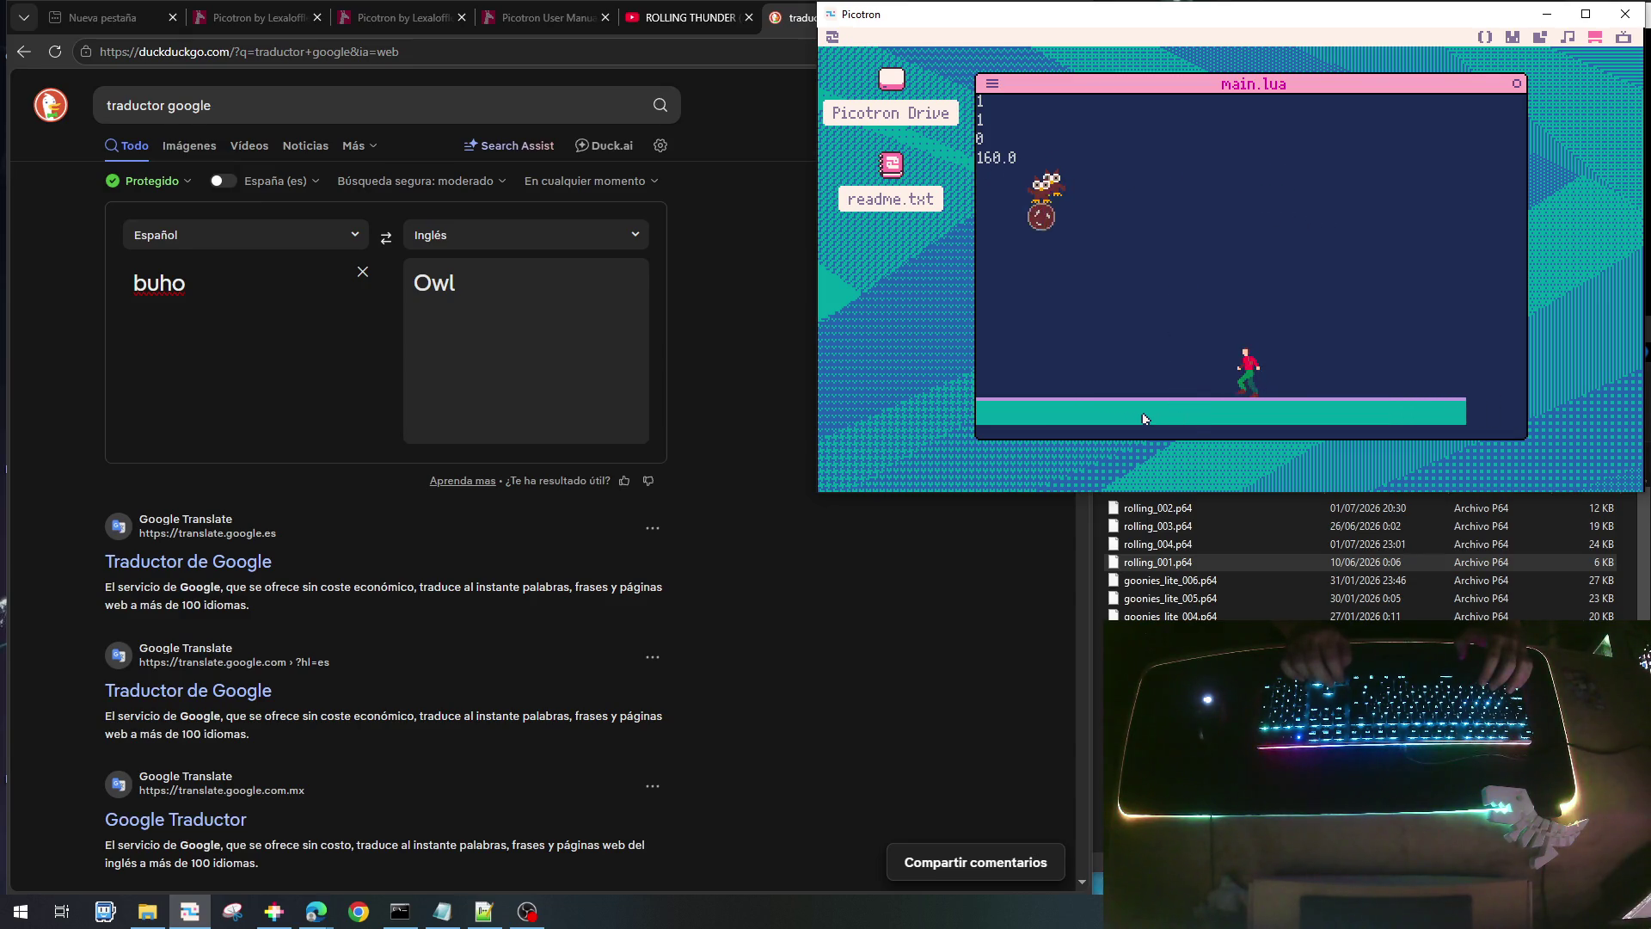
{"action": "key", "text": "Right"}
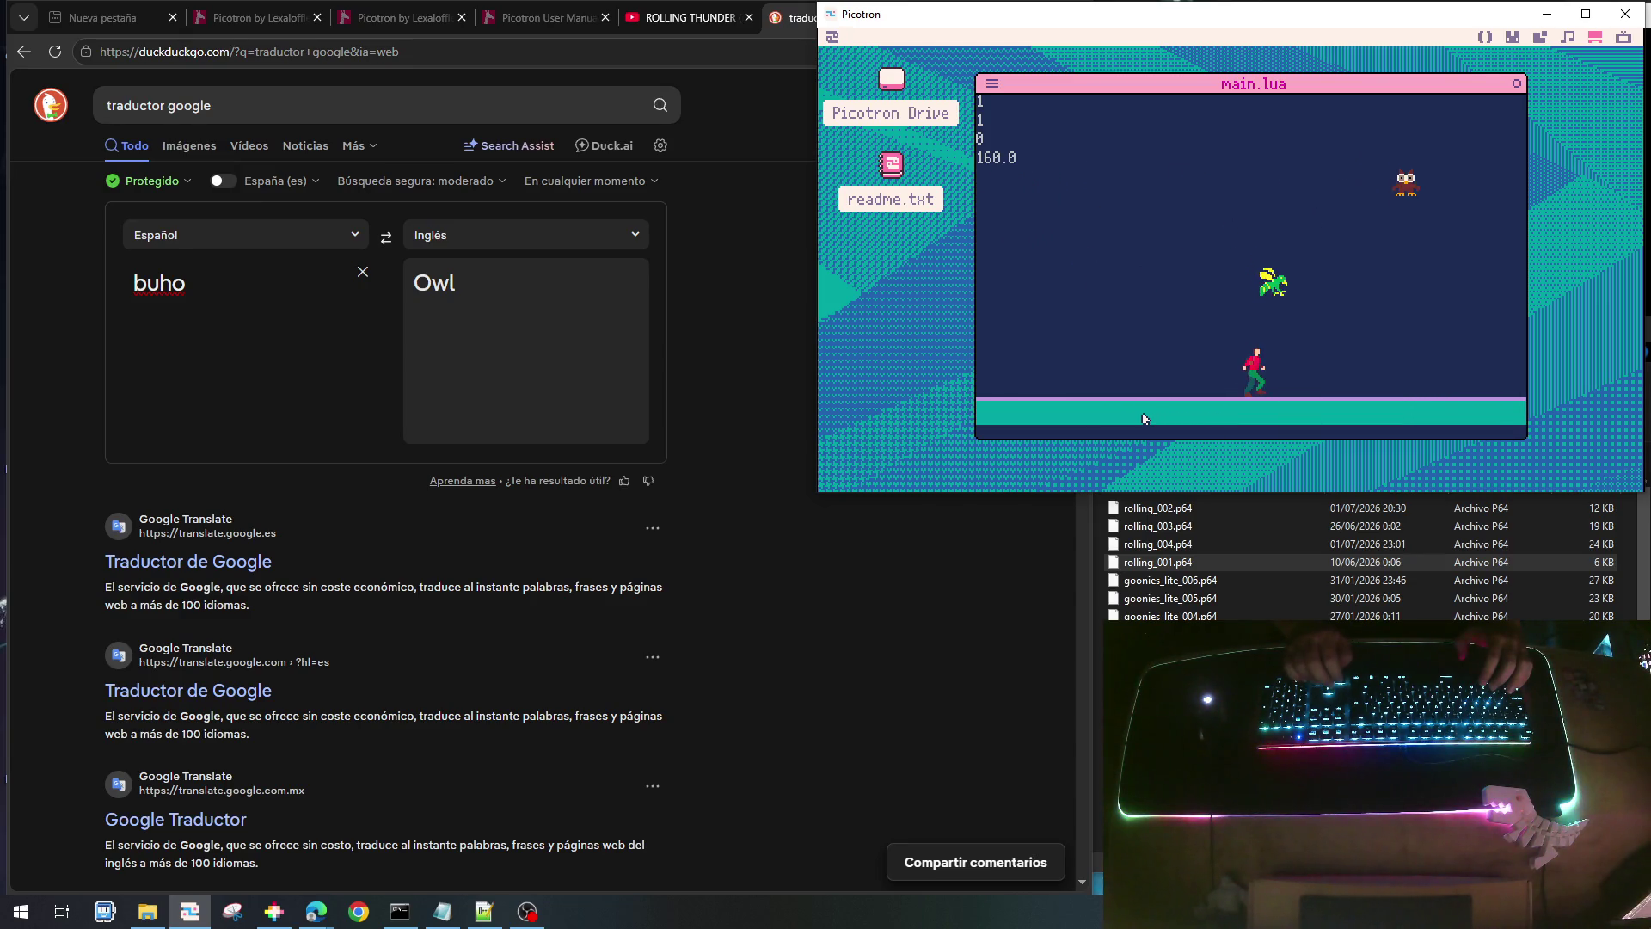
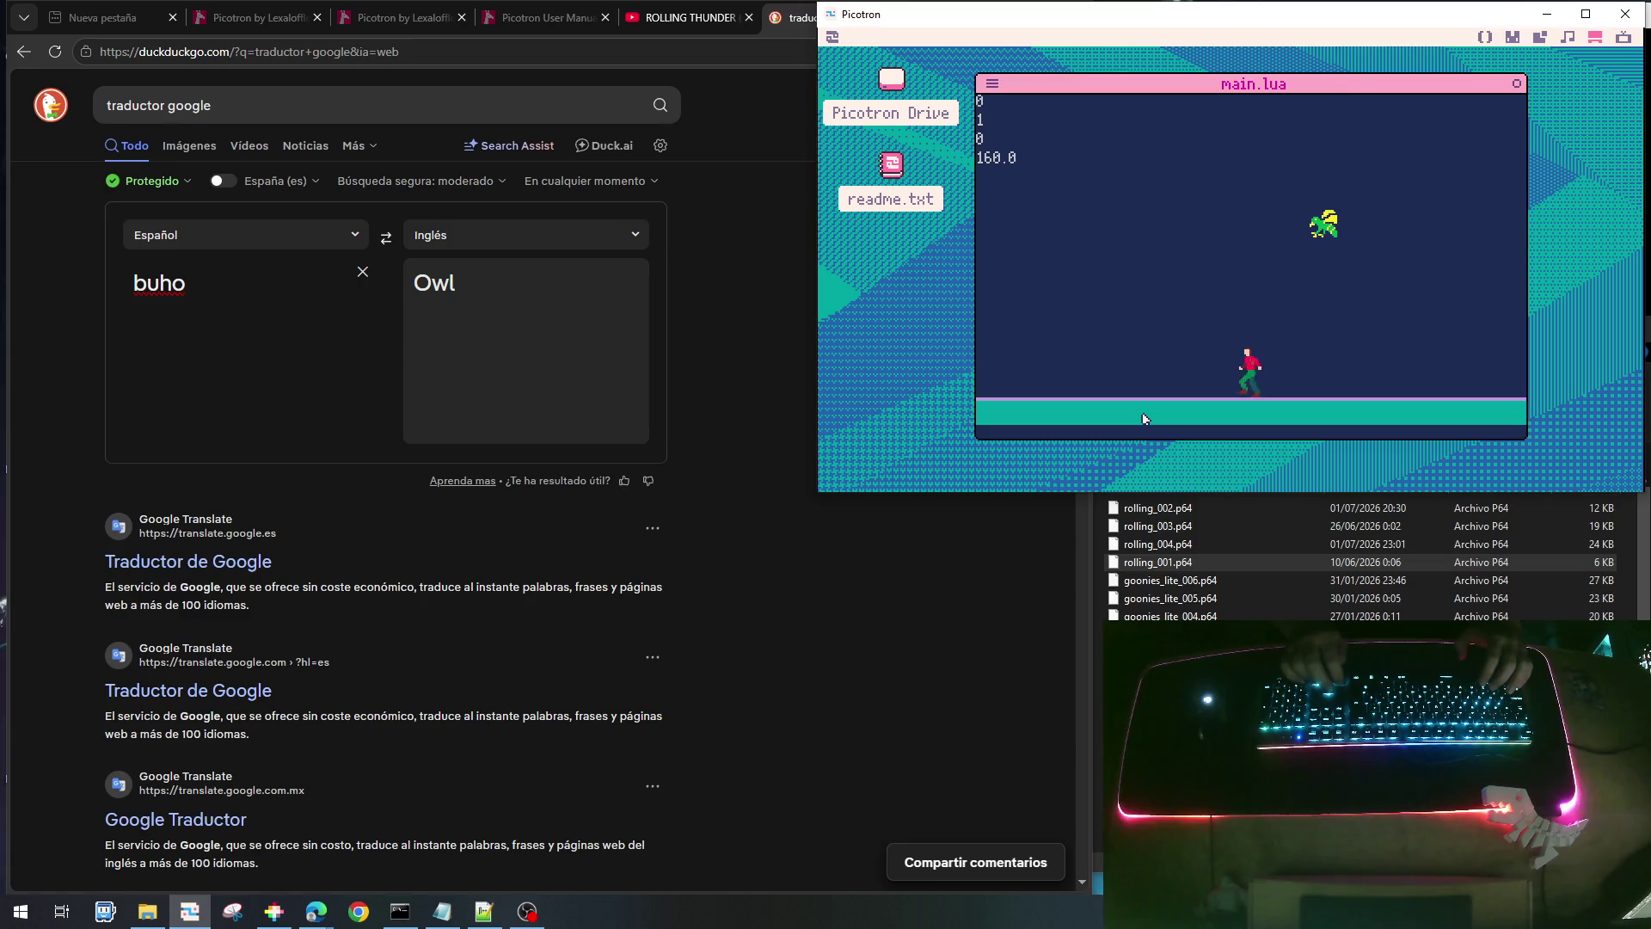
- Stop the running game and look over init_enemy_owl and update_enemy_owl in main.lua
{"action": "key", "text": "x"}
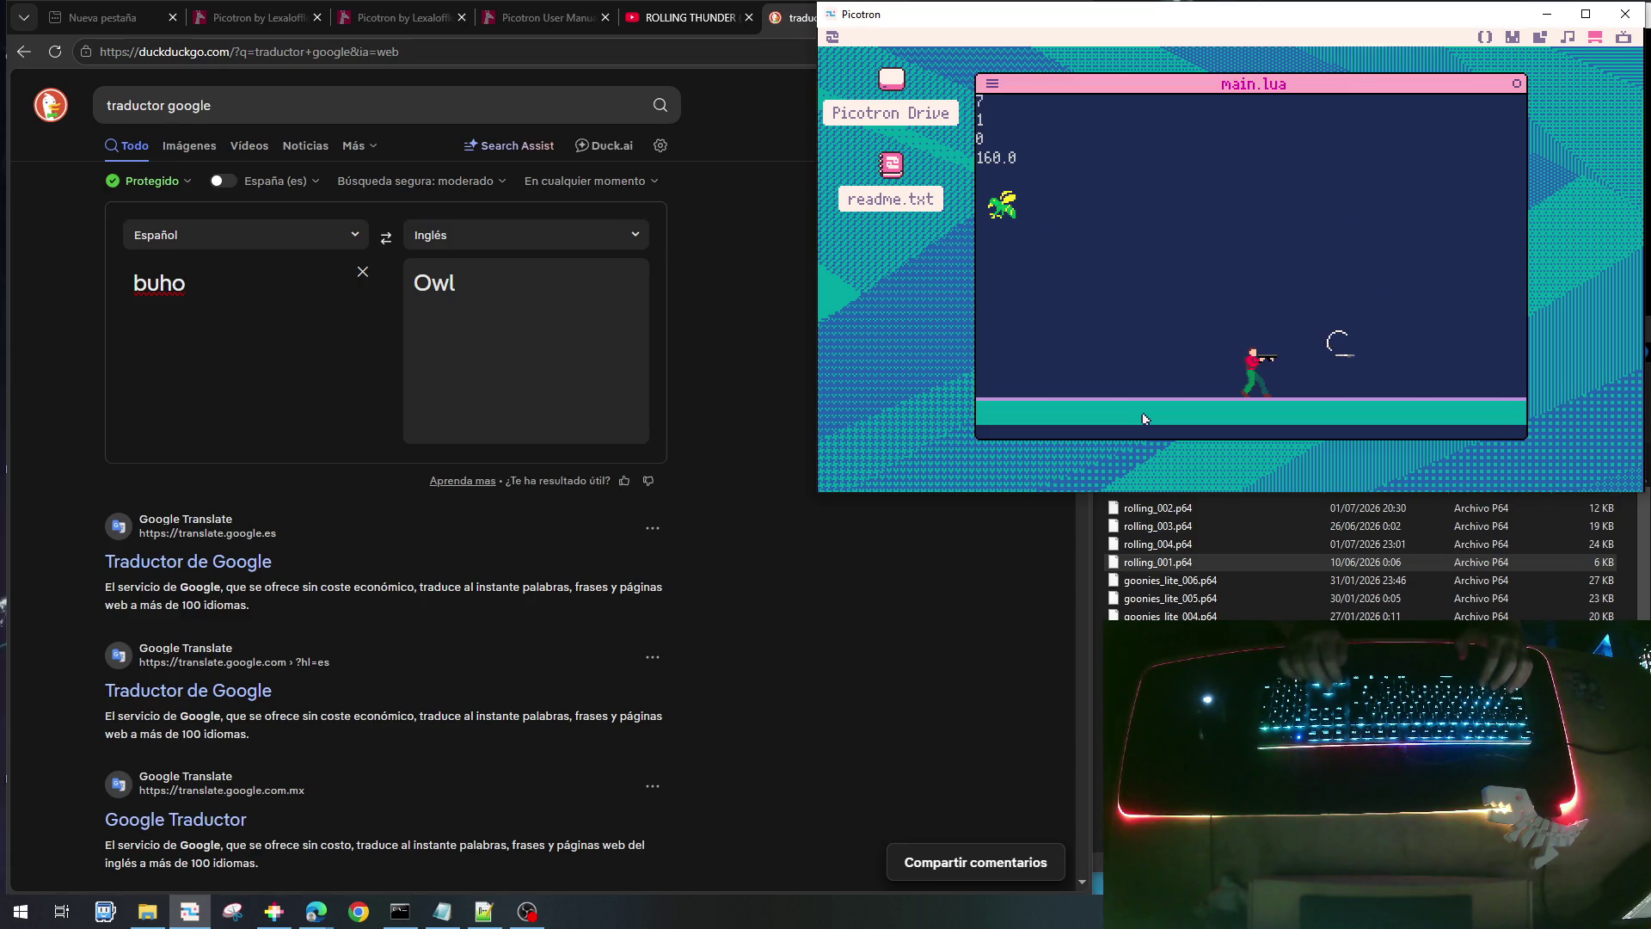
{"action": "key", "text": "Escape"}
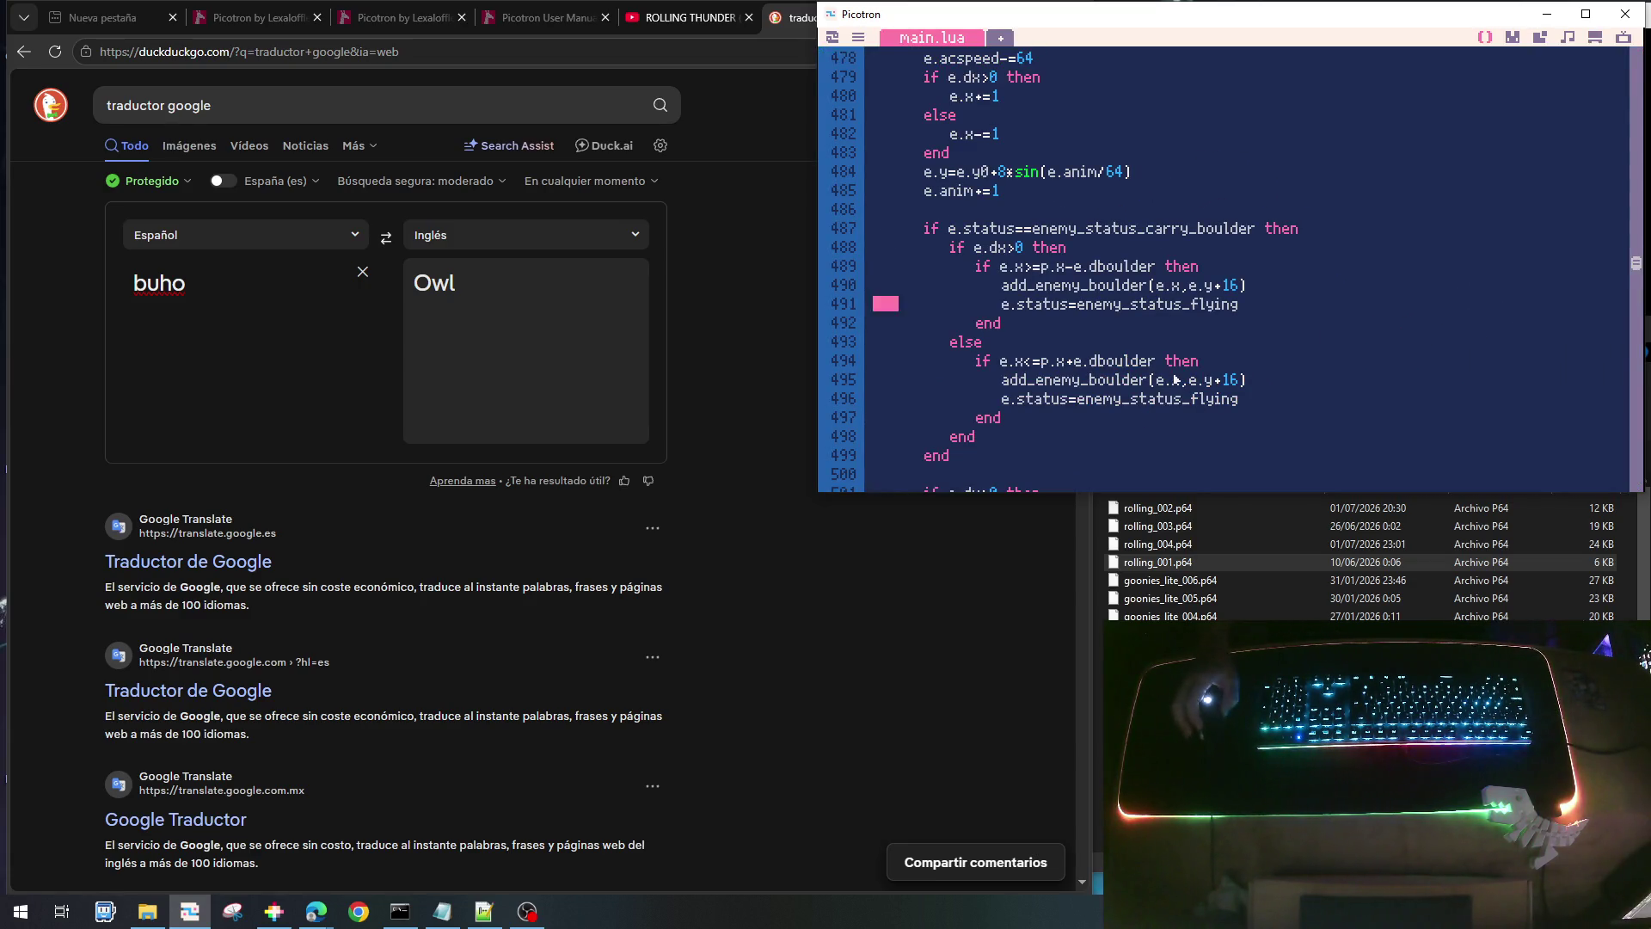
{"action": "scroll", "coordinate": [1179, 378], "scroll_direction": "up", "scroll_amount": 7}
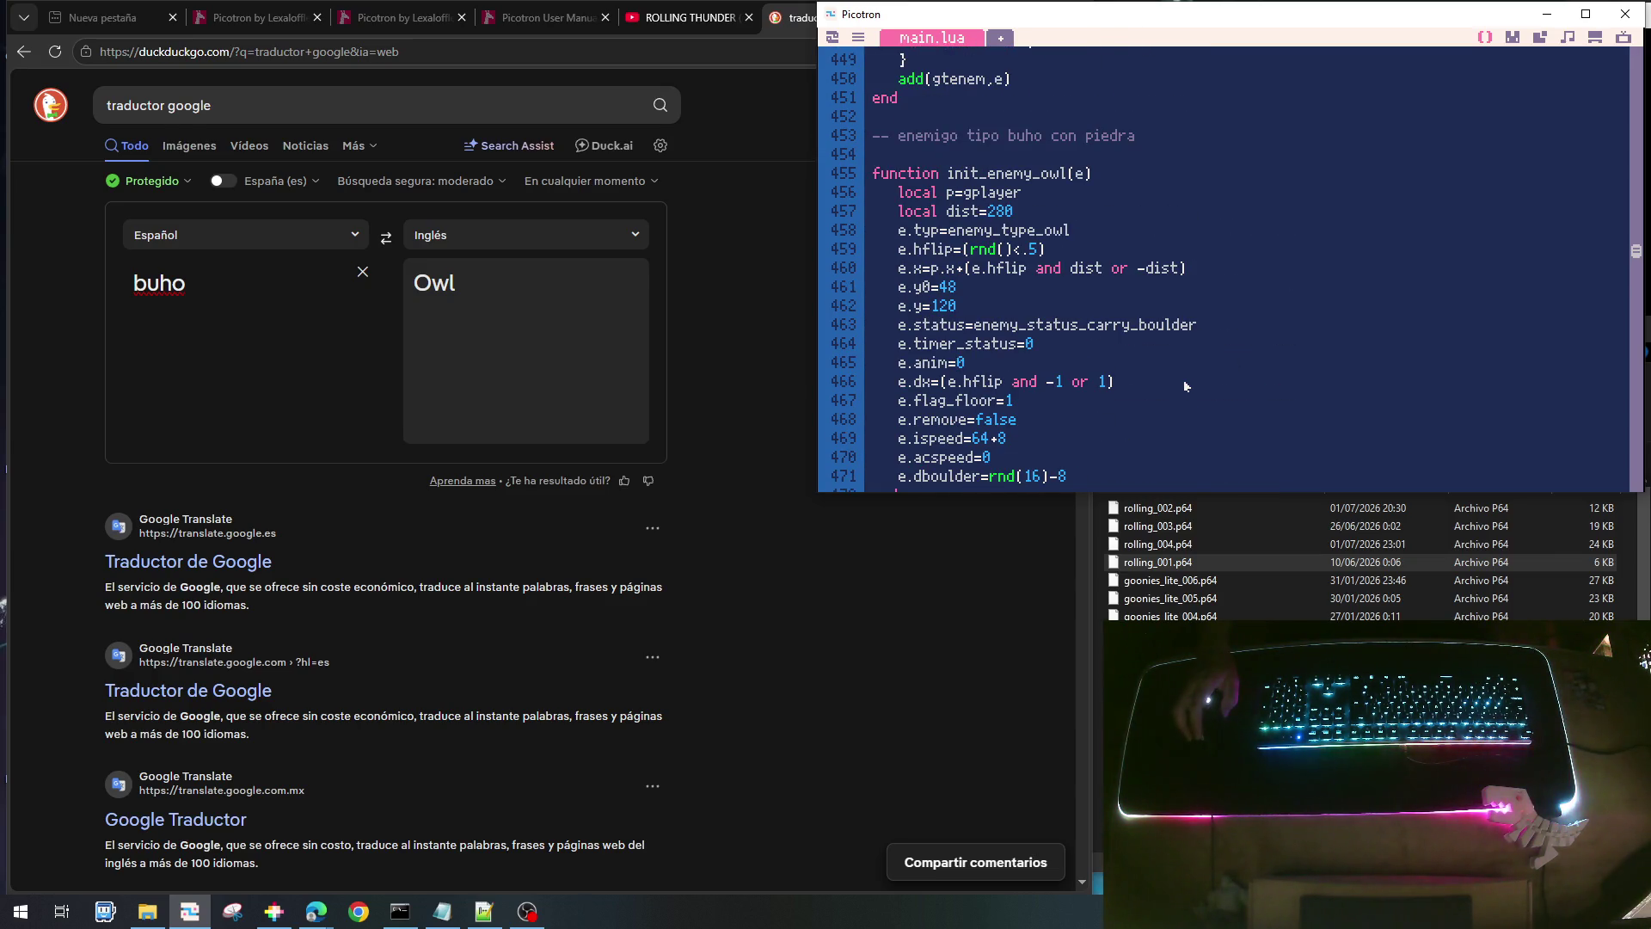
{"action": "scroll", "coordinate": [1184, 379], "scroll_direction": "down", "scroll_amount": 3}
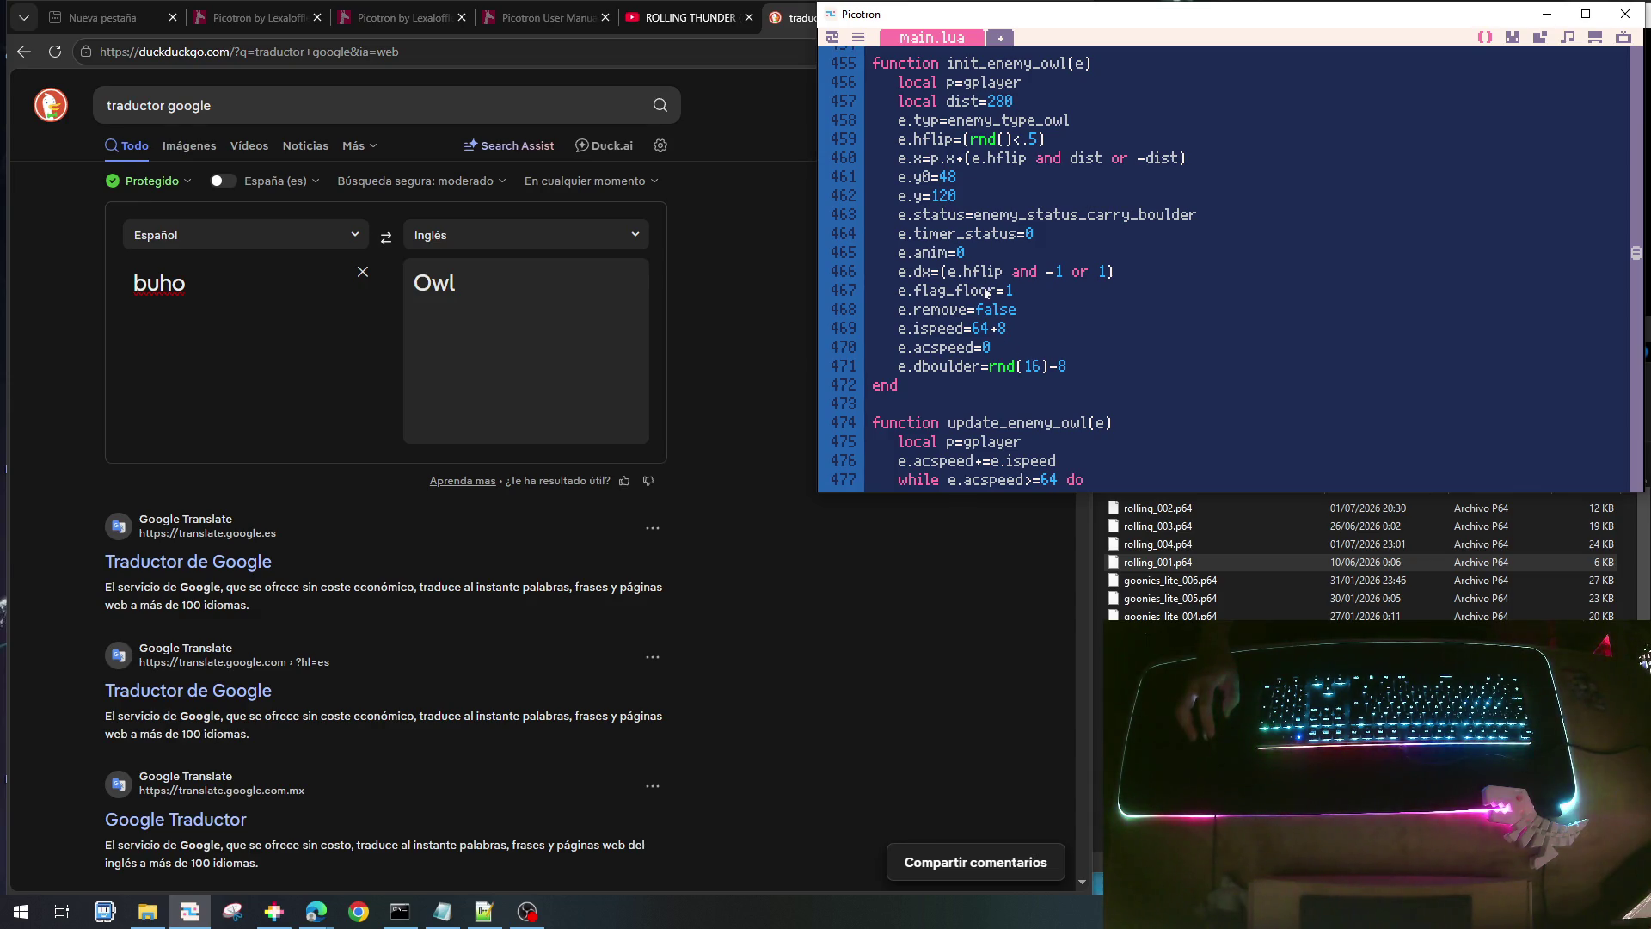
{"action": "scroll", "coordinate": [970, 280], "scroll_direction": "up", "scroll_amount": 3}
{"action": "scroll", "coordinate": [964, 267], "scroll_direction": "down", "scroll_amount": 4}
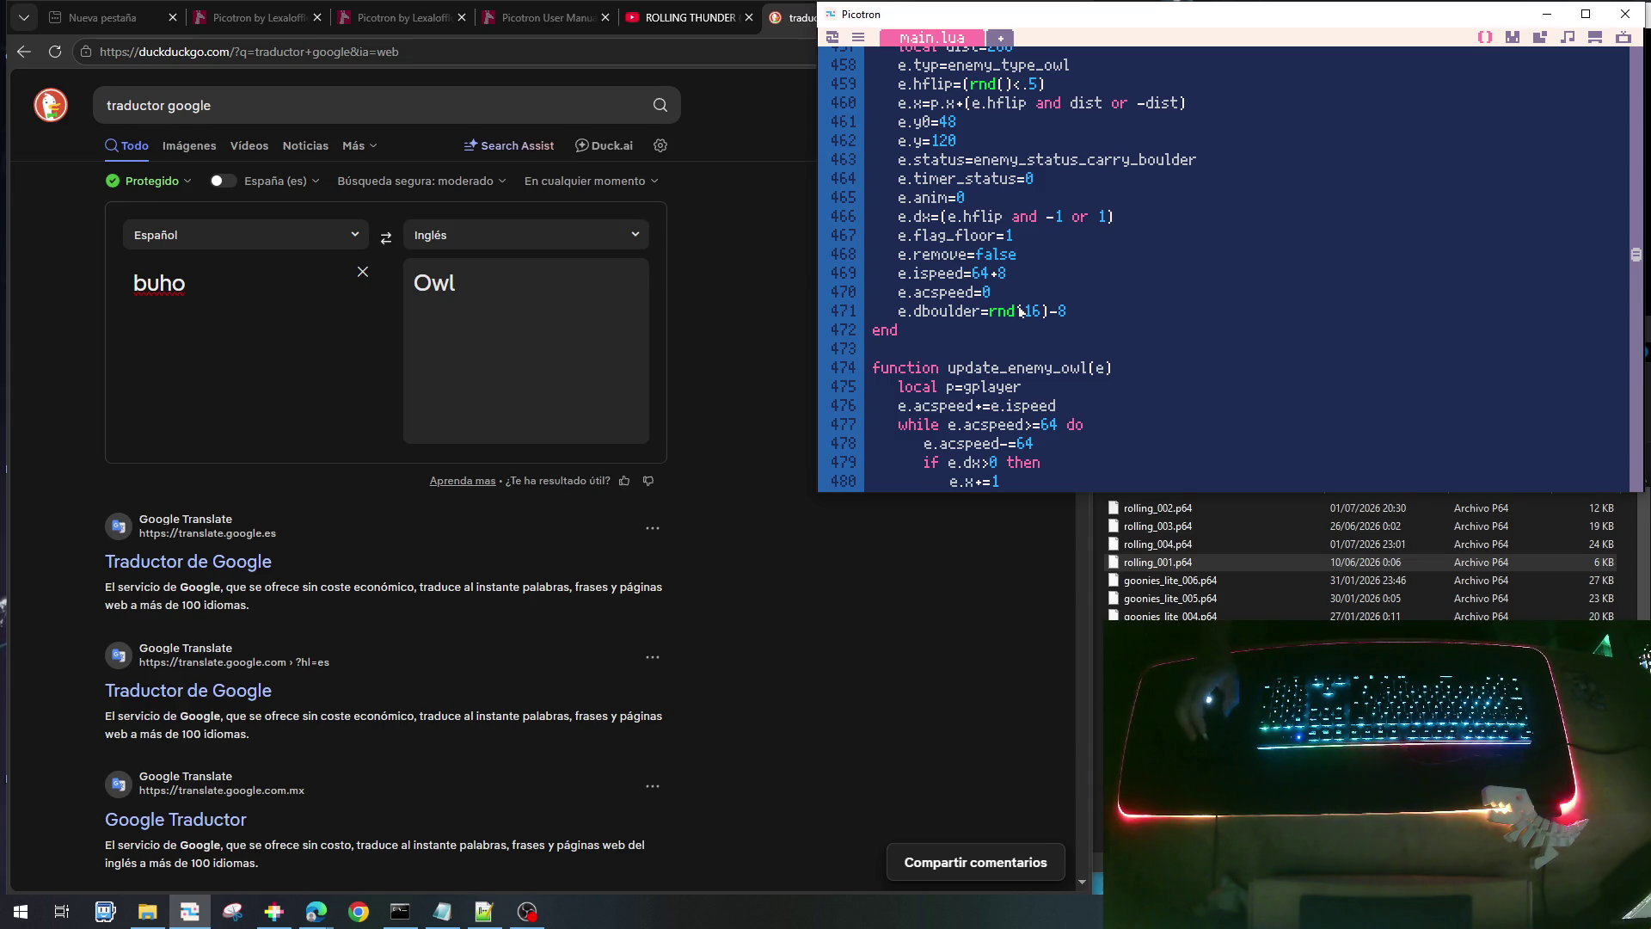
{"action": "scroll", "coordinate": [1027, 333], "scroll_direction": "up", "scroll_amount": 3}
{"action": "scroll", "coordinate": [1027, 333], "scroll_direction": "down", "scroll_amount": 5}
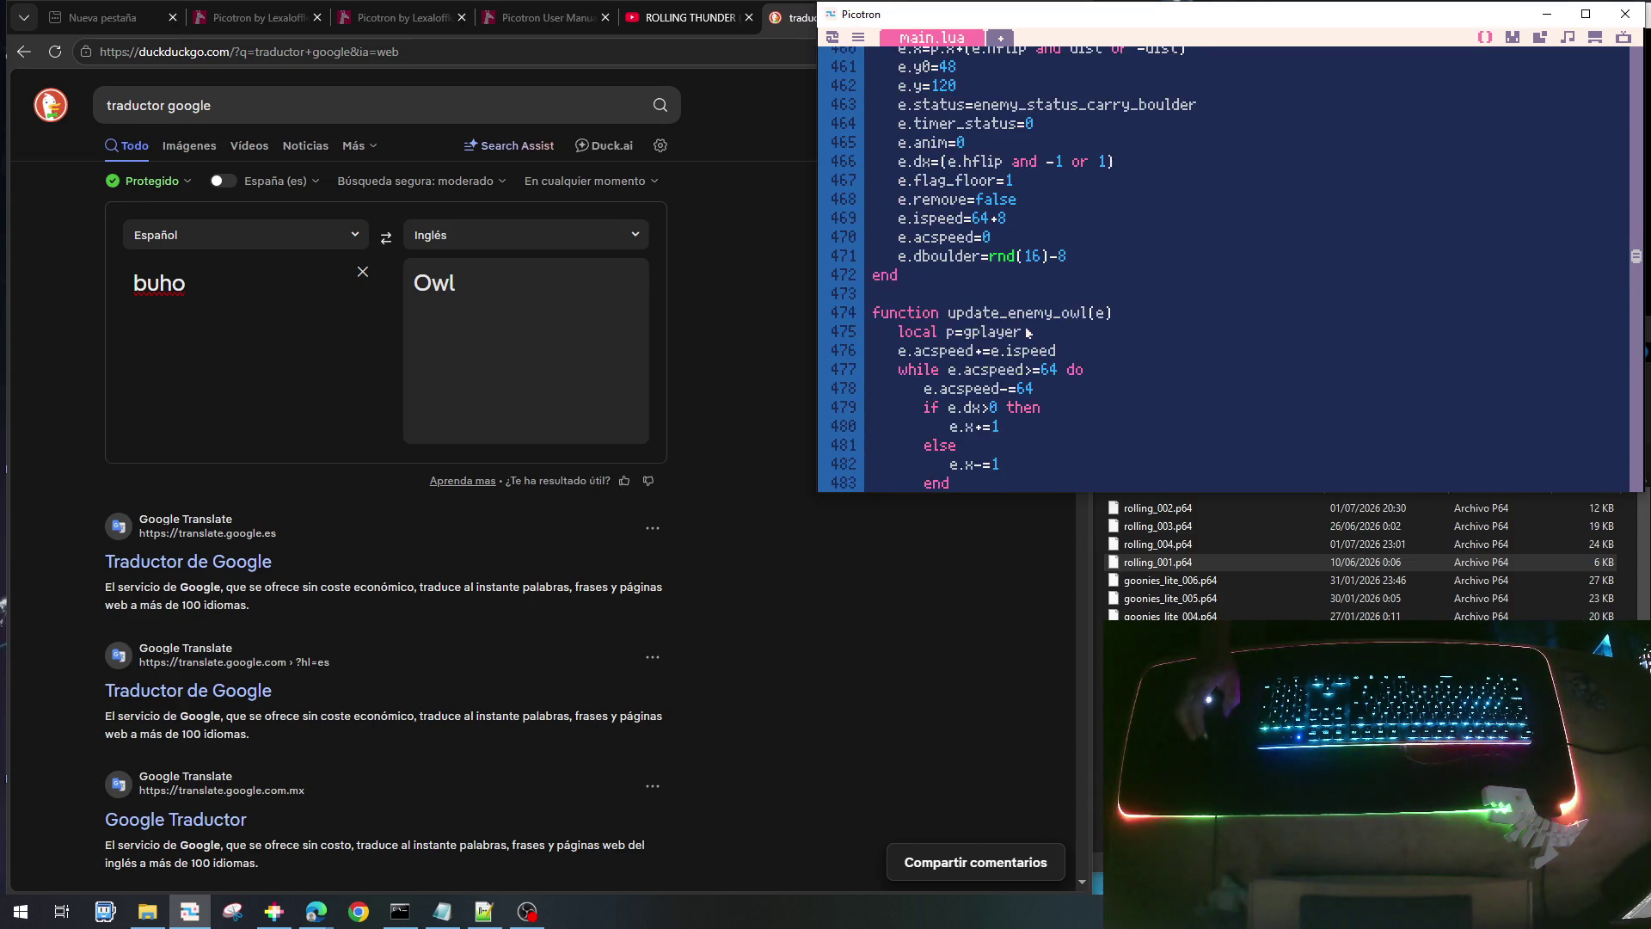
- Scroll down through draw_enemy_owl and run the game to test the owls
{"action": "scroll", "coordinate": [1027, 333], "scroll_direction": "down", "scroll_amount": 6}
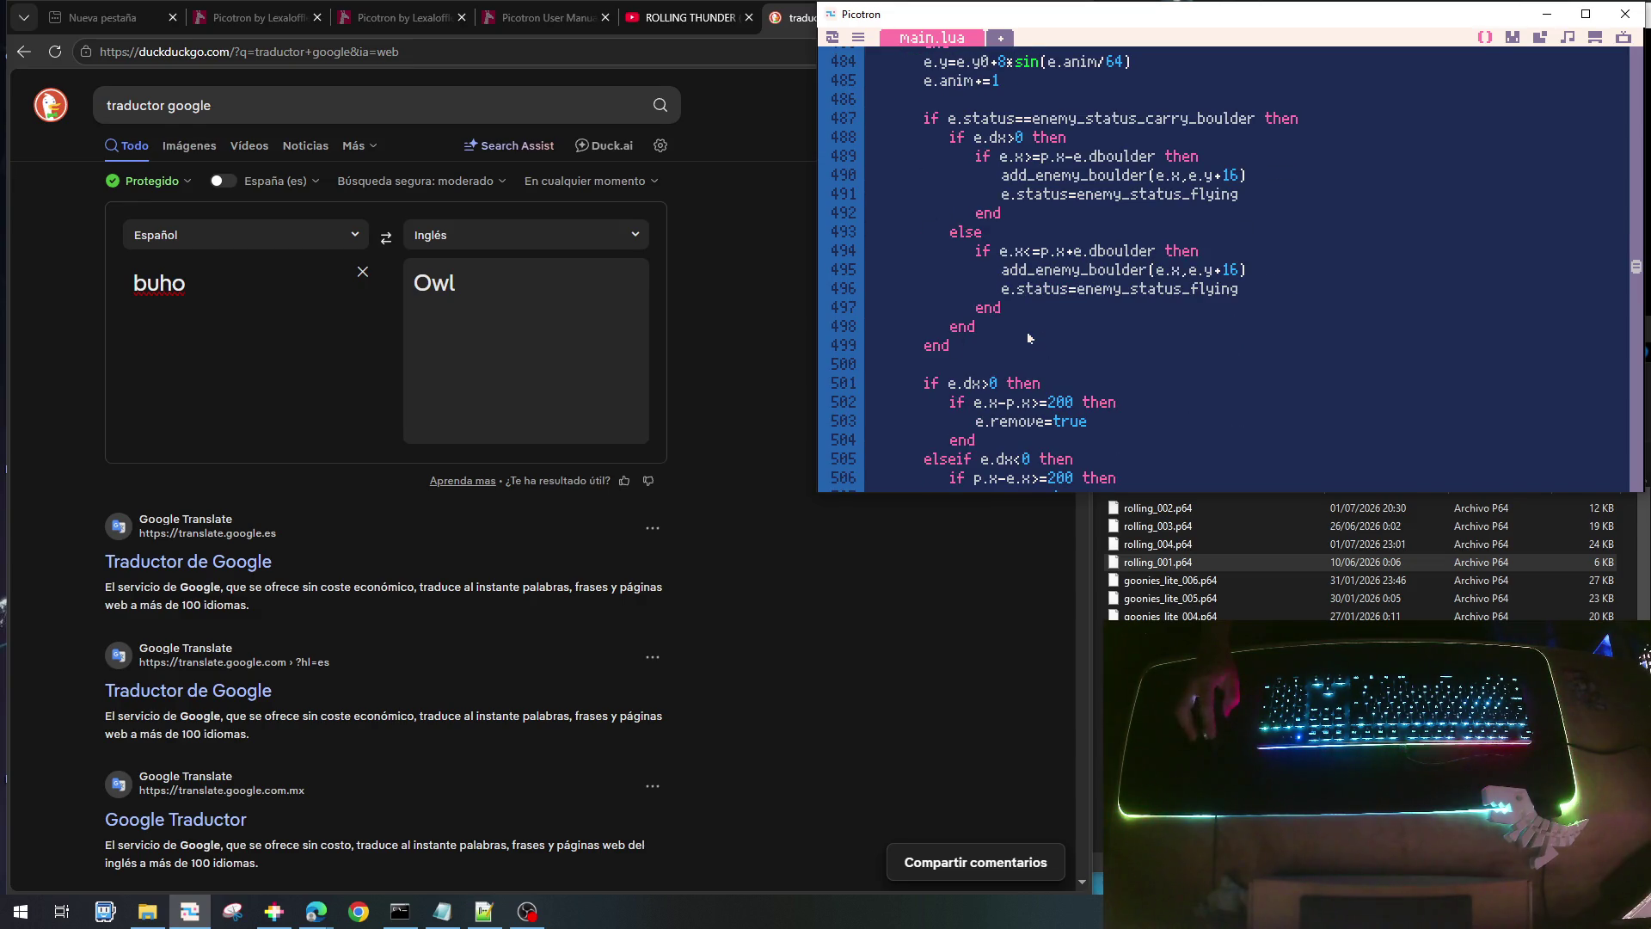
{"action": "scroll", "coordinate": [1032, 332], "scroll_direction": "down", "scroll_amount": 3}
{"action": "scroll", "coordinate": [1048, 331], "scroll_direction": "down", "scroll_amount": 4}
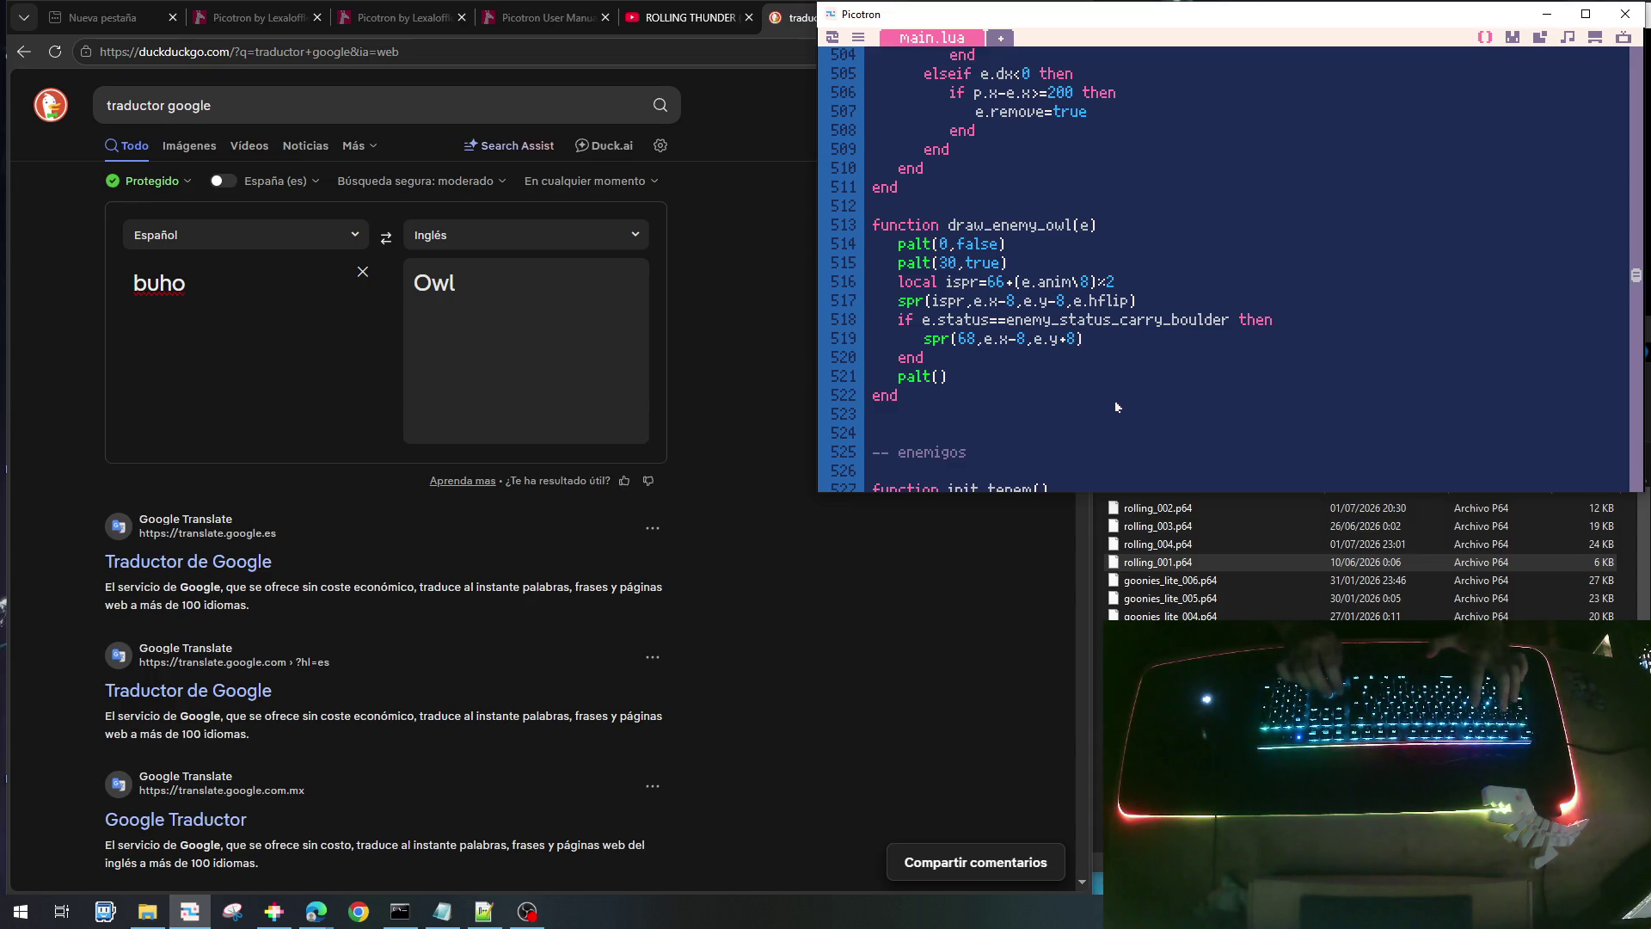
{"action": "key", "text": "ctrl+r"}
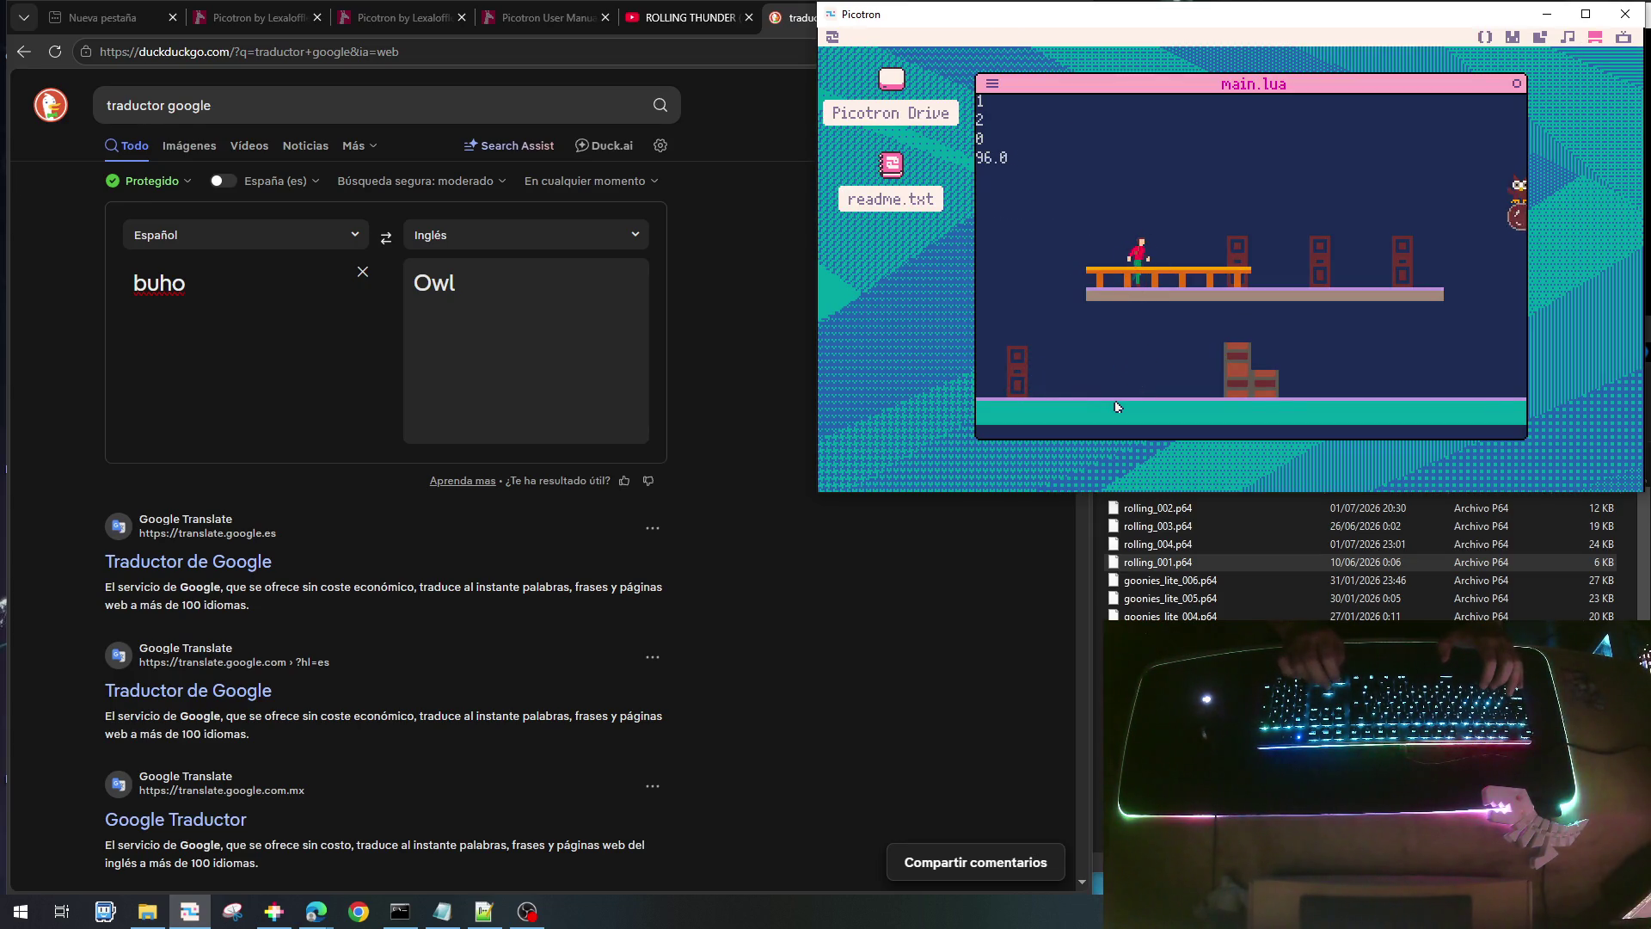
- Walk the player right along the platform down to the floor past the owls, then stop the game
{"action": "key", "text": "Right"}
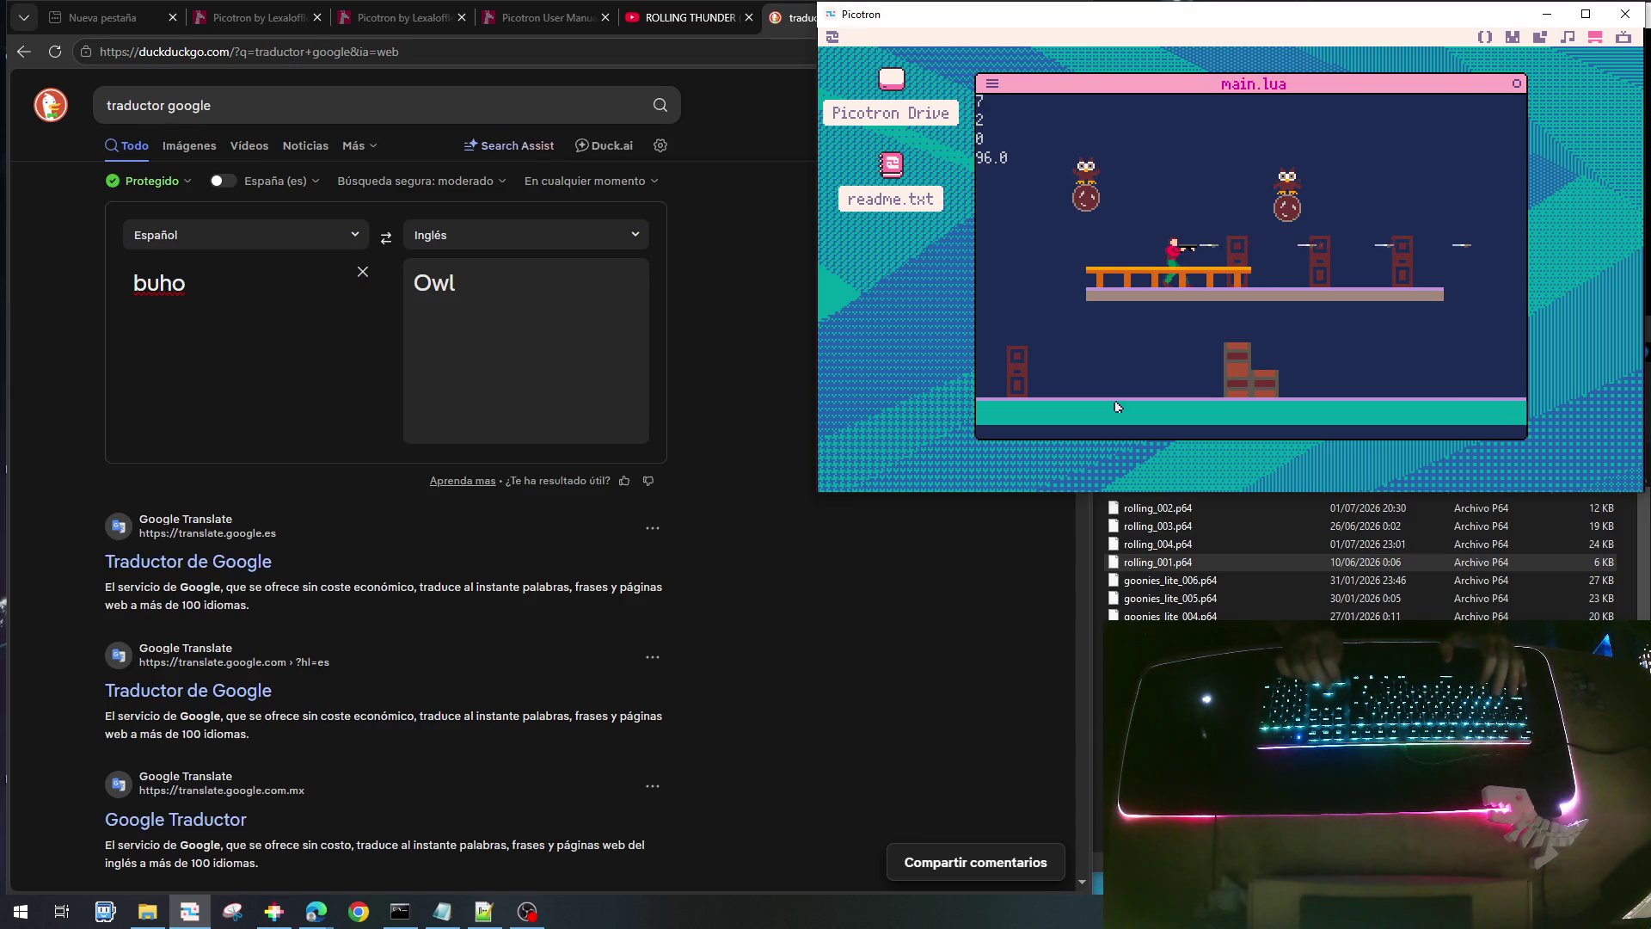
{"action": "key", "text": "Right"}
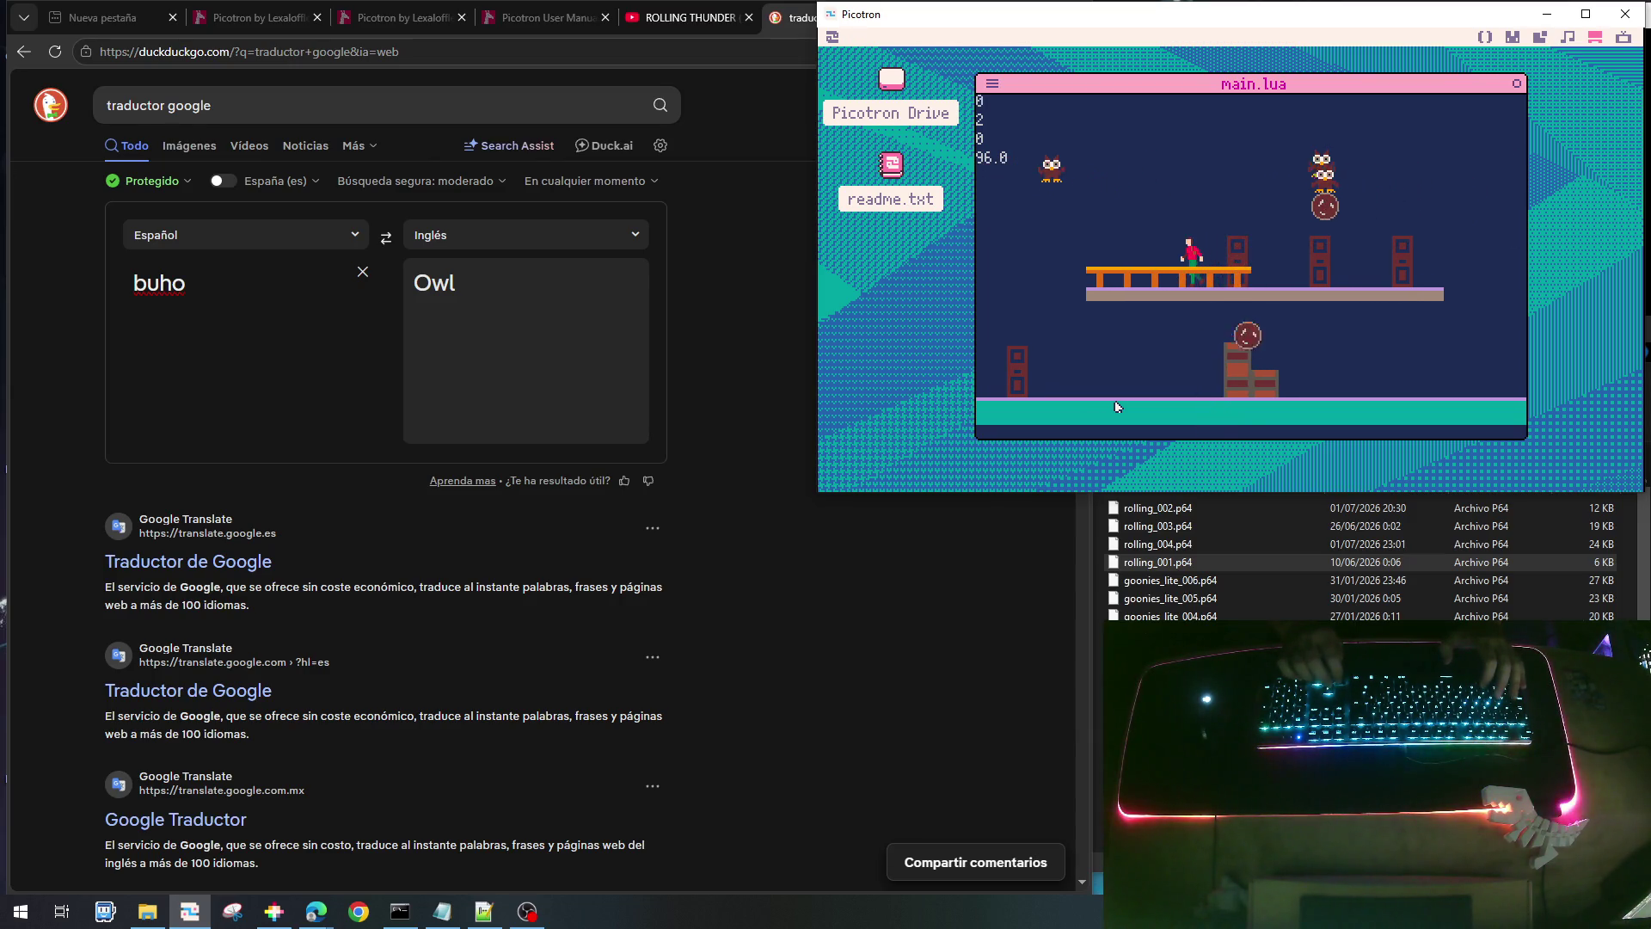
{"action": "key", "text": "Right"}
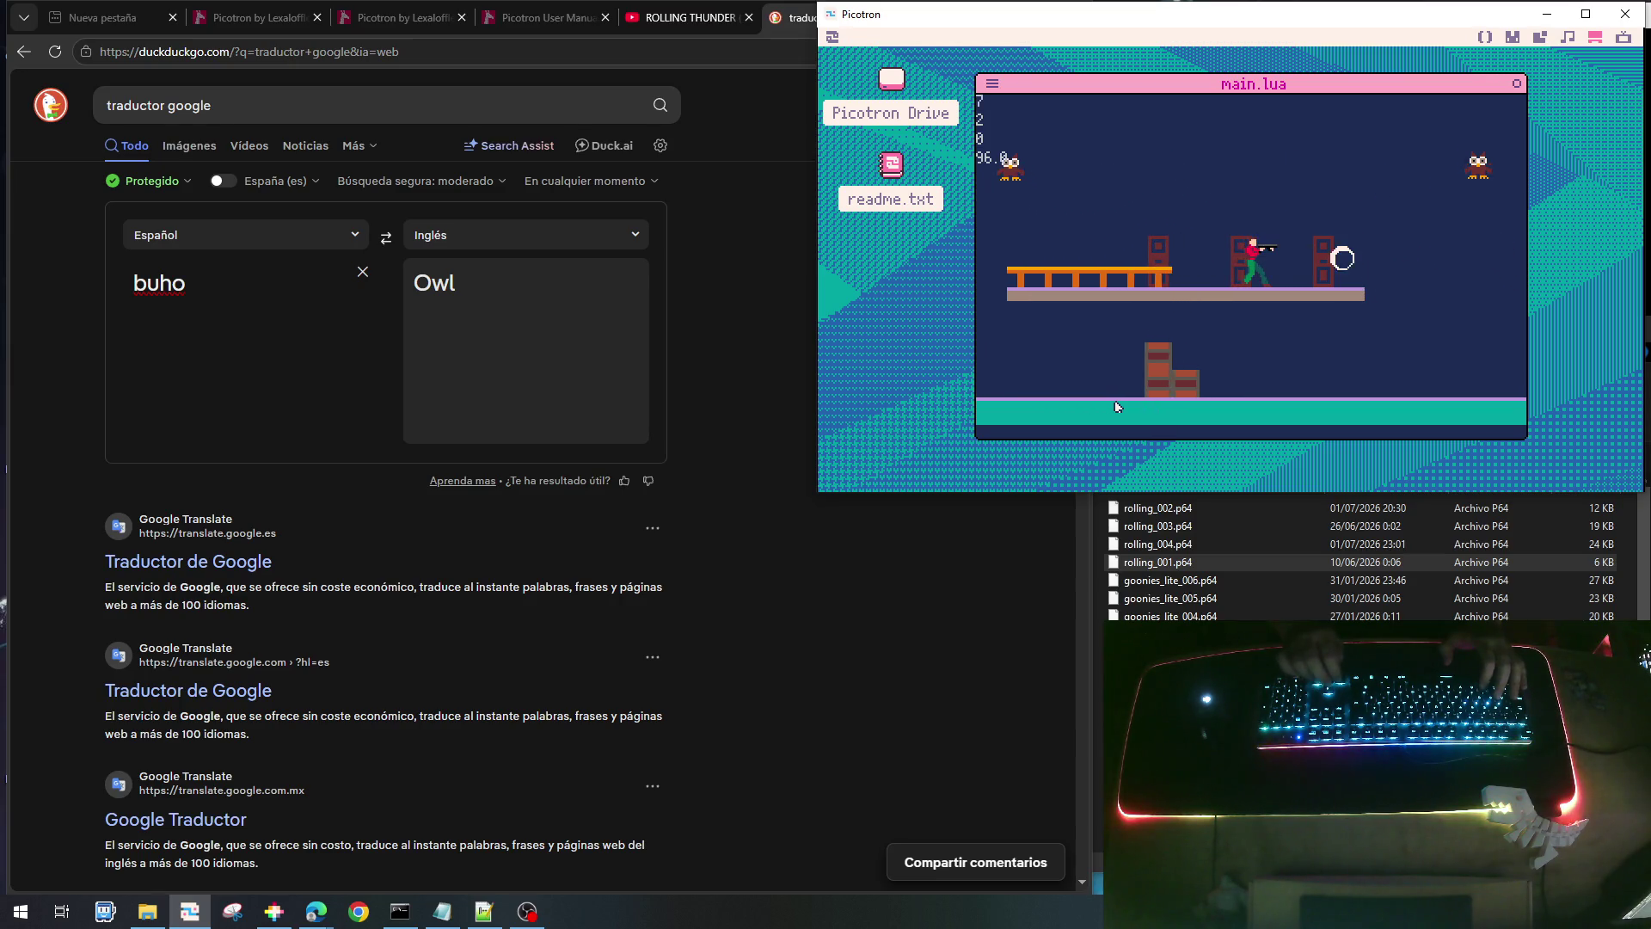
{"action": "key", "text": "Right"}
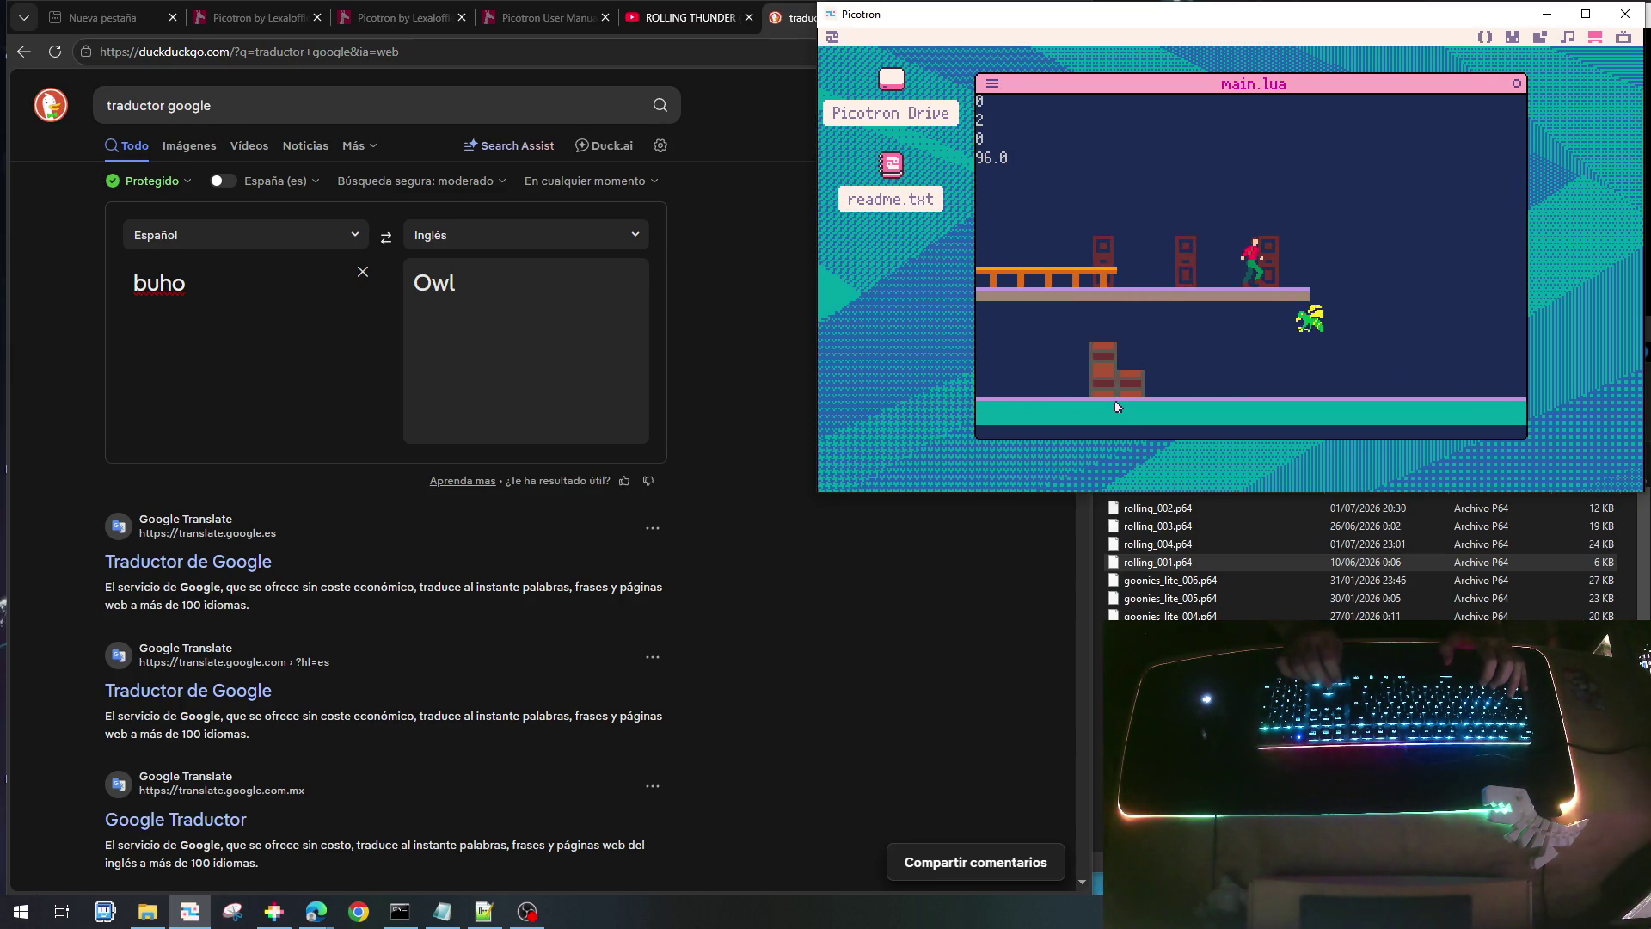
{"action": "key", "text": "Right"}
{"action": "key", "text": "Right"}
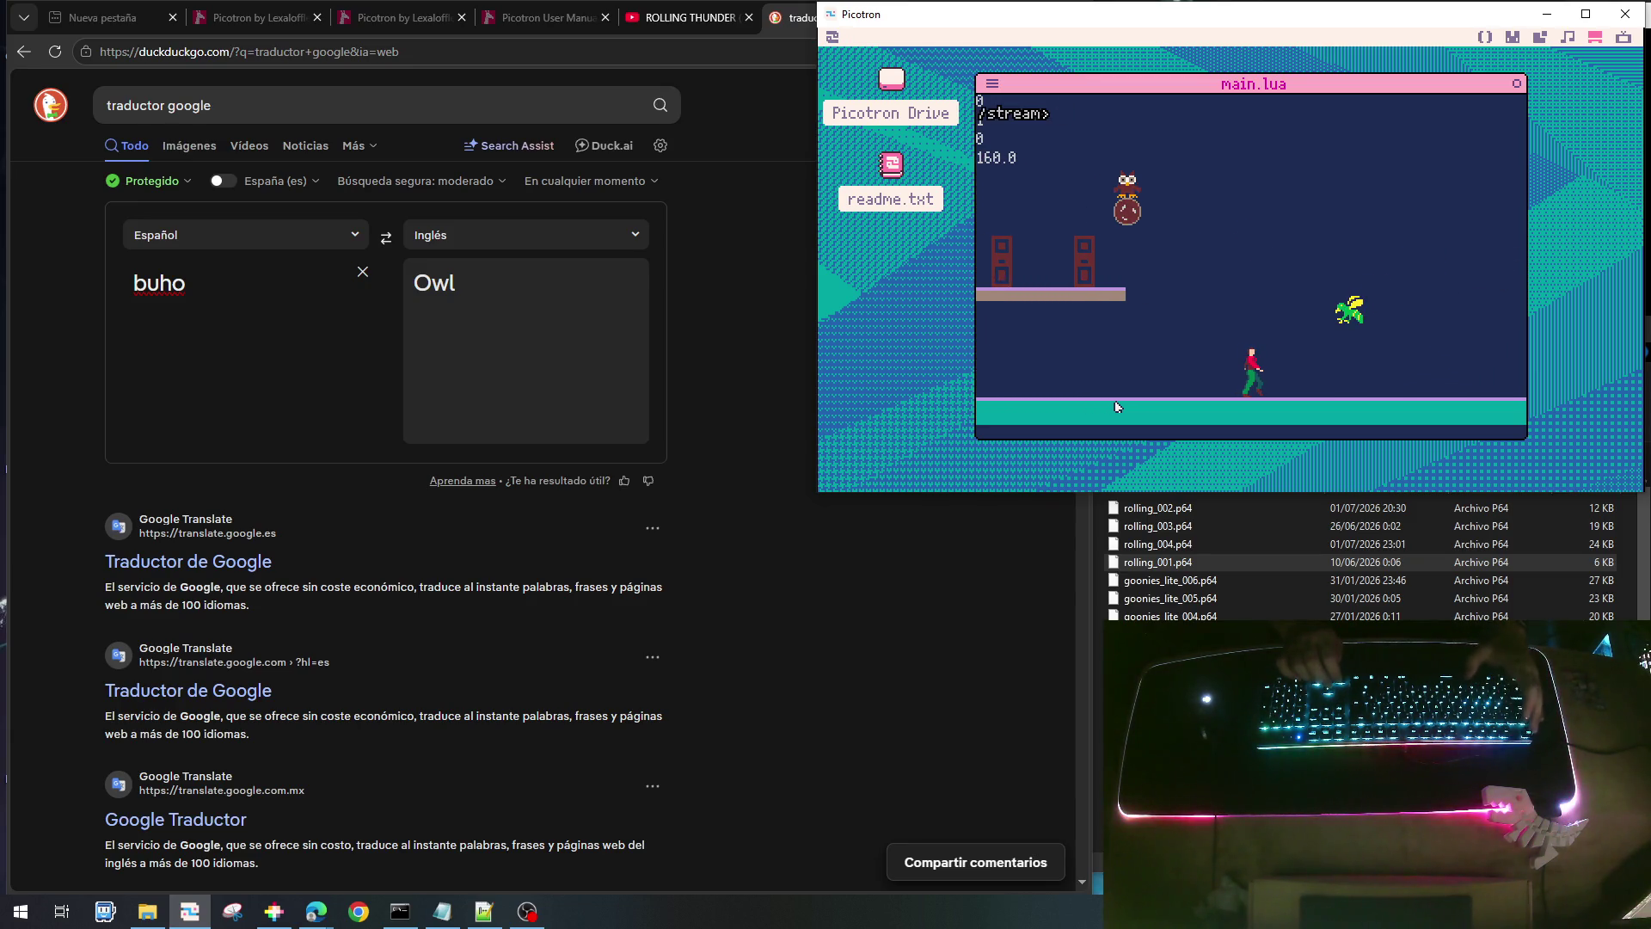
{"action": "key", "text": "Escape"}
- Change the wasp's starting height in init_enemy_wasp to e.y0=64+rnd(90)
{"action": "scroll", "coordinate": [1168, 307], "scroll_direction": "up", "scroll_amount": 10}
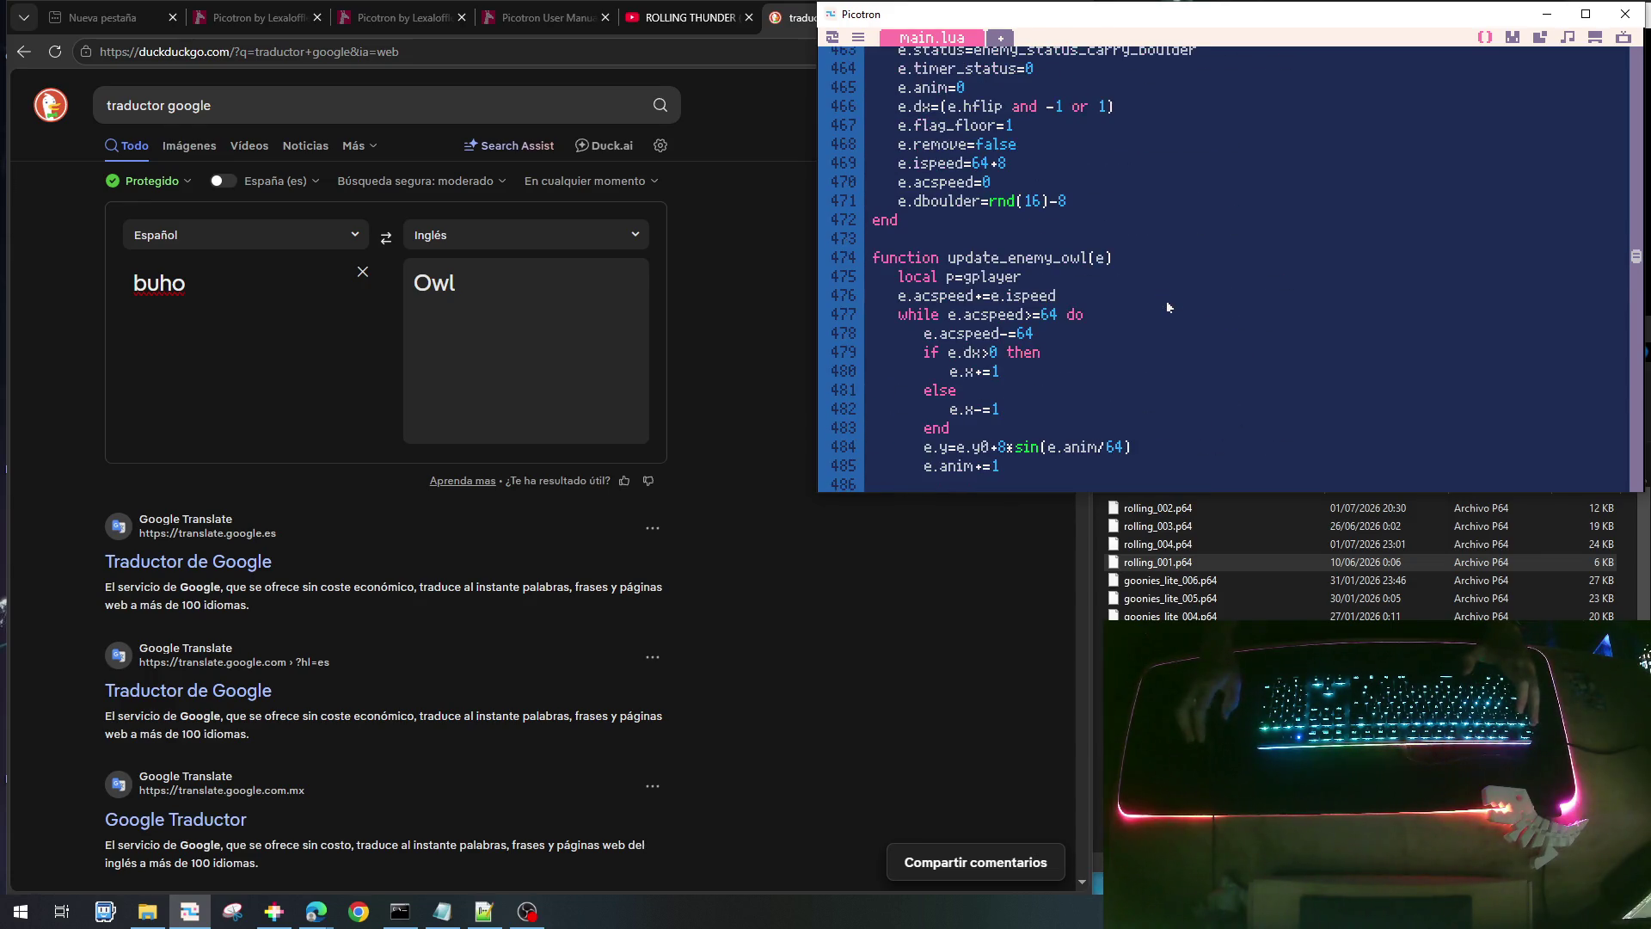
{"action": "scroll", "coordinate": [1168, 307], "scroll_direction": "up", "scroll_amount": 5}
{"action": "scroll", "coordinate": [1168, 305], "scroll_direction": "up", "scroll_amount": 17}
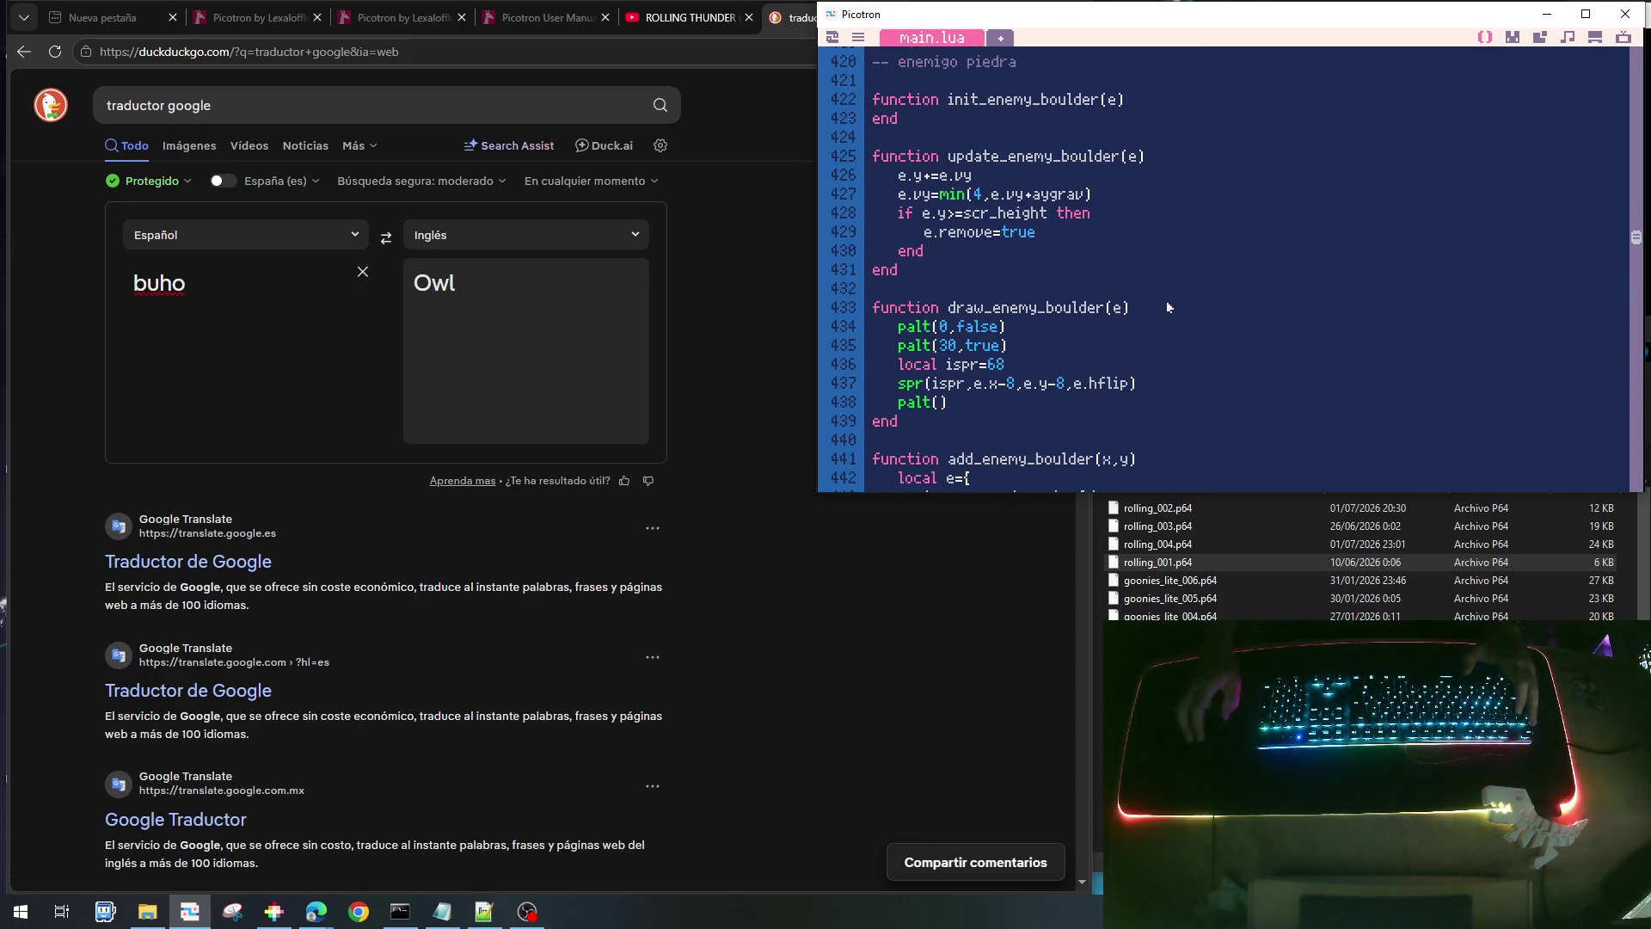
{"action": "scroll", "coordinate": [1166, 301], "scroll_direction": "up", "scroll_amount": 11}
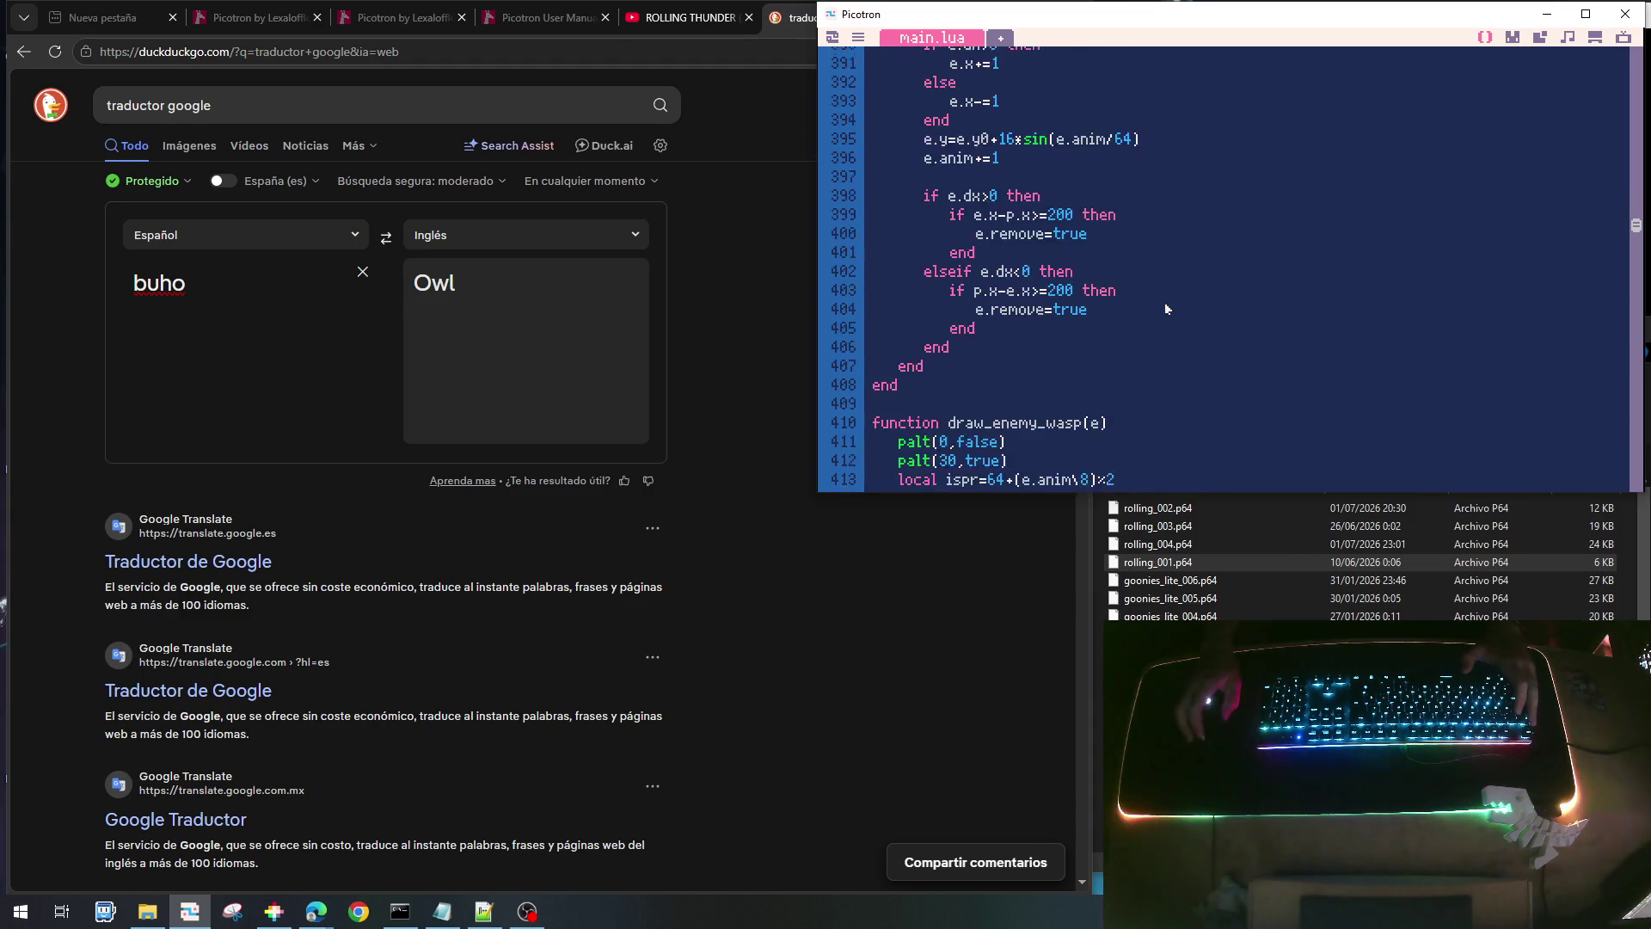
{"action": "scroll", "coordinate": [1165, 304], "scroll_direction": "up", "scroll_amount": 3}
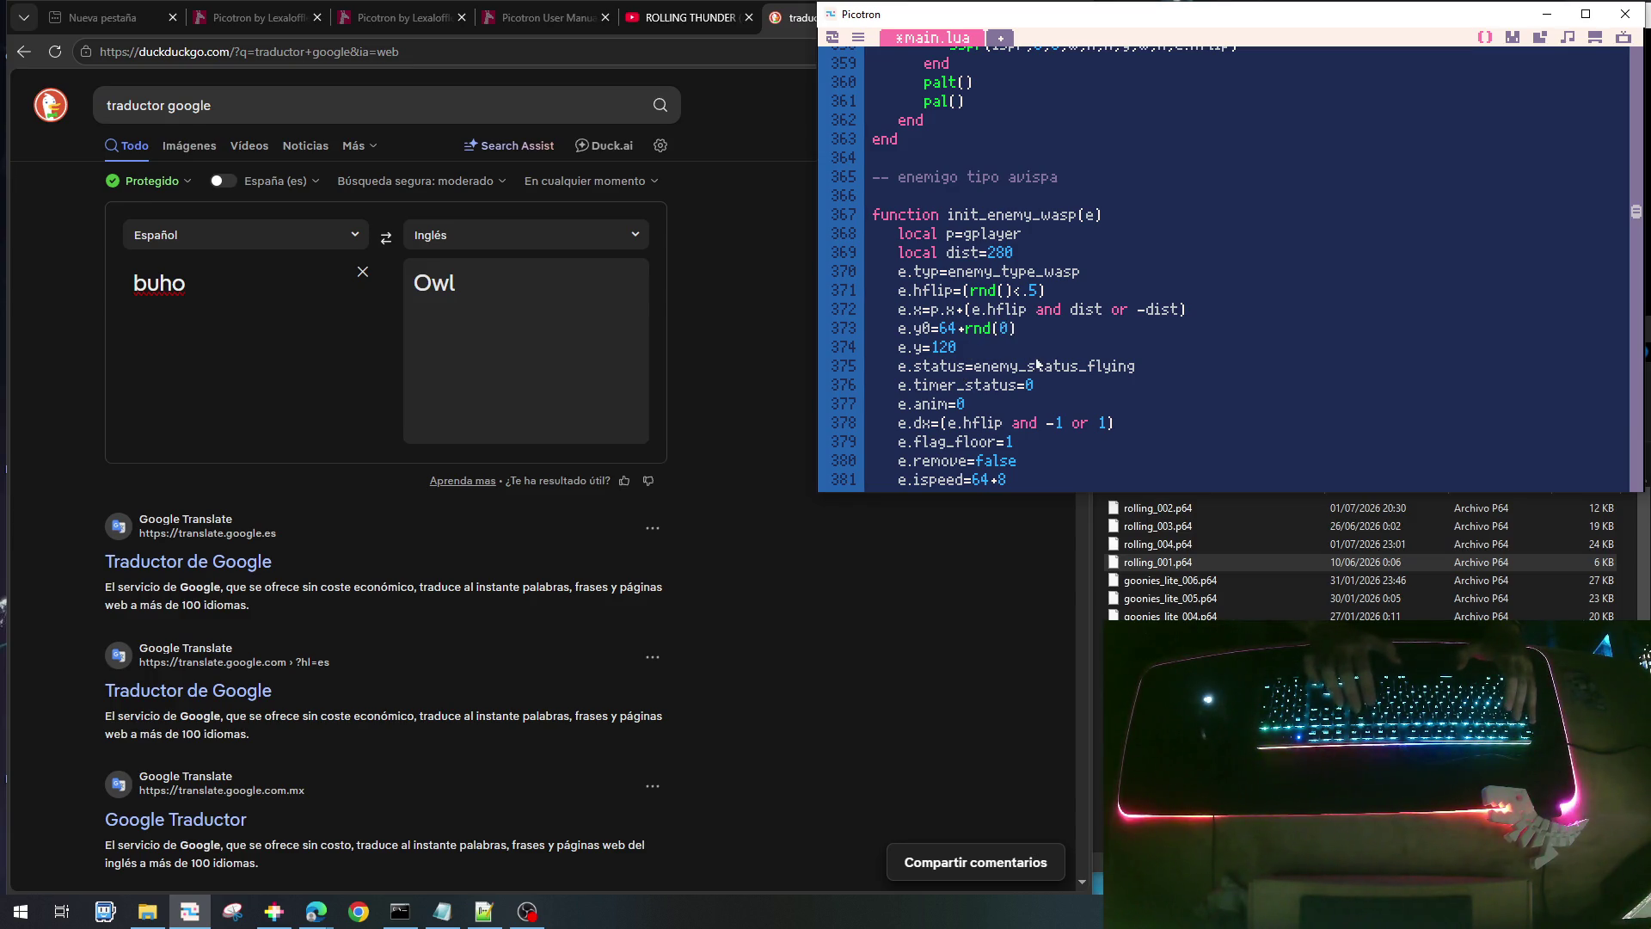
- Save the cart as rolling_004.p64 and run the game, moving the player right
{"action": "key", "text": "ctrl+s"}
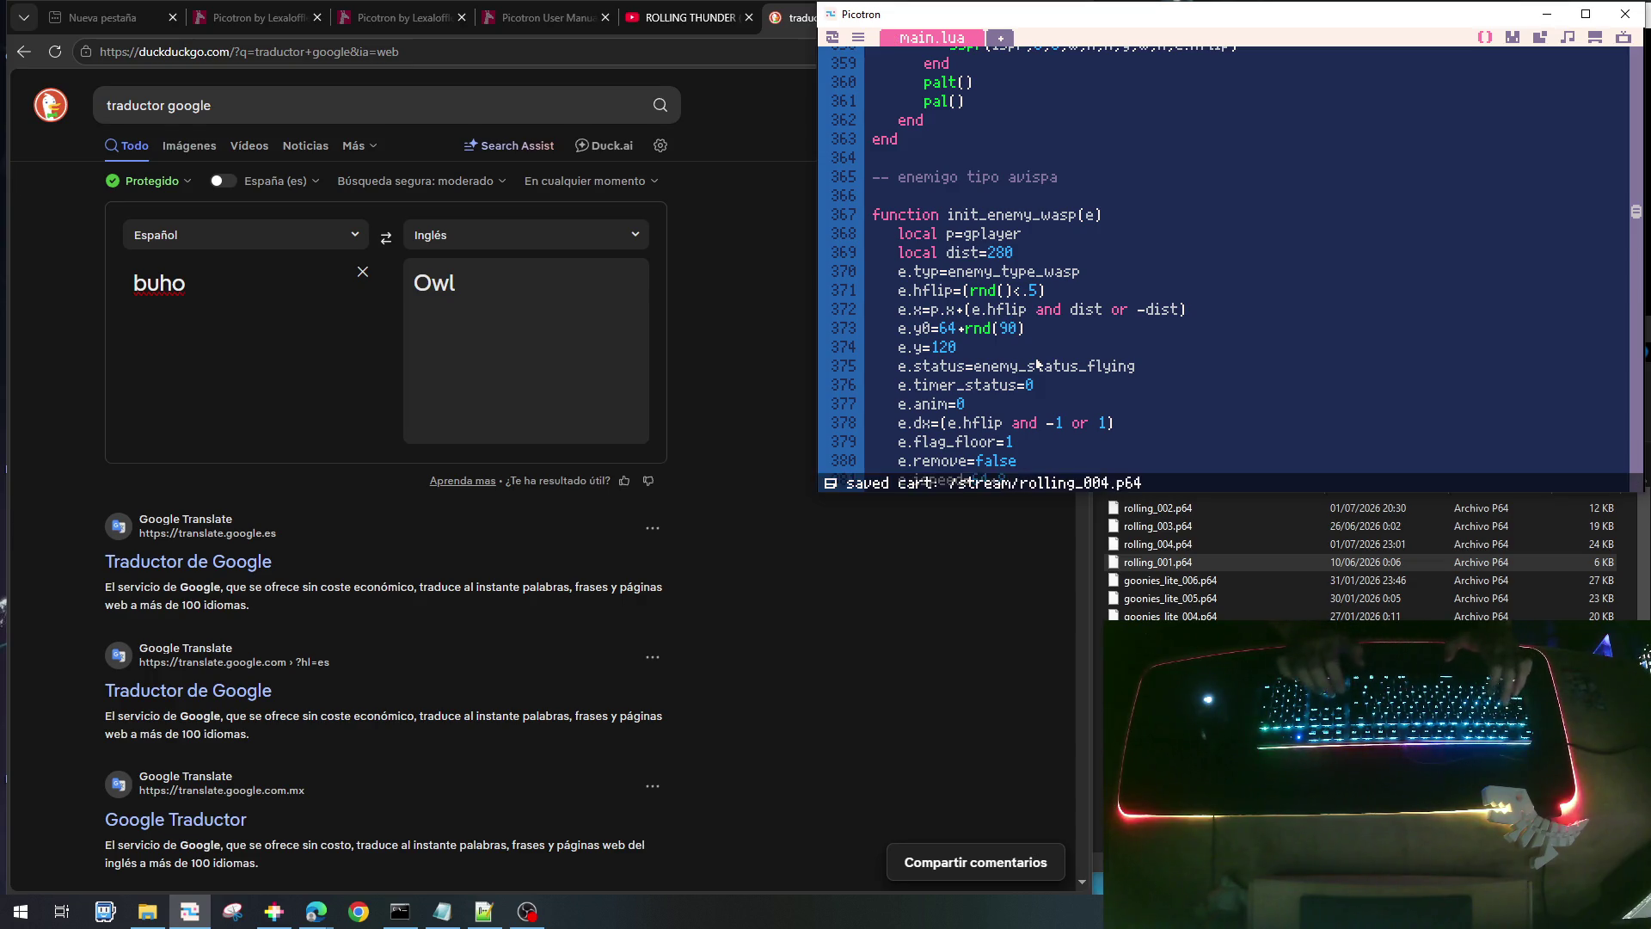
{"action": "key", "text": "ctrl+r"}
{"action": "key", "text": "Right"}
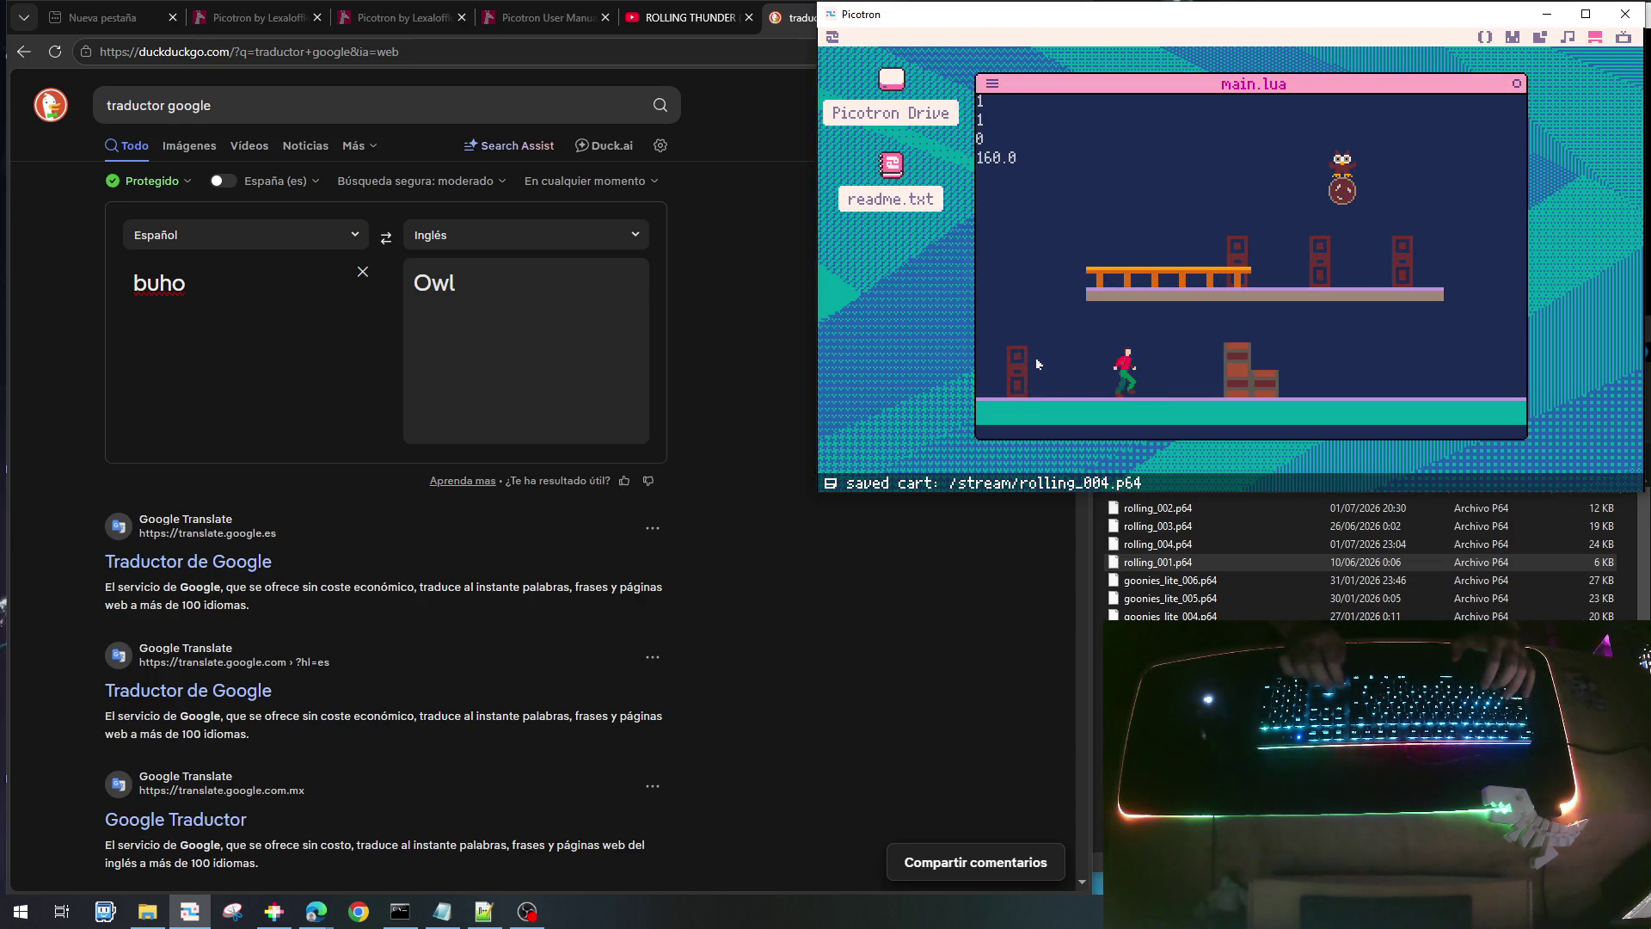
{"action": "key", "text": "z"}
{"action": "key", "text": "Right"}
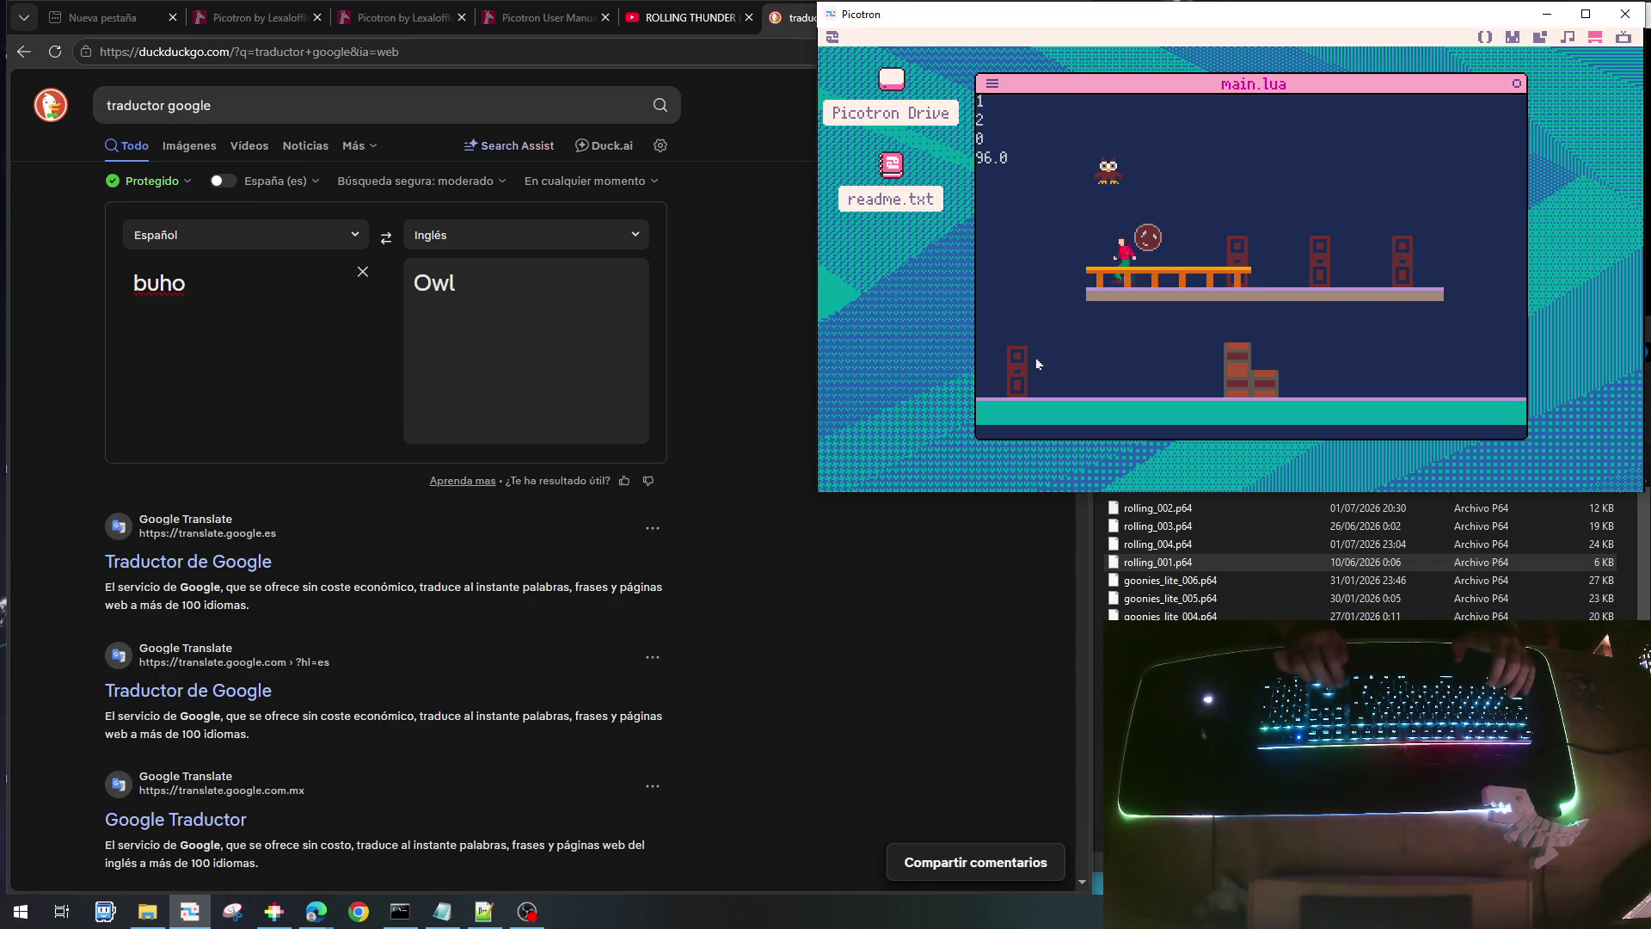
{"action": "key", "text": "Right"}
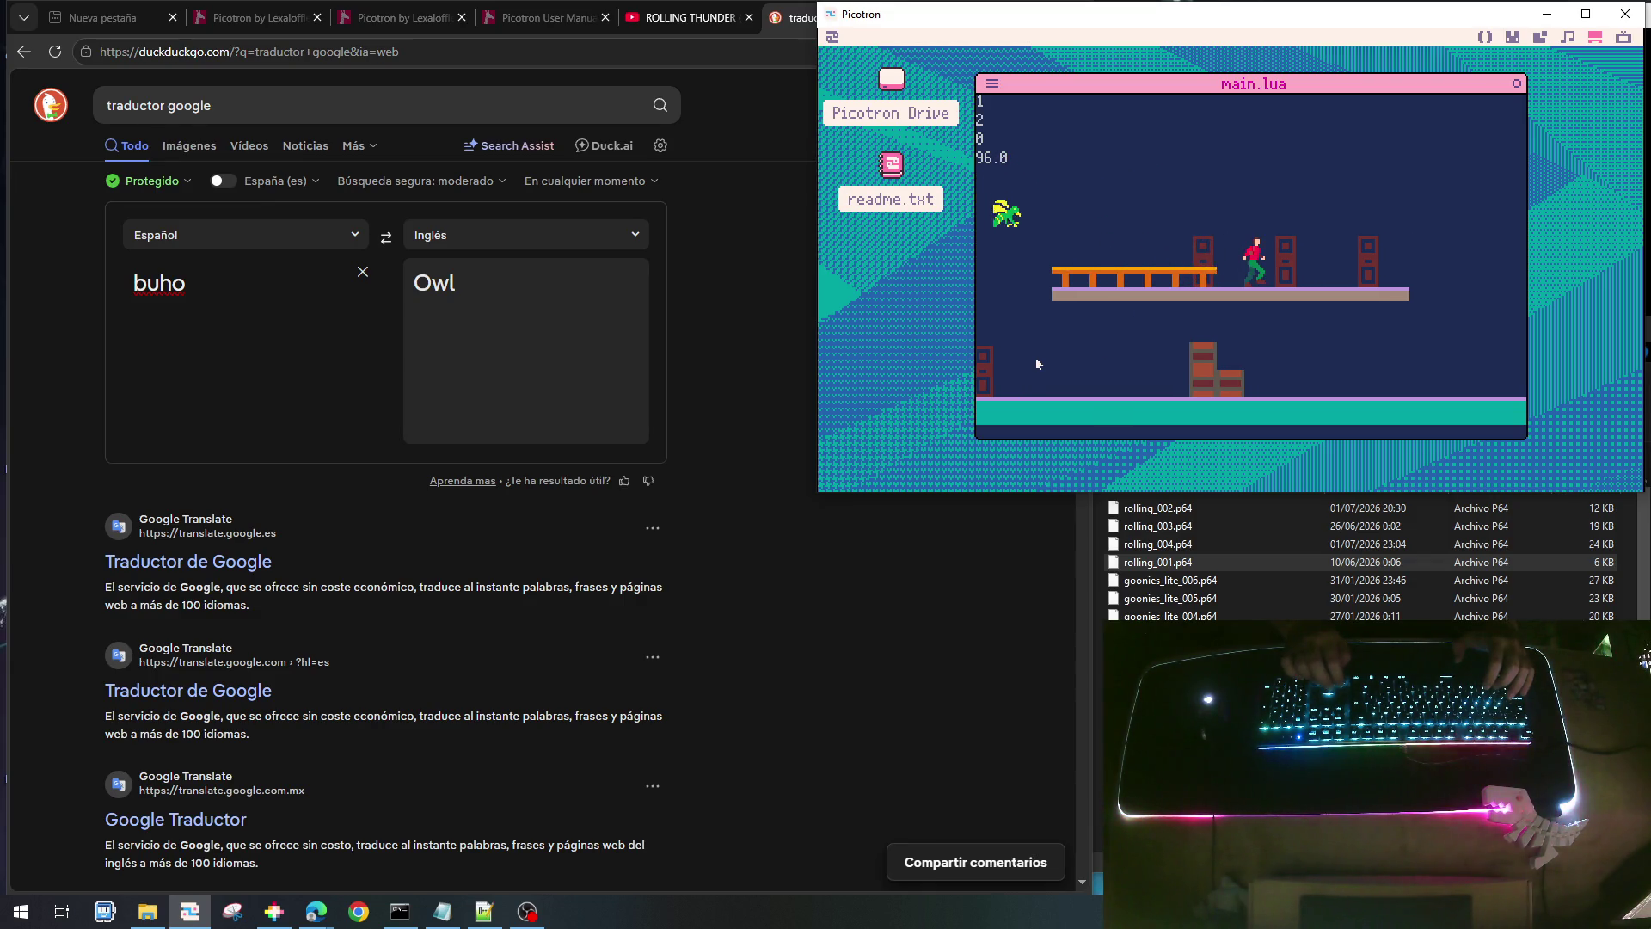
{"action": "key", "text": "Right"}
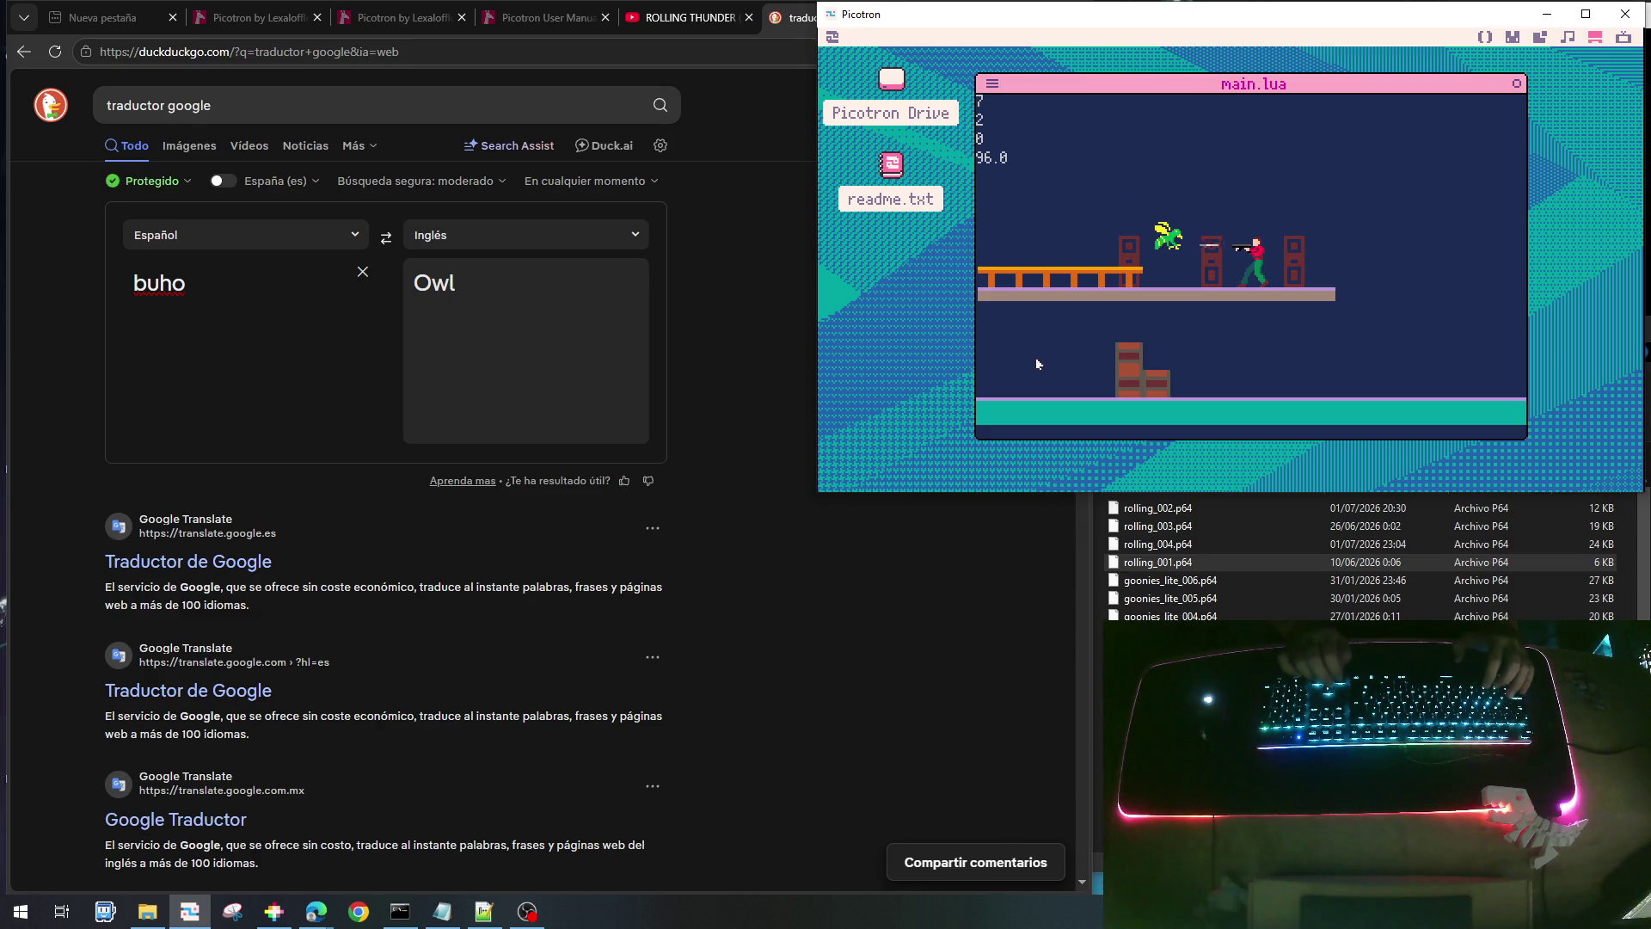
{"action": "key", "text": "Right"}
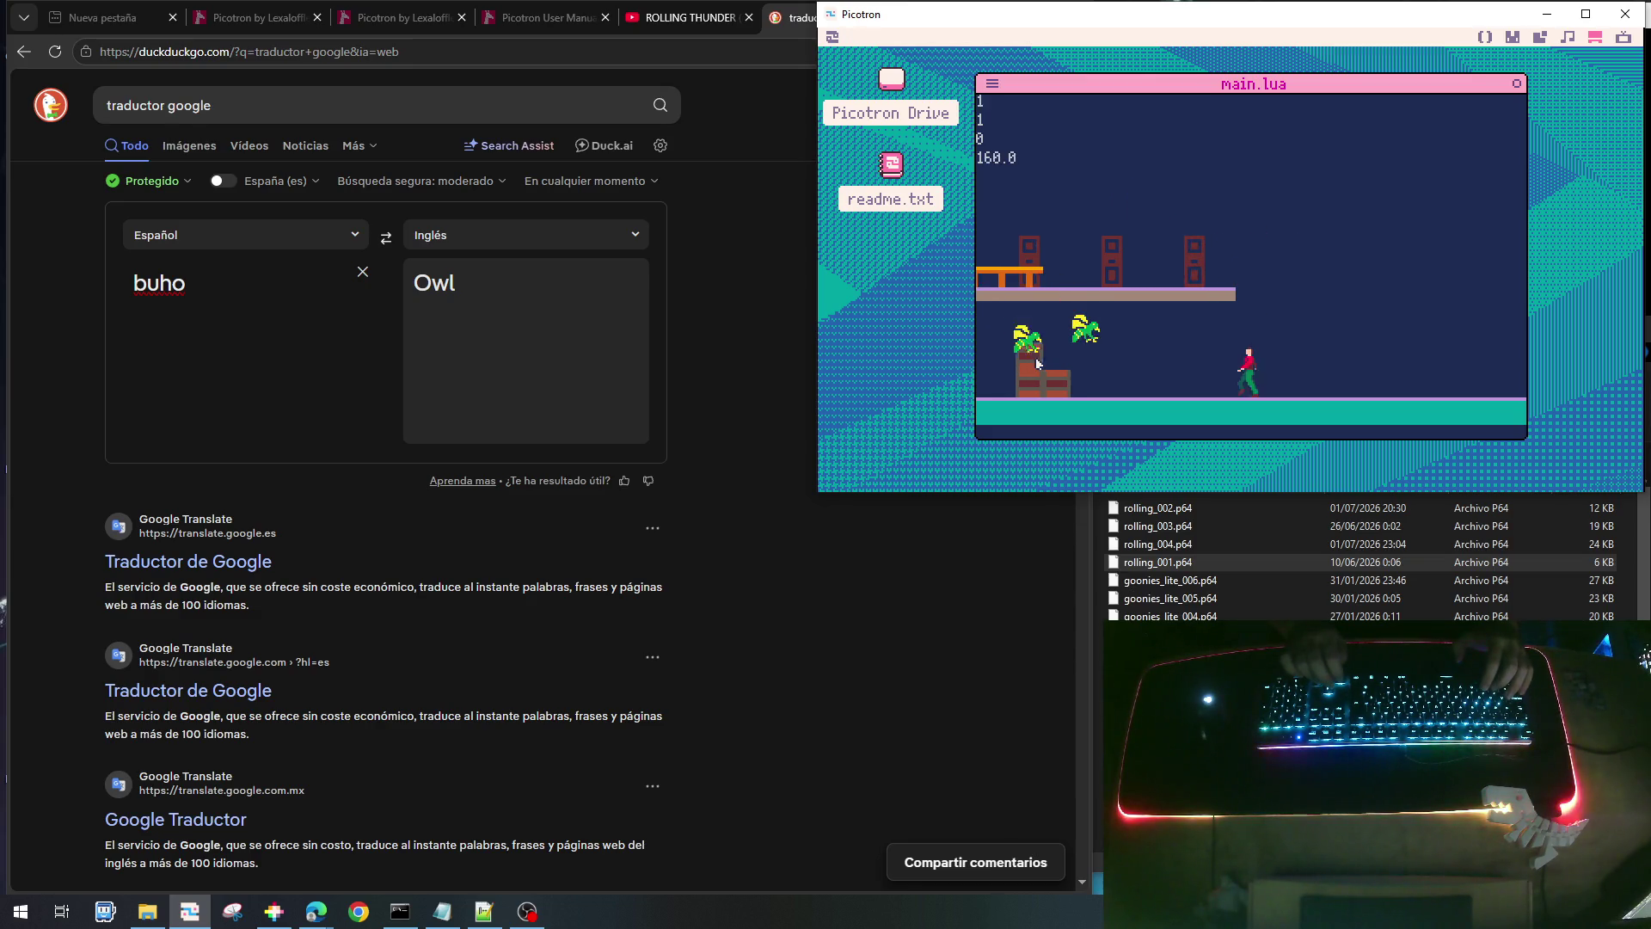
{"action": "key", "text": "Right"}
{"action": "key", "text": "x"}
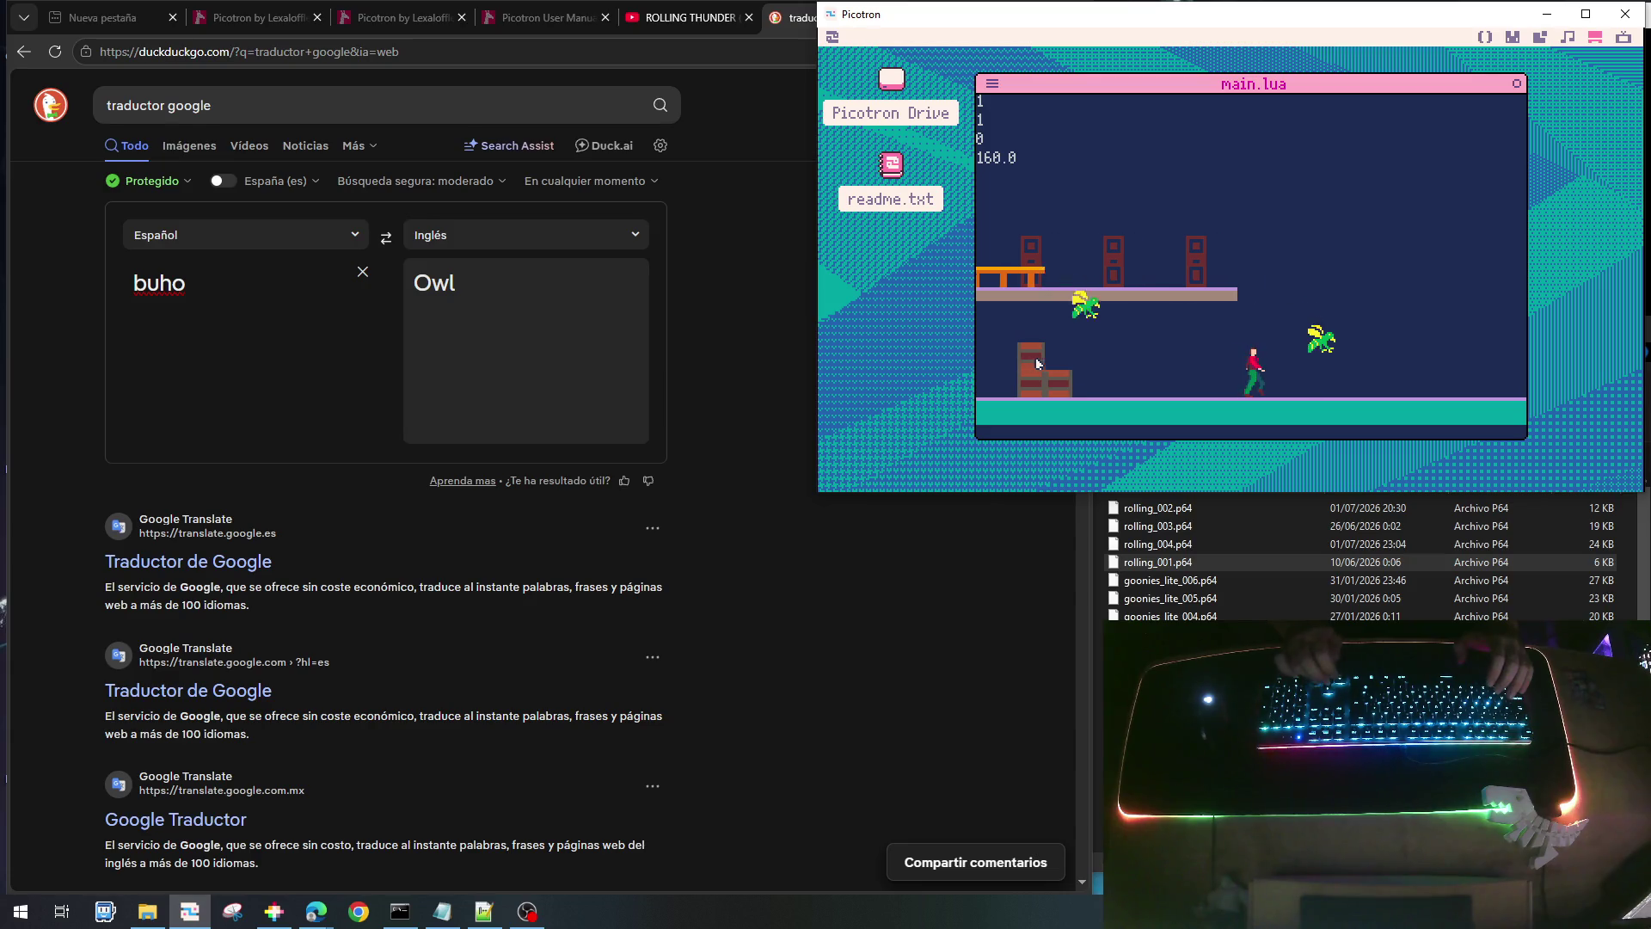
{"action": "key", "text": "Right"}
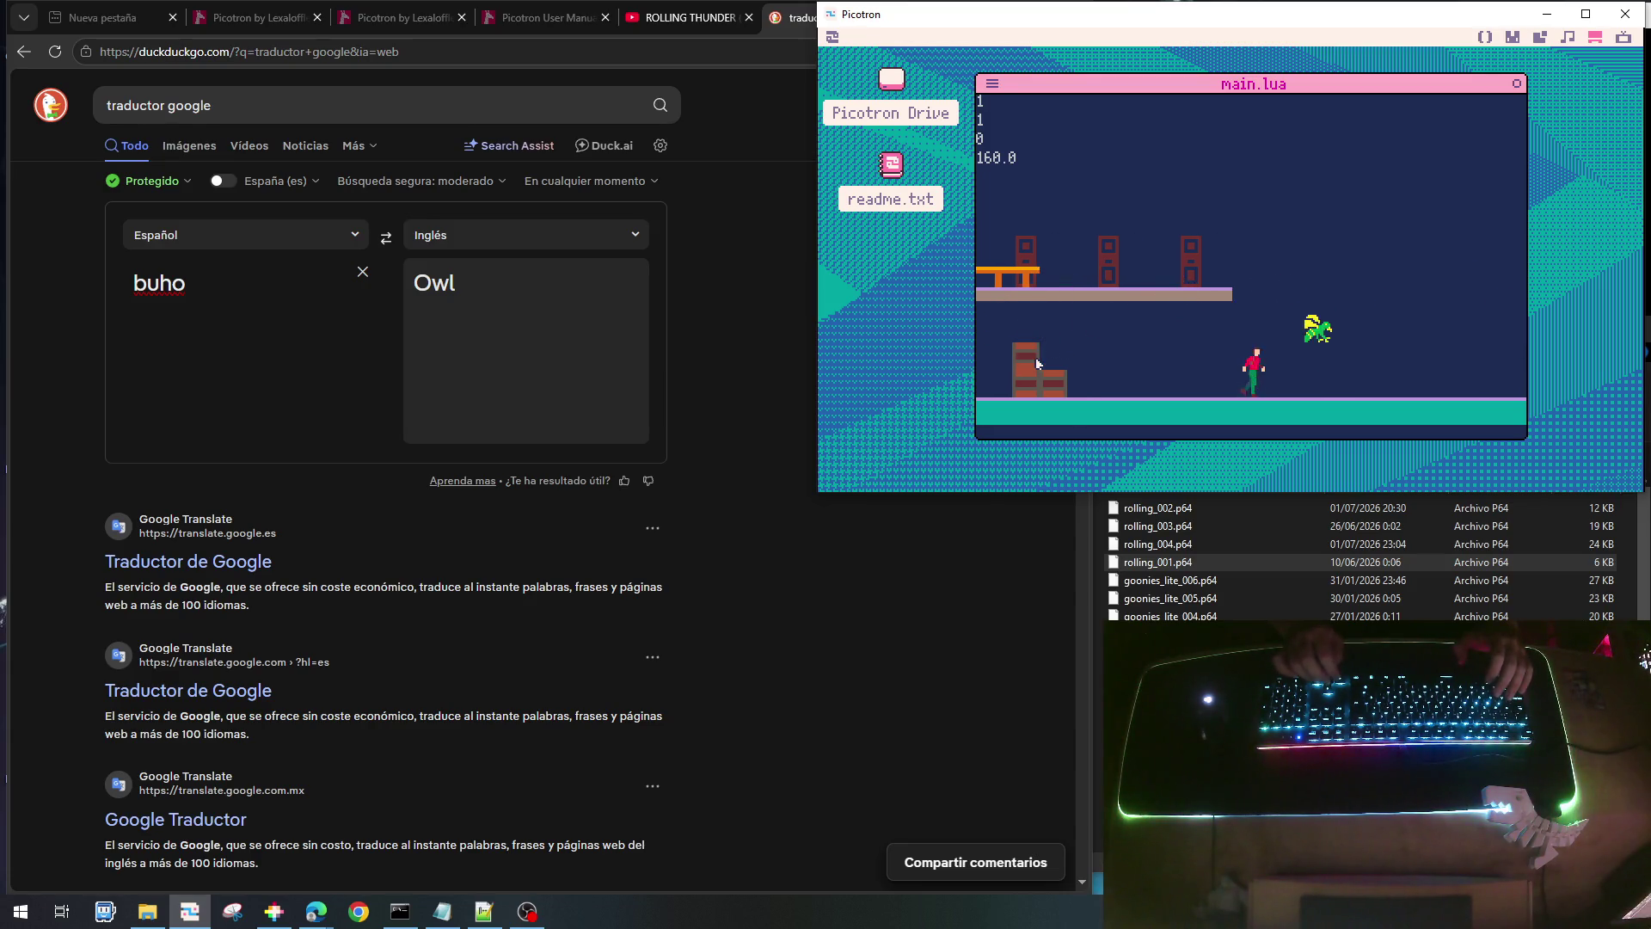
{"action": "key", "text": "Right"}
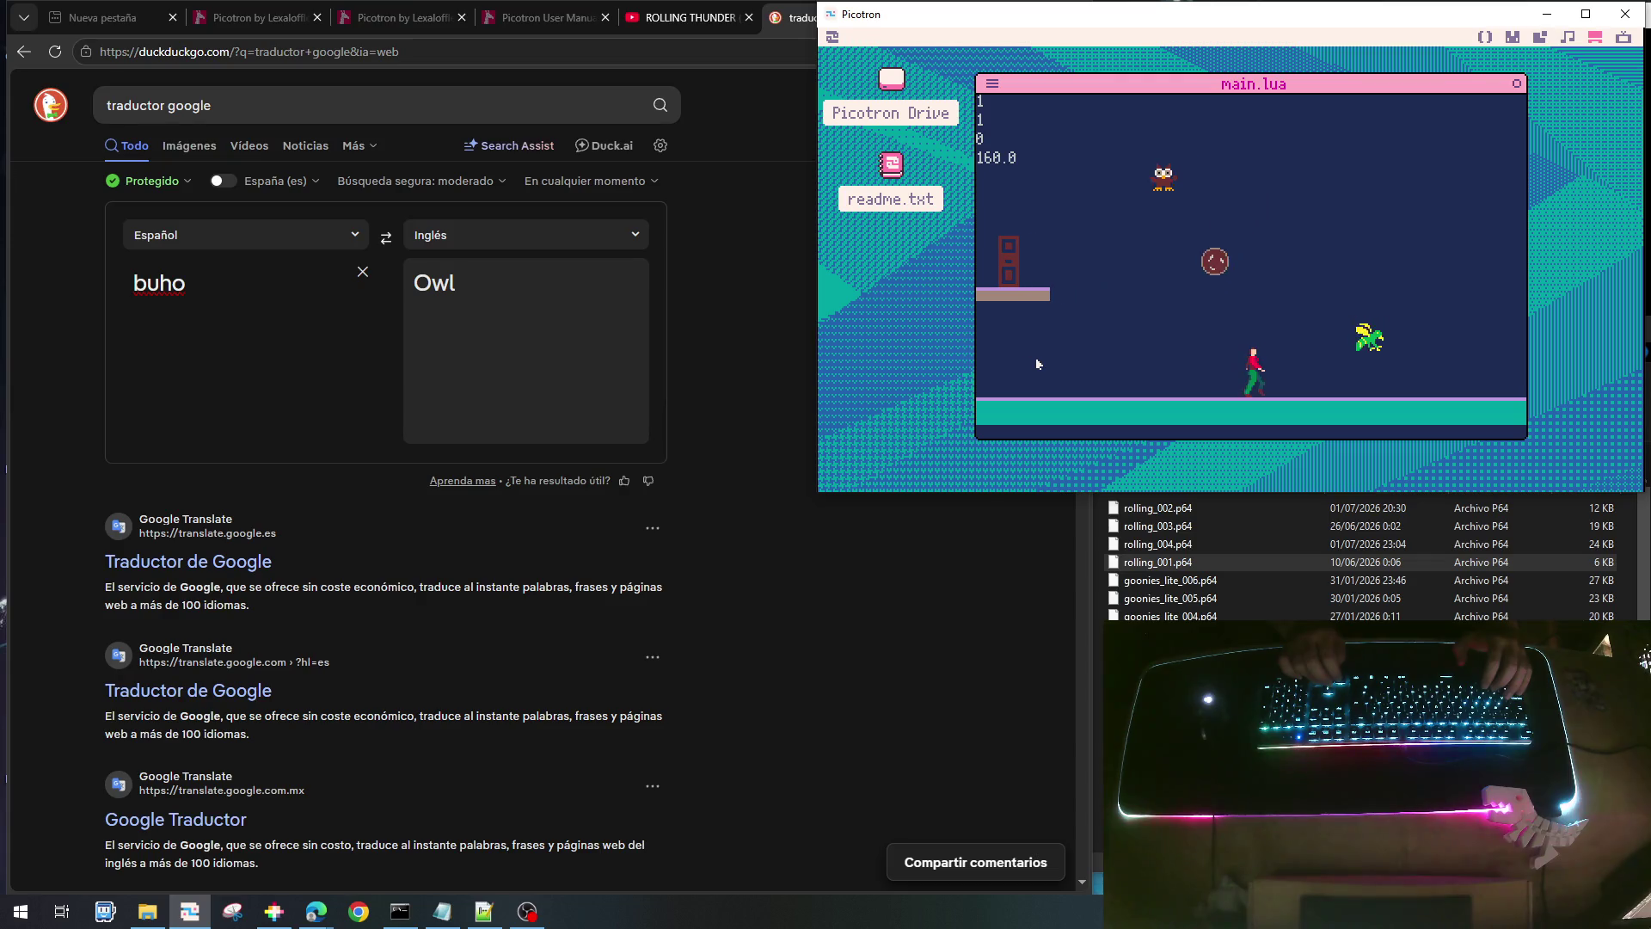
{"action": "key", "text": "Left"}
{"action": "key", "text": "x"}
{"action": "key", "text": "Left"}
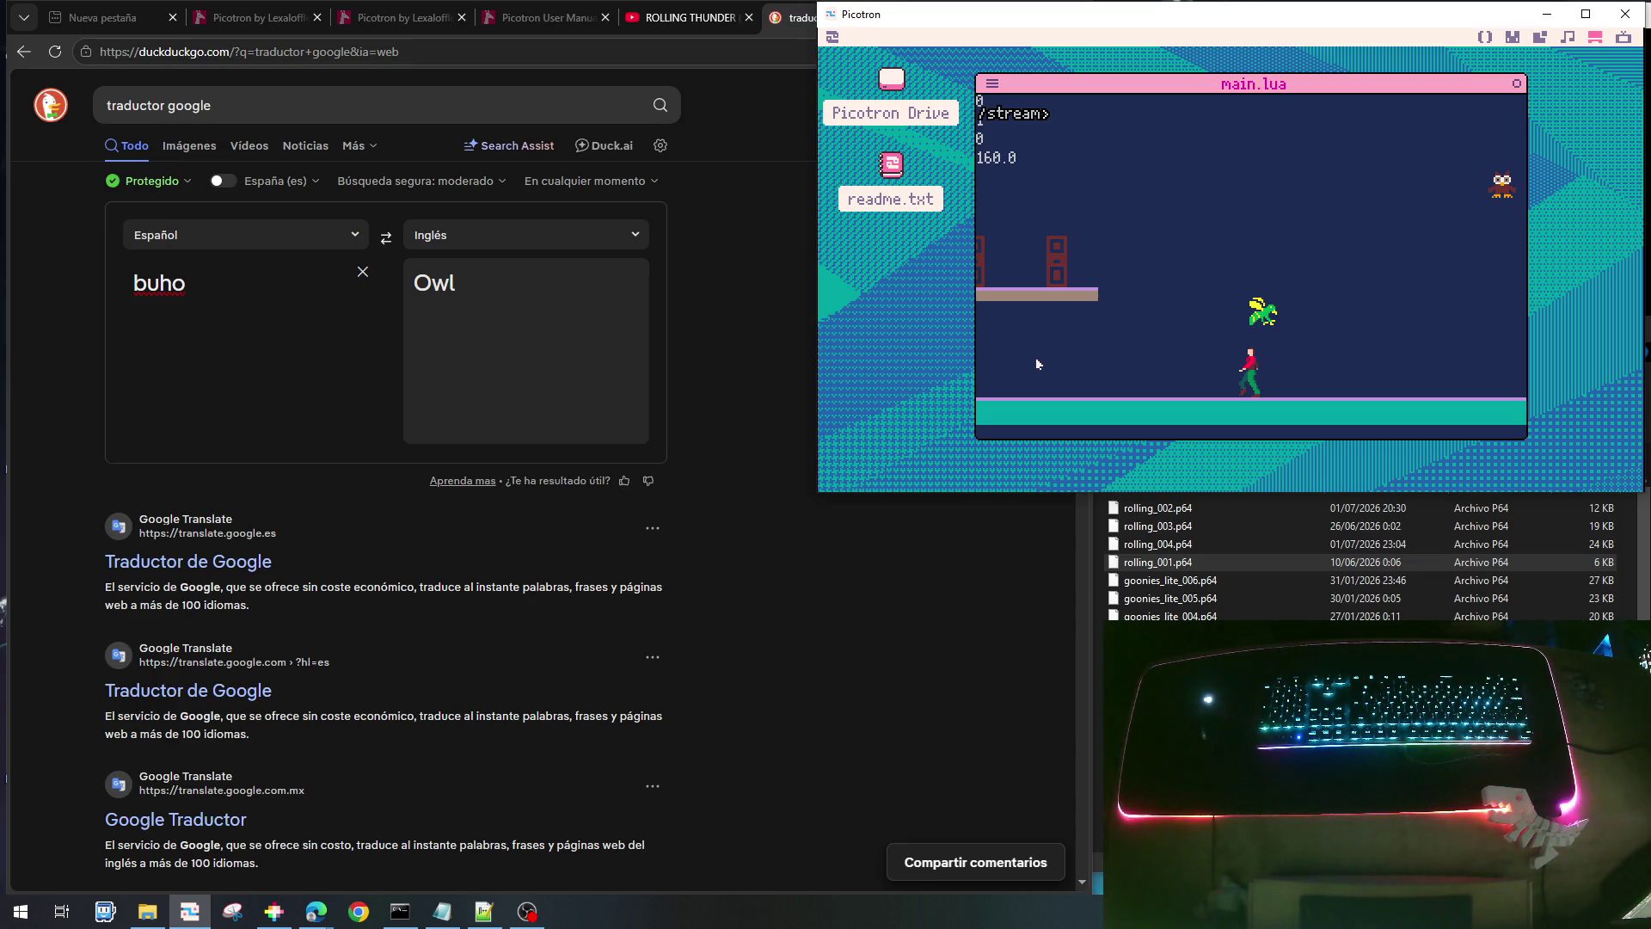
{"action": "key", "text": "Escape"}
{"action": "key", "text": "Escape"}
{"action": "key", "text": "Escape"}
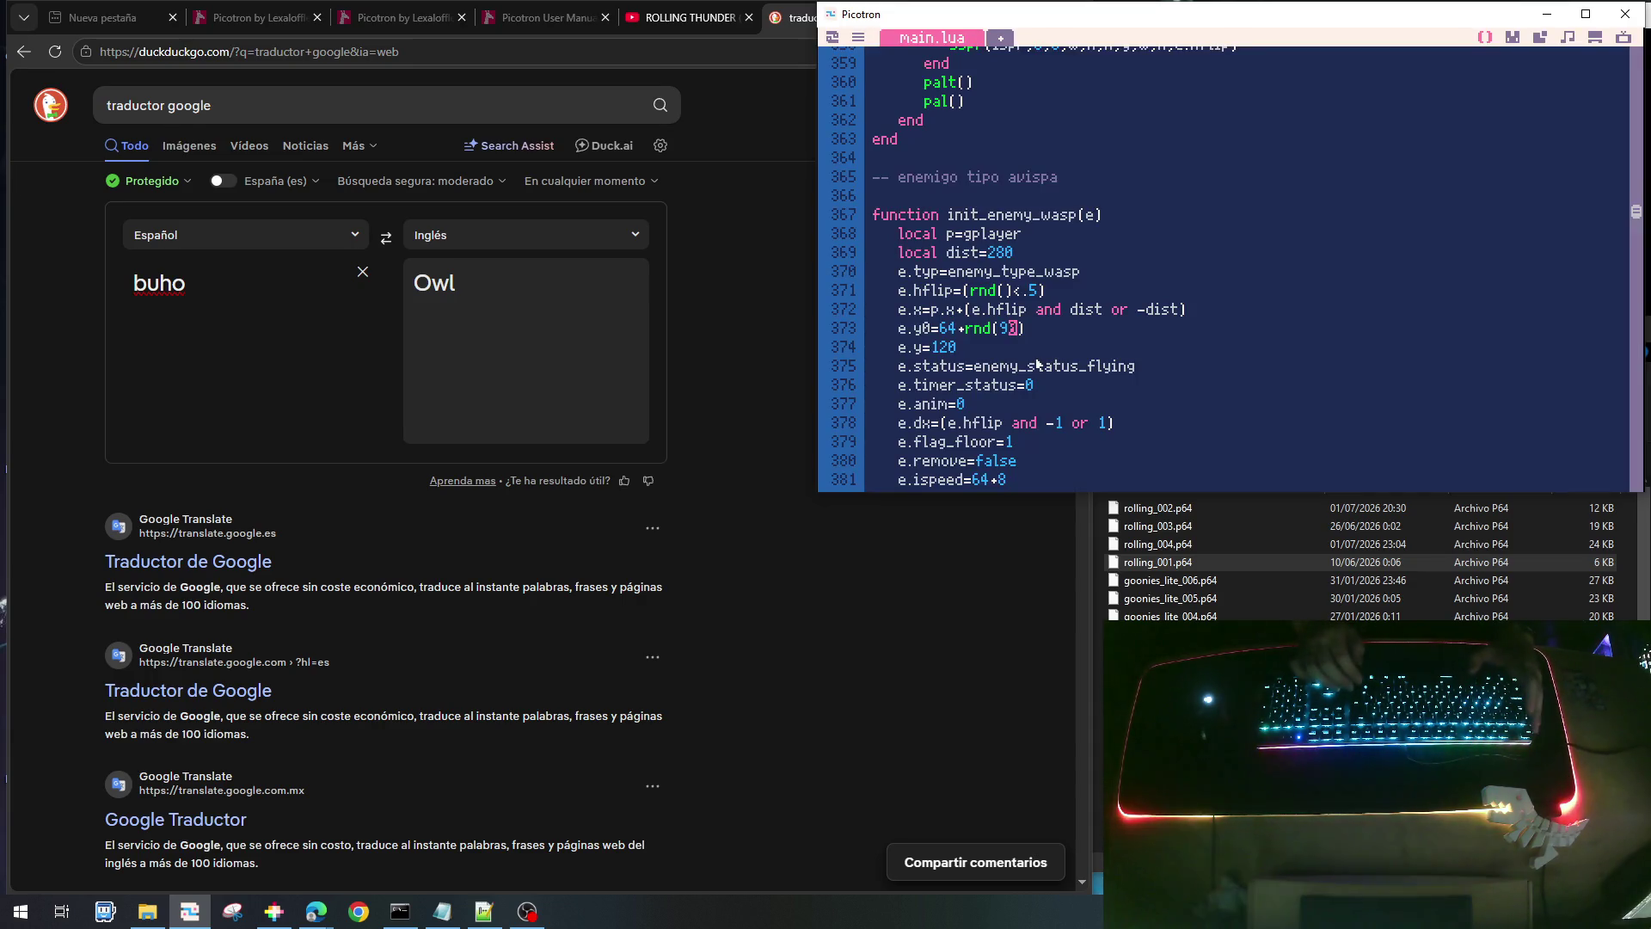
- Insert a blank line after local enemy_type_boulder=3 in the enemy types block
{"action": "scroll", "coordinate": [1025, 313], "scroll_direction": "up", "scroll_amount": 3}
{"action": "scroll", "coordinate": [1300, 301], "scroll_direction": "up", "scroll_amount": 20}
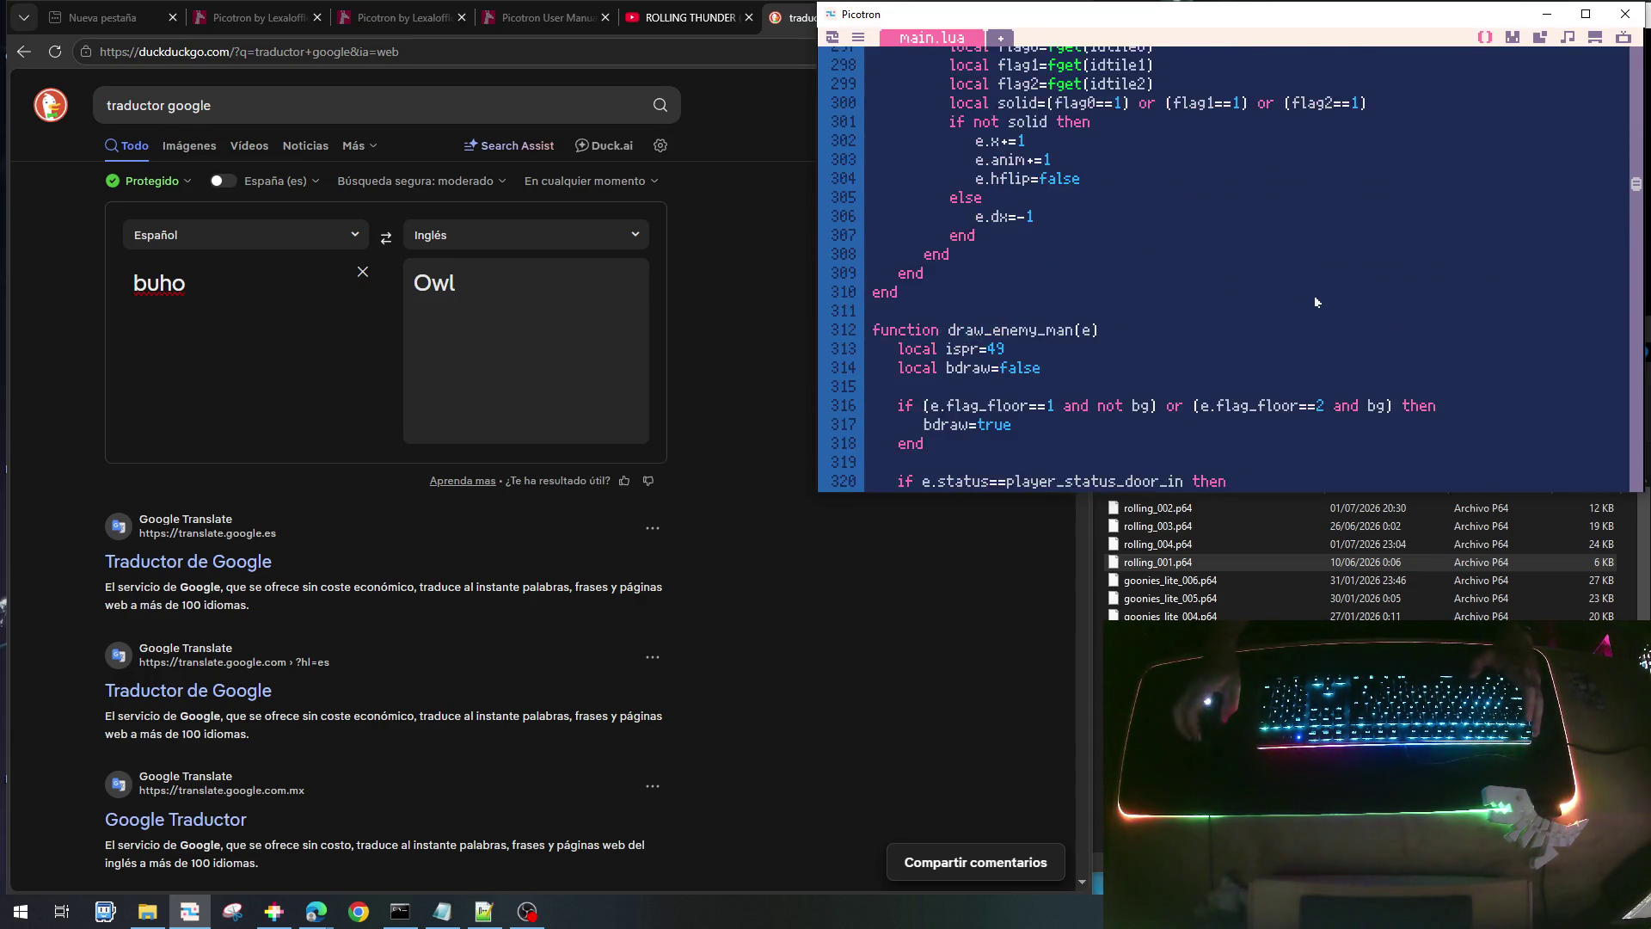
{"action": "scroll", "coordinate": [1298, 295], "scroll_direction": "up", "scroll_amount": 20}
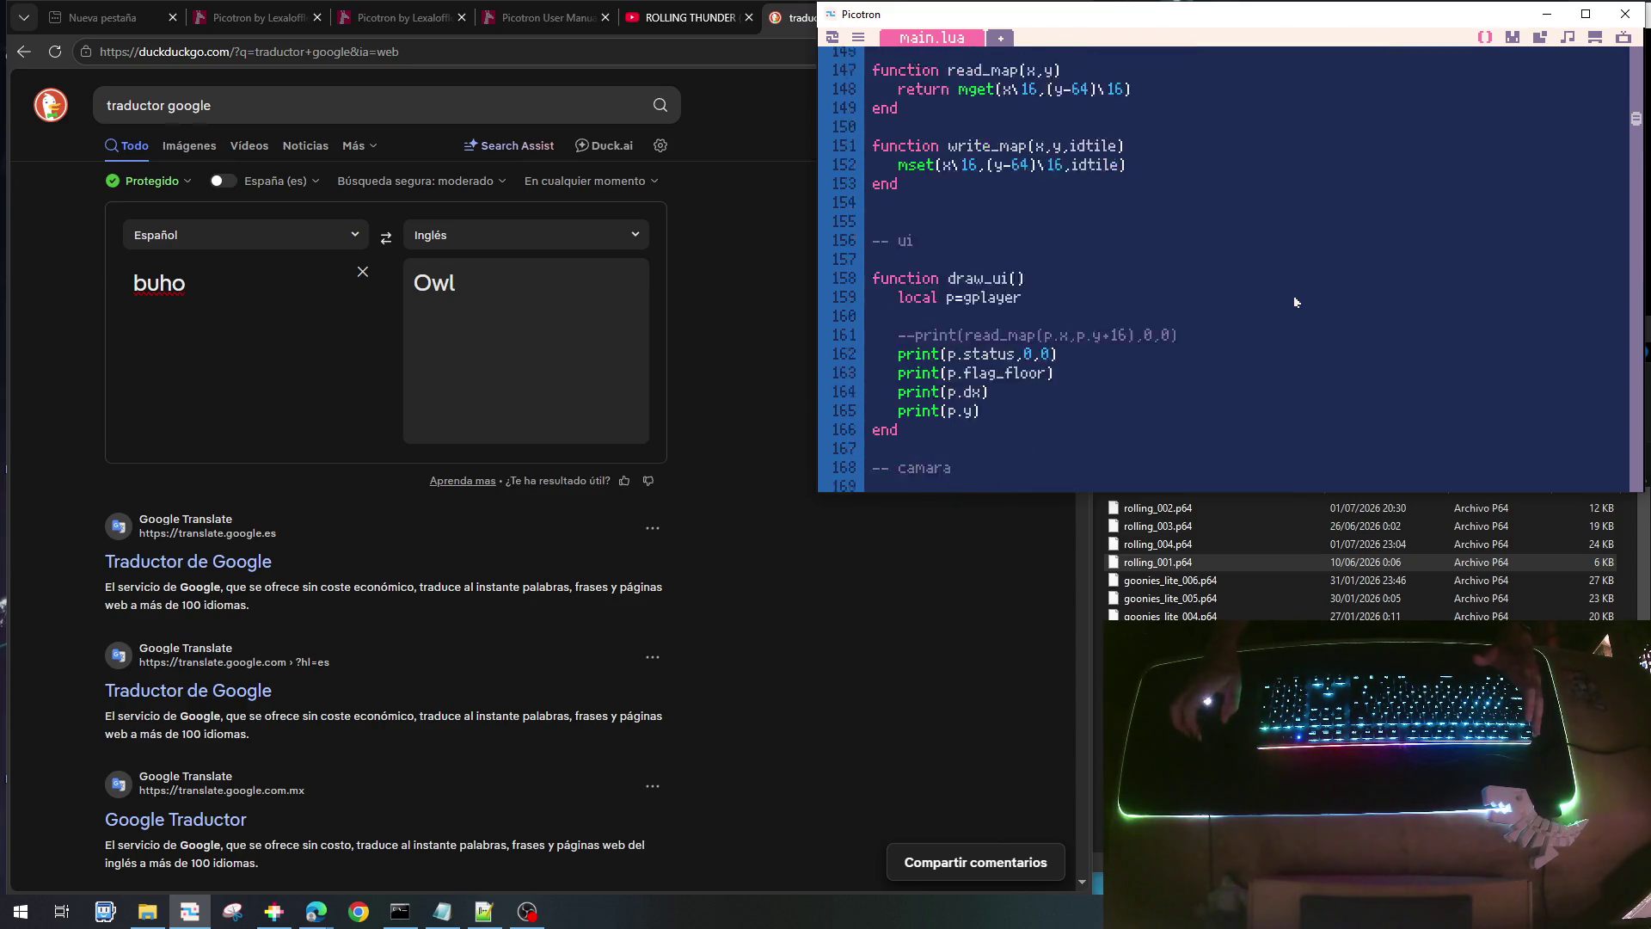
{"action": "scroll", "coordinate": [1285, 301], "scroll_direction": "up", "scroll_amount": 20}
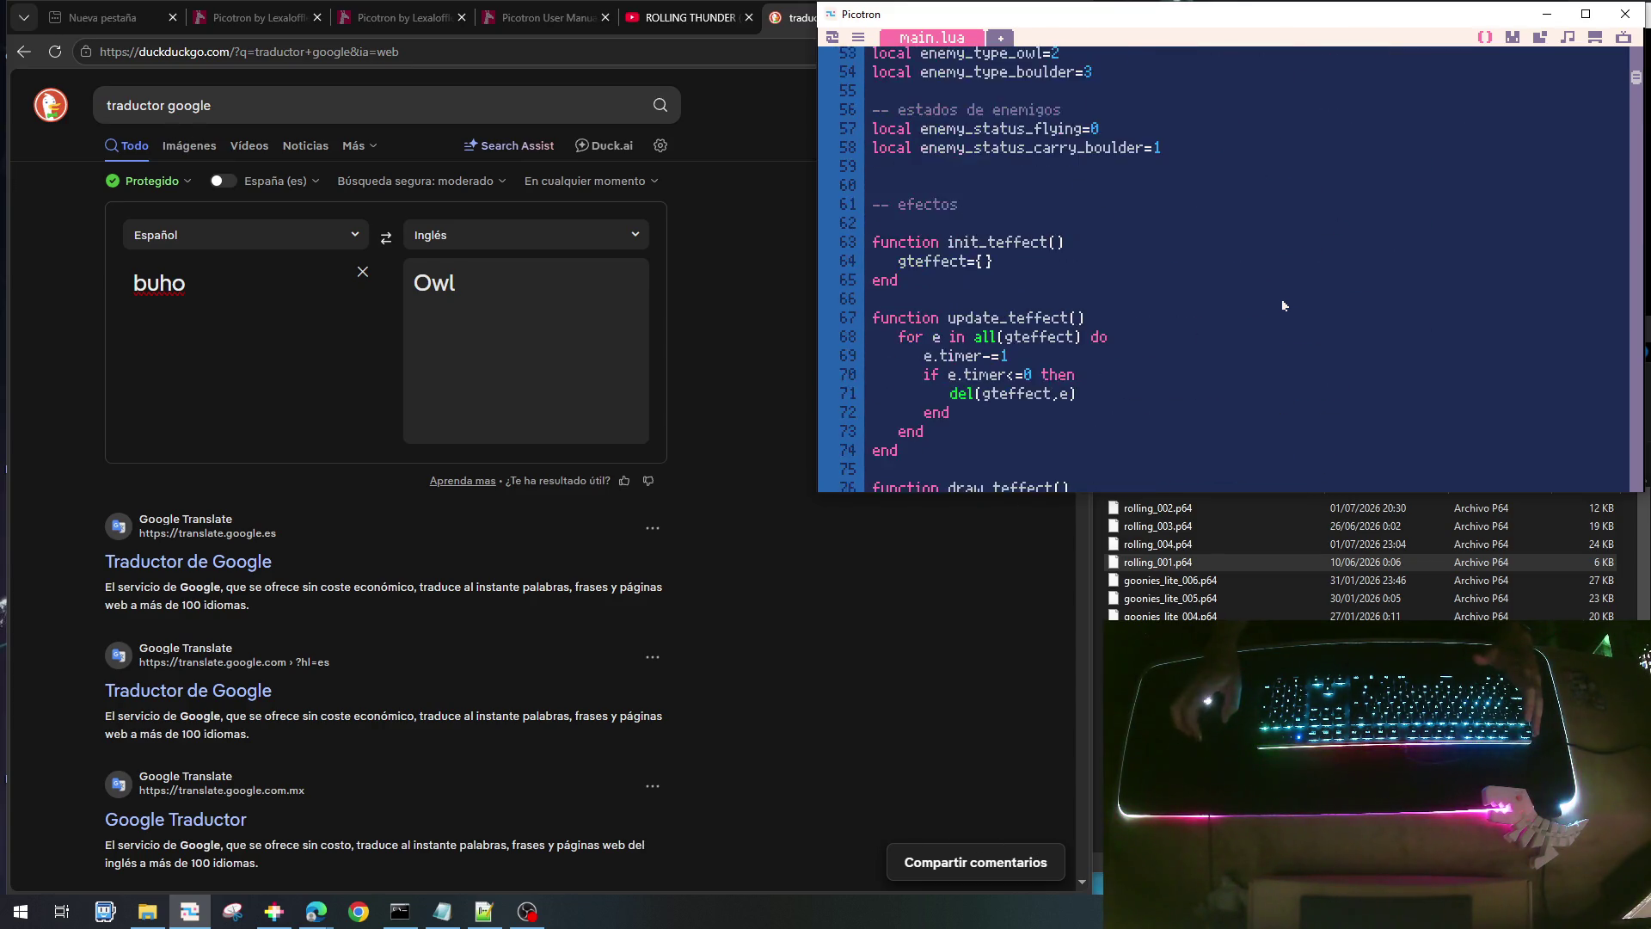
{"action": "scroll", "coordinate": [1279, 306], "scroll_direction": "up", "scroll_amount": 5}
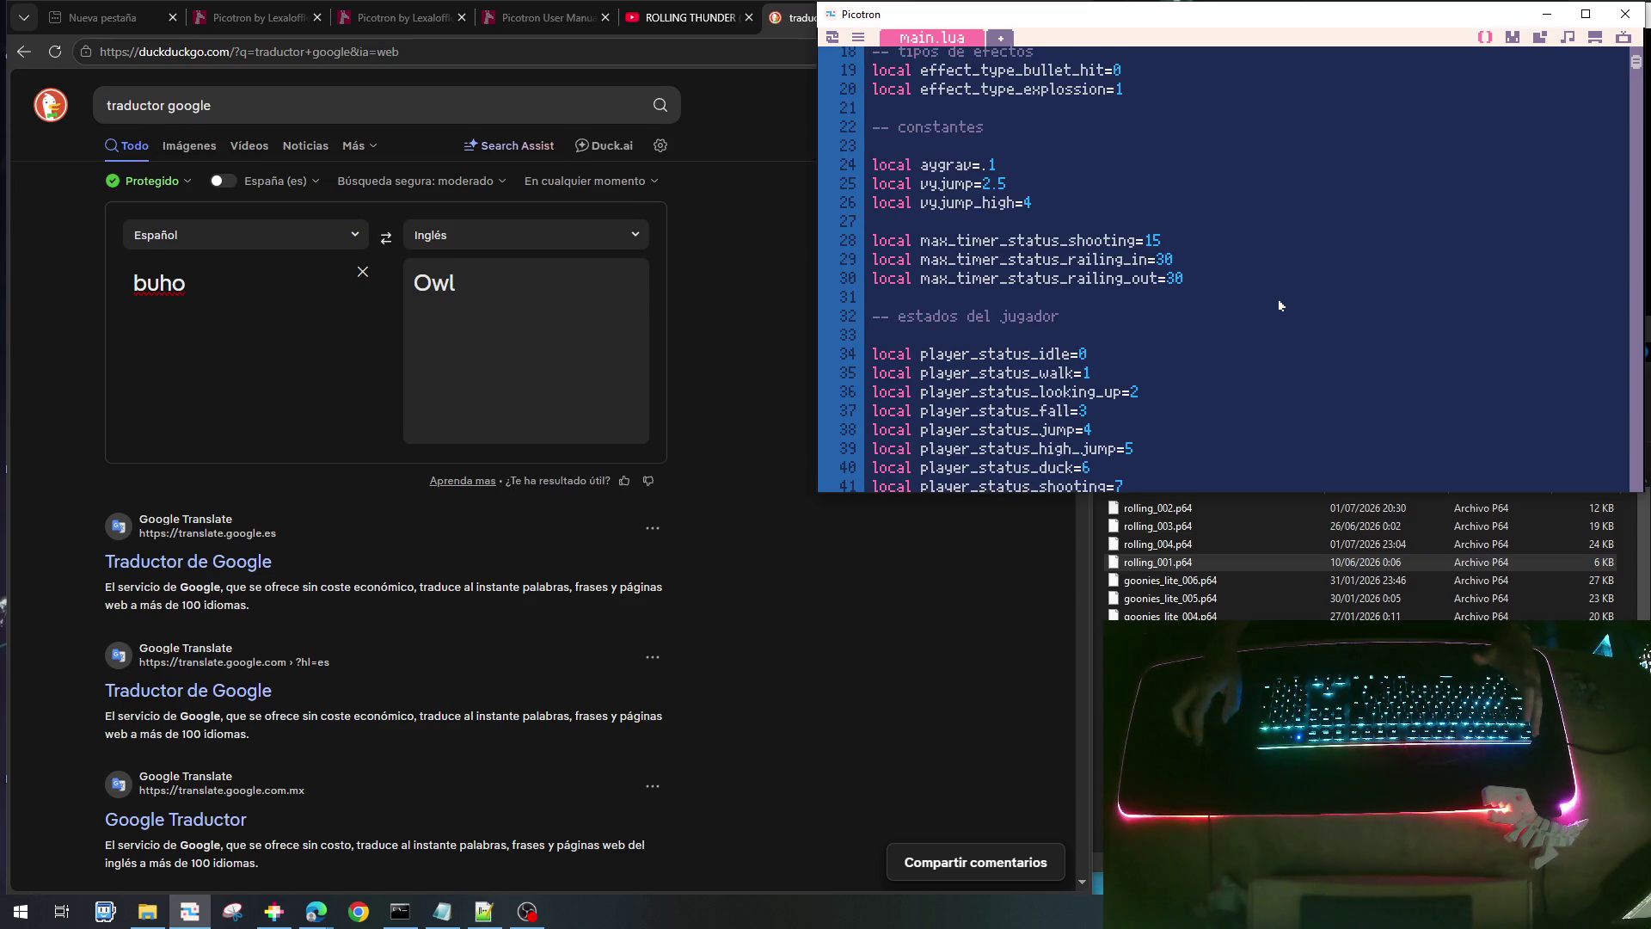
{"action": "scroll", "coordinate": [1268, 296], "scroll_direction": "down", "scroll_amount": 4}
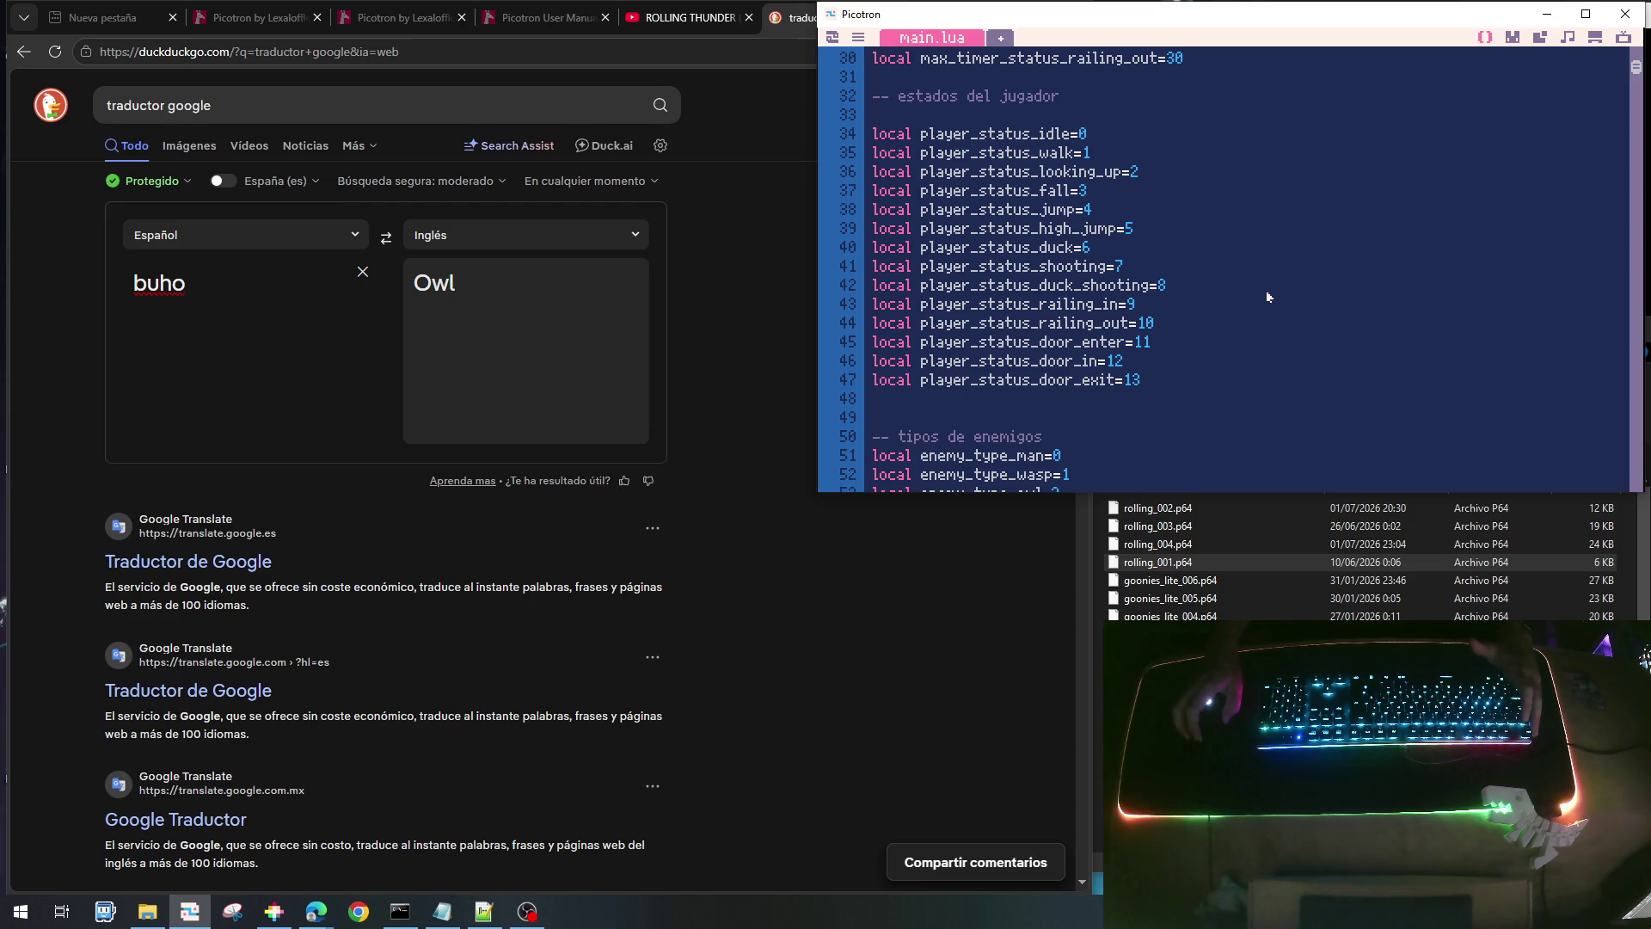
{"action": "scroll", "coordinate": [1267, 297], "scroll_direction": "down", "scroll_amount": 5}
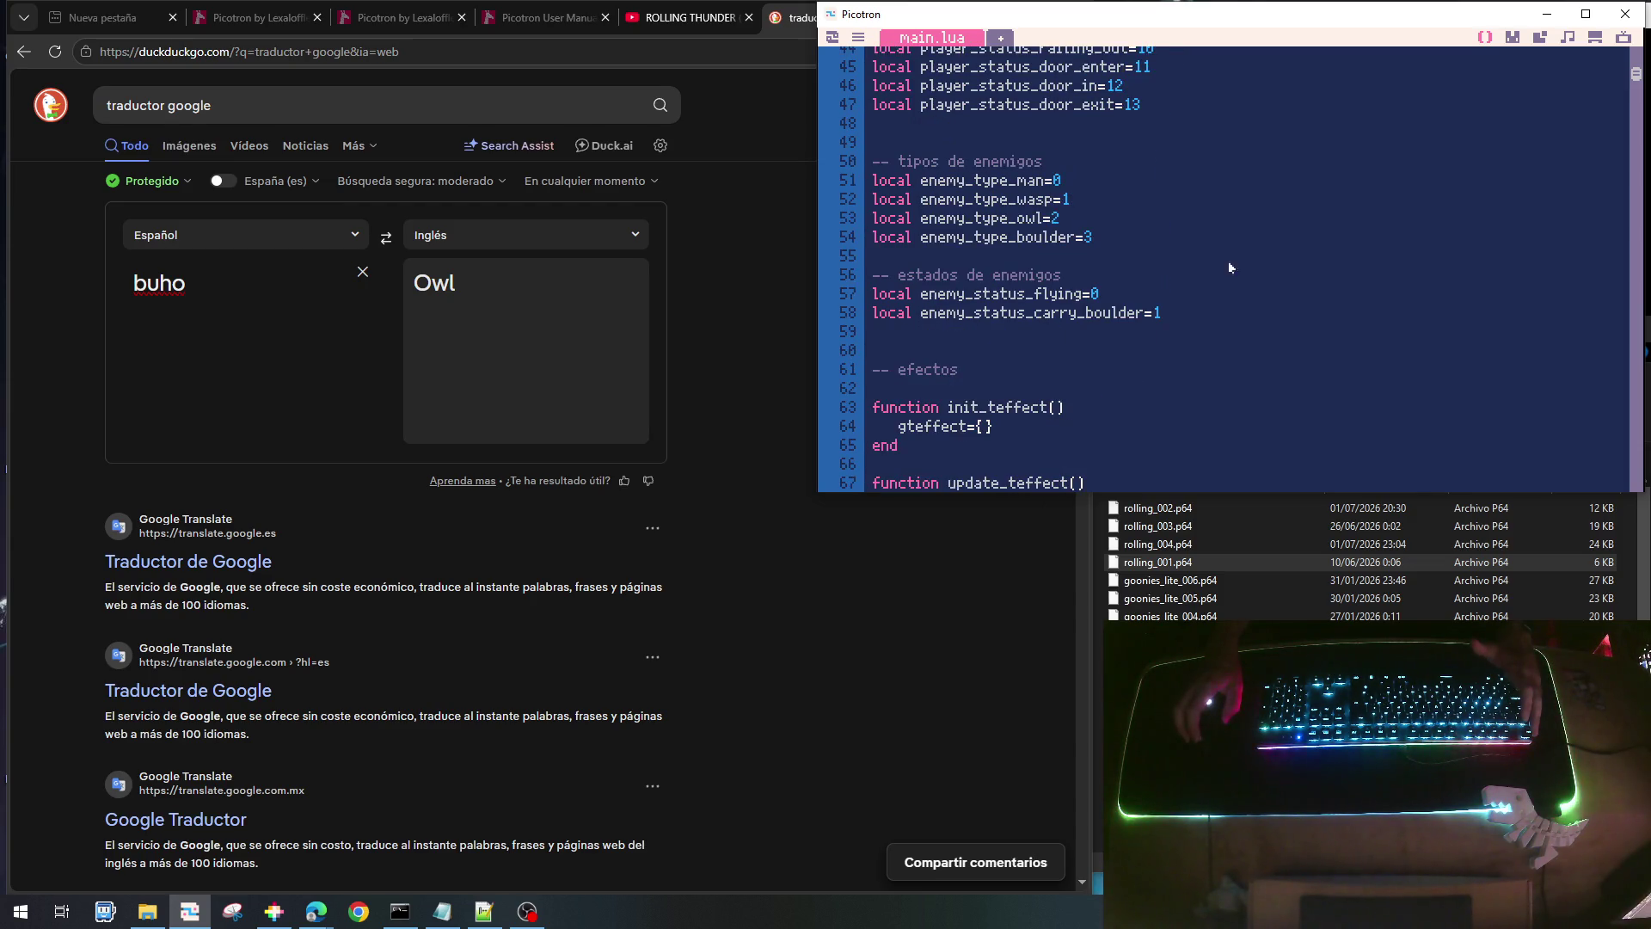
{"action": "key", "text": "Return"}
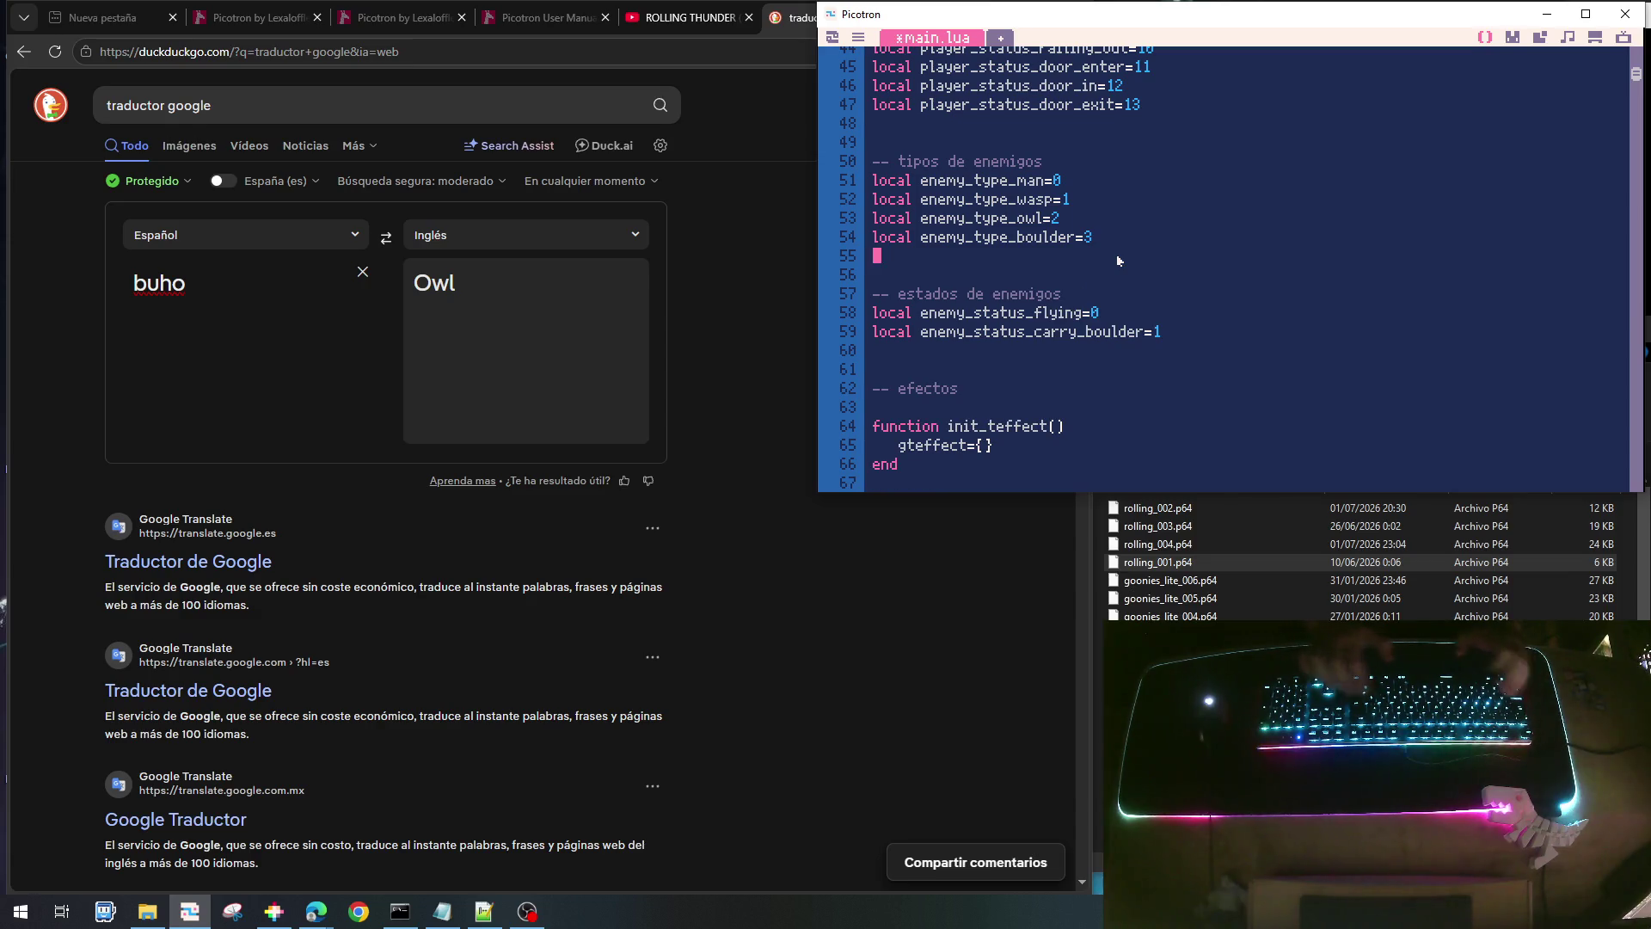
- Add local enemy_type_drone=4, save rolling_004.p64, and begin the next enemy status line
{"action": "type", "text": "local enem"}
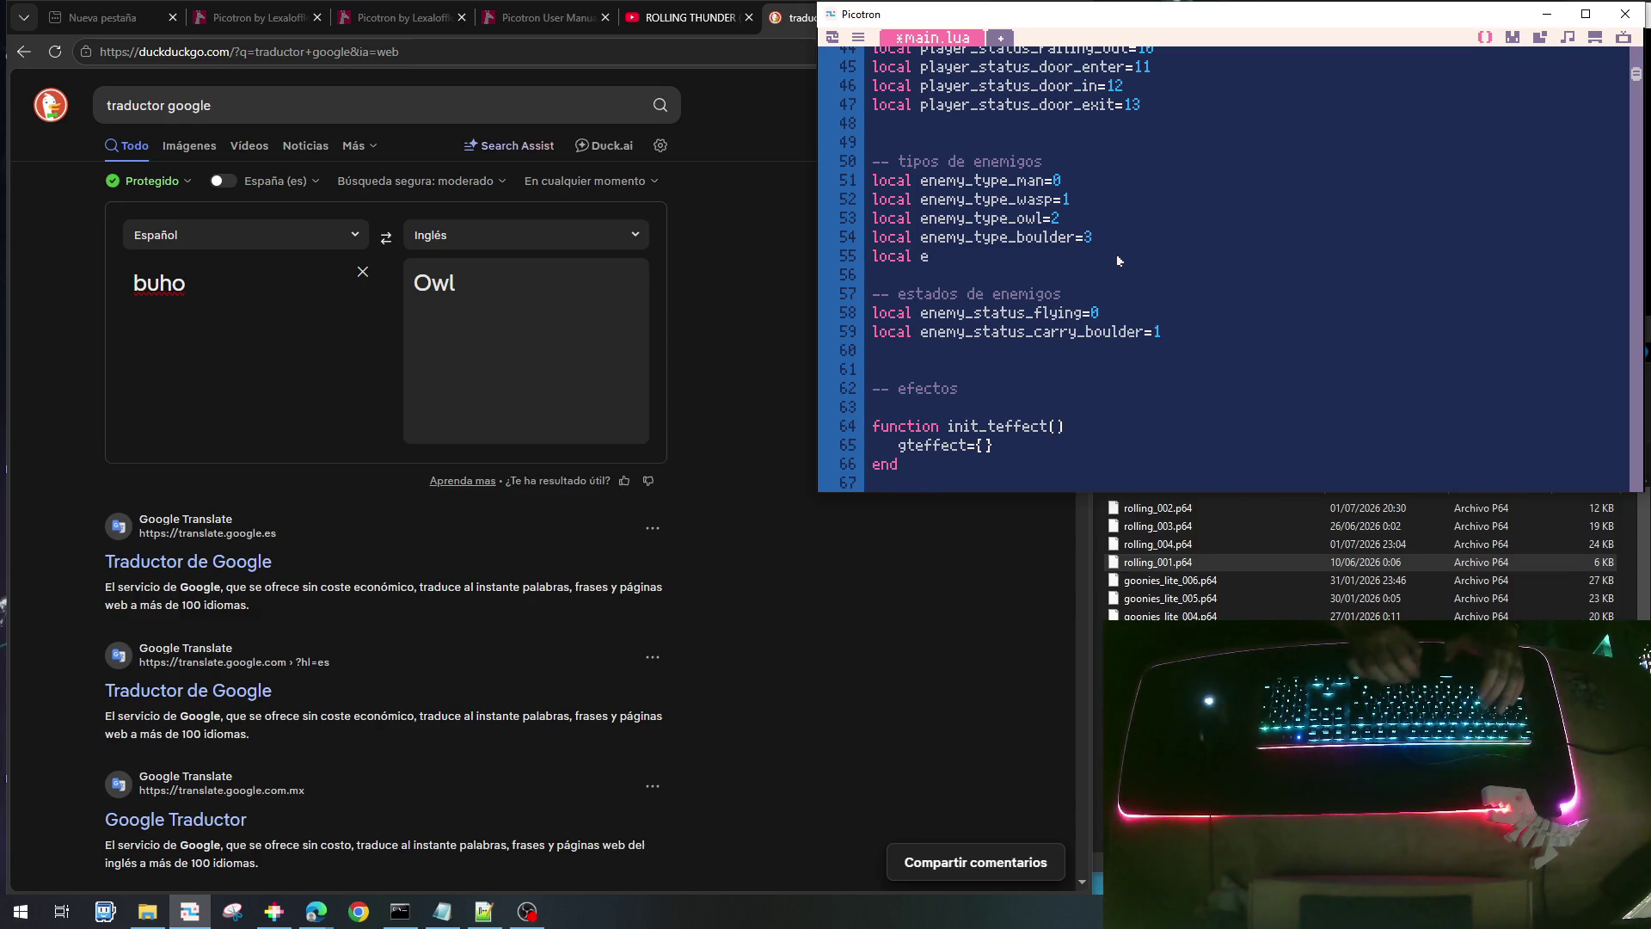
{"action": "type", "text": "y_ty"}
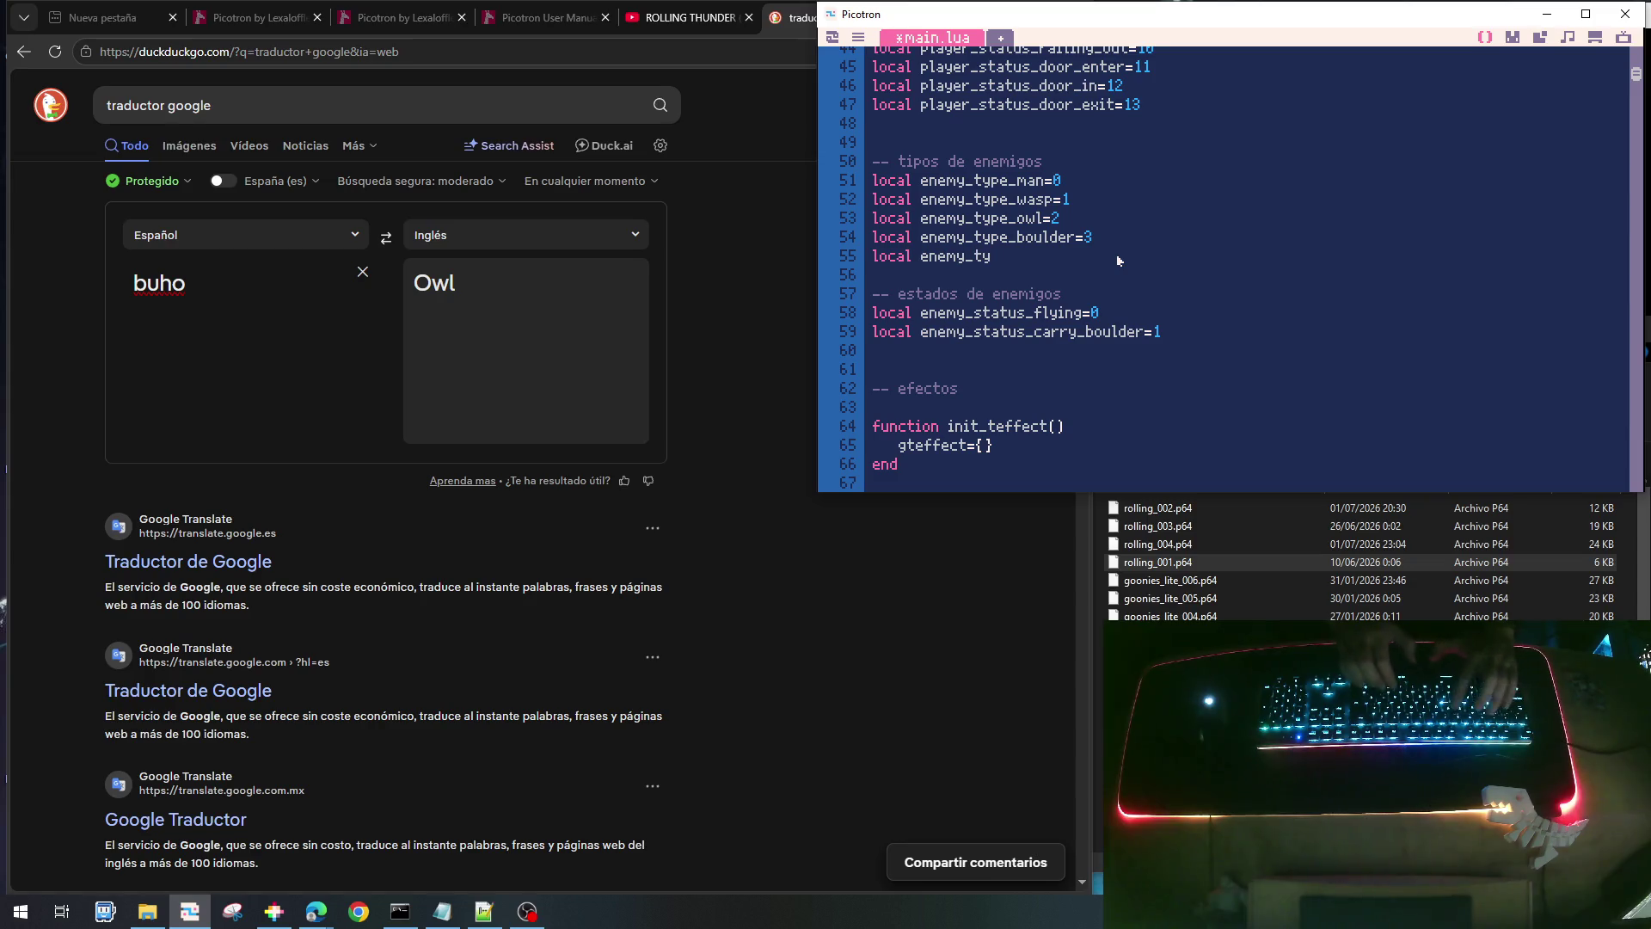
{"action": "type", "text": "pe_"}
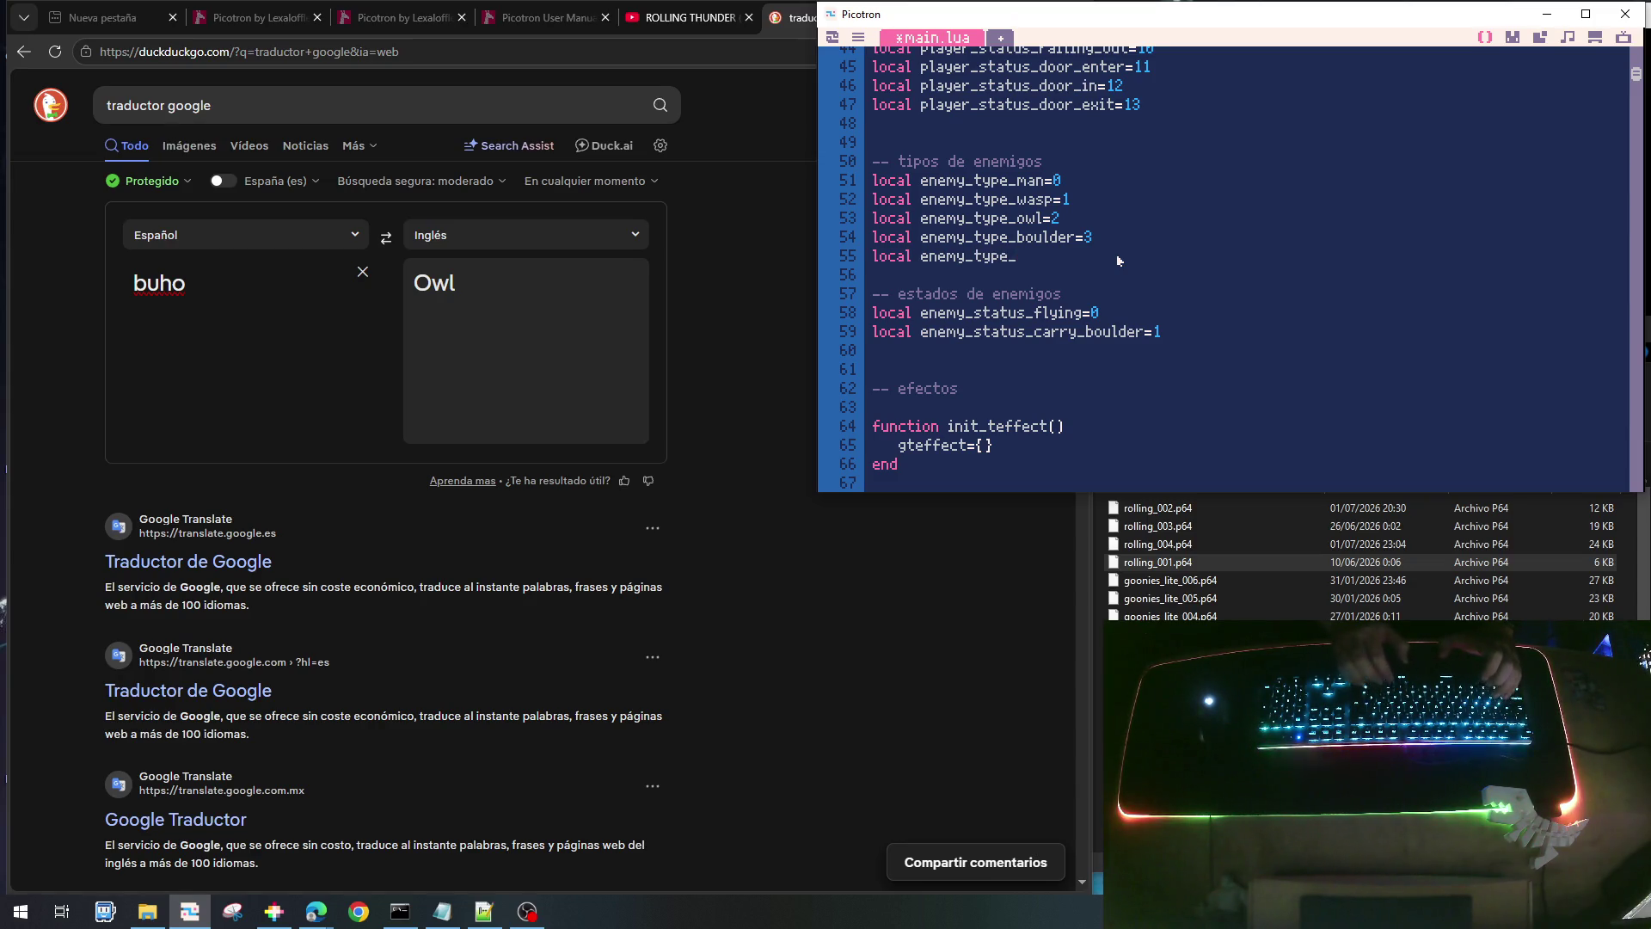
{"action": "type", "text": "drone=4"}
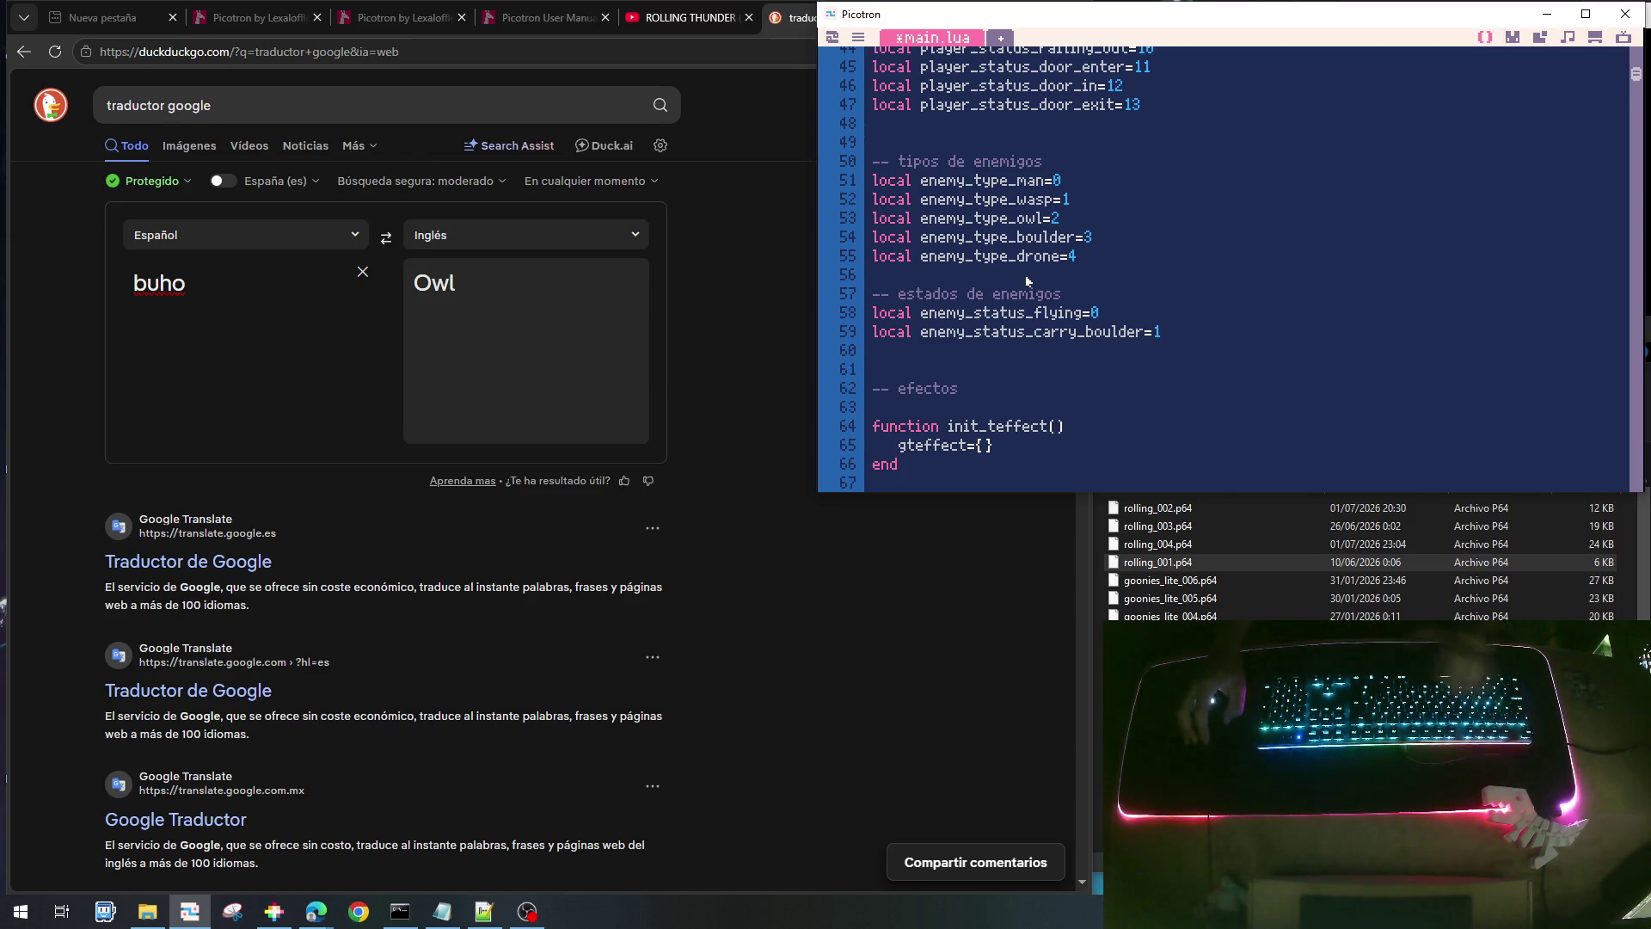
{"action": "key", "text": "Return"}
{"action": "key", "text": "Return"}
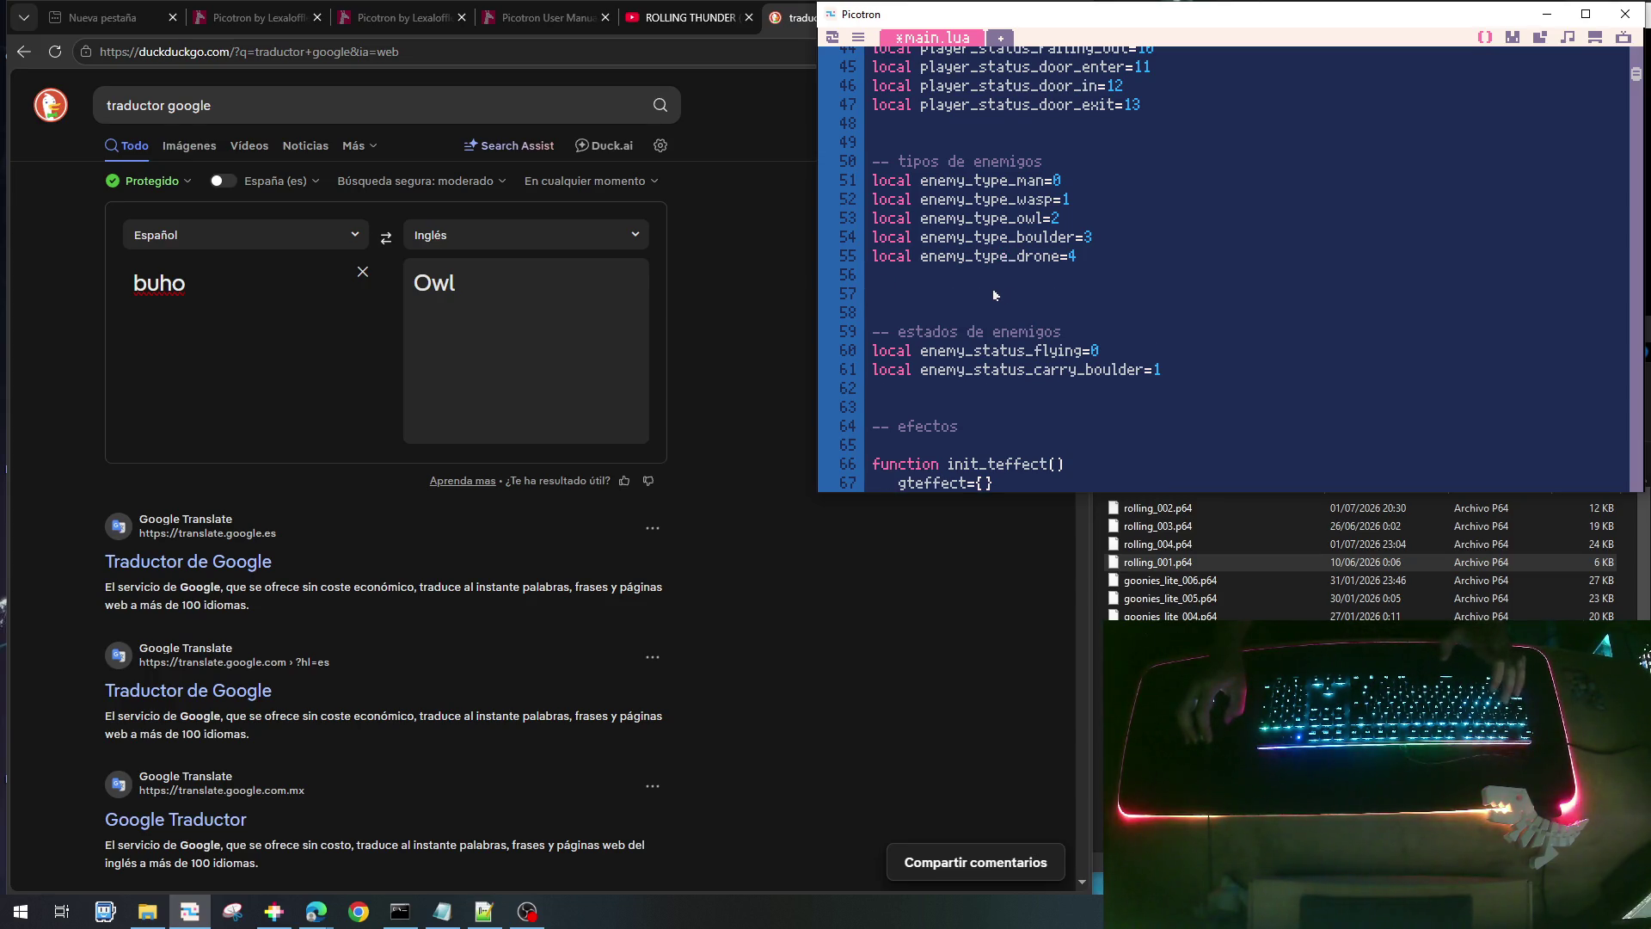
{"action": "key", "text": "ctrl+s"}
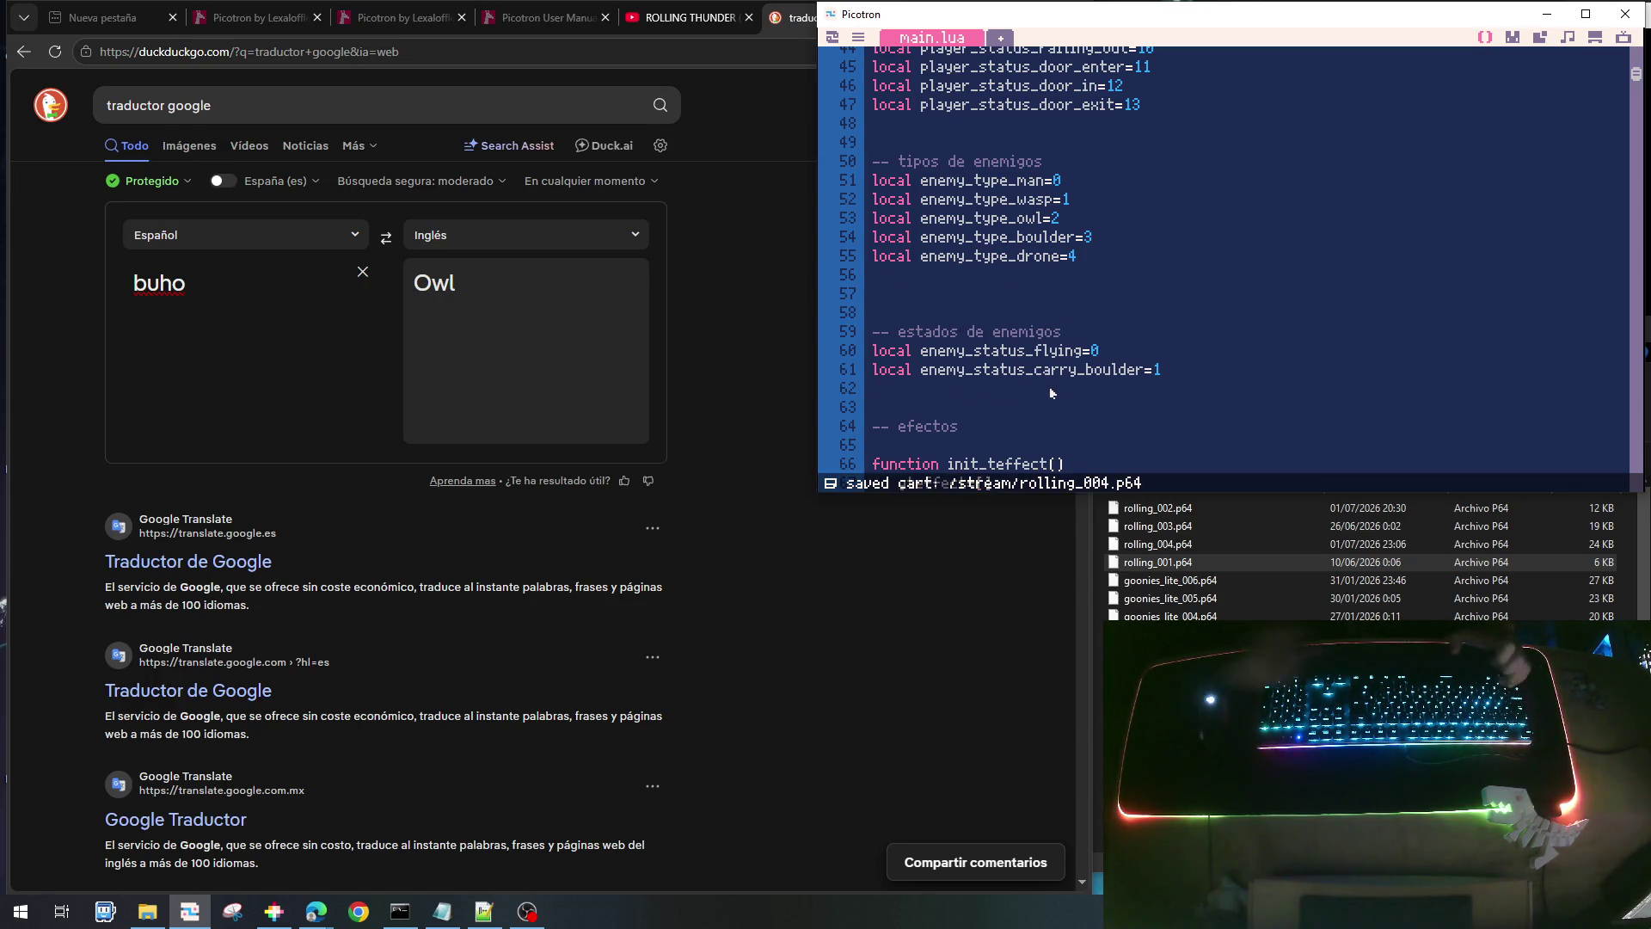
{"action": "type", "text": "local enemy_"}
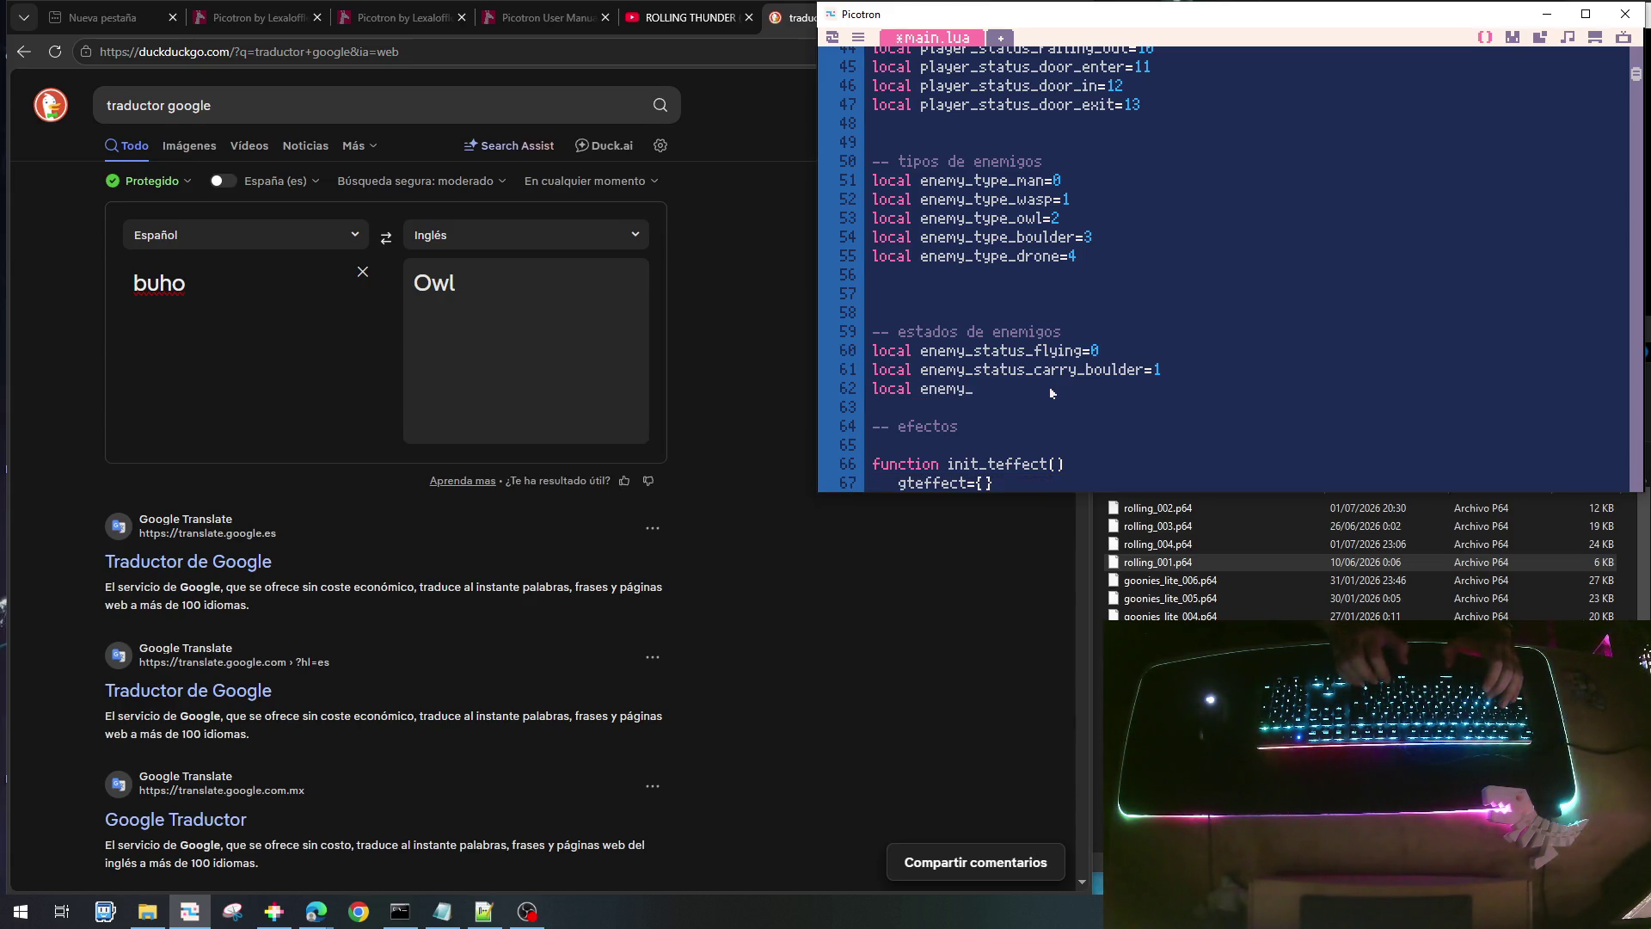
{"action": "type", "text": "stats"}
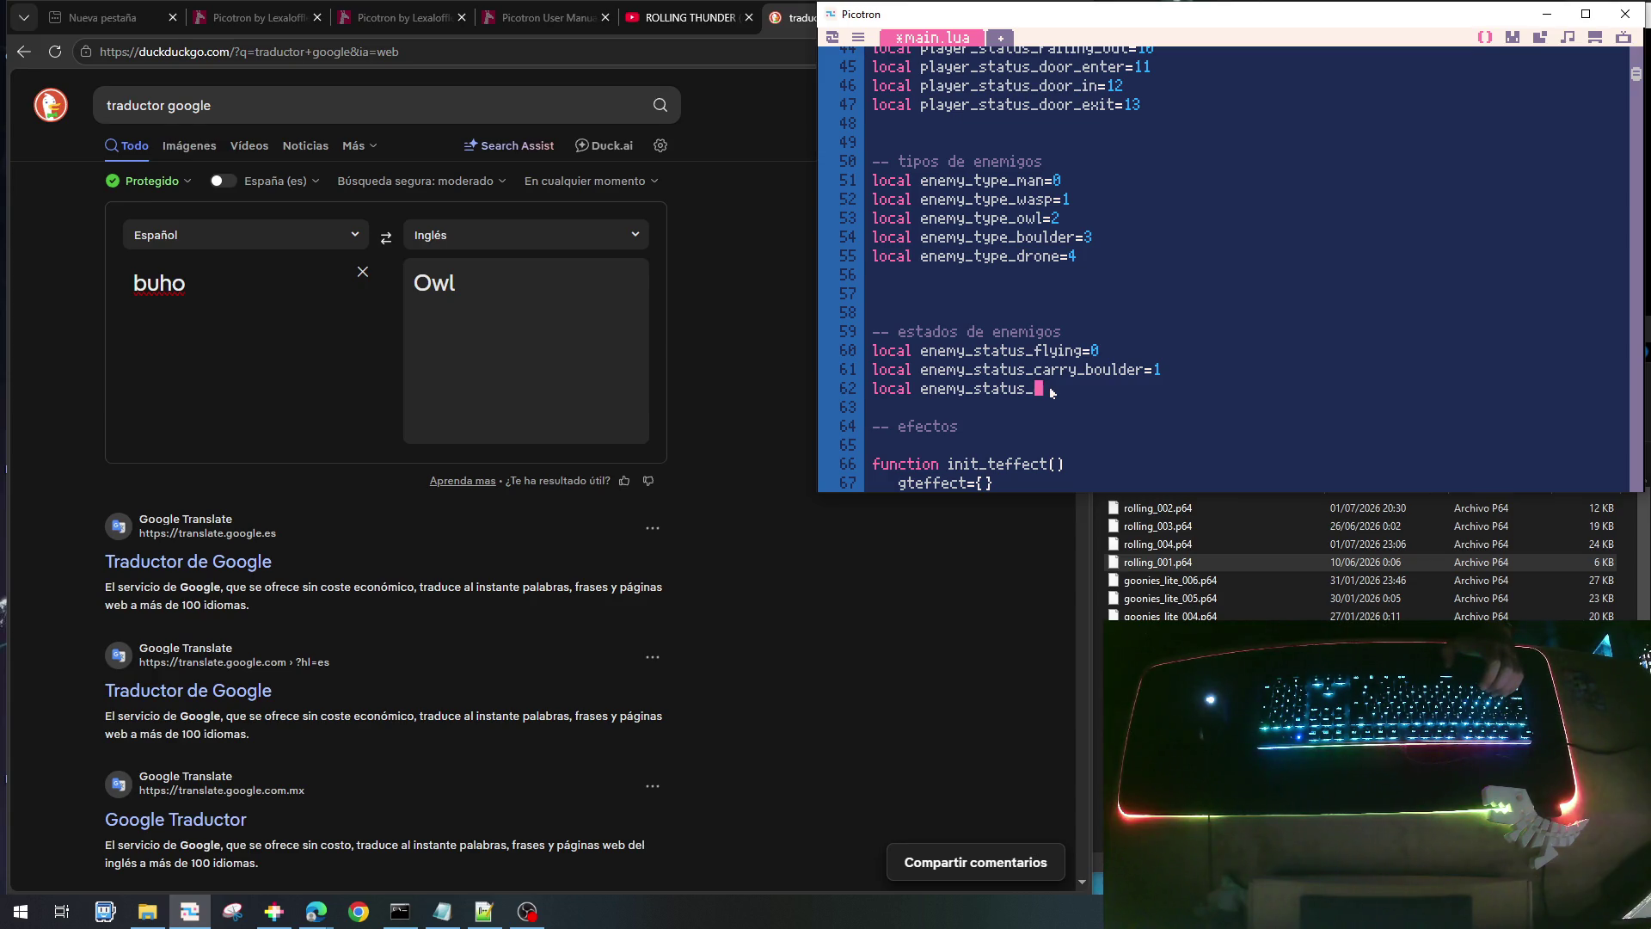
- Add enemy_status_wait=2 and enemy_status_attack=3 by duplicating the attack line and renaming one copy
{"action": "type", "text": "atta"}
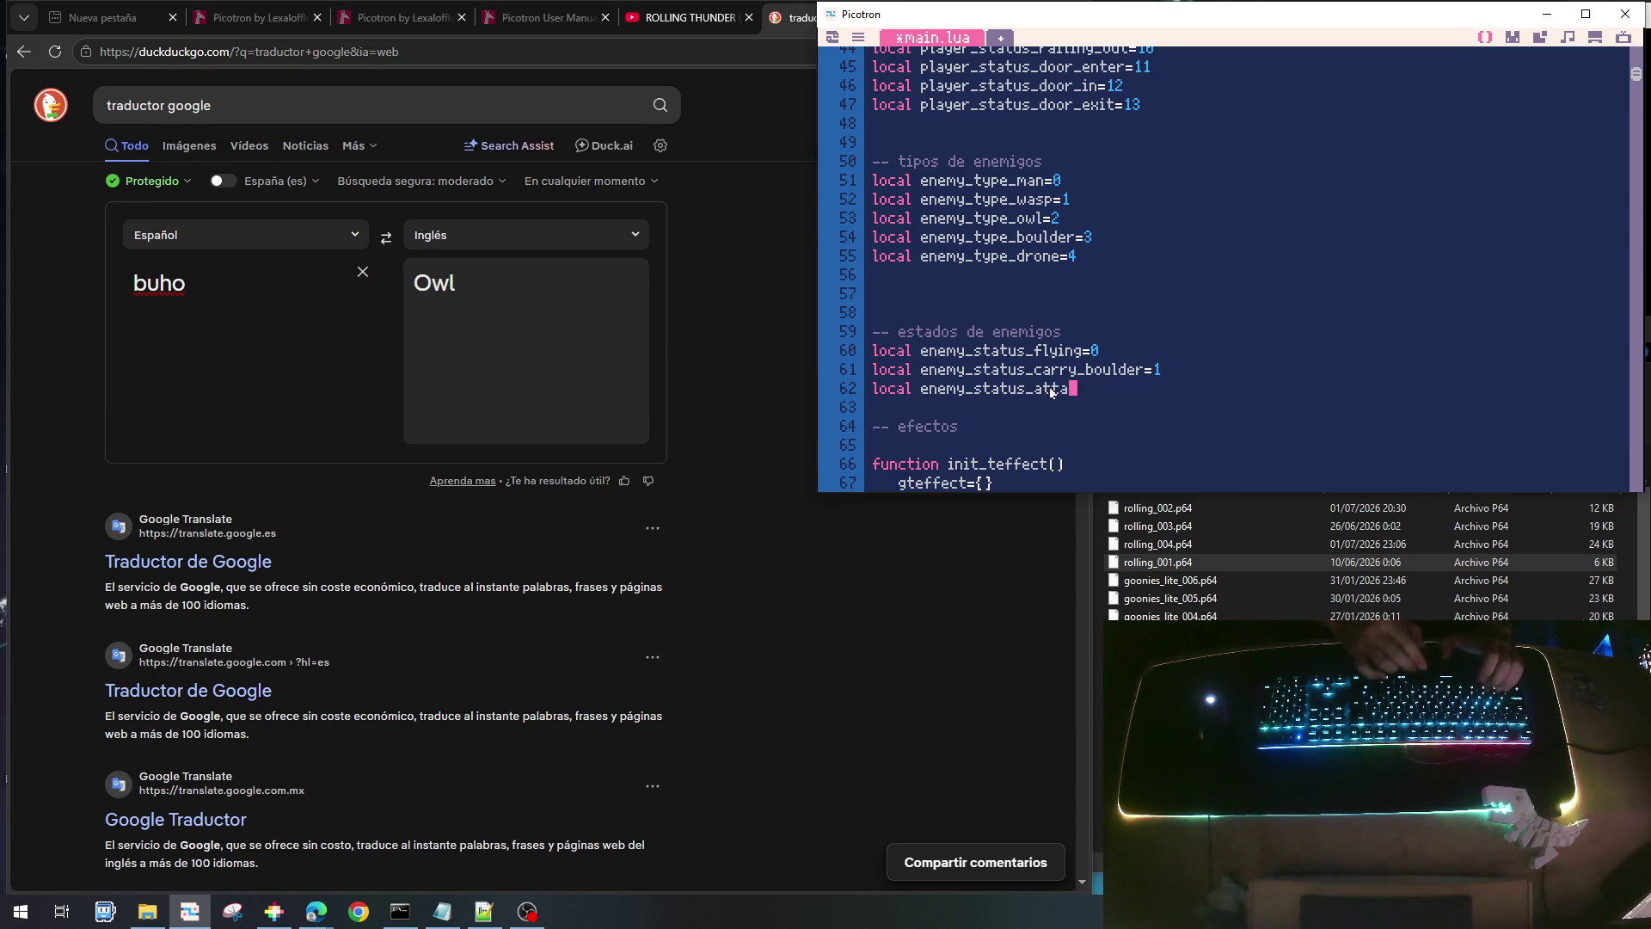
{"action": "type", "text": "ck="}
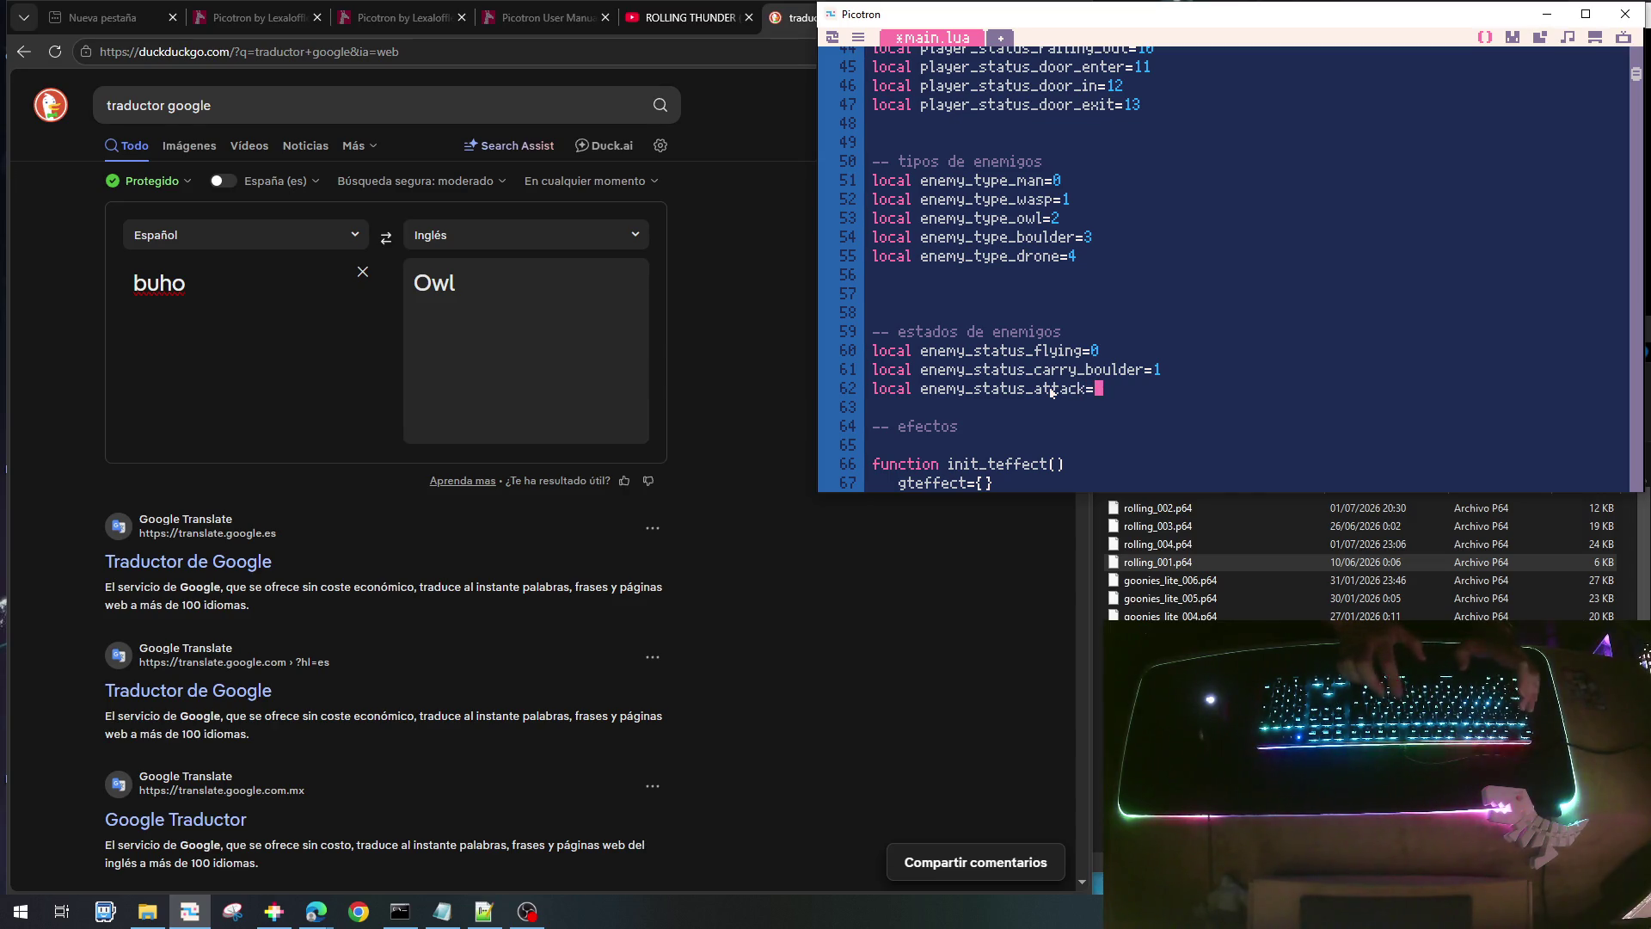
{"action": "type", "text": "2"}
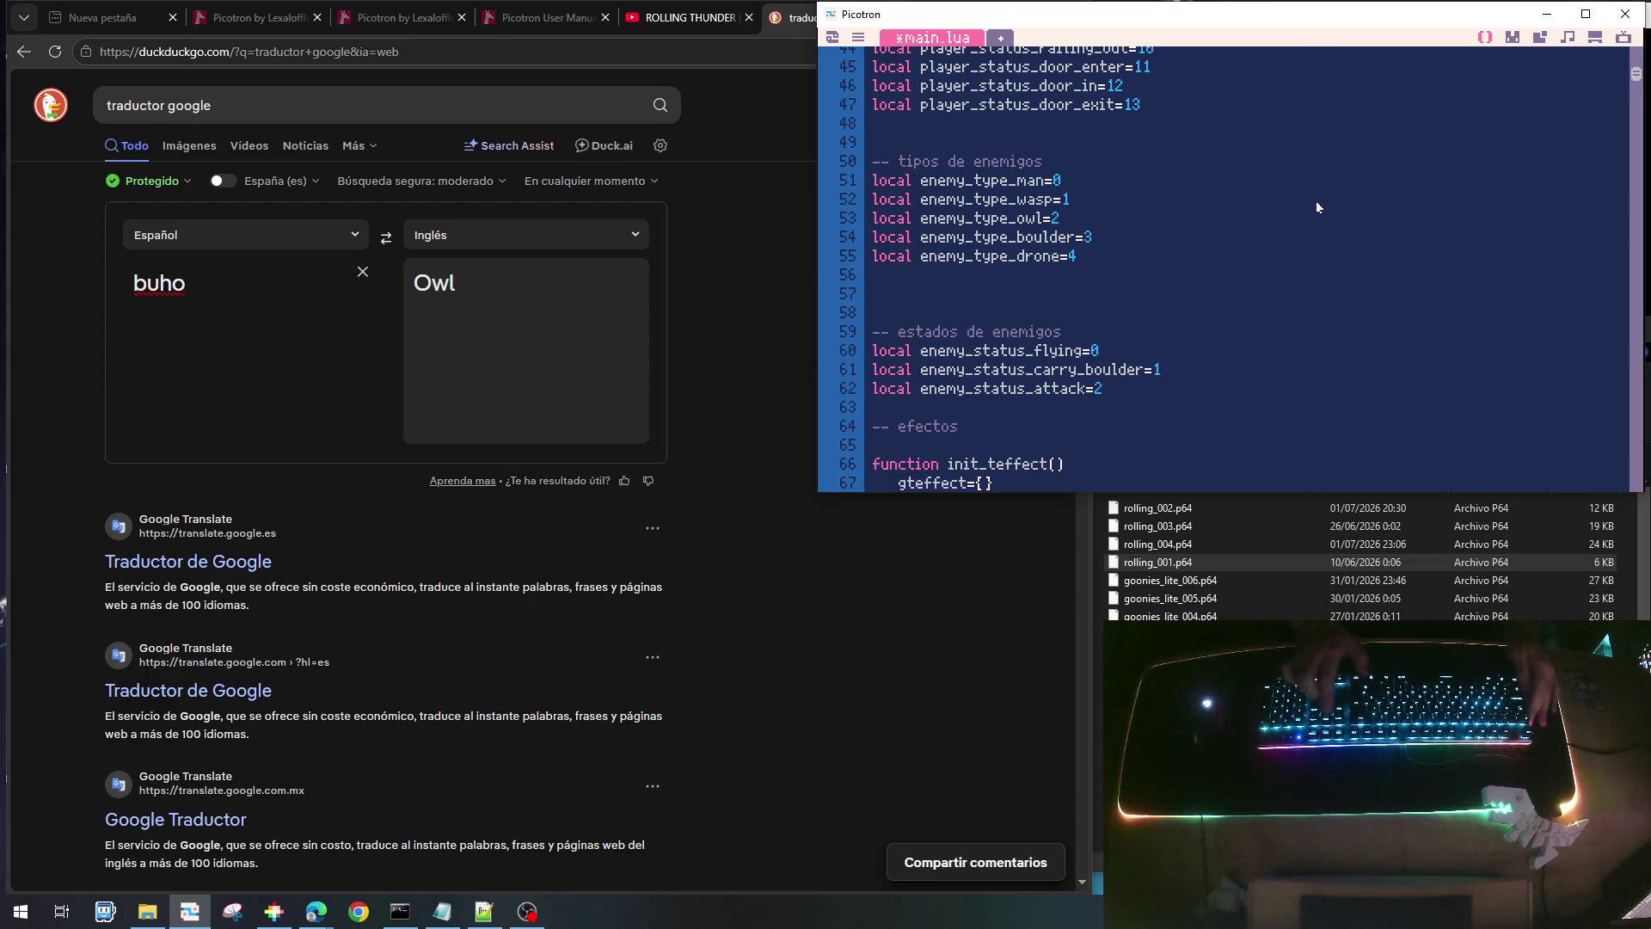
{"action": "key", "text": "shift+Home"}
{"action": "key", "text": "ctrl+c"}
{"action": "key", "text": "Down"}
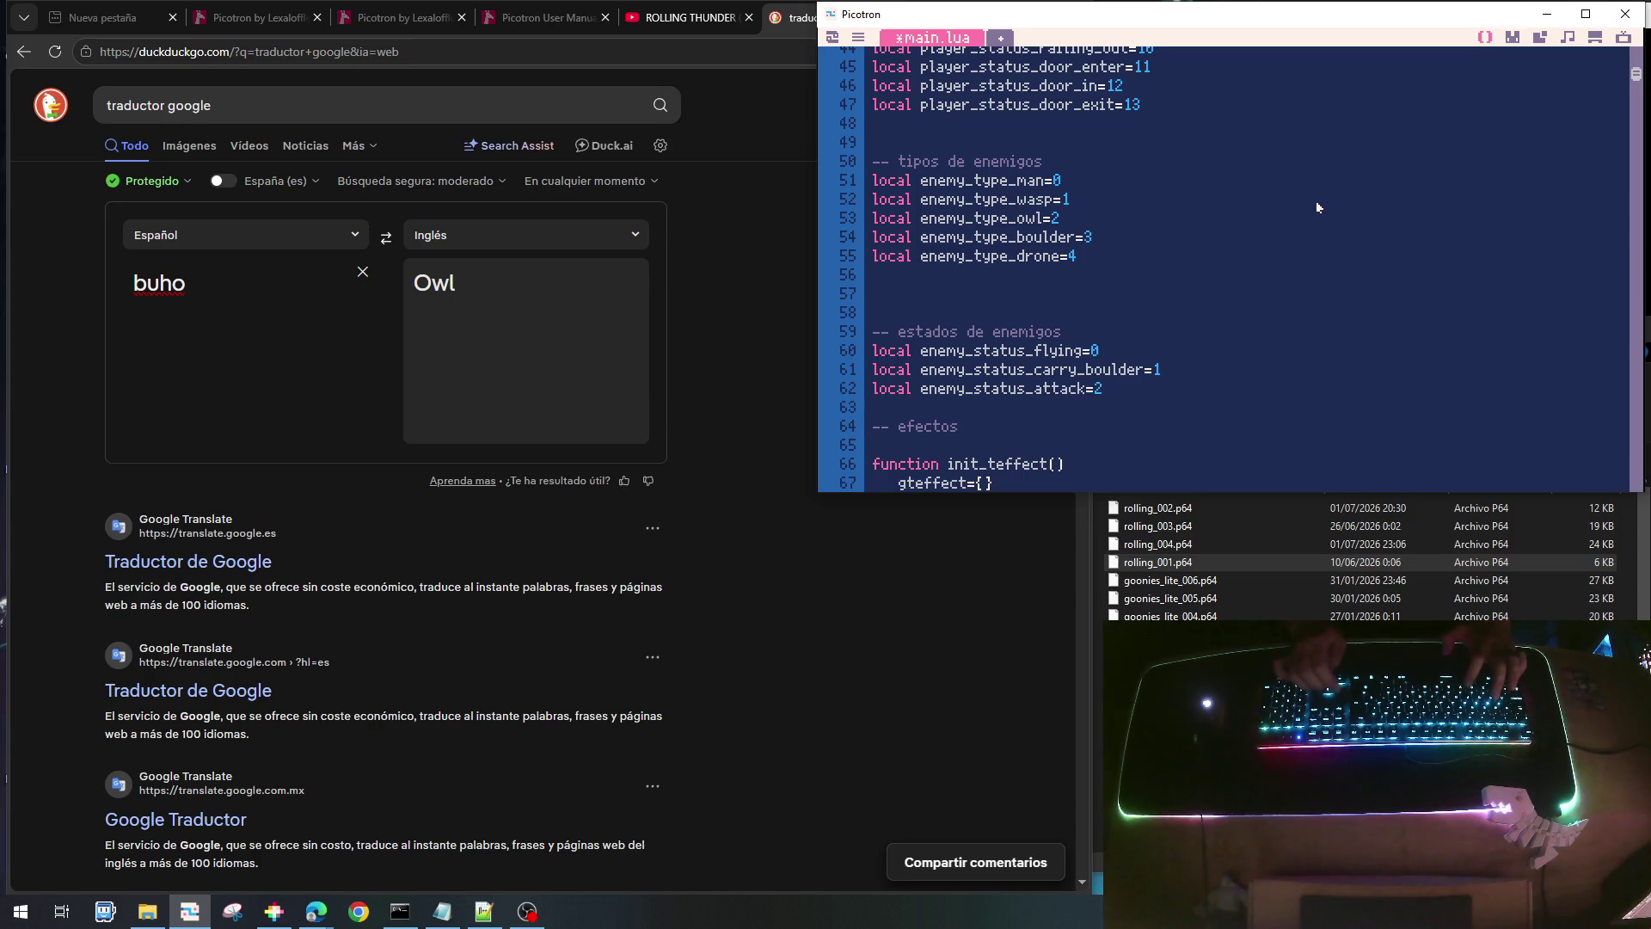
{"action": "key", "text": "ctrl+v"}
{"action": "key", "text": "End"}
{"action": "key", "text": "Left"}
{"action": "key", "text": "Left"}
{"action": "key", "text": "shift+Left"}
{"action": "key", "text": "shift+Left"}
{"action": "key", "text": "shift+Left"}
{"action": "type", "text": "wai"}
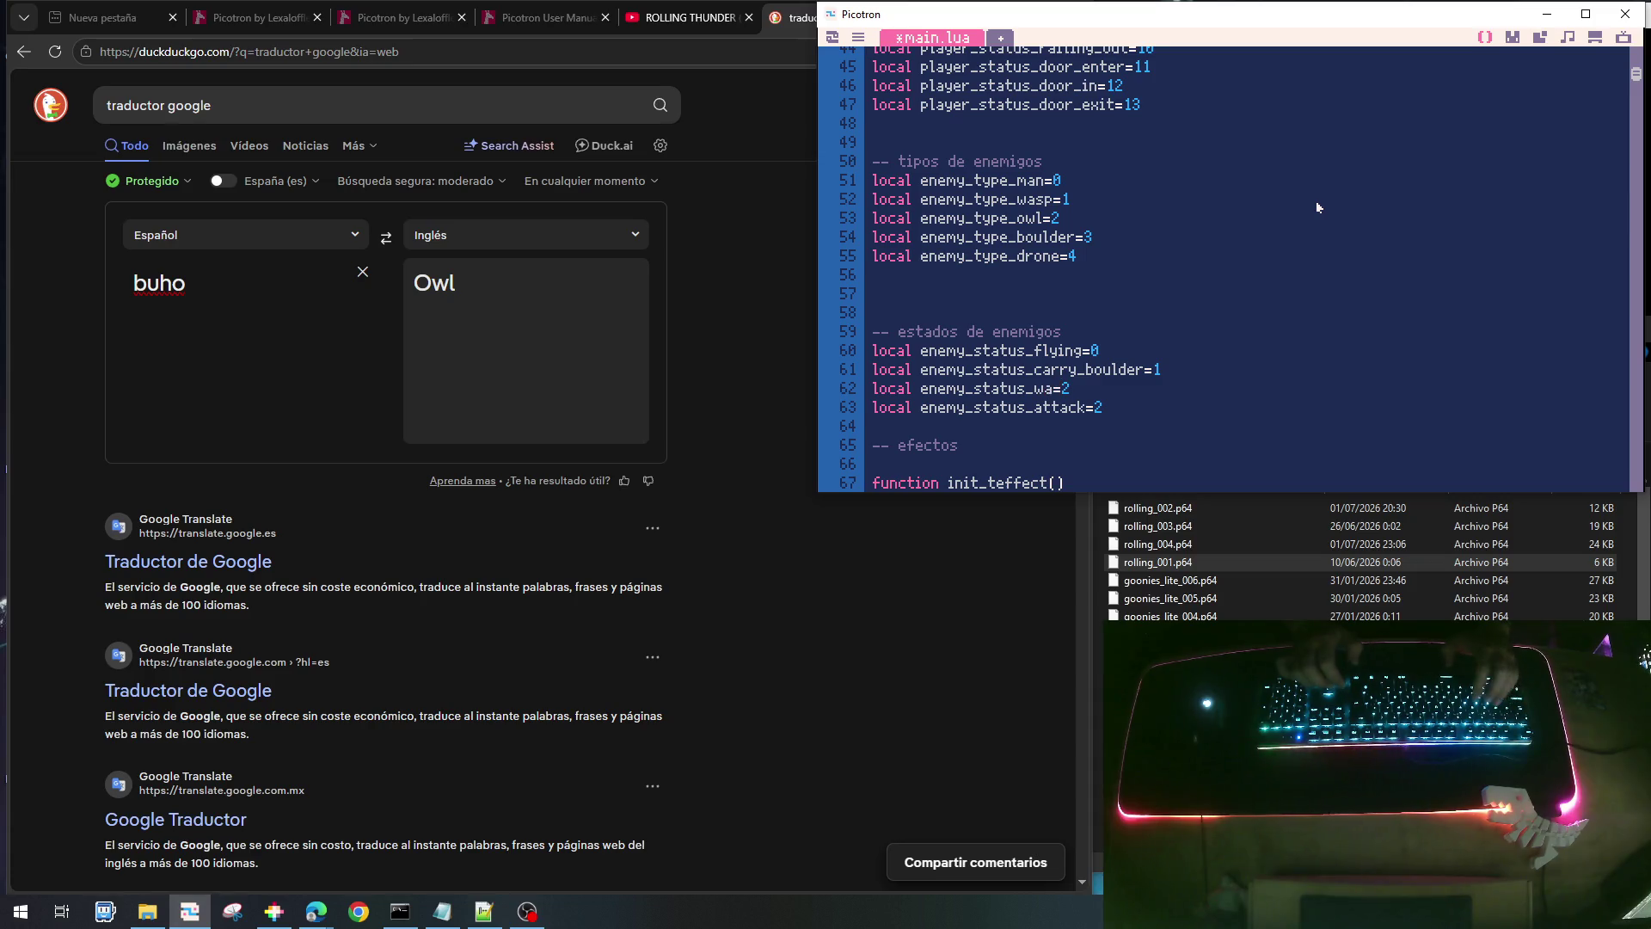
{"action": "type", "text": "t"}
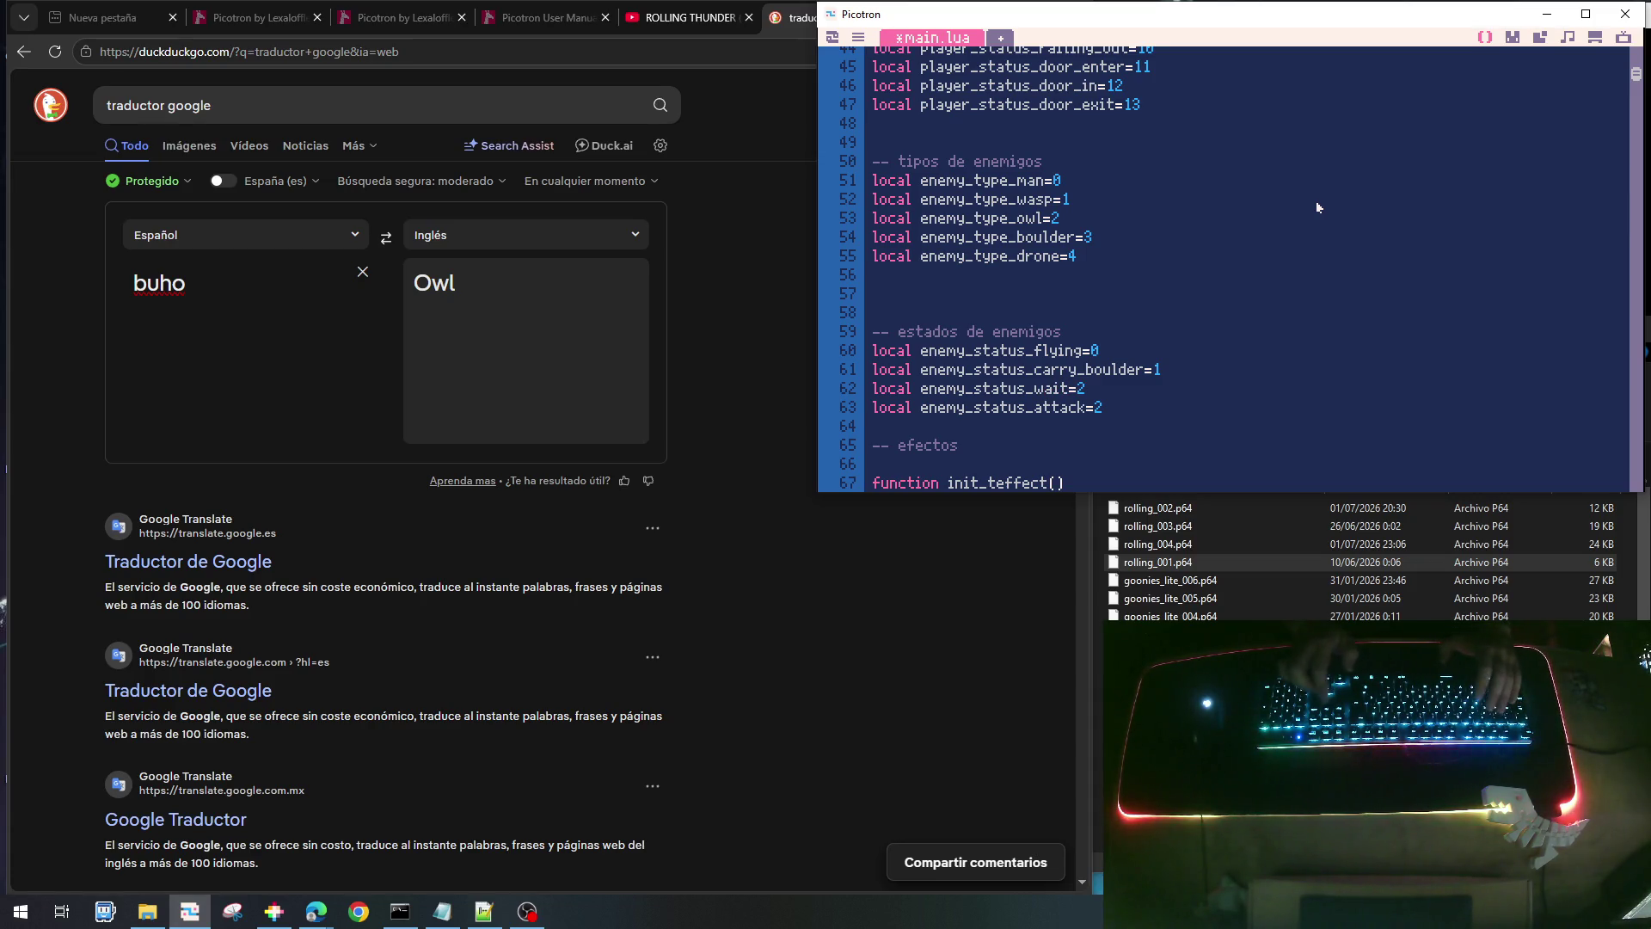
{"action": "key", "text": "BackSpace"}
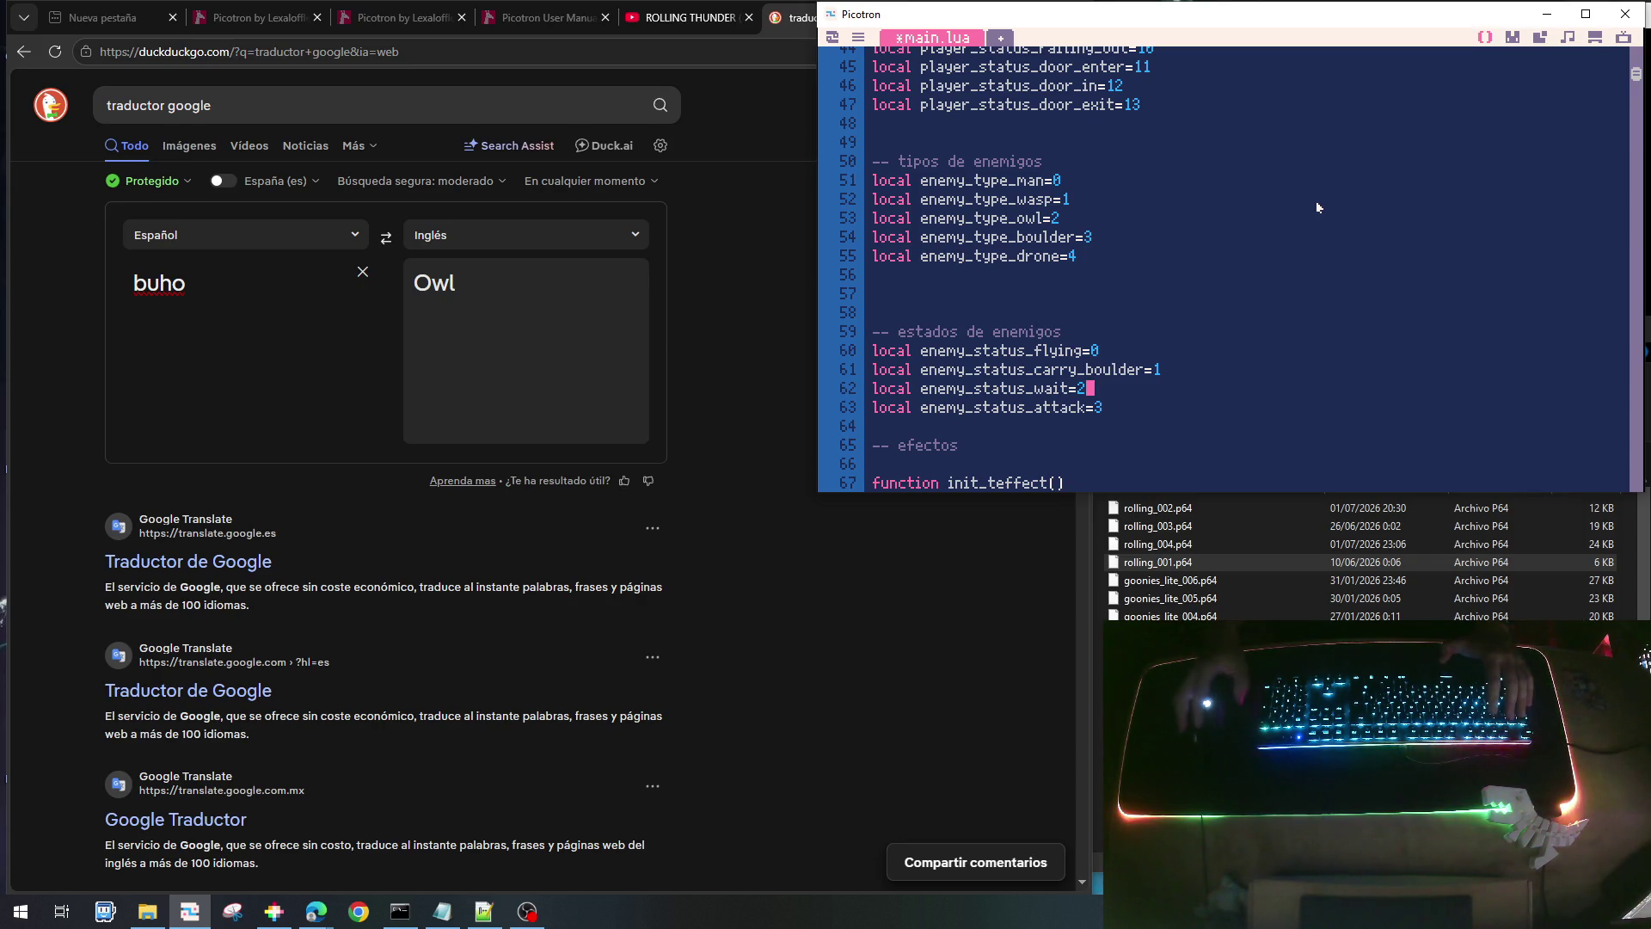
- Look through the wasp and boulder functions and return to the owl enemy's comment above init_enemy_owl
{"action": "scroll", "coordinate": [1291, 233], "scroll_direction": "down", "scroll_amount": 2}
{"action": "scroll", "coordinate": [1273, 258], "scroll_direction": "down", "scroll_amount": 4}
{"action": "scroll", "coordinate": [1213, 293], "scroll_direction": "up", "scroll_amount": 3}
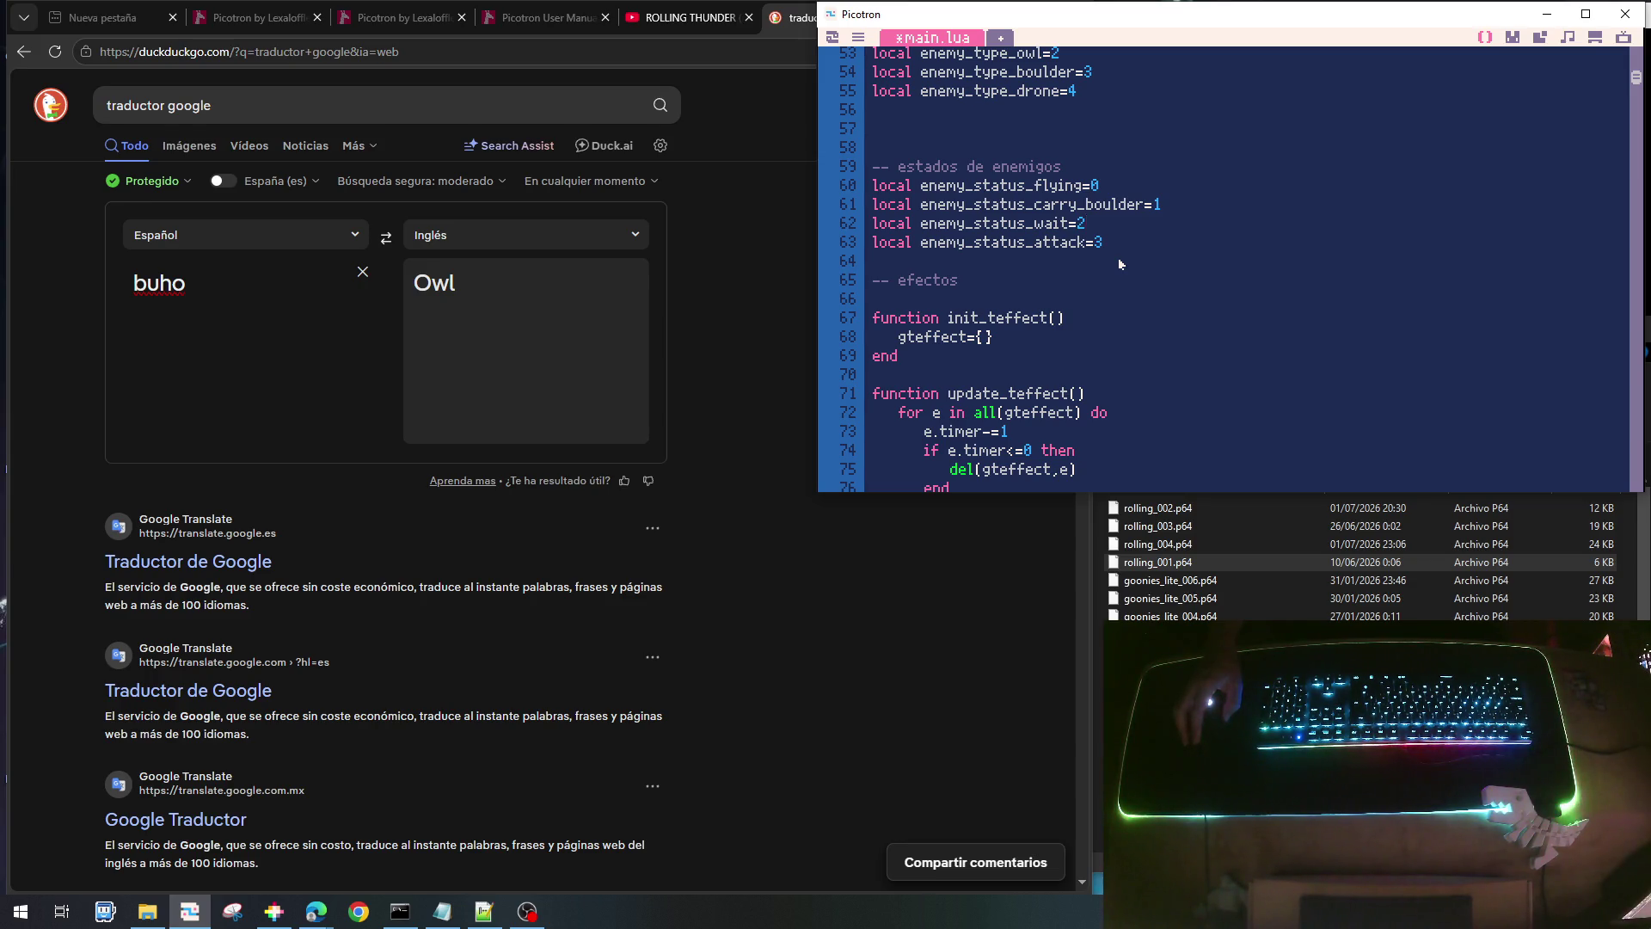
{"action": "scroll", "coordinate": [1118, 267], "scroll_direction": "down", "scroll_amount": 5}
{"action": "scroll", "coordinate": [1115, 269], "scroll_direction": "down", "scroll_amount": 8}
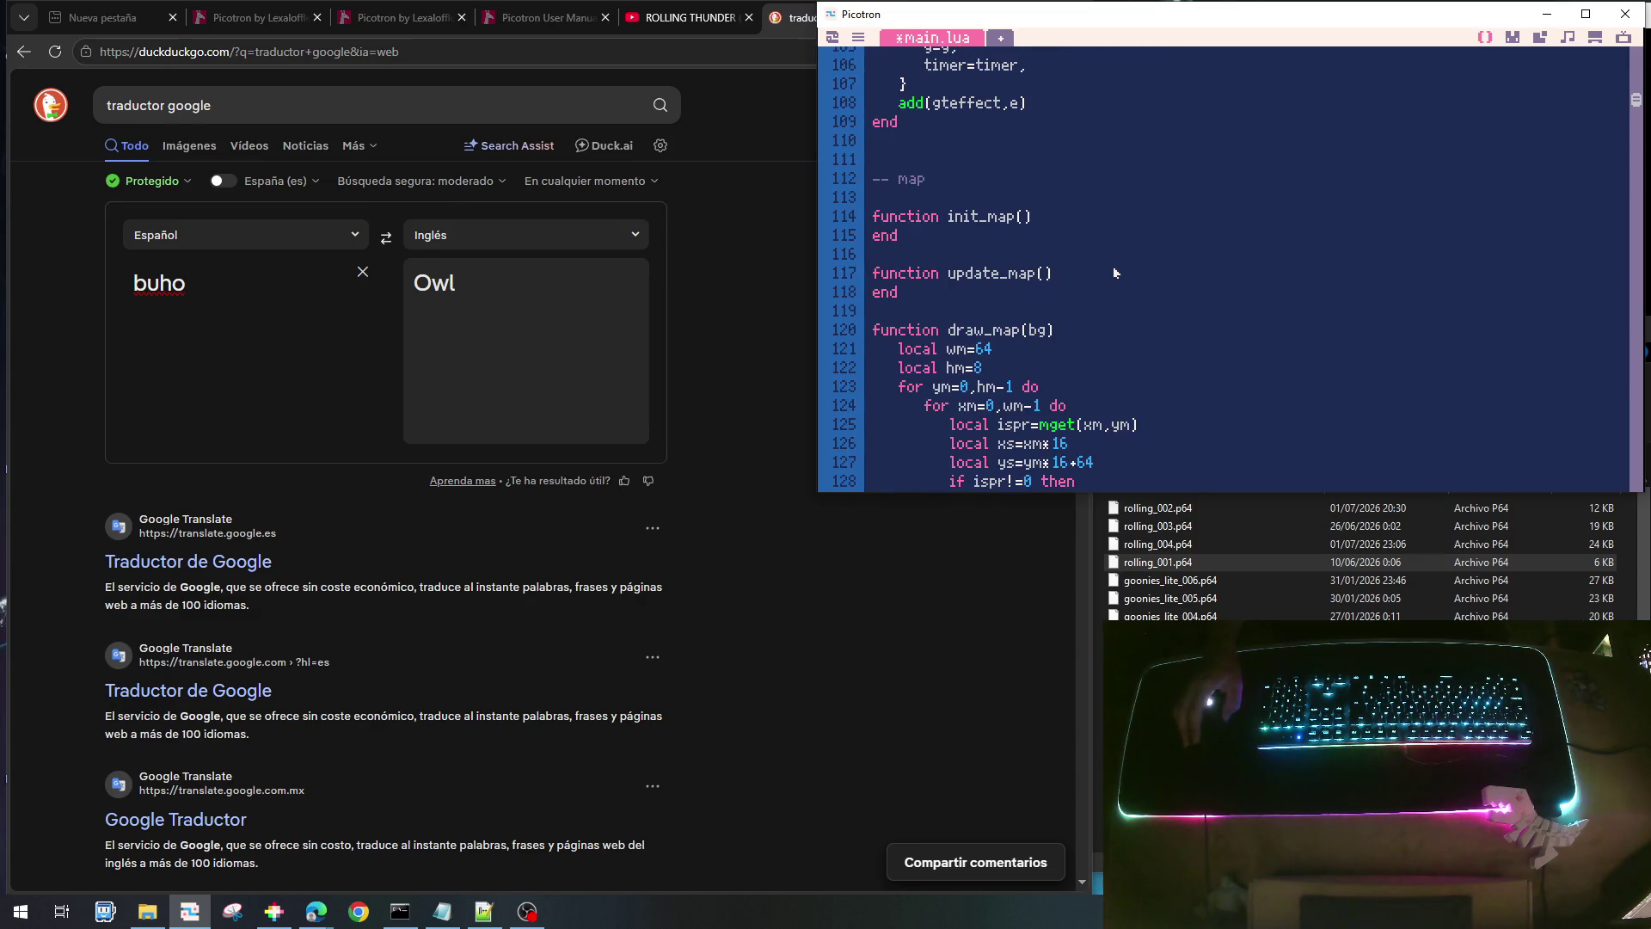
{"action": "scroll", "coordinate": [1114, 268], "scroll_direction": "down", "scroll_amount": 7}
{"action": "scroll", "coordinate": [1112, 276], "scroll_direction": "down", "scroll_amount": 5}
{"action": "scroll", "coordinate": [1111, 274], "scroll_direction": "down", "scroll_amount": 10}
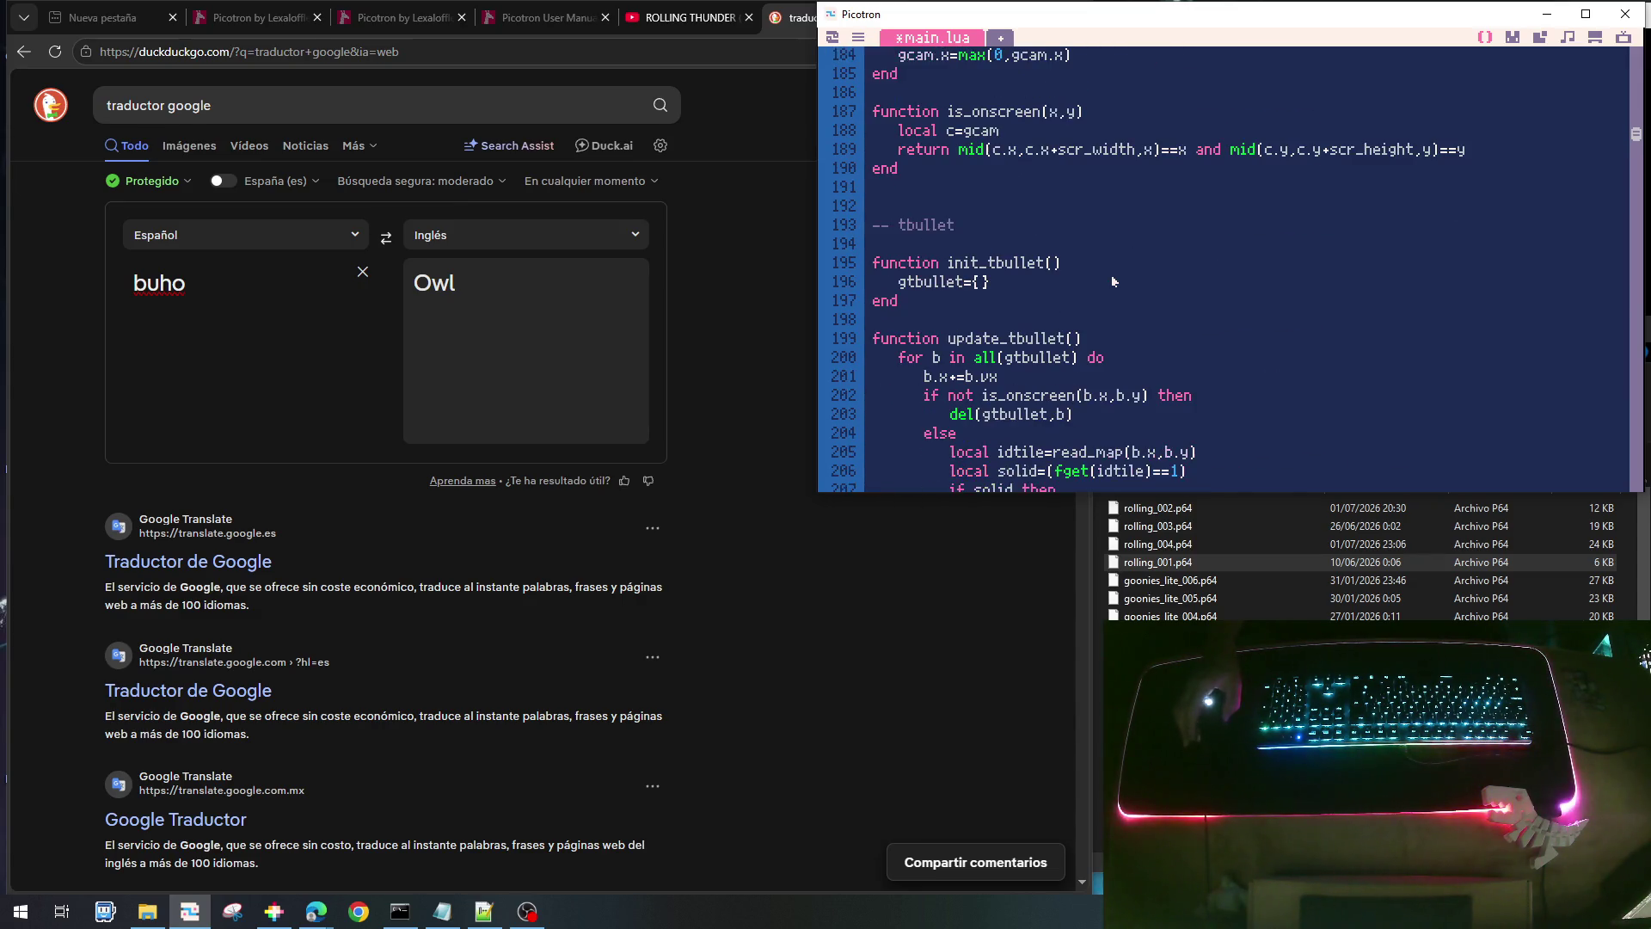
{"action": "scroll", "coordinate": [1112, 277], "scroll_direction": "down", "scroll_amount": 6}
{"action": "scroll", "coordinate": [1112, 277], "scroll_direction": "down", "scroll_amount": 6}
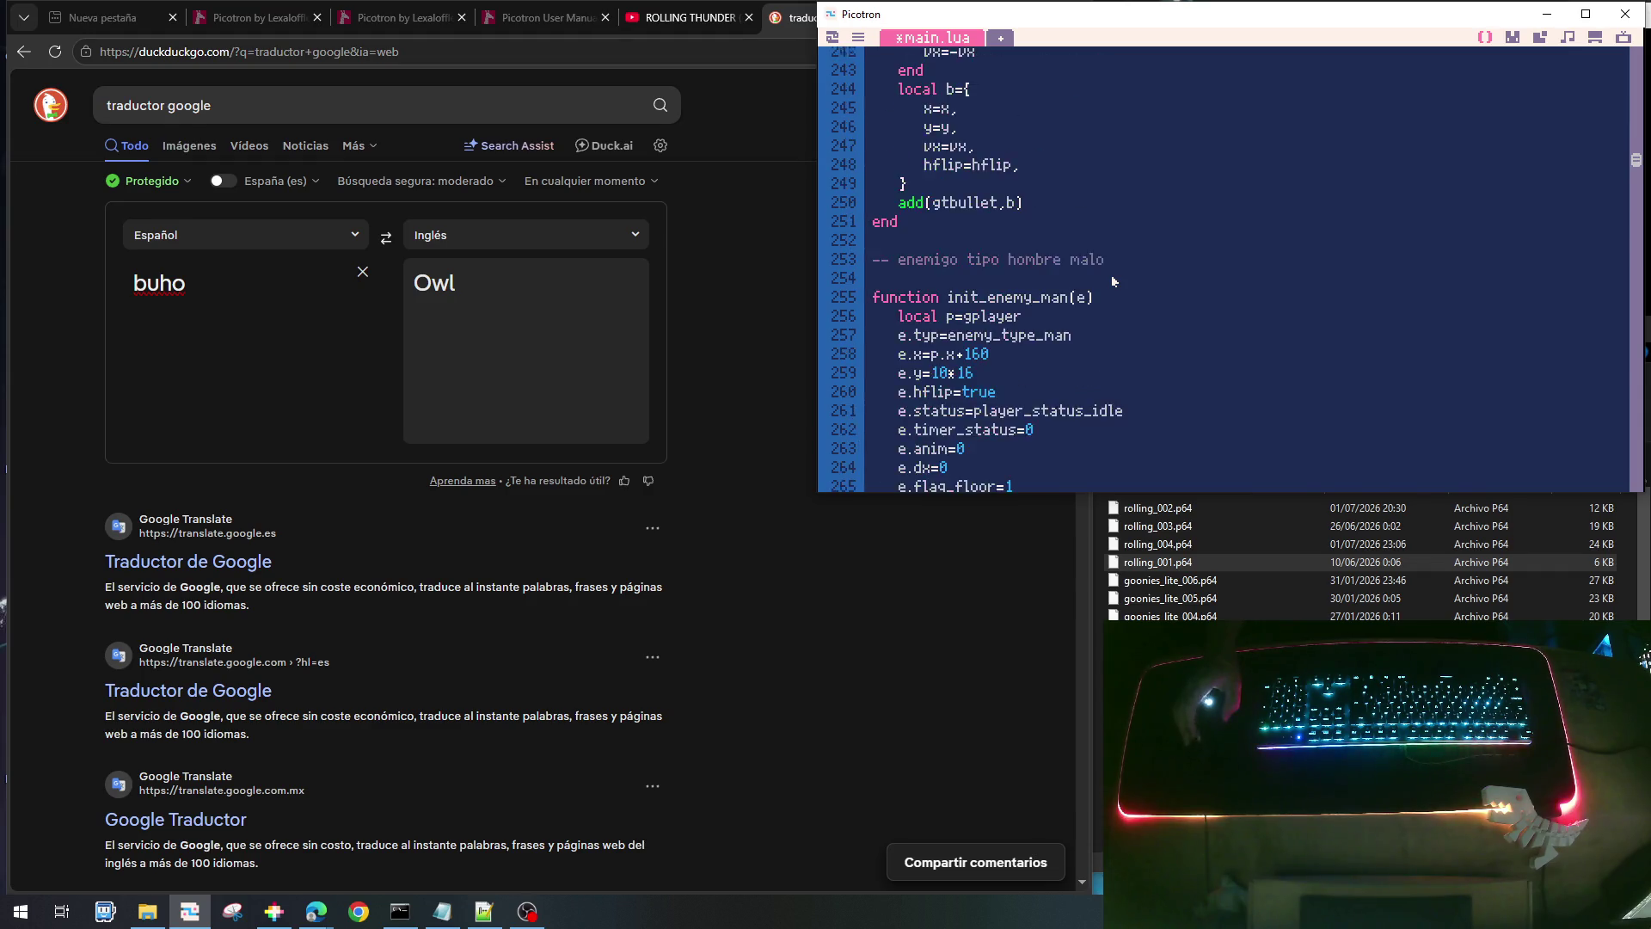
{"action": "scroll", "coordinate": [1111, 281], "scroll_direction": "up", "scroll_amount": 1}
{"action": "scroll", "coordinate": [1111, 281], "scroll_direction": "down", "scroll_amount": 9}
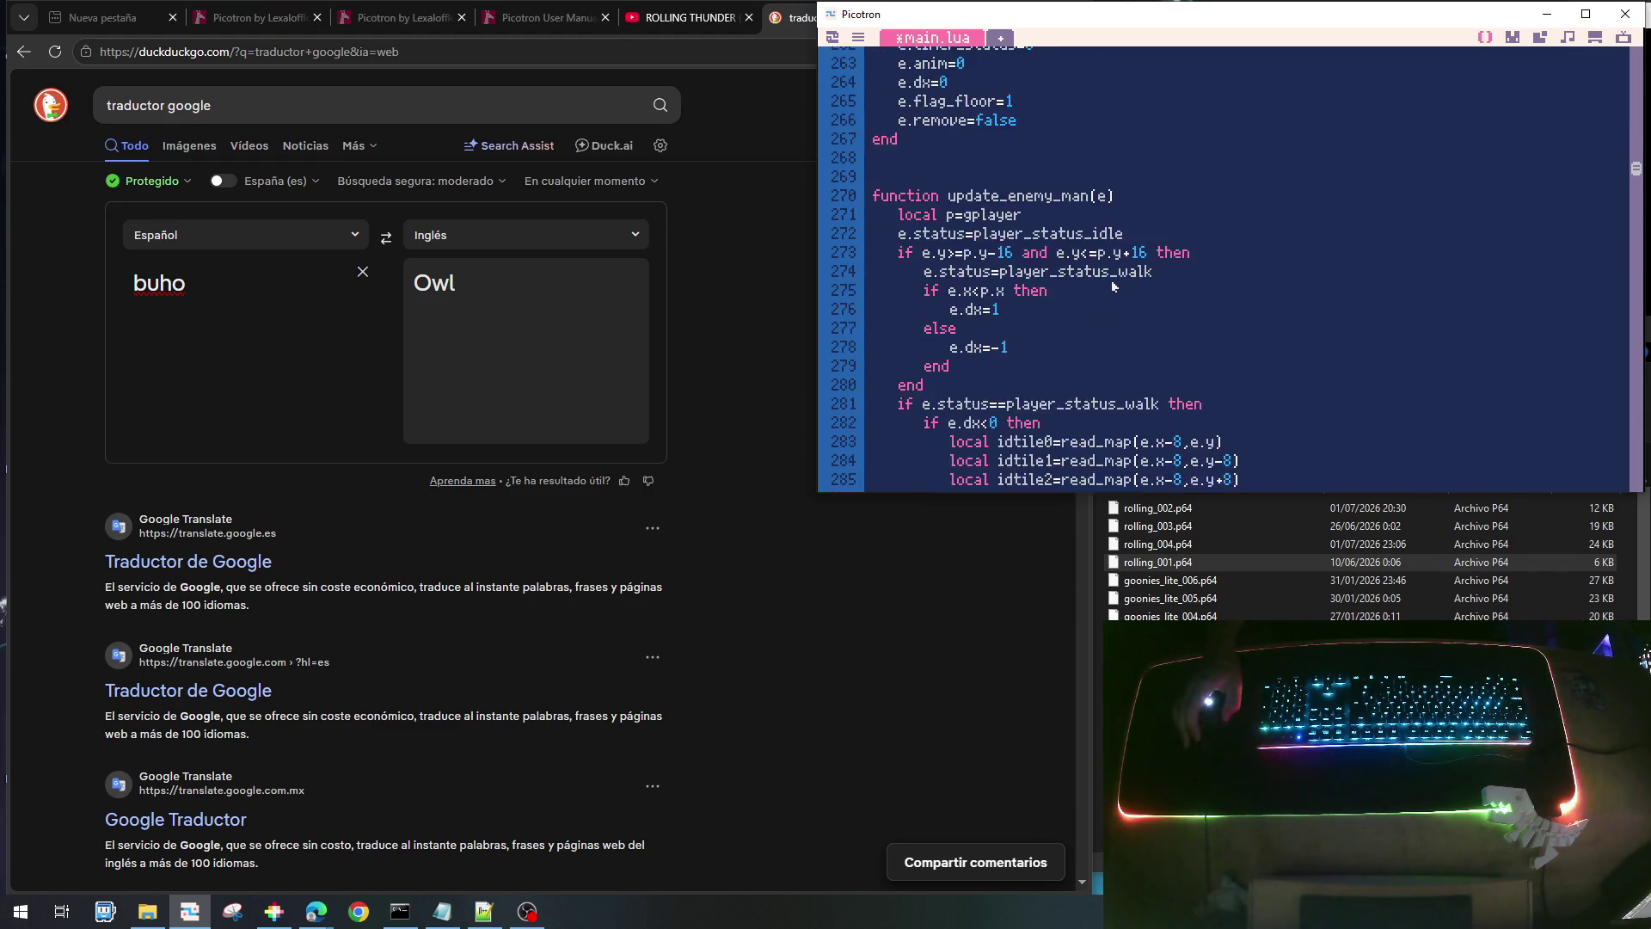
{"action": "scroll", "coordinate": [1113, 285], "scroll_direction": "down", "scroll_amount": 14}
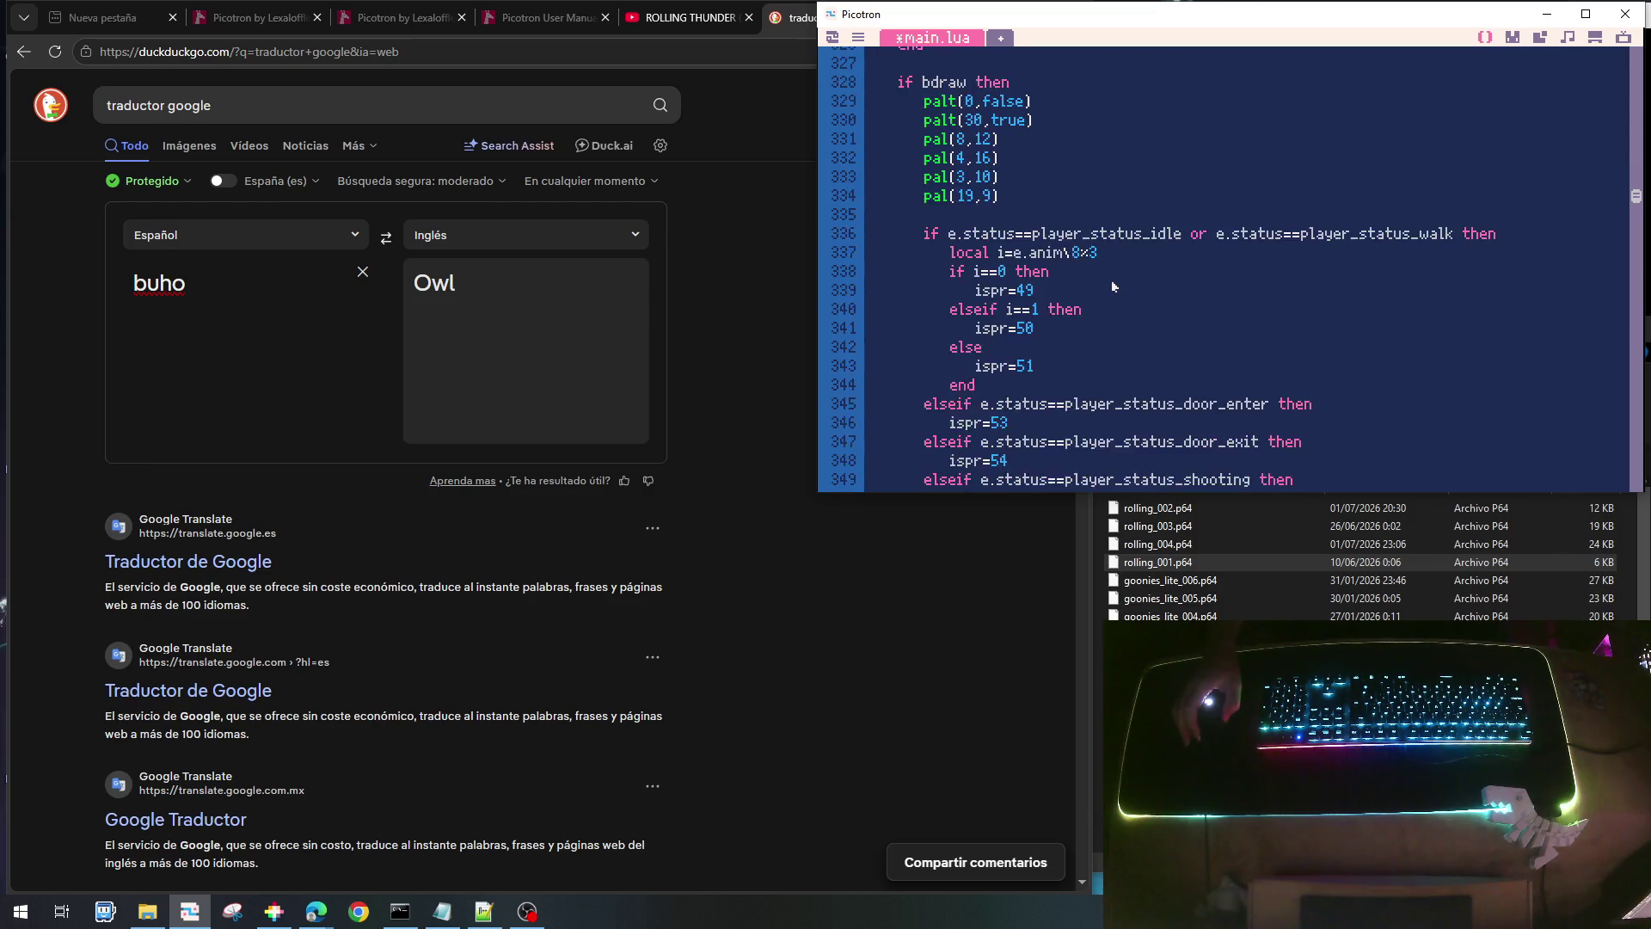
{"action": "scroll", "coordinate": [1111, 281], "scroll_direction": "down", "scroll_amount": 5}
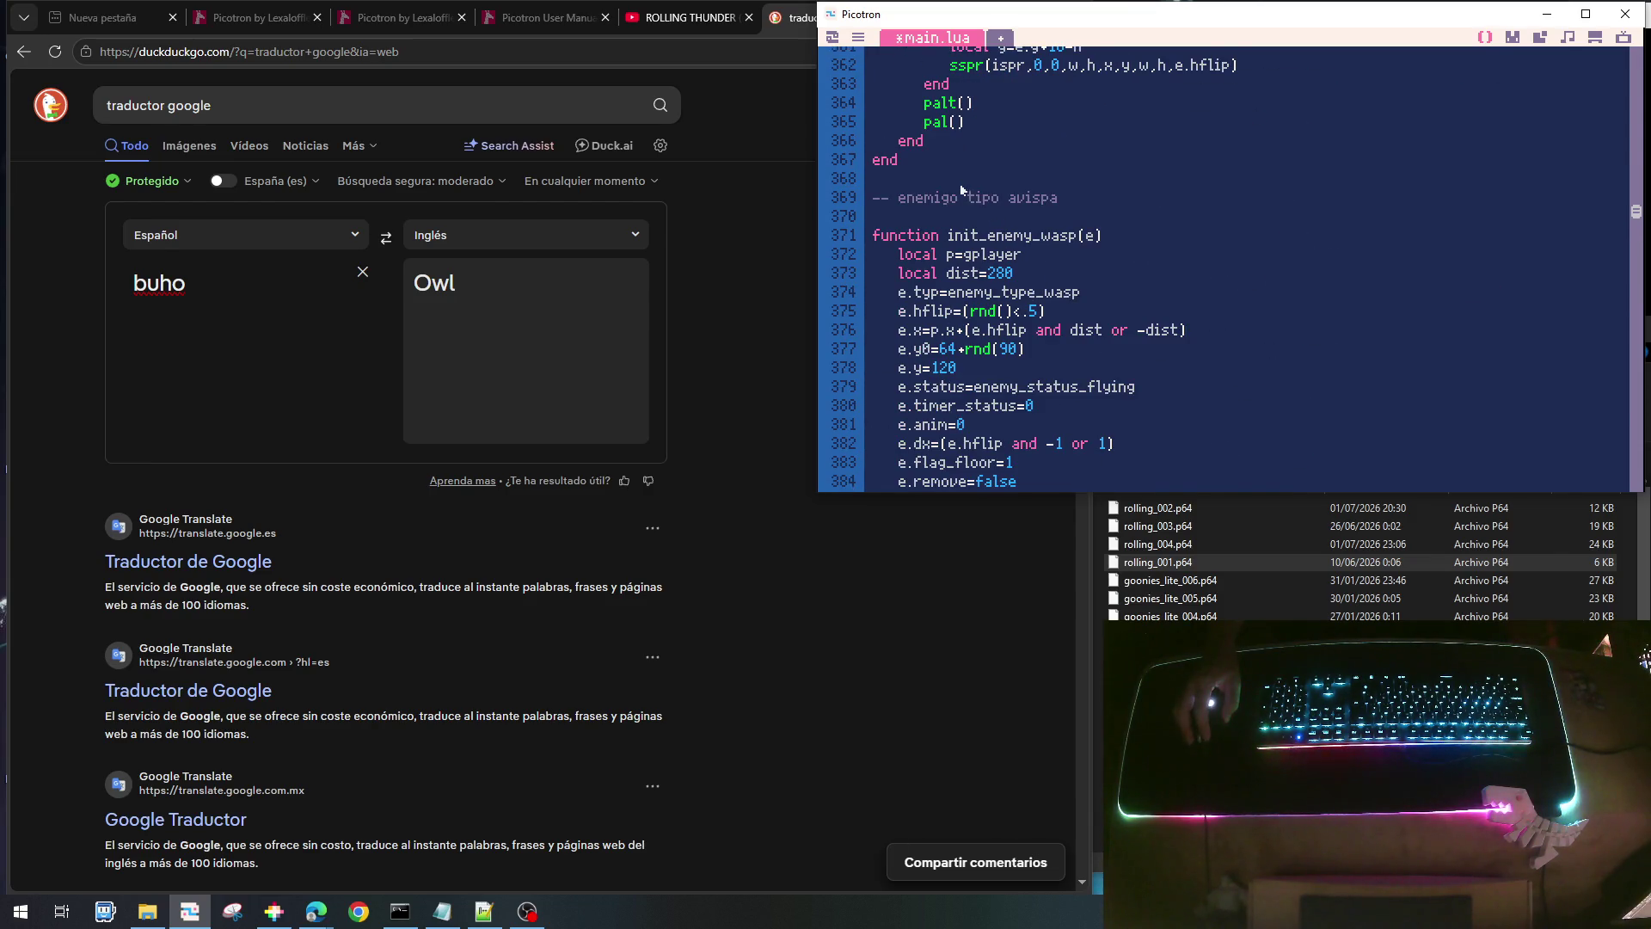
{"action": "scroll", "coordinate": [1034, 365], "scroll_direction": "down", "scroll_amount": 1}
{"action": "scroll", "coordinate": [1035, 365], "scroll_direction": "down", "scroll_amount": 14}
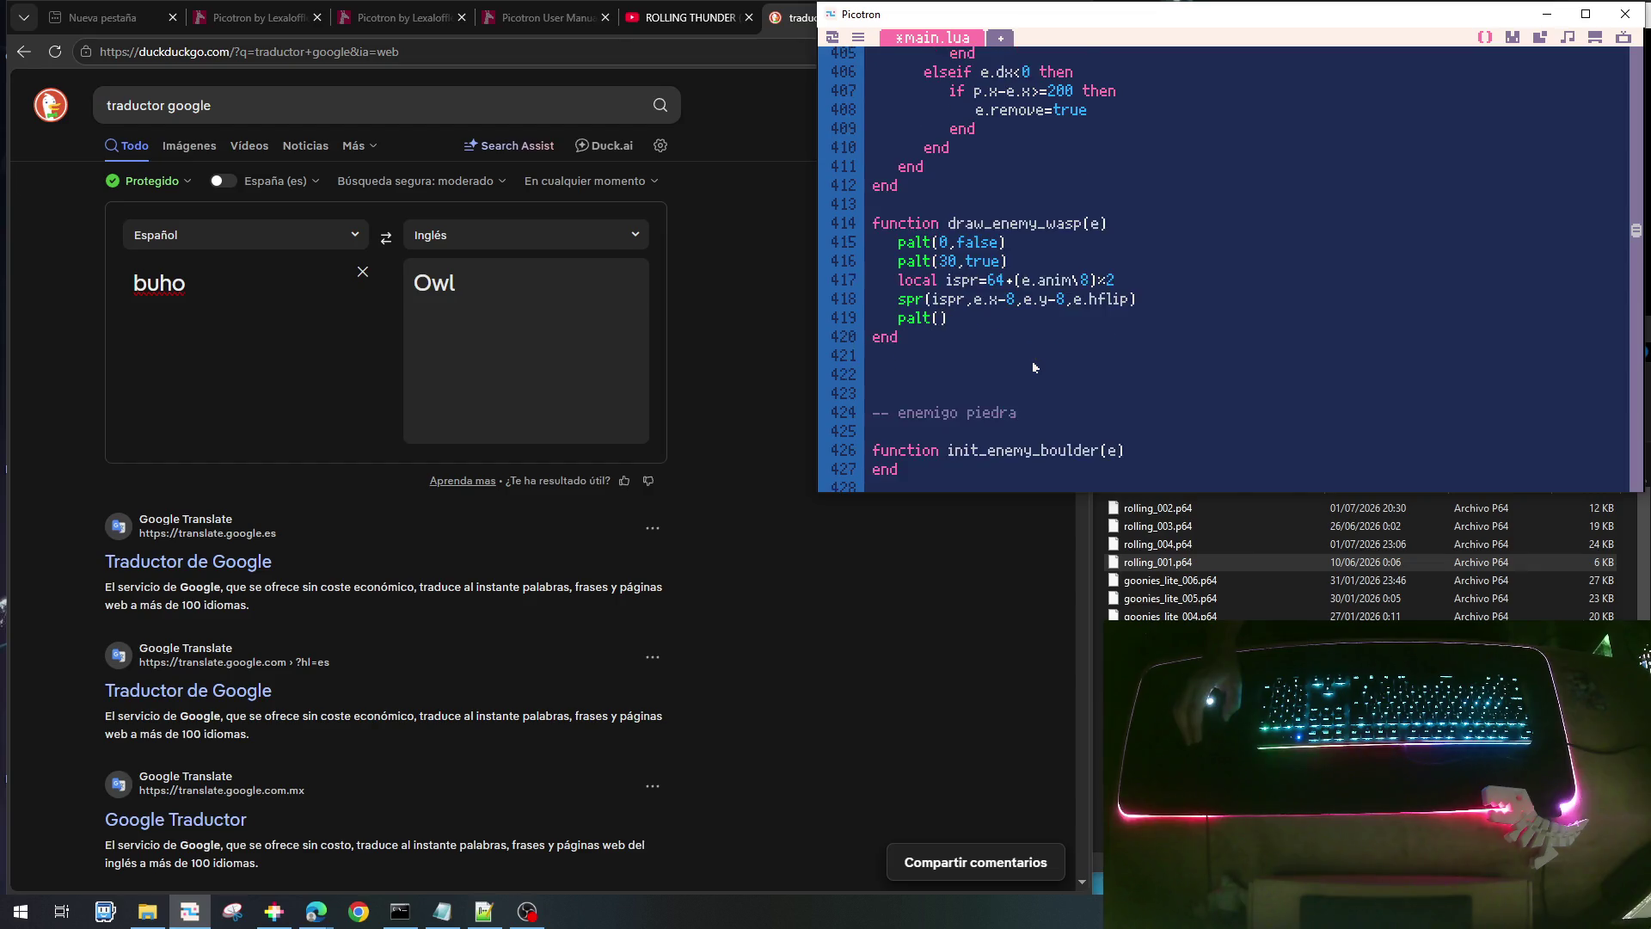
{"action": "scroll", "coordinate": [1035, 364], "scroll_direction": "down", "scroll_amount": 8}
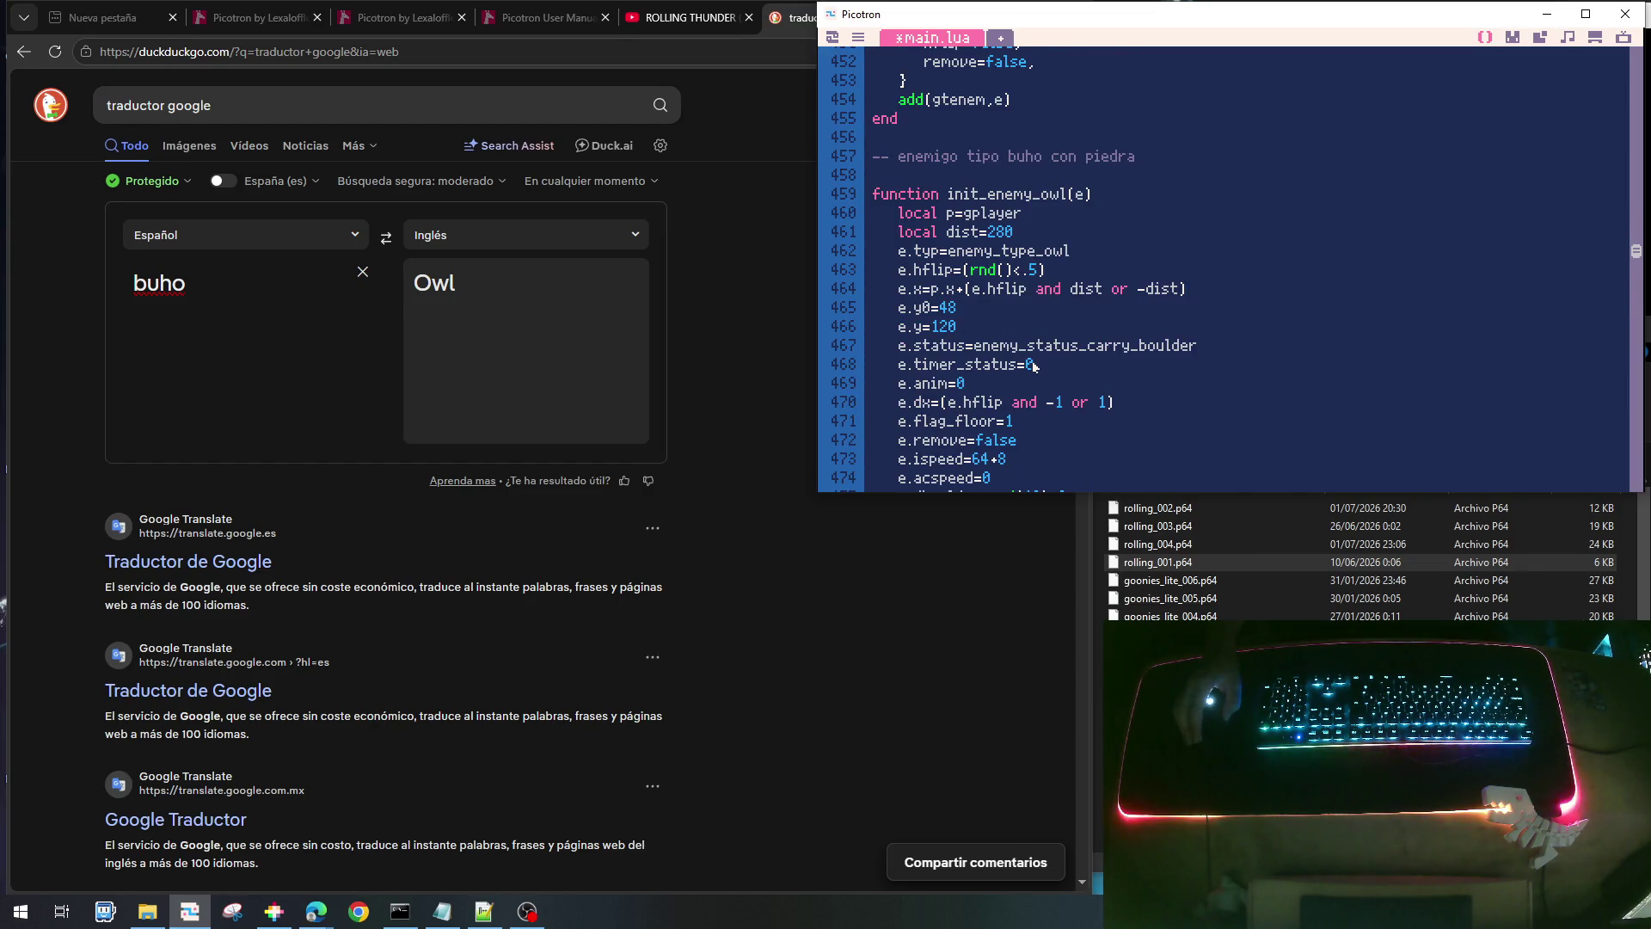
{"action": "scroll", "coordinate": [1035, 365], "scroll_direction": "down", "scroll_amount": 13}
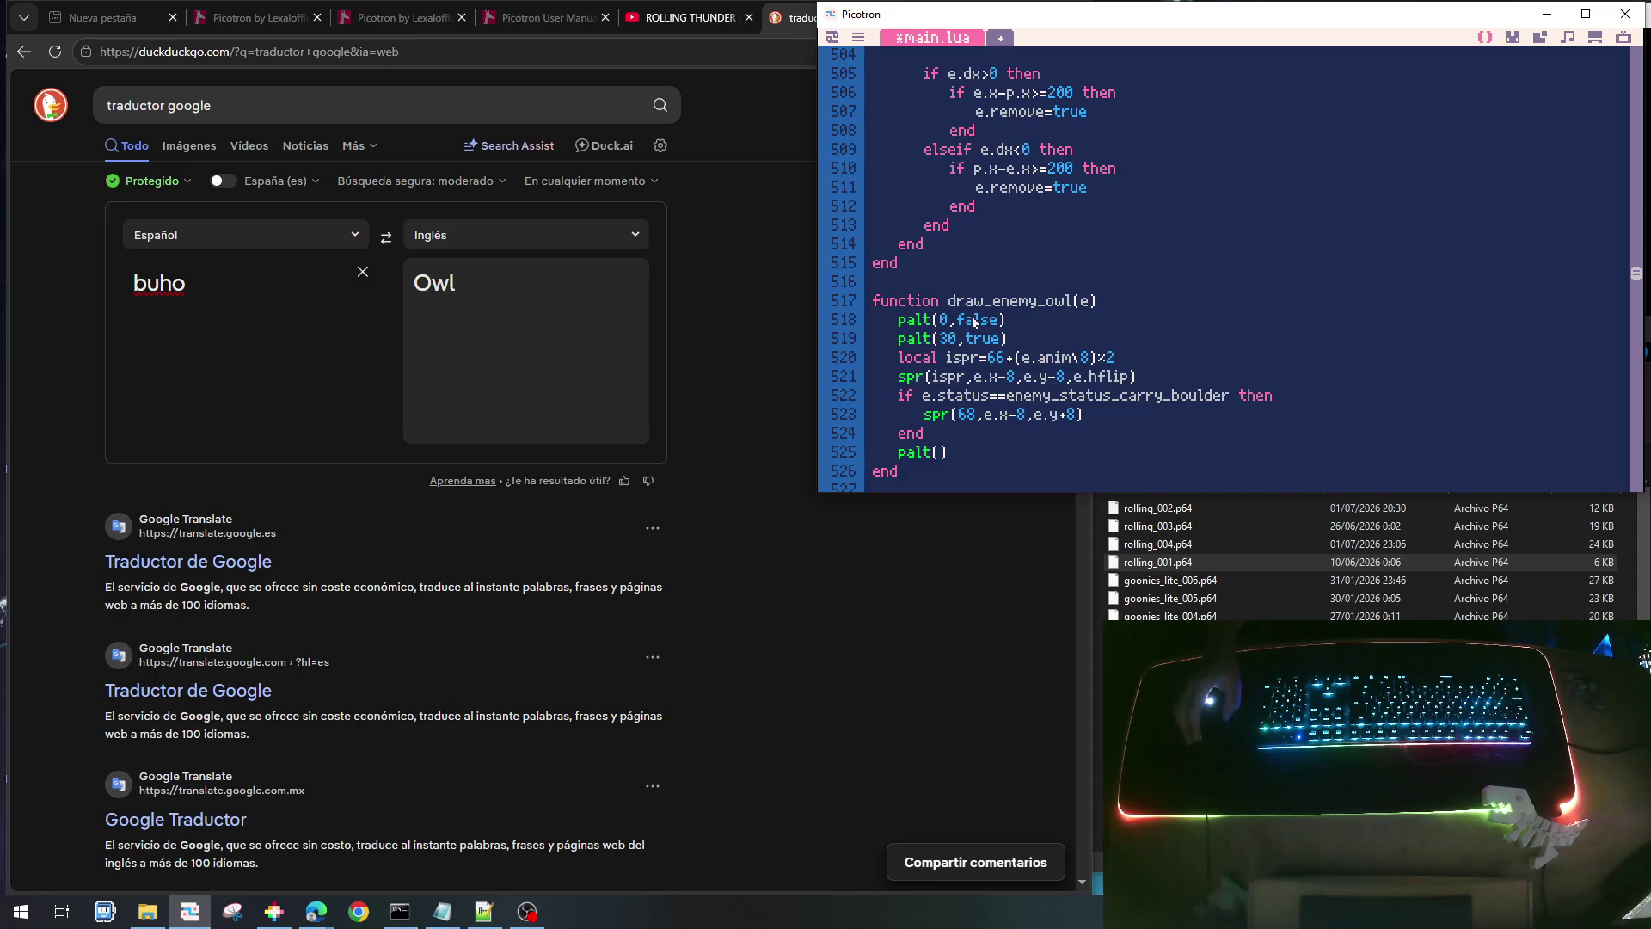
{"action": "scroll", "coordinate": [969, 314], "scroll_direction": "up", "scroll_amount": 13}
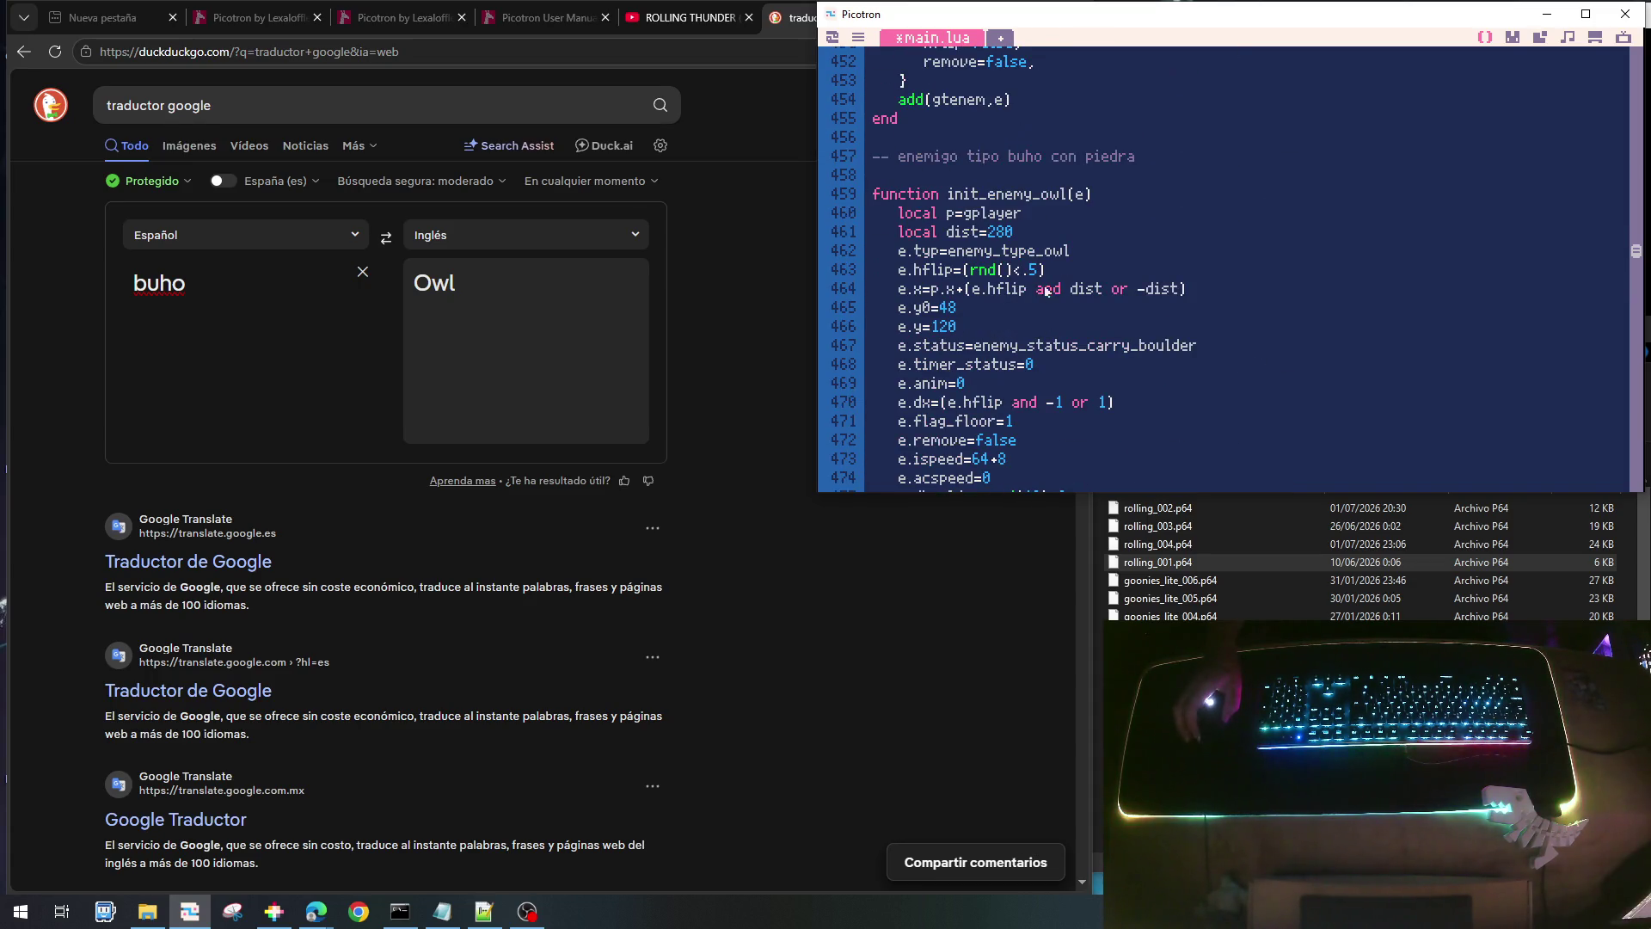
{"action": "left_click", "coordinate": [1136, 158]}
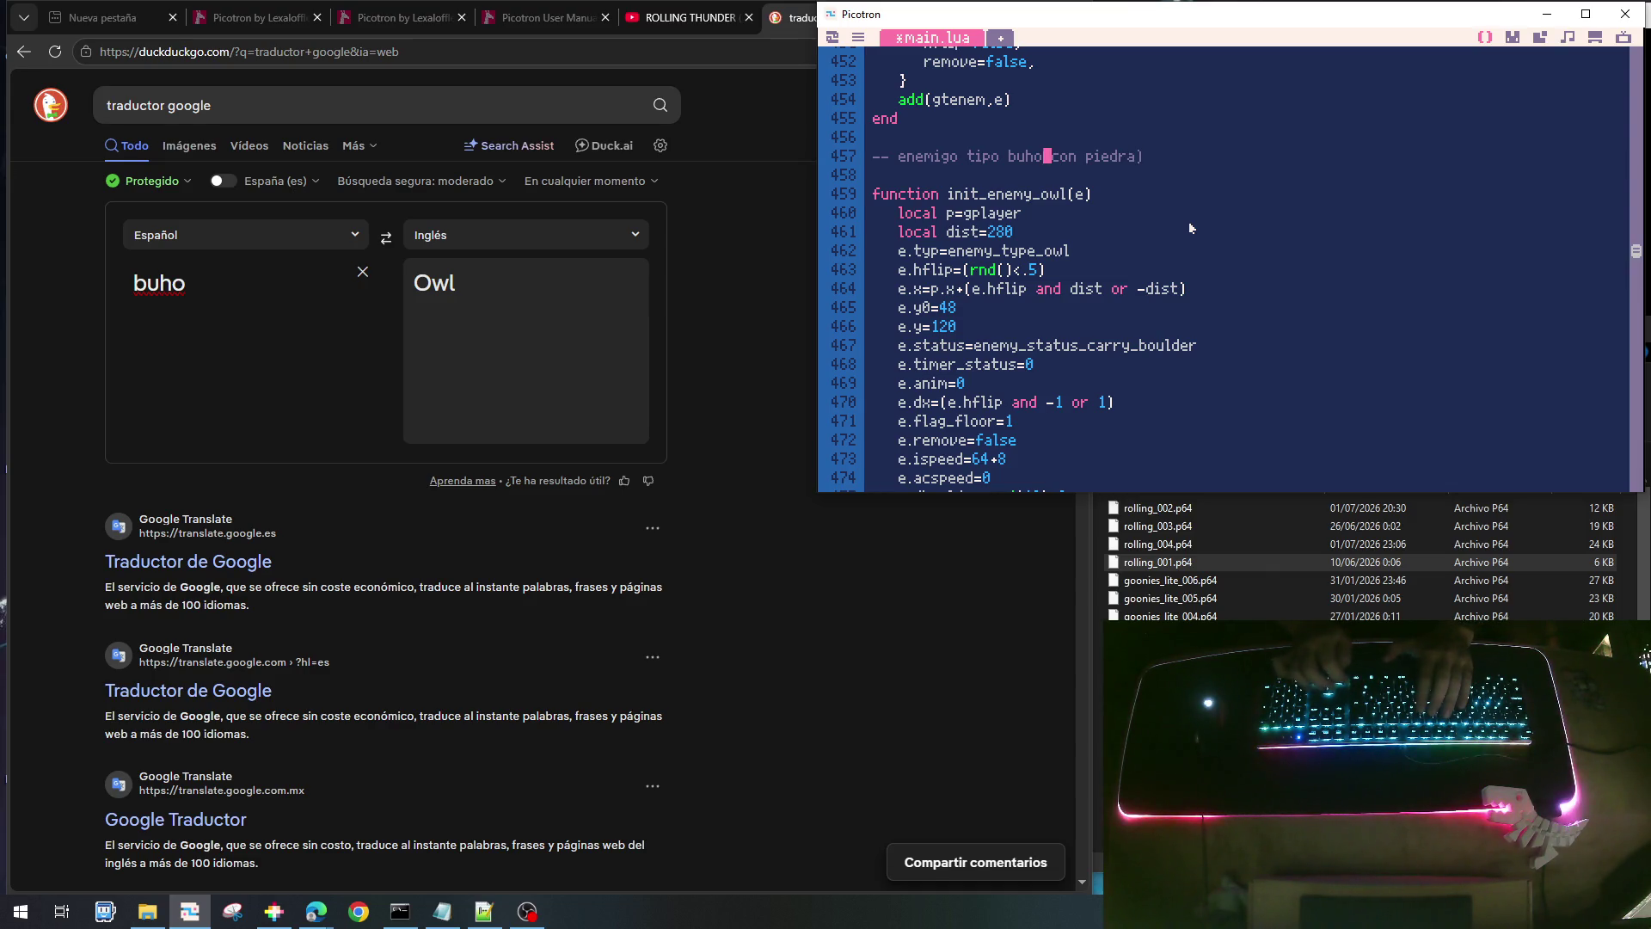
- Wrap the owl comment's stone note in parentheses and insert 'o di' before 'piedra'
{"action": "type", "text": "("}
{"action": "key", "text": "Right"}
{"action": "key", "text": "Right"}
{"action": "key", "text": "Right"}
{"action": "type", "text": "o di"}
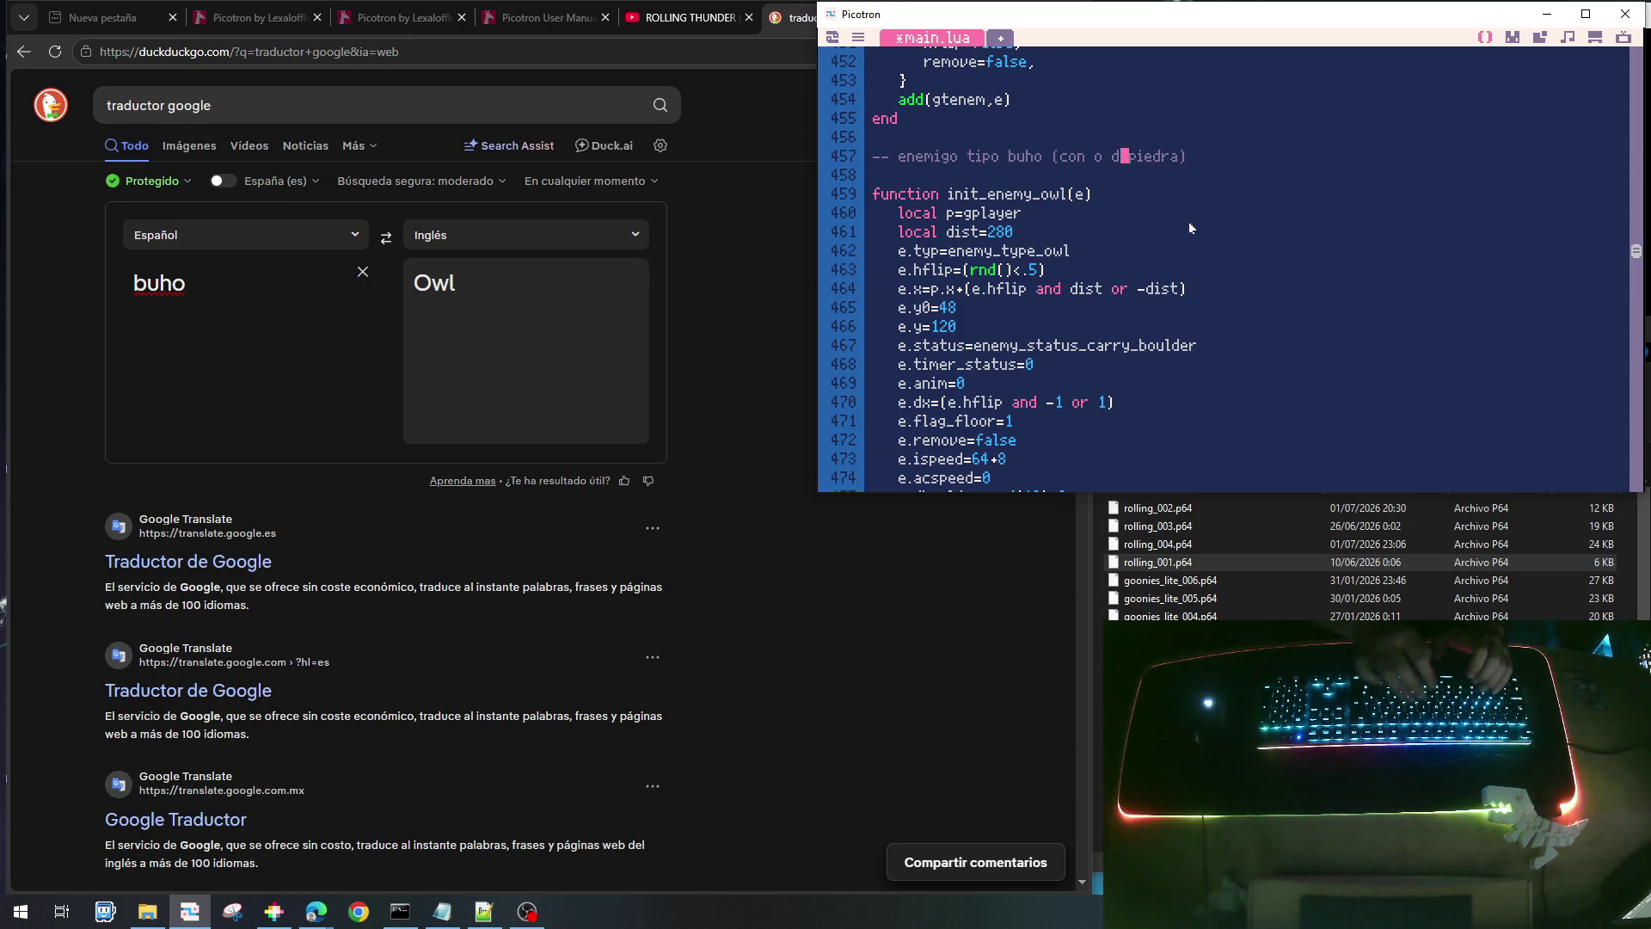
{"action": "scroll", "coordinate": [1189, 220], "scroll_direction": "down", "scroll_amount": 4}
{"action": "scroll", "coordinate": [1187, 220], "scroll_direction": "down", "scroll_amount": 15}
- Below draw_enemy_owl, add a '-- enemigo tipo dron' comment and an empty init_enemy_drone(e) function
{"action": "left_click", "coordinate": [974, 344]}
{"action": "key", "text": "Return"}
{"action": "key", "text": "Return"}
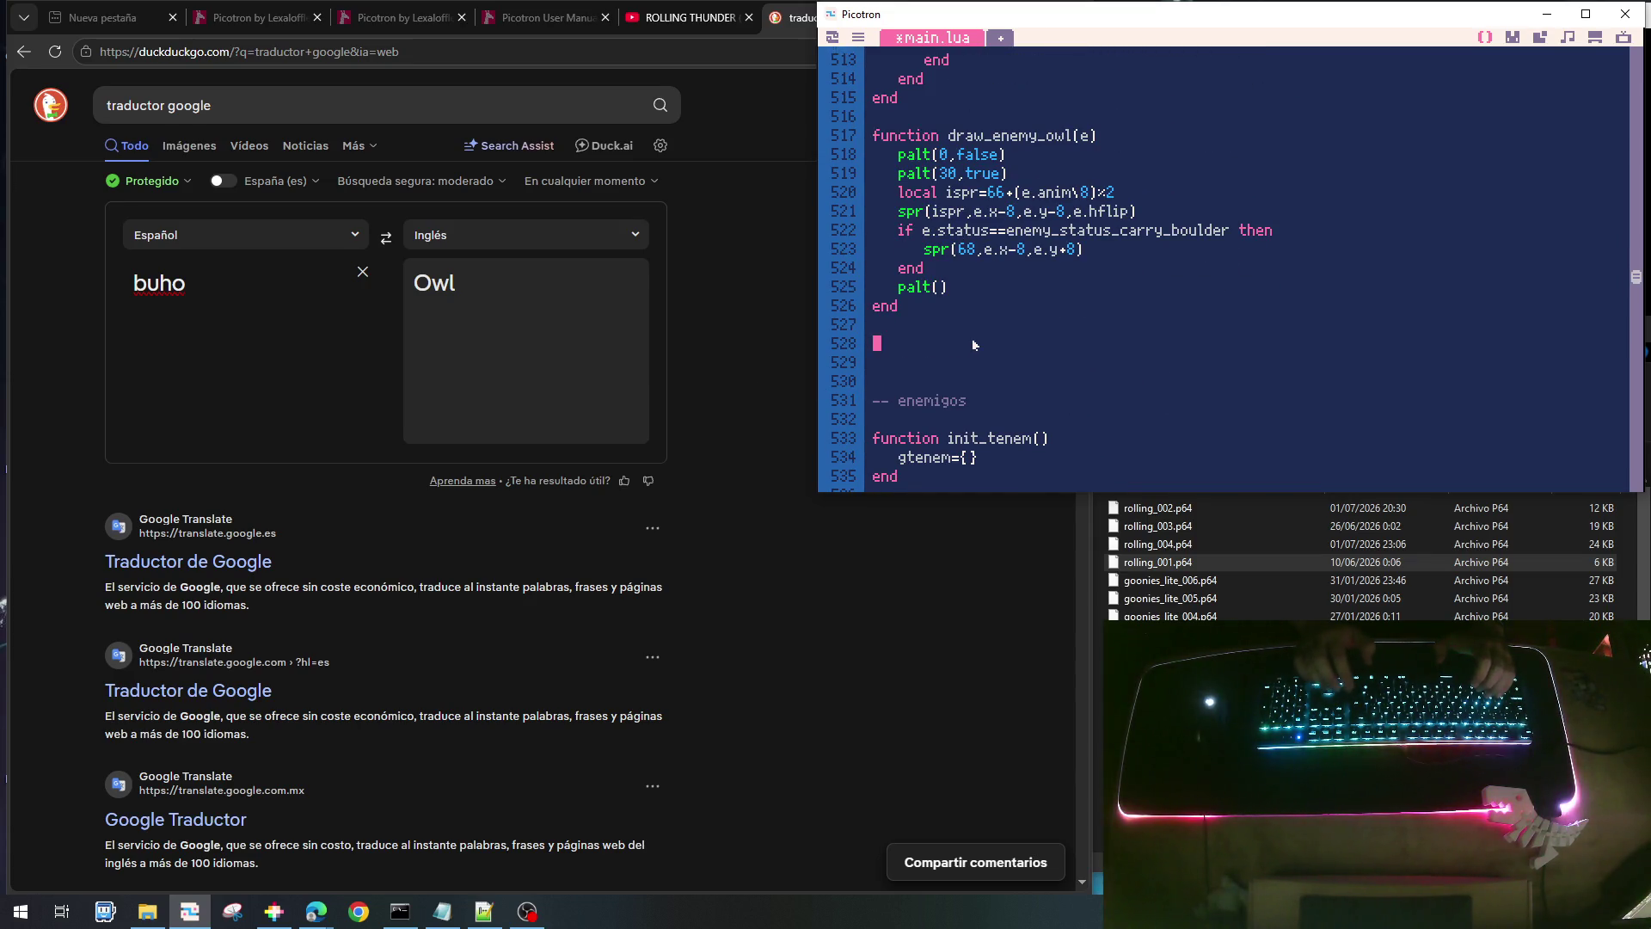
{"action": "type", "text": "-- enem"}
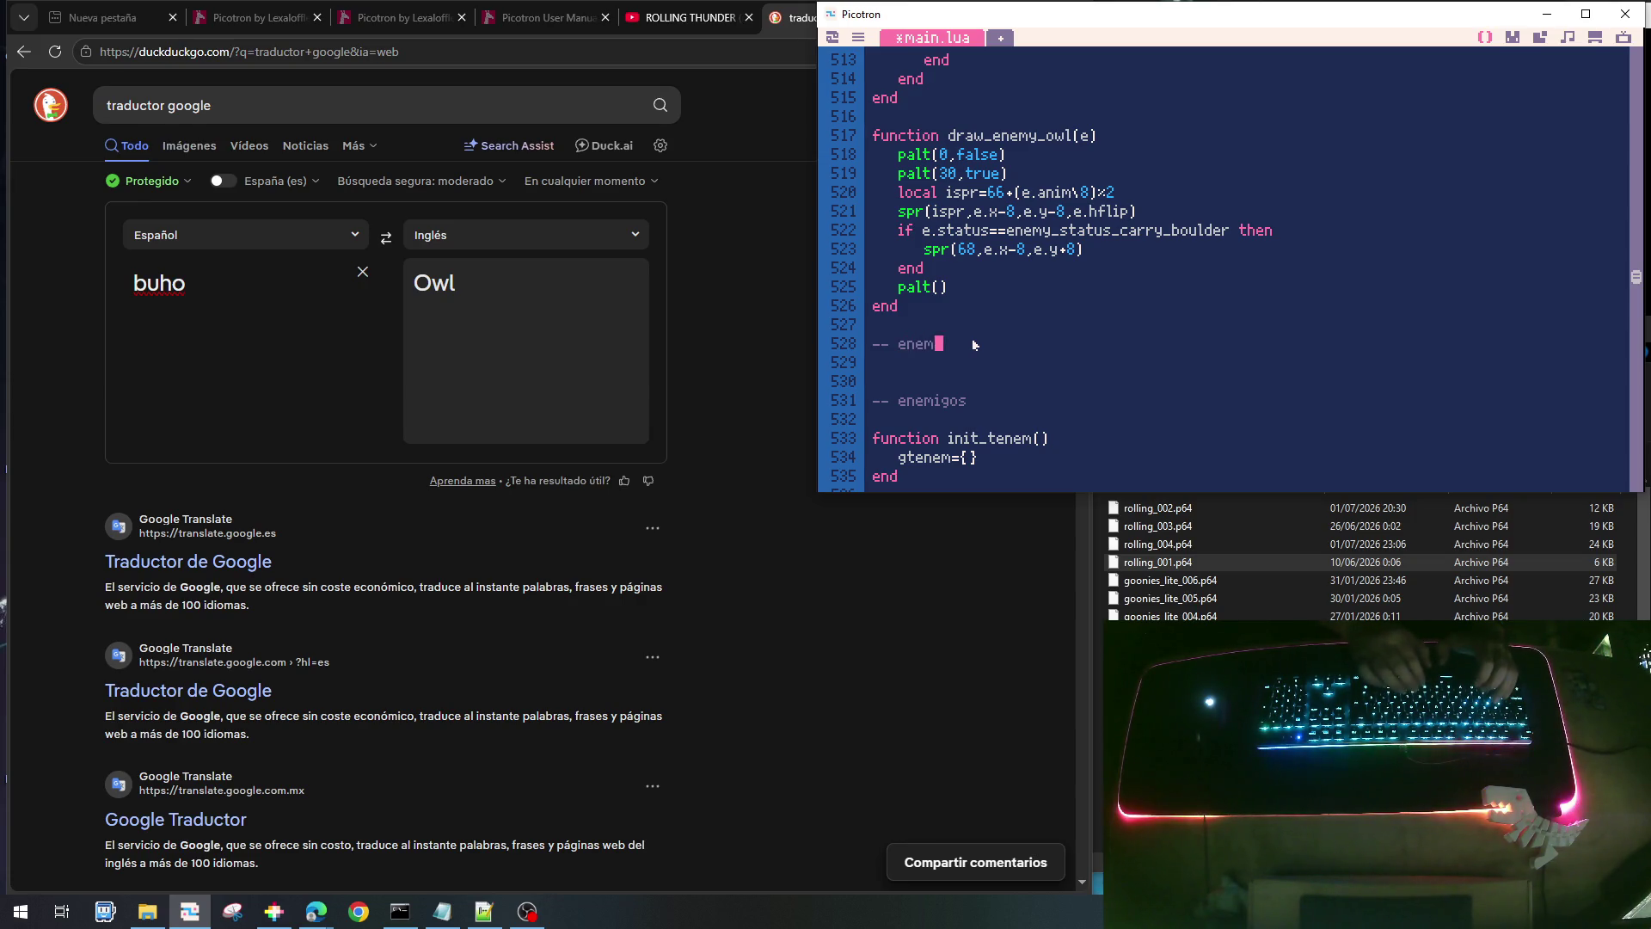
{"action": "type", "text": "igo tipo dron"}
{"action": "key", "text": "BackSpace"}
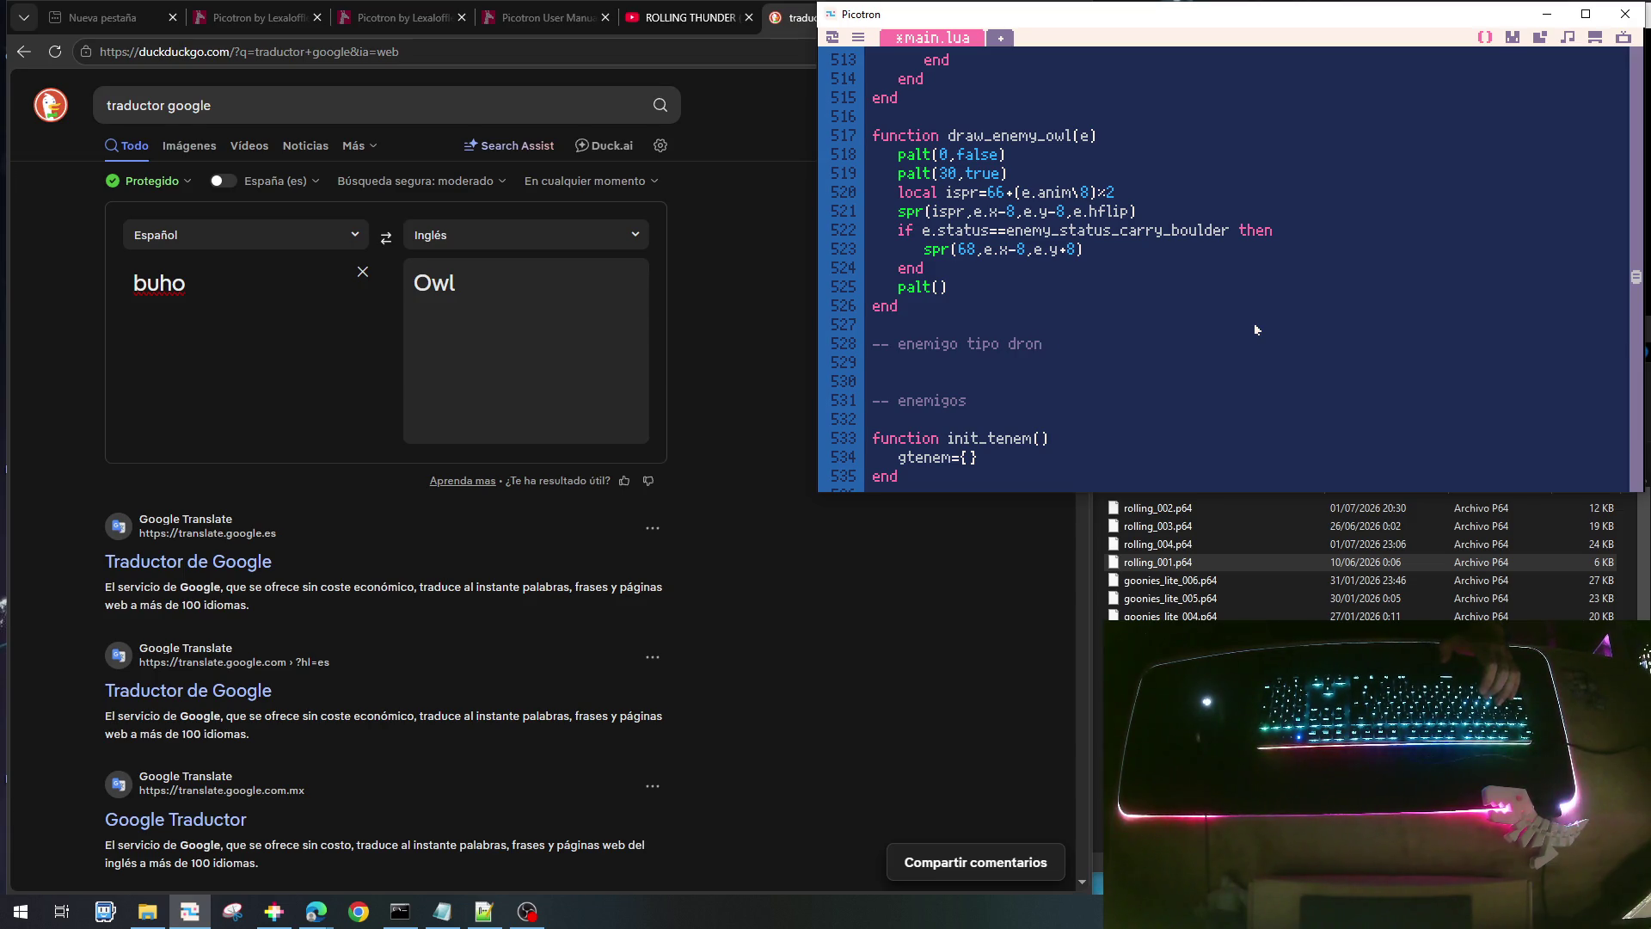
{"action": "key", "text": "Down"}
{"action": "key", "text": "Return"}
{"action": "type", "text": "function"}
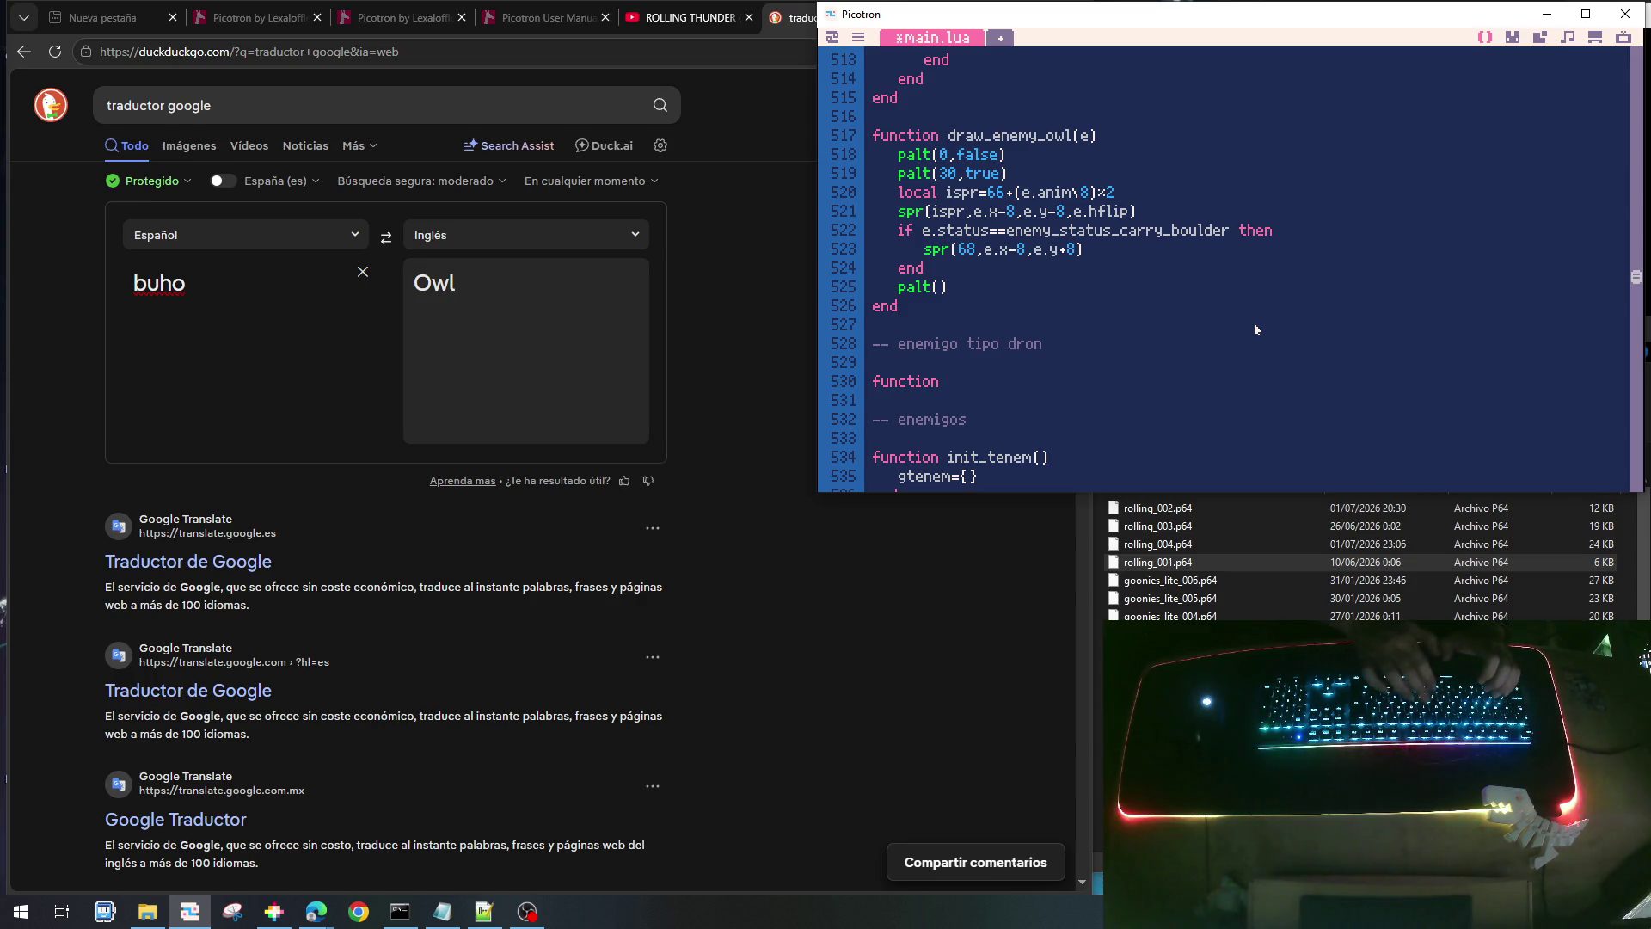
{"action": "type", "text": " ini"}
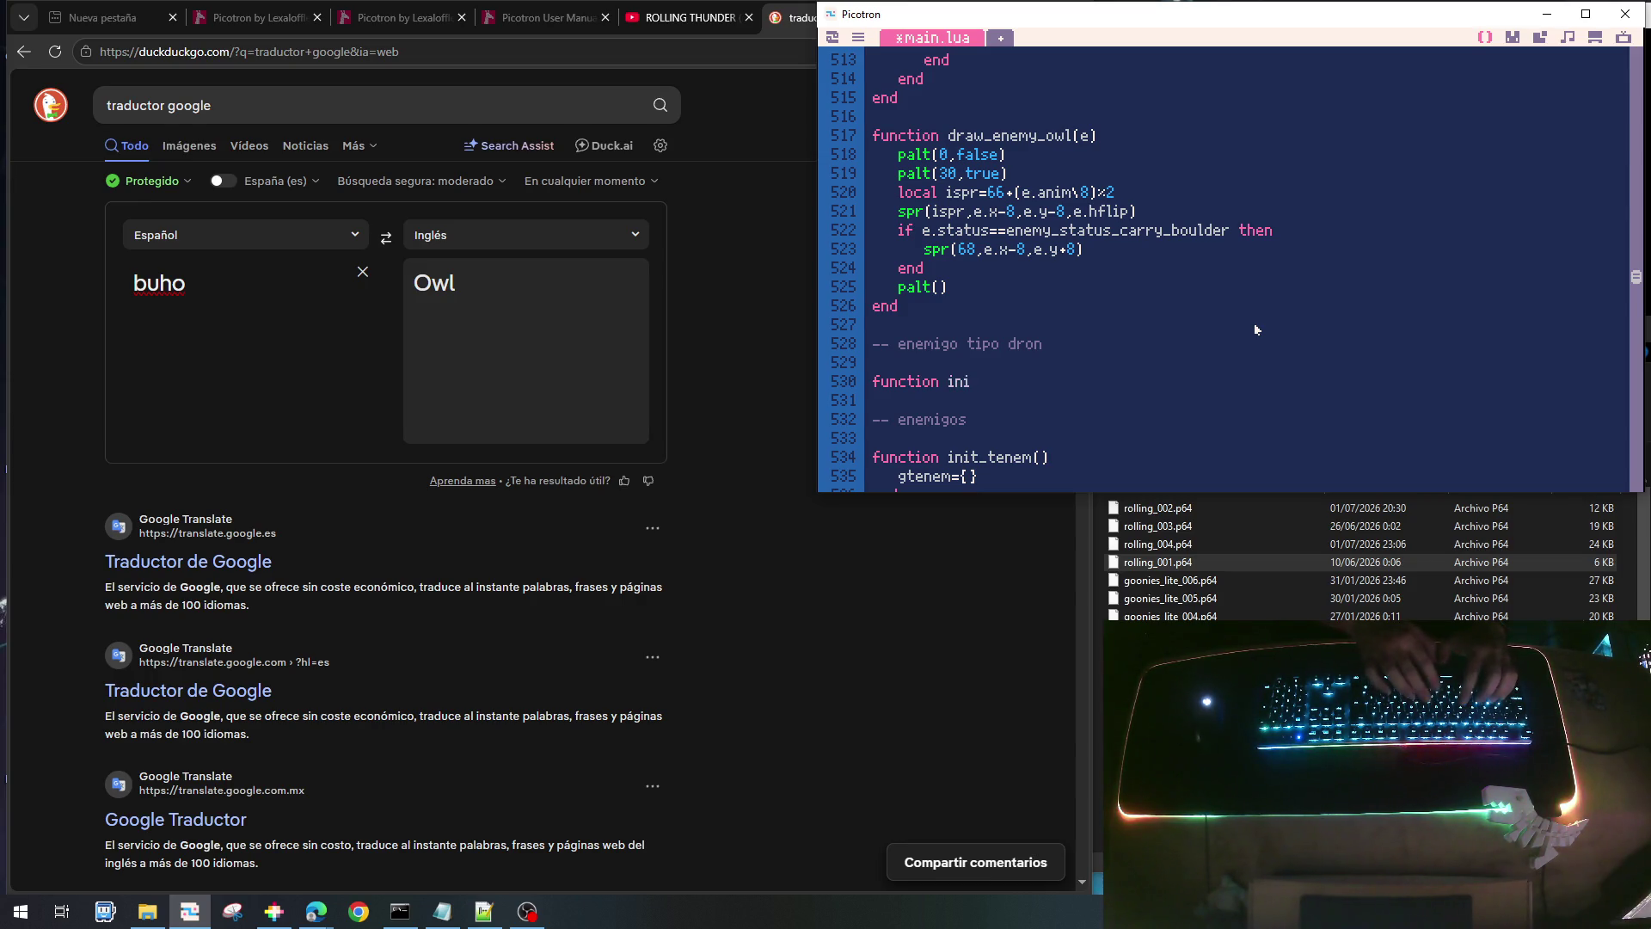
{"action": "type", "text": "t_e"}
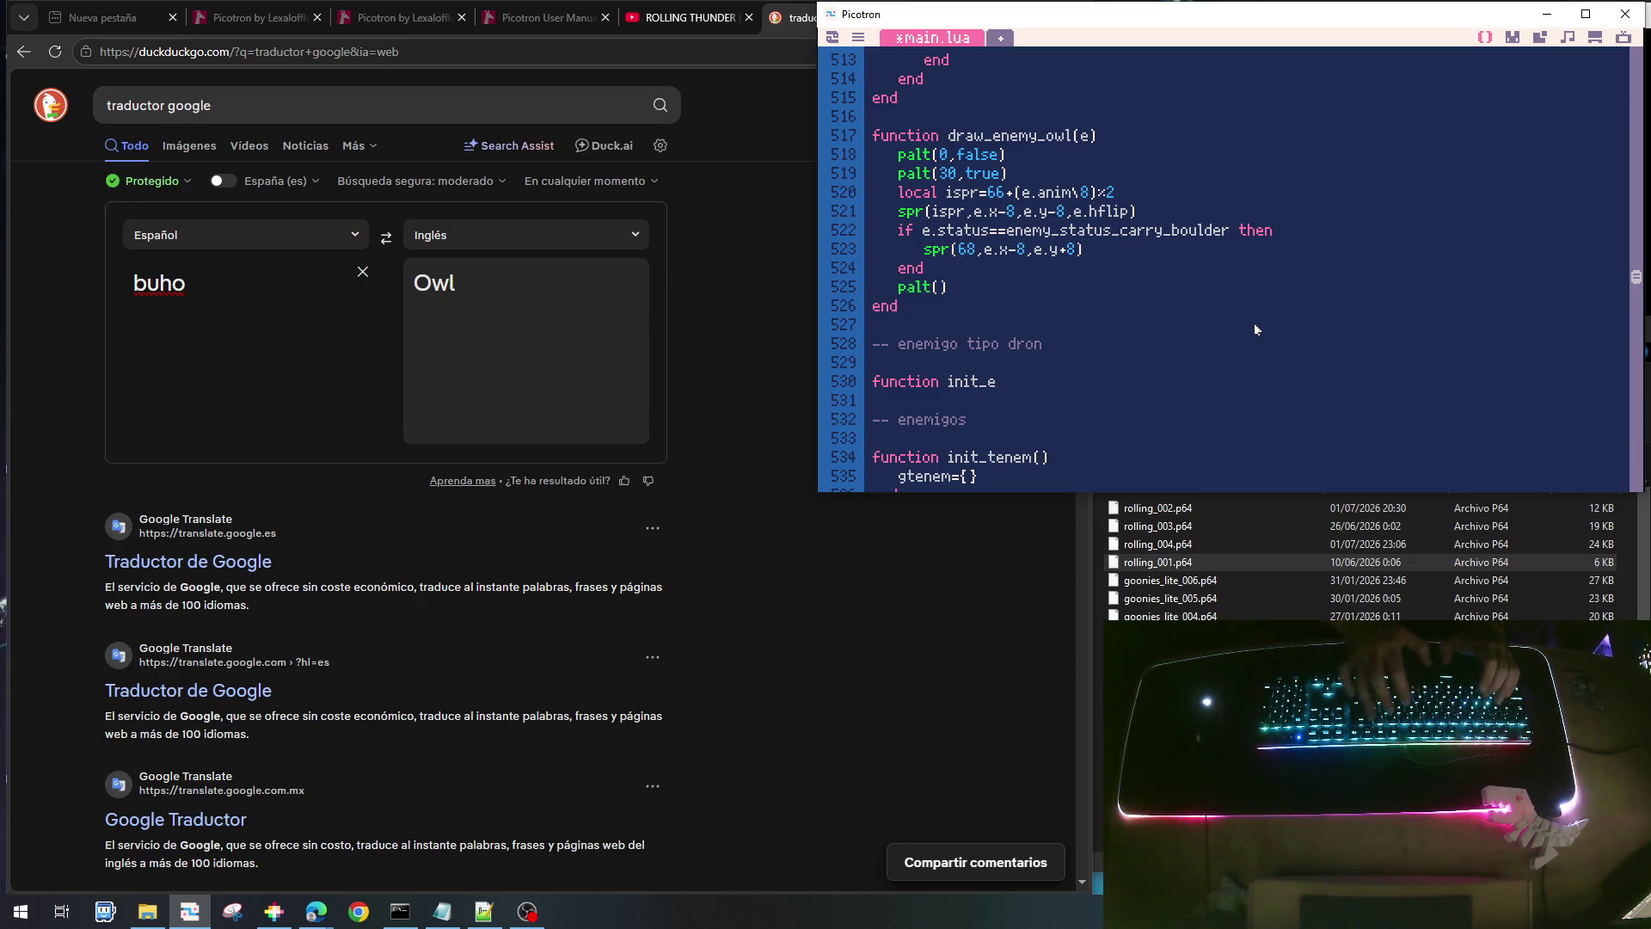
{"action": "type", "text": "nemy"}
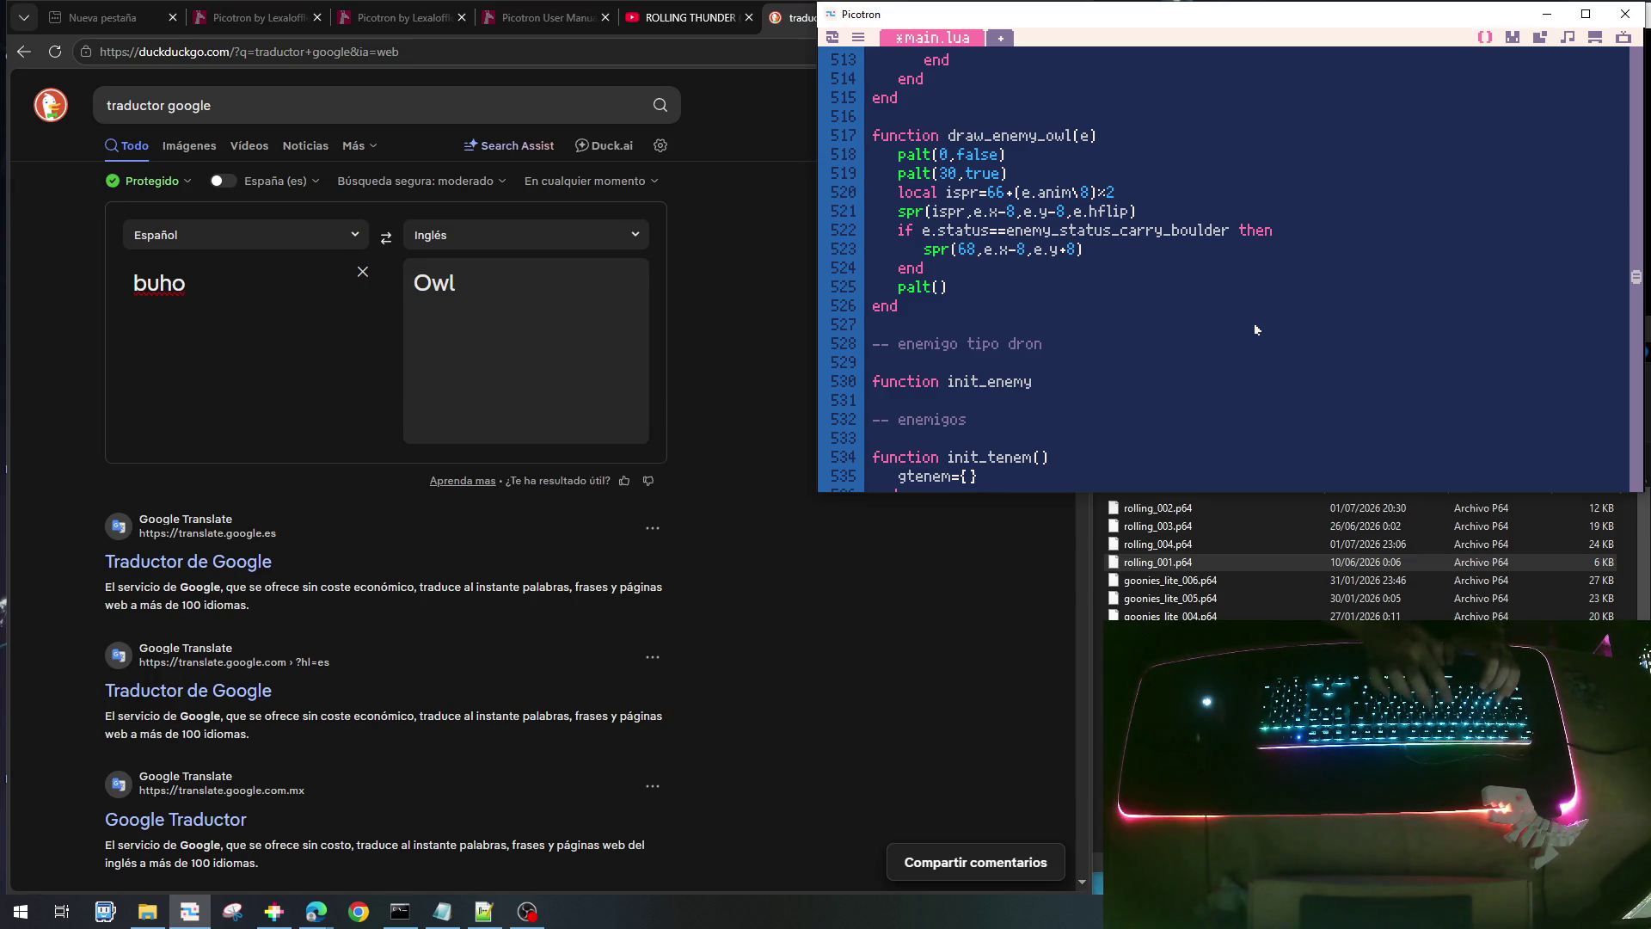
{"action": "type", "text": "_drone(e"}
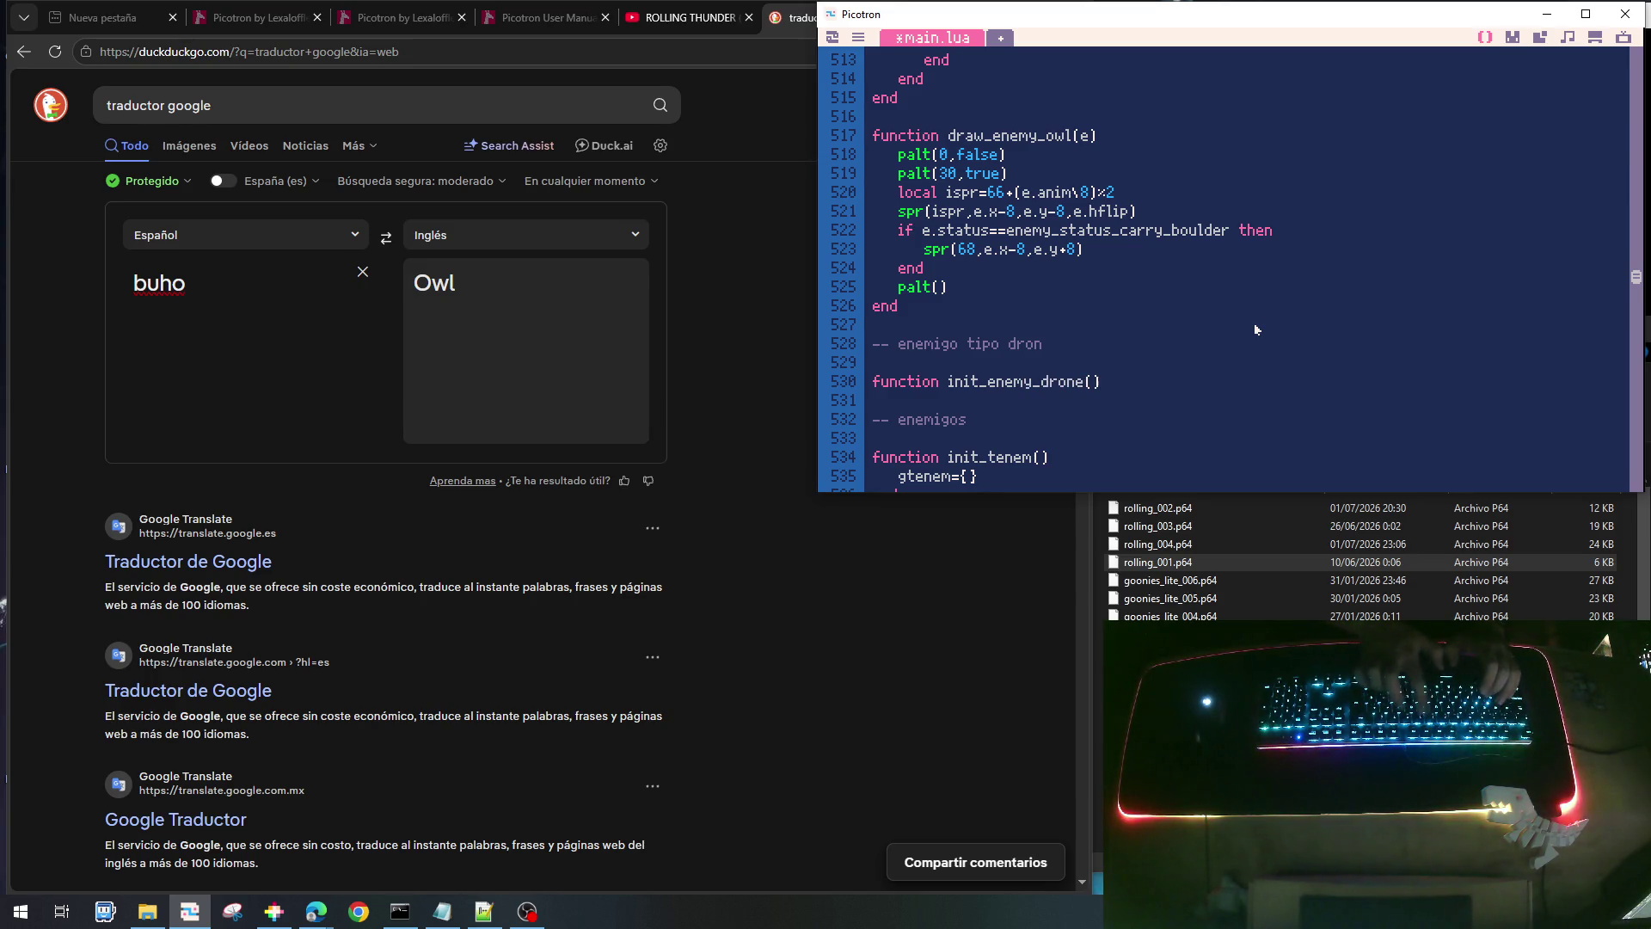
{"action": "type", "text": ")"}
{"action": "key", "text": "Return"}
{"action": "type", "text": "end"}
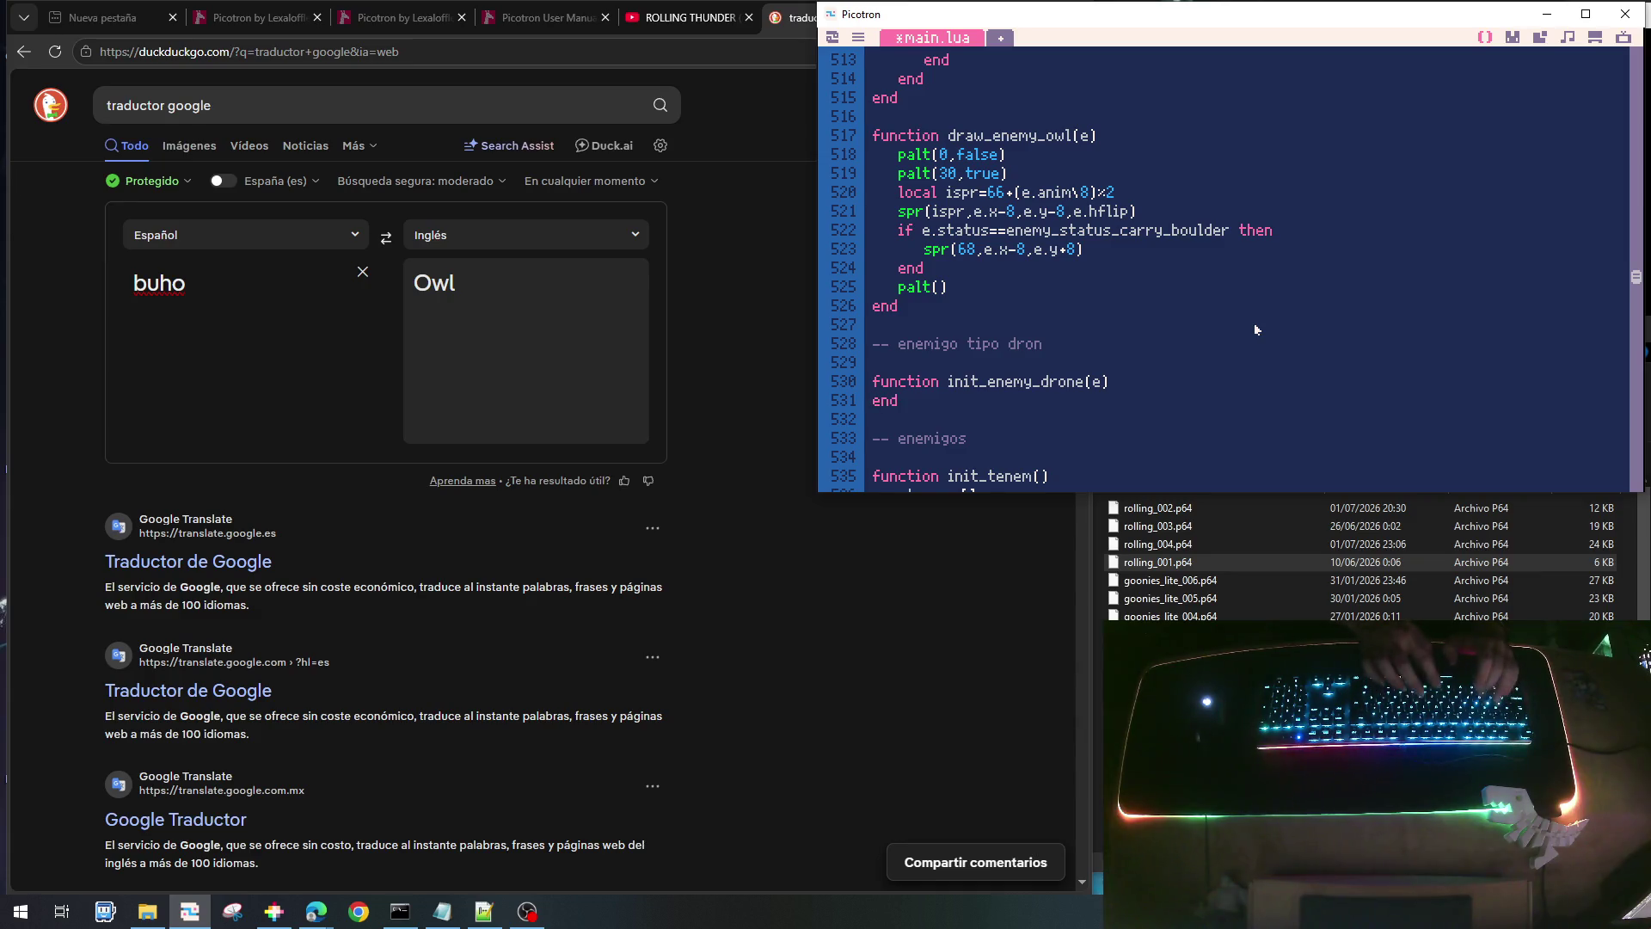
{"action": "key", "text": "Return"}
{"action": "key", "text": "Return"}
- Duplicate it twice into empty update_enemy_drone and draw_enemy_drone functions and save the cart
{"action": "key", "text": "Up"}
{"action": "key", "text": "Up"}
{"action": "key", "text": "Up"}
{"action": "key", "text": "shift+Down"}
{"action": "key", "text": "shift+Down"}
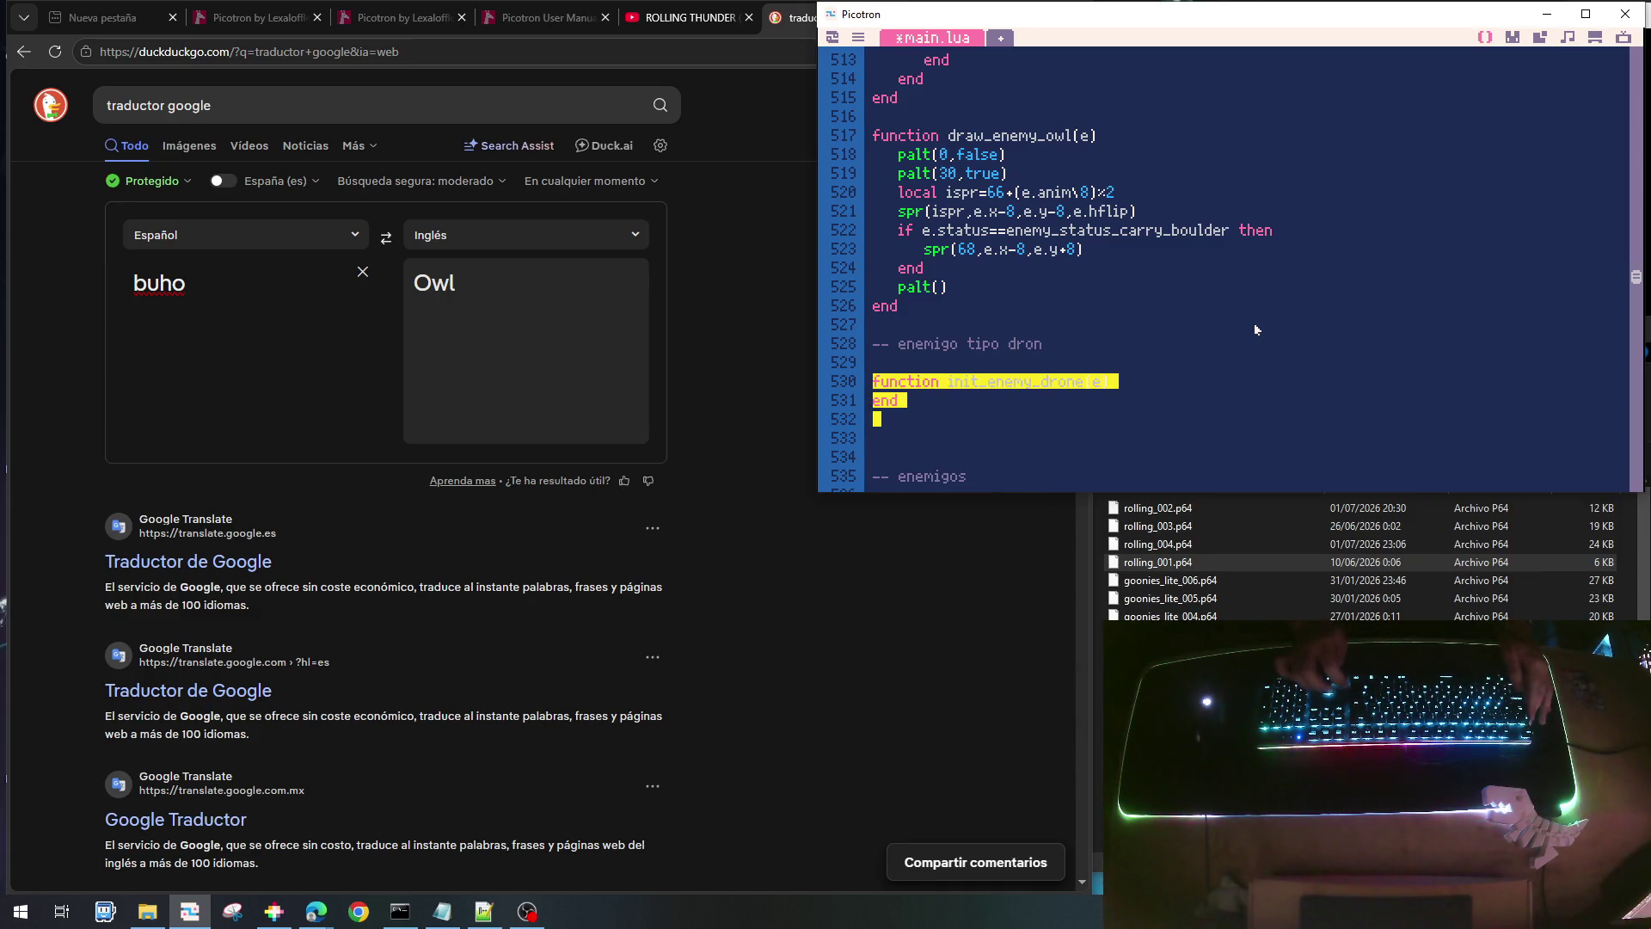
{"action": "key", "text": "ctrl+c"}
{"action": "key", "text": "Down"}
{"action": "key", "text": "ctrl+v"}
{"action": "key", "text": "Return"}
{"action": "key", "text": "ctrl+v"}
{"action": "key", "text": "Up"}
{"action": "key", "text": "Up"}
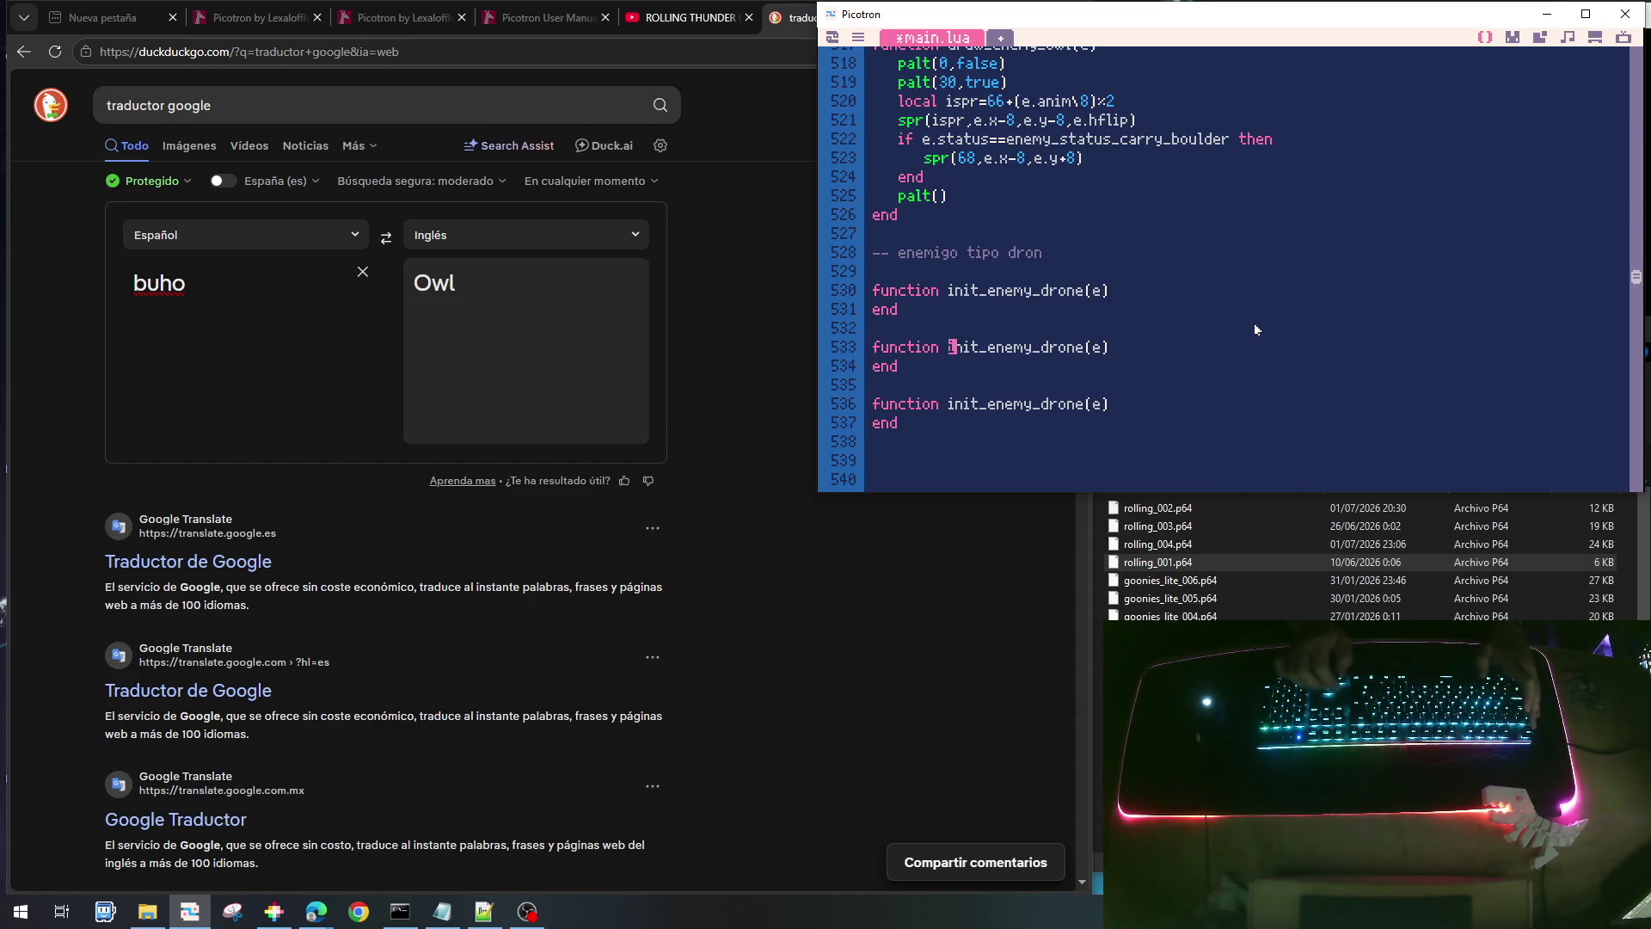
{"action": "key", "text": "BackSpace"}
{"action": "key", "text": "BackSpace"}
{"action": "key", "text": "BackSpace"}
{"action": "type", "text": "update"}
{"action": "key", "text": "Down"}
{"action": "key", "text": "Down"}
{"action": "key", "text": "BackSpace"}
{"action": "key", "text": "BackSpace"}
{"action": "key", "text": "BackSpace"}
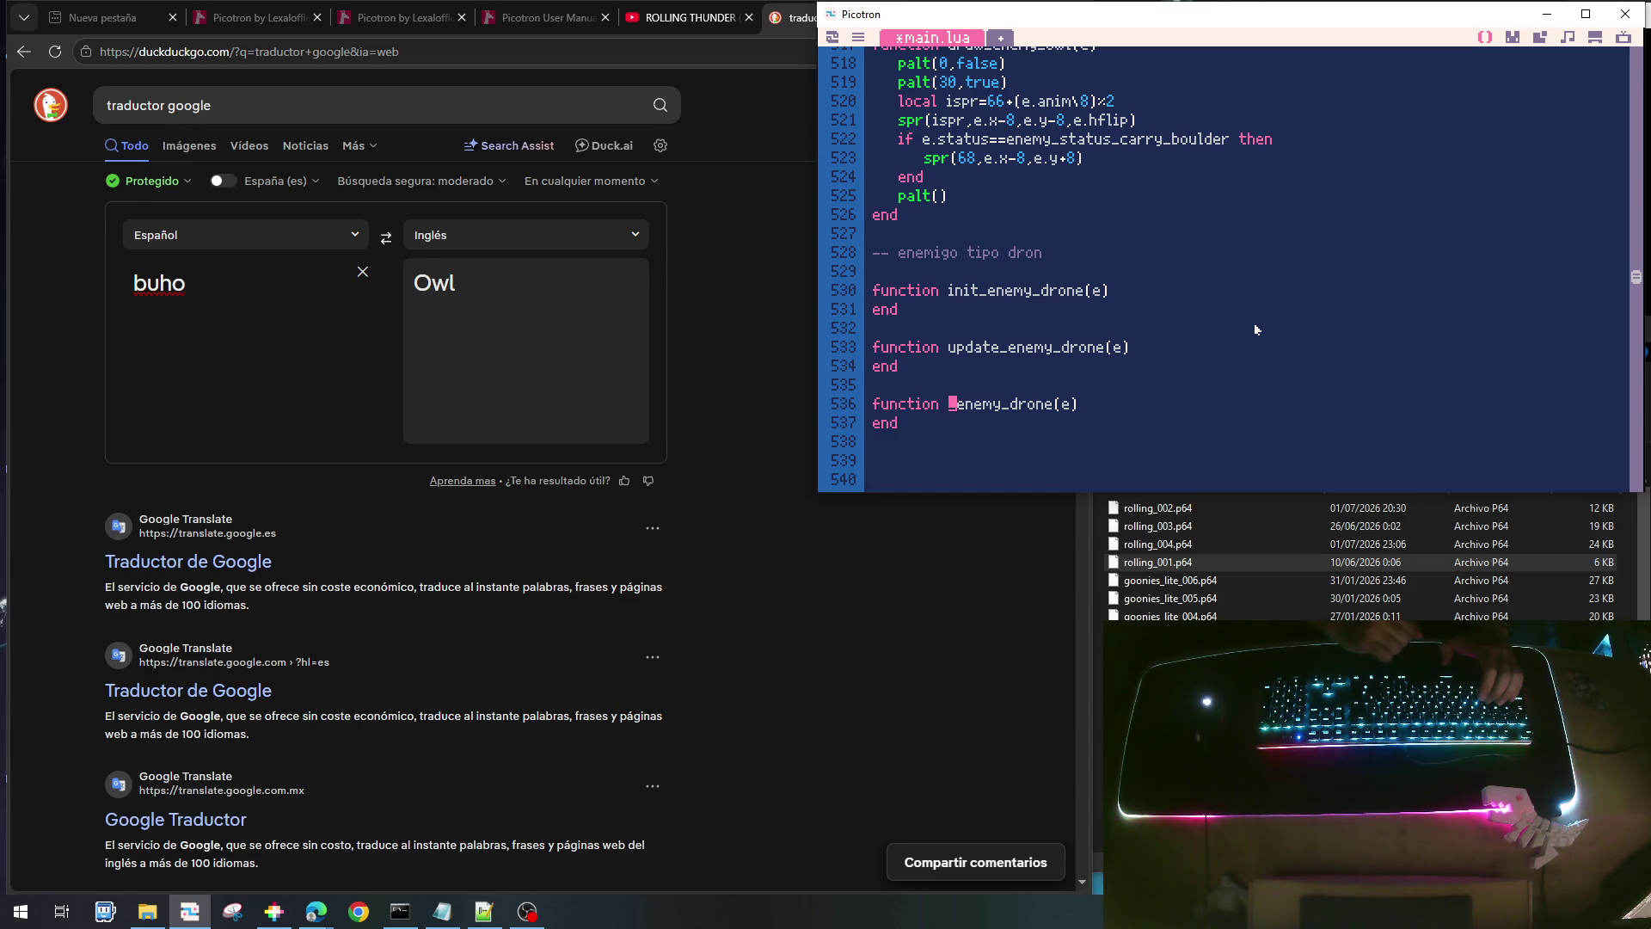
{"action": "type", "text": "draw_"}
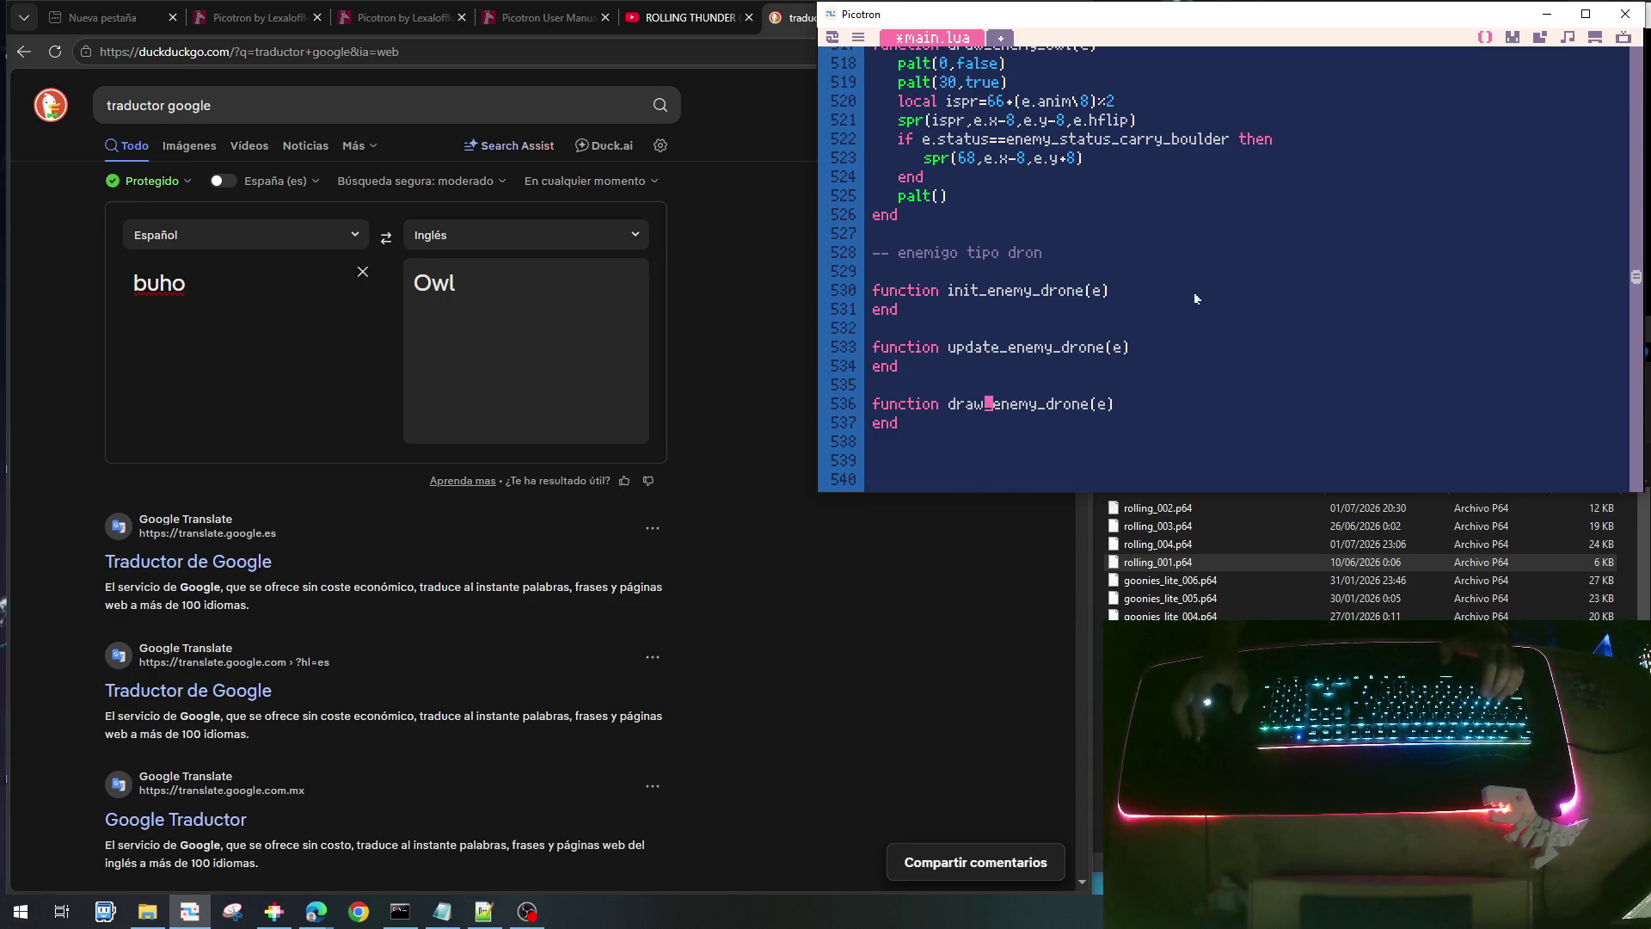
{"action": "key", "text": "ctrl+s"}
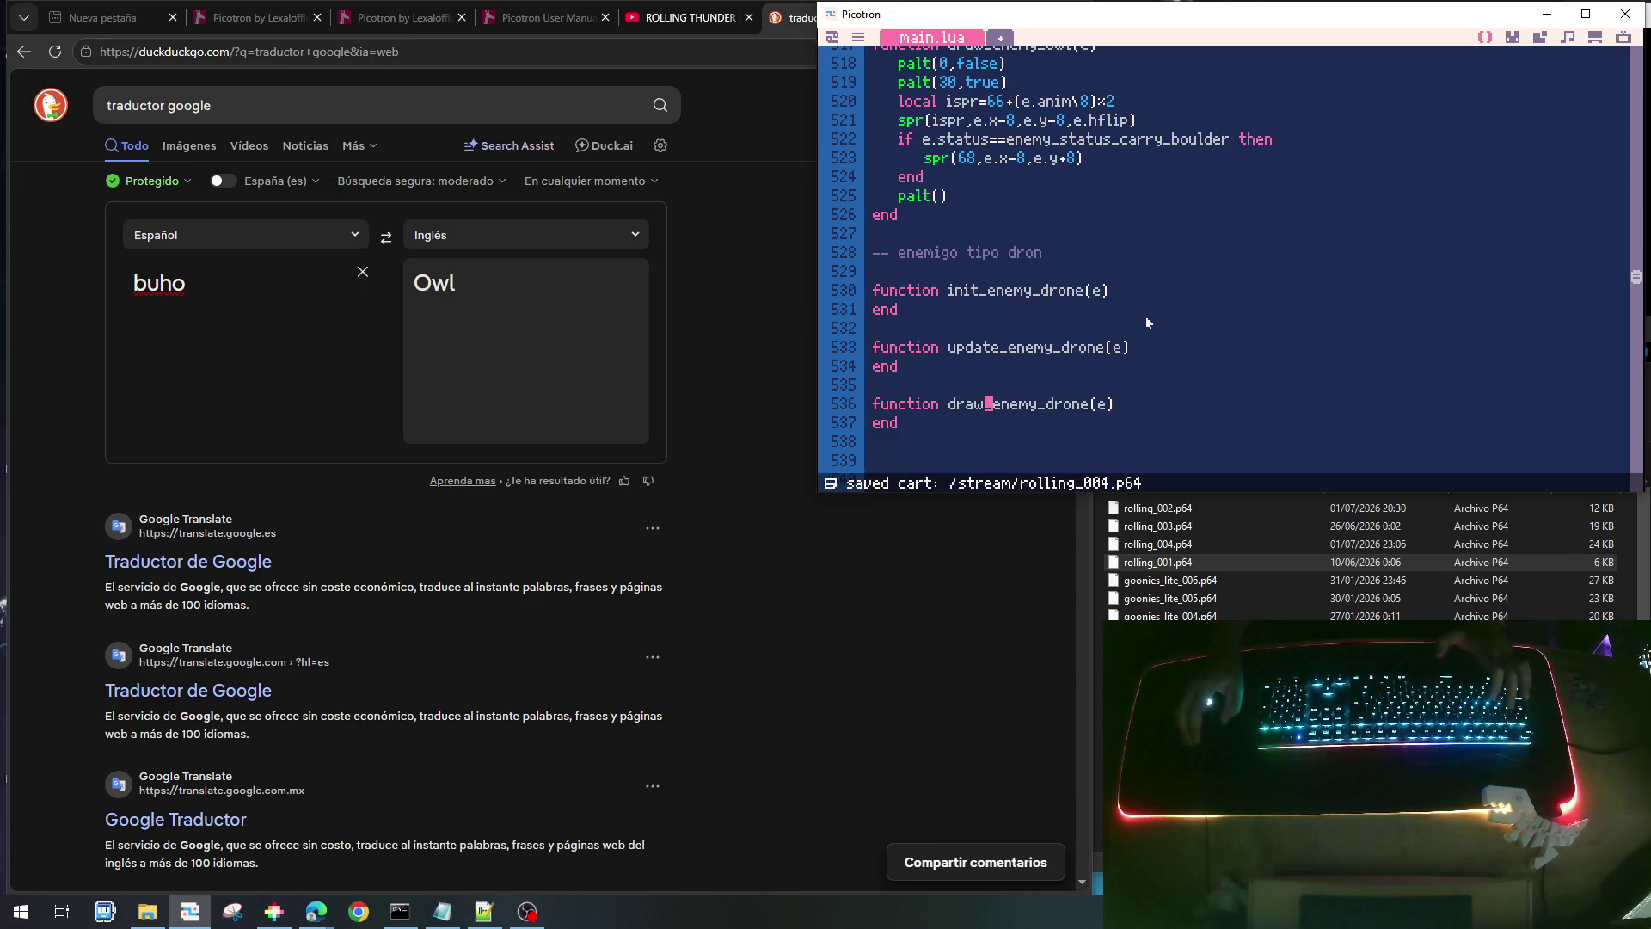
{"action": "scroll", "coordinate": [1147, 322], "scroll_direction": "down", "scroll_amount": 3}
- In update_tenem, copy the boulder branch into an enemy_type_drone branch calling update_enemy_drone
{"action": "scroll", "coordinate": [1146, 323], "scroll_direction": "up", "scroll_amount": 3}
{"action": "scroll", "coordinate": [1144, 317], "scroll_direction": "down", "scroll_amount": 5}
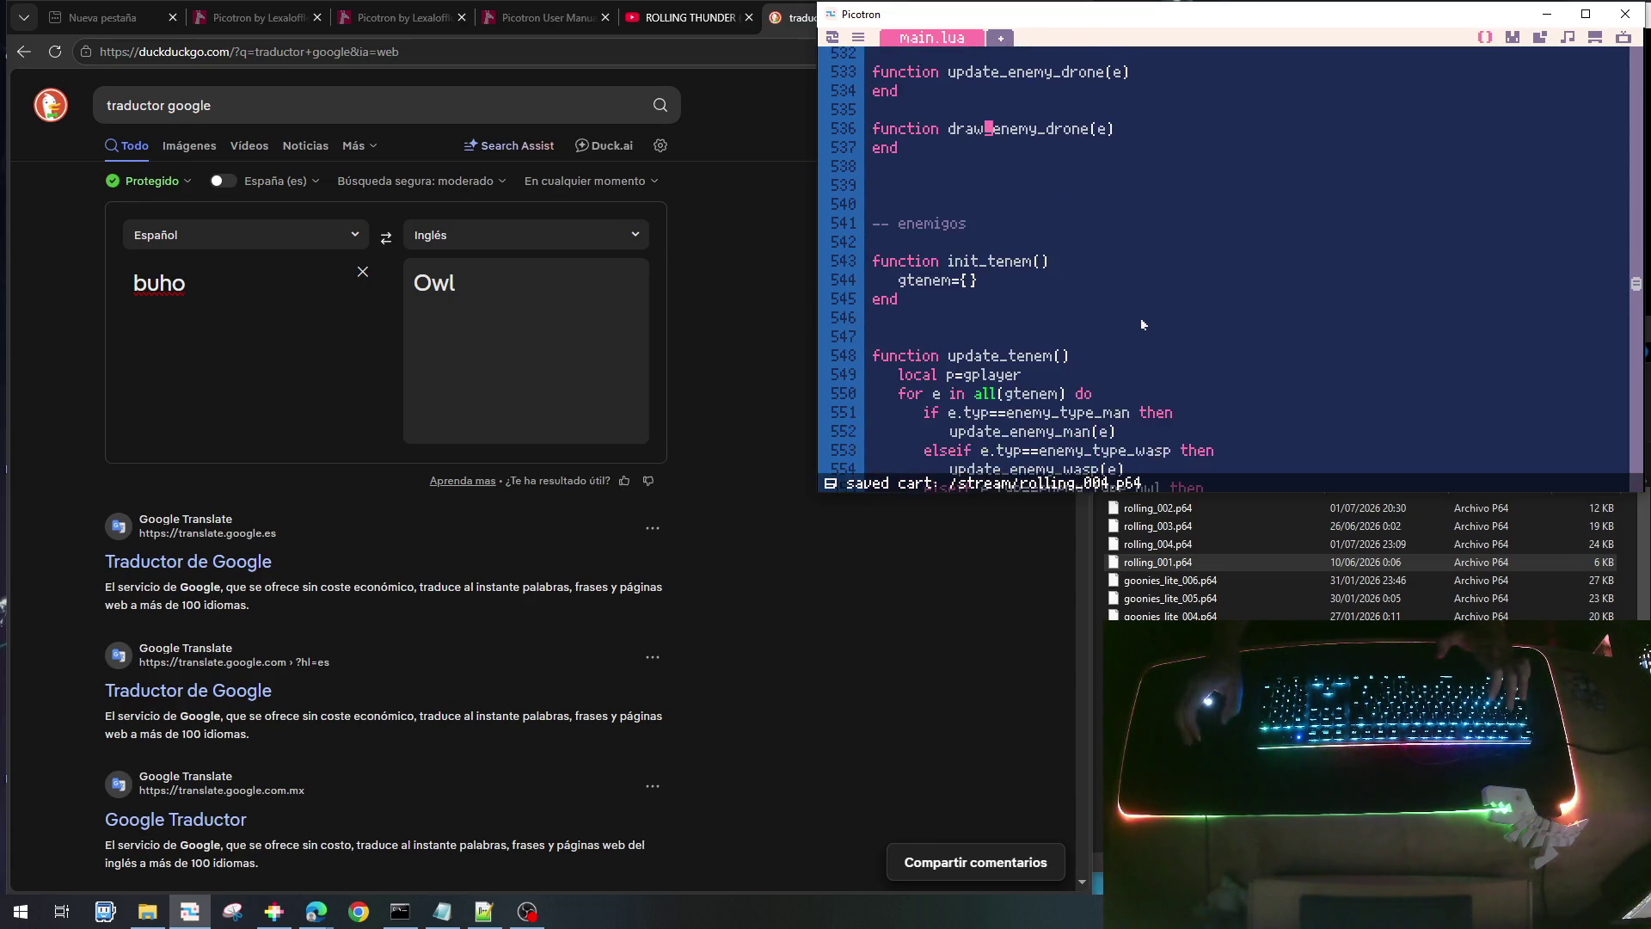
{"action": "scroll", "coordinate": [1139, 317], "scroll_direction": "up", "scroll_amount": 4}
{"action": "scroll", "coordinate": [1137, 318], "scroll_direction": "down", "scroll_amount": 1}
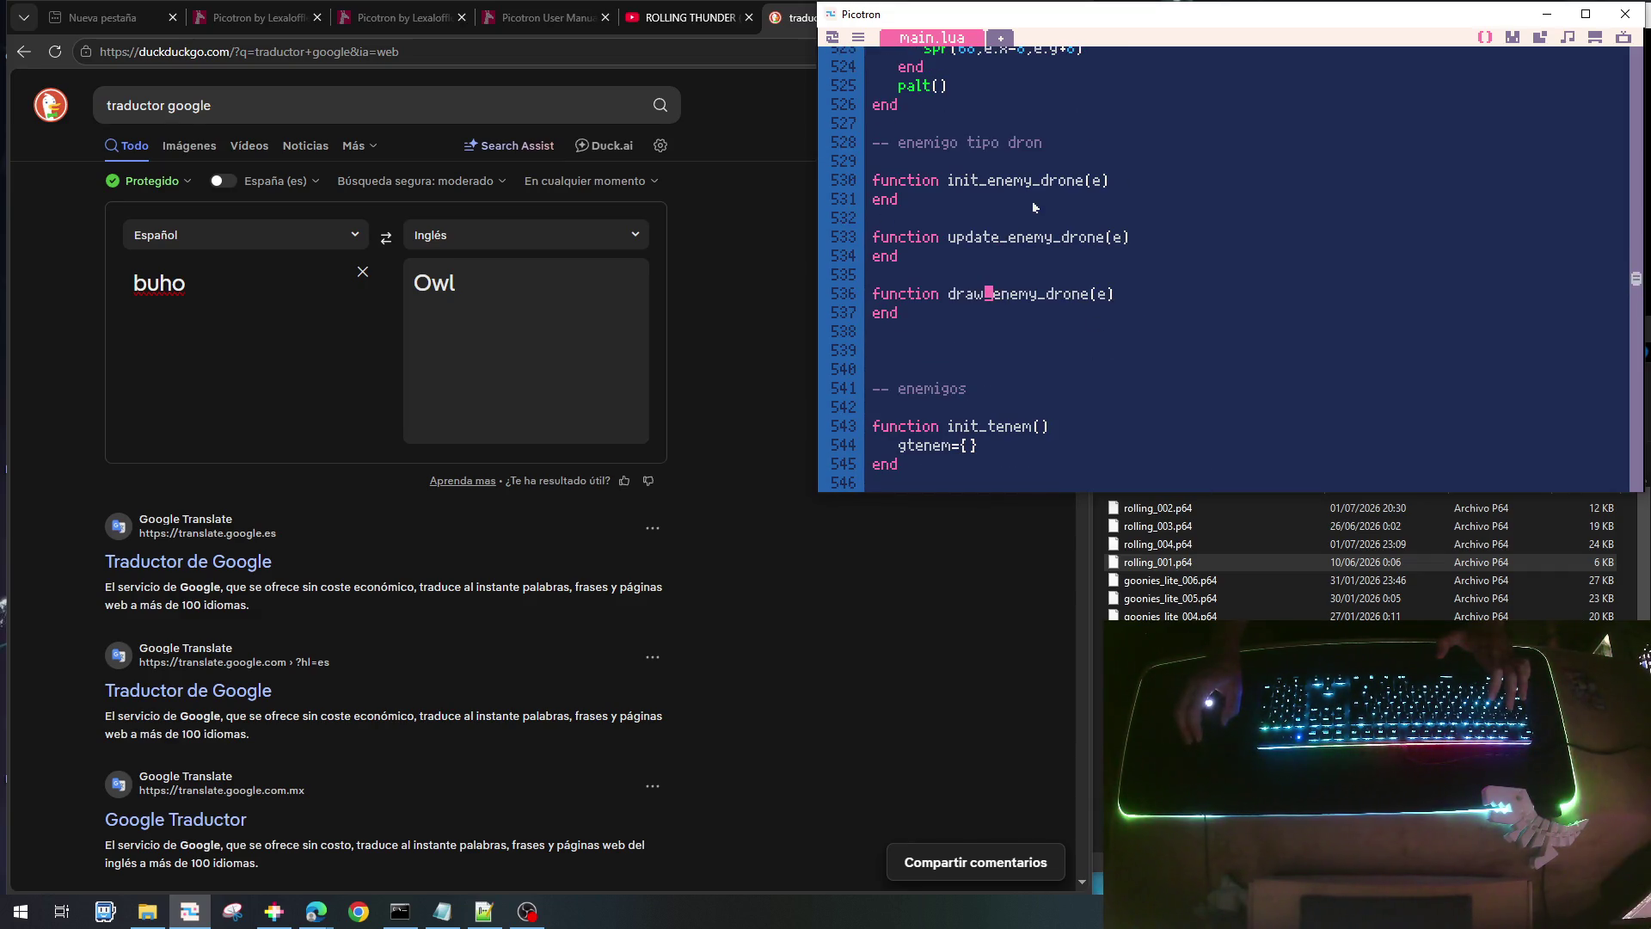
{"action": "scroll", "coordinate": [1105, 274], "scroll_direction": "down", "scroll_amount": 4}
{"action": "scroll", "coordinate": [1111, 280], "scroll_direction": "down", "scroll_amount": 2}
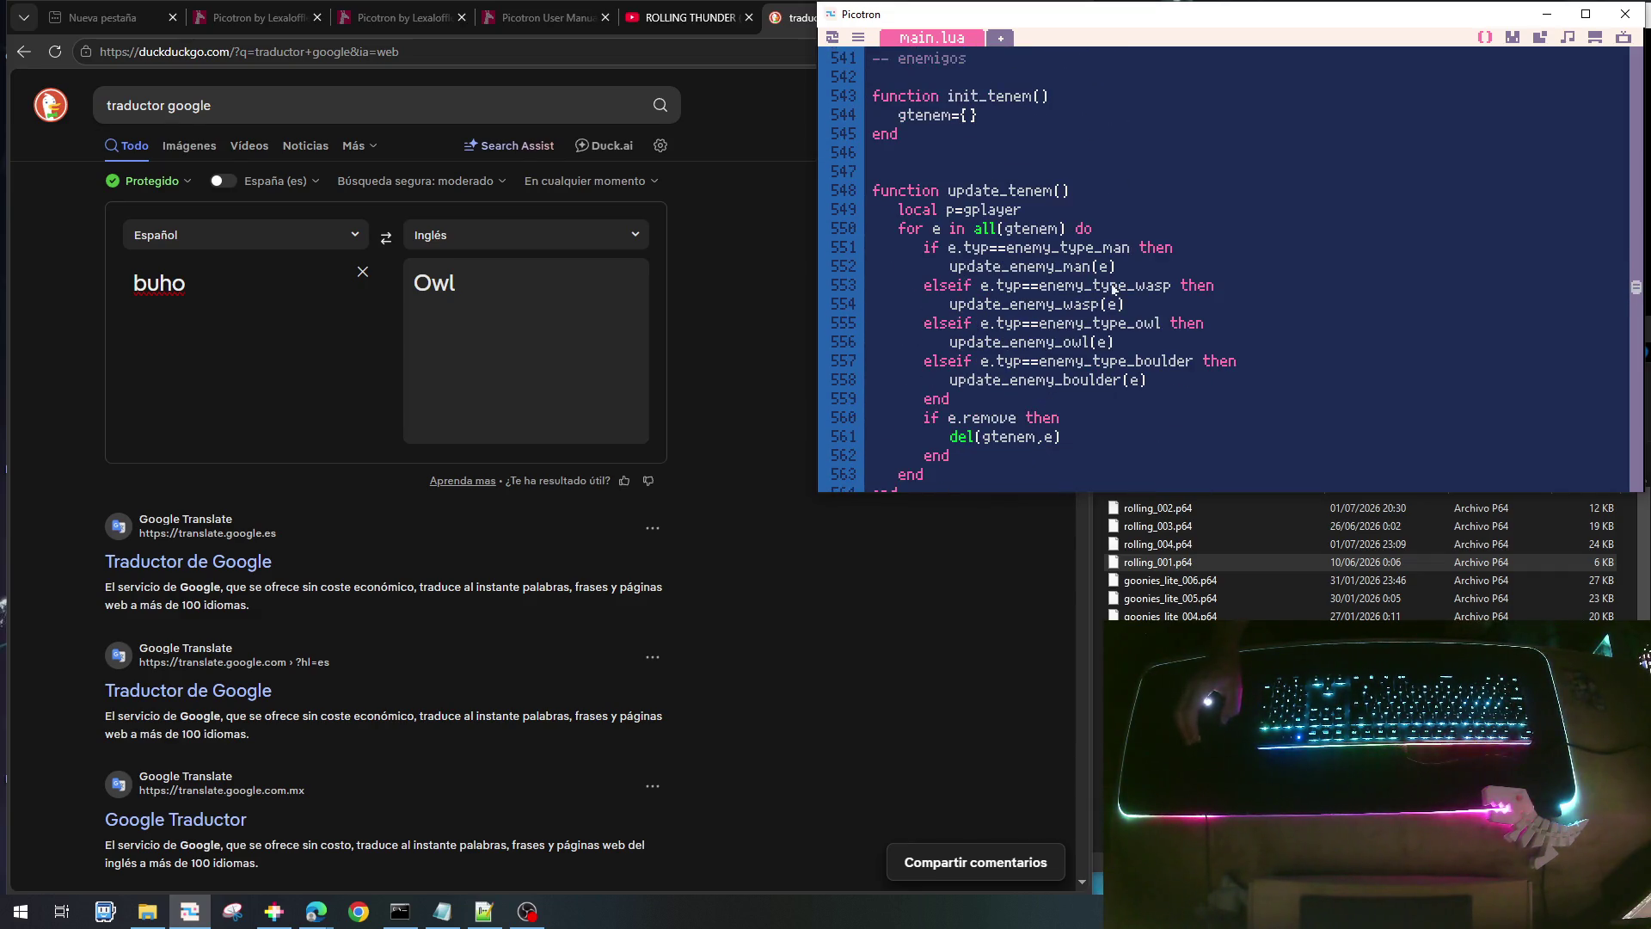
{"action": "left_click", "coordinate": [1129, 345]}
{"action": "key", "text": "Home"}
{"action": "key", "text": "shift+Down"}
{"action": "key", "text": "shift+Down"}
{"action": "key", "text": "shift+Down"}
{"action": "key", "text": "shift+Up"}
{"action": "key", "text": "ctrl+c"}
{"action": "key", "text": "ctrl+v"}
{"action": "key", "text": "ctrl+v"}
{"action": "key", "text": "ctrl+Right"}
{"action": "key", "text": "ctrl+Right"}
{"action": "key", "text": "ctrl+Right"}
{"action": "key", "text": "shift+Right"}
{"action": "key", "text": "shift+Right"}
{"action": "key", "text": "shift+Right"}
{"action": "type", "text": "drone"}
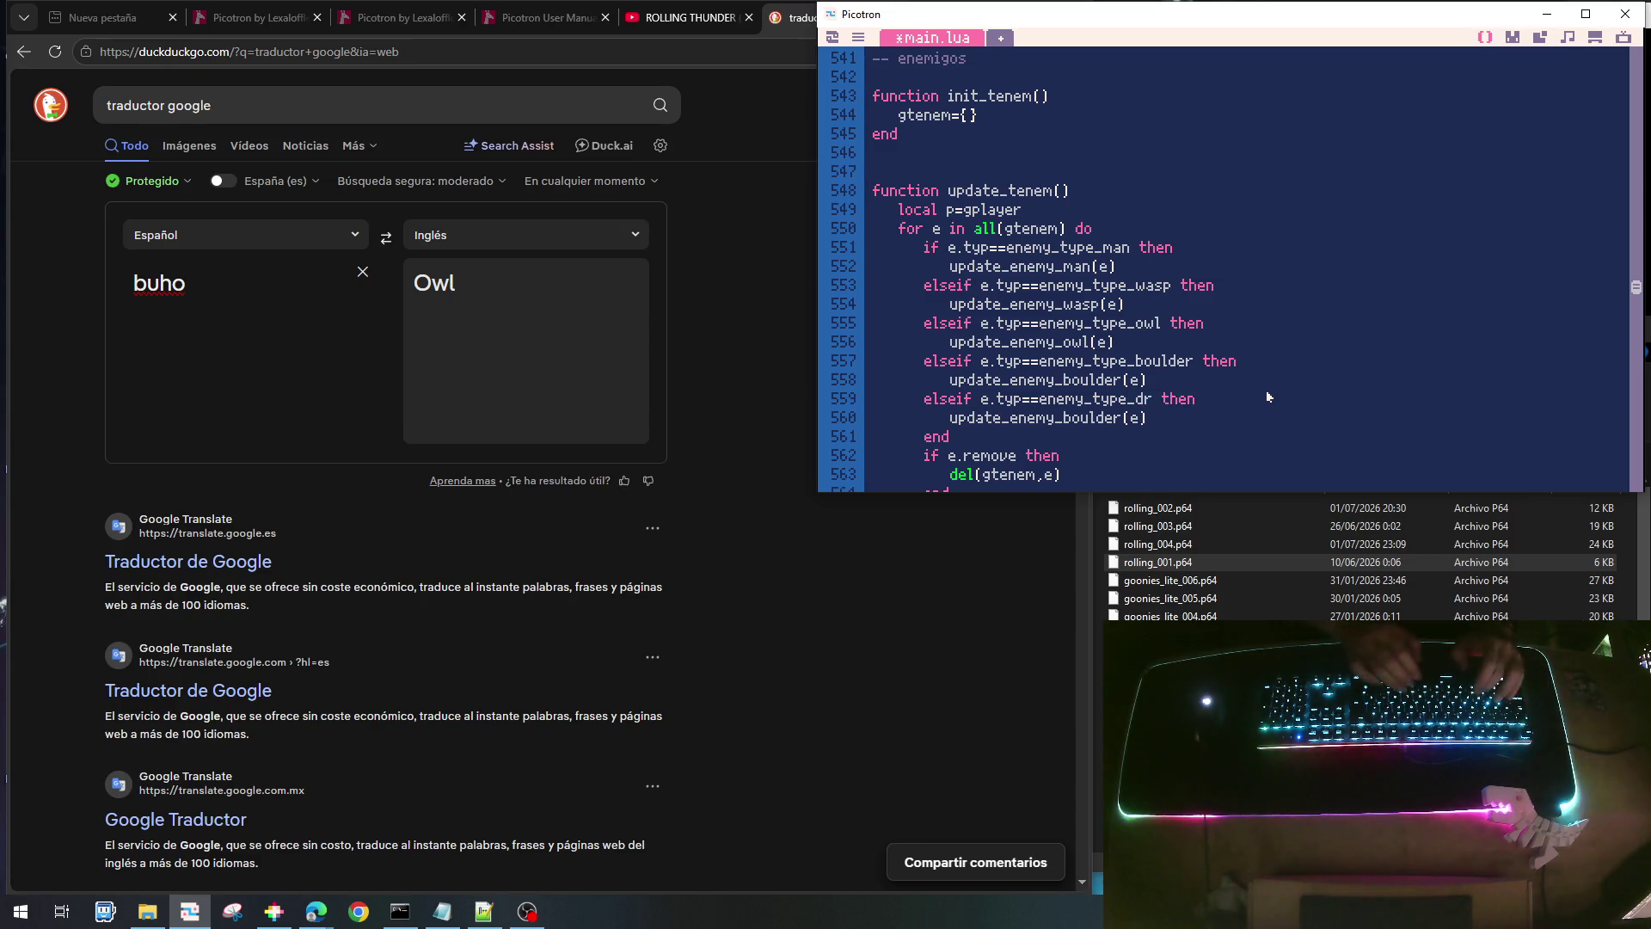
{"action": "key", "text": "Down"}
{"action": "key", "text": "BackSpace"}
{"action": "key", "text": "BackSpace"}
{"action": "key", "text": "BackSpace"}
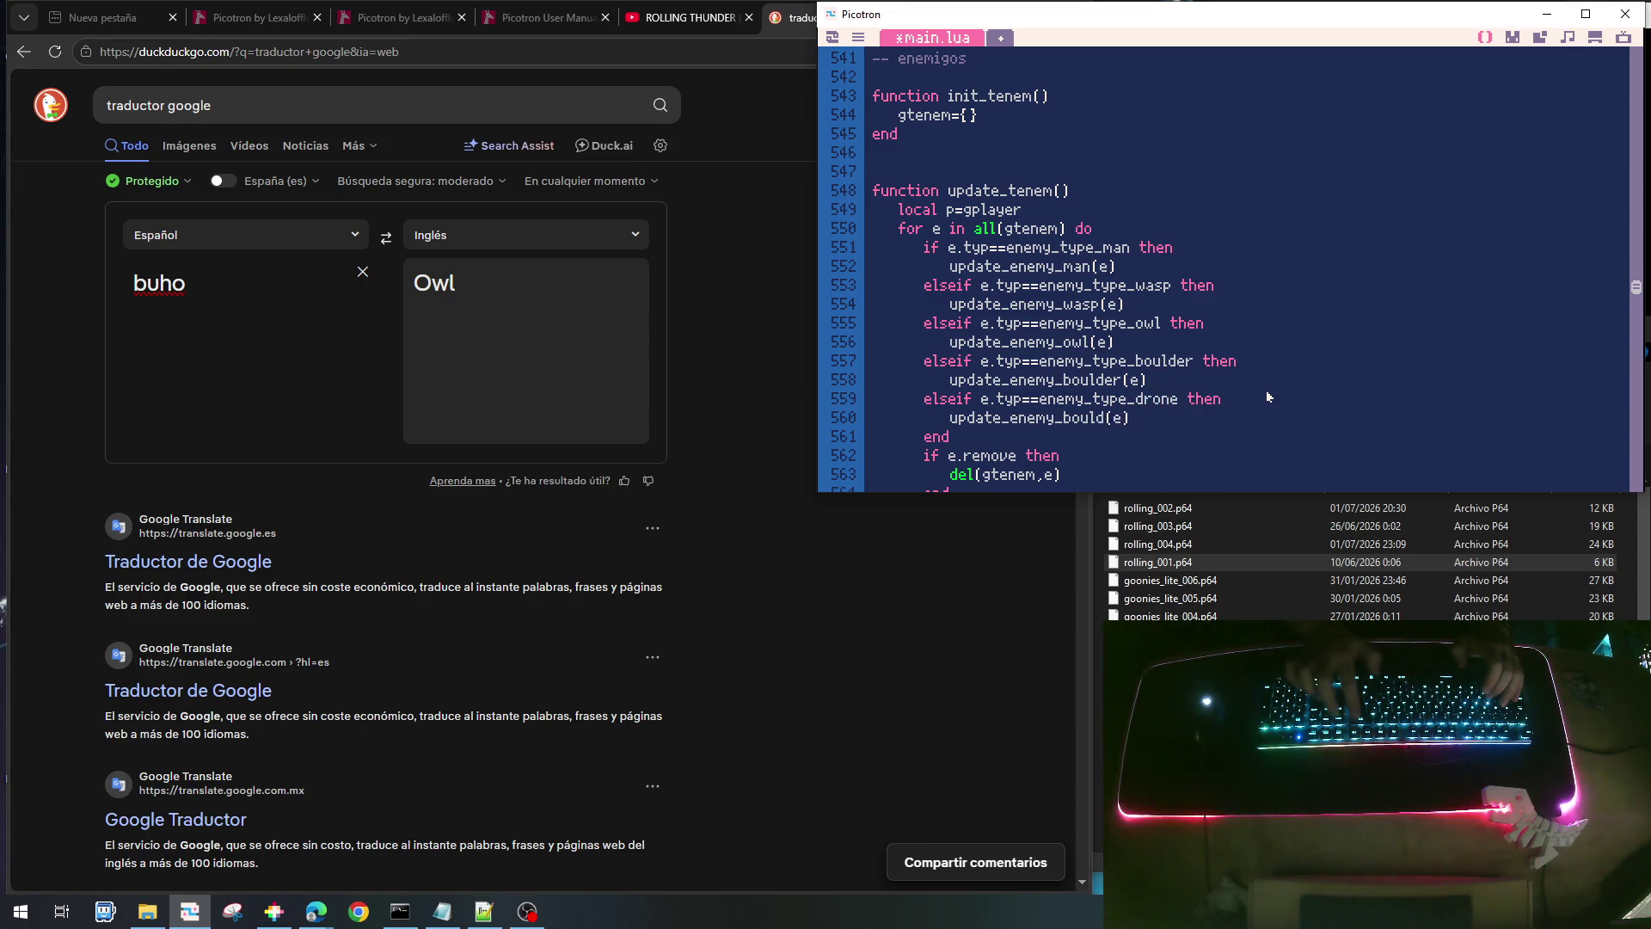
{"action": "type", "text": "drone"}
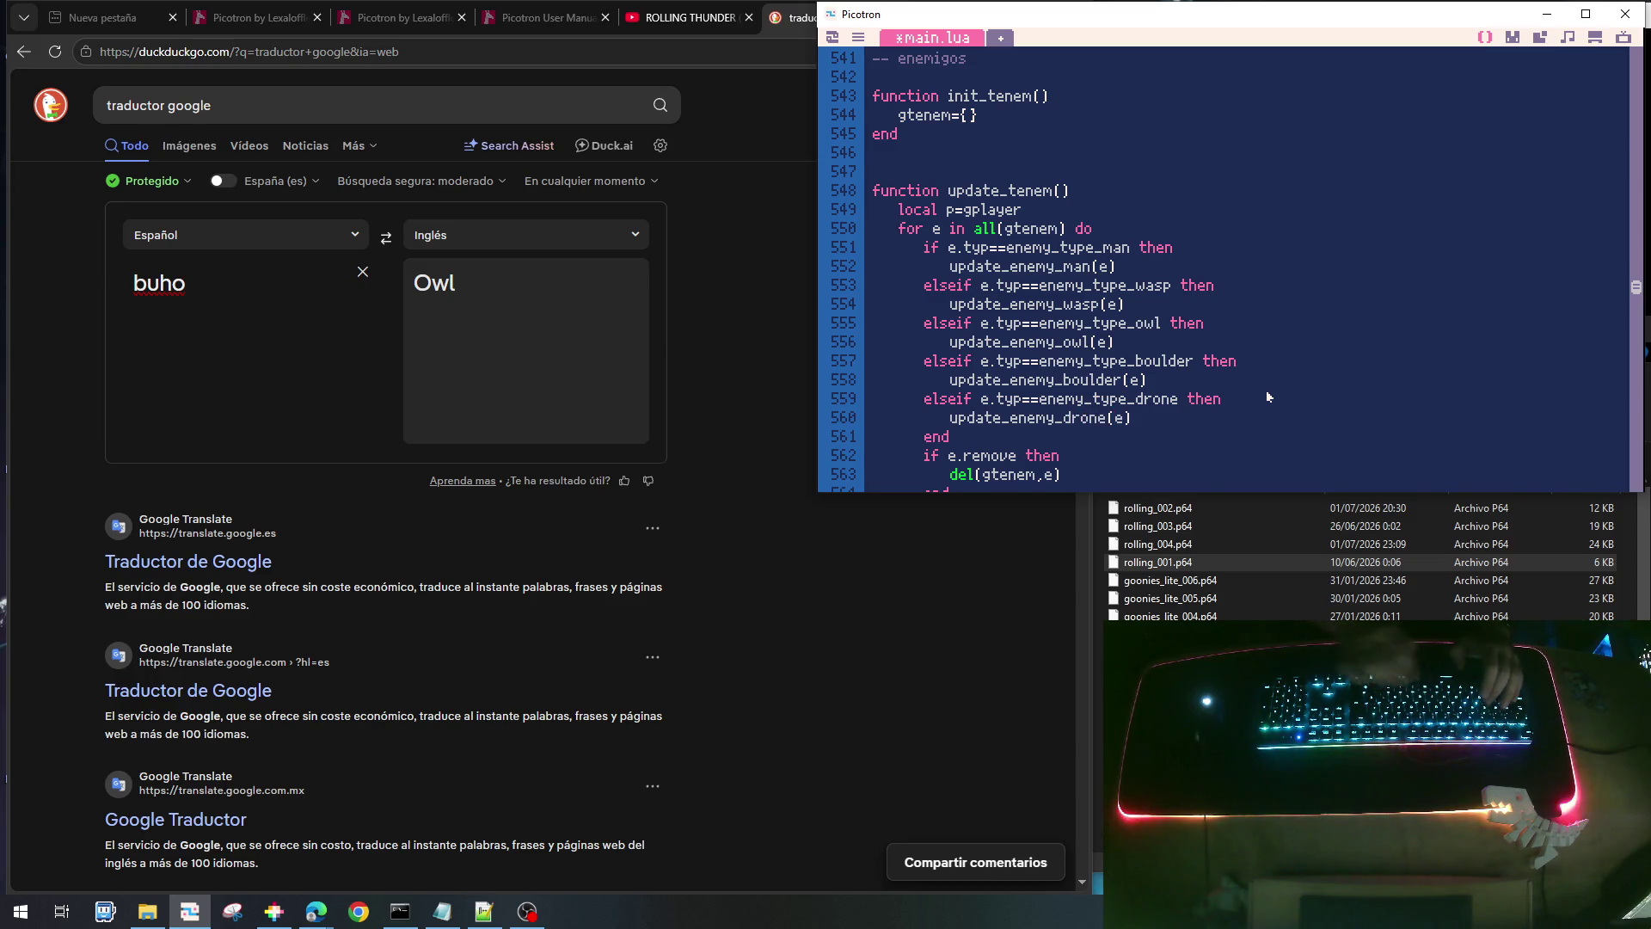
{"action": "scroll", "coordinate": [1261, 392], "scroll_direction": "down", "scroll_amount": 5}
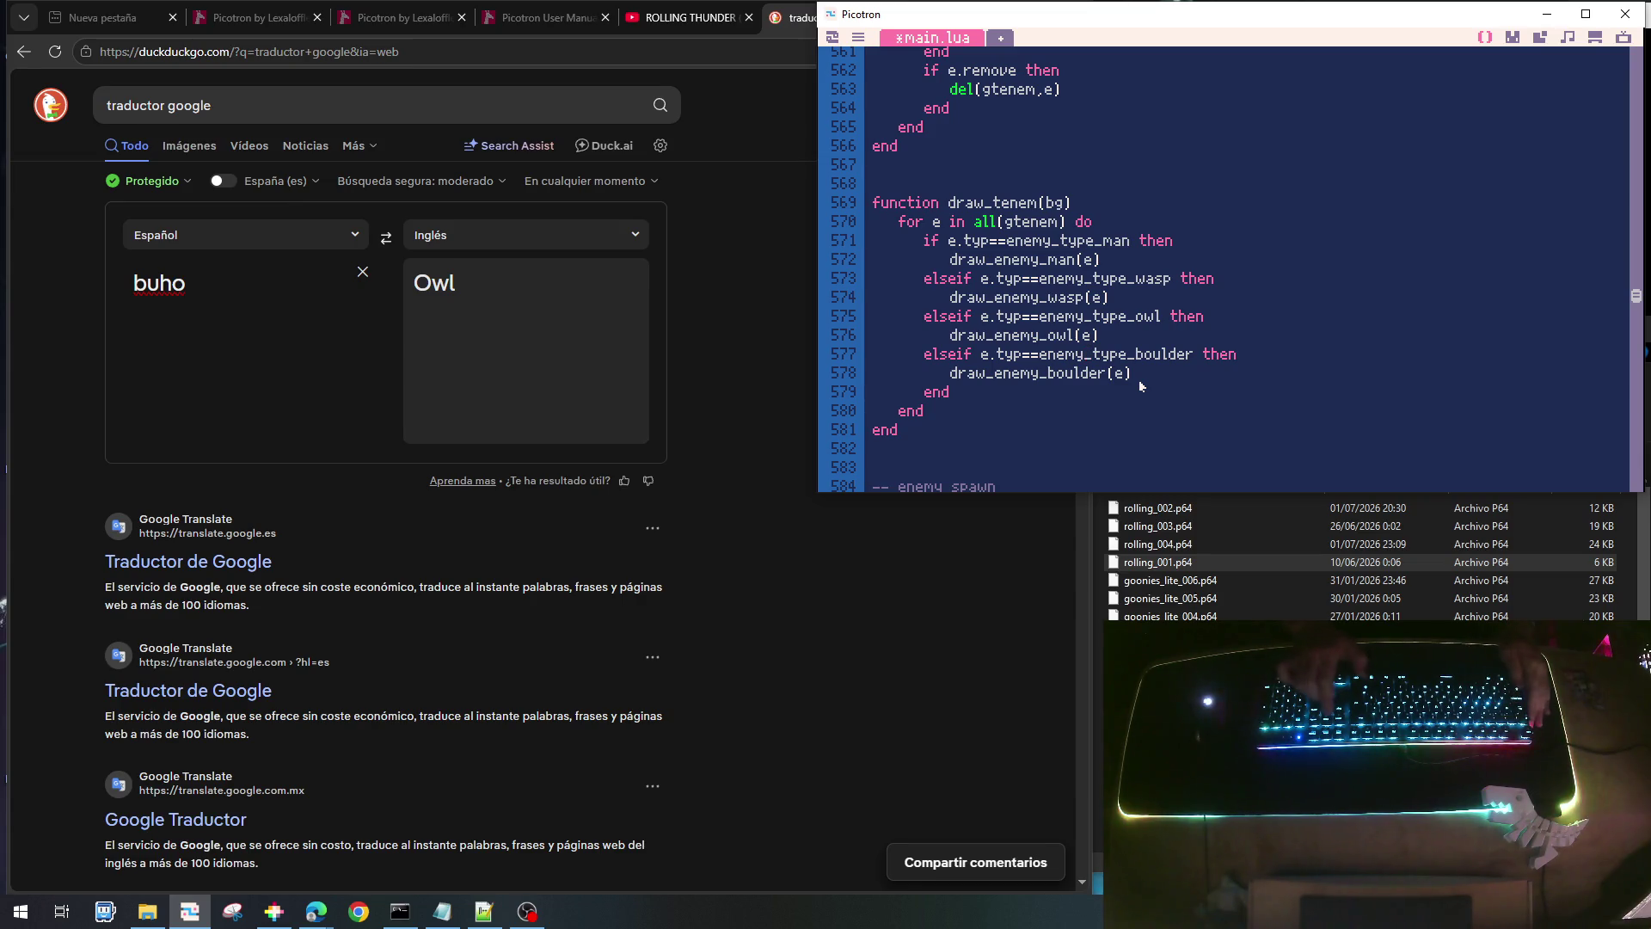
- In draw_tenem, copy the boulder branch into an enemy_type_drone branch calling draw_enemy_drone(e)
{"action": "key", "text": "Home"}
{"action": "key", "text": "shift+Down"}
{"action": "key", "text": "shift+Down"}
{"action": "key", "text": "ctrl+c"}
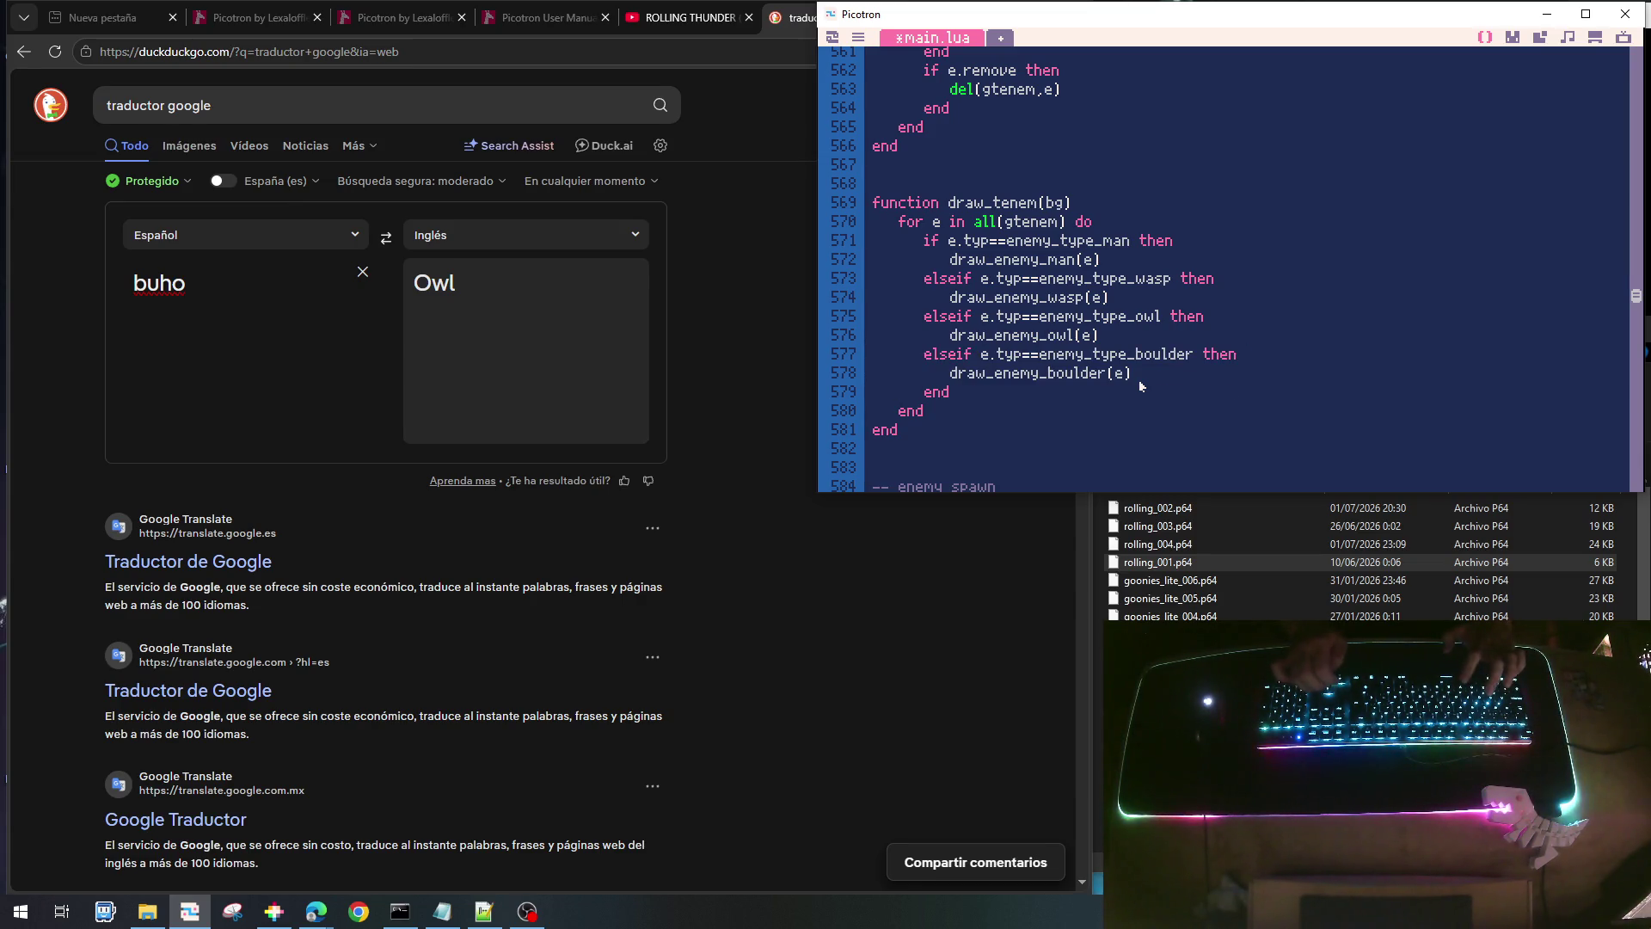
{"action": "key", "text": "ctrl+v"}
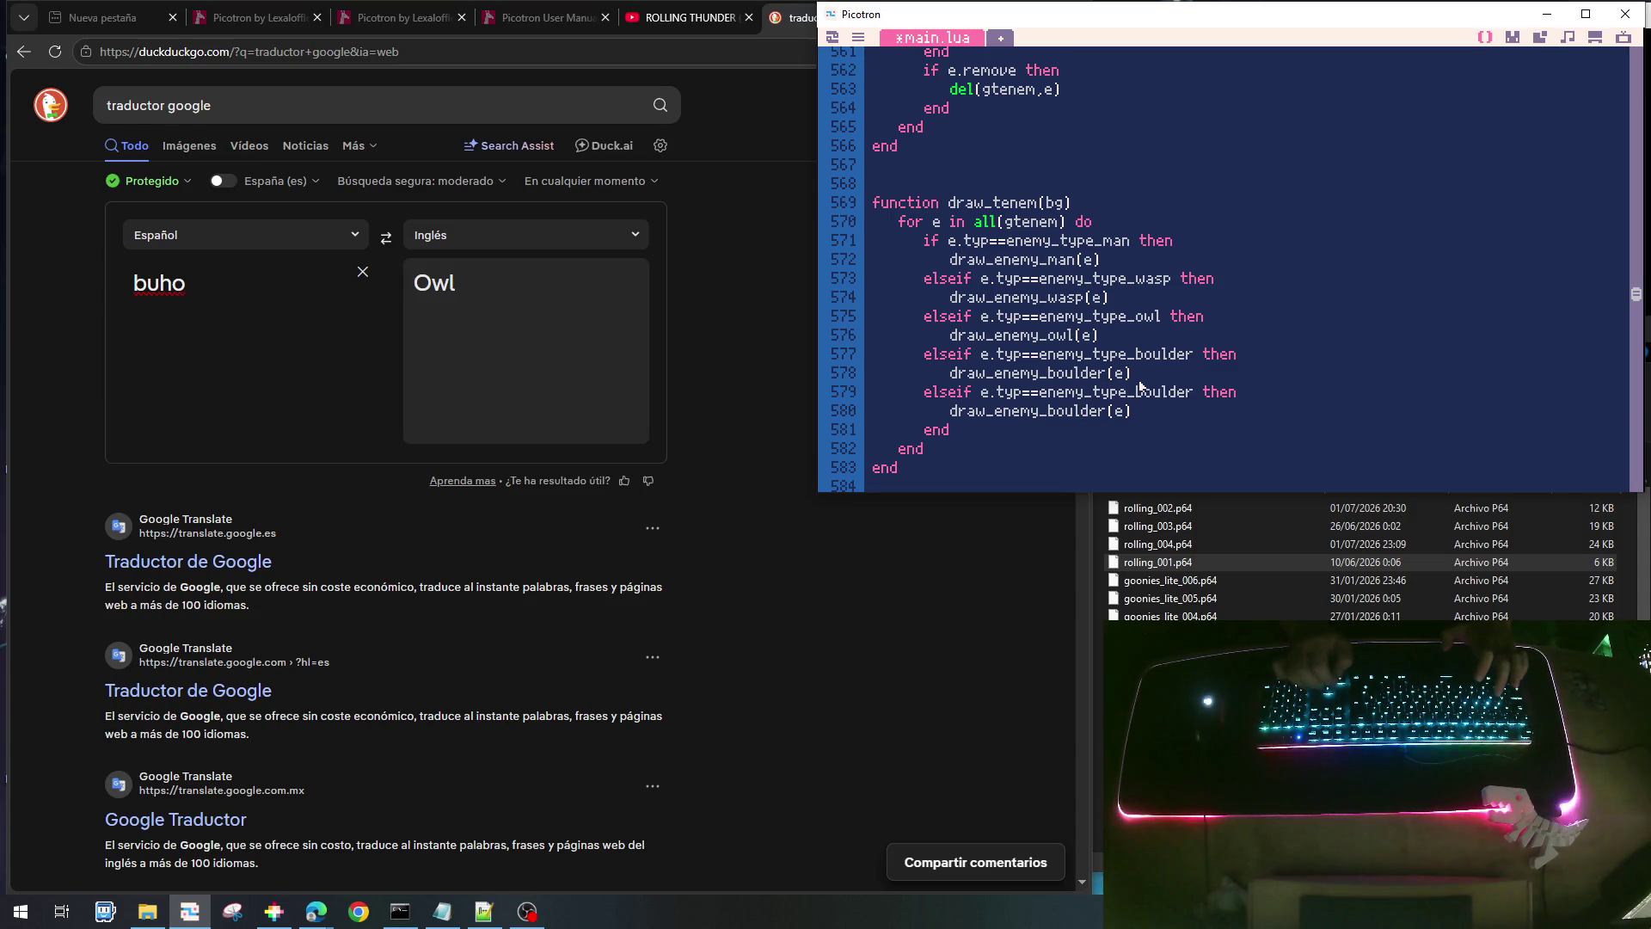
{"action": "left_click", "coordinate": [1137, 391]}
{"action": "key", "text": "Delete"}
{"action": "key", "text": "Delete"}
{"action": "key", "text": "Delete"}
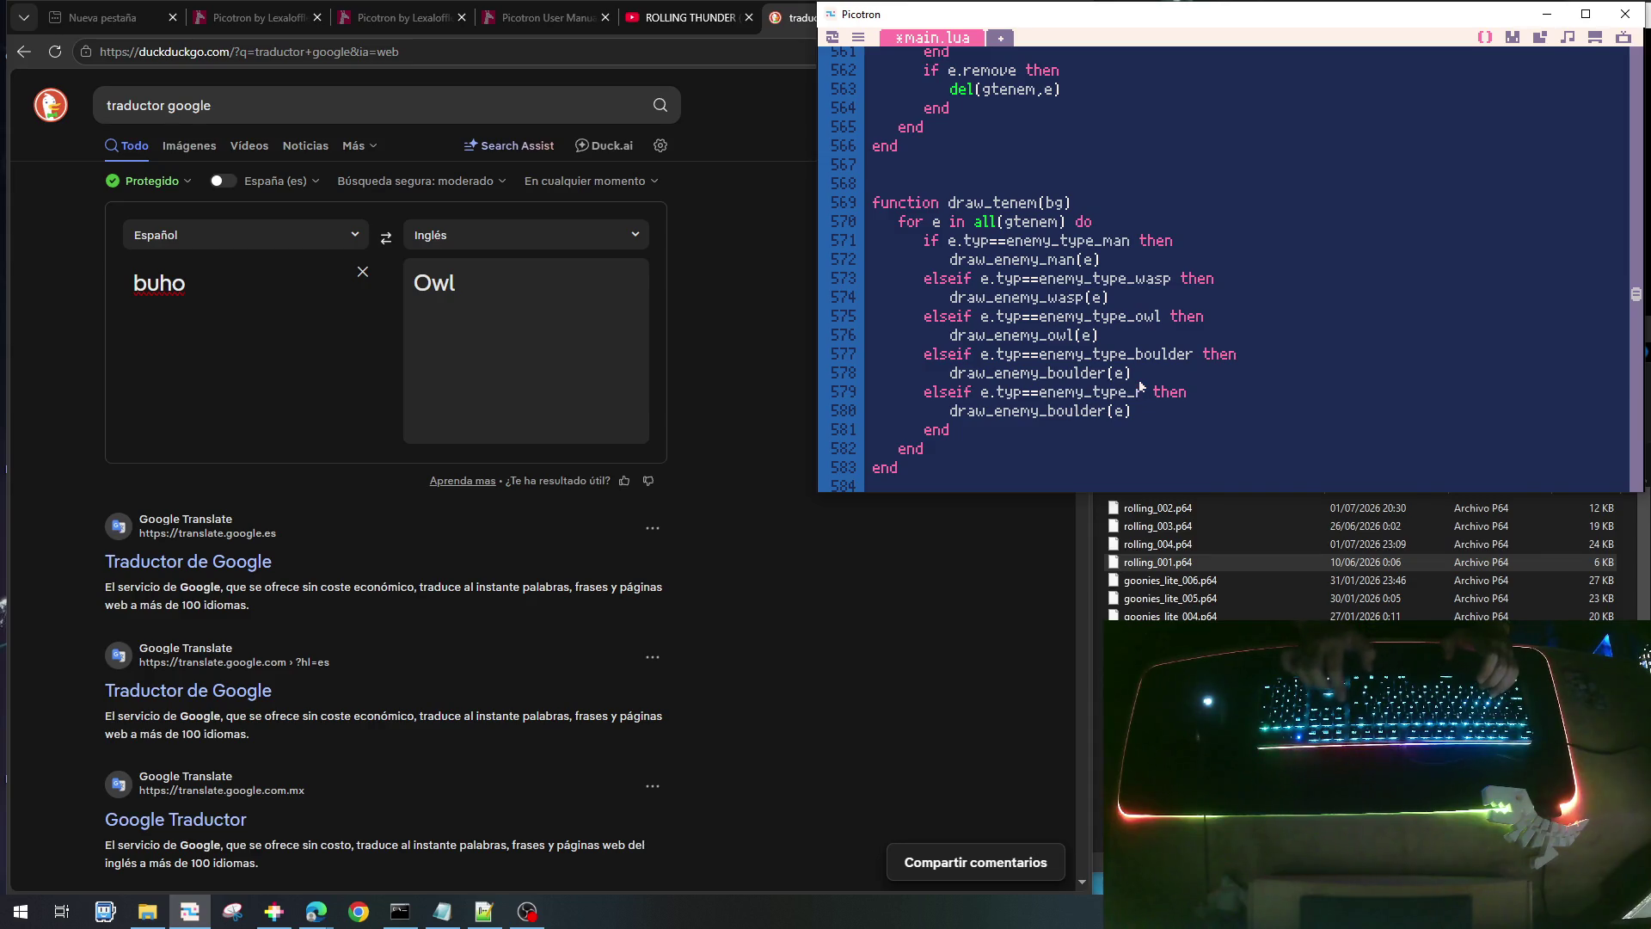
{"action": "type", "text": "a"}
{"action": "key", "text": "Right"}
{"action": "type", "text": "one"}
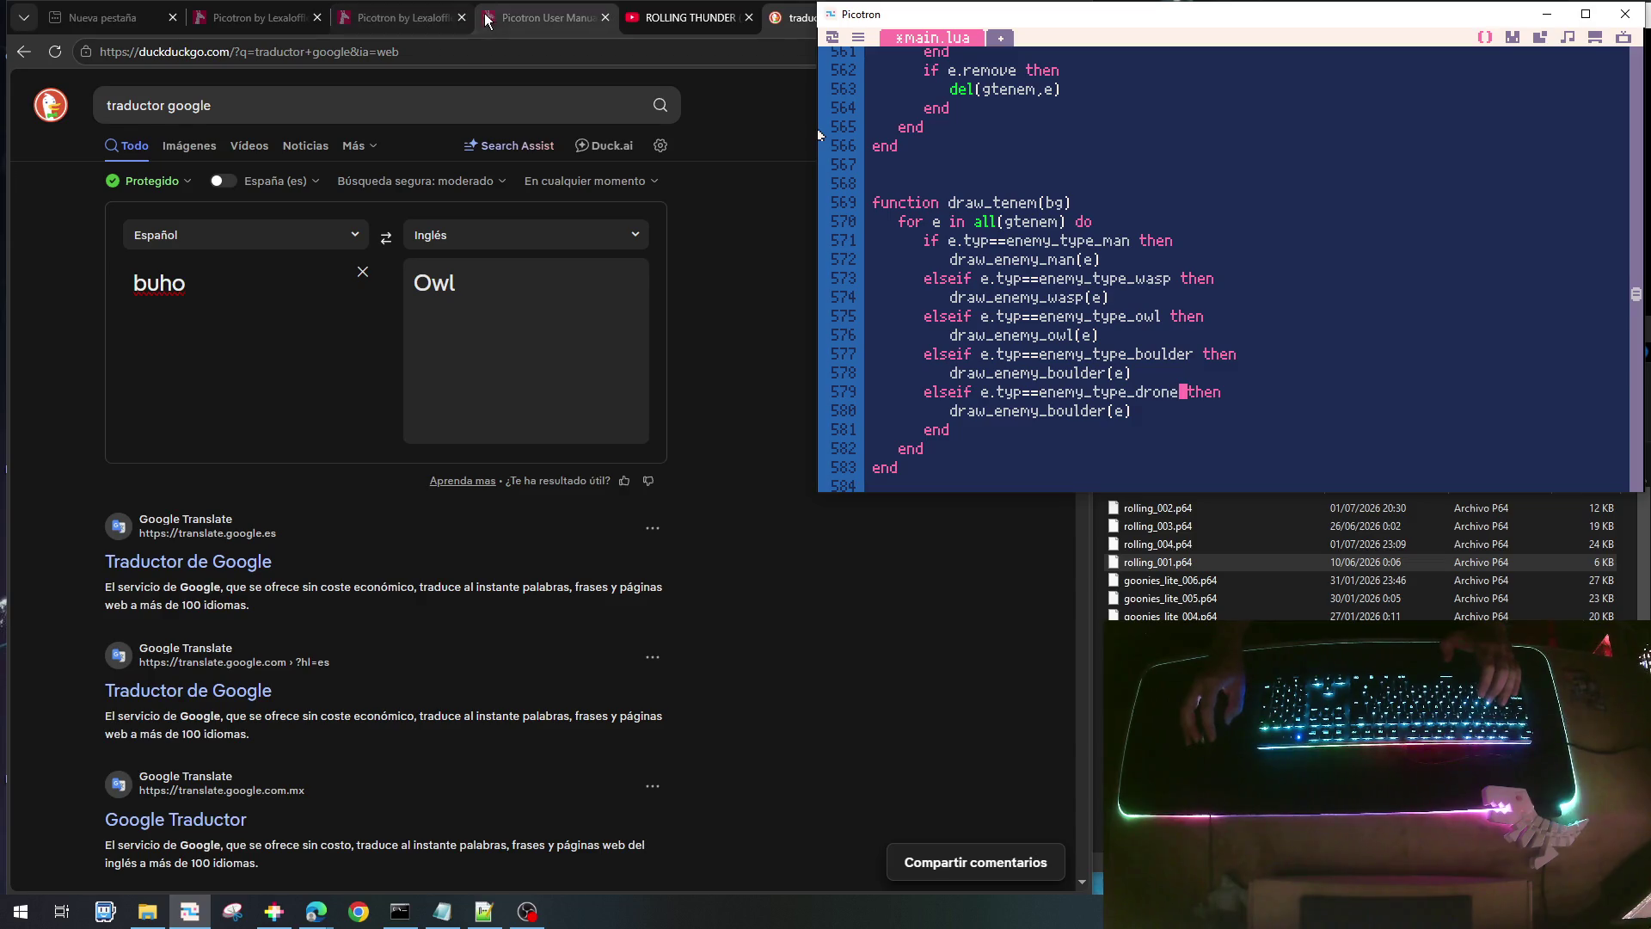
{"action": "left_click", "coordinate": [504, 13]}
{"action": "scroll", "coordinate": [507, 255], "scroll_direction": "down", "scroll_amount": 6}
{"action": "scroll", "coordinate": [507, 255], "scroll_direction": "up", "scroll_amount": 6}
{"action": "left_click", "coordinate": [1412, 315]}
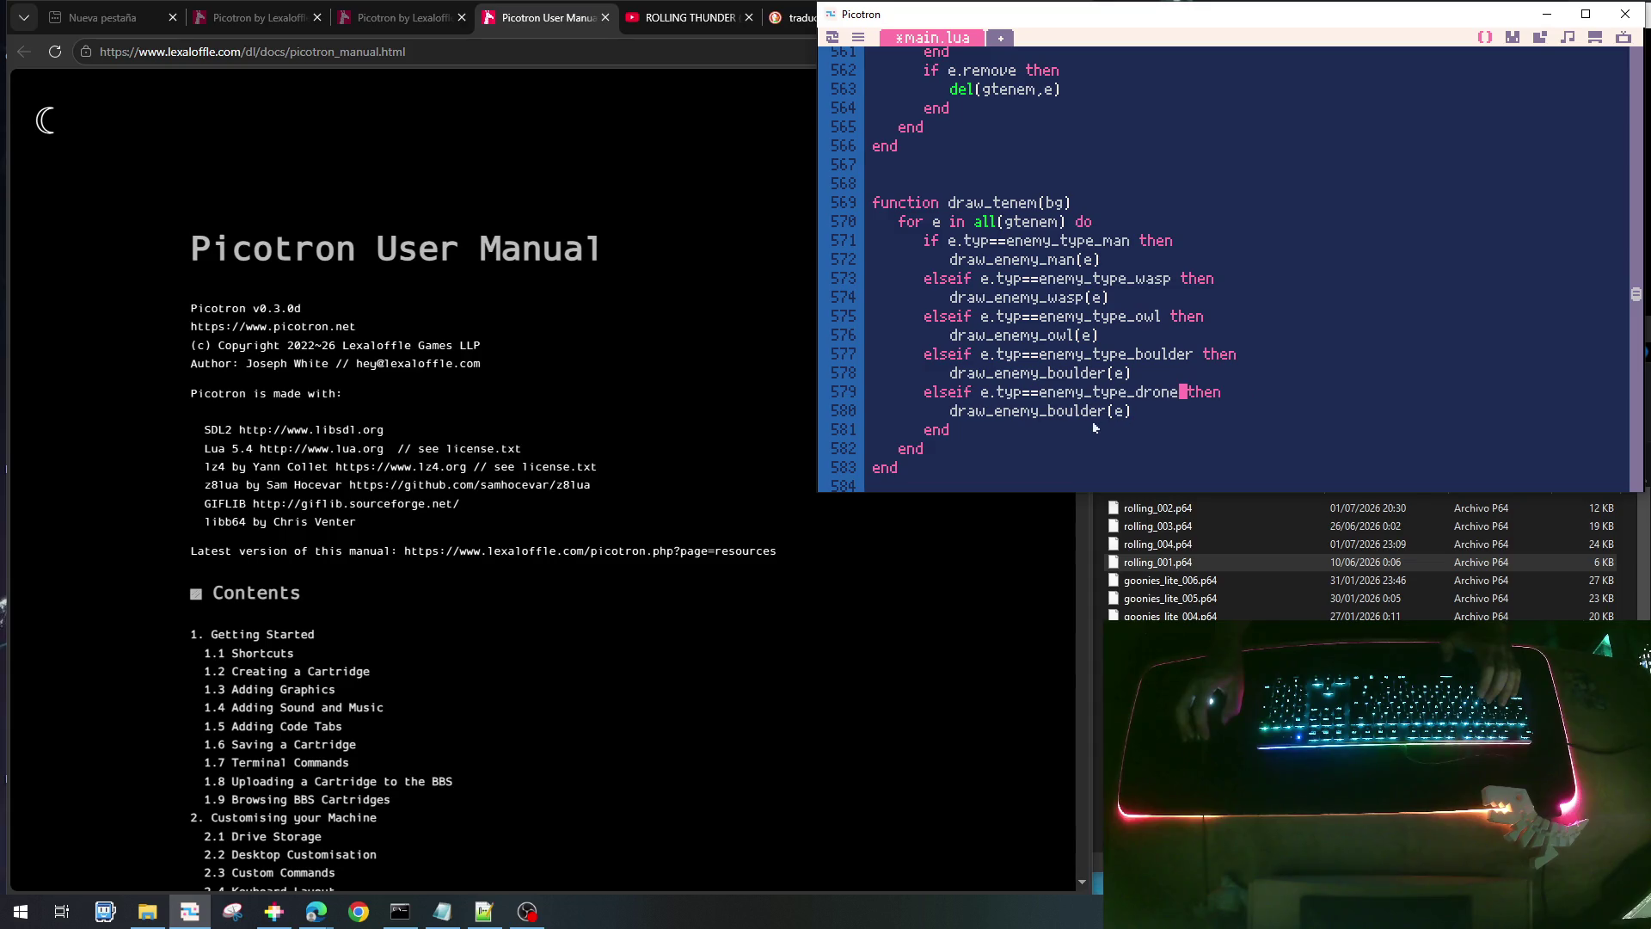
{"action": "left_click_drag", "start_coordinate": [1049, 412], "coordinate": [1112, 415]}
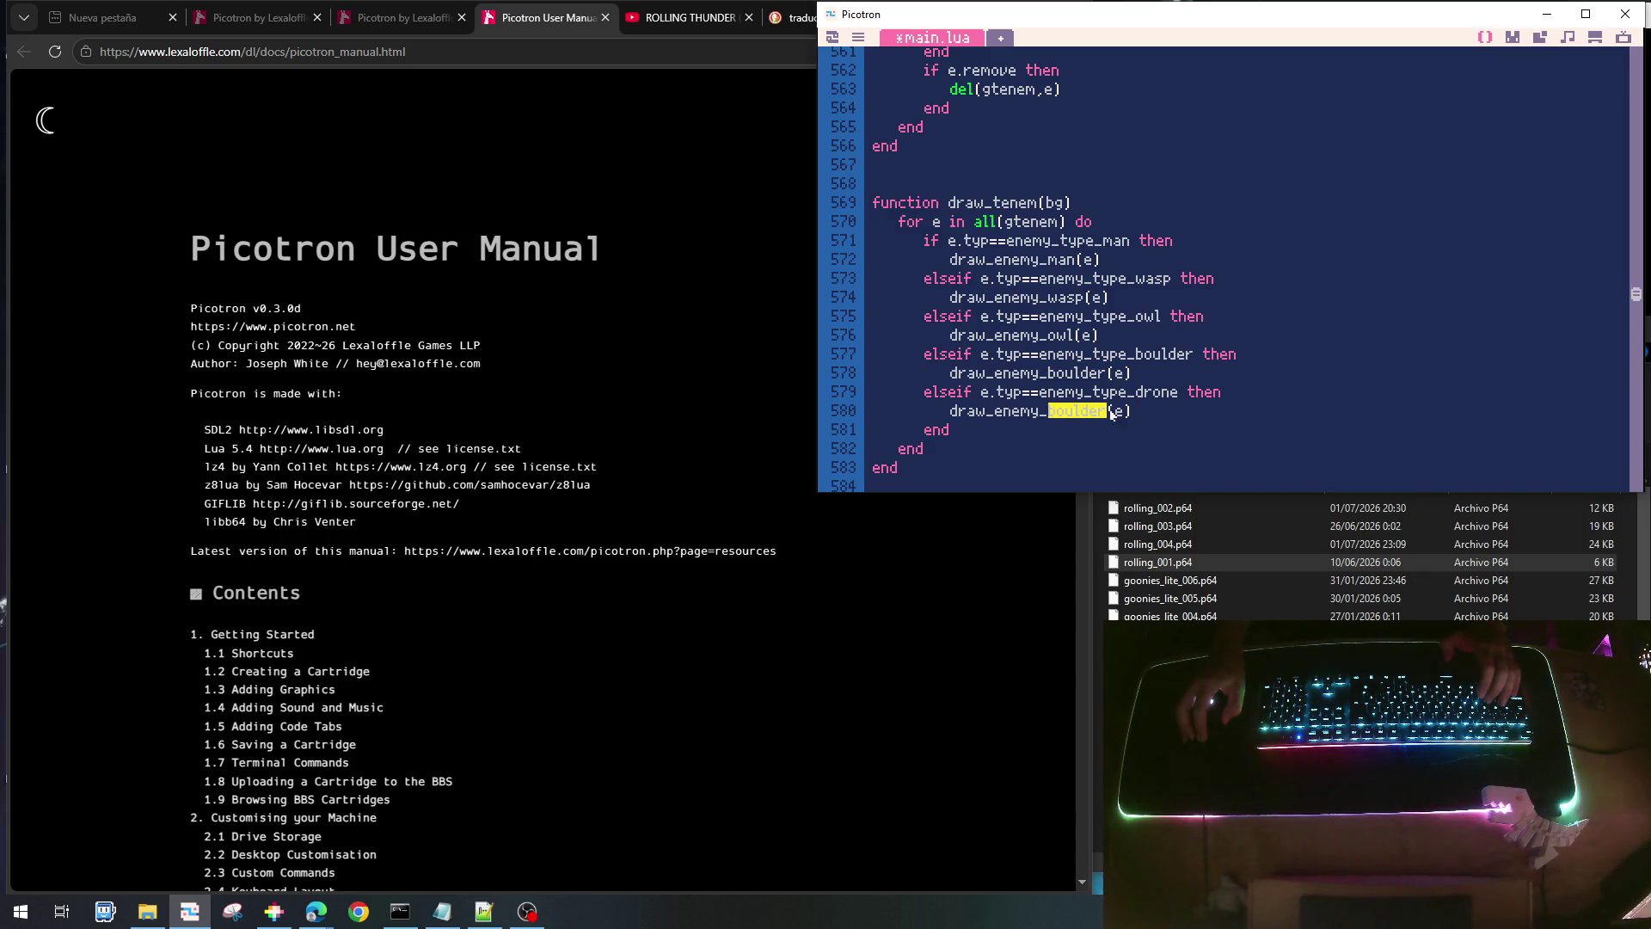
{"action": "type", "text": "drone"}
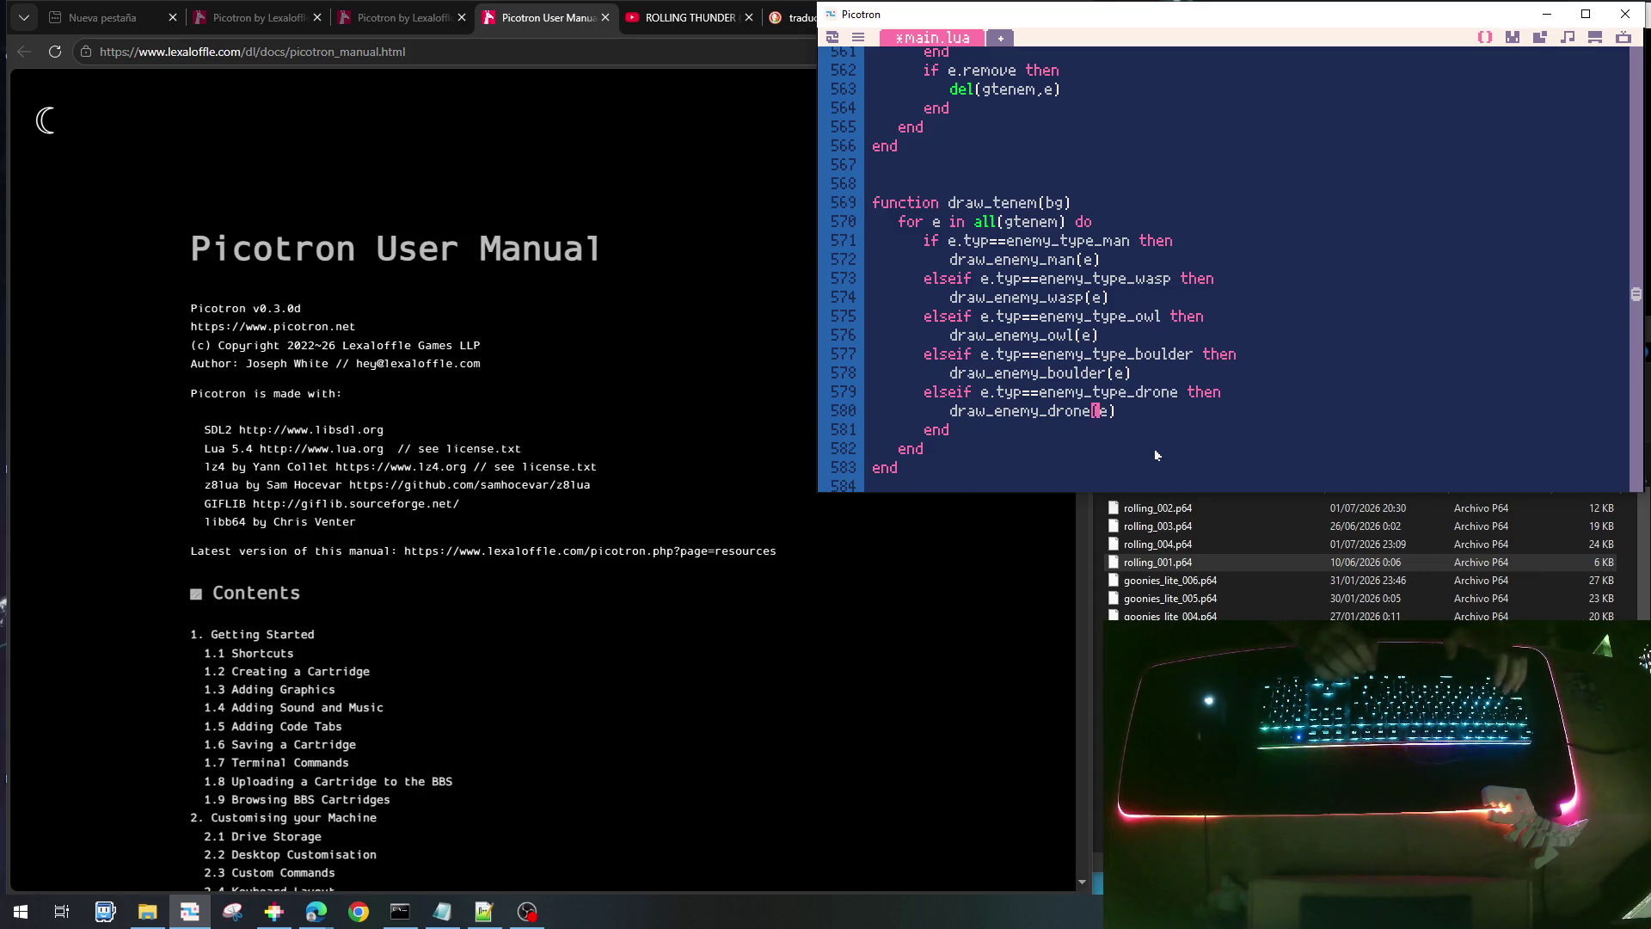
- Save the cart and open the sprite editor
{"action": "key", "text": "ctrl+s"}
{"action": "scroll", "coordinate": [1134, 327], "scroll_direction": "up", "scroll_amount": 3}
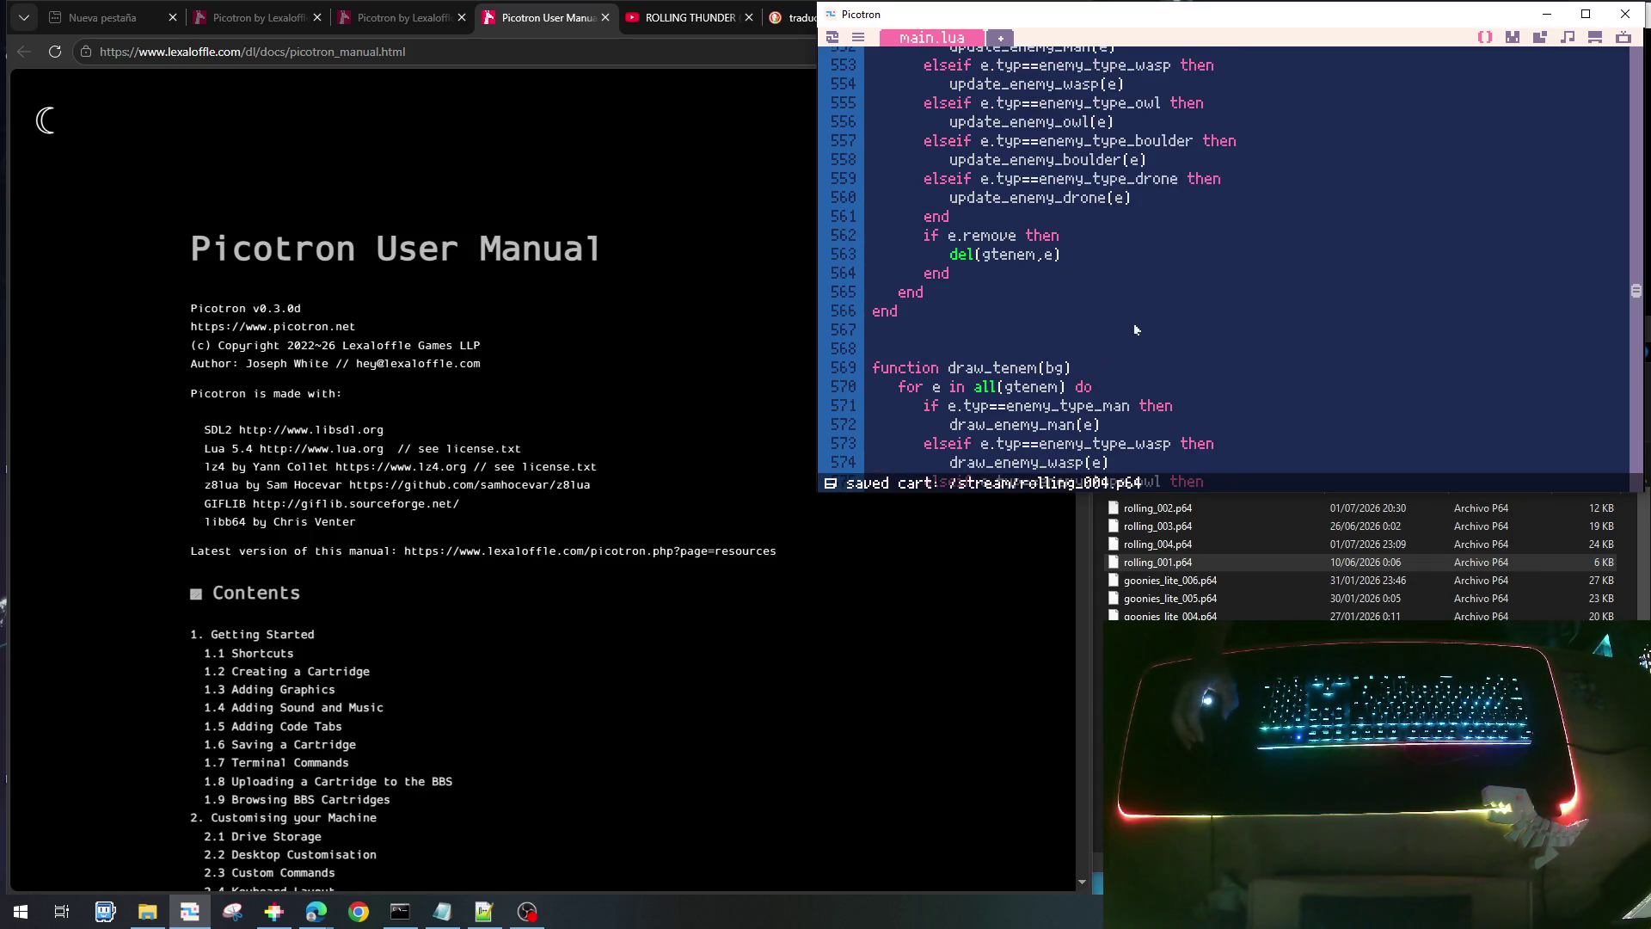
{"action": "scroll", "coordinate": [1137, 229], "scroll_direction": "up", "scroll_amount": 3}
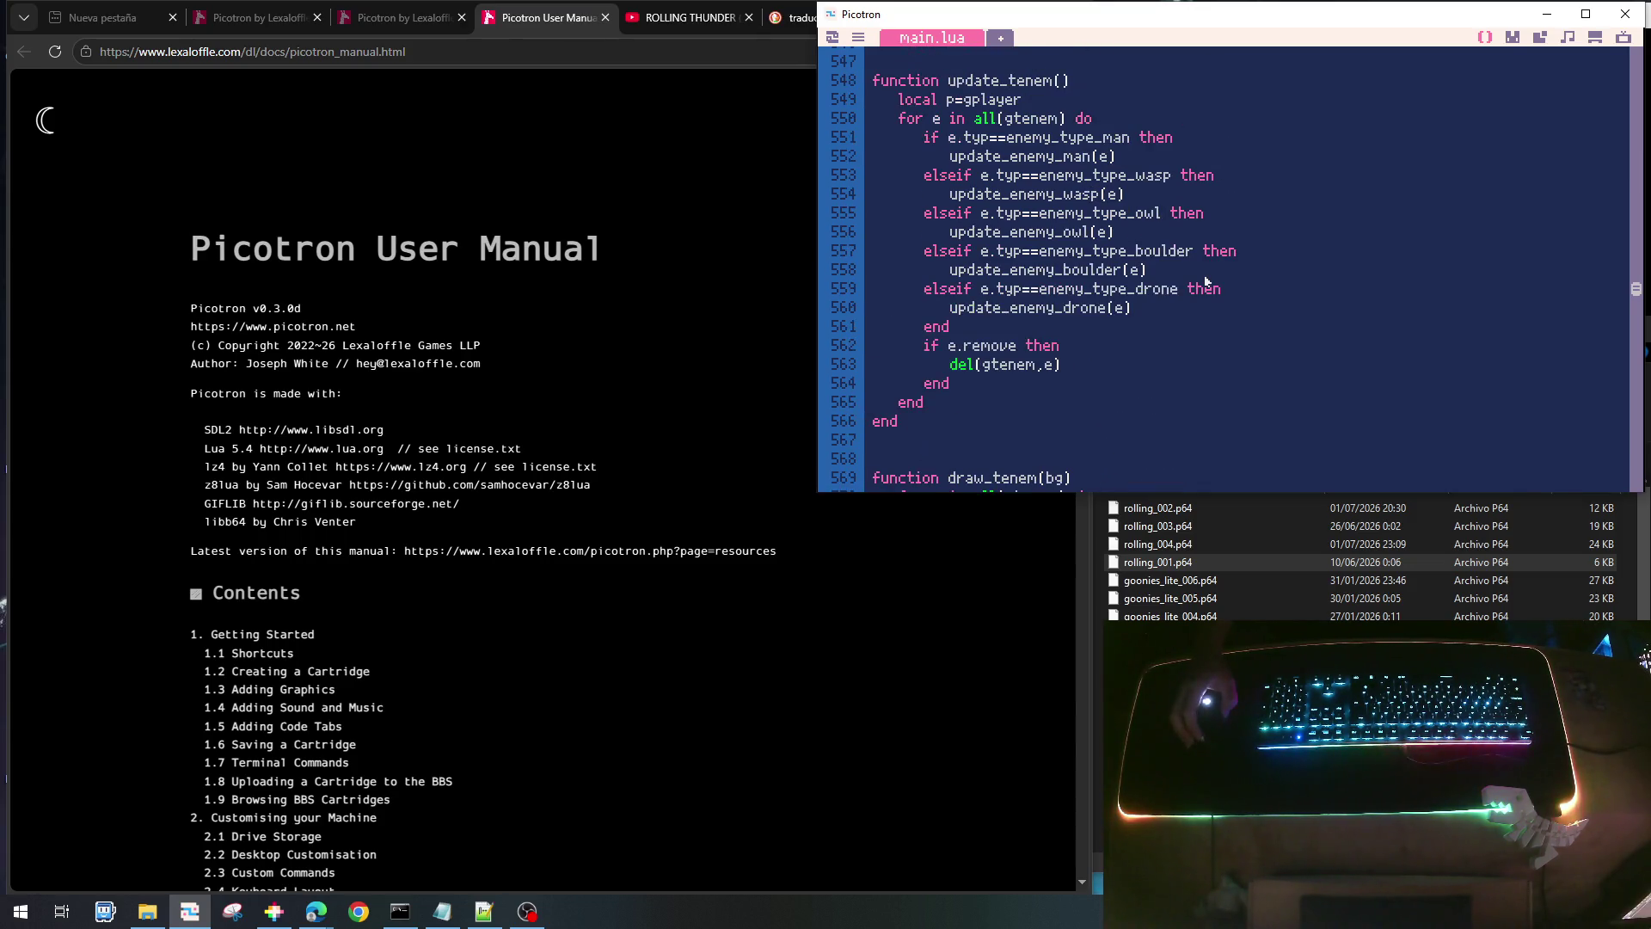
{"action": "scroll", "coordinate": [1208, 284], "scroll_direction": "up", "scroll_amount": 5}
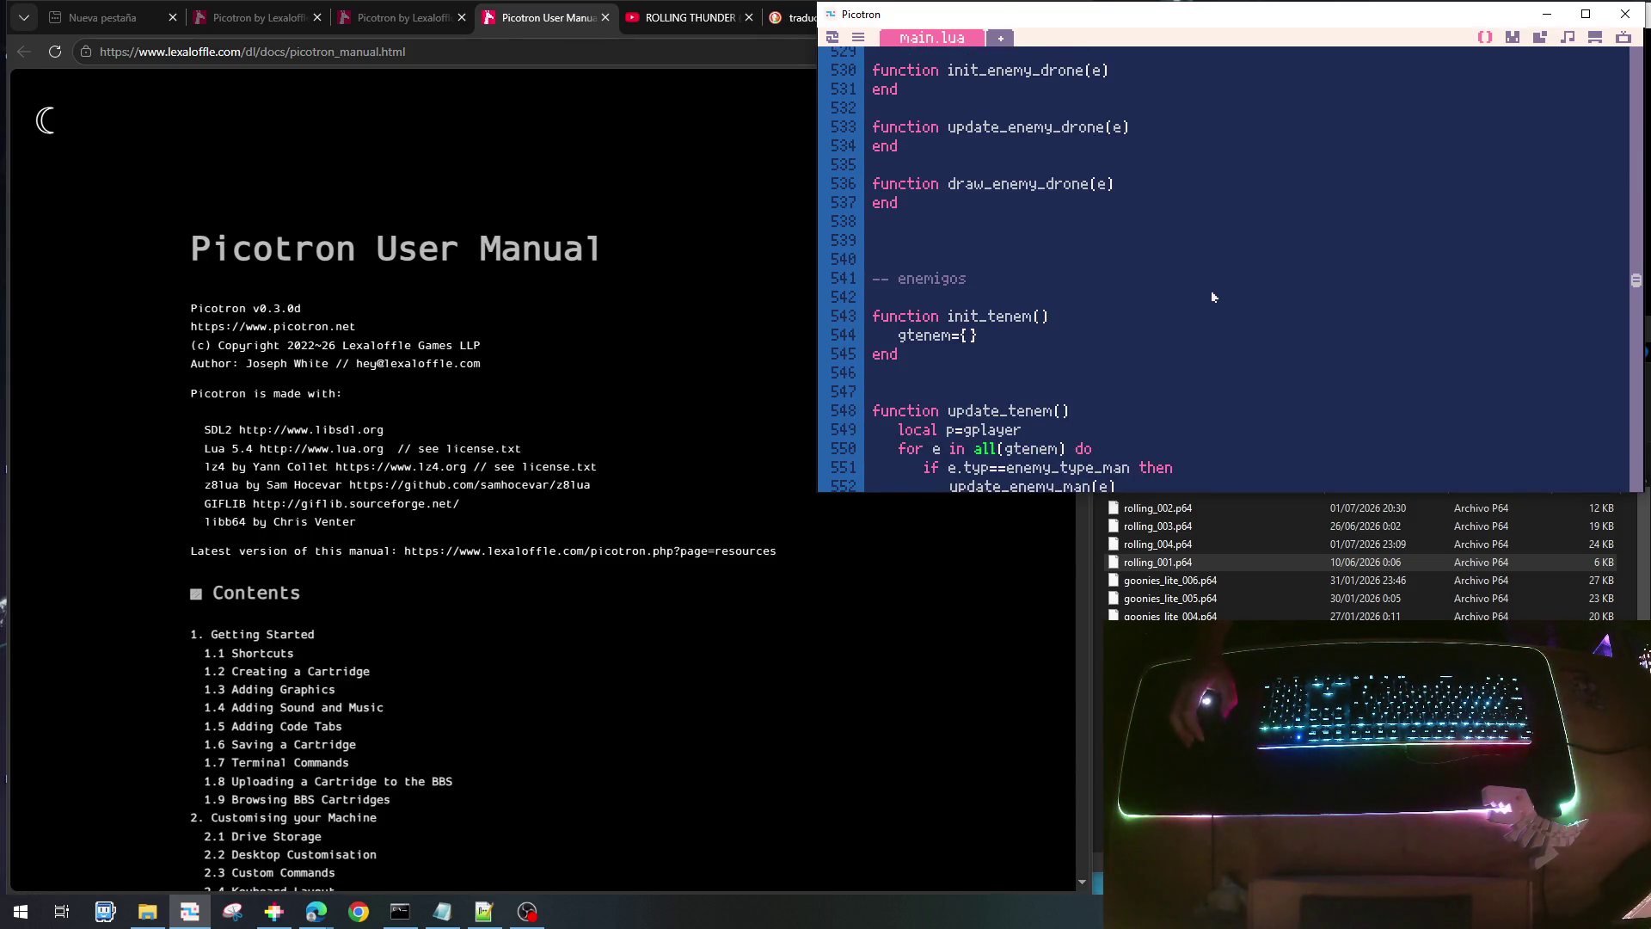
{"action": "left_click", "coordinate": [1513, 37]}
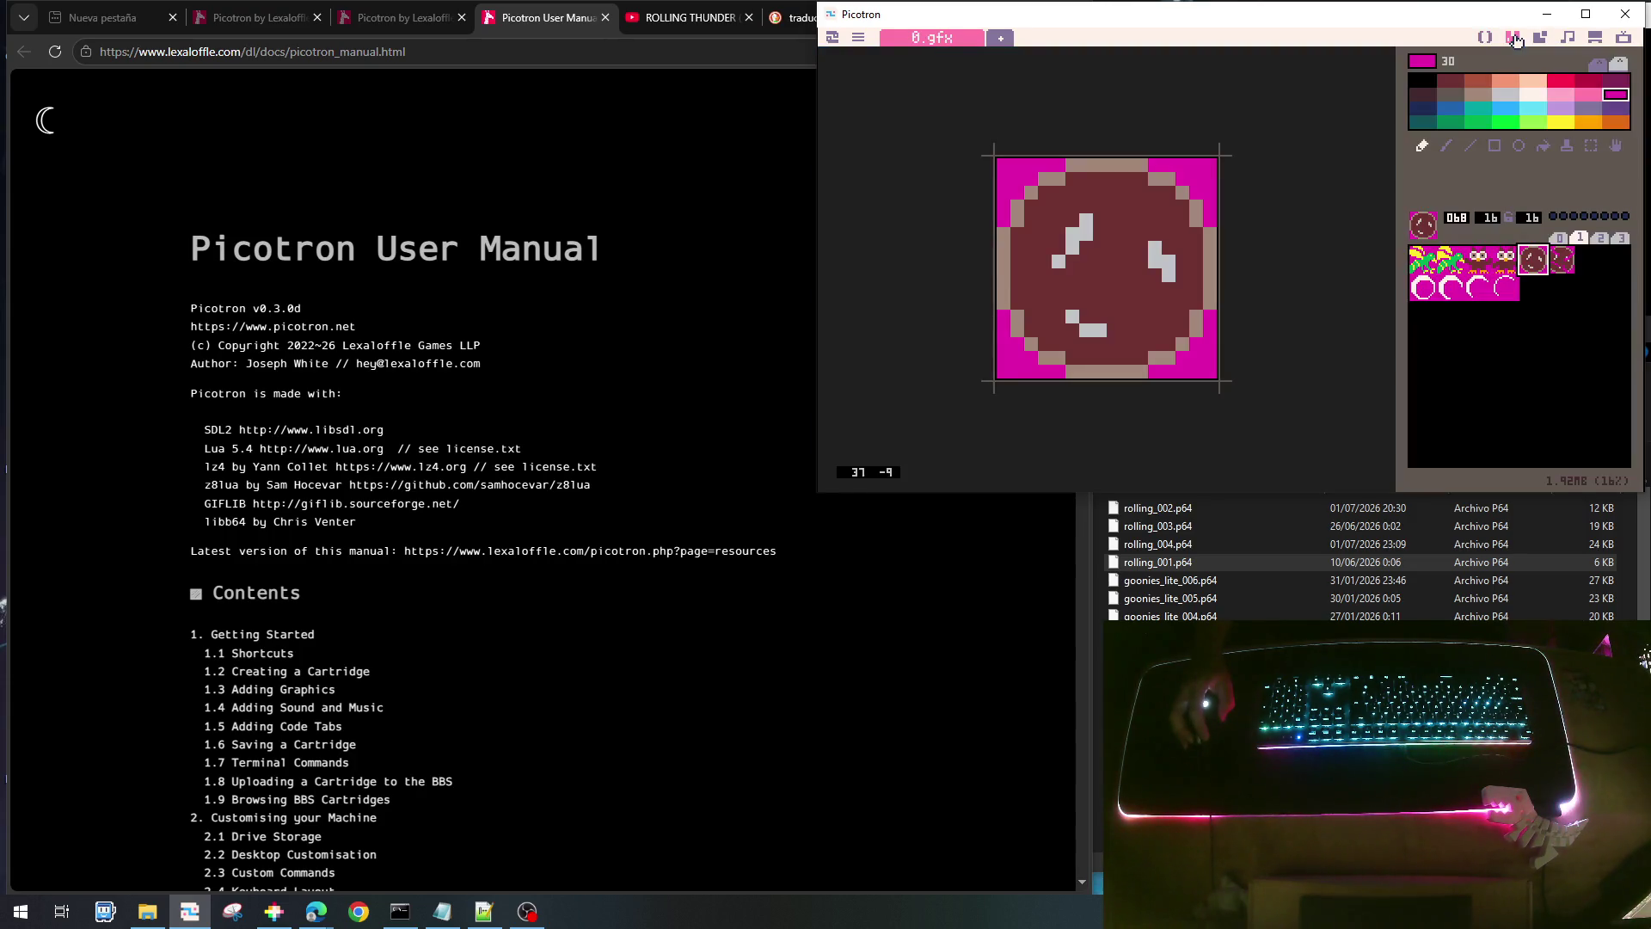
- Flood-fill the blank sprites 070 and 071 with magenta
{"action": "left_click", "coordinate": [1588, 261]}
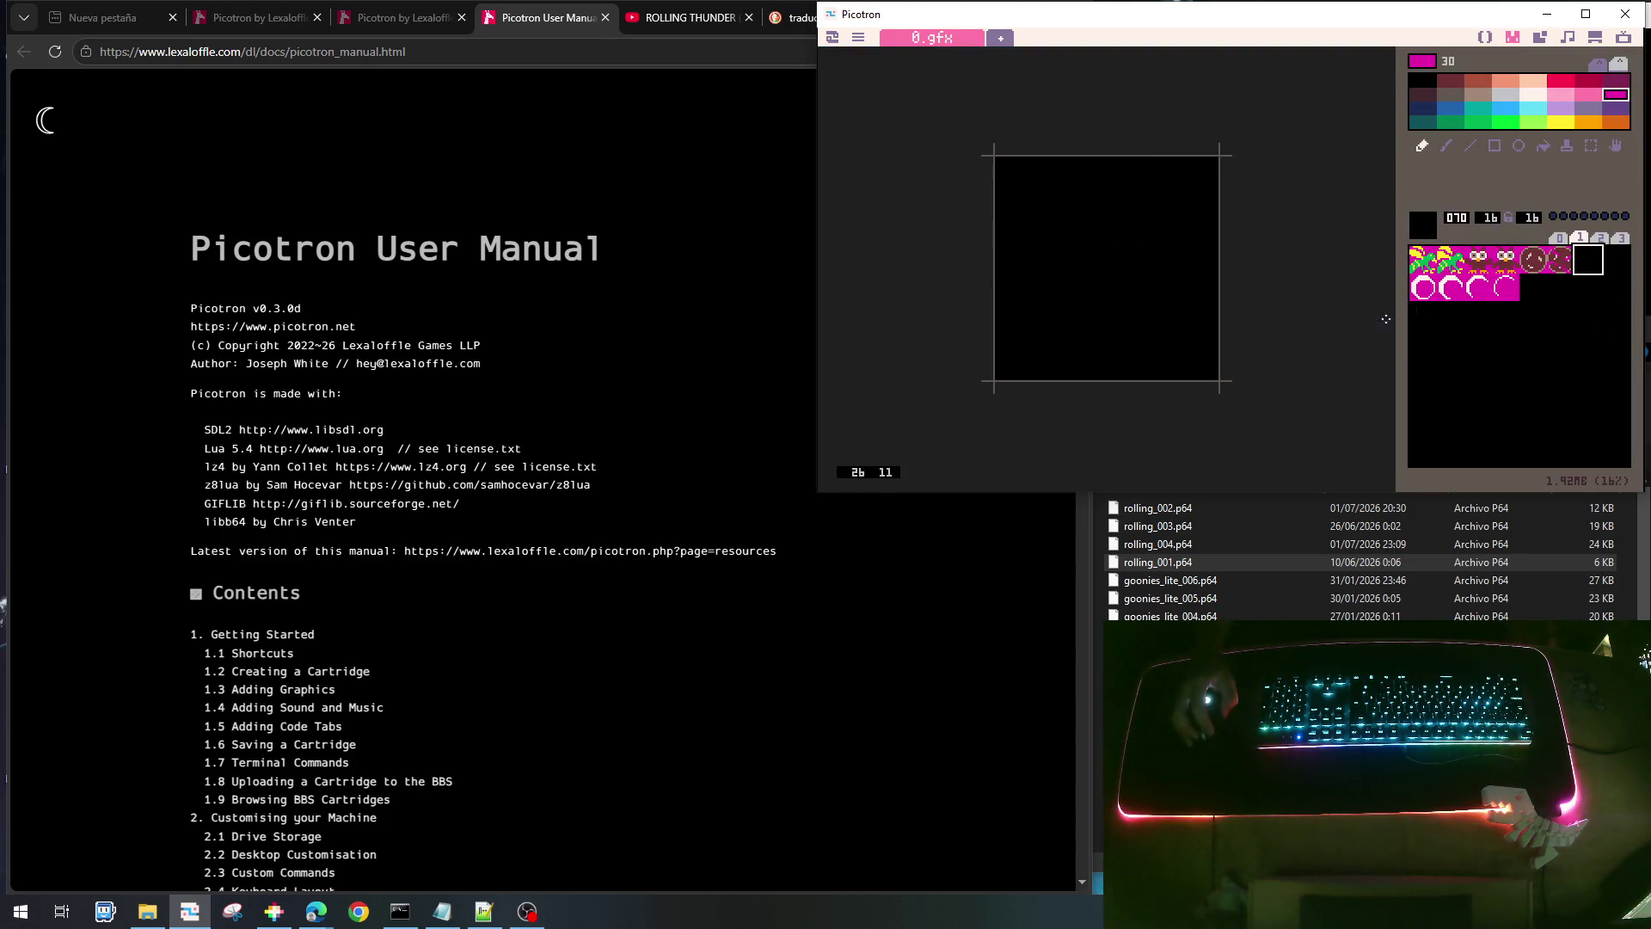
{"action": "left_click", "coordinate": [1543, 146]}
{"action": "left_click", "coordinate": [1083, 320]}
{"action": "left_click", "coordinate": [1615, 259]}
{"action": "left_click", "coordinate": [1118, 287]}
{"action": "left_click", "coordinate": [1587, 260]}
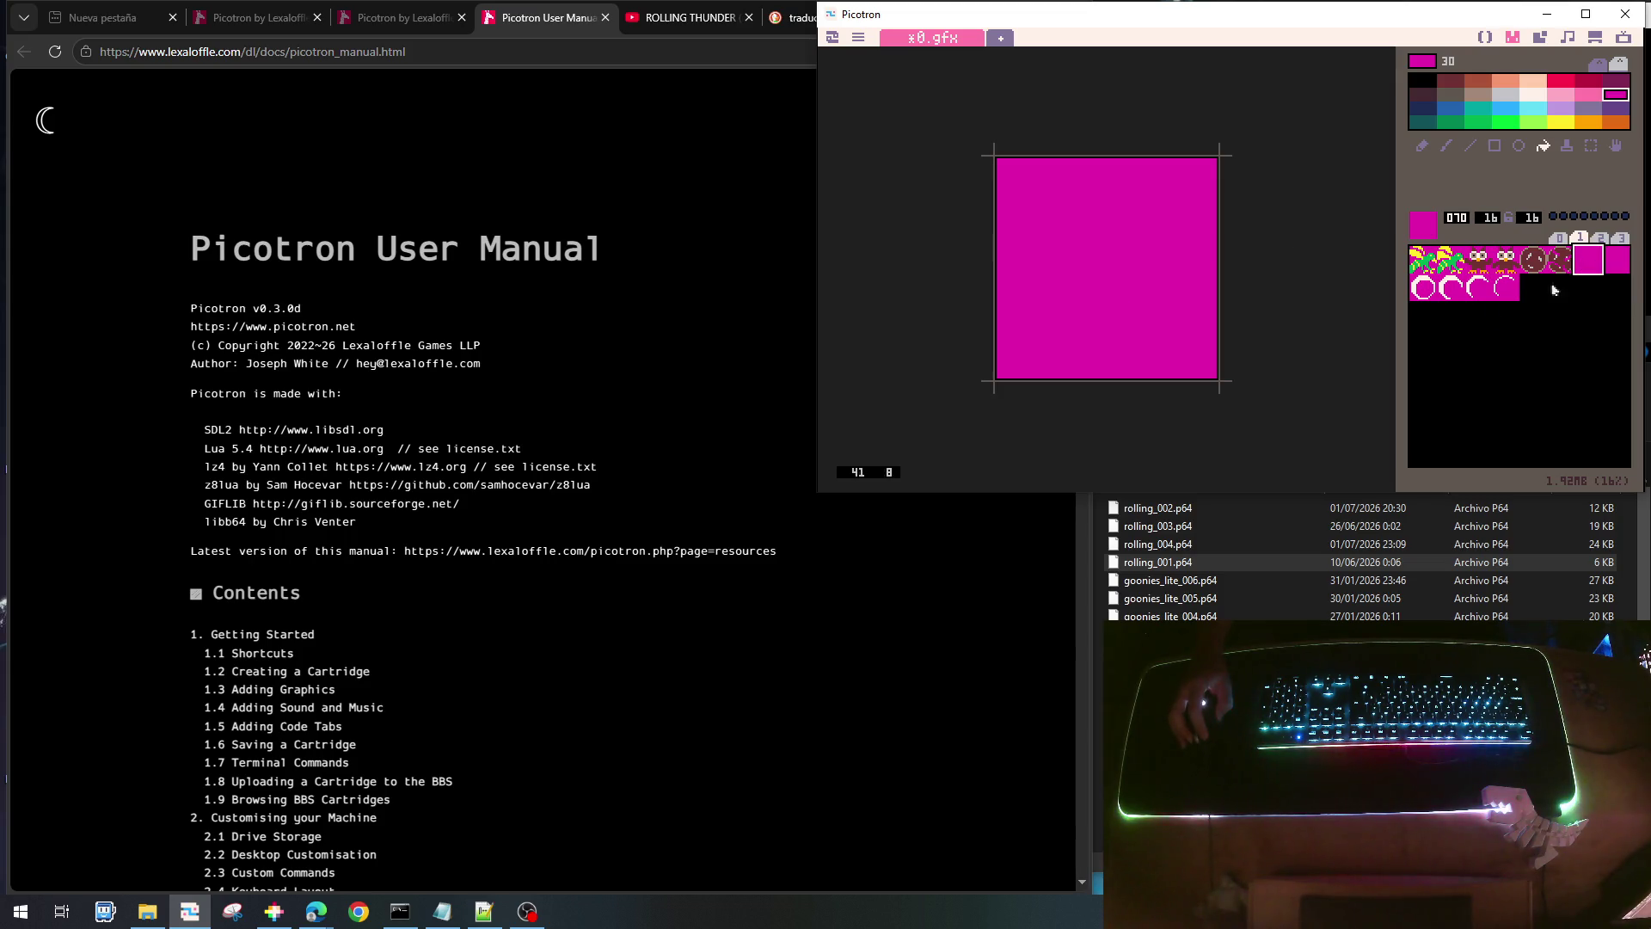
- On sprite 070, pencil a salmon (colour 31) body bar with a shorter row beneath and raised tips
{"action": "left_click", "coordinate": [1487, 84]}
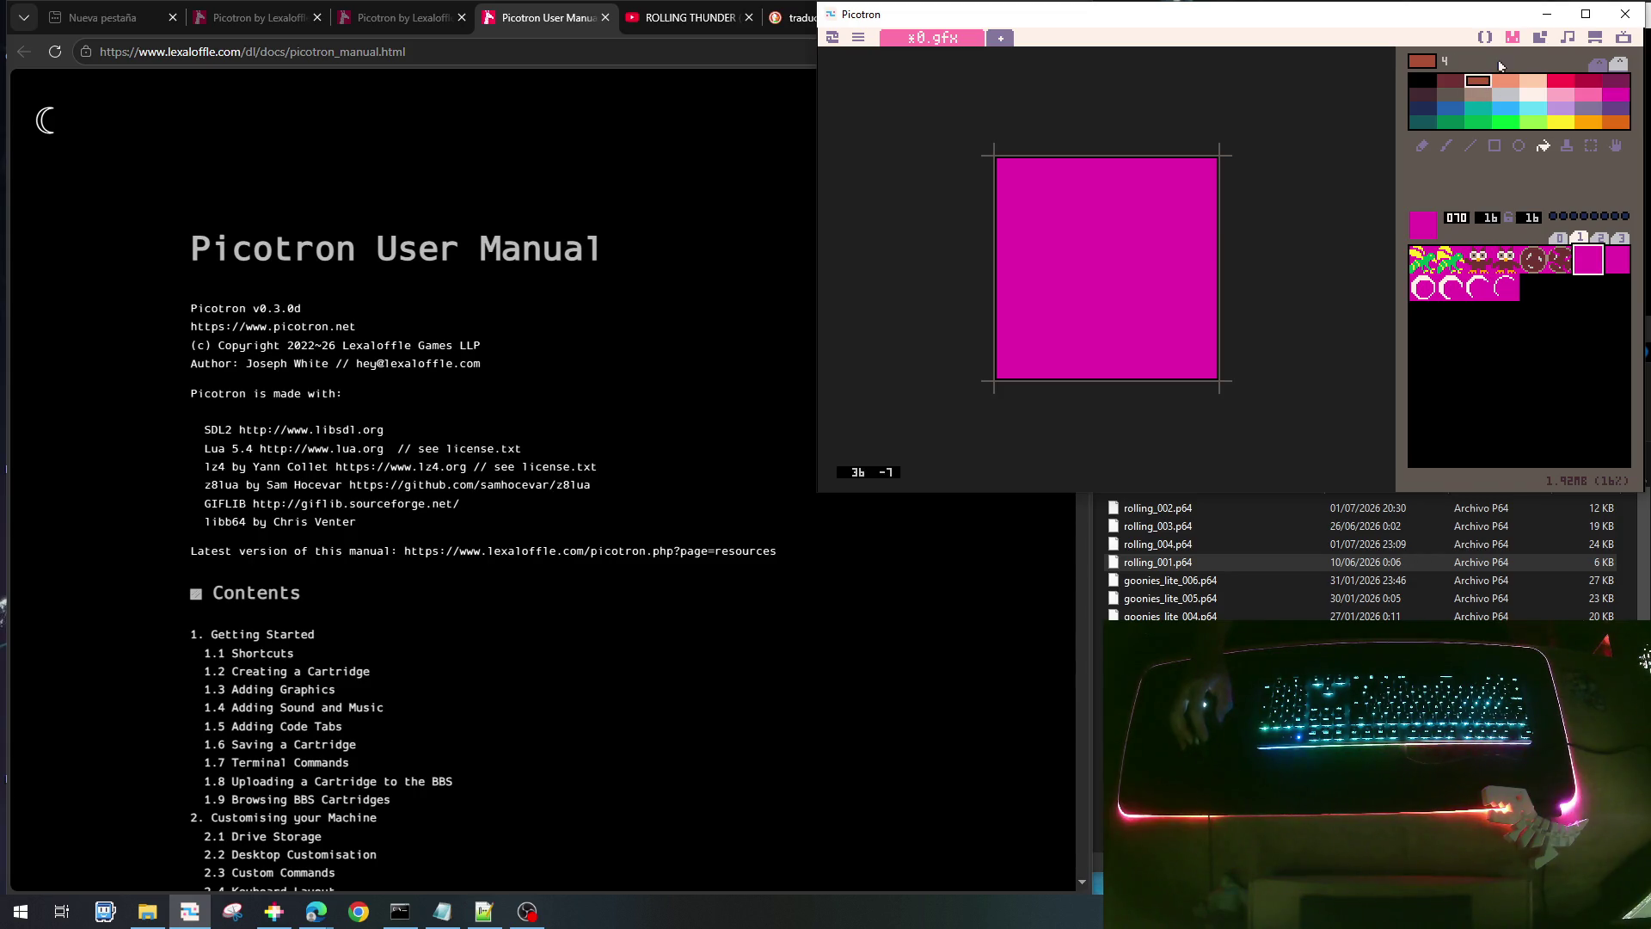
{"action": "left_click", "coordinate": [1515, 83]}
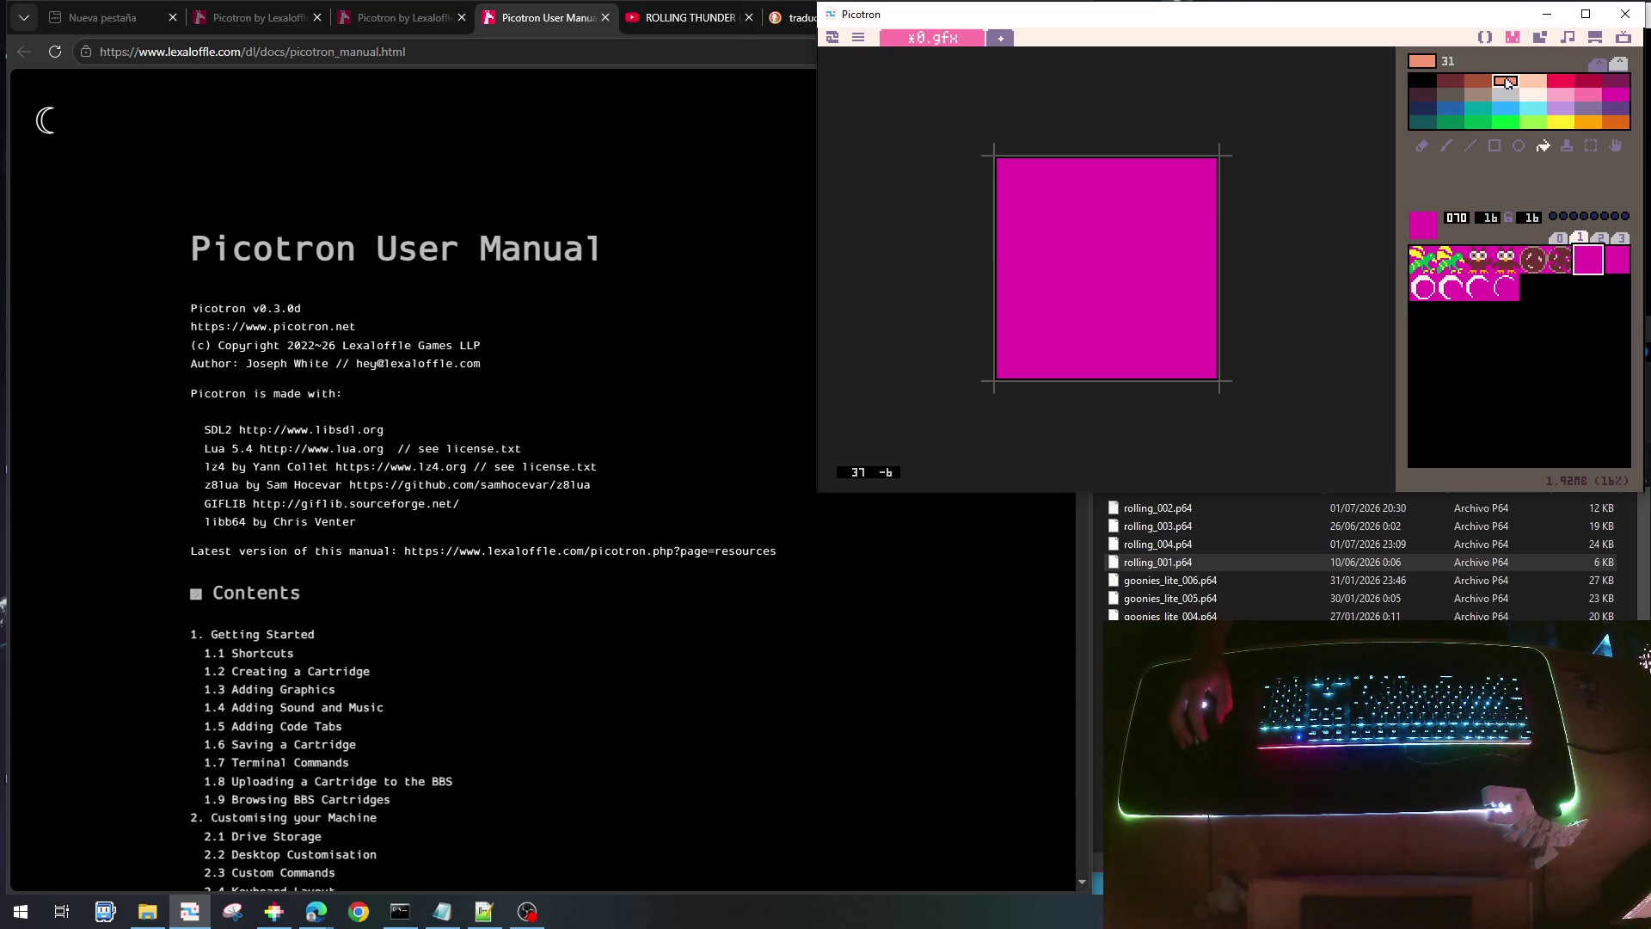
{"action": "left_click", "coordinate": [1423, 148]}
{"action": "left_click_drag", "start_coordinate": [1022, 276], "coordinate": [1200, 277]}
{"action": "left_click_drag", "start_coordinate": [1053, 290], "coordinate": [1174, 290]}
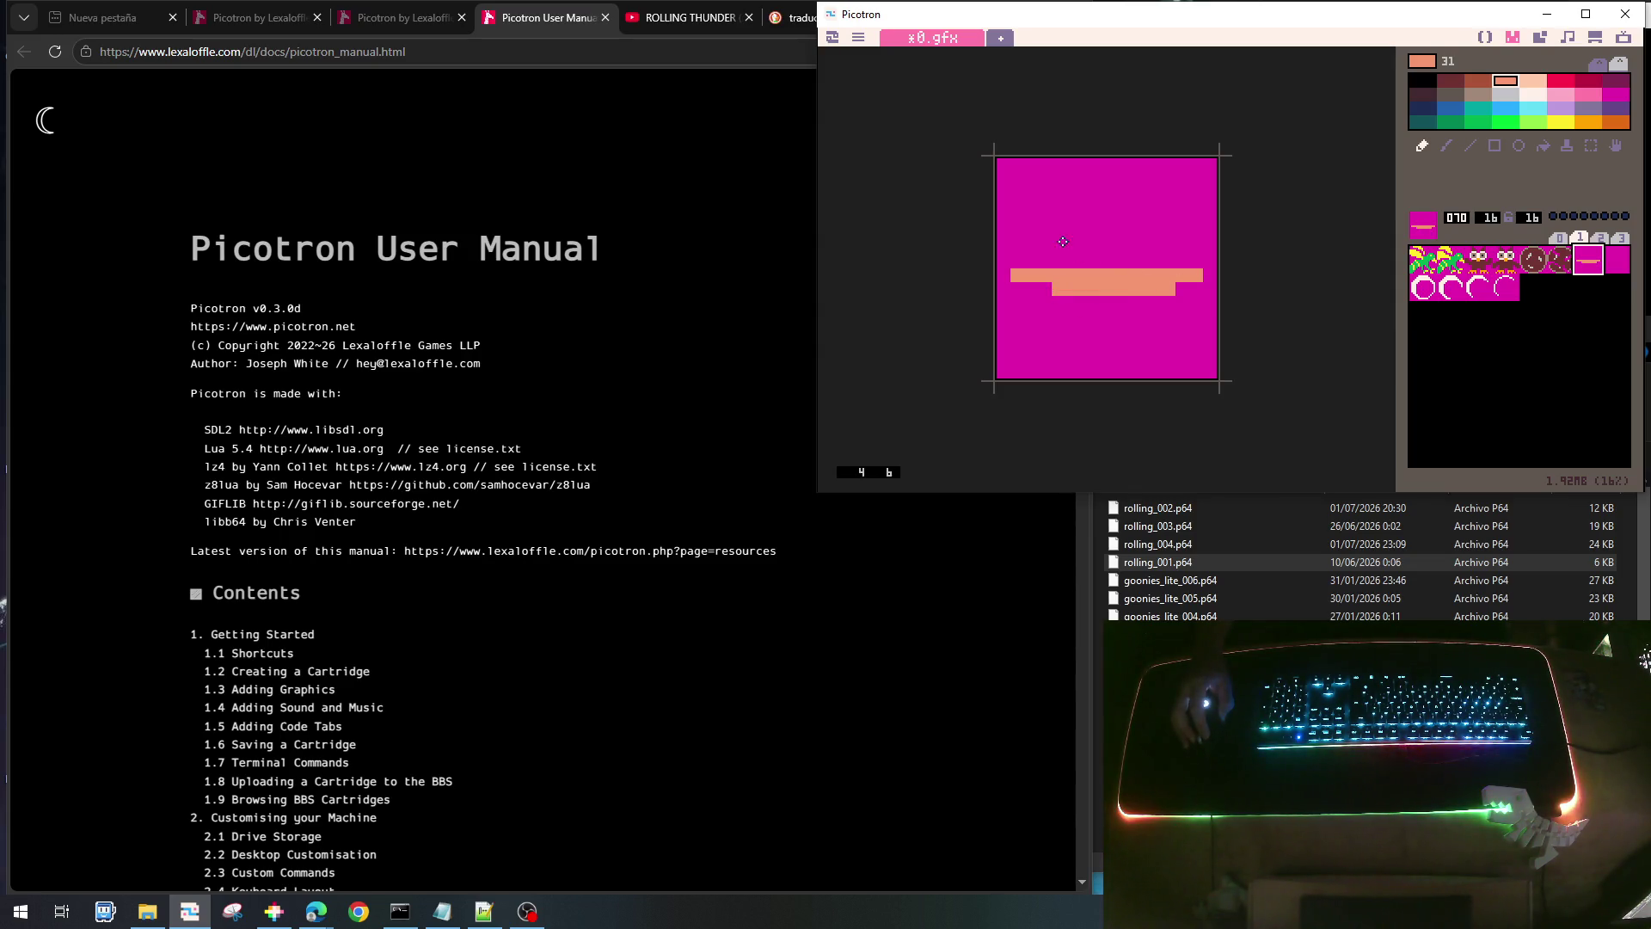
{"action": "left_click", "coordinate": [1020, 261]}
{"action": "left_click", "coordinate": [1196, 260]}
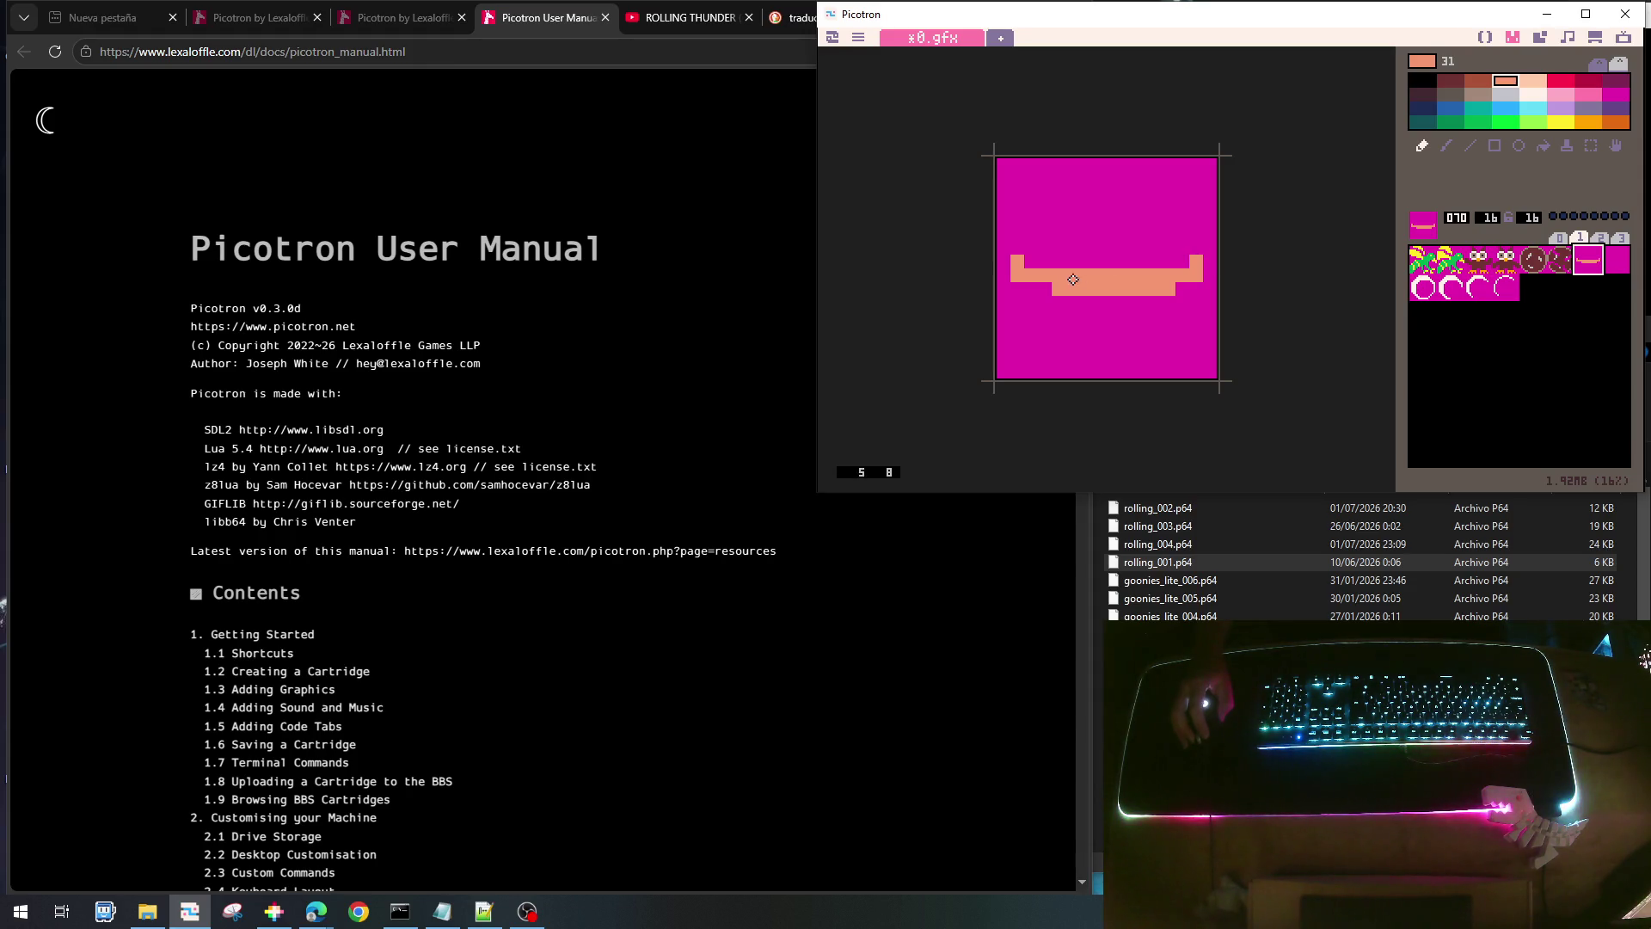
{"action": "left_click", "coordinate": [1031, 262]}
{"action": "left_click", "coordinate": [1182, 266]}
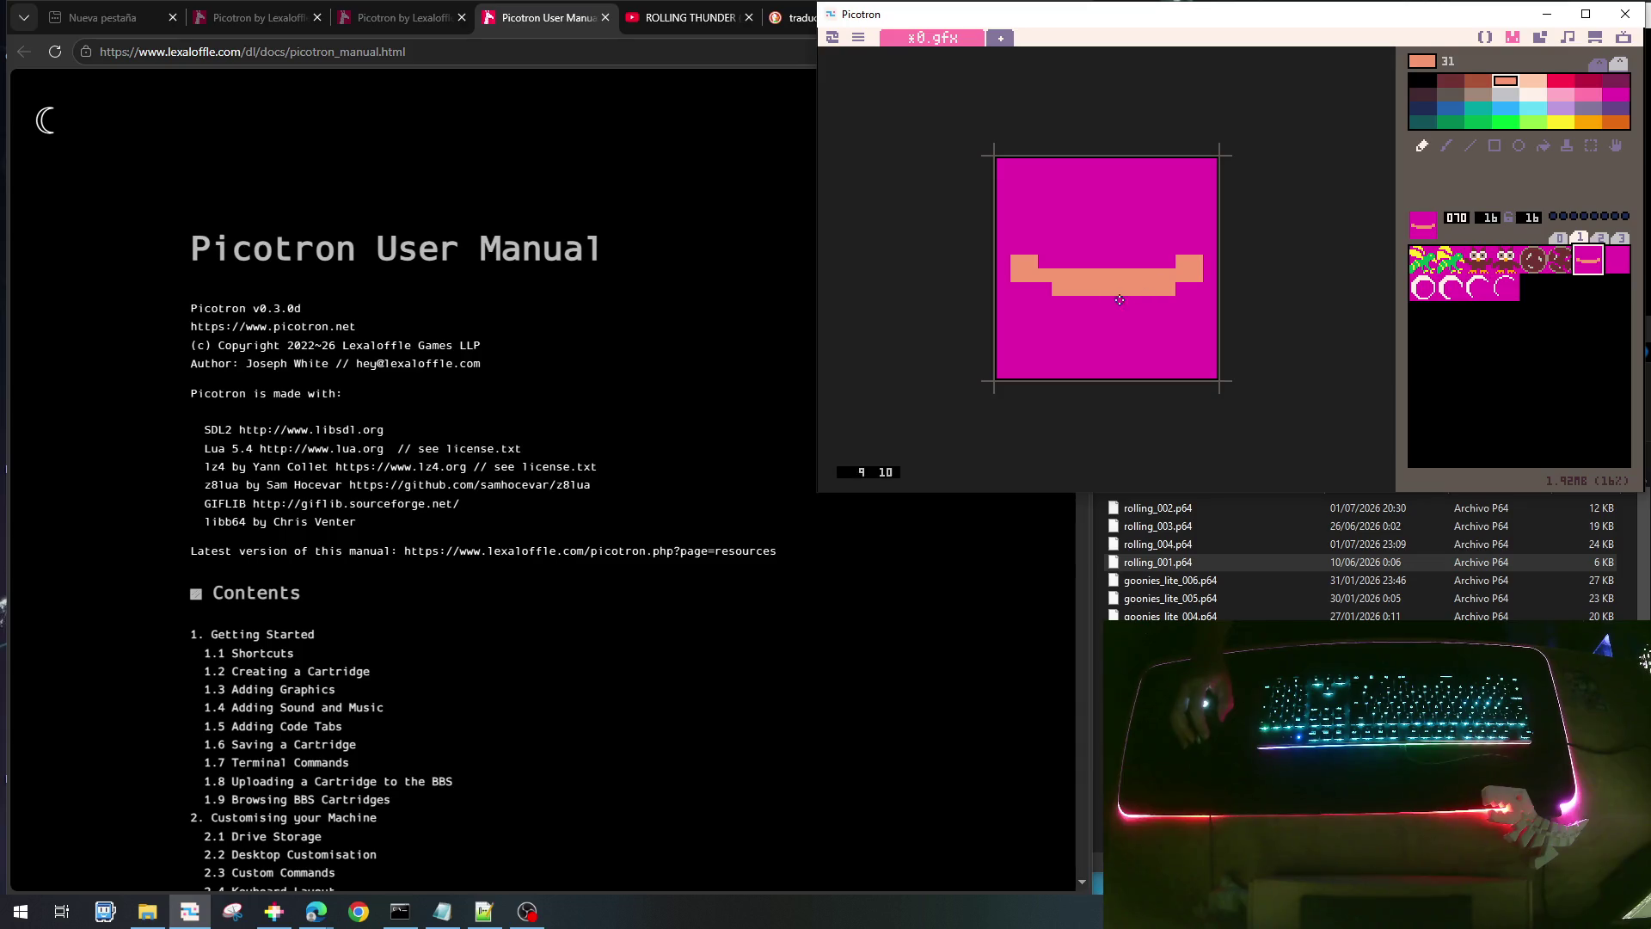
{"action": "left_click", "coordinate": [1532, 94]}
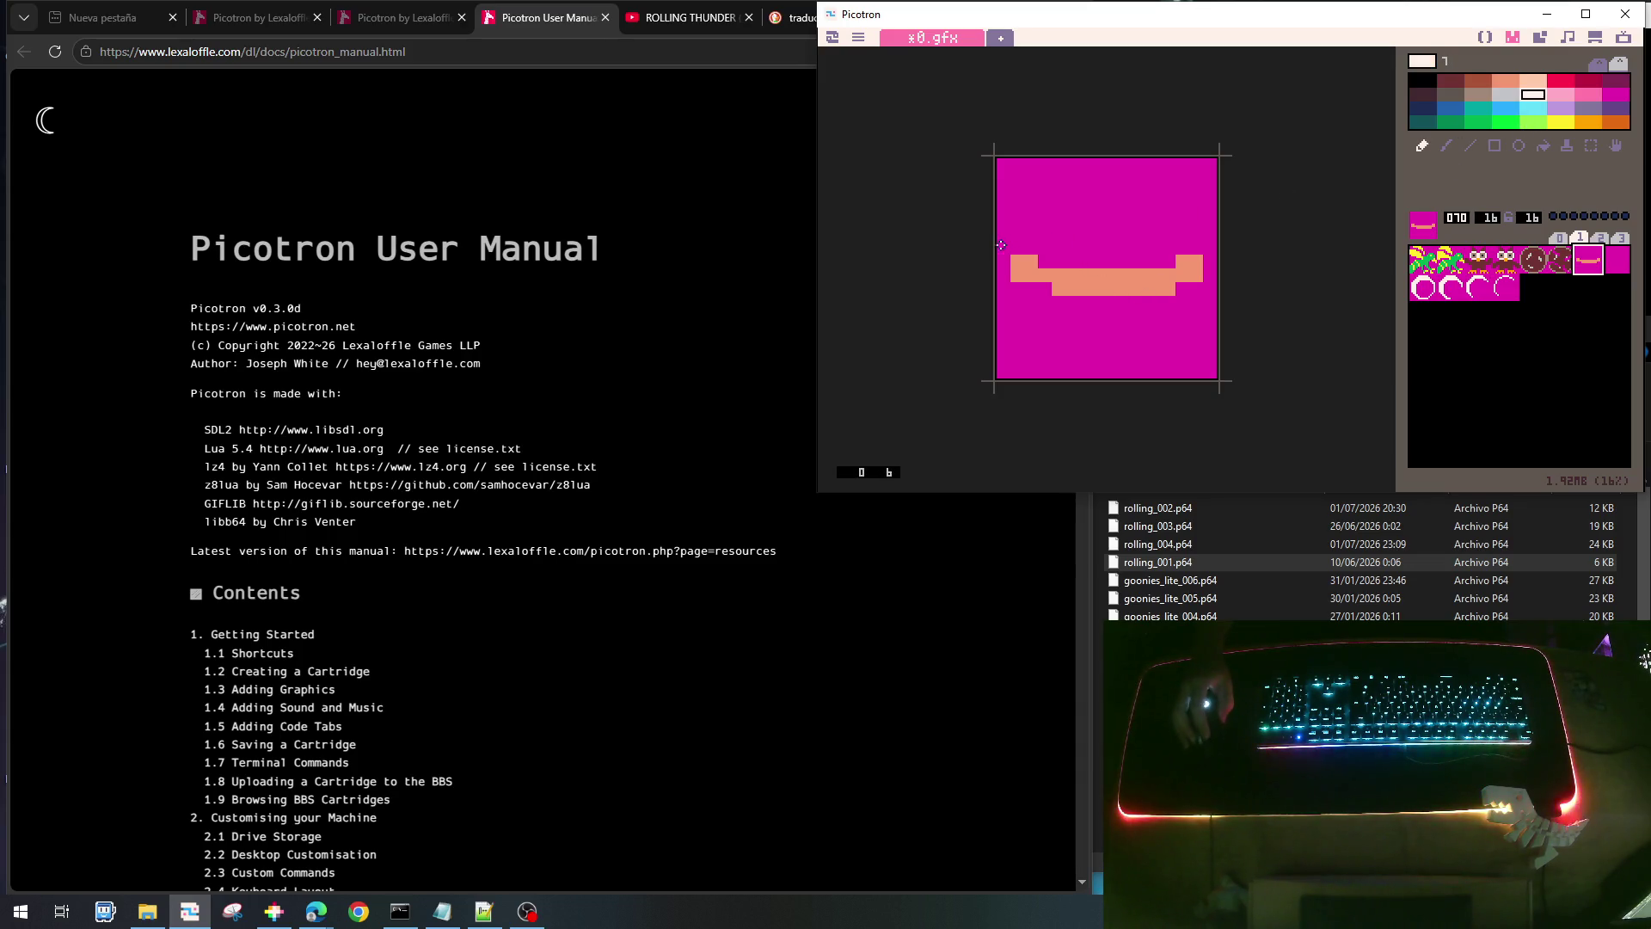
- Paint two white eye bars above the body's ends, trimming one stray pixel with magenta
{"action": "left_click_drag", "start_coordinate": [1002, 238], "coordinate": [1049, 235]}
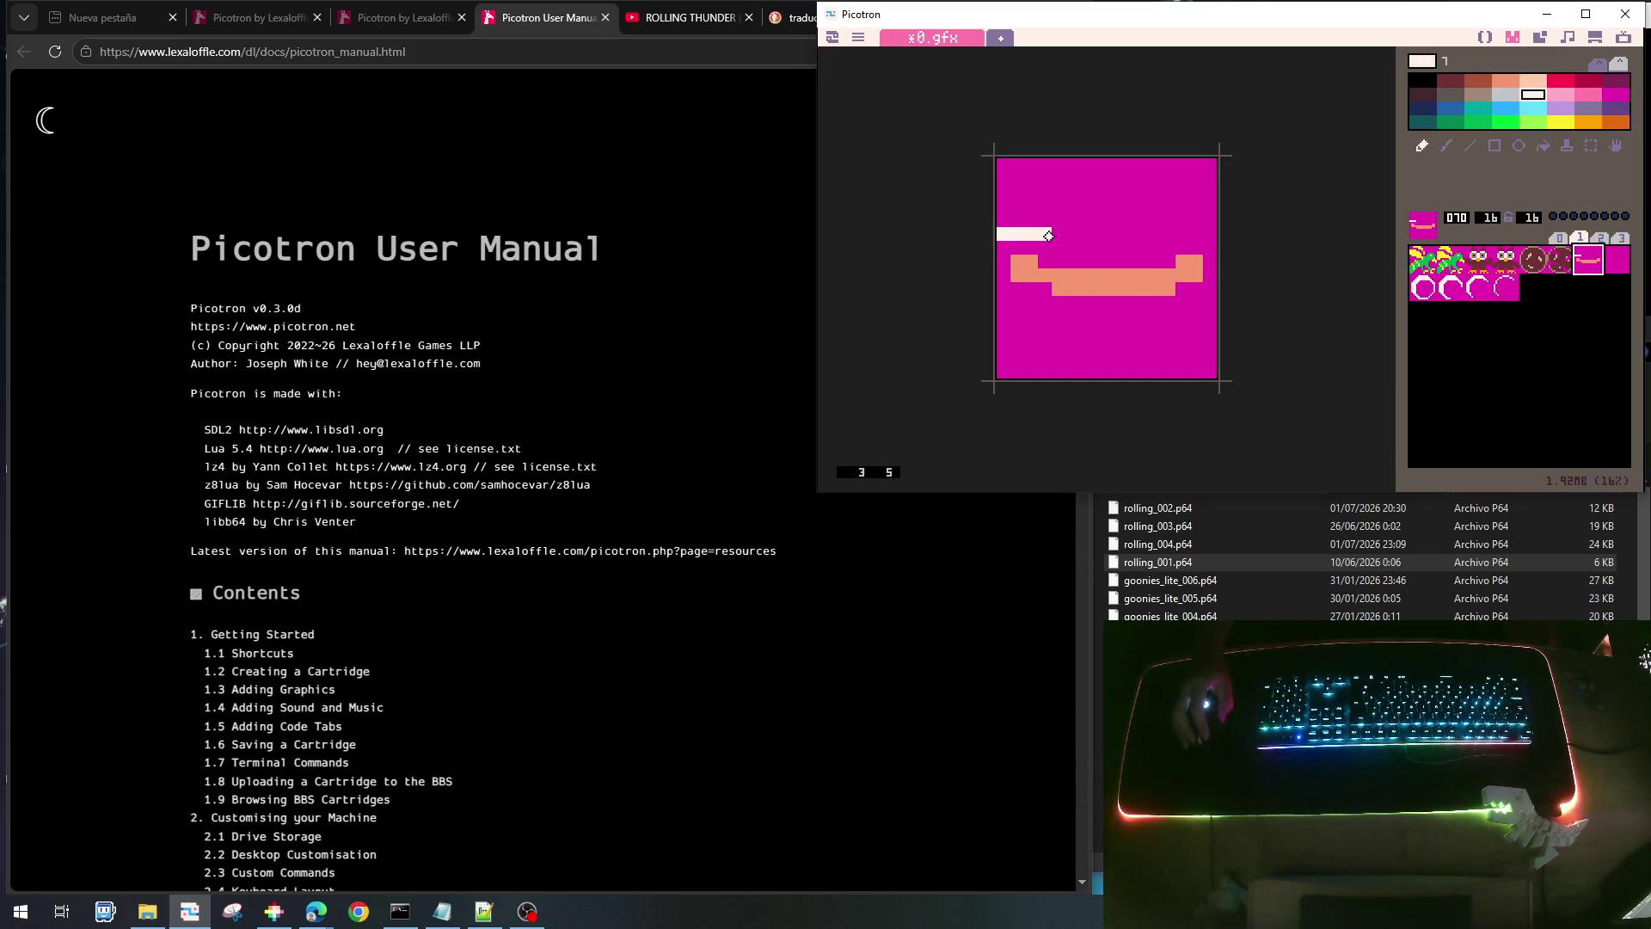
{"action": "left_click_drag", "start_coordinate": [1154, 236], "coordinate": [1205, 235]}
{"action": "right_click", "coordinate": [1162, 223]}
{"action": "left_click", "coordinate": [1159, 235]}
{"action": "right_click", "coordinate": [1192, 235]}
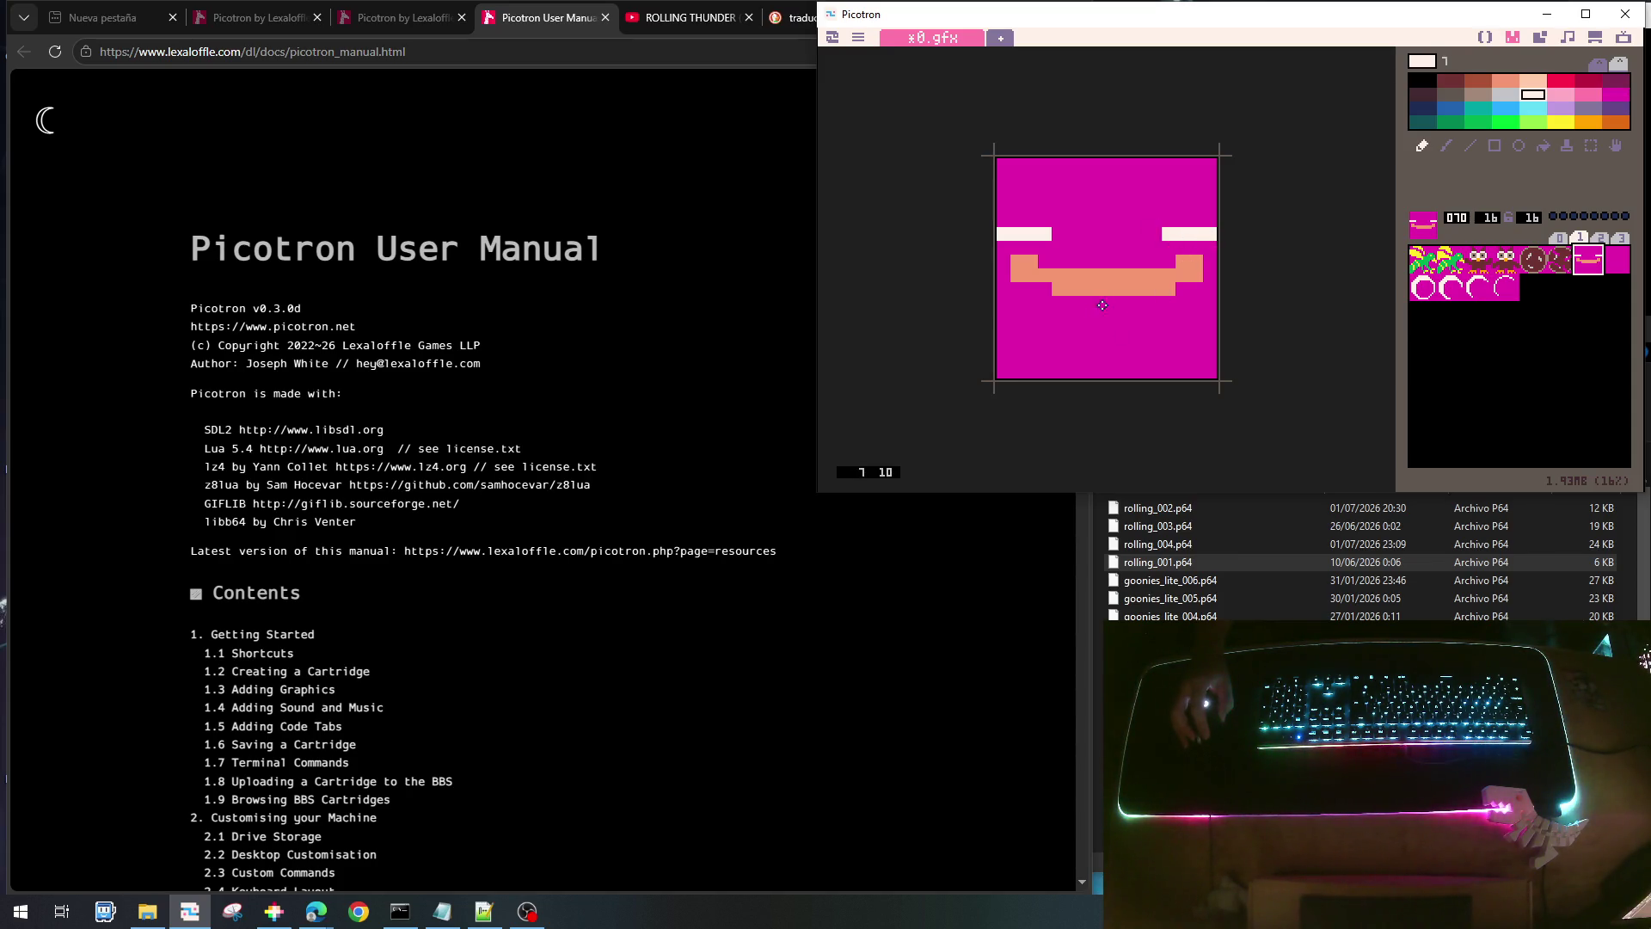
- Draw two white diagonal legs with feet angling down beneath the drone body
{"action": "left_click_drag", "start_coordinate": [1084, 302], "coordinate": [1063, 334]}
{"action": "left_click", "coordinate": [1051, 344]}
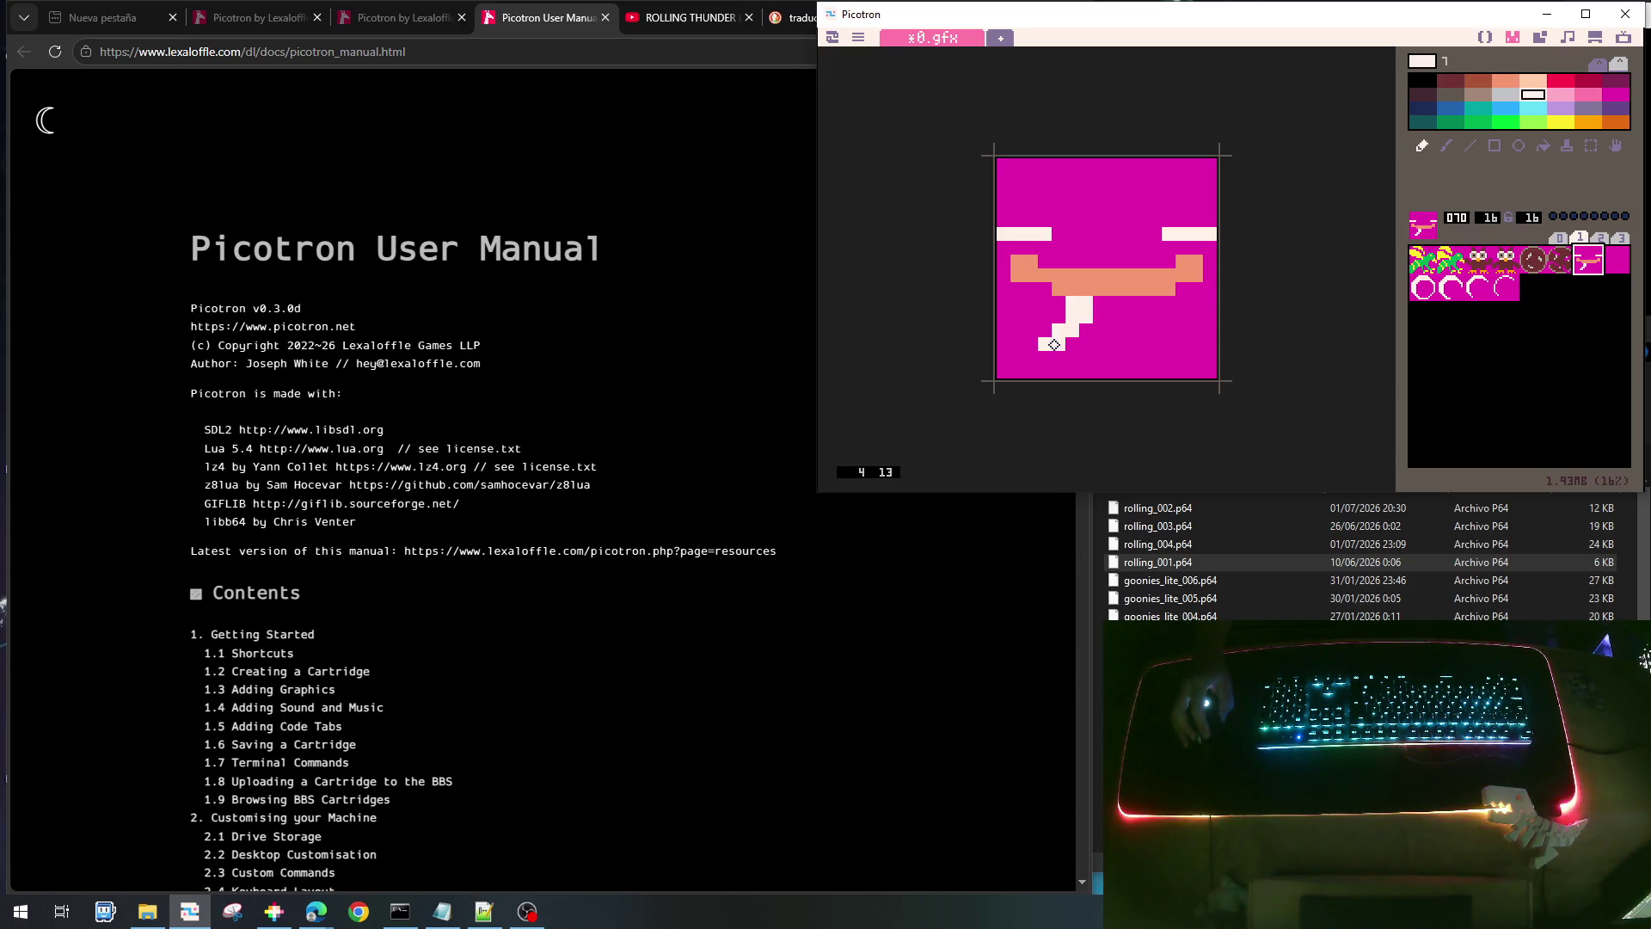
{"action": "left_click_drag", "start_coordinate": [1152, 301], "coordinate": [1190, 346]}
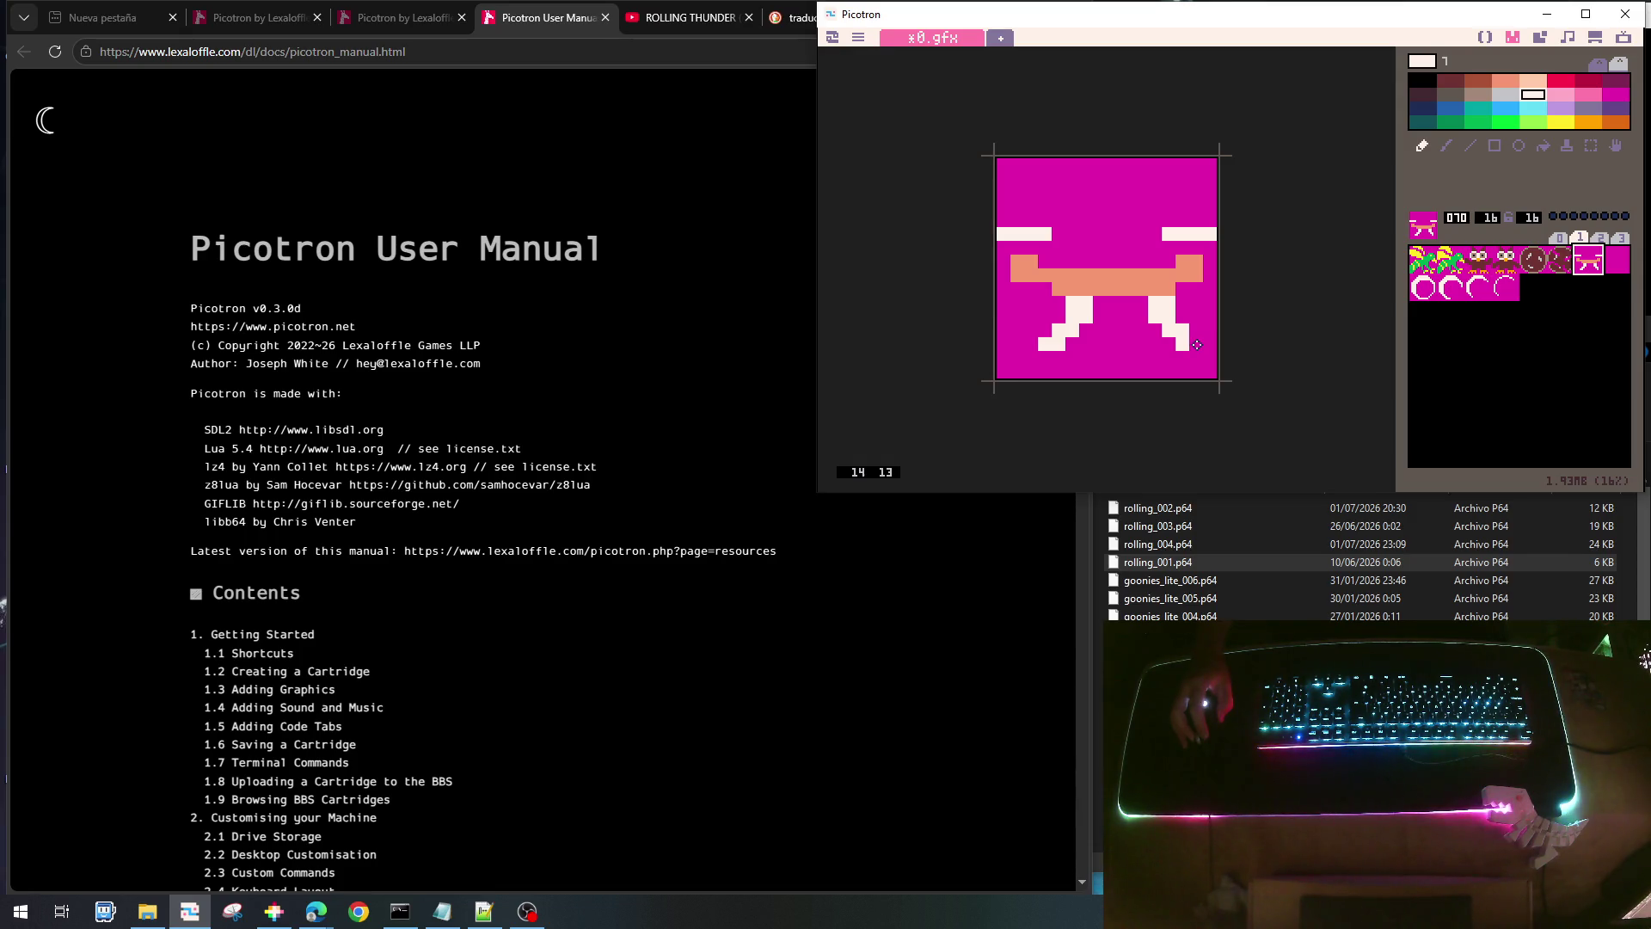
{"action": "mouse_move", "coordinate": [1142, 314]}
{"action": "left_mouse_down"}
{"action": "mouse_move", "coordinate": [1170, 344]}
{"action": "mouse_move", "coordinate": [1170, 307]}
{"action": "left_mouse_up"}
{"action": "right_click", "coordinate": [1189, 312]}
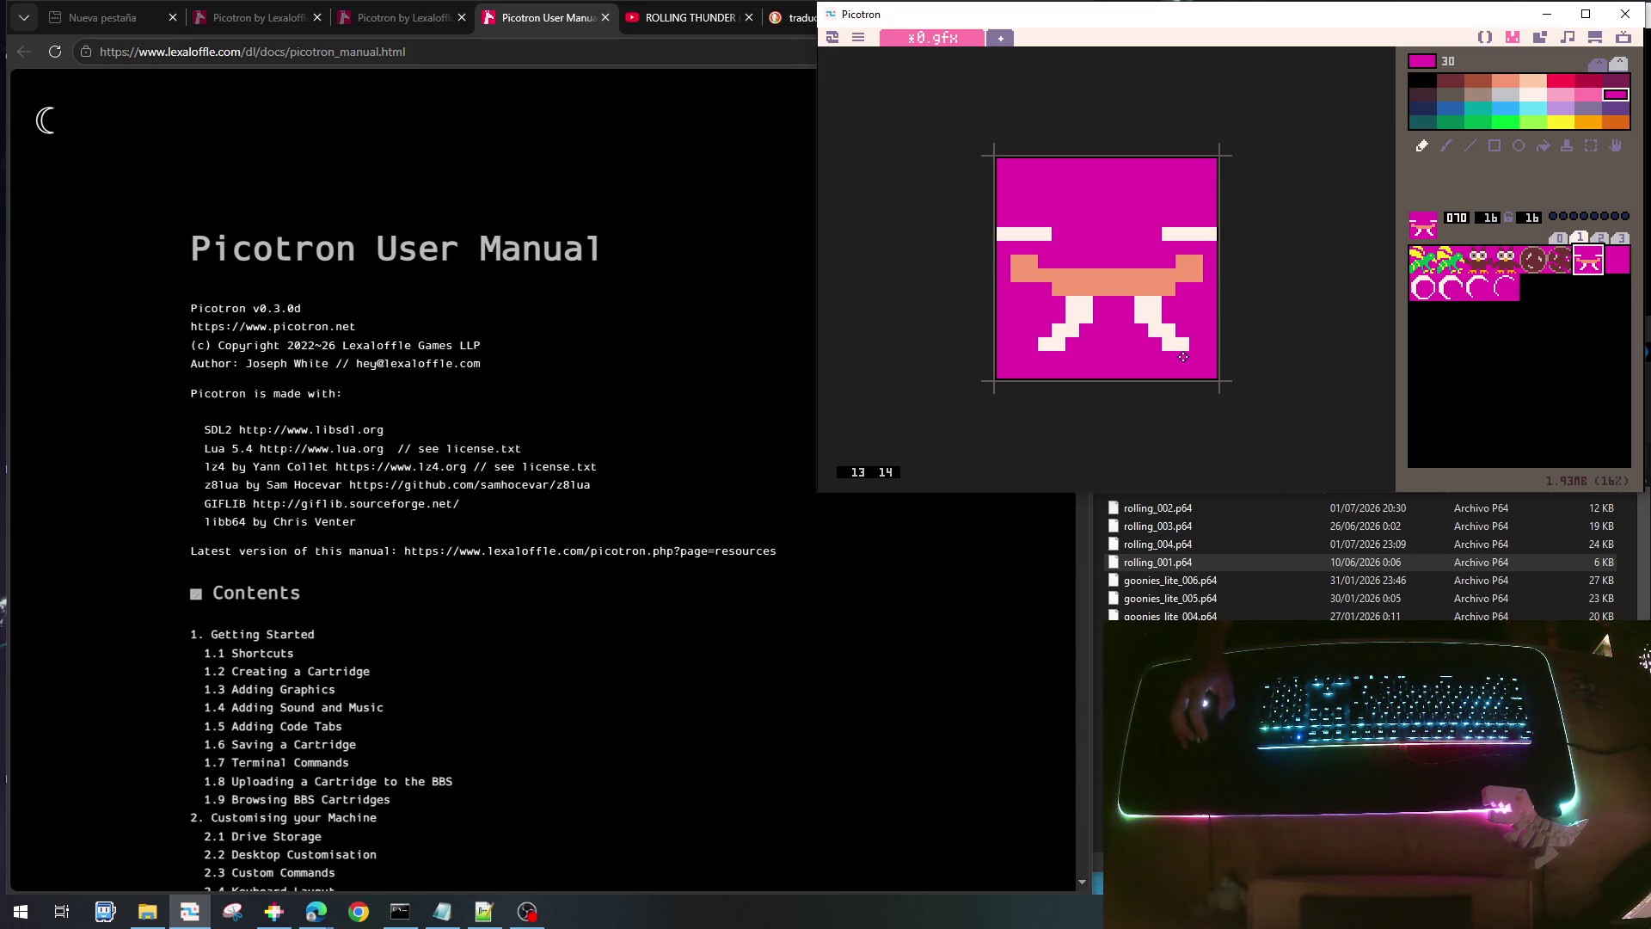
{"action": "right_click", "coordinate": [1142, 306]}
{"action": "left_click_drag", "start_coordinate": [1129, 301], "coordinate": [1129, 315]}
{"action": "left_click", "coordinate": [1156, 342]}
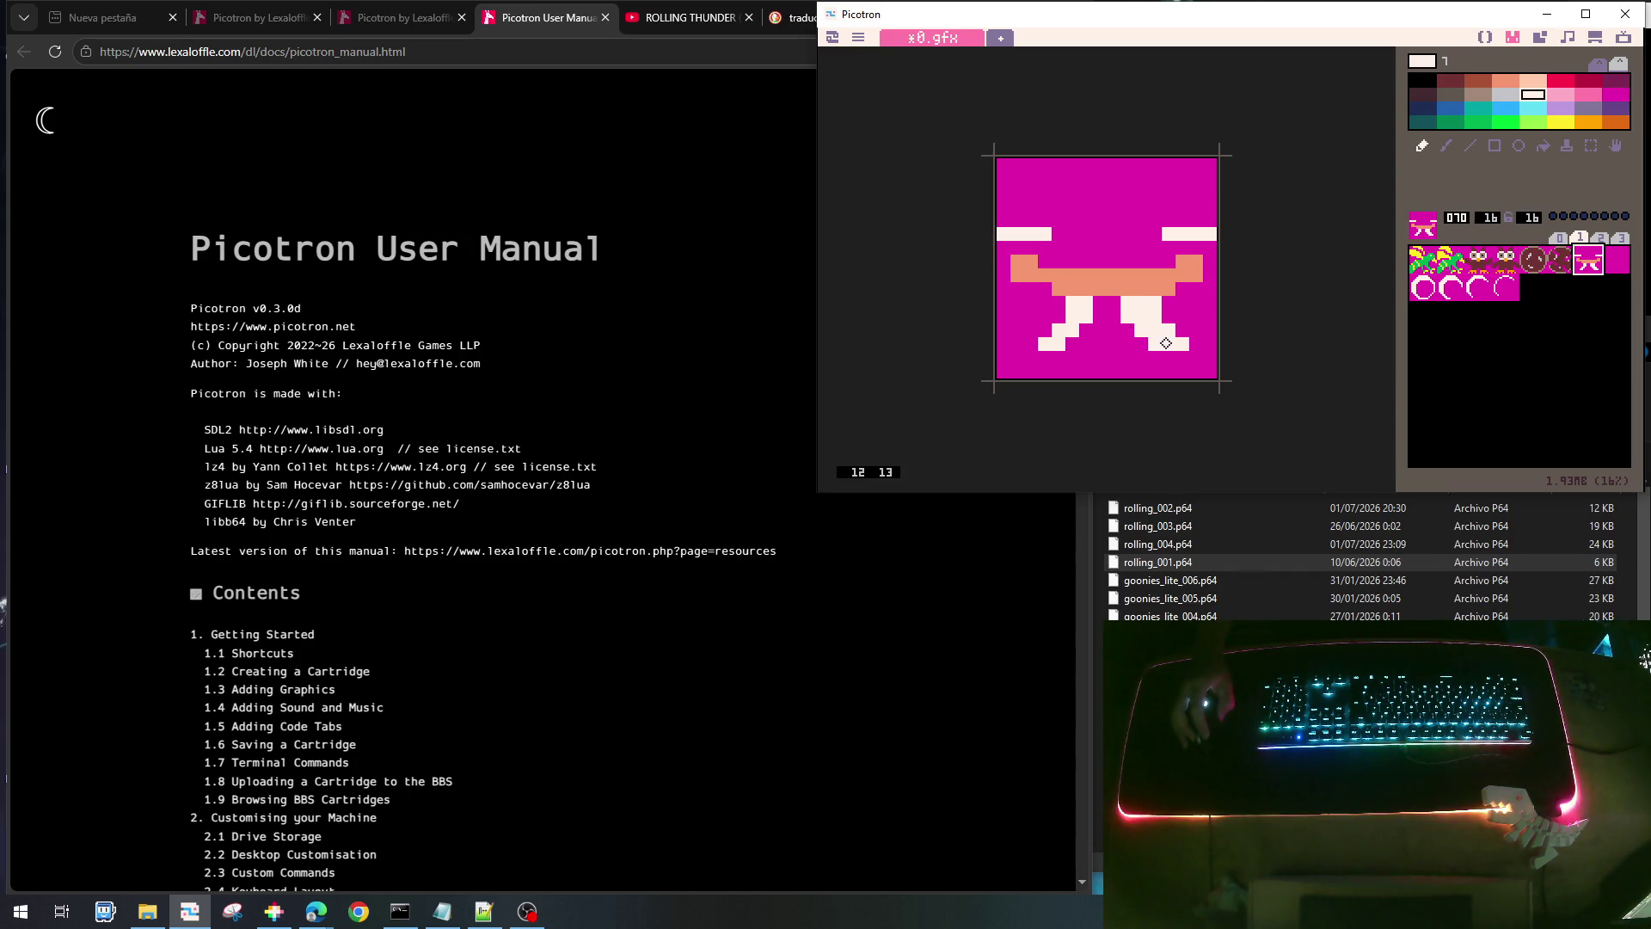
- Erase stray white pixels on the right leg and foot with magenta
{"action": "right_click", "coordinate": [1185, 323]}
{"action": "left_click", "coordinate": [1170, 330]}
{"action": "left_click_drag", "start_coordinate": [1156, 315], "coordinate": [1156, 301]}
{"action": "left_click", "coordinate": [1185, 343]}
- Touch up the right eye bar's ends and redraw the salmon tip at the body's right end
{"action": "right_click", "coordinate": [1161, 283]}
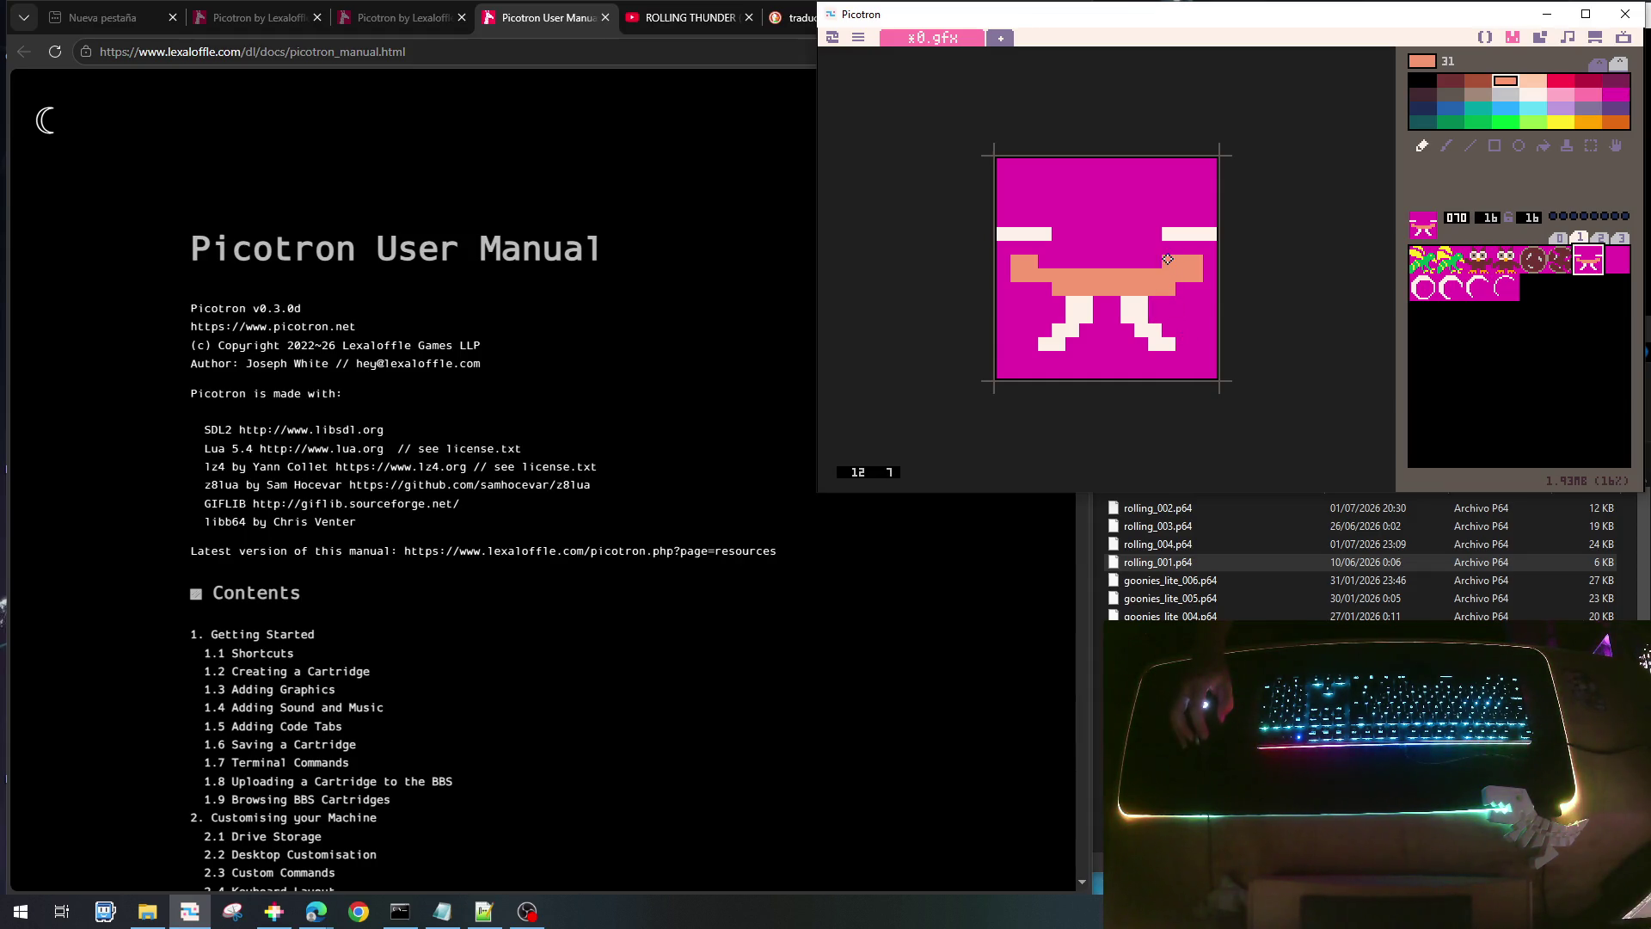
{"action": "right_click", "coordinate": [1166, 233]}
{"action": "left_click", "coordinate": [1155, 233]}
{"action": "right_click", "coordinate": [1196, 247]}
{"action": "left_click", "coordinate": [1211, 238]}
{"action": "left_click_drag", "start_coordinate": [1198, 257], "coordinate": [1197, 278]}
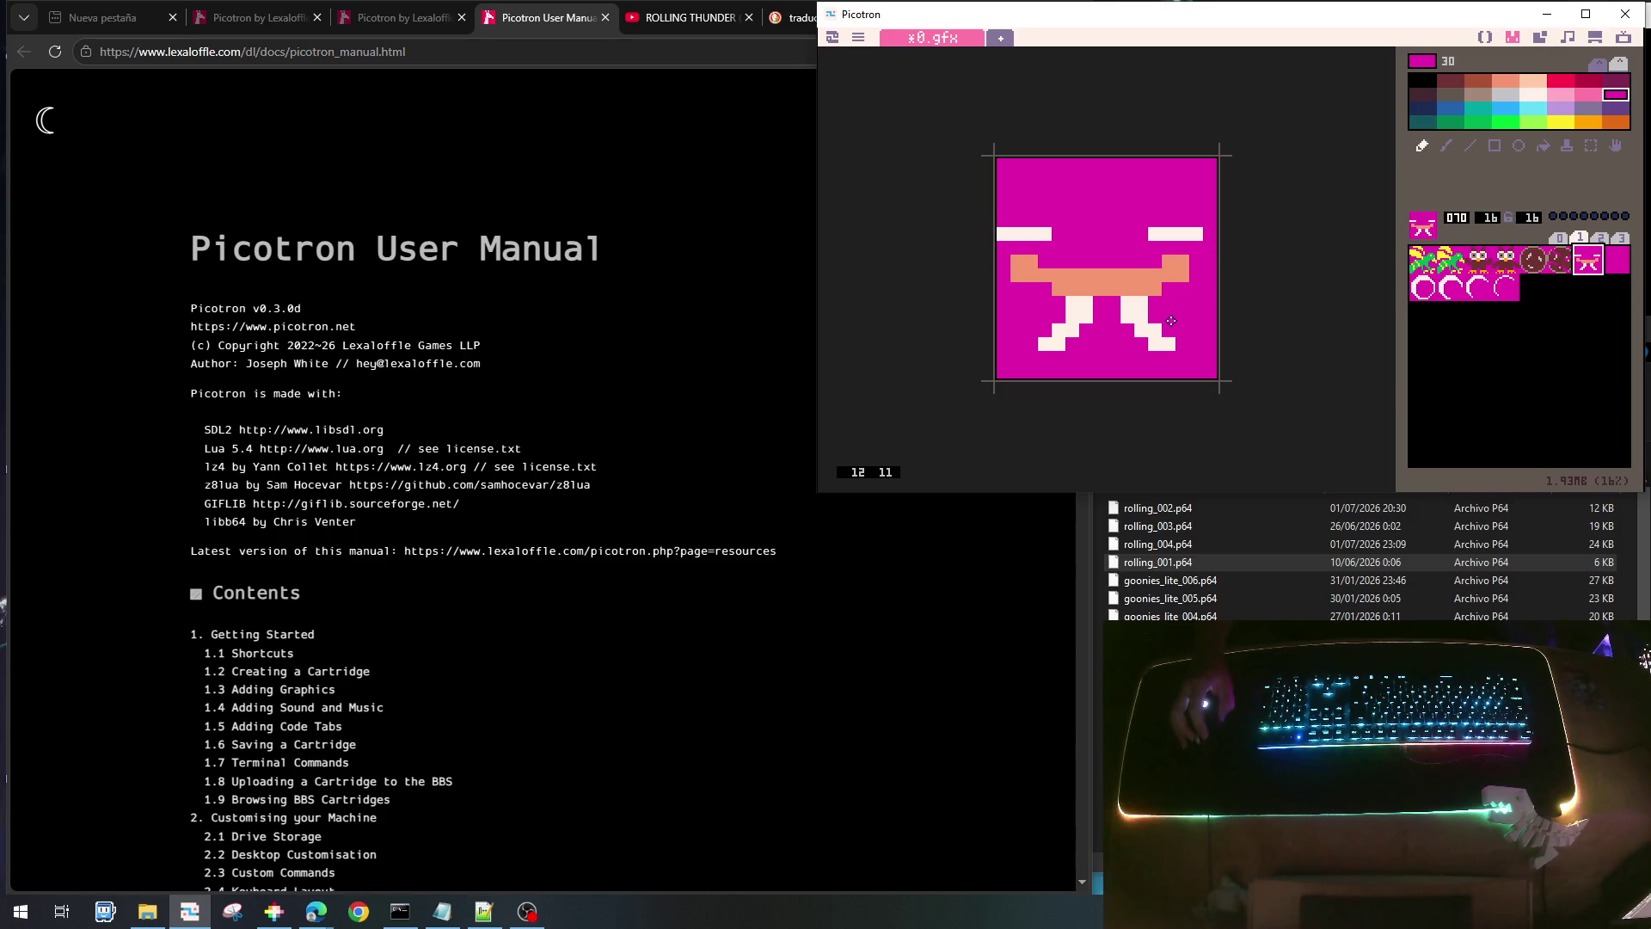
{"action": "right_click", "coordinate": [1183, 275]}
{"action": "left_click_drag", "start_coordinate": [1195, 258], "coordinate": [1196, 277]}
- Trim the right eye bar's inner end and erase part of the left leg's diagonal
{"action": "right_click", "coordinate": [1182, 285]}
{"action": "right_click", "coordinate": [1178, 234]}
{"action": "right_click", "coordinate": [1161, 211]}
{"action": "left_click", "coordinate": [1155, 235]}
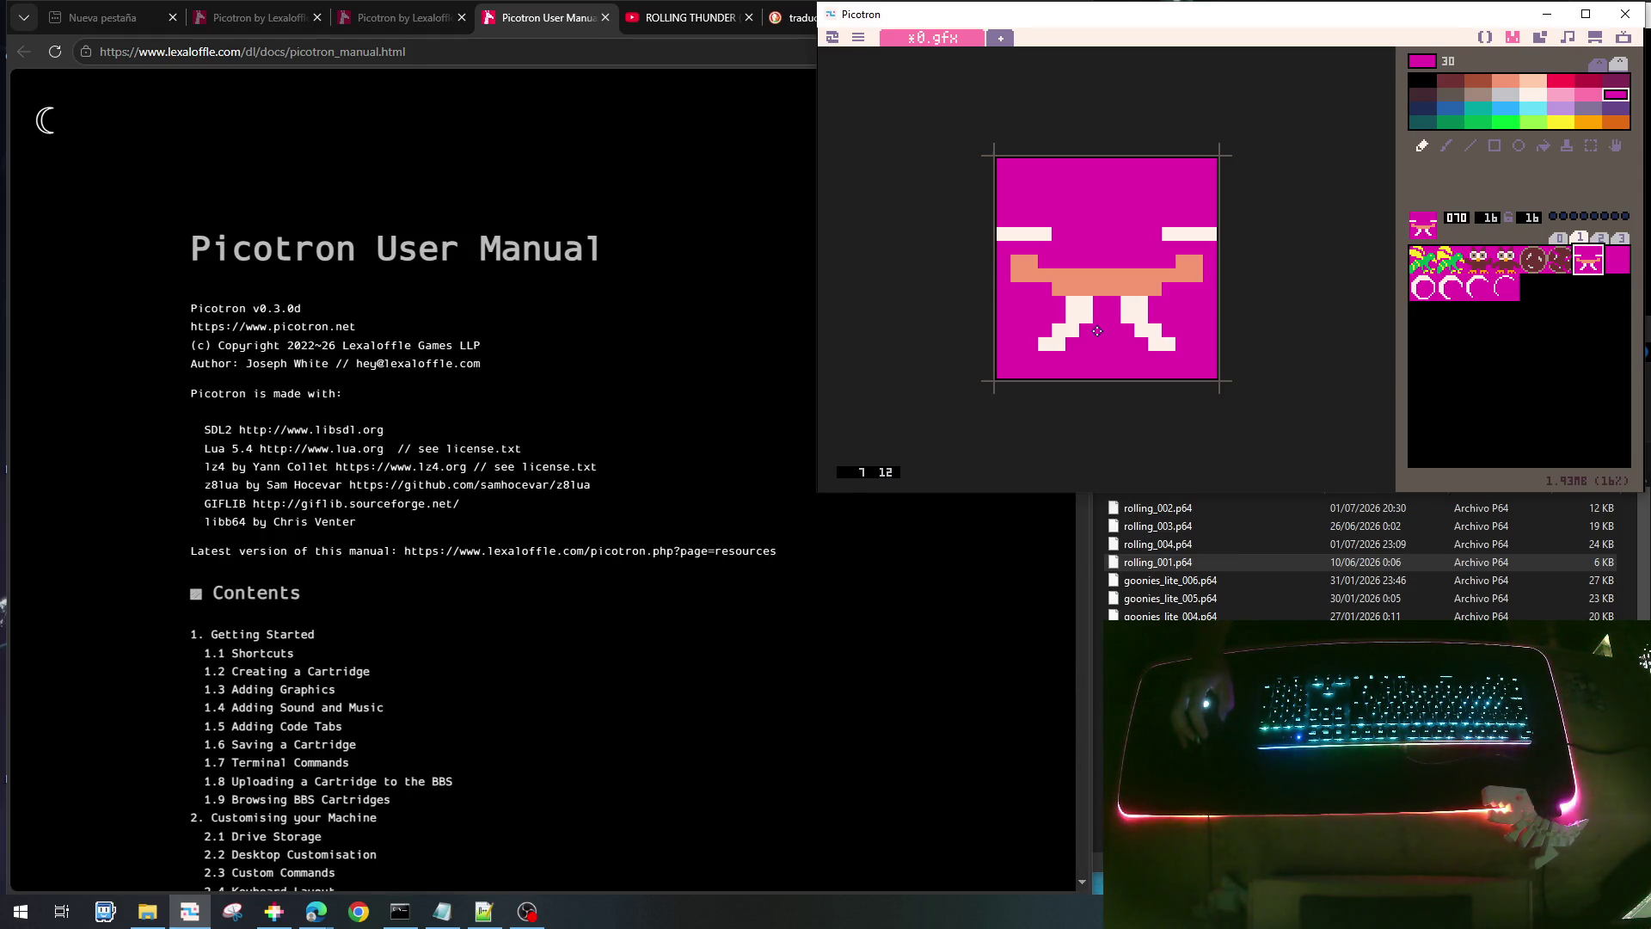
{"action": "mouse_move", "coordinate": [1085, 317]}
{"action": "left_mouse_down"}
{"action": "mouse_move", "coordinate": [1068, 350]}
{"action": "mouse_move", "coordinate": [1137, 328]}
{"action": "mouse_move", "coordinate": [1151, 344]}
{"action": "left_mouse_up"}
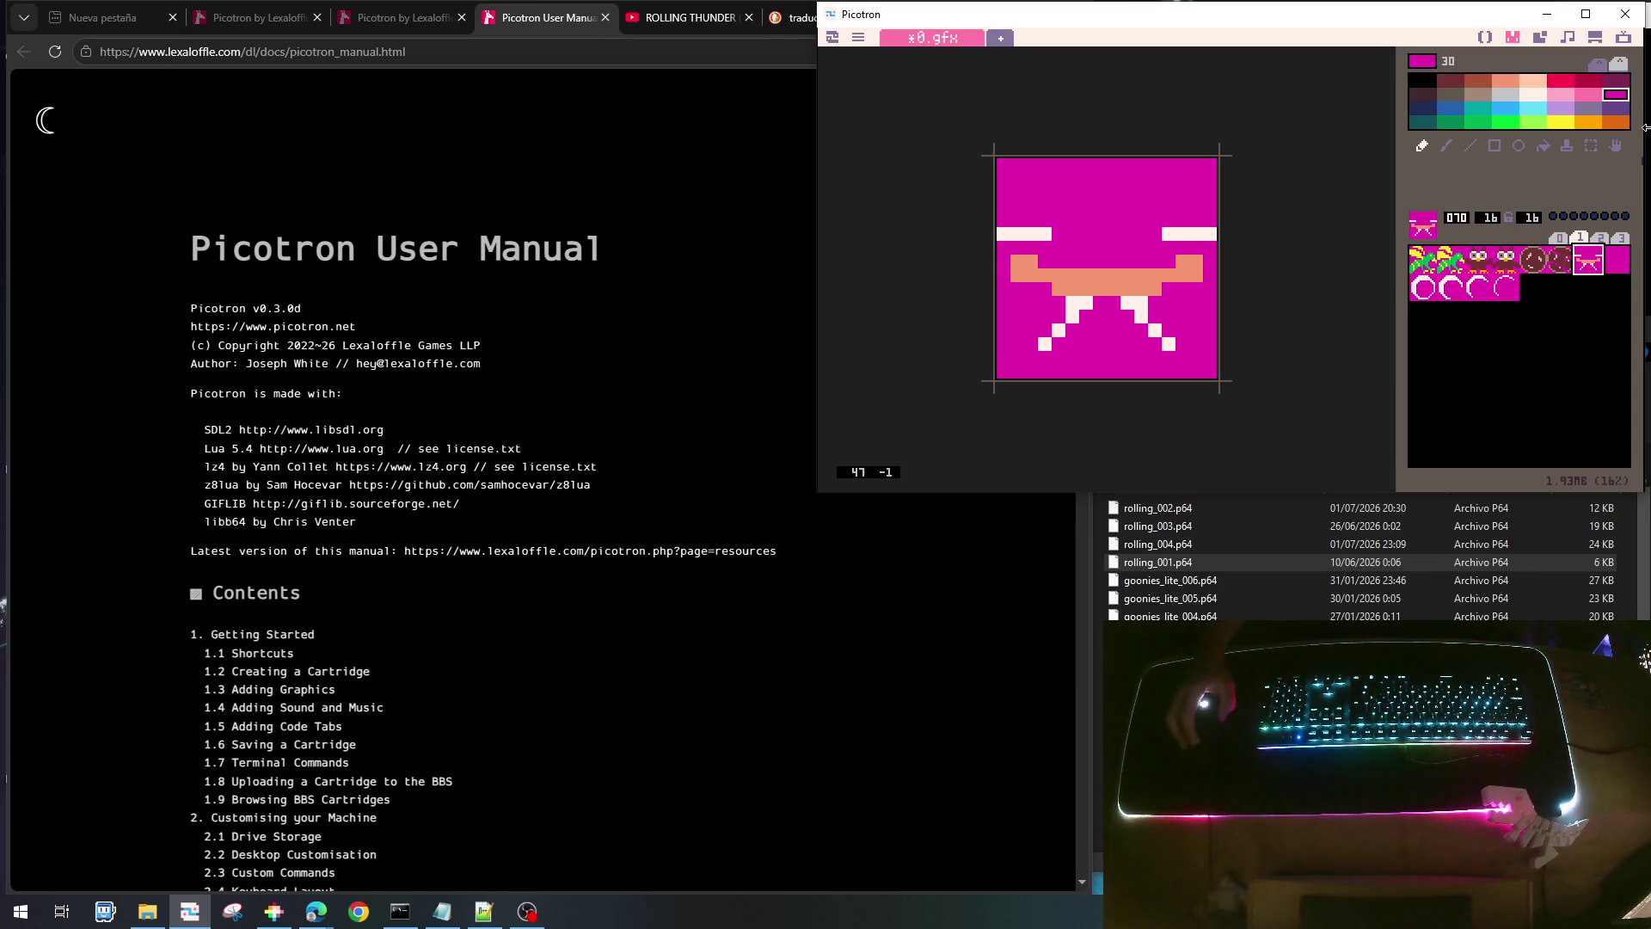
{"action": "left_click", "coordinate": [1479, 84]}
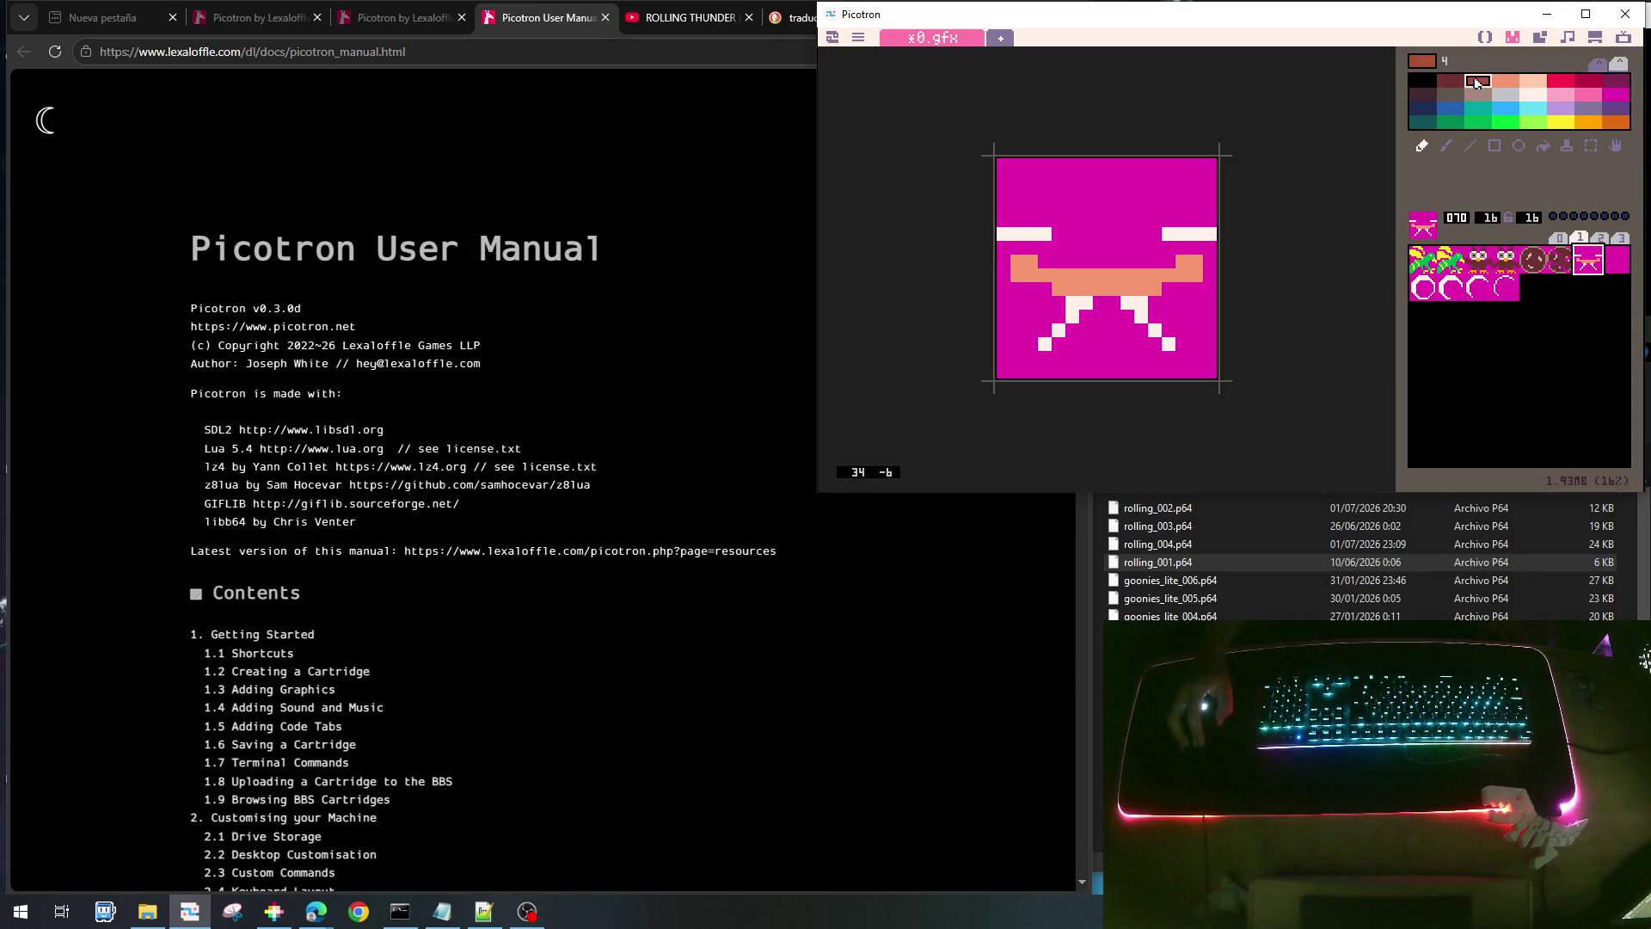
- Paint a 2x2 centre block between the legs, add a white lower-left pixel, and recolour the block yellow
{"action": "mouse_move", "coordinate": [1099, 323]}
{"action": "left_mouse_down"}
{"action": "mouse_move", "coordinate": [1112, 344]}
{"action": "mouse_move", "coordinate": [1098, 342]}
{"action": "mouse_move", "coordinate": [1120, 349]}
{"action": "mouse_move", "coordinate": [1106, 346]}
{"action": "left_mouse_up"}
{"action": "right_click", "coordinate": [1133, 349]}
{"action": "right_click", "coordinate": [1059, 332]}
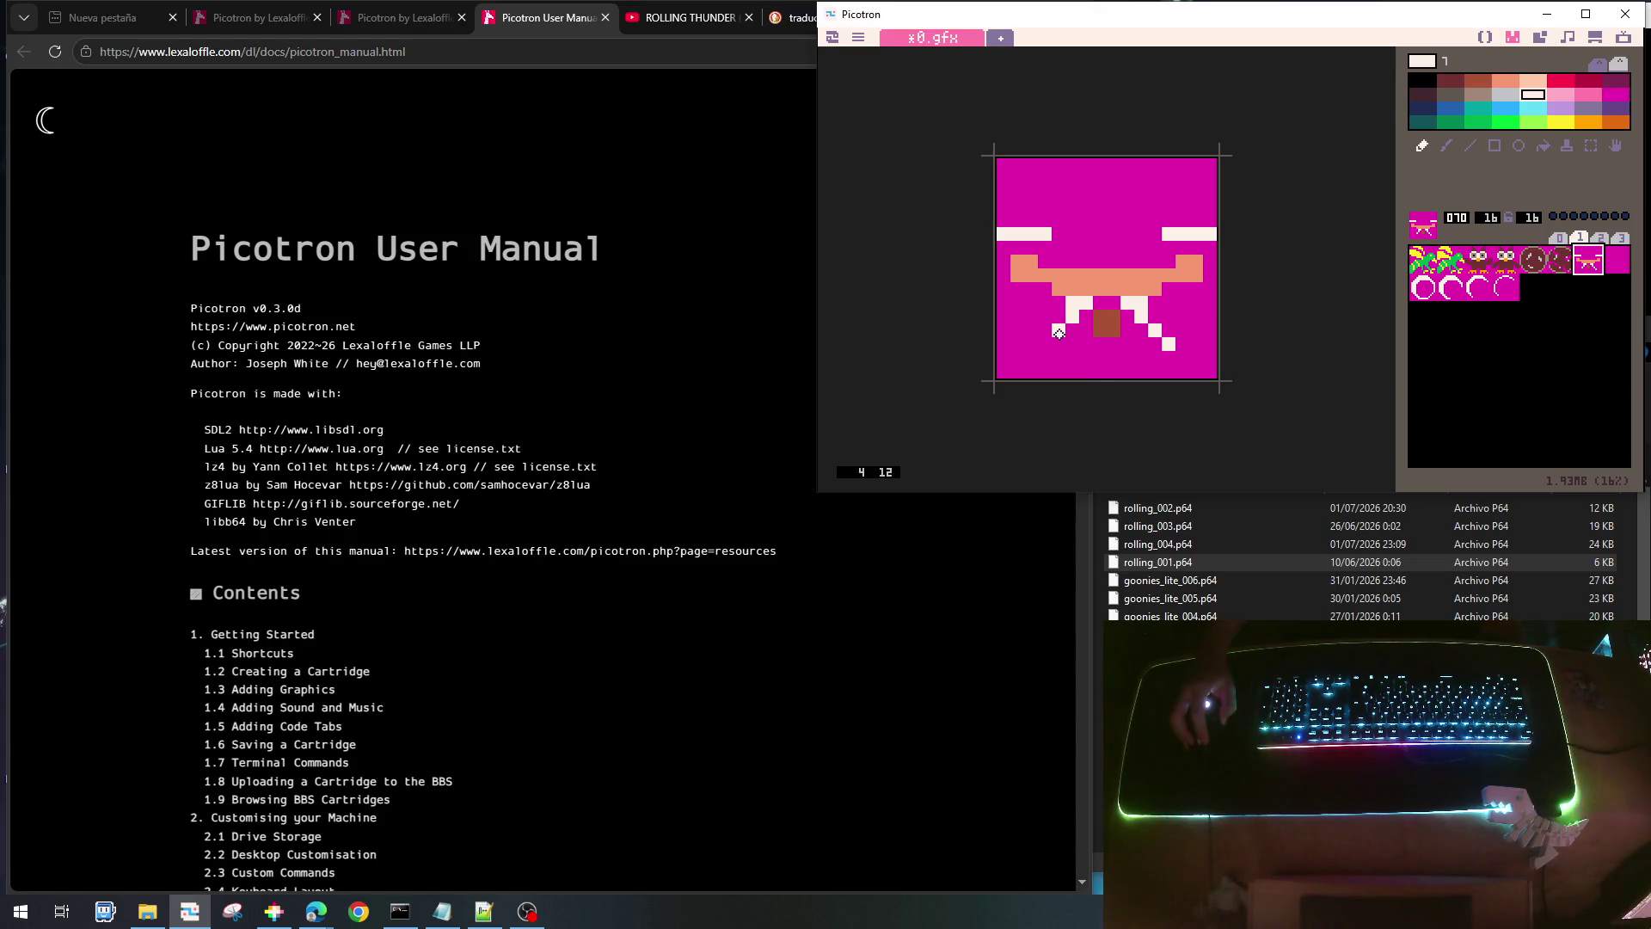
{"action": "left_click", "coordinate": [1044, 344]}
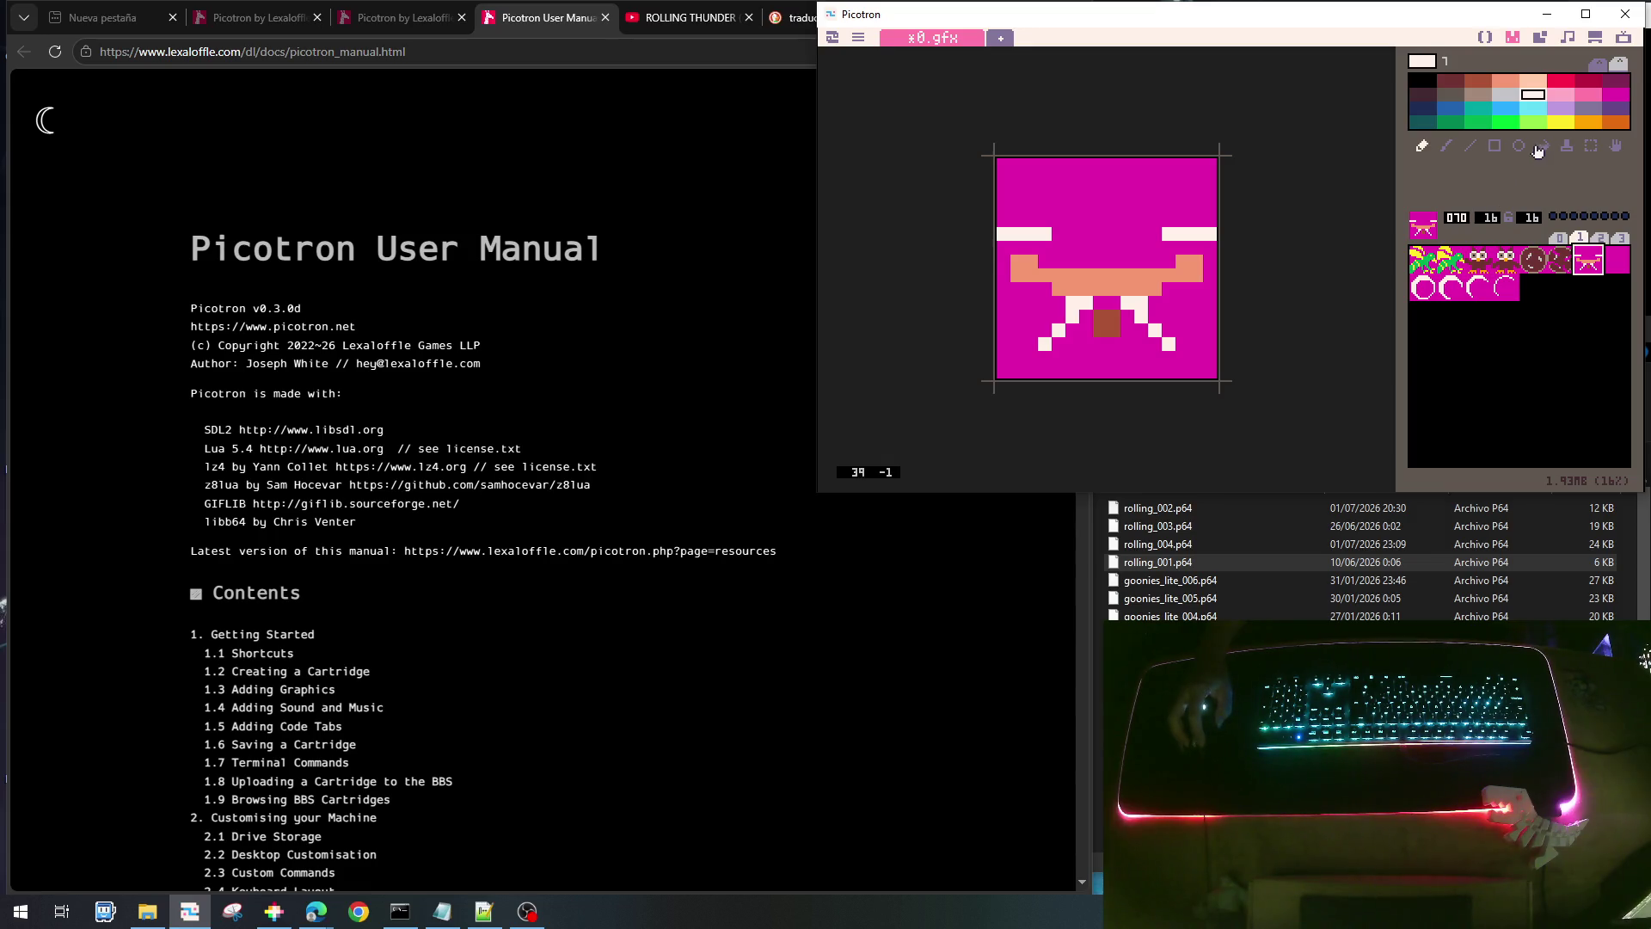
{"action": "left_click", "coordinate": [1558, 126]}
{"action": "mouse_move", "coordinate": [1100, 315]}
{"action": "left_mouse_down"}
{"action": "mouse_move", "coordinate": [1116, 320]}
{"action": "mouse_move", "coordinate": [1101, 326]}
{"action": "left_mouse_up"}
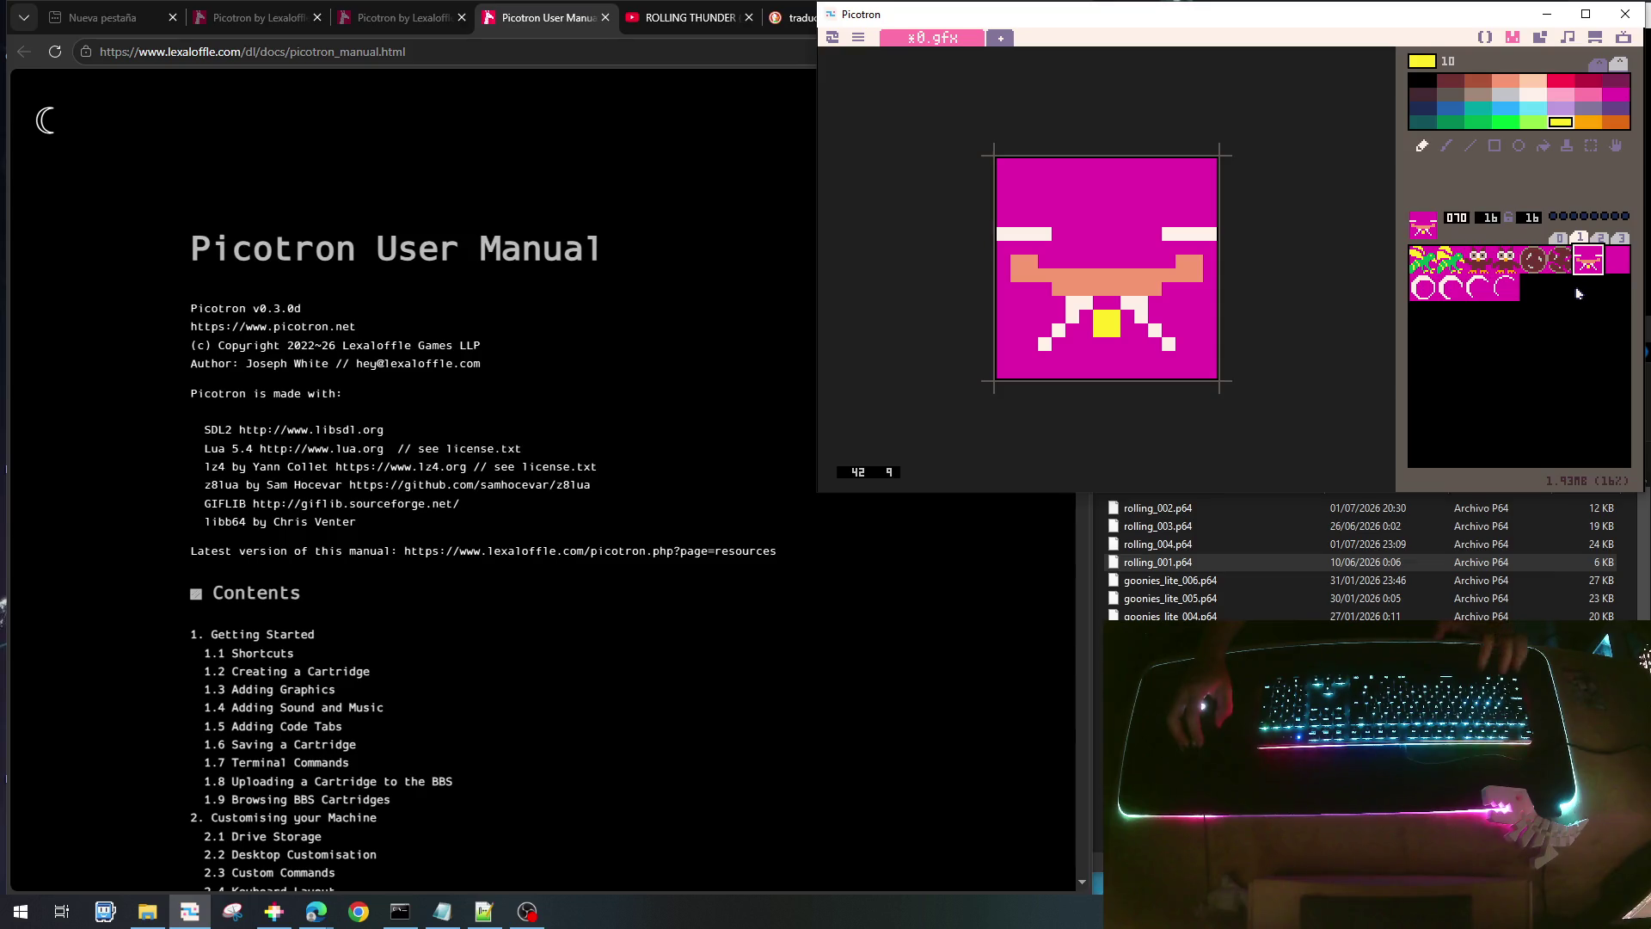
{"action": "key", "text": "ctrl+c"}
- Paste the drone into sprite 071 and extend its salmon body on both sides
{"action": "left_click", "coordinate": [1616, 260]}
{"action": "key", "text": "ctrl+v"}
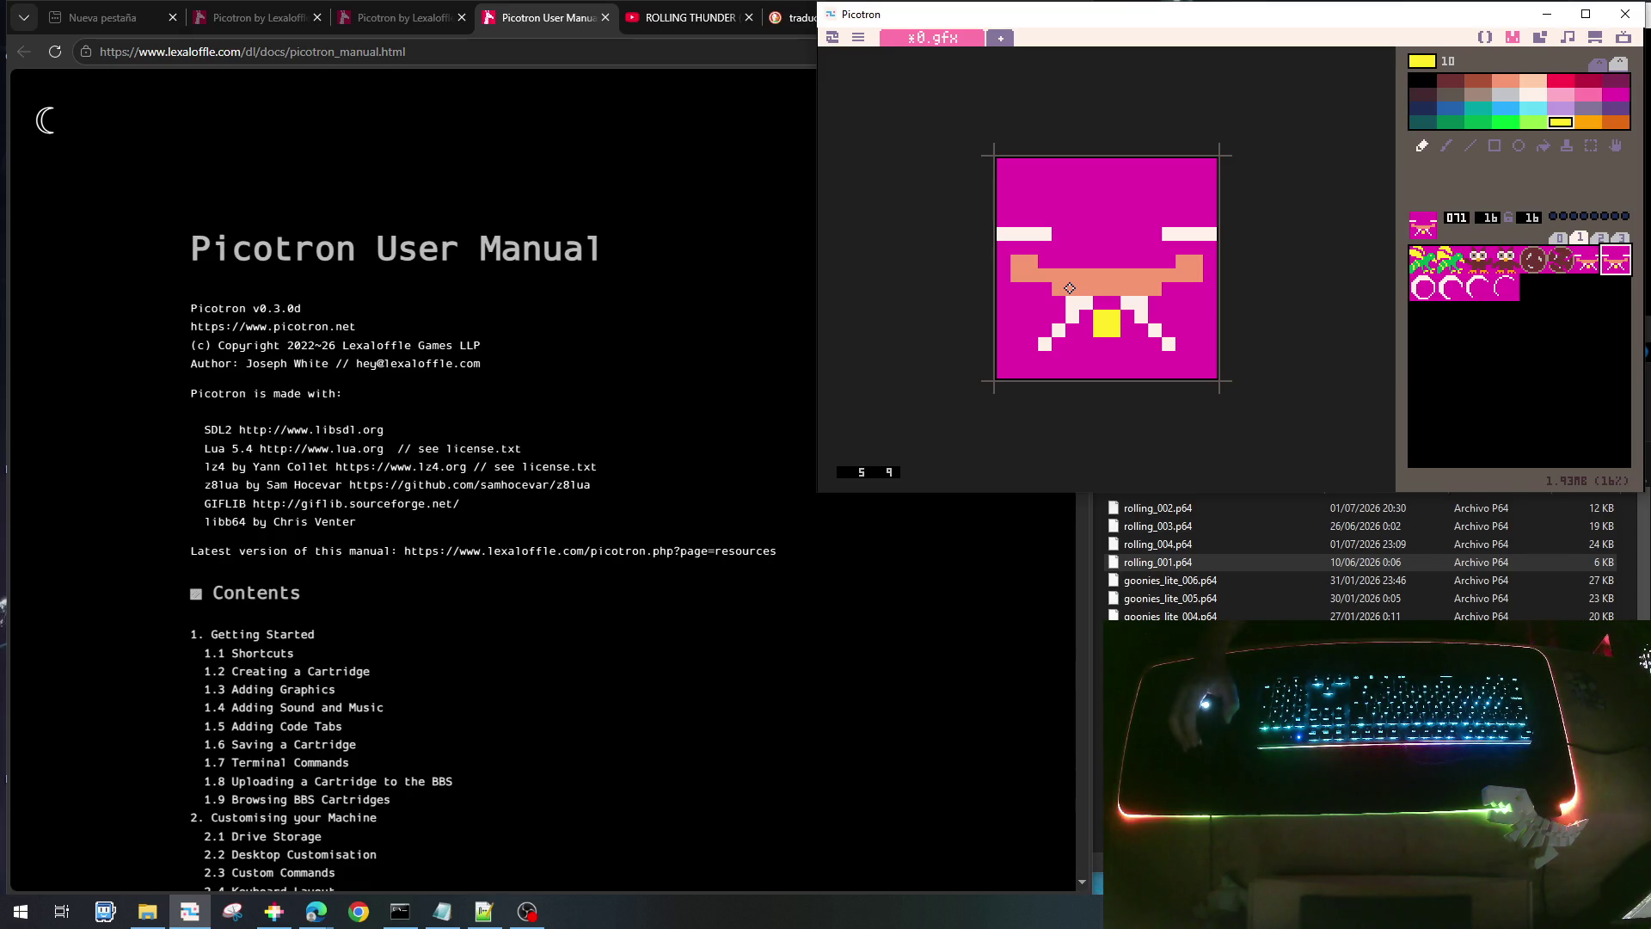
{"action": "right_click", "coordinate": [1069, 288]}
{"action": "mouse_move", "coordinate": [1057, 288]}
{"action": "left_mouse_down"}
{"action": "mouse_move", "coordinate": [1013, 288]}
{"action": "mouse_move", "coordinate": [1016, 258]}
{"action": "mouse_move", "coordinate": [1059, 275]}
{"action": "left_mouse_up"}
{"action": "right_click", "coordinate": [1054, 252]}
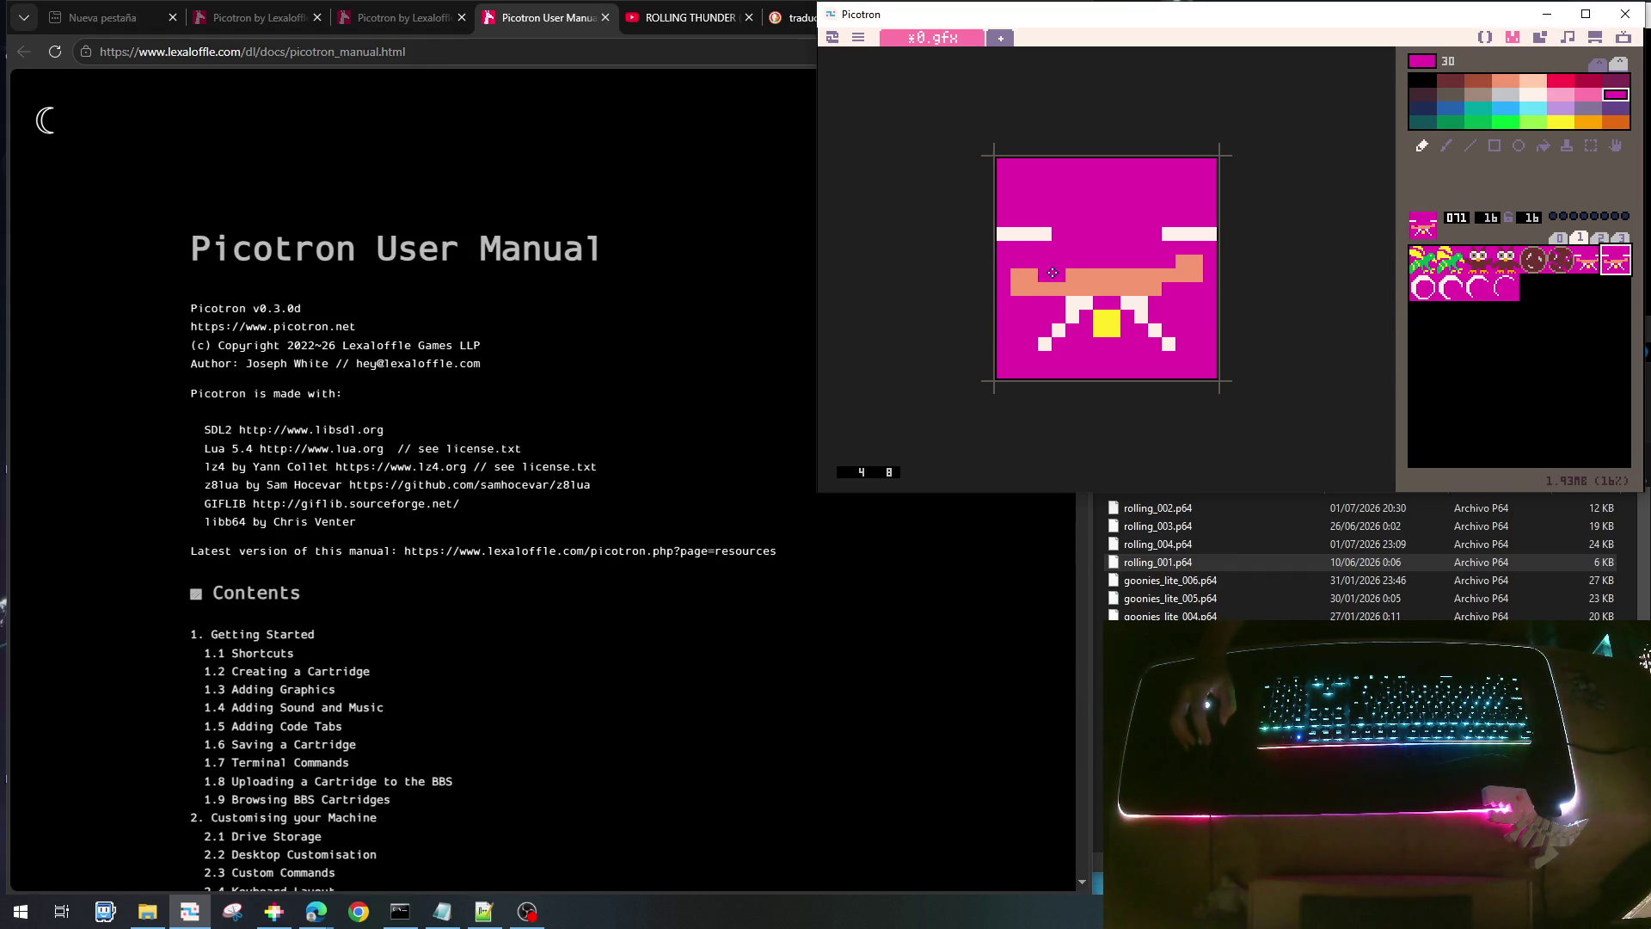
{"action": "right_click", "coordinate": [1187, 266]}
{"action": "left_click", "coordinate": [1170, 262]}
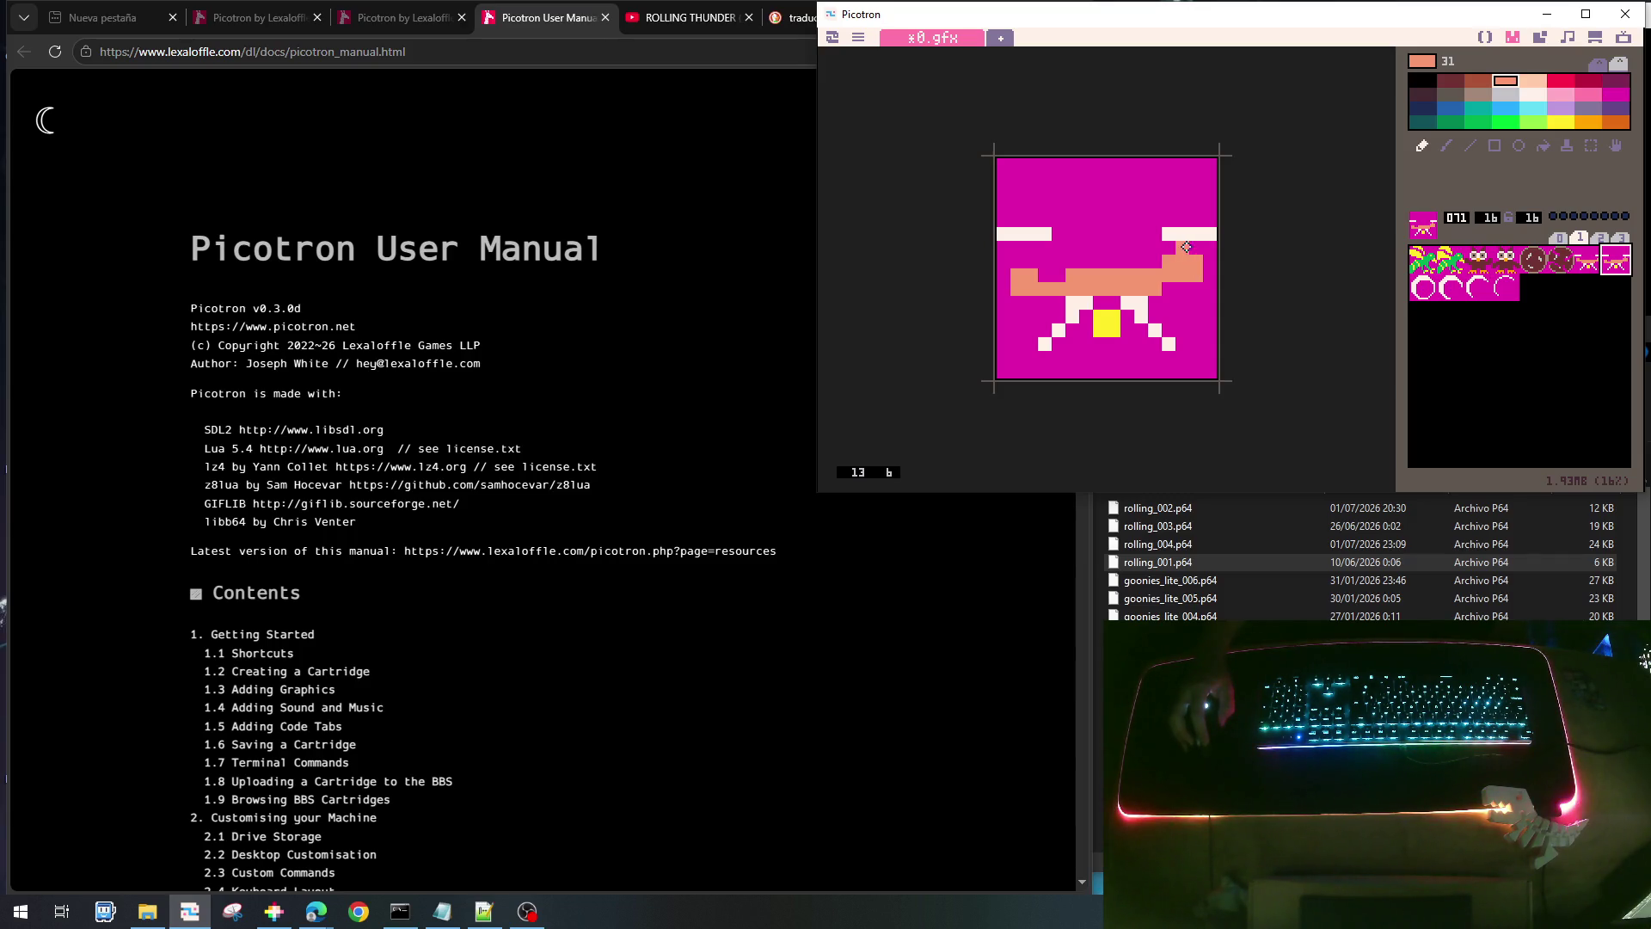
- Shift the white eye bars and raise the right salmon arm for a tilted pose
{"action": "right_click", "coordinate": [1174, 232]}
{"action": "left_click_drag", "start_coordinate": [1168, 221], "coordinate": [1210, 220]}
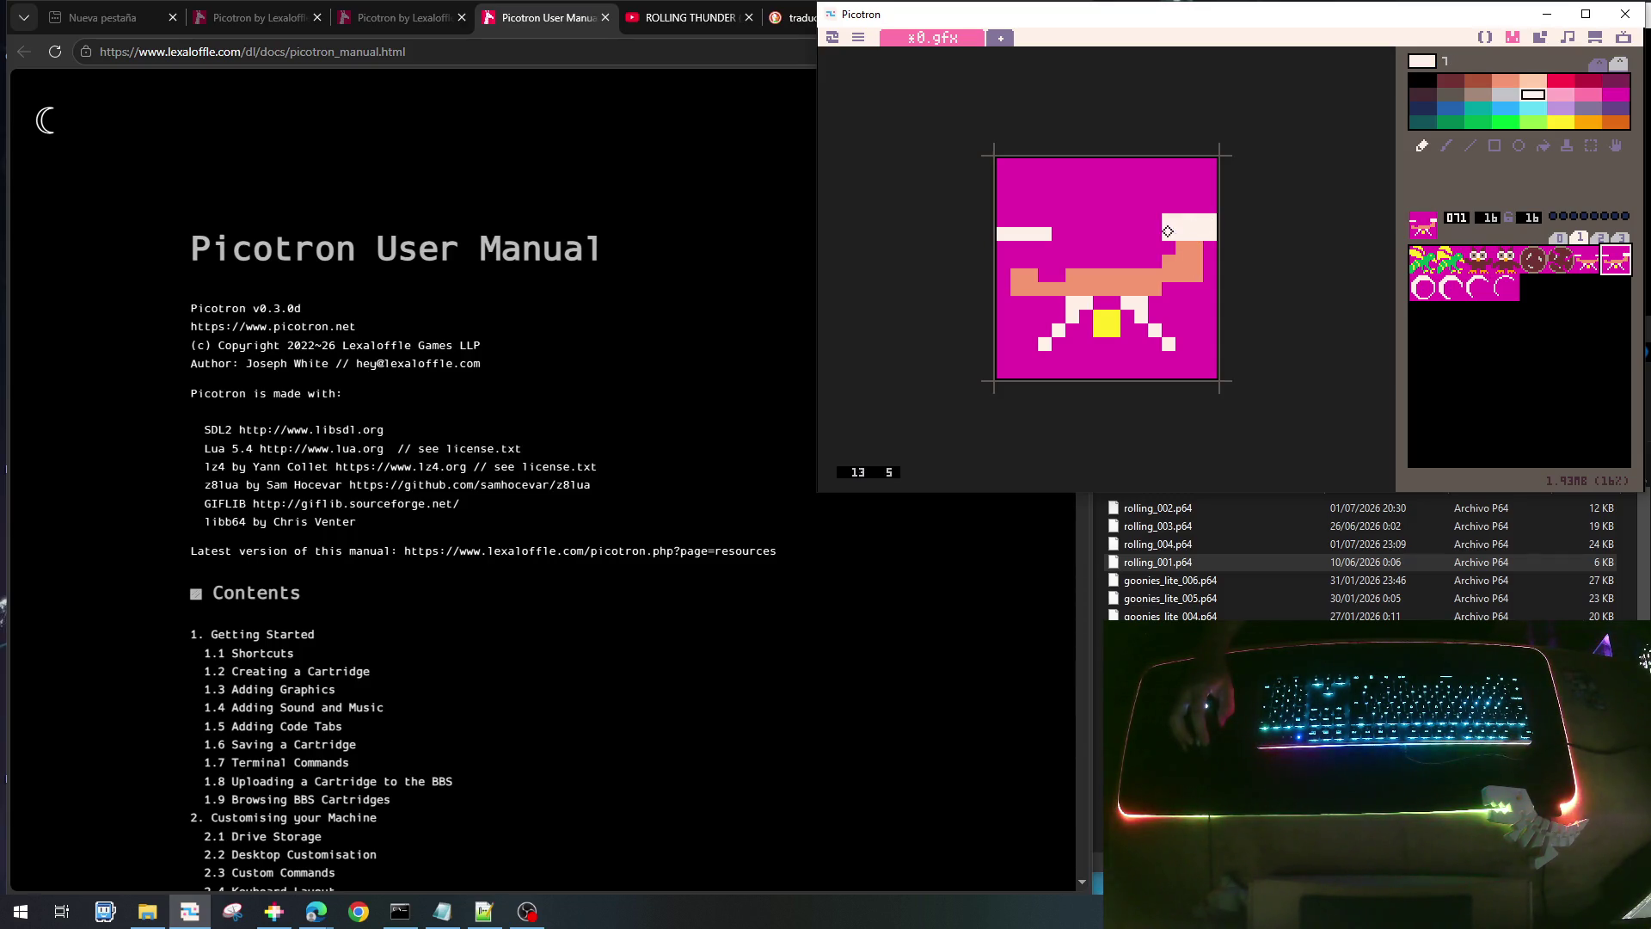
{"action": "mouse_move", "coordinate": [1015, 248]}
{"action": "left_mouse_down"}
{"action": "mouse_move", "coordinate": [1056, 248]}
{"action": "mouse_move", "coordinate": [980, 232]}
{"action": "left_mouse_up"}
{"action": "right_click", "coordinate": [1062, 232]}
{"action": "left_click_drag", "start_coordinate": [1166, 221], "coordinate": [1215, 223]}
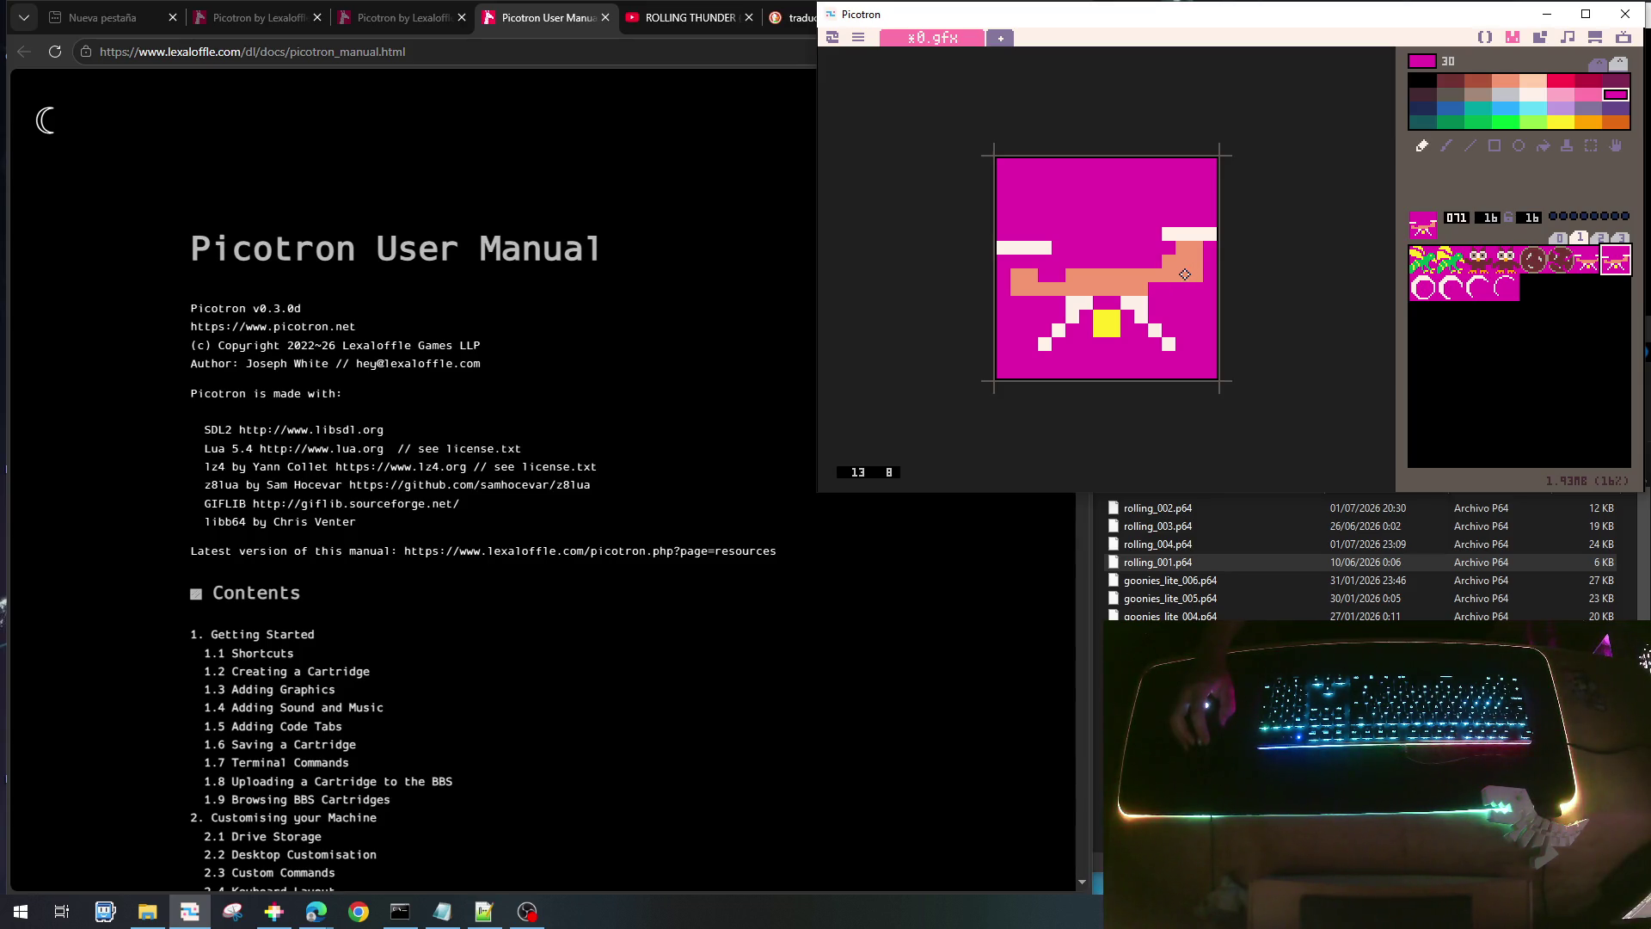
{"action": "mouse_move", "coordinate": [1179, 273]}
{"action": "left_mouse_down"}
{"action": "mouse_move", "coordinate": [1198, 275]}
{"action": "mouse_move", "coordinate": [1172, 276]}
{"action": "mouse_move", "coordinate": [1182, 300]}
{"action": "left_mouse_up"}
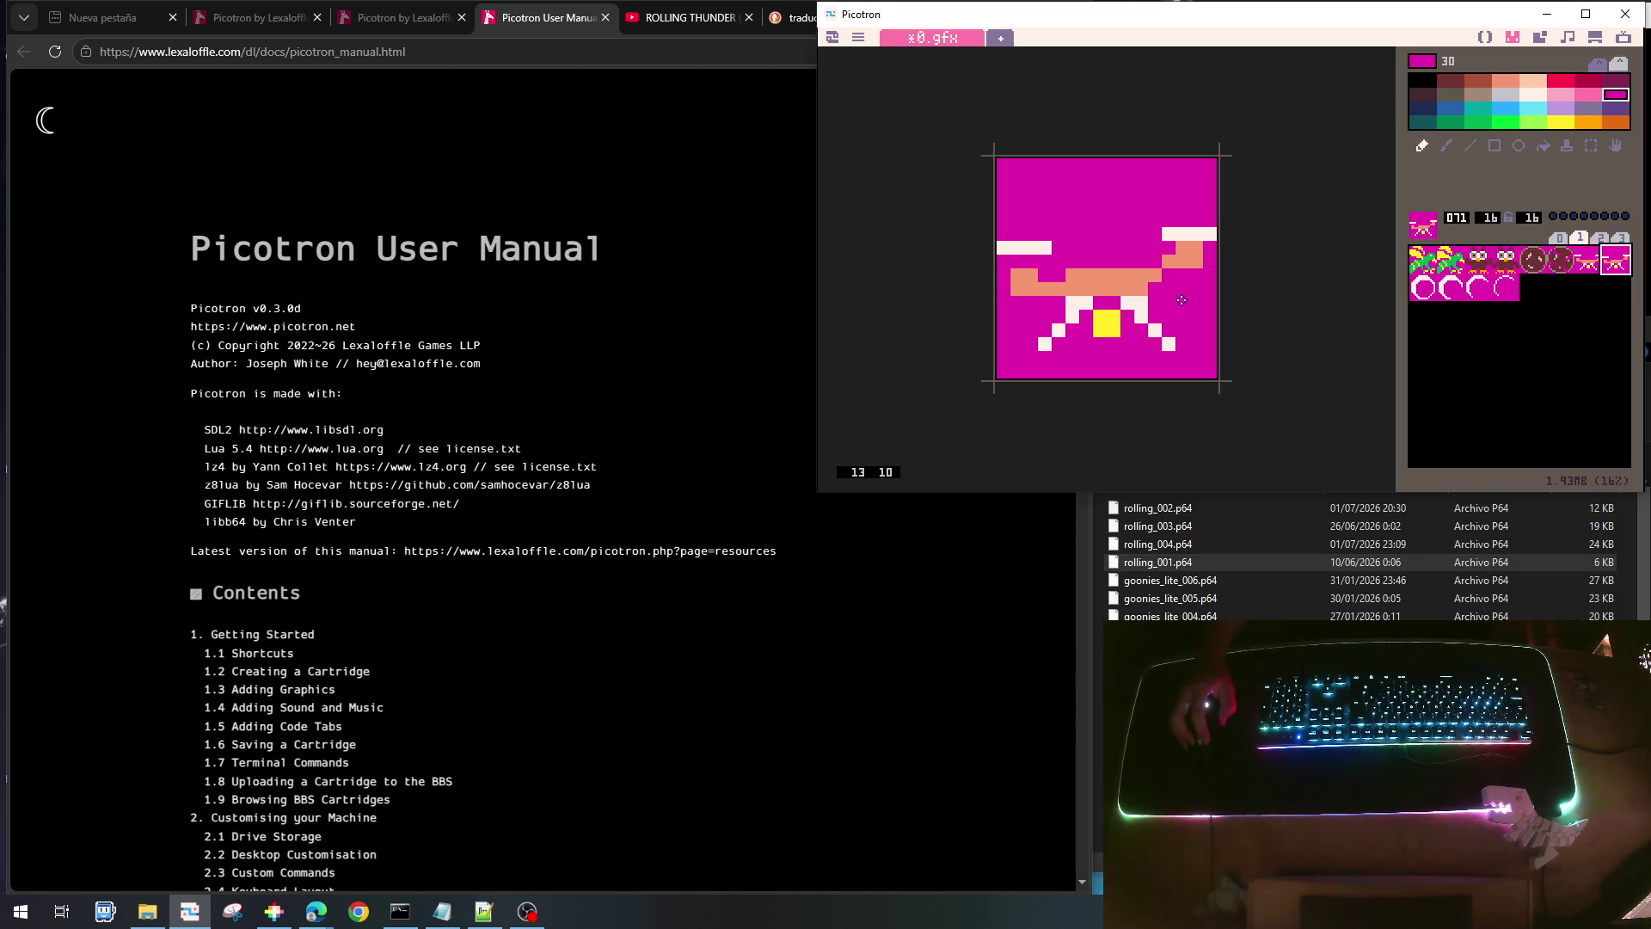
{"action": "right_click", "coordinate": [1155, 275]}
{"action": "left_click", "coordinate": [1155, 261]}
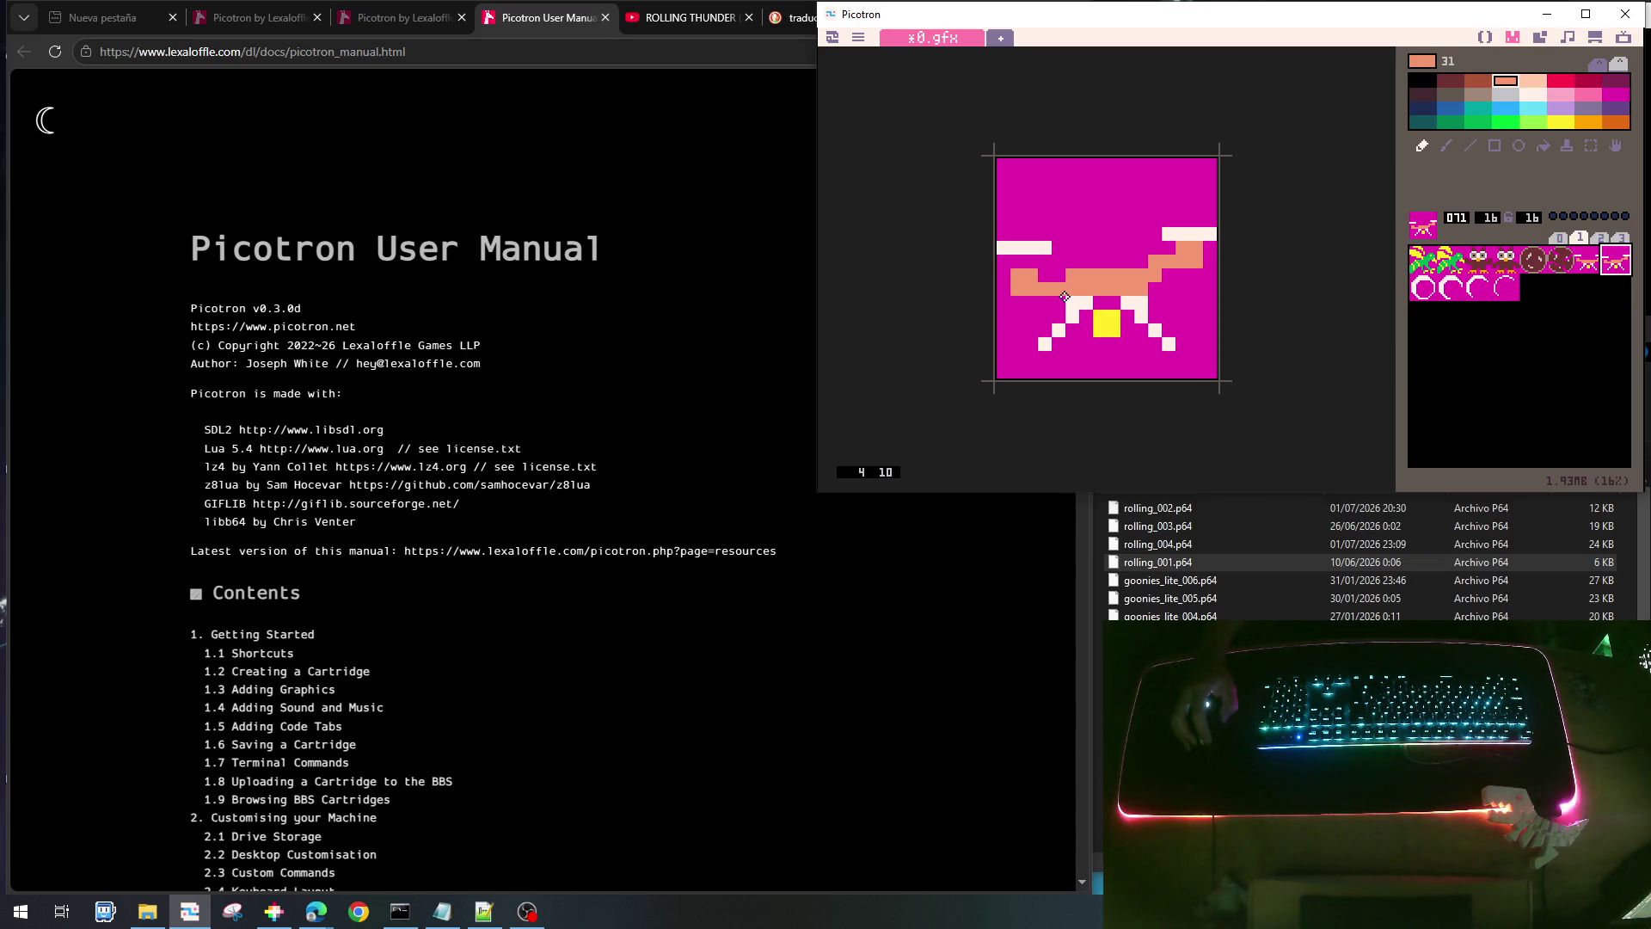
- Reshape both white legs, adding and erasing pixels on the left and right
{"action": "right_click", "coordinate": [1163, 284]}
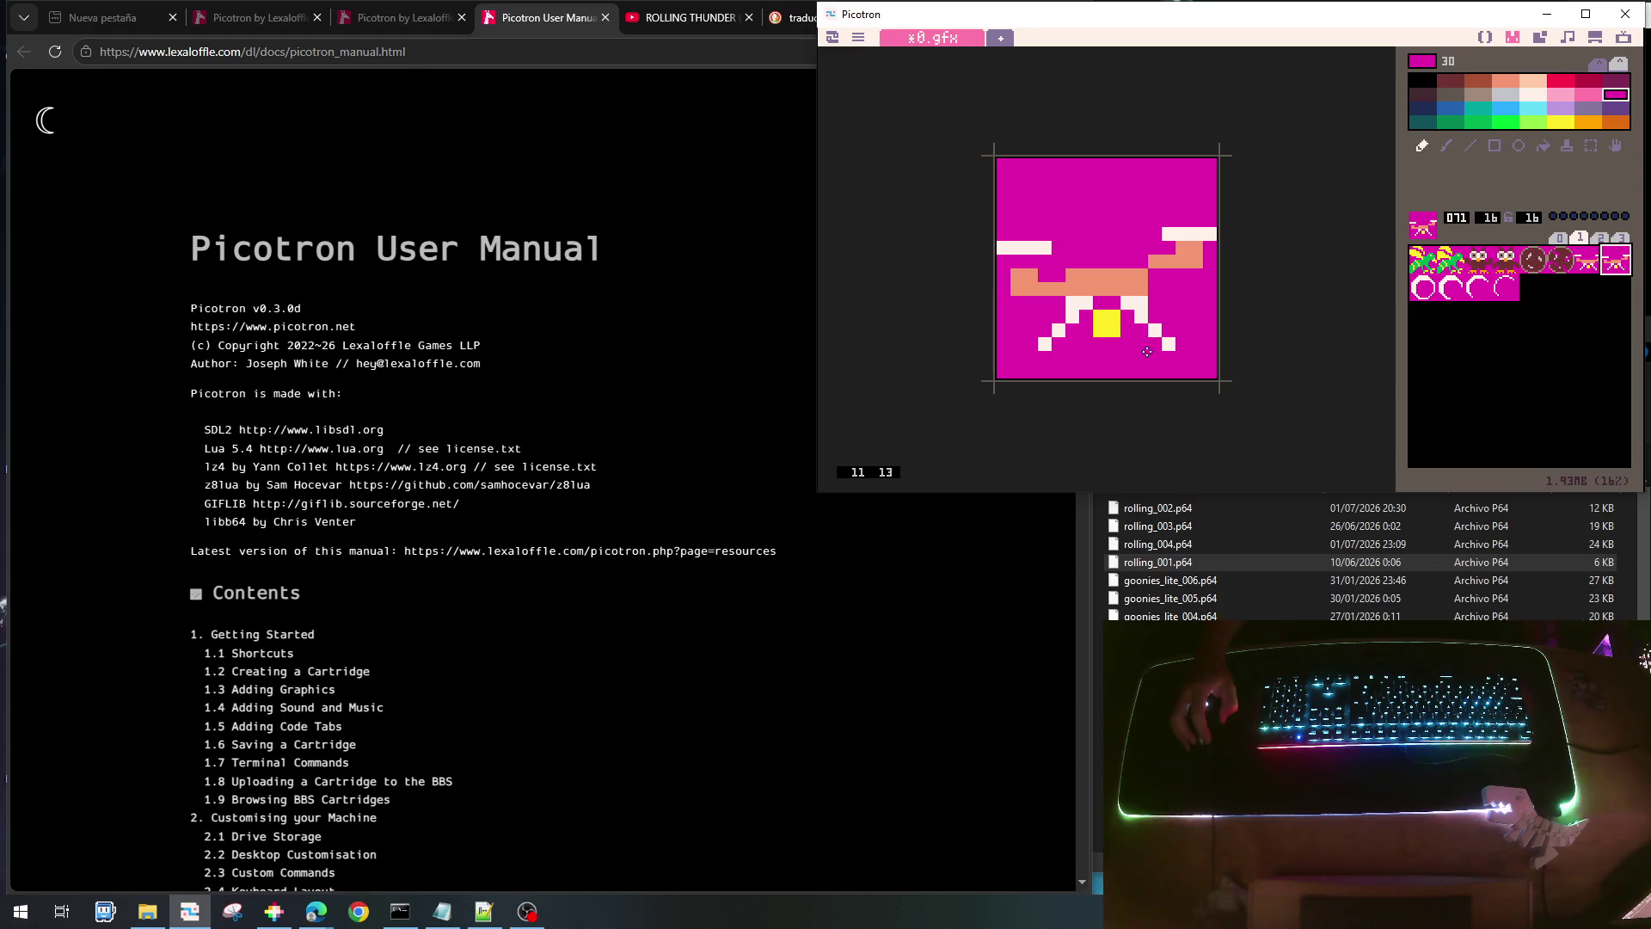
{"action": "right_click", "coordinate": [1139, 311]}
{"action": "left_click", "coordinate": [1169, 330]}
{"action": "right_click", "coordinate": [1178, 340]}
{"action": "left_click", "coordinate": [1171, 343]}
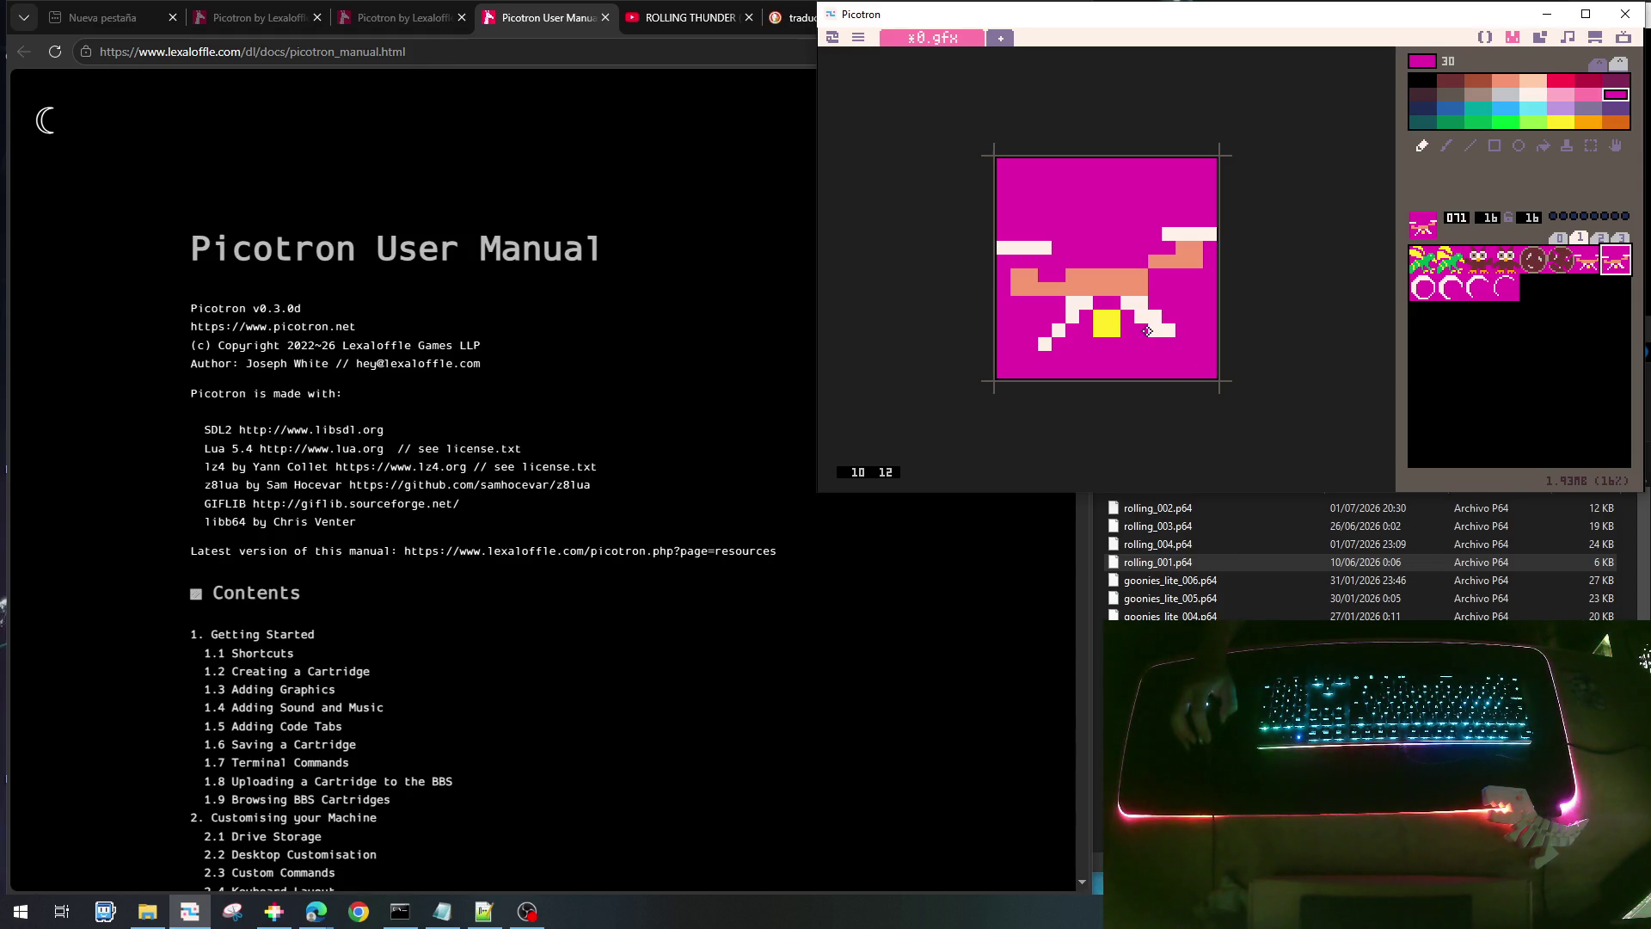
{"action": "left_click", "coordinate": [1152, 331]}
{"action": "left_click", "coordinate": [1139, 317]}
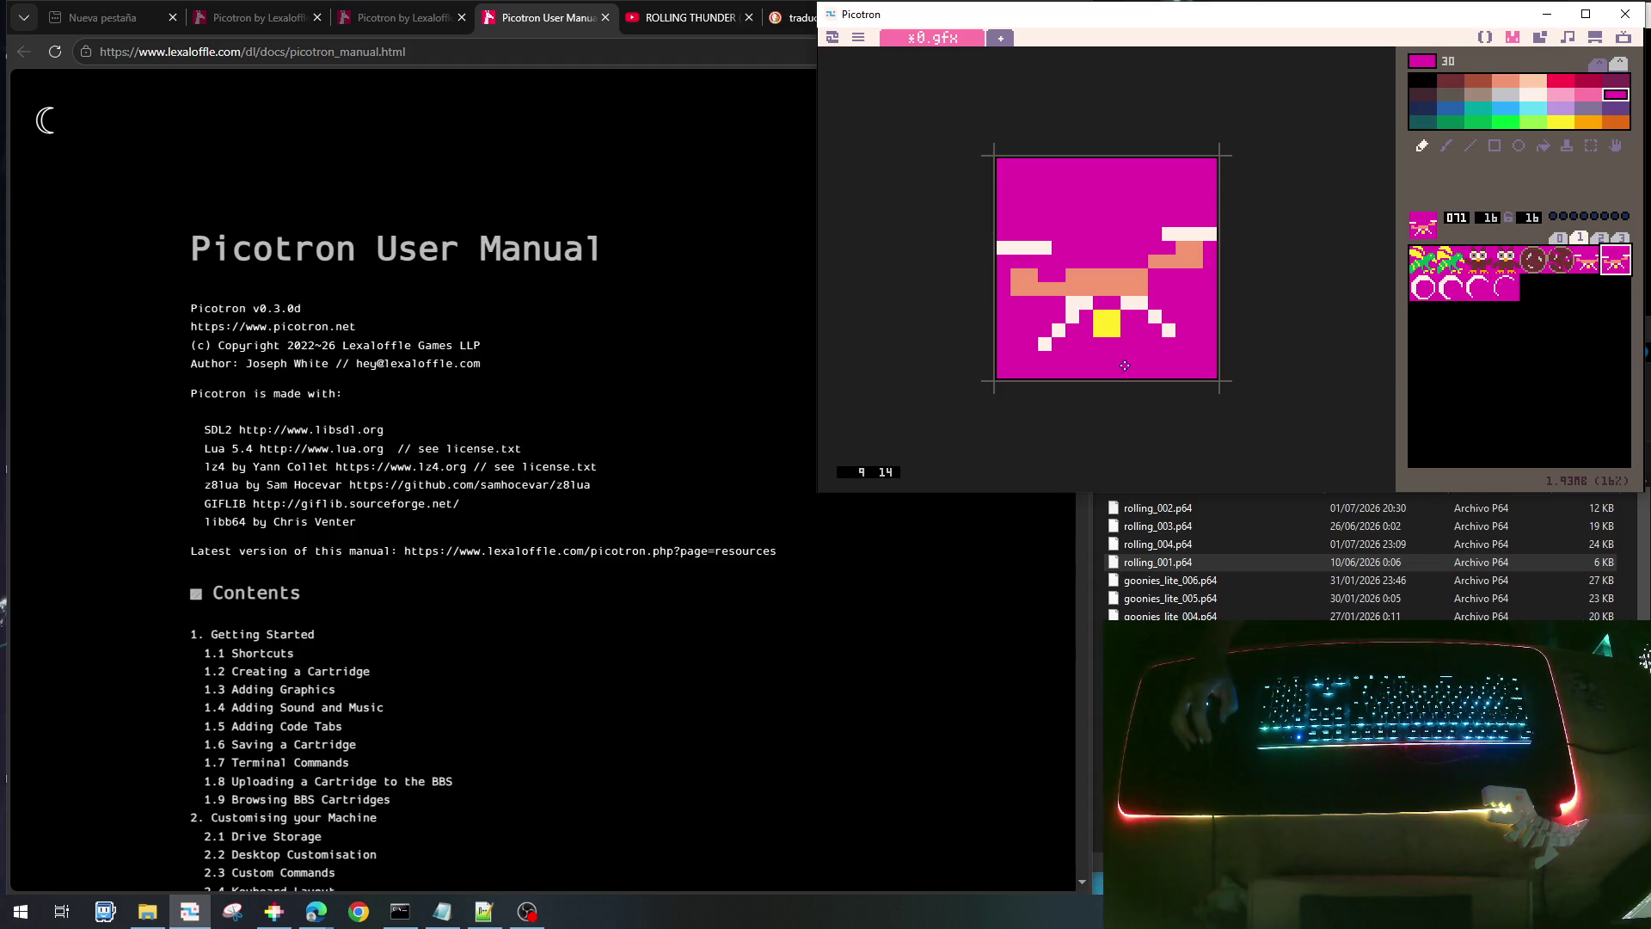
{"action": "right_click", "coordinate": [1071, 314]}
{"action": "left_click", "coordinate": [1075, 326]}
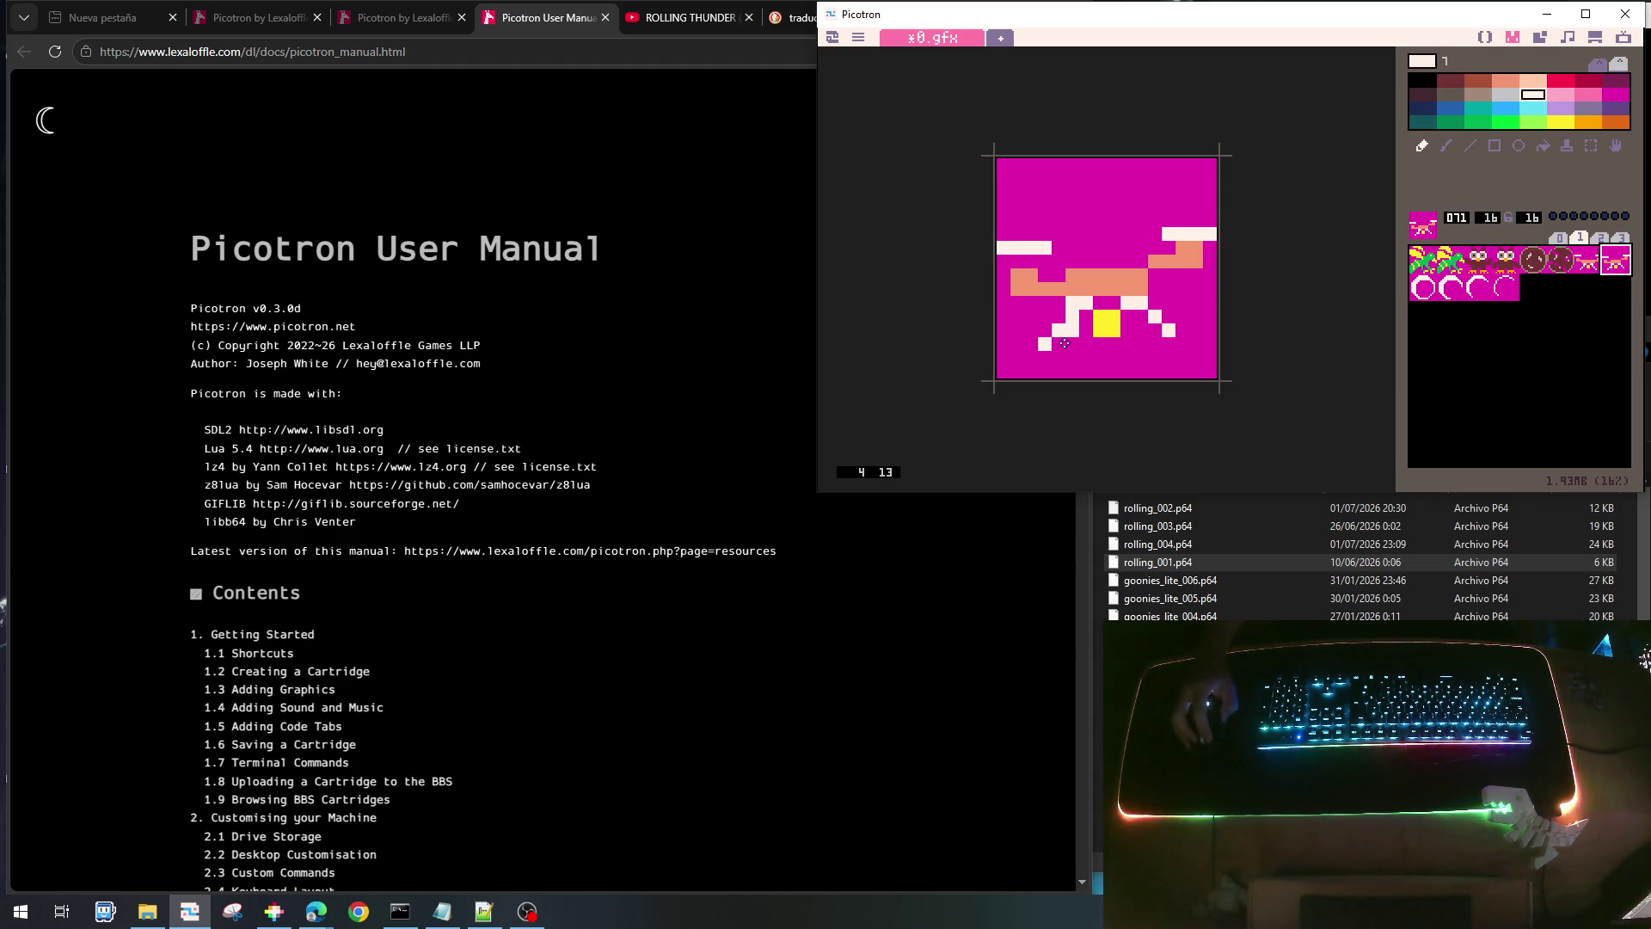
{"action": "left_click", "coordinate": [1059, 344]}
{"action": "right_click", "coordinate": [1045, 319]}
{"action": "left_click", "coordinate": [1059, 330]}
{"action": "left_click", "coordinate": [1045, 345]}
- Shift the yellow centre block one column left
{"action": "right_click", "coordinate": [1108, 333]}
{"action": "mouse_move", "coordinate": [1126, 316]}
{"action": "left_mouse_down"}
{"action": "mouse_move", "coordinate": [1127, 332]}
{"action": "mouse_move", "coordinate": [1096, 315]}
{"action": "left_mouse_up"}
{"action": "right_click", "coordinate": [1091, 328]}
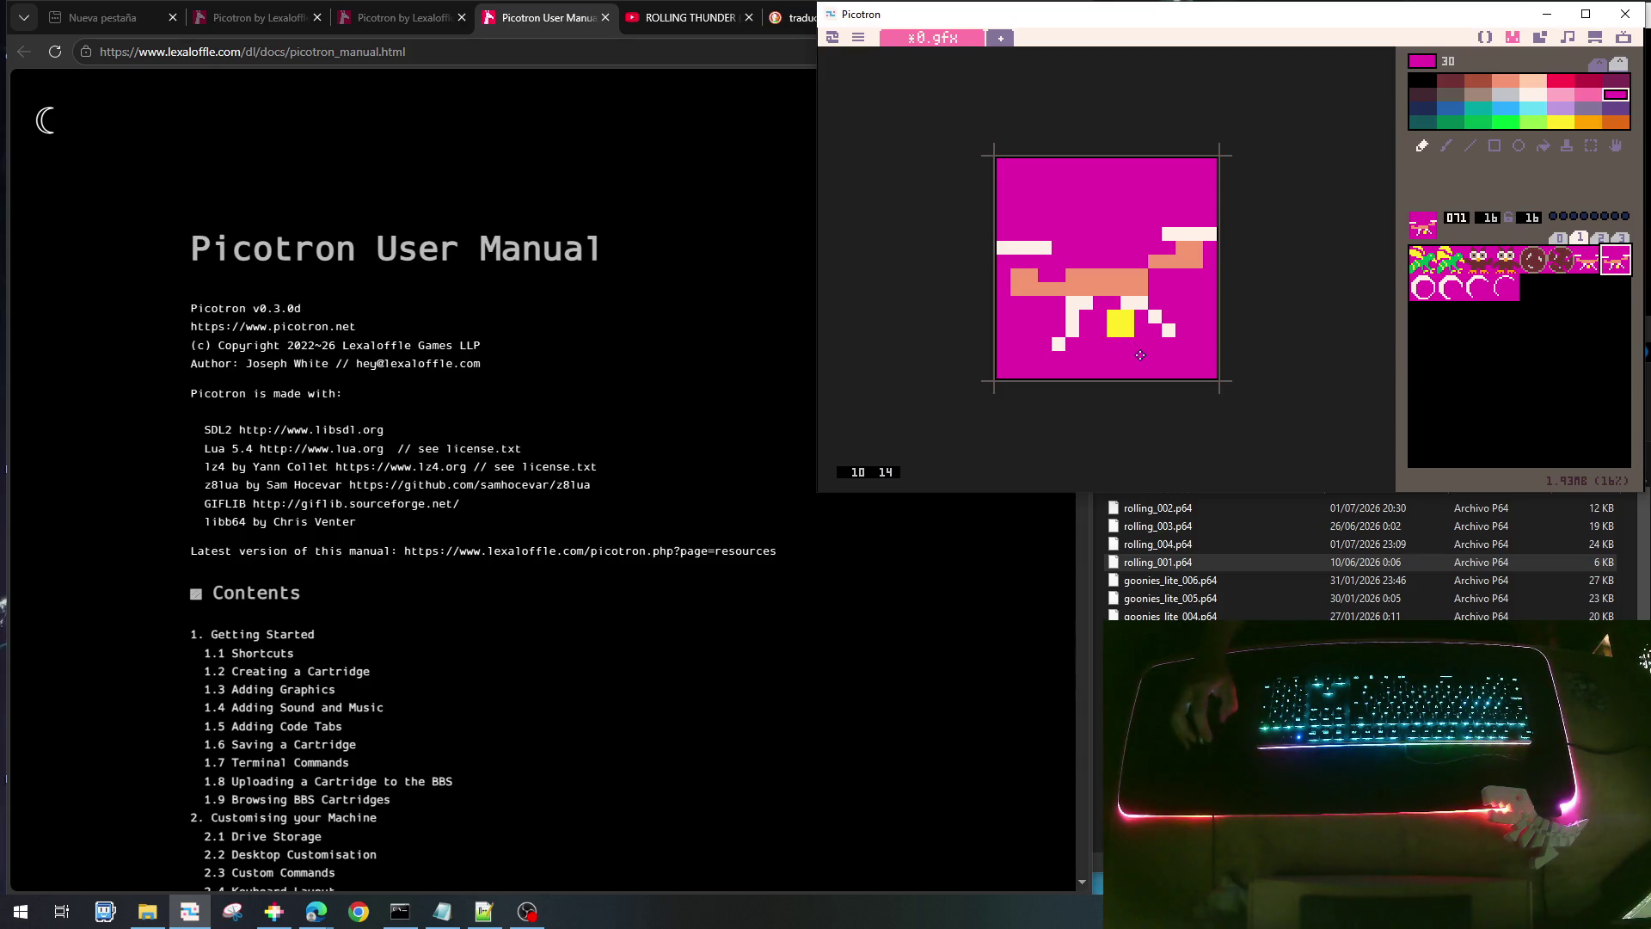
{"action": "right_click", "coordinate": [1115, 317]}
{"action": "left_click", "coordinate": [1100, 315]}
{"action": "right_click", "coordinate": [1149, 342]}
{"action": "left_click", "coordinate": [1129, 315]}
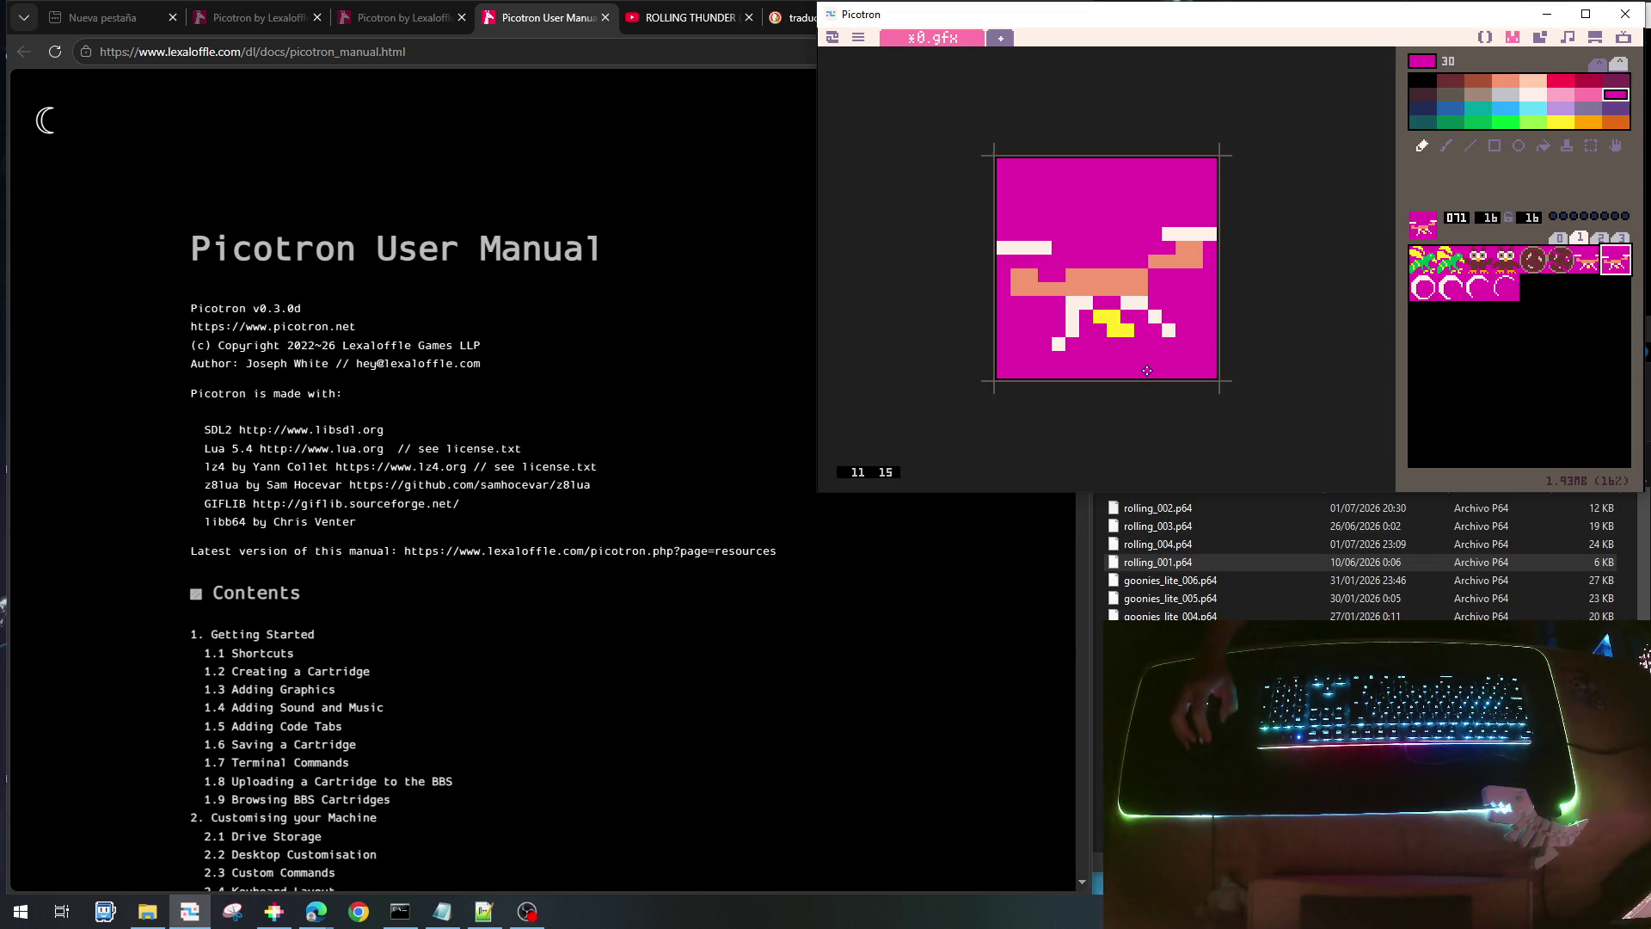
{"action": "right_click", "coordinate": [1125, 331]}
{"action": "left_click", "coordinate": [1101, 329]}
{"action": "right_click", "coordinate": [1136, 341]}
{"action": "left_click", "coordinate": [1128, 331]}
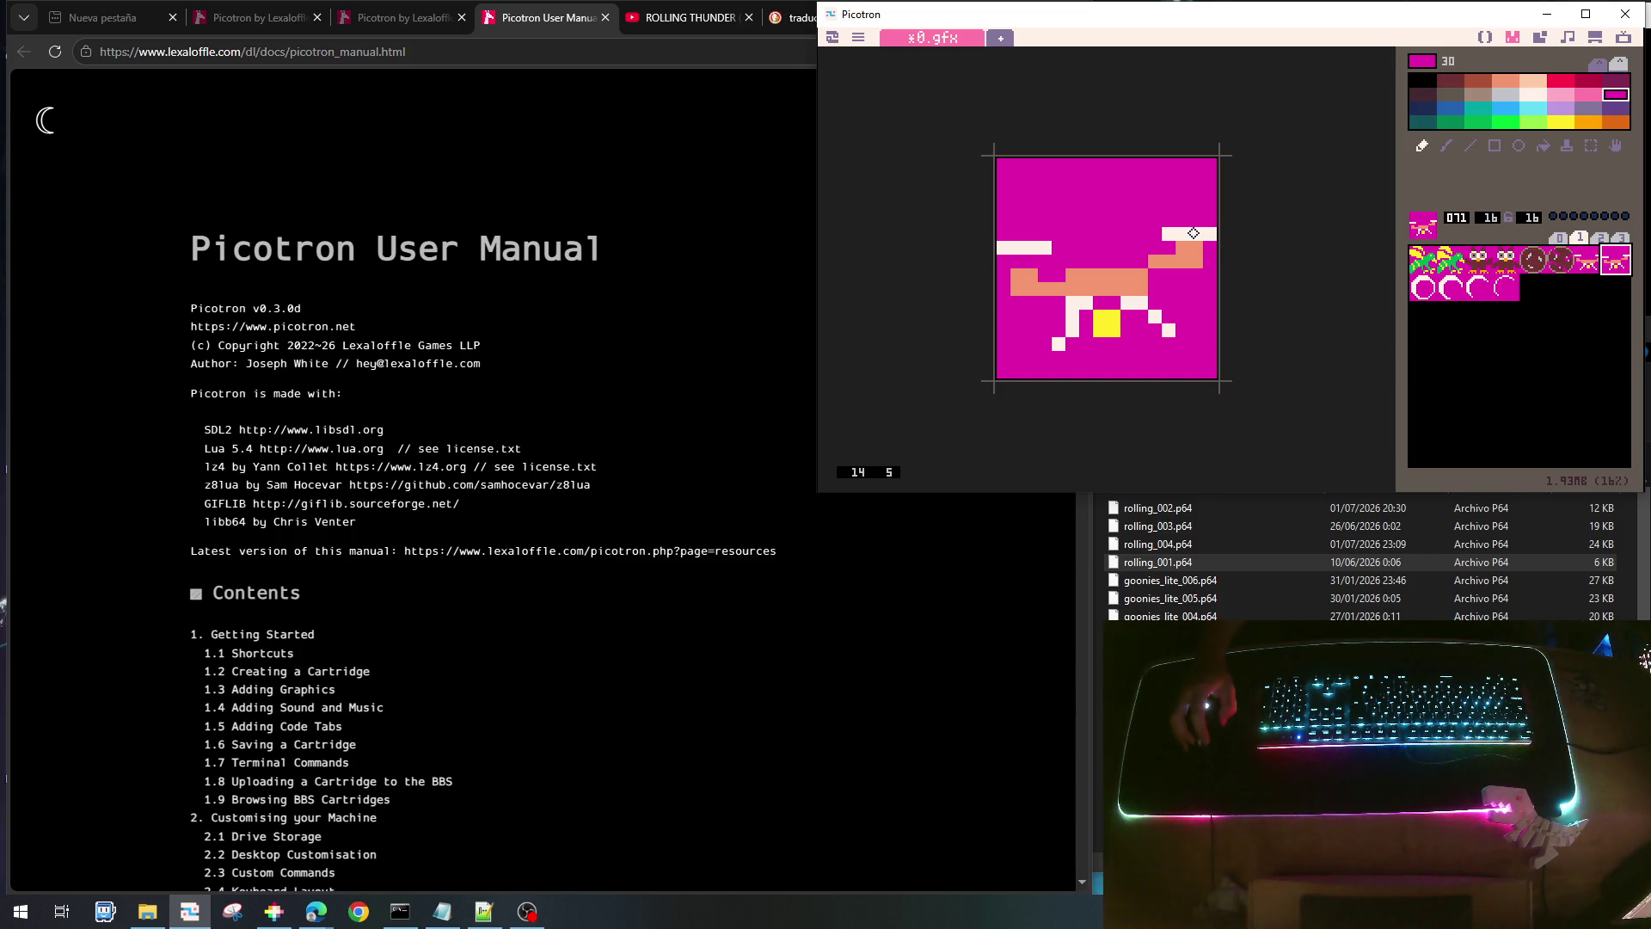
- Add a white row to the top-right bar, mirror sprite 071 horizontally, and save the cartridge
{"action": "right_click", "coordinate": [1194, 233]}
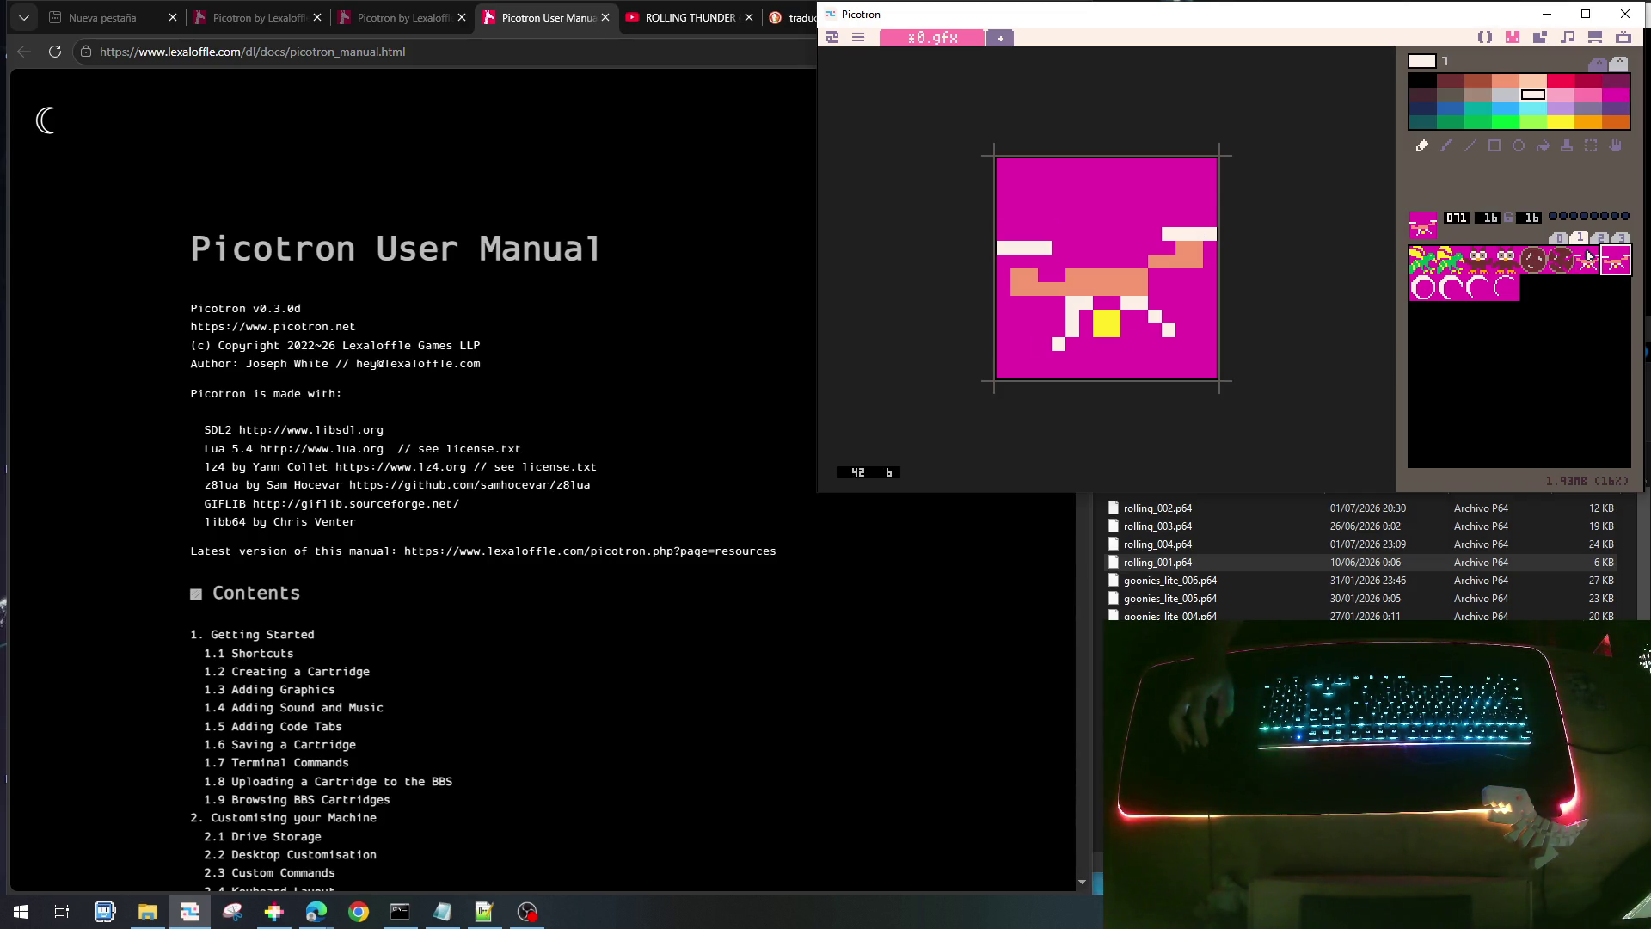
{"action": "left_click", "coordinate": [1587, 258]}
{"action": "left_click", "coordinate": [1622, 260]}
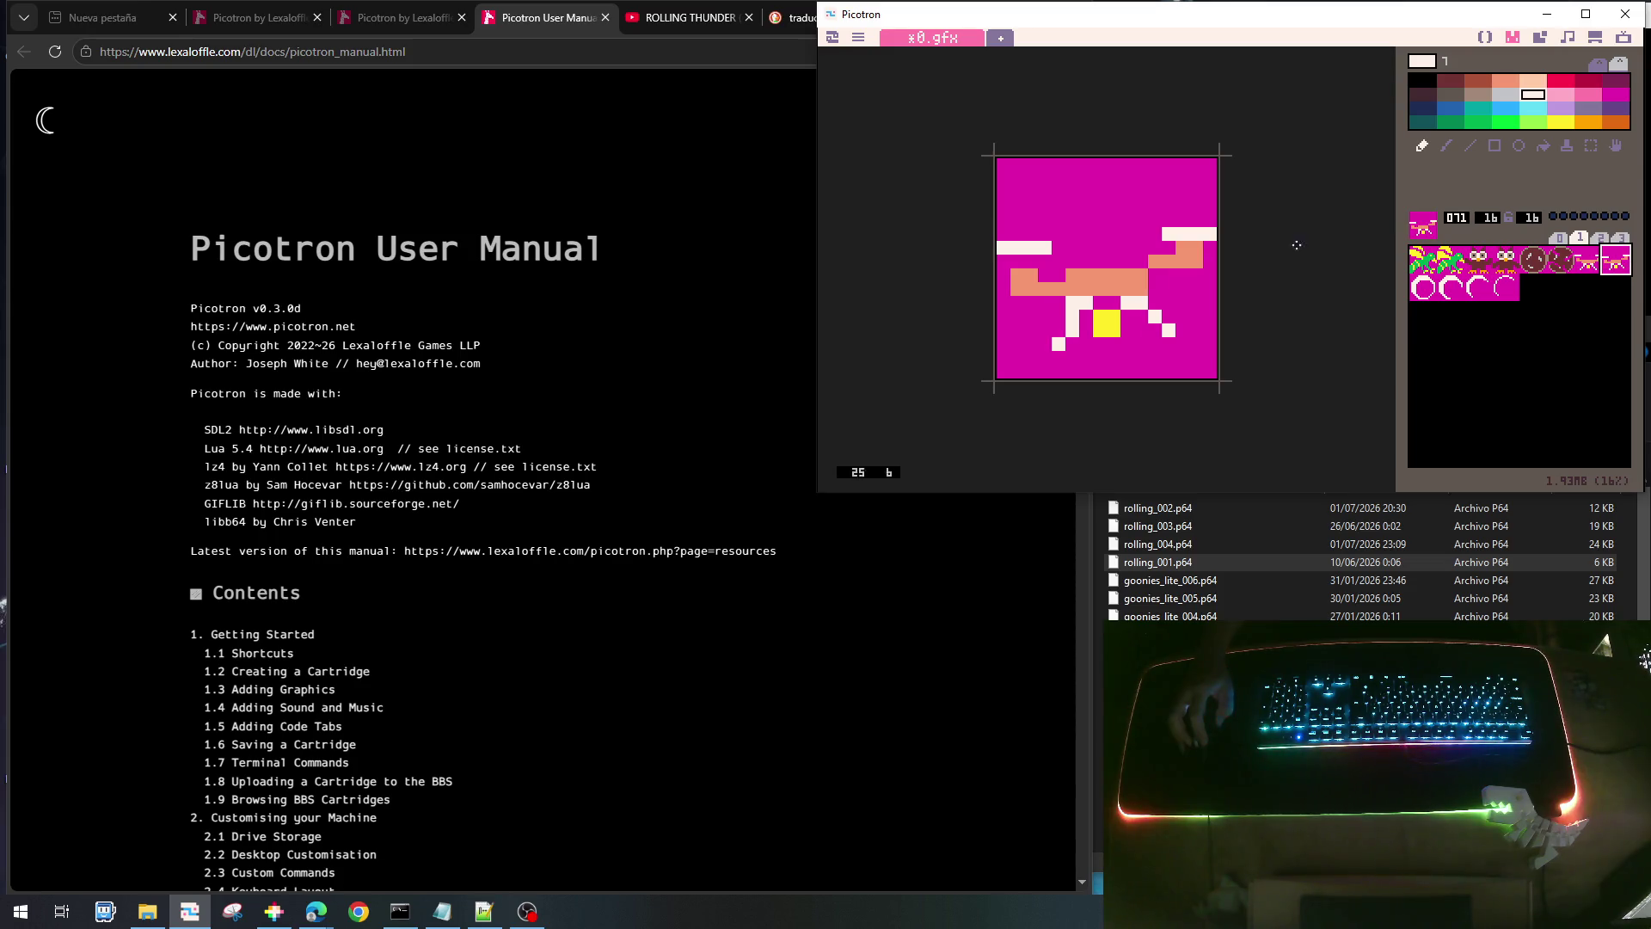
{"action": "mouse_move", "coordinate": [1202, 232]}
{"action": "left_mouse_down"}
{"action": "mouse_move", "coordinate": [1176, 219]}
{"action": "mouse_move", "coordinate": [1211, 220]}
{"action": "mouse_move", "coordinate": [1173, 234]}
{"action": "mouse_move", "coordinate": [1241, 270]}
{"action": "left_mouse_up"}
{"action": "right_click", "coordinate": [1134, 227]}
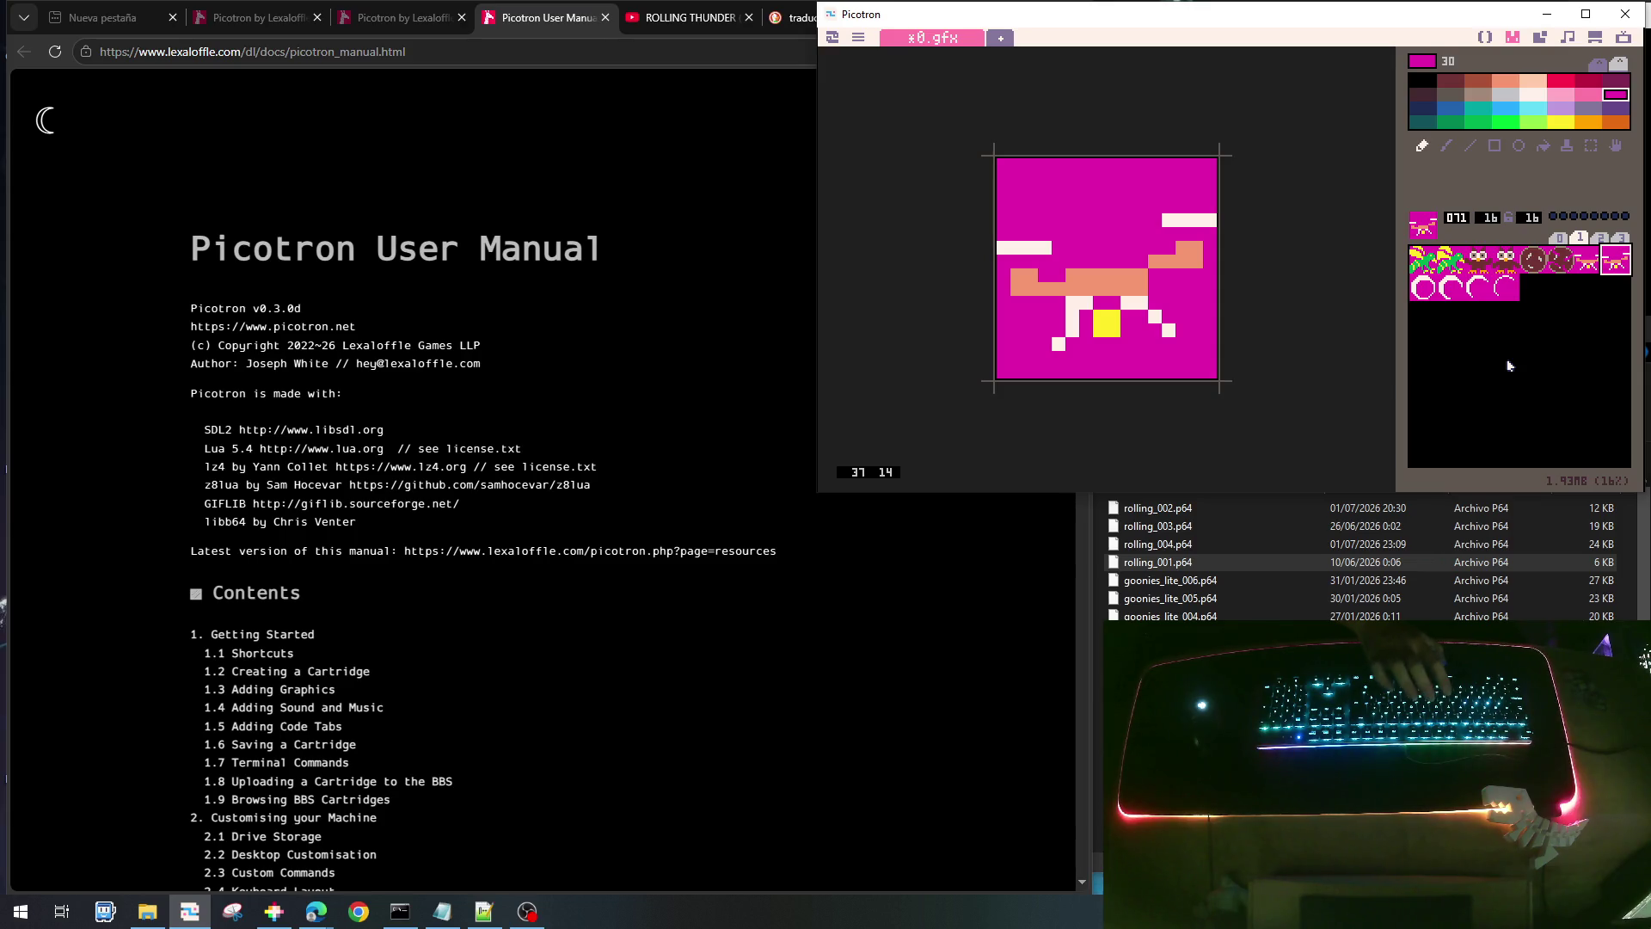
{"action": "key", "text": "f"}
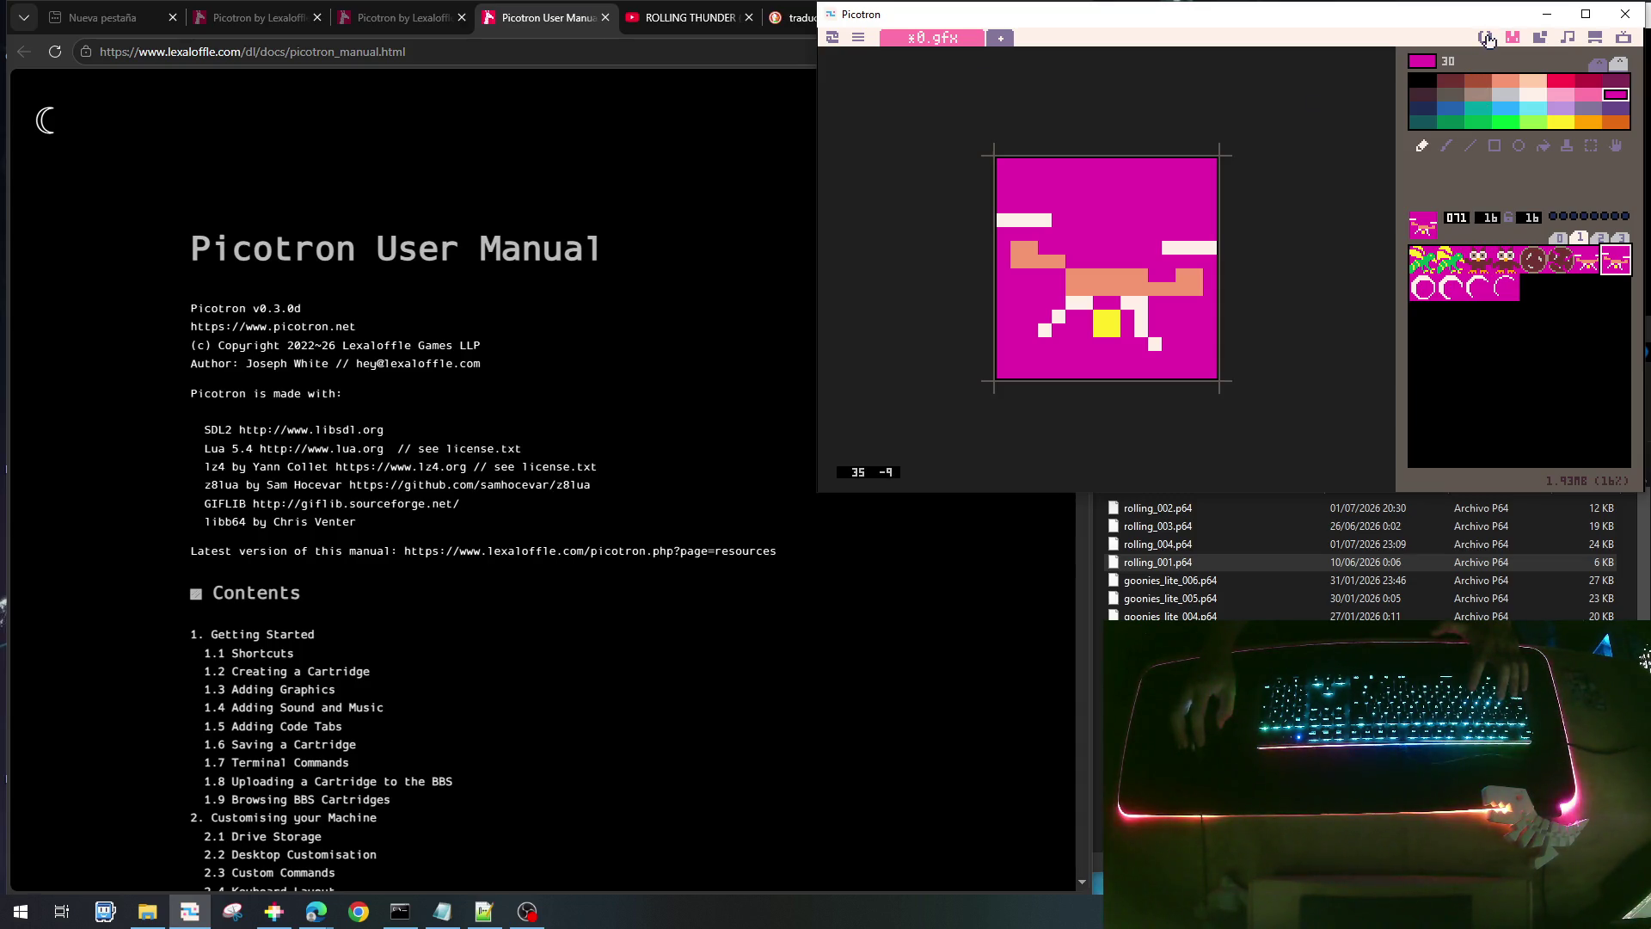
{"action": "key", "text": "ctrl+s"}
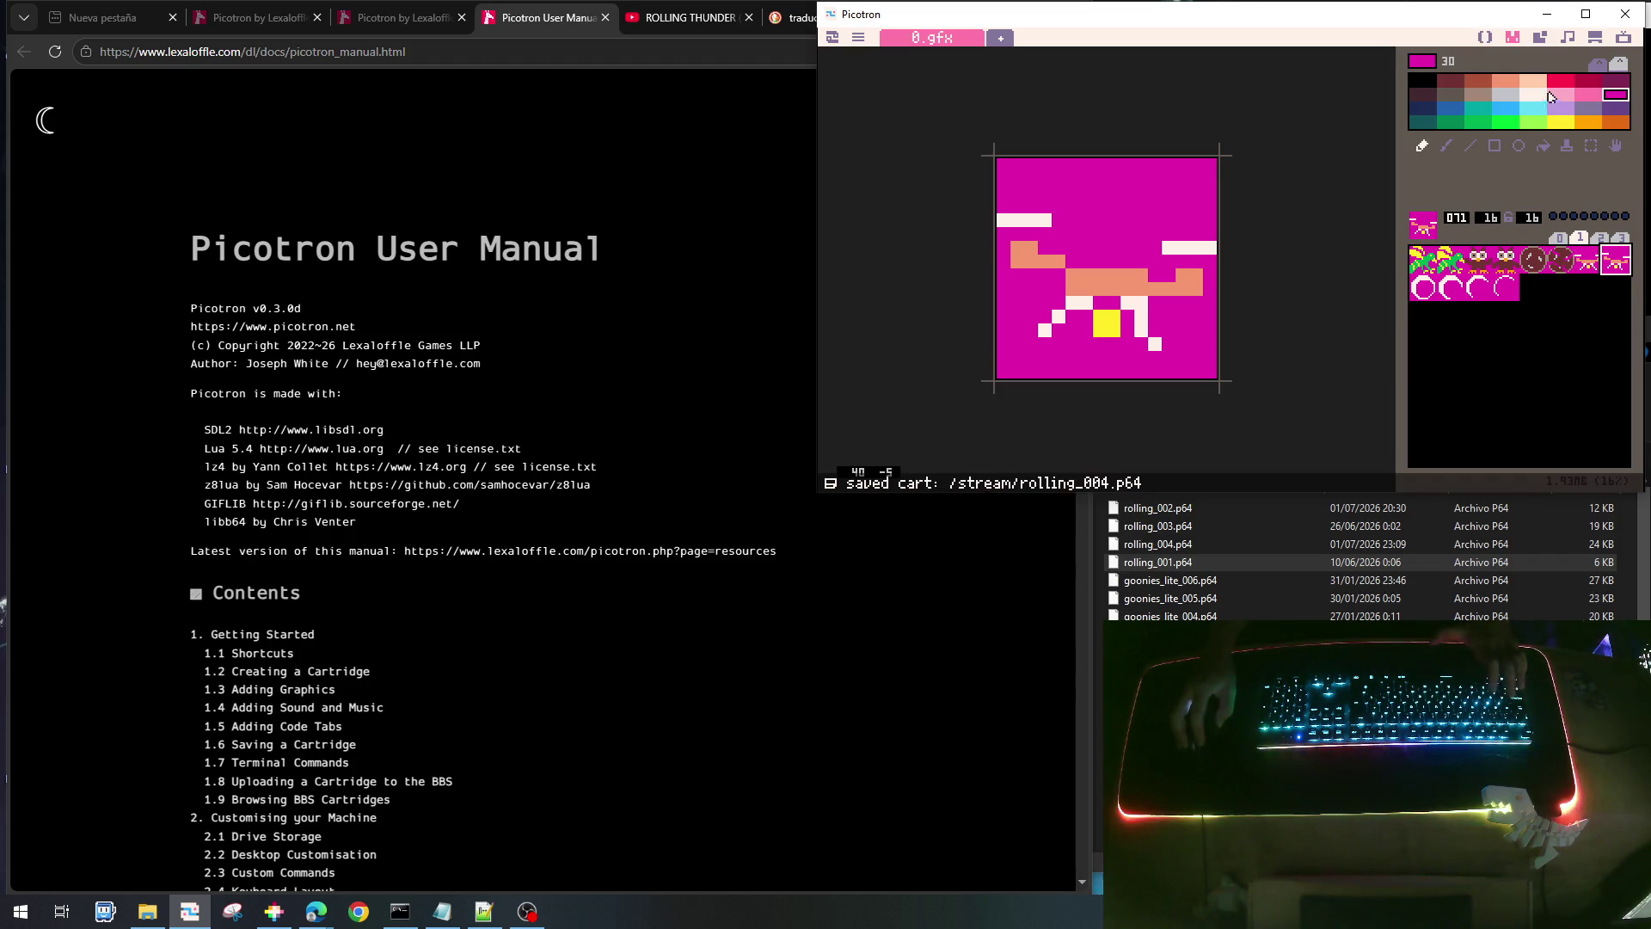
- In main.lua, browse up to draw_enemy_boulder and select its body lines
{"action": "left_click", "coordinate": [1587, 259]}
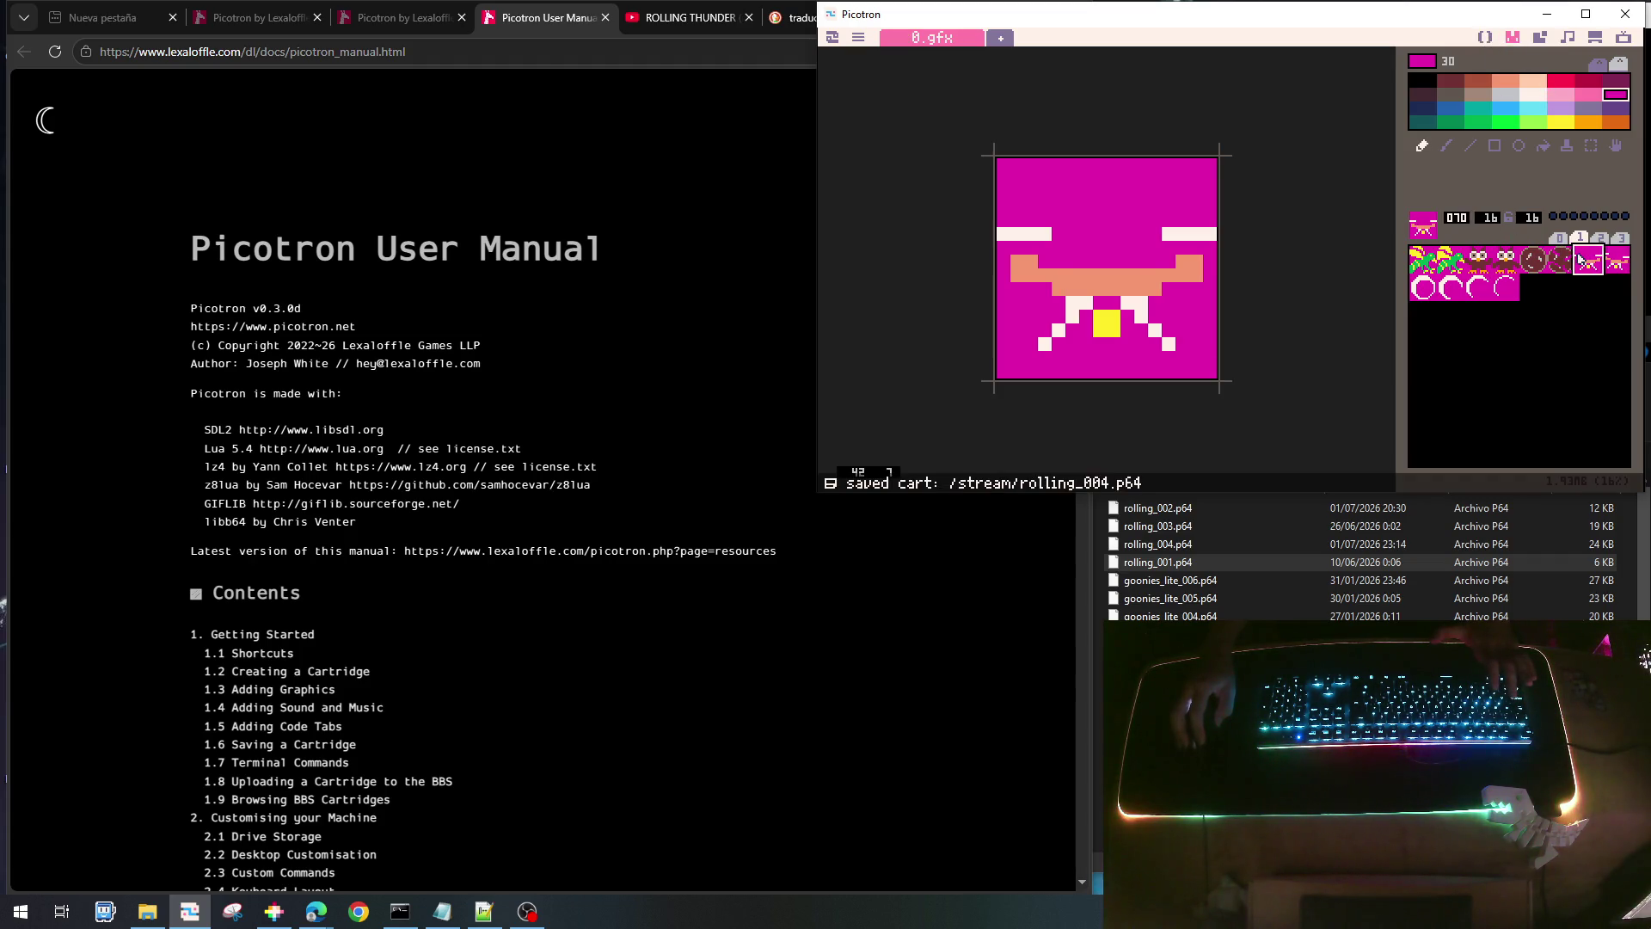
{"action": "left_click", "coordinate": [1485, 37]}
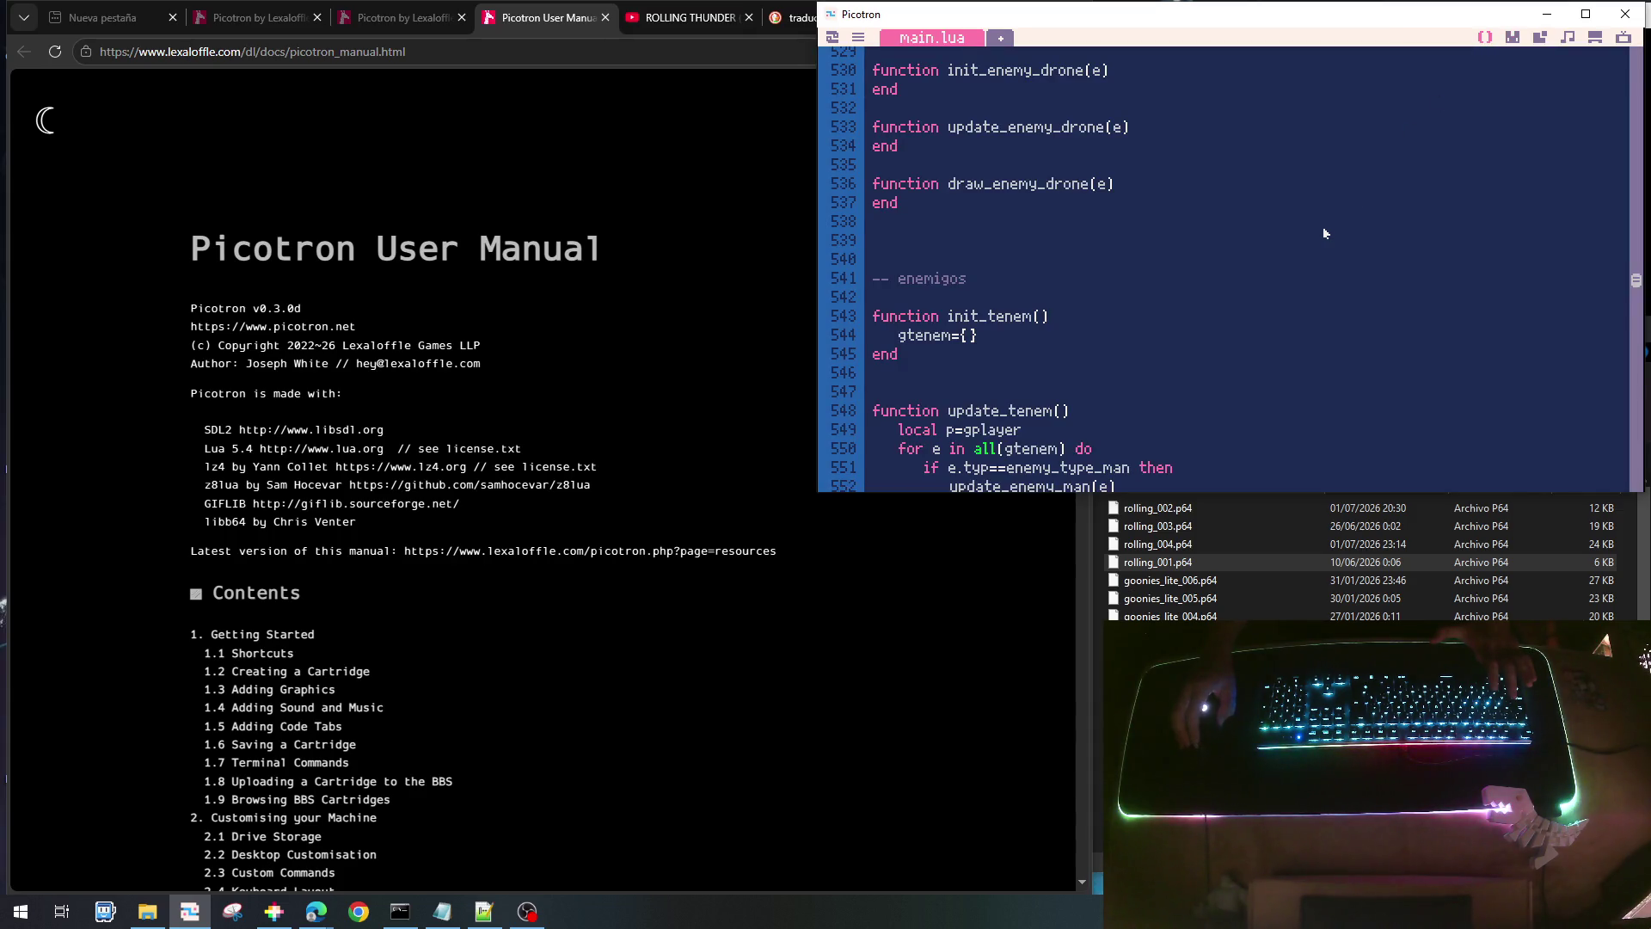
{"action": "scroll", "coordinate": [1324, 233], "scroll_direction": "up", "scroll_amount": 5}
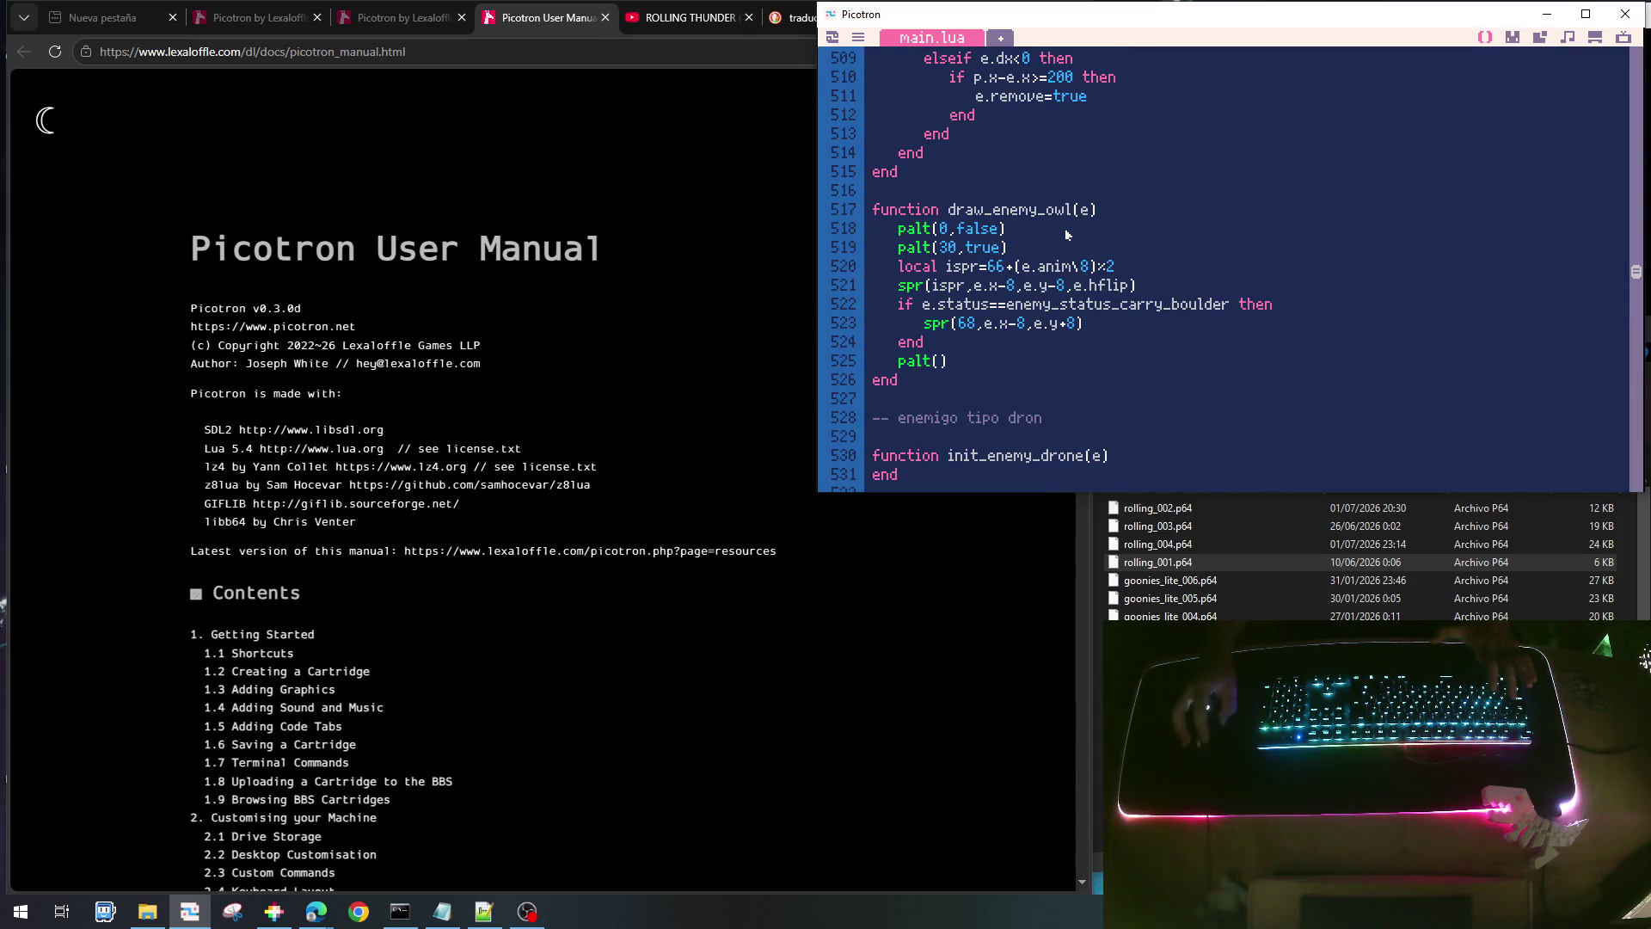
{"action": "key", "text": "Home"}
{"action": "key", "text": "Page_Up"}
{"action": "key", "text": "Page_Up"}
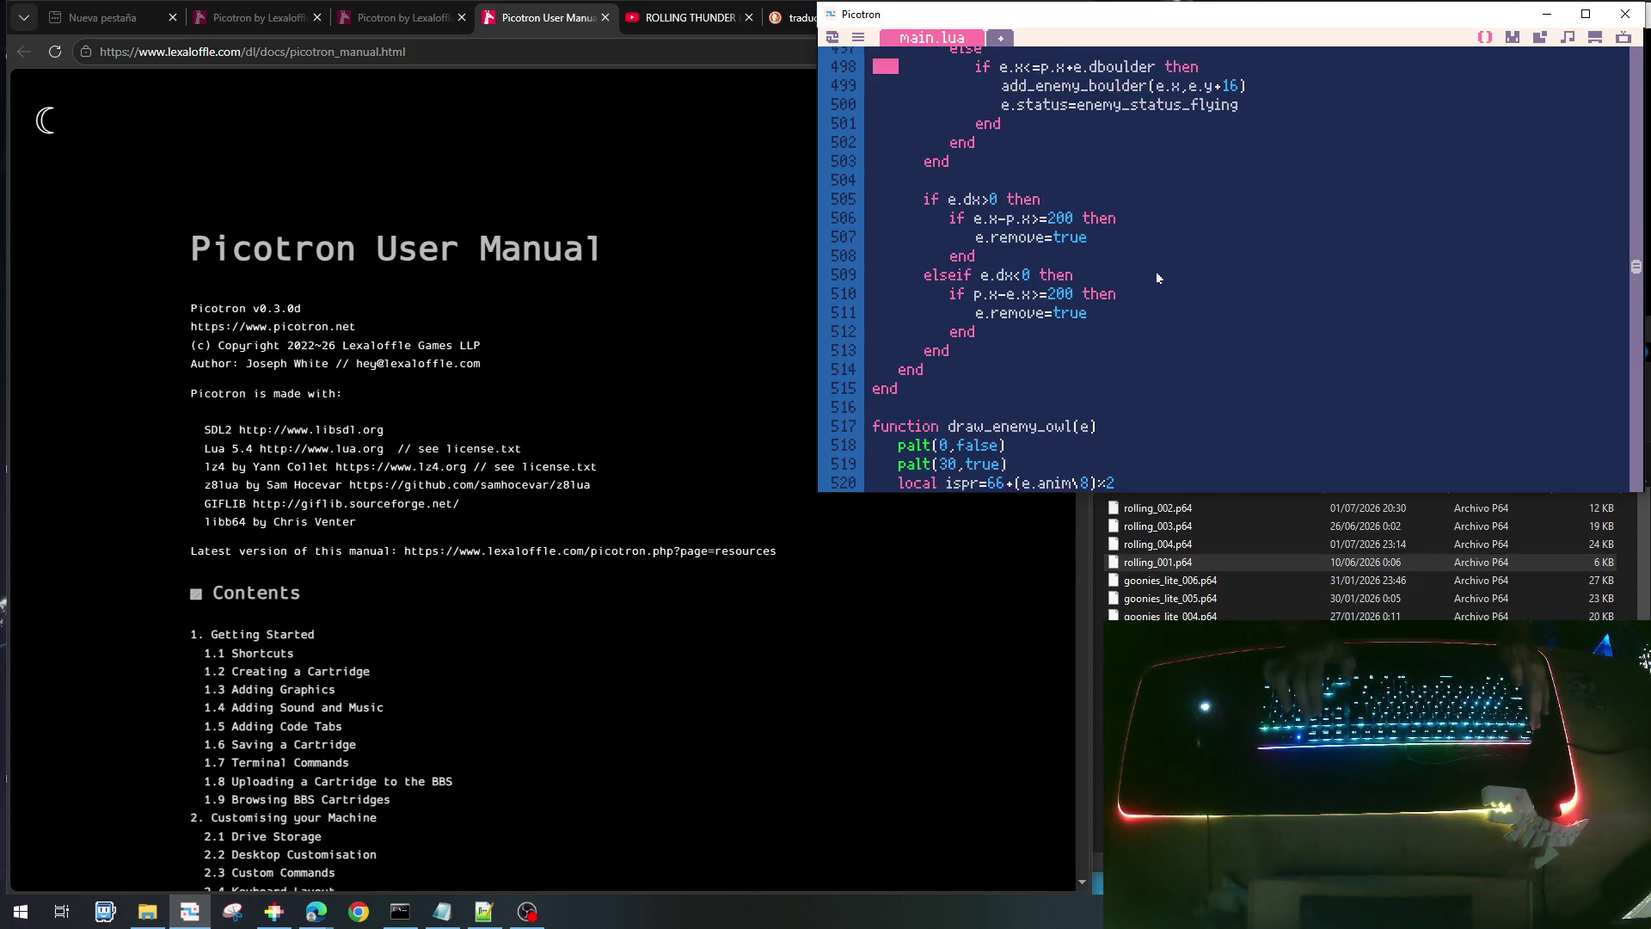
{"action": "key", "text": "Page_Up"}
{"action": "key", "text": "Page_Down"}
{"action": "key", "text": "Page_Down"}
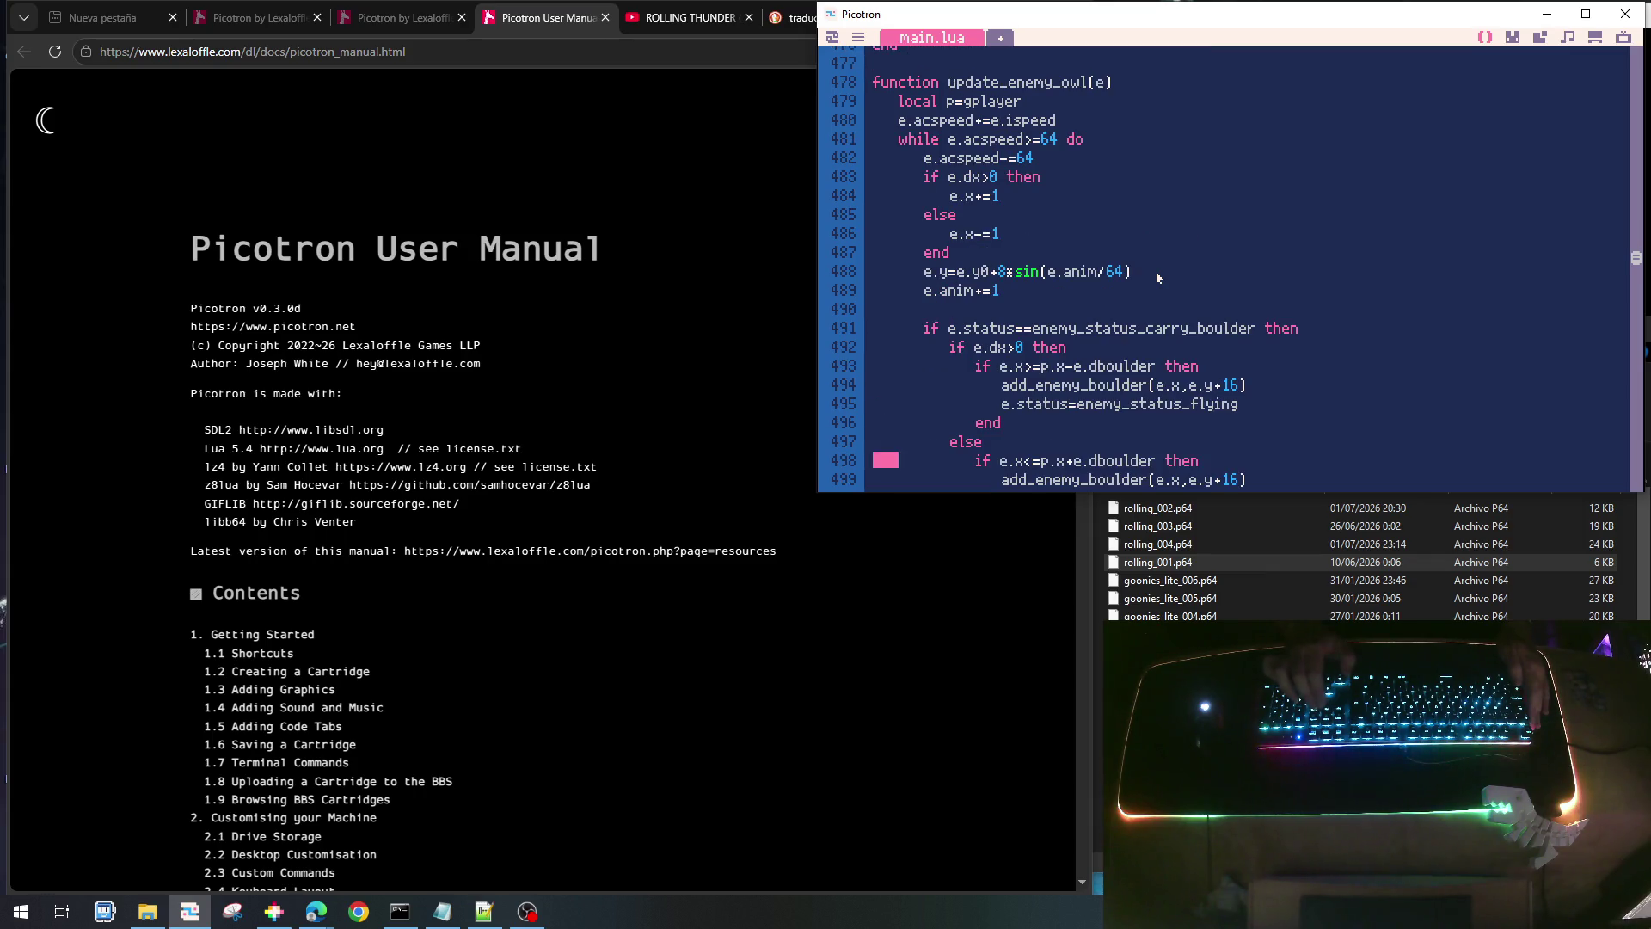
{"action": "key", "text": "Page_Up"}
{"action": "key", "text": "Page_Up"}
{"action": "key", "text": "Page_Up"}
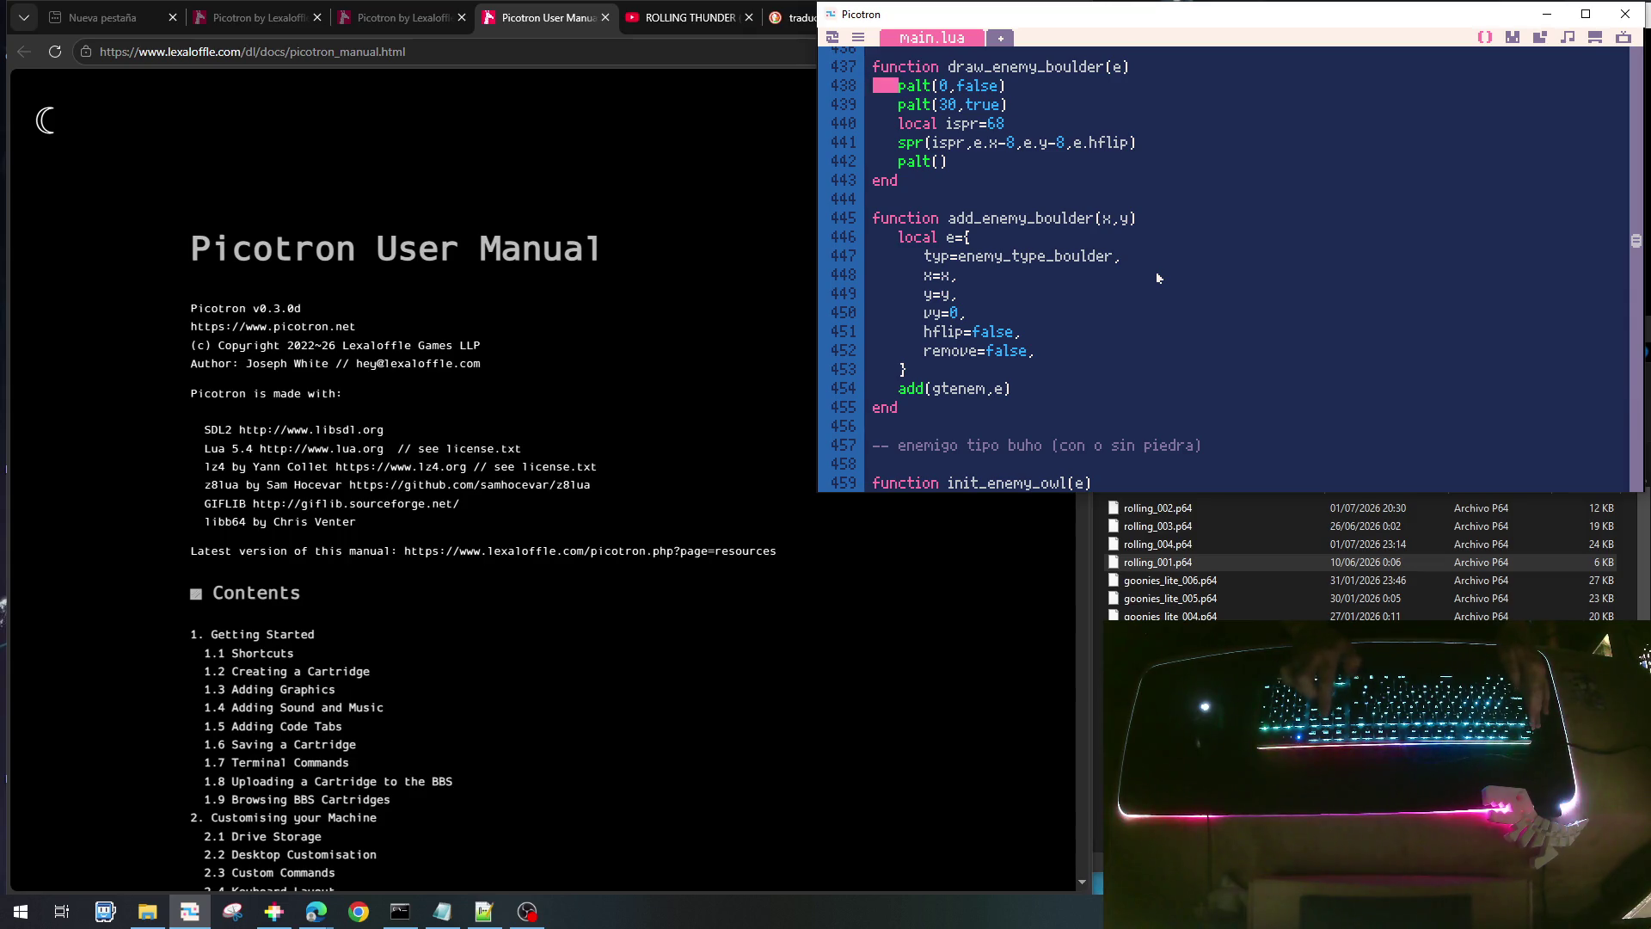
{"action": "key", "text": "shift+Down"}
{"action": "key", "text": "shift+Down"}
{"action": "key", "text": "shift+Down"}
{"action": "key", "text": "shift+Down"}
{"action": "key", "text": "shift+Down"}
{"action": "key", "text": "ctrl+c"}
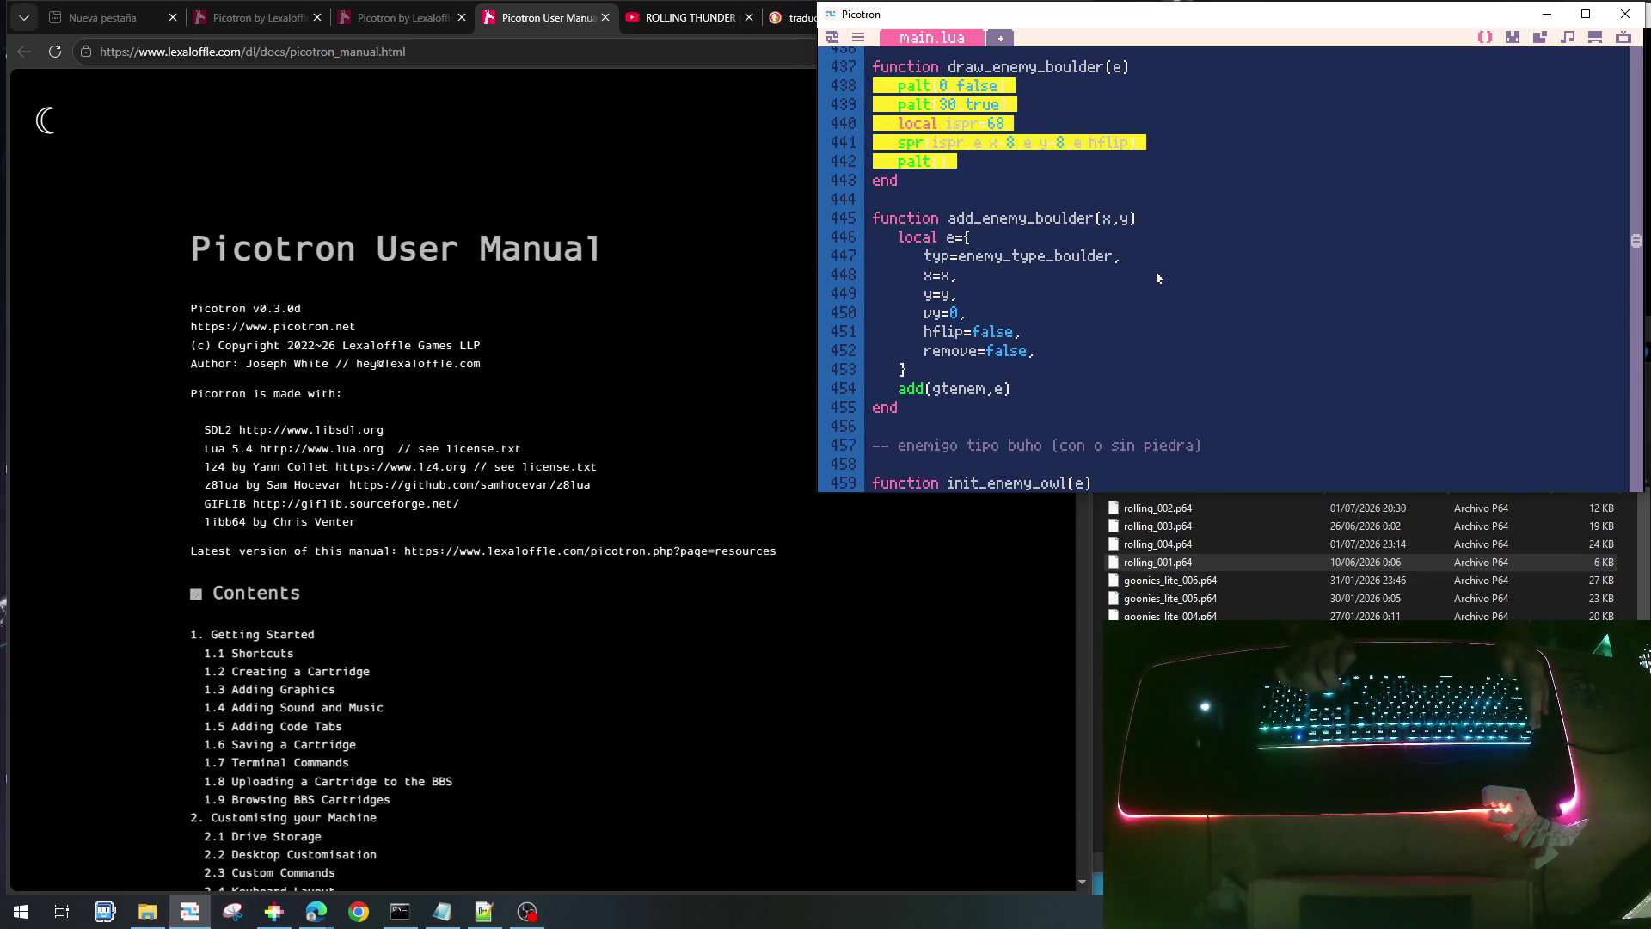
- Open a new blank line inside the empty draw_enemy_drone function
{"action": "scroll", "coordinate": [1166, 267], "scroll_direction": "down", "scroll_amount": 3}
{"action": "scroll", "coordinate": [1166, 266], "scroll_direction": "down", "scroll_amount": 18}
{"action": "scroll", "coordinate": [1157, 276], "scroll_direction": "up", "scroll_amount": 3}
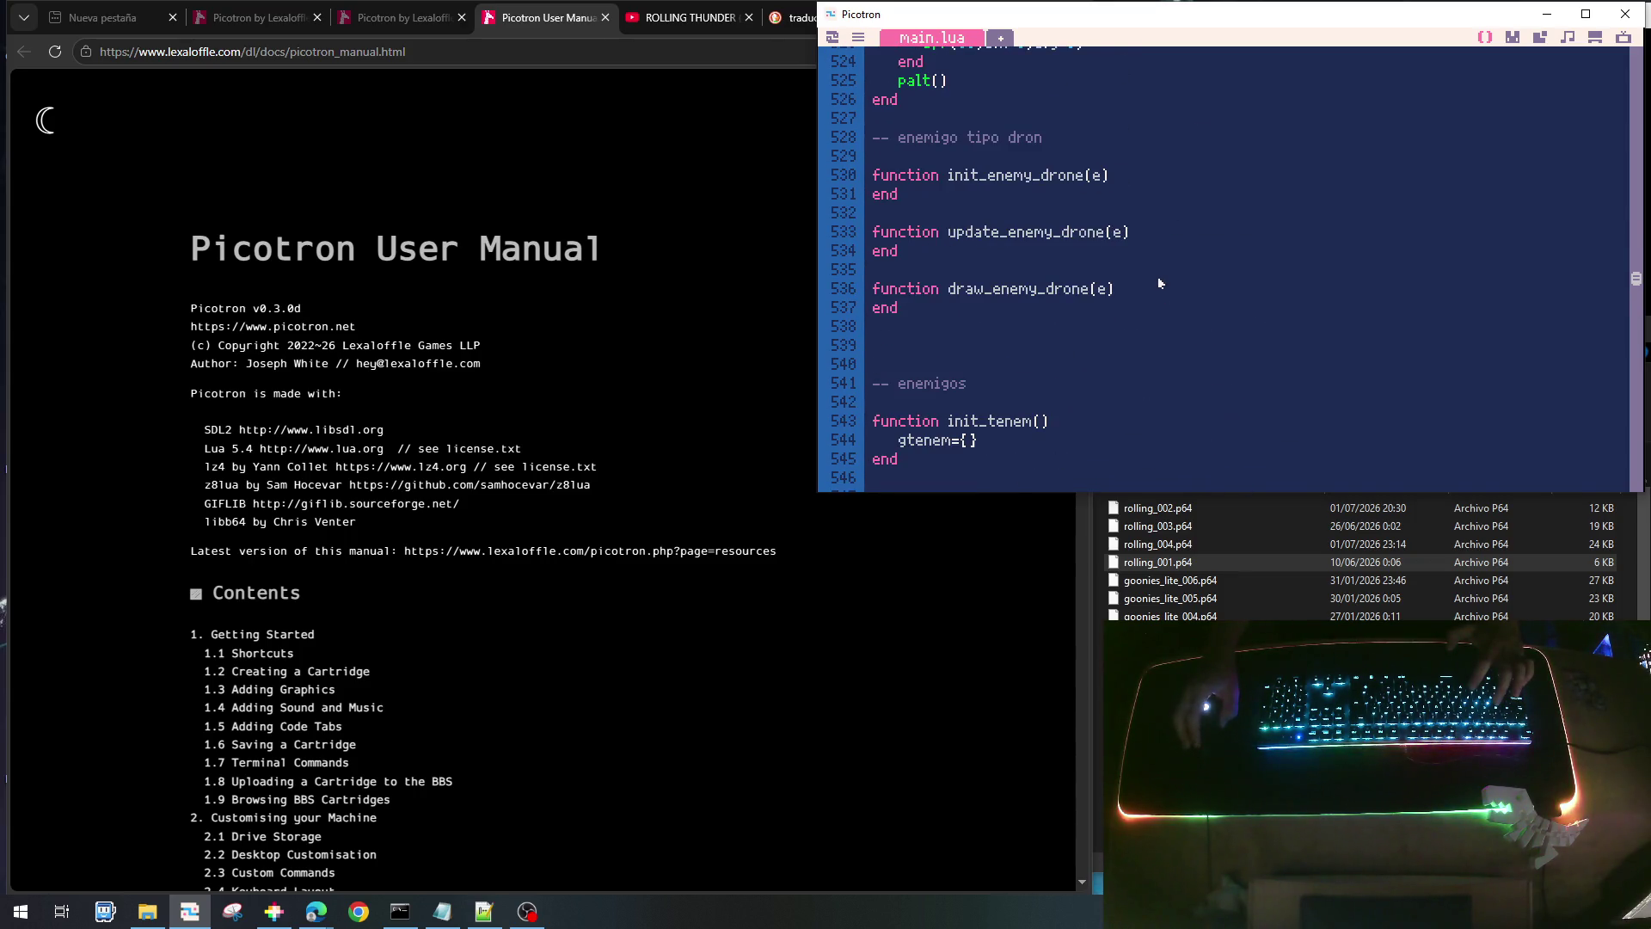
{"action": "left_click", "coordinate": [1134, 289]}
{"action": "key", "text": "Return"}
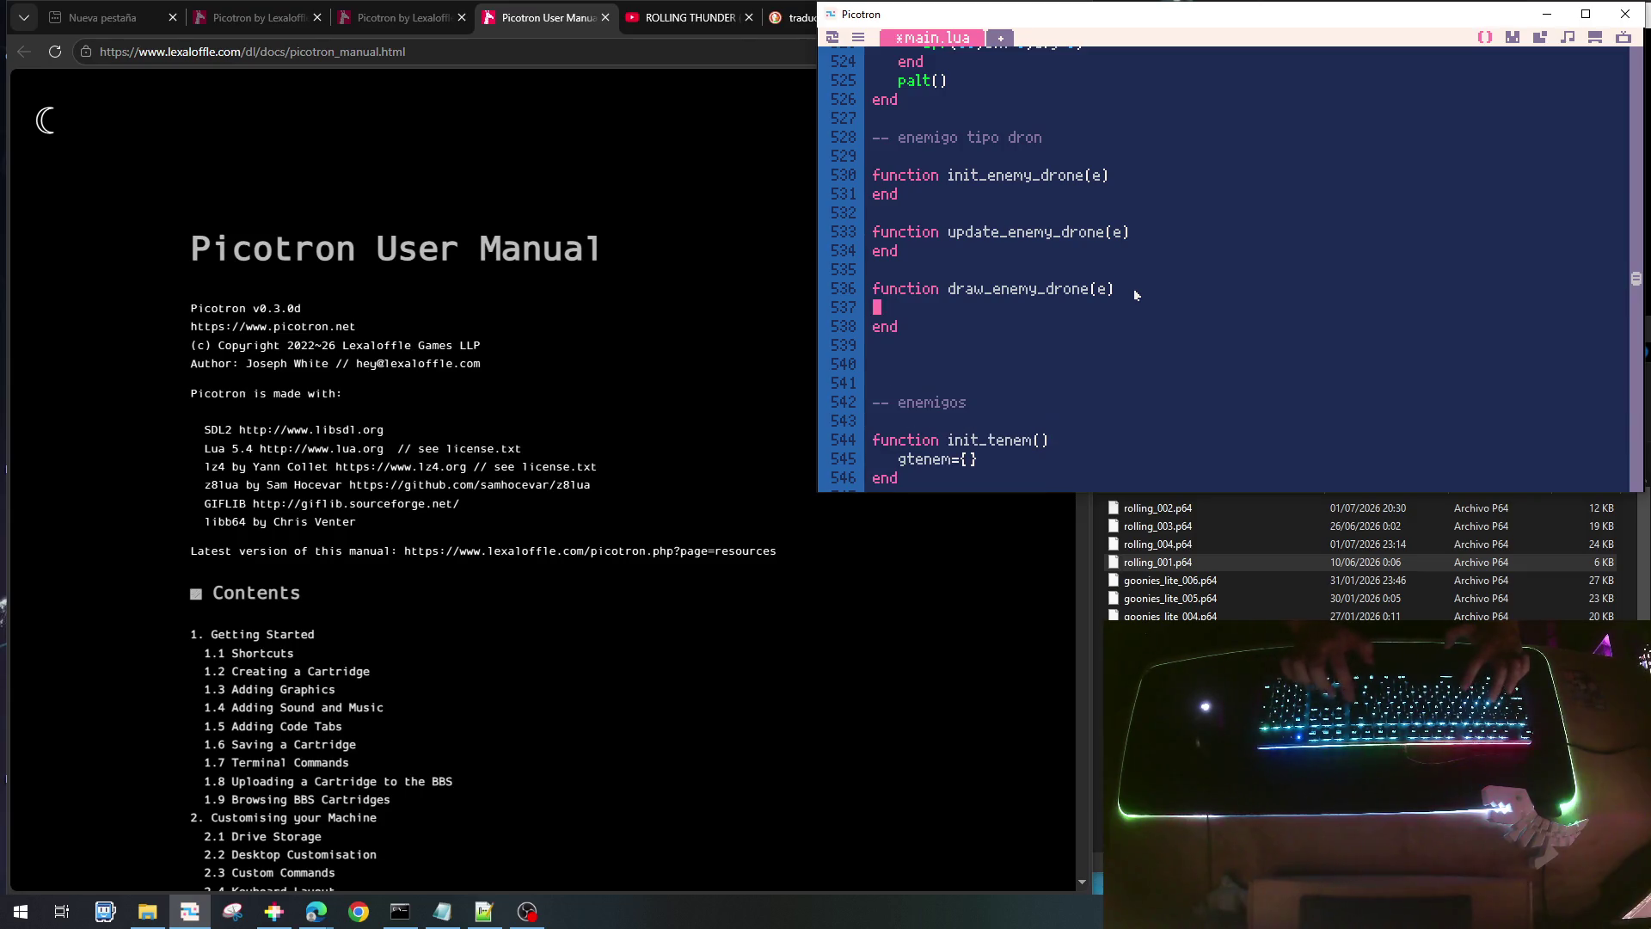
- Paste the palt/spr drawing code into draw_enemy_drone and set its sprite number to 71
{"action": "key", "text": "ctrl+v"}
{"action": "key", "text": "Up"}
{"action": "key", "text": "Up"}
{"action": "key", "text": "Up"}
{"action": "key", "text": "Right"}
{"action": "key", "text": "Right"}
{"action": "key", "text": "Right"}
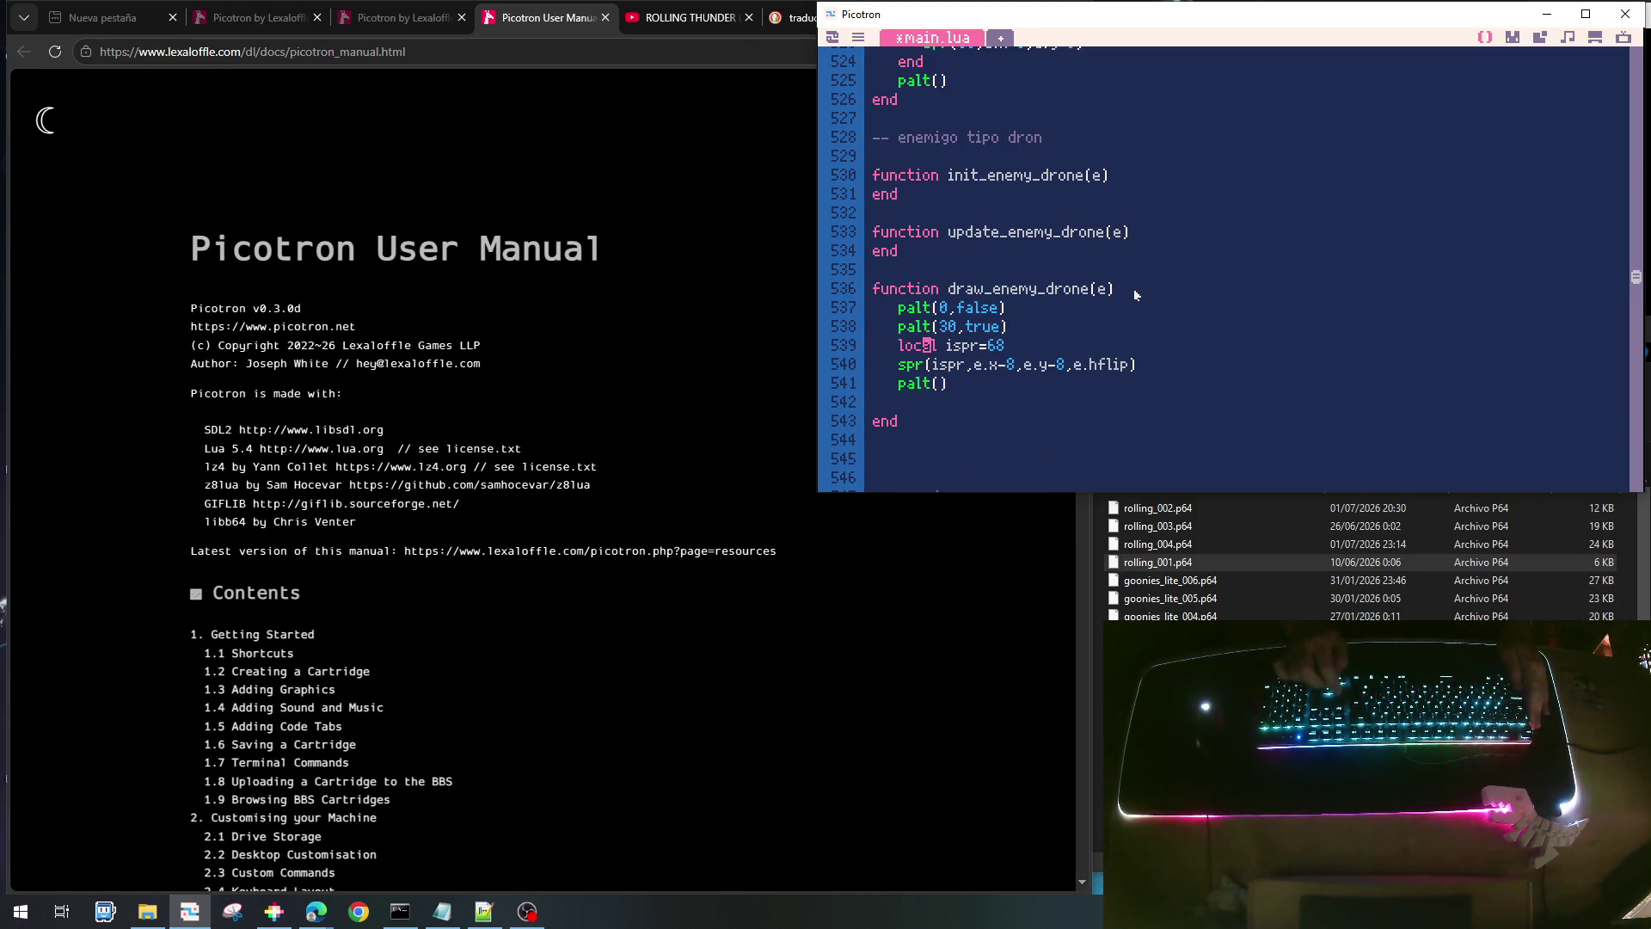
{"action": "key", "text": "End"}
{"action": "key", "text": "BackSpace"}
{"action": "key", "text": "BackSpace"}
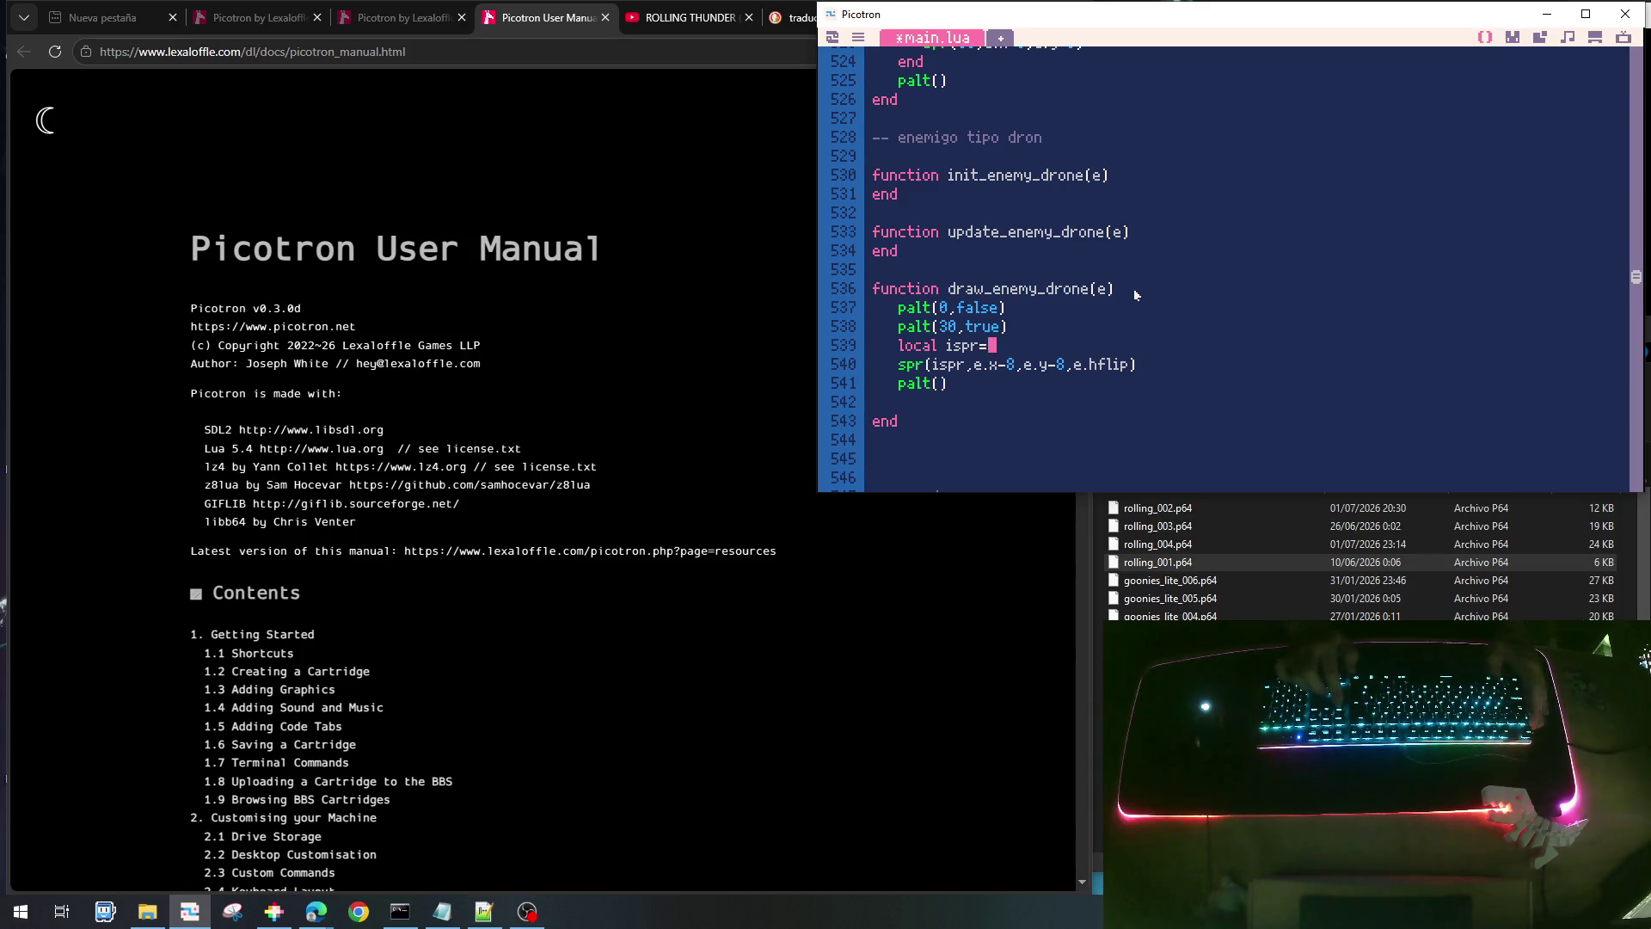
{"action": "type", "text": "70"}
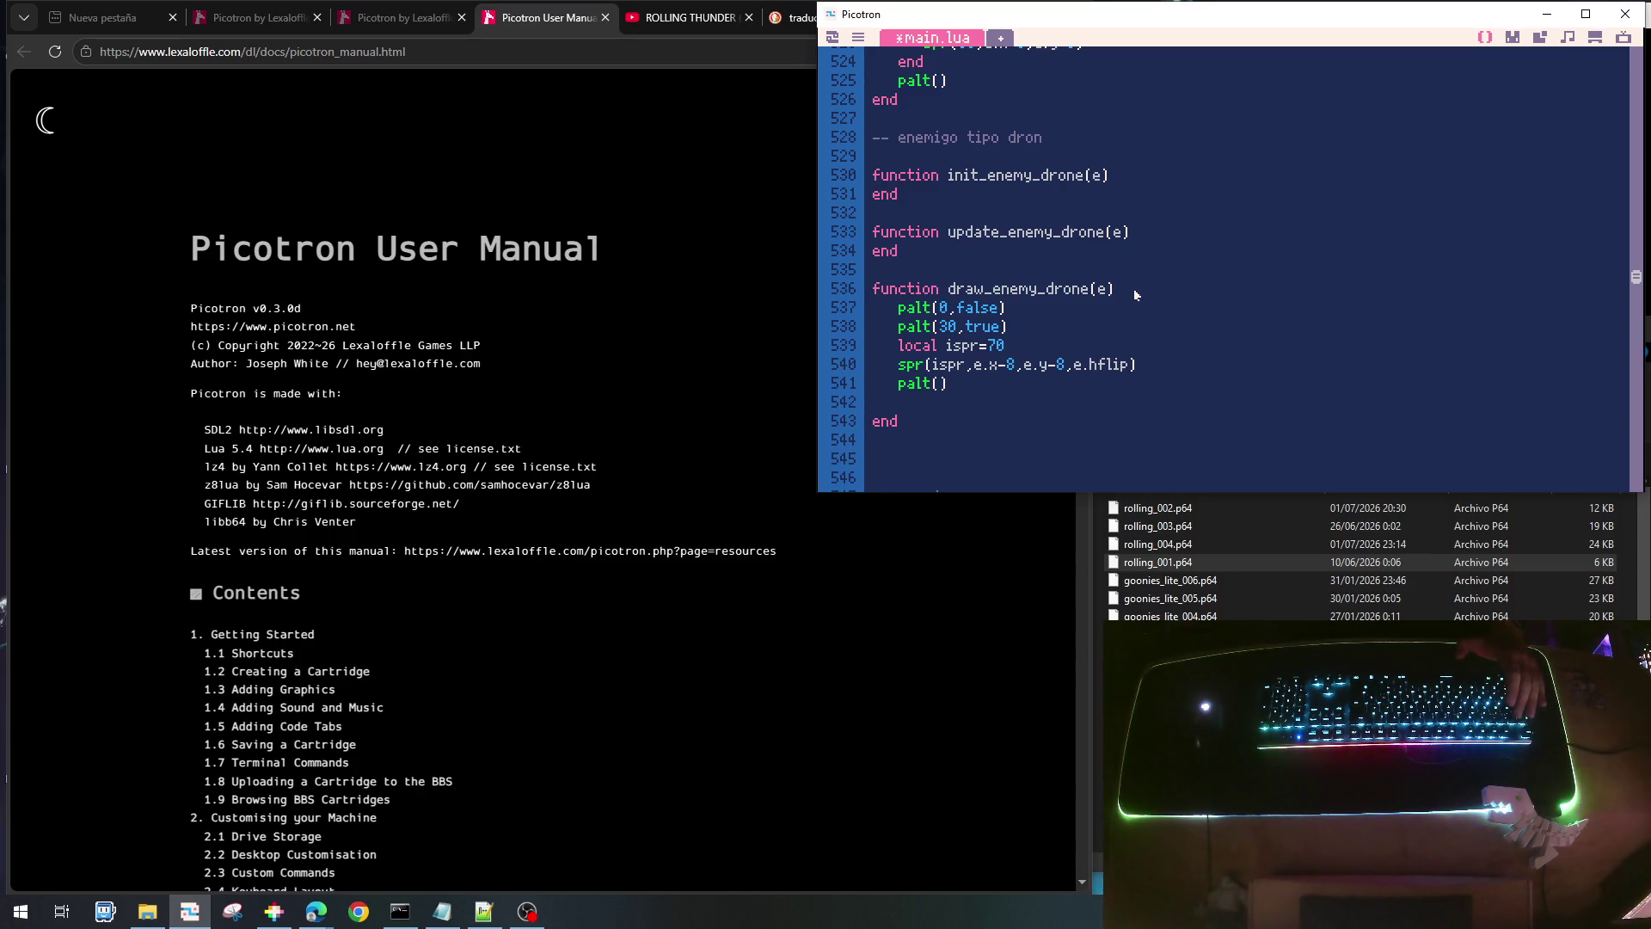
{"action": "left_click", "coordinate": [1514, 38]}
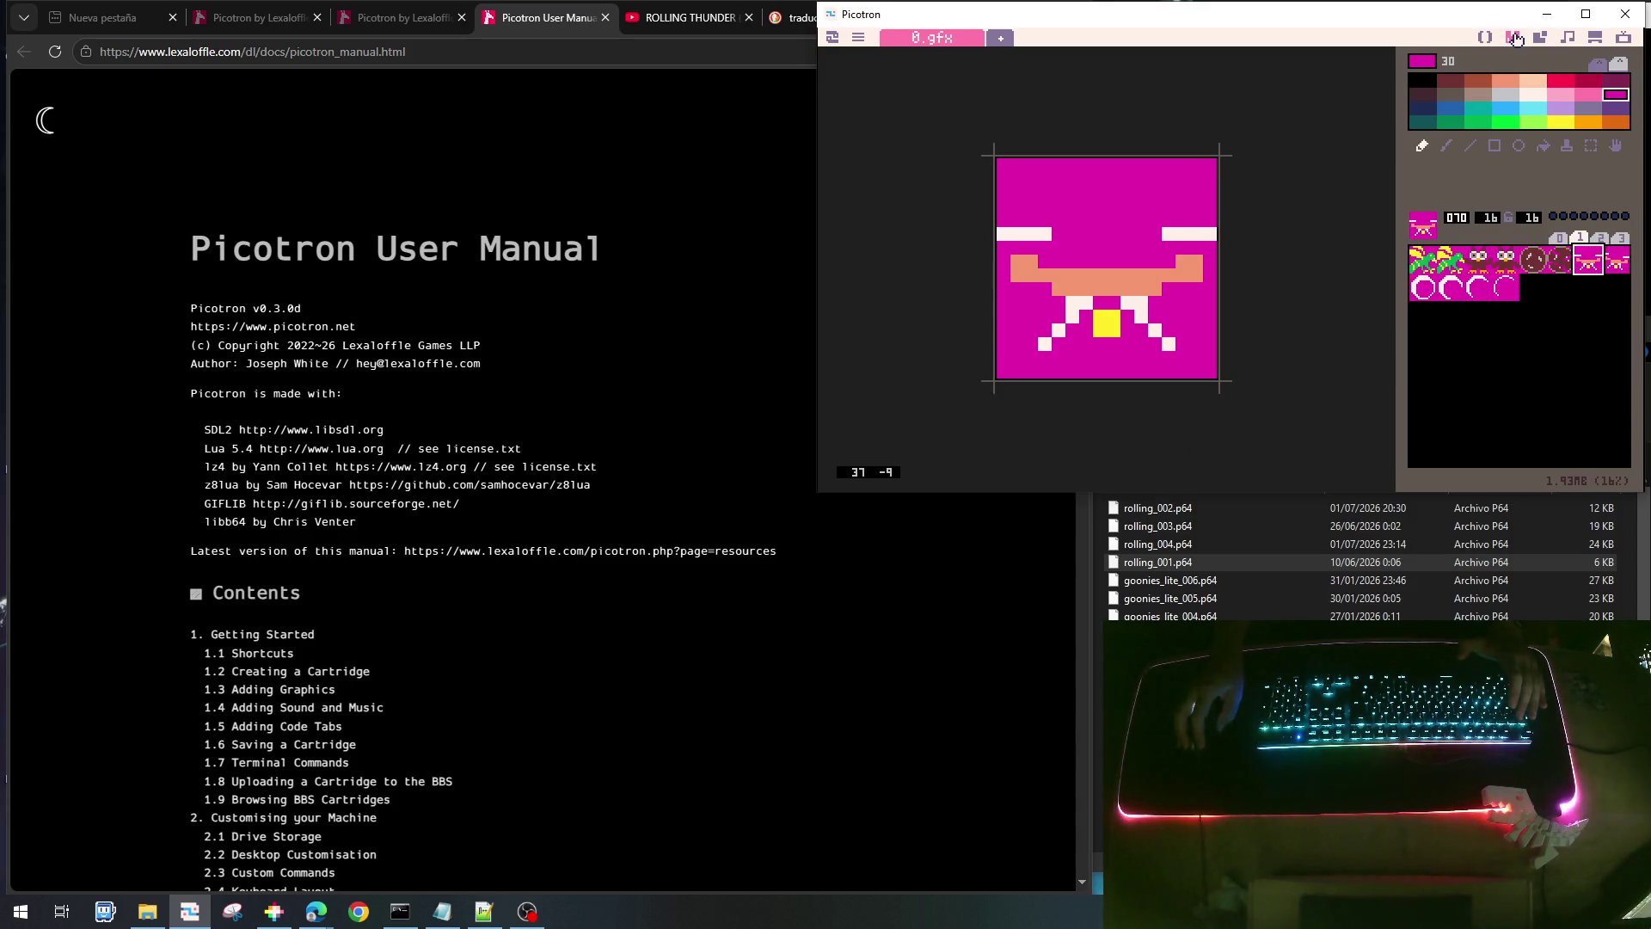
{"action": "left_click", "coordinate": [1486, 37]}
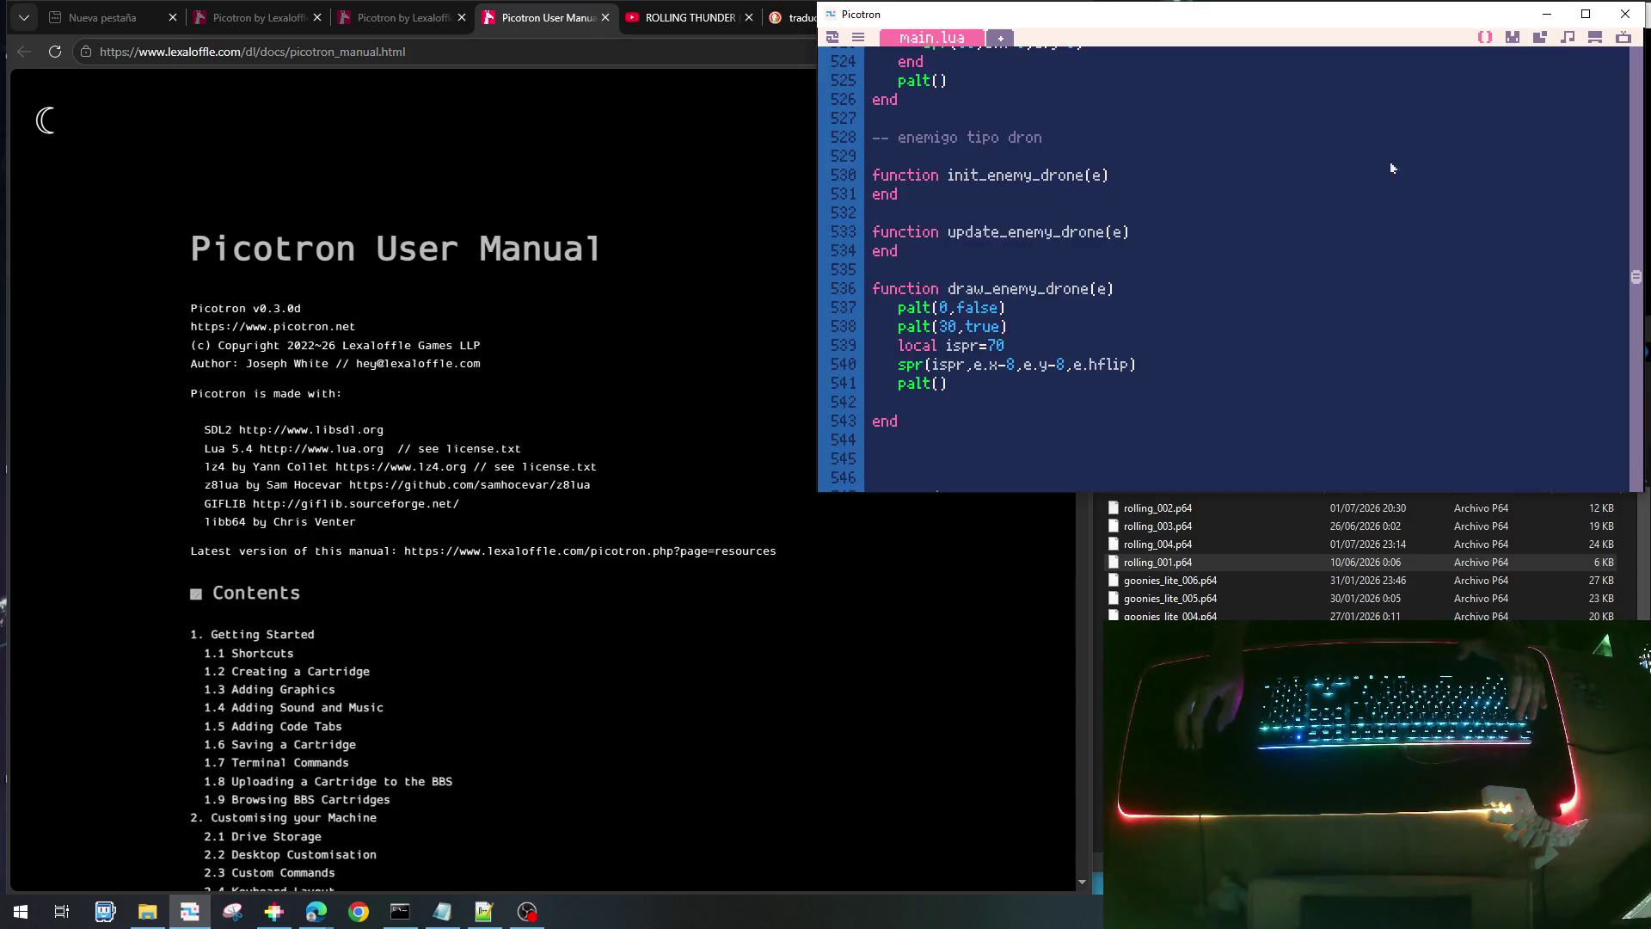
{"action": "left_click", "coordinate": [1007, 345]}
{"action": "key", "text": "BackSpace"}
{"action": "type", "text": "1"}
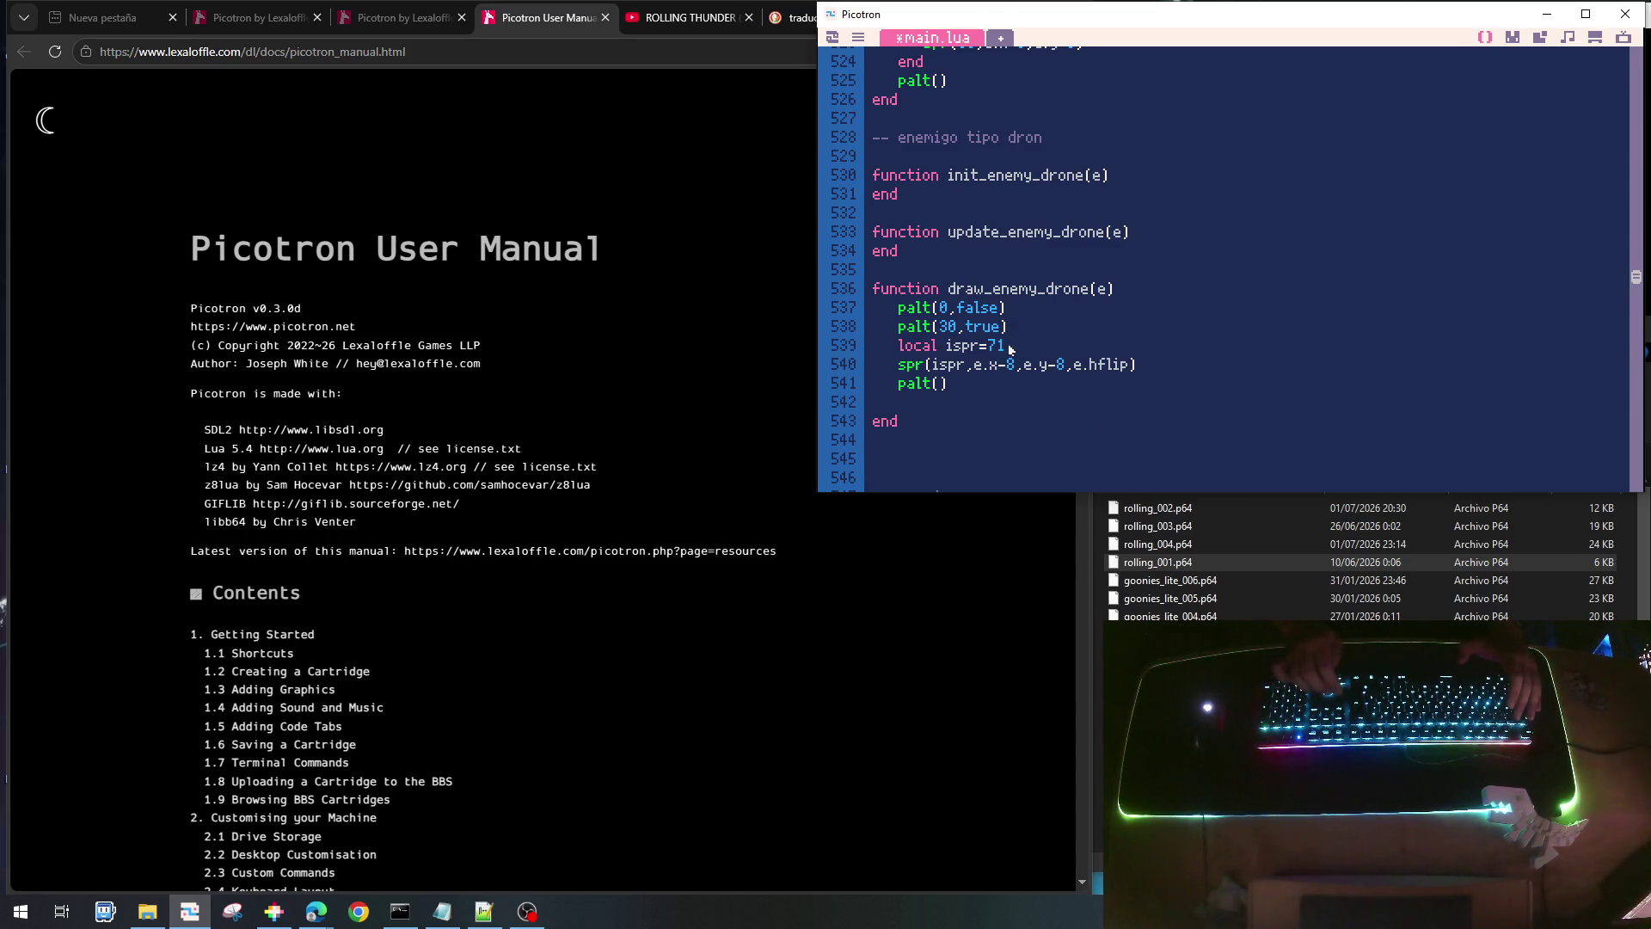
{"action": "key", "text": "Down"}
{"action": "key", "text": "Down"}
{"action": "key", "text": "Down"}
{"action": "key", "text": "BackSpace"}
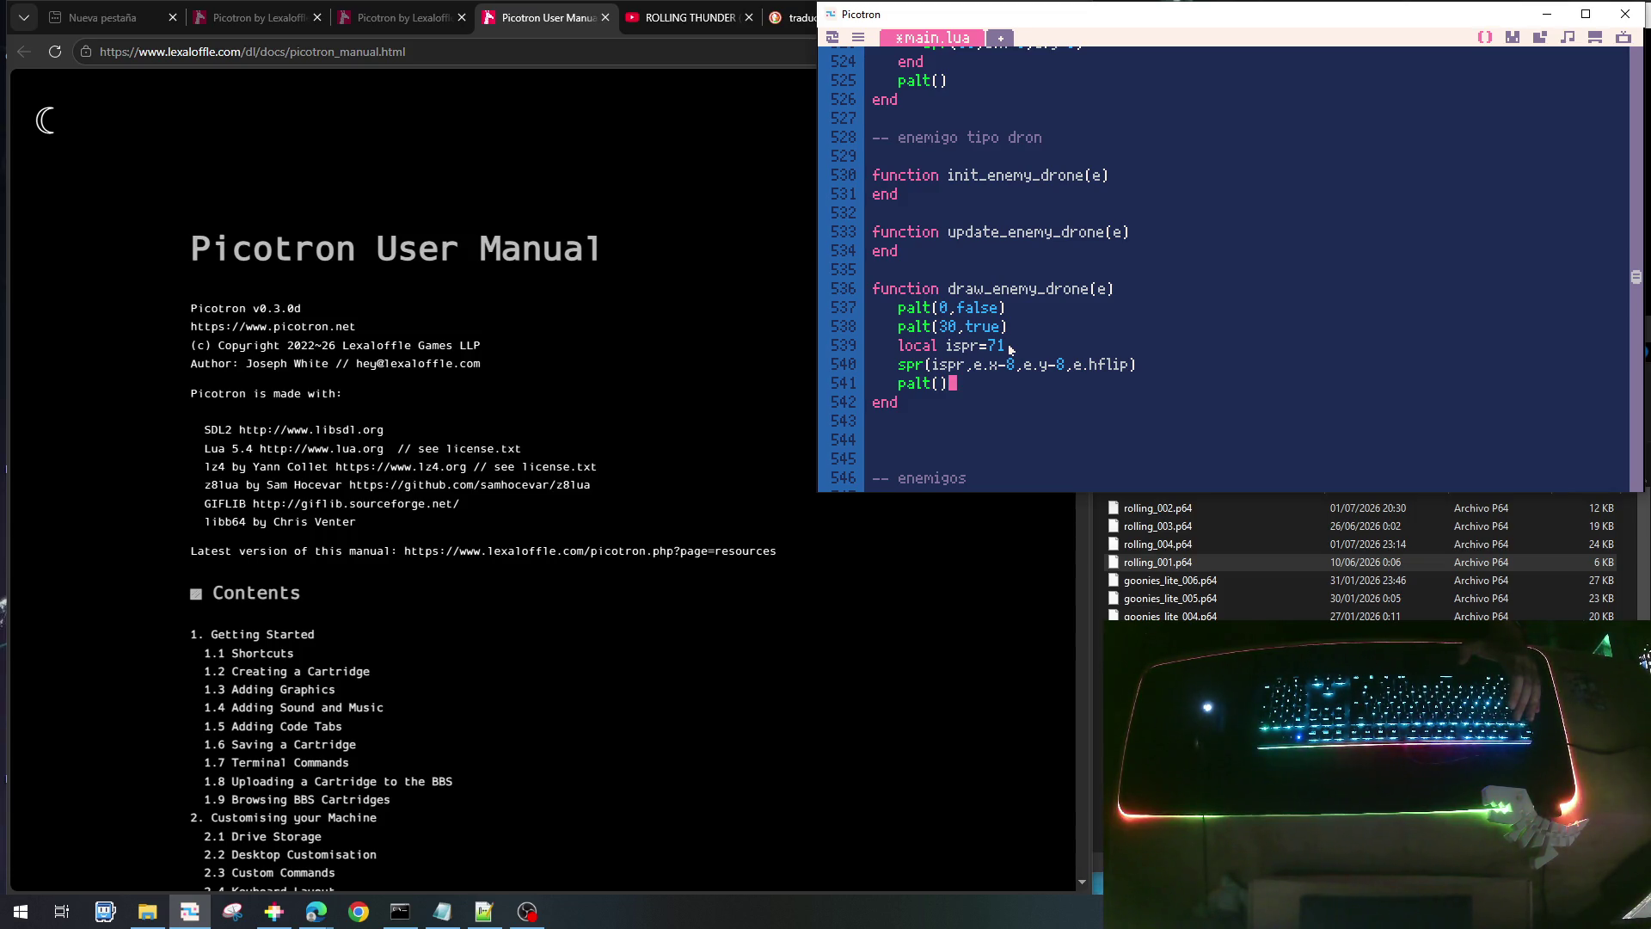
- Make the sprite choice (e.status==enem_status_attack and 71 or 70)
{"action": "key", "text": "Up"}
{"action": "key", "text": "Right"}
{"action": "key", "text": "Right"}
{"action": "key", "text": "Right"}
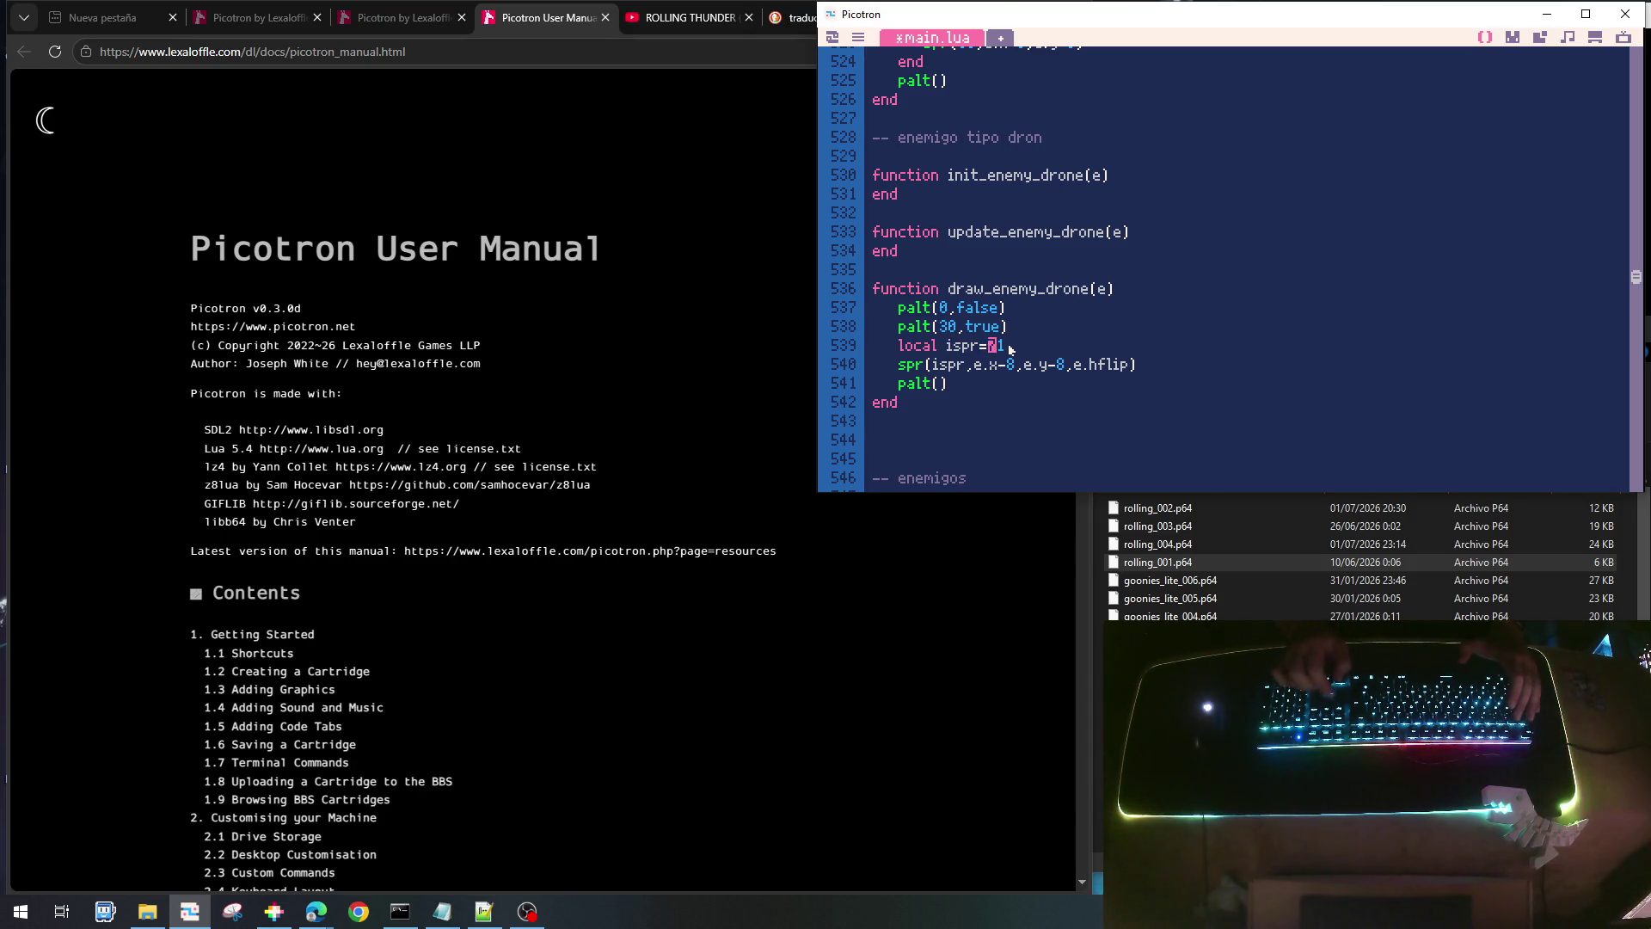
{"action": "type", "text": "e.status"}
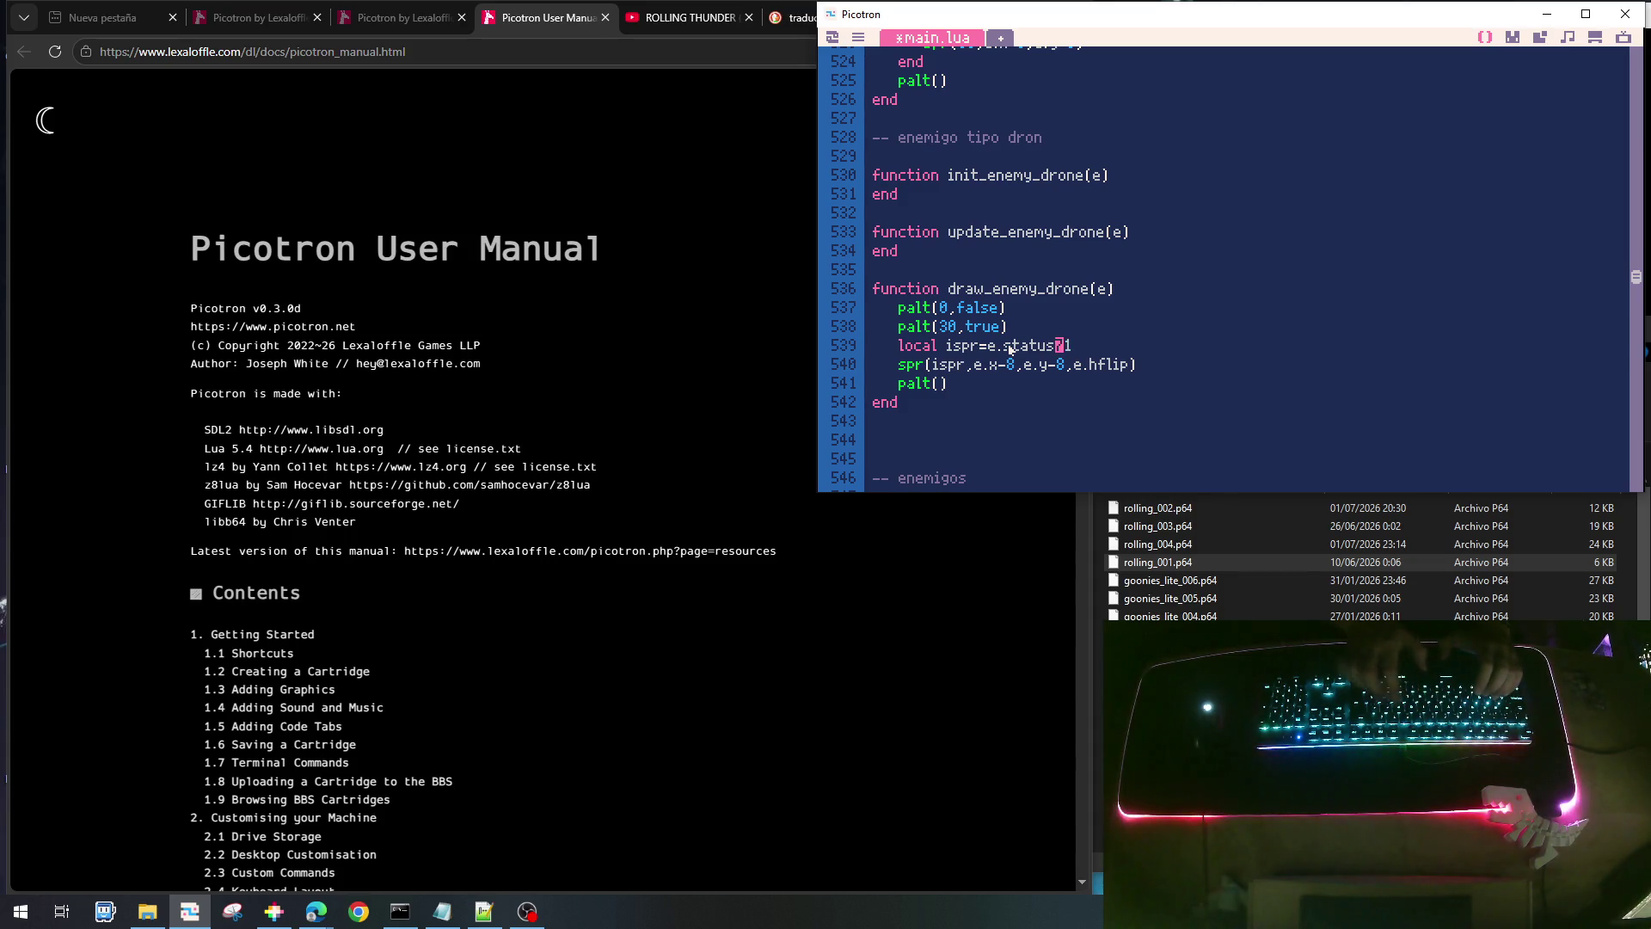
{"action": "type", "text": "=="}
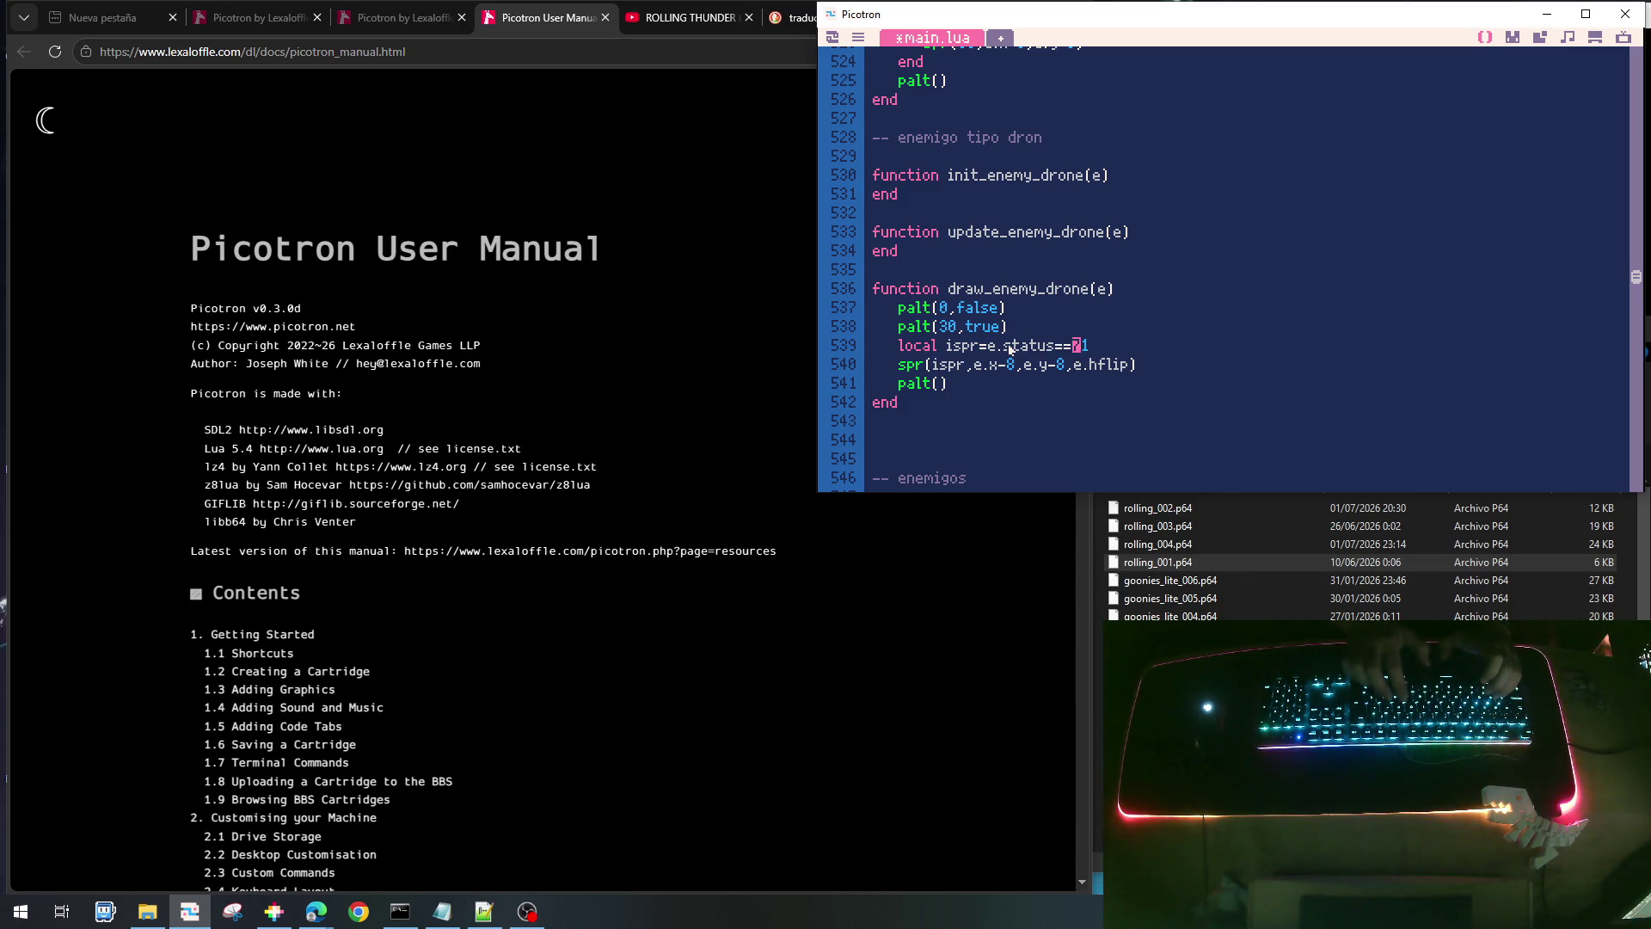
{"action": "type", "text": "enem_status"}
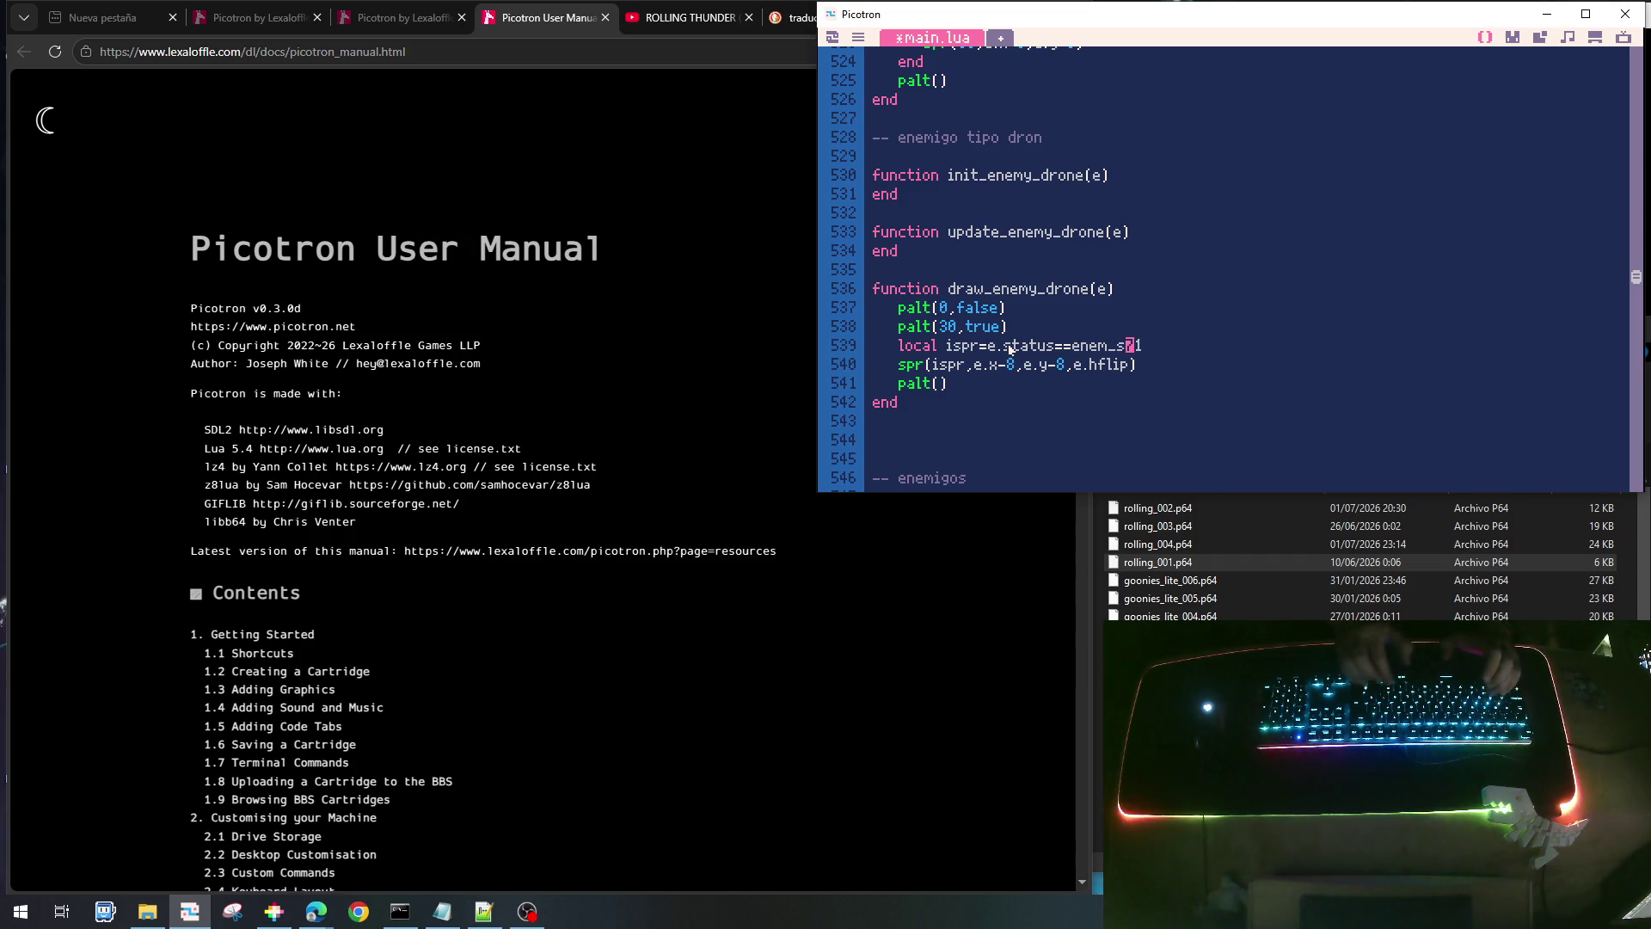
{"action": "type", "text": "_attac"}
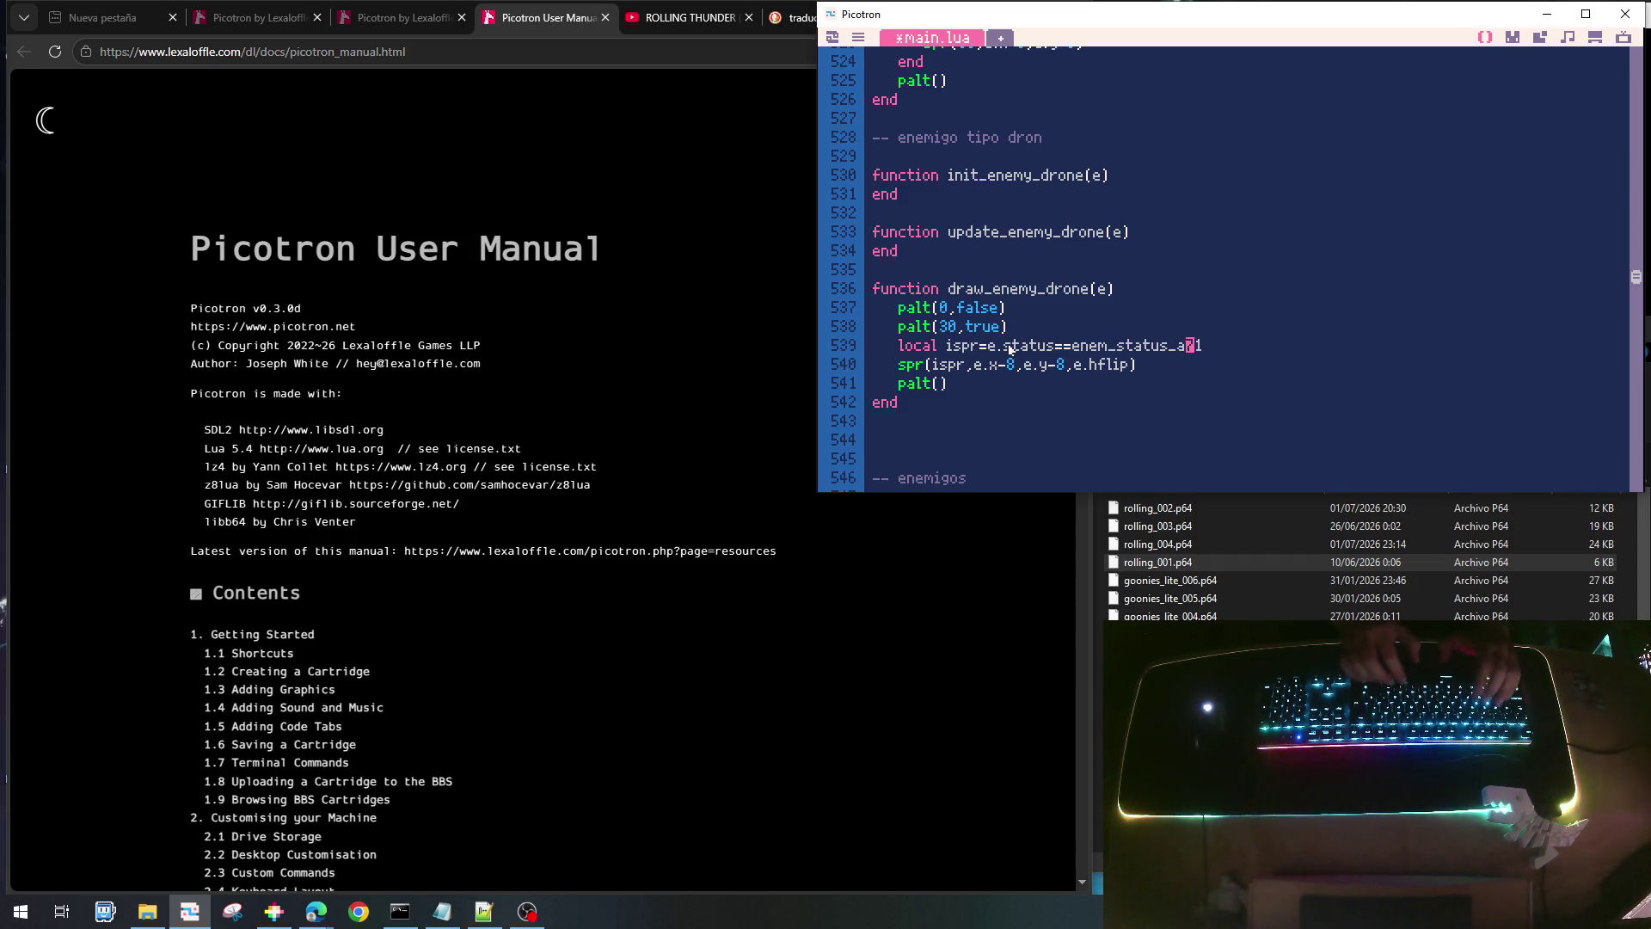
{"action": "type", "text": "k and 71"}
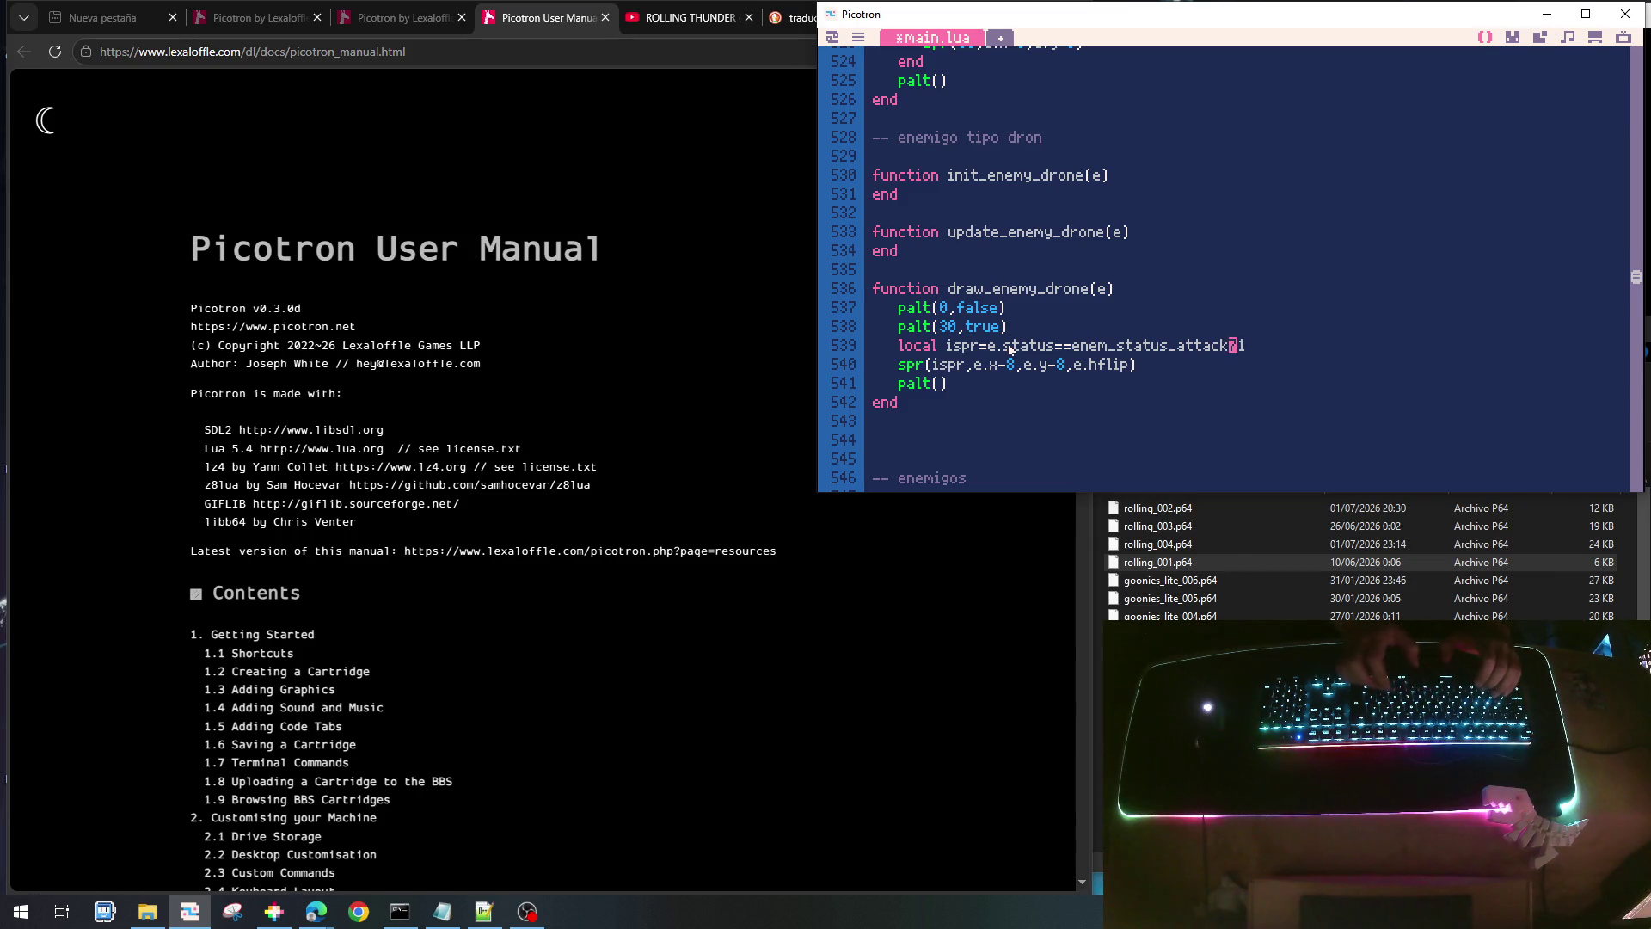
{"action": "type", "text": " or "}
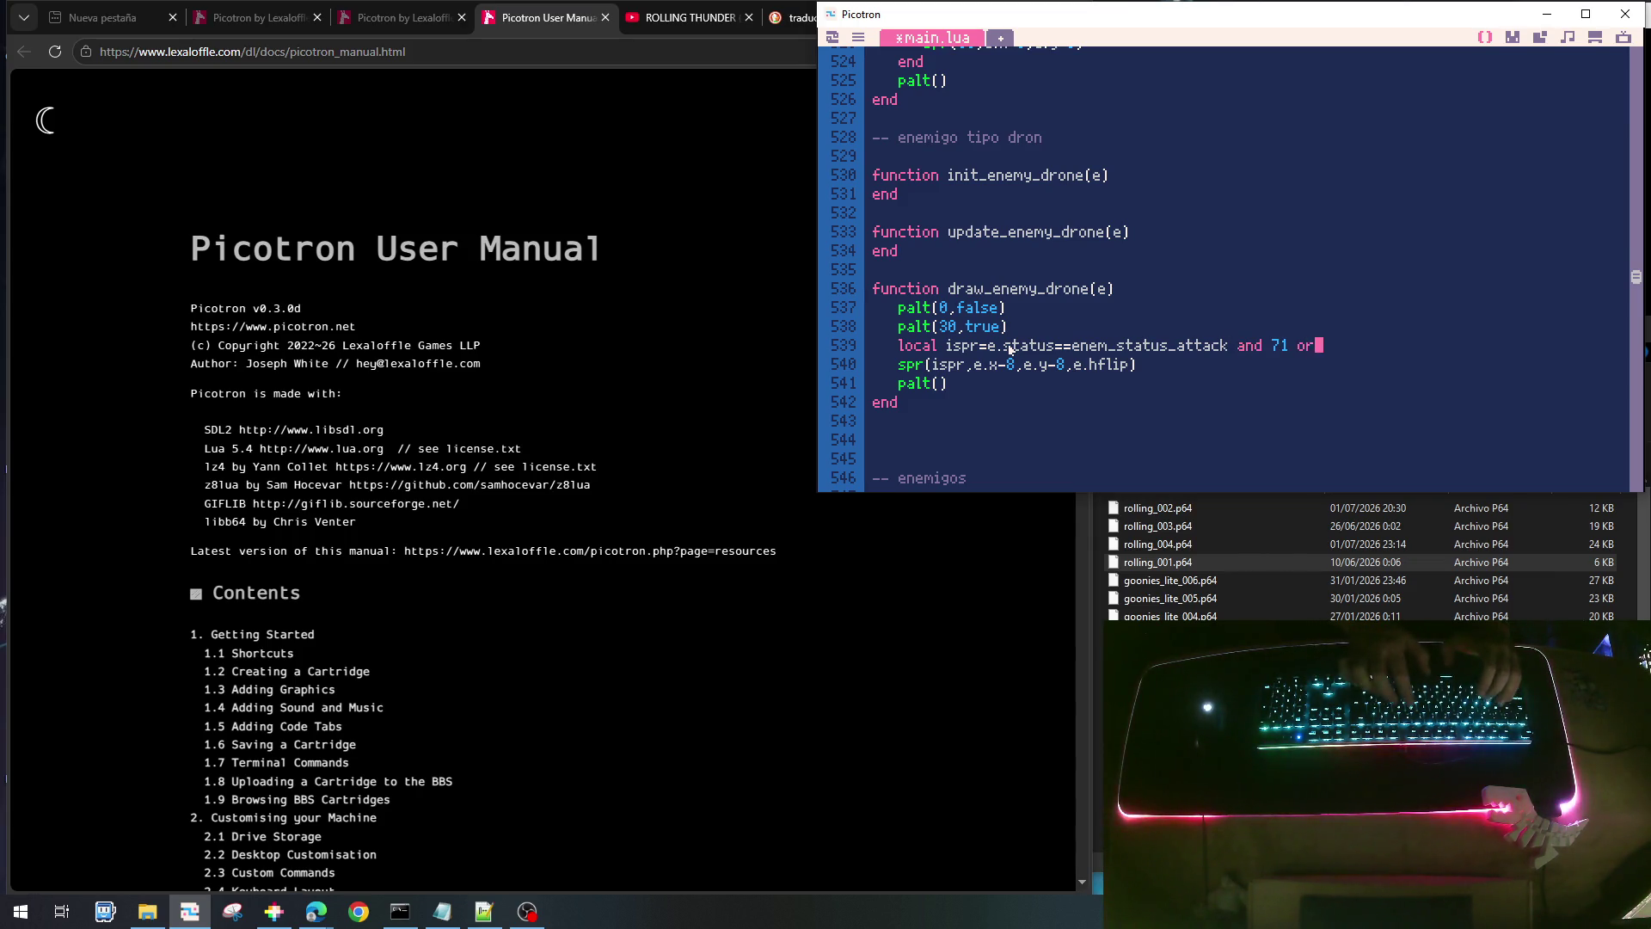
{"action": "type", "text": "70"}
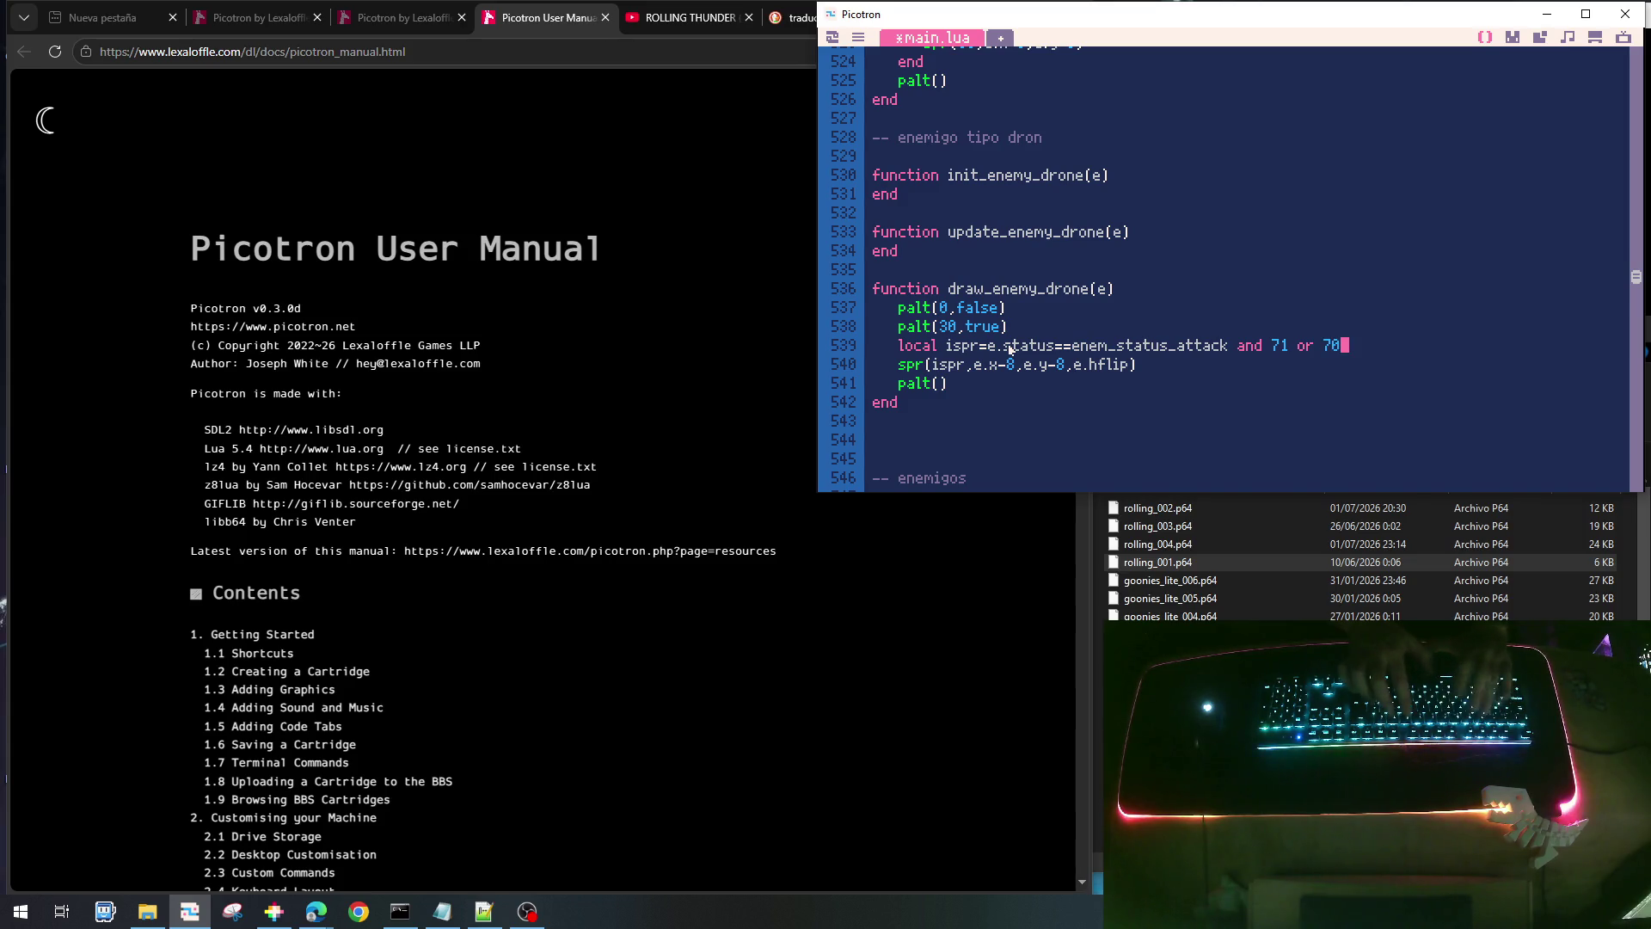
{"action": "key", "text": "Left"}
{"action": "key", "text": "Left"}
{"action": "key", "text": "Left"}
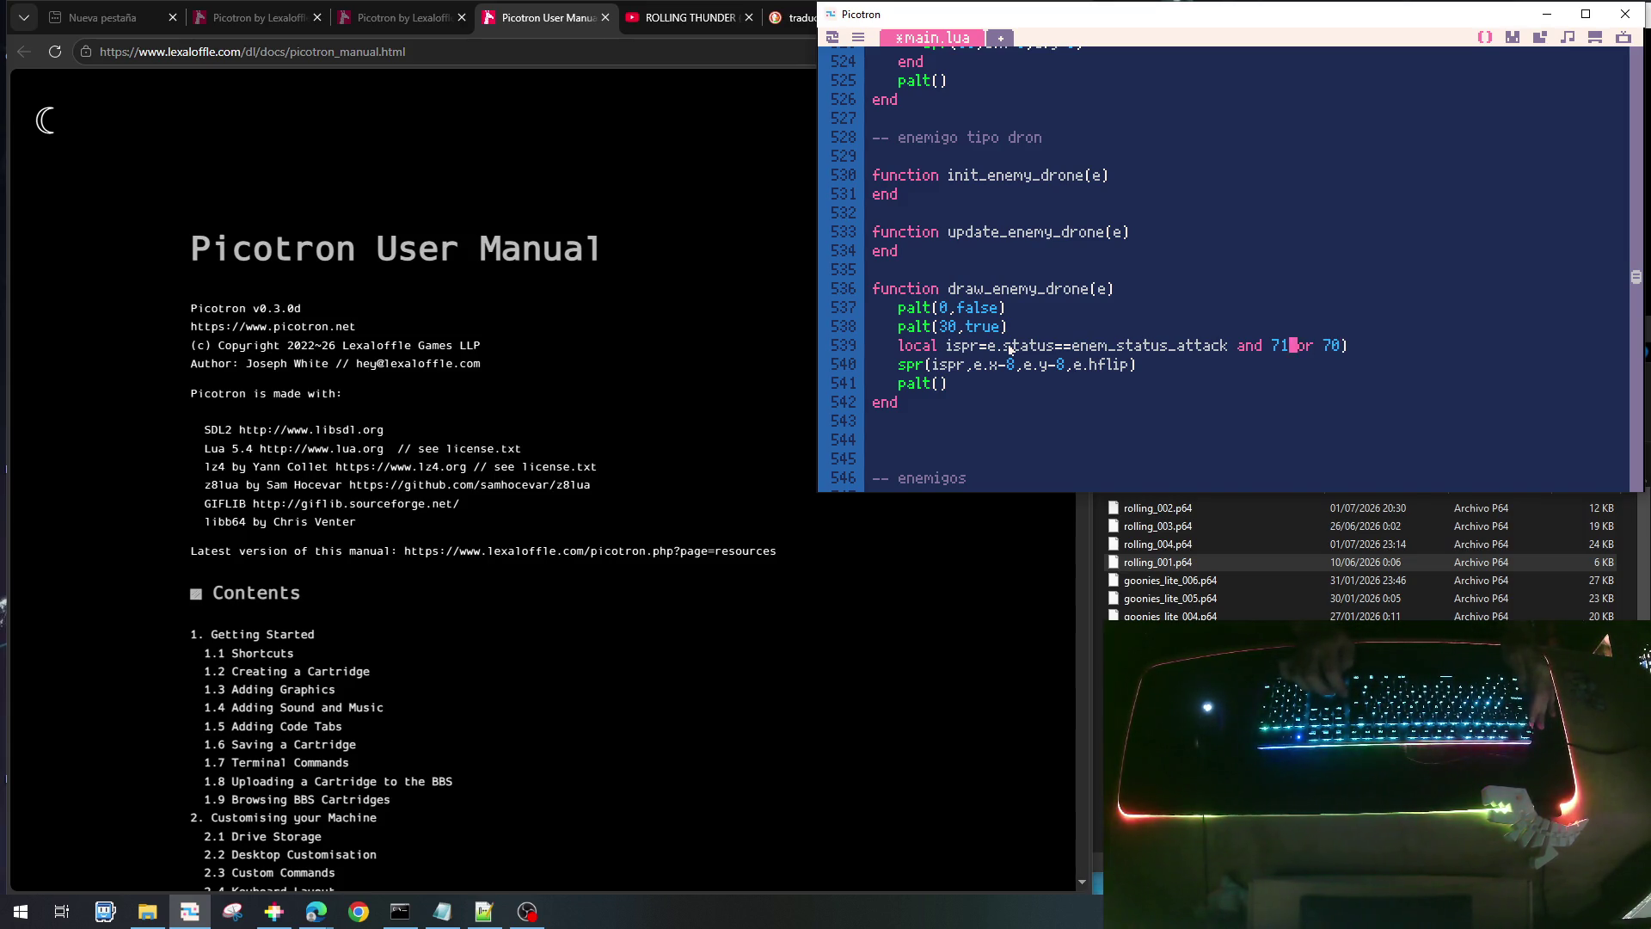
{"action": "key", "text": "Left"}
{"action": "key", "text": "Left"}
{"action": "key", "text": "Left"}
{"action": "type", "text": "("}
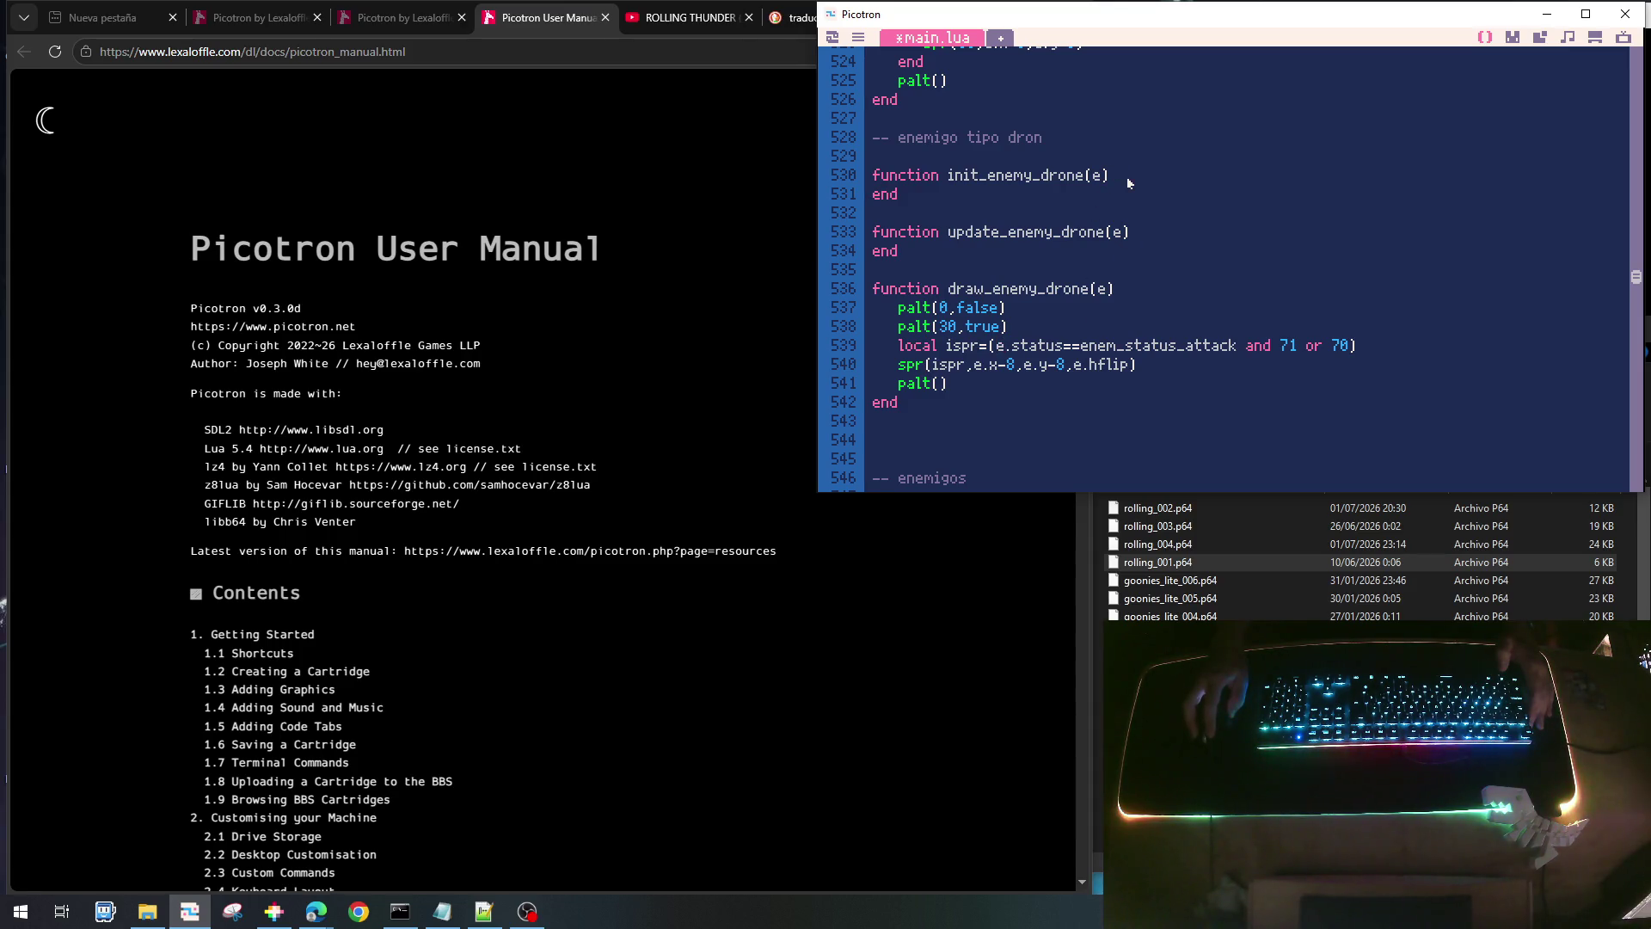
- Copy the owl's init lines into the empty init_enemy_drone function
{"action": "scroll", "coordinate": [1127, 178], "scroll_direction": "up", "scroll_amount": 6}
{"action": "scroll", "coordinate": [1157, 246], "scroll_direction": "down", "scroll_amount": 4}
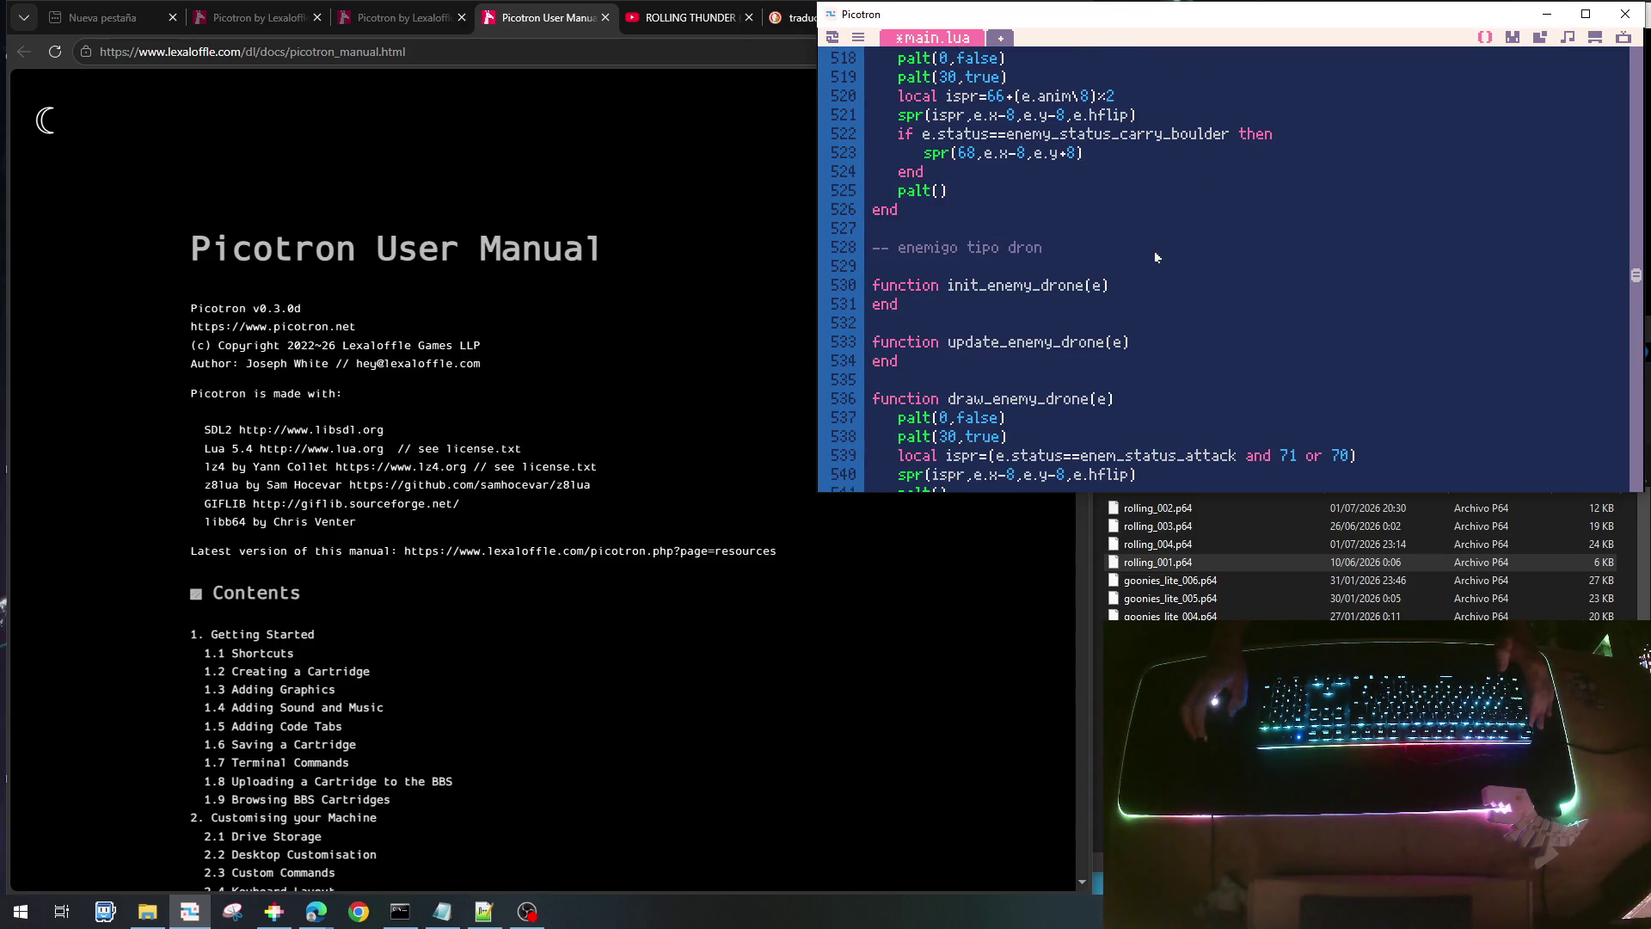
{"action": "key", "text": "Return"}
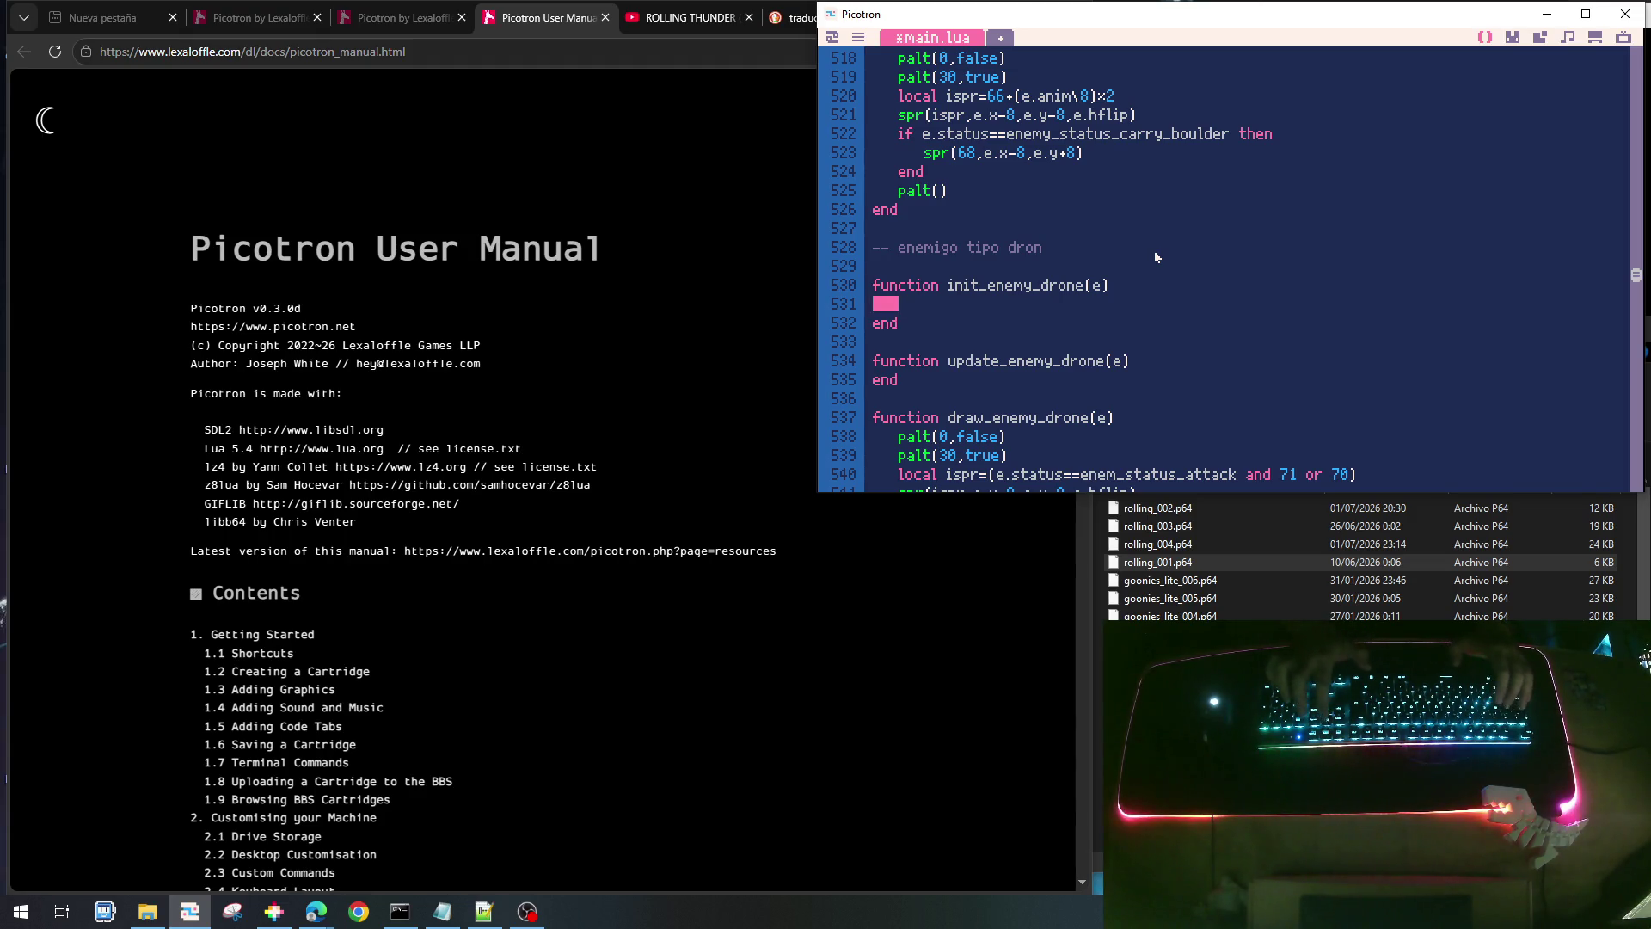
{"action": "key", "text": "Up"}
{"action": "key", "text": "Up"}
{"action": "key", "text": "Up"}
{"action": "key", "text": "Up"}
{"action": "key", "text": "Up"}
{"action": "key", "text": "Up"}
{"action": "key", "text": "Down"}
{"action": "key", "text": "Down"}
{"action": "key", "text": "Down"}
{"action": "key", "text": "Down"}
{"action": "key", "text": "Down"}
{"action": "key", "text": "Down"}
{"action": "key", "text": "shift+End"}
{"action": "key", "text": "shift+Down"}
{"action": "key", "text": "shift+Down"}
{"action": "key", "text": "shift+Down"}
{"action": "key", "text": "shift+End"}
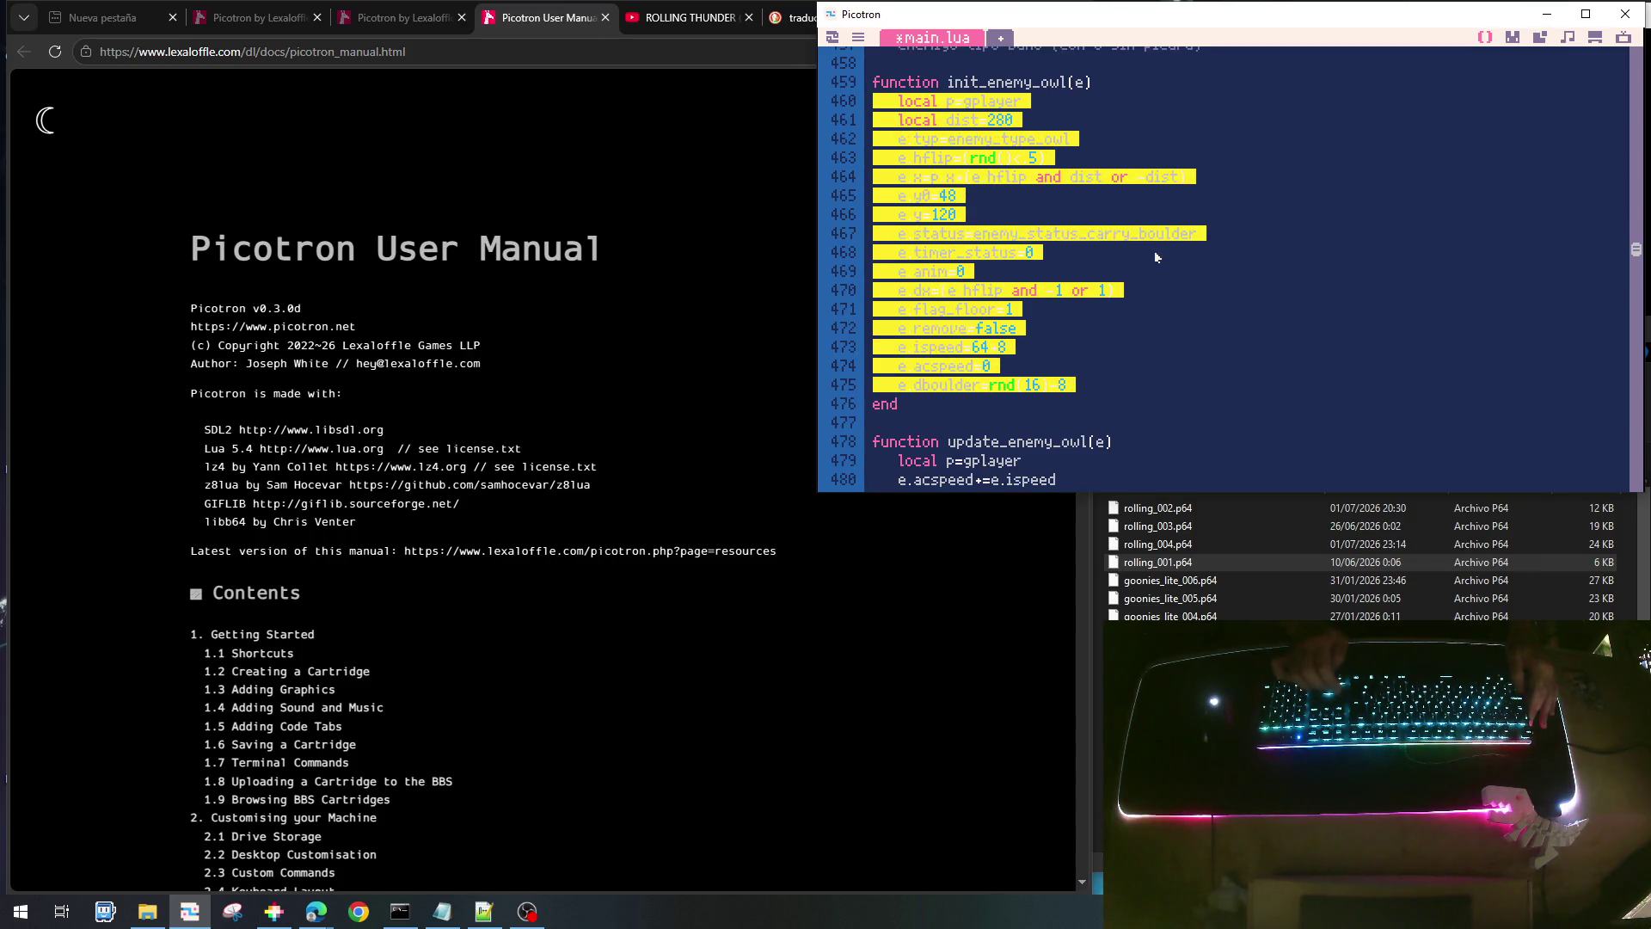
{"action": "key", "text": "Down"}
{"action": "key", "text": "Down"}
{"action": "key", "text": "Down"}
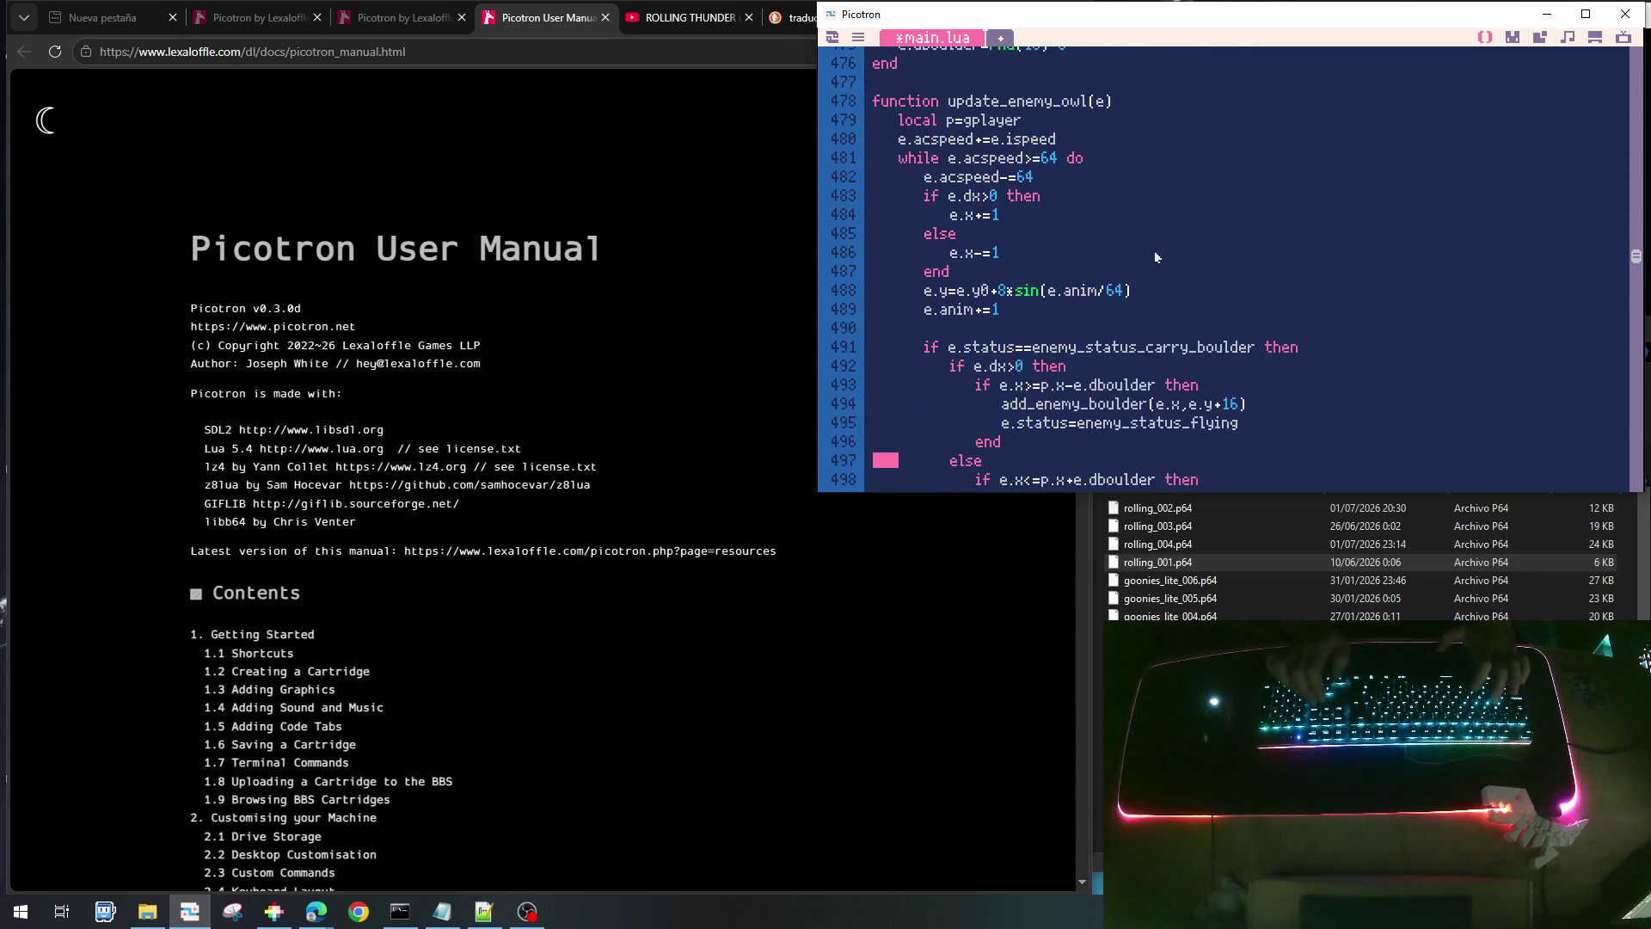
{"action": "key", "text": "Page_Down"}
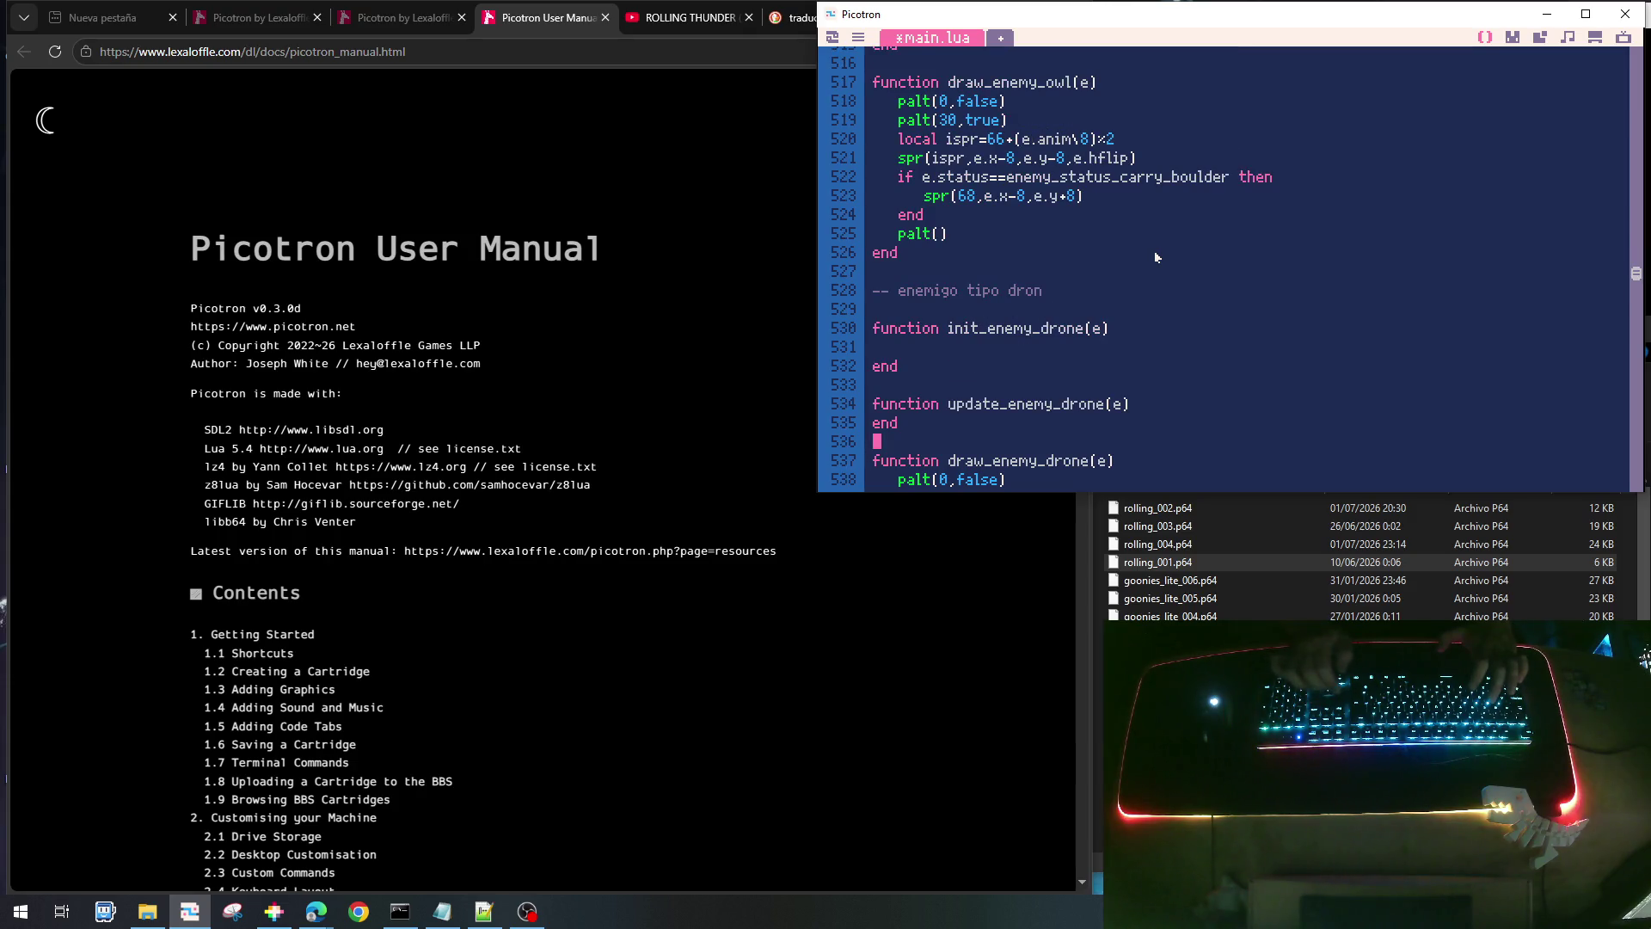
{"action": "key", "text": "Up"}
{"action": "key", "text": "ctrl+v"}
{"action": "key", "text": "Up"}
{"action": "key", "text": "Up"}
{"action": "key", "text": "Up"}
{"action": "key", "text": "Up"}
{"action": "key", "text": "Down"}
{"action": "key", "text": "Down"}
{"action": "key", "text": "Down"}
- Change the pasted enemy type from owl to drone and its starting status to flying
{"action": "key", "text": "Left"}
{"action": "key", "text": "Left"}
{"action": "key", "text": "Delete"}
{"action": "key", "text": "Delete"}
{"action": "key", "text": "Delete"}
{"action": "type", "text": "d"}
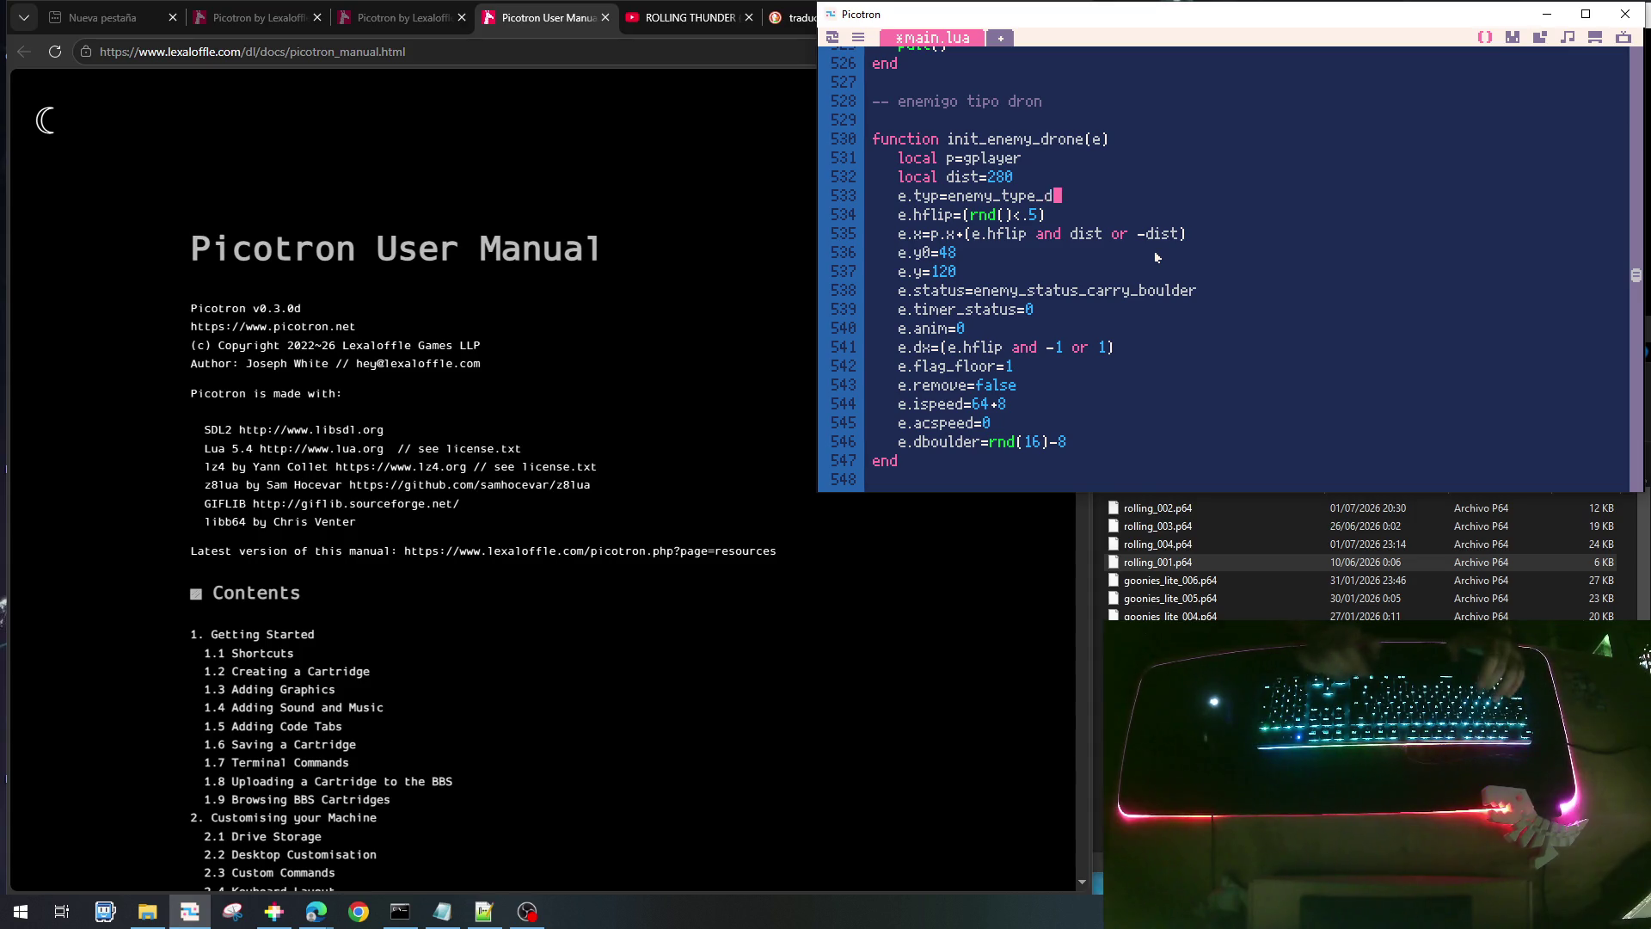
{"action": "type", "text": "rone"}
{"action": "key", "text": "Down"}
{"action": "key", "text": "Down"}
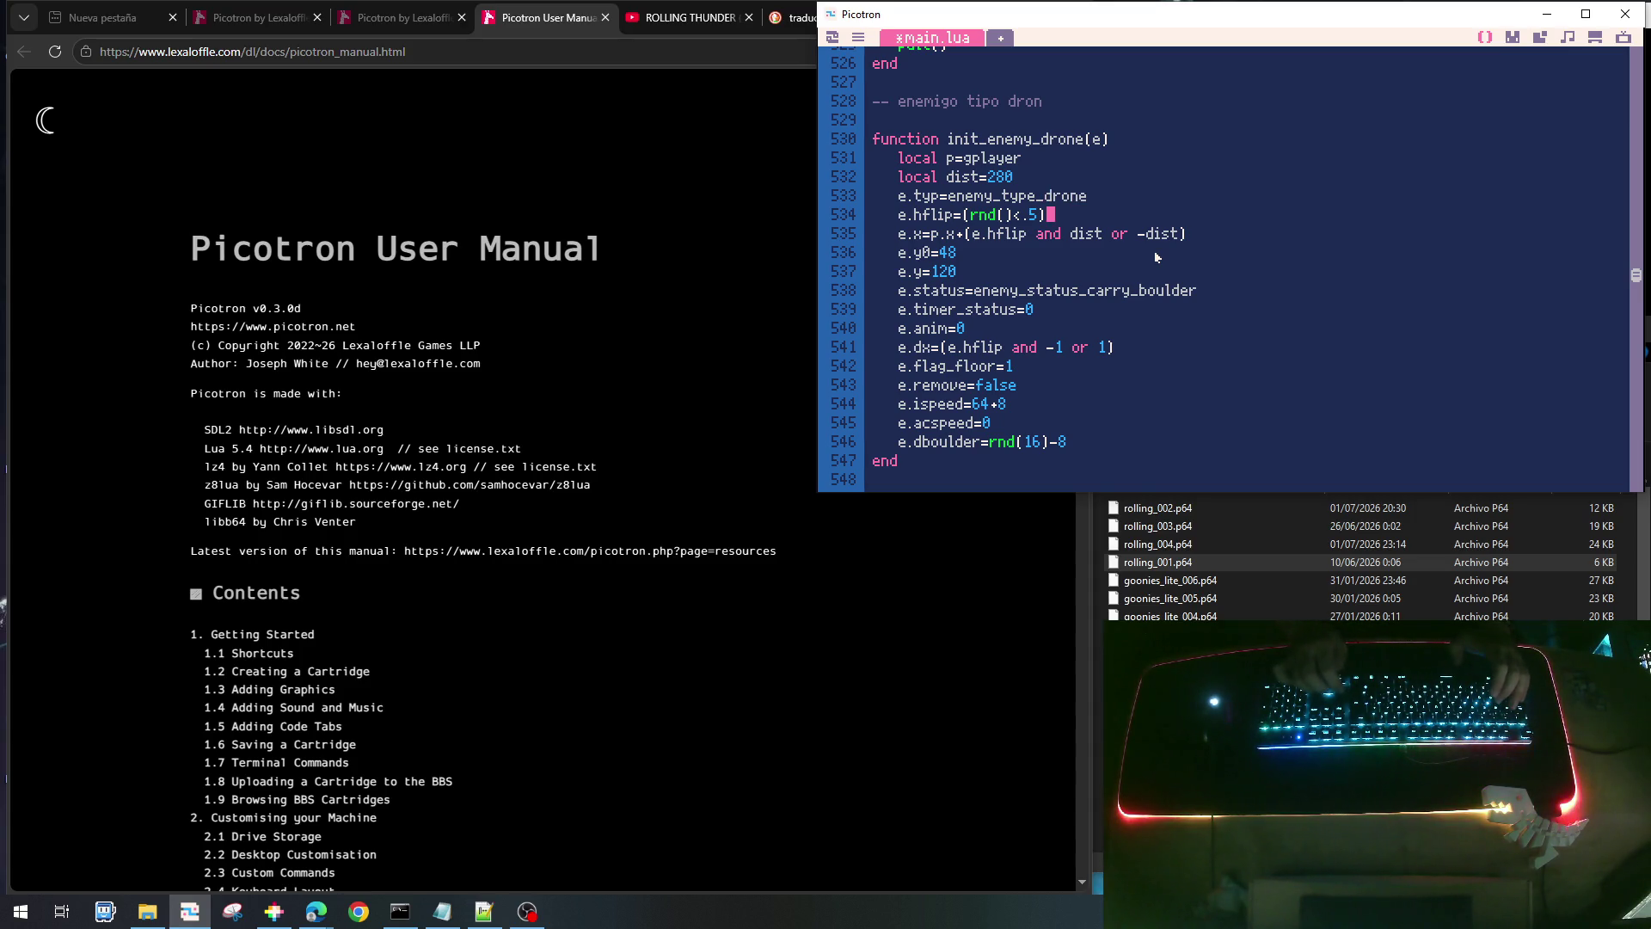
{"action": "key", "text": "Down"}
{"action": "key", "text": "Down"}
{"action": "key", "text": "Down"}
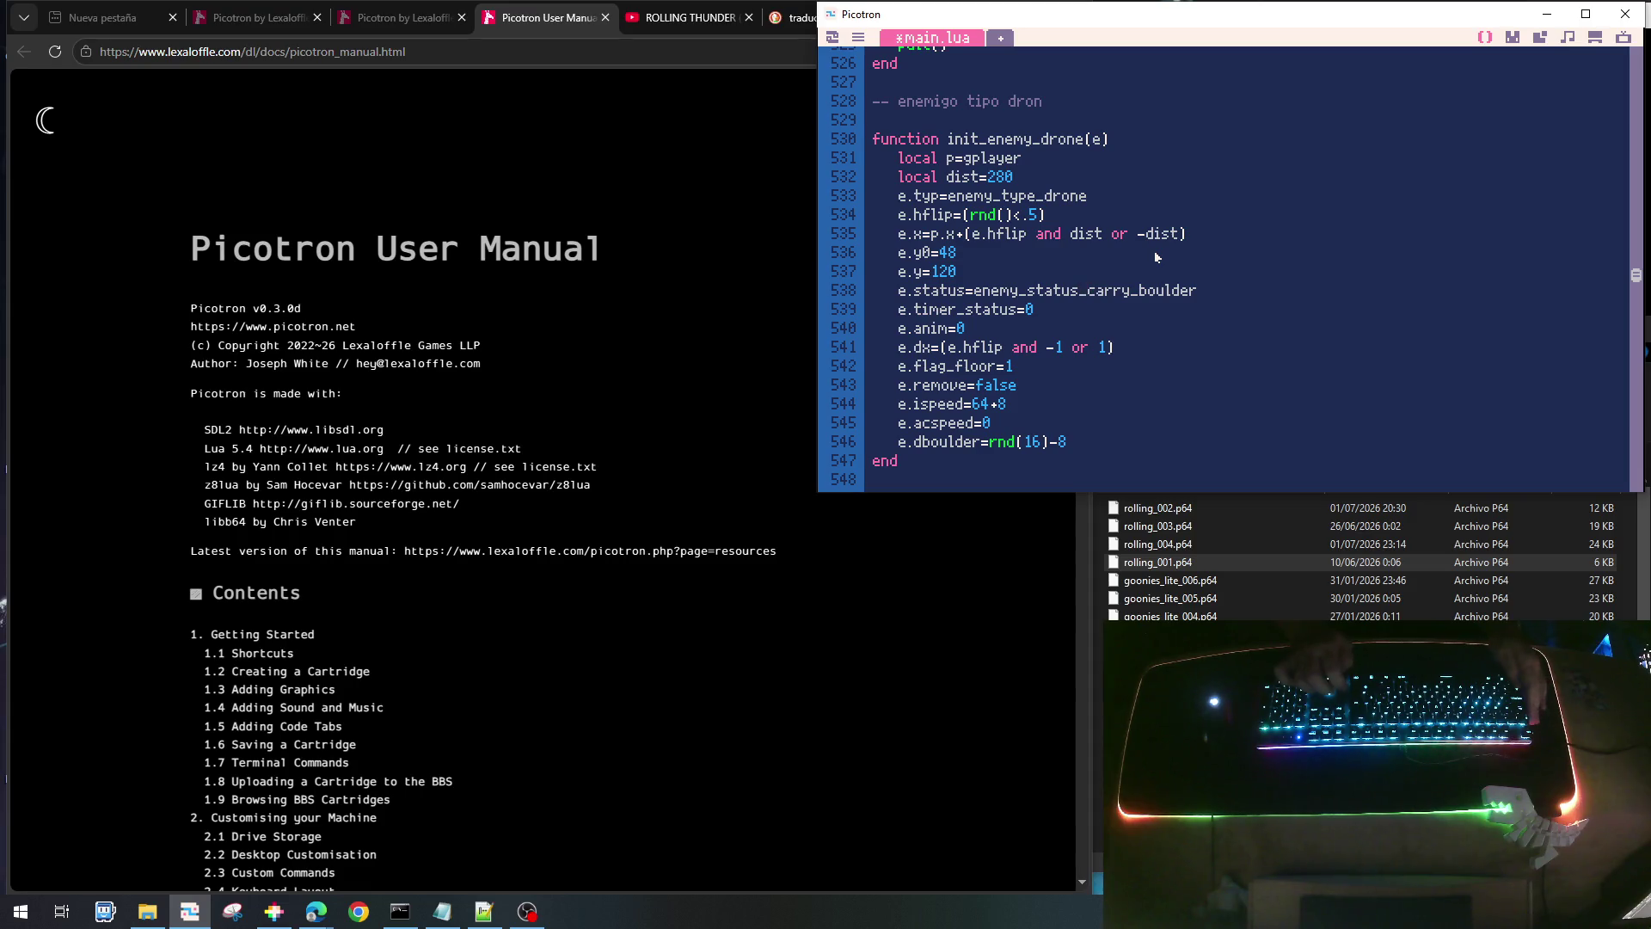
{"action": "key", "text": "shift+End"}
{"action": "type", "text": "f"}
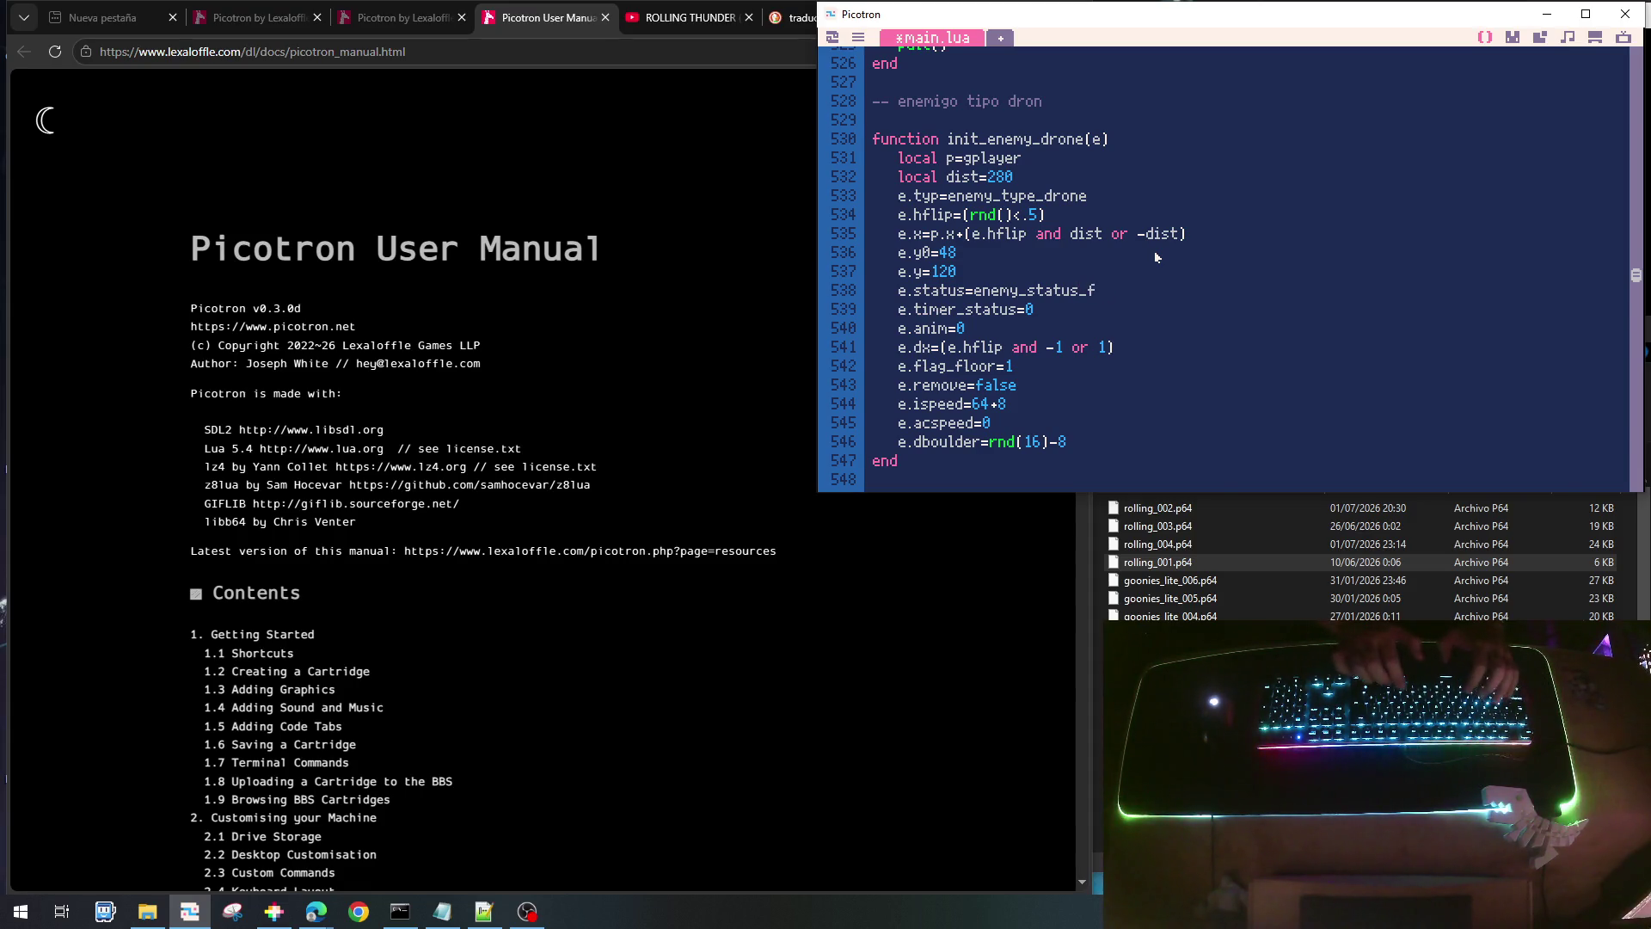
{"action": "type", "text": "lying"}
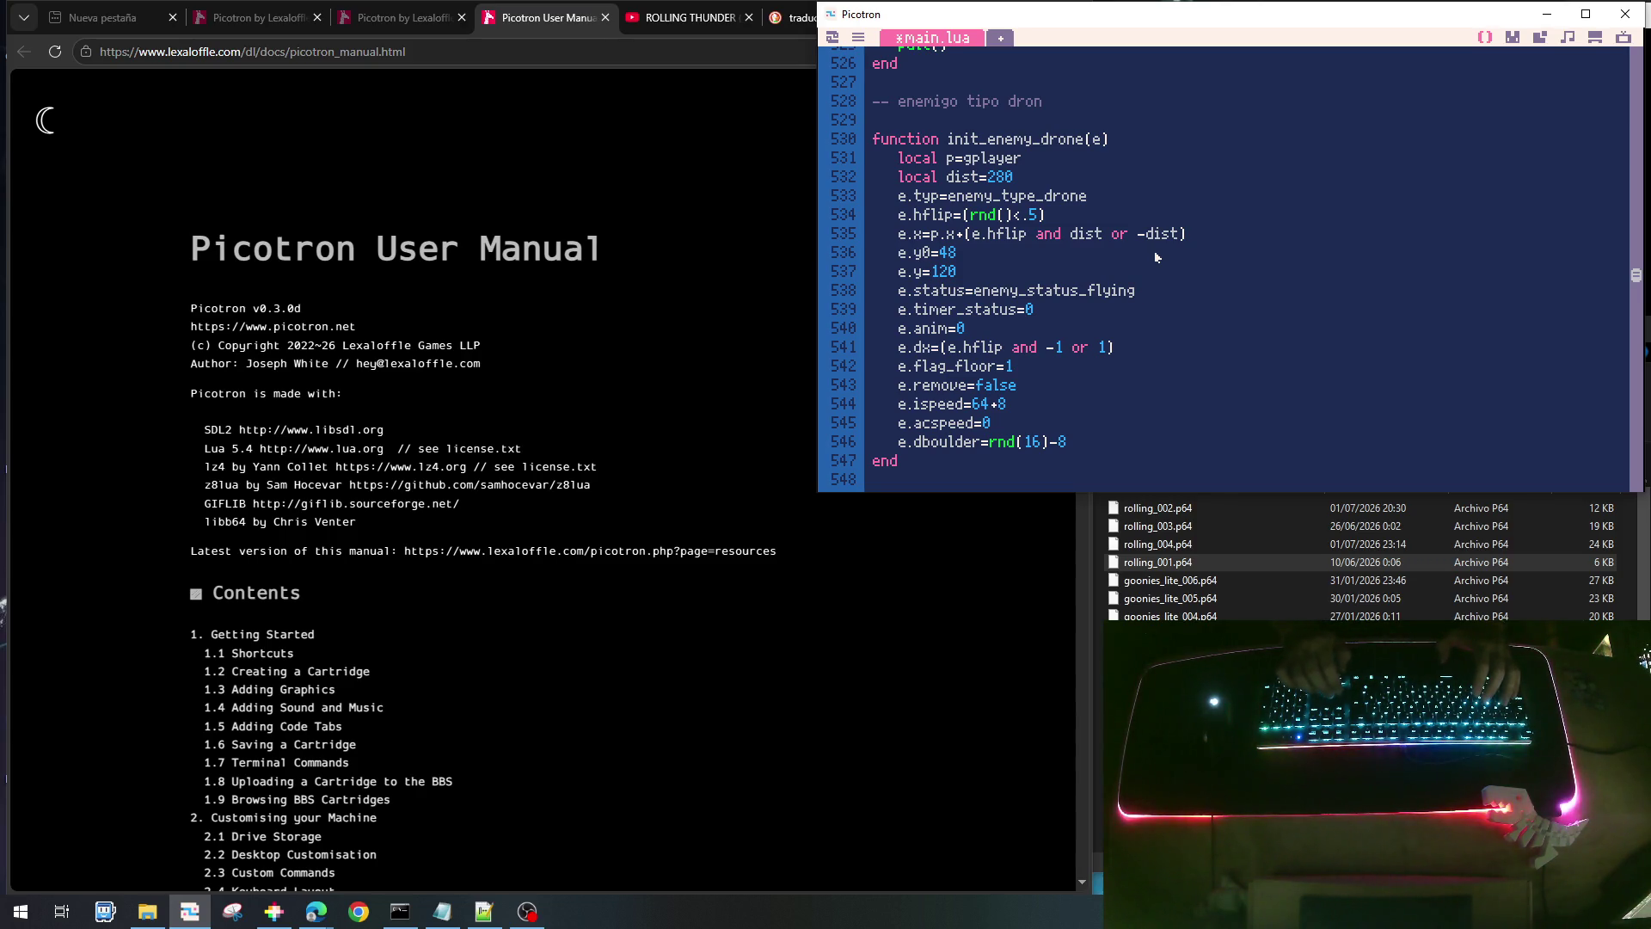
- Delete the leftover e.dboulder offset line from the drone's init
{"action": "key", "text": "Down"}
{"action": "key", "text": "Down"}
{"action": "key", "text": "Down"}
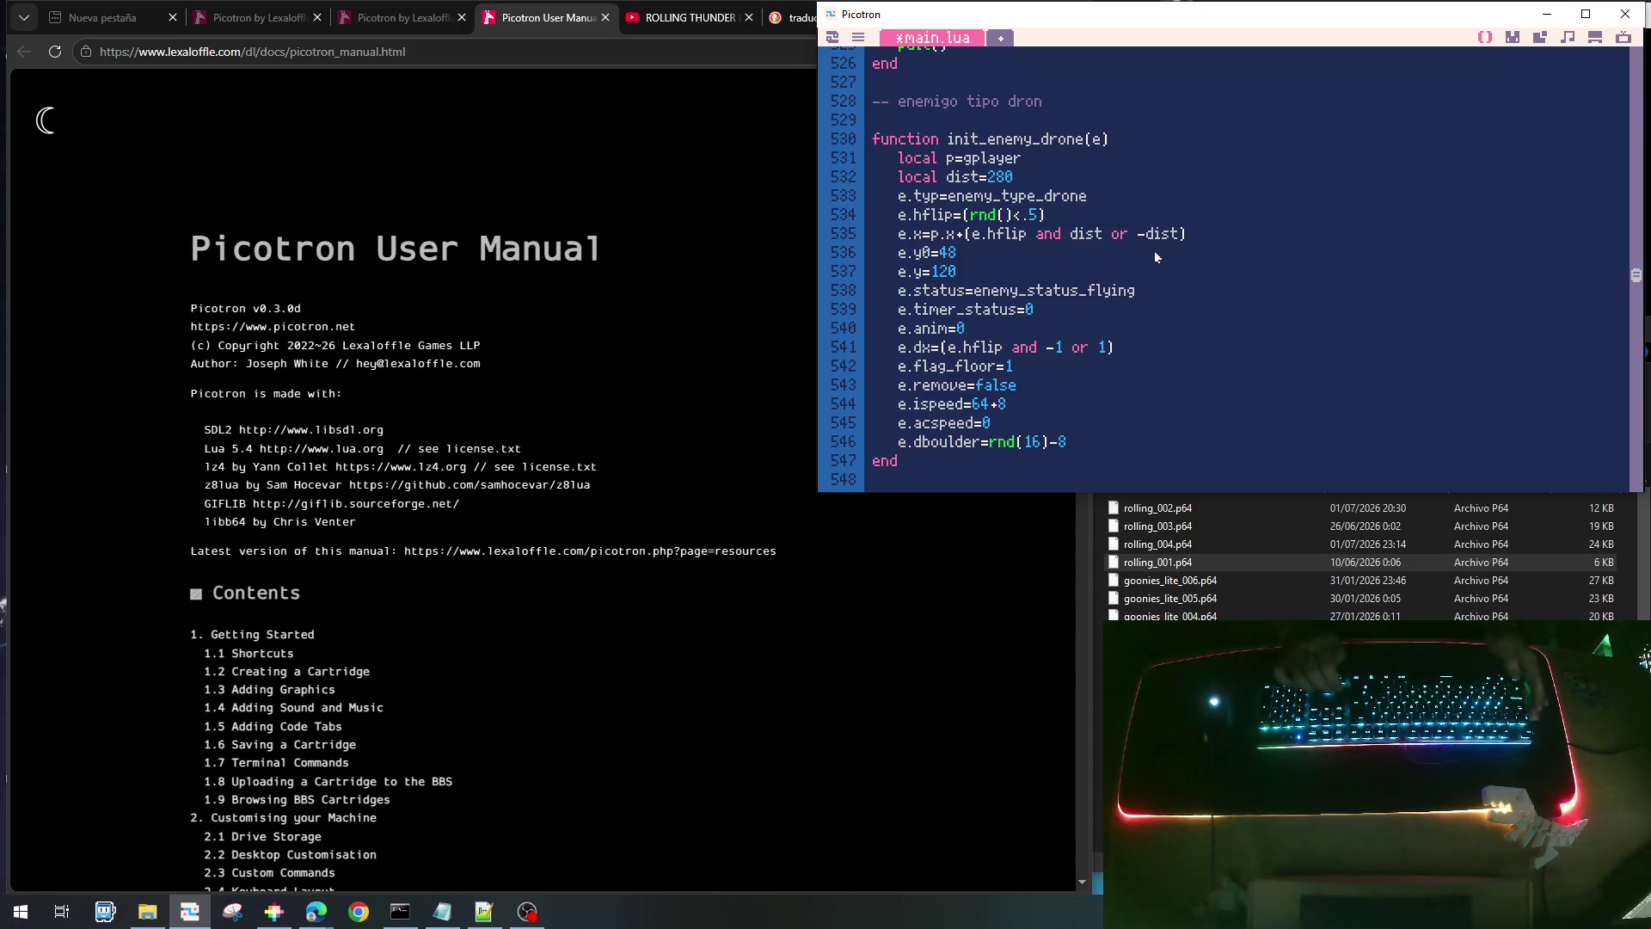
{"action": "key", "text": "Home"}
{"action": "key", "text": "shift+Down"}
{"action": "key", "text": "Delete"}
- Change the drone's starting height to e.y0=48+rnd(32)
{"action": "key", "text": "Up"}
{"action": "key", "text": "Up"}
{"action": "key", "text": "Up"}
{"action": "key", "text": "Right"}
{"action": "key", "text": "Up"}
{"action": "key", "text": "Right"}
{"action": "key", "text": "Right"}
{"action": "key", "text": "Right"}
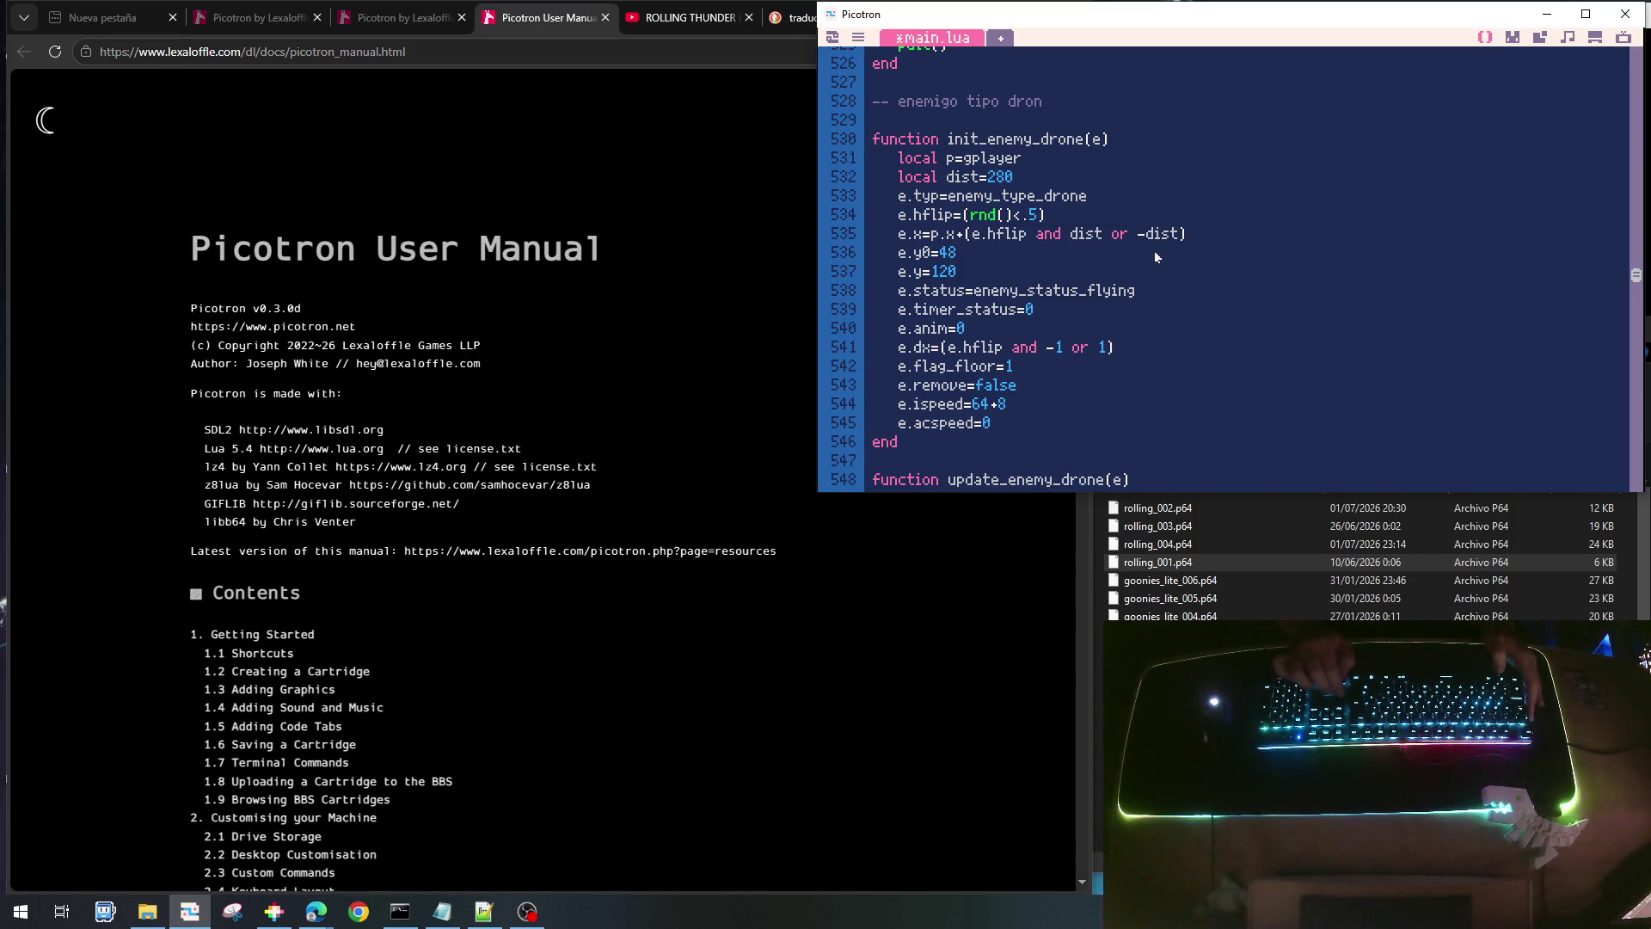
{"action": "key", "text": "Up"}
{"action": "key", "text": "Up"}
{"action": "key", "text": "Up"}
{"action": "key", "text": "Down"}
{"action": "key", "text": "Down"}
{"action": "key", "text": "Down"}
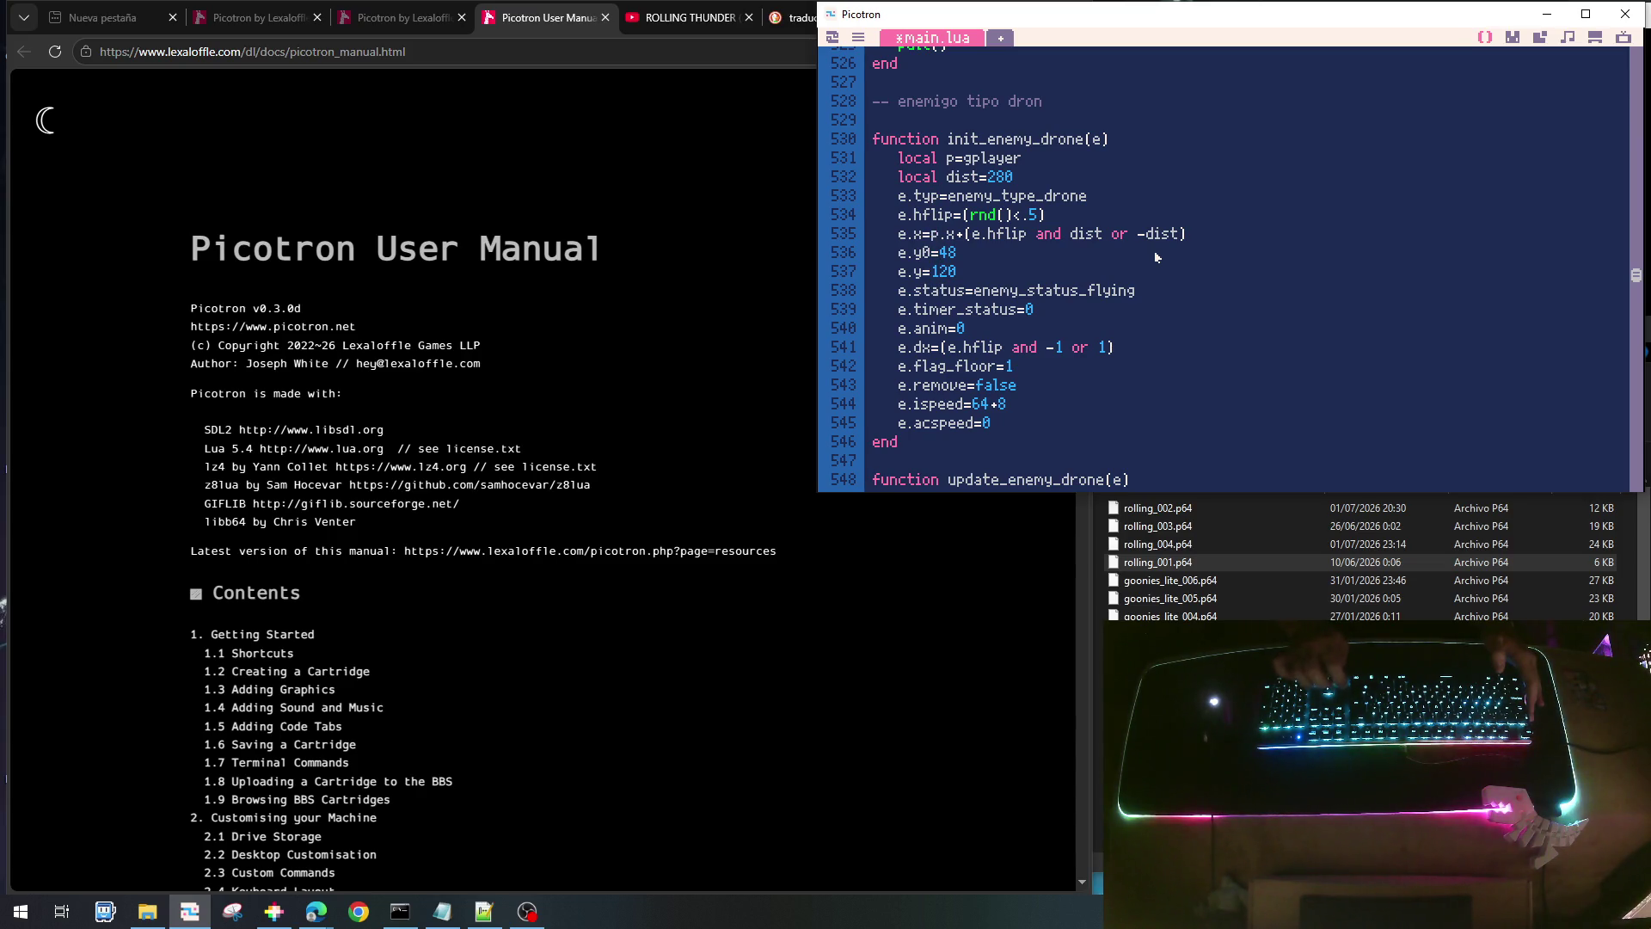
{"action": "key", "text": "shift+End"}
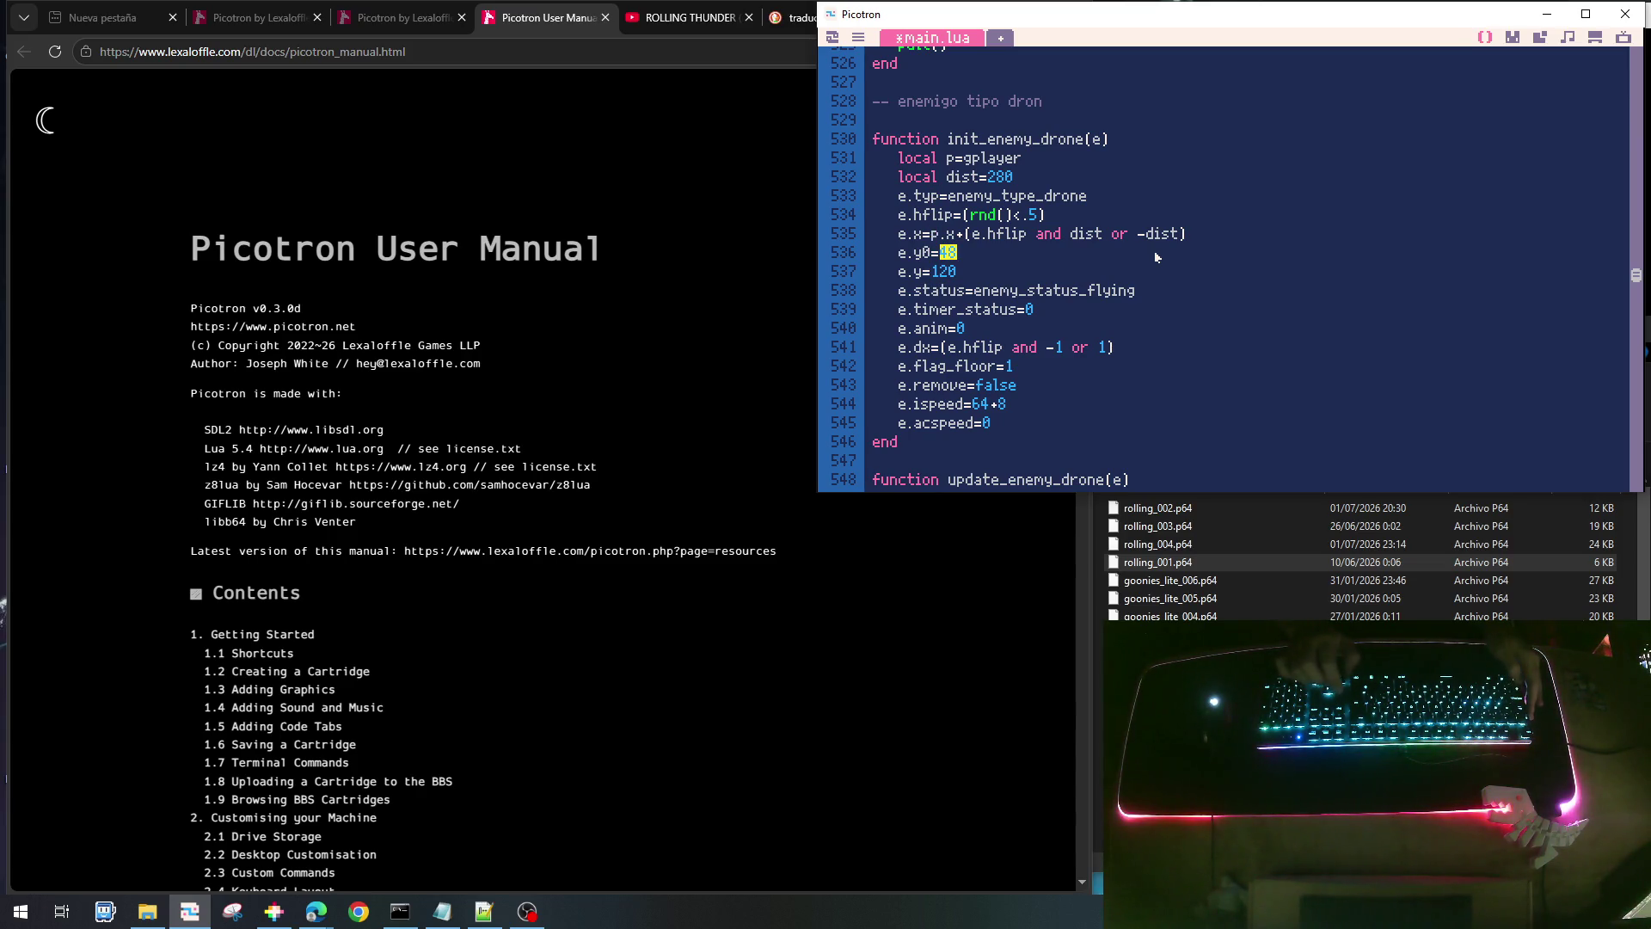
{"action": "key", "text": "Right"}
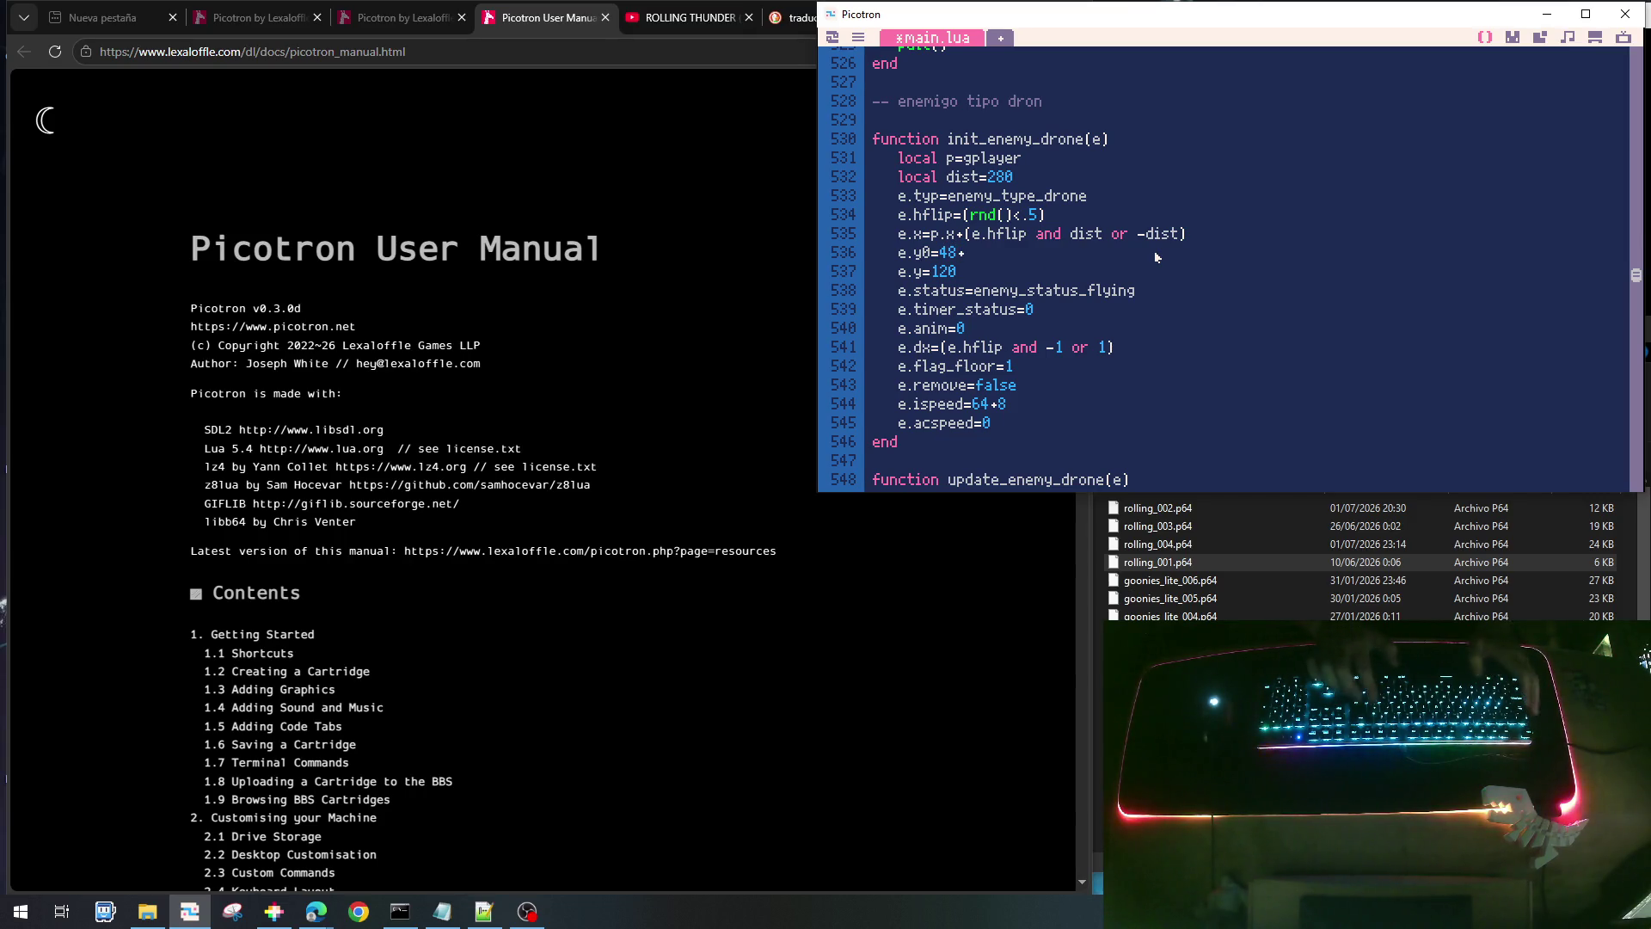
{"action": "type", "text": "+rnd(32)"}
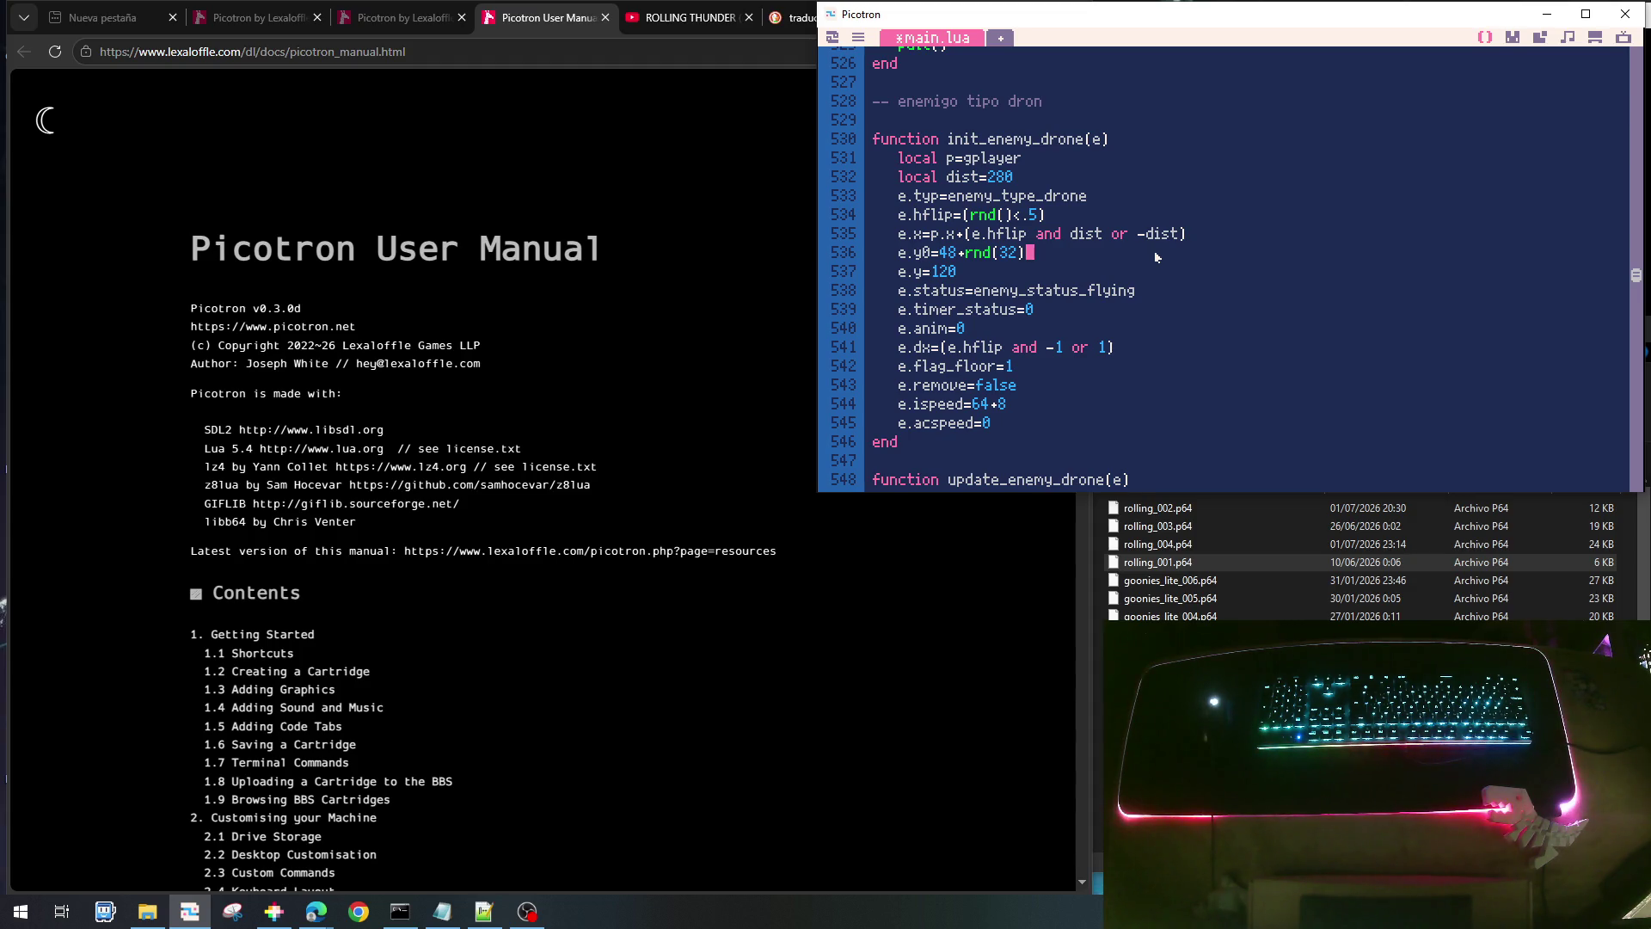
{"action": "key", "text": "Down"}
{"action": "key", "text": "Left"}
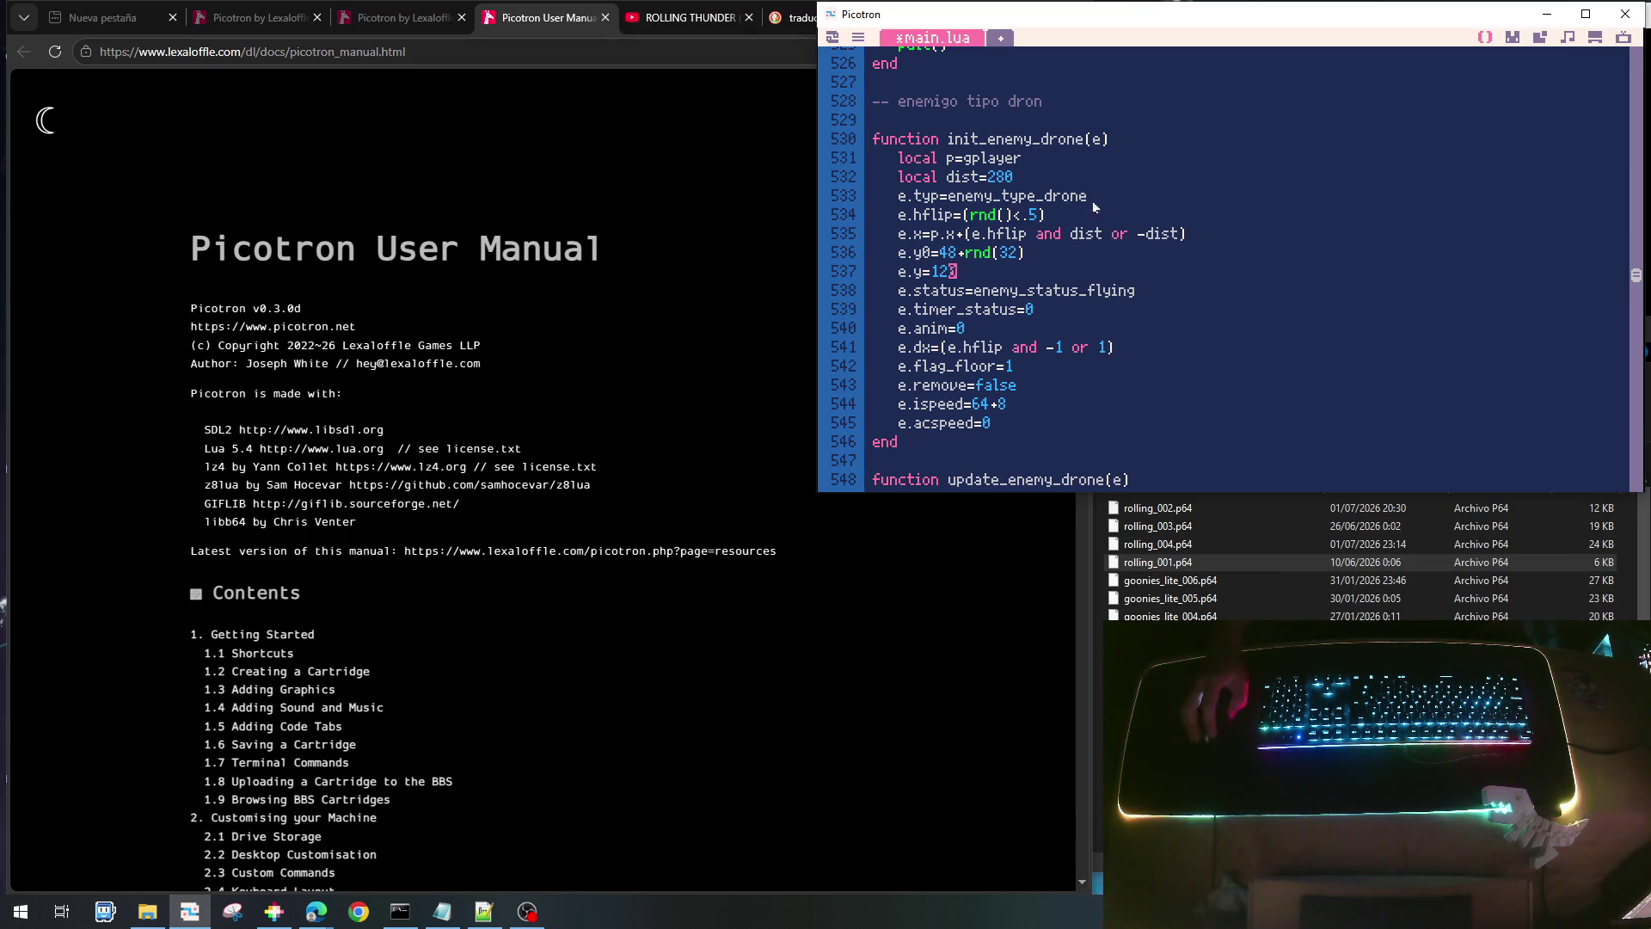
{"action": "left_click", "coordinate": [889, 277]}
{"action": "left_click", "coordinate": [943, 272]}
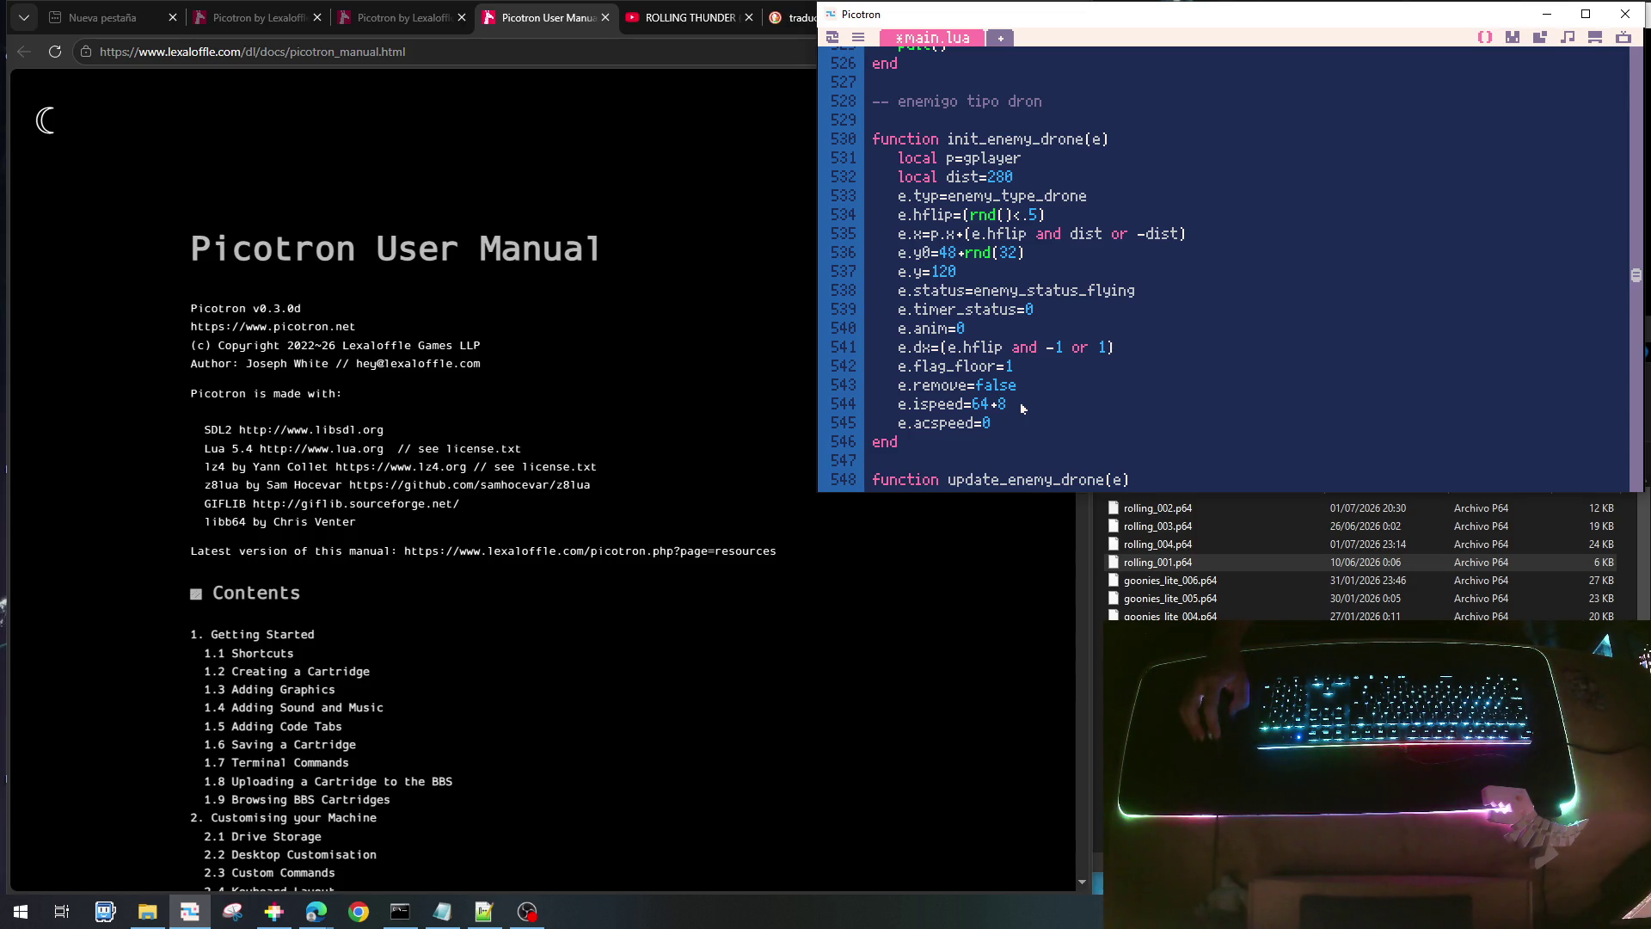
{"action": "scroll", "coordinate": [1084, 400], "scroll_direction": "down", "scroll_amount": 2}
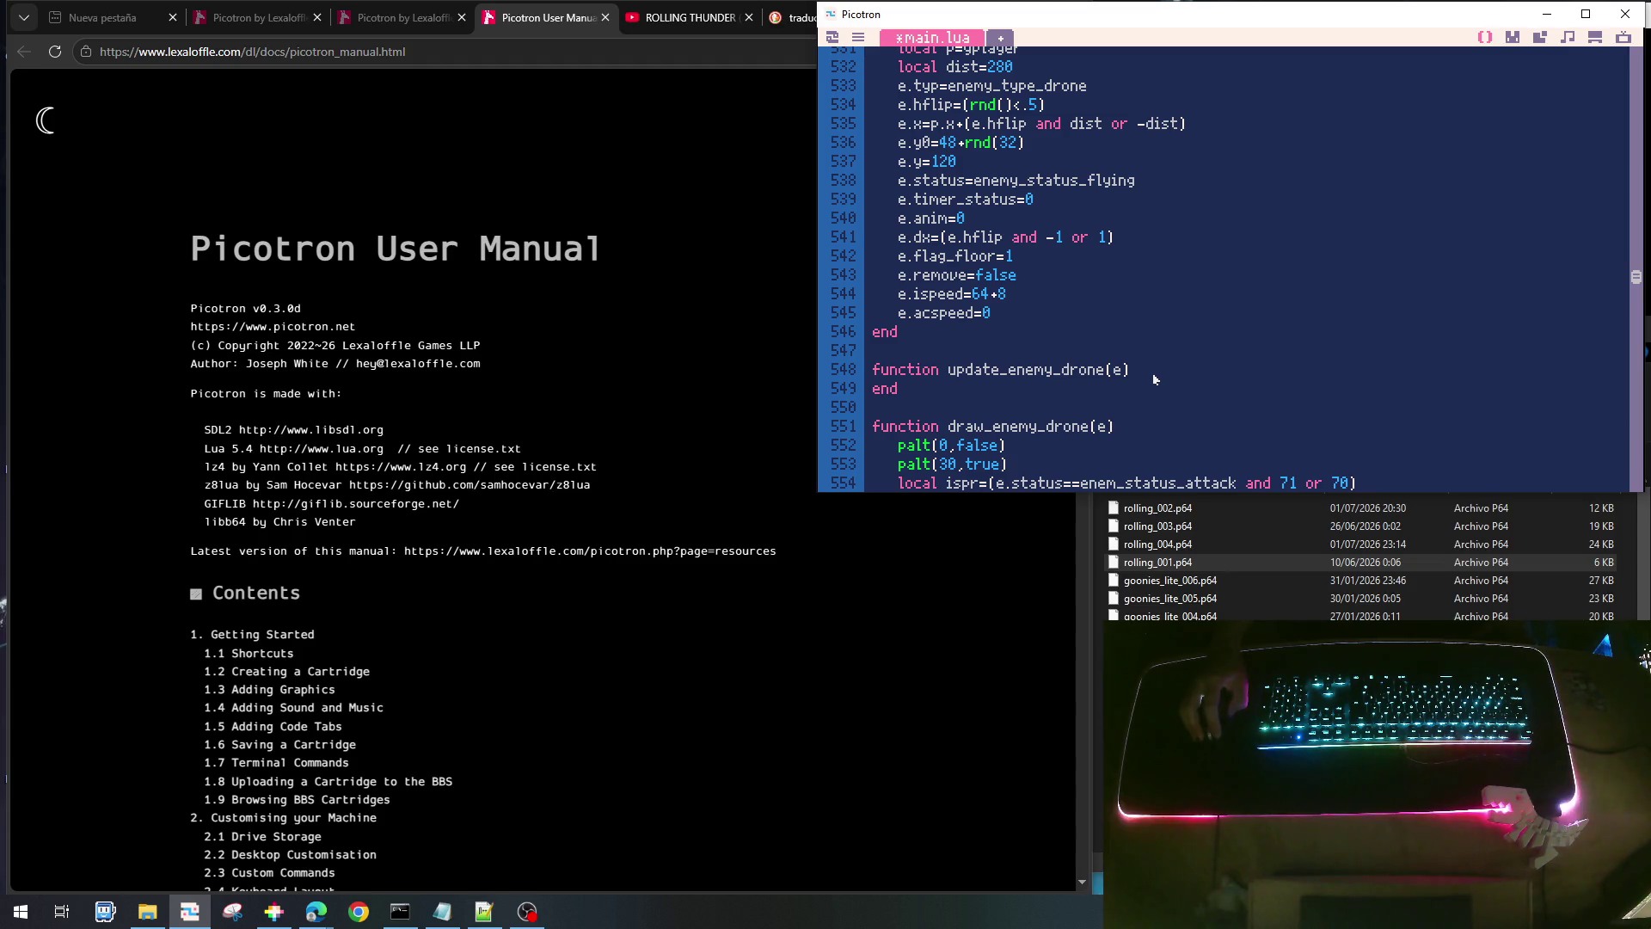
- Select and copy the movement code in update_enemy_owl
{"action": "scroll", "coordinate": [1152, 379], "scroll_direction": "up", "scroll_amount": 20}
{"action": "scroll", "coordinate": [1154, 379], "scroll_direction": "up", "scroll_amount": 1}
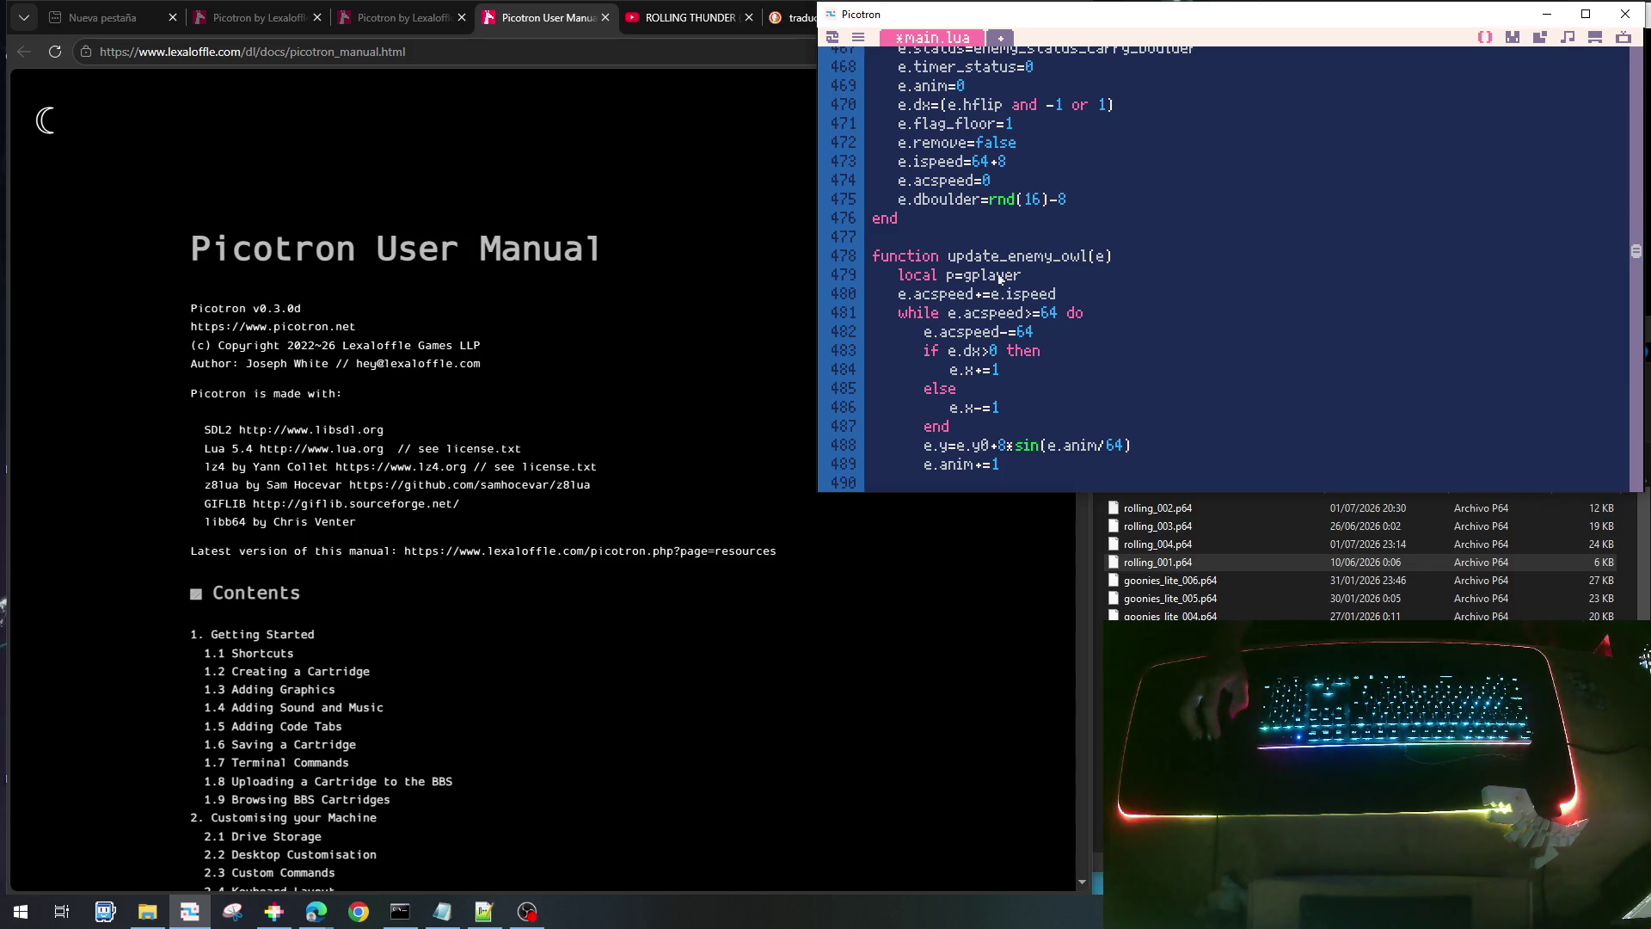
{"action": "key", "text": "Home"}
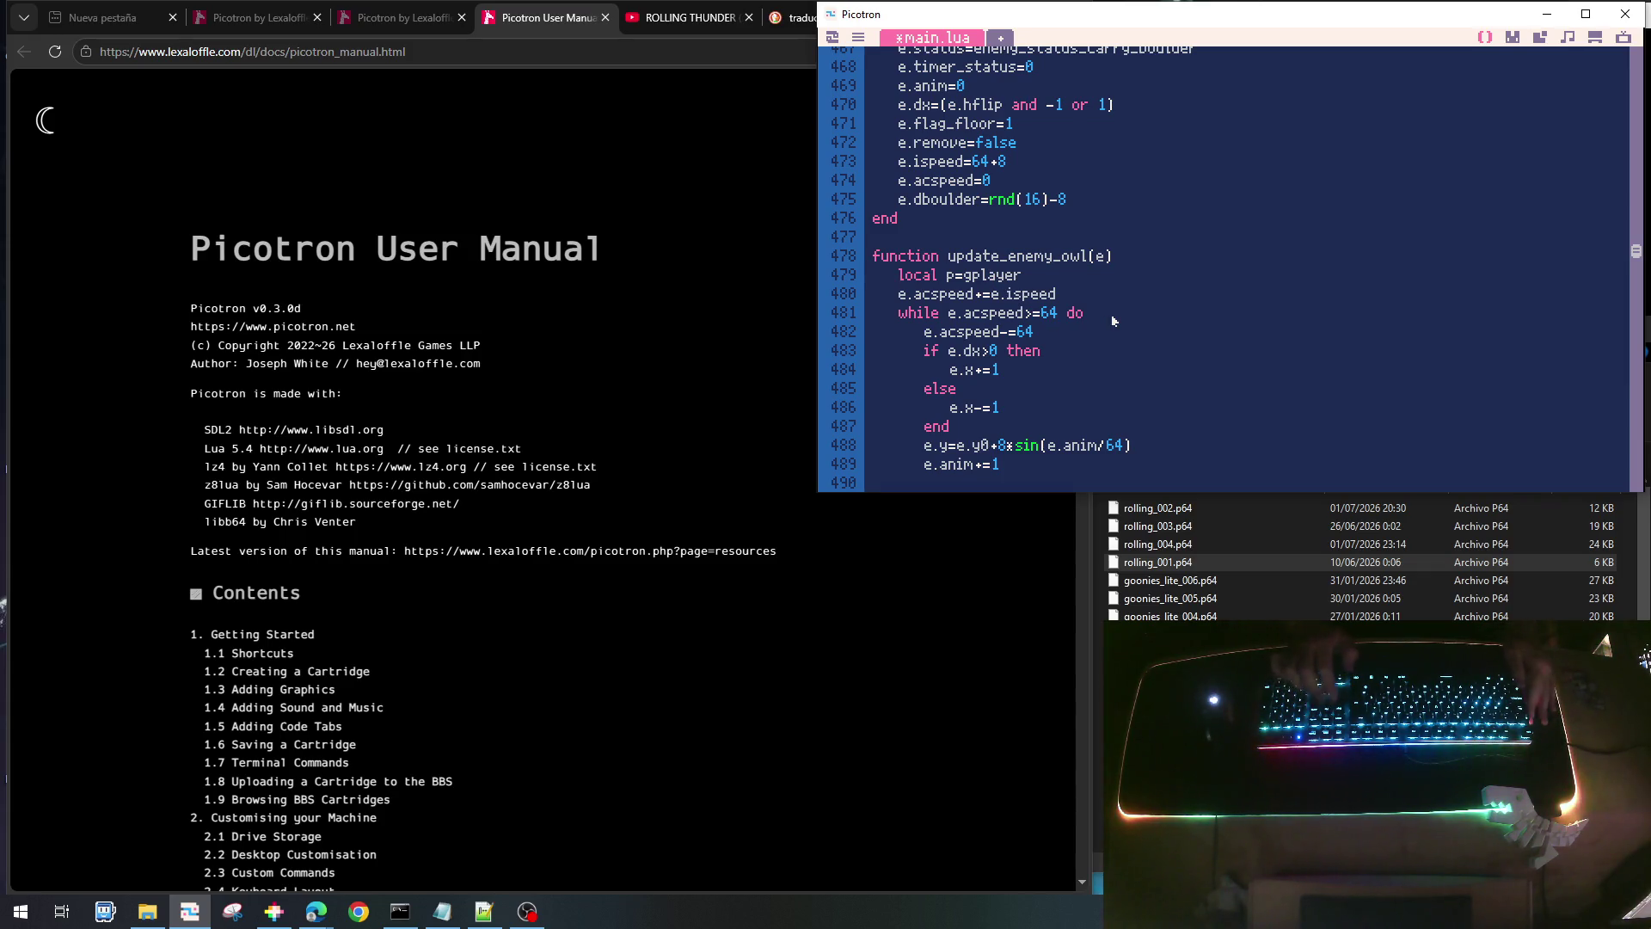
{"action": "key", "text": "shift+Down"}
{"action": "key", "text": "shift+Down"}
{"action": "key", "text": "shift+Down"}
{"action": "key", "text": "shift+Down"}
{"action": "key", "text": "shift+Down"}
{"action": "key", "text": "shift+Down"}
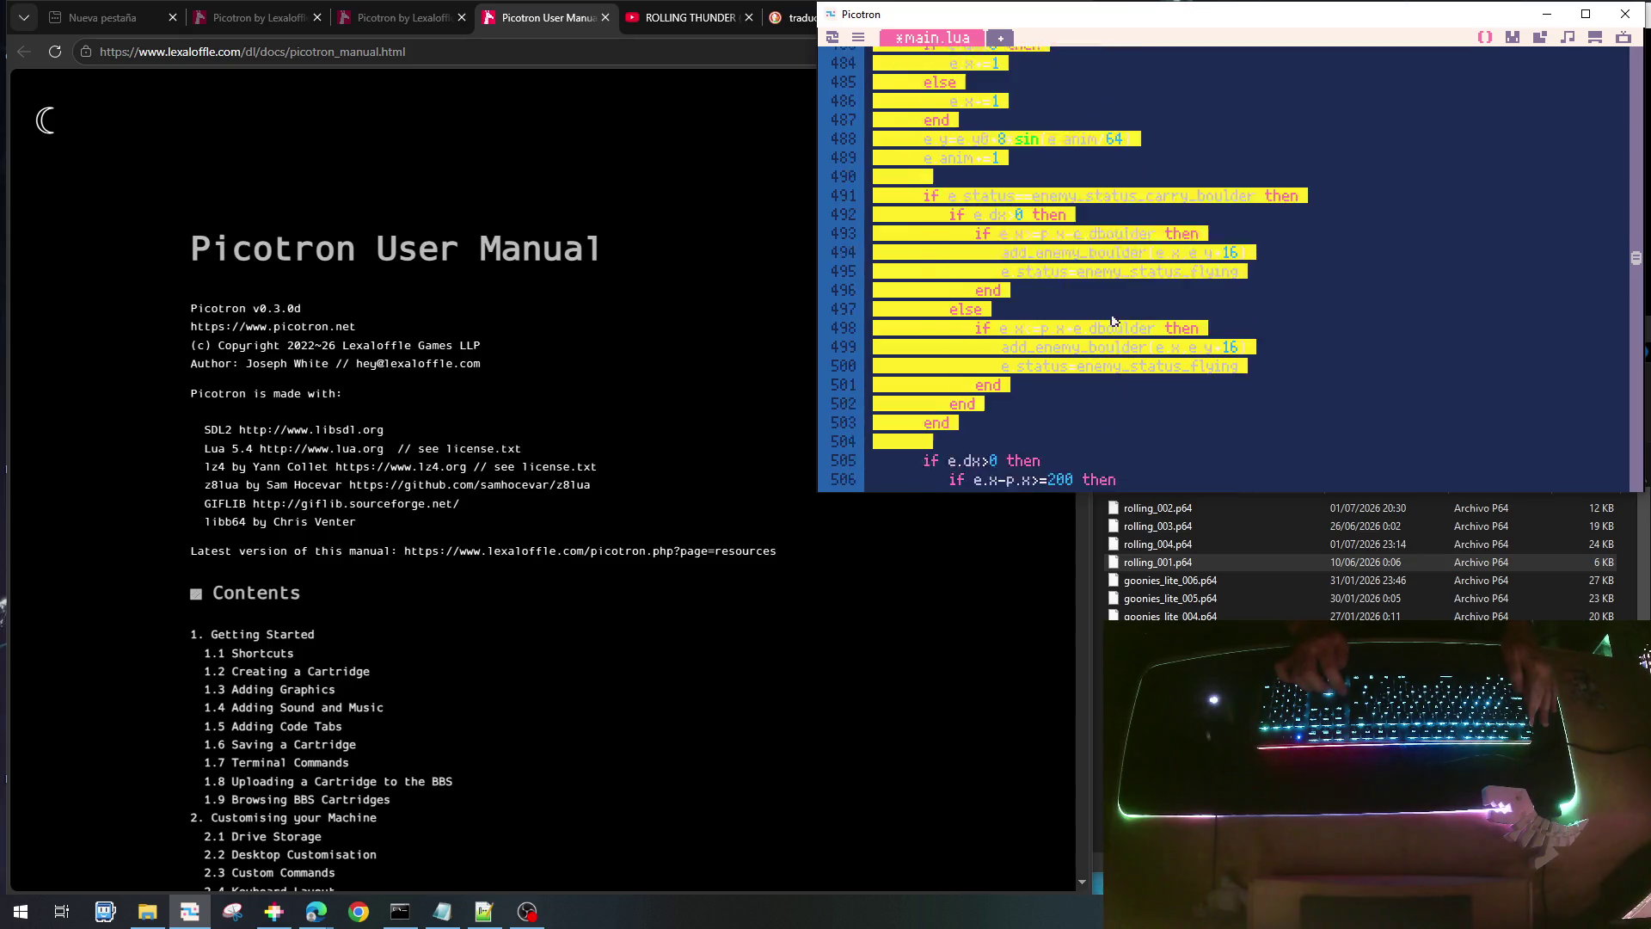
{"action": "key", "text": "shift+Down"}
{"action": "key", "text": "shift+Down"}
{"action": "key", "text": "shift+Down"}
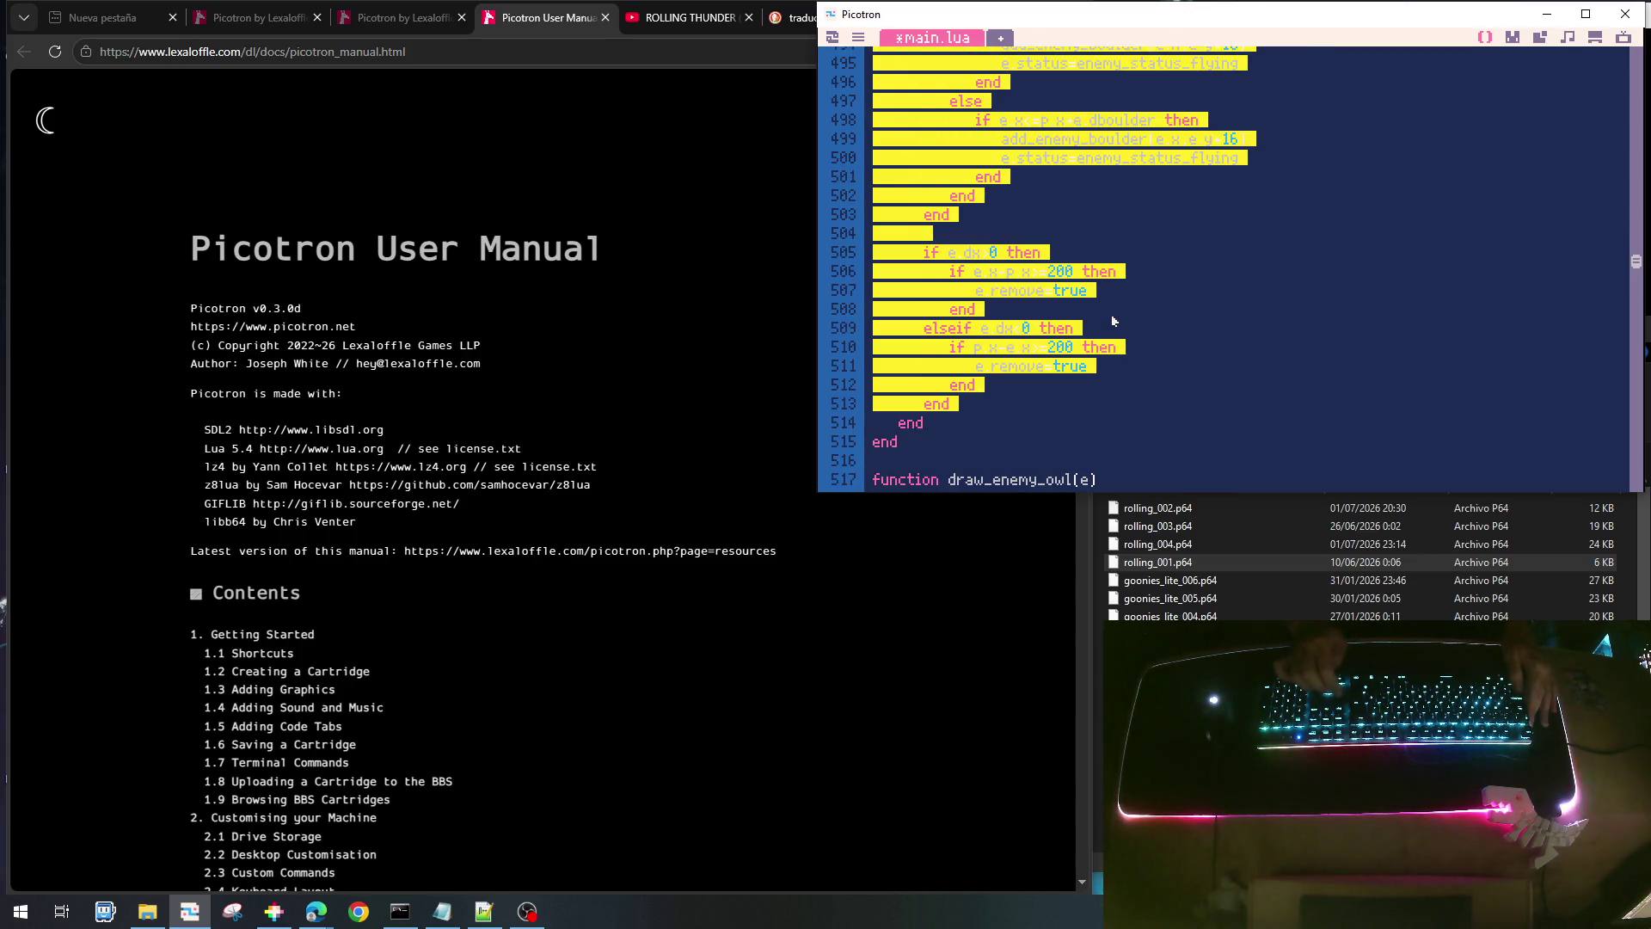
{"action": "key", "text": "Down"}
{"action": "key", "text": "Down"}
{"action": "key", "text": "Down"}
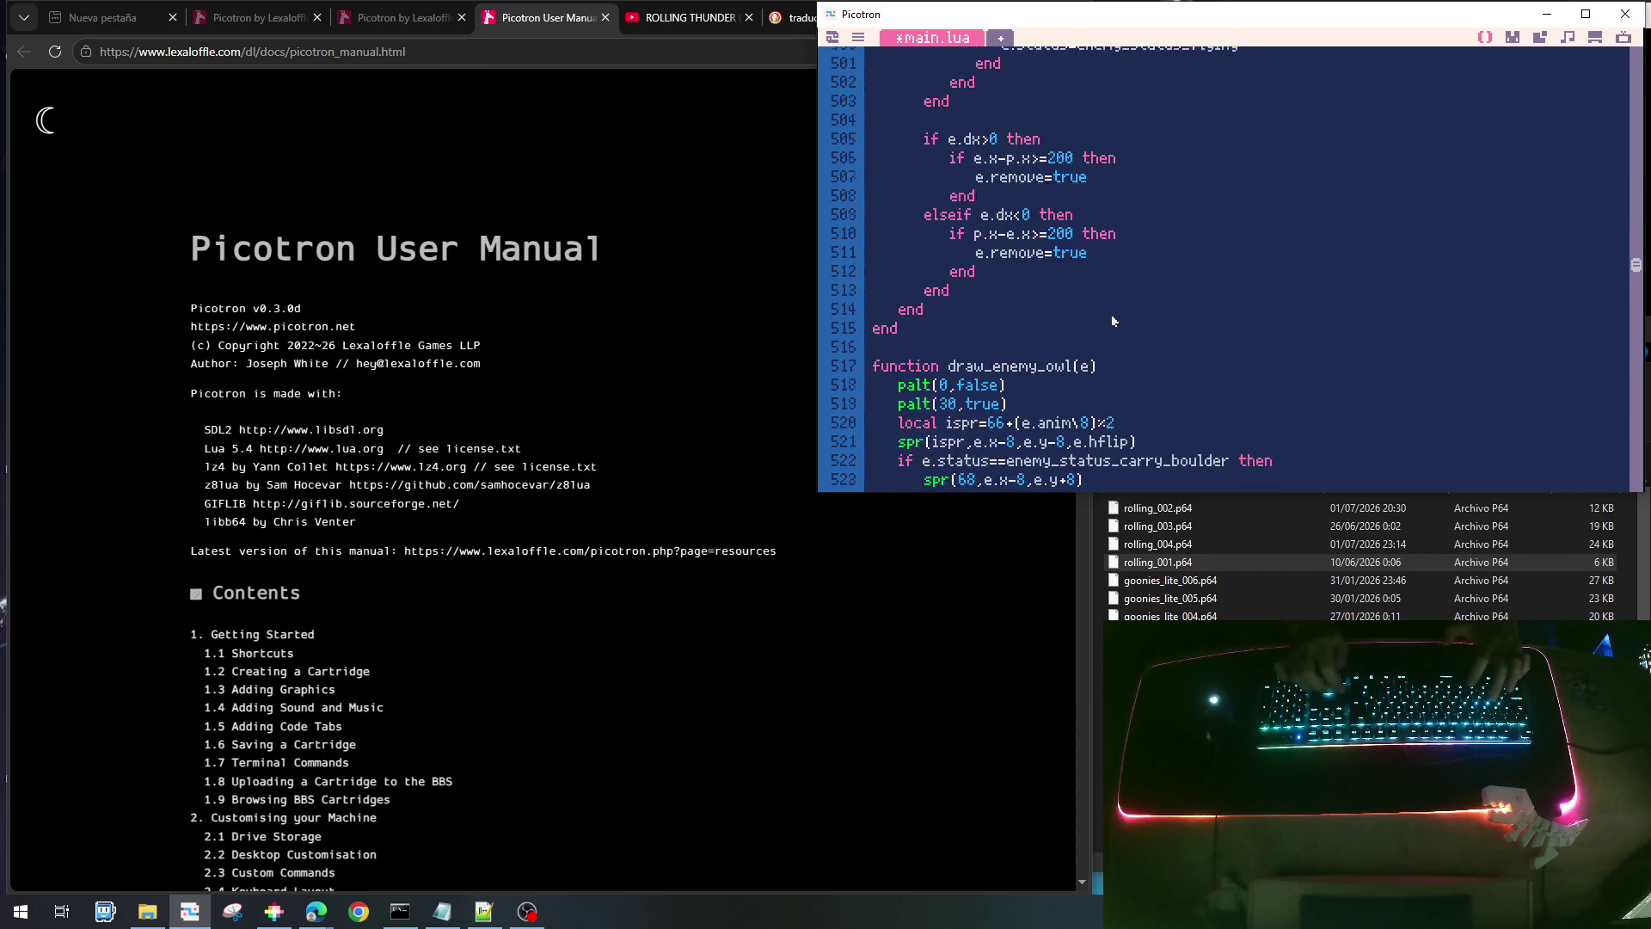
- Paste the owl's movement code into update_enemy_drone and look over it
{"action": "key", "text": "Down"}
{"action": "key", "text": "Down"}
{"action": "key", "text": "Down"}
{"action": "key", "text": "Up"}
{"action": "key", "text": "Up"}
{"action": "key", "text": "Up"}
{"action": "key", "text": "Down"}
{"action": "type", "text": "local p=gplayer \te.acspeed+=e.ispeed \twhile e.acspeed>=64 do \t\te.acspeed-=64 \t\tif e.dx>0 then \t\t\te.x+=1 \t\telse \t\t\te.x-=1 \t\tend \t\te.y=e.y0+8*sin(e.anim/64) \t\te.anim+=1  \t\tif e.status==enemy_status_carry_boulder then \t\t\tif e.dx>0 then \t\t\t\tif e.x>=p.x-e.dboulder then \t\t\t\t\tadd_enemy_boulder(e.x,e.y+16) \t\t\t\t\te.status=enemy_status_flying \t\t\t\tend \t\t\telse \t\t\t\tif e.x<=p.x+e.dboulder then \t\t\t\t\tadd_enemy_boulder(e.x,e.y+16) \t\t\t\t\te.status=enemy_status_flying \t\t\t\tend \t\t\tend \t\tend  \t\tif e.dx>0 then \t\t\tif e.x-p.x>=200 then \t\t\t\te.remove=true \t\t\tend \t\telseif e.dx<0 then \t\t\tif p.x-e.x>=200 then \t\t\t\te.remove=true \t\t\tend \t\tend \tend"}
{"action": "key", "text": "Page_Up"}
{"action": "key", "text": "Page_Up"}
{"action": "key", "text": "Down"}
{"action": "key", "text": "Down"}
{"action": "key", "text": "Down"}
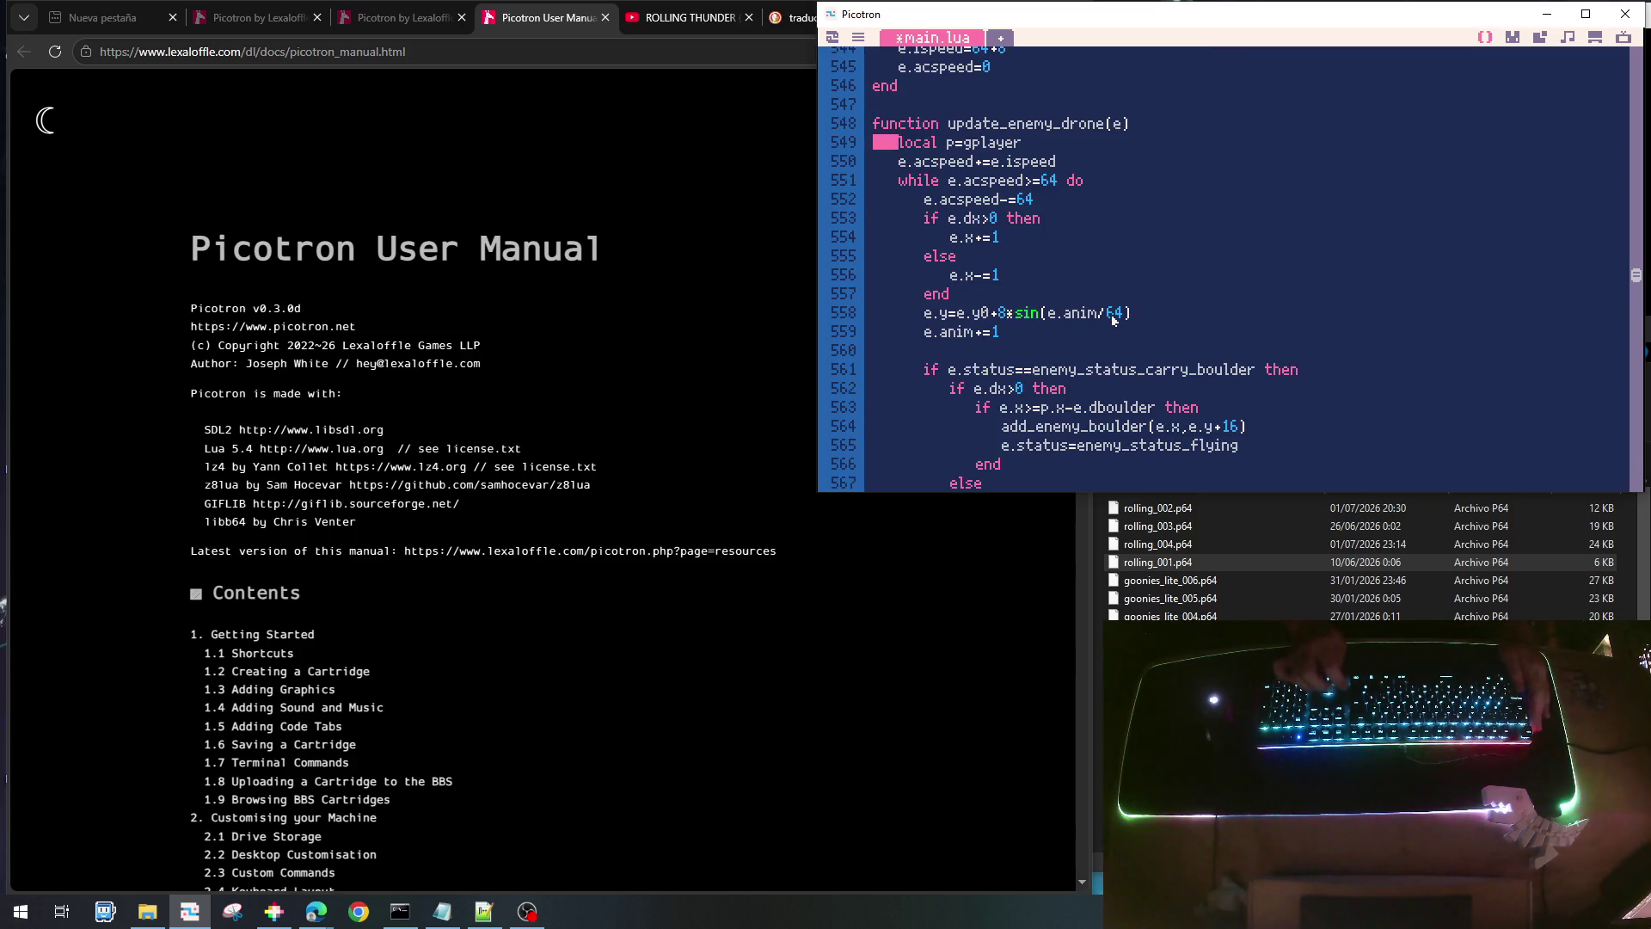
{"action": "key", "text": "shift+End"}
{"action": "key", "text": "Down"}
{"action": "key", "text": "Down"}
{"action": "key", "text": "Down"}
{"action": "key", "text": "Down"}
{"action": "key", "text": "Down"}
{"action": "key", "text": "Down"}
{"action": "key", "text": "Down"}
{"action": "key", "text": "Down"}
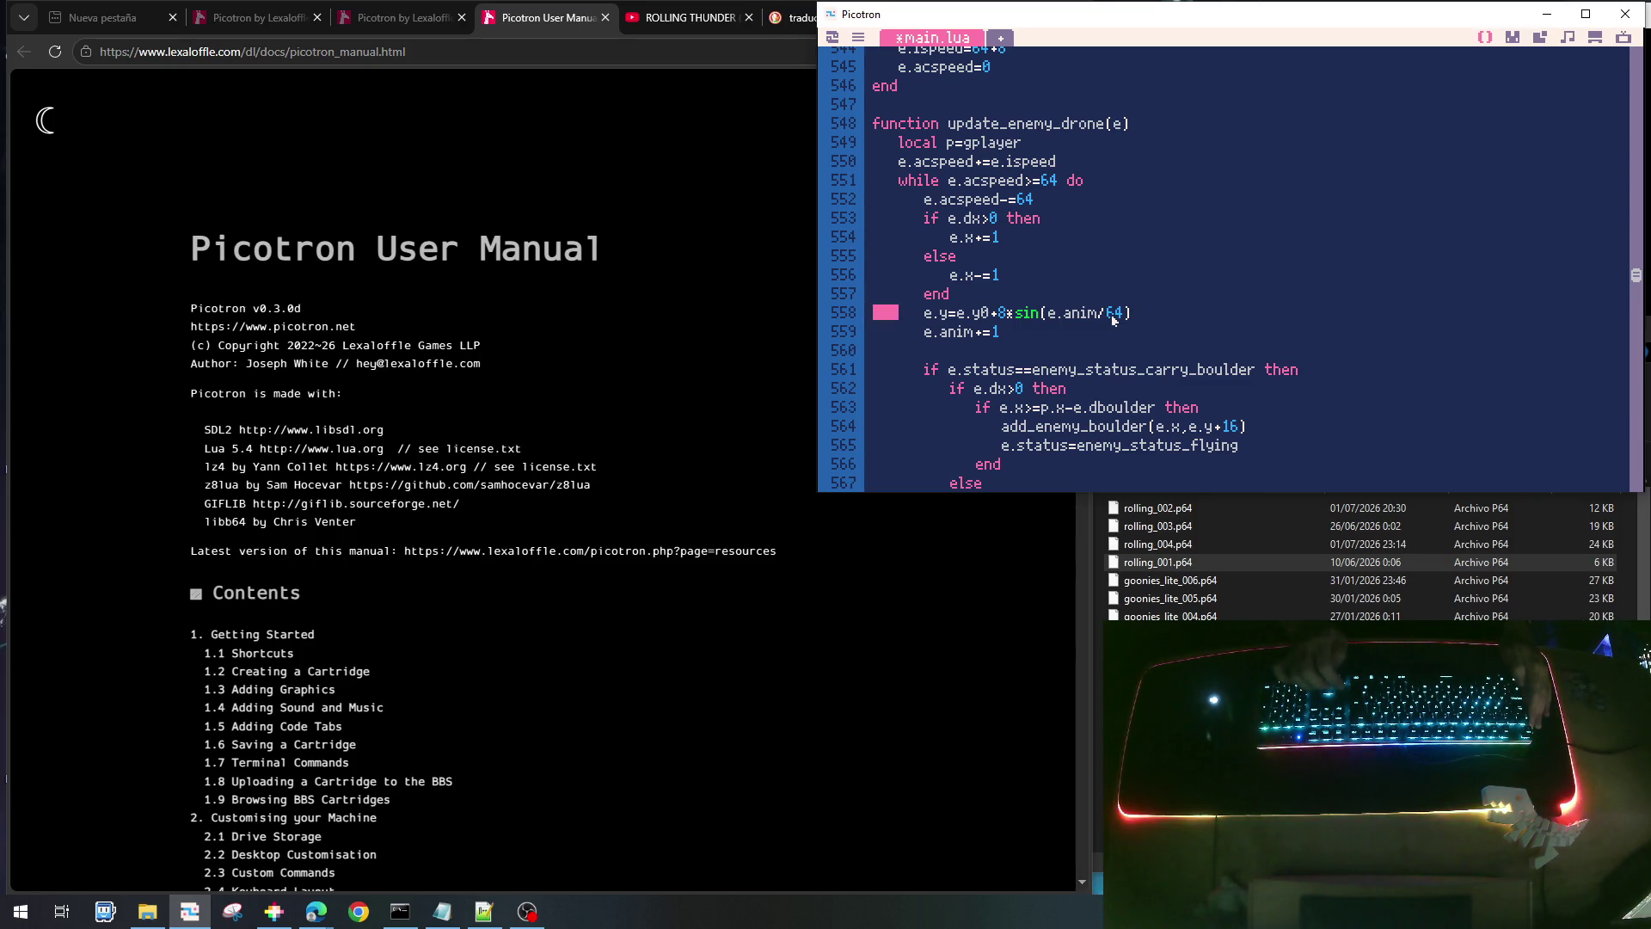
{"action": "scroll", "coordinate": [1118, 316], "scroll_direction": "up", "scroll_amount": 4}
{"action": "scroll", "coordinate": [1122, 313], "scroll_direction": "up", "scroll_amount": 1}
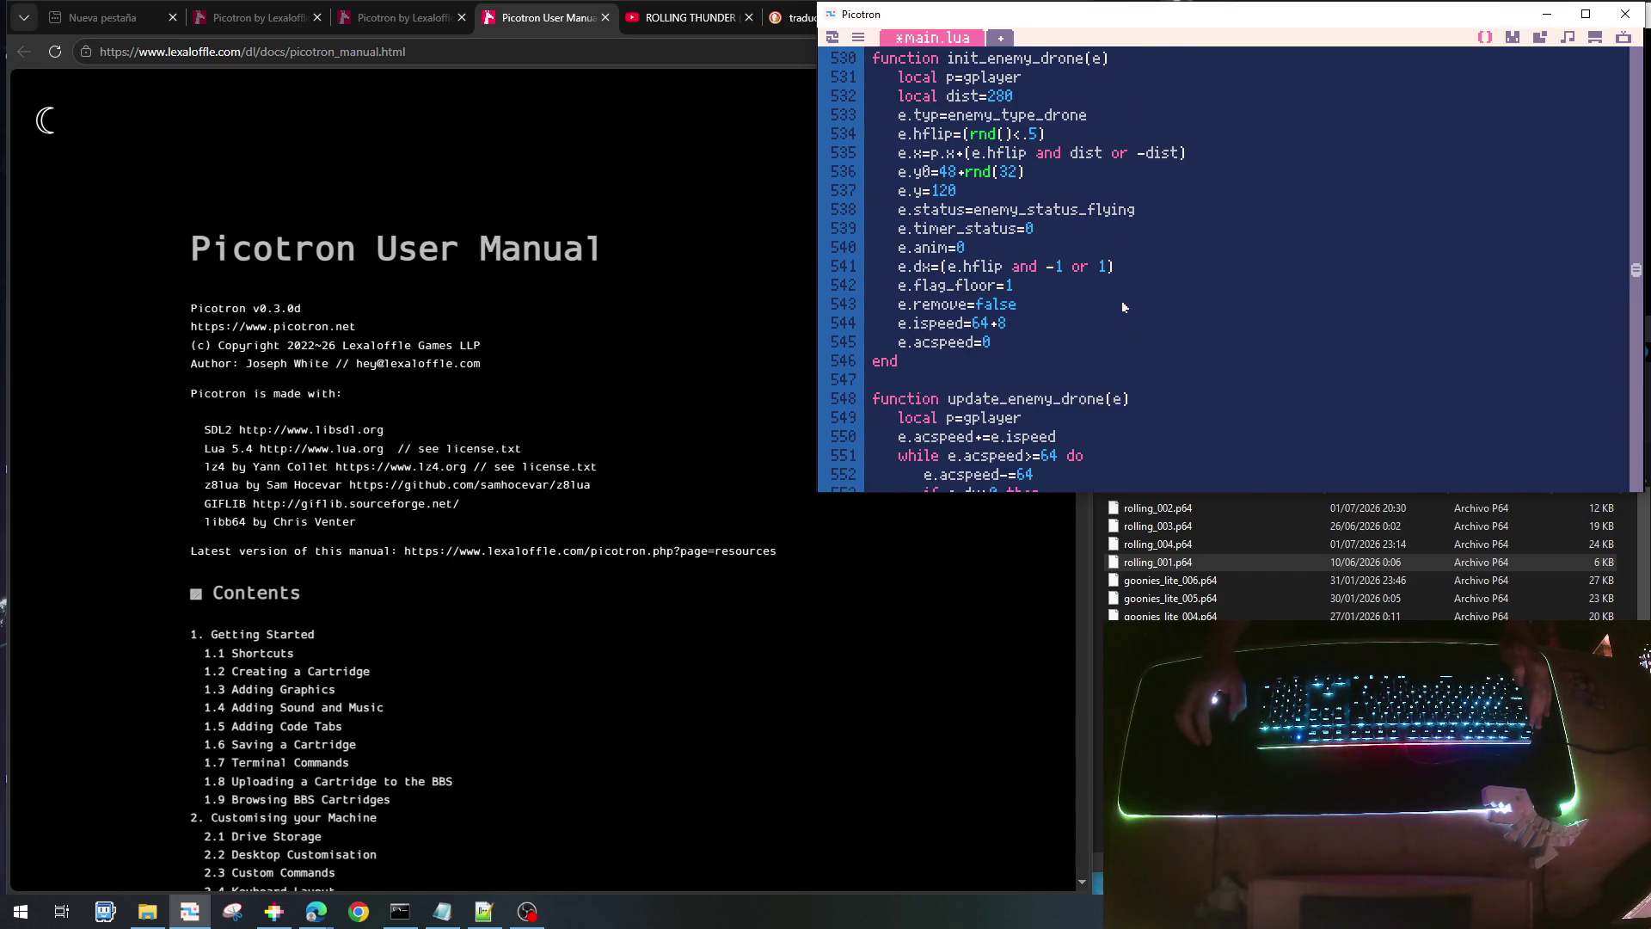
- Make the height line set e.y directly and delete the fixed e.y=120 line
{"action": "left_click", "coordinate": [930, 174]}
{"action": "key", "text": "BackSpace"}
{"action": "key", "text": "Down"}
{"action": "key", "text": "Home"}
{"action": "key", "text": "shift+Down"}
{"action": "key", "text": "Delete"}
- Delete the e.y=e.y0+8*sin bobbing line and open blank lines after e.acspeed-=64
{"action": "scroll", "coordinate": [1023, 281], "scroll_direction": "down", "scroll_amount": 2}
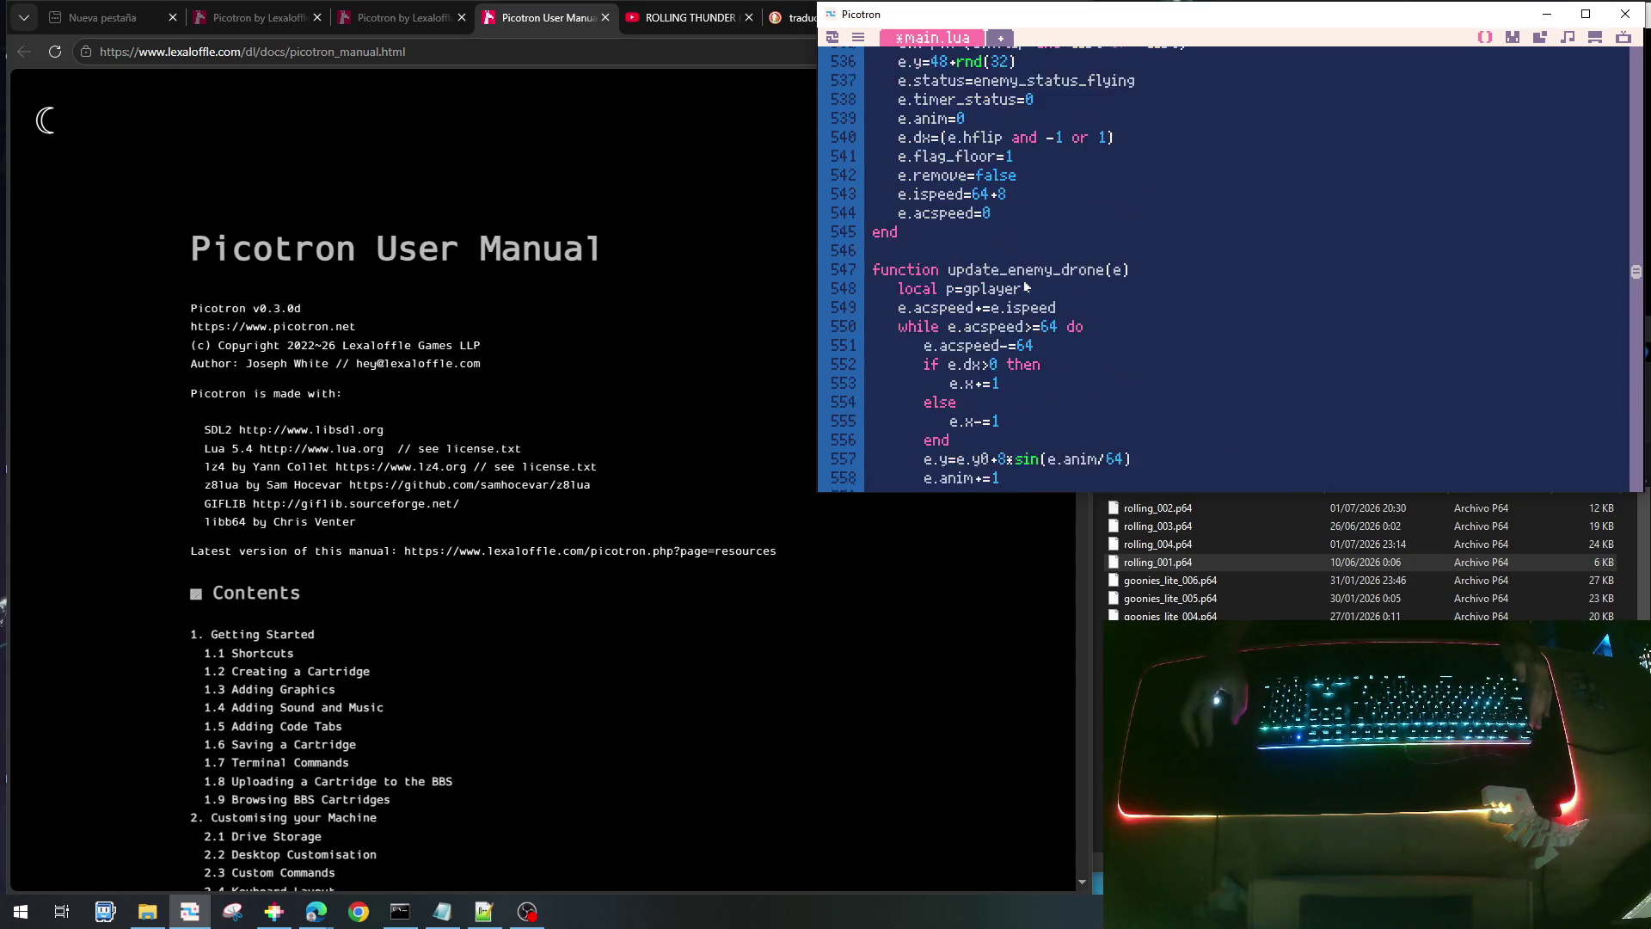
{"action": "scroll", "coordinate": [1024, 281], "scroll_direction": "down", "scroll_amount": 3}
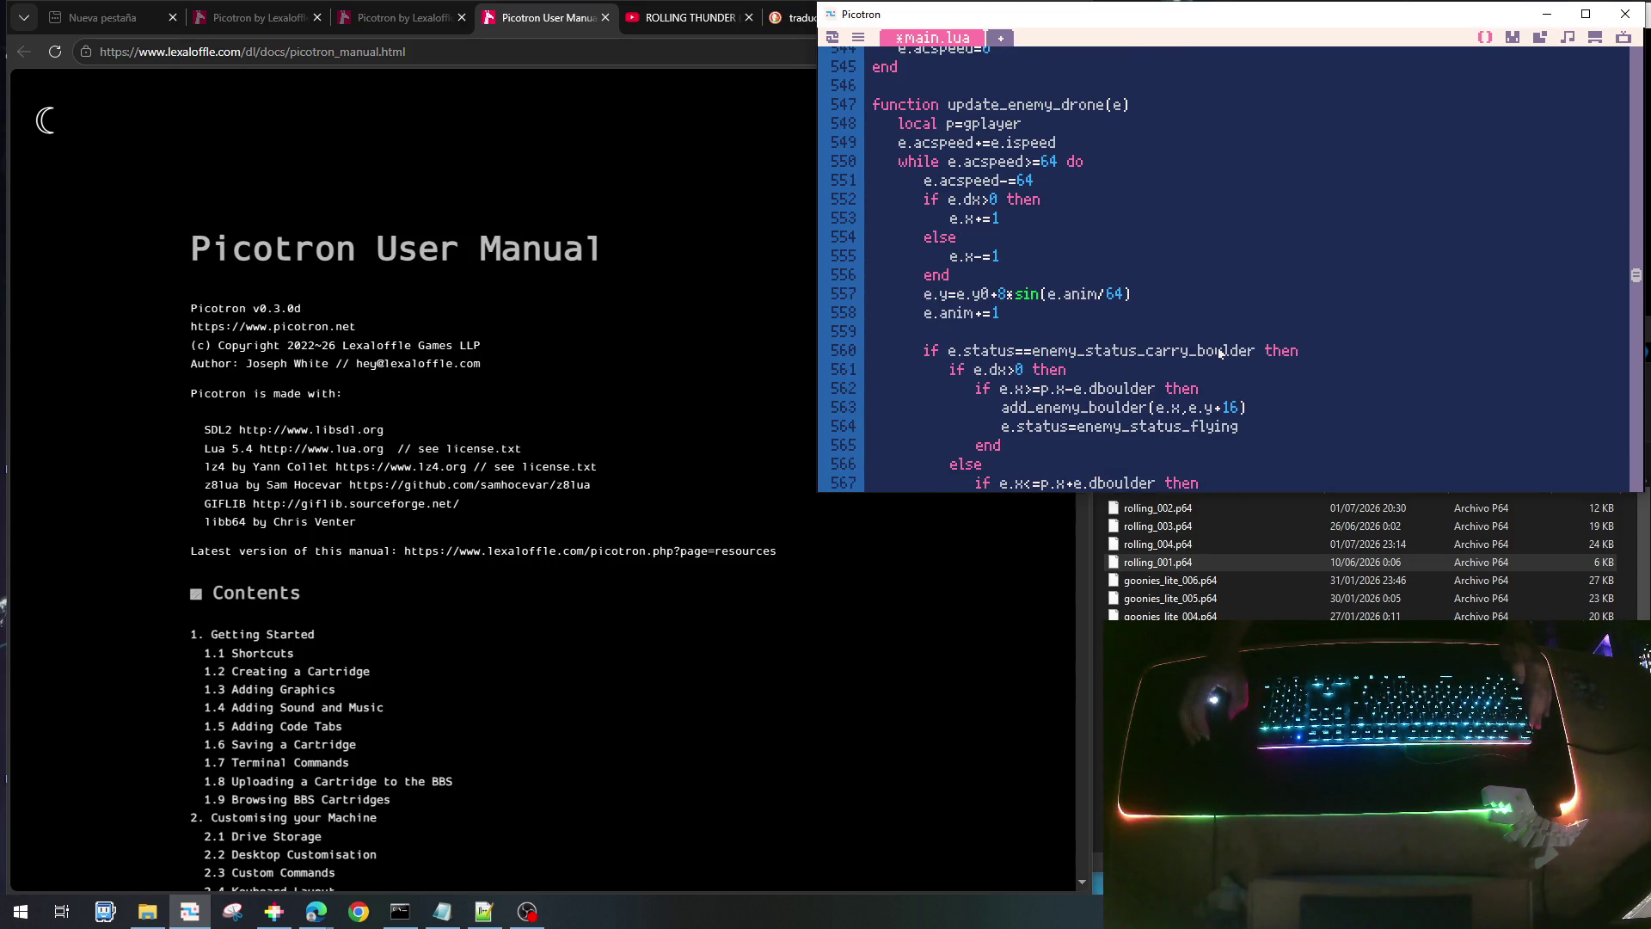
{"action": "key", "text": "Home"}
{"action": "key", "text": "shift+Down"}
{"action": "key", "text": "Delete"}
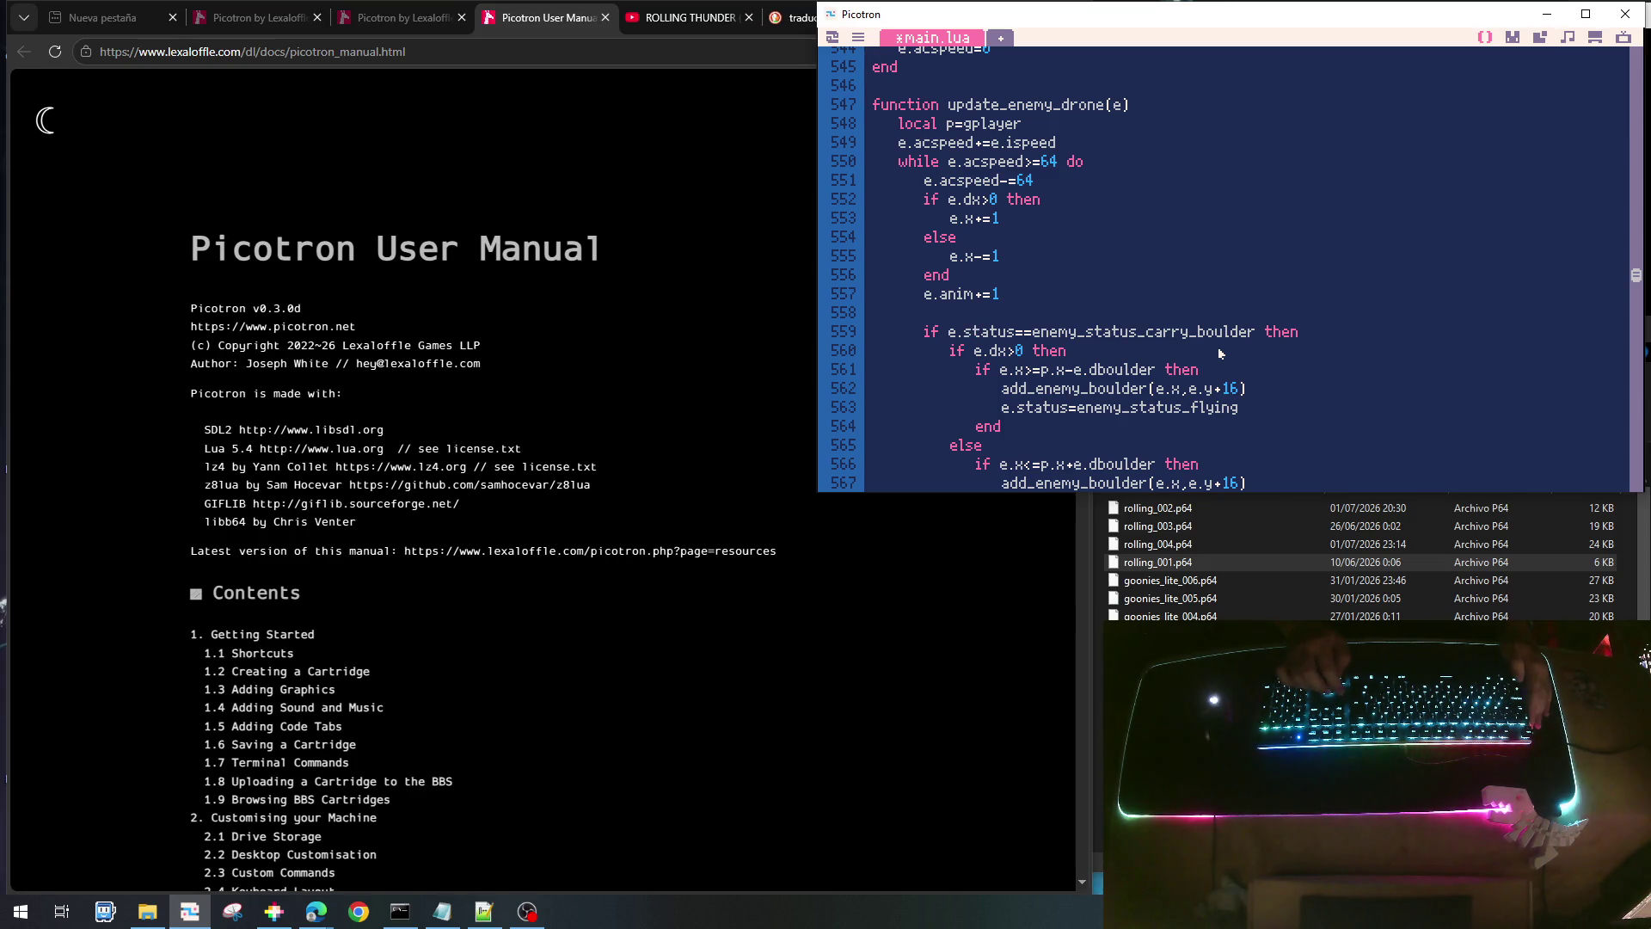
{"action": "key", "text": "ctrl+shift+Right"}
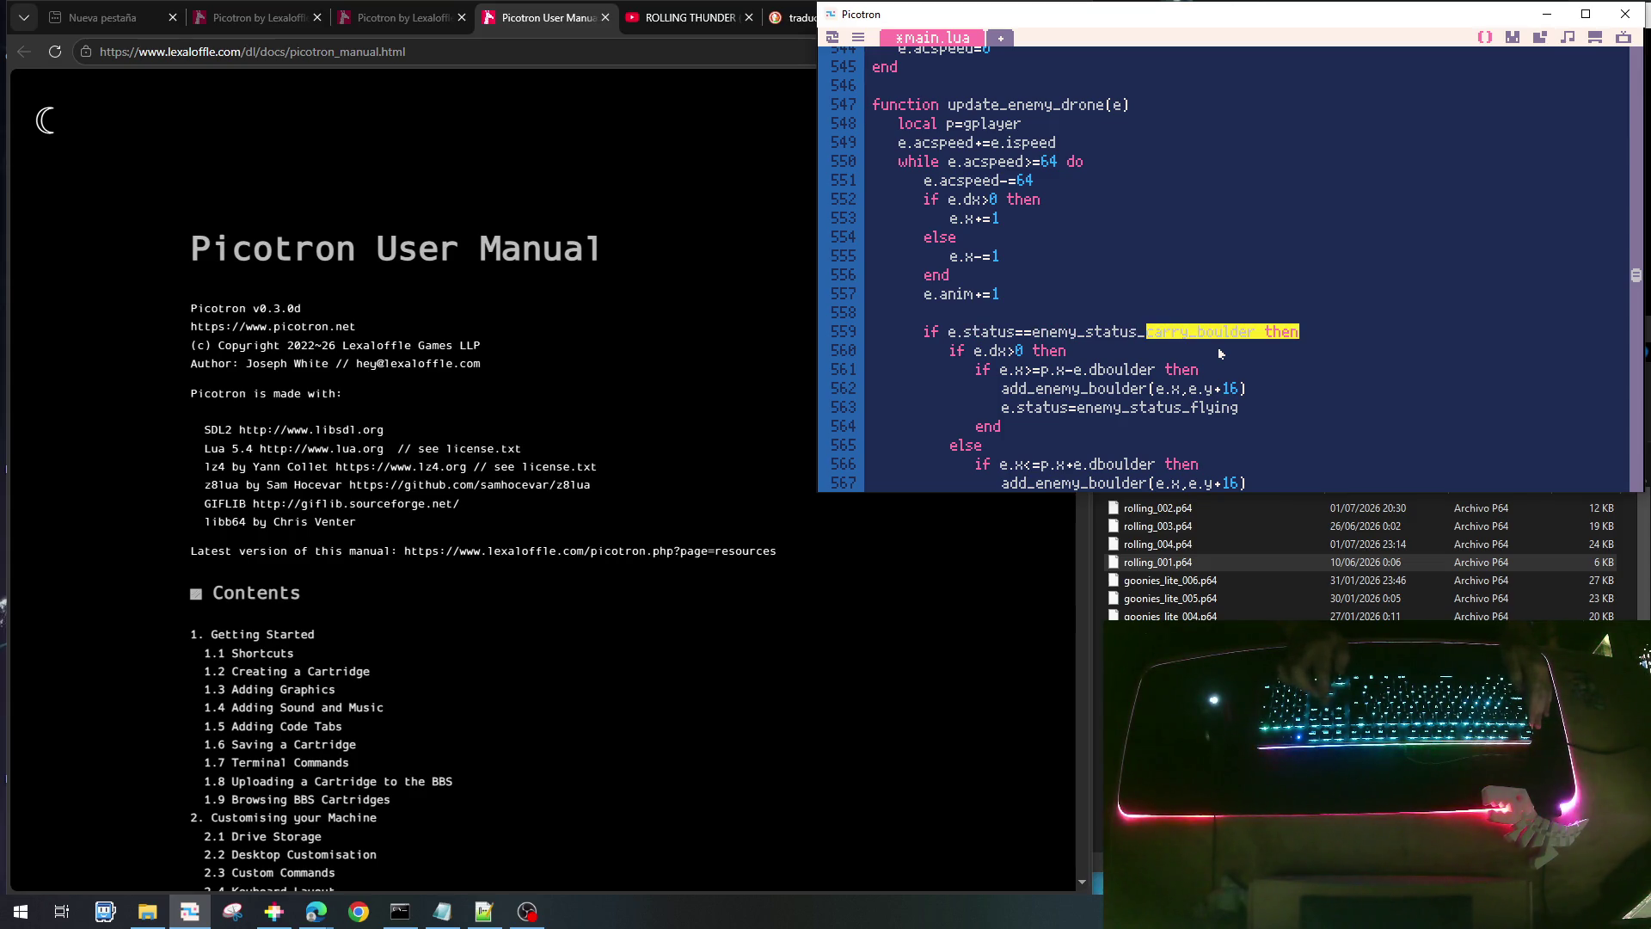
{"action": "key", "text": "shift+Left"}
{"action": "key", "text": "shift+Left"}
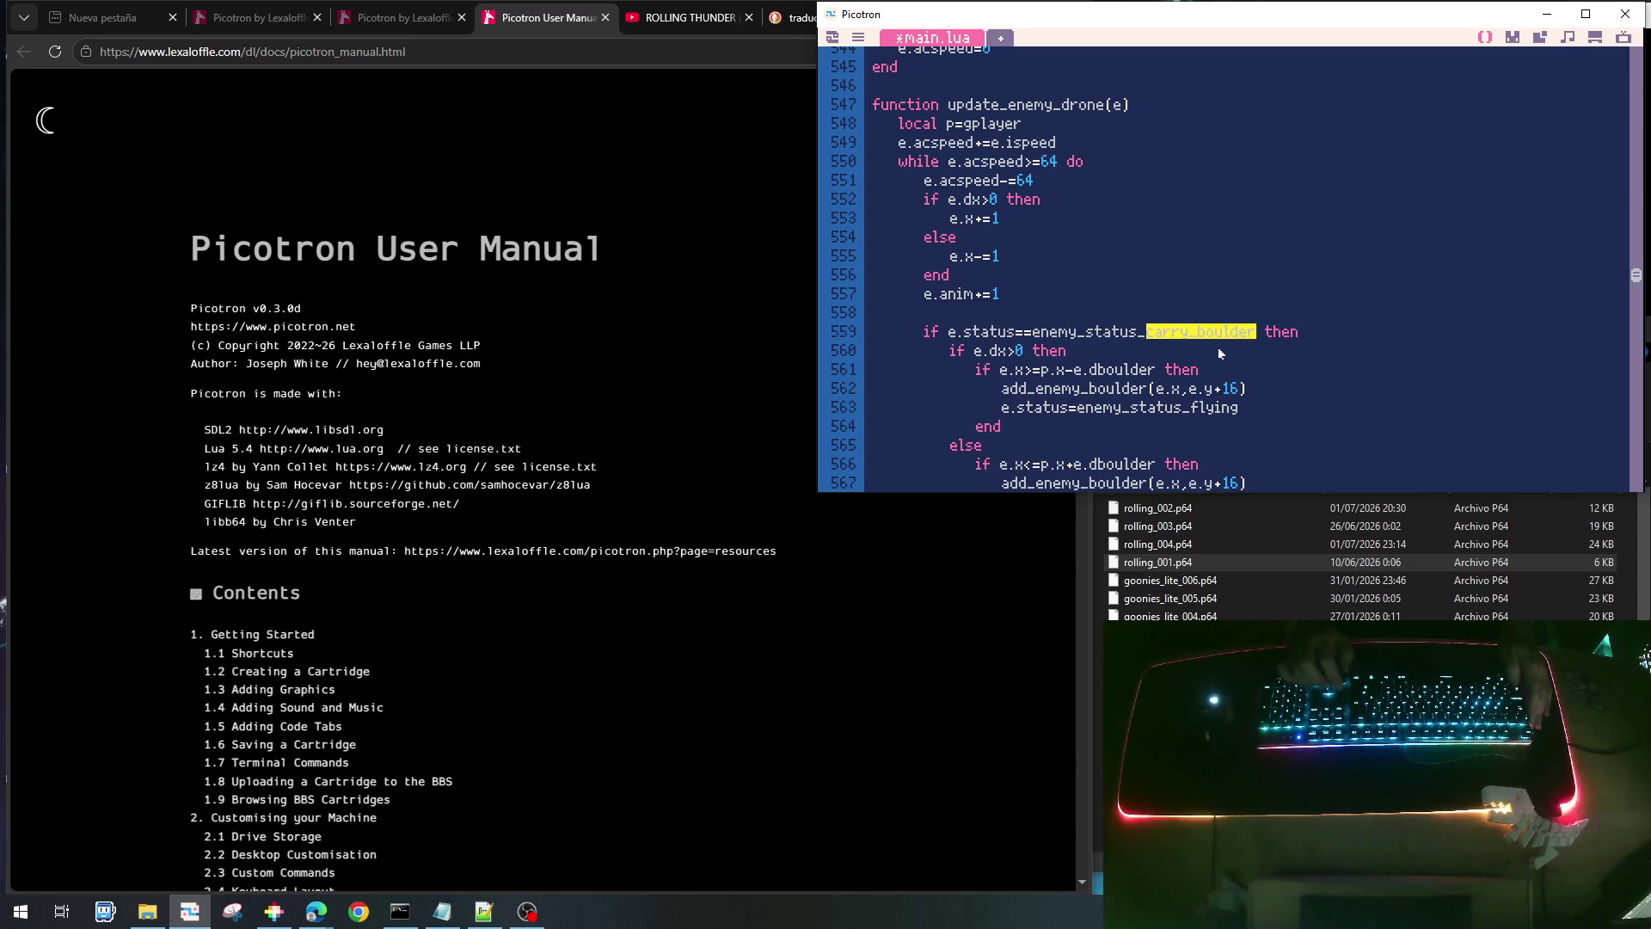
{"action": "key", "text": "Up"}
{"action": "key", "text": "Up"}
{"action": "key", "text": "Up"}
{"action": "key", "text": "Up"}
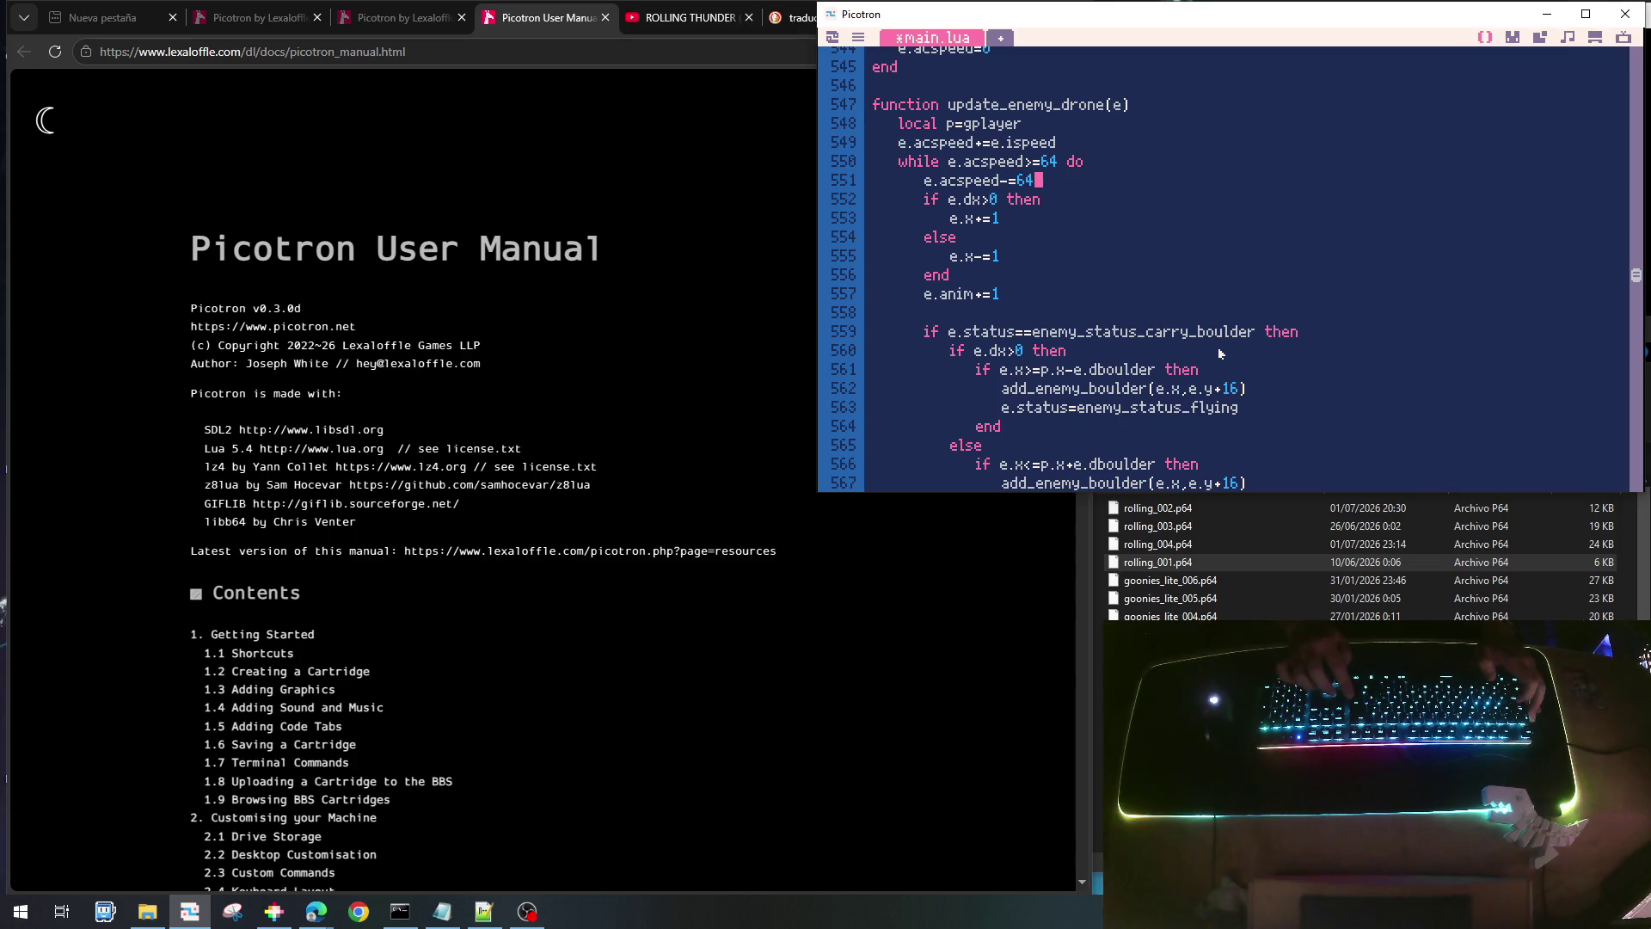
{"action": "key", "text": "Return"}
{"action": "key", "text": "Return"}
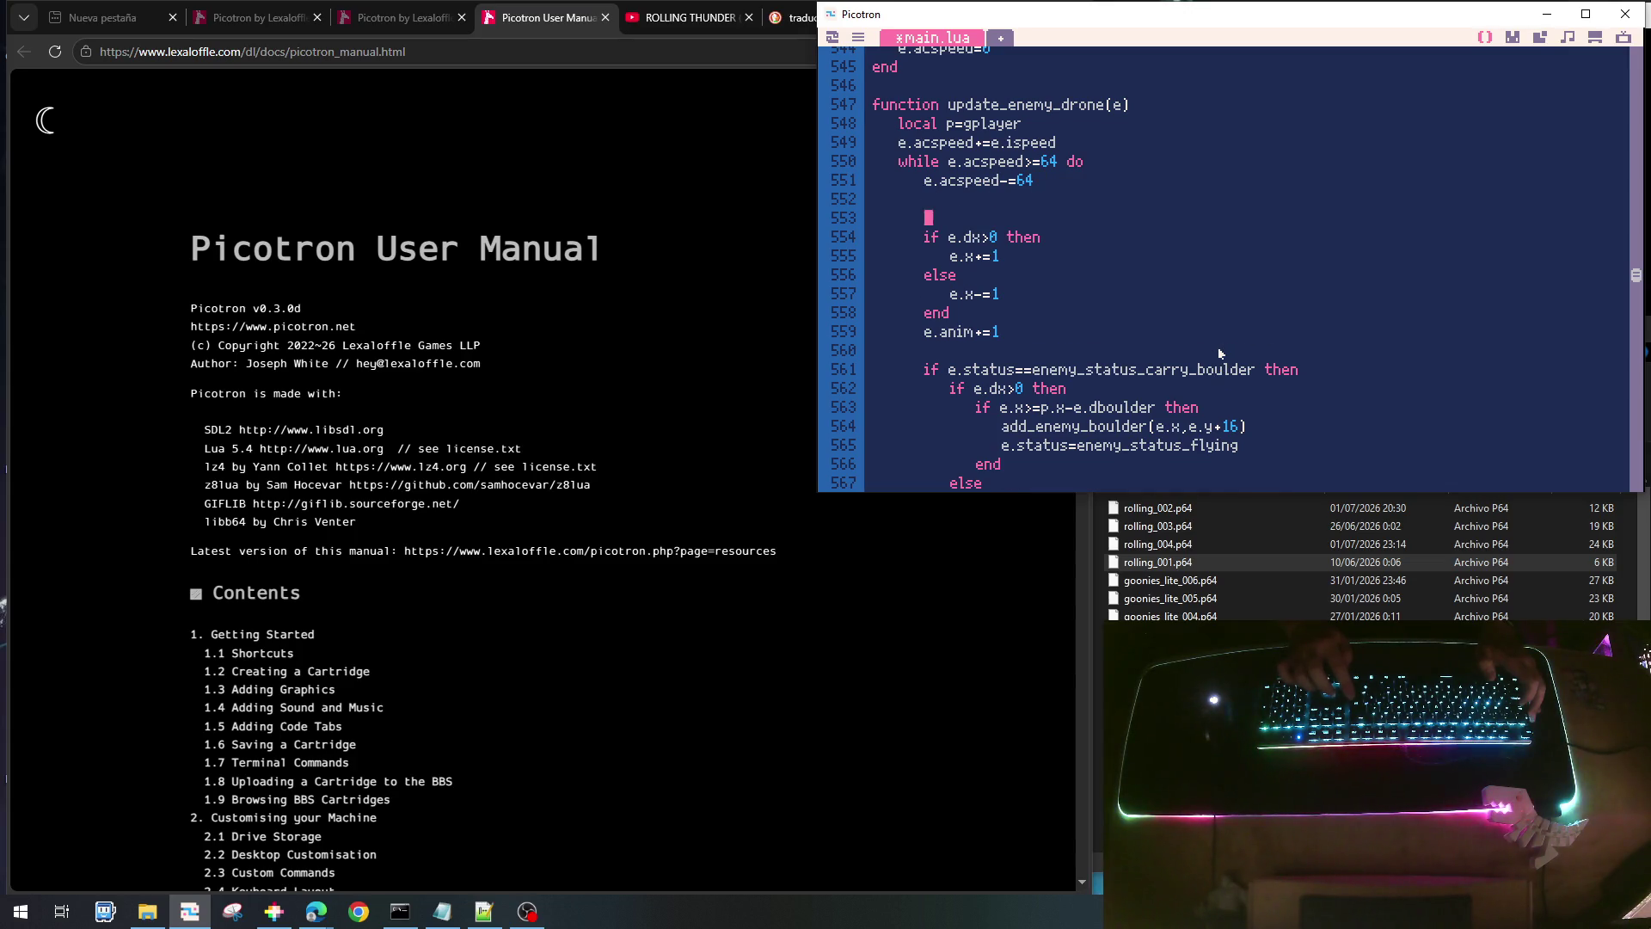
- Wrap the drone's movement code in an 'if e.status==enemy_status_flying then' branch, indented
{"action": "type", "text": "if "}
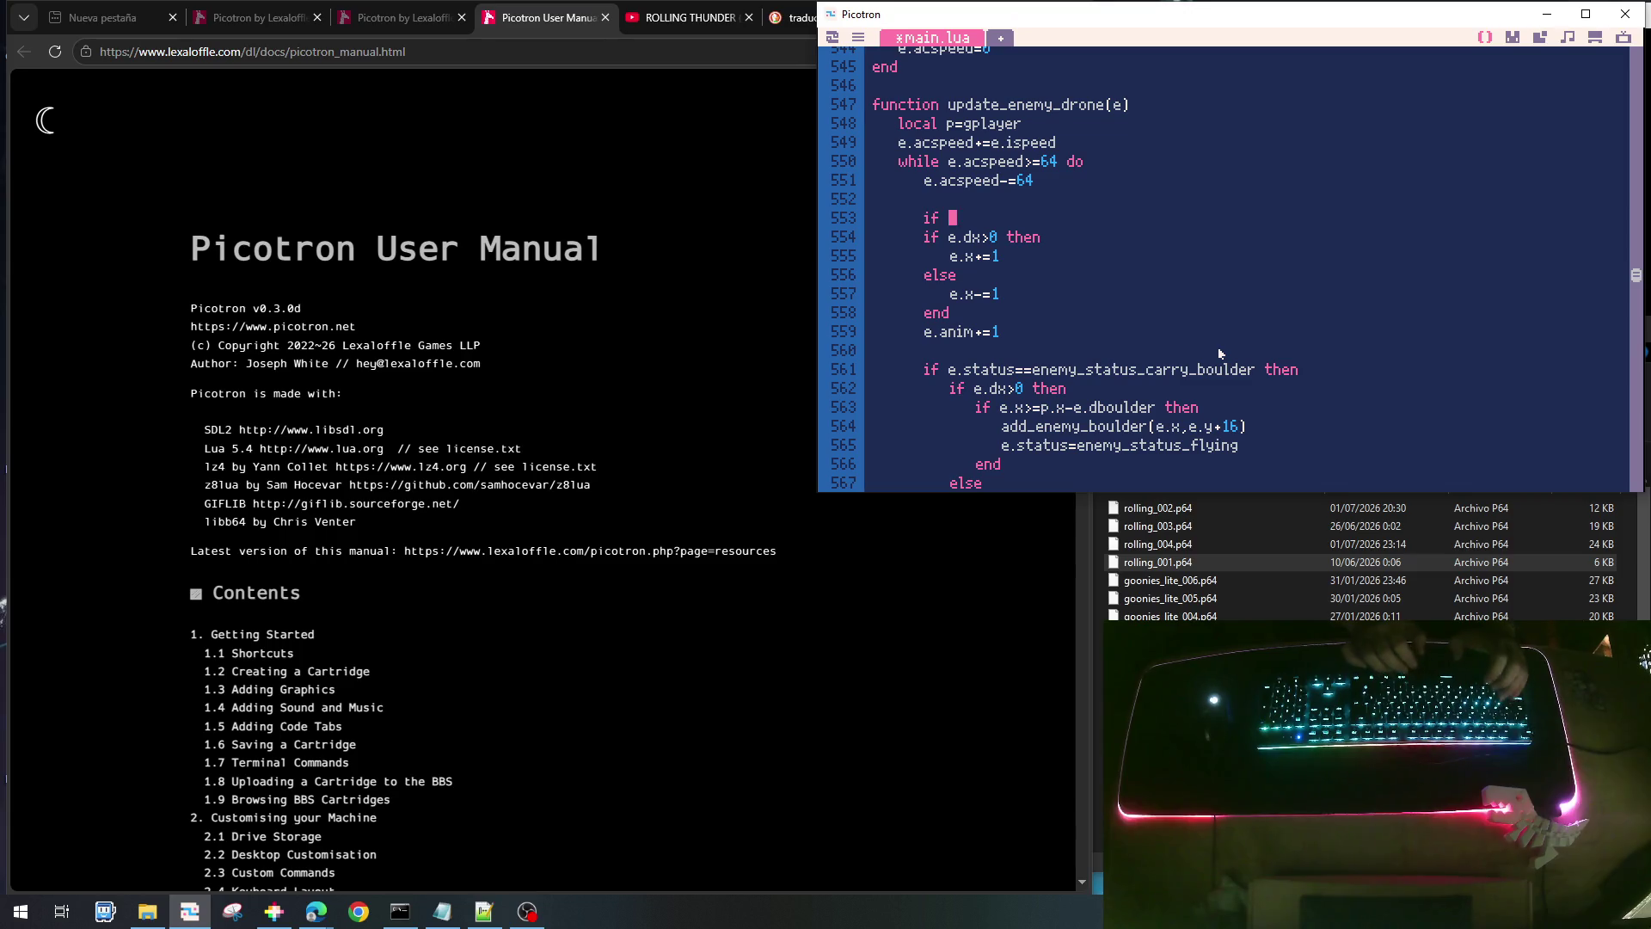
{"action": "type", "text": "e.status"}
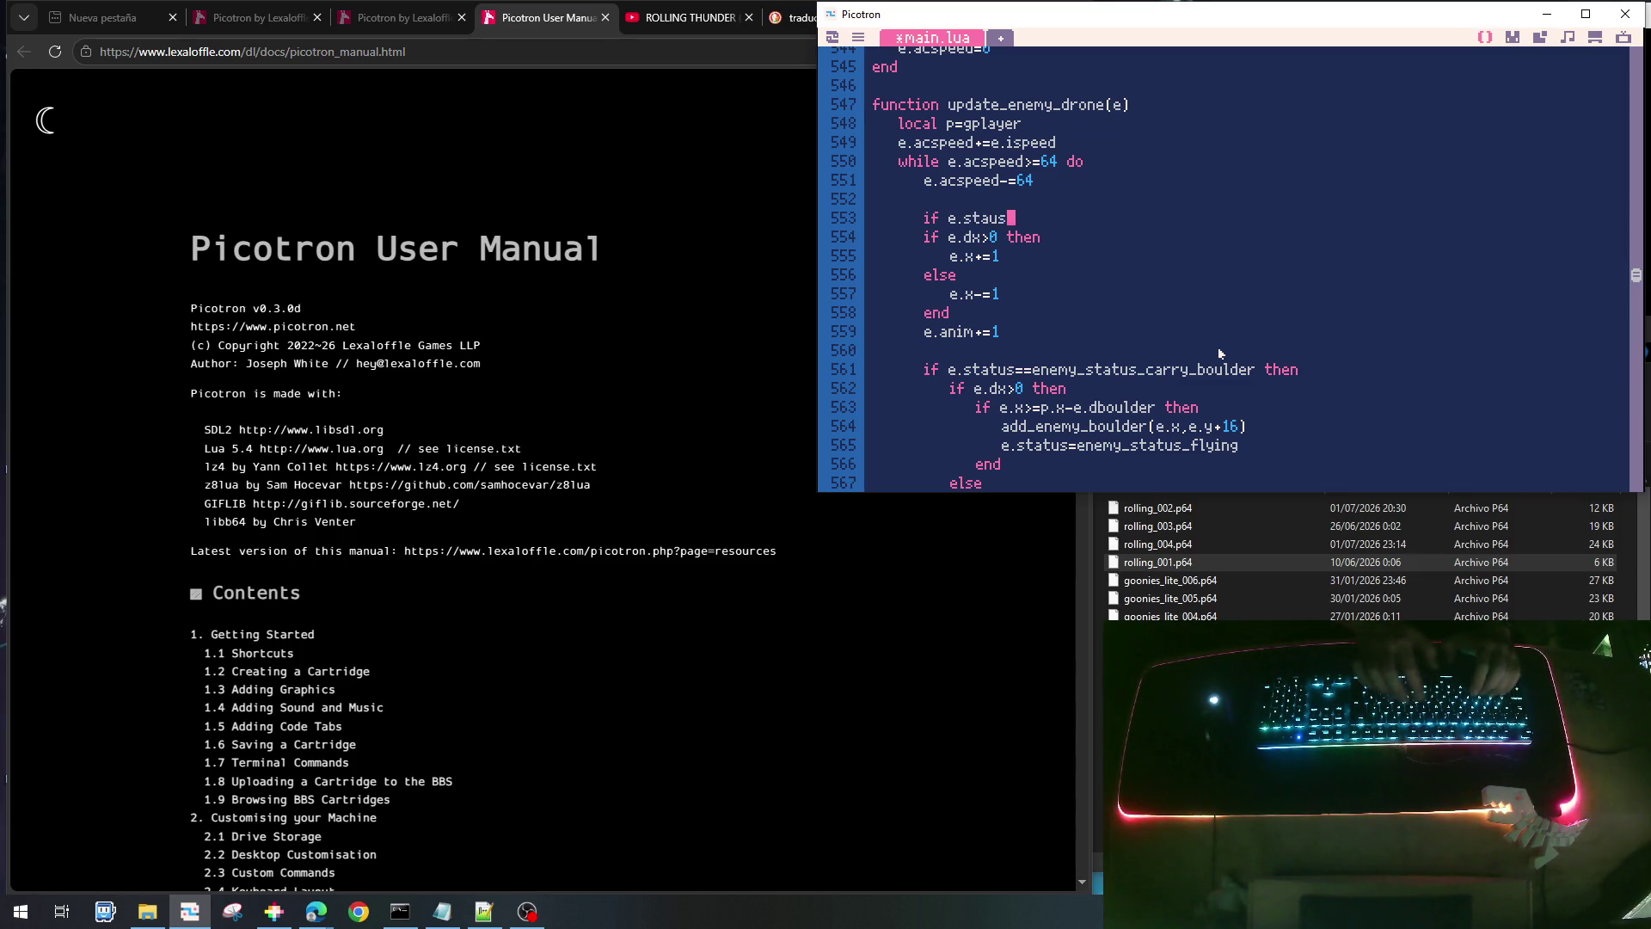
{"action": "type", "text": "==enemy"}
{"action": "type", "text": "_stats"}
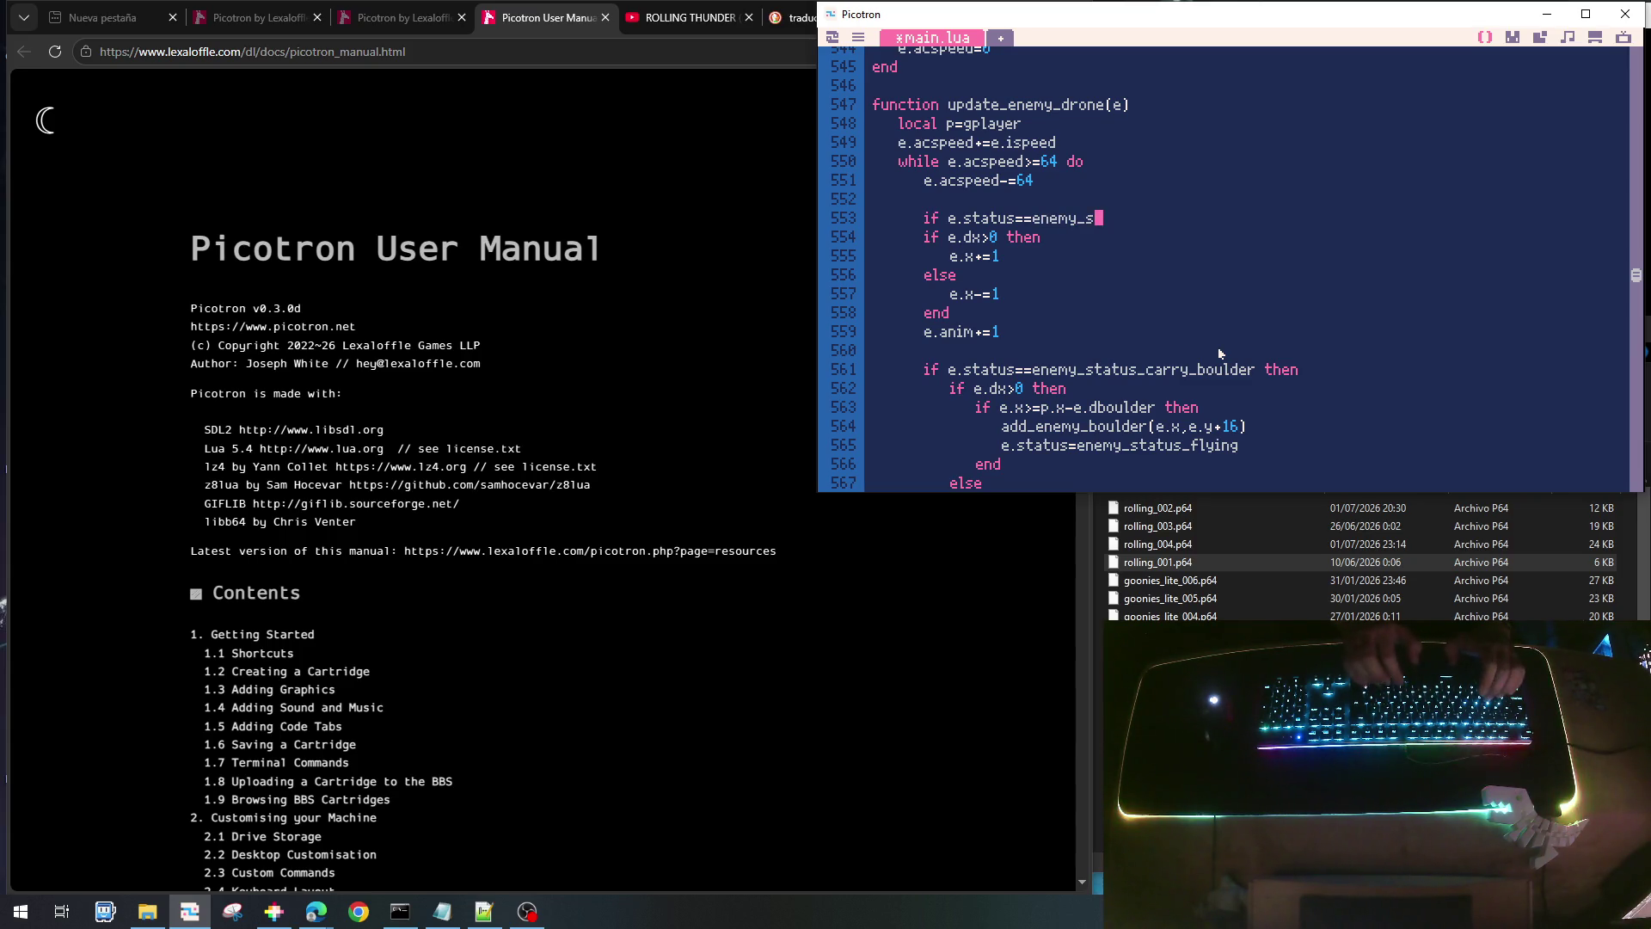
{"action": "key", "text": "BackSpace"}
{"action": "type", "text": "us-"}
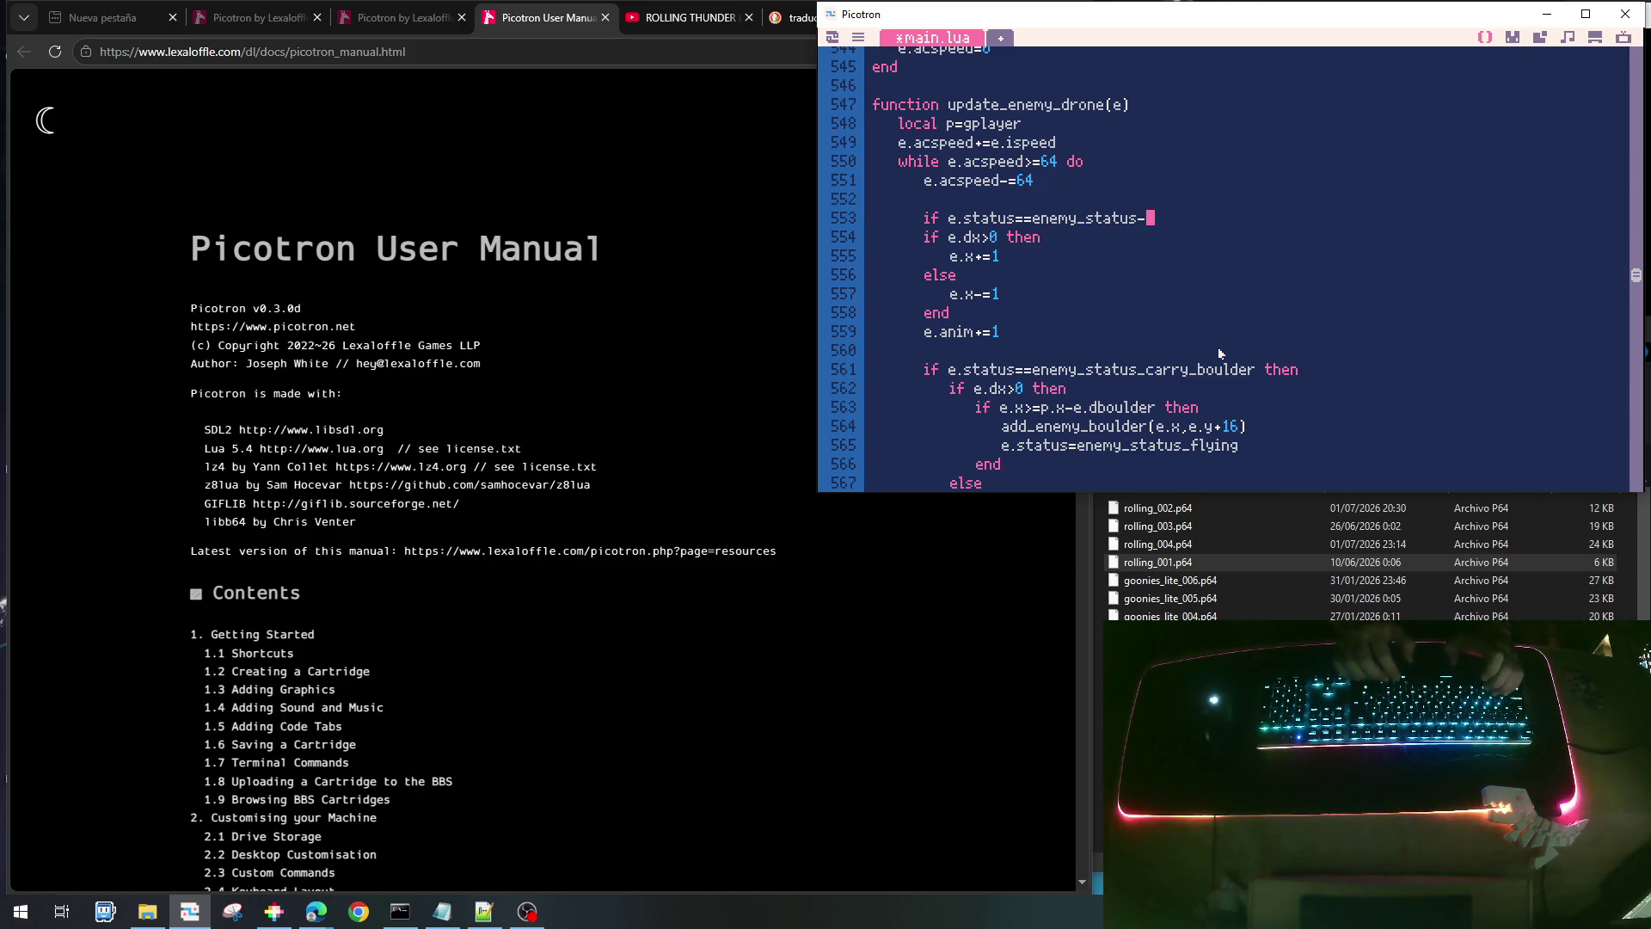
{"action": "type", "text": "flying then"}
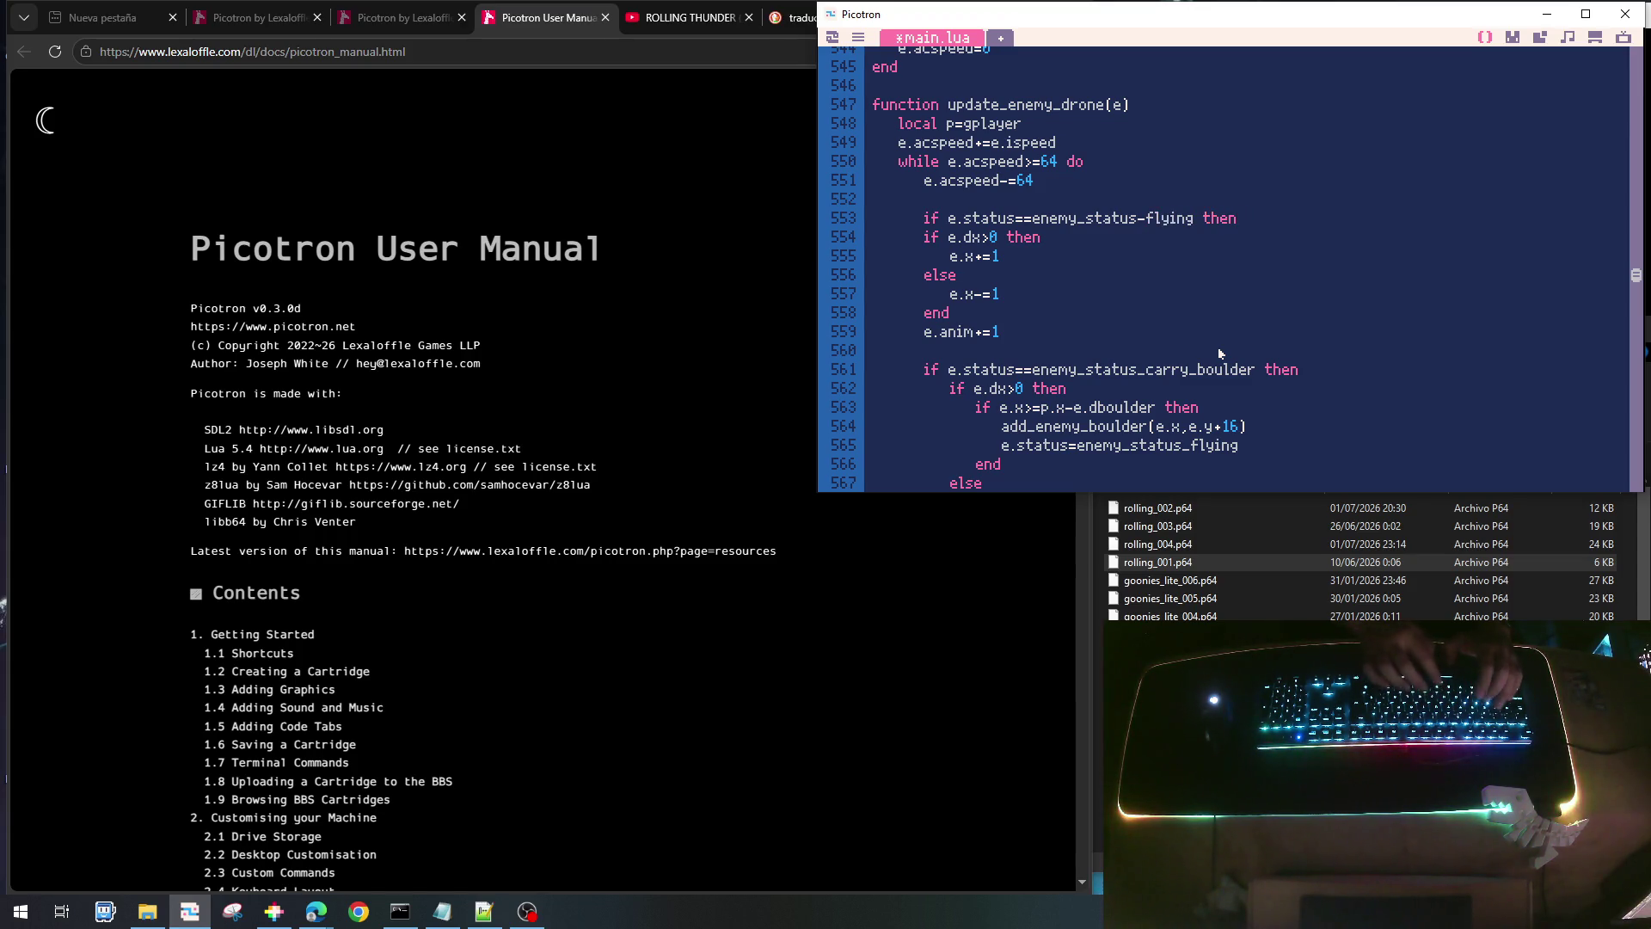
{"action": "key", "text": "Down"}
{"action": "key", "text": "Home"}
{"action": "key", "text": "shift+Down"}
{"action": "key", "text": "shift+Down"}
{"action": "key", "text": "shift+Down"}
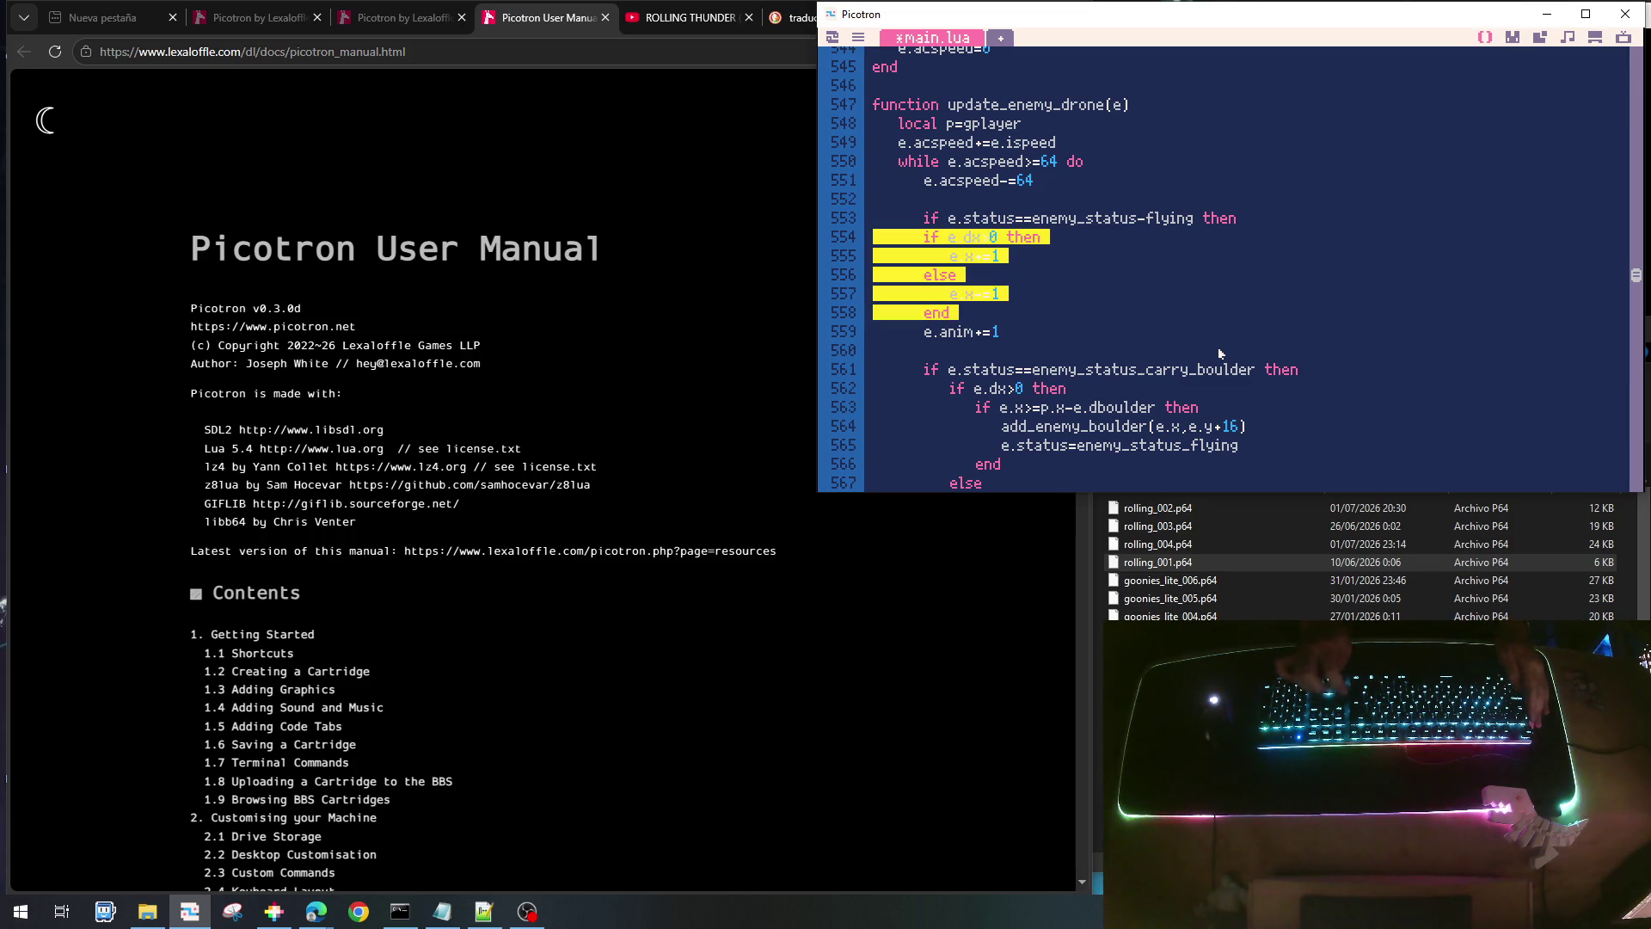
{"action": "key", "text": "Tab"}
{"action": "key", "text": "Right"}
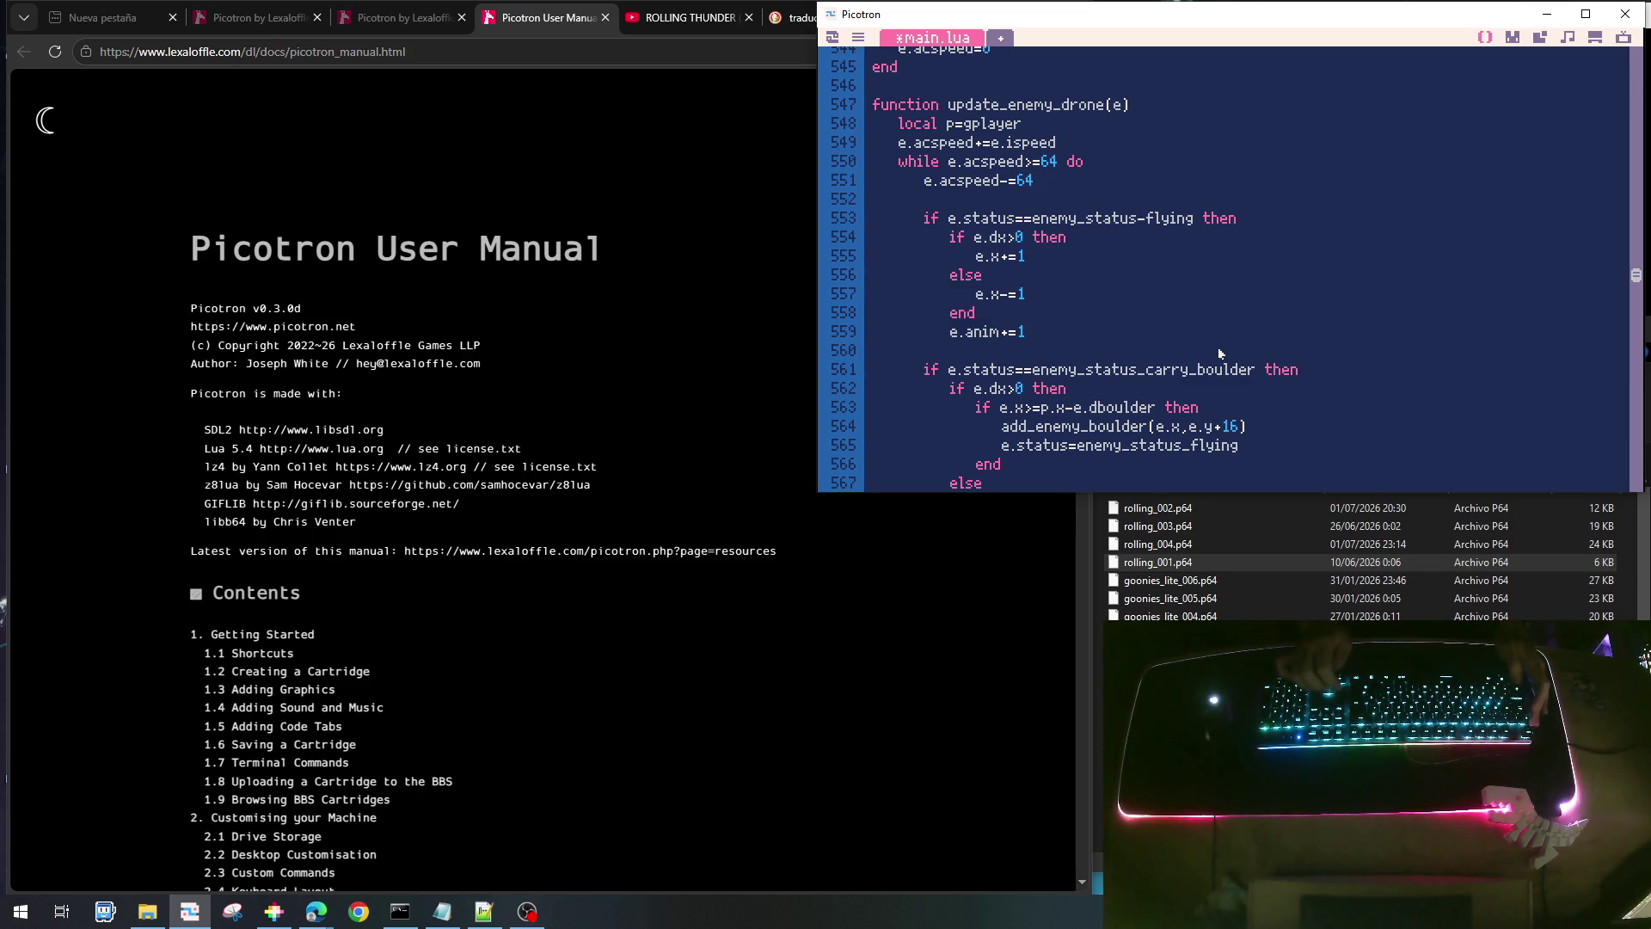
- Turn the carry_boulder check into an empty 'elseif ... enemy_status_attack' branch, deleting the boulder code
{"action": "key", "text": "Down"}
{"action": "type", "text": "else"}
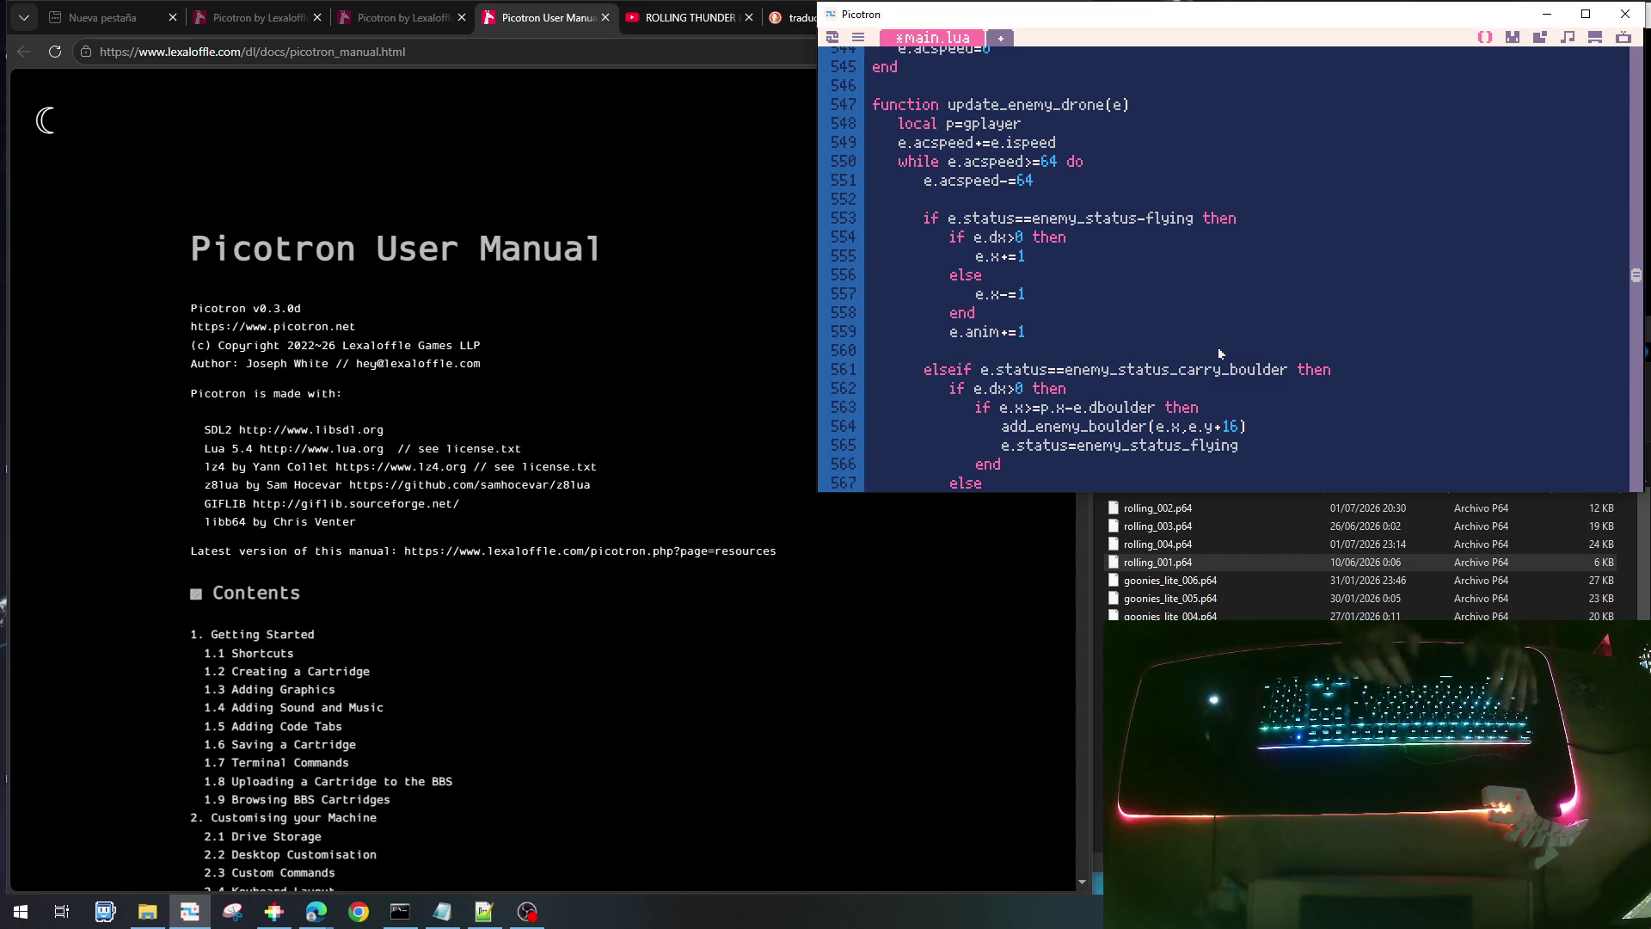
{"action": "key", "text": "End"}
{"action": "key", "text": "shift+Left"}
{"action": "key", "text": "shift+Left"}
{"action": "key", "text": "shift+Left"}
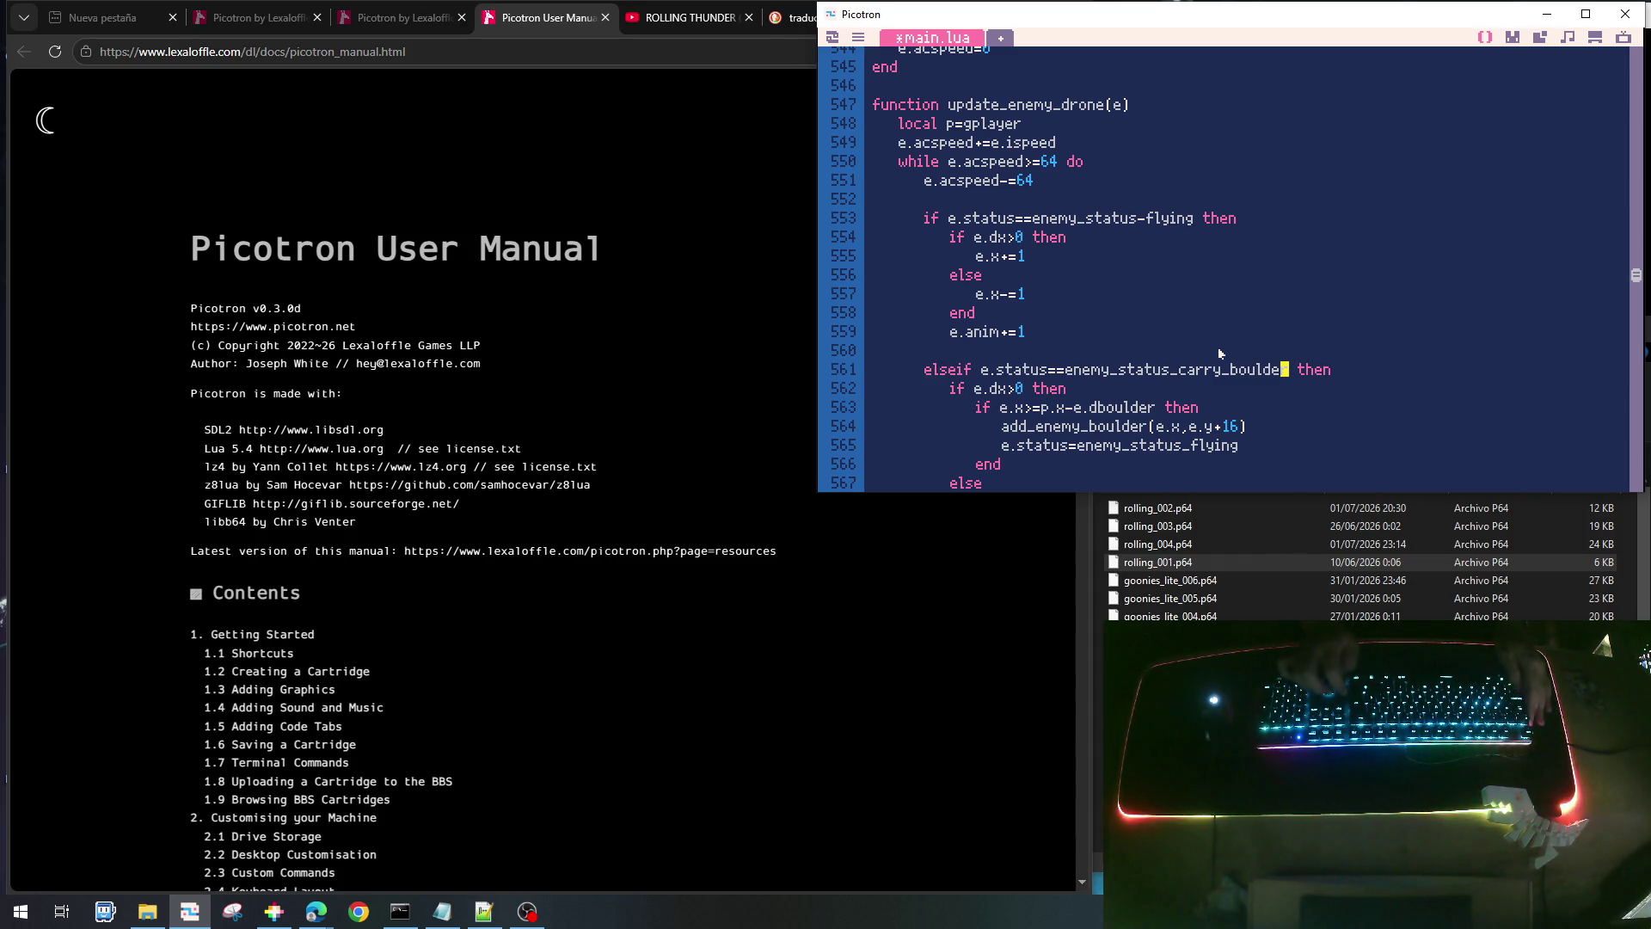
{"action": "type", "text": "attack"}
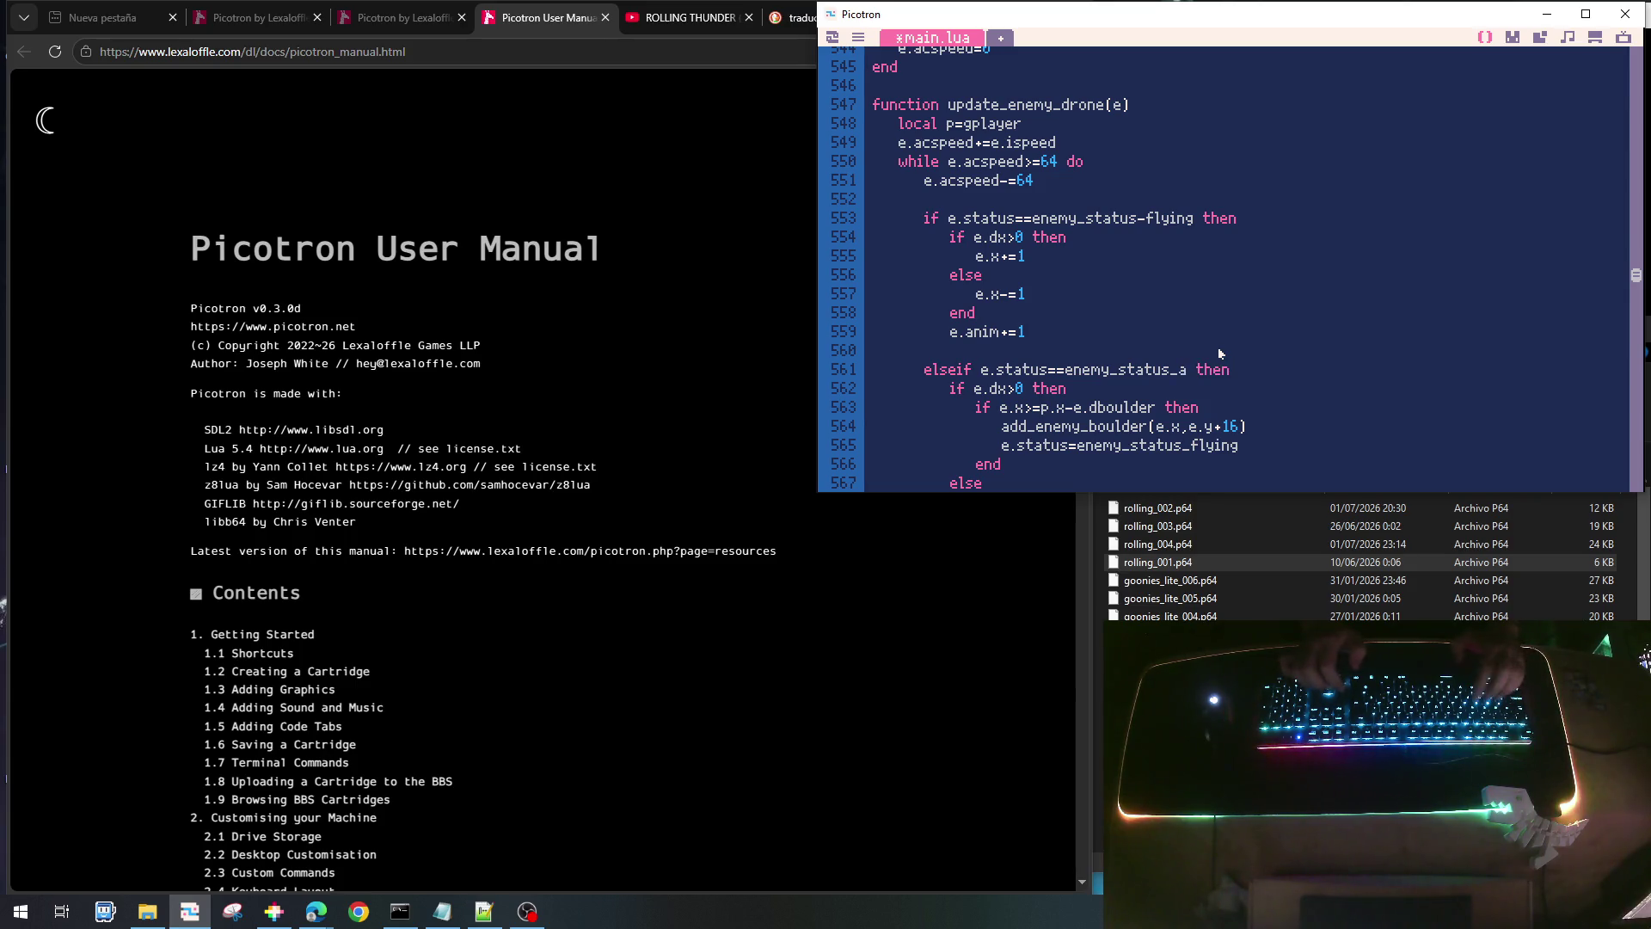
{"action": "key", "text": "Down"}
{"action": "key", "text": "Home"}
{"action": "key", "text": "shift+Down"}
{"action": "key", "text": "shift+Down"}
{"action": "key", "text": "shift+Down"}
{"action": "key", "text": "shift+Down"}
{"action": "key", "text": "shift+Down"}
{"action": "key", "text": "shift+Down"}
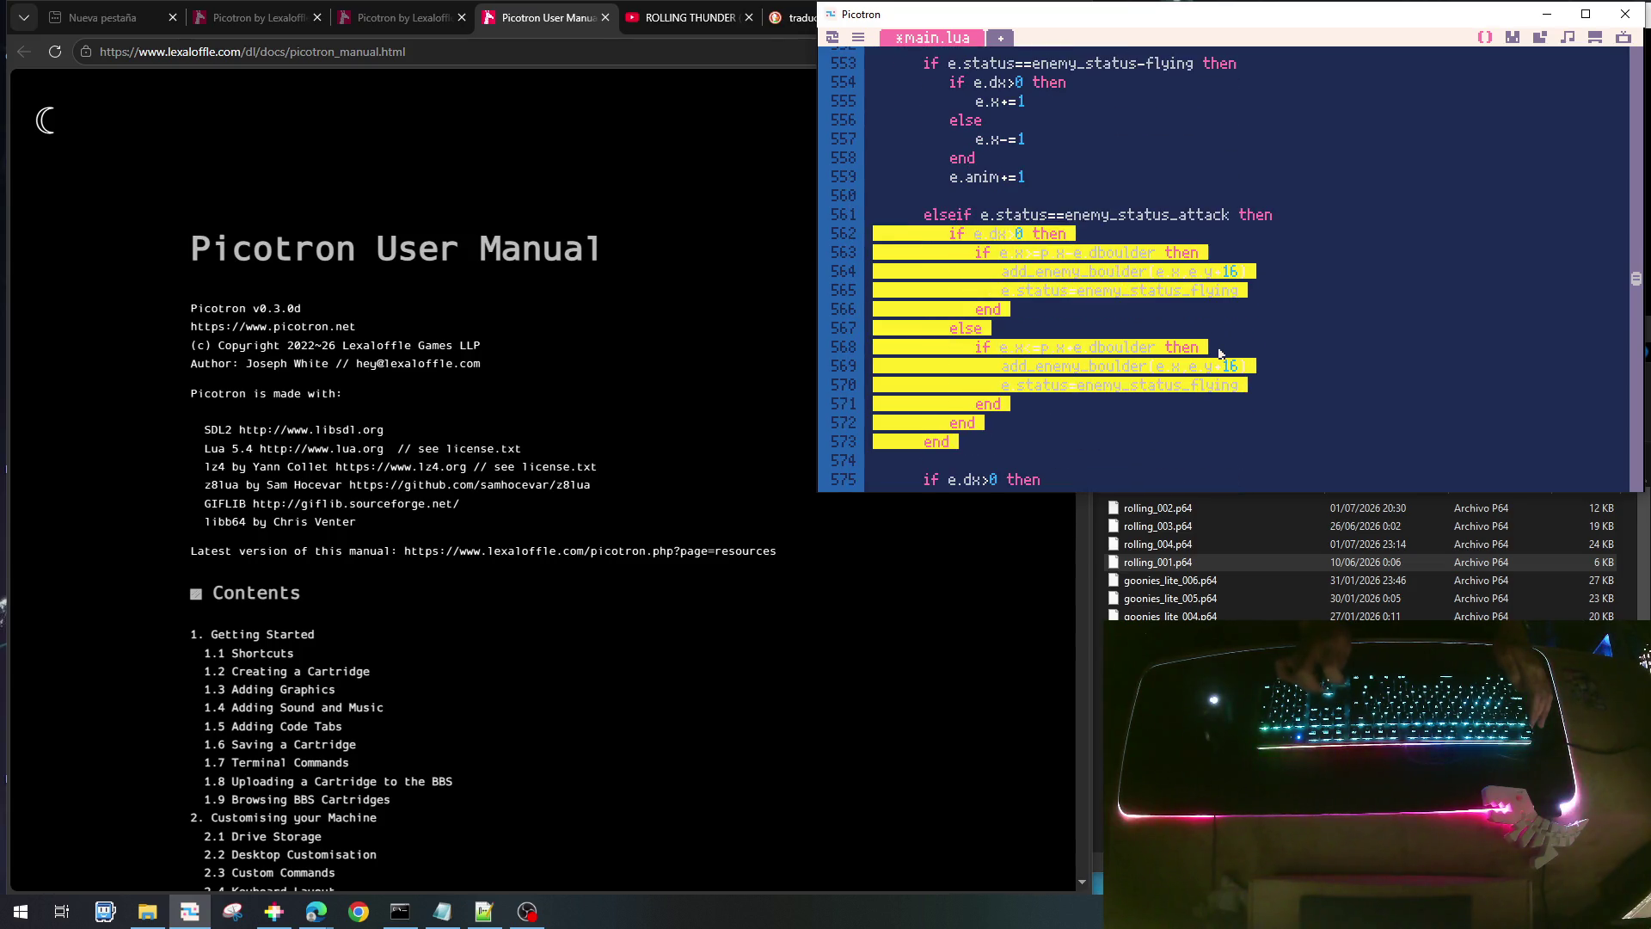
{"action": "key", "text": "shift+Up"}
{"action": "key", "text": "Delete"}
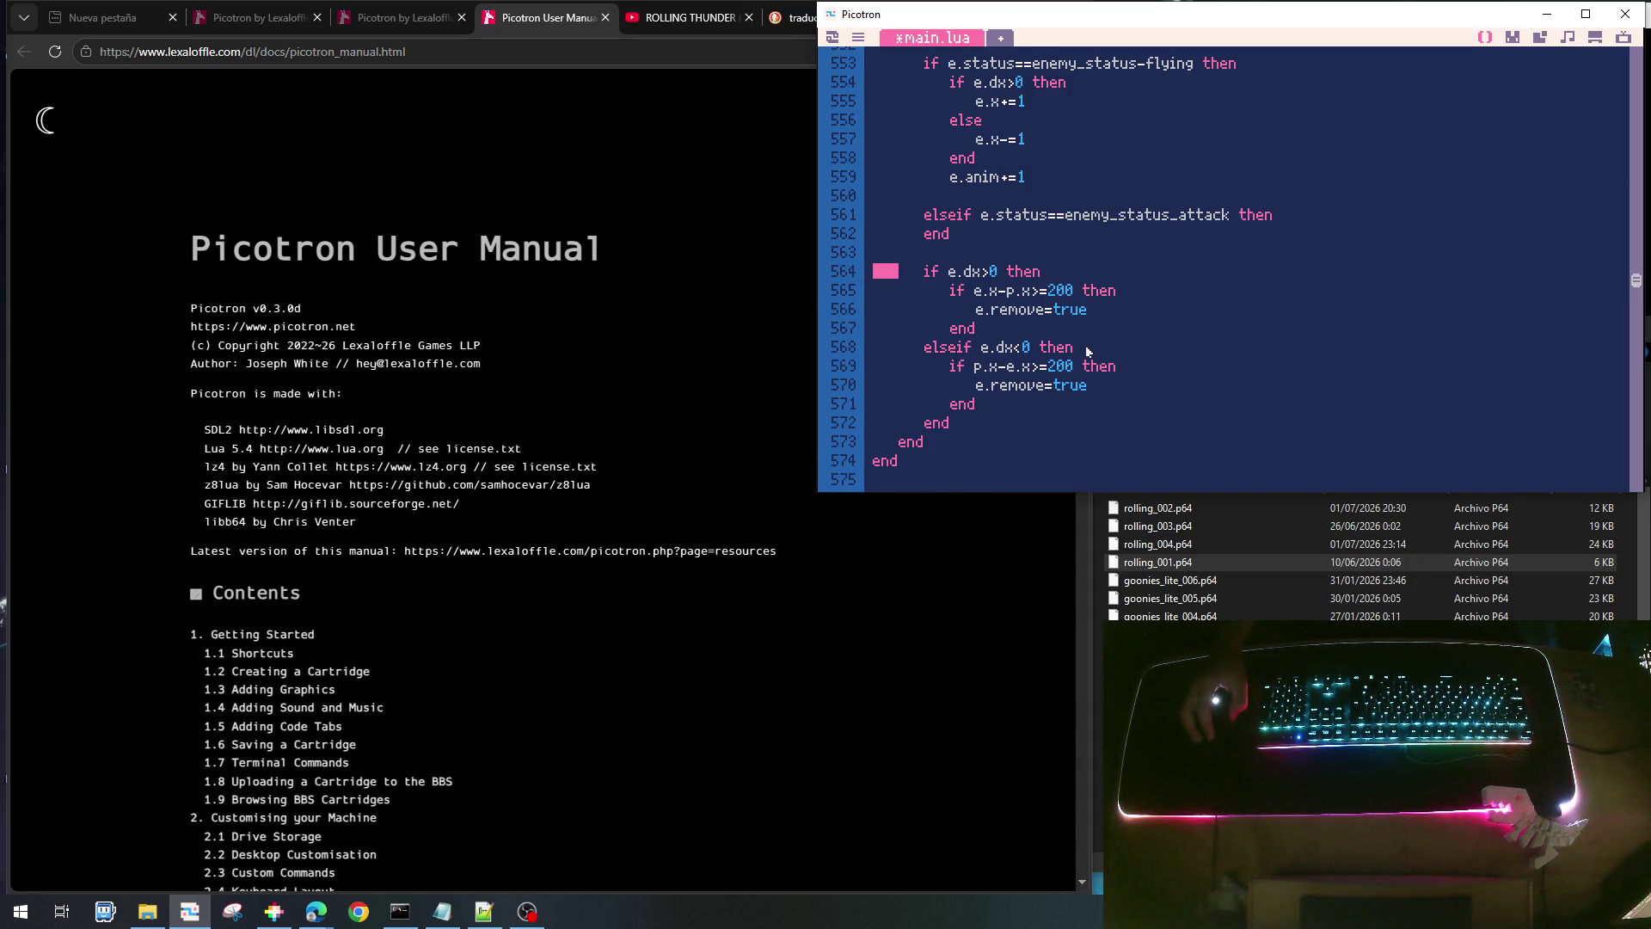
- Duplicate the flying status check below the flying branch as an elseif
{"action": "scroll", "coordinate": [1086, 349], "scroll_direction": "up", "scroll_amount": 2}
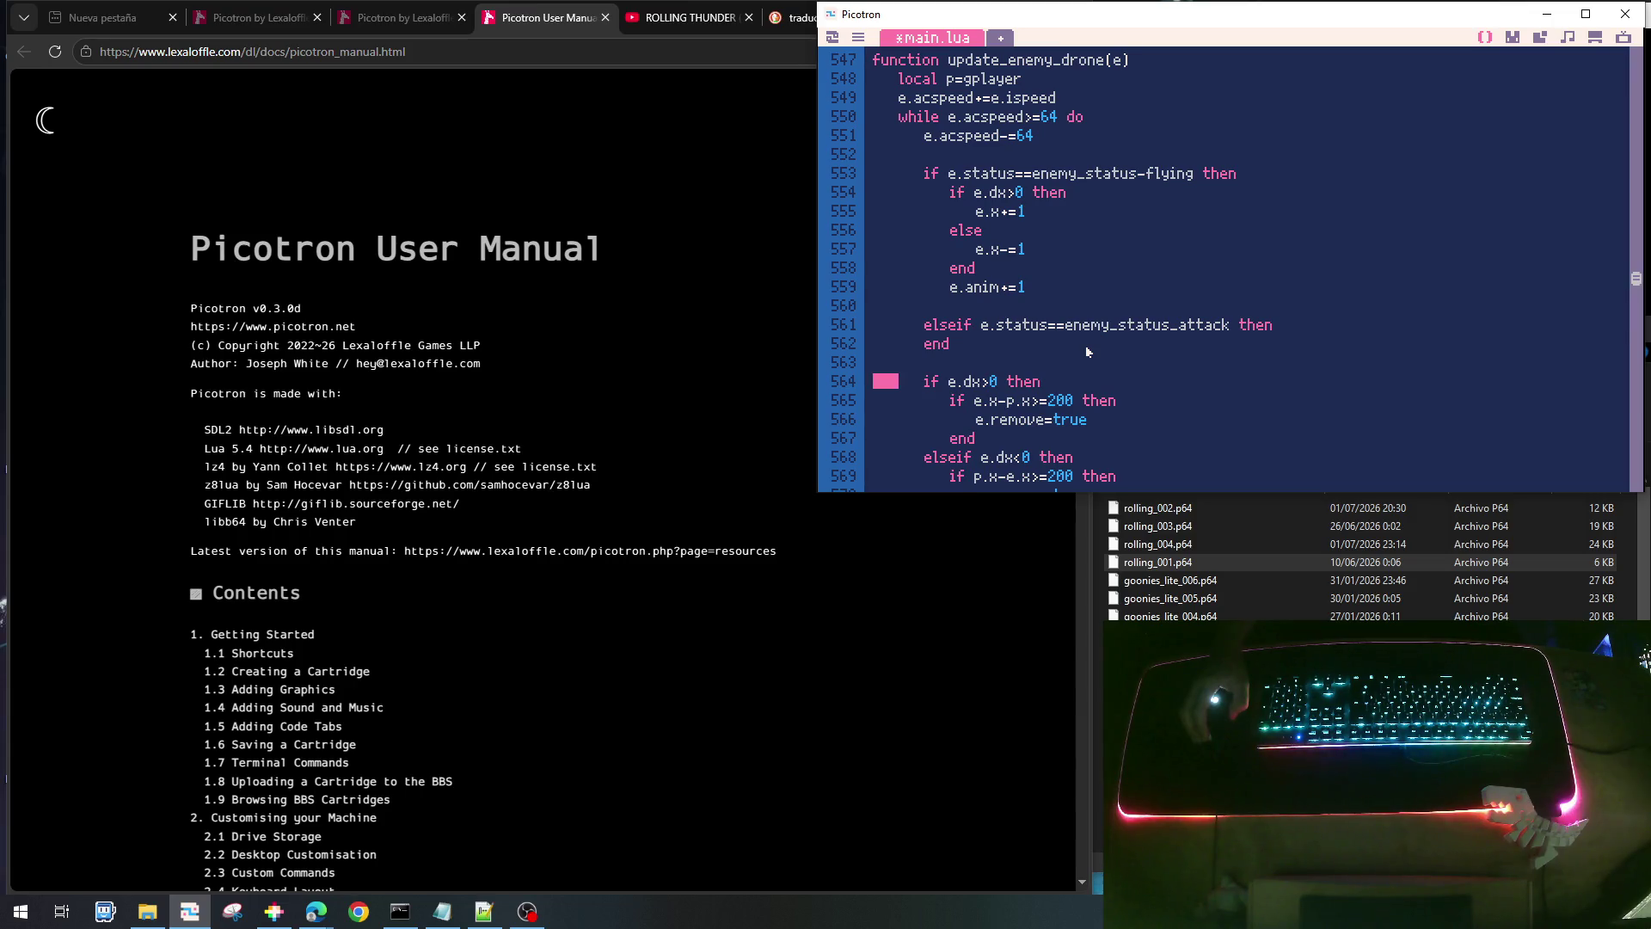
{"action": "left_click", "coordinate": [1040, 287]}
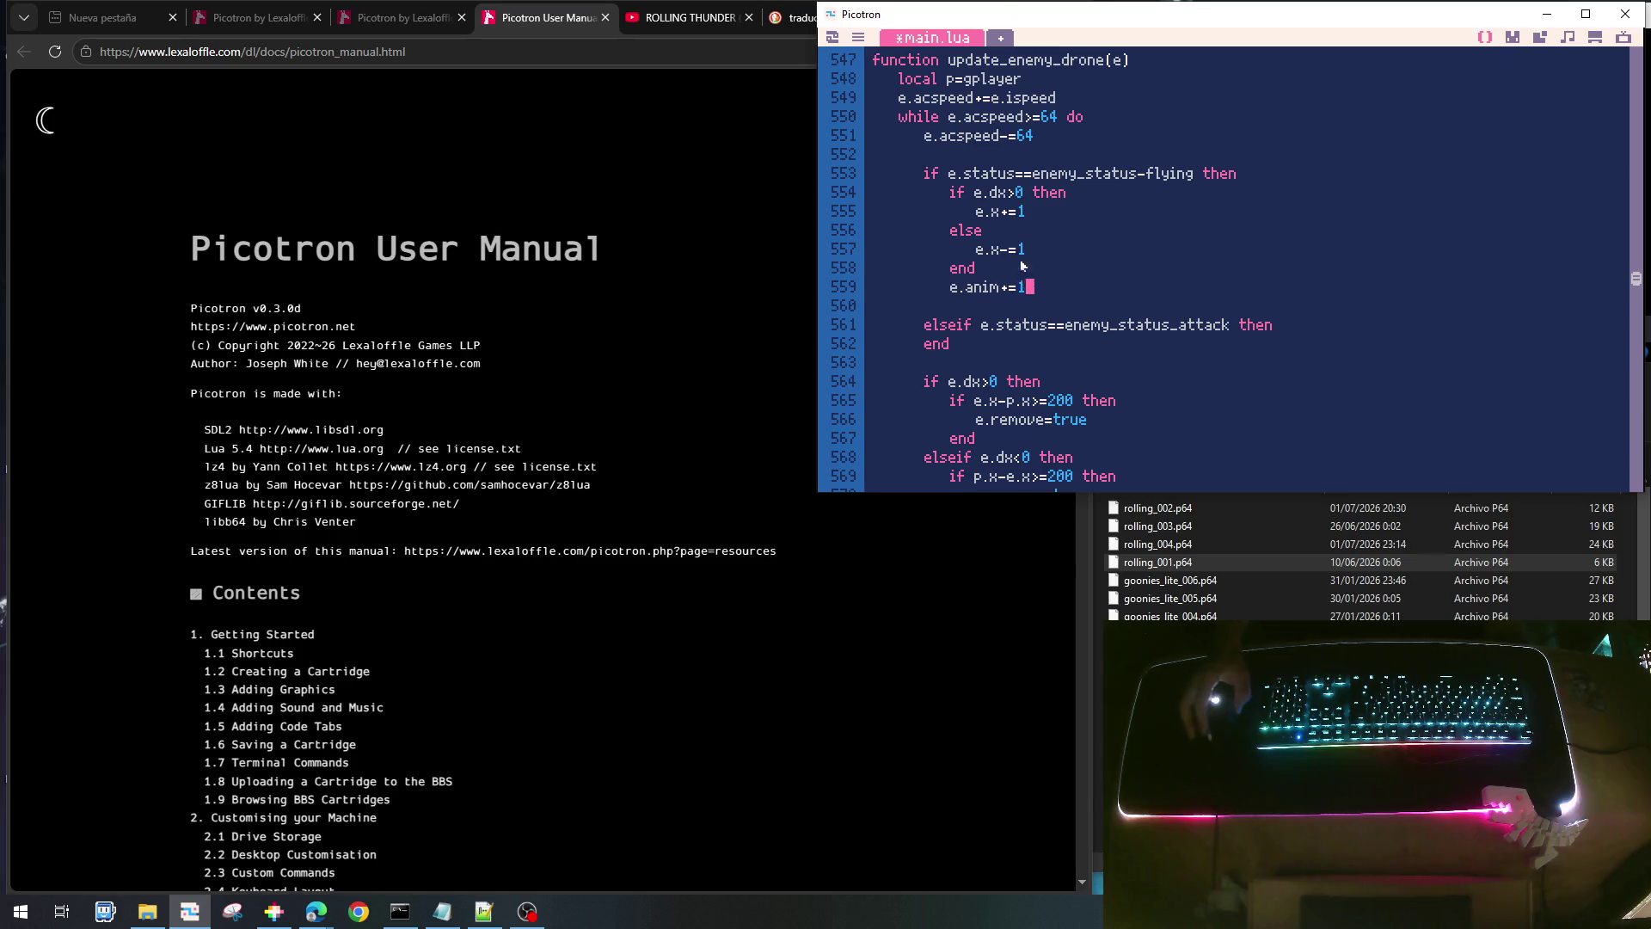
{"action": "key", "text": "Up"}
{"action": "key", "text": "Up"}
{"action": "key", "text": "Up"}
{"action": "key", "text": "Home"}
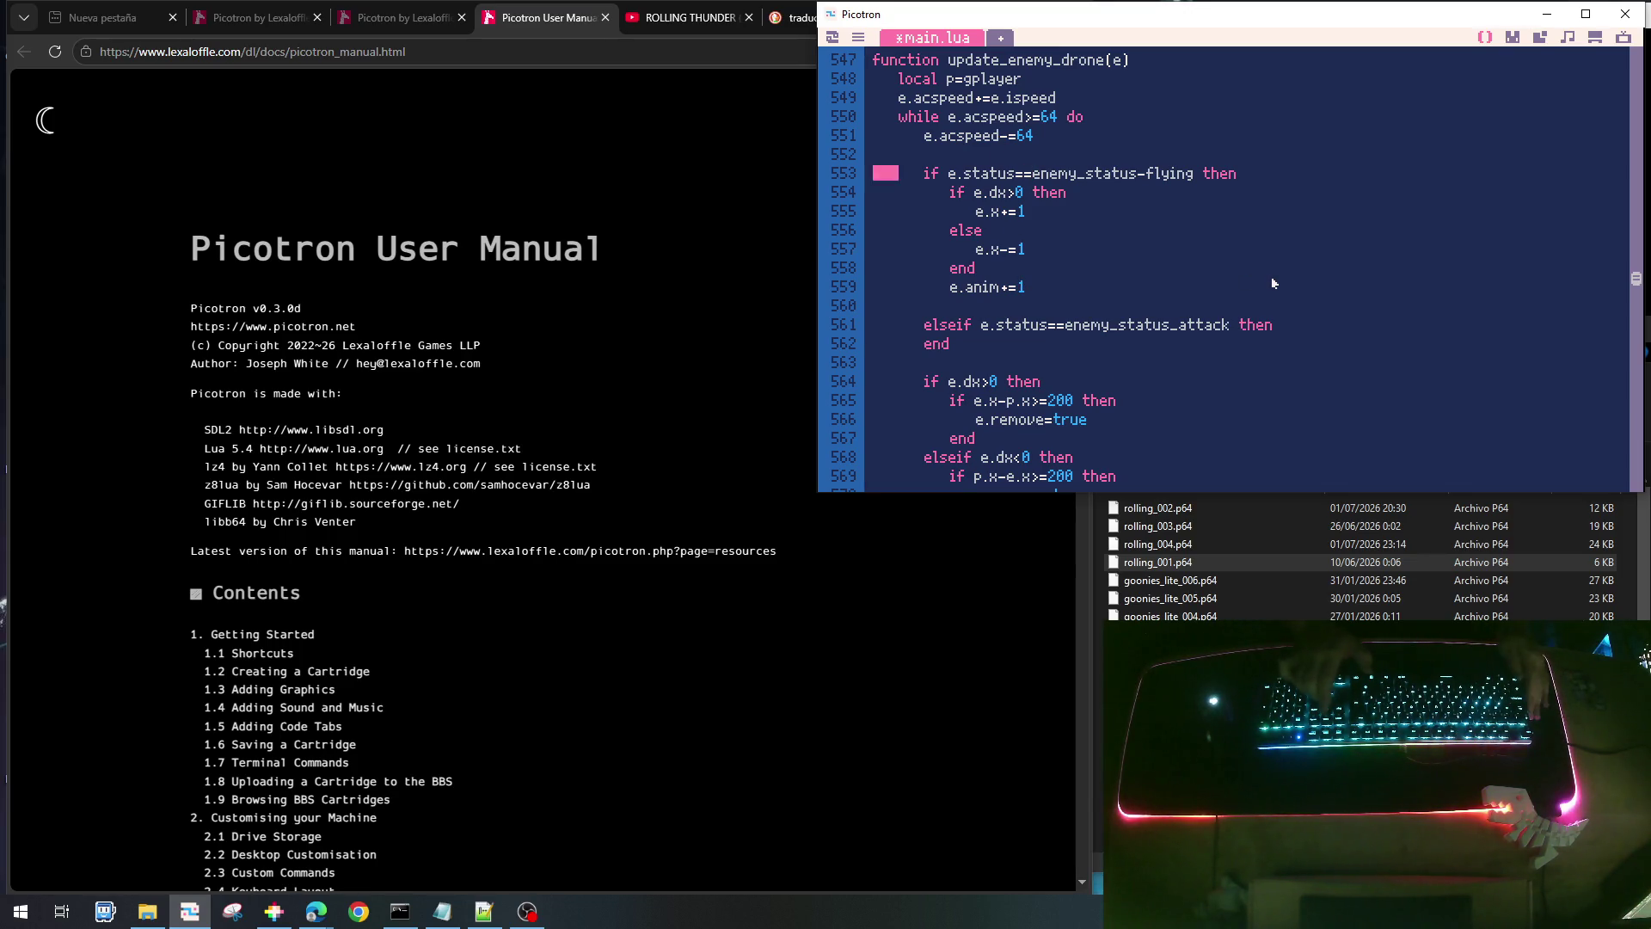
{"action": "key", "text": "shift+End"}
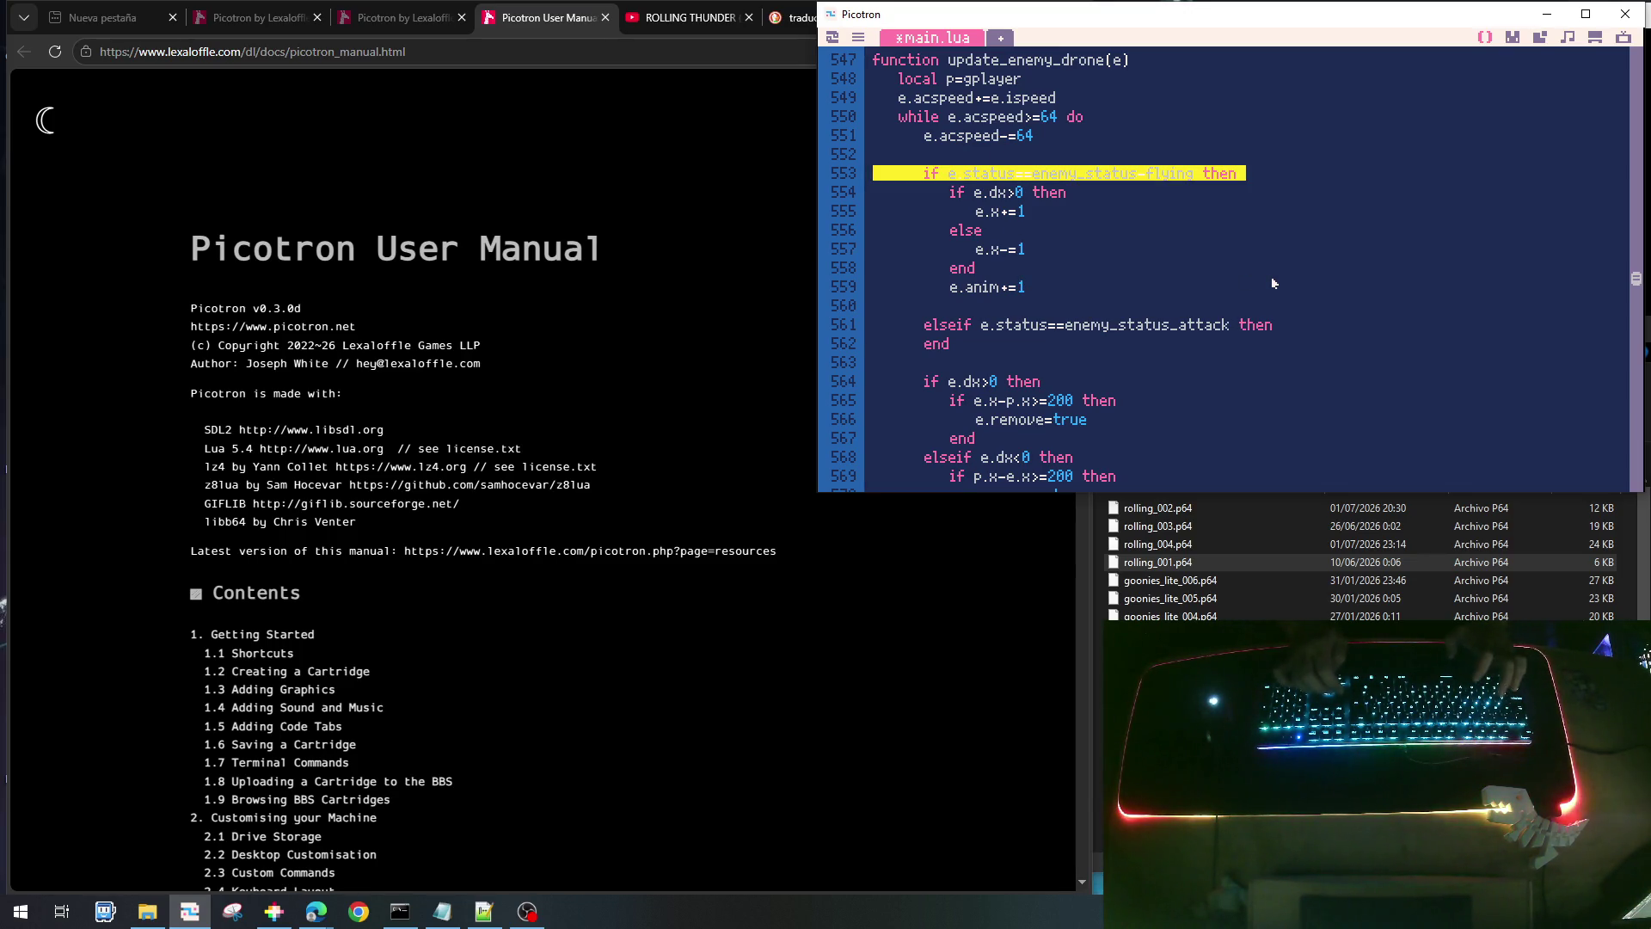
{"action": "key", "text": "Down"}
{"action": "key", "text": "Down"}
{"action": "key", "text": "Down"}
{"action": "key", "text": "ctrl+v"}
{"action": "key", "text": "Return"}
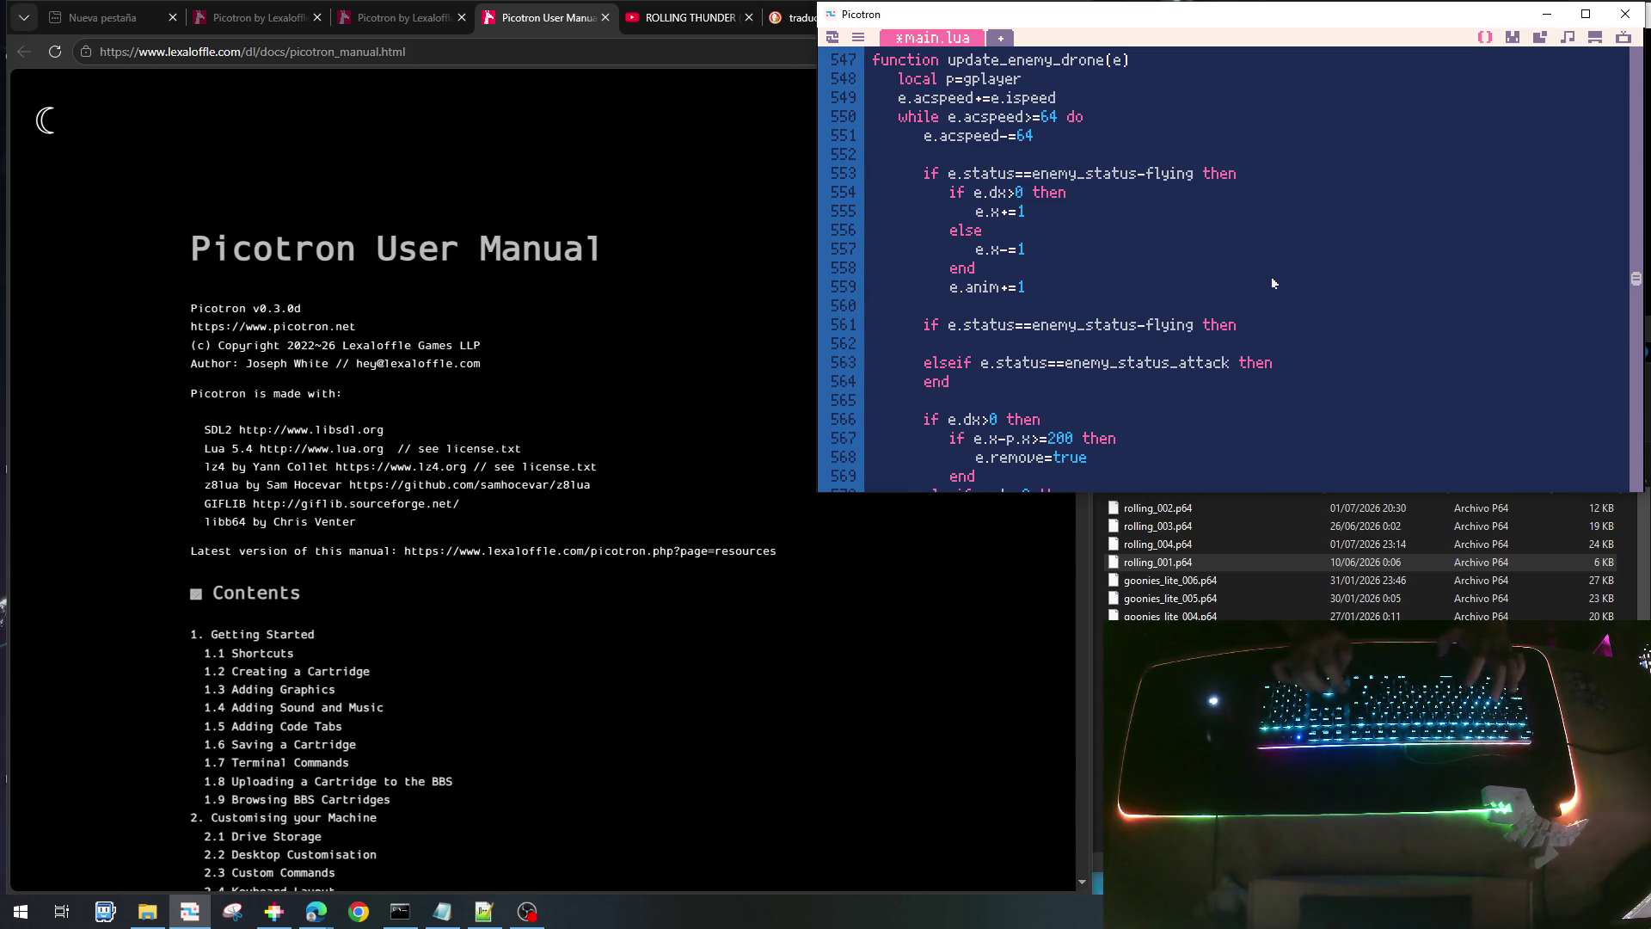
{"action": "key", "text": "Up"}
{"action": "key", "text": "Up"}
{"action": "key", "text": "Delete"}
{"action": "type", "text": "else"}
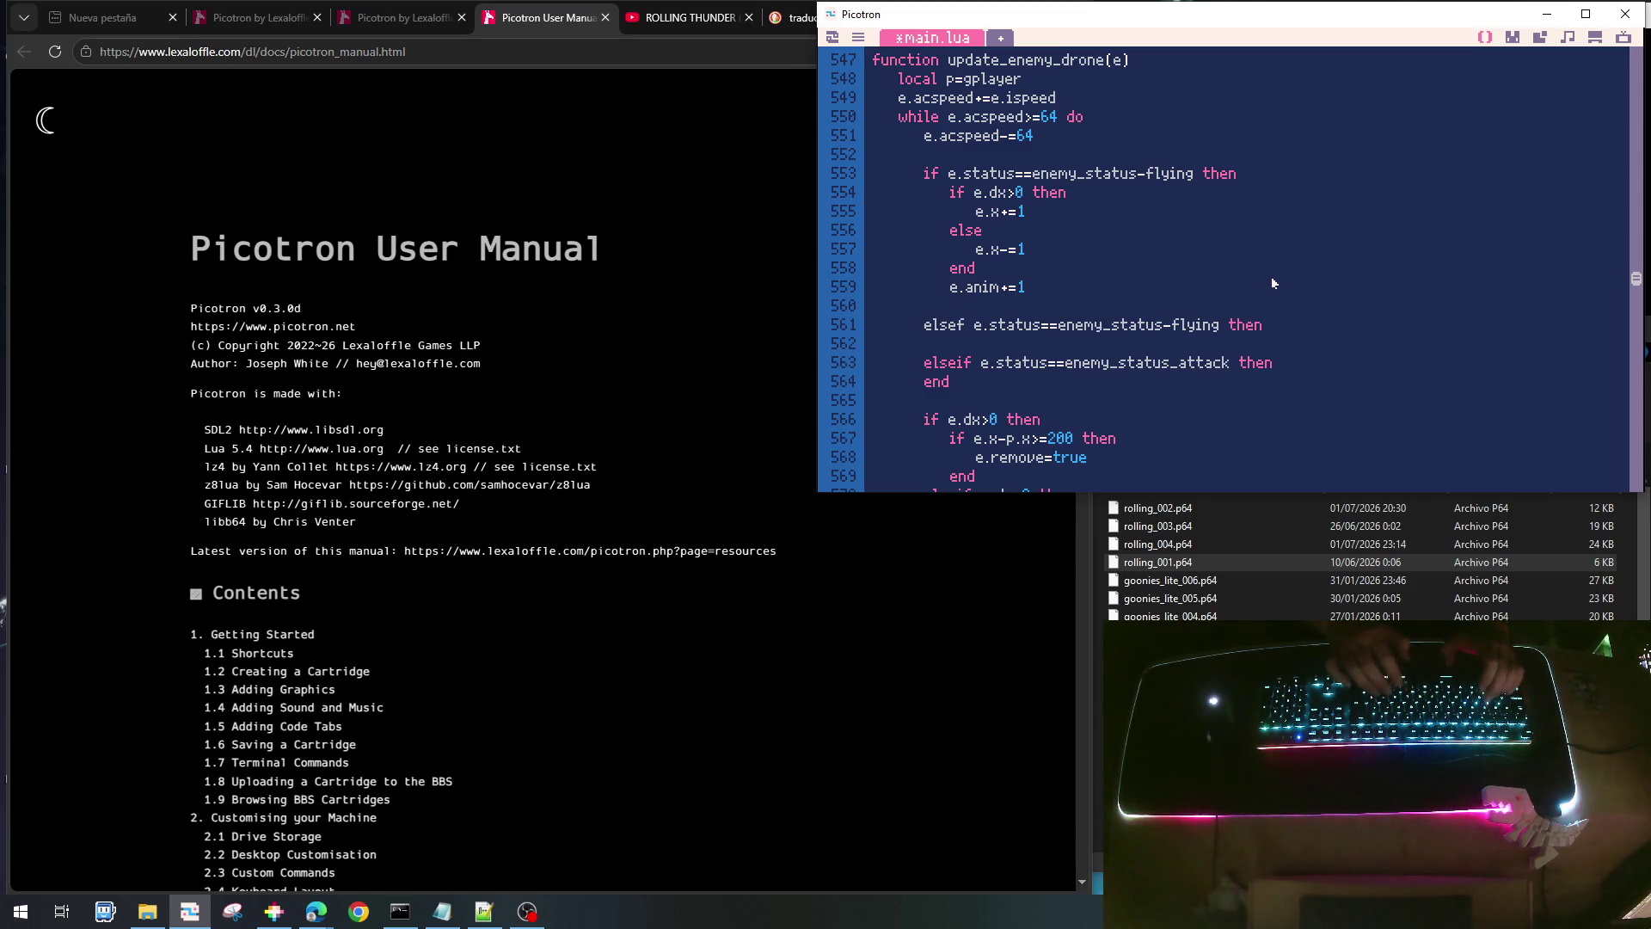
{"action": "type", "text": "i"}
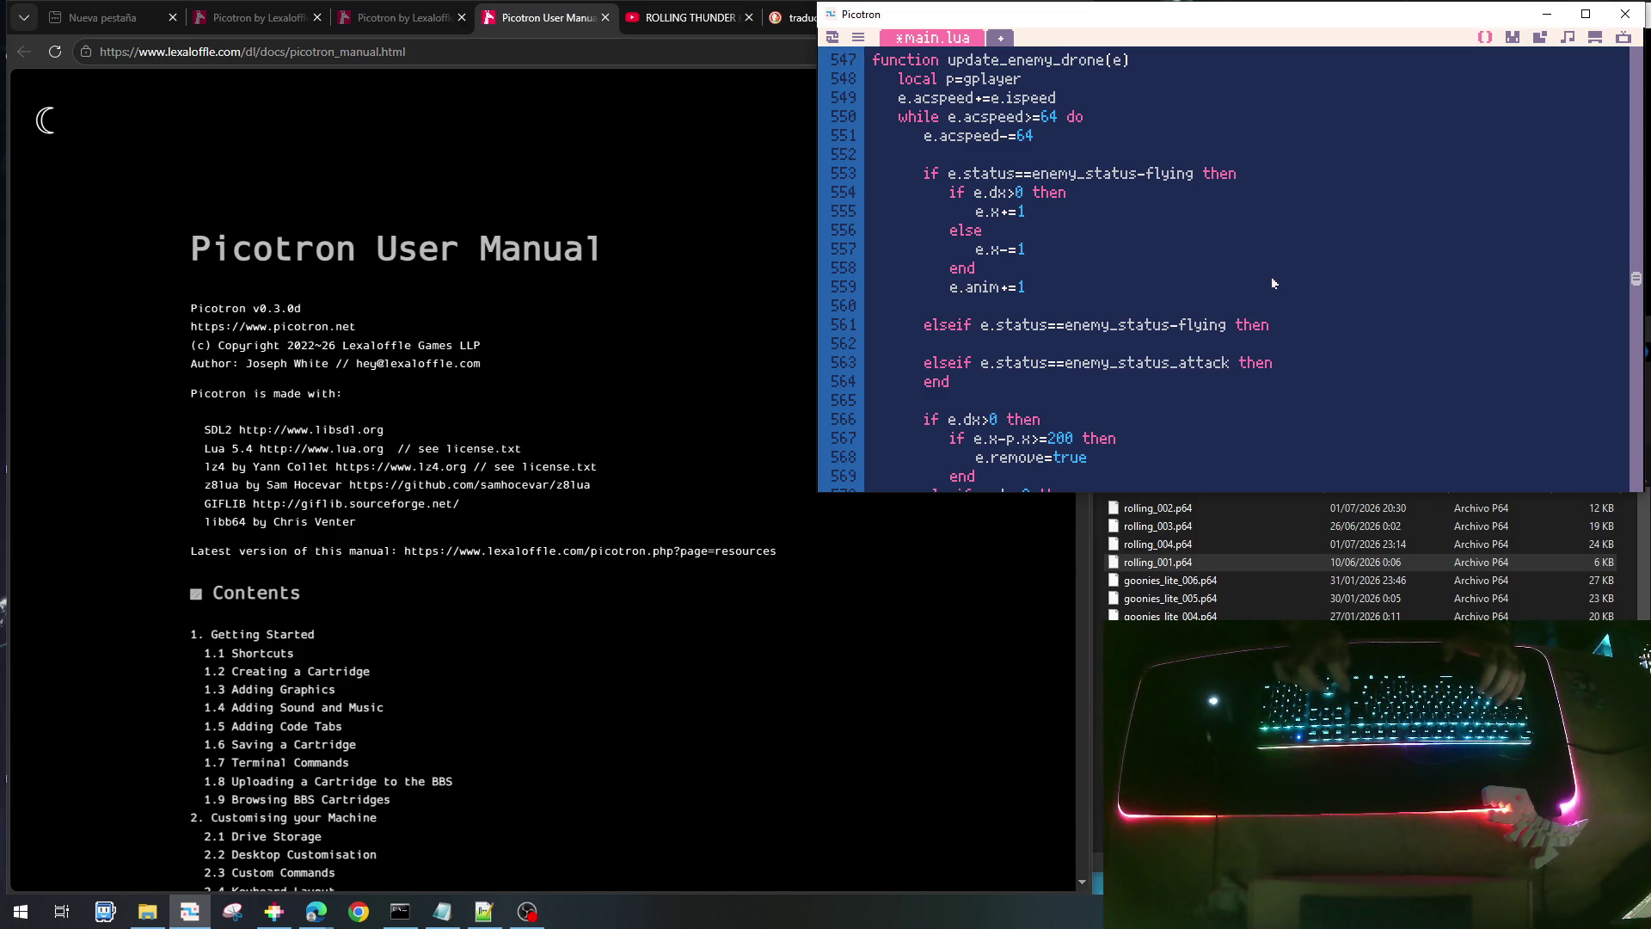
- Fix the enemy_status-flying typo and make the copied branch check enemy_status_wait
{"action": "key", "text": "Up"}
{"action": "key", "text": "Up"}
{"action": "key", "text": "Up"}
{"action": "key", "text": "Left"}
{"action": "key", "text": "Left"}
{"action": "key", "text": "Left"}
{"action": "key", "text": "Left"}
{"action": "key", "text": "BackSpace"}
{"action": "type", "text": "_"}
{"action": "key", "text": "Down"}
{"action": "key", "text": "Down"}
{"action": "key", "text": "Down"}
{"action": "key", "text": "Down"}
{"action": "key", "text": "Down"}
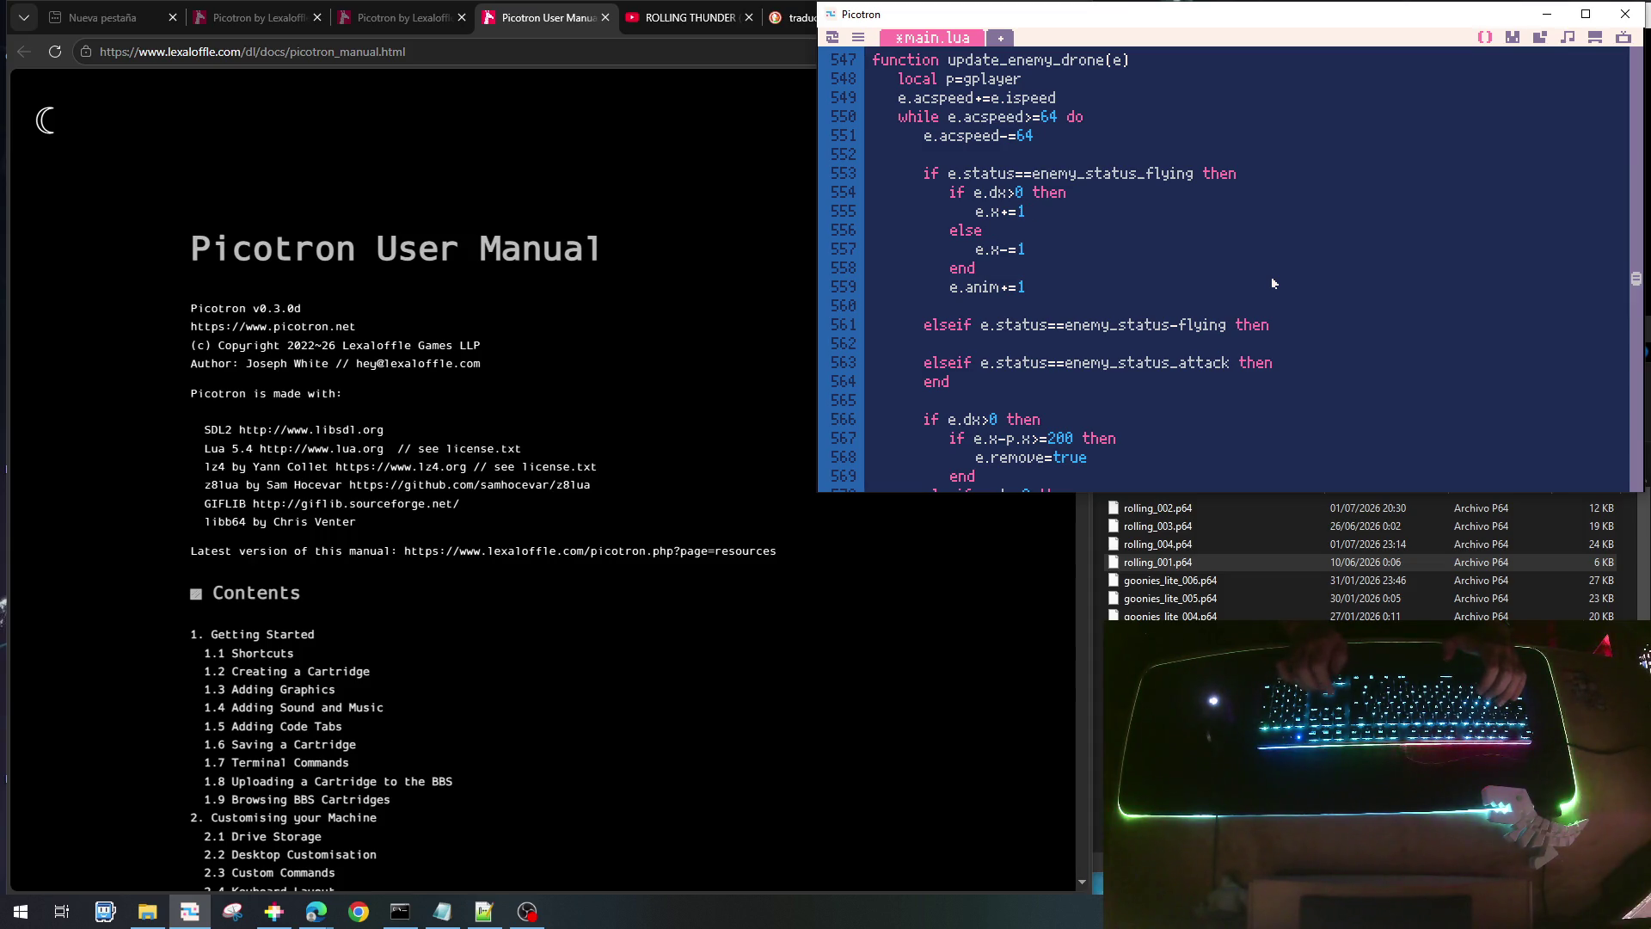
{"action": "key", "text": "BackSpace"}
{"action": "key", "text": "BackSpace"}
{"action": "key", "text": "BackSpace"}
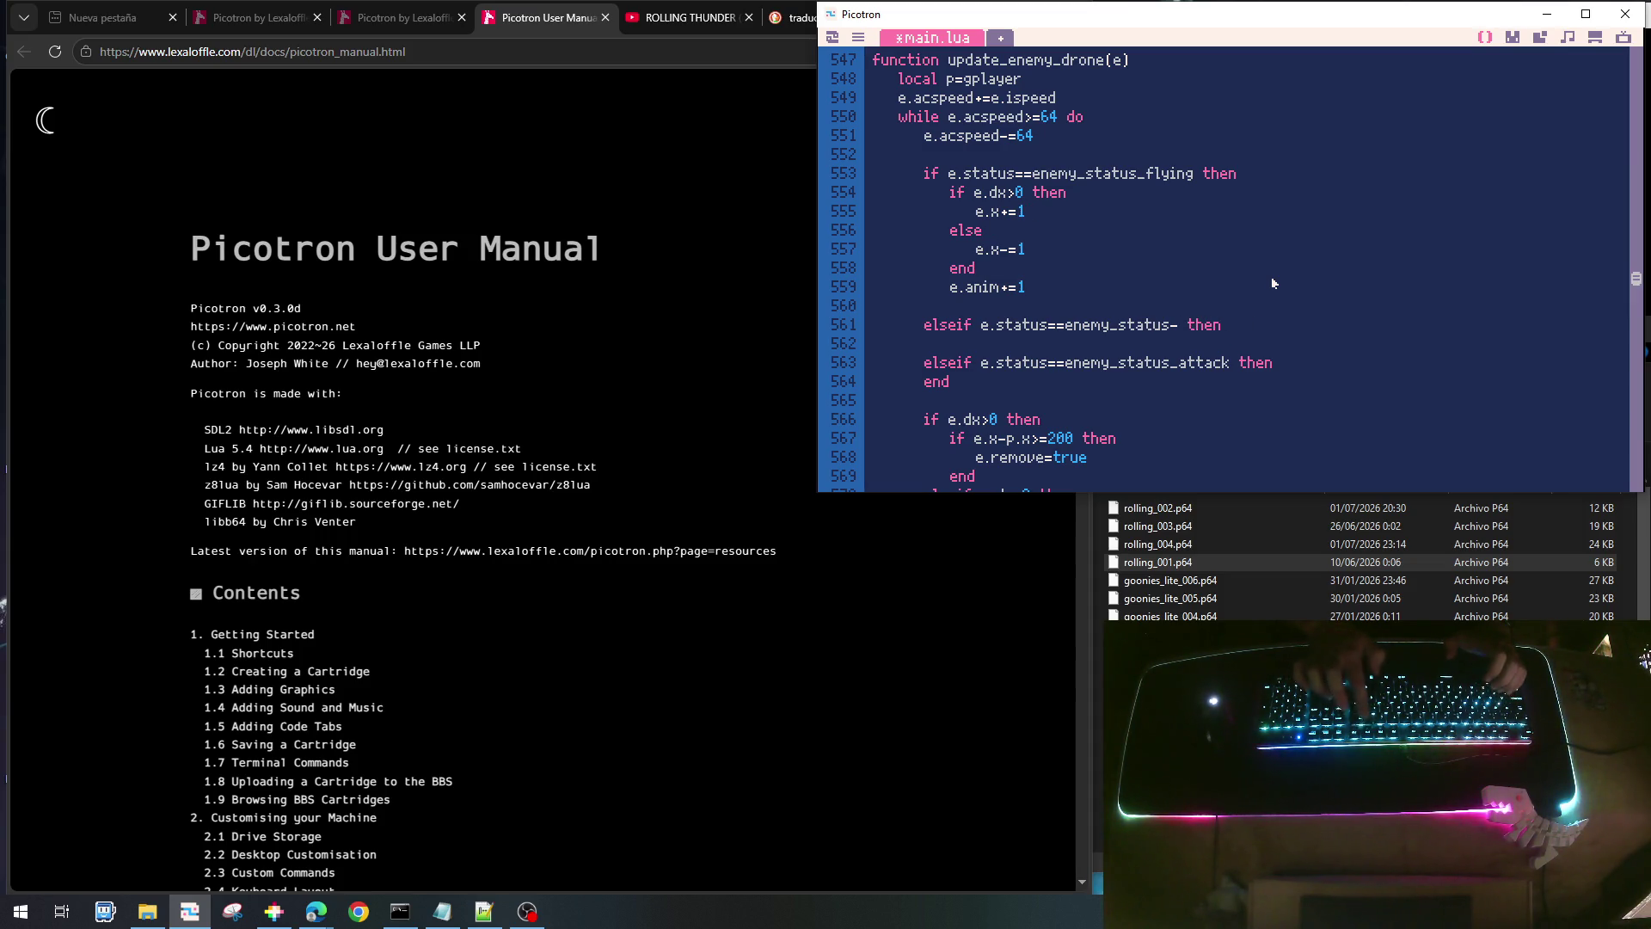
{"action": "type", "text": "_ait"}
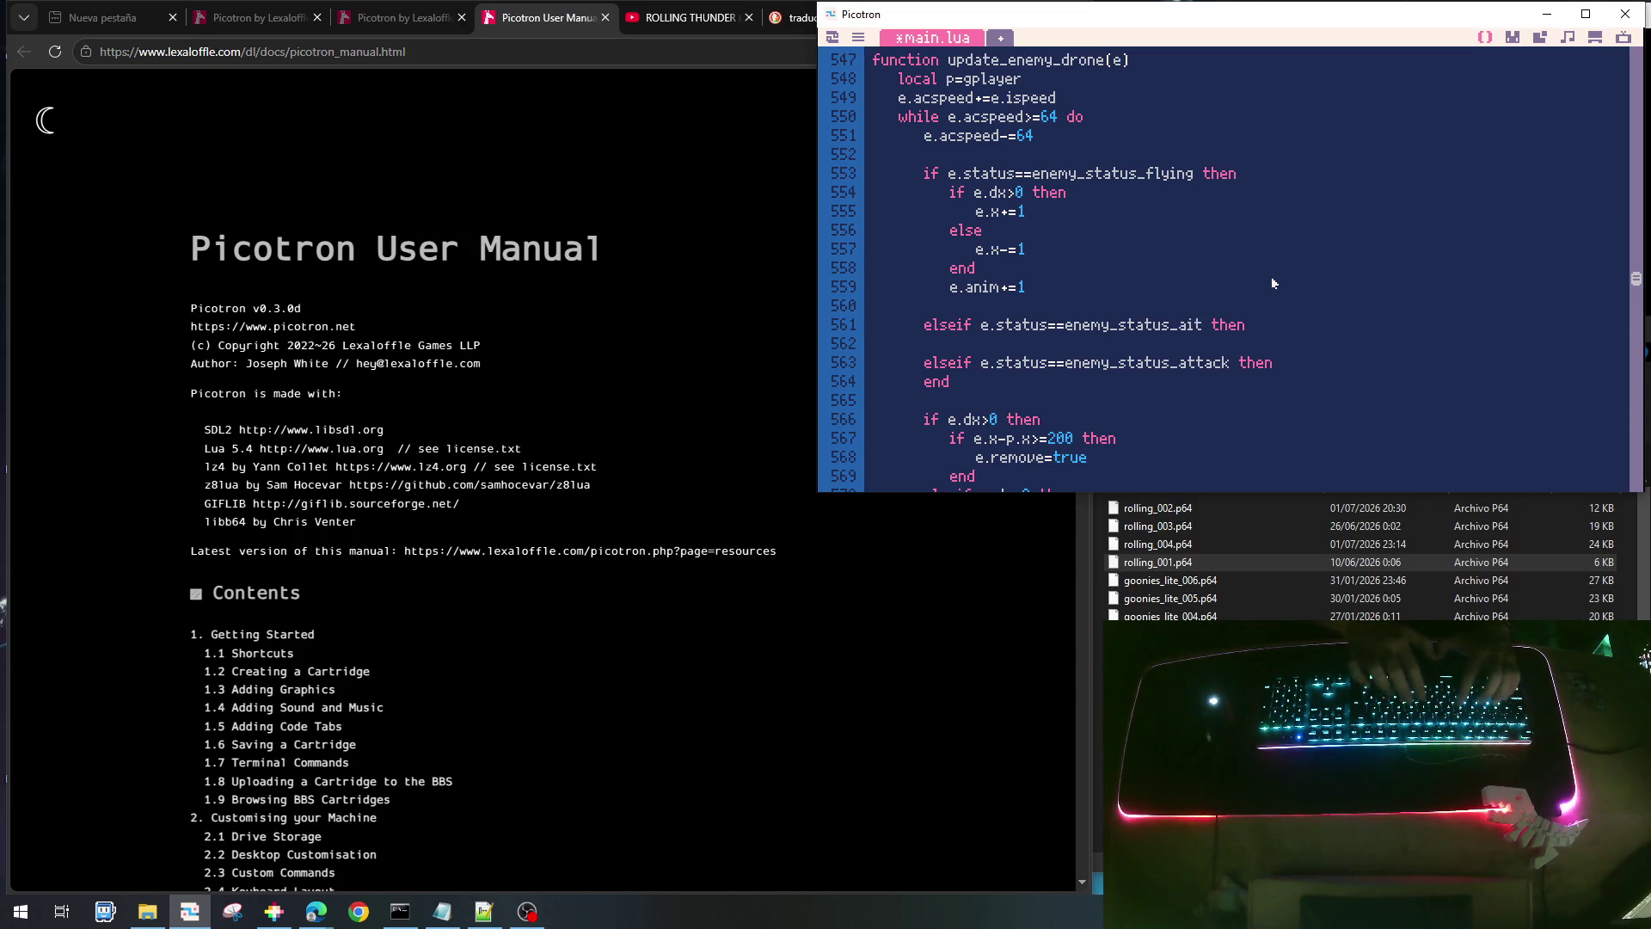
{"action": "key", "text": "Left"}
{"action": "key", "text": "Left"}
{"action": "key", "text": "Left"}
{"action": "type", "text": "w"}
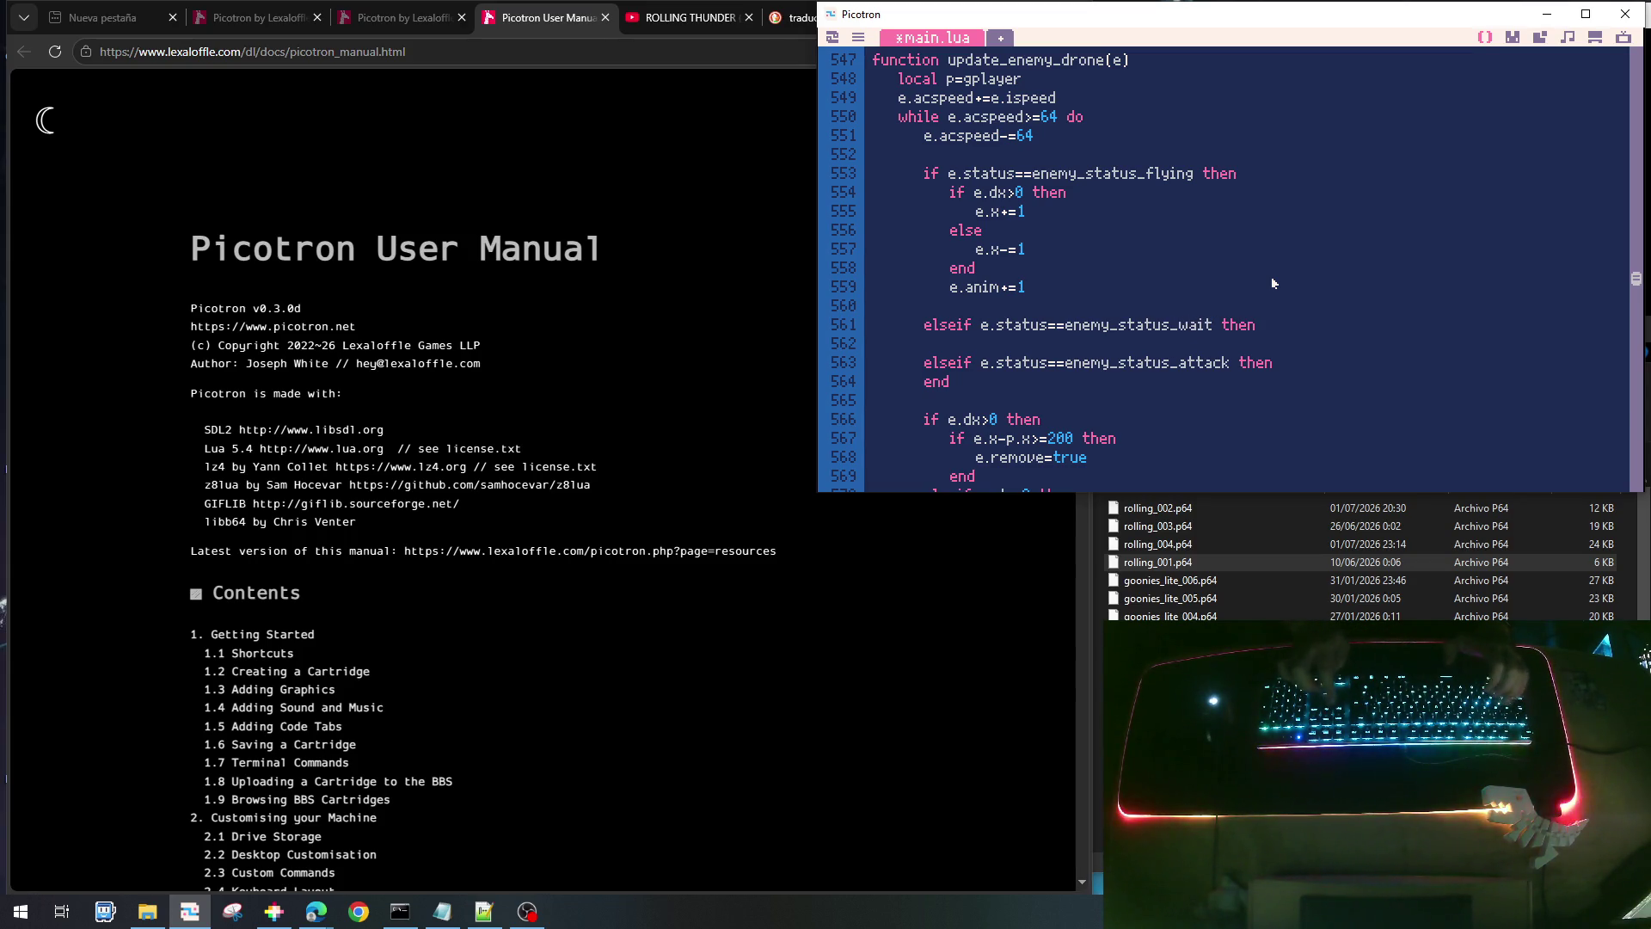
{"action": "key", "text": "Up"}
{"action": "key", "text": "Up"}
{"action": "key", "text": "Return"}
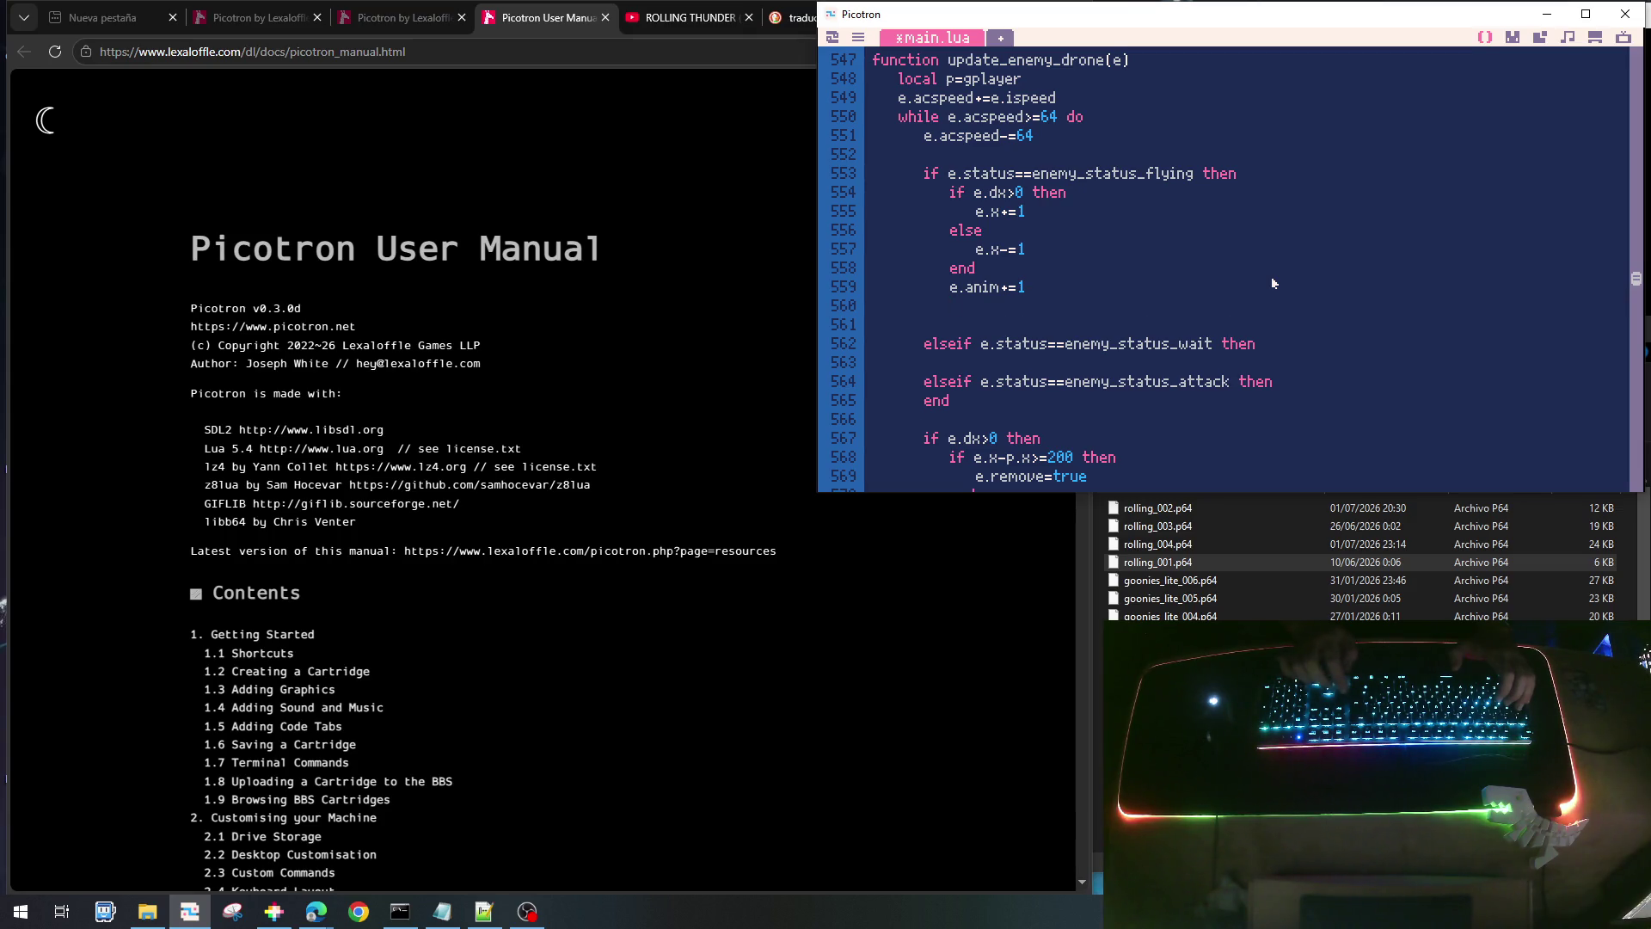
{"action": "scroll", "coordinate": [1271, 276], "scroll_direction": "up", "scroll_amount": 4}
- Add e.dattack=64+rnd(32) on a new line after e.acspeed=0 in init_enemy_drone
{"action": "left_click", "coordinate": [1002, 226]}
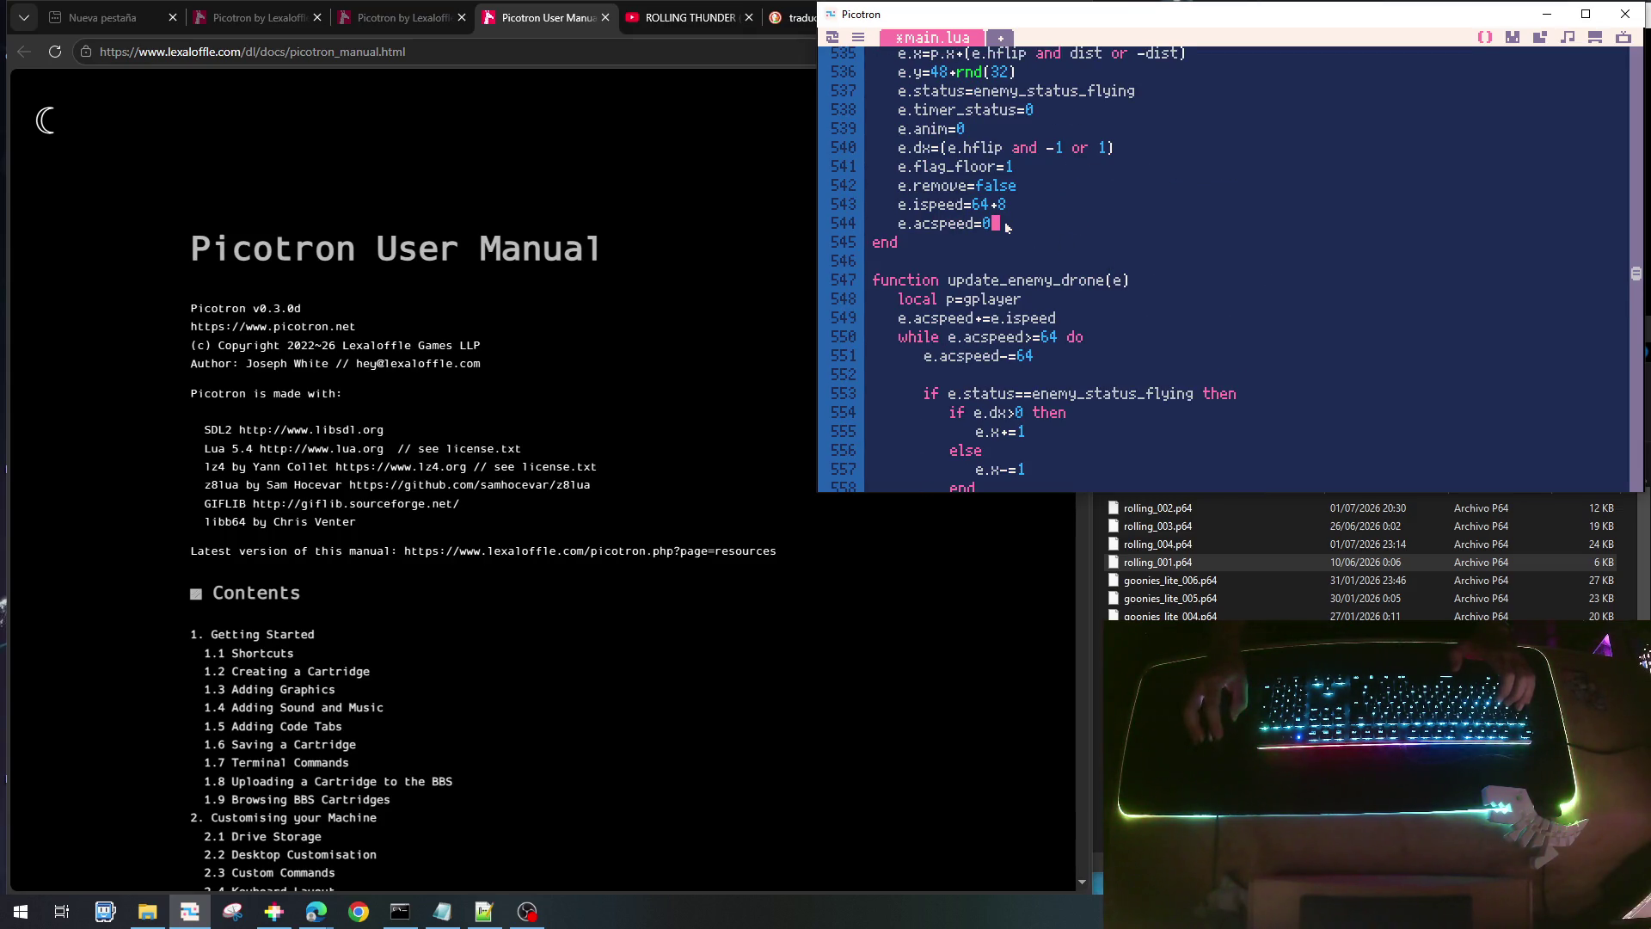
{"action": "key", "text": "Return"}
{"action": "type", "text": "e.-d"}
{"action": "key", "text": "BackSpace"}
{"action": "key", "text": "BackSpace"}
{"action": "type", "text": "dattack="}
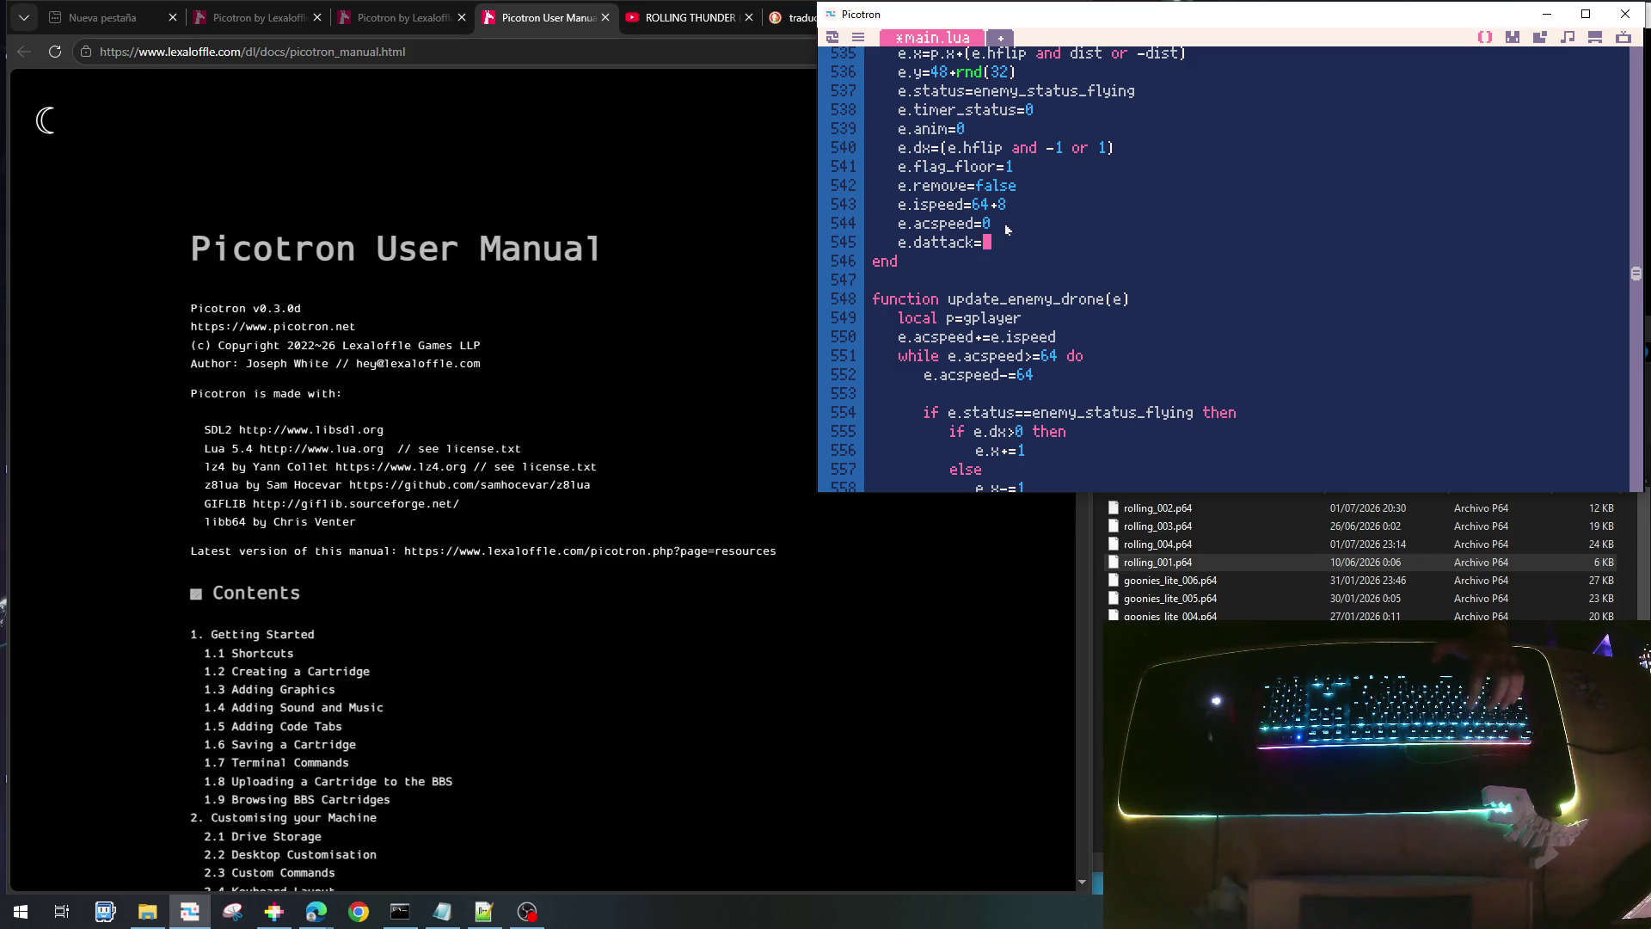
{"action": "type", "text": "64+rnd("}
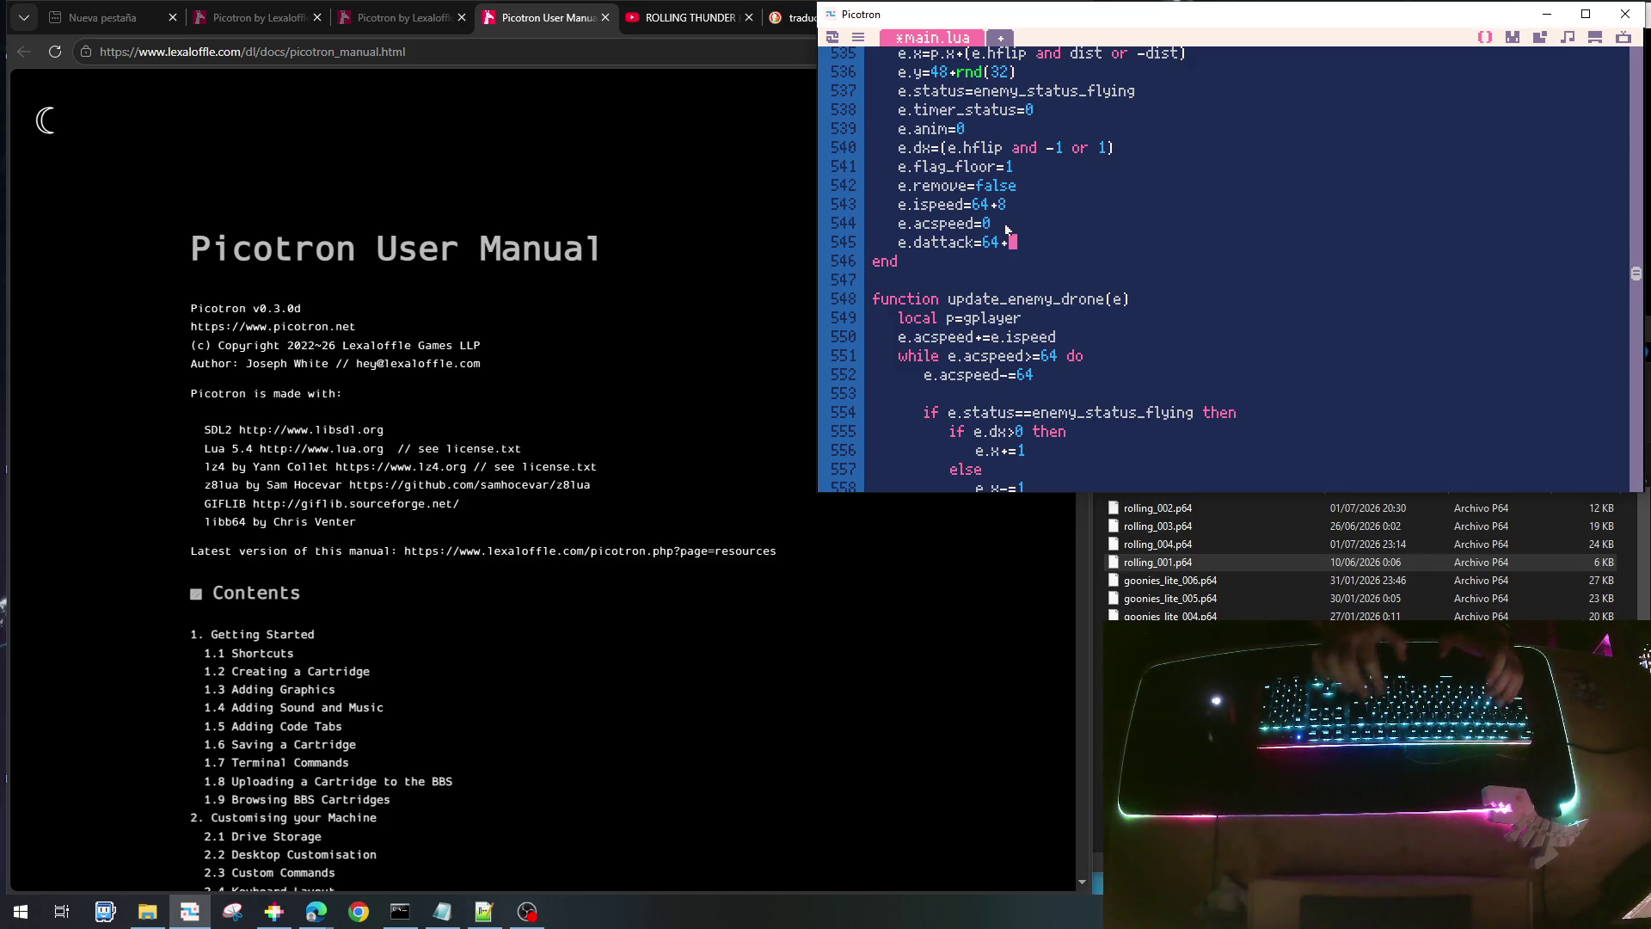
{"action": "type", "text": "32)"}
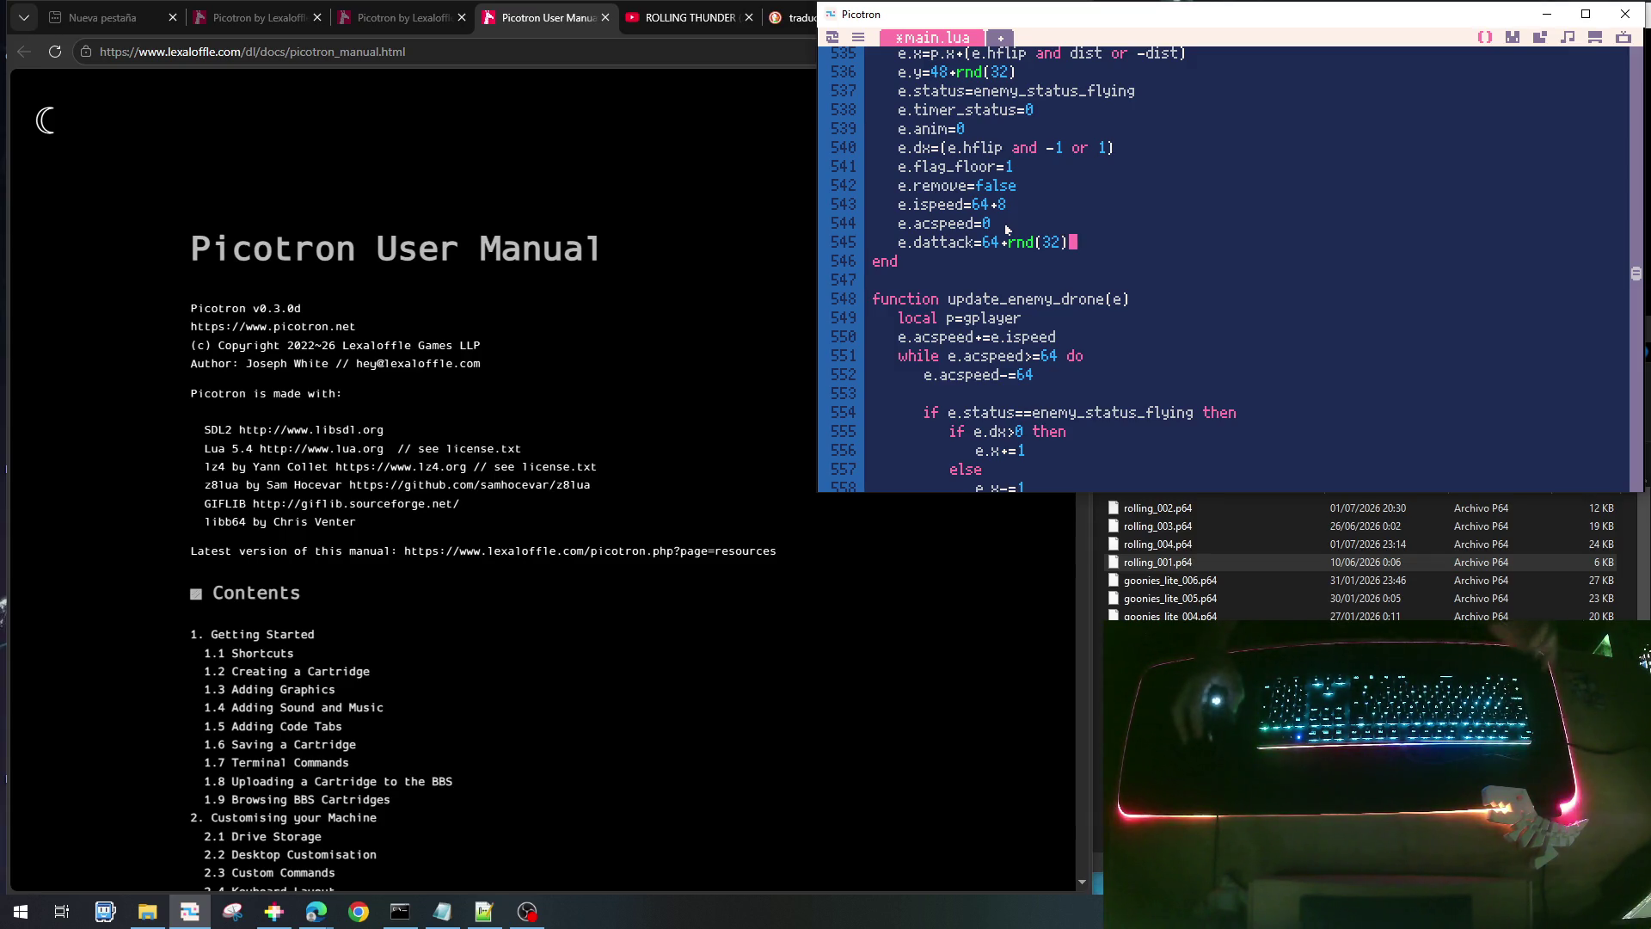
{"action": "scroll", "coordinate": [1132, 312], "scroll_direction": "down", "scroll_amount": 2}
- Add an 'if e.x>=p.x-e.dattack then … end' check after e.x+=1 in the flying branch
{"action": "left_click", "coordinate": [979, 434]}
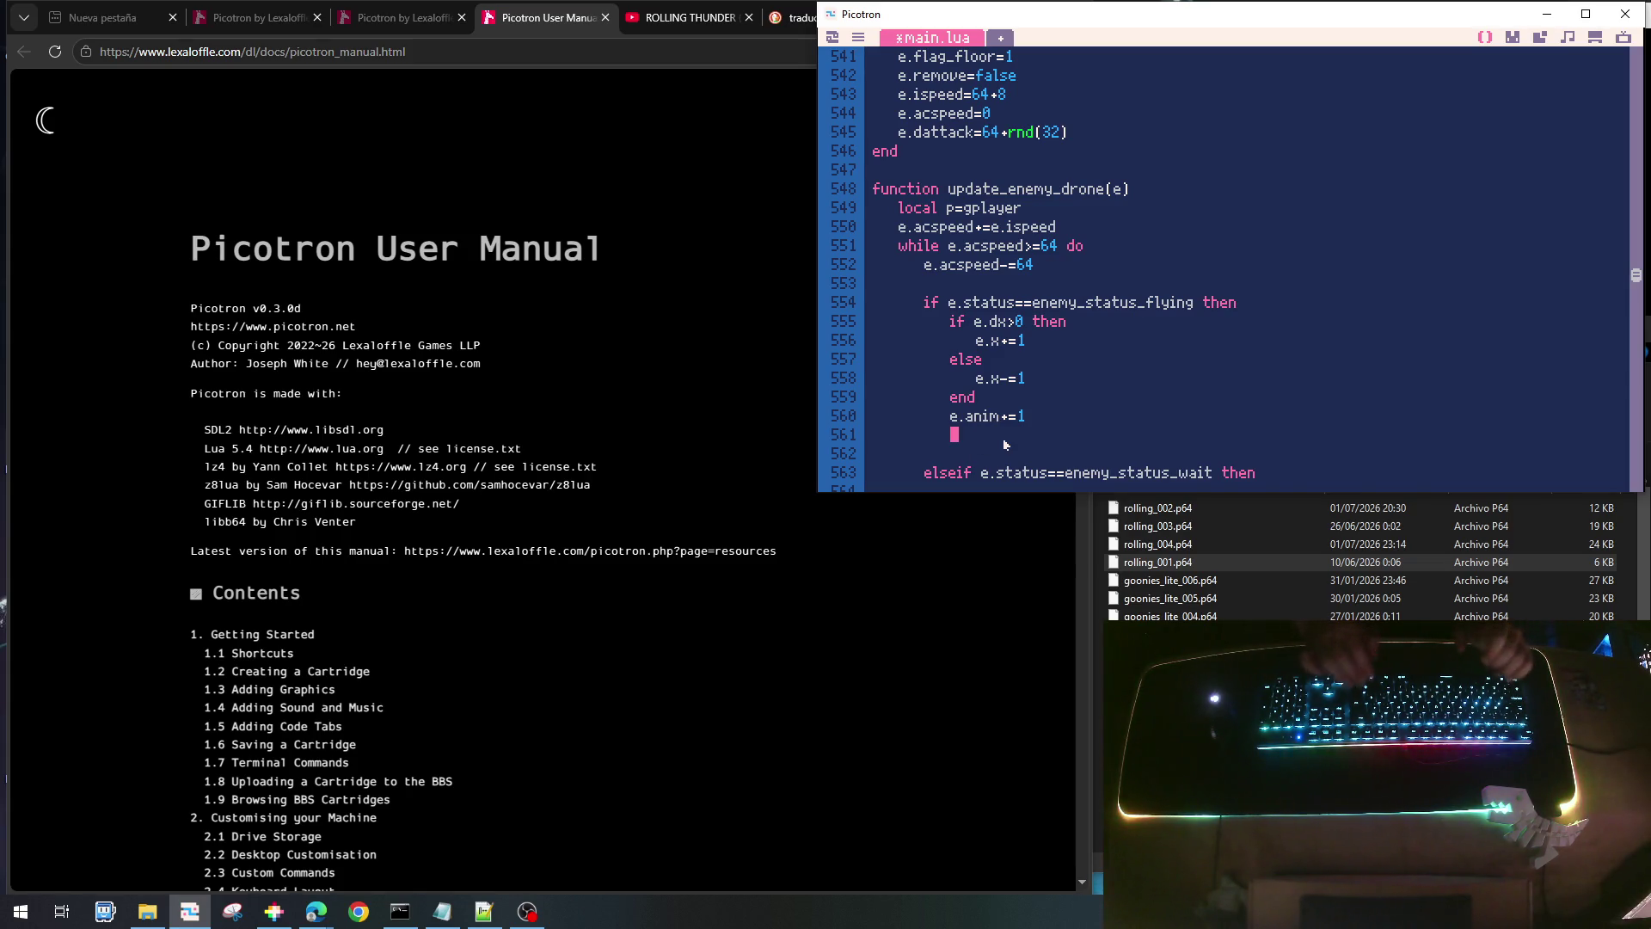
{"action": "key", "text": "Up"}
{"action": "key", "text": "Up"}
{"action": "key", "text": "Up"}
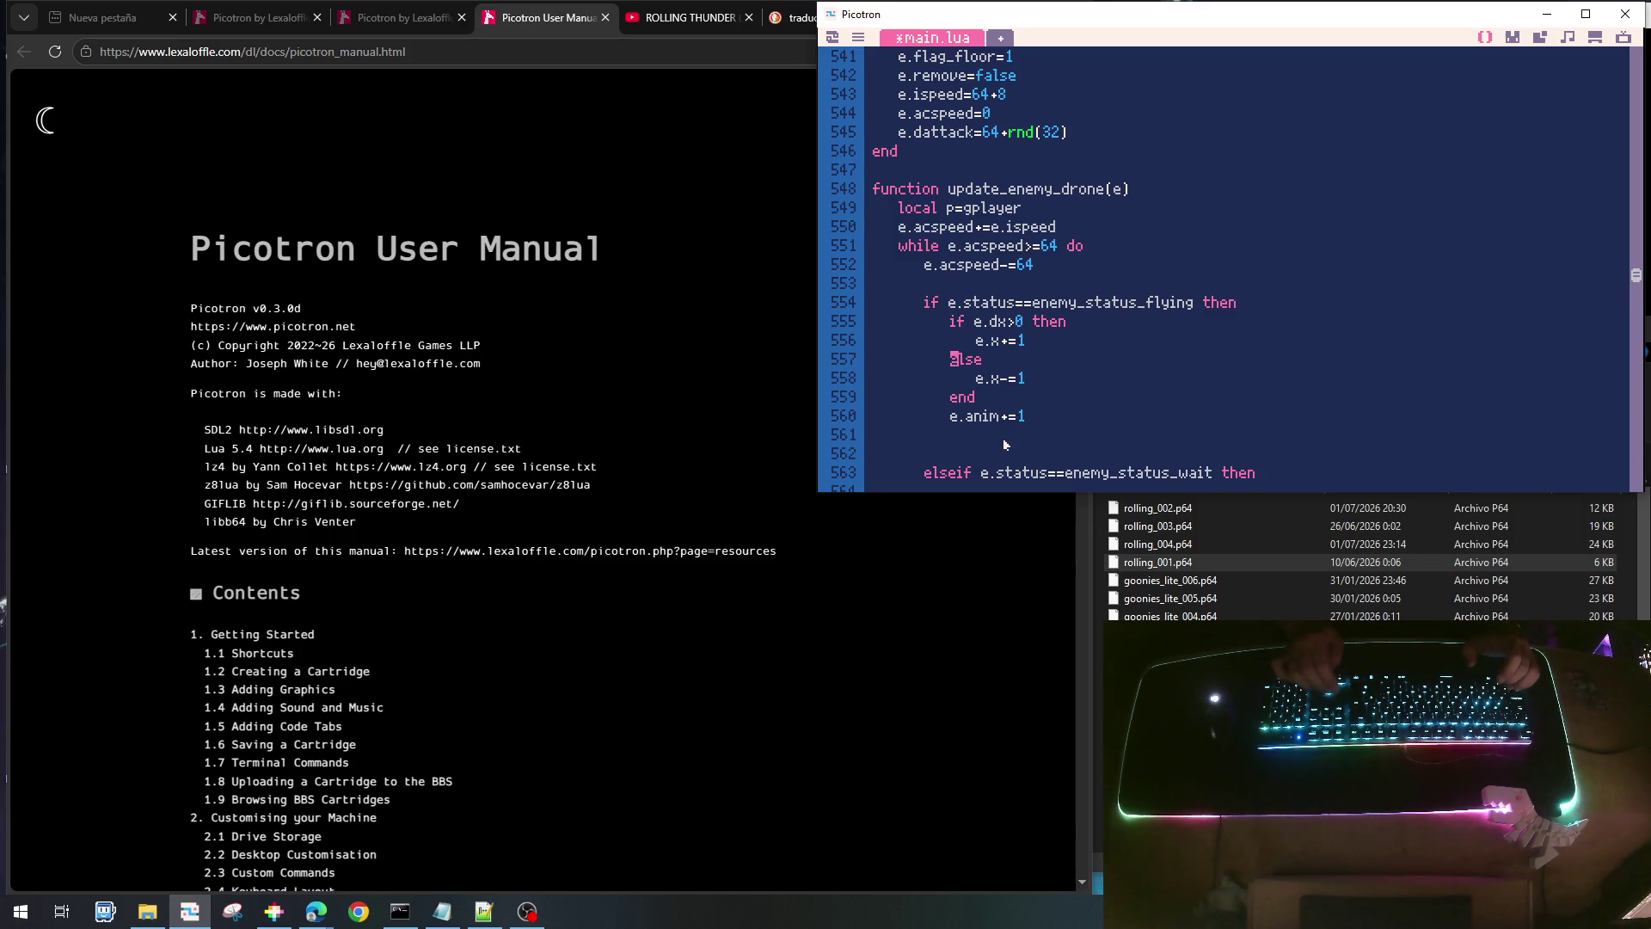
{"action": "key", "text": "End"}
{"action": "key", "text": "Return"}
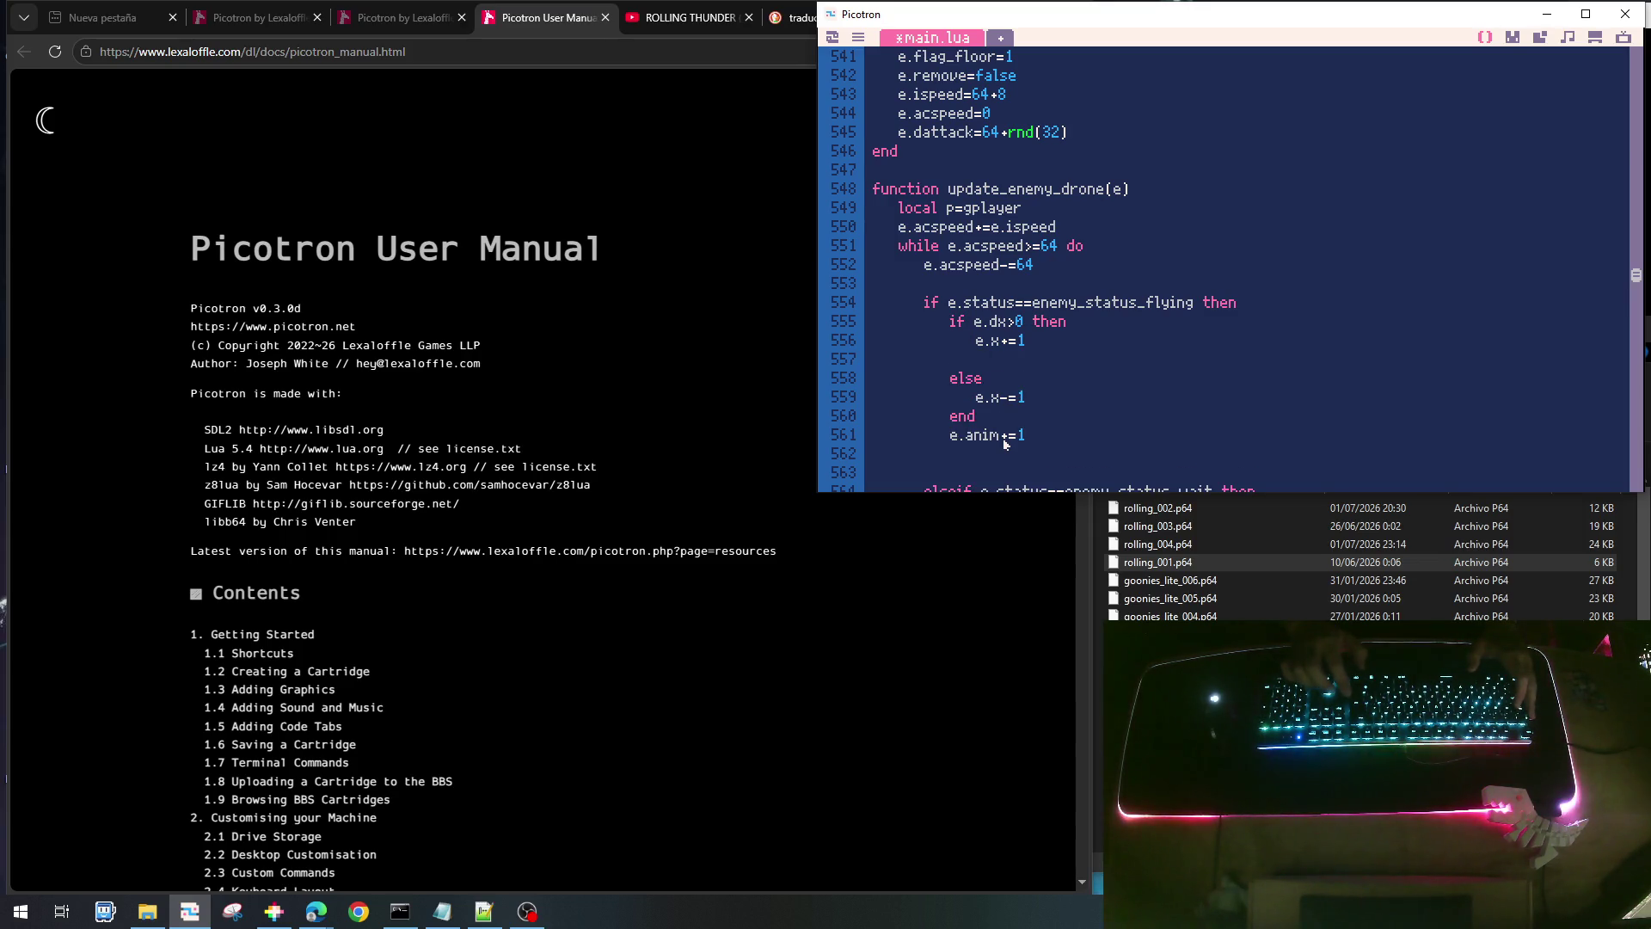
{"action": "type", "text": "if e.x"}
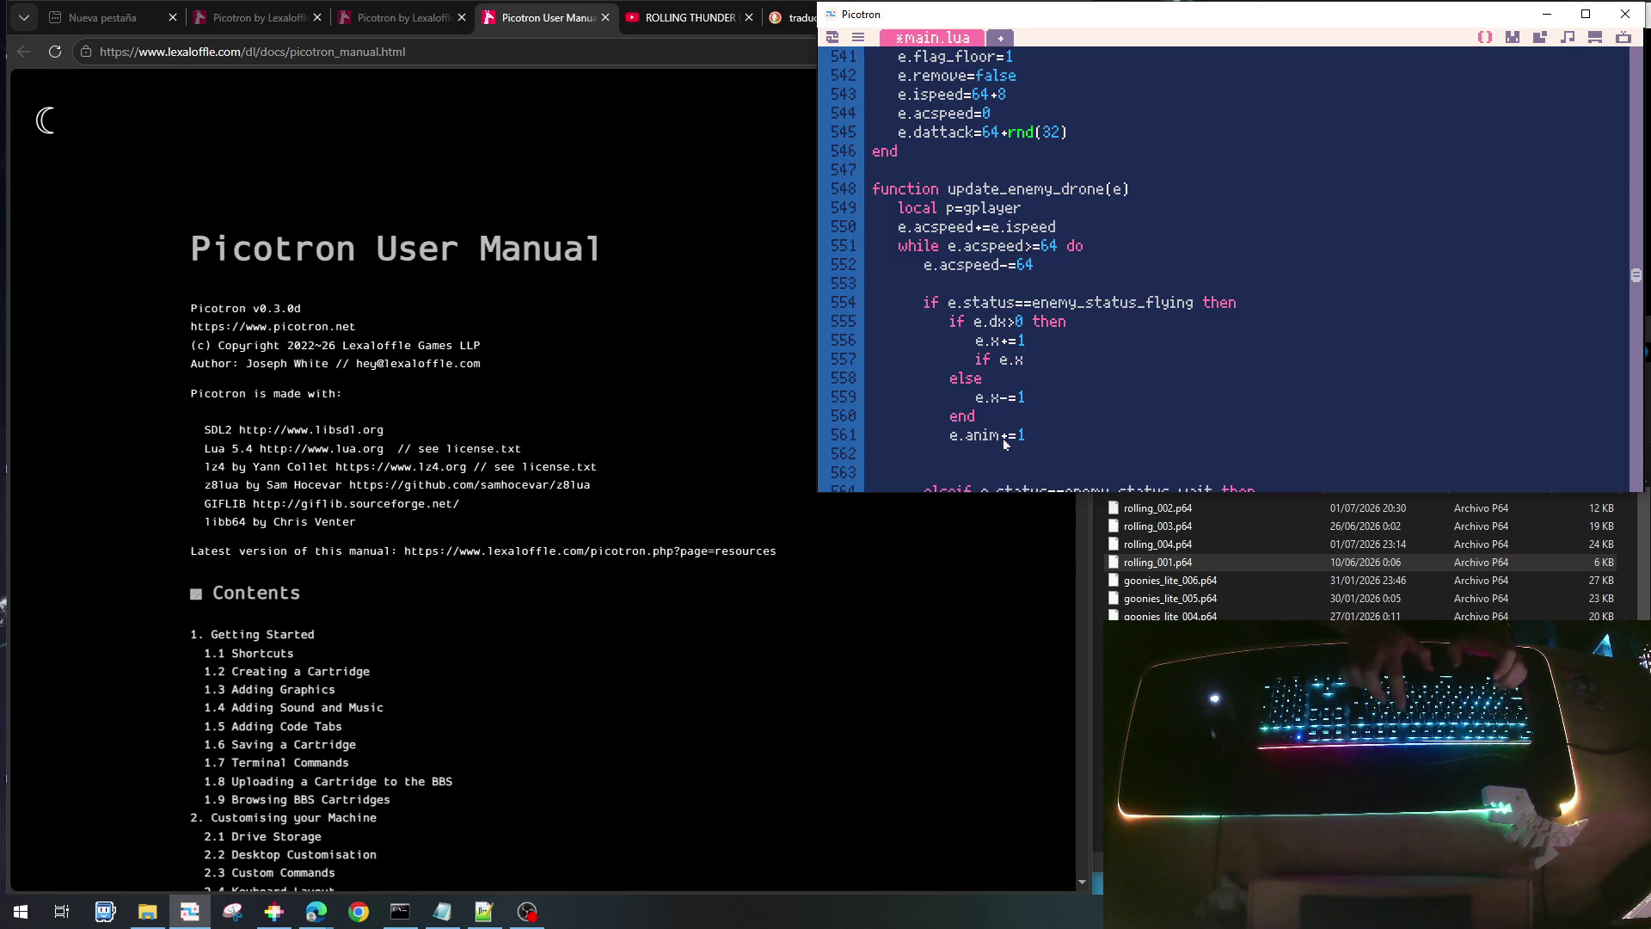
{"action": "type", "text": ">=p.x-"}
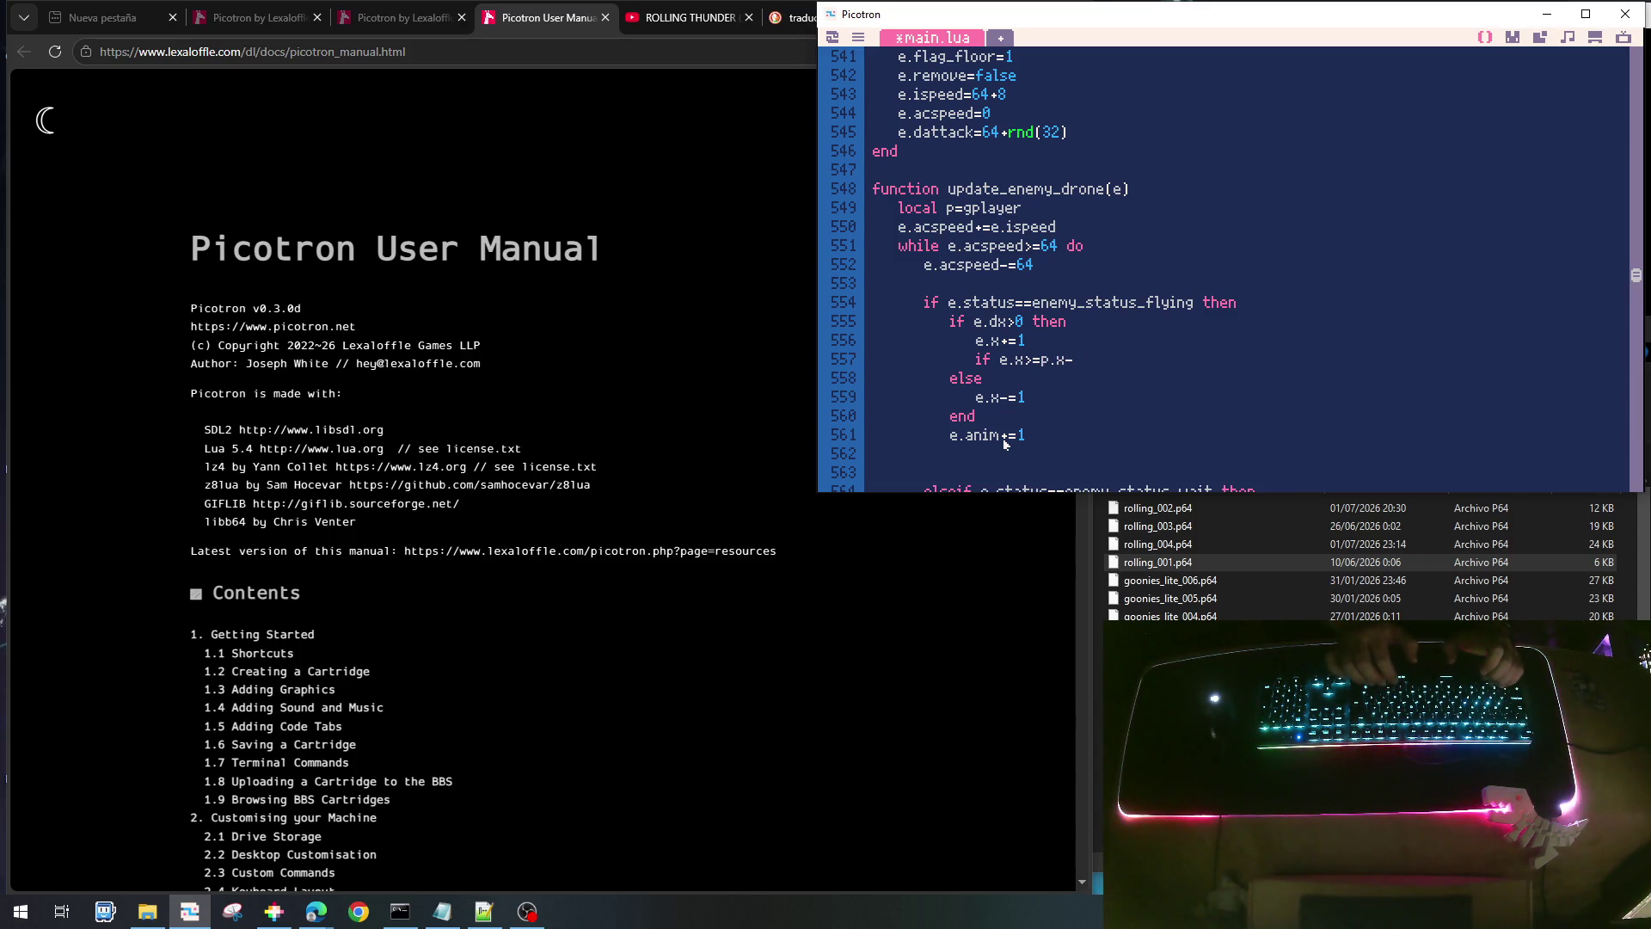
{"action": "type", "text": "e.dattack te"}
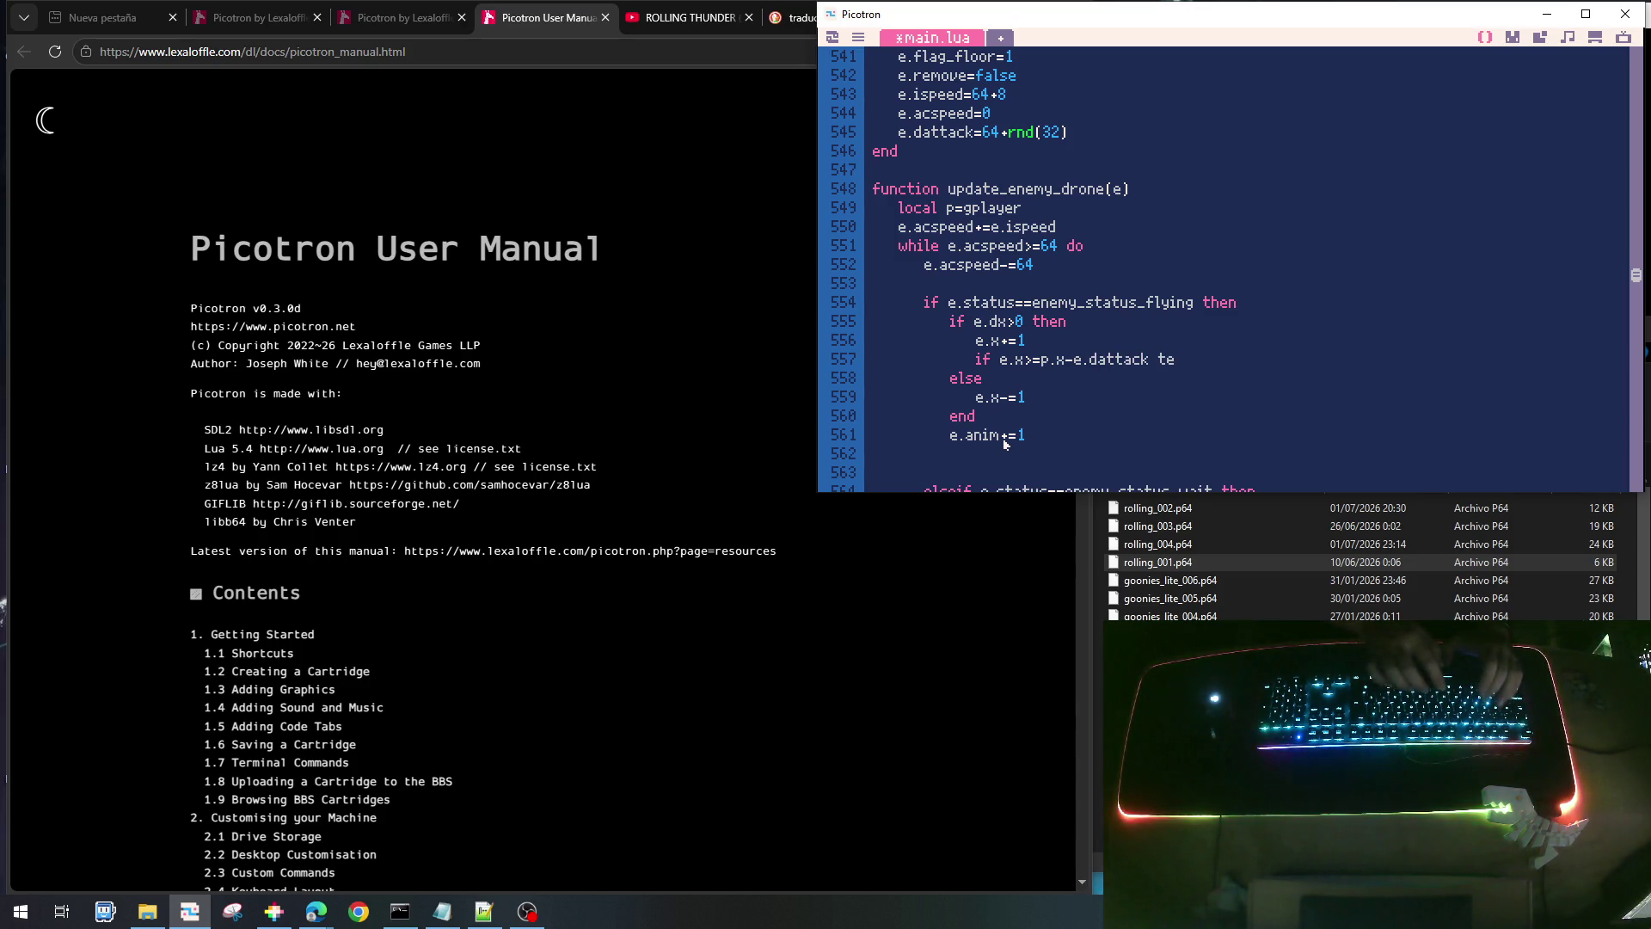
{"action": "key", "text": "BackSpace"}
{"action": "type", "text": "hen"}
{"action": "key", "text": "Return"}
{"action": "type", "text": "em"}
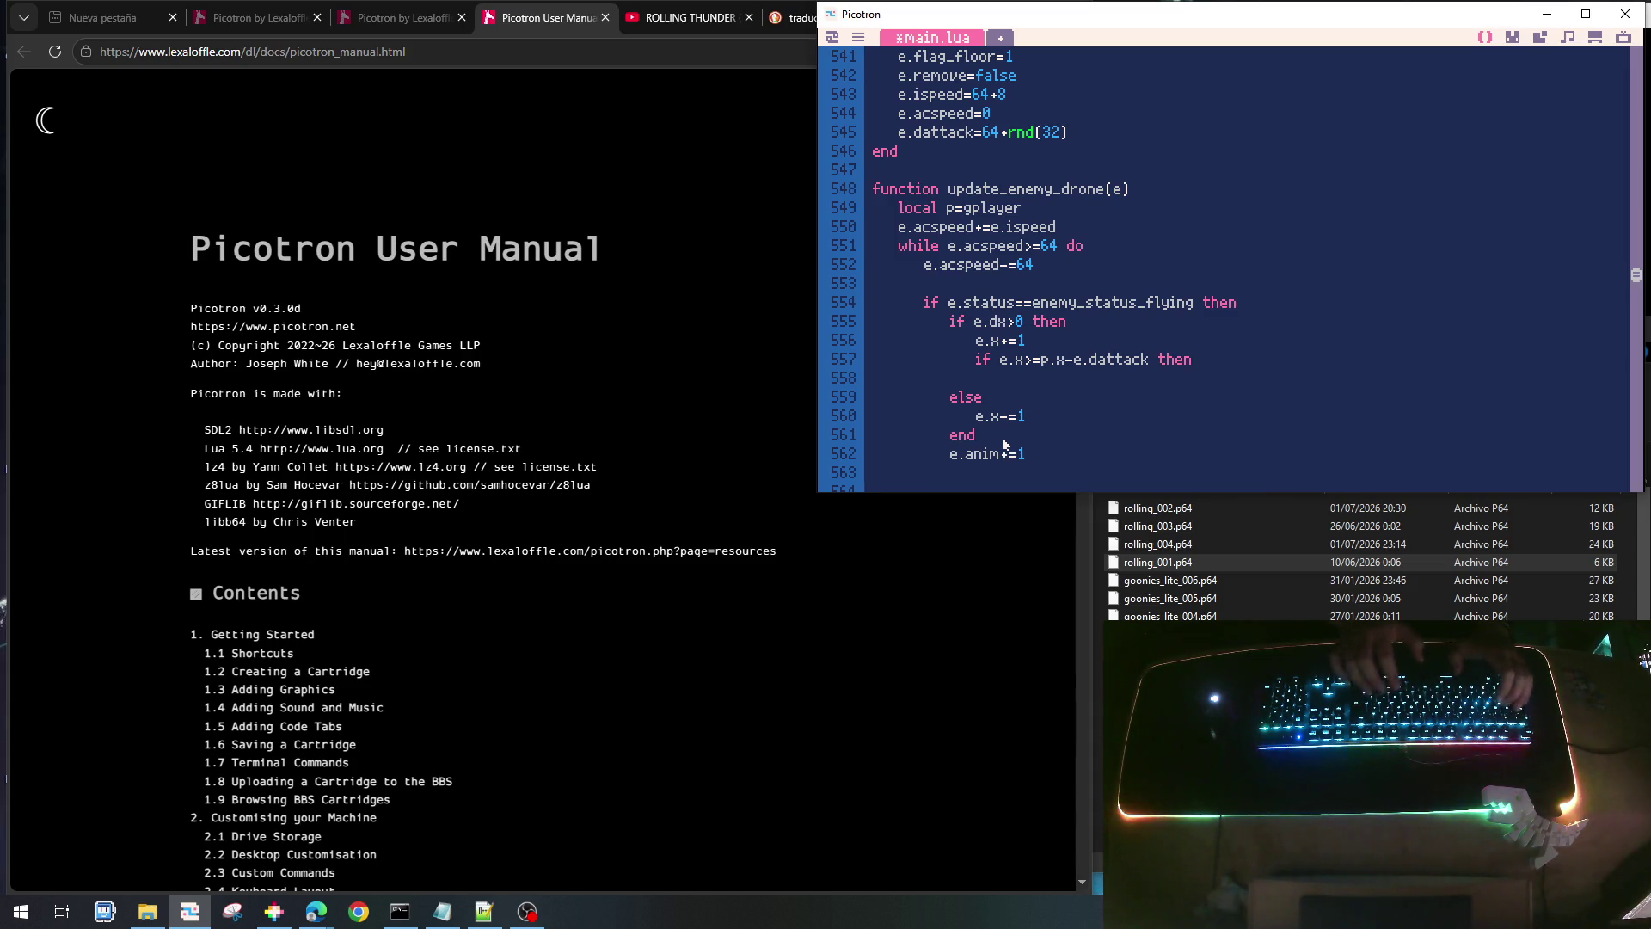
{"action": "key", "text": "BackSpace"}
{"action": "type", "text": "nd"}
- Inside that check, set e.status=enemy_status_wait and e.timer_status=30
{"action": "key", "text": "Up"}
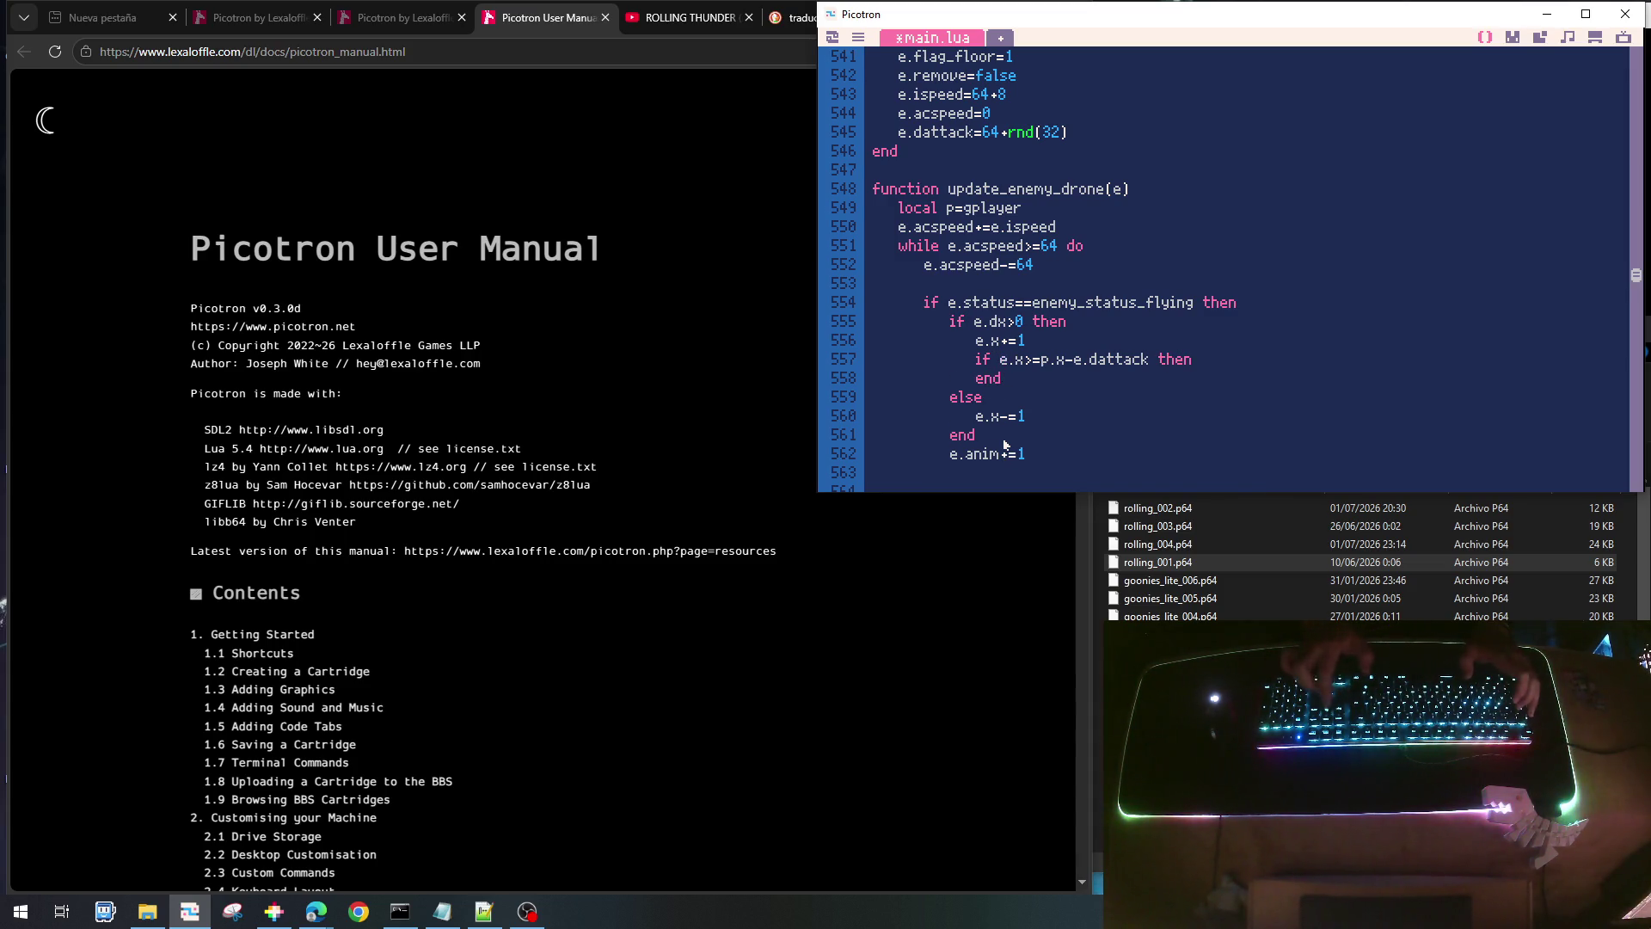
{"action": "key", "text": "End"}
{"action": "key", "text": "Return"}
{"action": "type", "text": "e.s"}
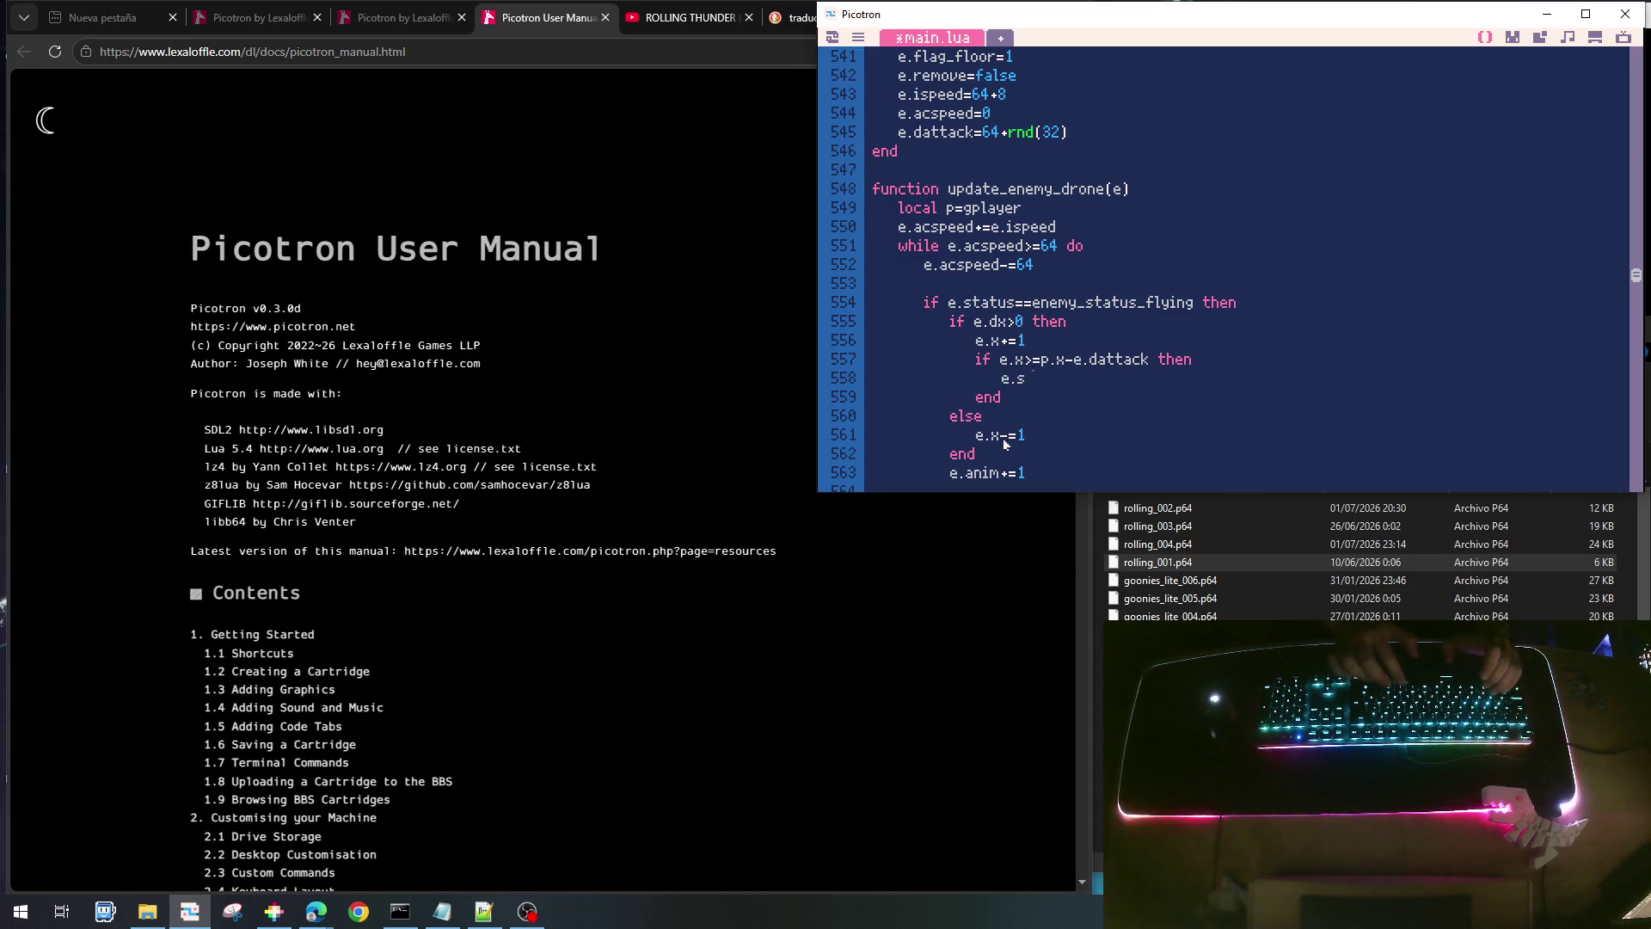
{"action": "type", "text": "tatus="}
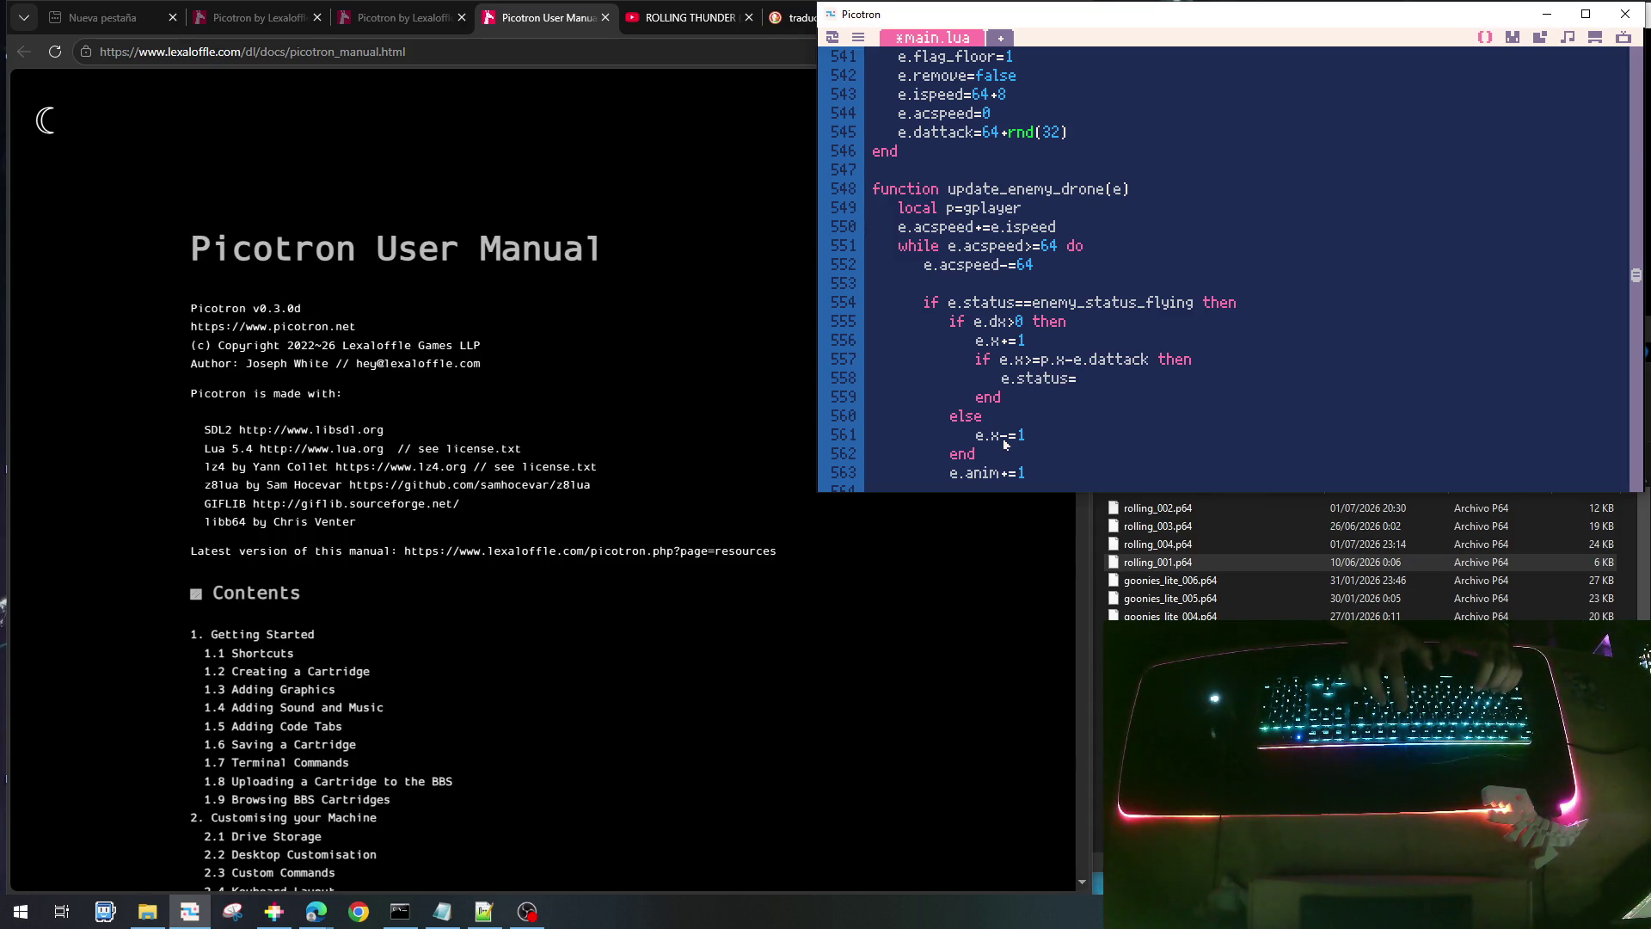
{"action": "type", "text": "e"}
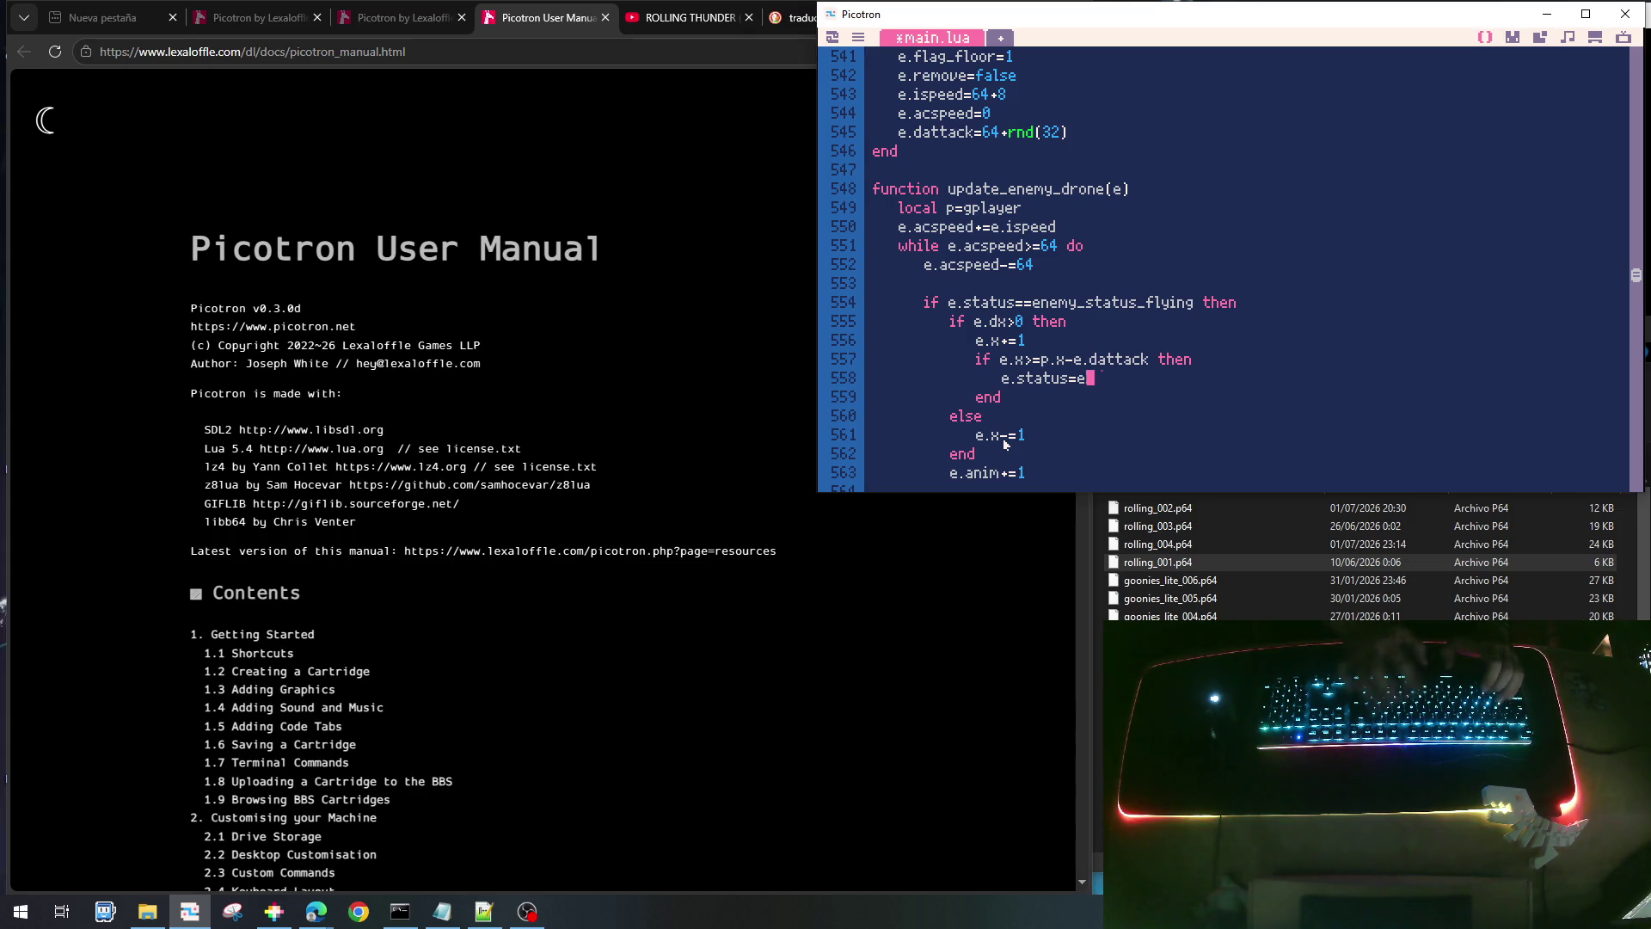
{"action": "type", "text": "nemy_status_wait"}
{"action": "key", "text": "Return"}
{"action": "type", "text": "e.timer_statu"}
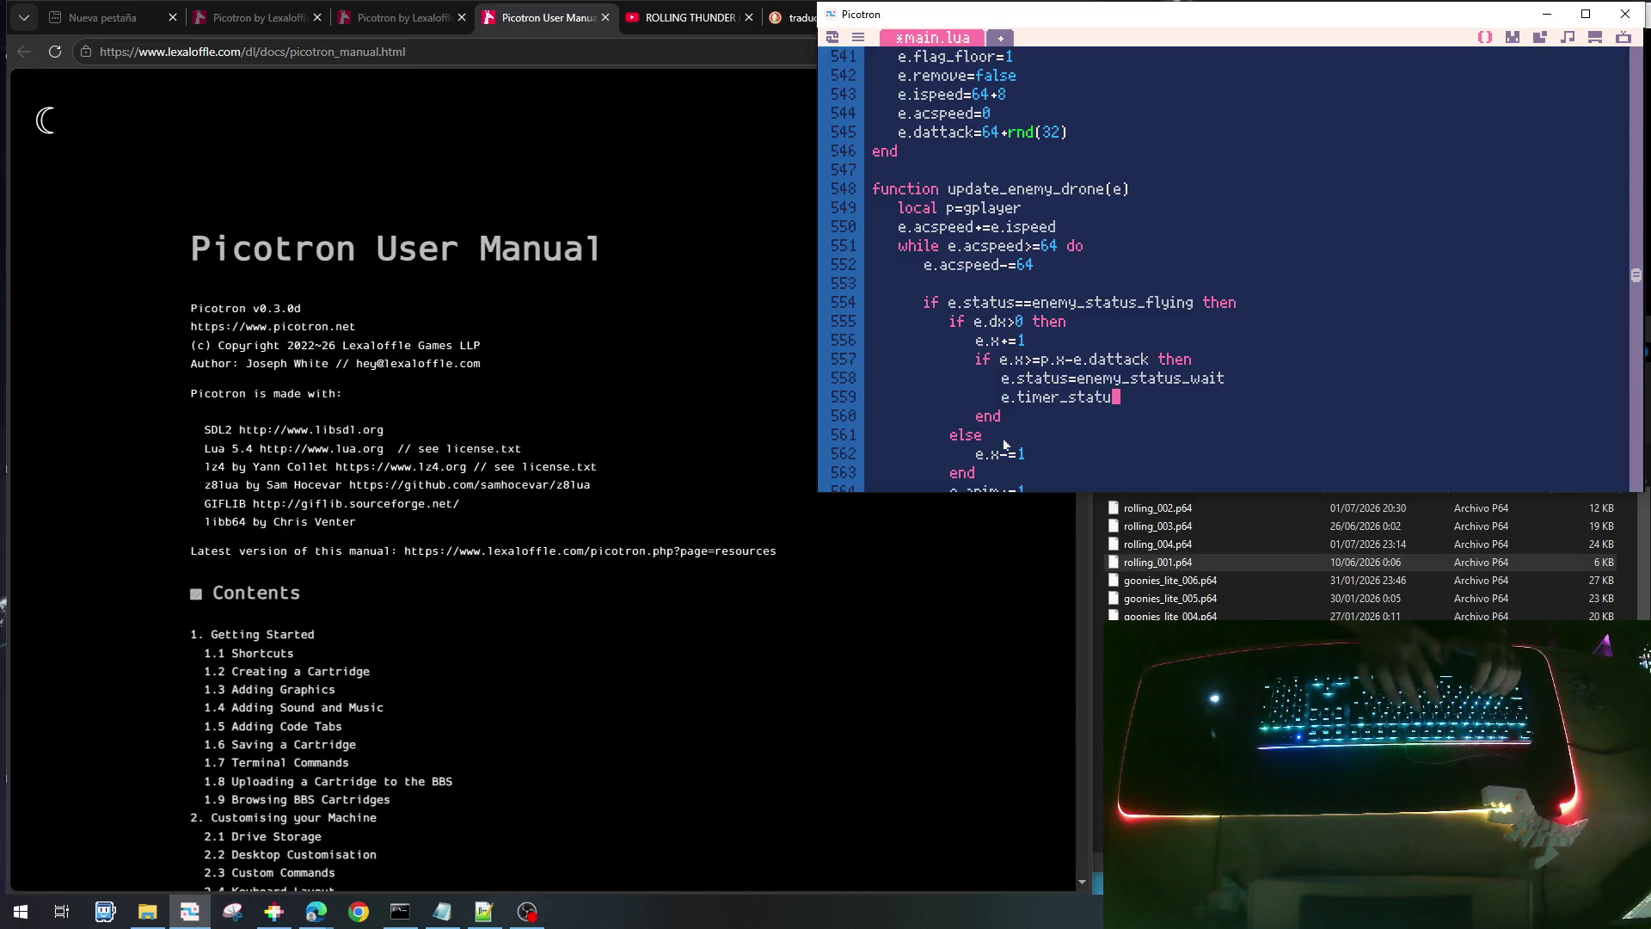
{"action": "type", "text": "s="}
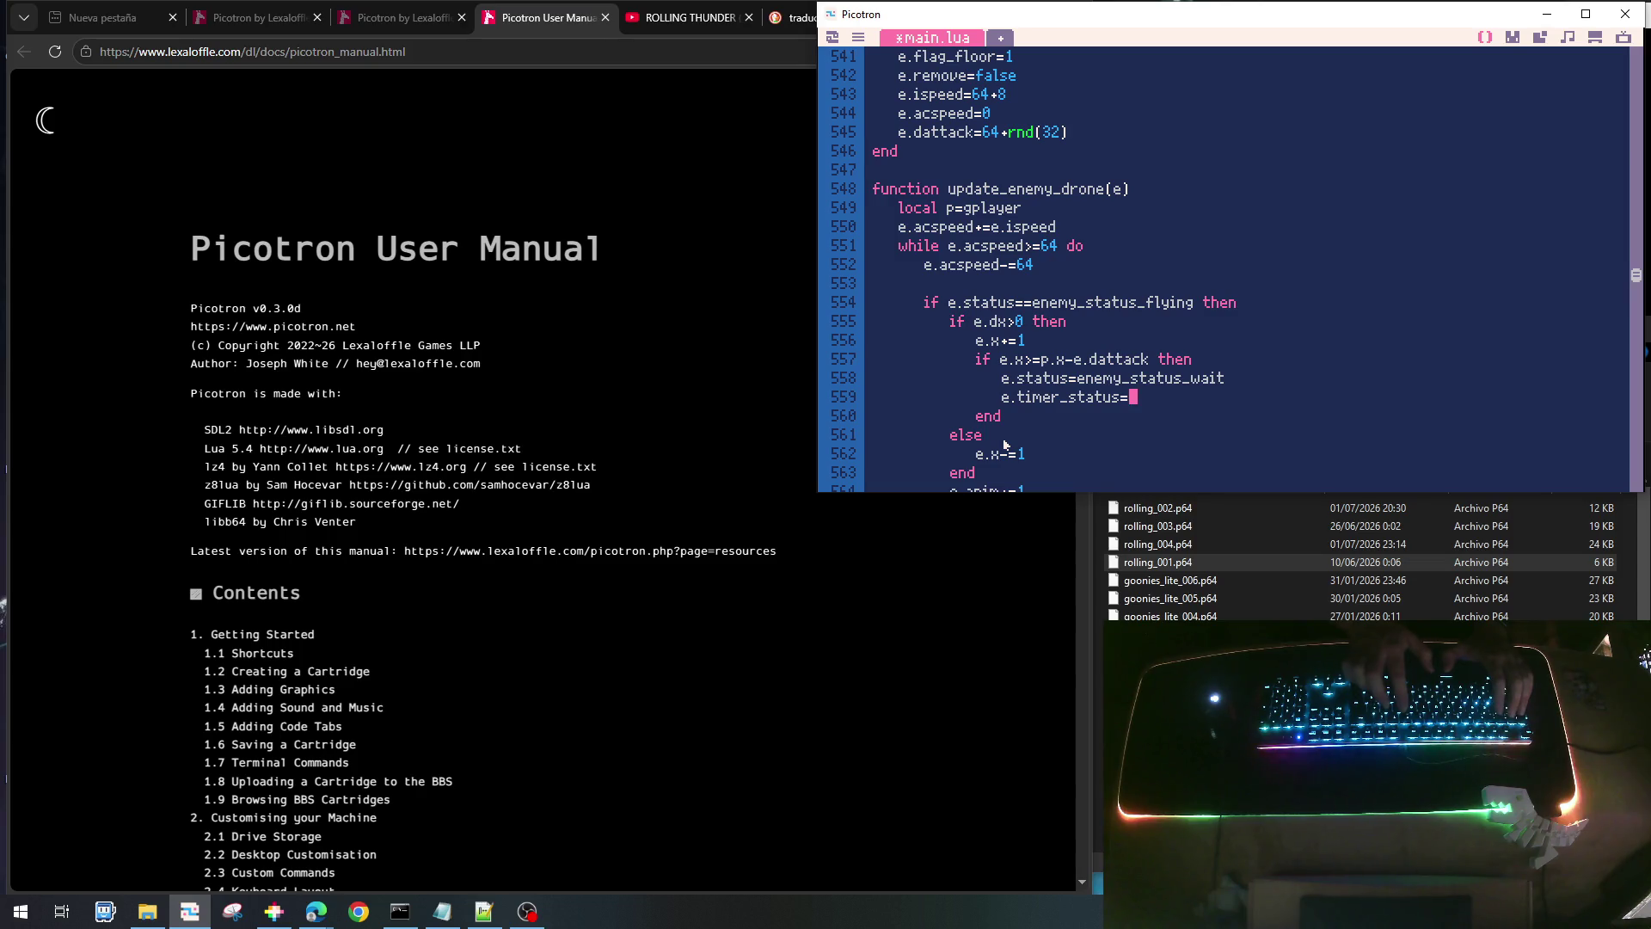
{"action": "type", "text": "30"}
- Copy the if block under e.x-=1 and change its condition to e.x<=p.x+e.dattack
{"action": "key", "text": "Up"}
{"action": "key", "text": "Up"}
{"action": "key", "text": "Home"}
{"action": "key", "text": "shift+Down"}
{"action": "key", "text": "shift+Down"}
{"action": "key", "text": "shift+Down"}
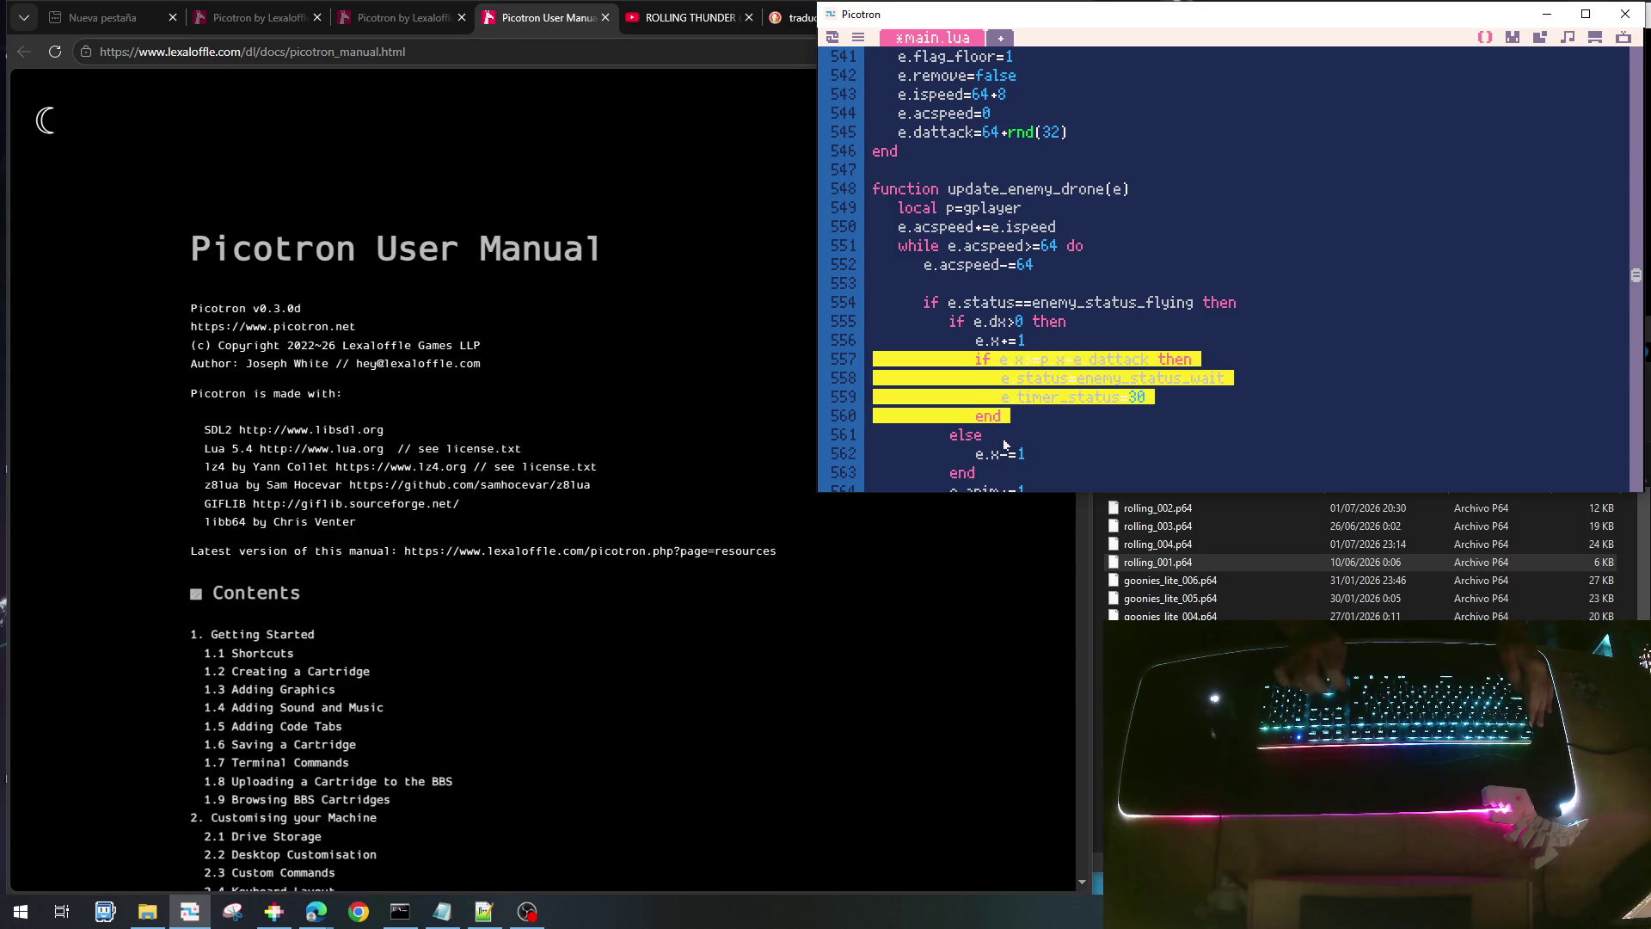
{"action": "key", "text": "ctrl+c"}
{"action": "key", "text": "Down"}
{"action": "key", "text": "Down"}
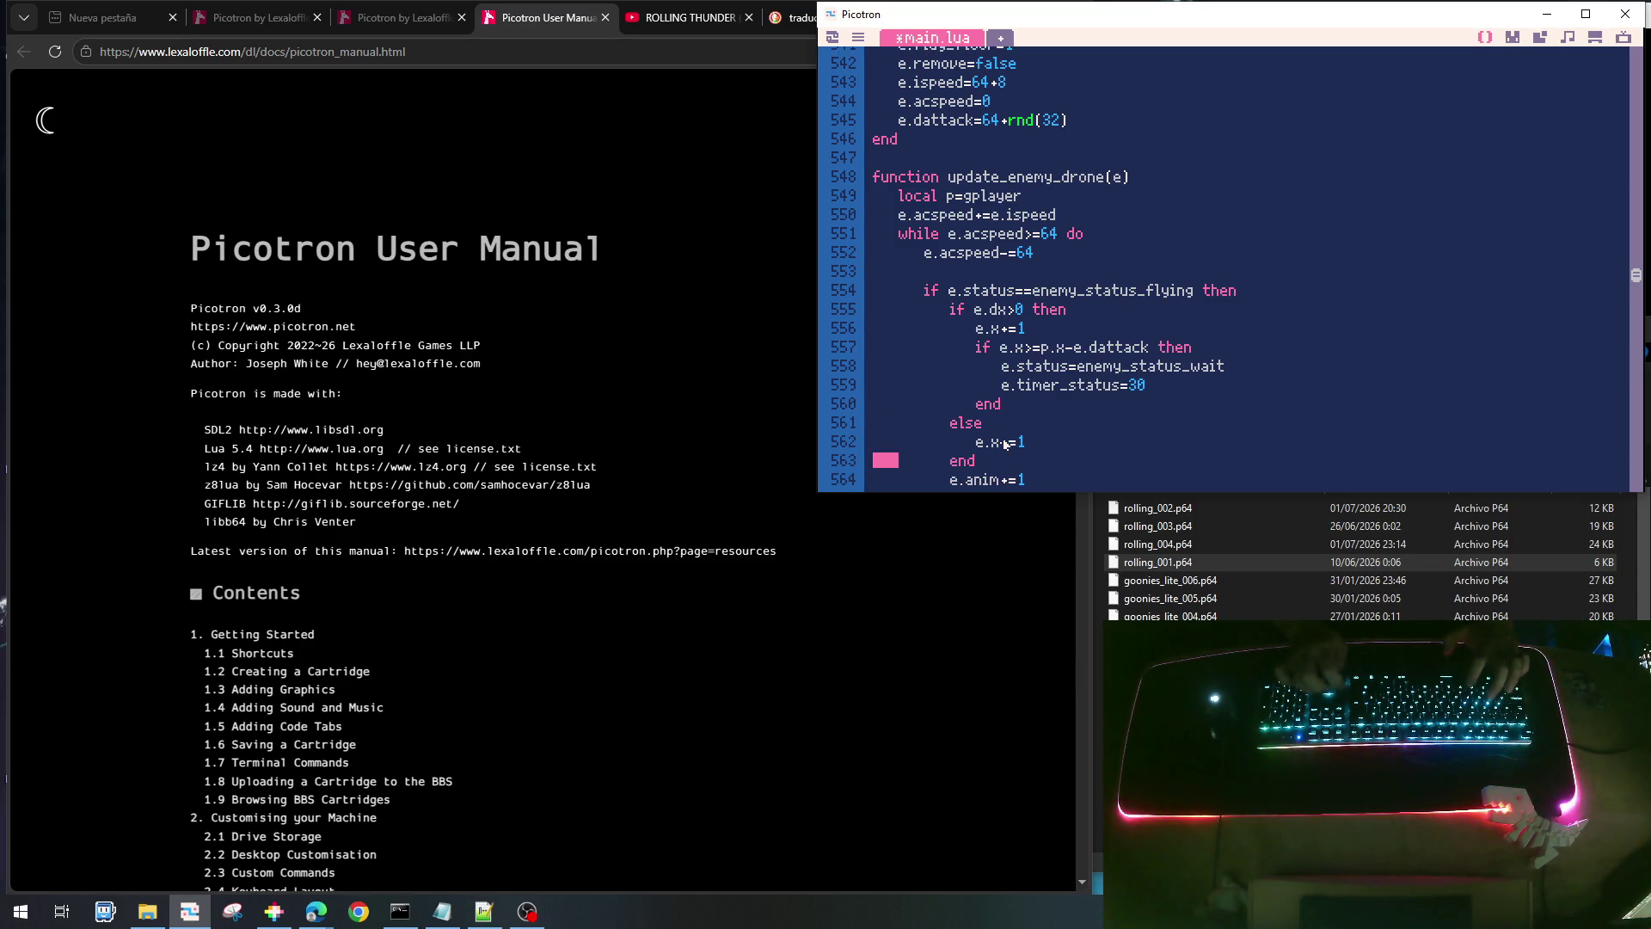
{"action": "key", "text": "ctrl+v"}
{"action": "key", "text": "Up"}
{"action": "key", "text": "Up"}
{"action": "key", "text": "Up"}
{"action": "key", "text": "ctrl+Right"}
{"action": "key", "text": "ctrl+Right"}
{"action": "key", "text": "Up"}
{"action": "key", "text": "Left"}
{"action": "key", "text": "BackSpace"}
{"action": "type", "text": "<"}
{"action": "key", "text": "Right"}
{"action": "key", "text": "Delete"}
{"action": "type", "text": "+"}
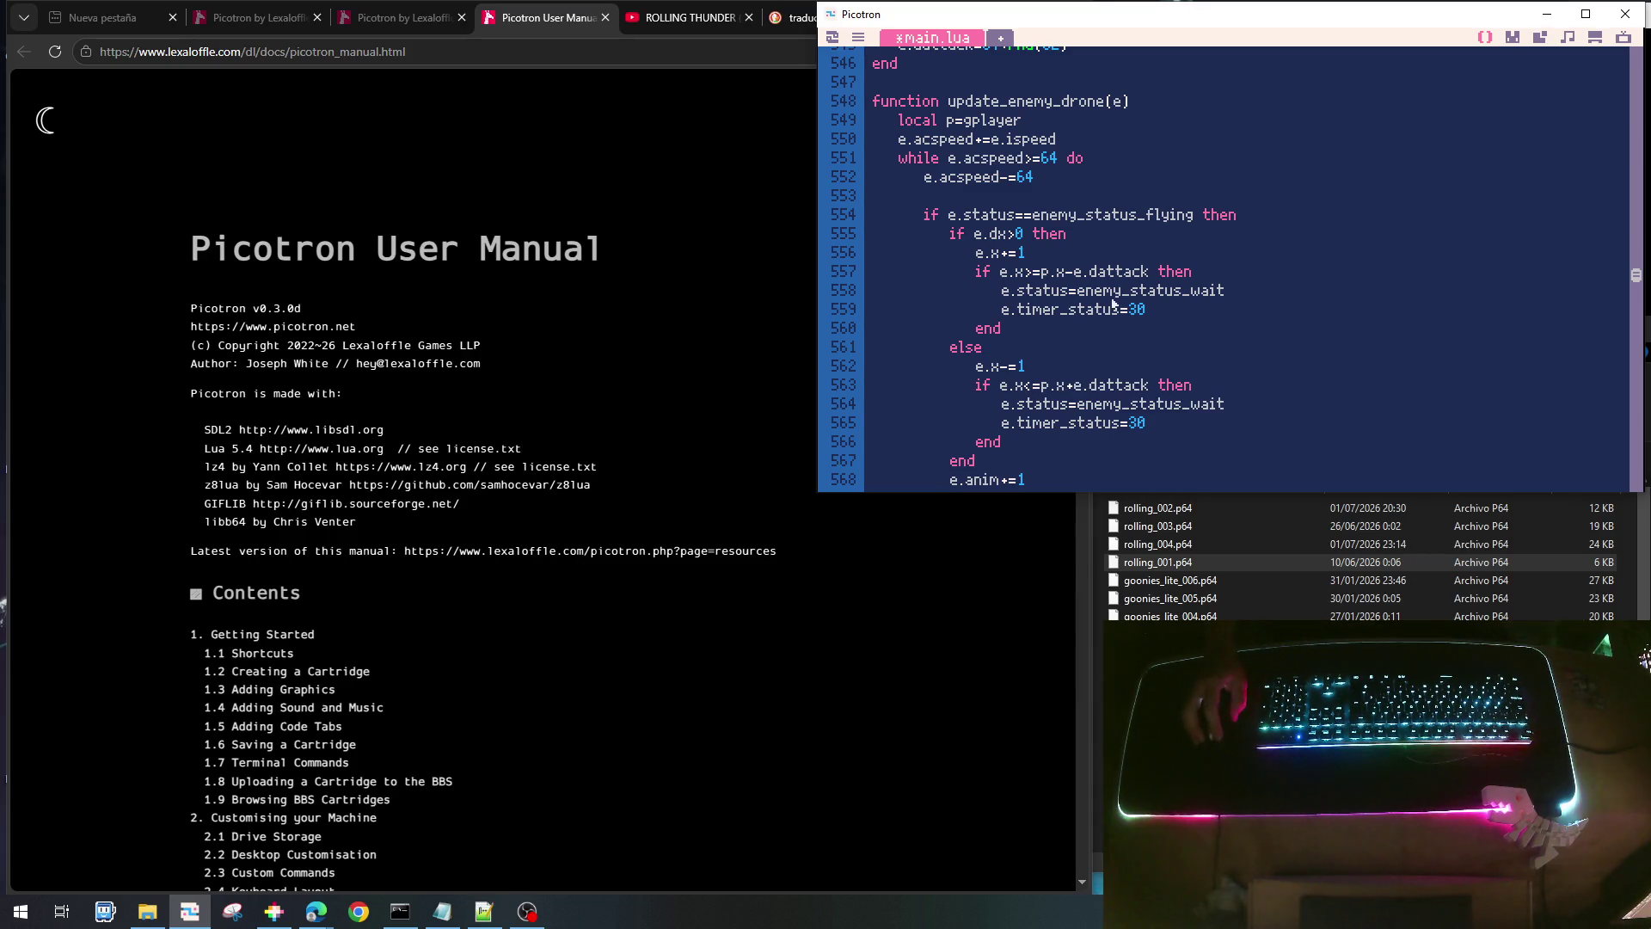
- Remove the blank line after e.anim+=1 and add e.timer_status-=1 to the wait branch
{"action": "scroll", "coordinate": [1159, 417], "scroll_direction": "down", "scroll_amount": 1}
{"action": "scroll", "coordinate": [1159, 417], "scroll_direction": "down", "scroll_amount": 1}
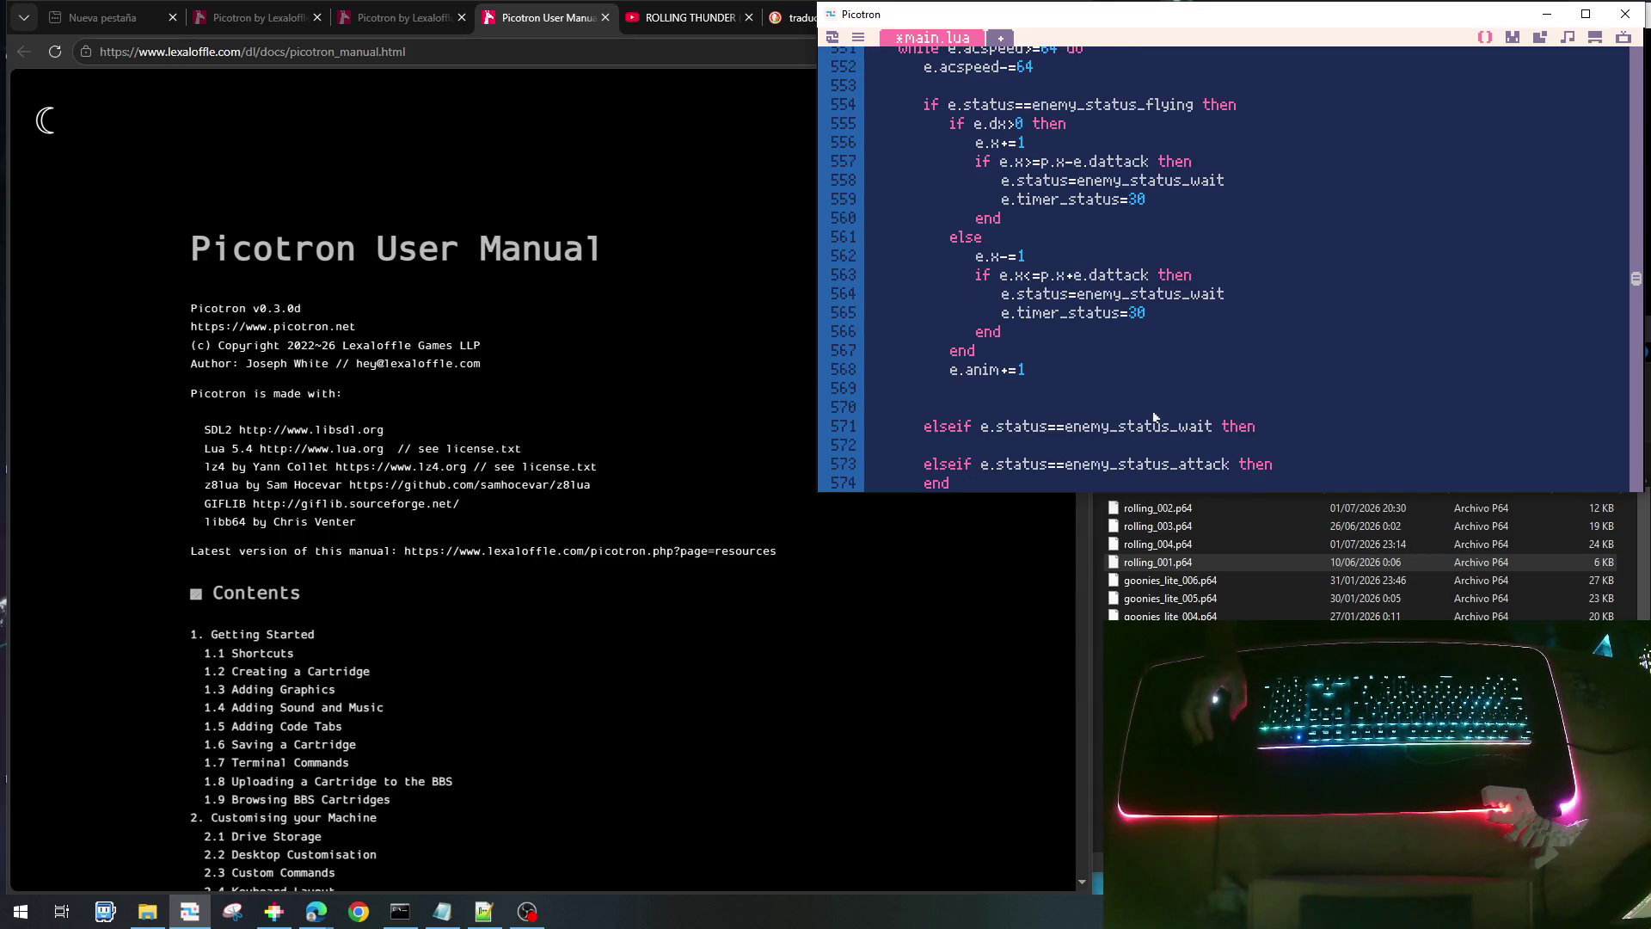
{"action": "left_click", "coordinate": [1030, 396]}
{"action": "key", "text": "BackSpace"}
{"action": "key", "text": "BackSpace"}
{"action": "key", "text": "BackSpace"}
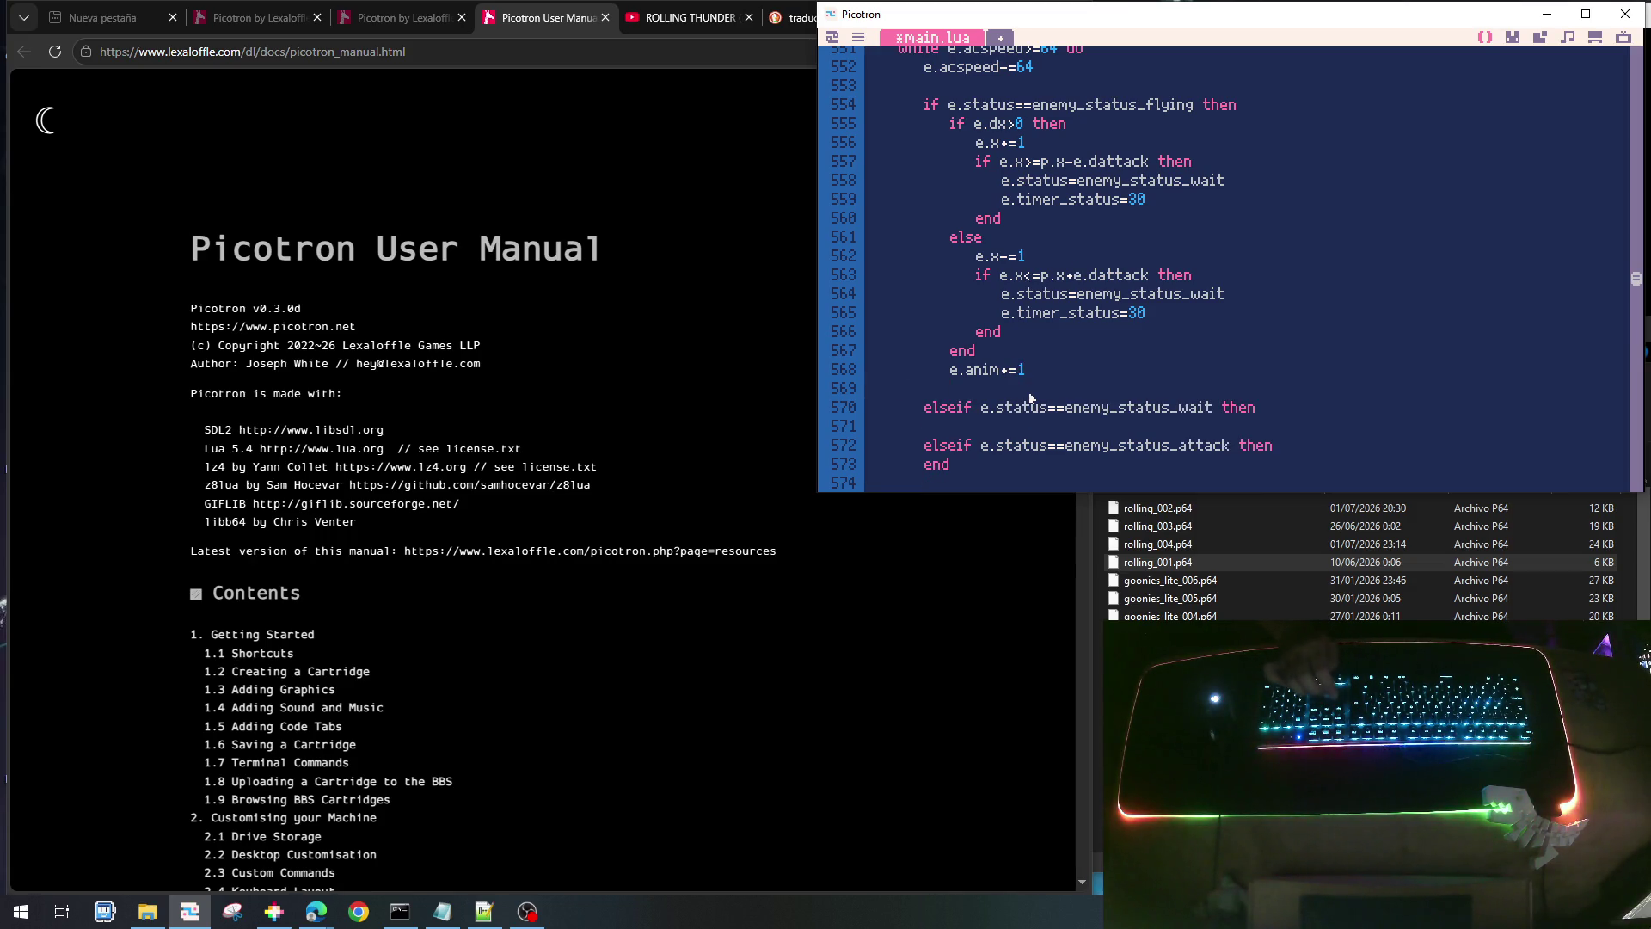
{"action": "key", "text": "Return"}
{"action": "key", "text": "Tab"}
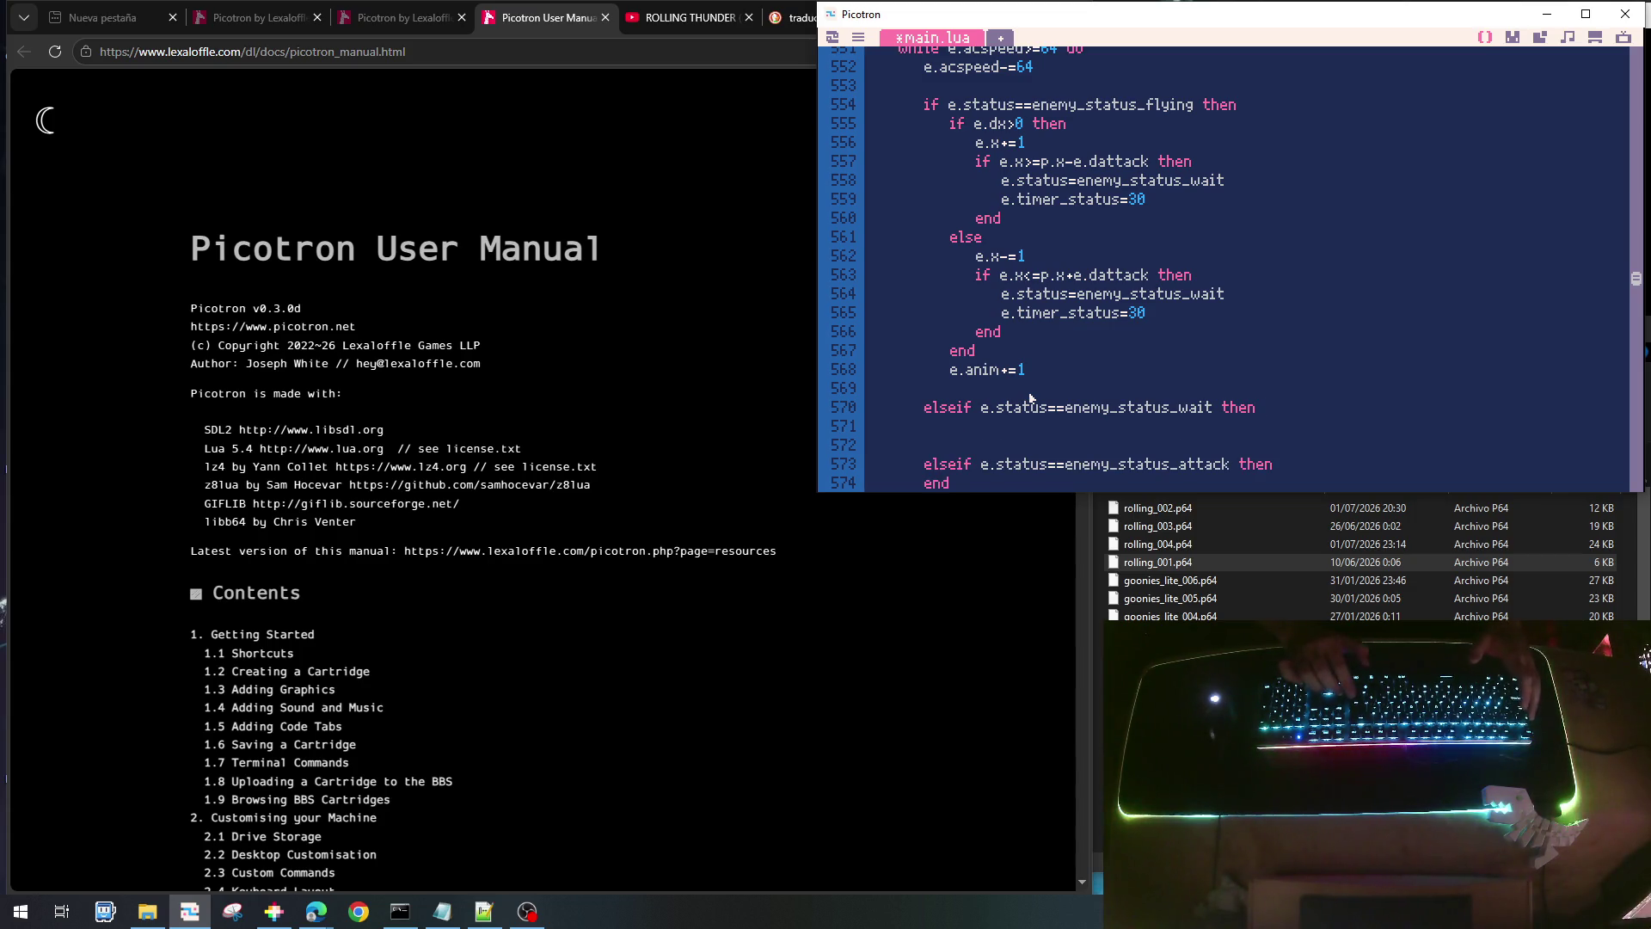
{"action": "type", "text": "e."}
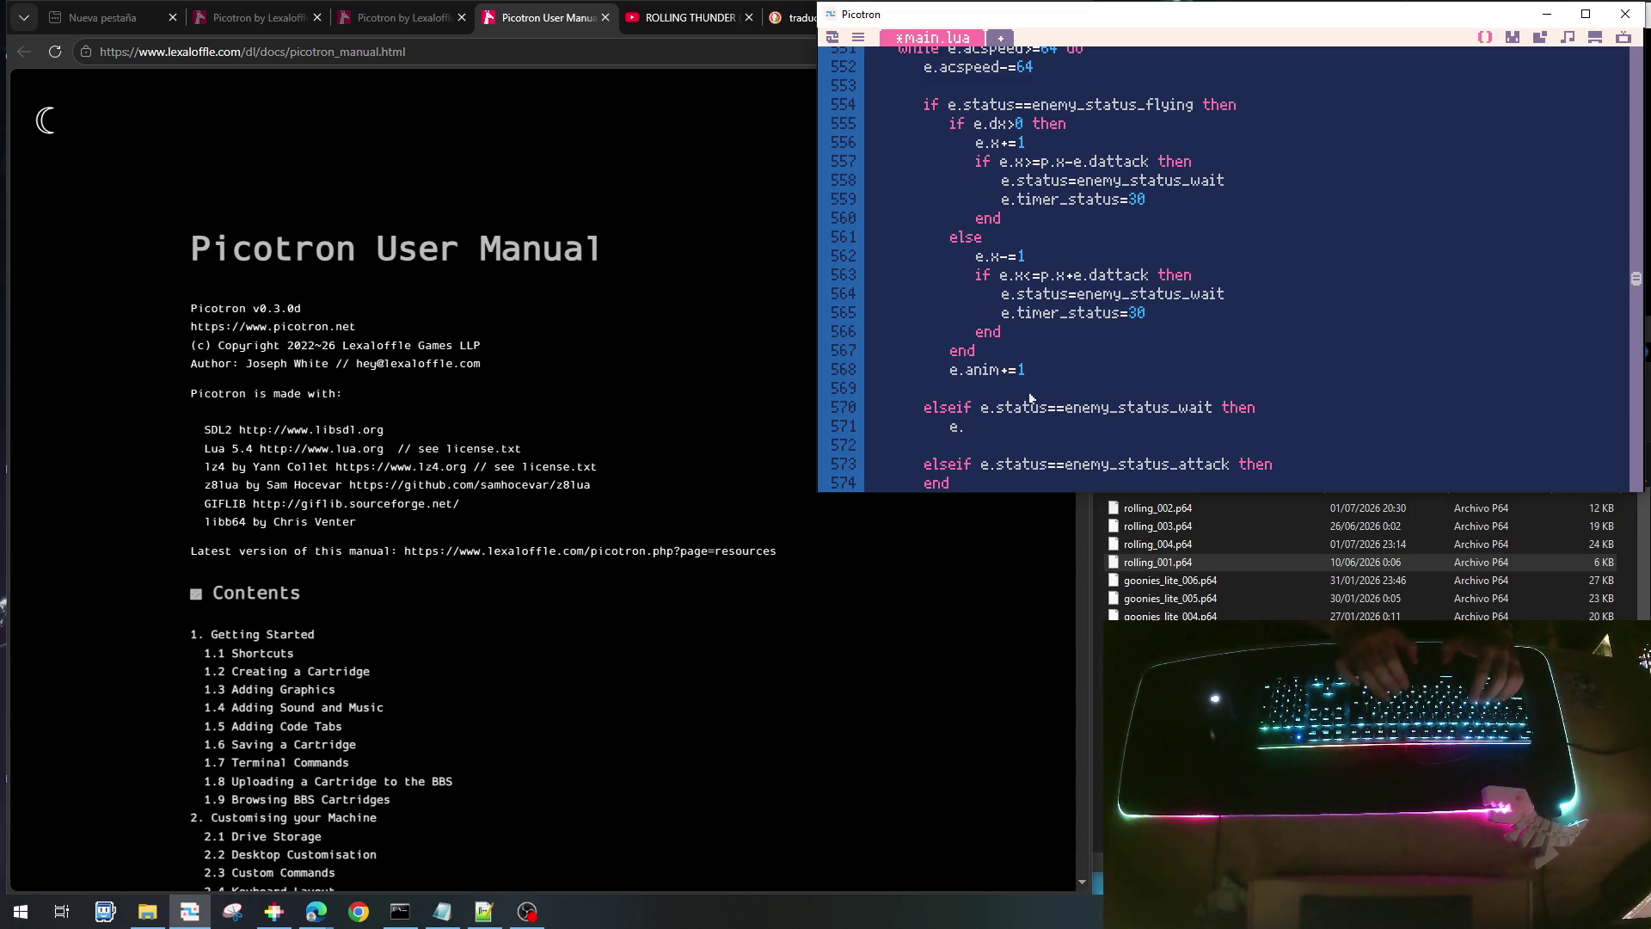
{"action": "type", "text": "timer_statu"}
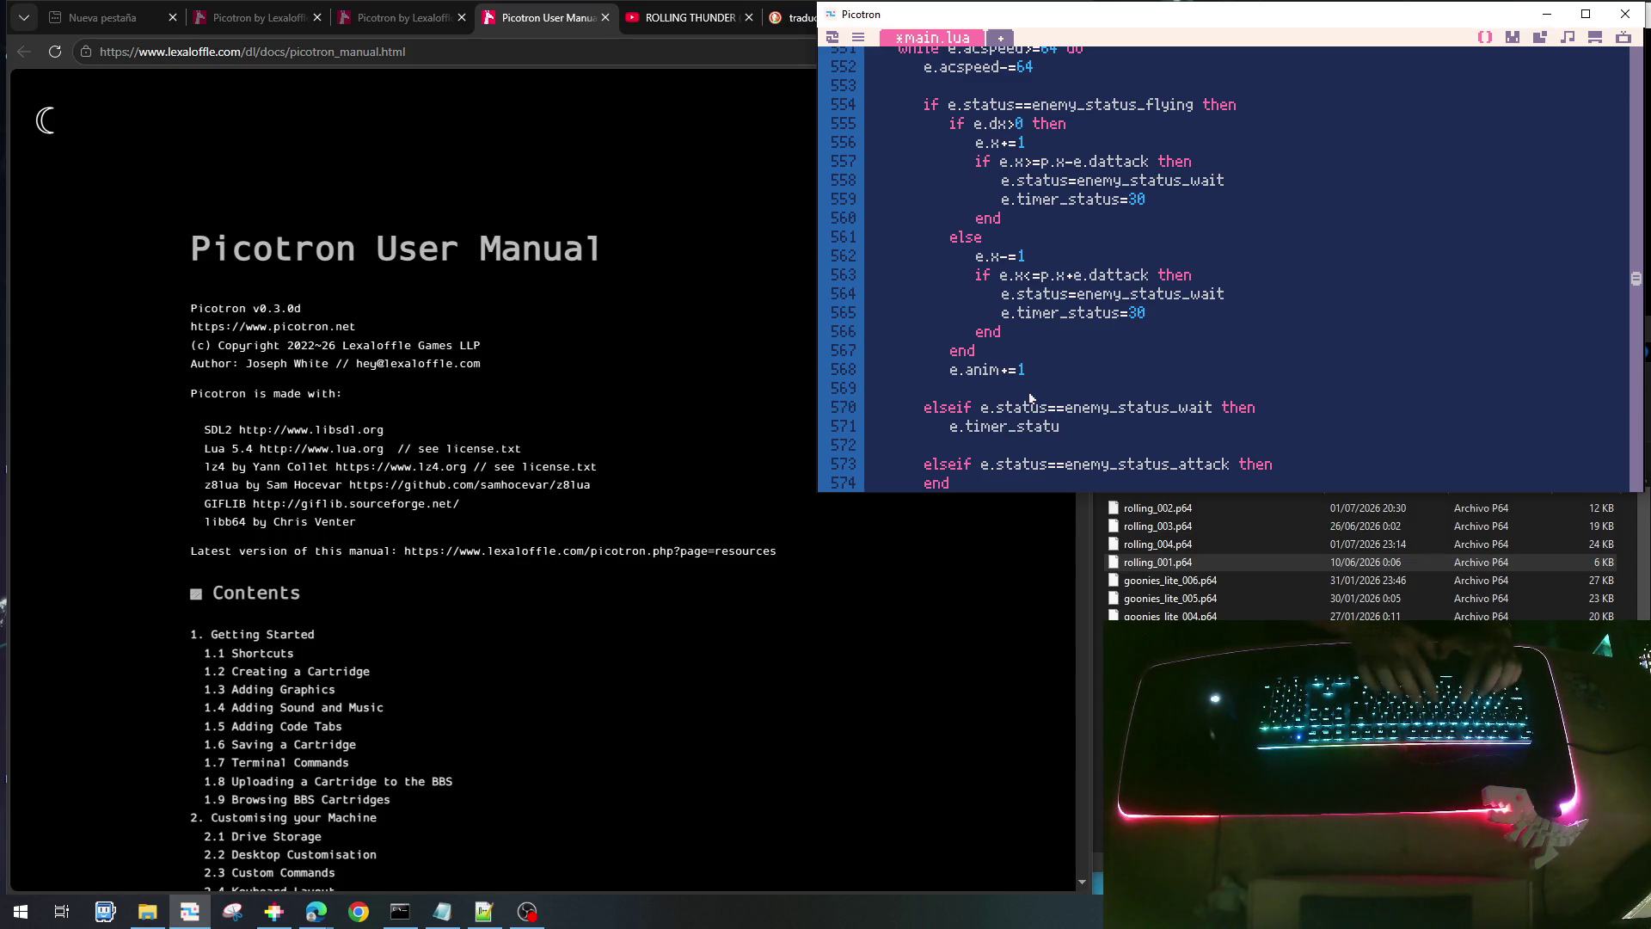
{"action": "type", "text": "s-=1"}
- Add an 'if e.timer_status<=0 then' check below the timer decrement
{"action": "key", "text": "Return"}
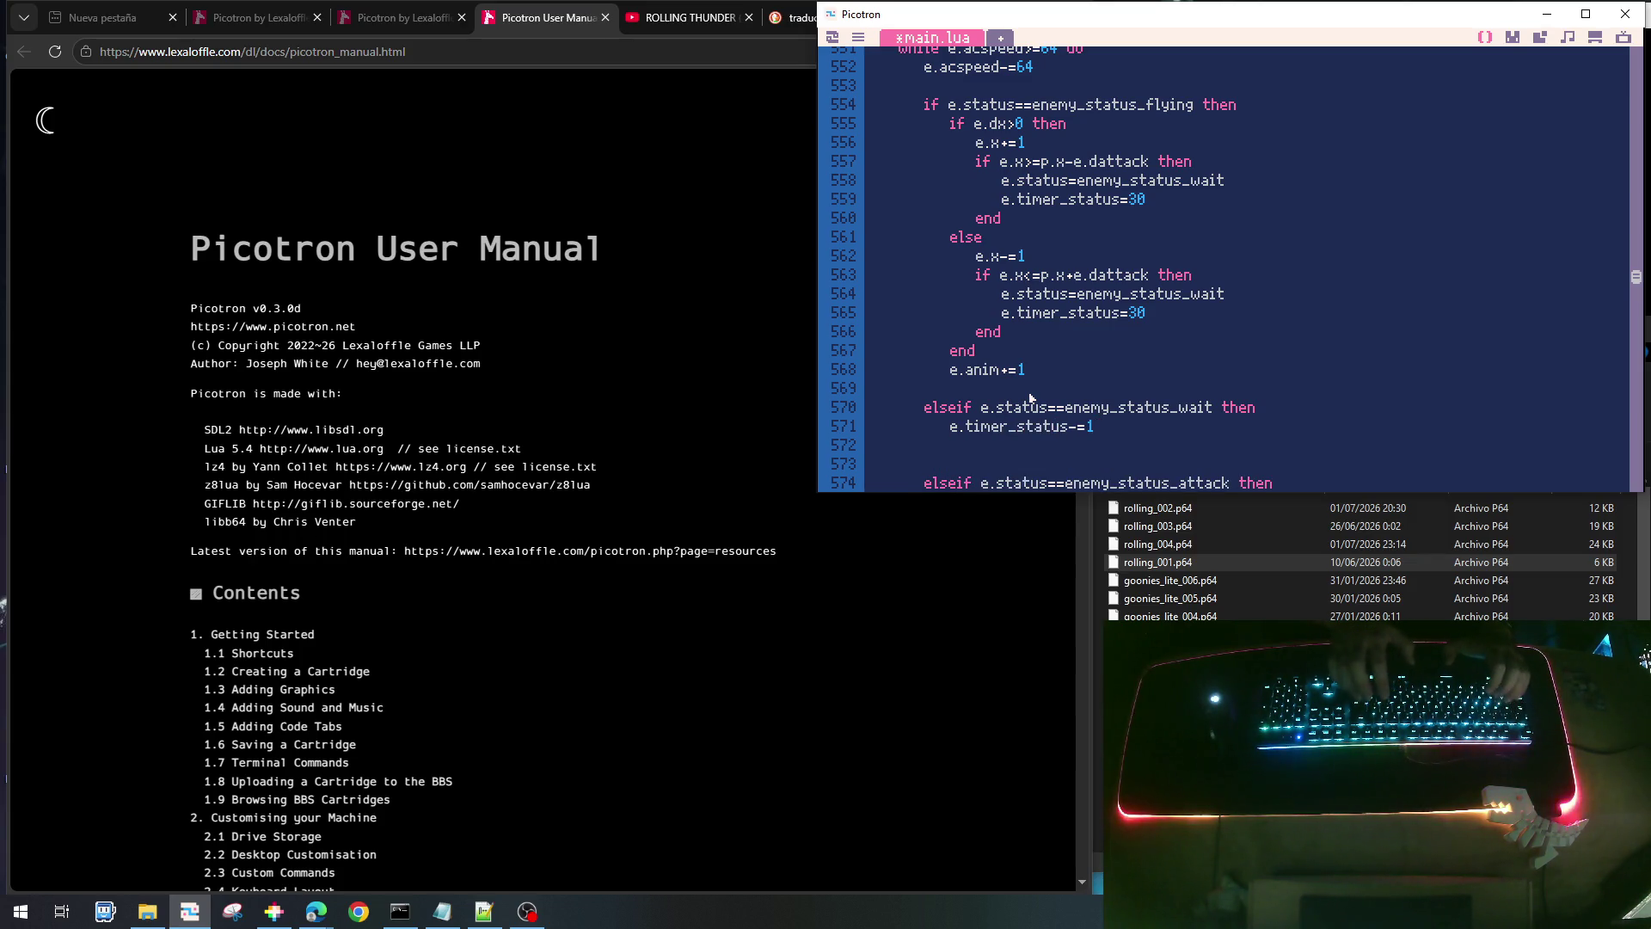
{"action": "type", "text": "io"}
{"action": "type", "text": "if"}
{"action": "key", "text": "BackSpace"}
{"action": "key", "text": "BackSpace"}
{"action": "key", "text": "BackSpace"}
{"action": "type", "text": "iof"}
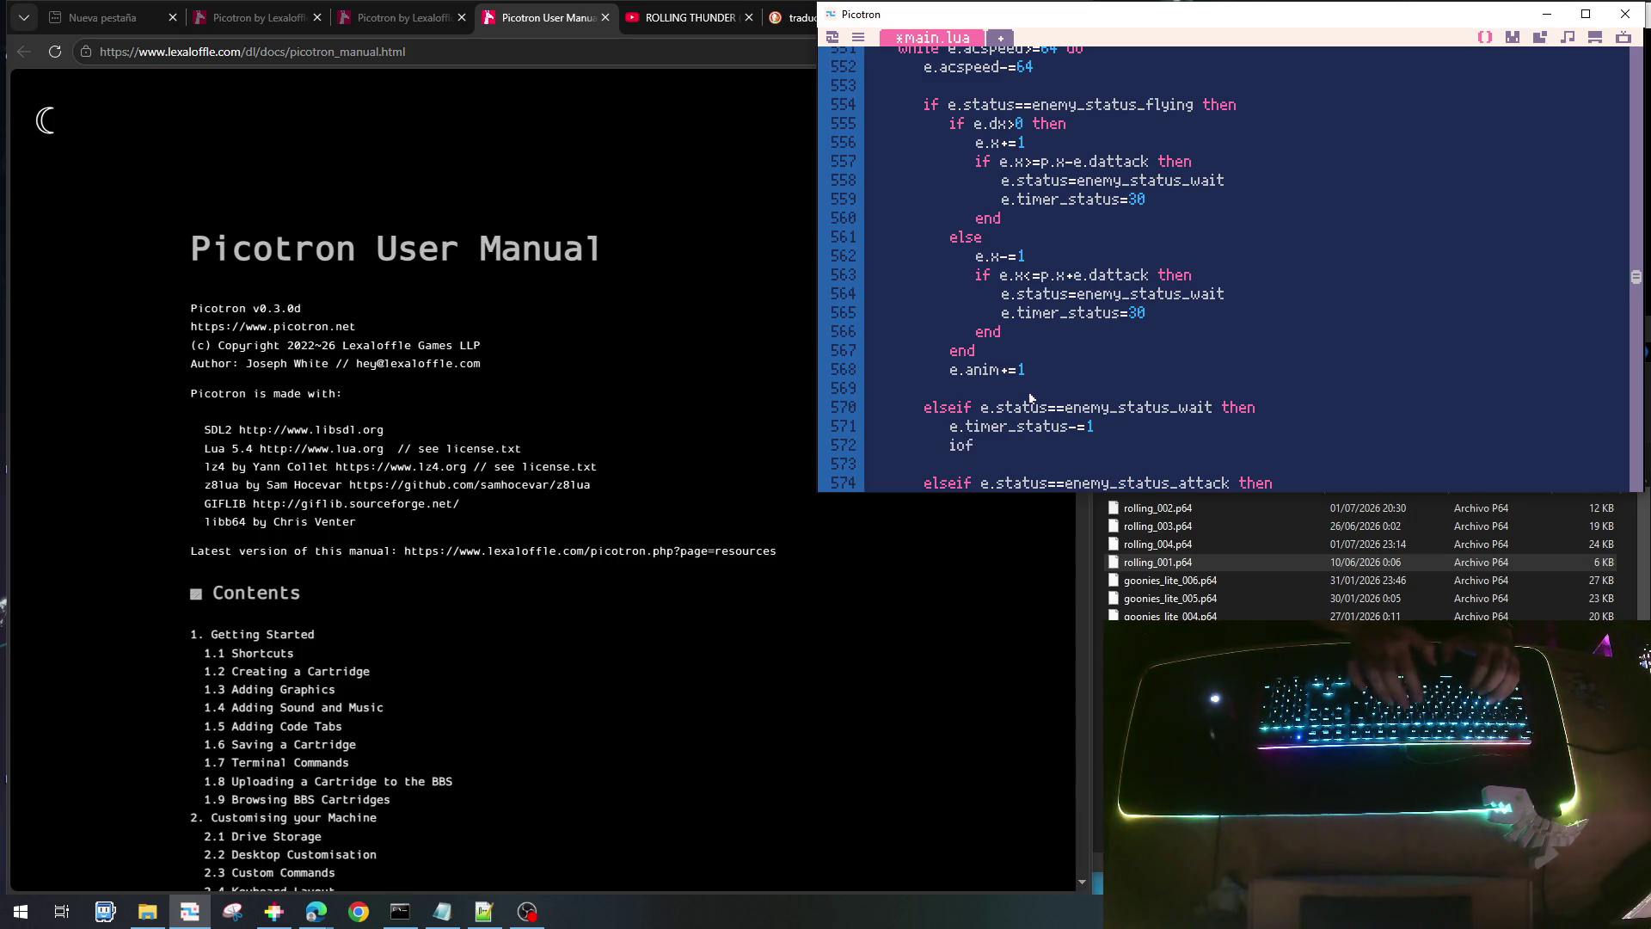
{"action": "key", "text": "BackSpace"}
{"action": "key", "text": "BackSpace"}
{"action": "type", "text": "f e.tiomer"}
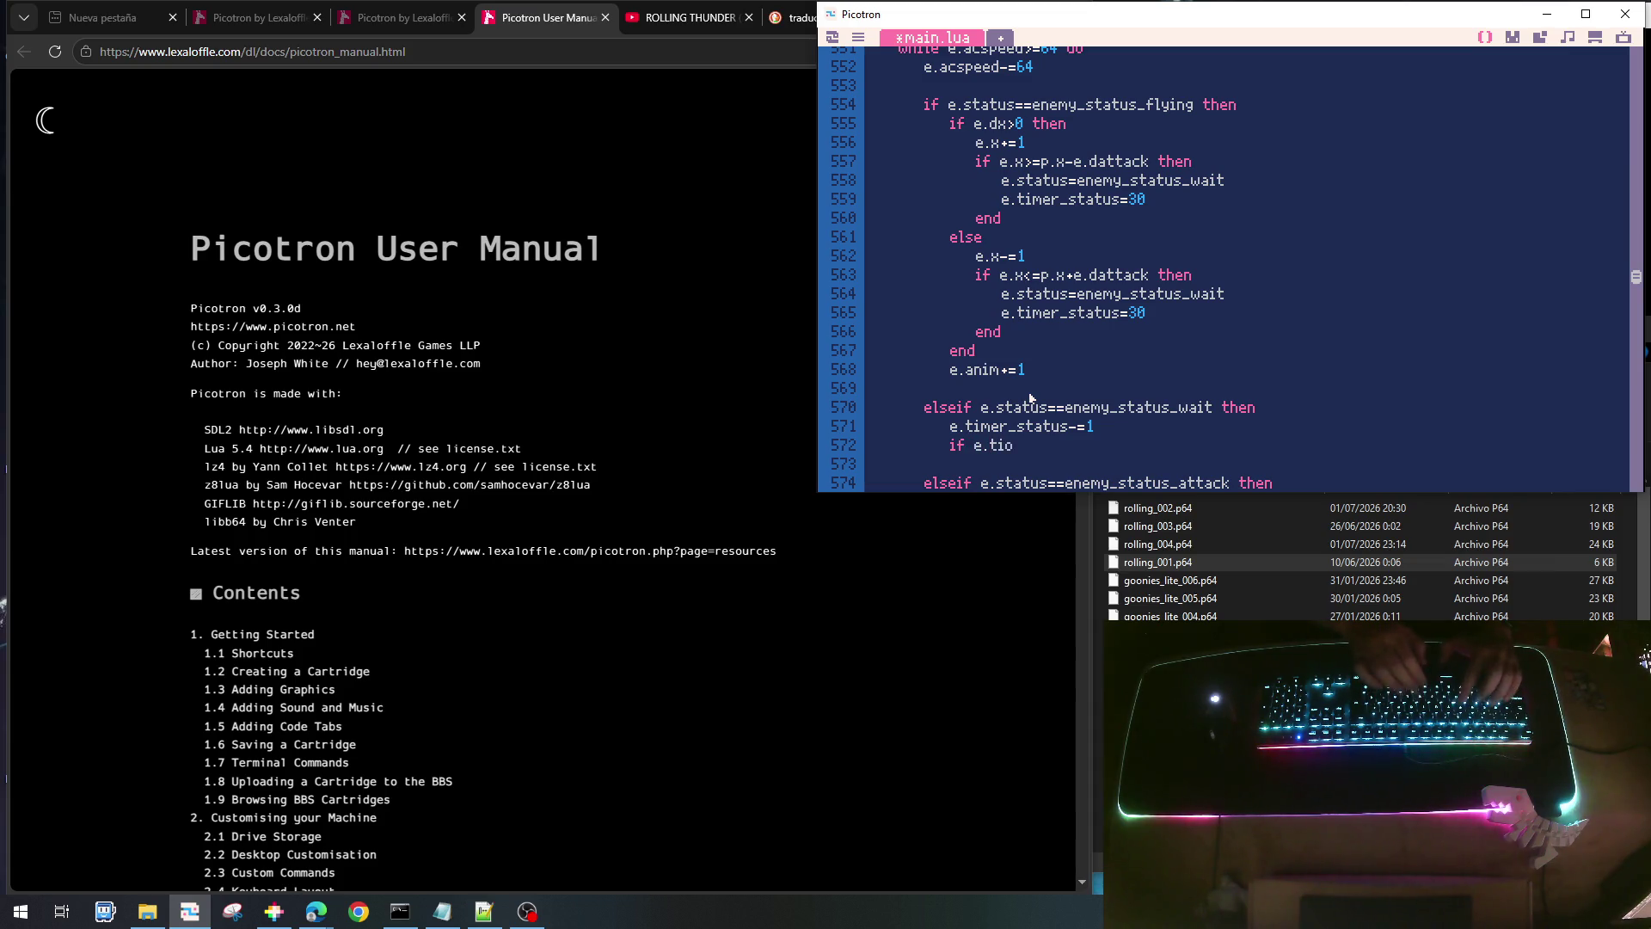
{"action": "key", "text": "BackSpace"}
{"action": "key", "text": "BackSpace"}
{"action": "key", "text": "BackSpace"}
{"action": "type", "text": "imer"}
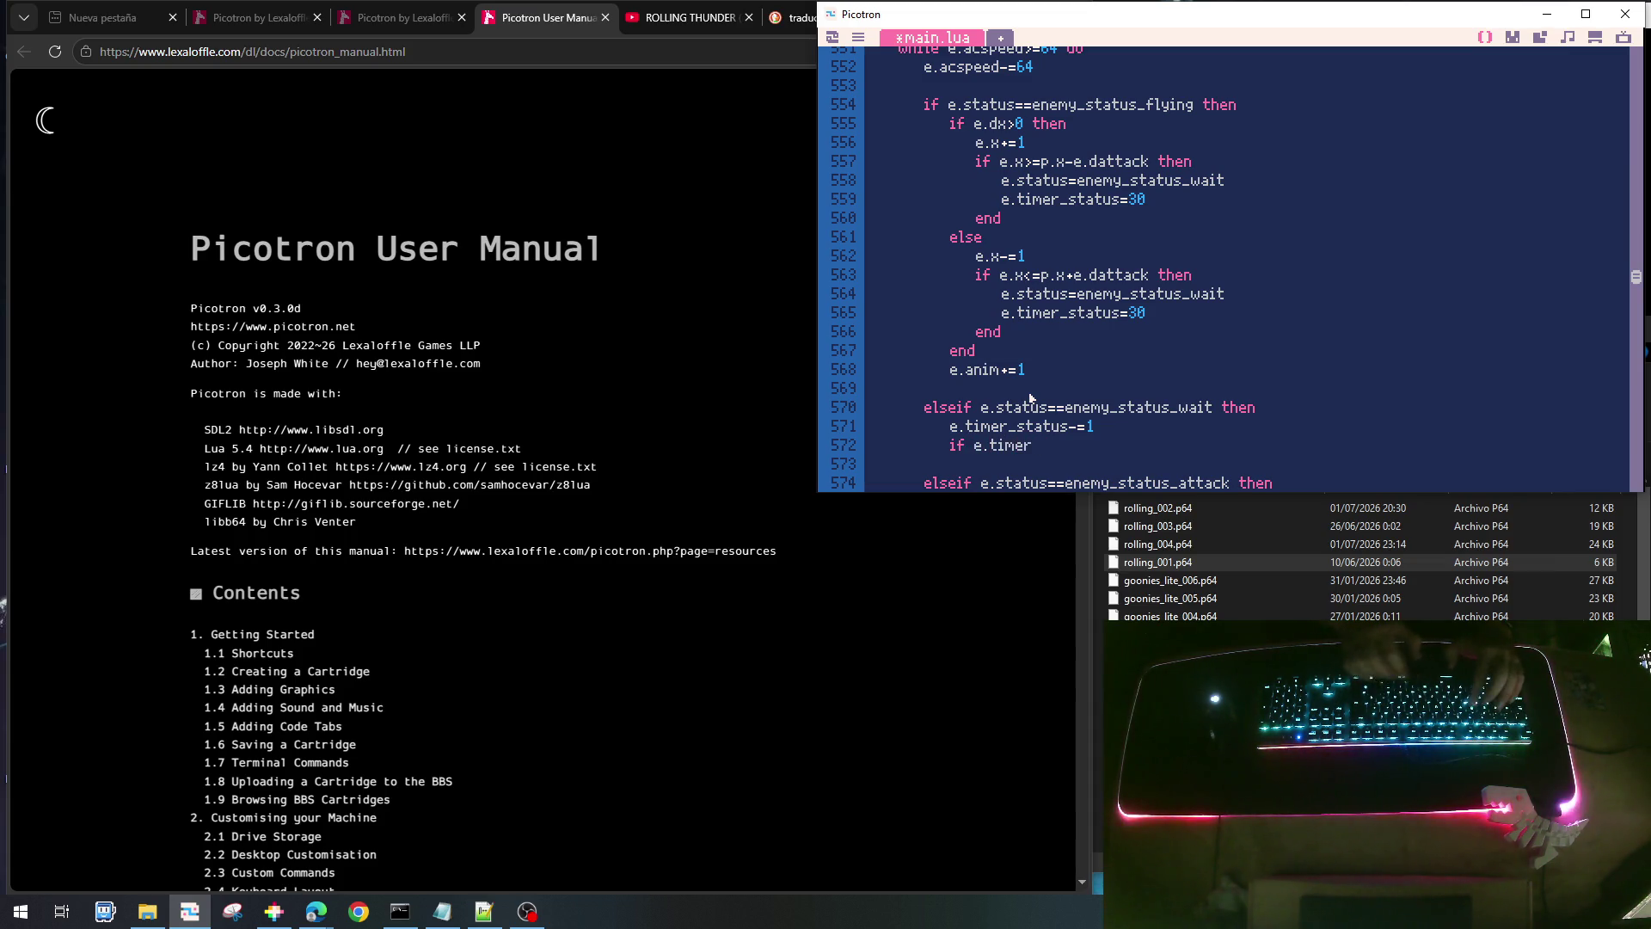
{"action": "type", "text": "_stat"}
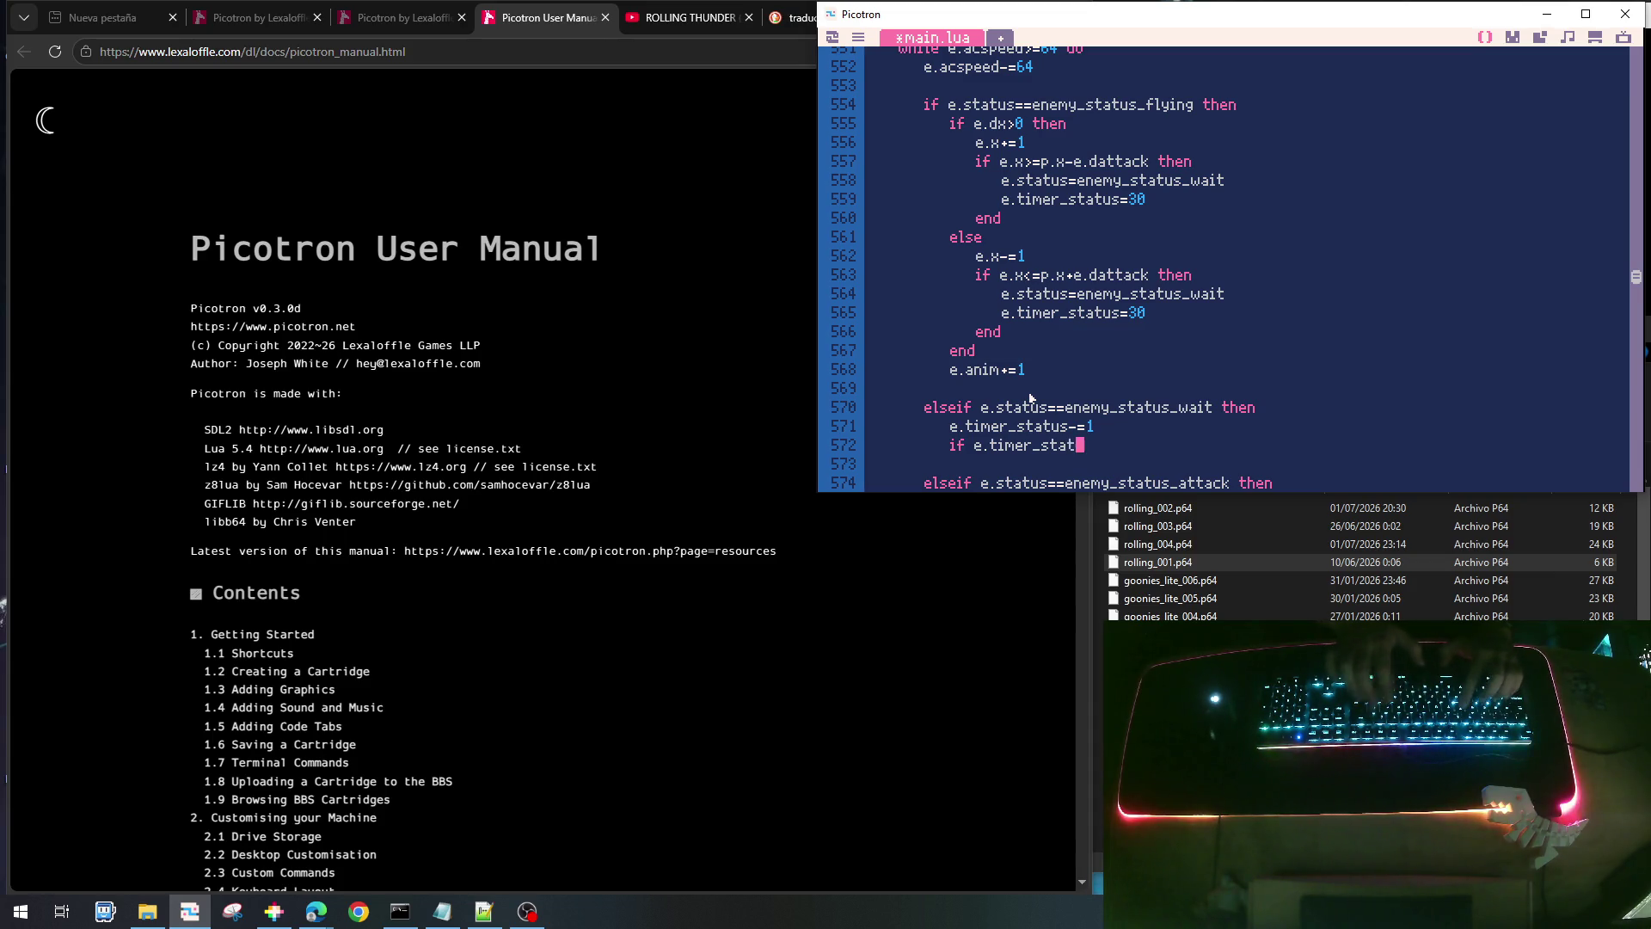
{"action": "type", "text": "us<=0 then"}
- Begin an e.status=enemy_statu… assignment inside the timer check
{"action": "key", "text": "Return"}
{"action": "type", "text": "e.timer_"}
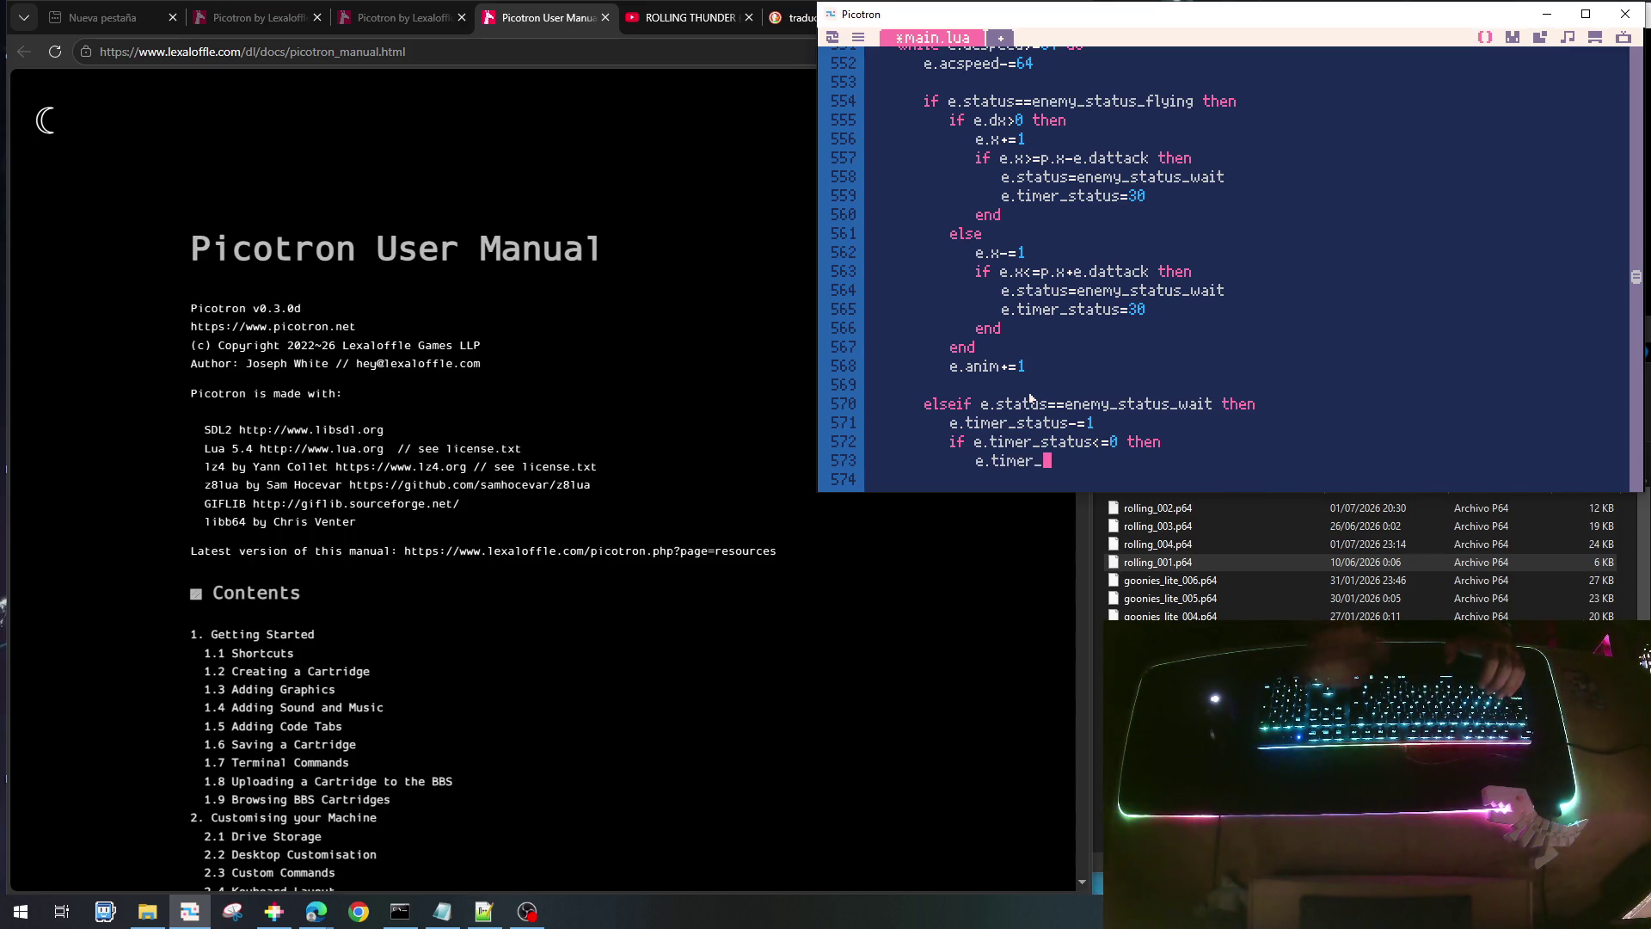
{"action": "scroll", "coordinate": [1030, 398], "scroll_direction": "down", "scroll_amount": 2}
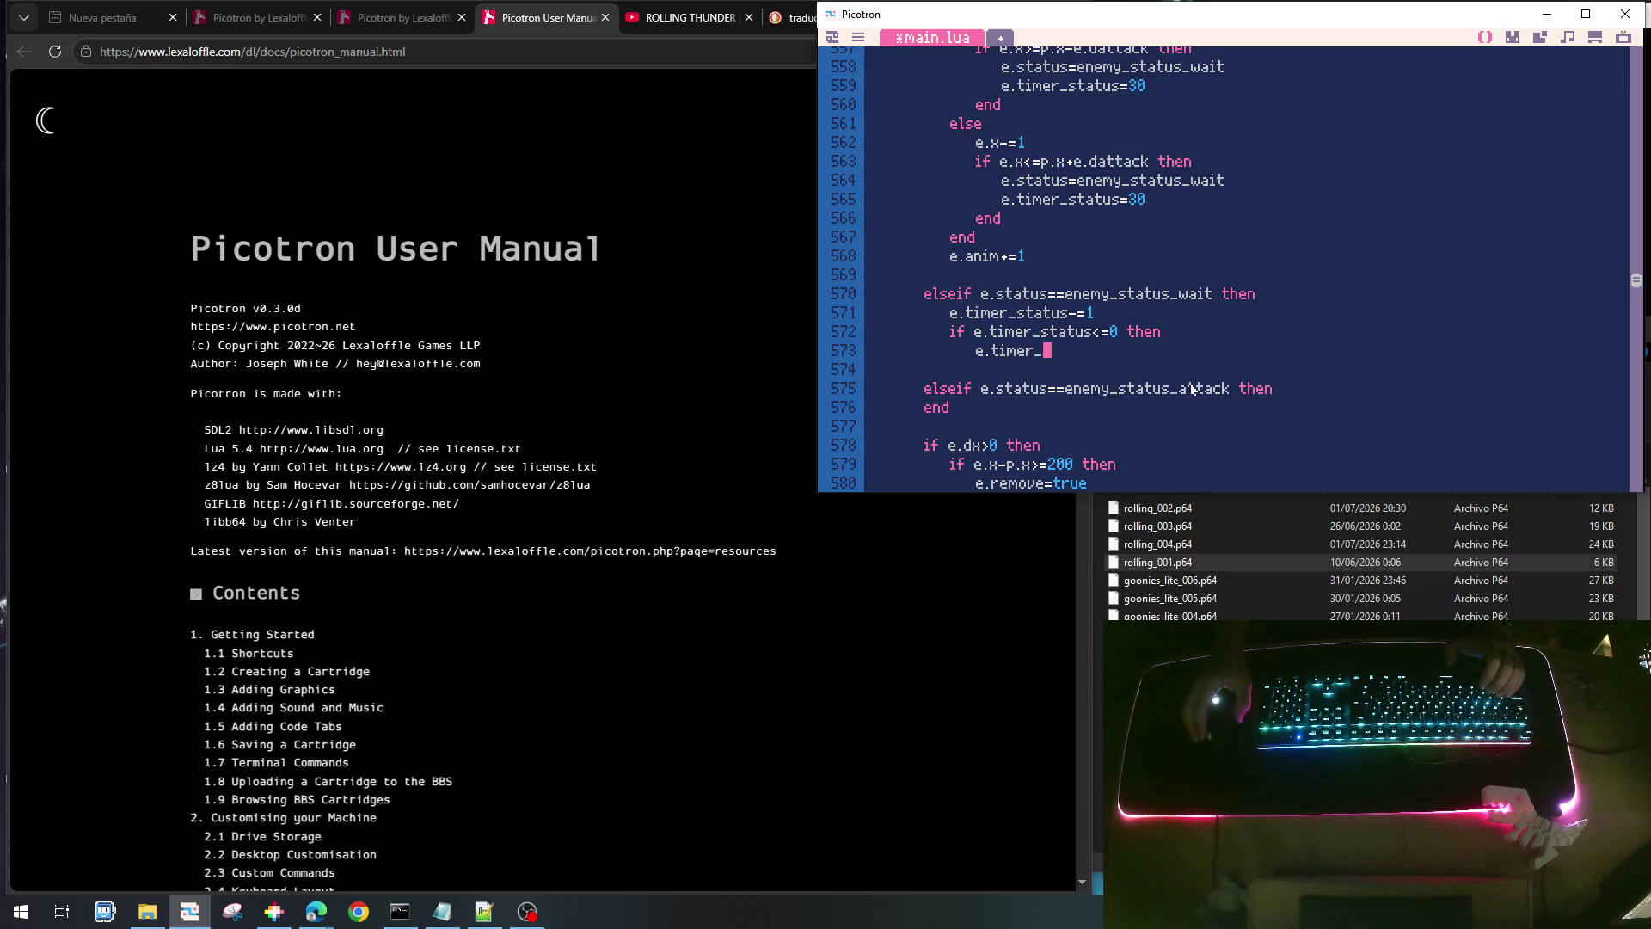
{"action": "key", "text": "BackSpace"}
{"action": "key", "text": "BackSpace"}
{"action": "key", "text": "BackSpace"}
{"action": "type", "text": "status="}
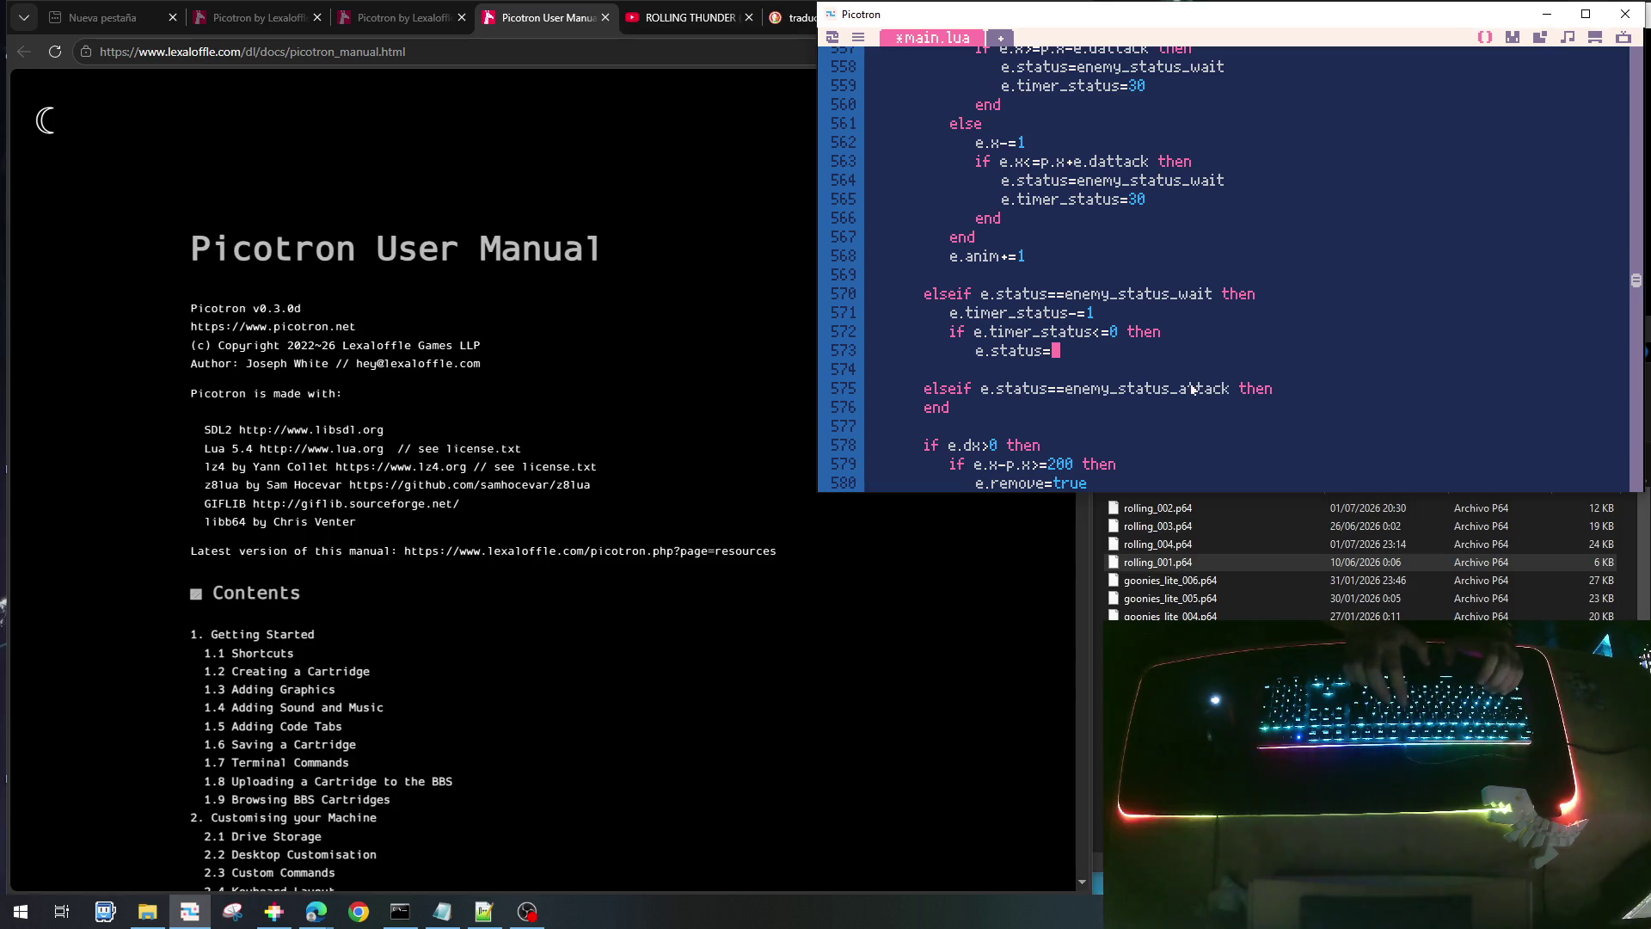
{"action": "type", "text": "enemy"}
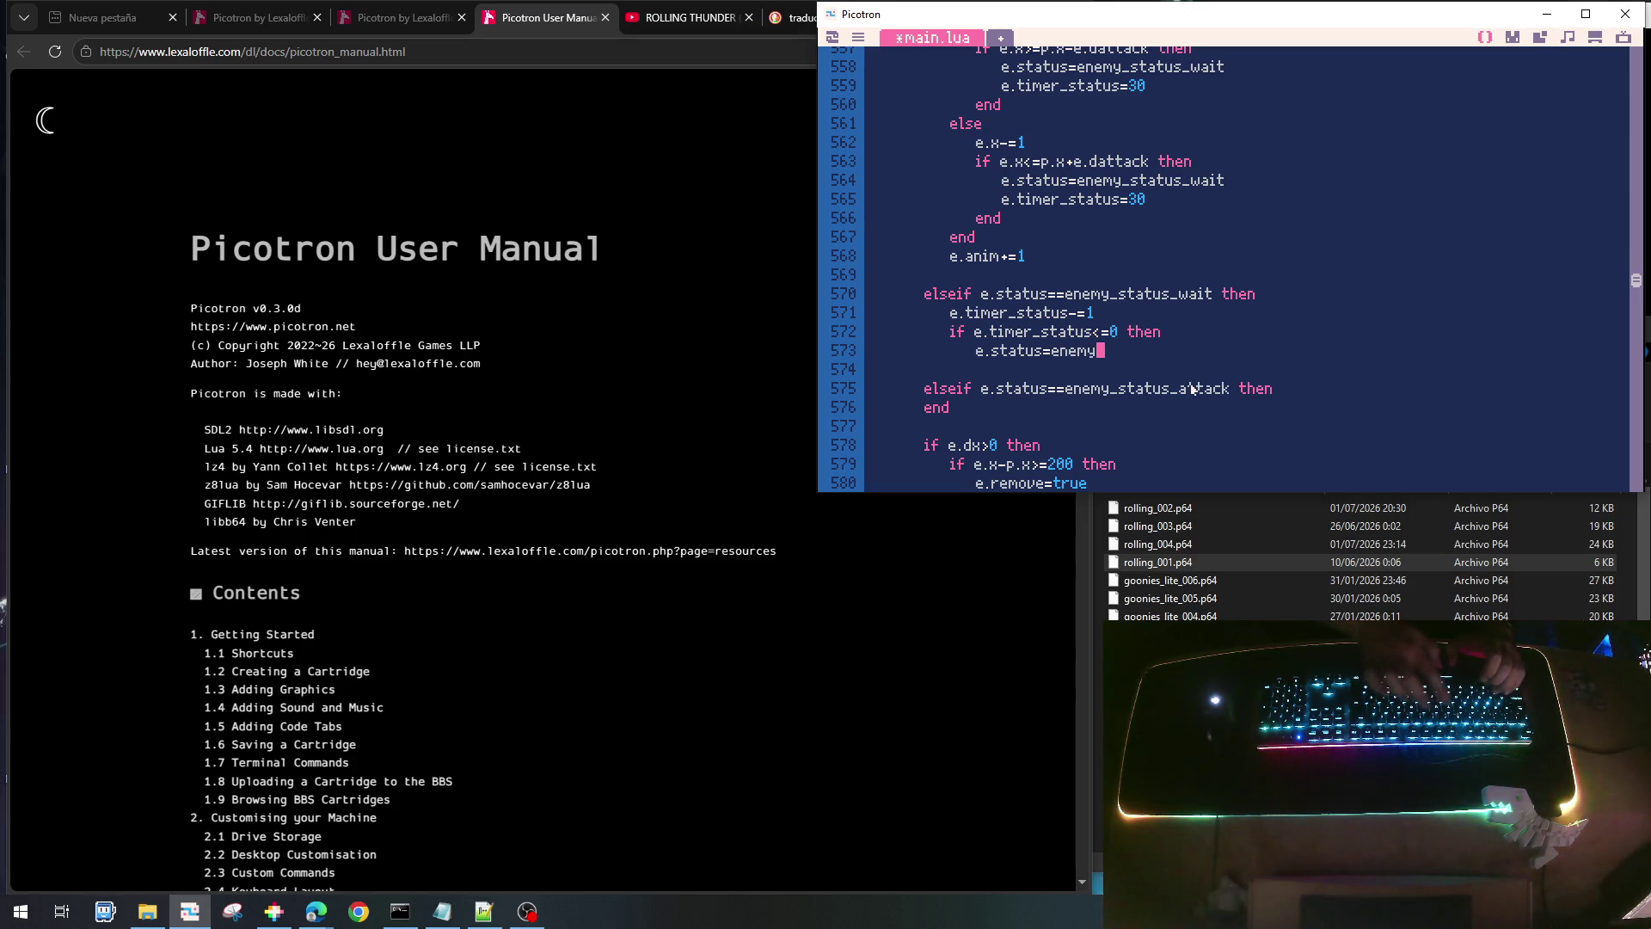
{"action": "type", "text": "_Stat"}
{"action": "key", "text": "BackSpace"}
{"action": "key", "text": "BackSpace"}
{"action": "key", "text": "BackSpace"}
{"action": "type", "text": "status_"}
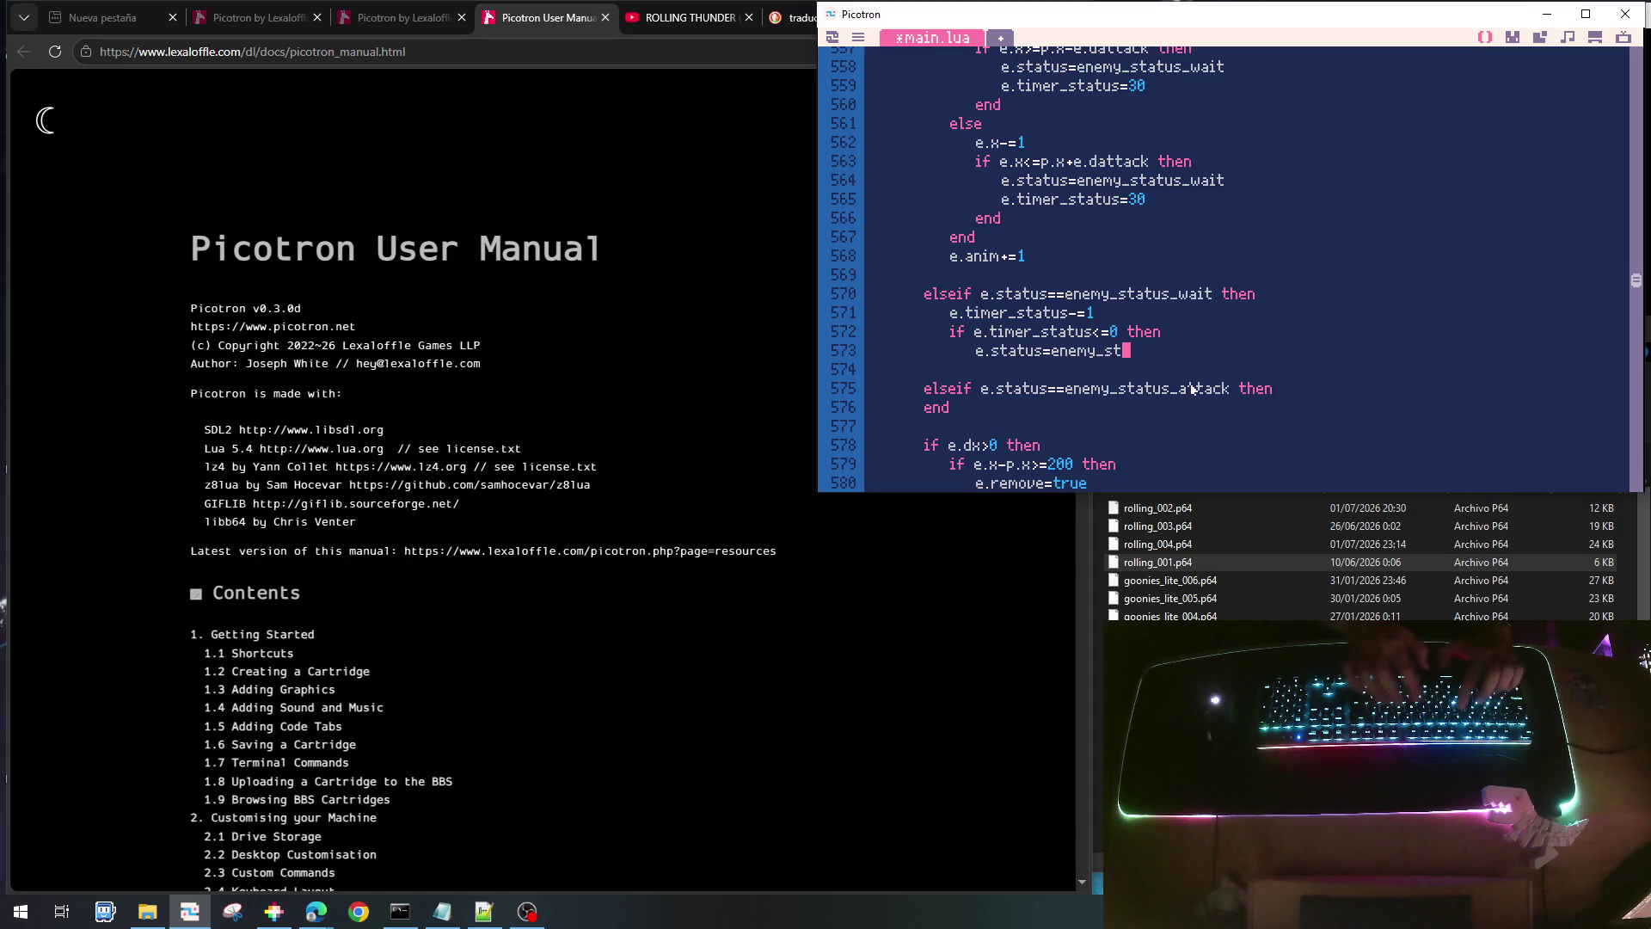
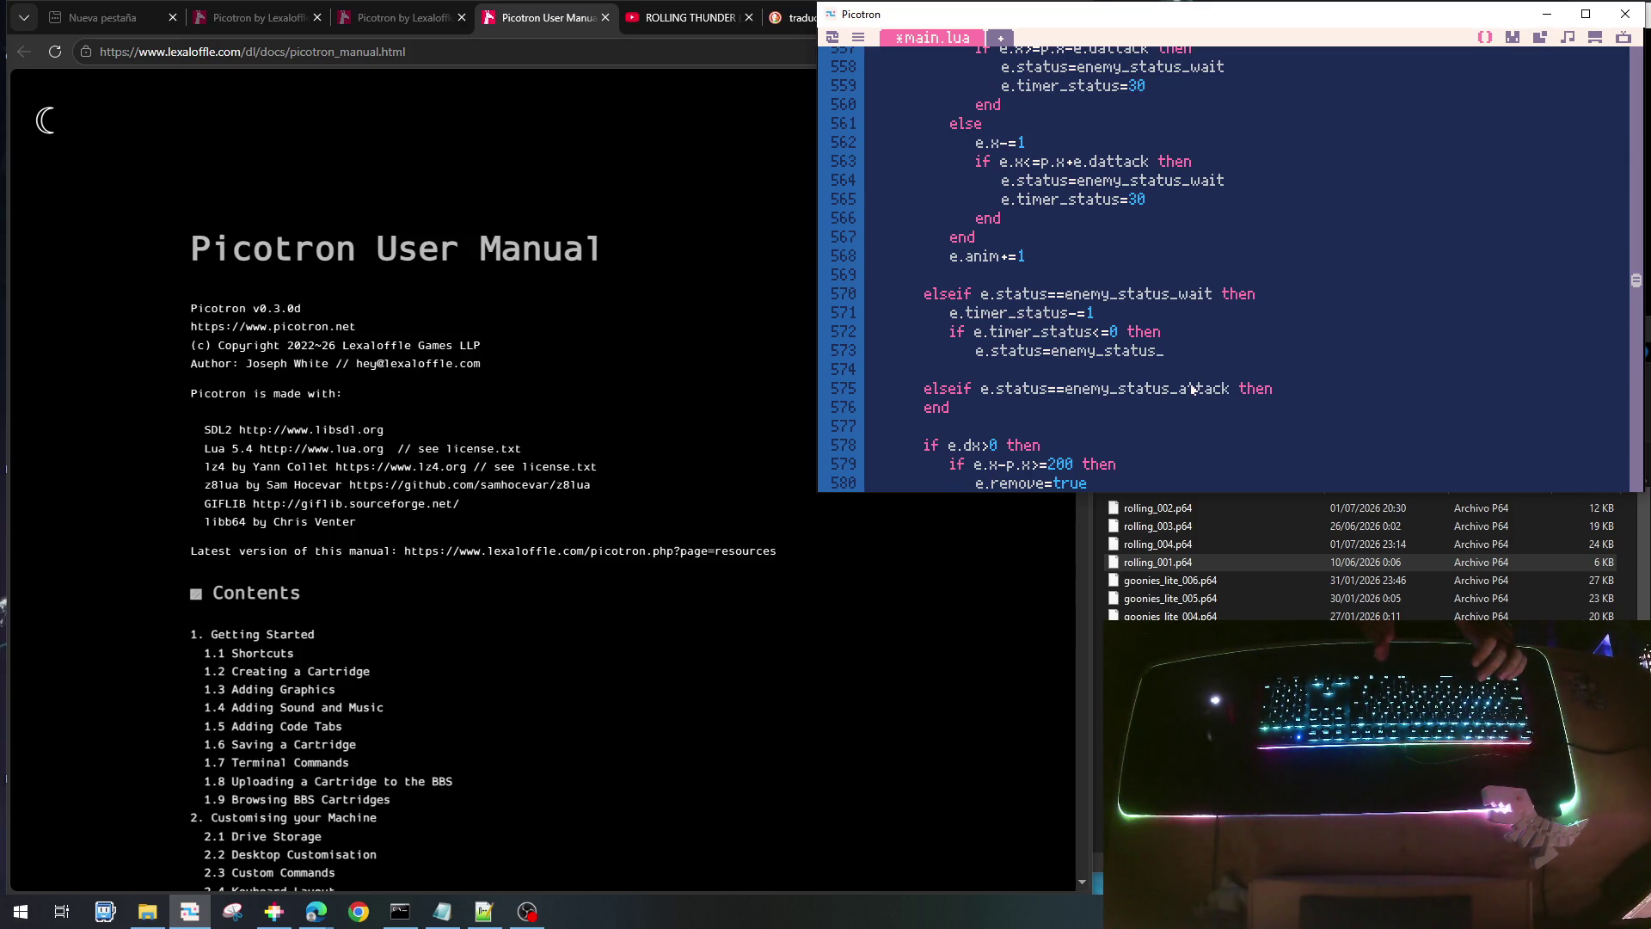
- Finish the wait branch with enemy_status_attack and close the if block with end
{"action": "type", "text": "attack"}
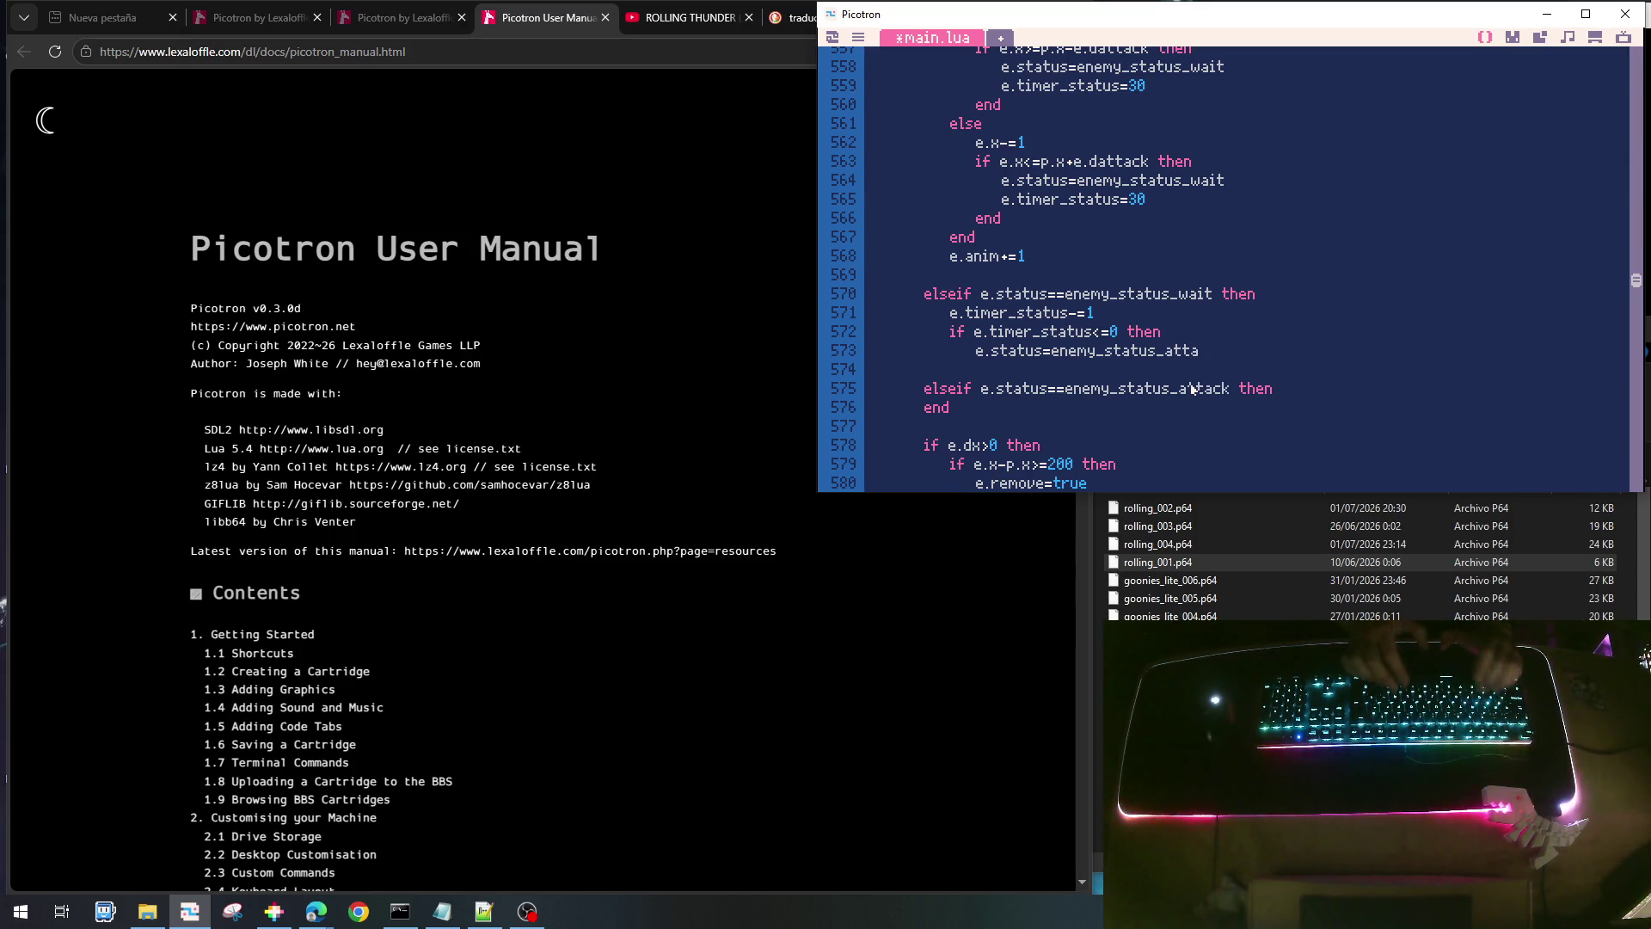
{"action": "key", "text": "Return"}
{"action": "type", "text": "end"}
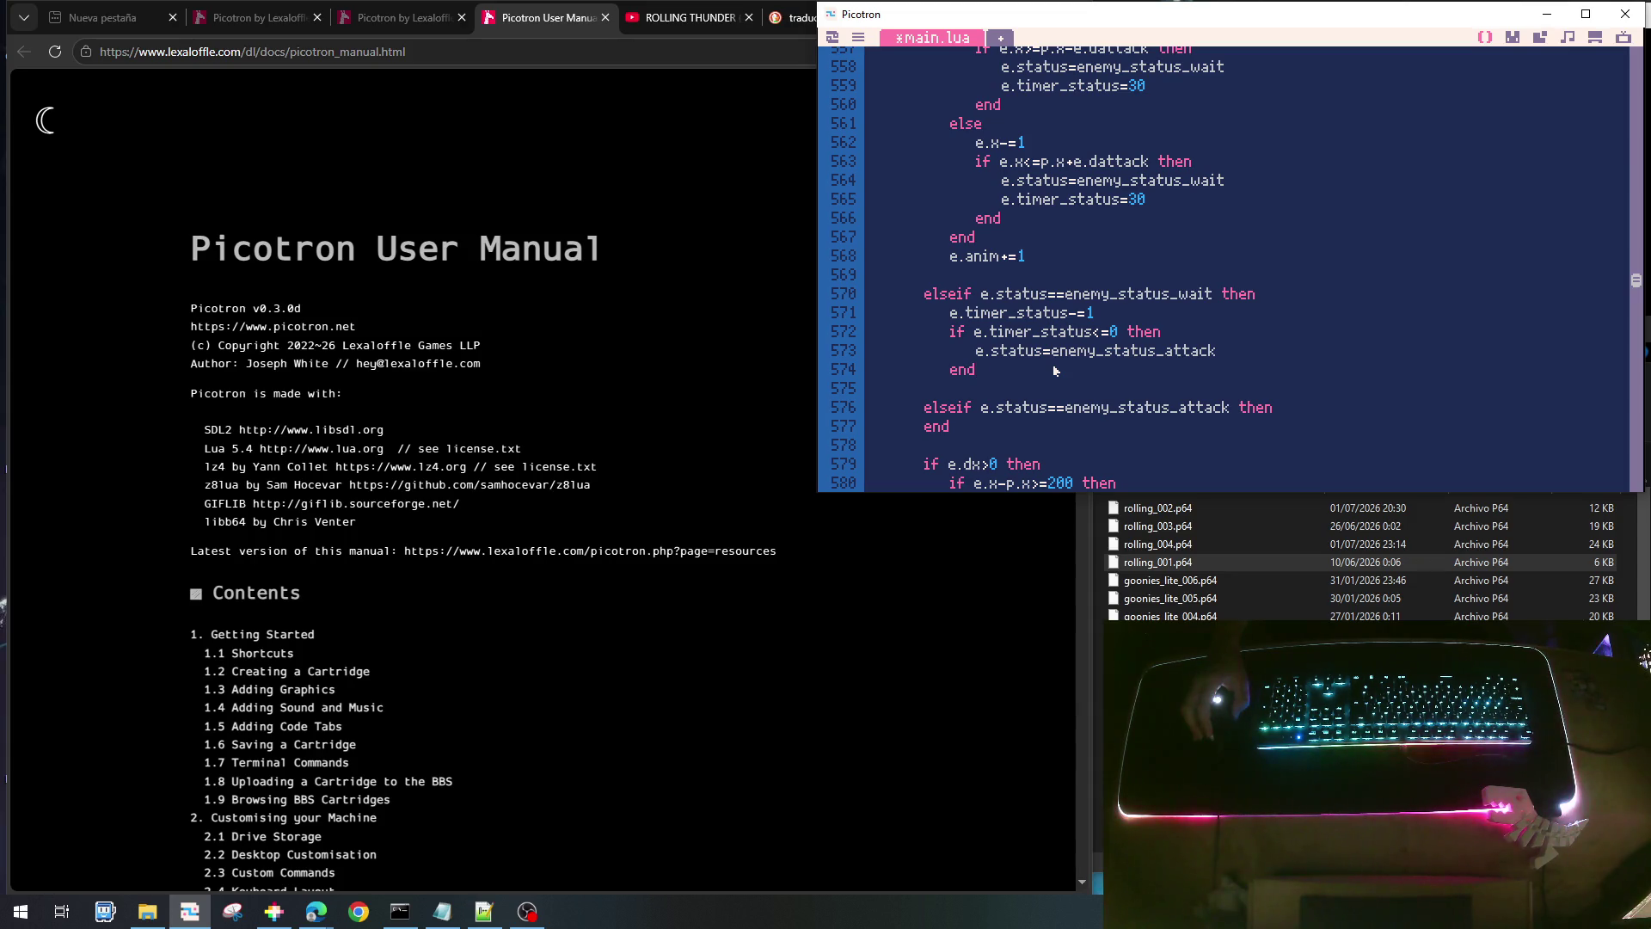
- Add e.dy=0 after the e.dx line in init_enemy_drone
{"action": "scroll", "coordinate": [1064, 348], "scroll_direction": "up", "scroll_amount": 6}
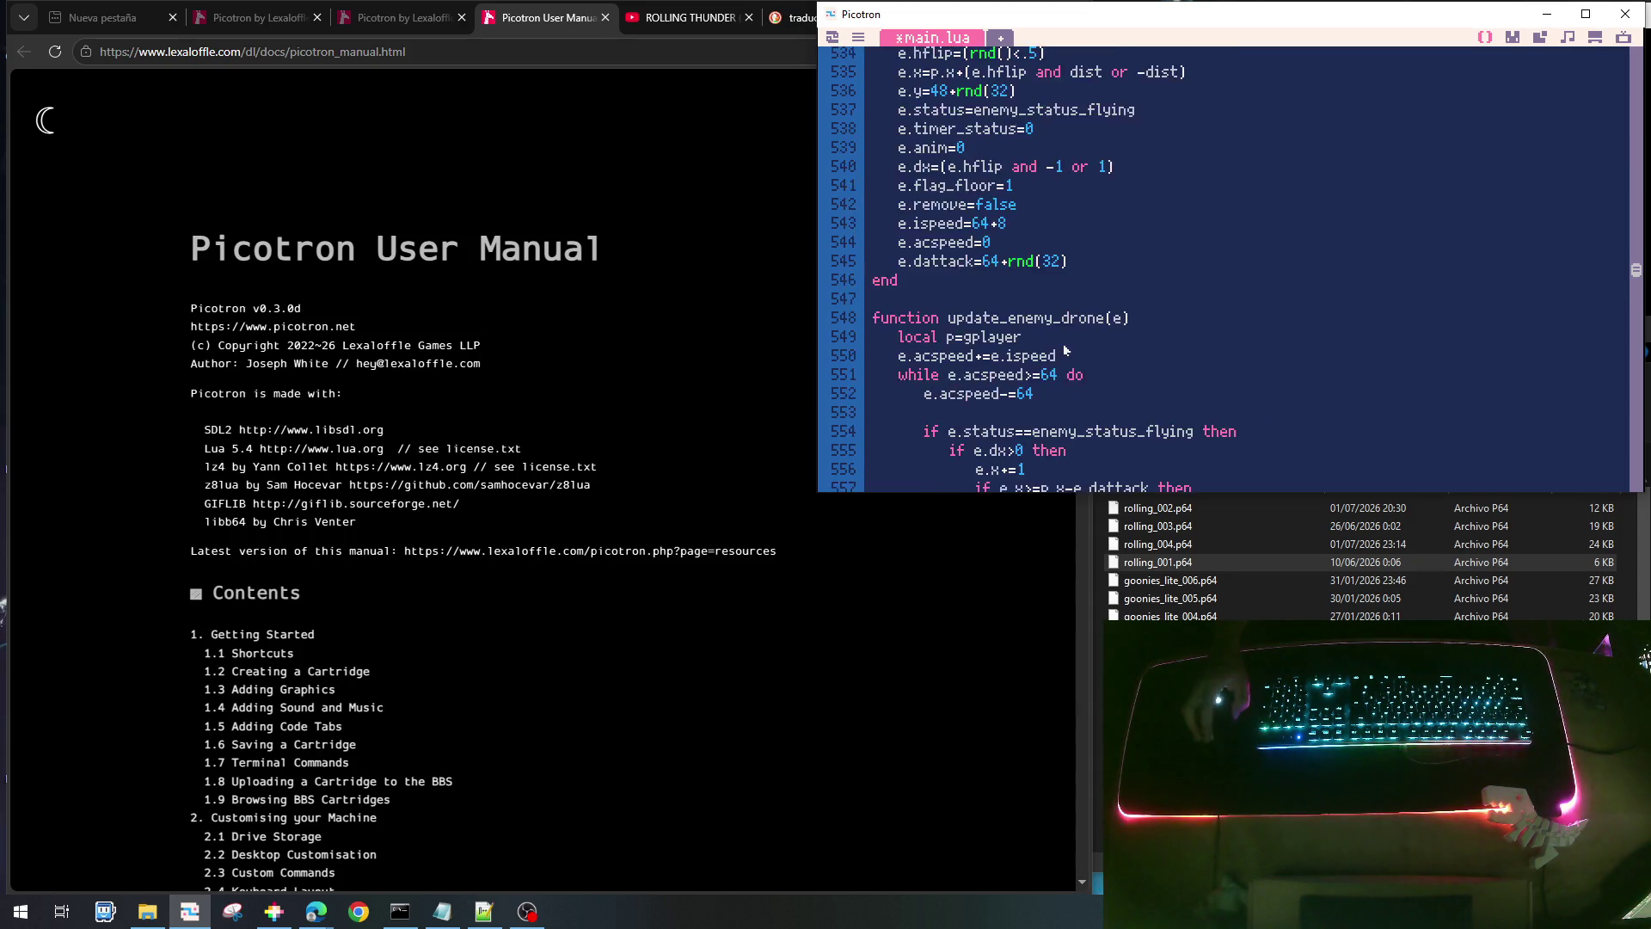
{"action": "scroll", "coordinate": [1065, 348], "scroll_direction": "up", "scroll_amount": 2}
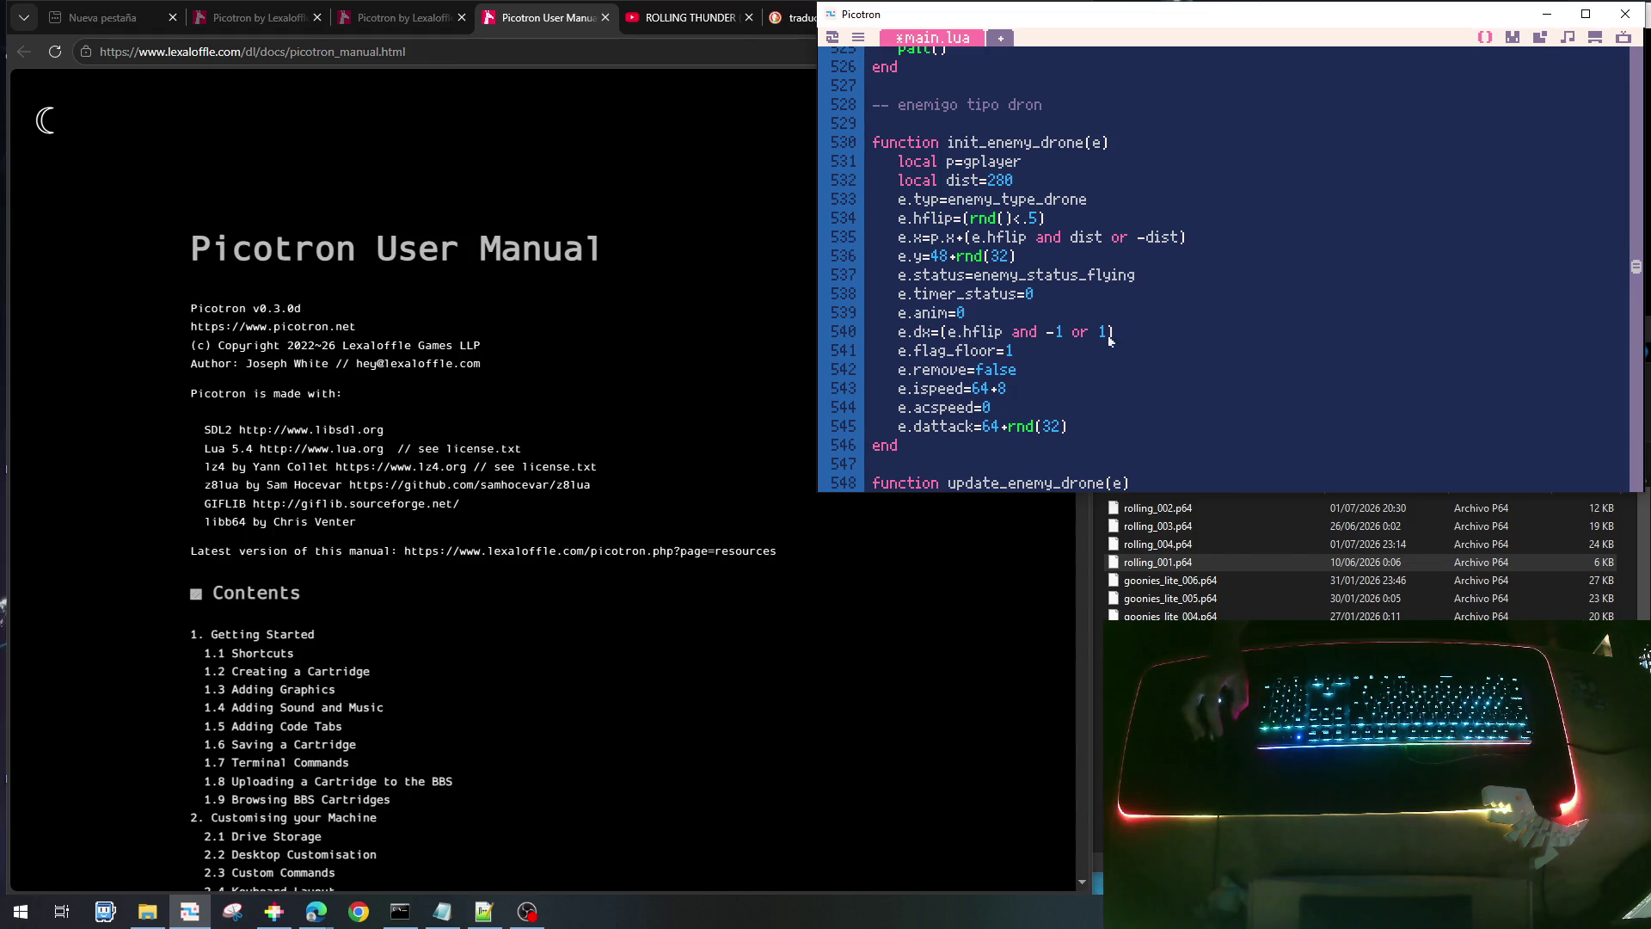
{"action": "key", "text": "Return"}
{"action": "type", "text": "e."}
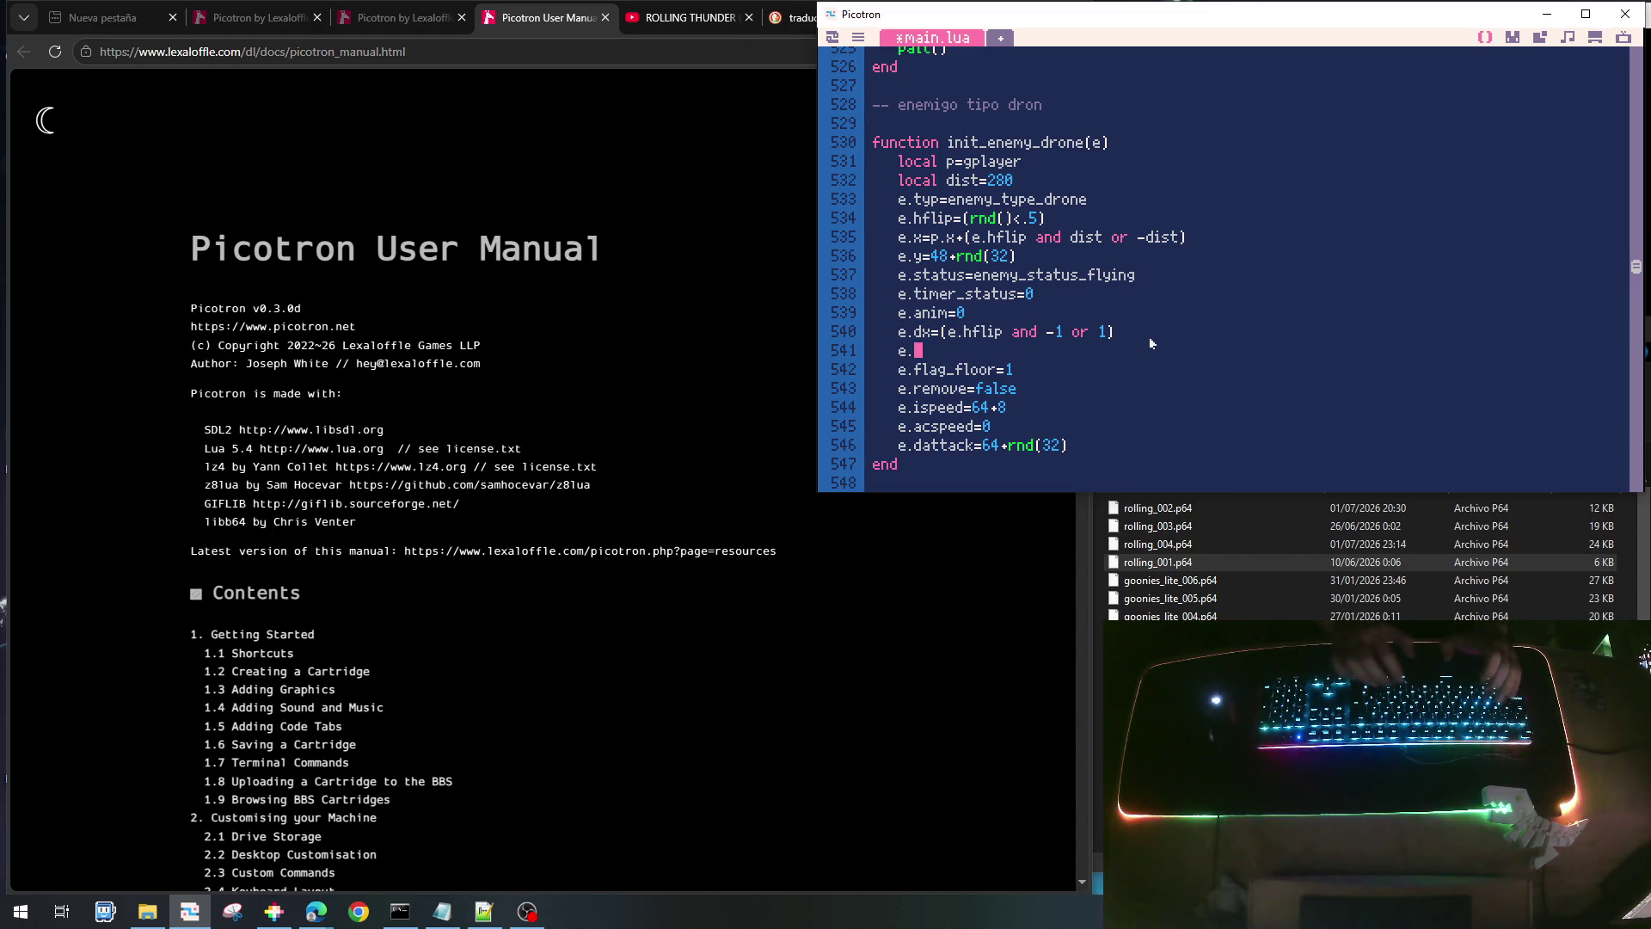
{"action": "type", "text": "dy=0"}
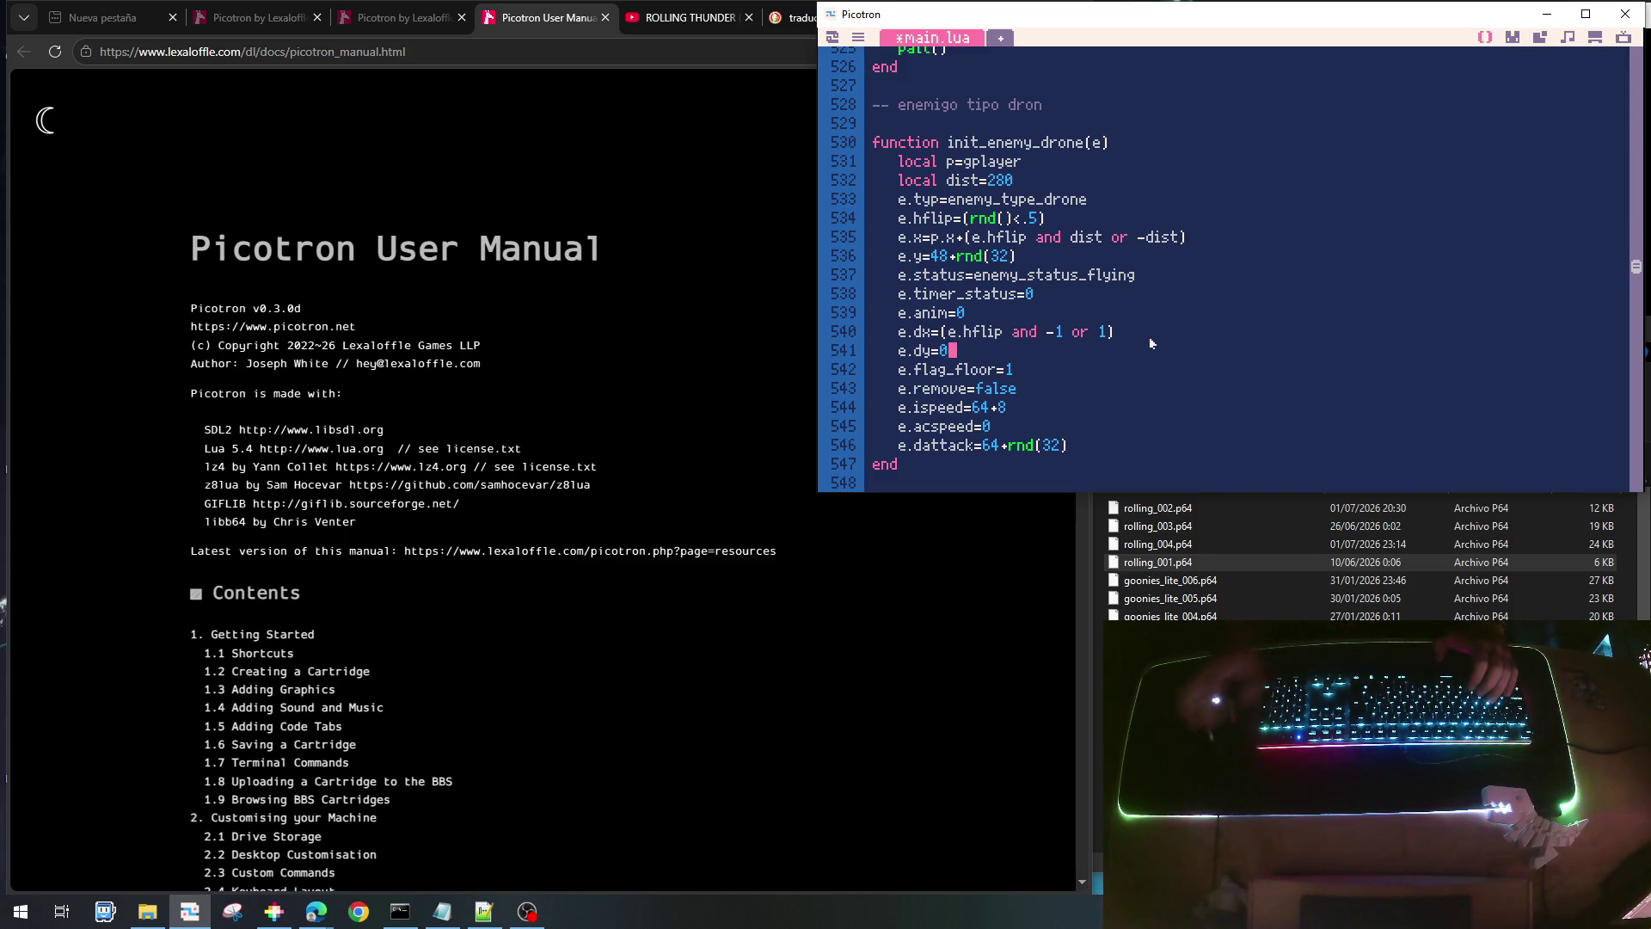
- Start a 'local ang=' line under the attack status assignment
{"action": "scroll", "coordinate": [1149, 338], "scroll_direction": "down", "scroll_amount": 4}
{"action": "scroll", "coordinate": [1141, 346], "scroll_direction": "down", "scroll_amount": 5}
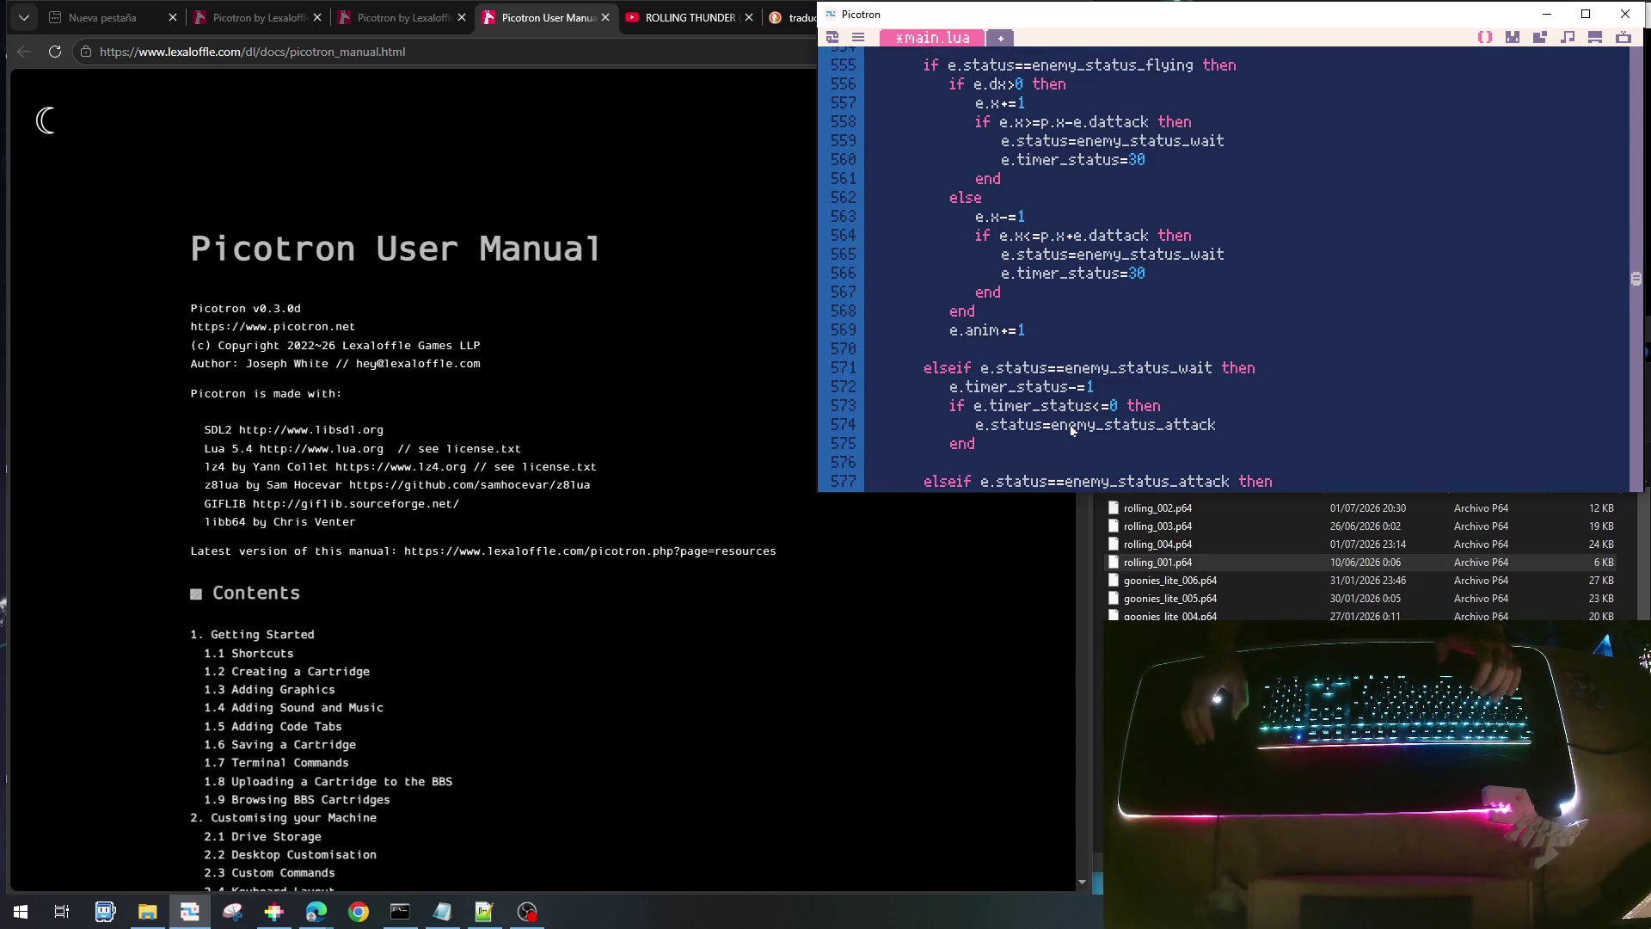
{"action": "left_click", "coordinate": [1254, 368]}
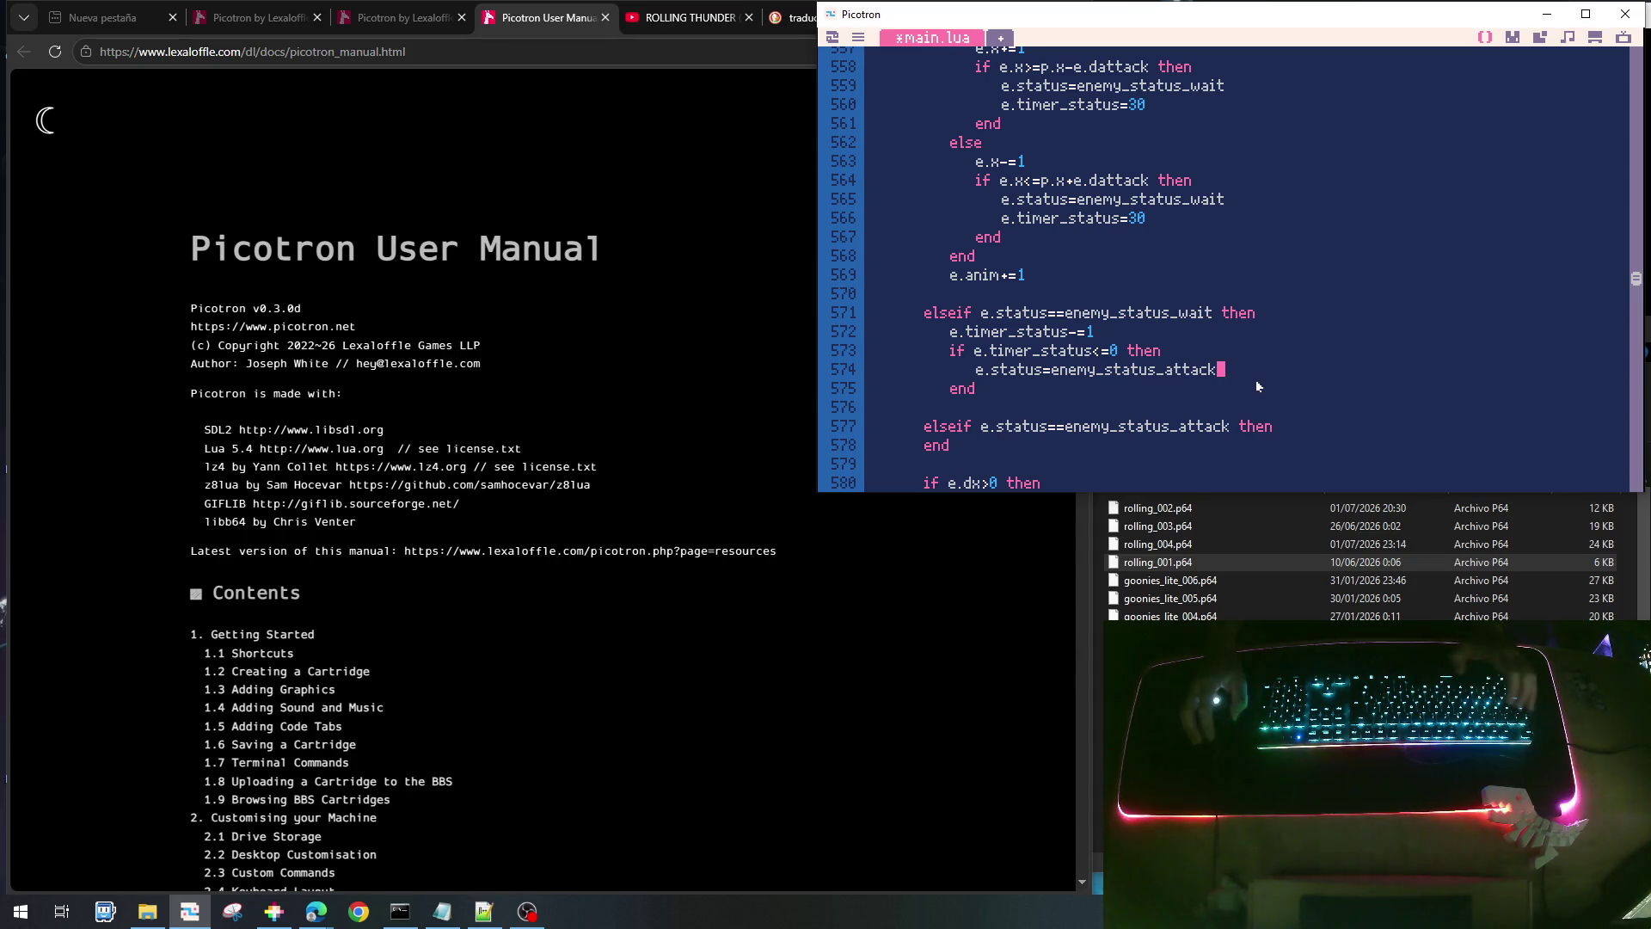
{"action": "key", "text": "Return"}
{"action": "type", "text": "e."}
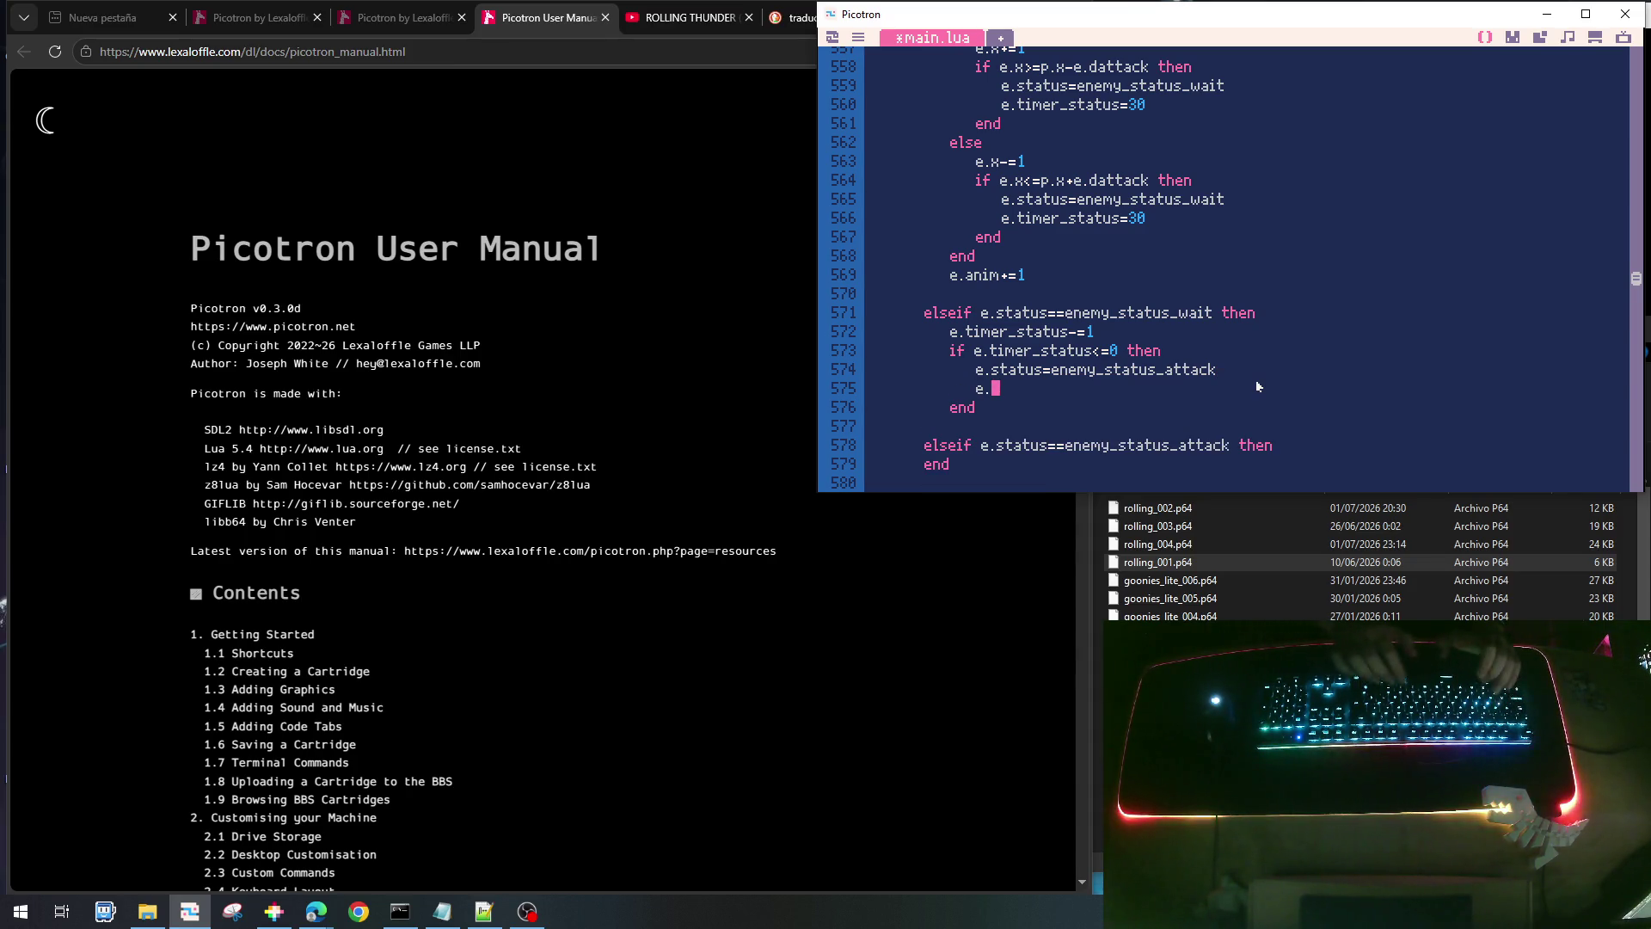
{"action": "key", "text": "BackSpace"}
{"action": "key", "text": "BackSpace"}
{"action": "type", "text": "local ang"}
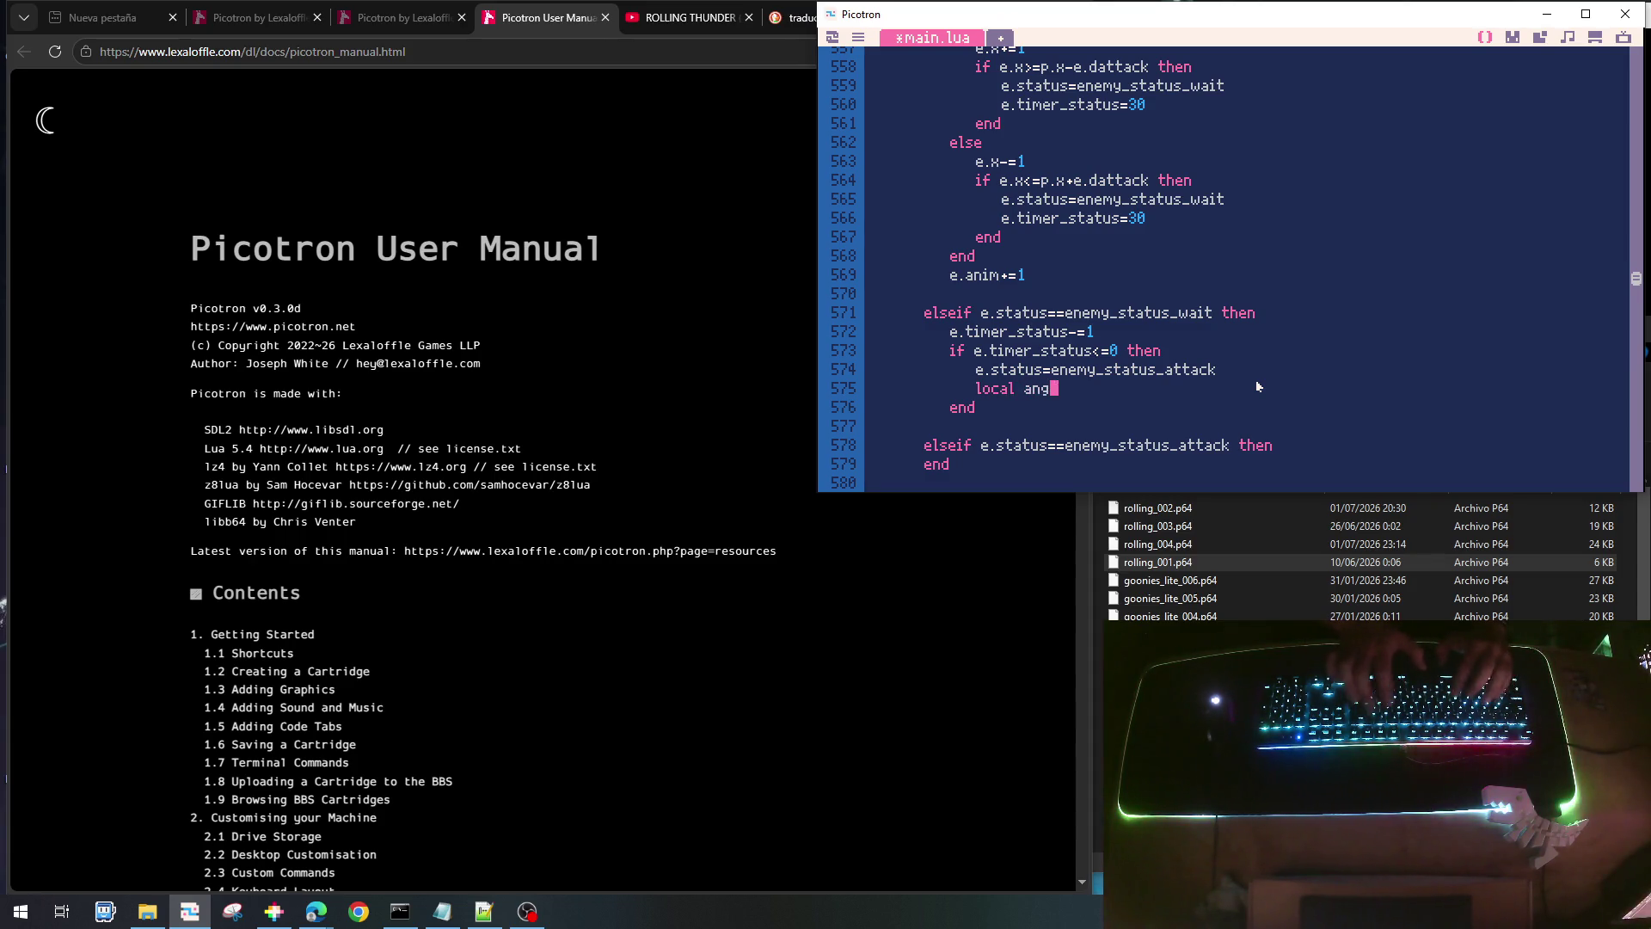
{"action": "type", "text": "="}
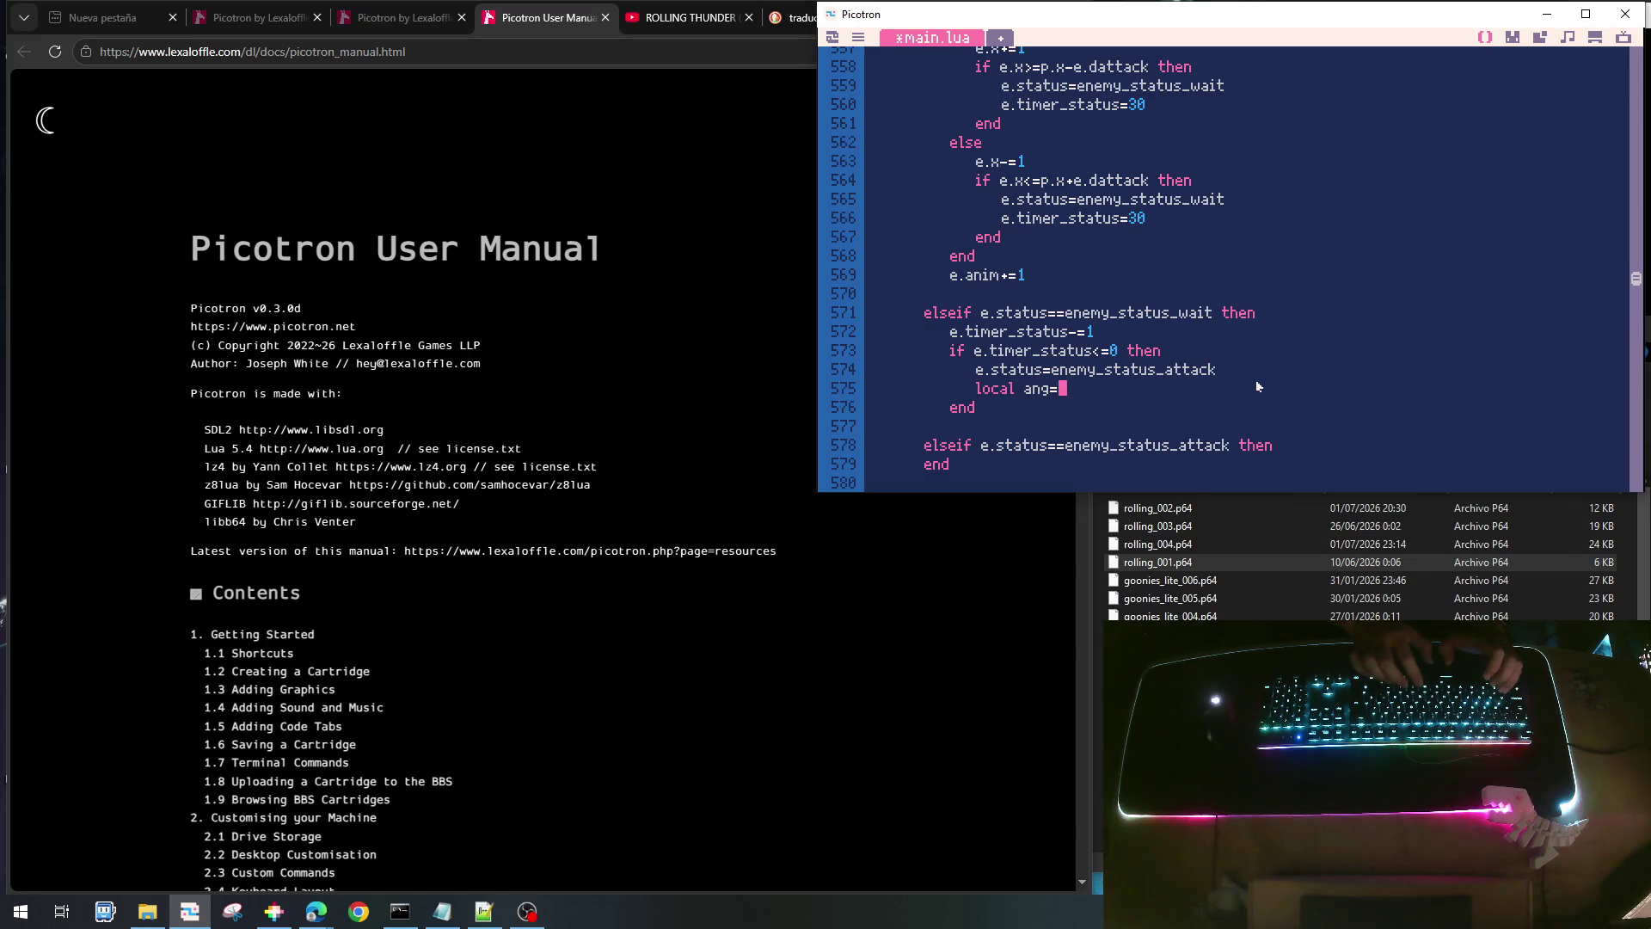
{"action": "left_click", "coordinate": [391, 375]}
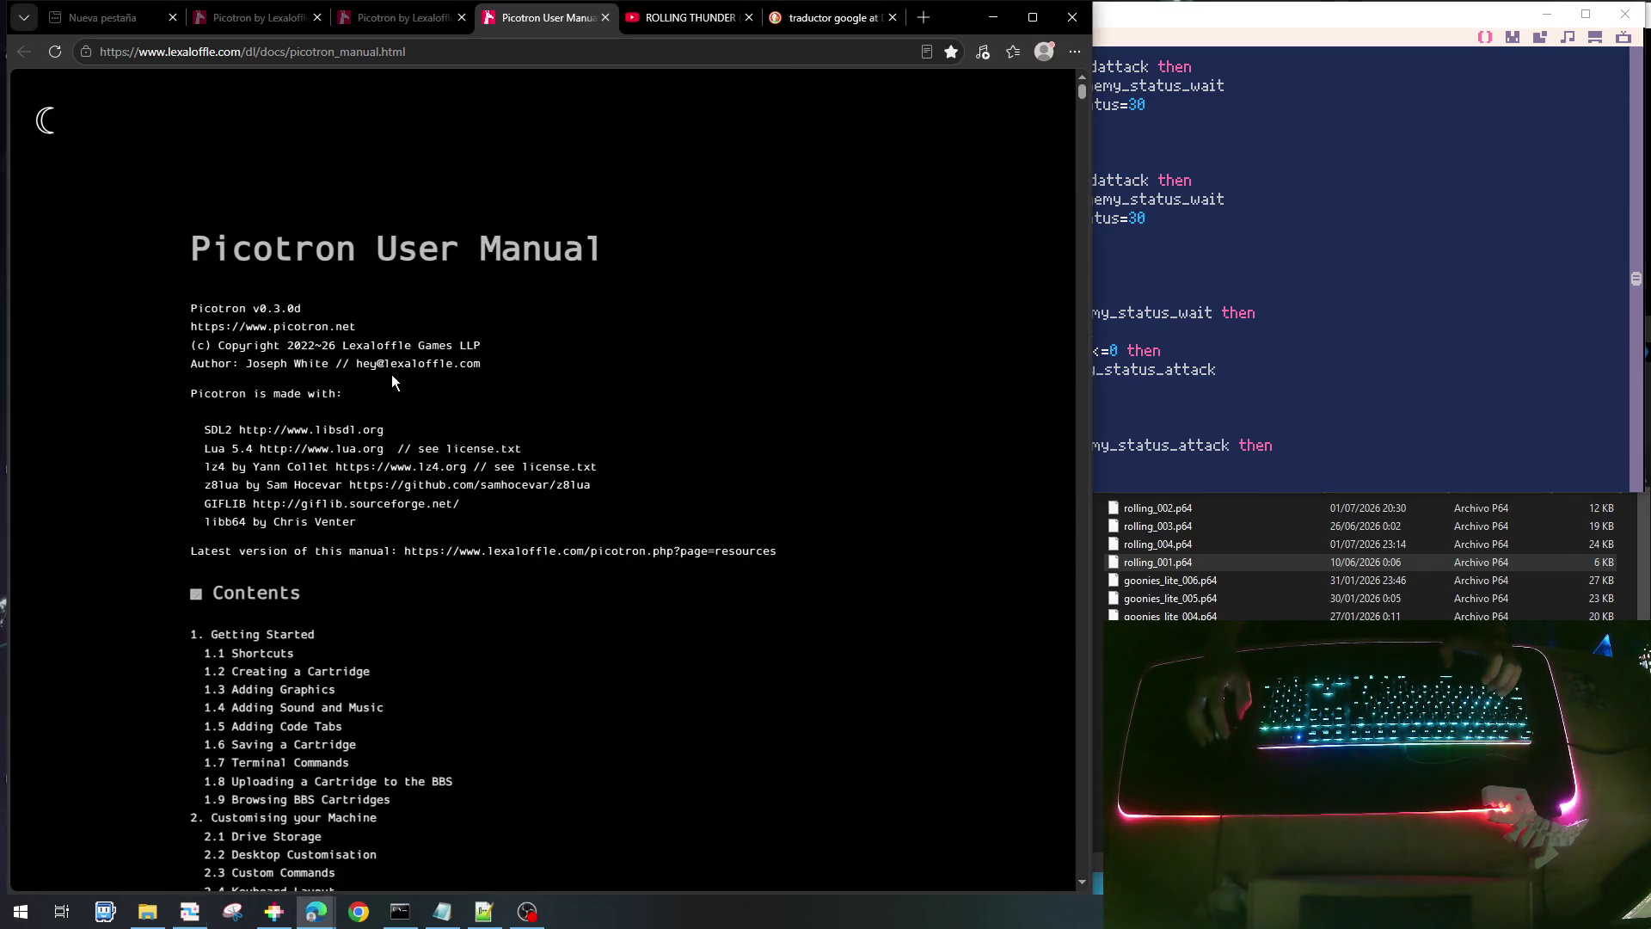
- Search the Picotron User Manual page for 'atan', which finds 0 matches
{"action": "key", "text": "ctrl+f"}
{"action": "type", "text": "atan2"}
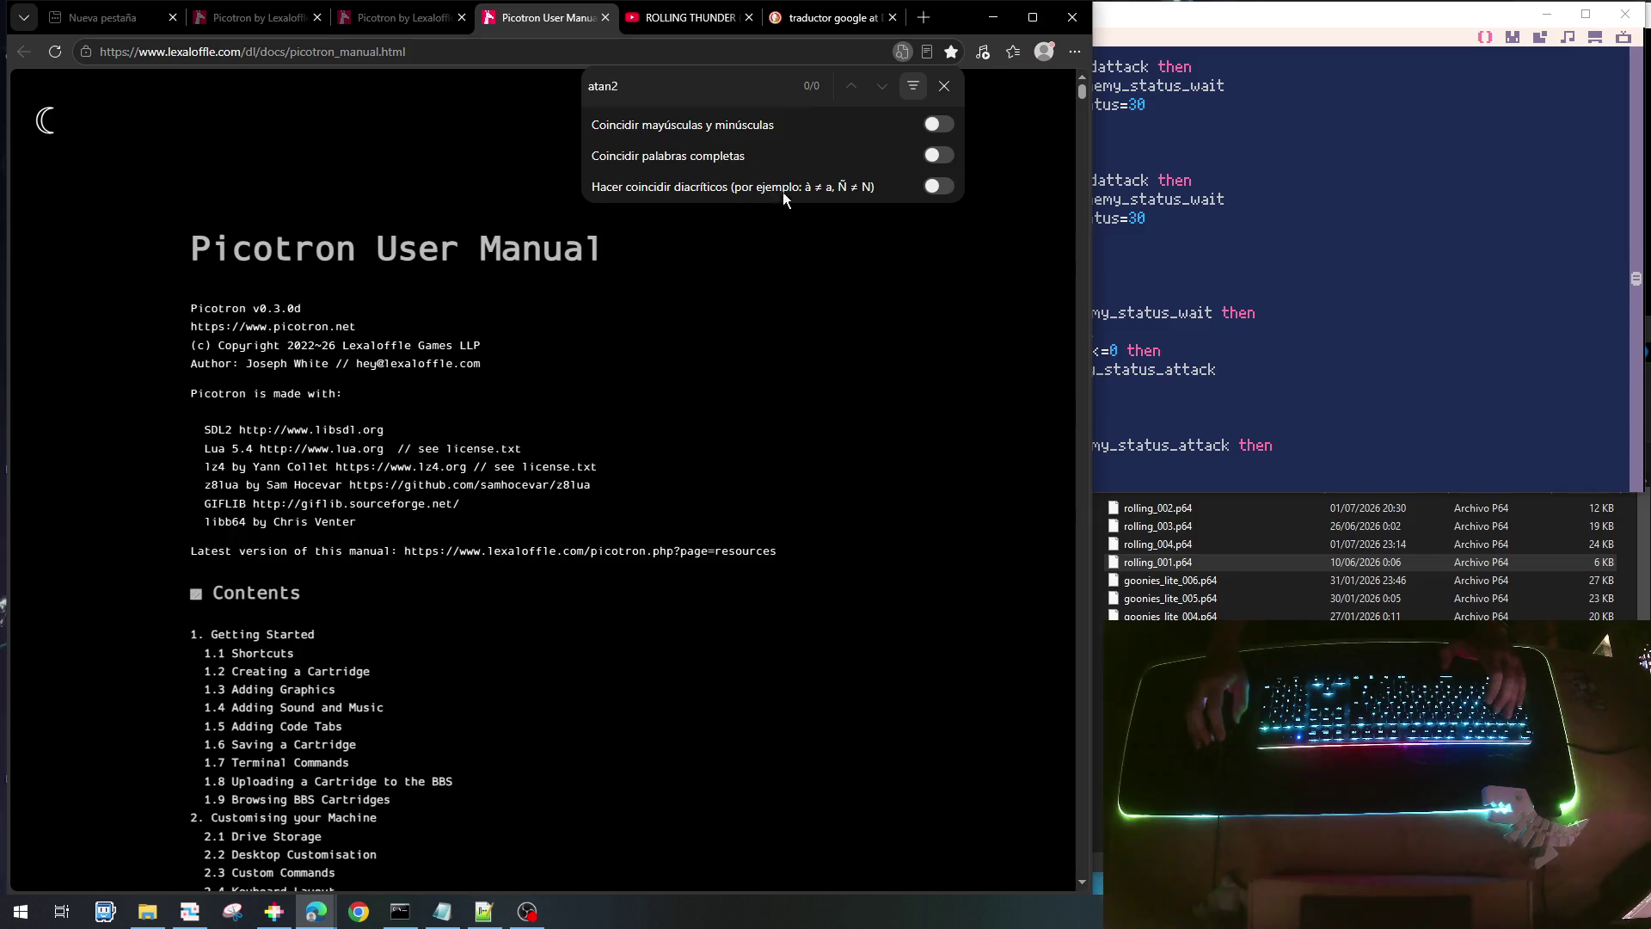
{"action": "left_click", "coordinate": [728, 254]}
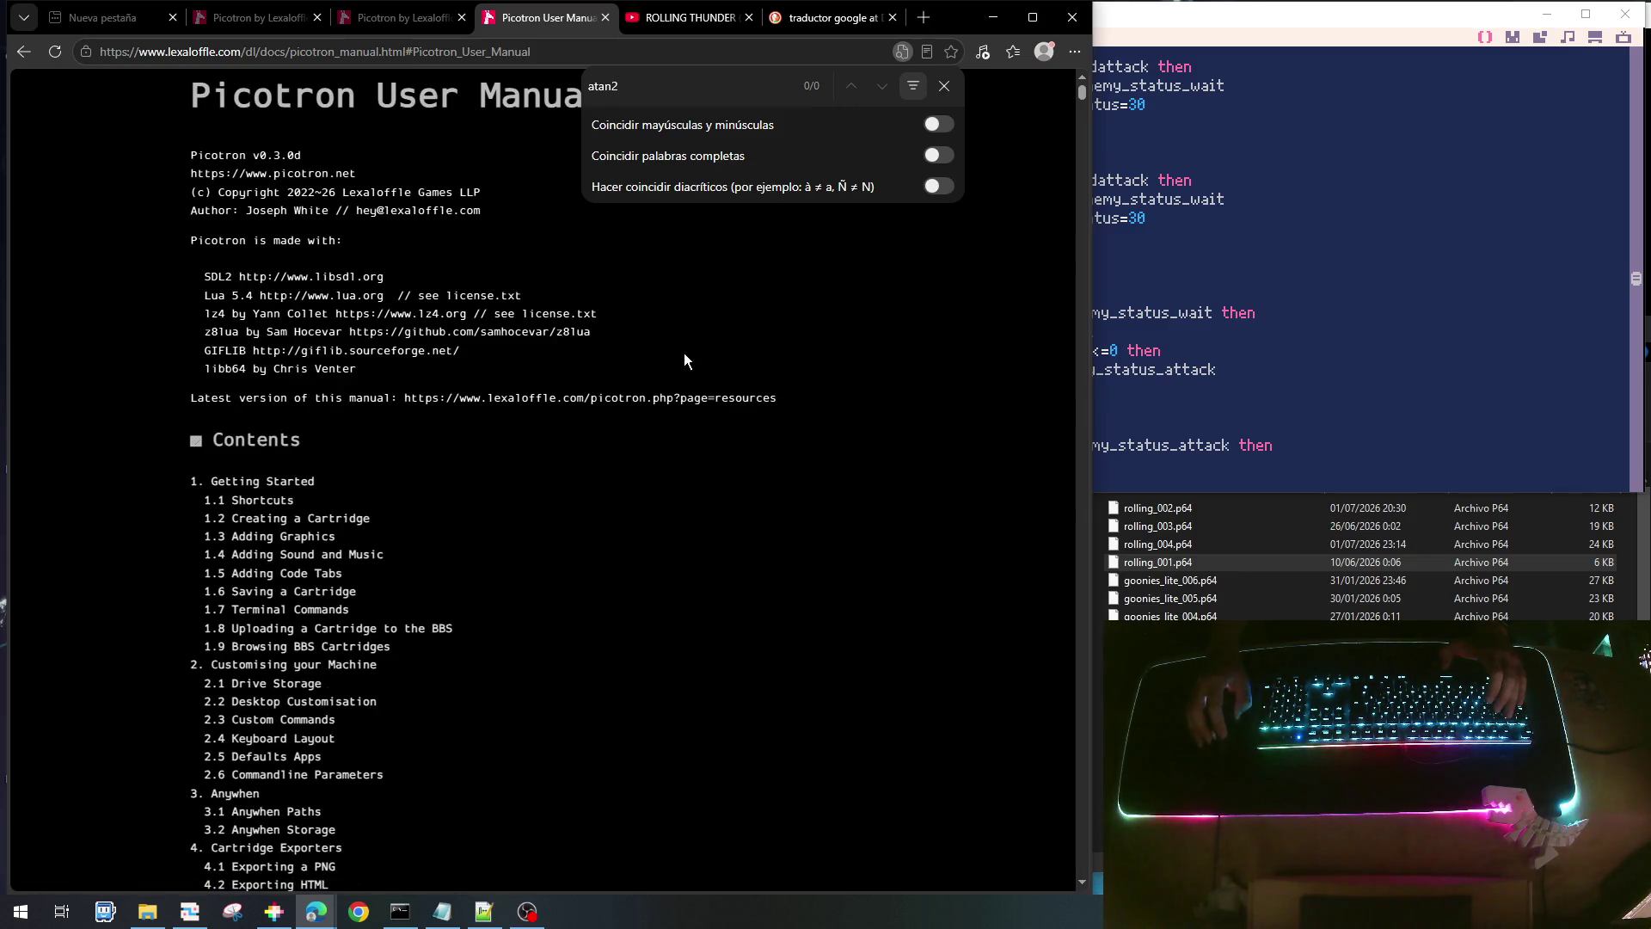
{"action": "key", "text": "BackSpace"}
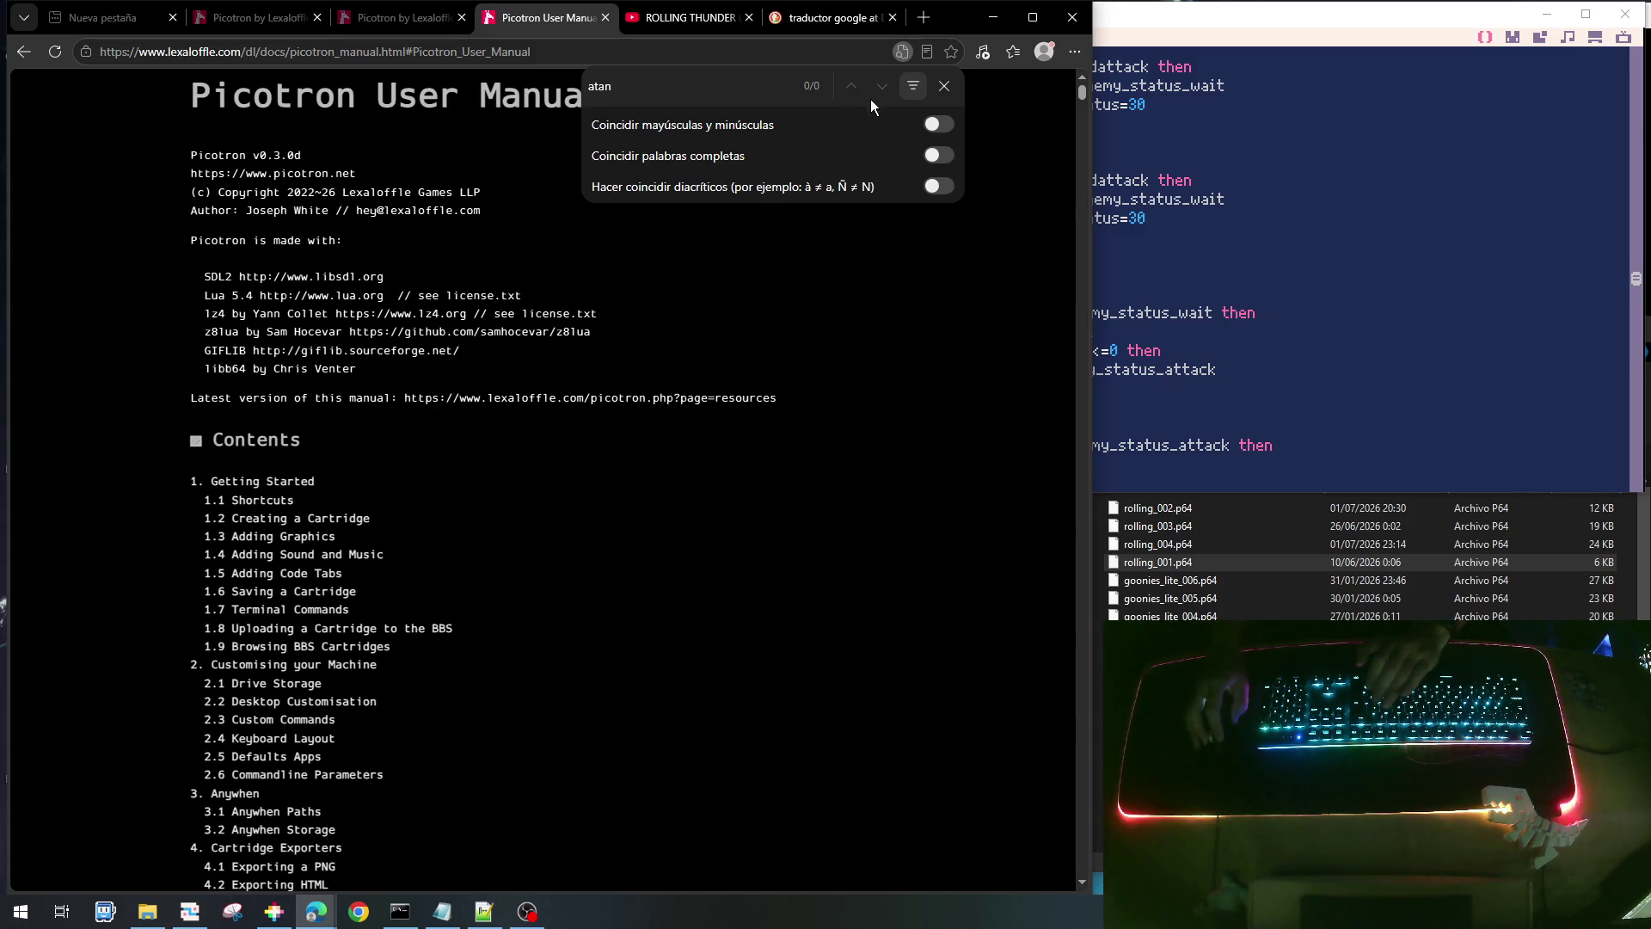
{"action": "key", "text": "alt+Left"}
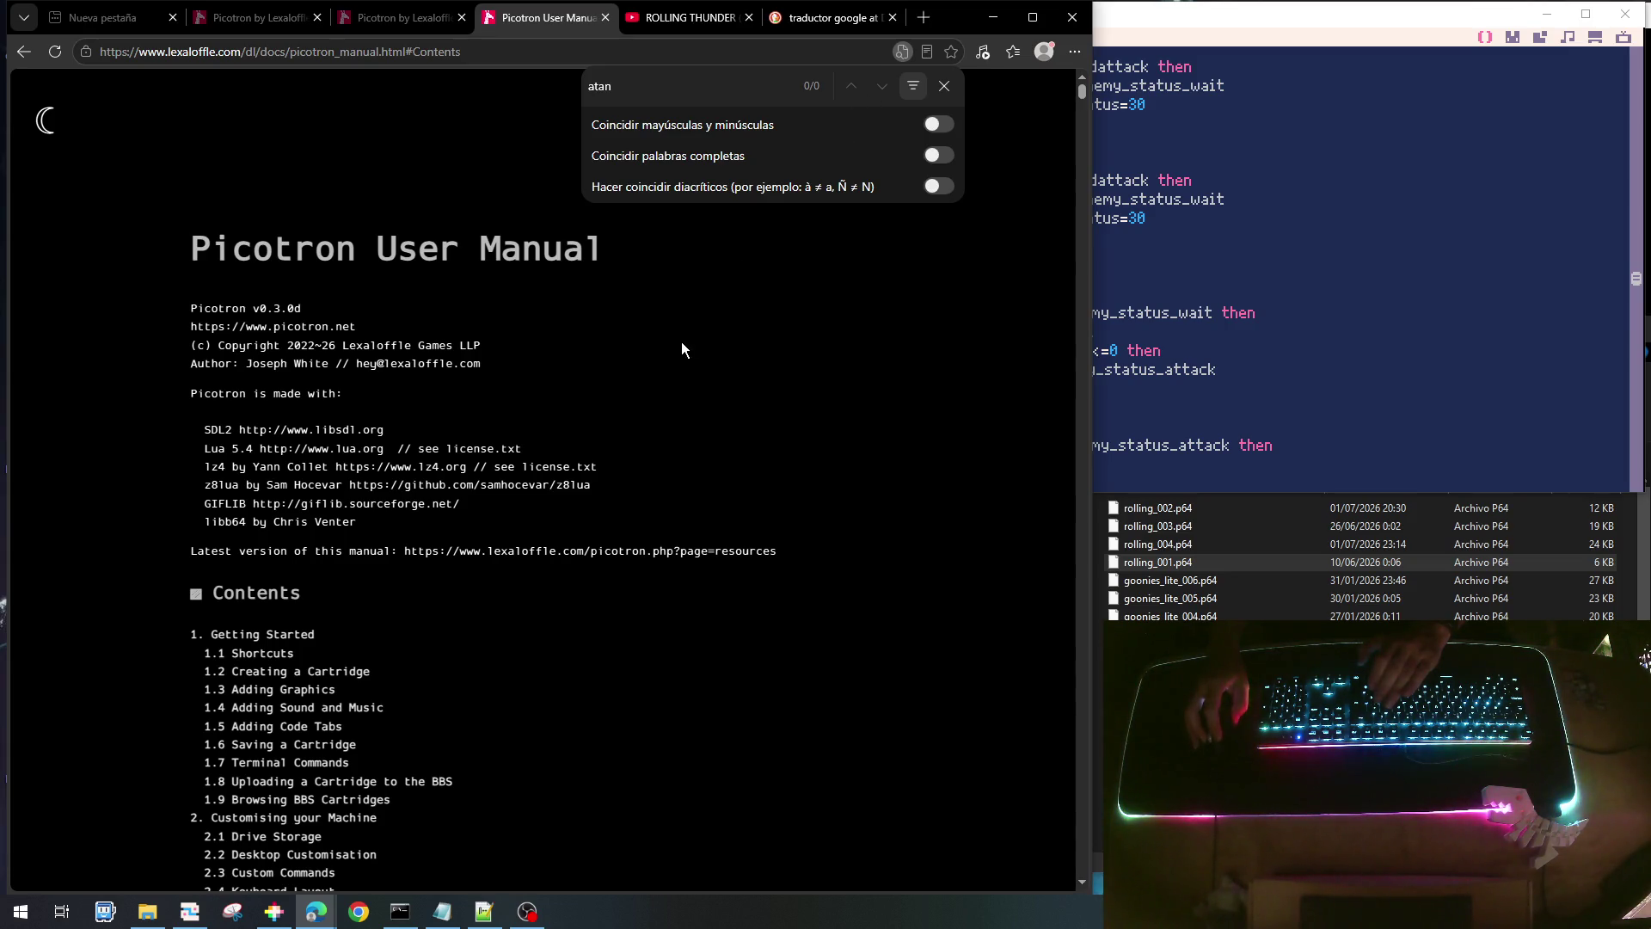
{"action": "scroll", "coordinate": [674, 364], "scroll_direction": "down", "scroll_amount": 10}
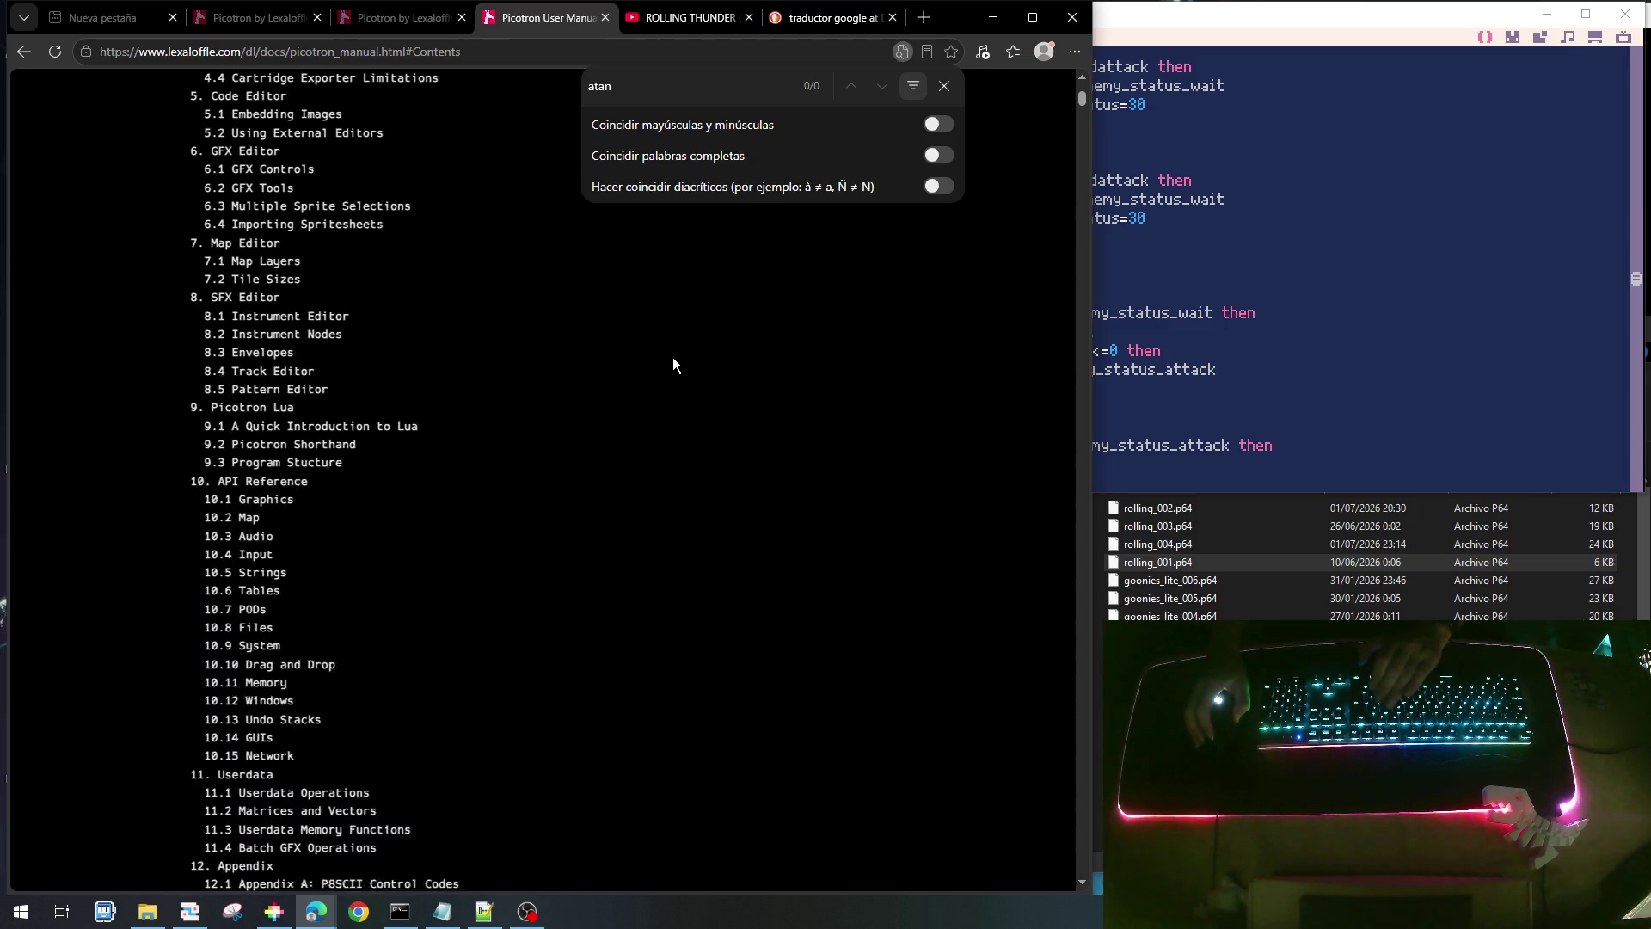
{"action": "scroll", "coordinate": [673, 365], "scroll_direction": "down", "scroll_amount": 2}
{"action": "scroll", "coordinate": [664, 369], "scroll_direction": "up", "scroll_amount": 5}
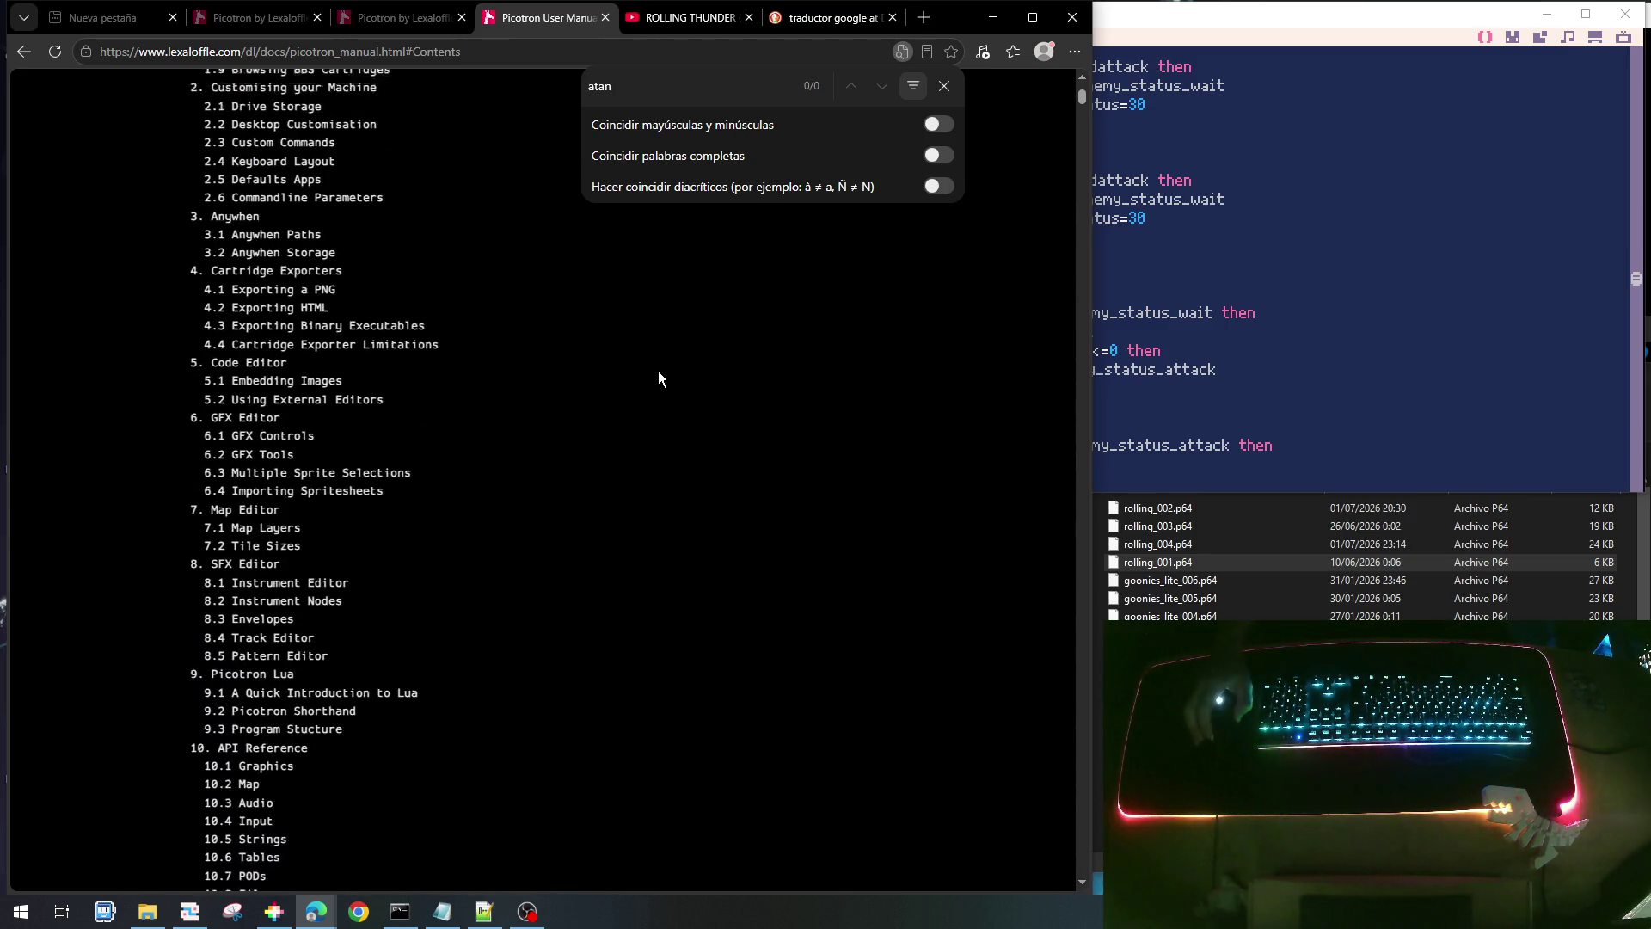
{"action": "scroll", "coordinate": [659, 379], "scroll_direction": "up", "scroll_amount": 3}
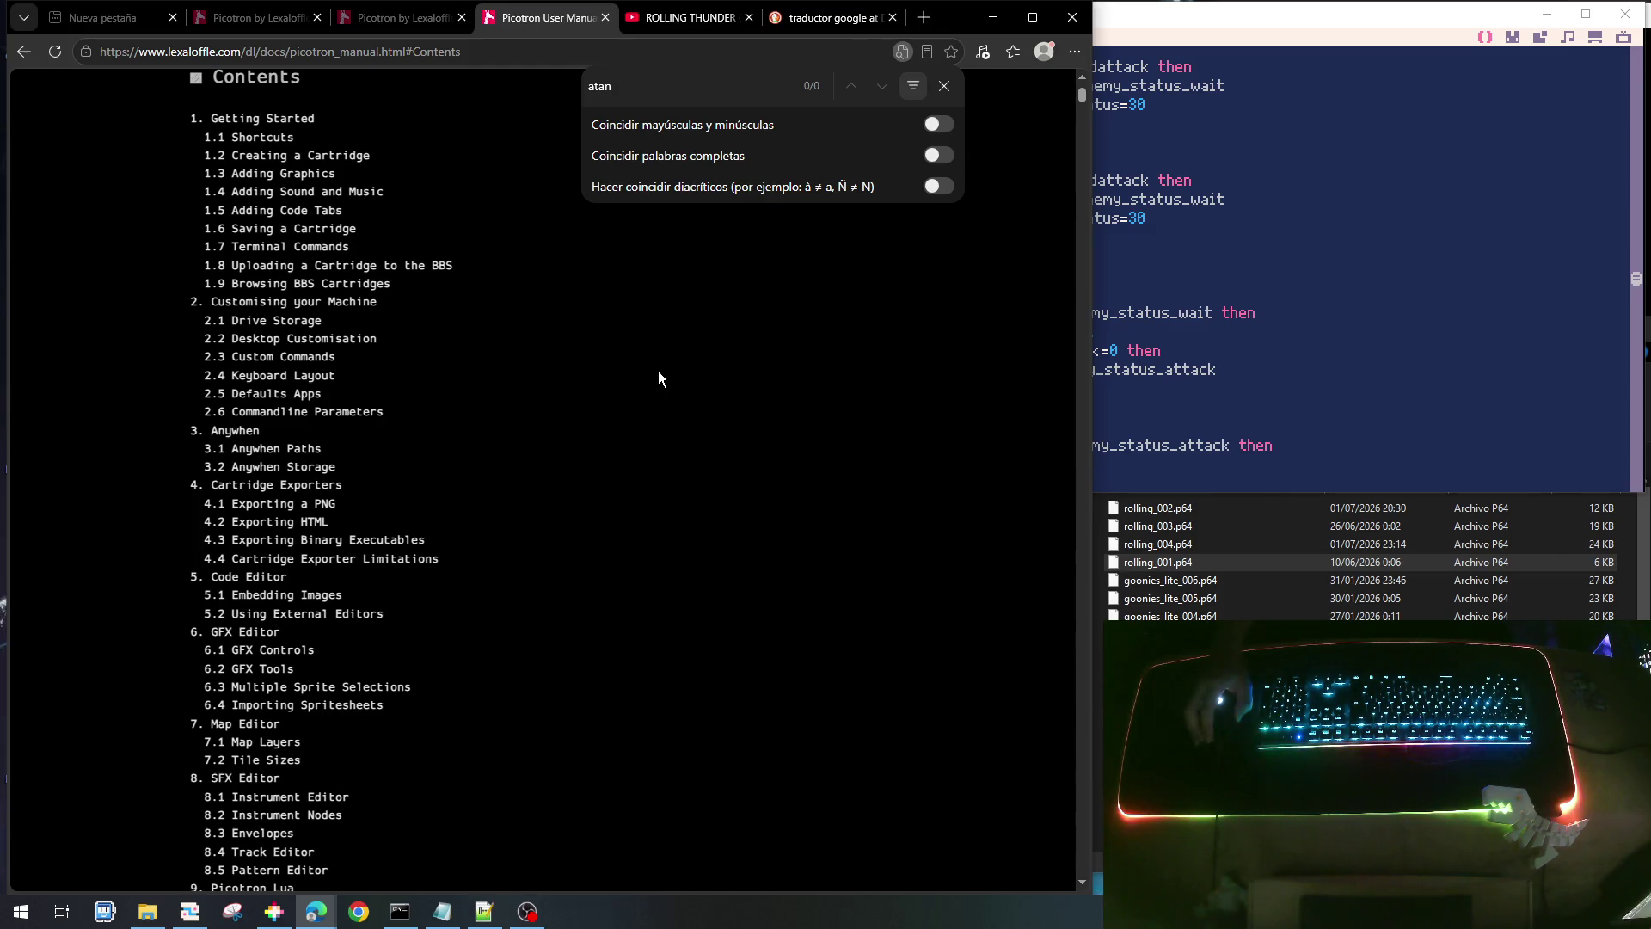
{"action": "scroll", "coordinate": [659, 378], "scroll_direction": "up", "scroll_amount": 6}
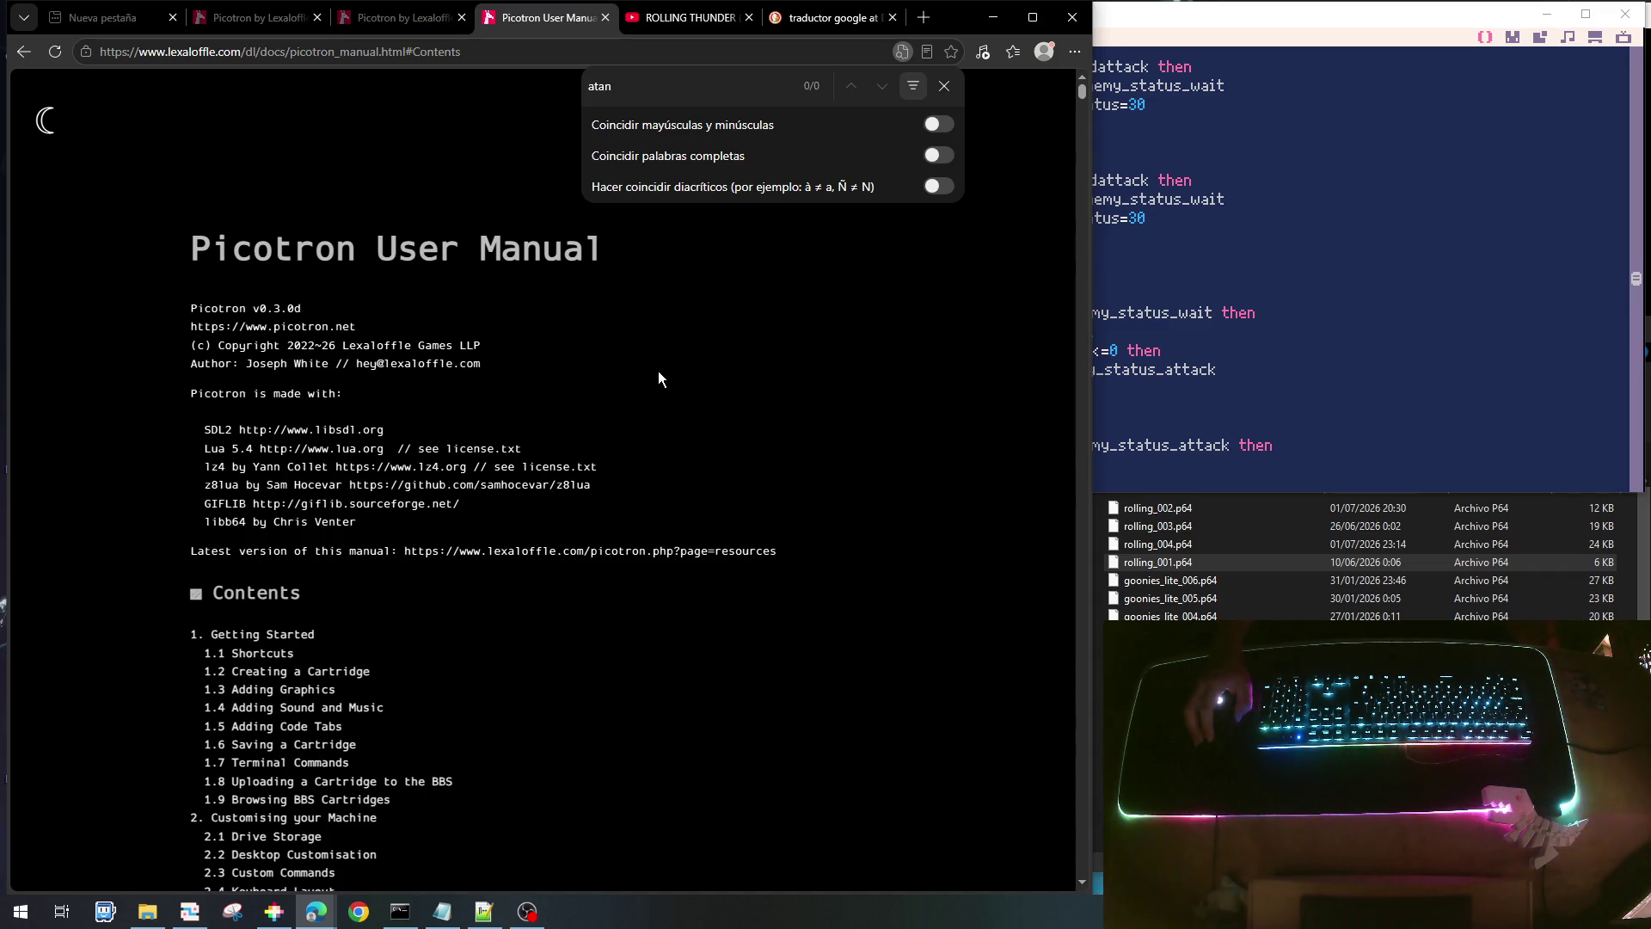
{"action": "scroll", "coordinate": [602, 400], "scroll_direction": "down", "scroll_amount": 1}
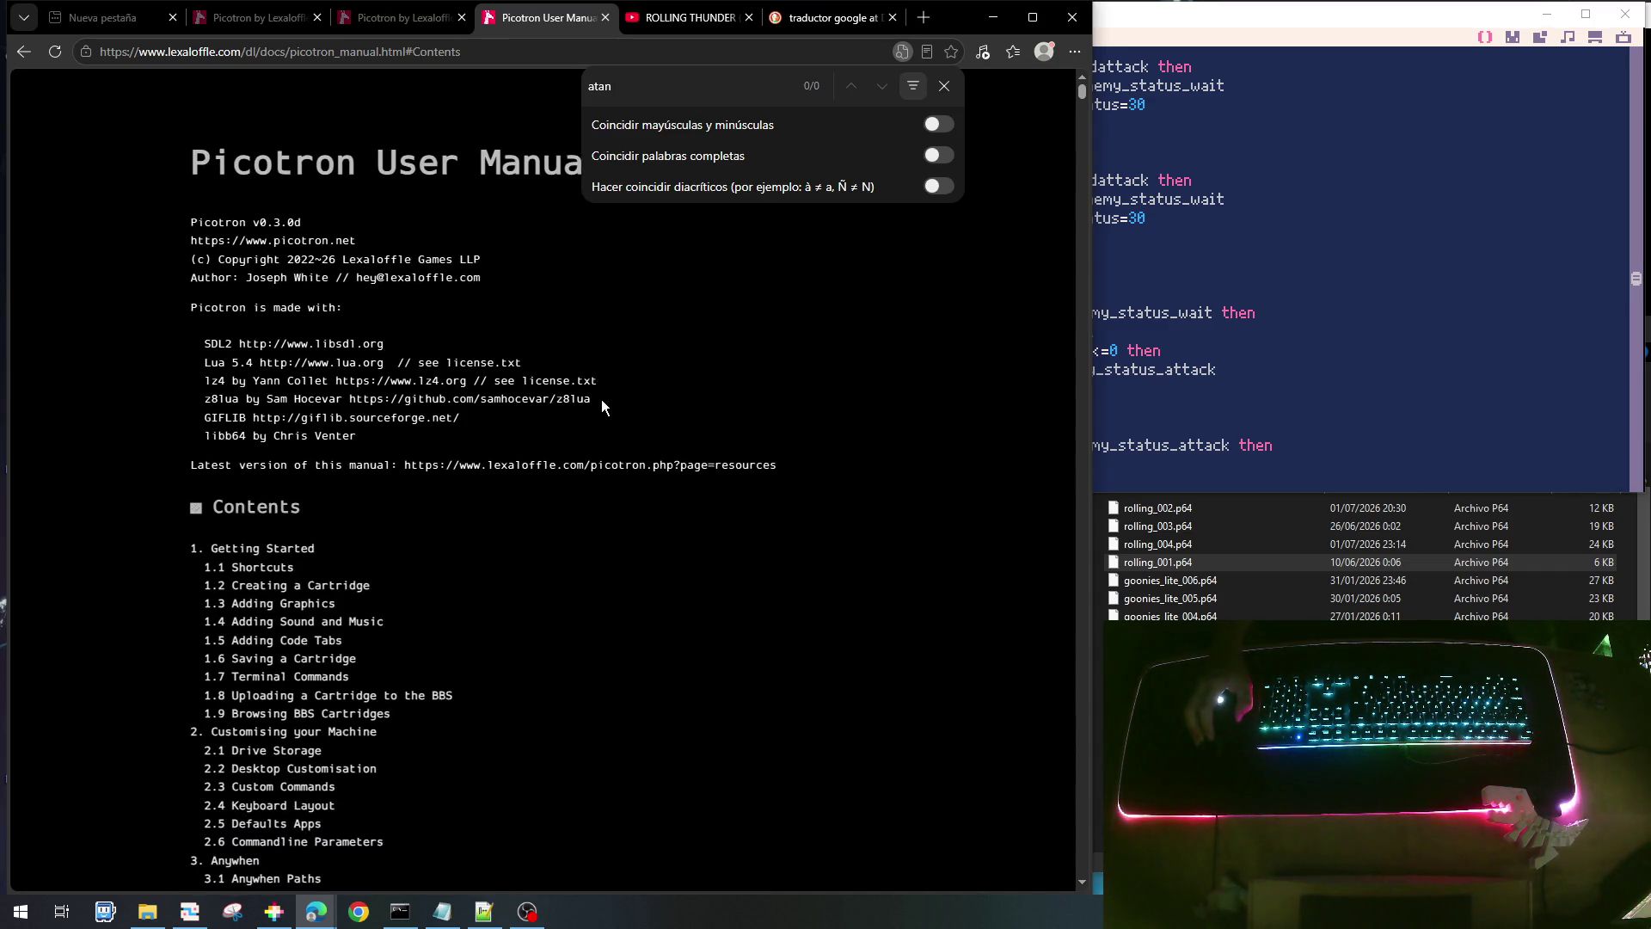
- Open the PICO-8 Manual from the PICO-8 bookmarks in a tab beside the Picotron manual
{"action": "left_click", "coordinate": [924, 17]}
{"action": "left_click", "coordinate": [300, 87]}
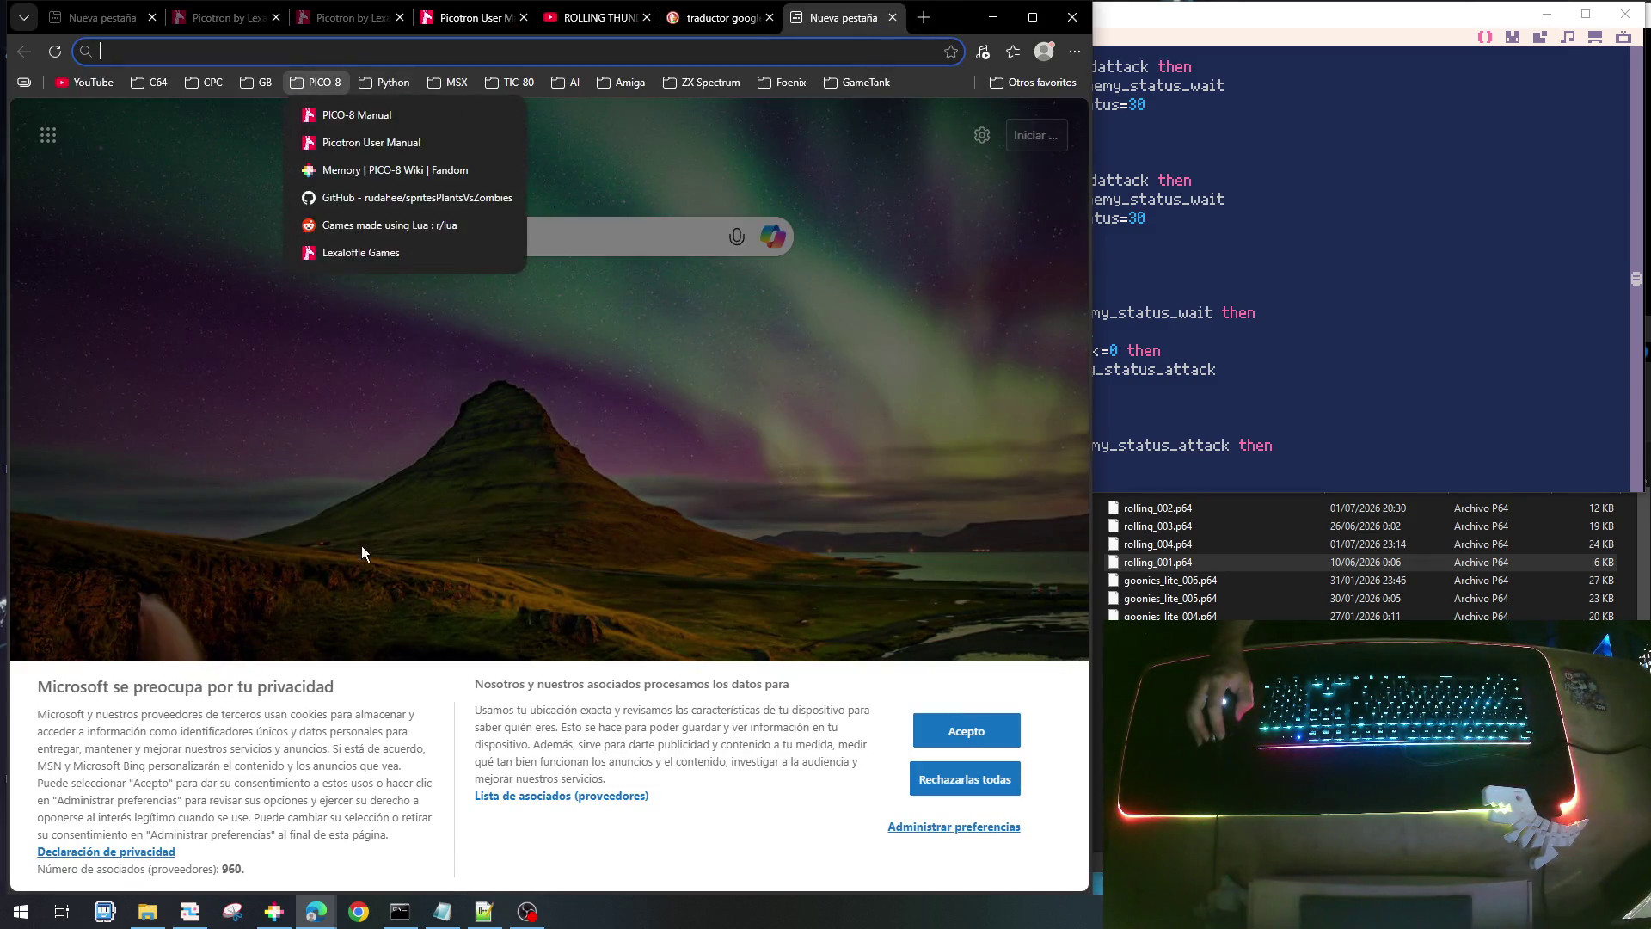
{"action": "left_click", "coordinate": [357, 115]}
{"action": "mouse_move", "coordinate": [813, 35]}
{"action": "left_mouse_down"}
{"action": "mouse_move", "coordinate": [544, 40]}
{"action": "mouse_move", "coordinate": [564, 45]}
{"action": "left_mouse_up"}
{"action": "scroll", "coordinate": [787, 251], "scroll_direction": "down", "scroll_amount": 2}
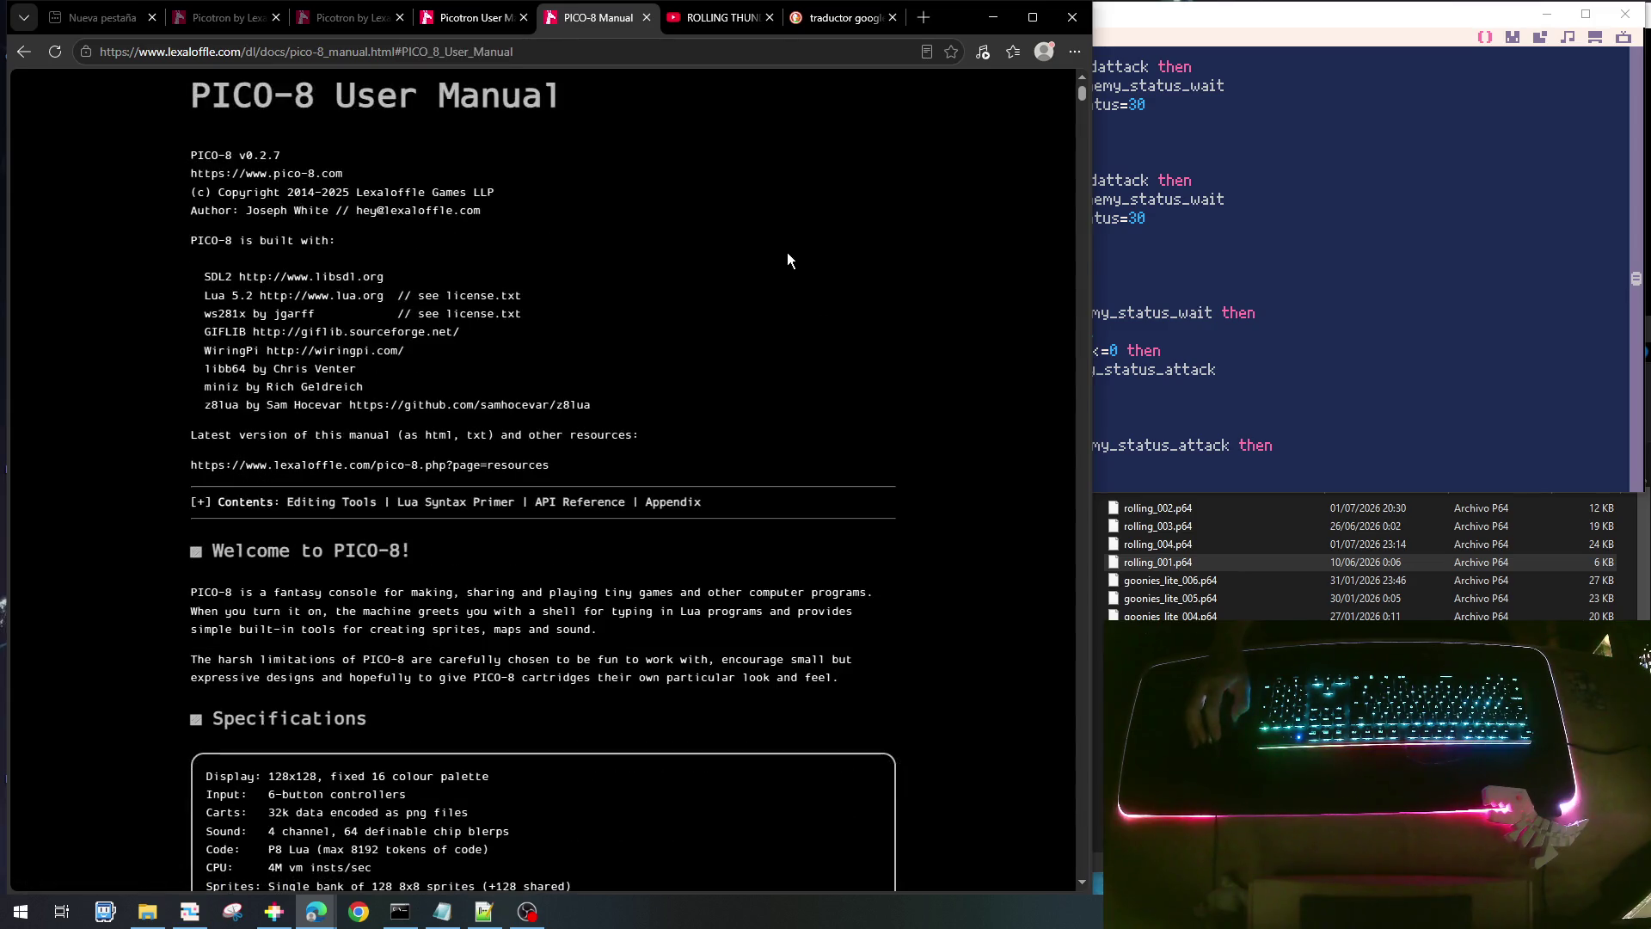
- Find 'atan' in the PICO-8 manual to reach the ATAN2(DX, DY) entry
{"action": "key", "text": "ctrl+f"}
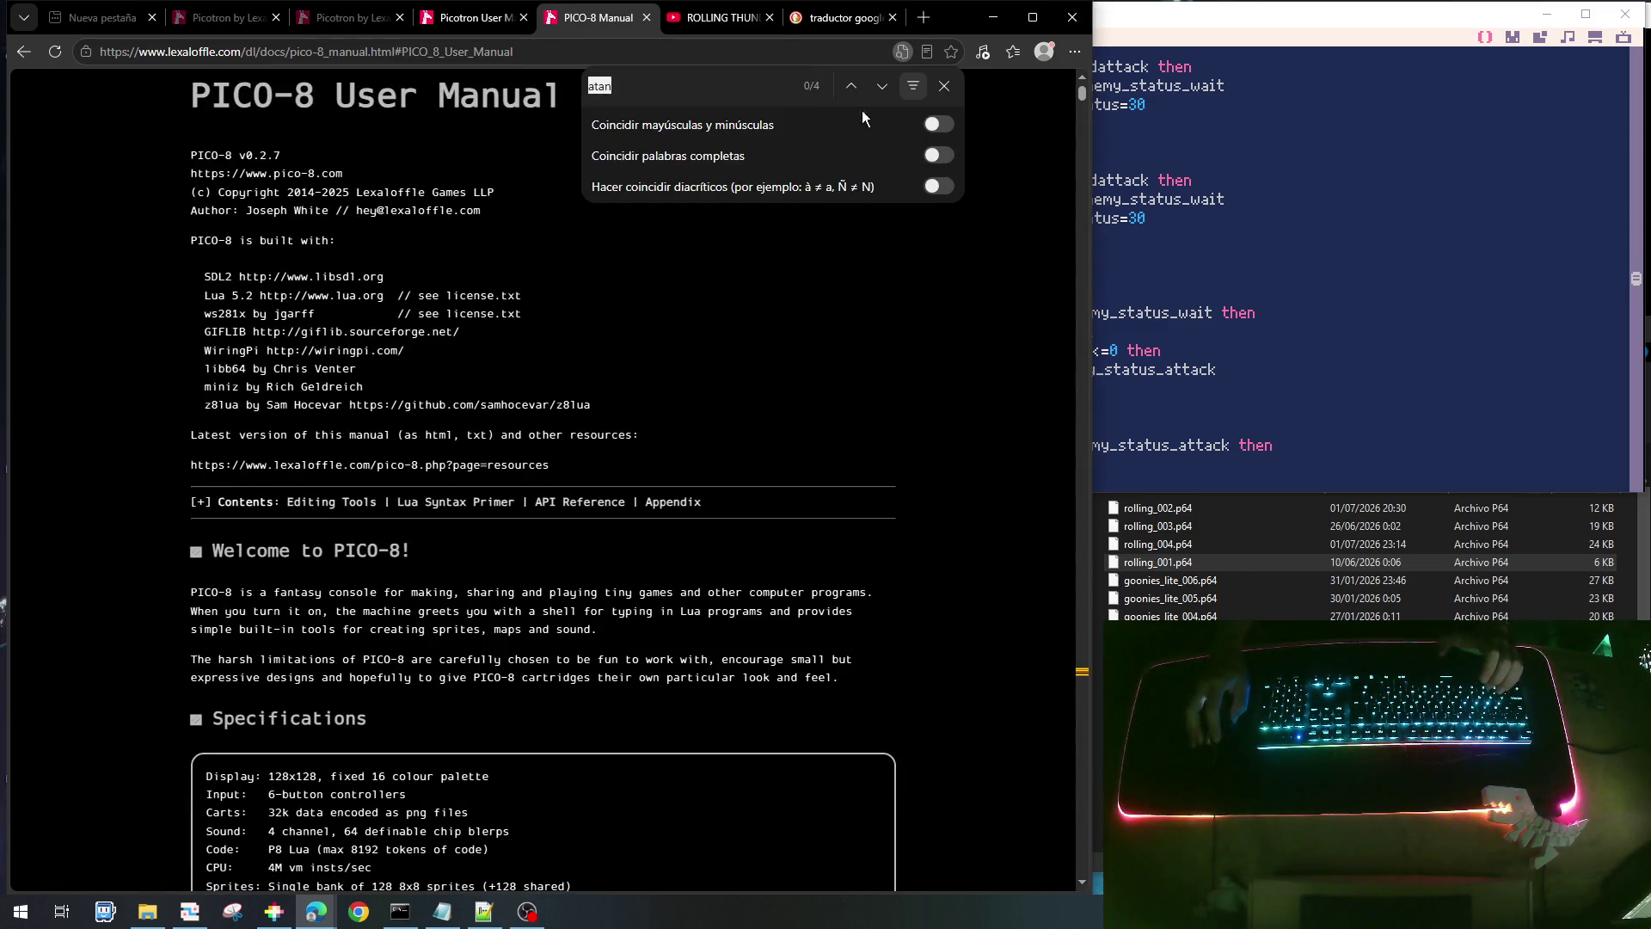
{"action": "left_click", "coordinate": [886, 86]}
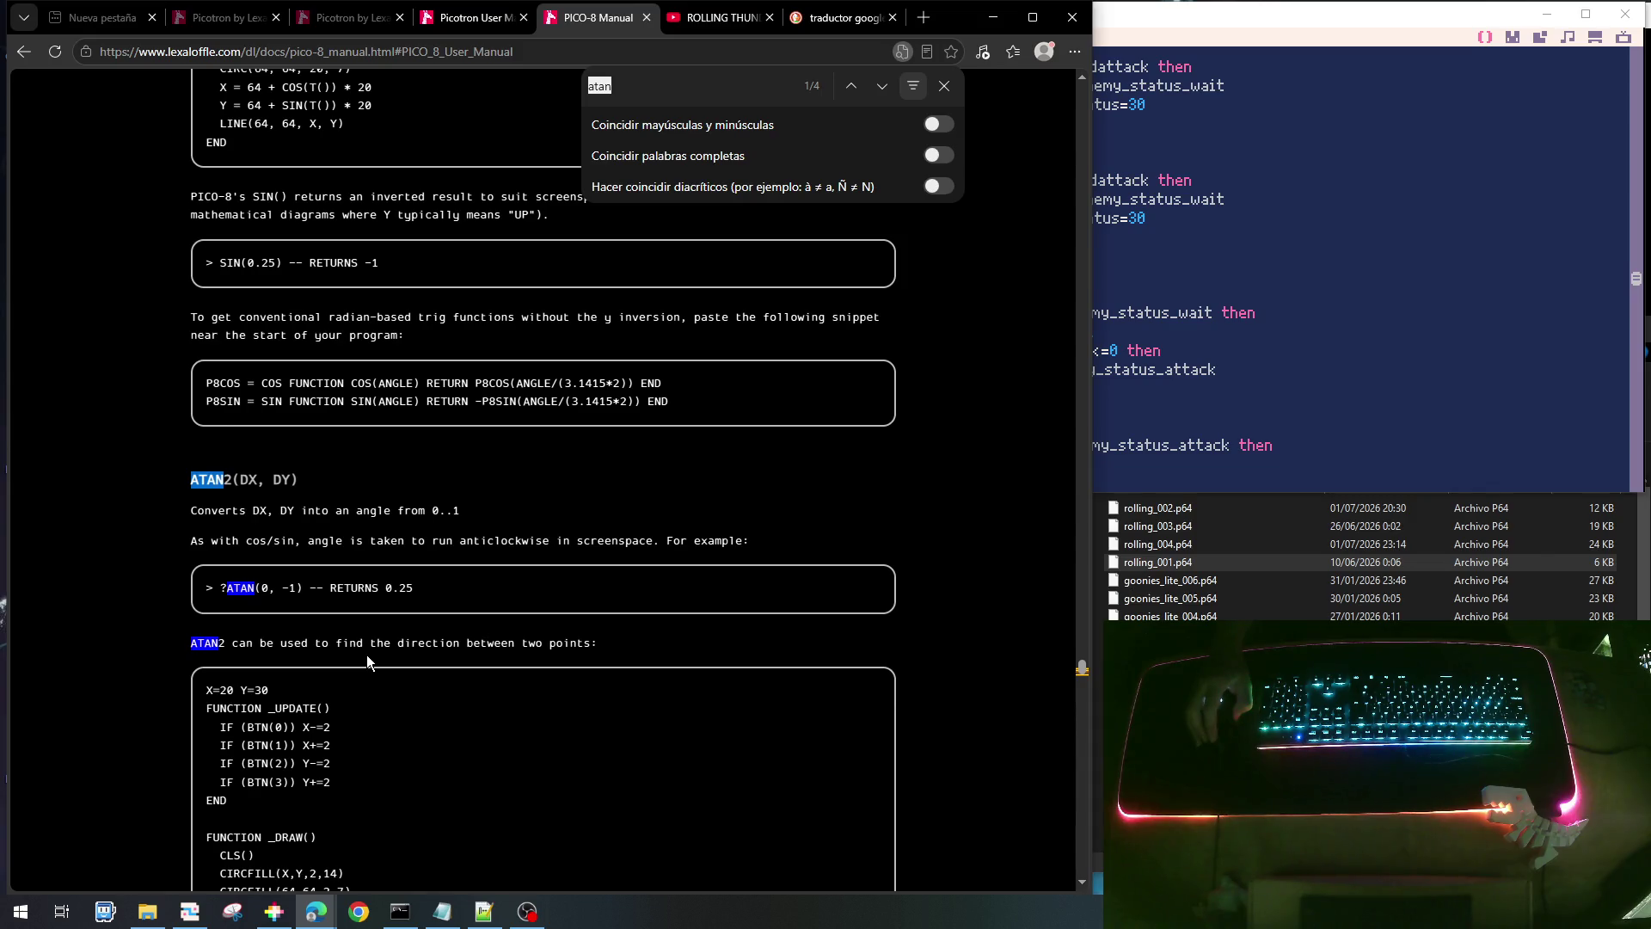
{"action": "scroll", "coordinate": [258, 512], "scroll_direction": "down", "scroll_amount": 2}
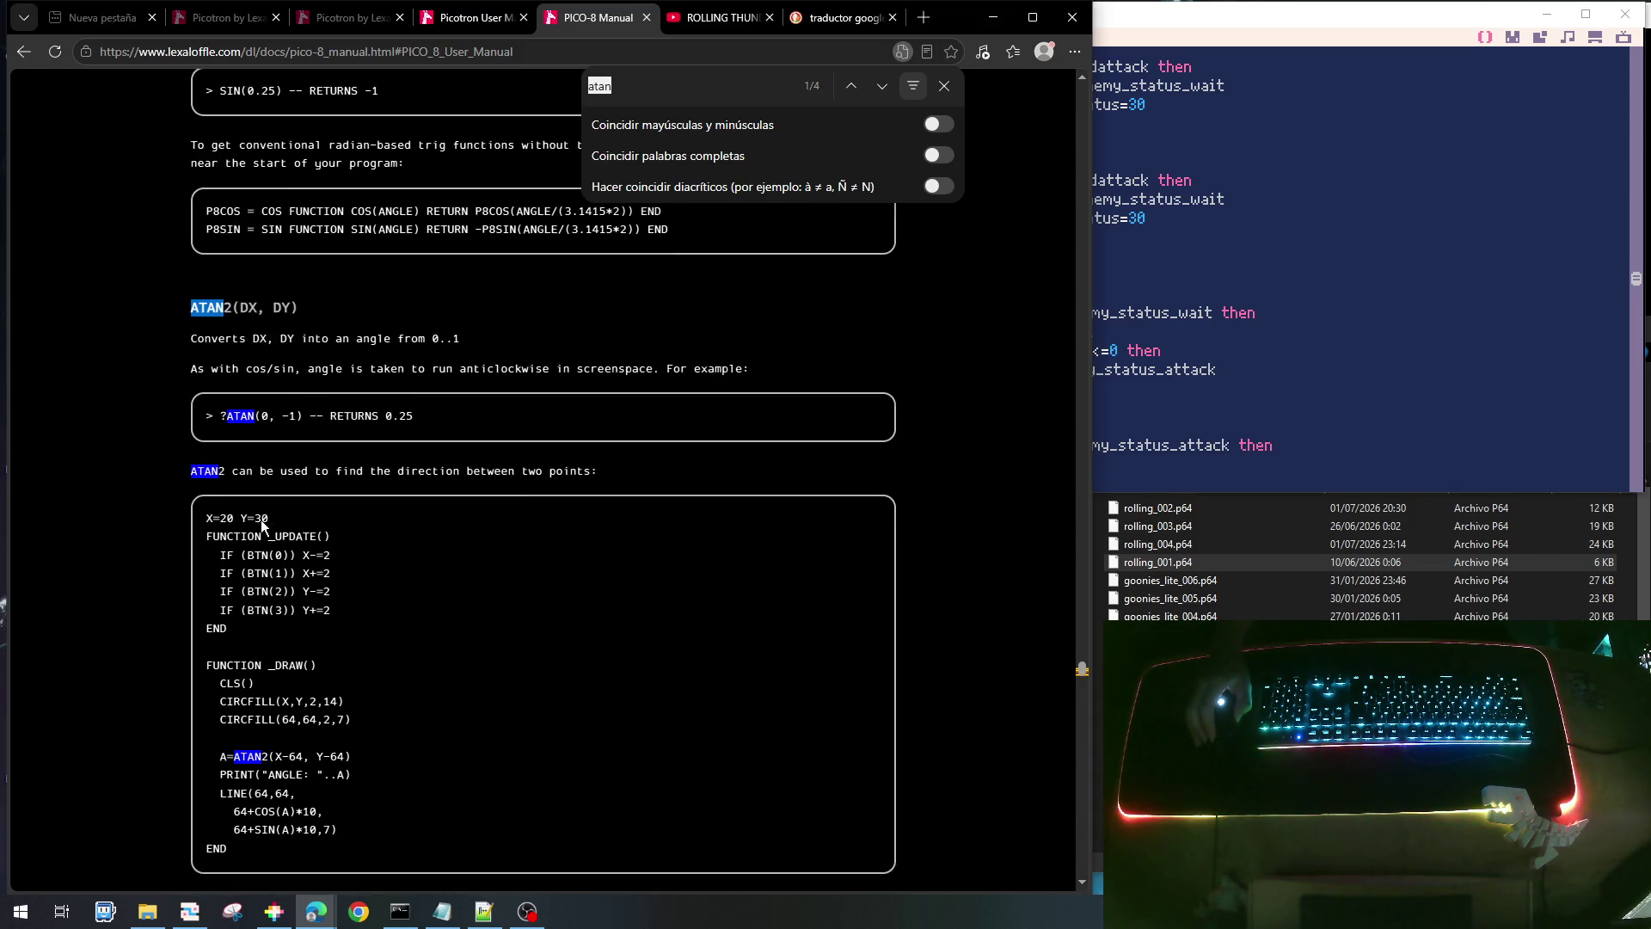
{"action": "left_click", "coordinate": [1259, 395]}
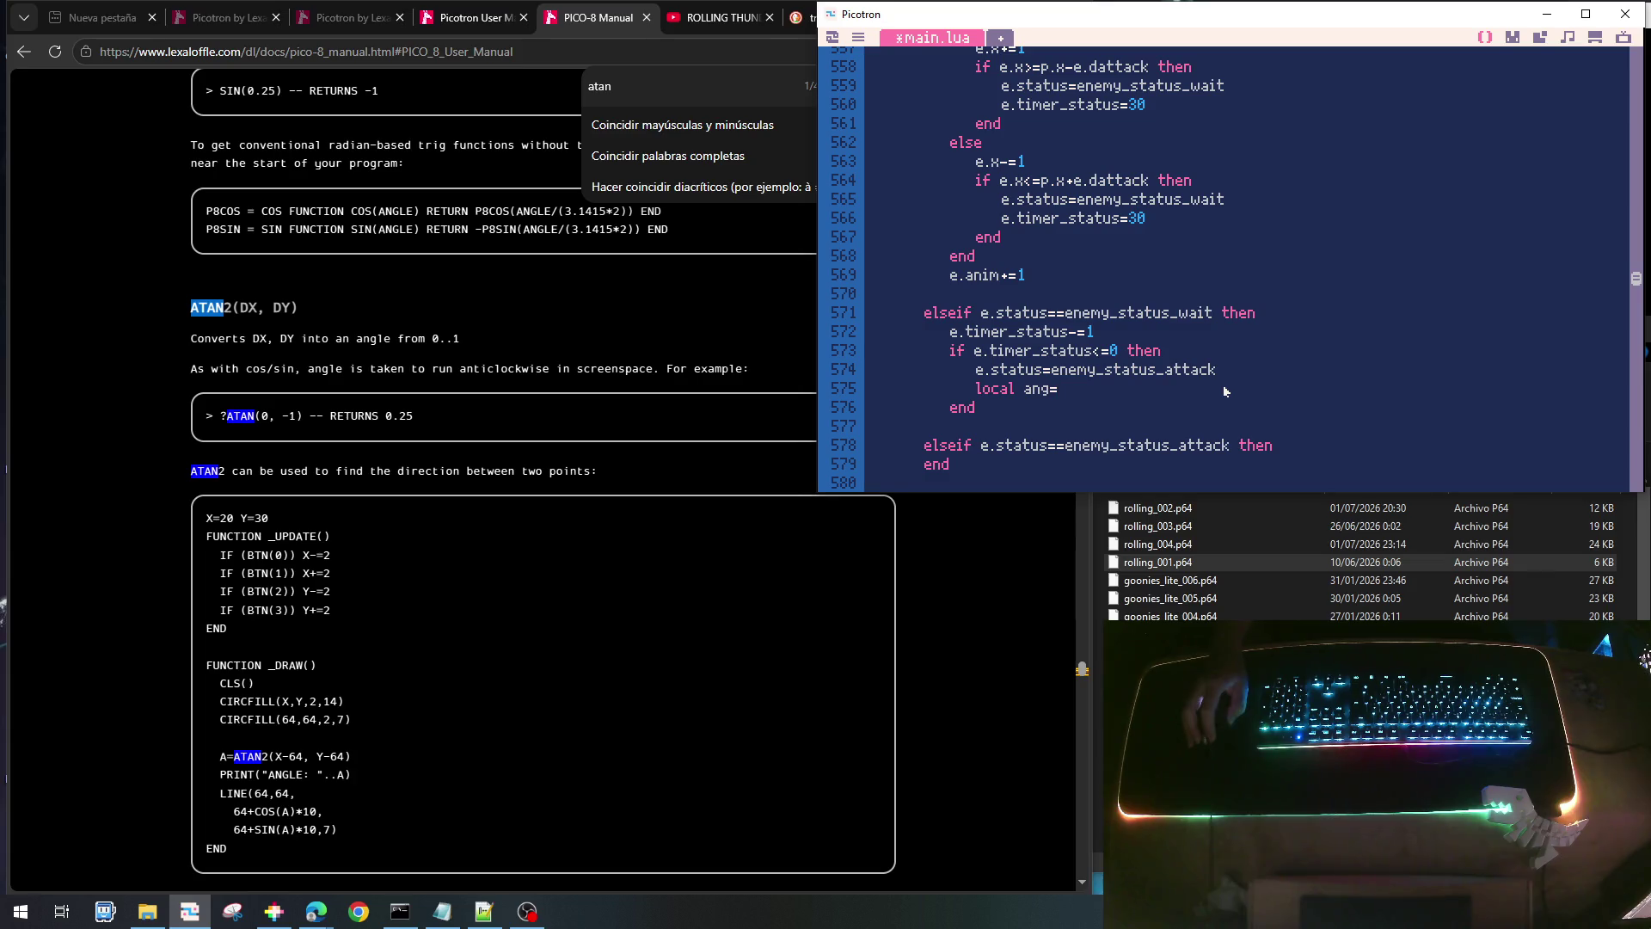
- Compute the angle to the player with ang=atan2(p.x-e.x,p.y-e.y)
{"action": "type", "text": "atan2("}
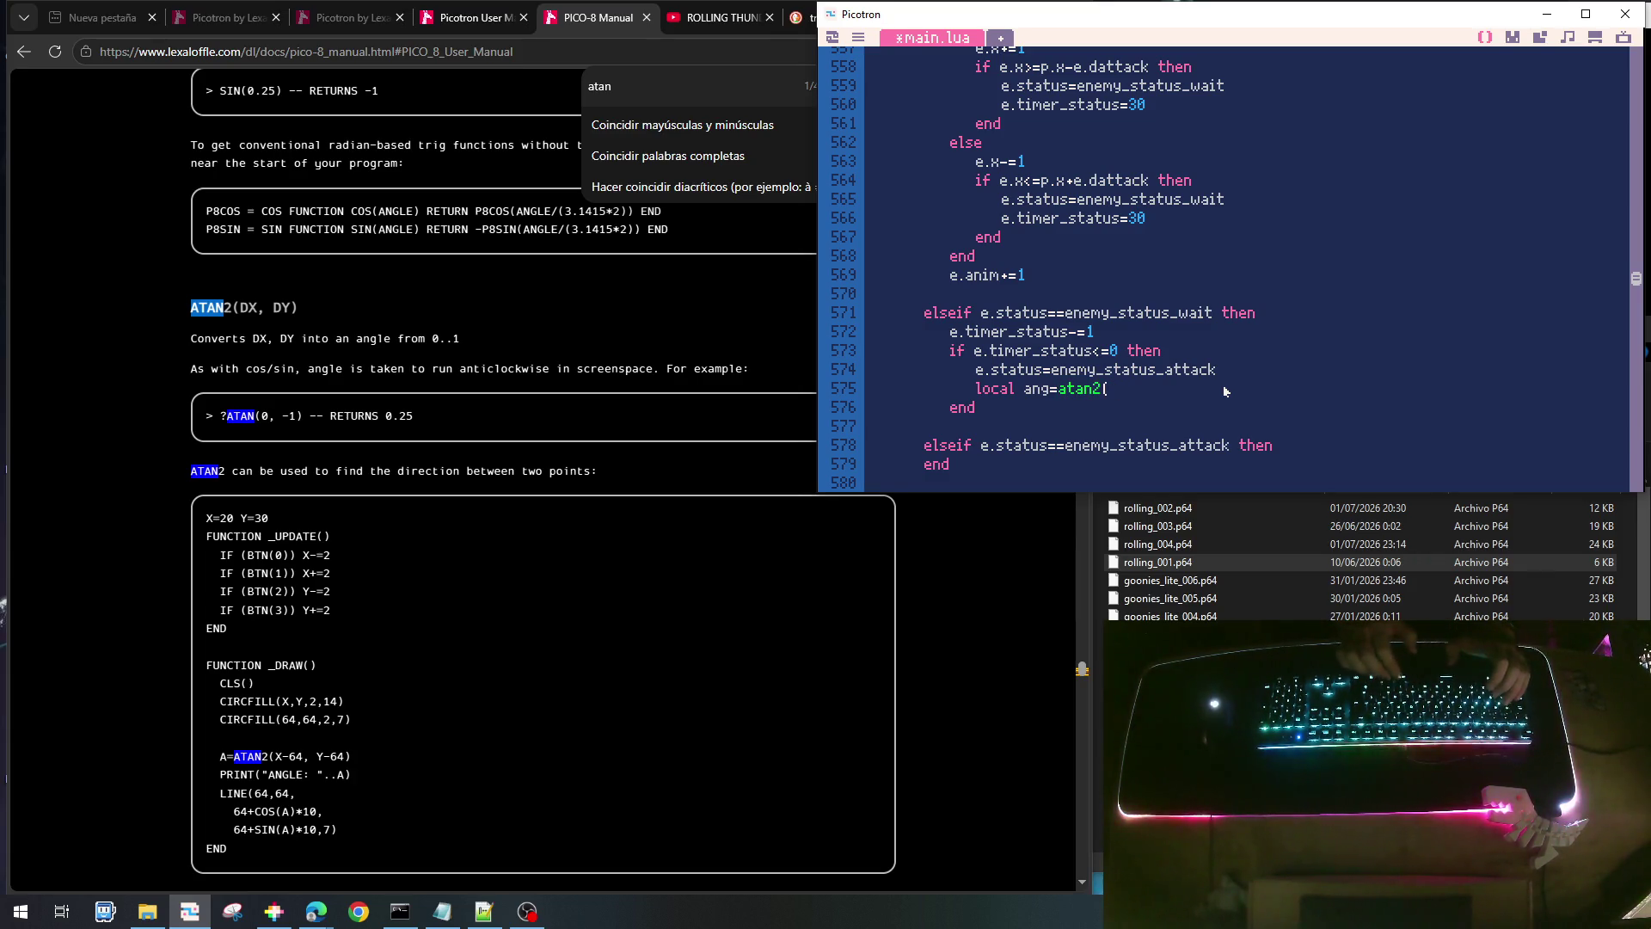
{"action": "type", "text": "p."}
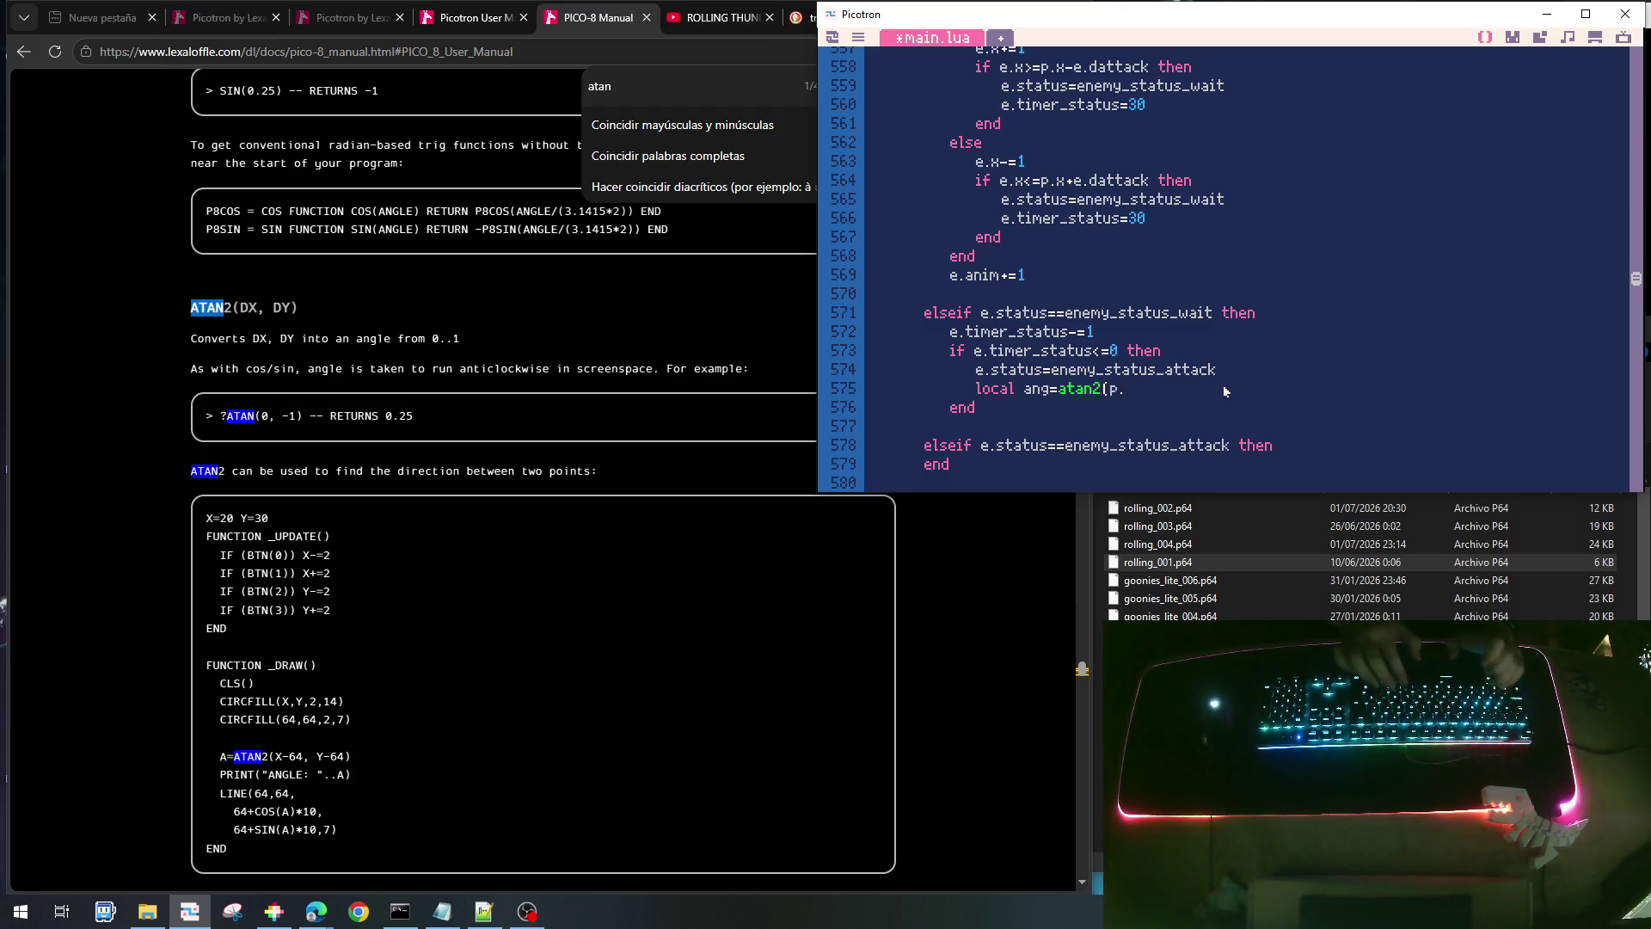
{"action": "type", "text": "x,p.y"}
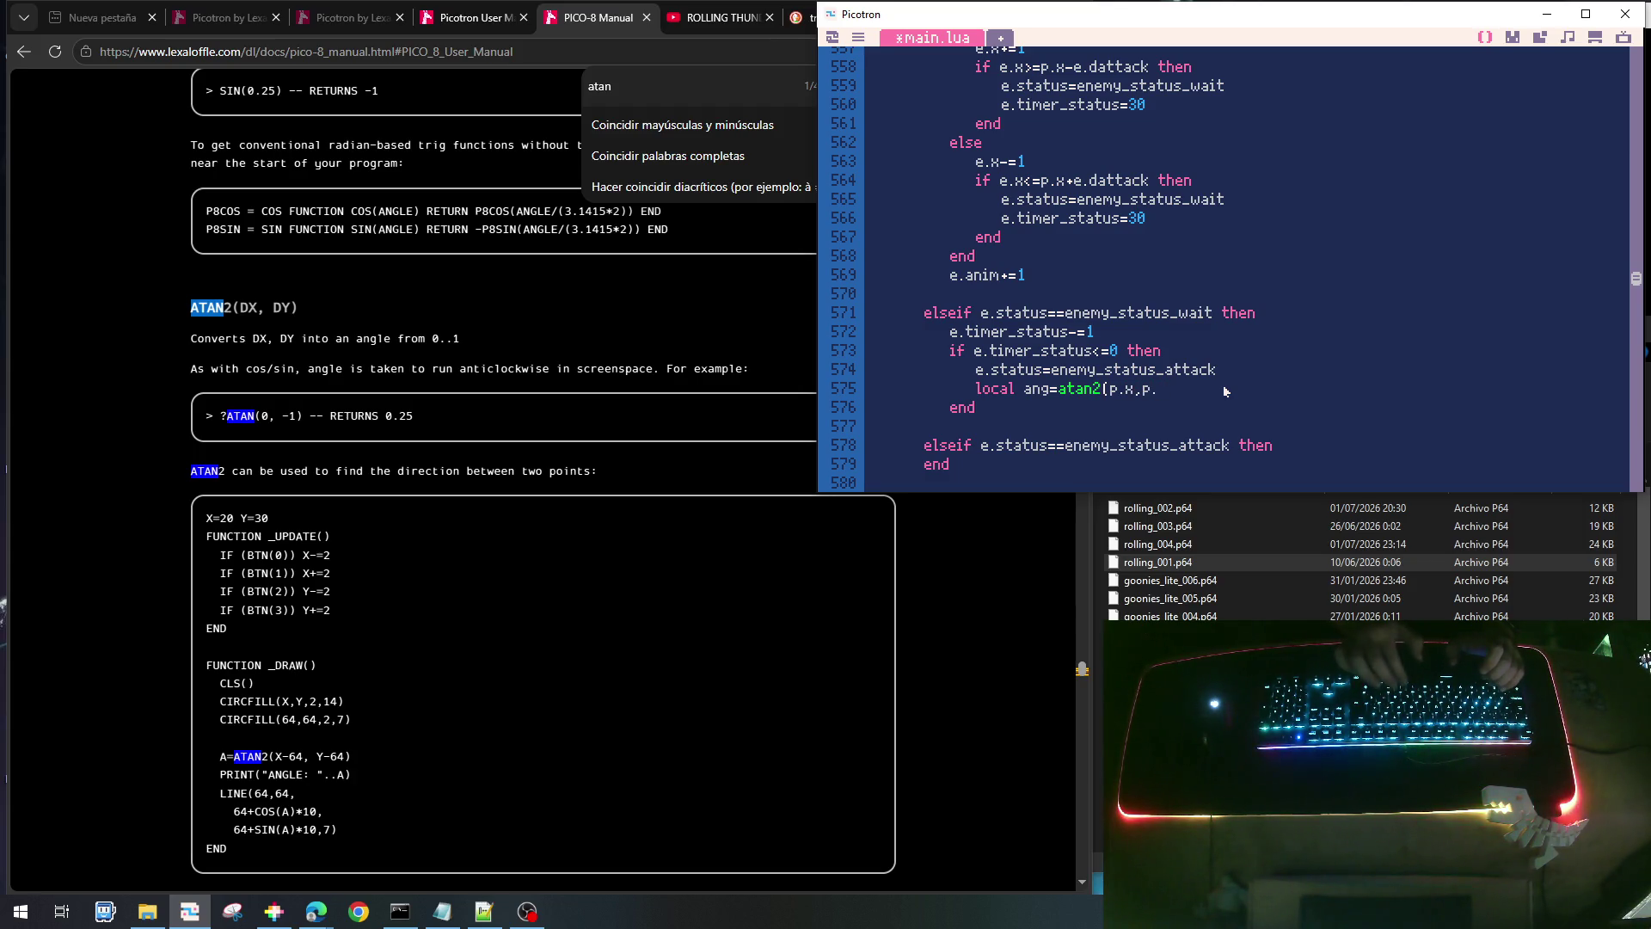
{"action": "key", "text": "Left"}
{"action": "key", "text": "Left"}
{"action": "key", "text": "Left"}
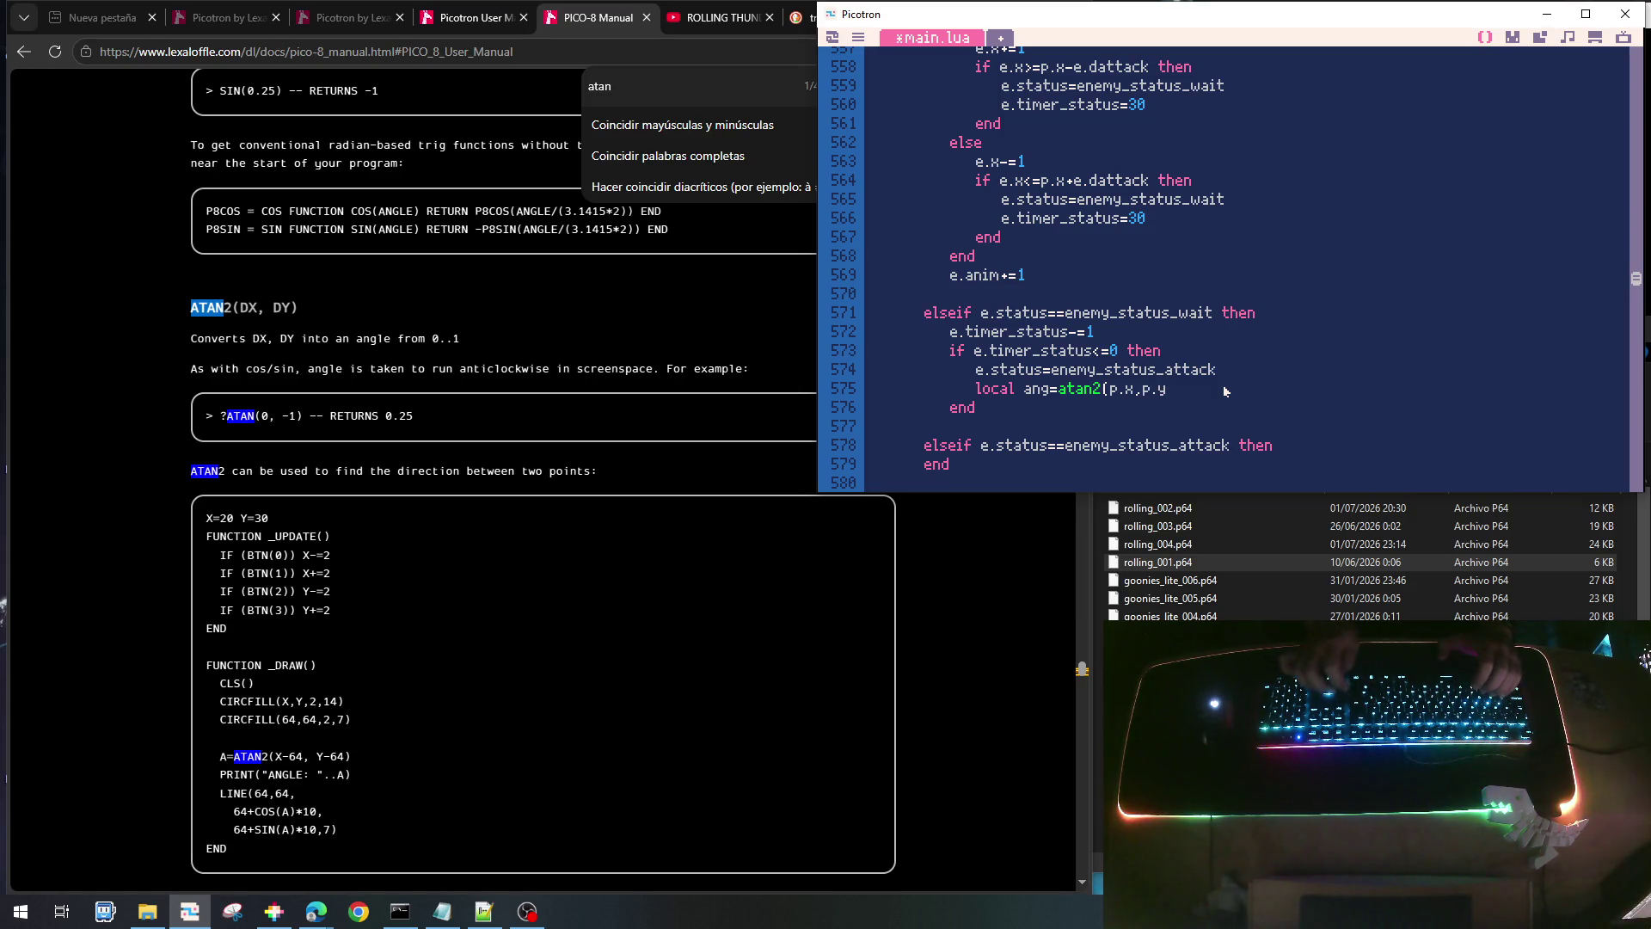
{"action": "type", "text": "-e.x"}
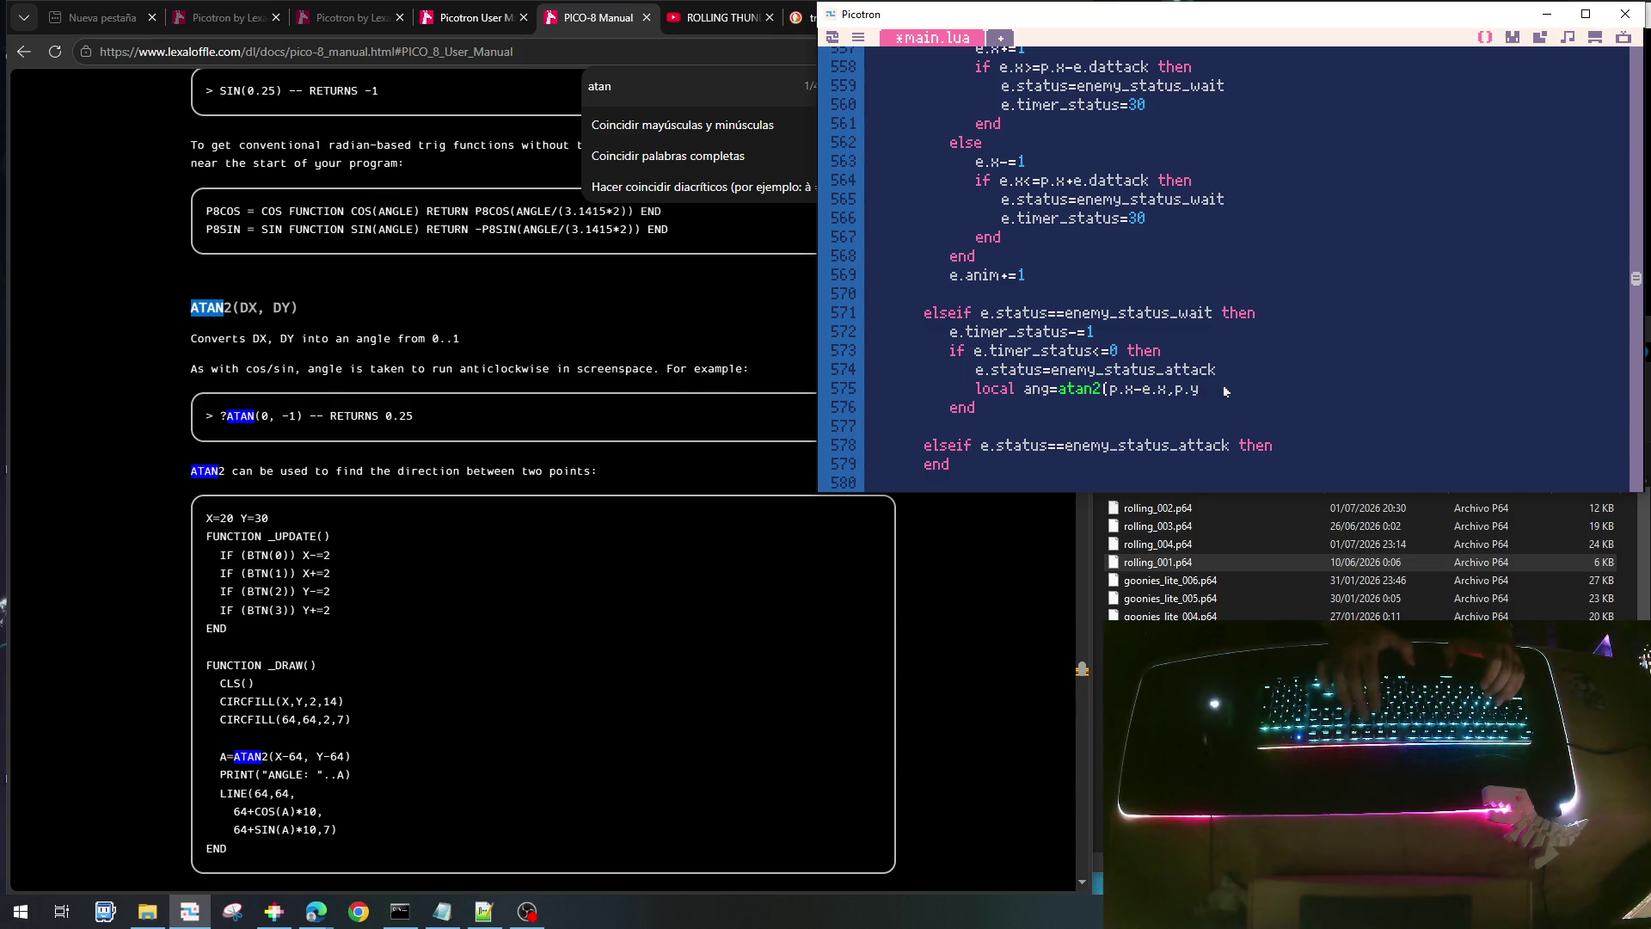
{"action": "type", "text": "-e.x"}
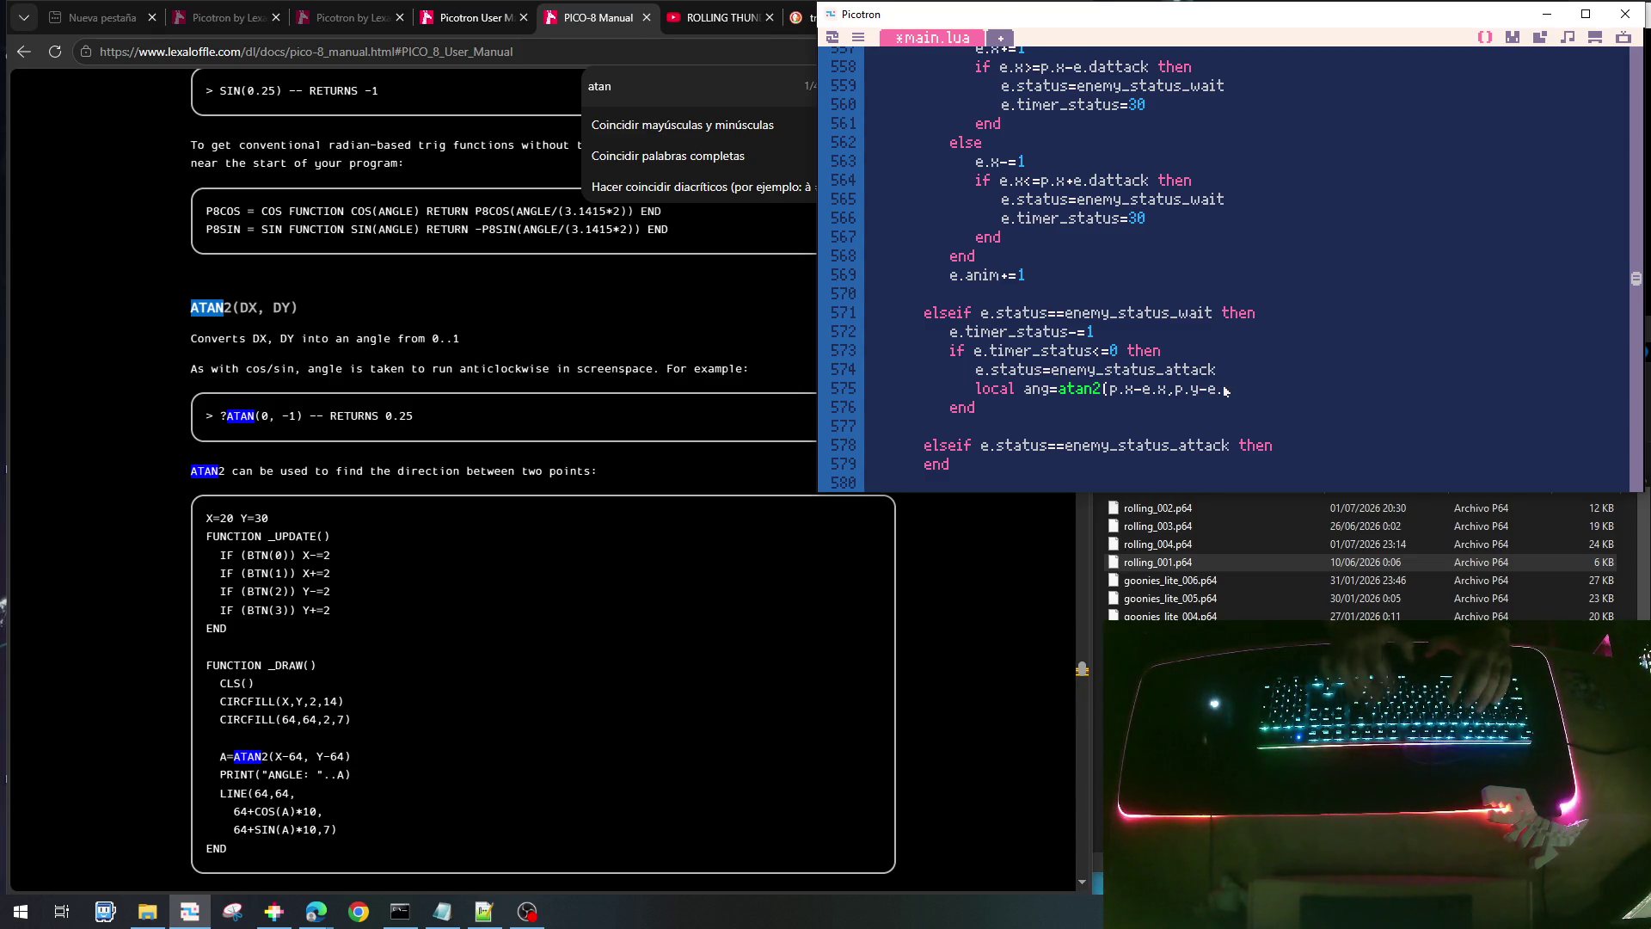
{"action": "type", "text": ")"}
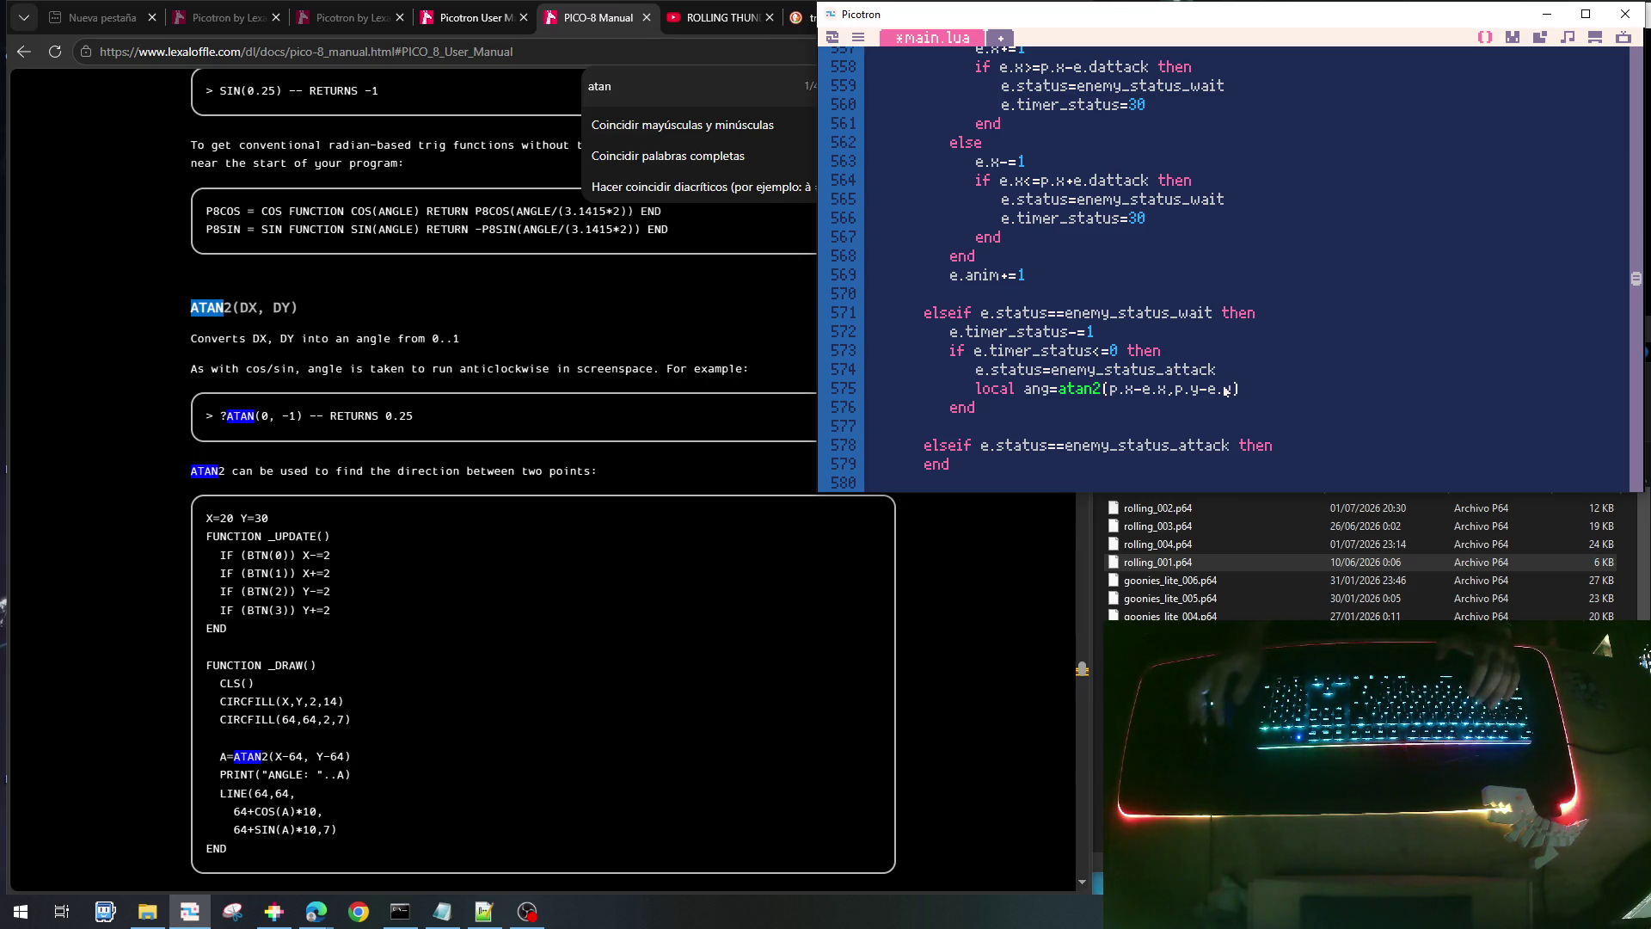
- Set e.dx=cos(ang) and e.dy=sin(ang) below the angle calculation
{"action": "key", "text": "Return"}
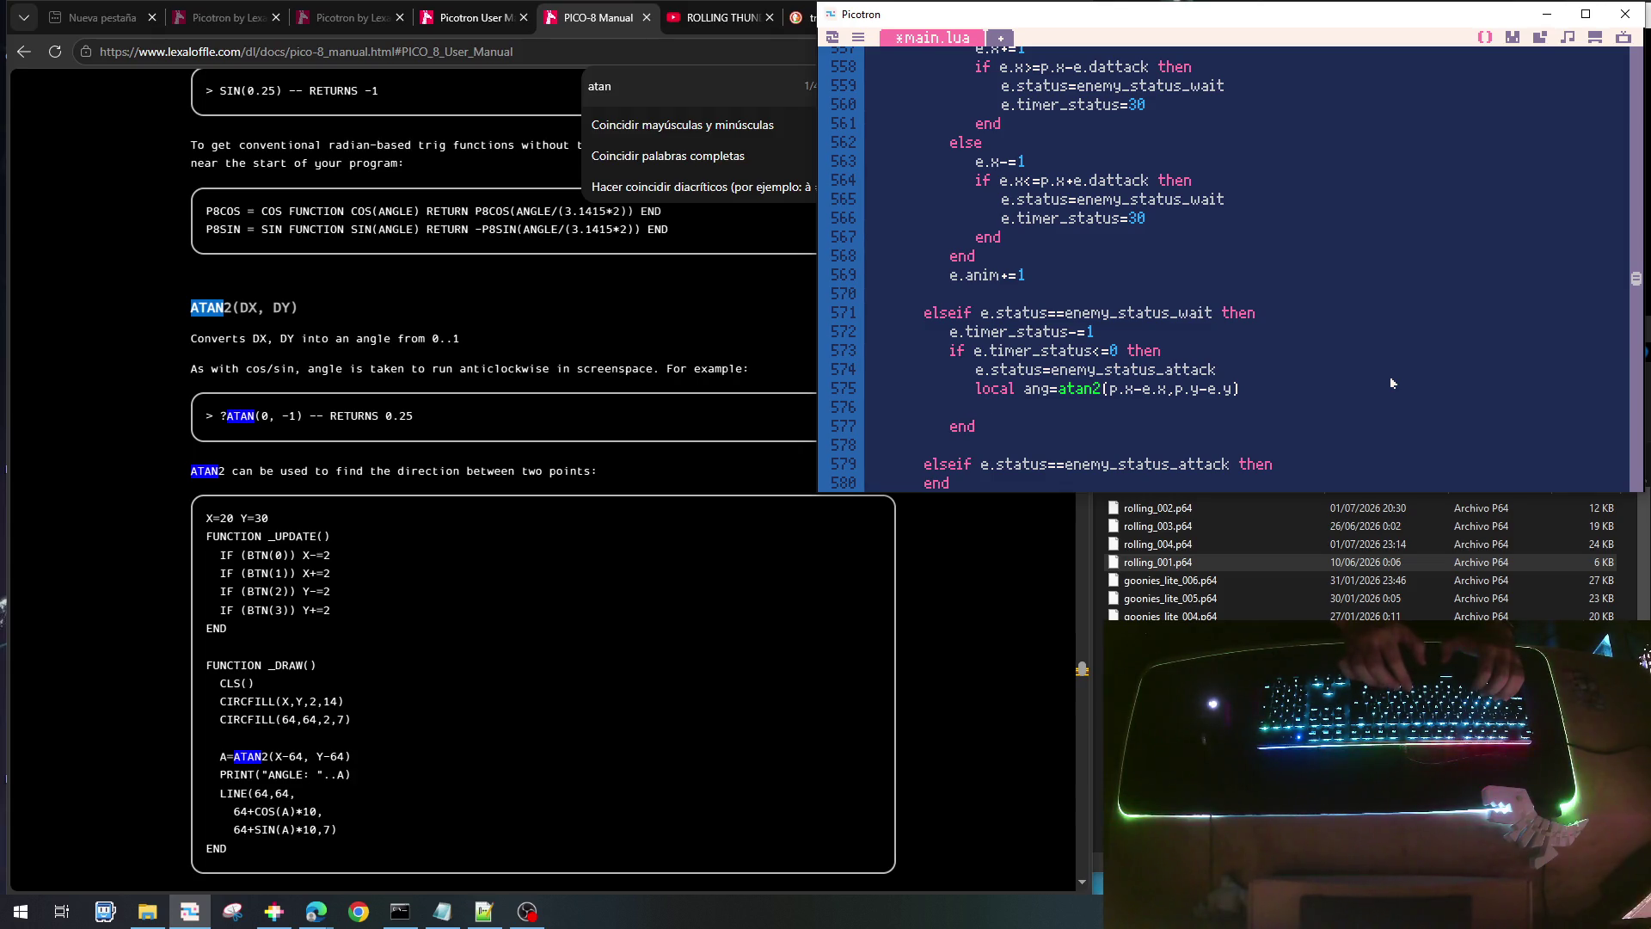
{"action": "type", "text": "local"}
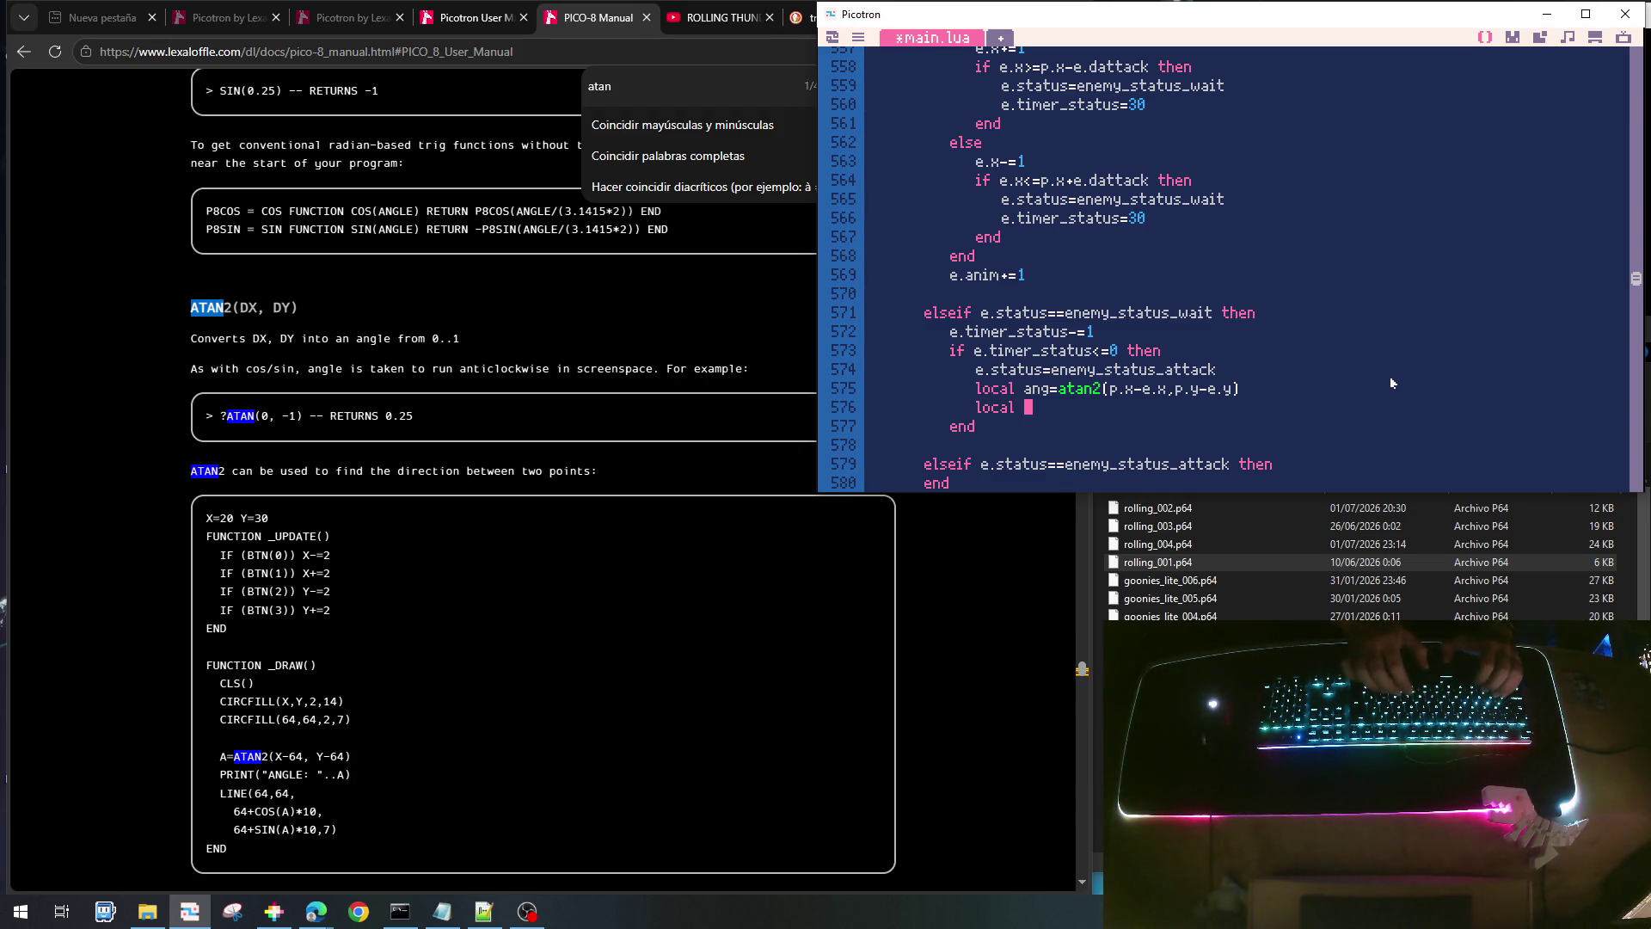
{"action": "key", "text": "BackSpace"}
{"action": "key", "text": "BackSpace"}
{"action": "key", "text": "BackSpace"}
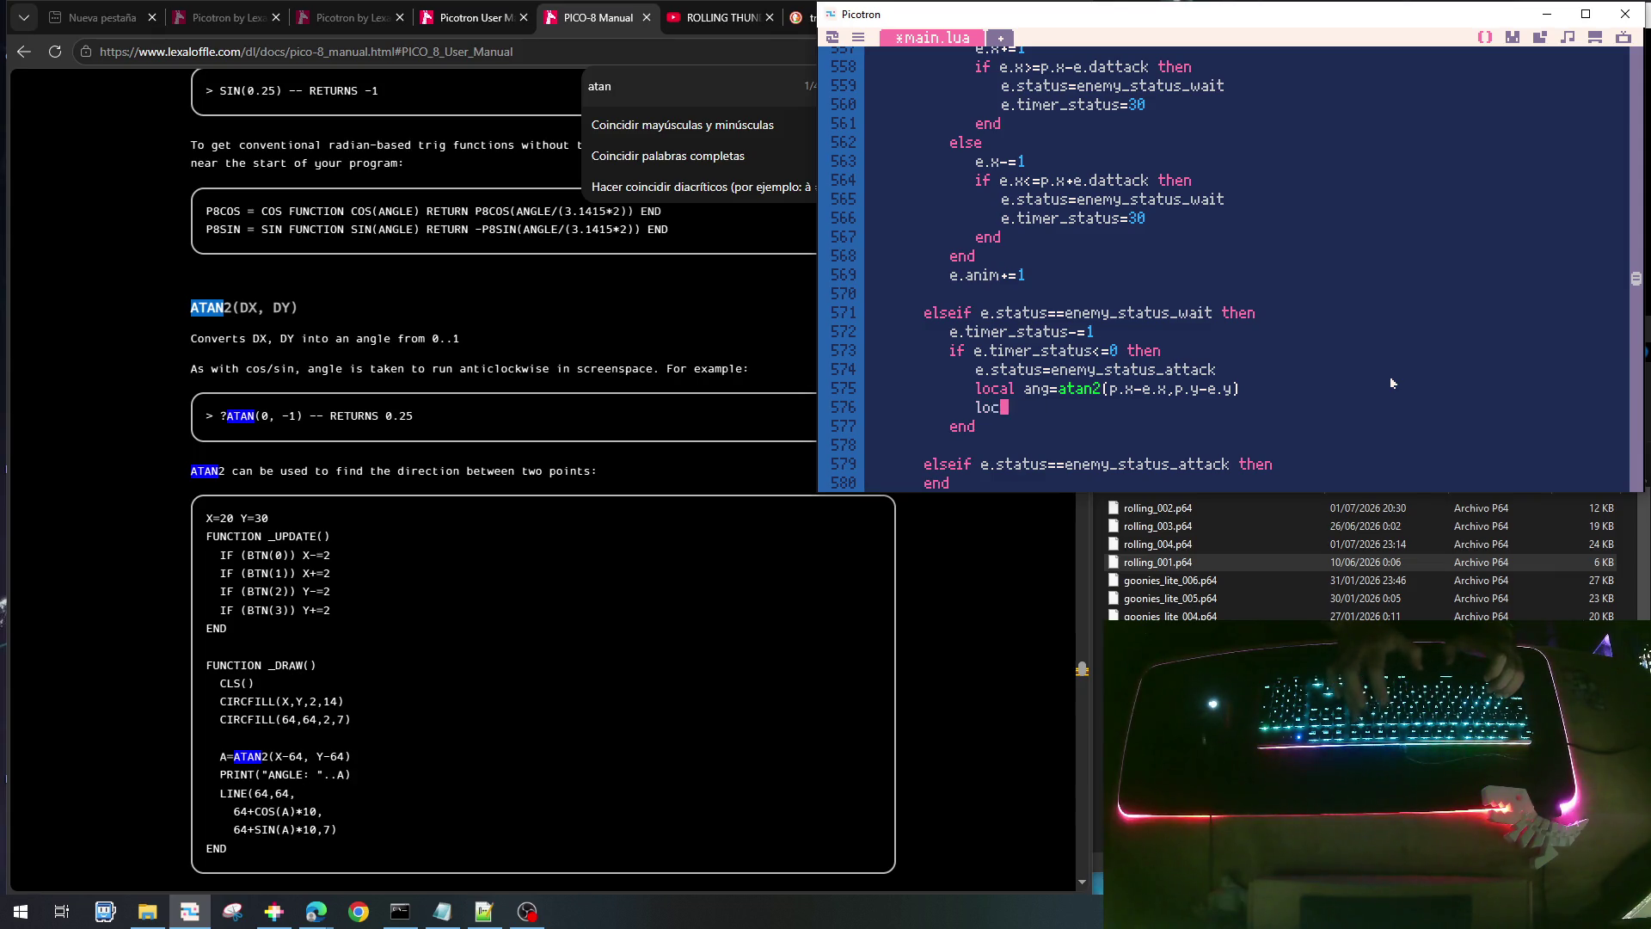
{"action": "type", "text": "e"}
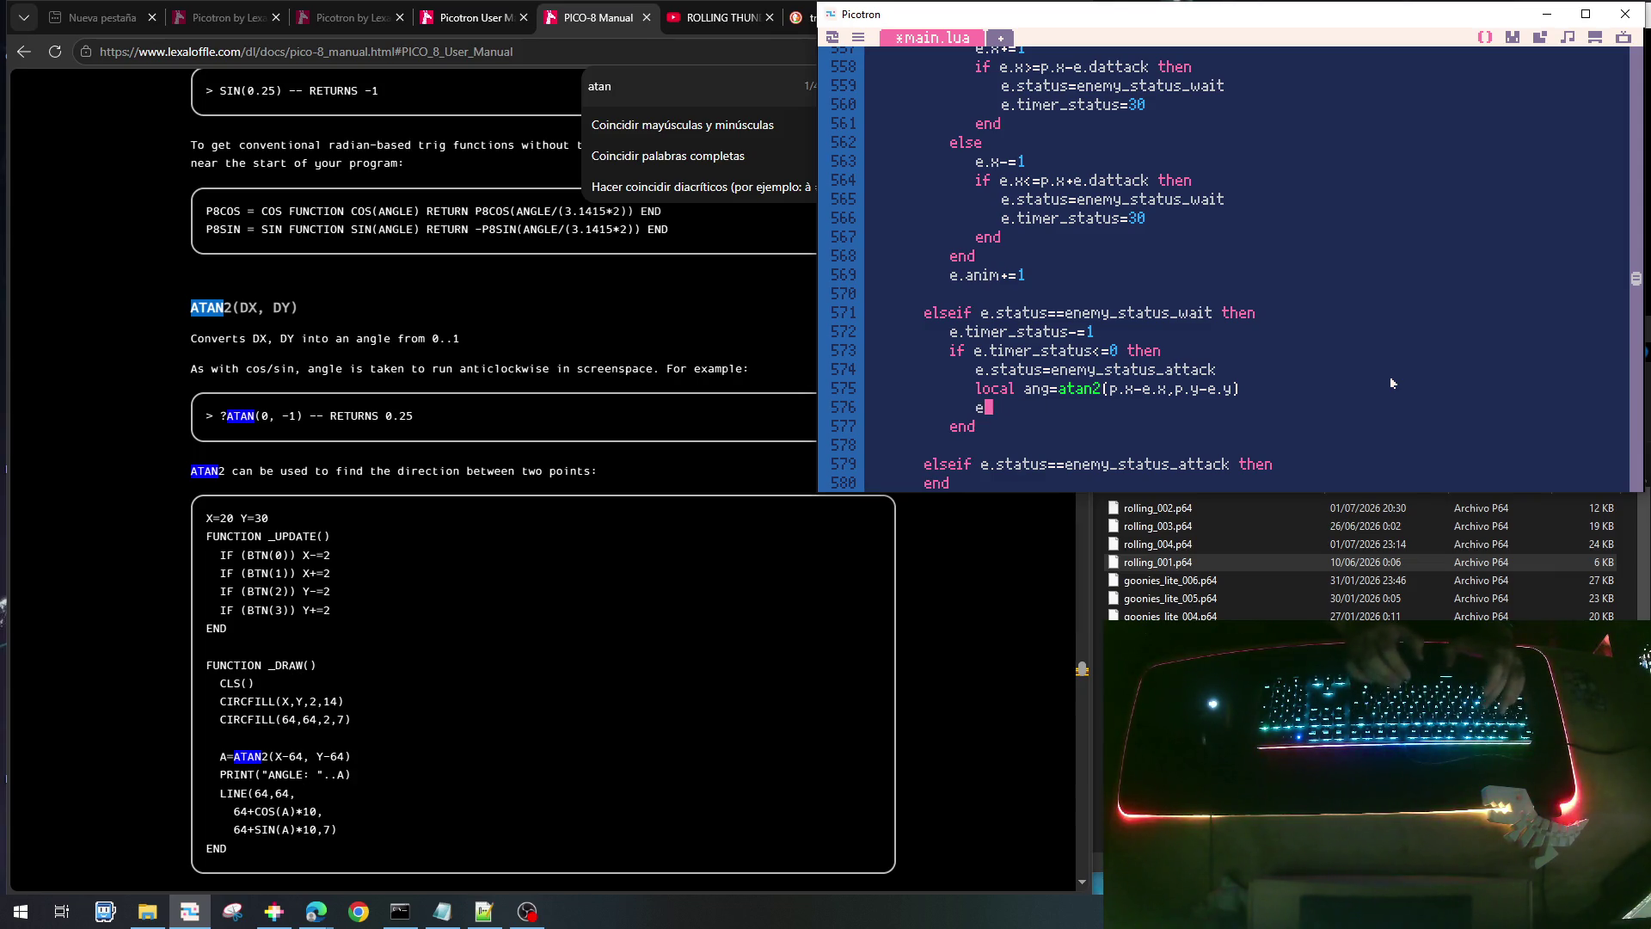
{"action": "type", "text": ".dx="}
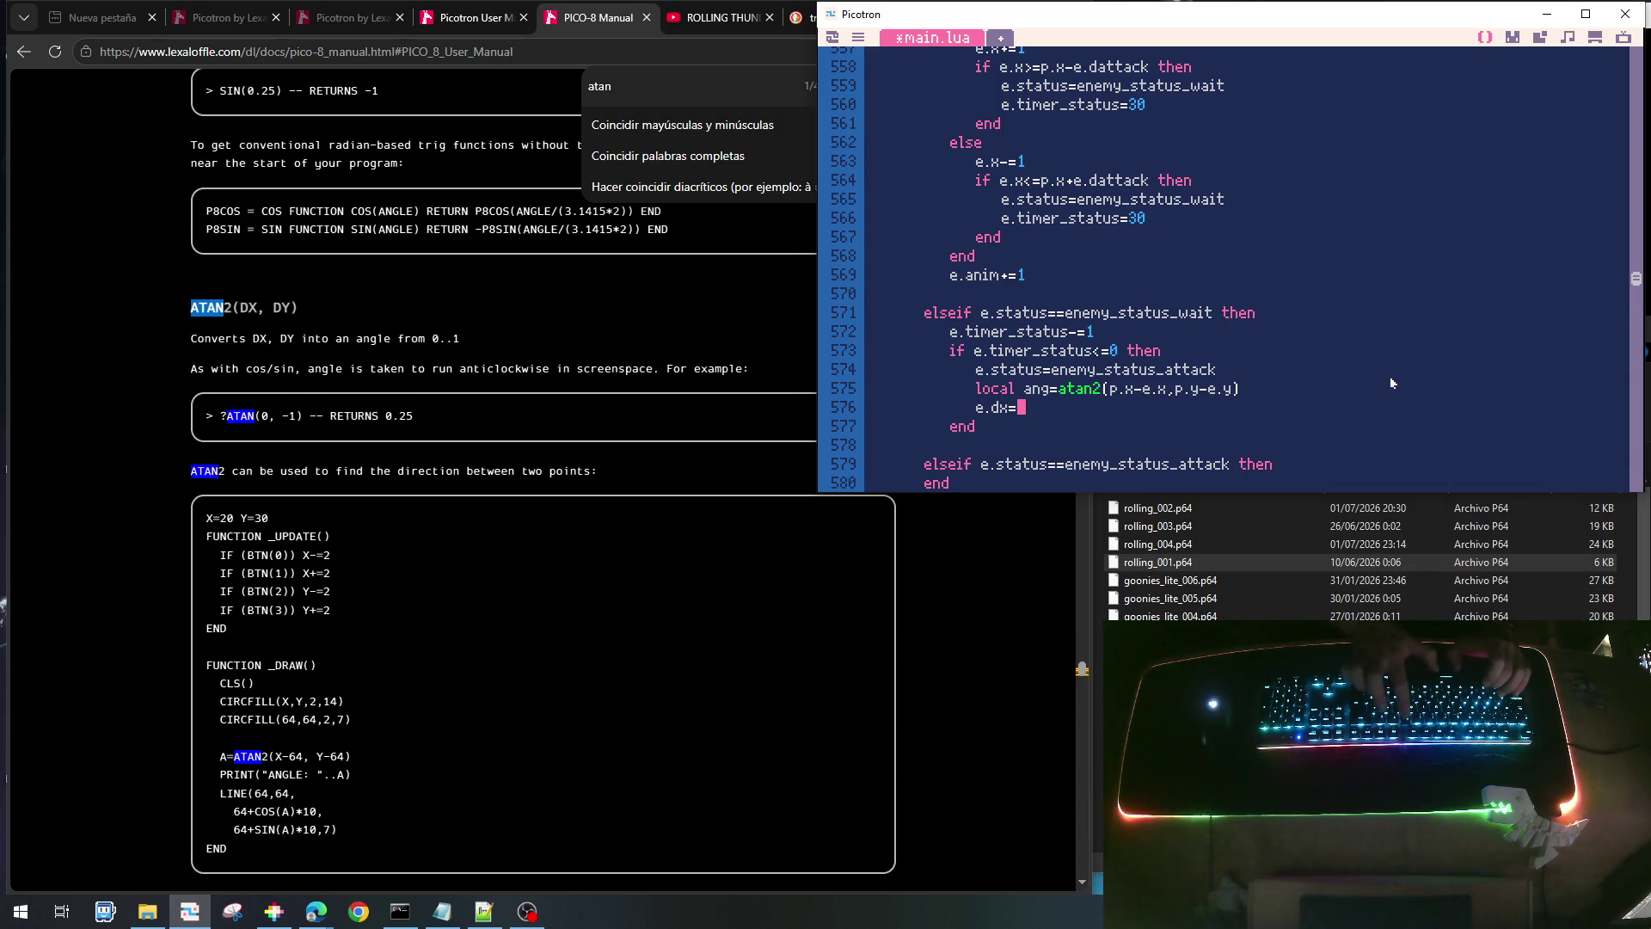
{"action": "type", "text": "cos(and"}
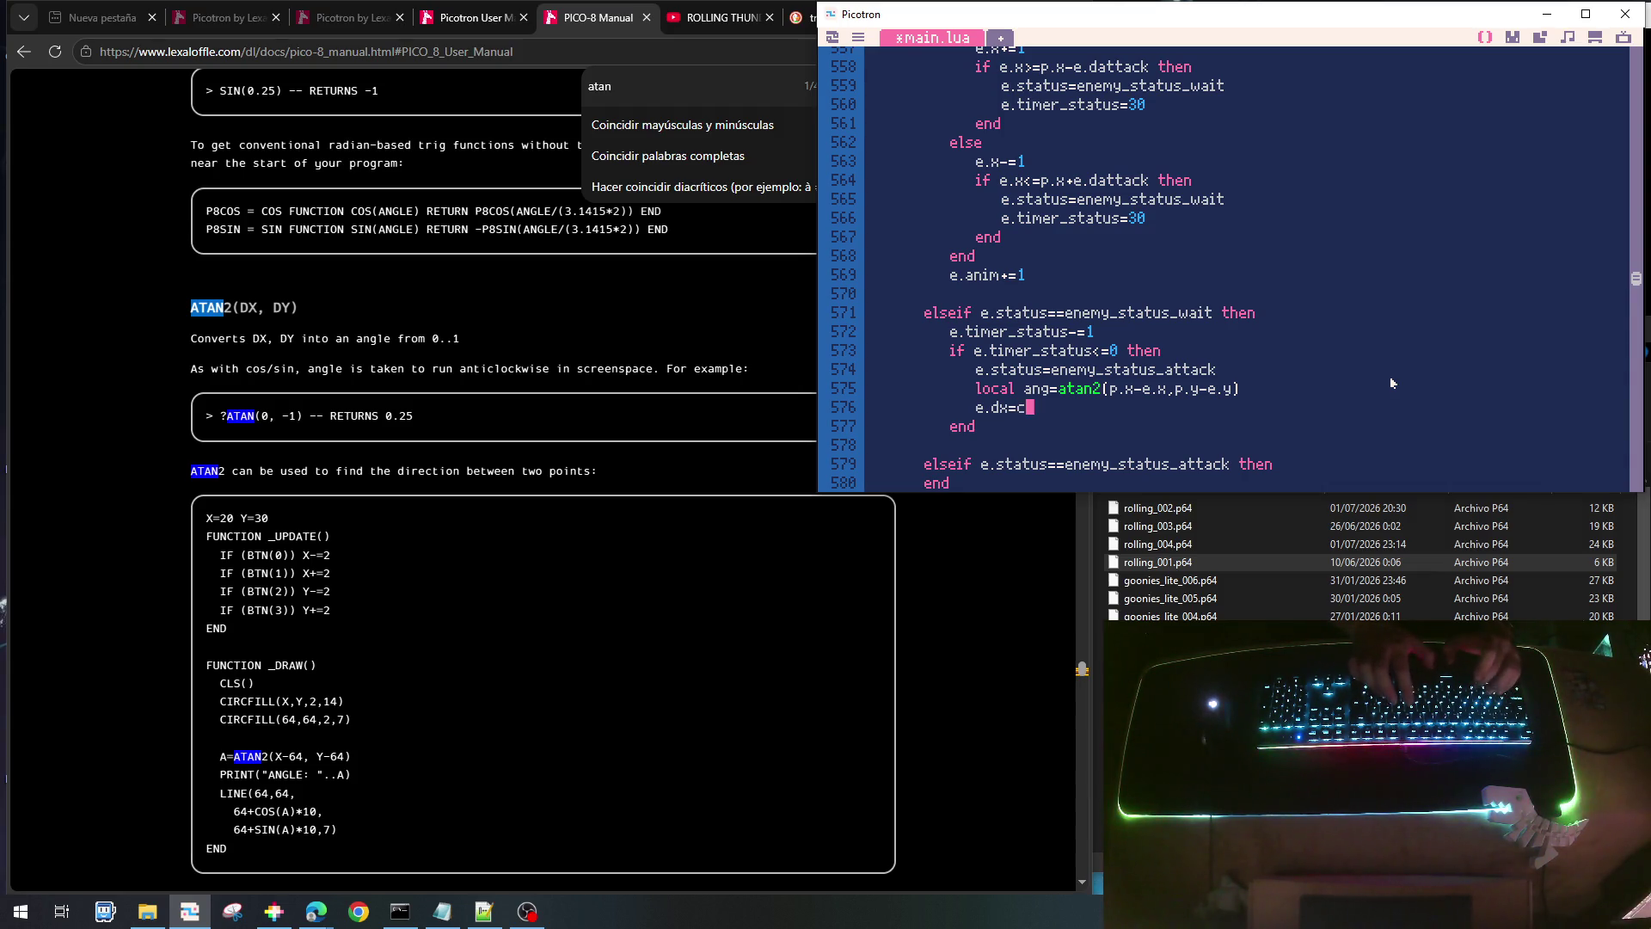
{"action": "key", "text": "BackSpace"}
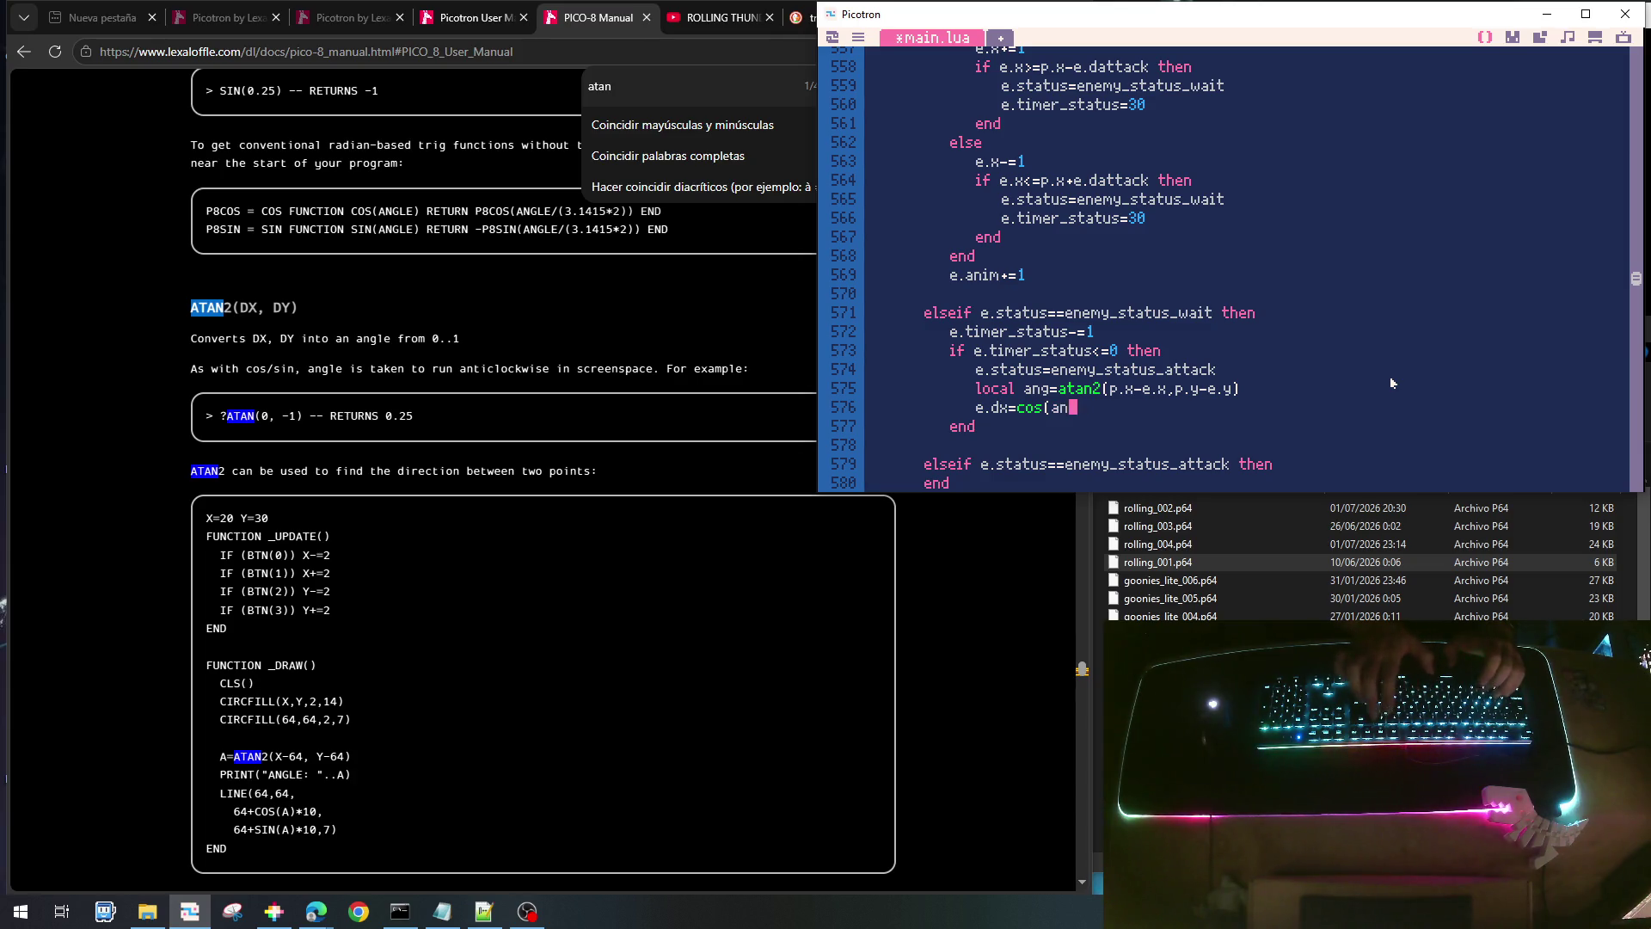
{"action": "type", "text": "g)"}
{"action": "key", "text": "Return"}
{"action": "type", "text": "e"}
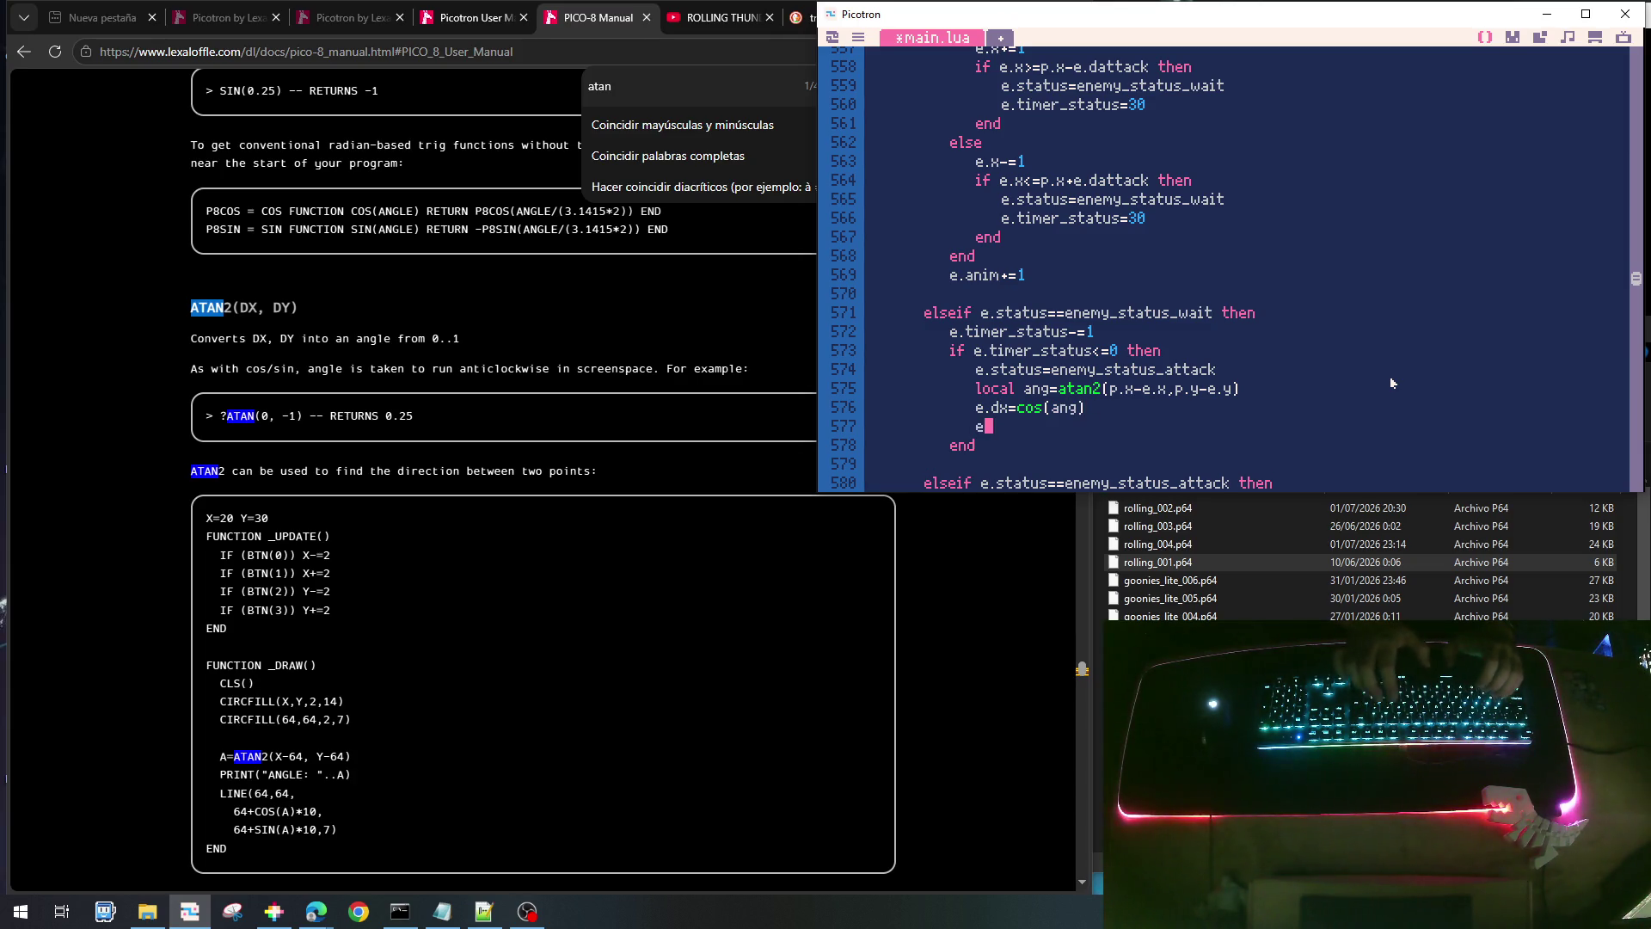
{"action": "type", "text": ".dy)="}
{"action": "key", "text": "BackSpace"}
{"action": "type", "text": "=sin(ang"}
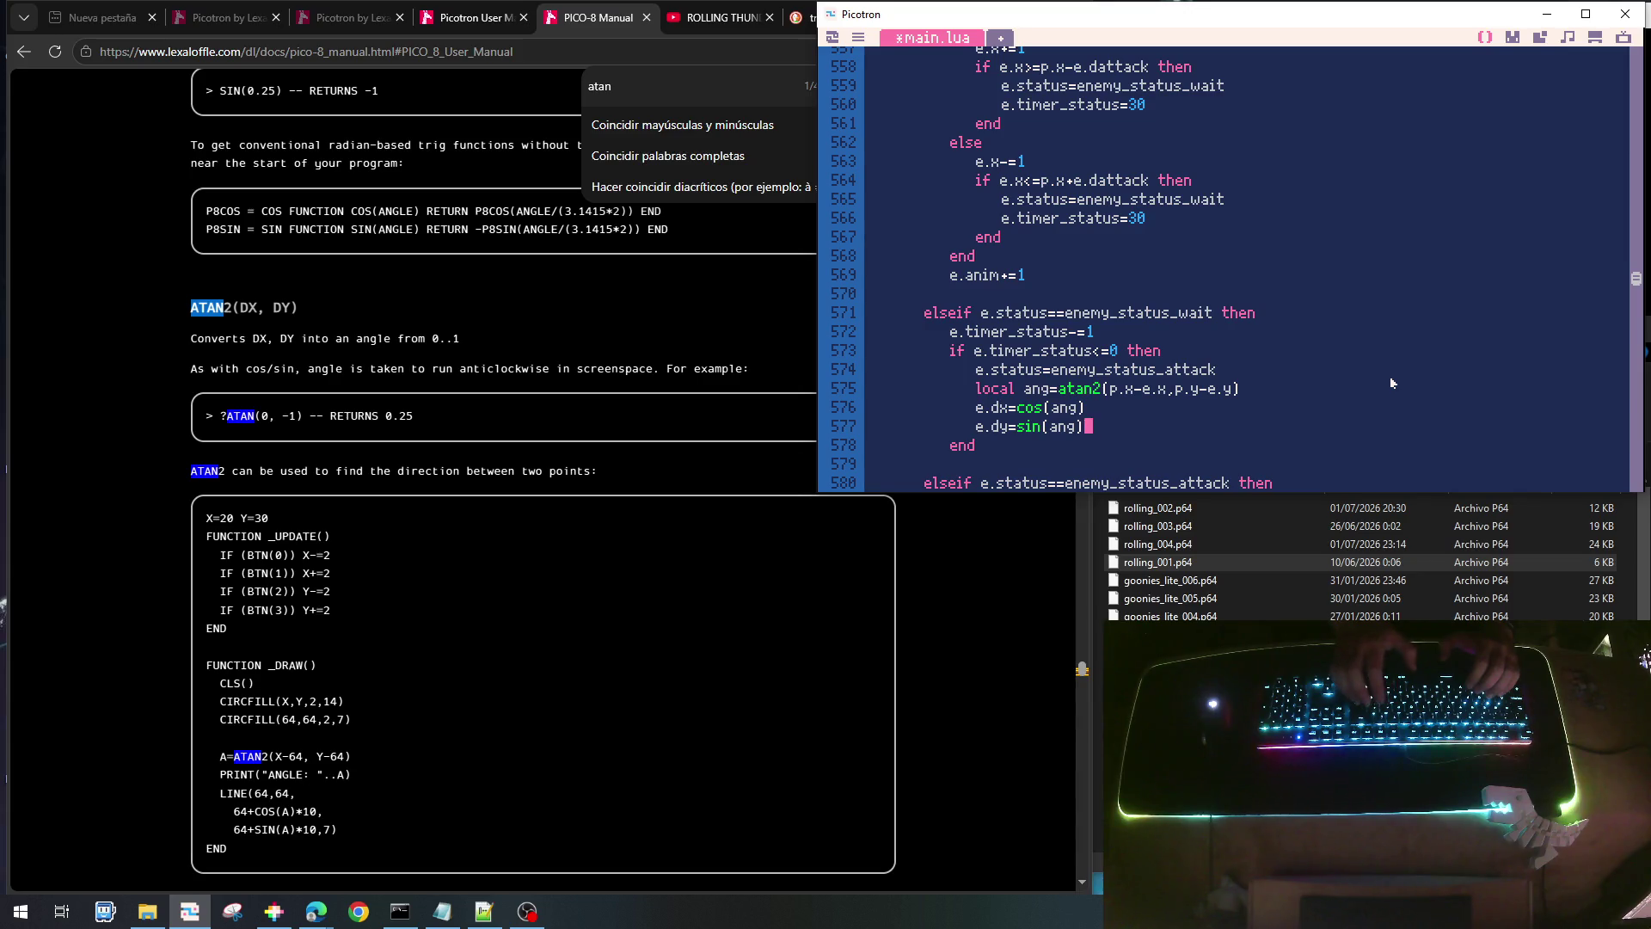
- Add a blank line and select the e.ispeed=64+8 line for reuse
{"action": "key", "text": "Return"}
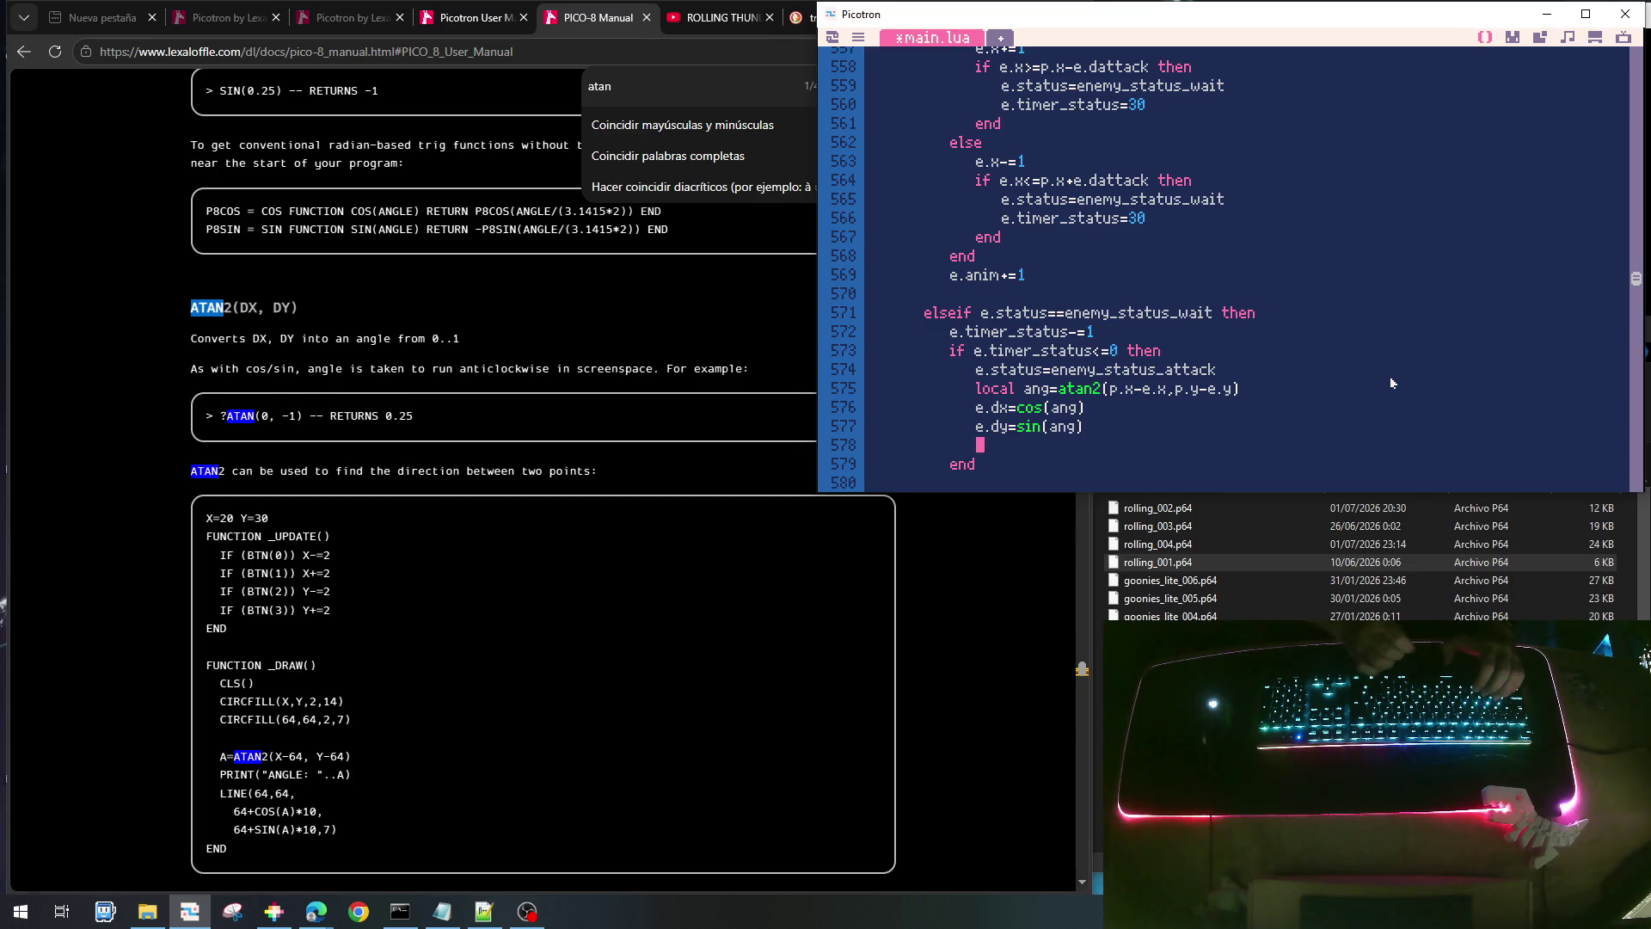
{"action": "scroll", "coordinate": [1350, 358], "scroll_direction": "up", "scroll_amount": 5}
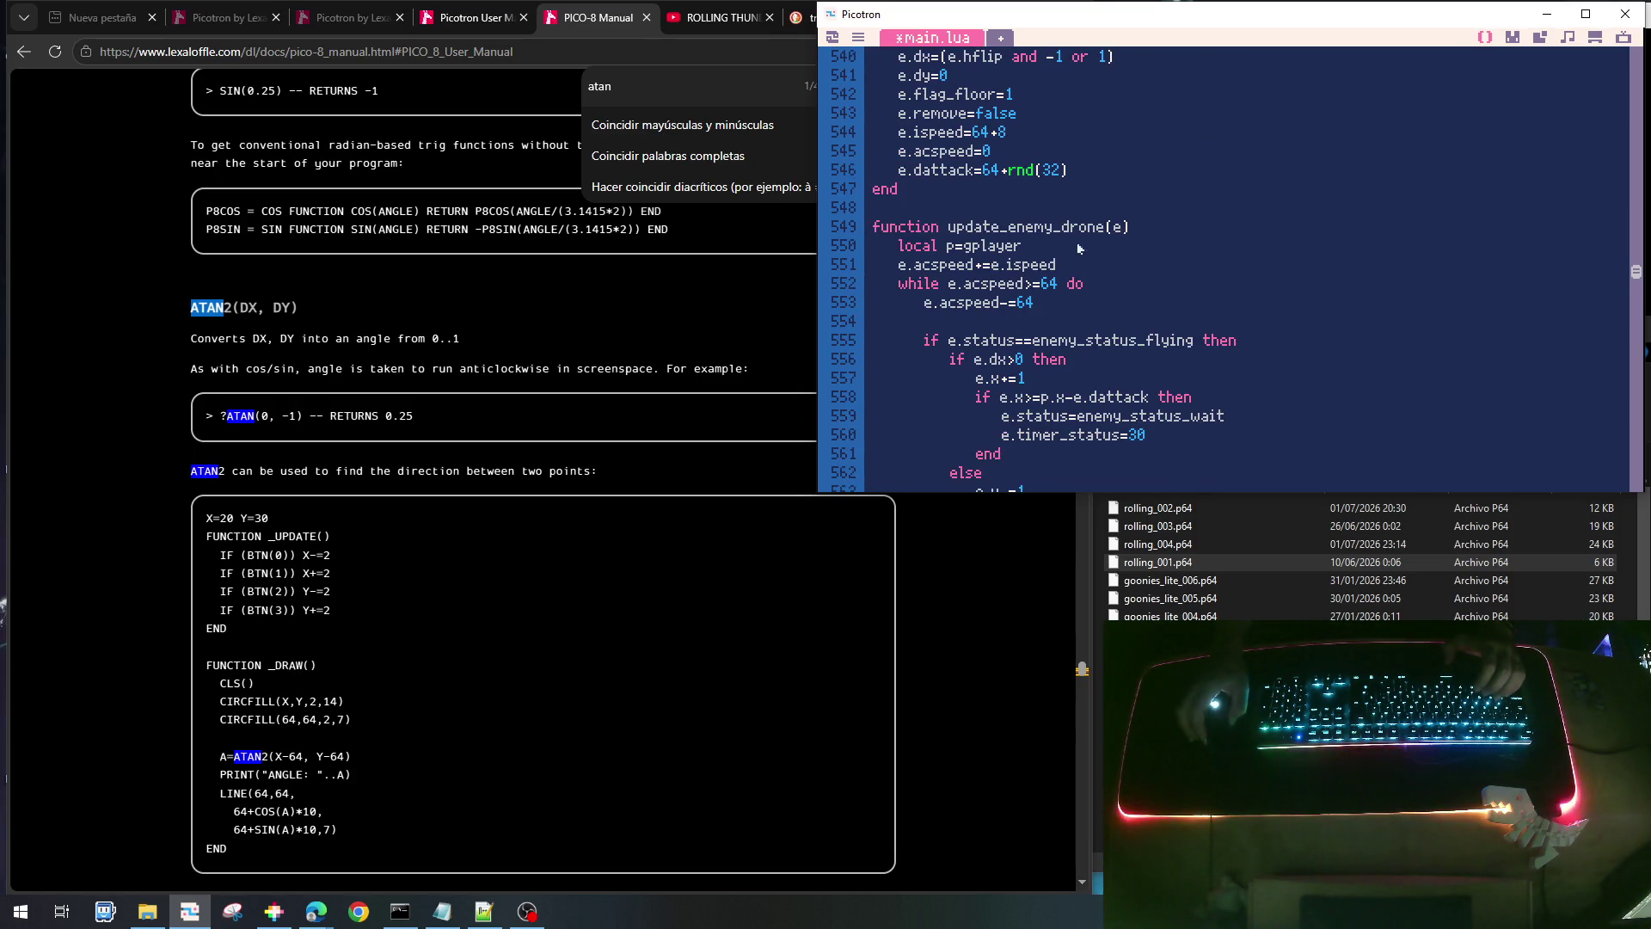
{"action": "left_click_drag", "start_coordinate": [899, 133], "coordinate": [1018, 142]}
{"action": "key", "text": "ctrl+c"}
{"action": "scroll", "coordinate": [1153, 212], "scroll_direction": "down", "scroll_amount": 8}
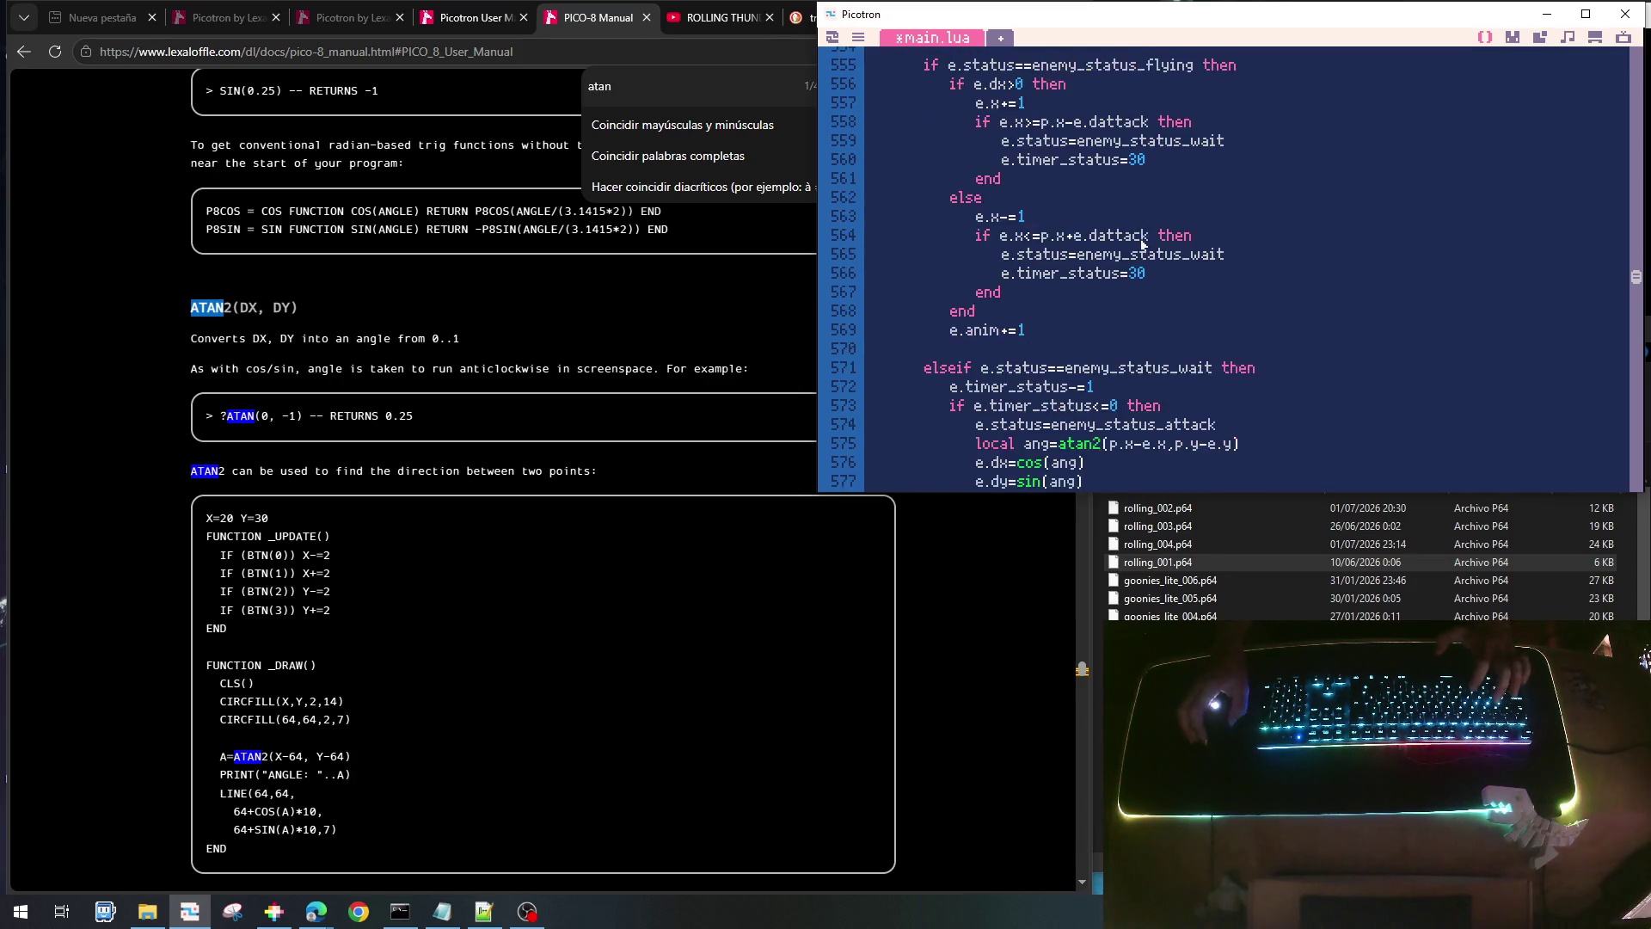
- Paste the speed line into the wait branch as e.ispeed=64+16
{"action": "key", "text": "ctrl+v"}
{"action": "key", "text": "BackSpace"}
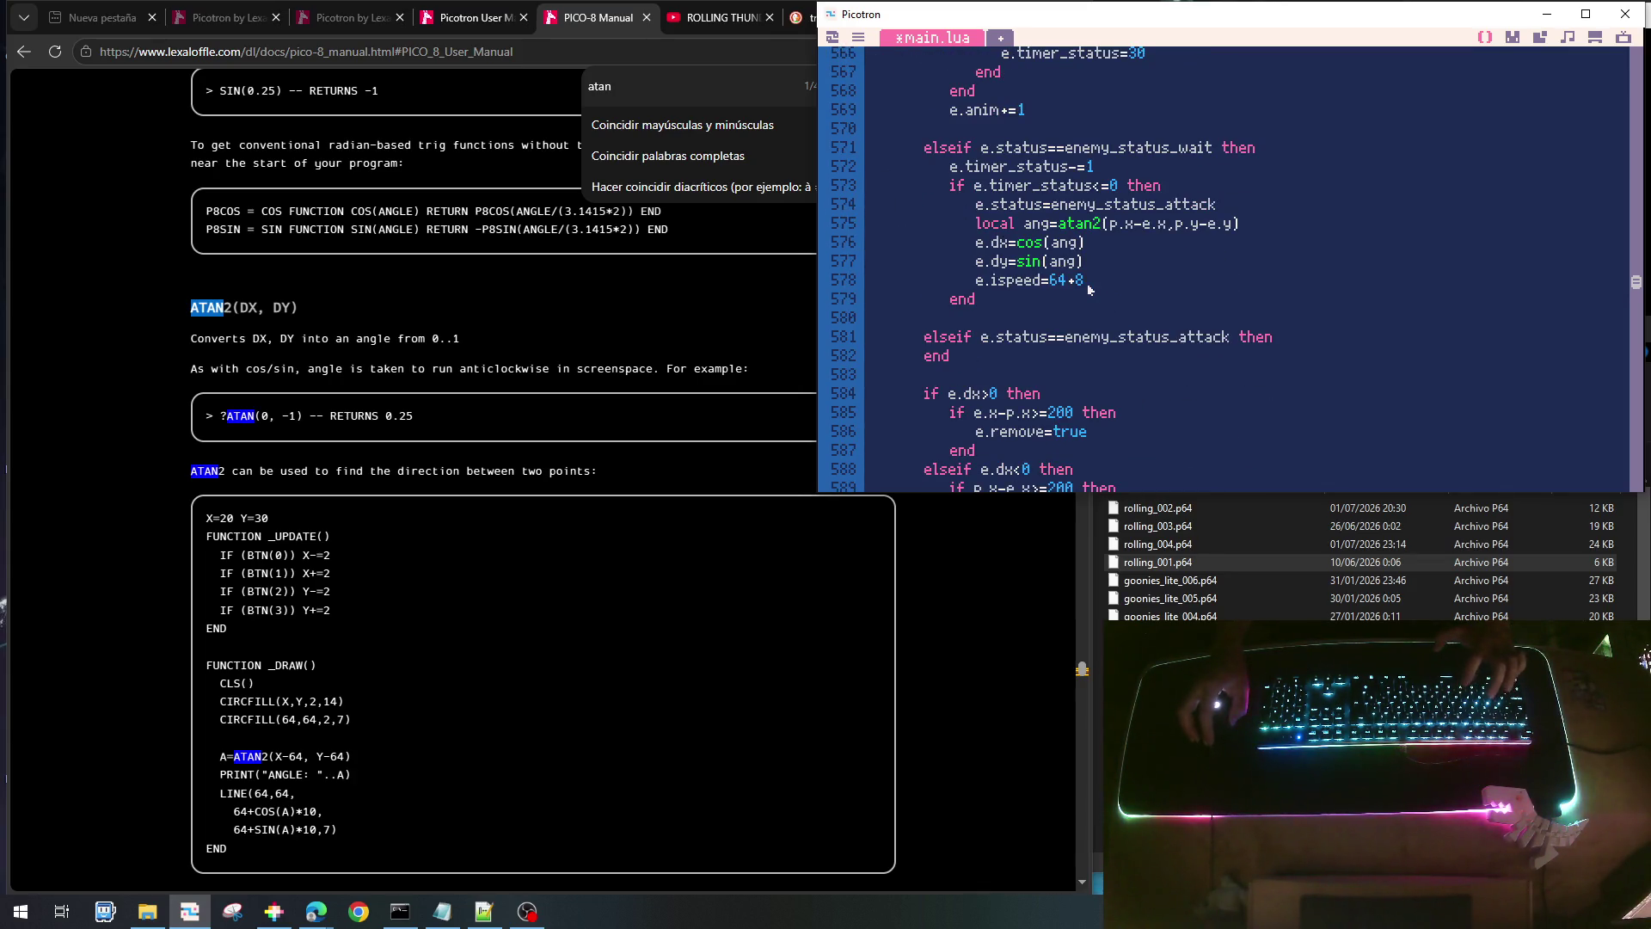
{"action": "type", "text": "16"}
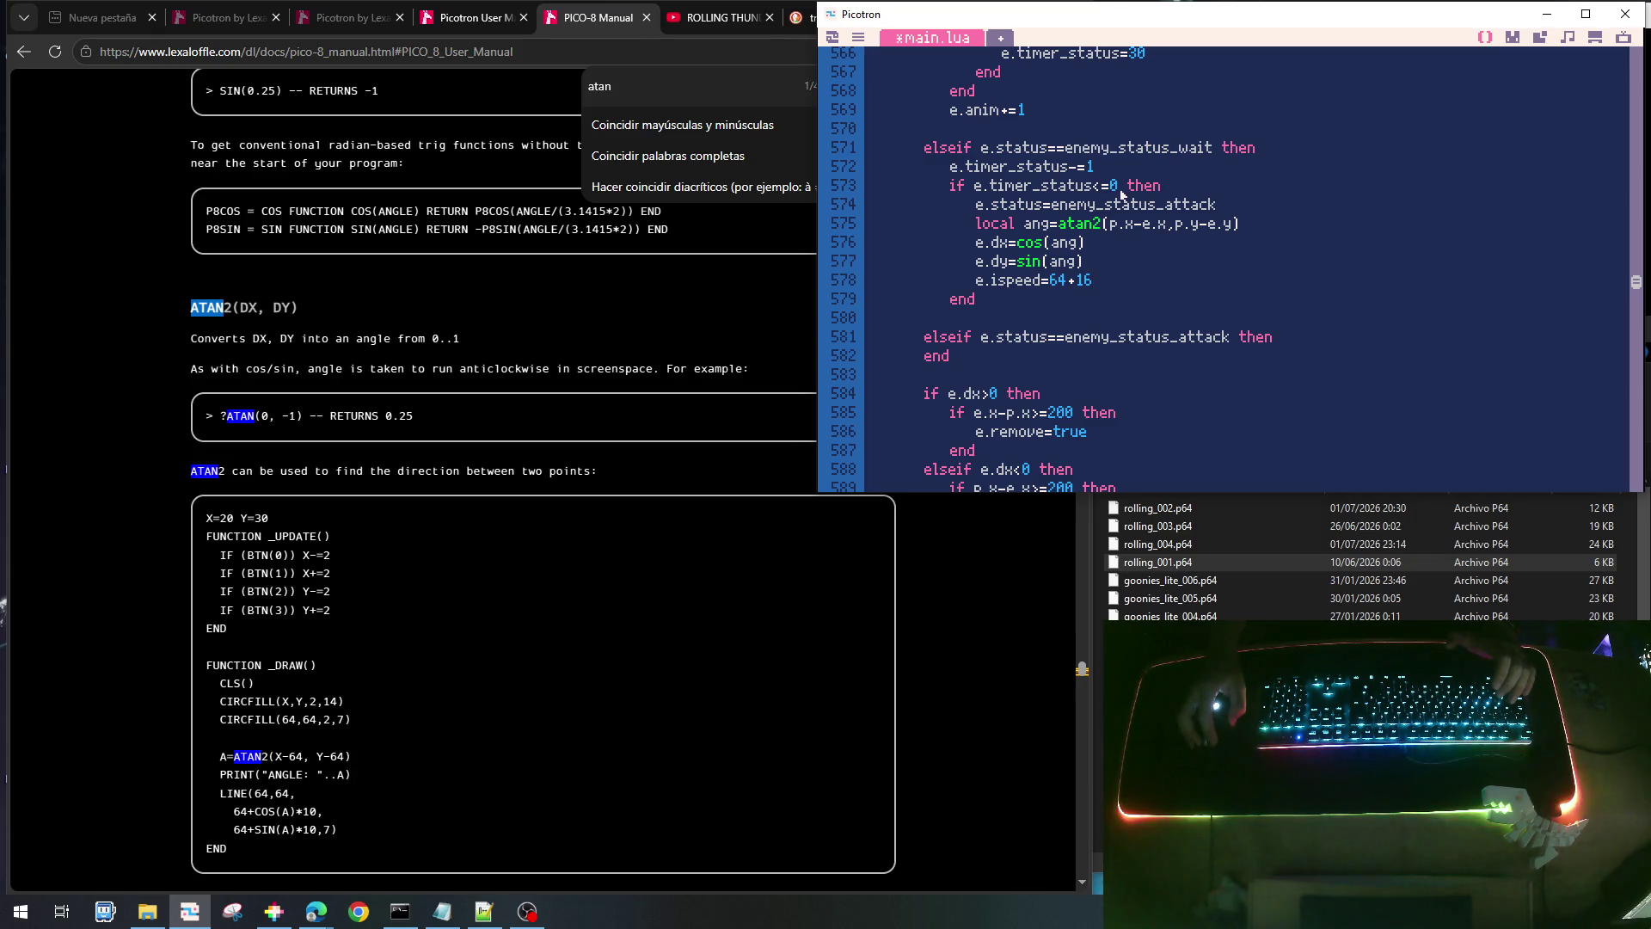
- Move the attacking drone with e.x+=e.dx and e.y+=e.dy, then save the cart
{"action": "left_click", "coordinate": [1322, 341]}
{"action": "key", "text": "Return"}
{"action": "type", "text": "e.x"}
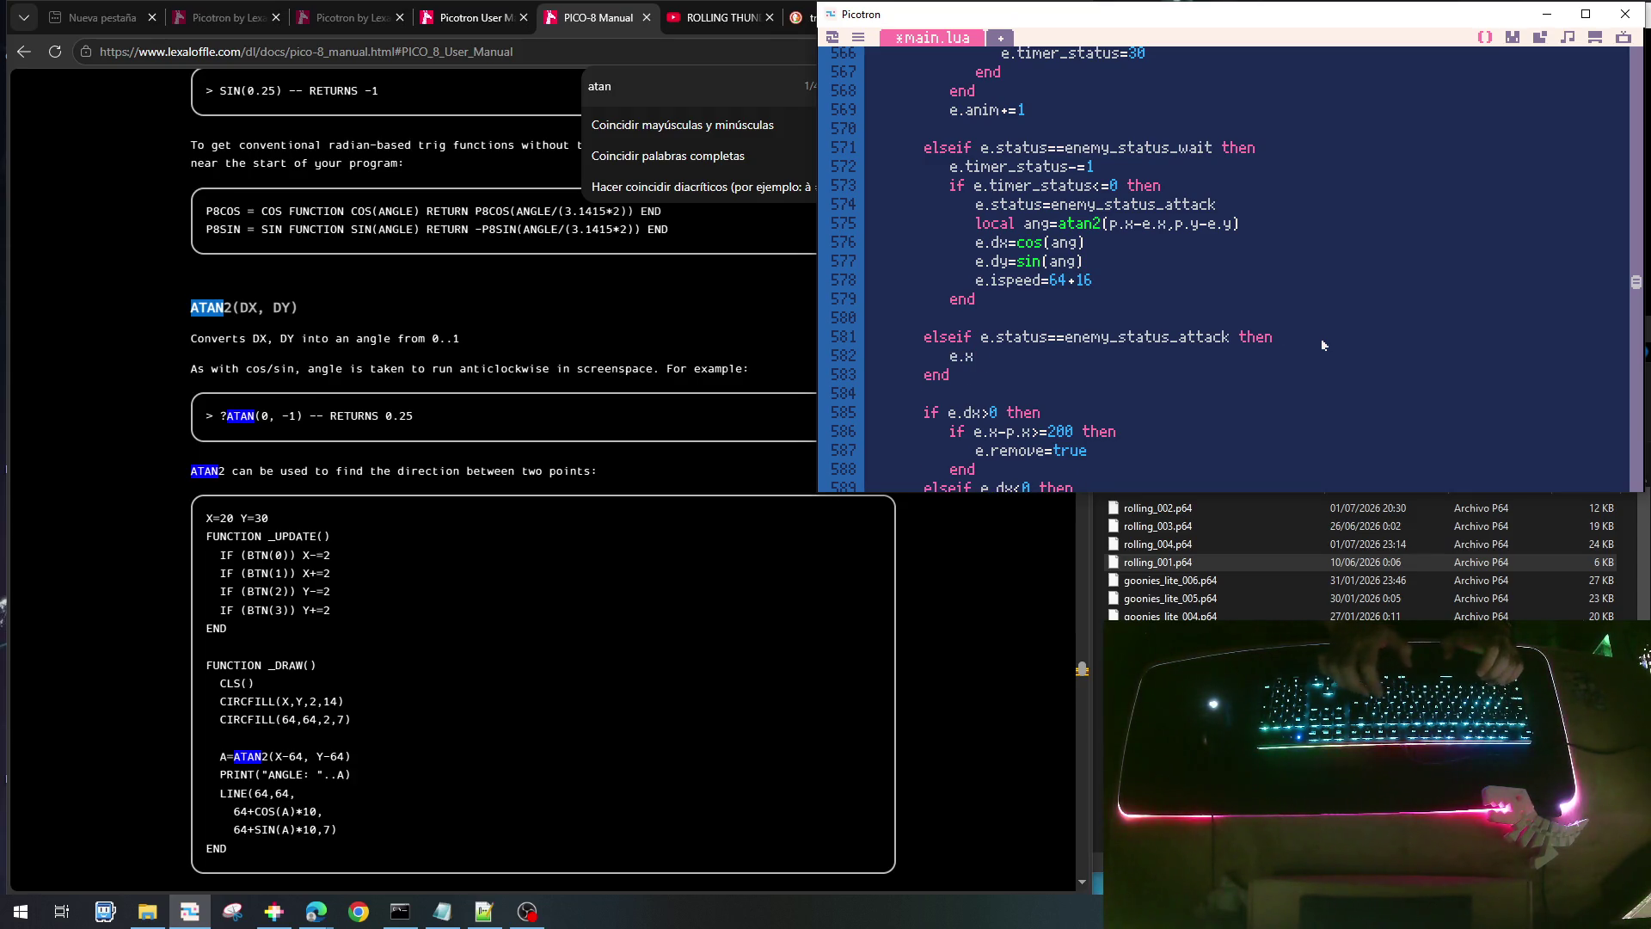
{"action": "type", "text": "+=e.dx"}
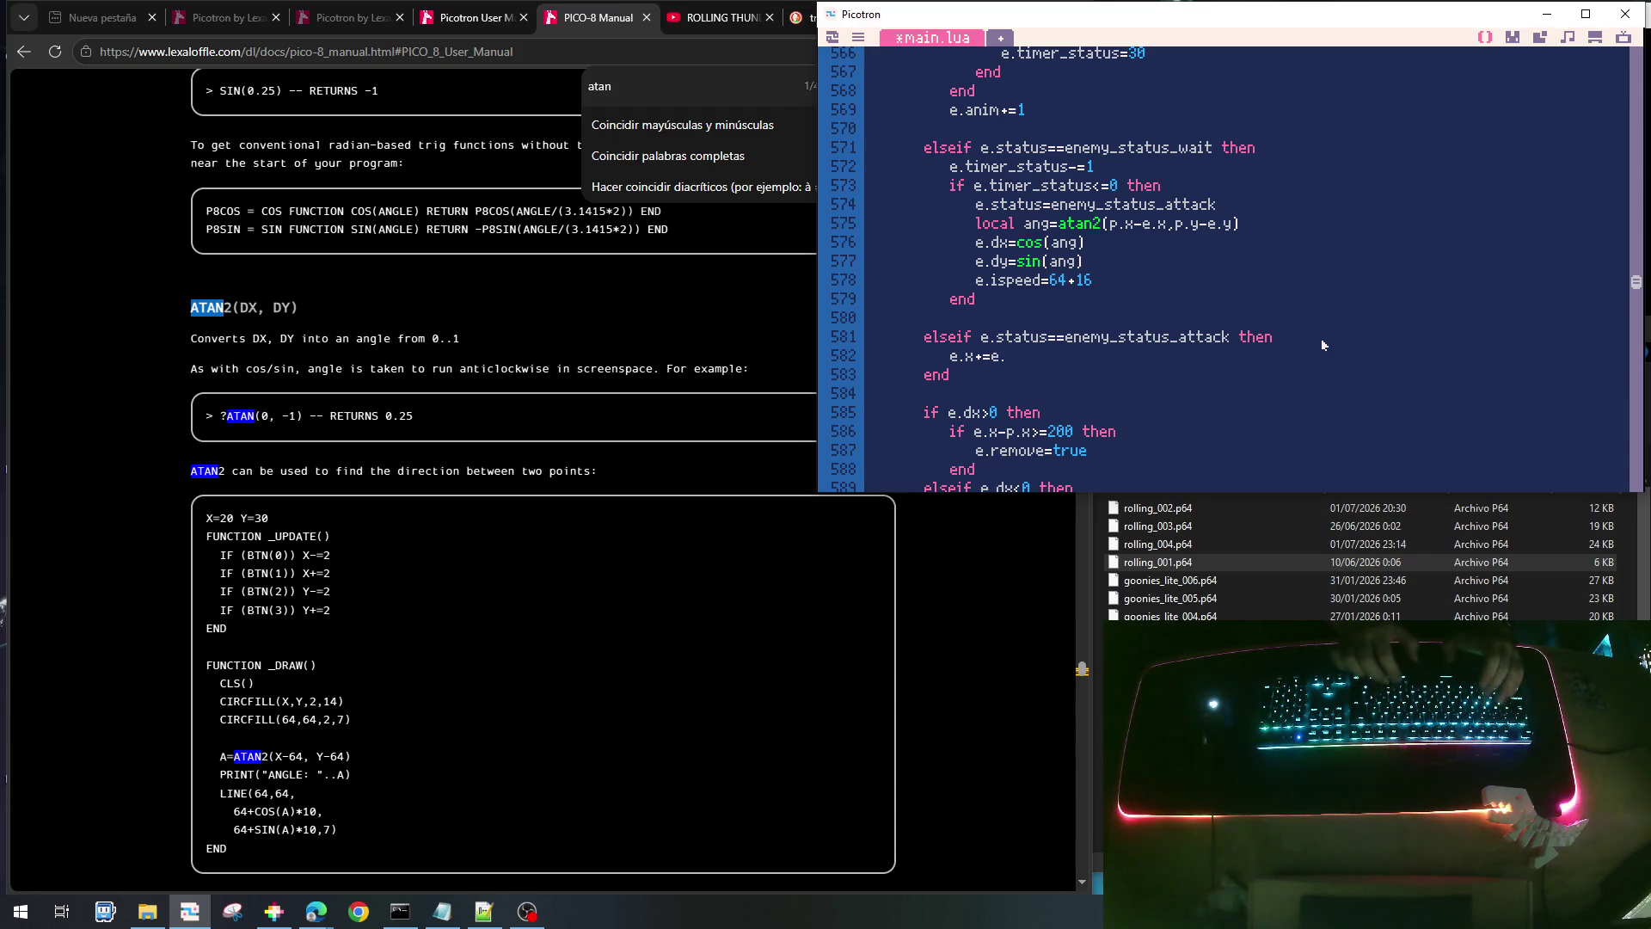
{"action": "key", "text": "Return"}
{"action": "type", "text": "e.y+=e.dy"}
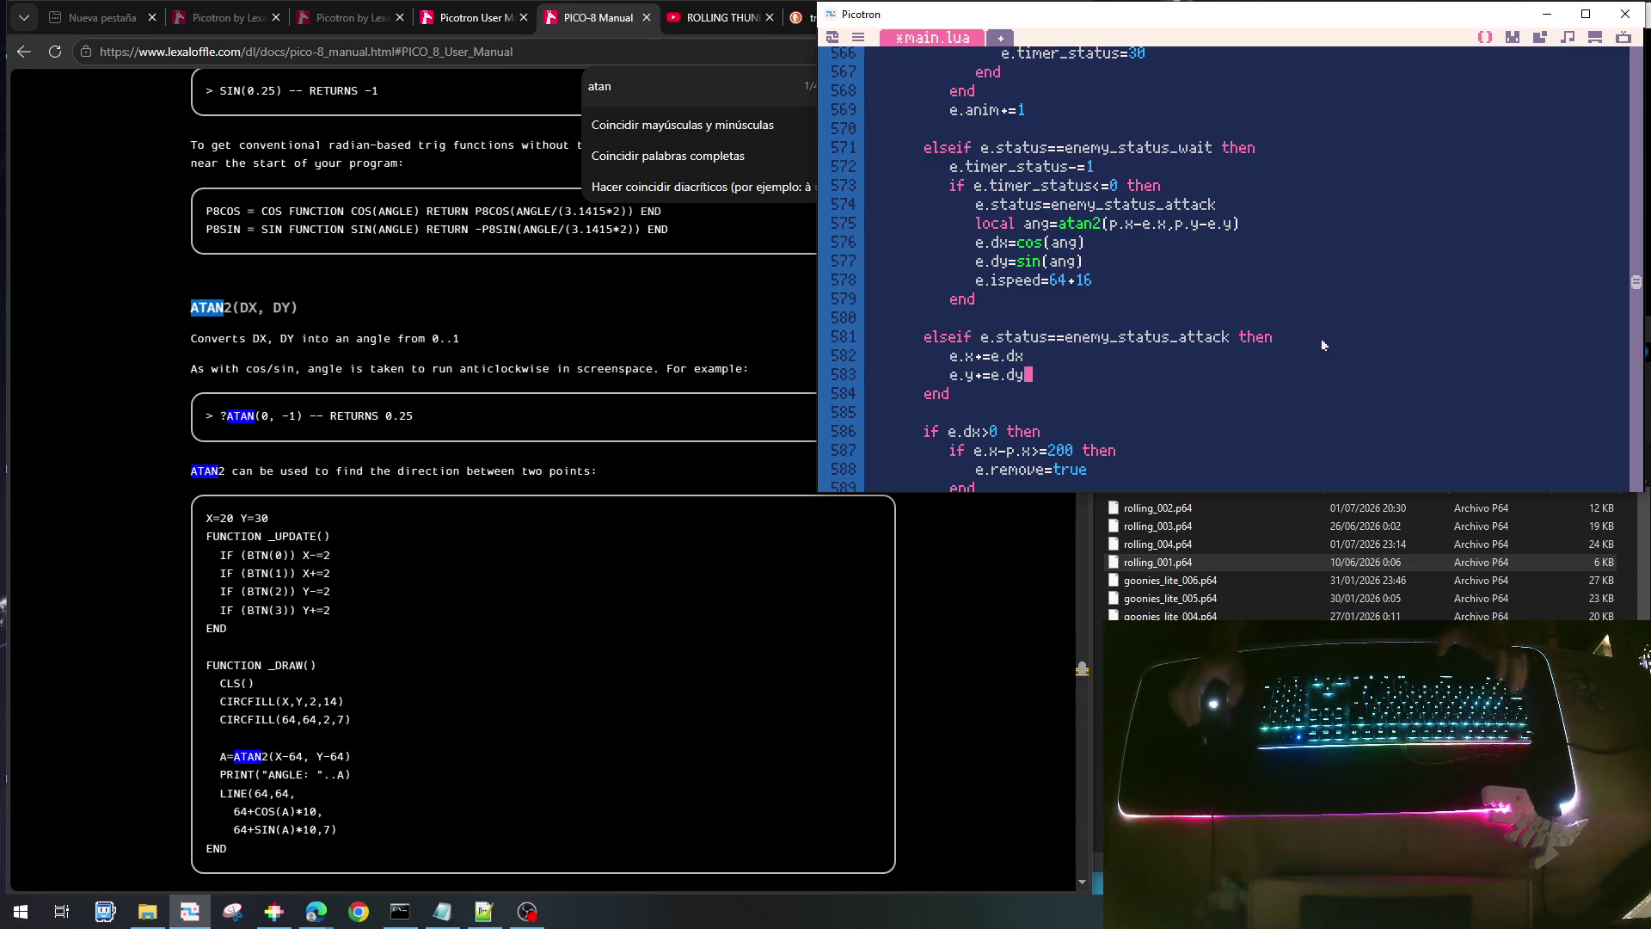
{"action": "key", "text": "ctrl+s"}
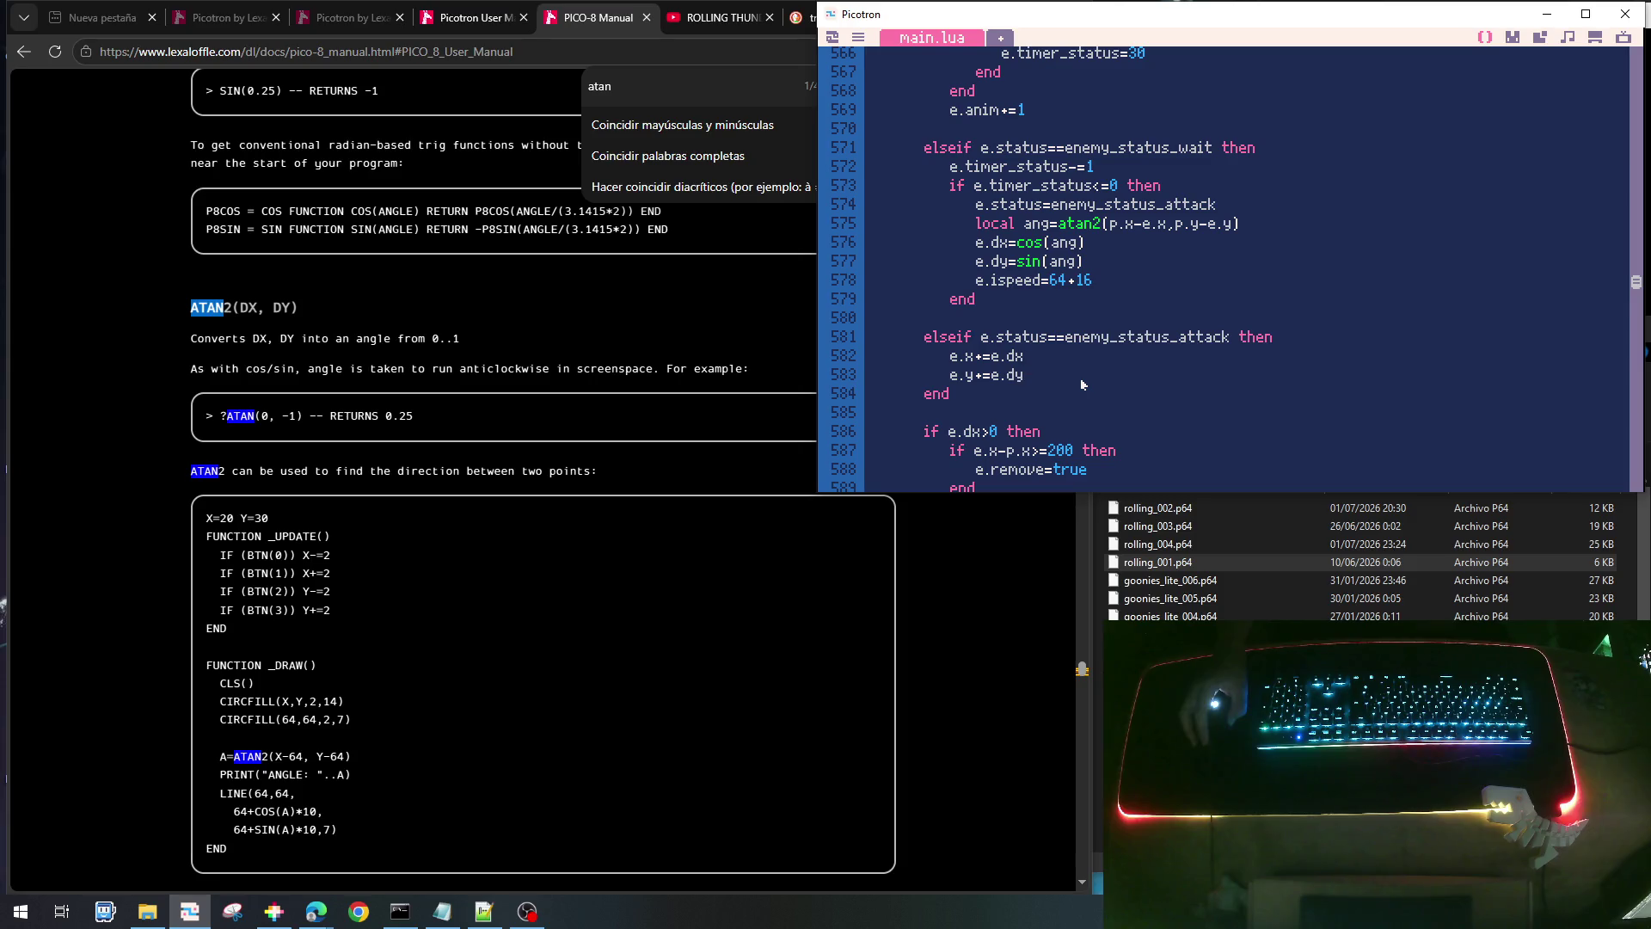
- Insert the missing 'y' so line 601 reads enemy_status_attack
{"action": "scroll", "coordinate": [1082, 385], "scroll_direction": "down", "scroll_amount": 3}
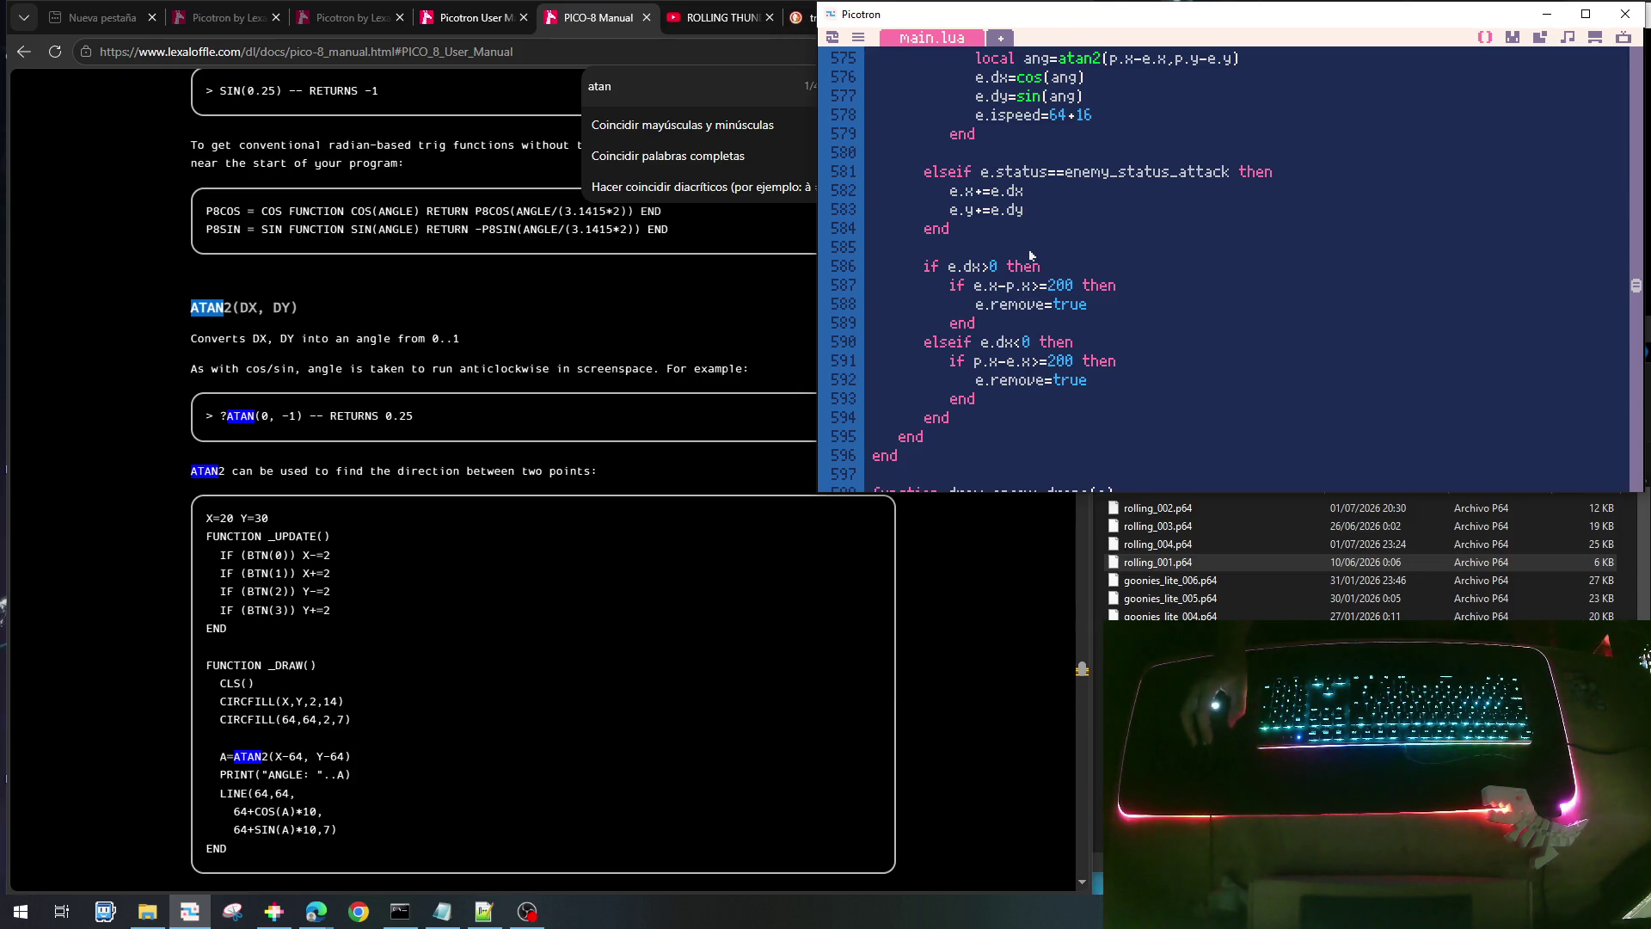
{"action": "scroll", "coordinate": [1032, 257], "scroll_direction": "up", "scroll_amount": 2}
{"action": "scroll", "coordinate": [1032, 258], "scroll_direction": "down", "scroll_amount": 1}
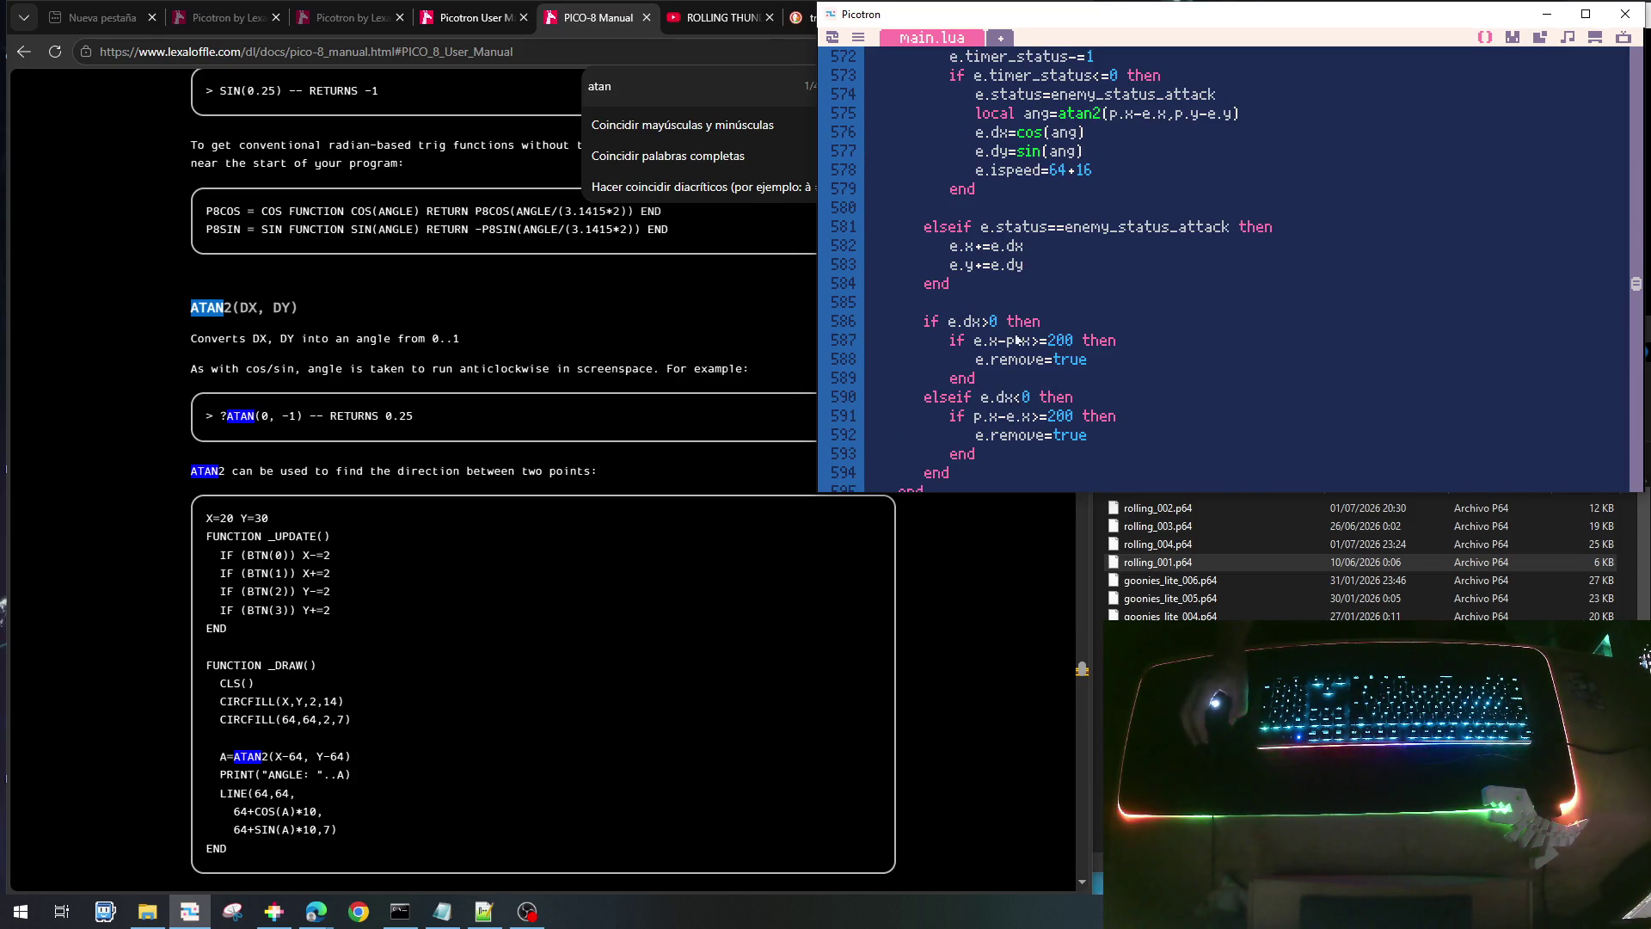
{"action": "scroll", "coordinate": [1017, 342], "scroll_direction": "up", "scroll_amount": 1}
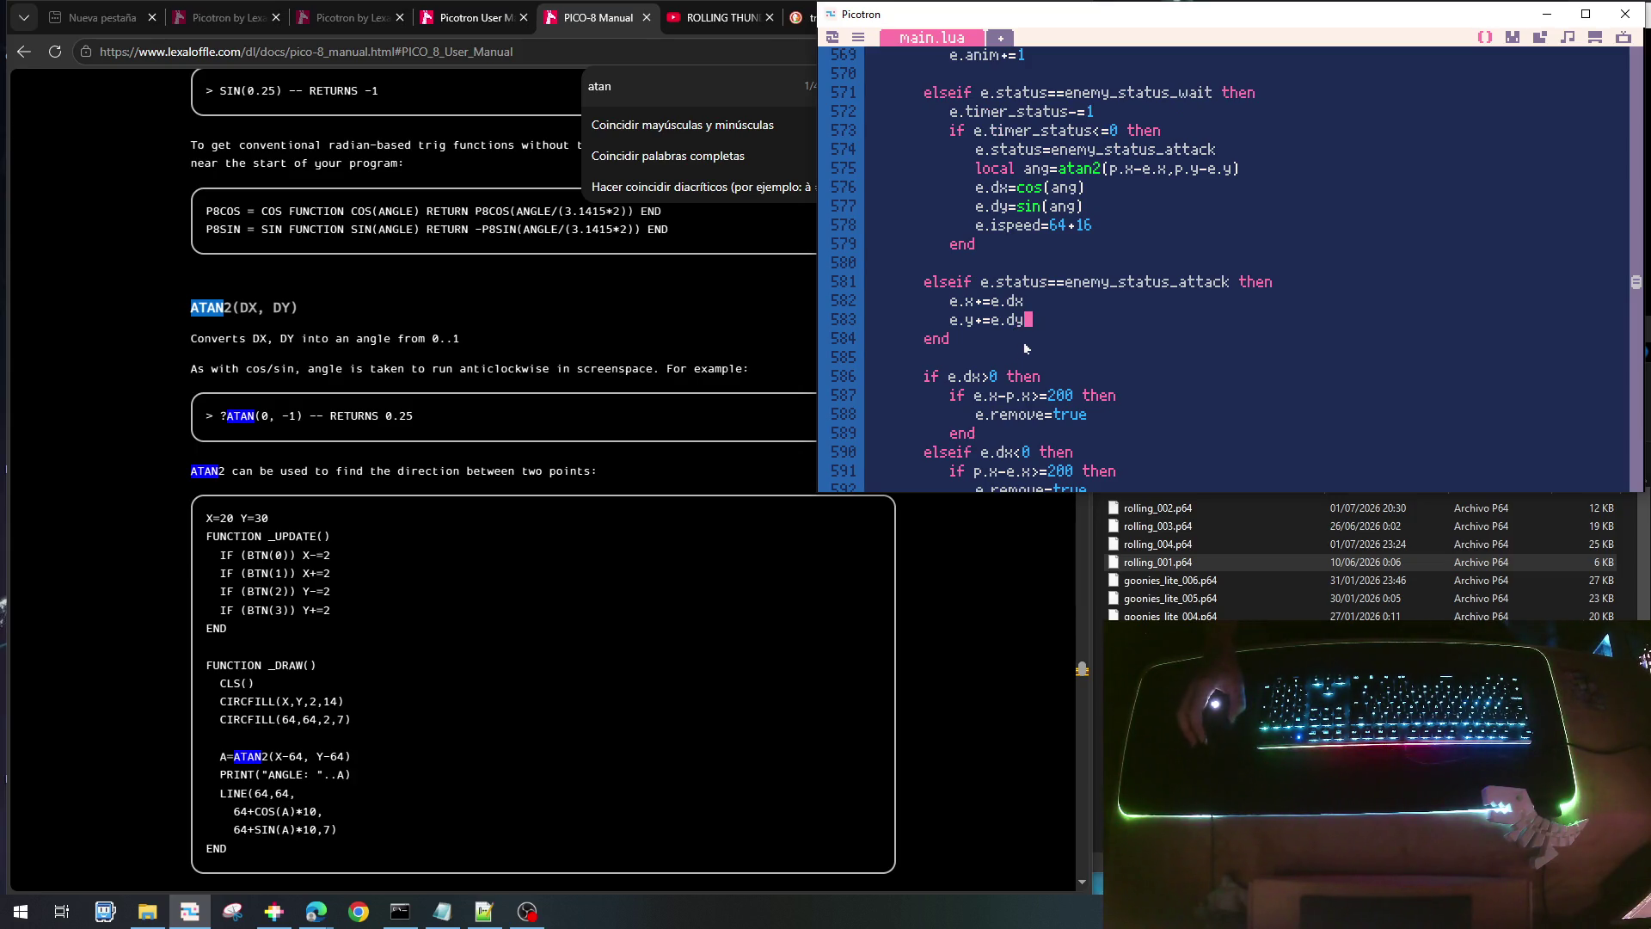
{"action": "scroll", "coordinate": [1062, 348], "scroll_direction": "down", "scroll_amount": 7}
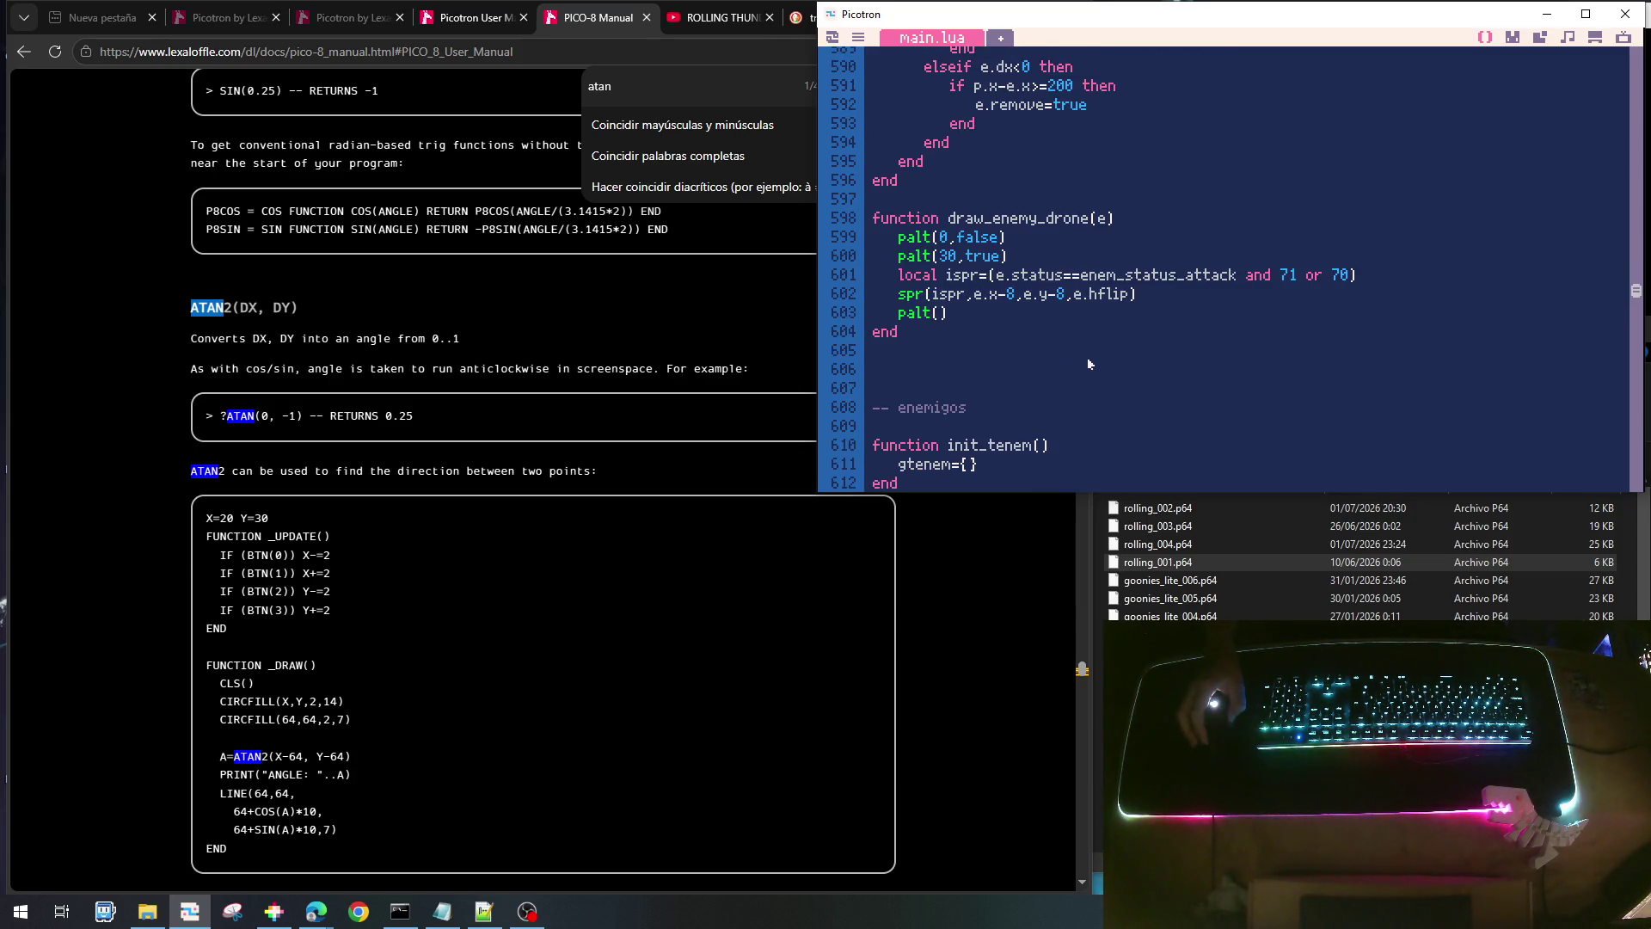
{"action": "scroll", "coordinate": [1090, 365], "scroll_direction": "up", "scroll_amount": 2}
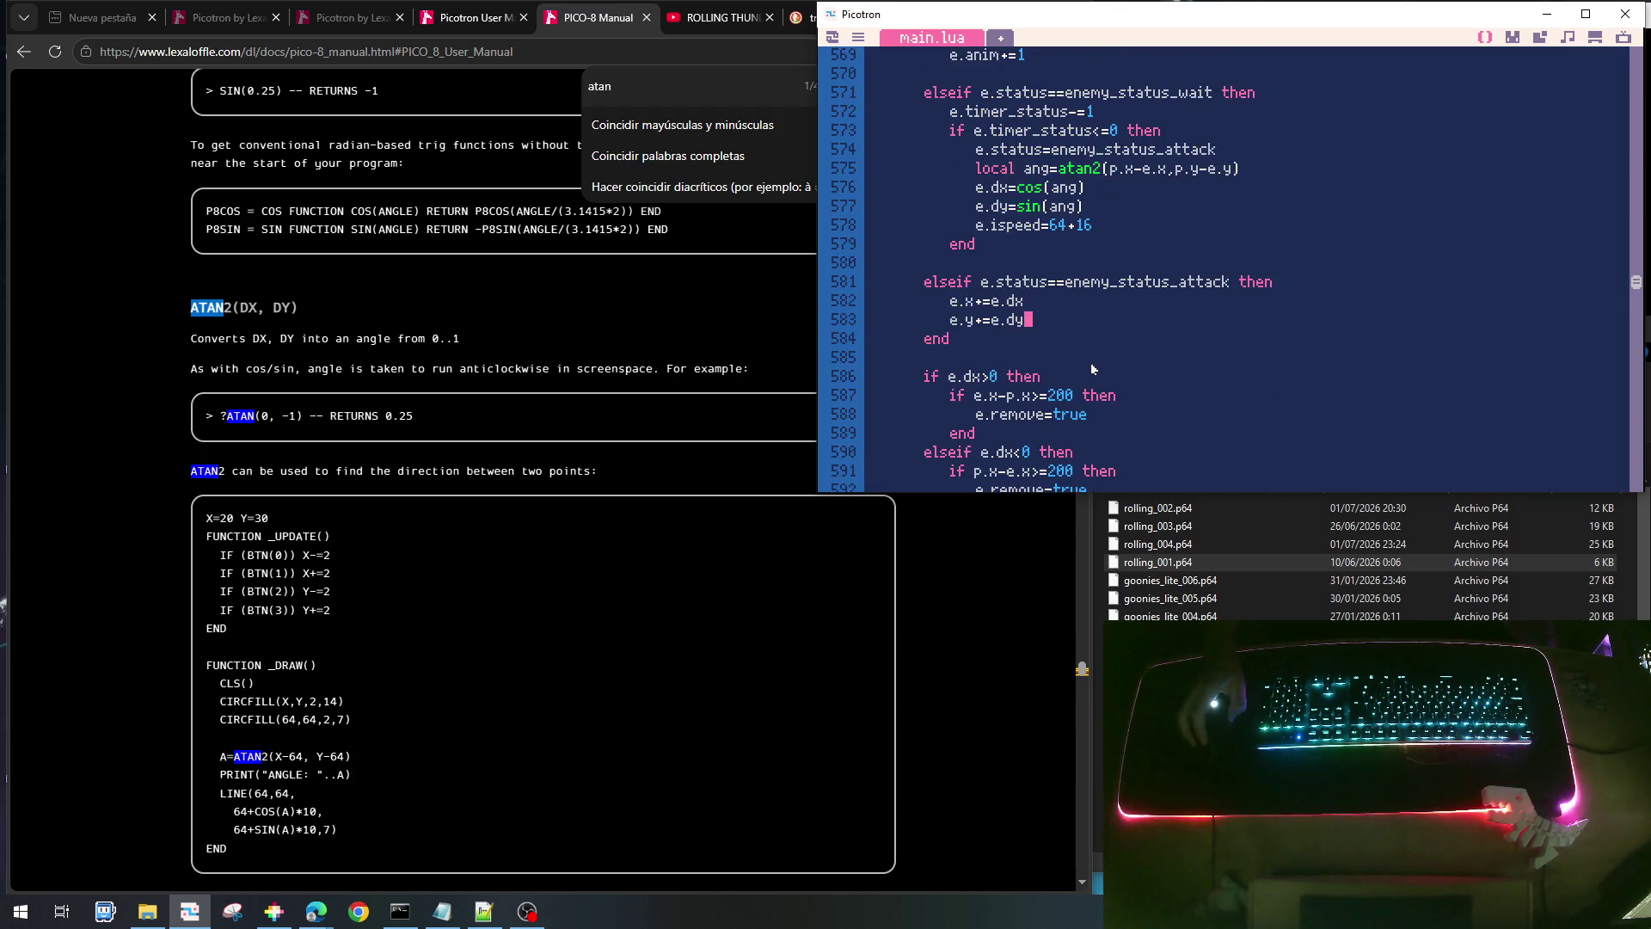
{"action": "scroll", "coordinate": [1110, 395], "scroll_direction": "down", "scroll_amount": 6}
{"action": "left_click", "coordinate": [1121, 332]}
{"action": "type", "text": "y_status_attack and 71 or 70)"}
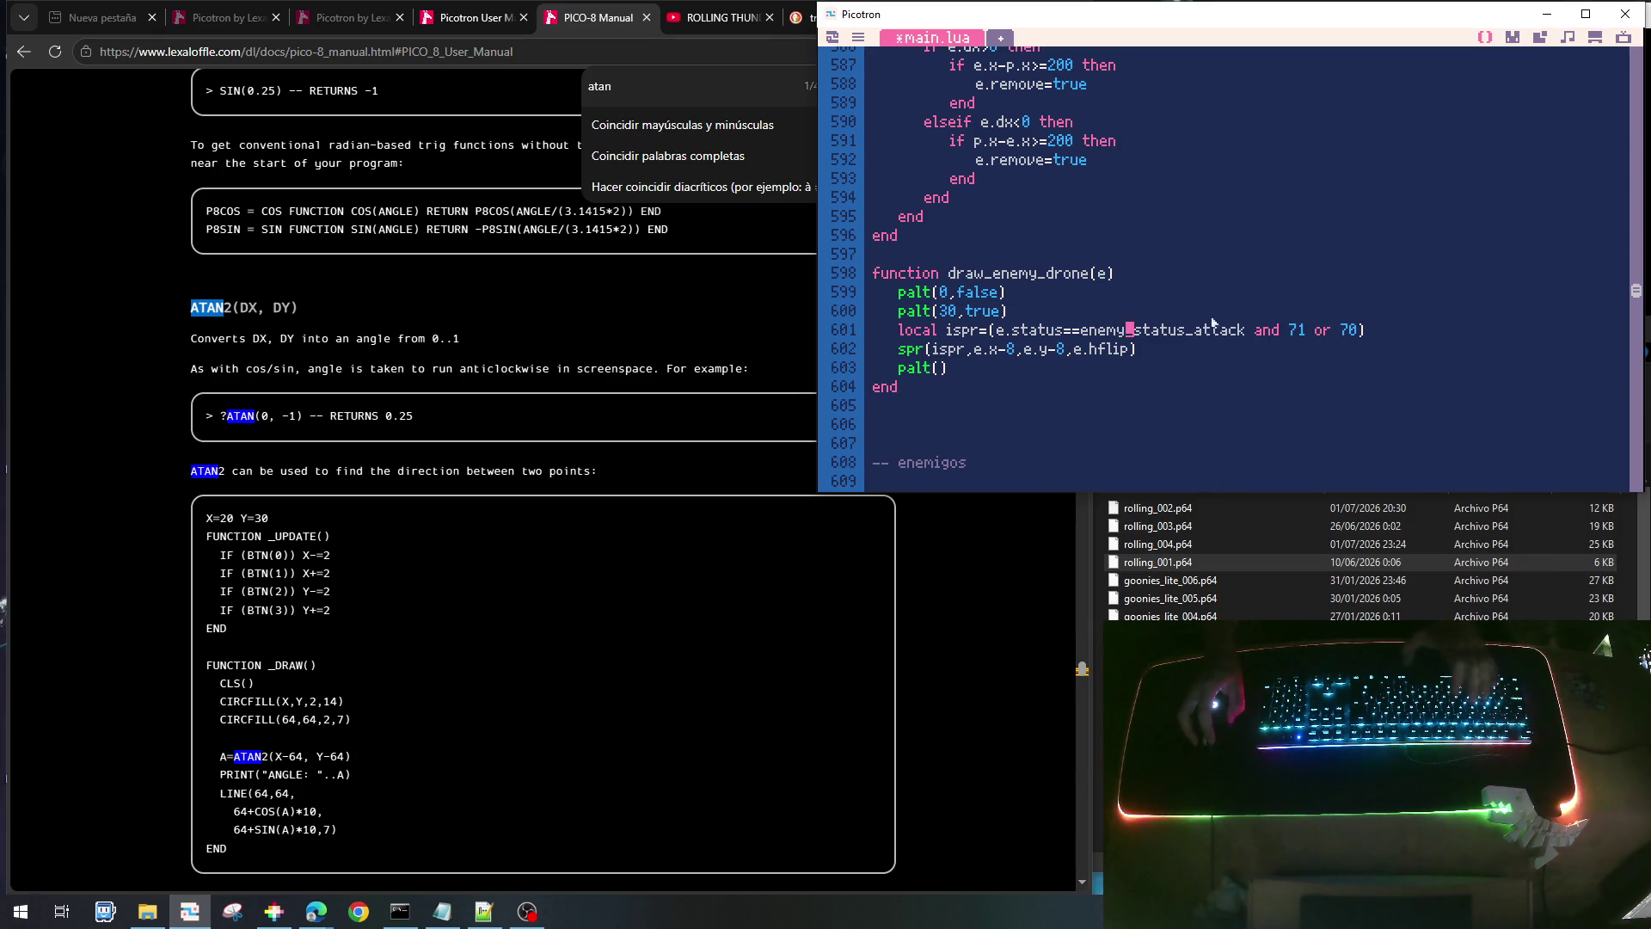
{"action": "scroll", "coordinate": [1239, 292], "scroll_direction": "up", "scroll_amount": 5}
{"action": "scroll", "coordinate": [1237, 302], "scroll_direction": "up", "scroll_amount": 1}
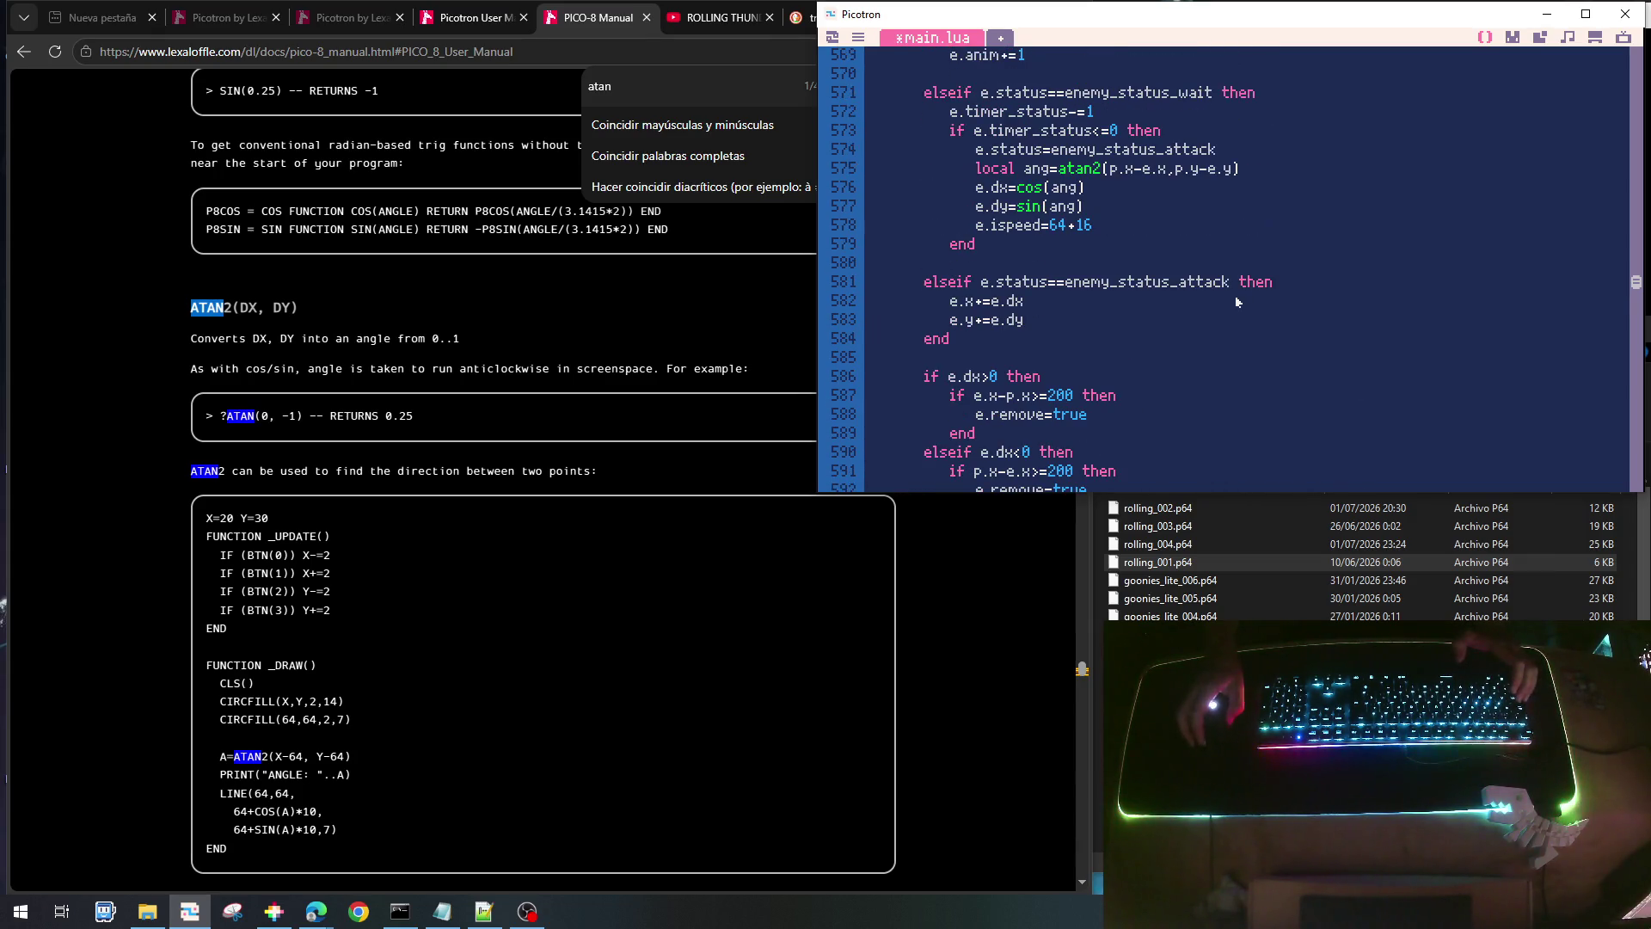
{"action": "scroll", "coordinate": [1237, 302], "scroll_direction": "up", "scroll_amount": 1}
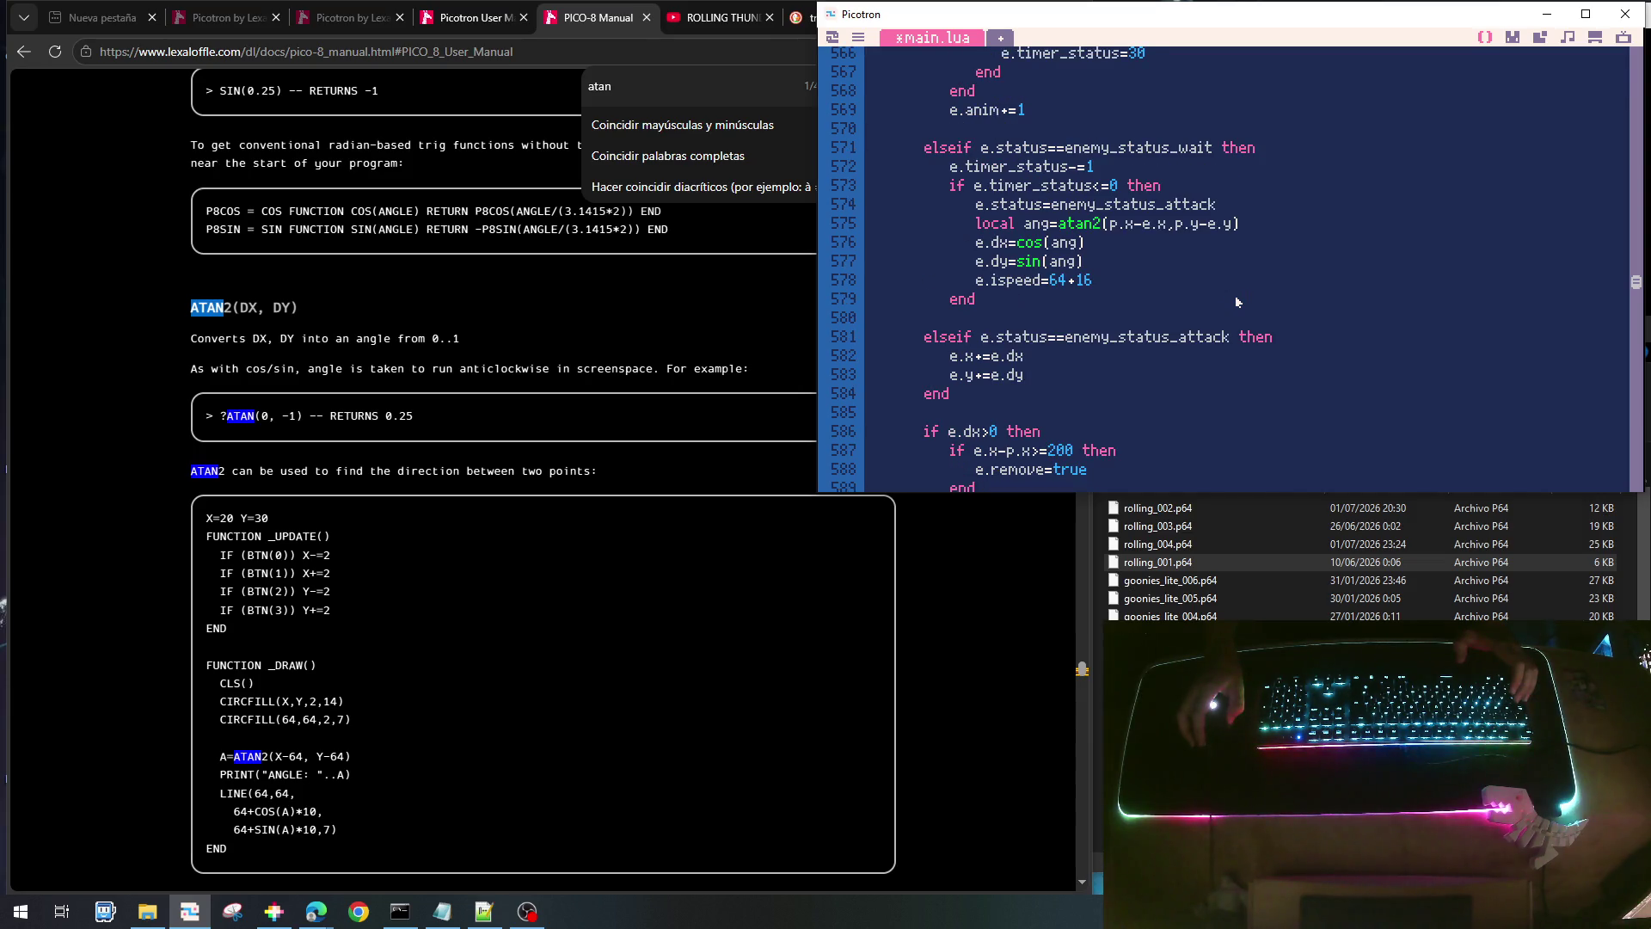
{"action": "scroll", "coordinate": [1237, 302], "scroll_direction": "down", "scroll_amount": 1}
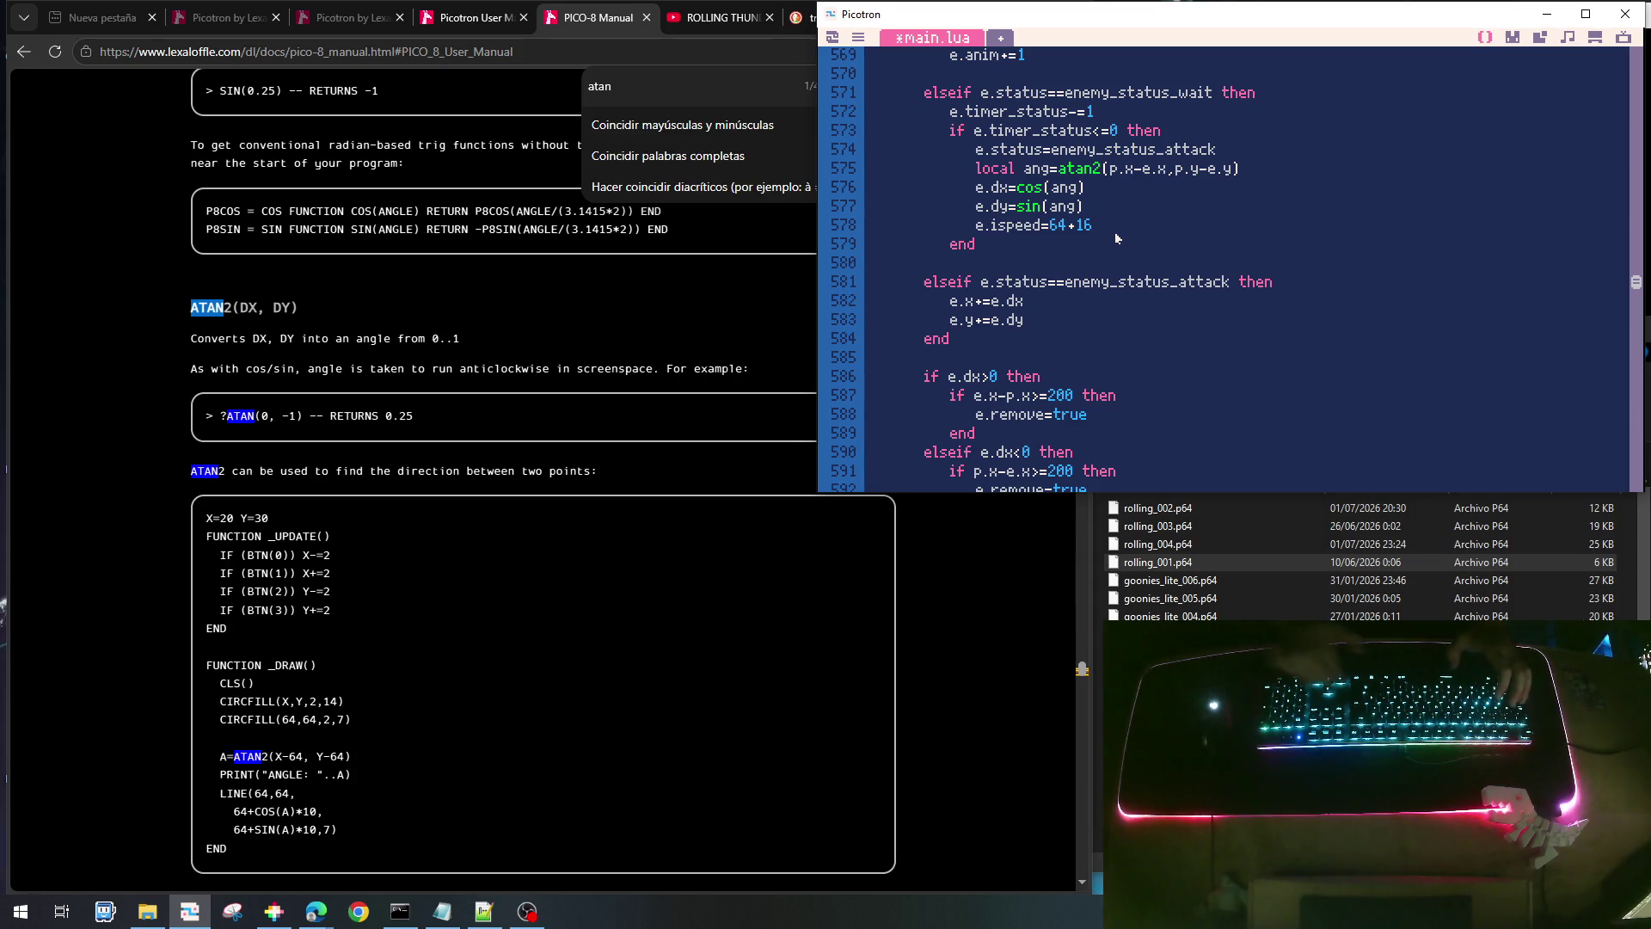
- Add e.hflip=(e.dx<0) after e.ispeed=64+16 and save rolling_004.p64
{"action": "key", "text": "Return"}
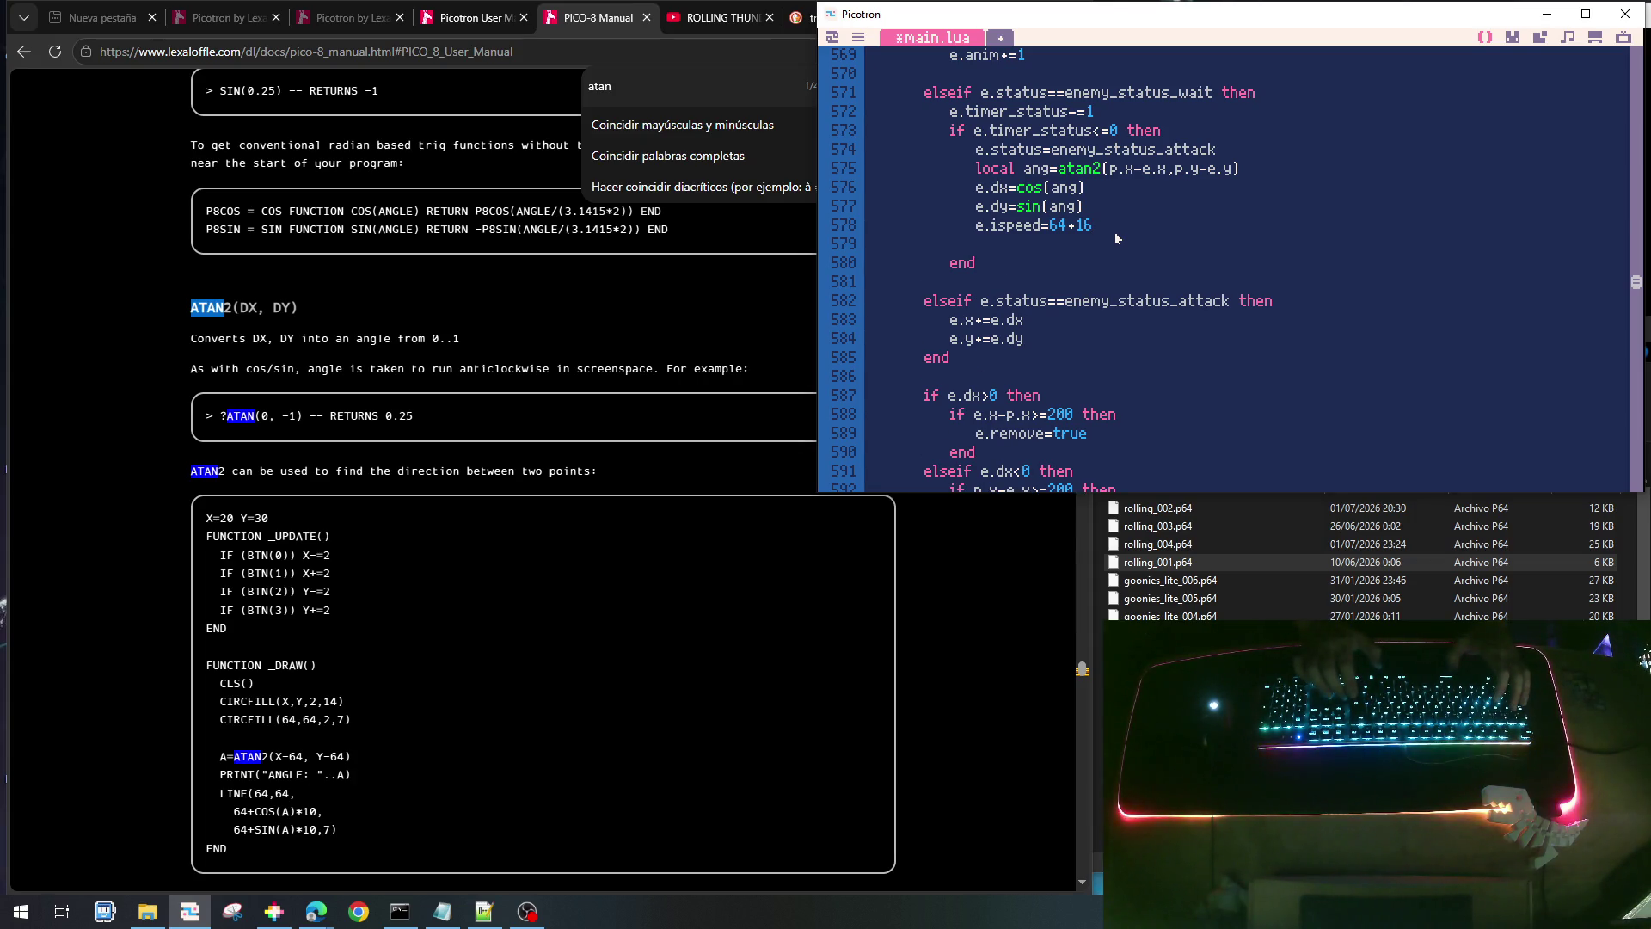
{"action": "type", "text": "if "}
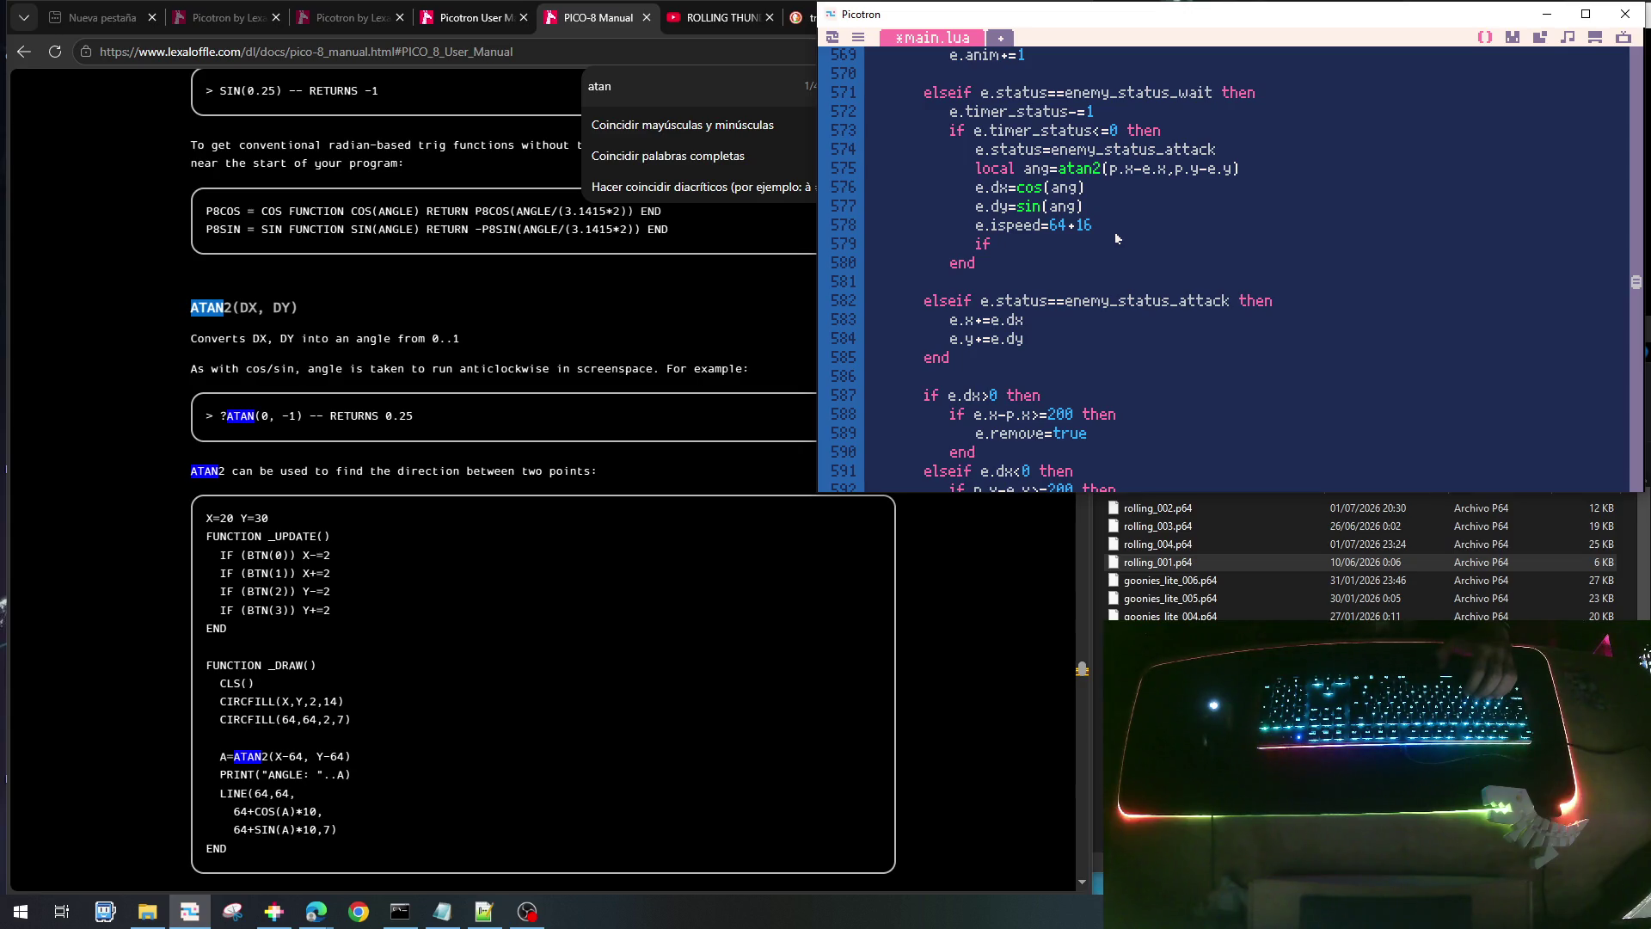
{"action": "type", "text": "e.dx"}
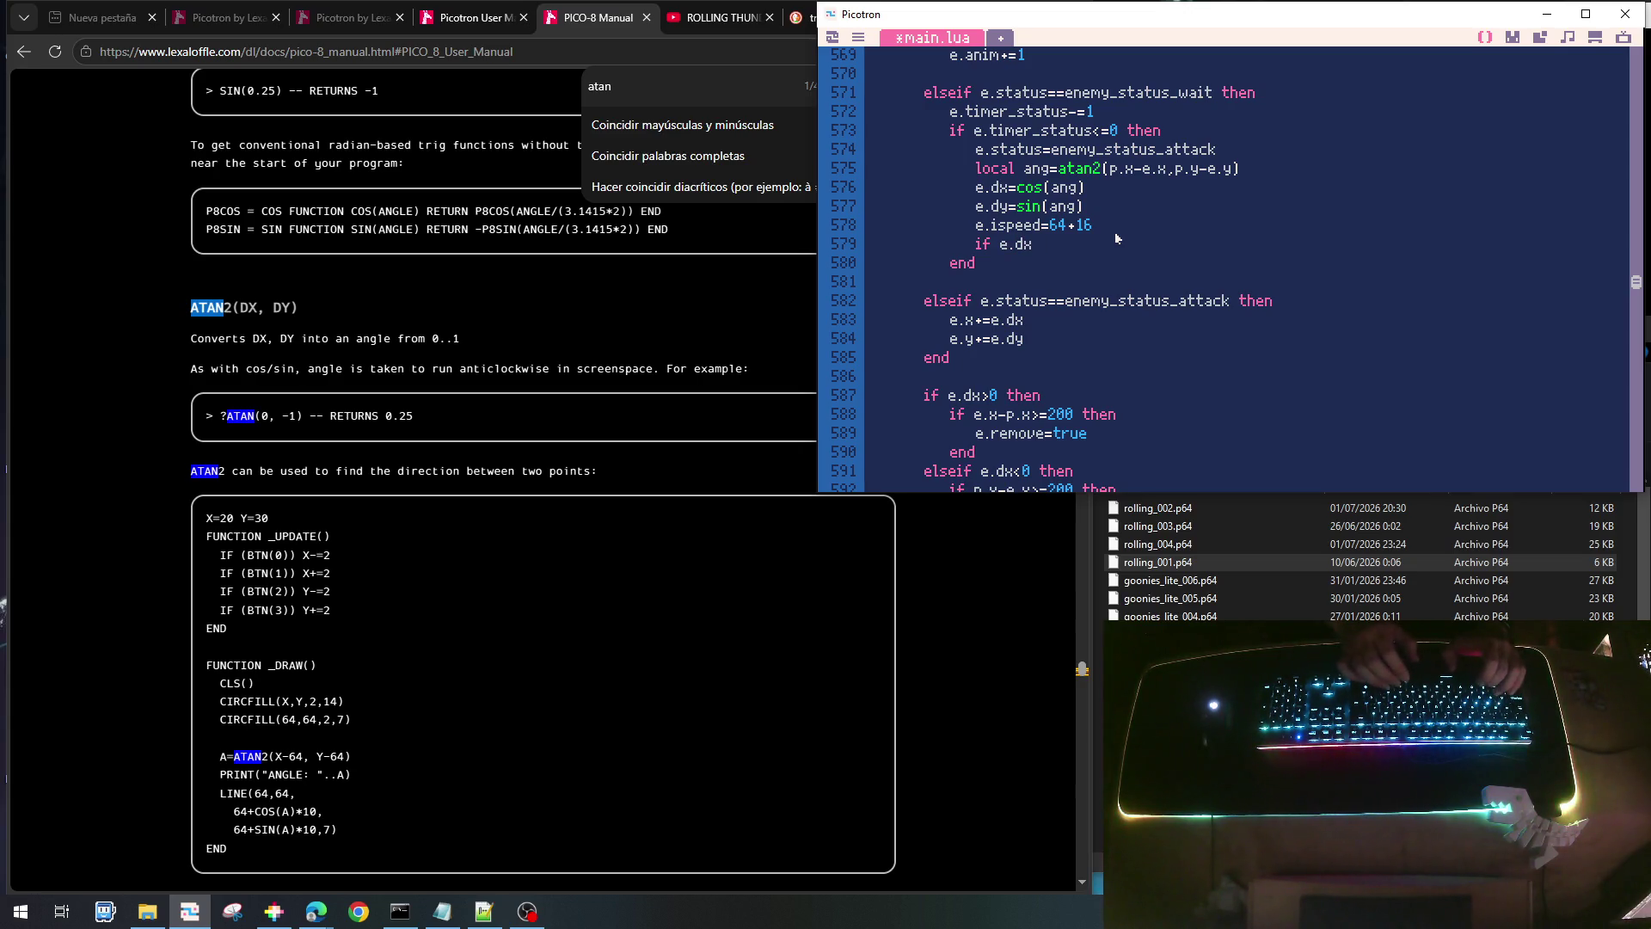
{"action": "type", "text": "<0"}
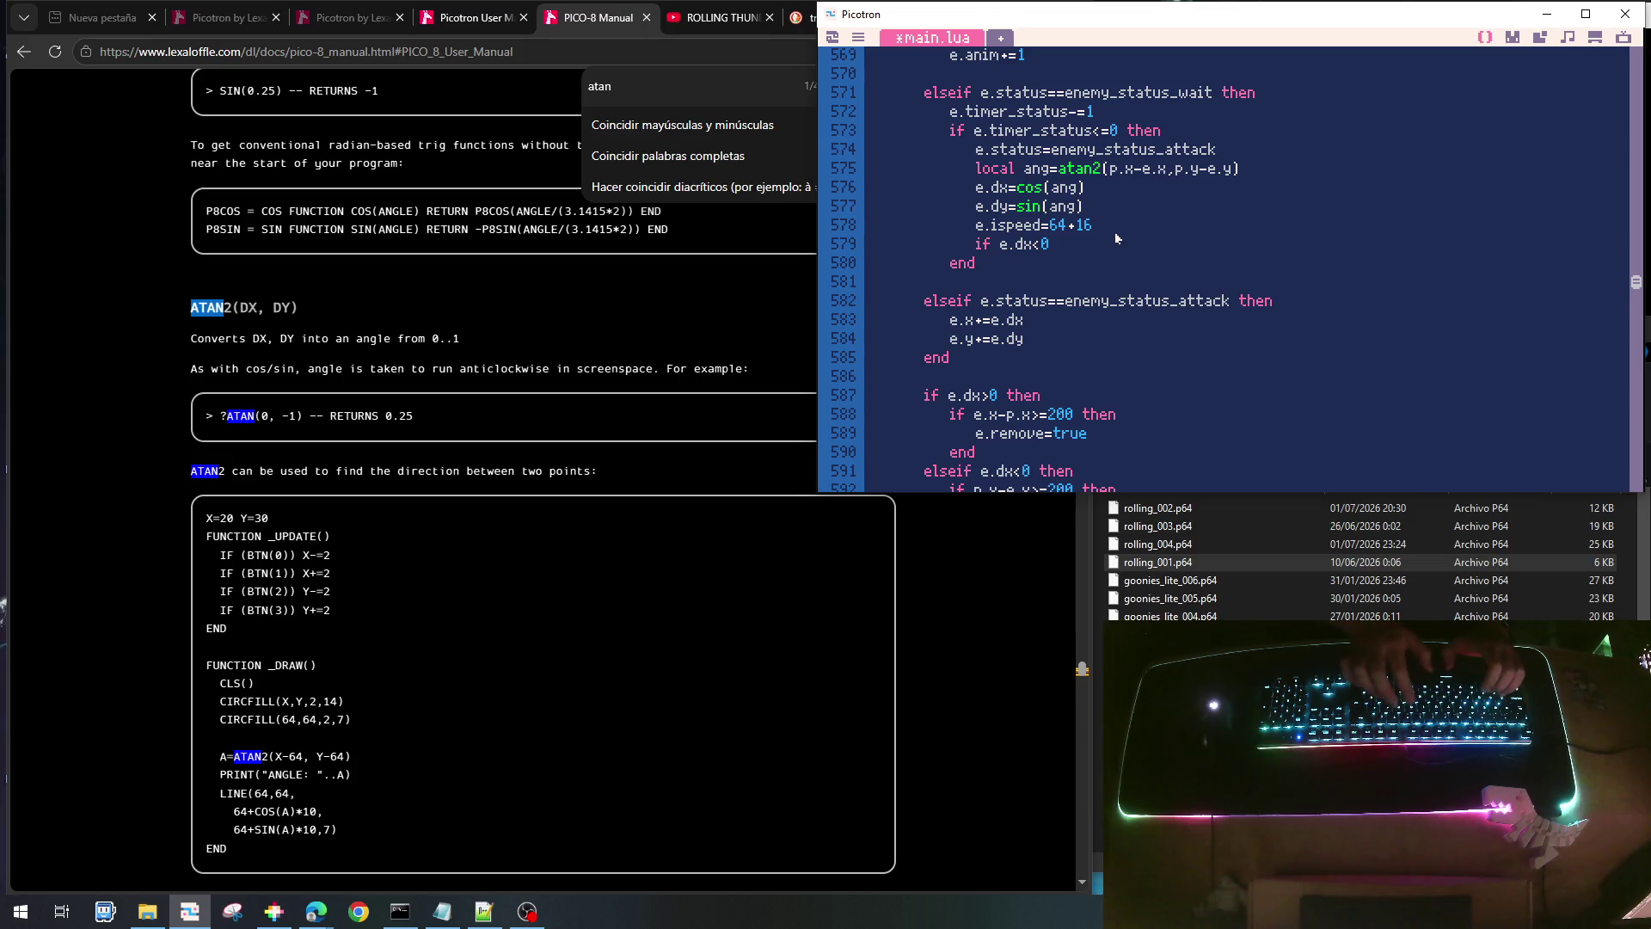
{"action": "key", "text": "BackSpace"}
{"action": "key", "text": "BackSpace"}
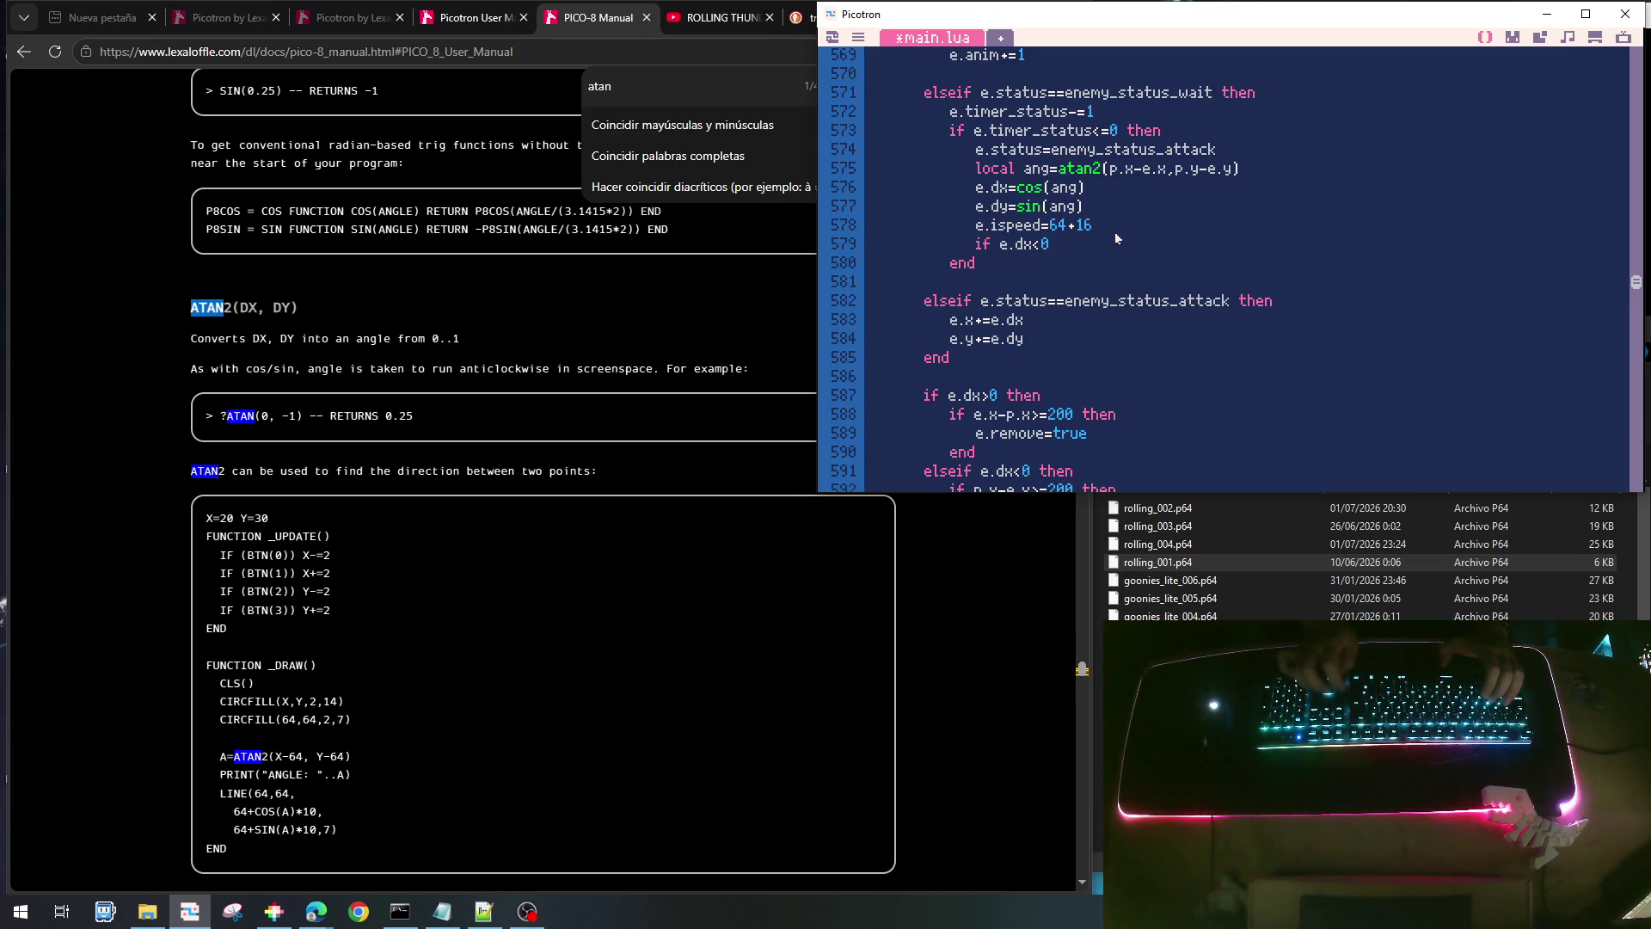
{"action": "key", "text": "Home"}
{"action": "key", "text": "Delete"}
{"action": "key", "text": "Delete"}
{"action": "key", "text": "Delete"}
{"action": "type", "text": "e.h"}
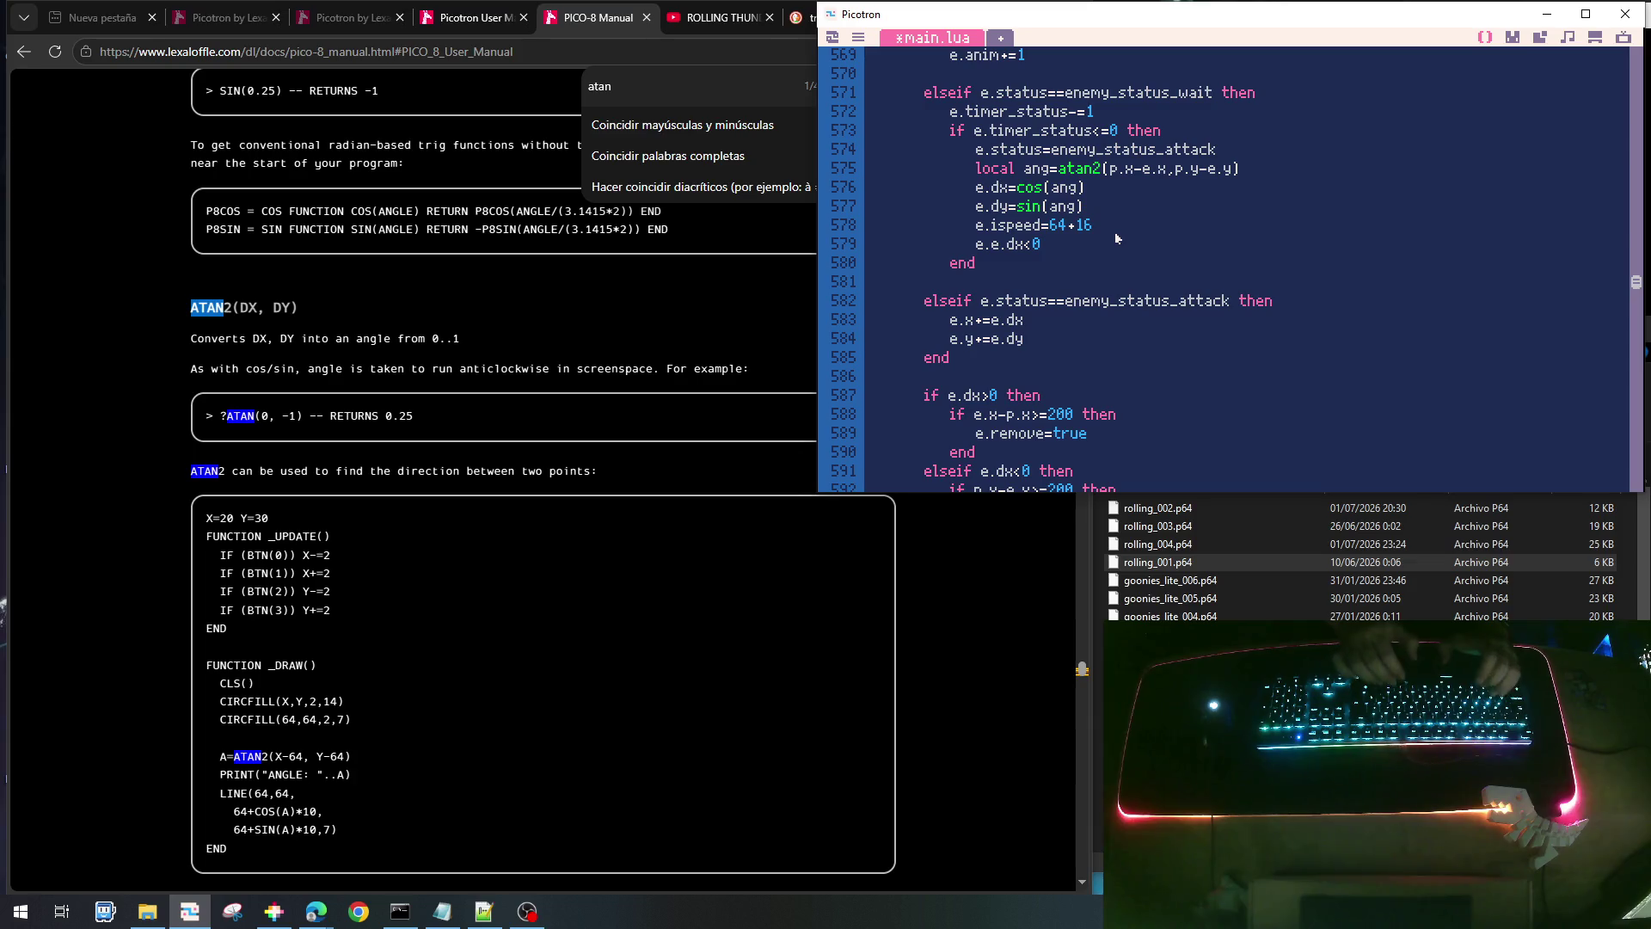
{"action": "type", "text": "flip="}
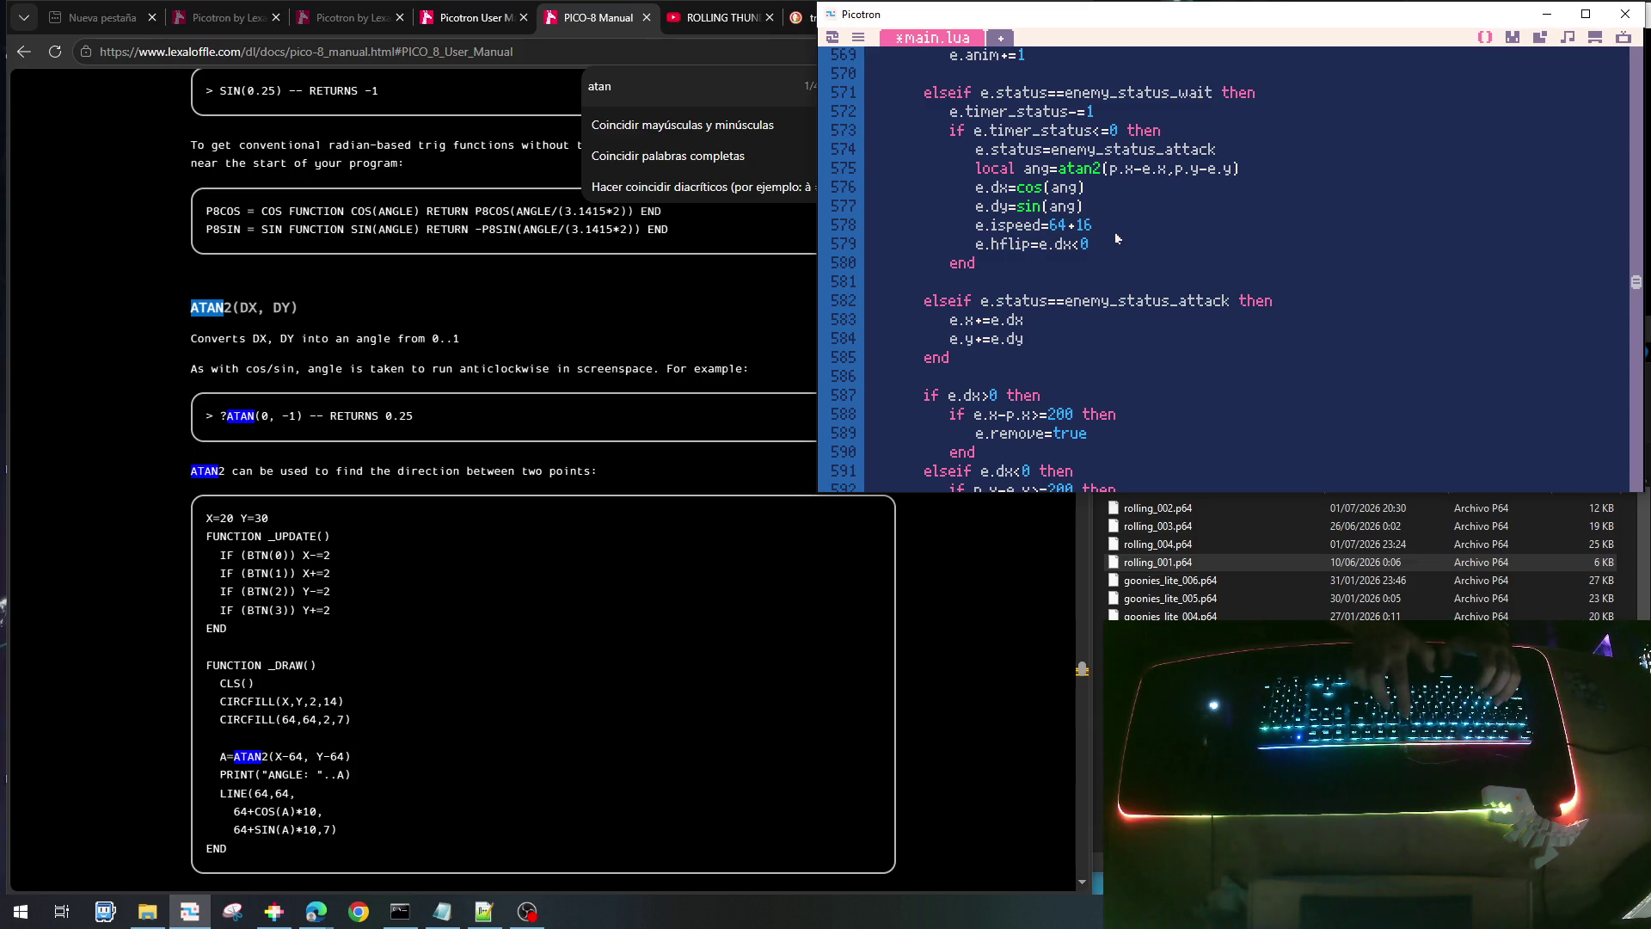
{"action": "type", "text": "("}
{"action": "key", "text": "End"}
{"action": "type", "text": ")"}
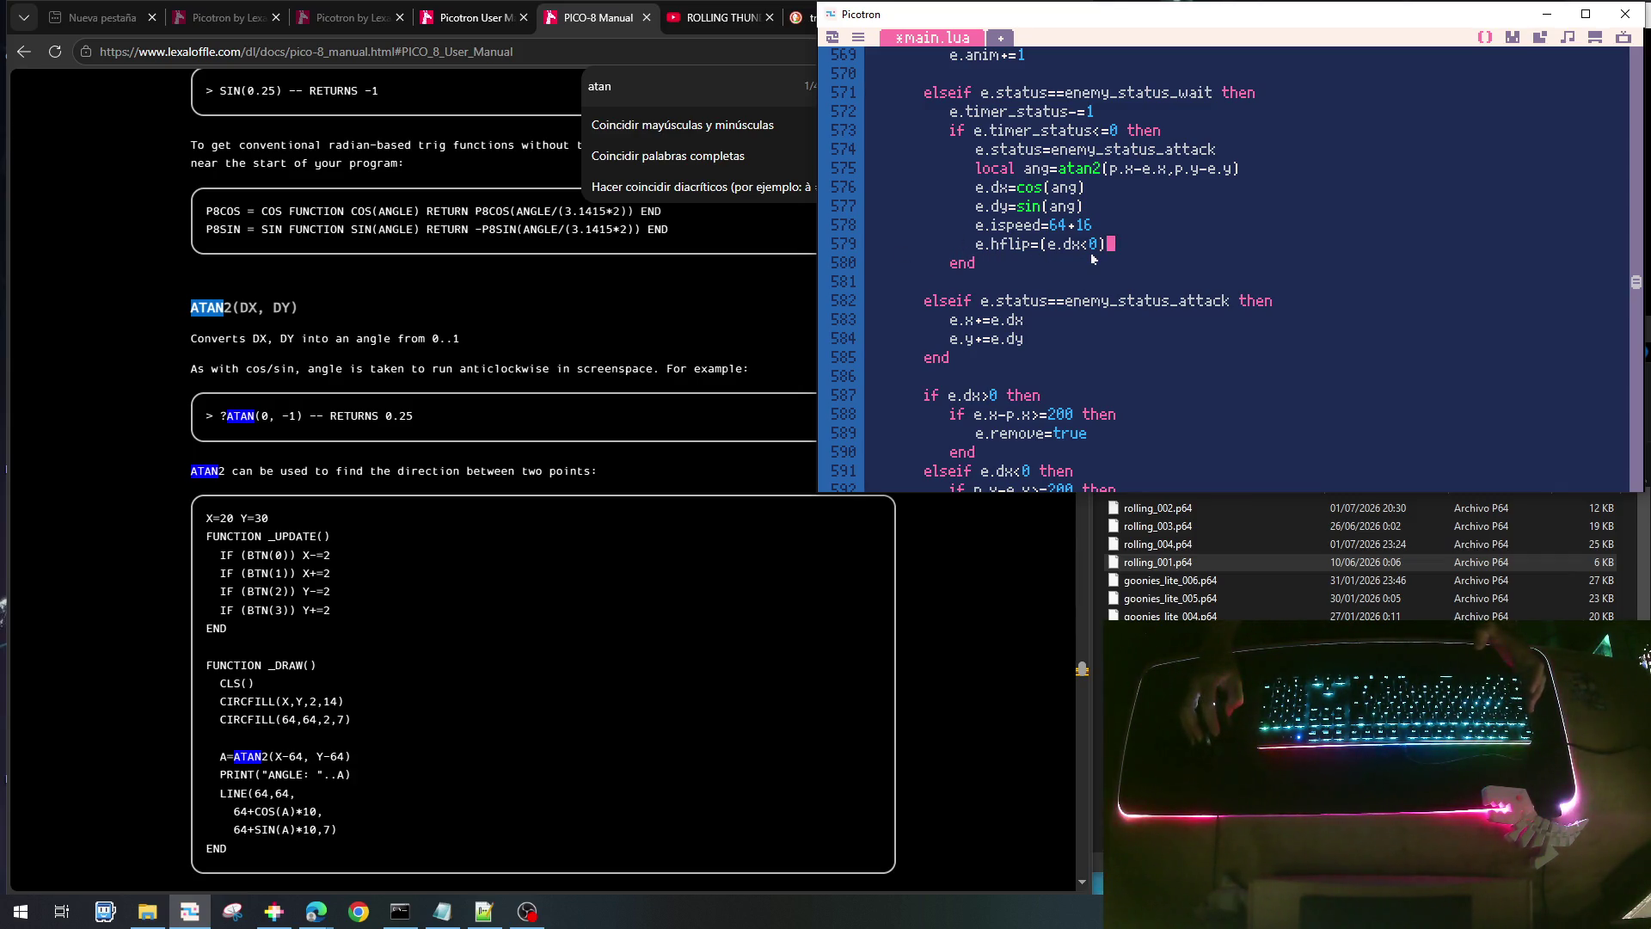
{"action": "key", "text": "ctrl+s"}
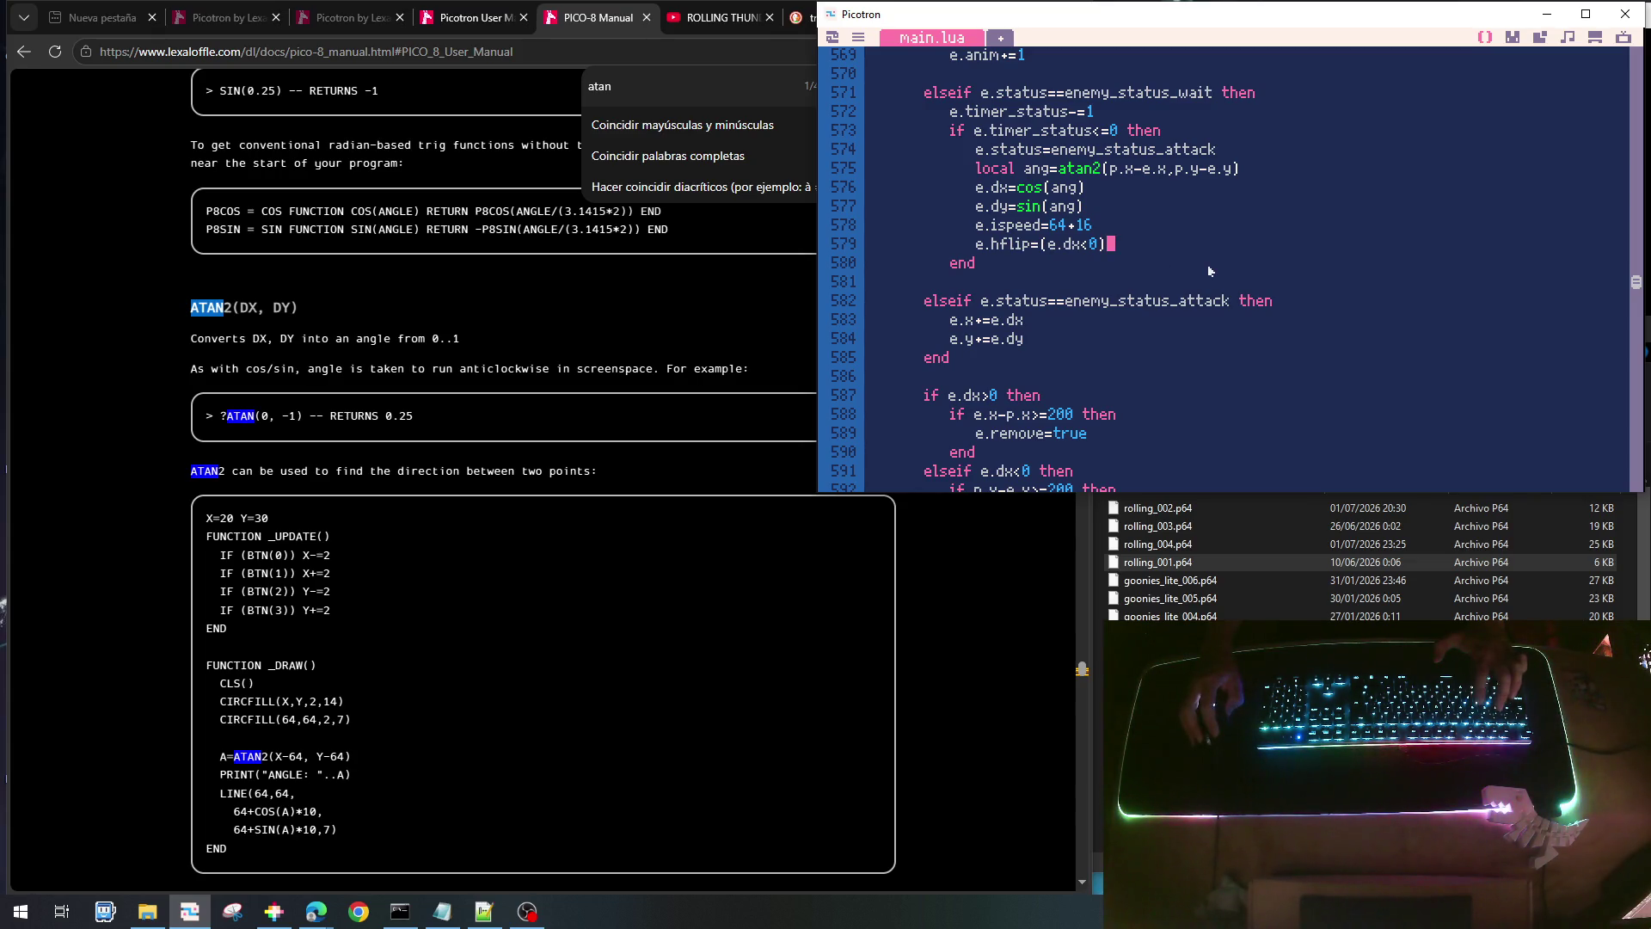
{"action": "scroll", "coordinate": [1207, 265], "scroll_direction": "up", "scroll_amount": 2}
- Store local r=rnd() after e={} and test the wasp branch with 'if r<.7 then'
{"action": "scroll", "coordinate": [1210, 269], "scroll_direction": "down", "scroll_amount": 15}
{"action": "scroll", "coordinate": [1203, 312], "scroll_direction": "down", "scroll_amount": 13}
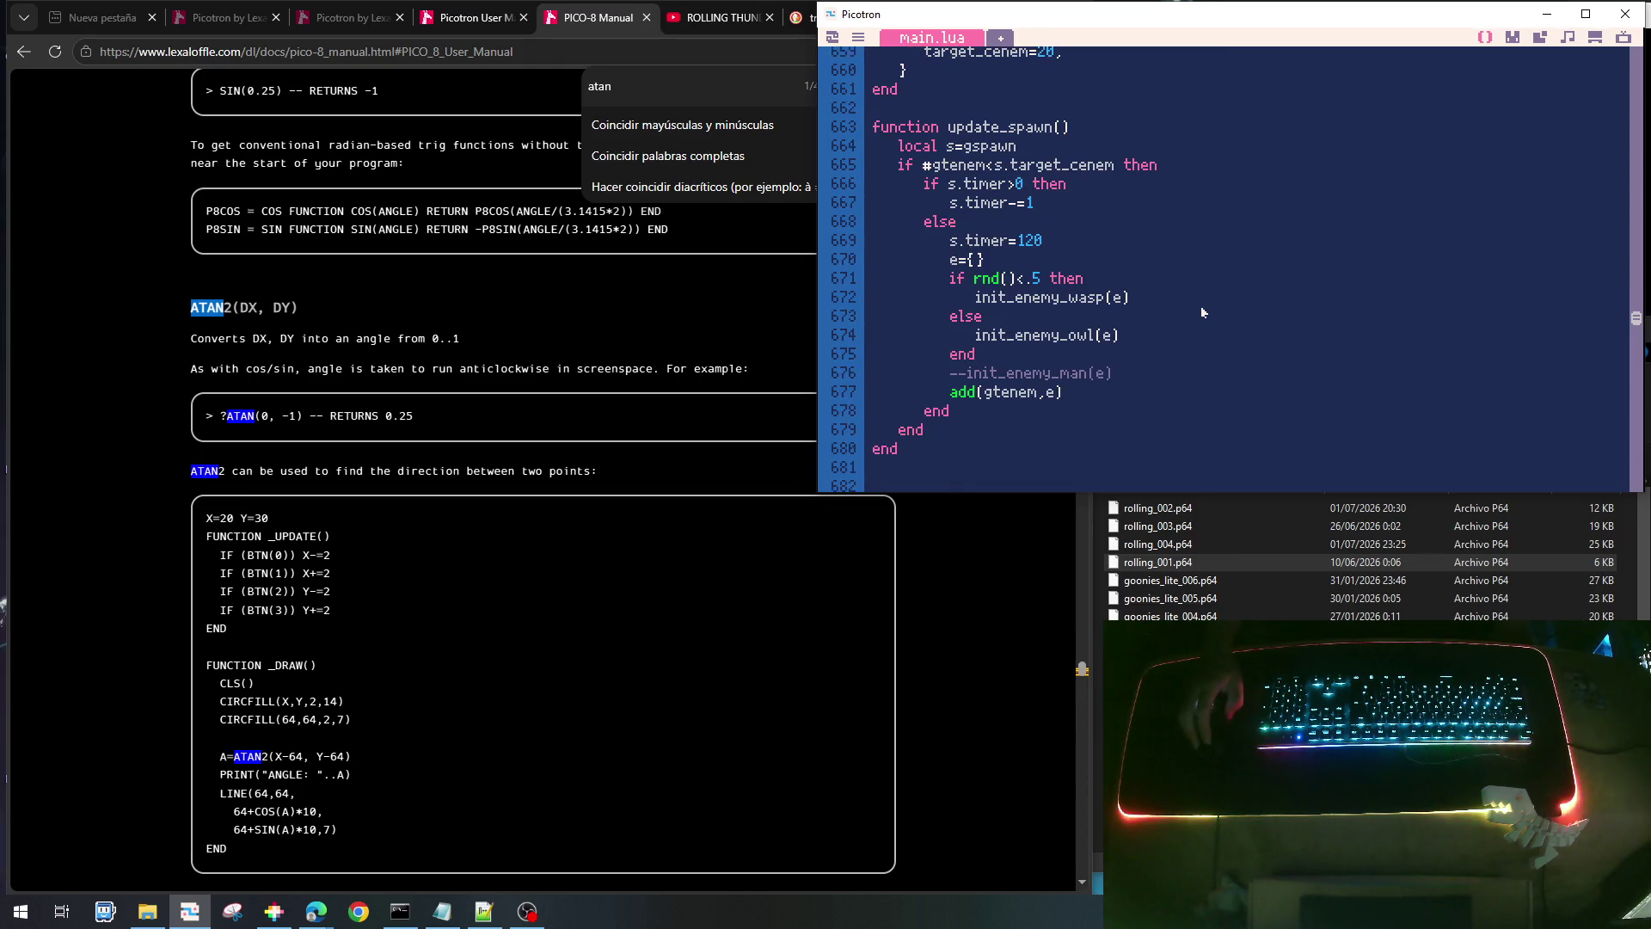
{"action": "left_click", "coordinate": [1033, 279]}
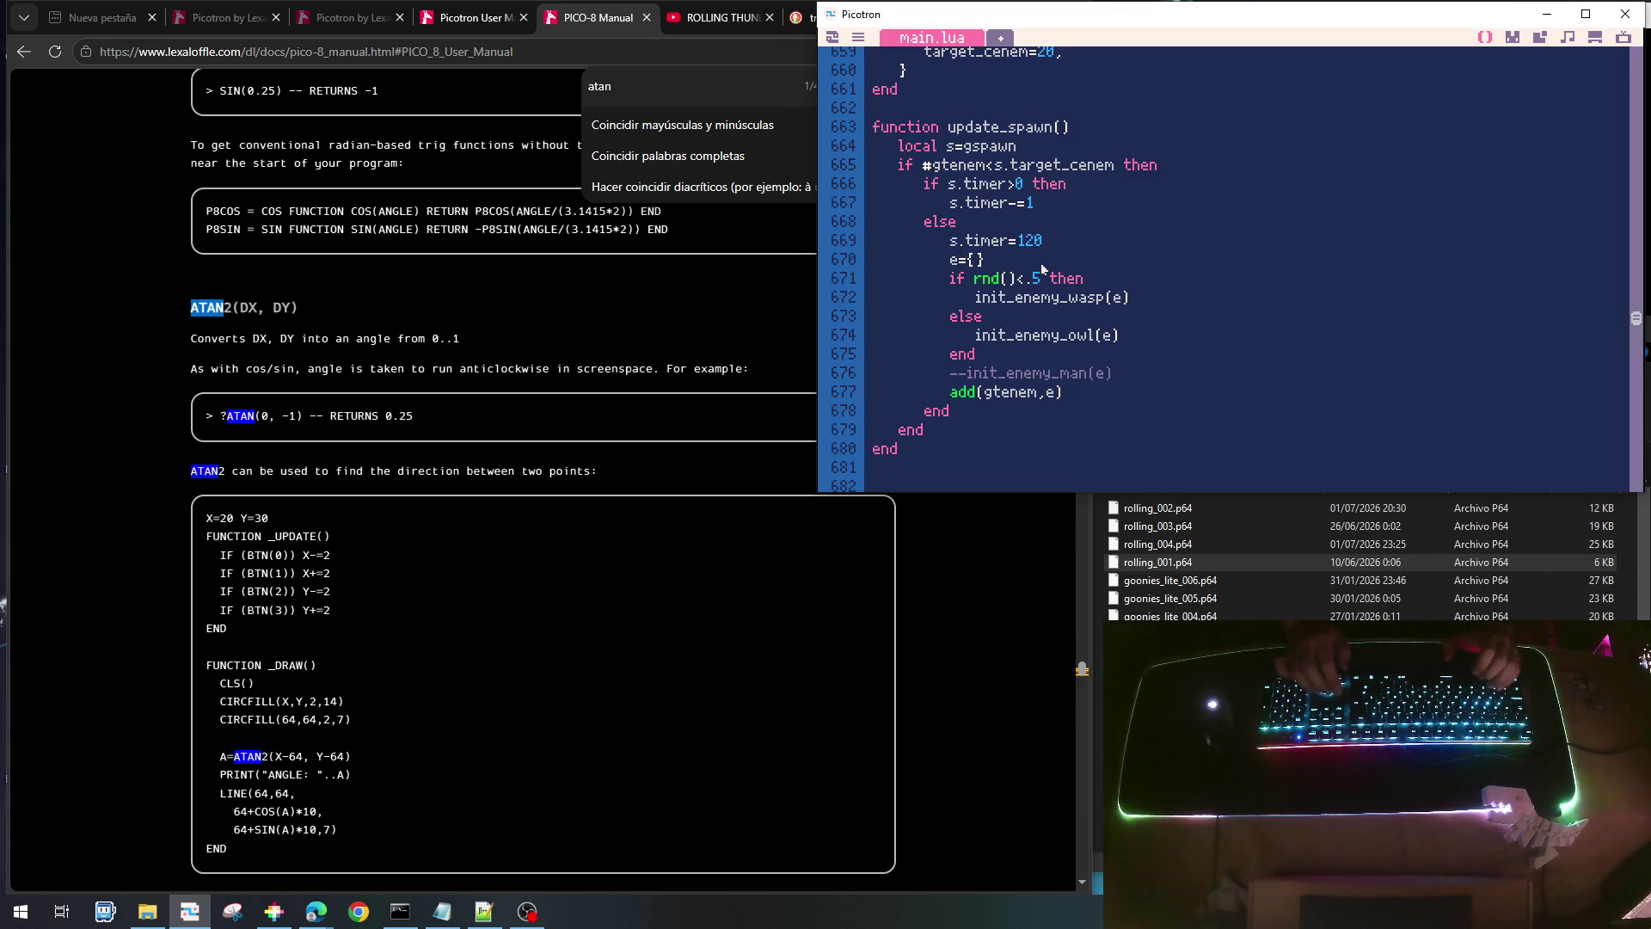
{"action": "key", "text": "Return"}
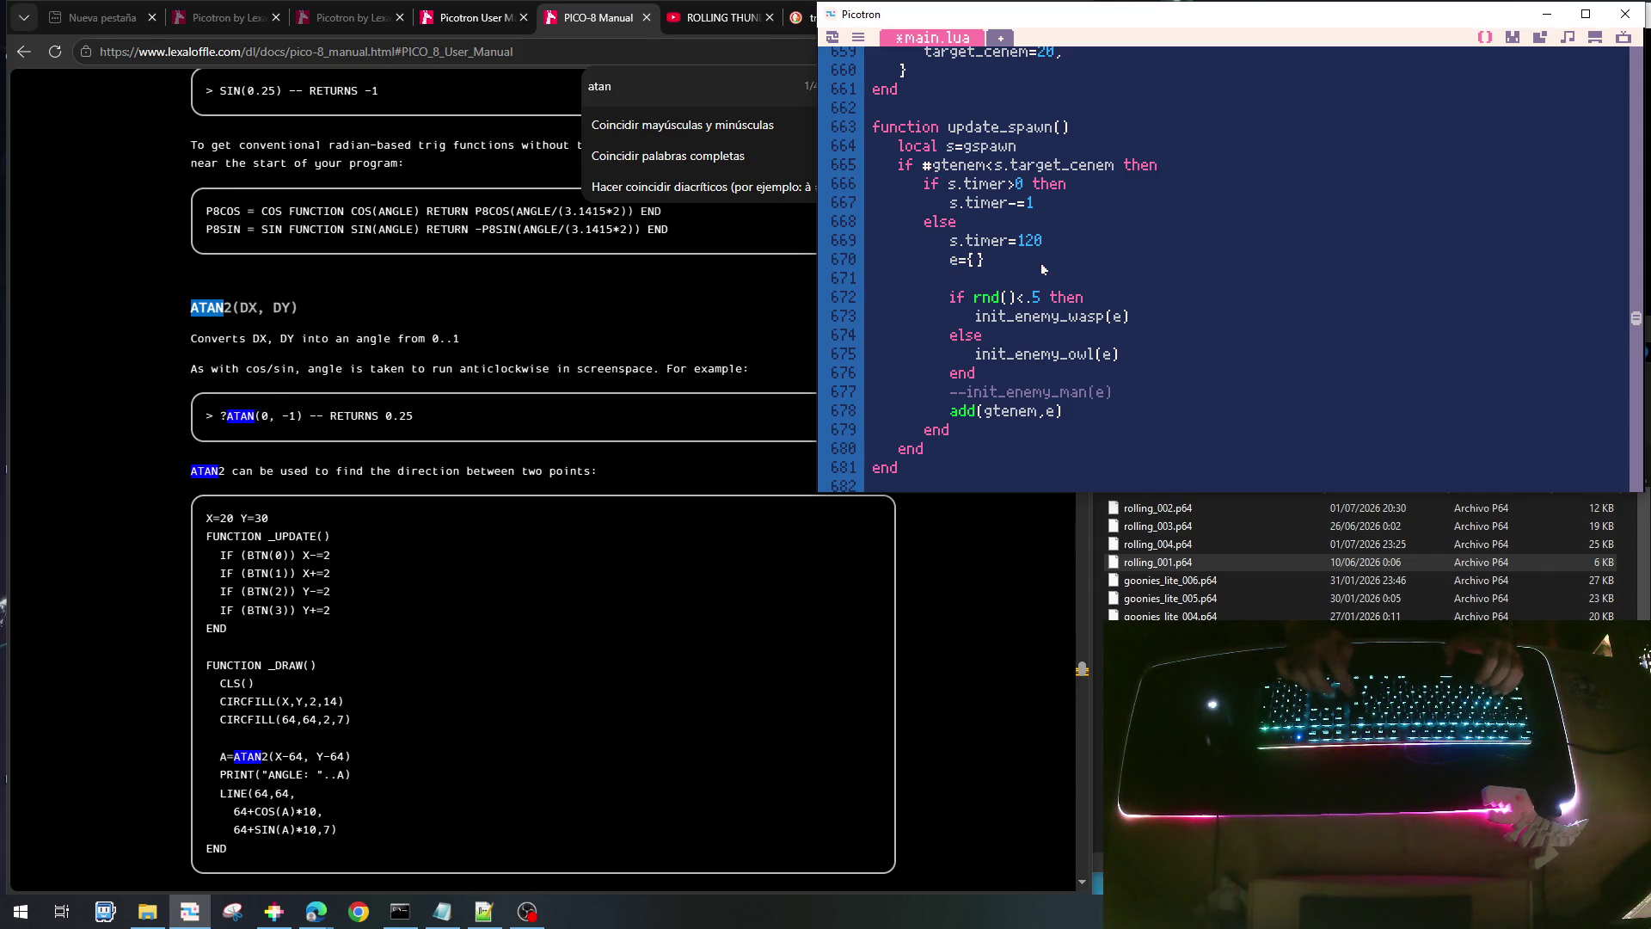
{"action": "type", "text": "local"}
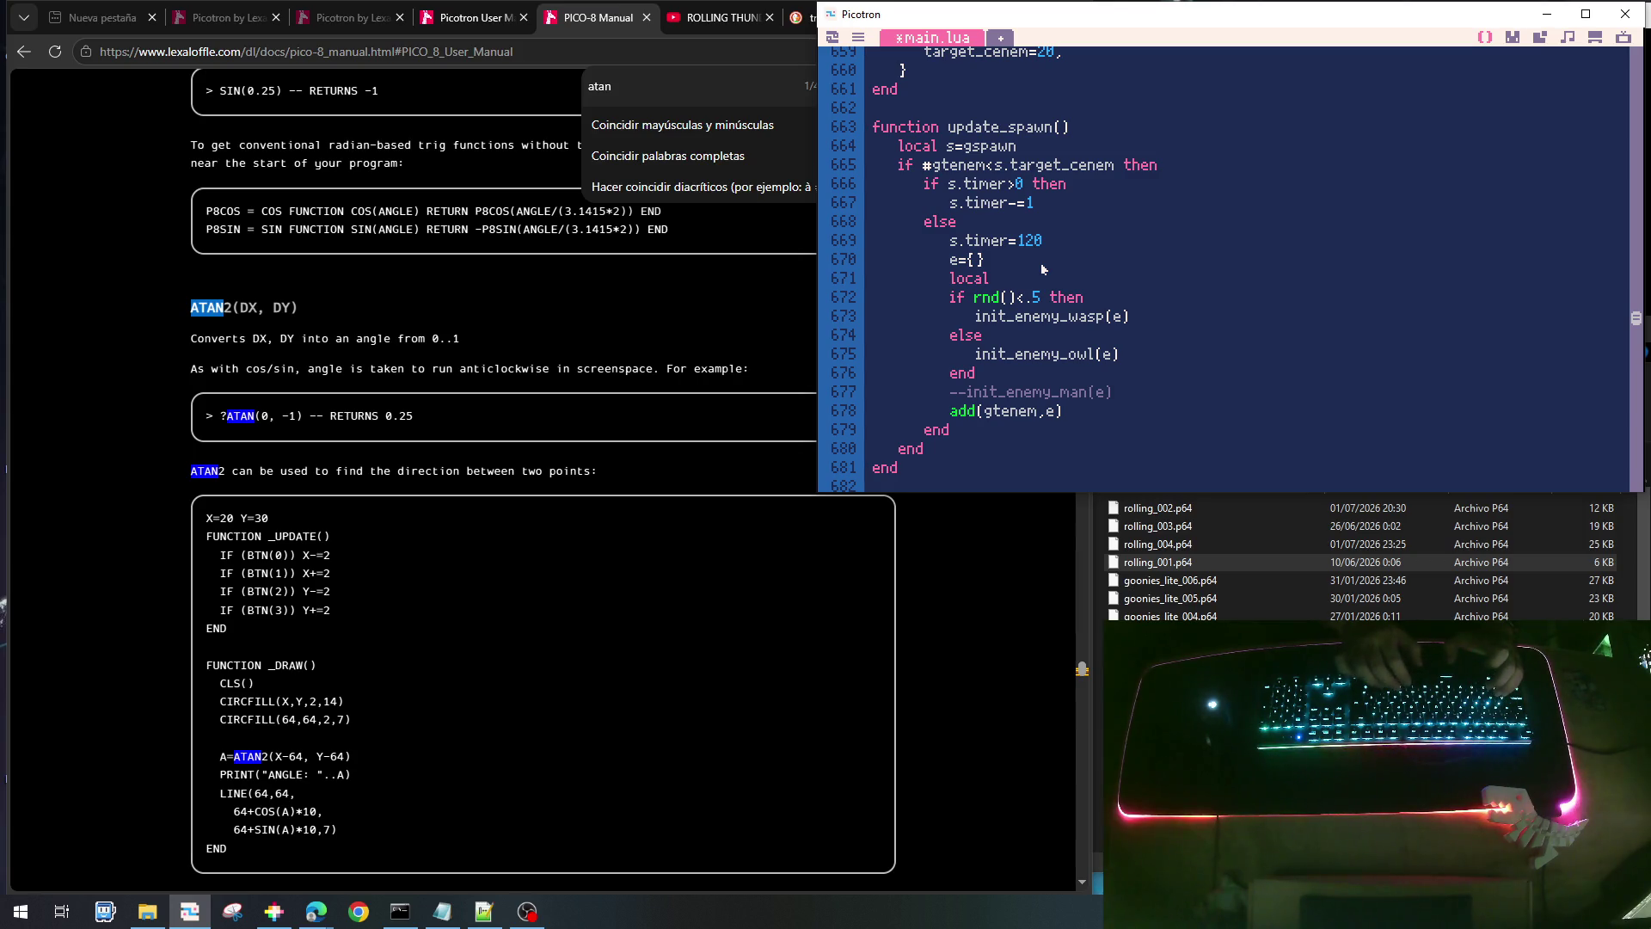
{"action": "type", "text": " r=r"}
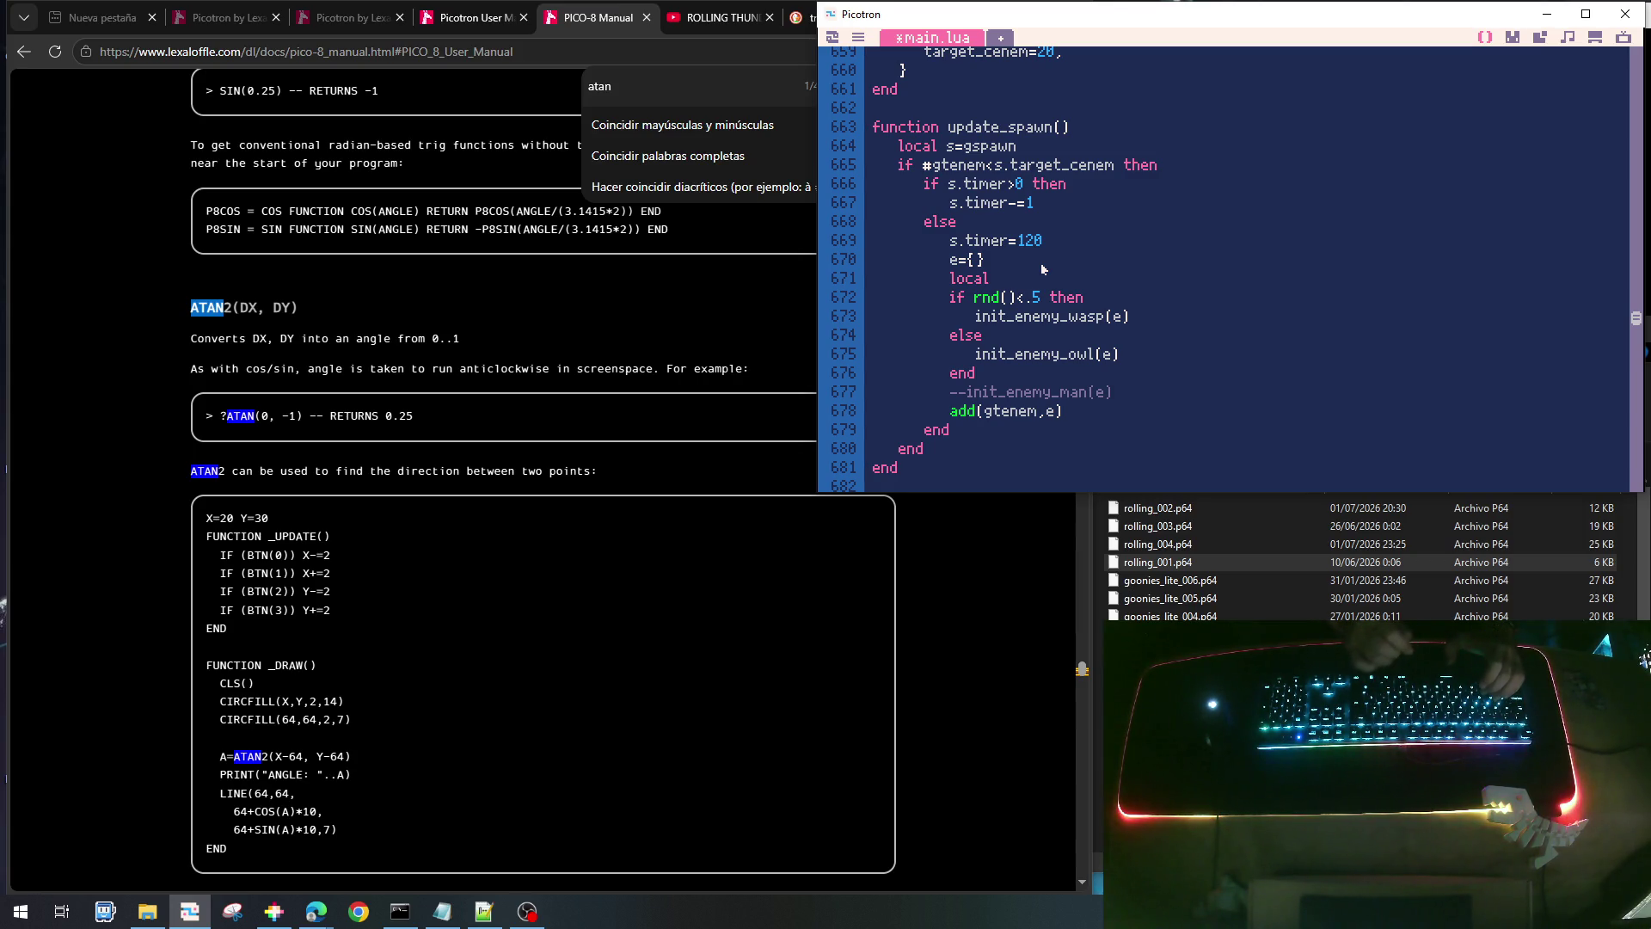
{"action": "type", "text": "nd()"}
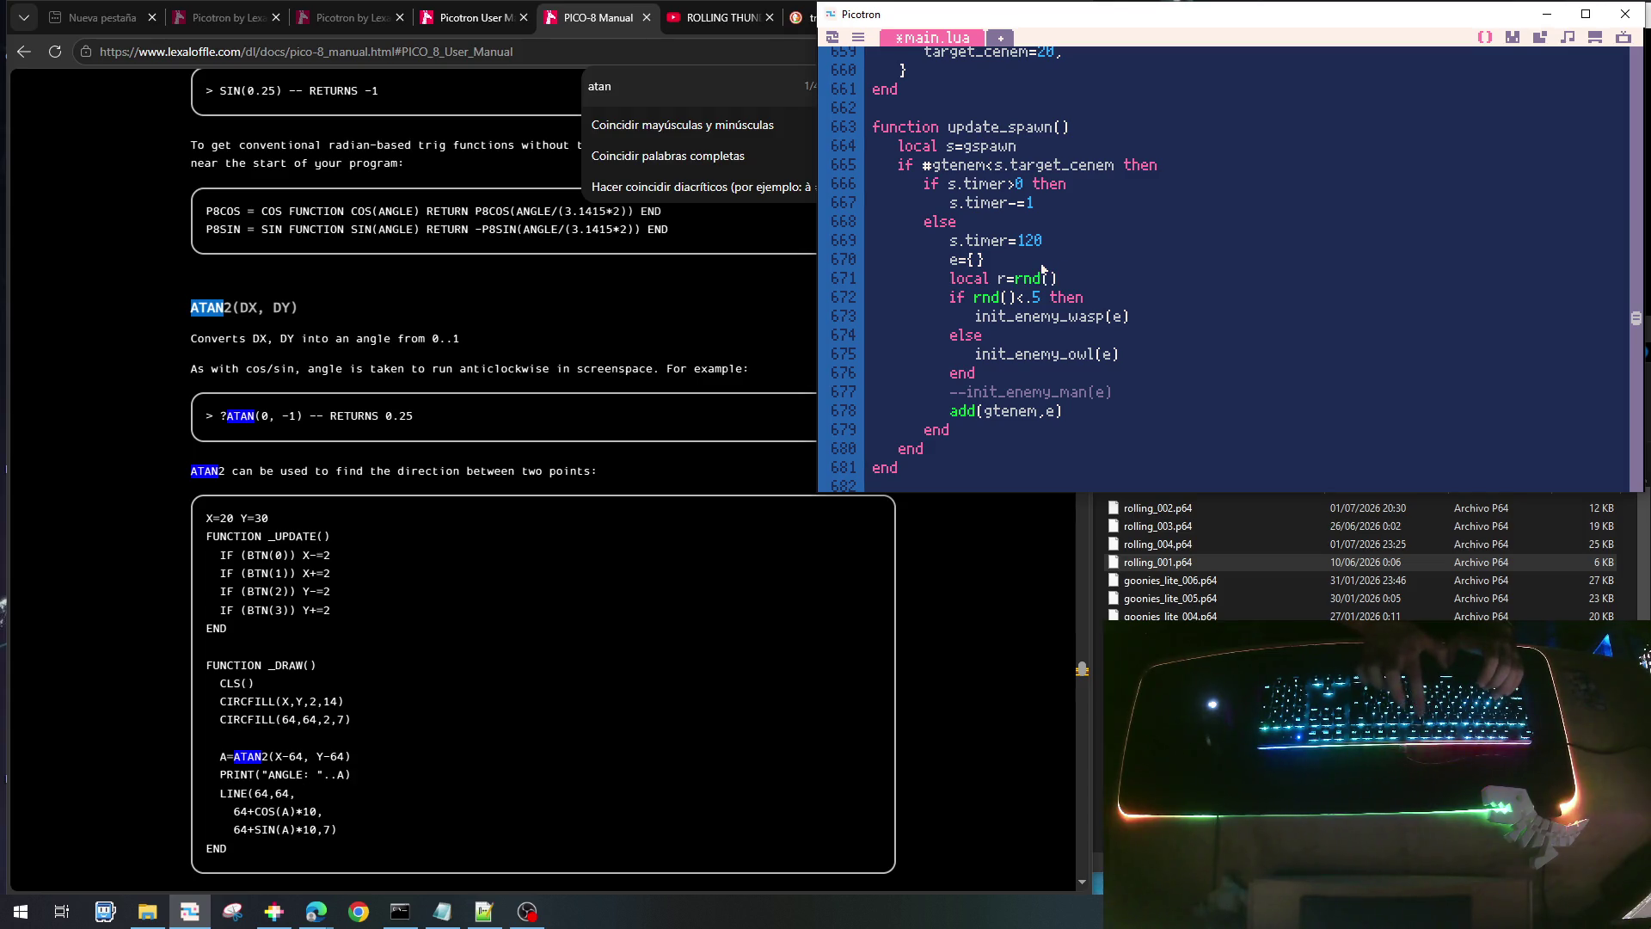
{"action": "key", "text": "Down"}
{"action": "key", "text": "BackSpace"}
{"action": "key", "text": "BackSpace"}
{"action": "key", "text": "BackSpace"}
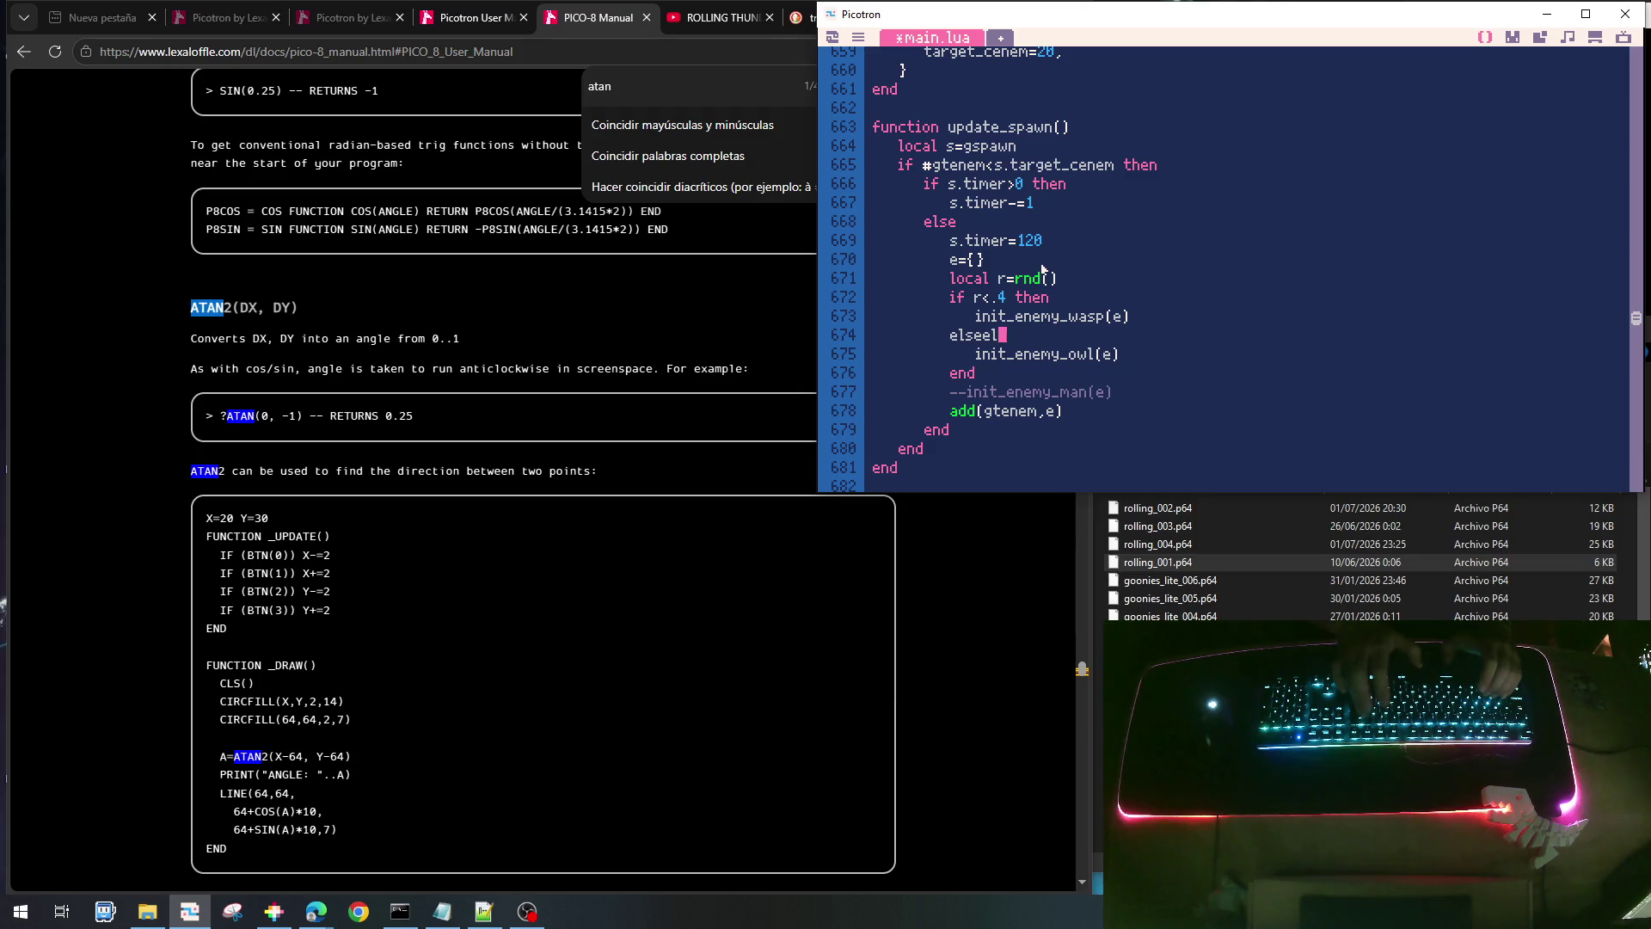
{"action": "type", "text": "if "}
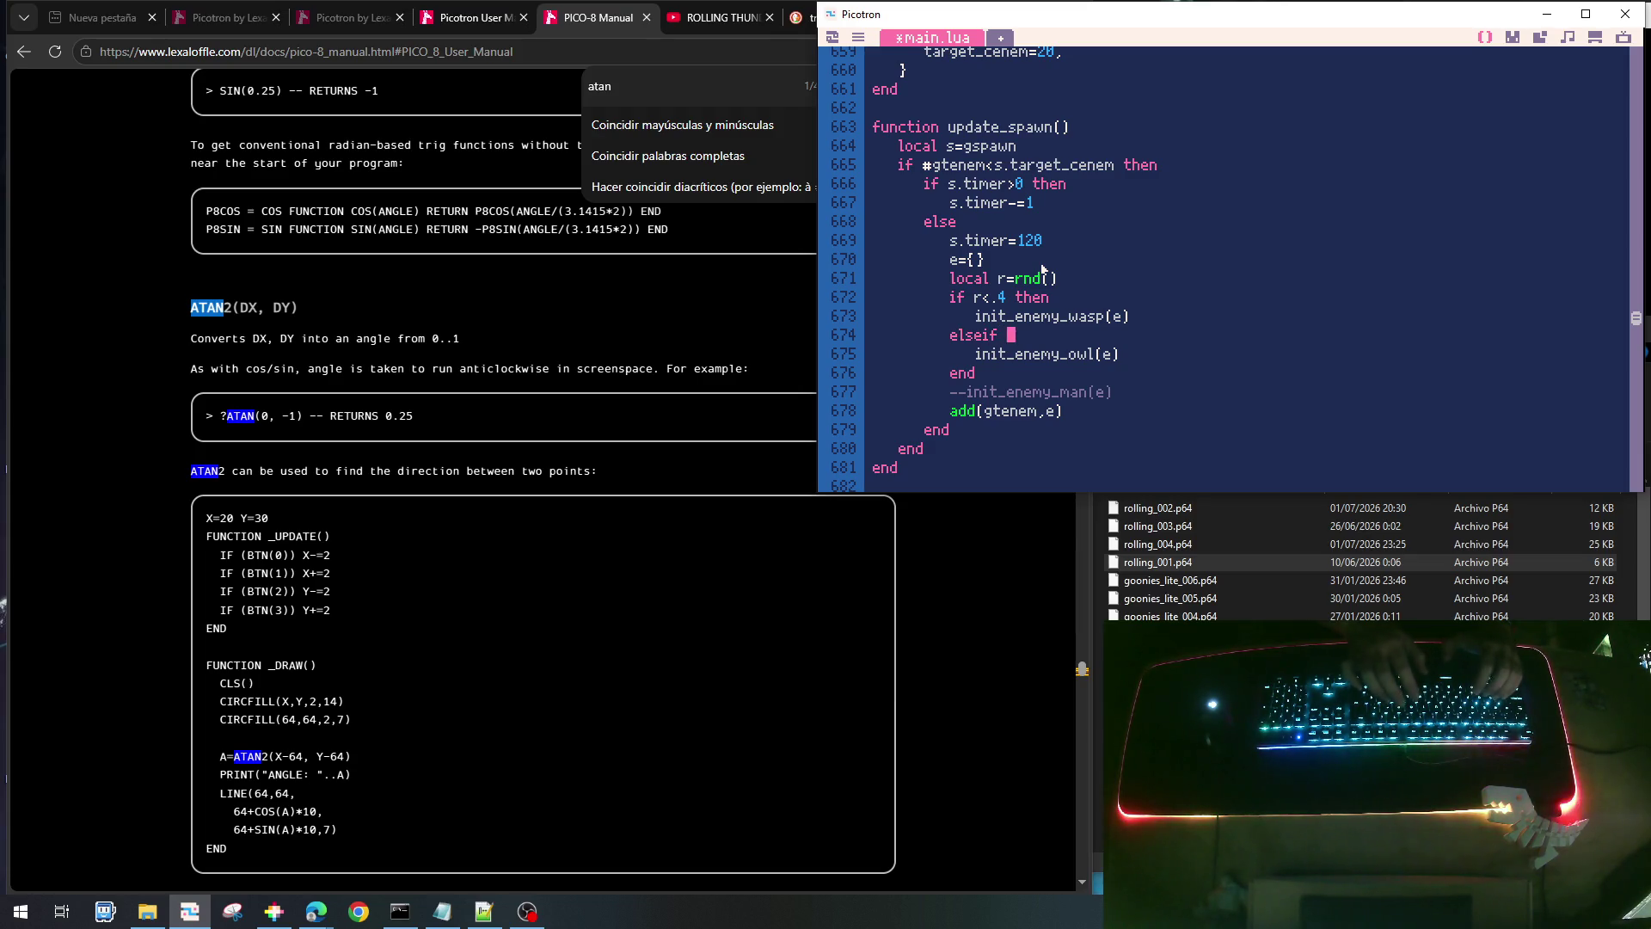
{"action": "type", "text": "r<"}
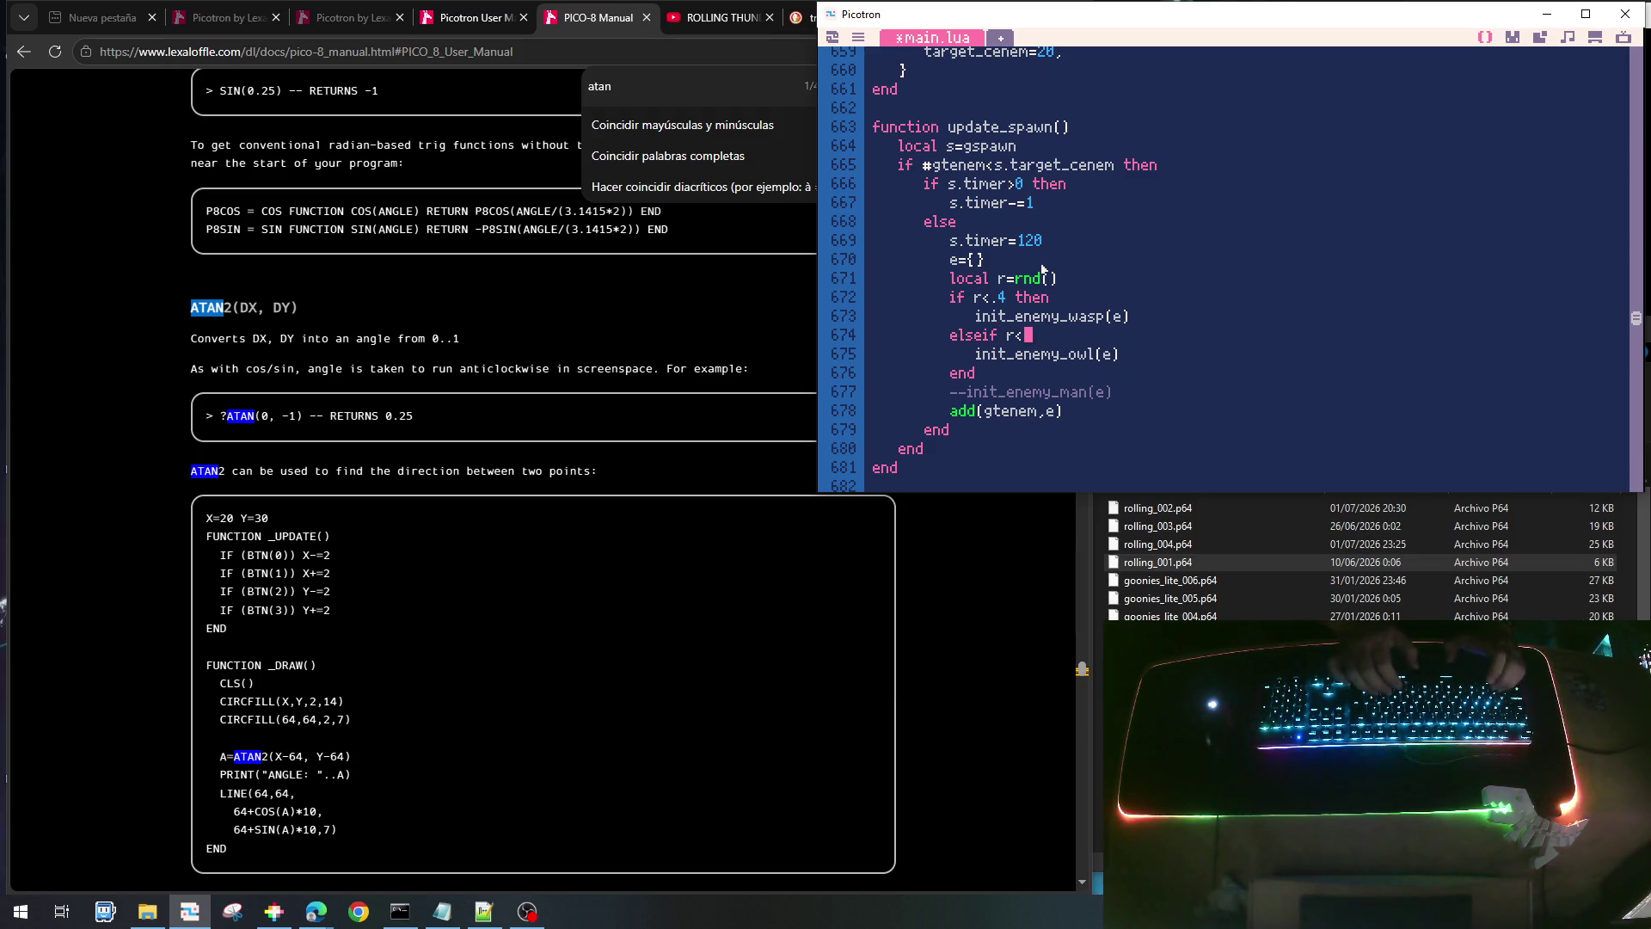
{"action": "type", "text": ".7 then"}
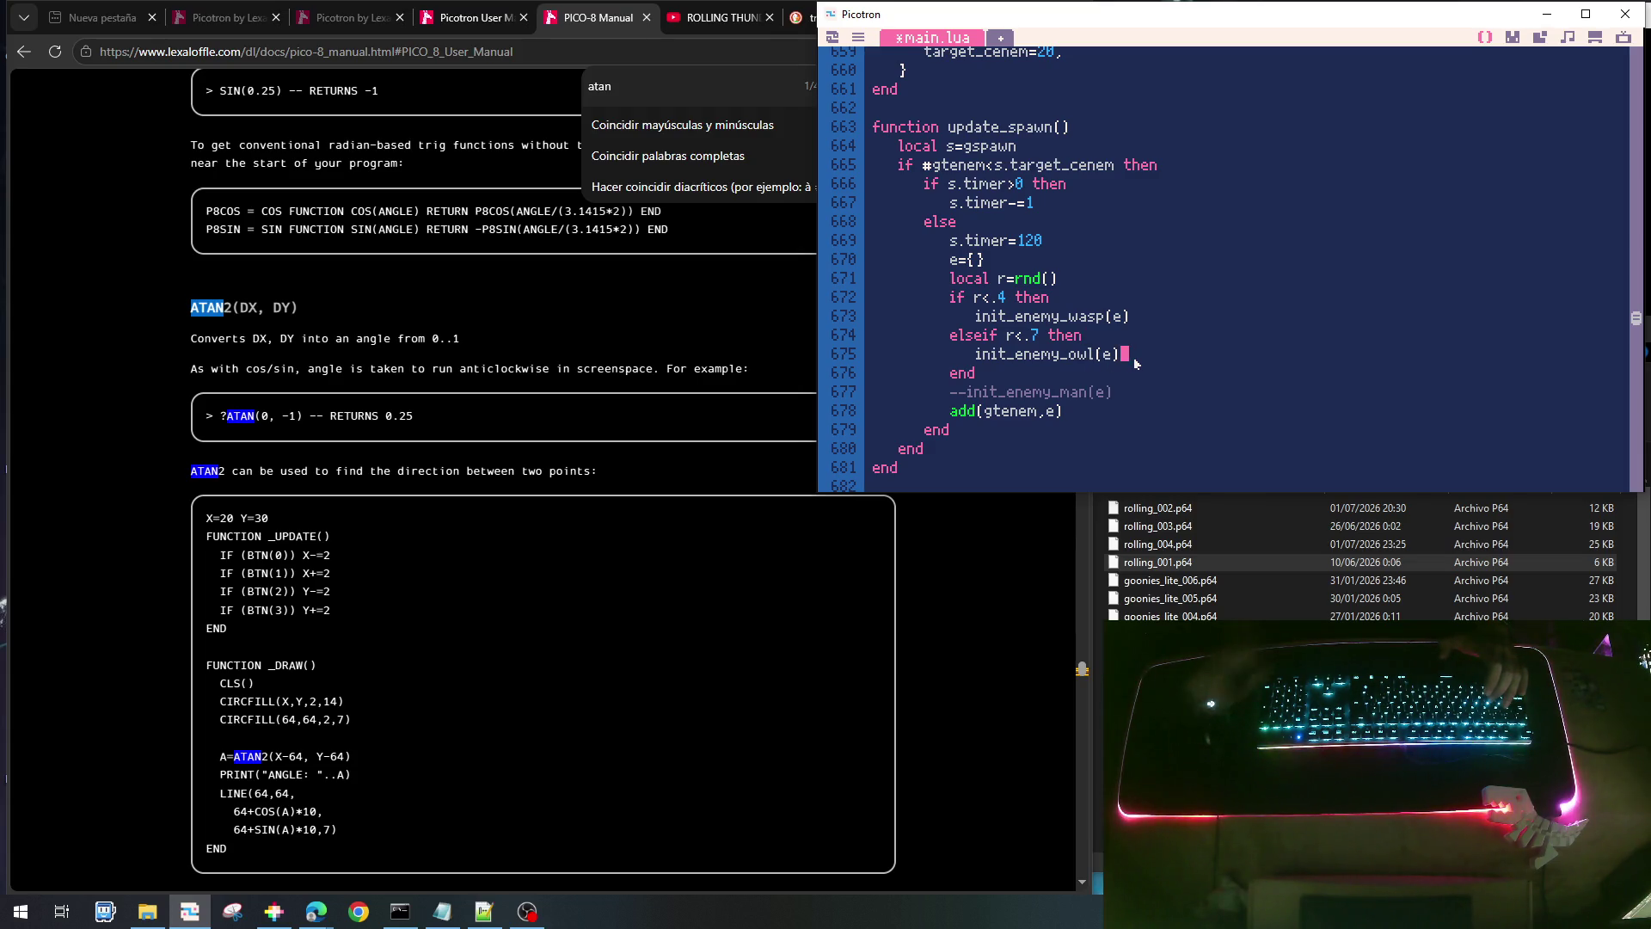
- Add an else branch holding a copy of the init_enemy_owl(e) call
{"action": "key", "text": "Return"}
{"action": "type", "text": "es"}
{"action": "key", "text": "BackSpace"}
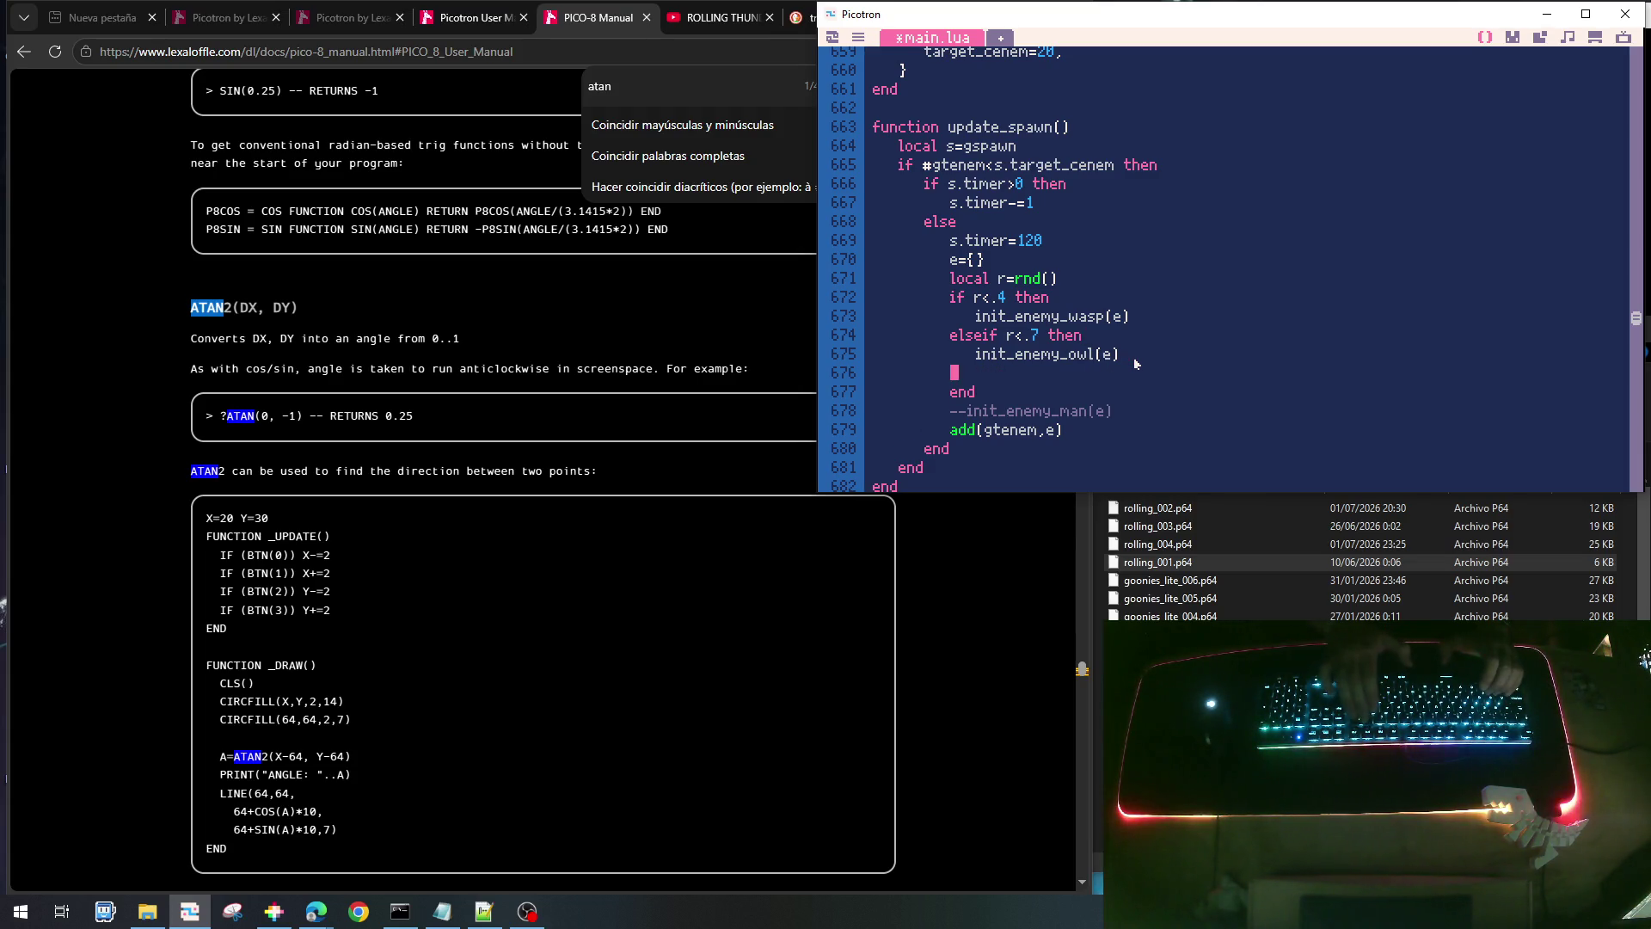
{"action": "type", "text": "lse"}
{"action": "key", "text": "Up"}
{"action": "key", "text": "Left"}
{"action": "key", "text": "shift+End"}
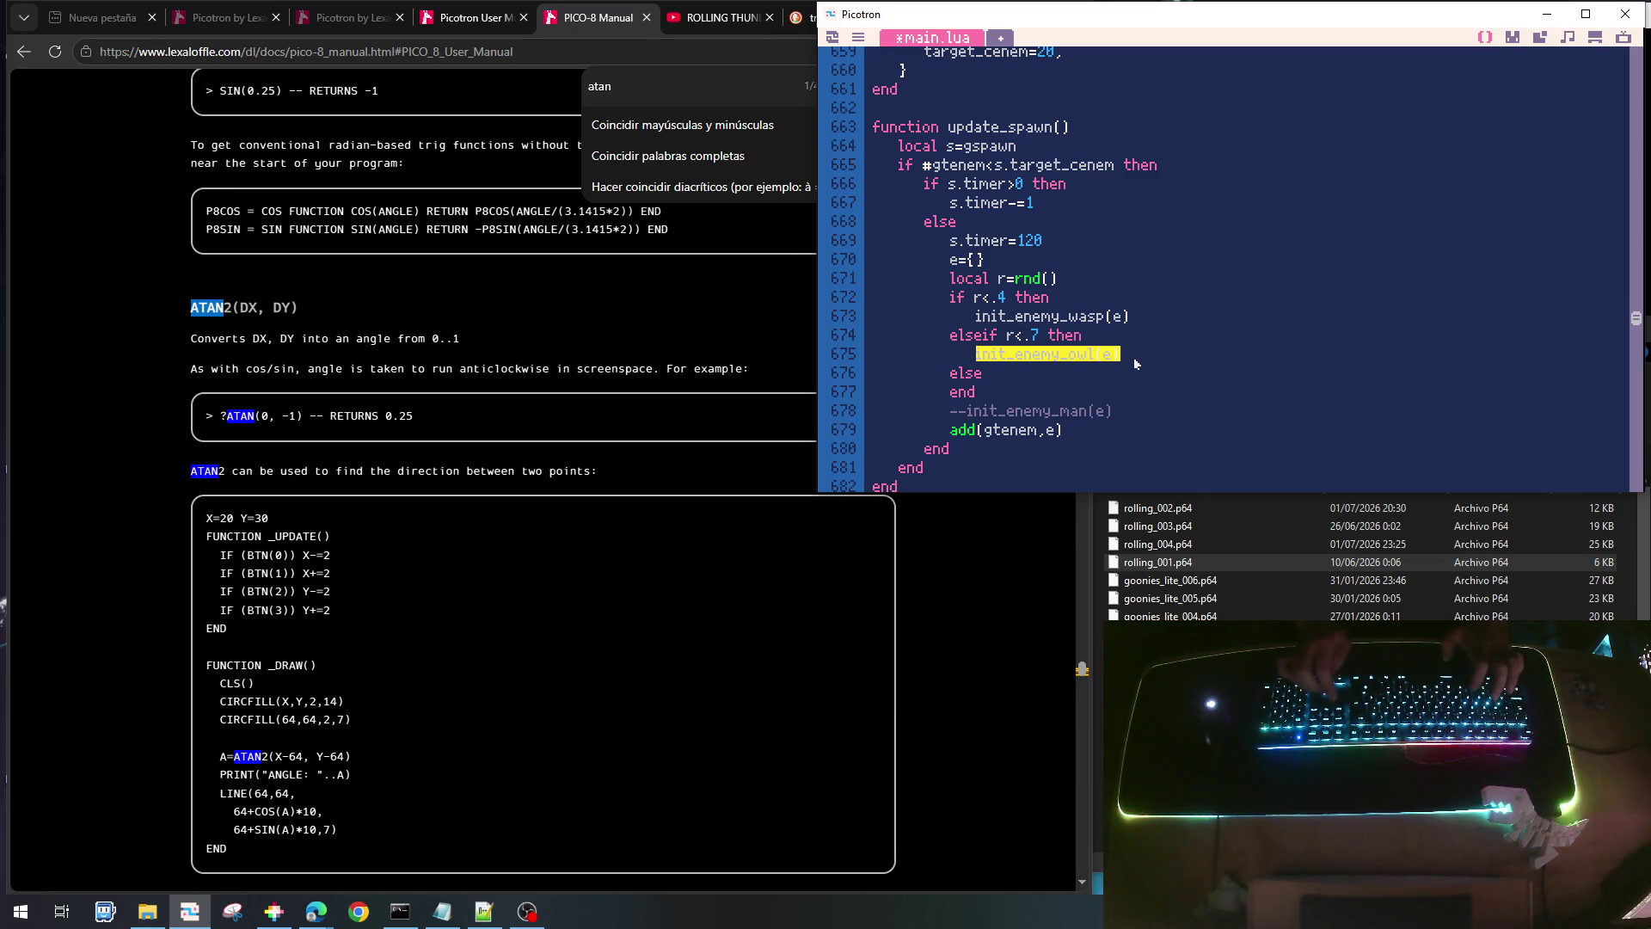
{"action": "key", "text": "ctrl+c"}
{"action": "key", "text": "Down"}
{"action": "key", "text": "Return"}
{"action": "key", "text": "Tab"}
{"action": "key", "text": "ctrl+v"}
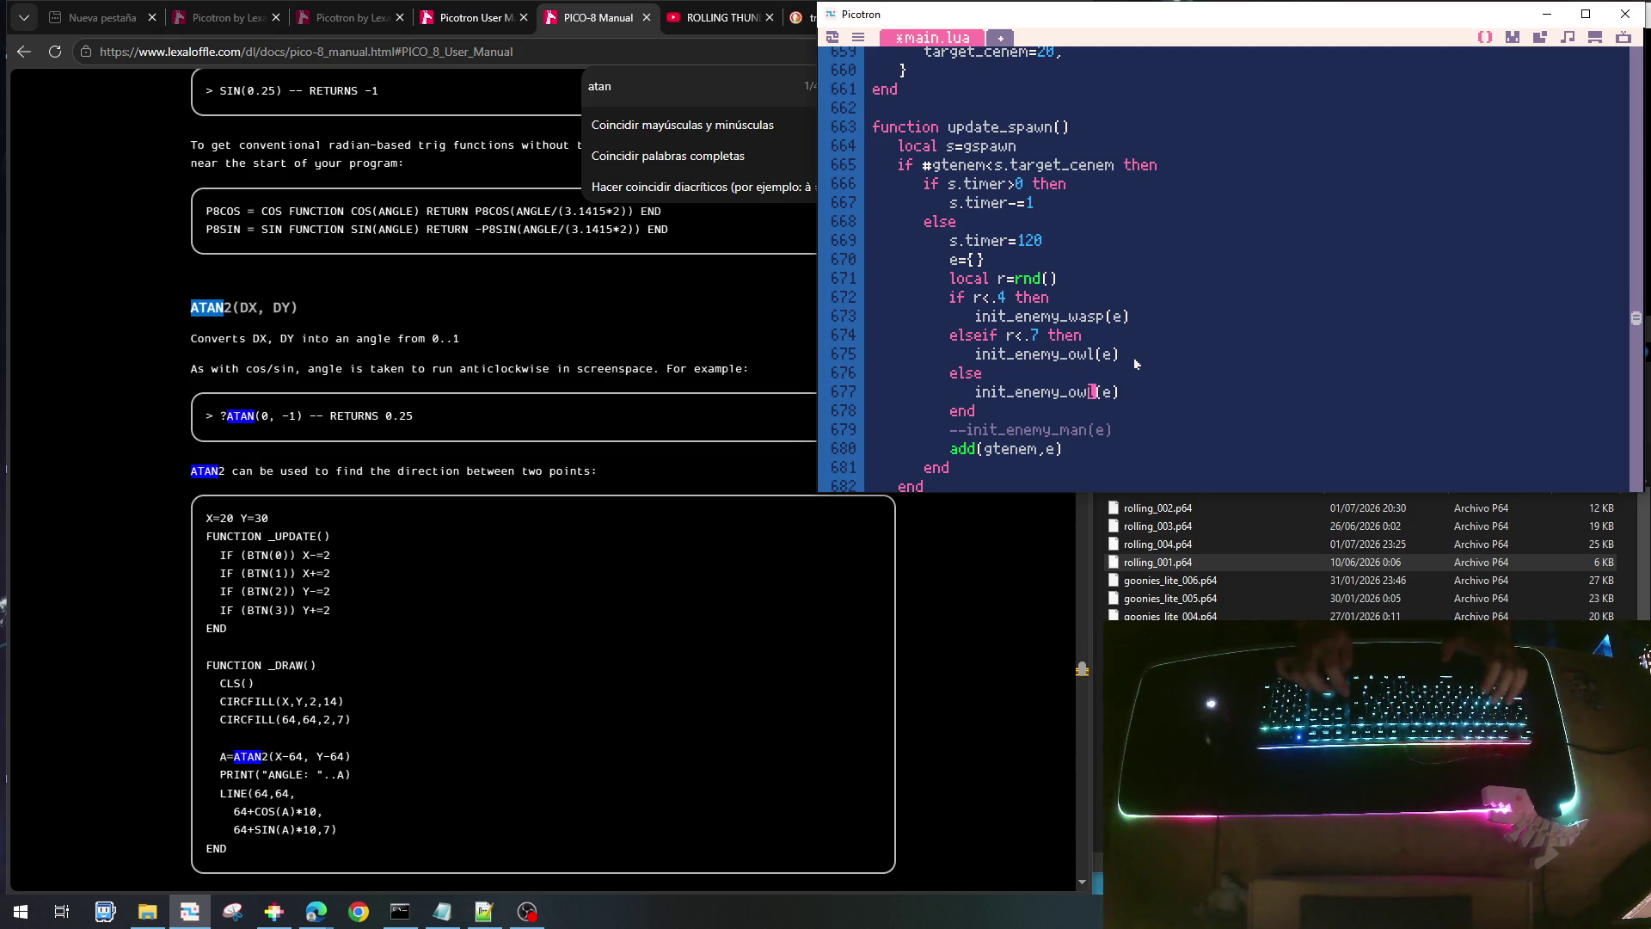
- Change the copied call to init_enemy_drone(e) and save the cart
{"action": "key", "text": "BackSpace"}
{"action": "key", "text": "BackSpace"}
{"action": "key", "text": "BackSpace"}
{"action": "type", "text": "dro"}
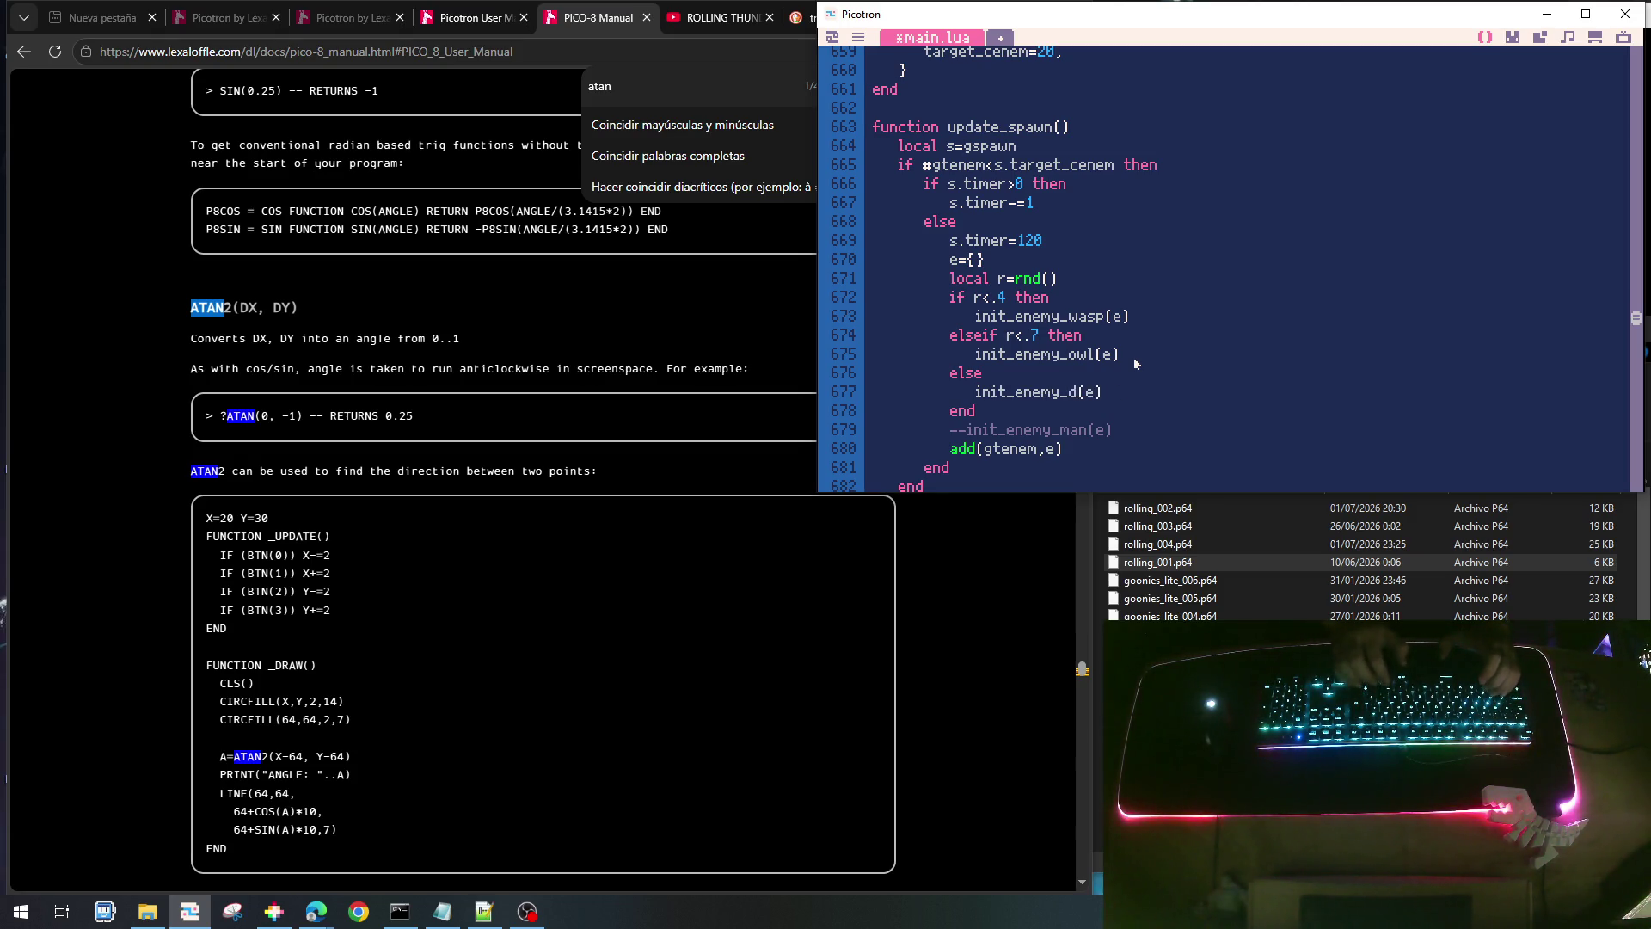
{"action": "type", "text": "ne"}
{"action": "key", "text": "ctrl+s"}
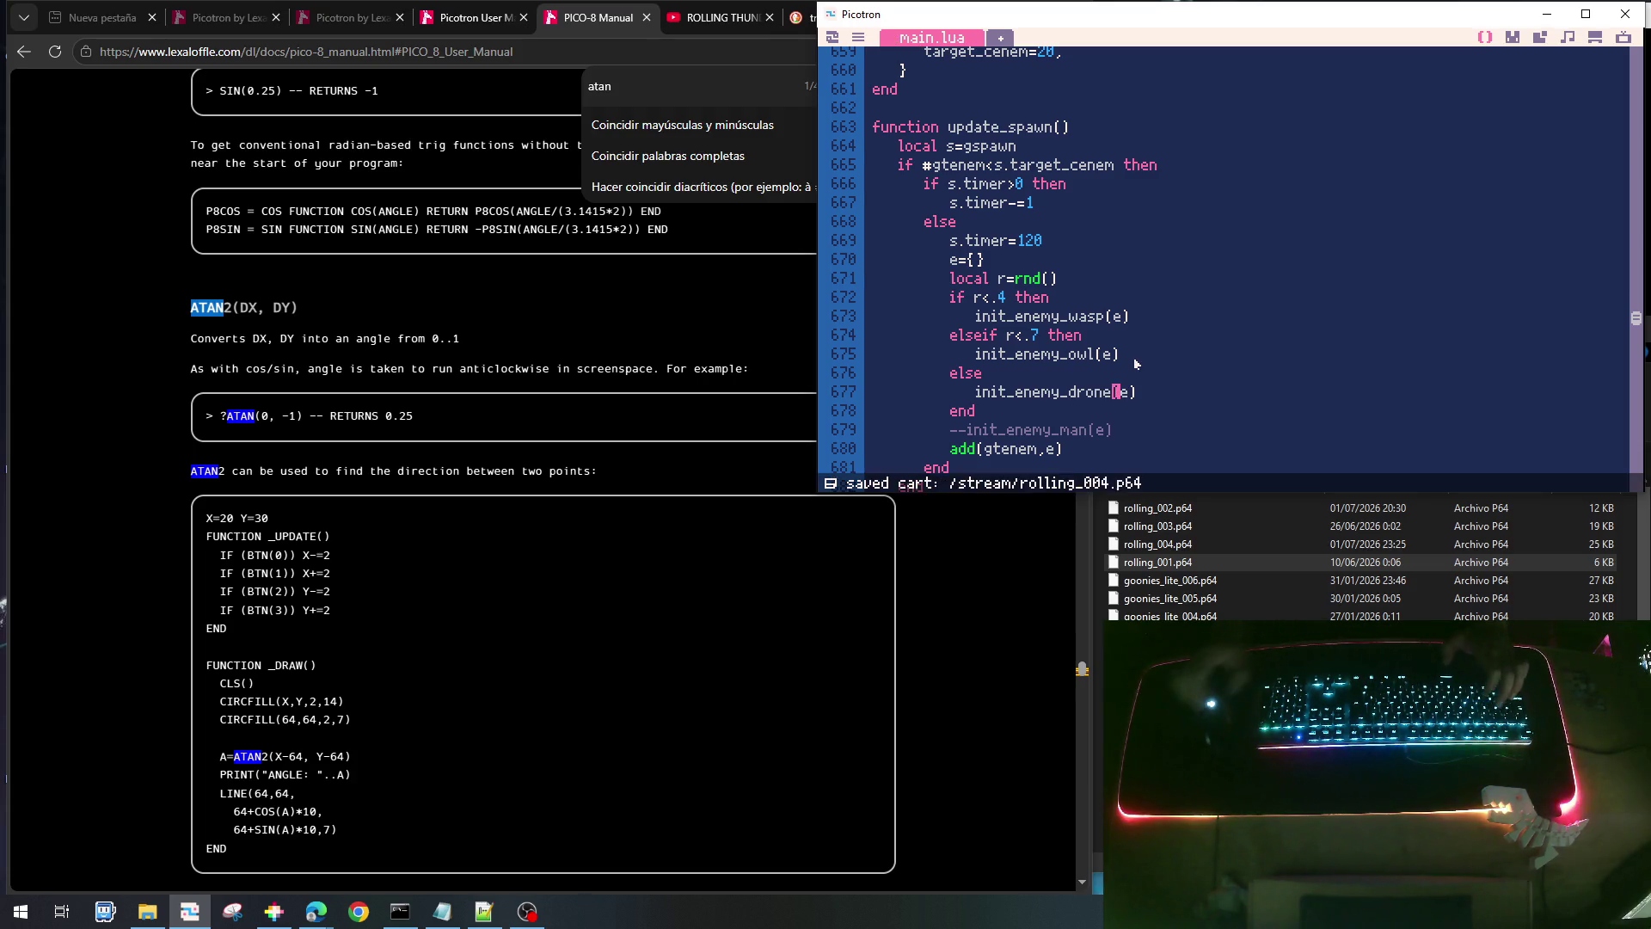
{"action": "scroll", "coordinate": [1211, 372], "scroll_direction": "up", "scroll_amount": 8}
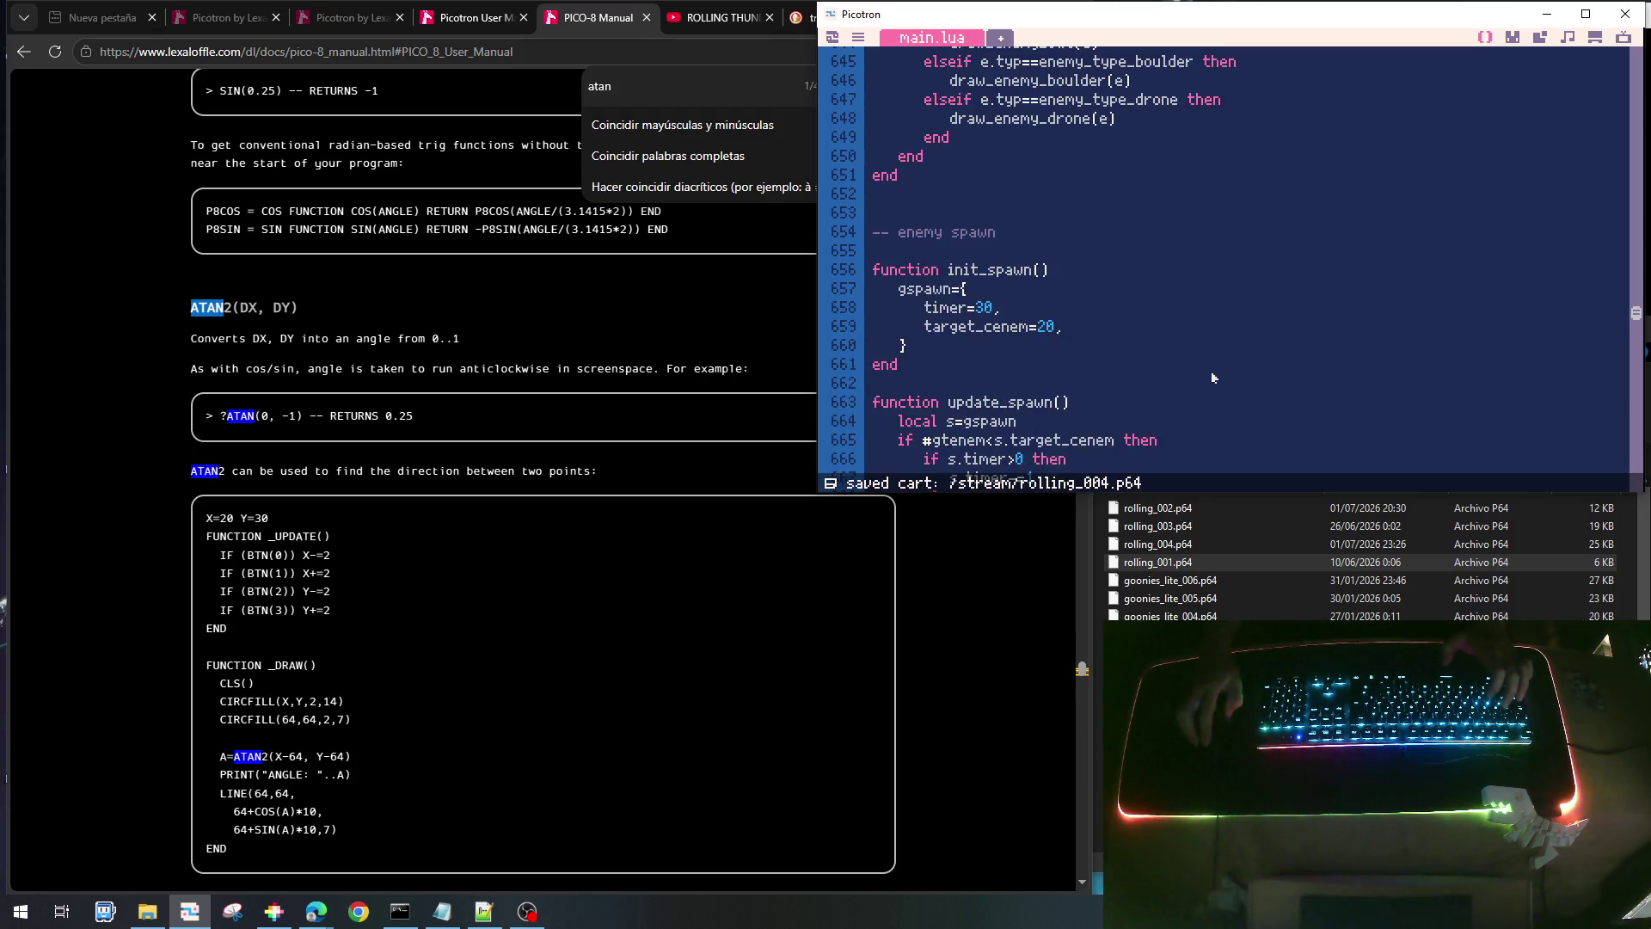
{"action": "scroll", "coordinate": [1213, 377], "scroll_direction": "up", "scroll_amount": 1}
{"action": "scroll", "coordinate": [1211, 376], "scroll_direction": "up", "scroll_amount": 14}
{"action": "scroll", "coordinate": [1209, 376], "scroll_direction": "up", "scroll_amount": 16}
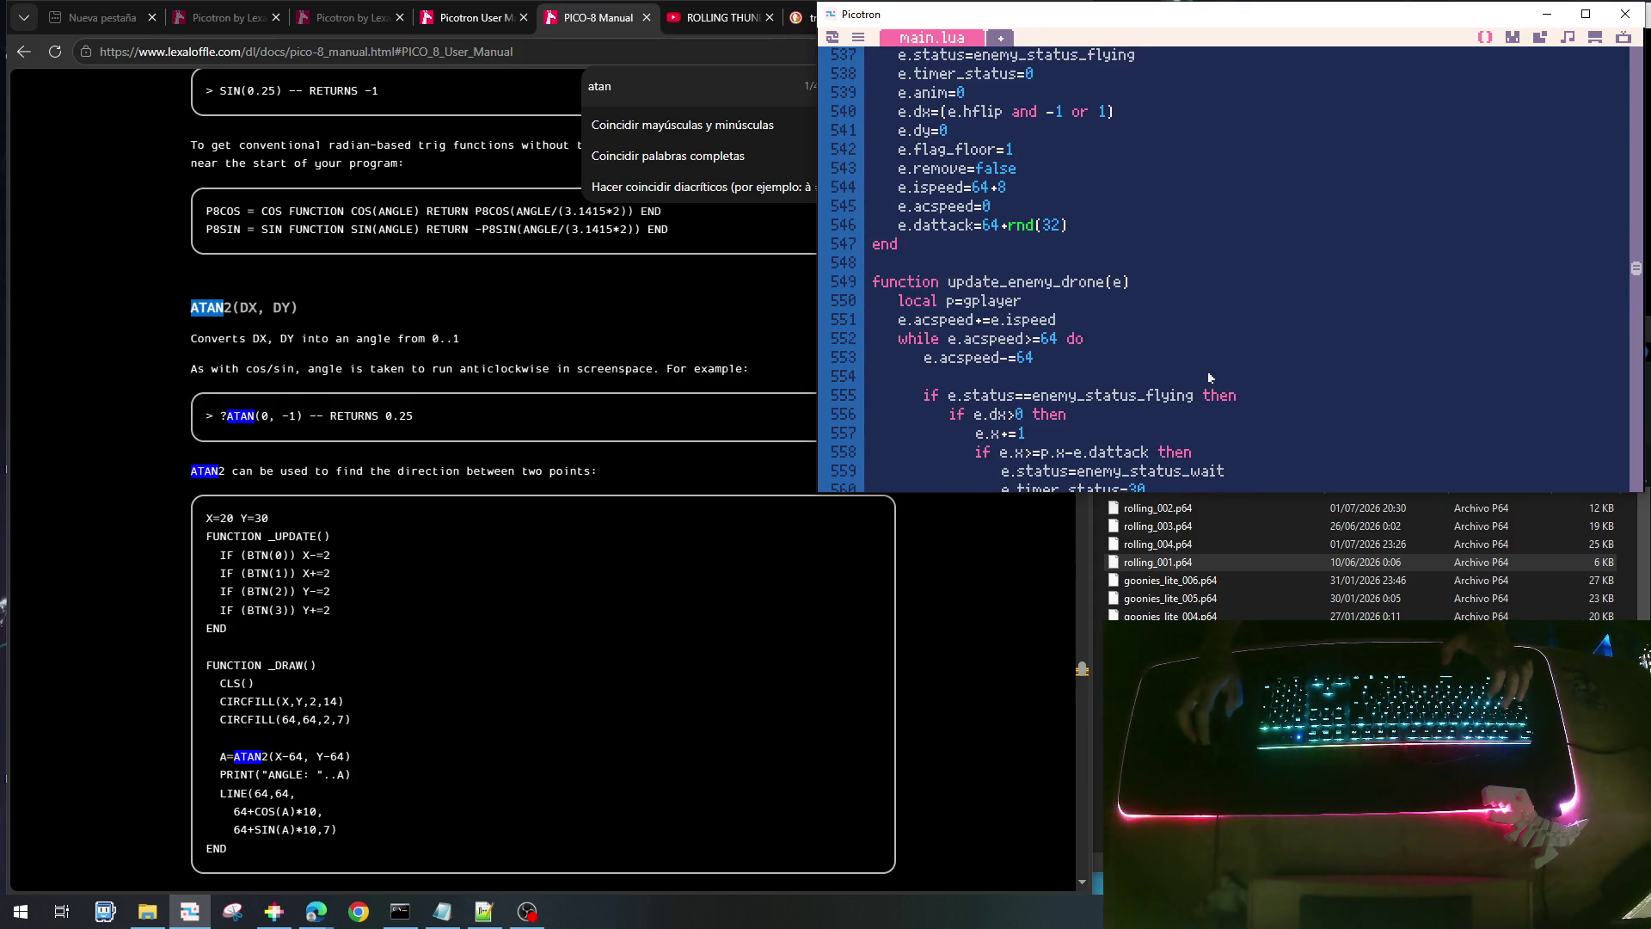
{"action": "scroll", "coordinate": [1209, 377], "scroll_direction": "up", "scroll_amount": 3}
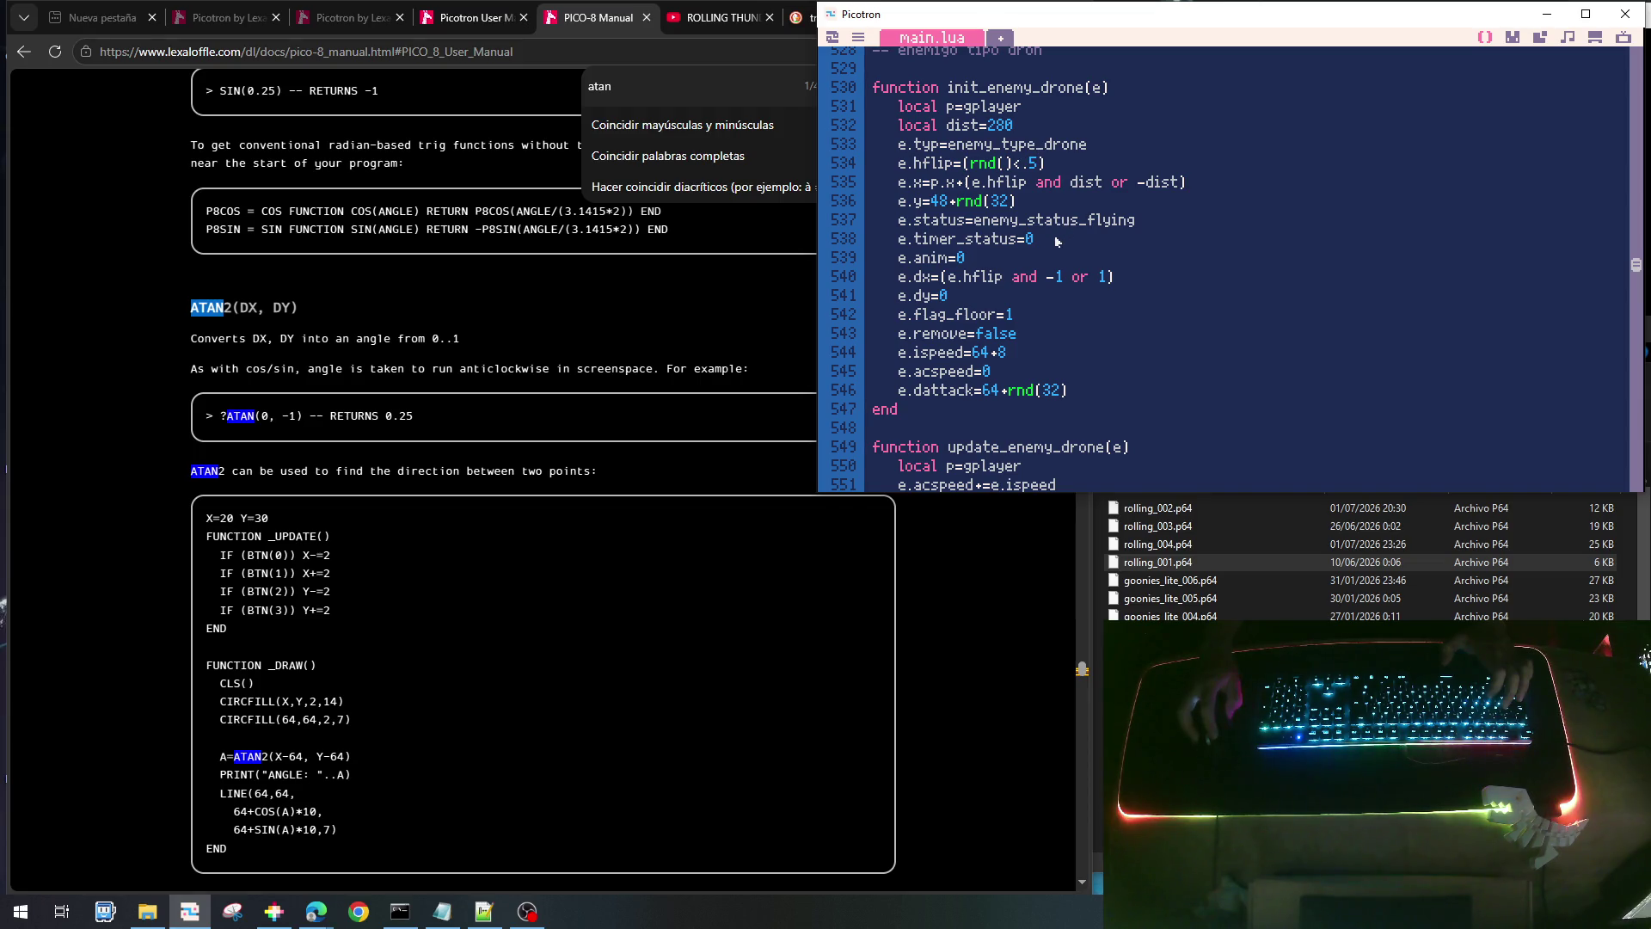
{"action": "scroll", "coordinate": [1129, 357], "scroll_direction": "down", "scroll_amount": 5}
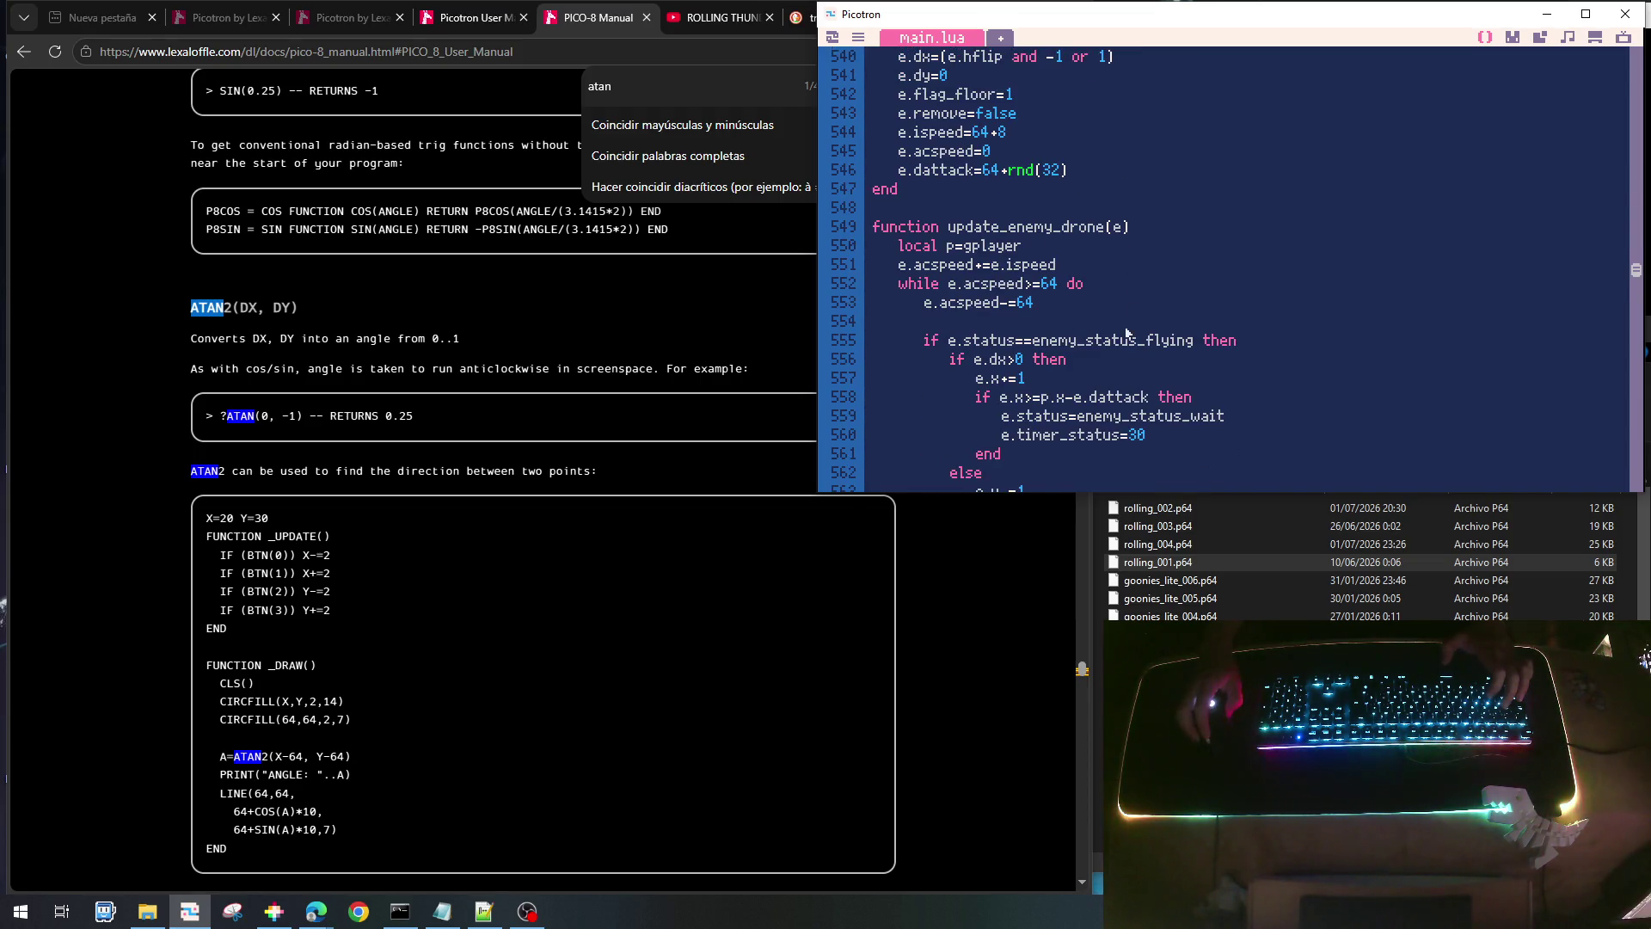
{"action": "scroll", "coordinate": [1014, 305], "scroll_direction": "down", "scroll_amount": 4}
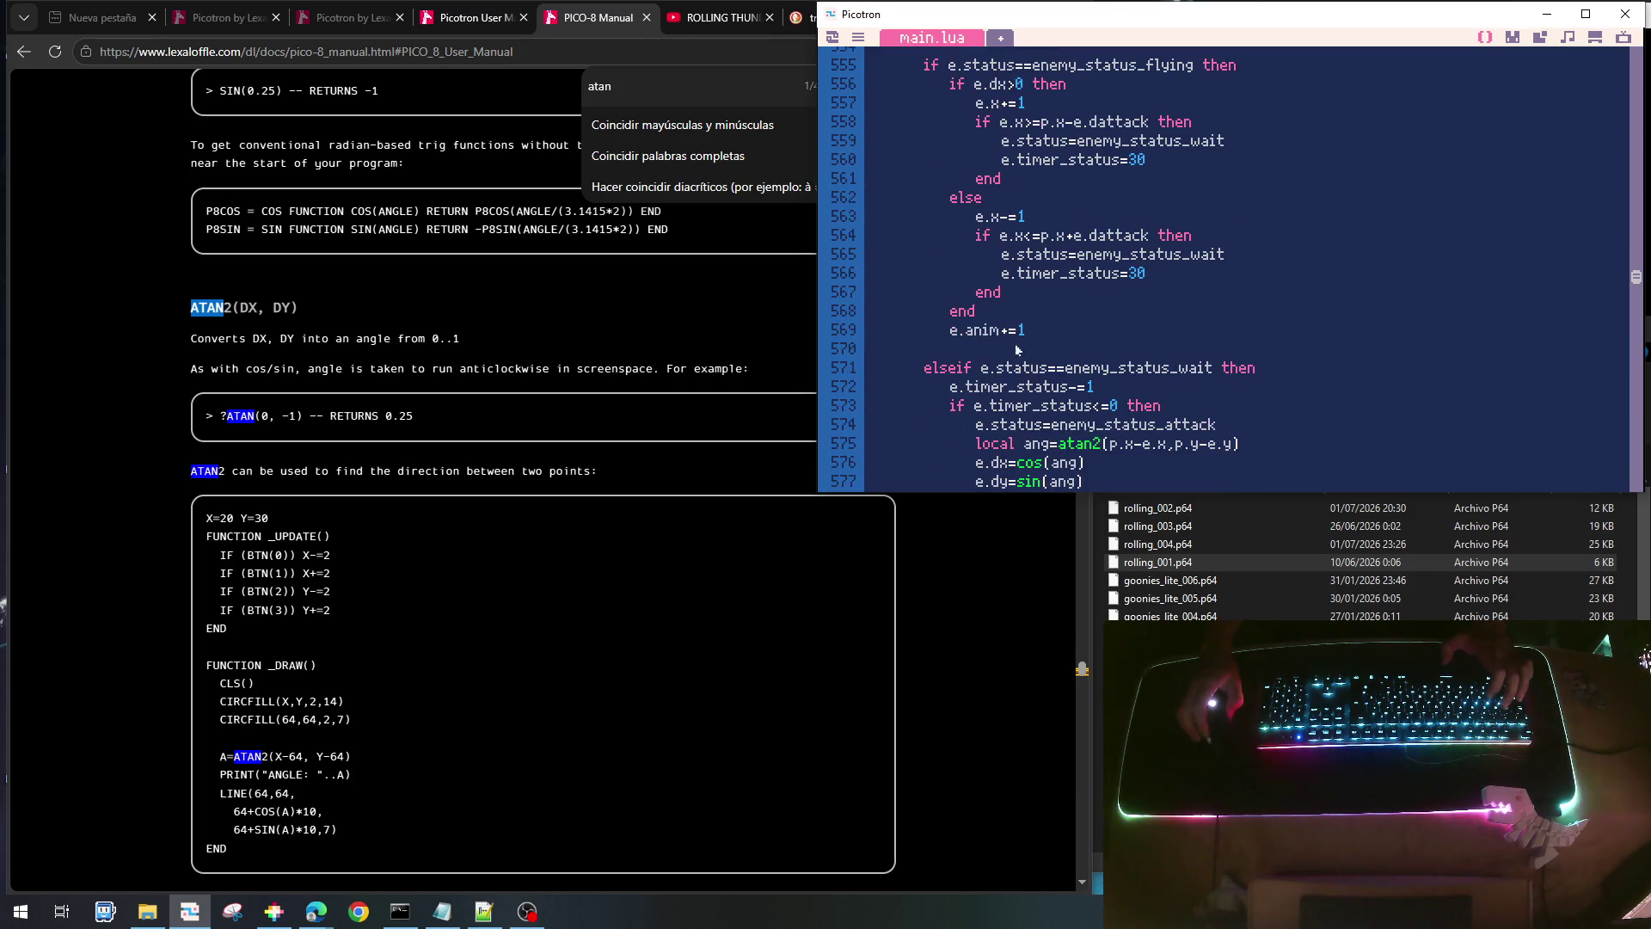
{"action": "scroll", "coordinate": [1156, 387], "scroll_direction": "down", "scroll_amount": 3}
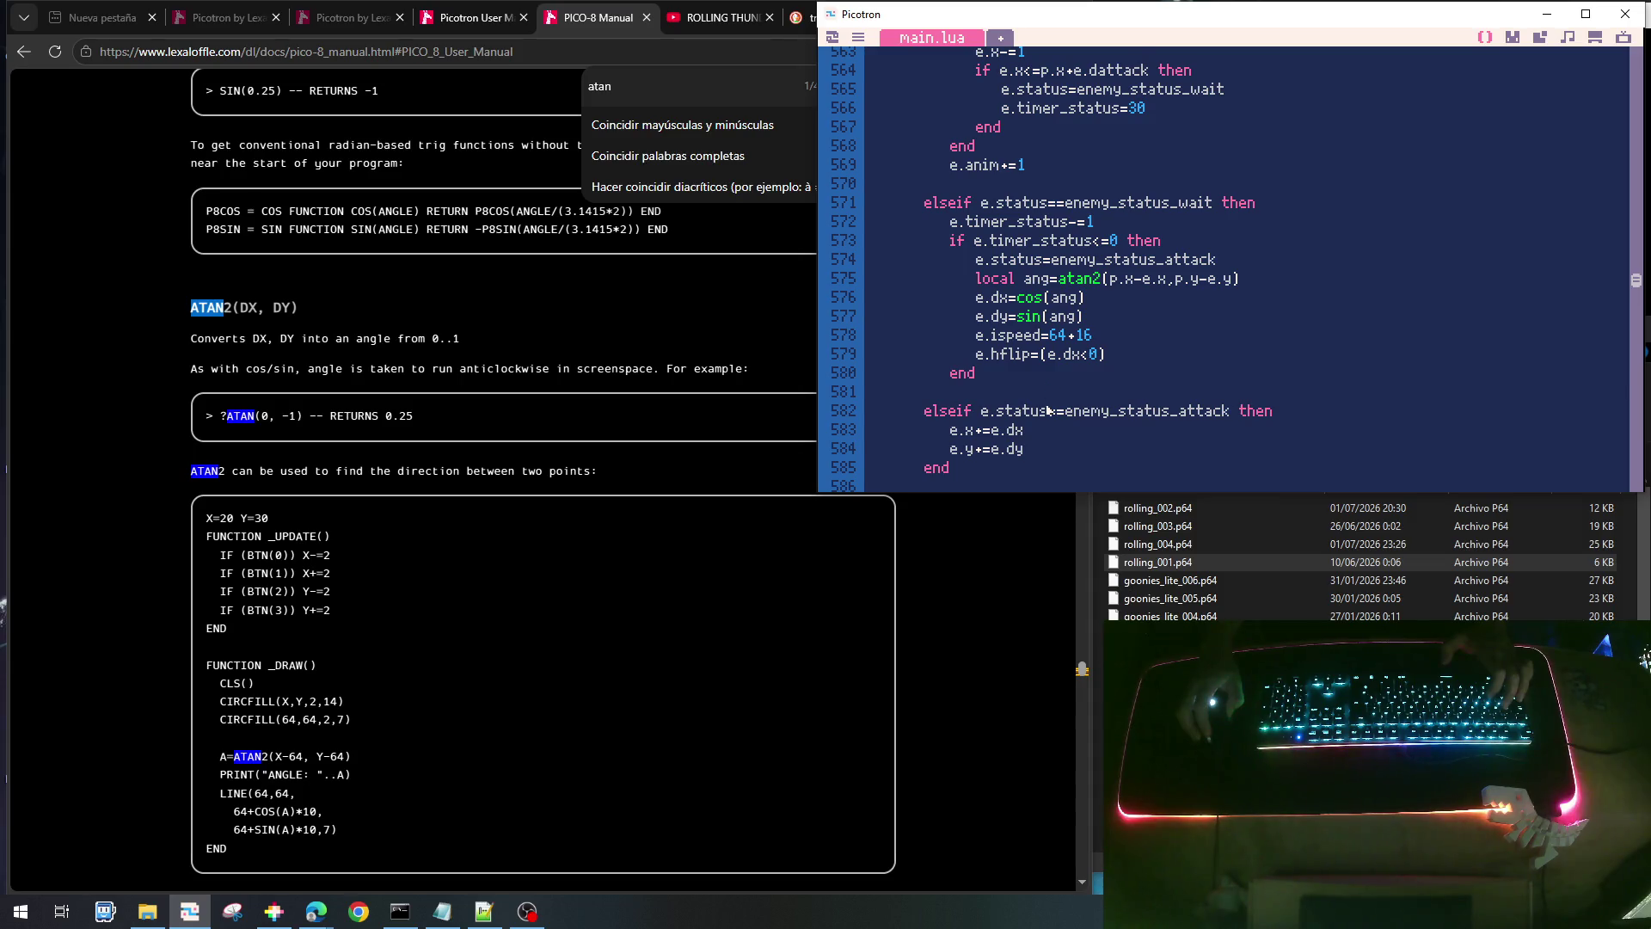
{"action": "scroll", "coordinate": [1049, 404], "scroll_direction": "down", "scroll_amount": 1}
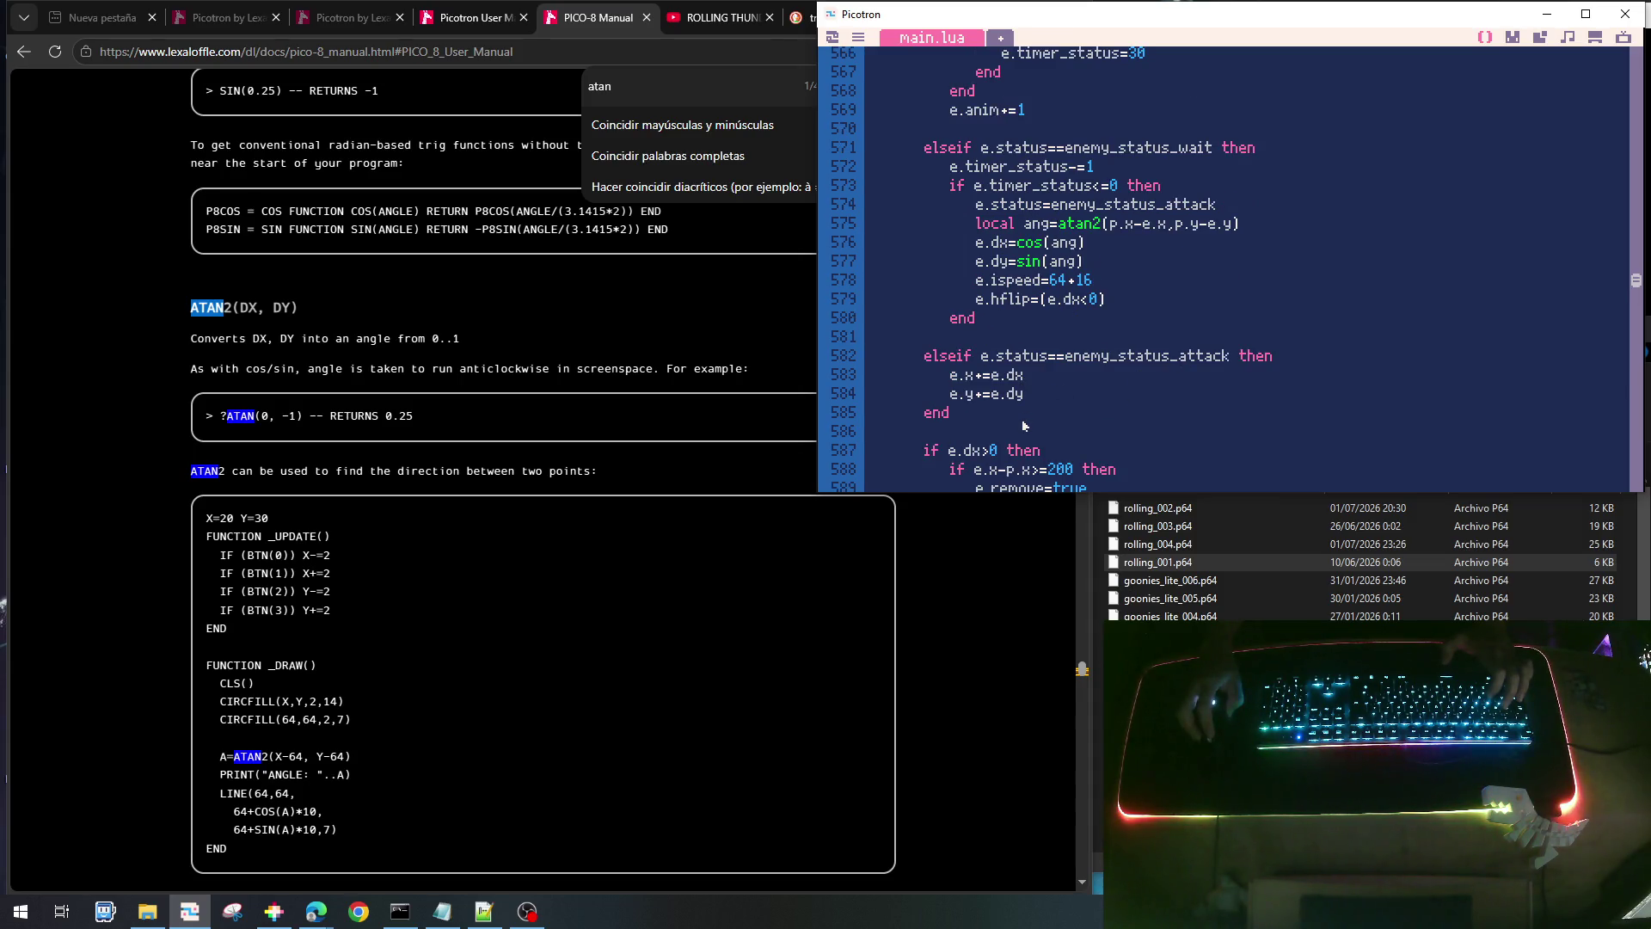
{"action": "scroll", "coordinate": [1021, 418], "scroll_direction": "down", "scroll_amount": 3}
{"action": "scroll", "coordinate": [1015, 399], "scroll_direction": "up", "scroll_amount": 3}
{"action": "scroll", "coordinate": [1014, 400], "scroll_direction": "up", "scroll_amount": 8}
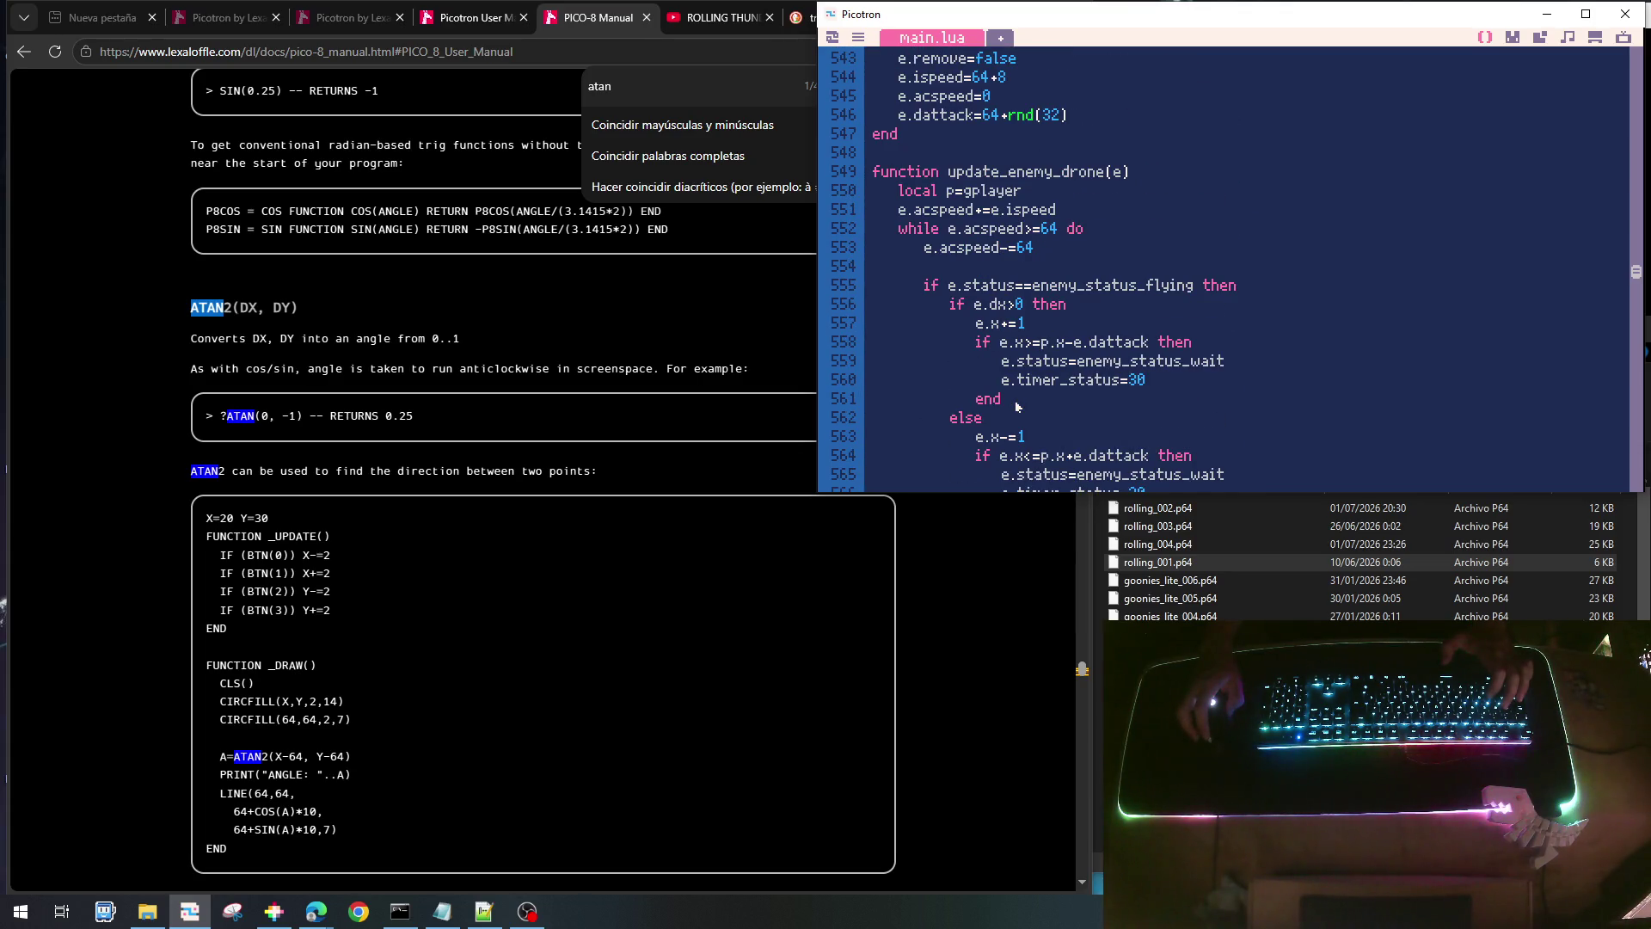
{"action": "scroll", "coordinate": [1015, 404], "scroll_direction": "down", "scroll_amount": 4}
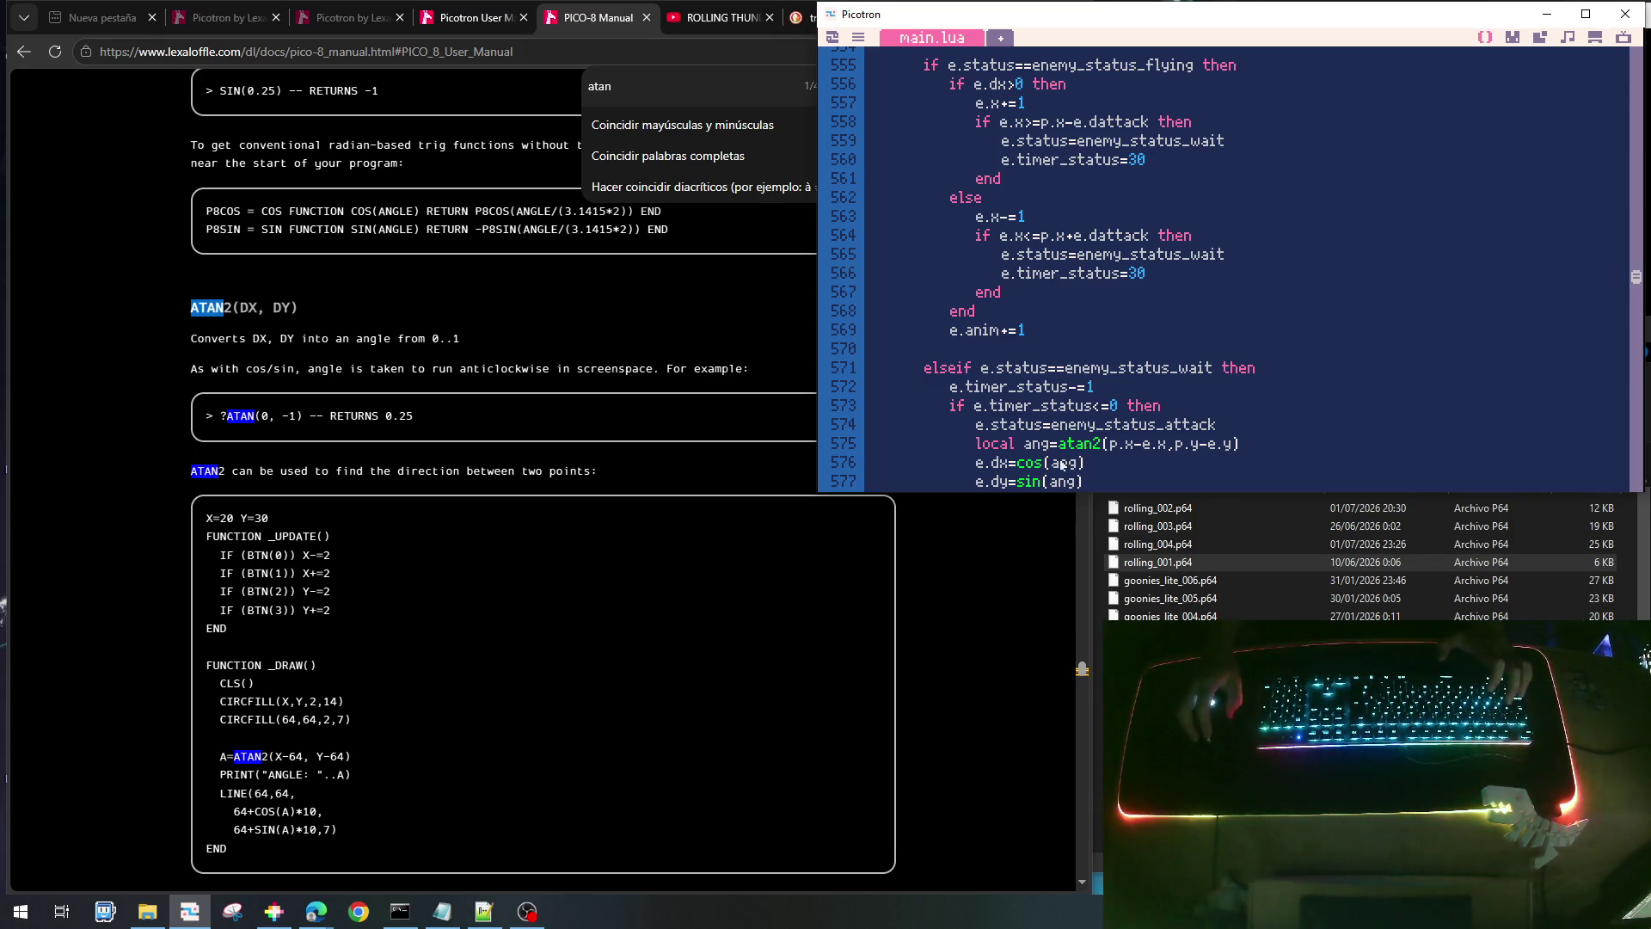
{"action": "scroll", "coordinate": [1074, 152], "scroll_direction": "up", "scroll_amount": 4}
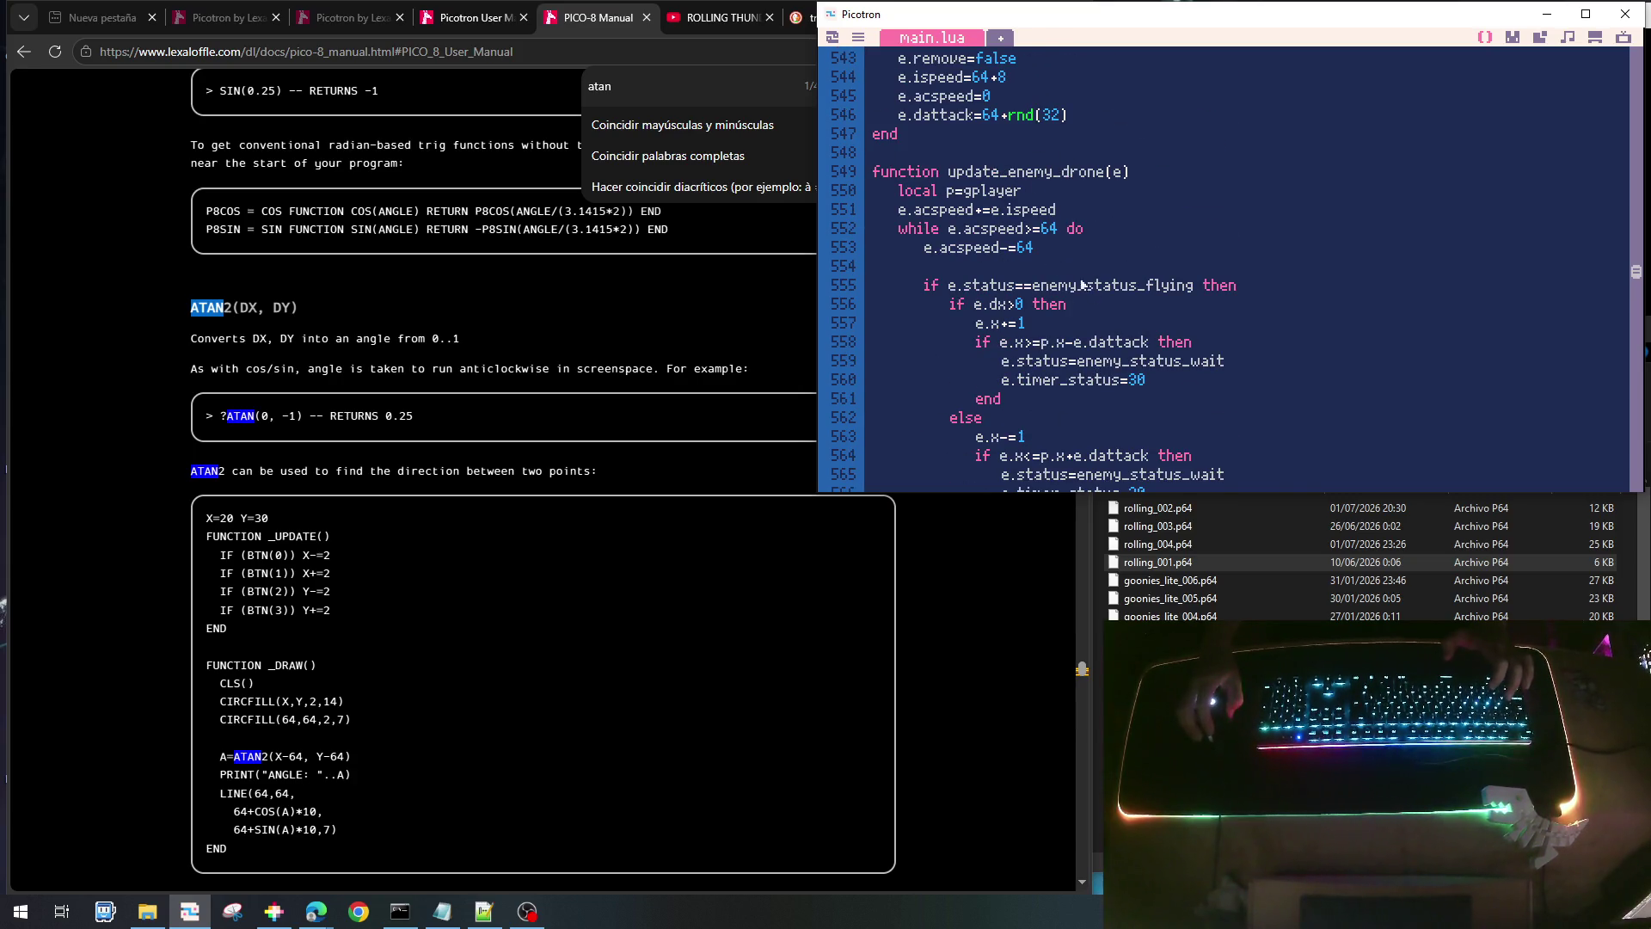
{"action": "scroll", "coordinate": [1076, 321], "scroll_direction": "down", "scroll_amount": 5}
{"action": "scroll", "coordinate": [1076, 322], "scroll_direction": "down", "scroll_amount": 2}
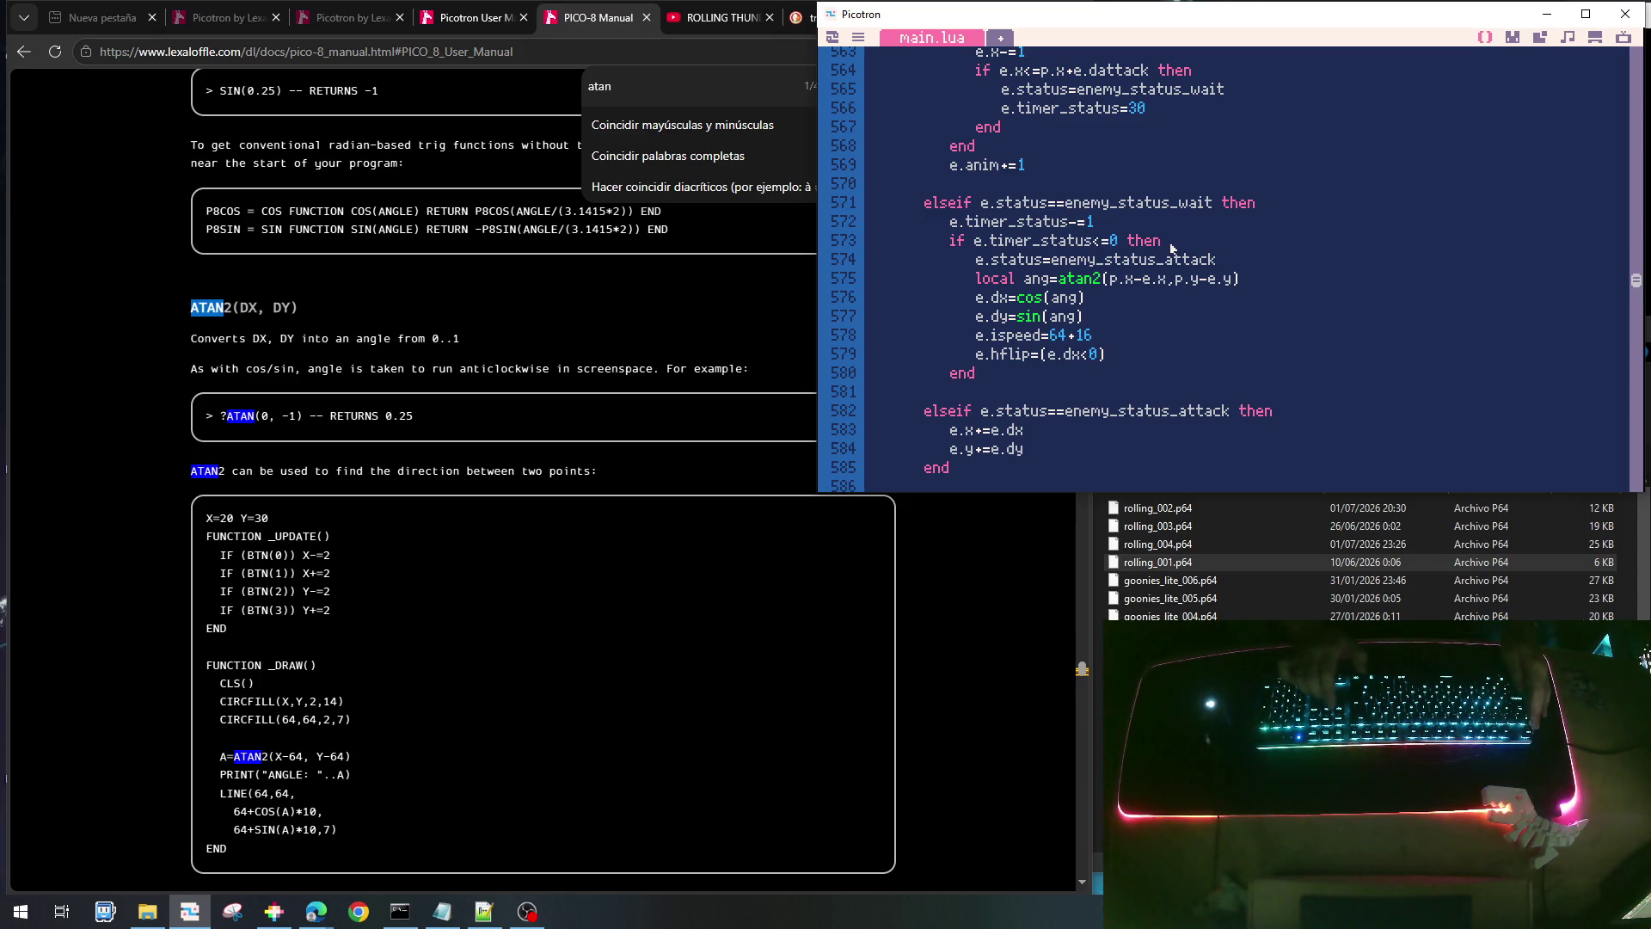
{"action": "key", "text": "shift+Up"}
{"action": "key", "text": "ctrl+c"}
- Paste e.timer_status-=1 at the top of update_enemy_drone after local p=gplayer
{"action": "key", "text": "Left"}
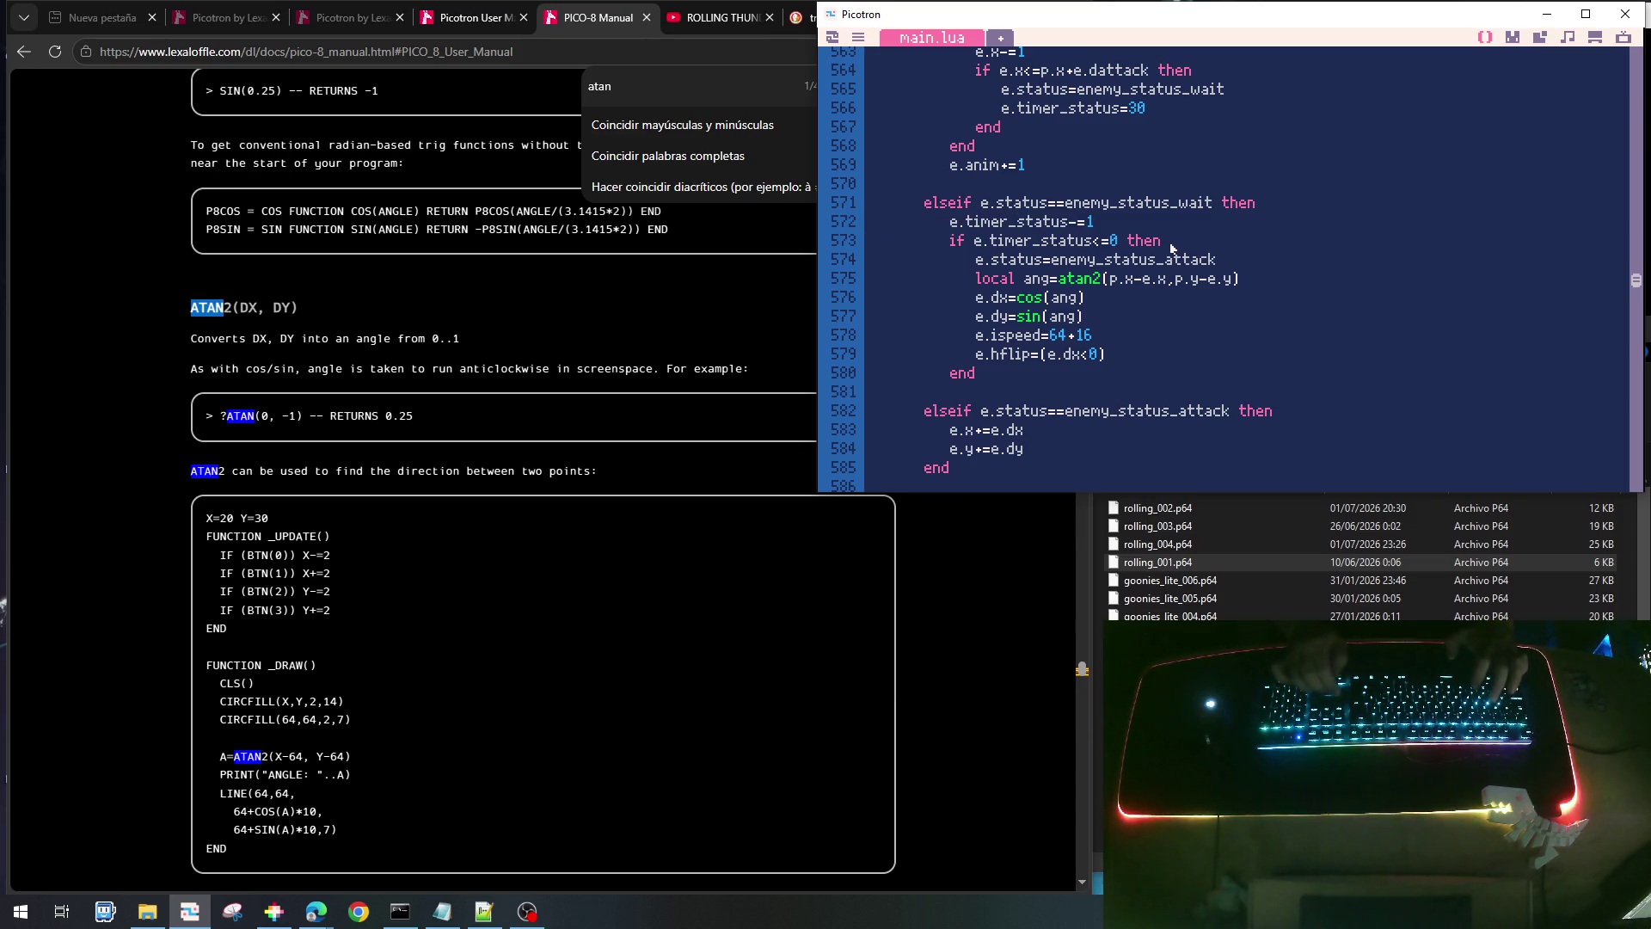
{"action": "scroll", "coordinate": [1171, 248], "scroll_direction": "up", "scroll_amount": 5}
{"action": "key", "text": "Page_Up"}
{"action": "key", "text": "Down"}
{"action": "key", "text": "Down"}
{"action": "key", "text": "Down"}
{"action": "key", "text": "Up"}
{"action": "key", "text": "Return"}
{"action": "key", "text": "Return"}
{"action": "key", "text": "Up"}
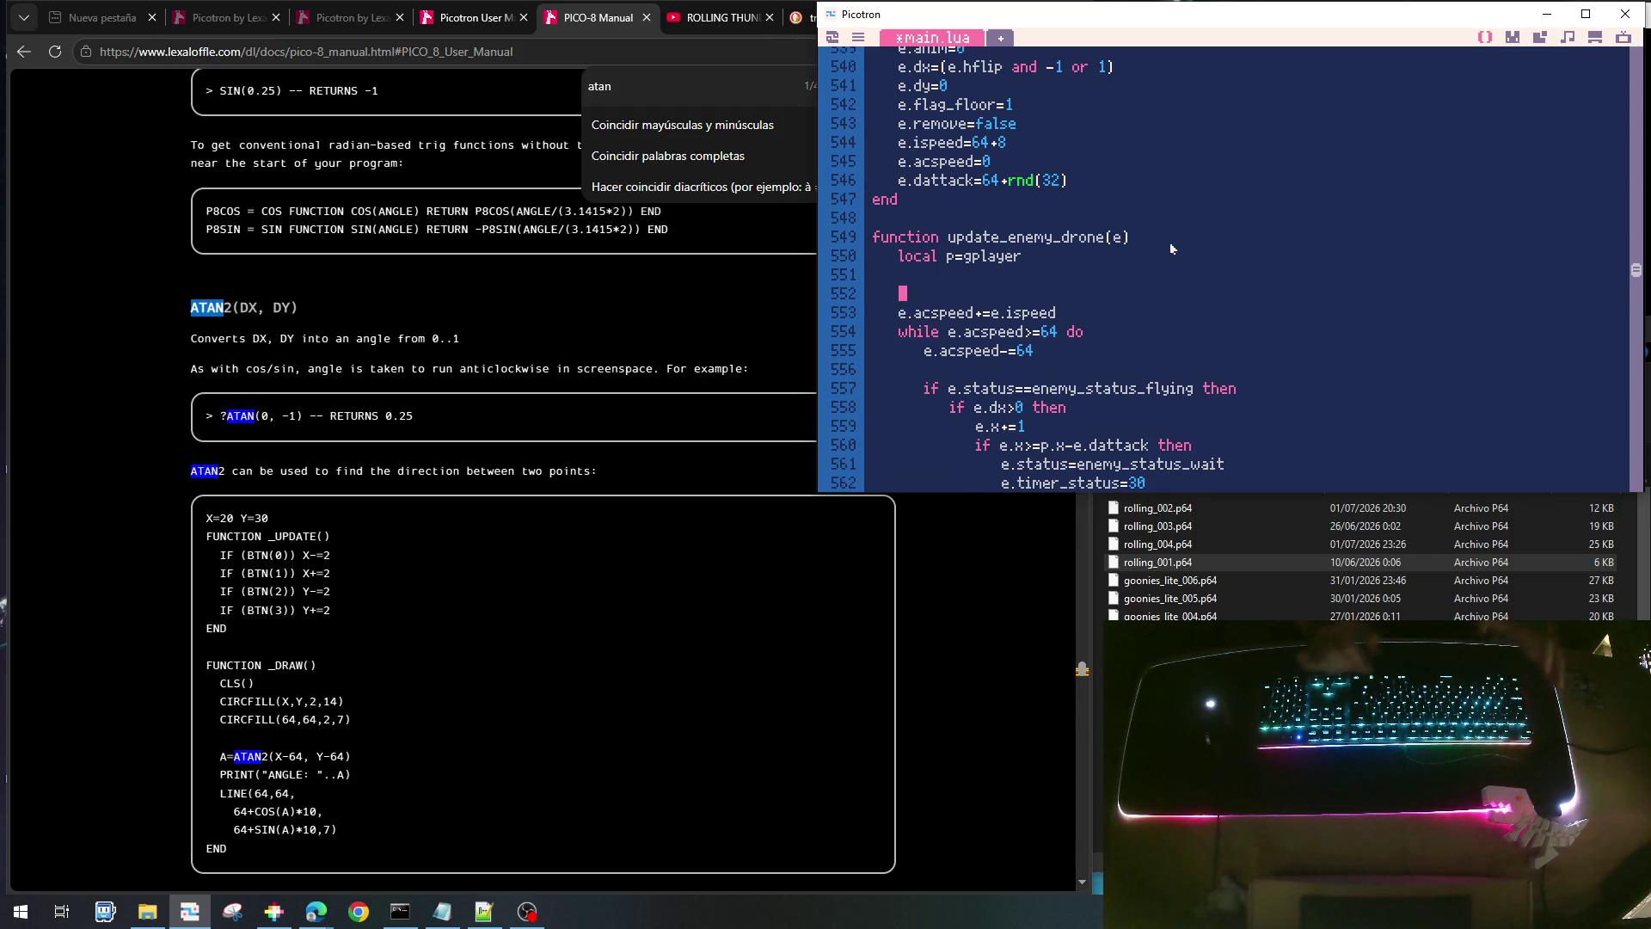
{"action": "key", "text": "ctrl+v"}
{"action": "key", "text": "Up"}
{"action": "key", "text": "Right"}
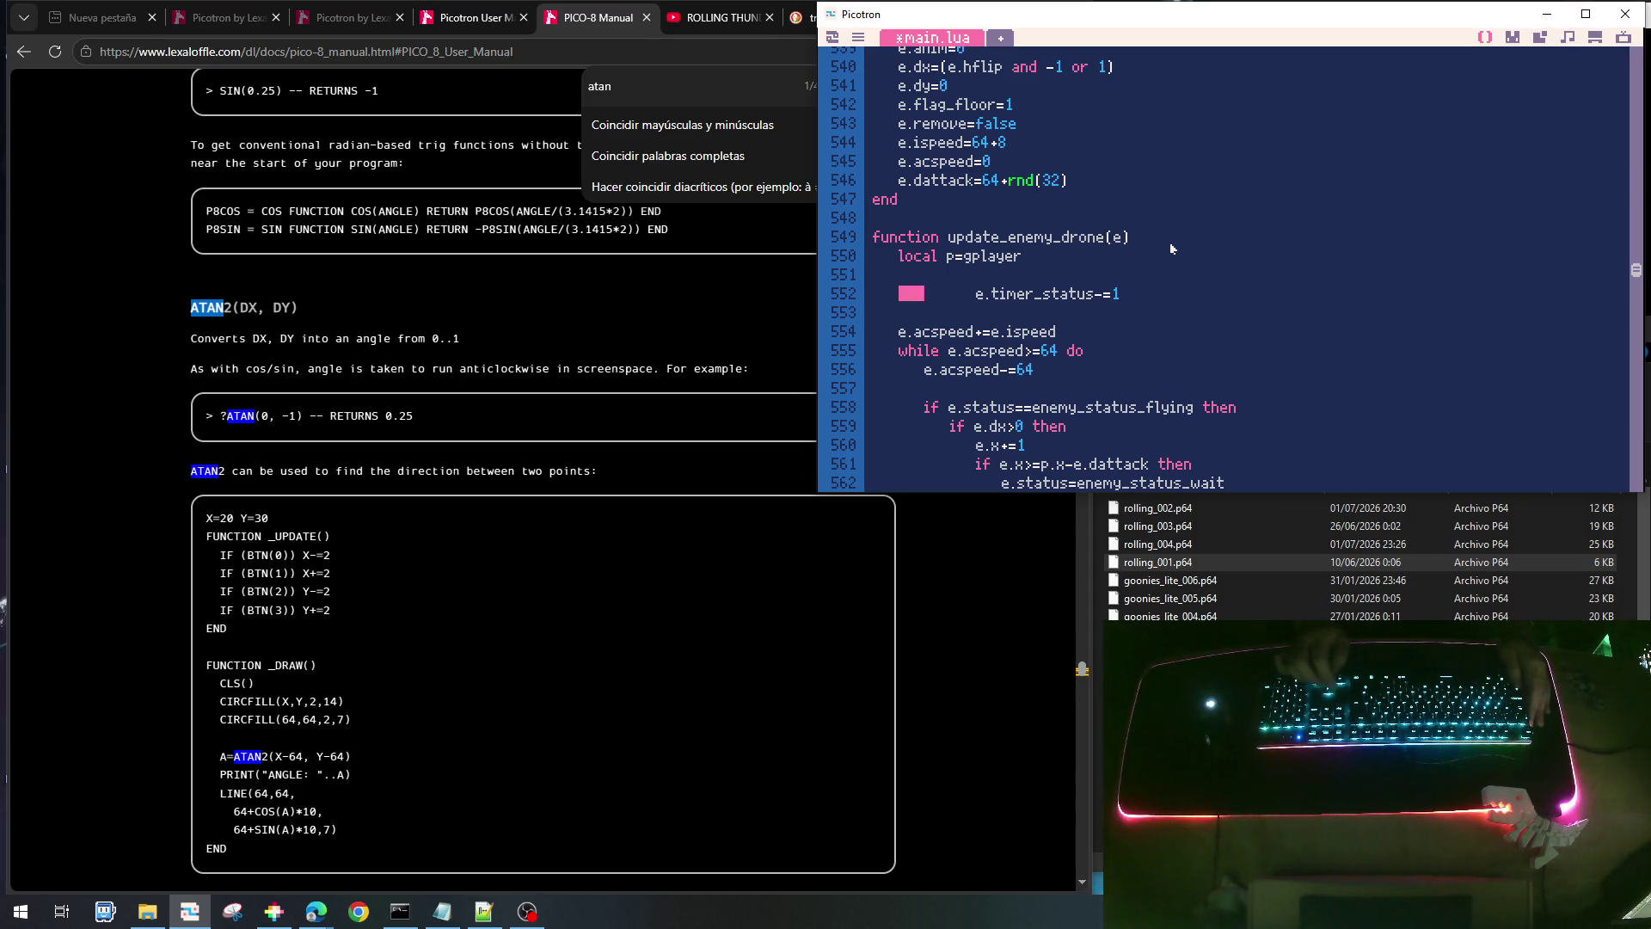
- Build the guard 'if e.timer_status>0 then' above the countdown line
{"action": "type", "text": "if"}
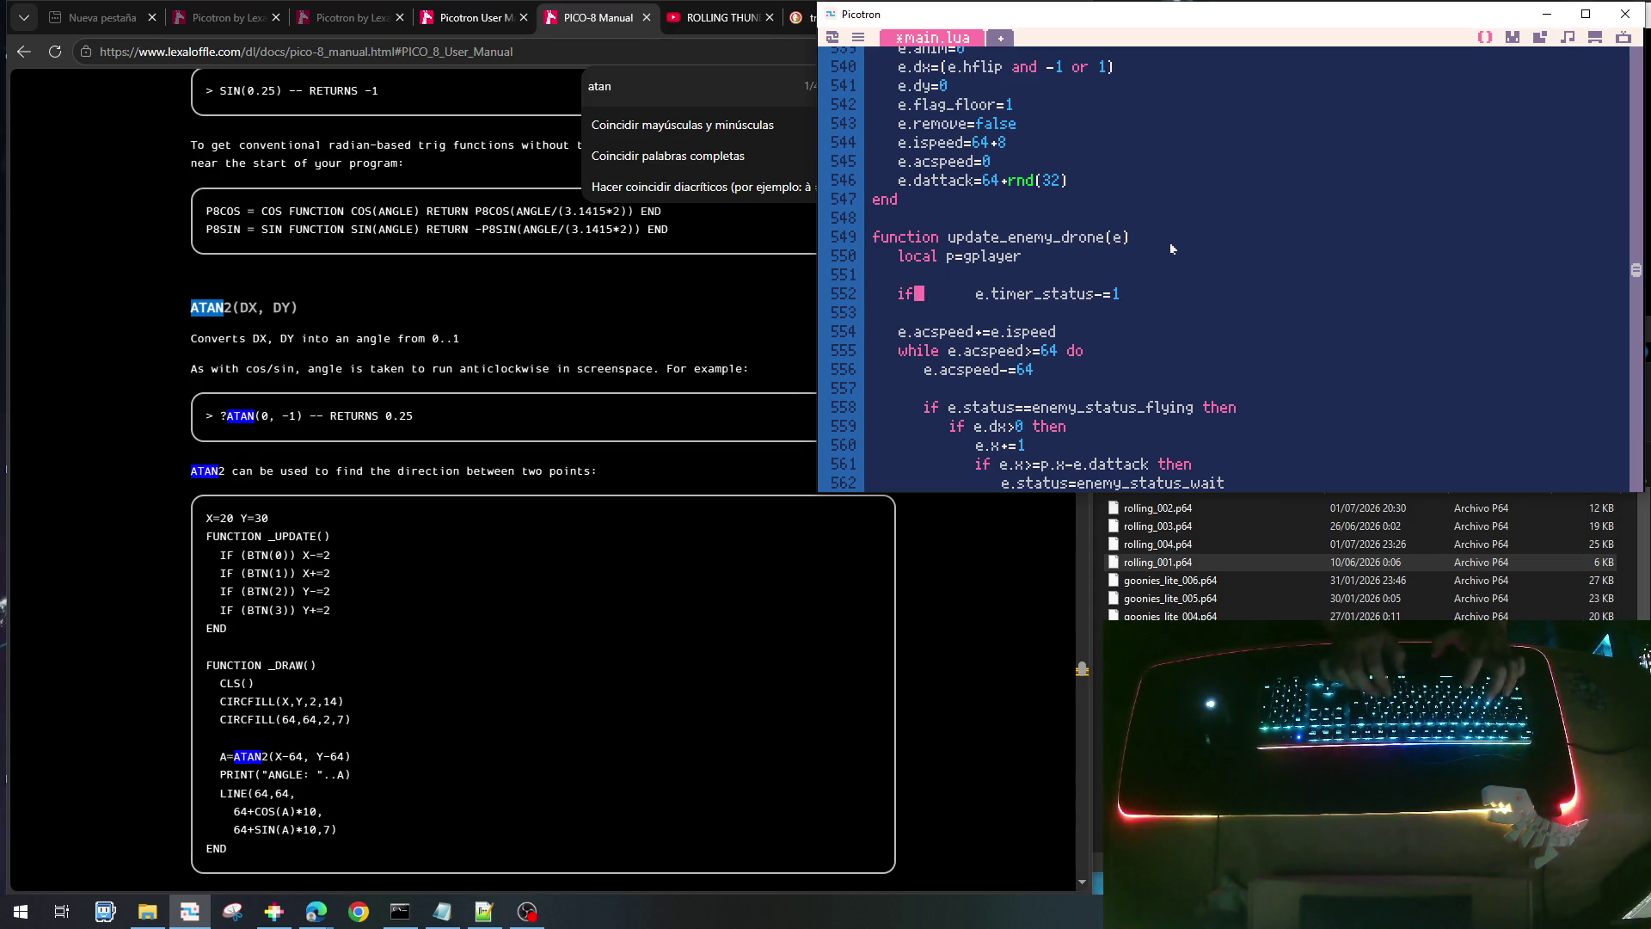
{"action": "key", "text": "ctrl+v"}
{"action": "key", "text": "Up"}
{"action": "key", "text": "Right"}
{"action": "key", "text": "Delete"}
{"action": "key", "text": "Delete"}
{"action": "key", "text": "Delete"}
{"action": "key", "text": "Delete"}
{"action": "key", "text": "Right"}
{"action": "key", "text": "Right"}
{"action": "key", "text": "Right"}
{"action": "key", "text": "End"}
{"action": "key", "text": "BackSpace"}
{"action": "key", "text": "BackSpace"}
{"action": "key", "text": "BackSpace"}
{"action": "type", "text": ">0 thjen"}
{"action": "key", "text": "Left"}
{"action": "key", "text": "Left"}
{"action": "key", "text": "BackSpace"}
- Close the guard with end and fix the countdown line's indentation
{"action": "key", "text": "Down"}
{"action": "key", "text": "End"}
{"action": "key", "text": "Return"}
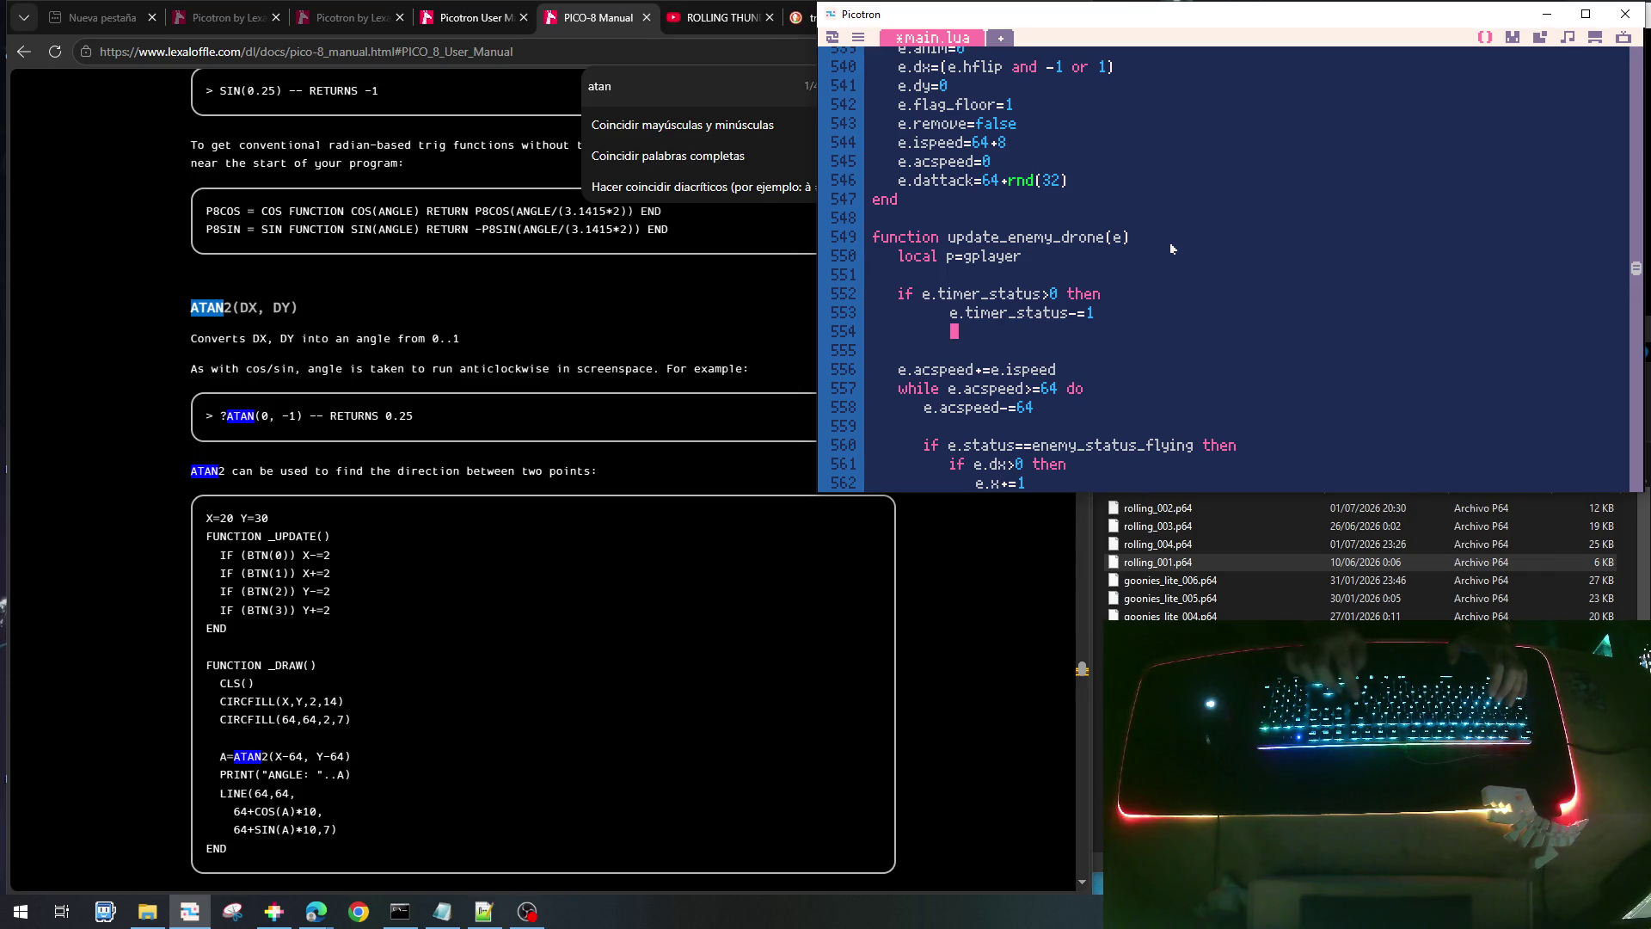
{"action": "key", "text": "BackSpace"}
{"action": "key", "text": "BackSpace"}
{"action": "type", "text": "end"}
{"action": "key", "text": "Up"}
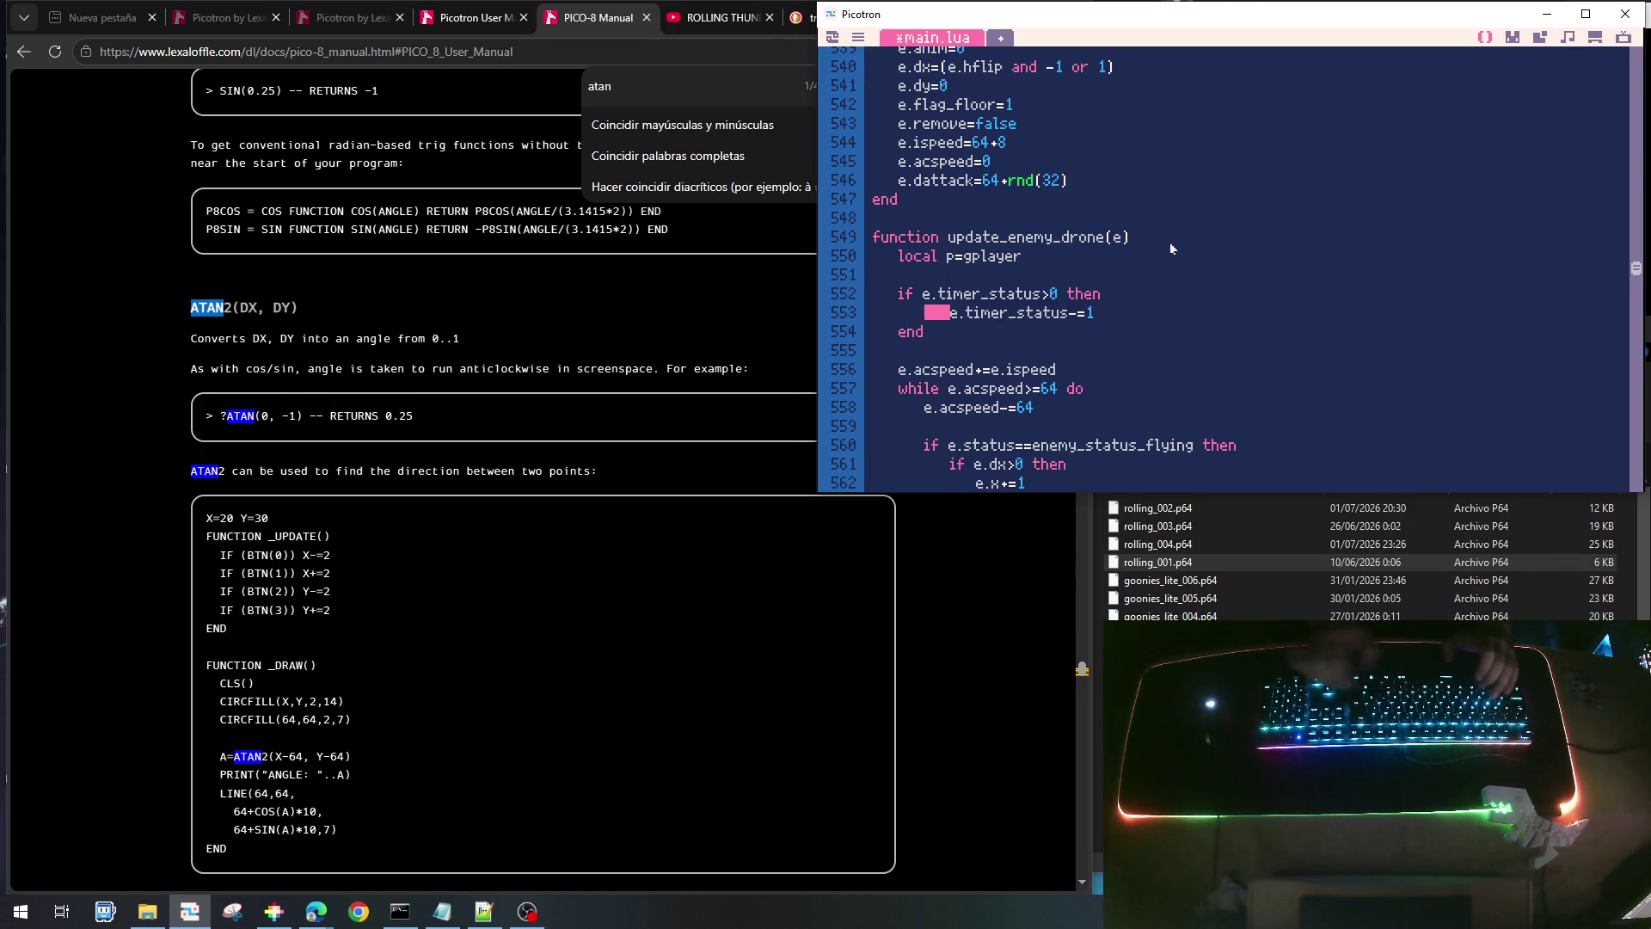
{"action": "key", "text": "Delete"}
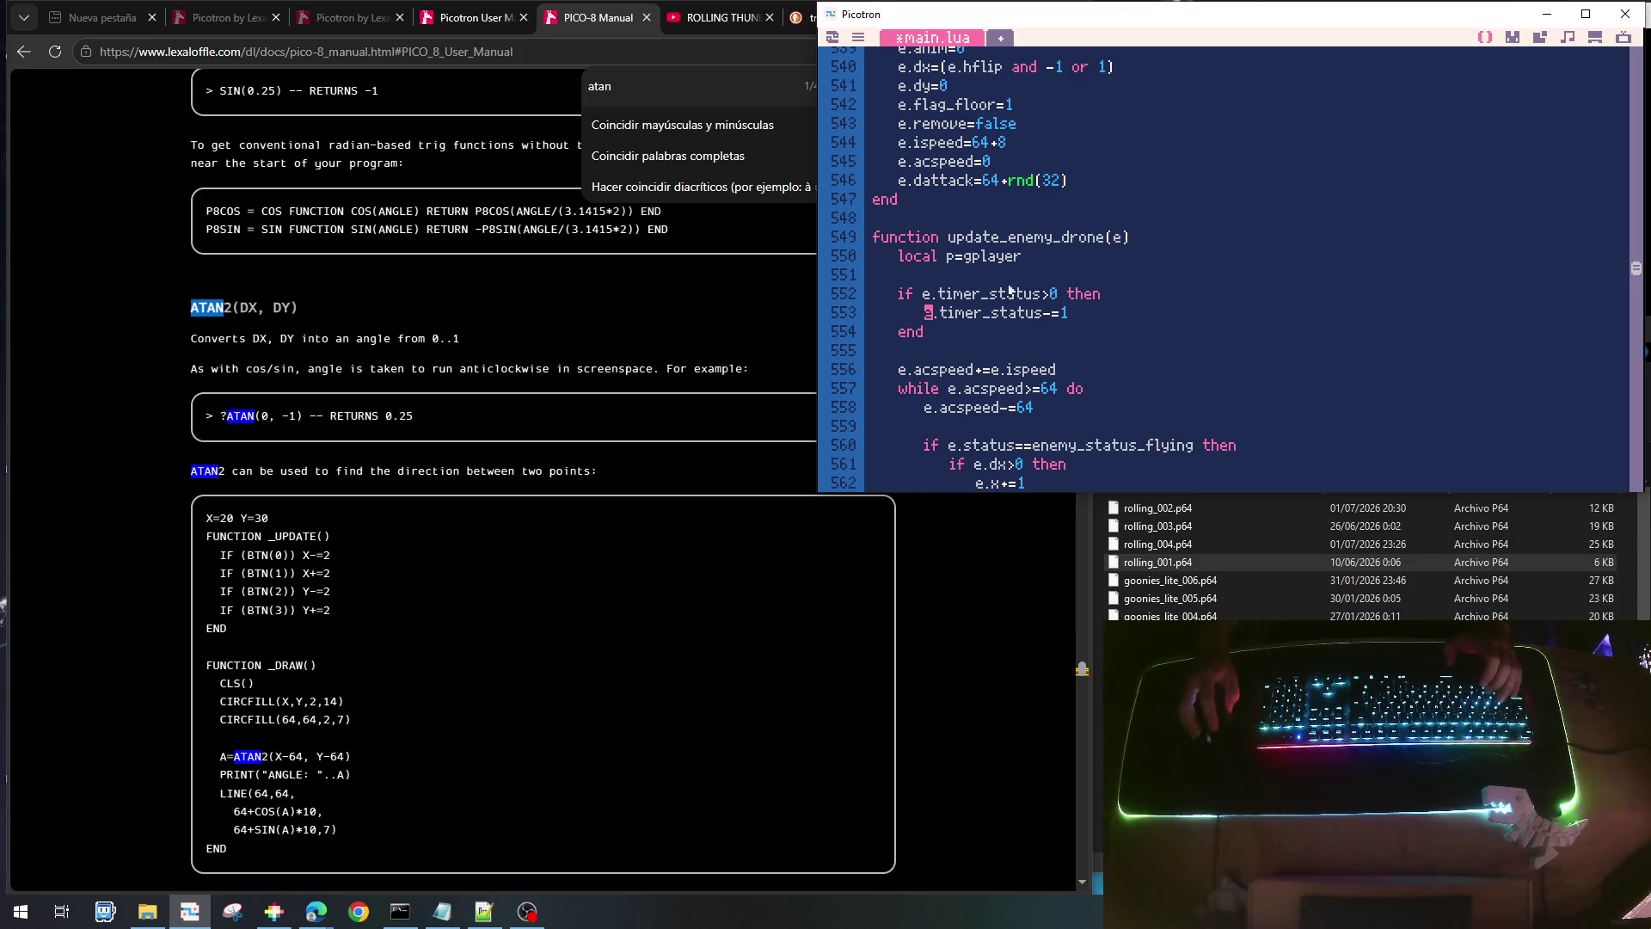
{"action": "scroll", "coordinate": [1109, 369], "scroll_direction": "down", "scroll_amount": 5}
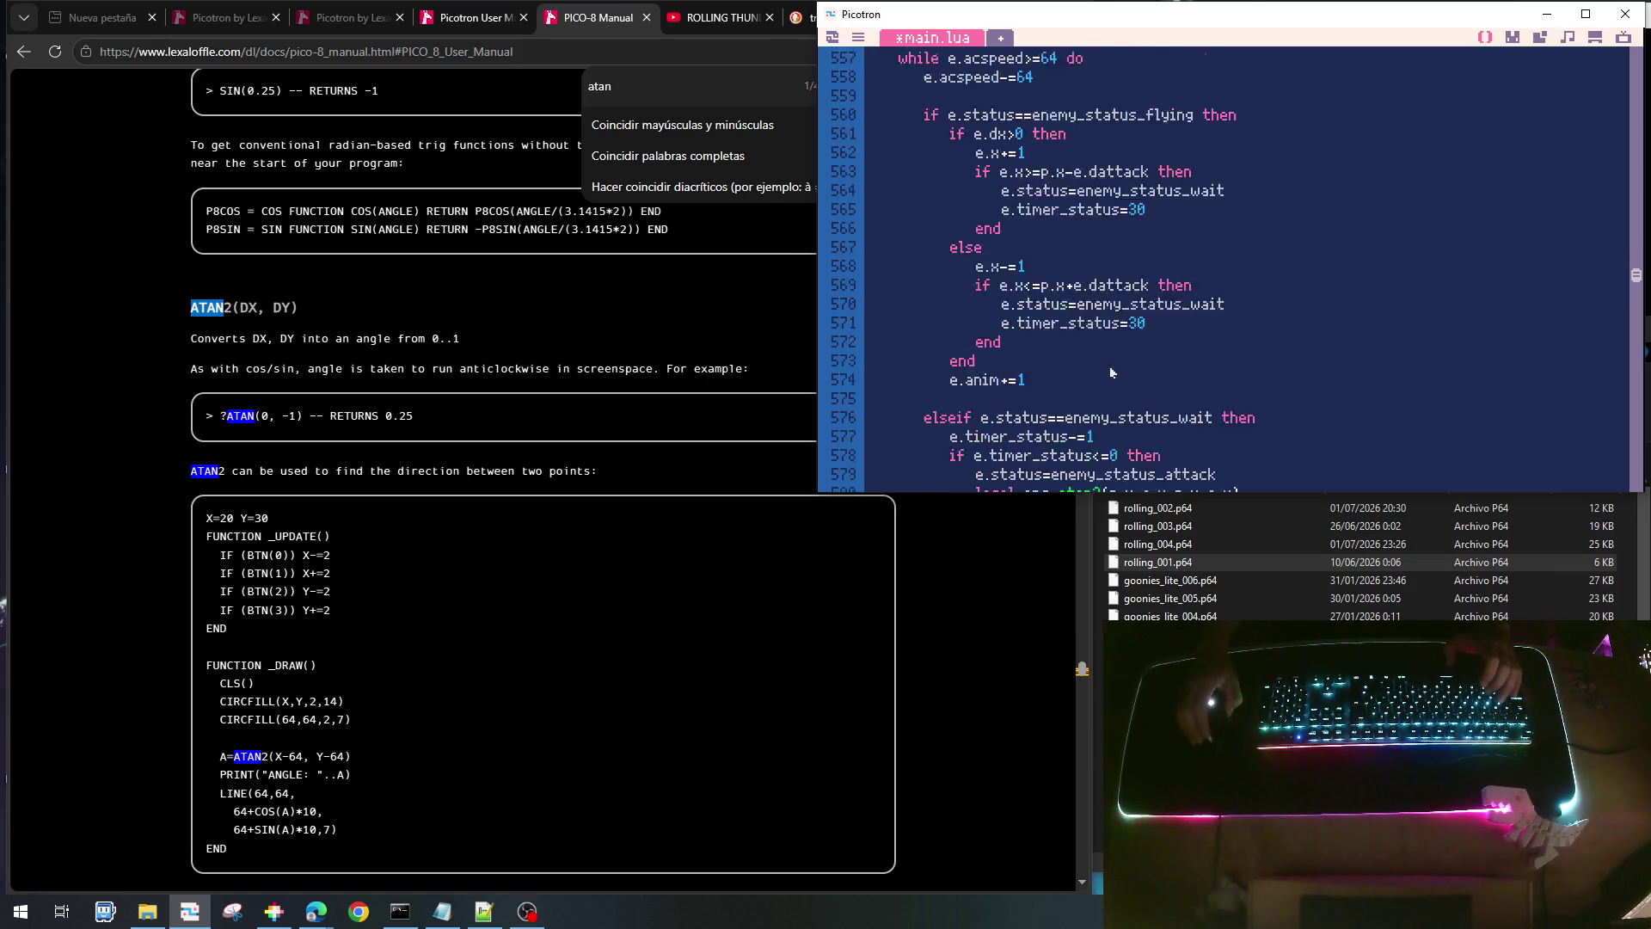
- Delete the old countdown line from the drone's wait state in main.lua
{"action": "scroll", "coordinate": [1110, 378], "scroll_direction": "down", "scroll_amount": 1}
{"action": "scroll", "coordinate": [1102, 397], "scroll_direction": "down", "scroll_amount": 3}
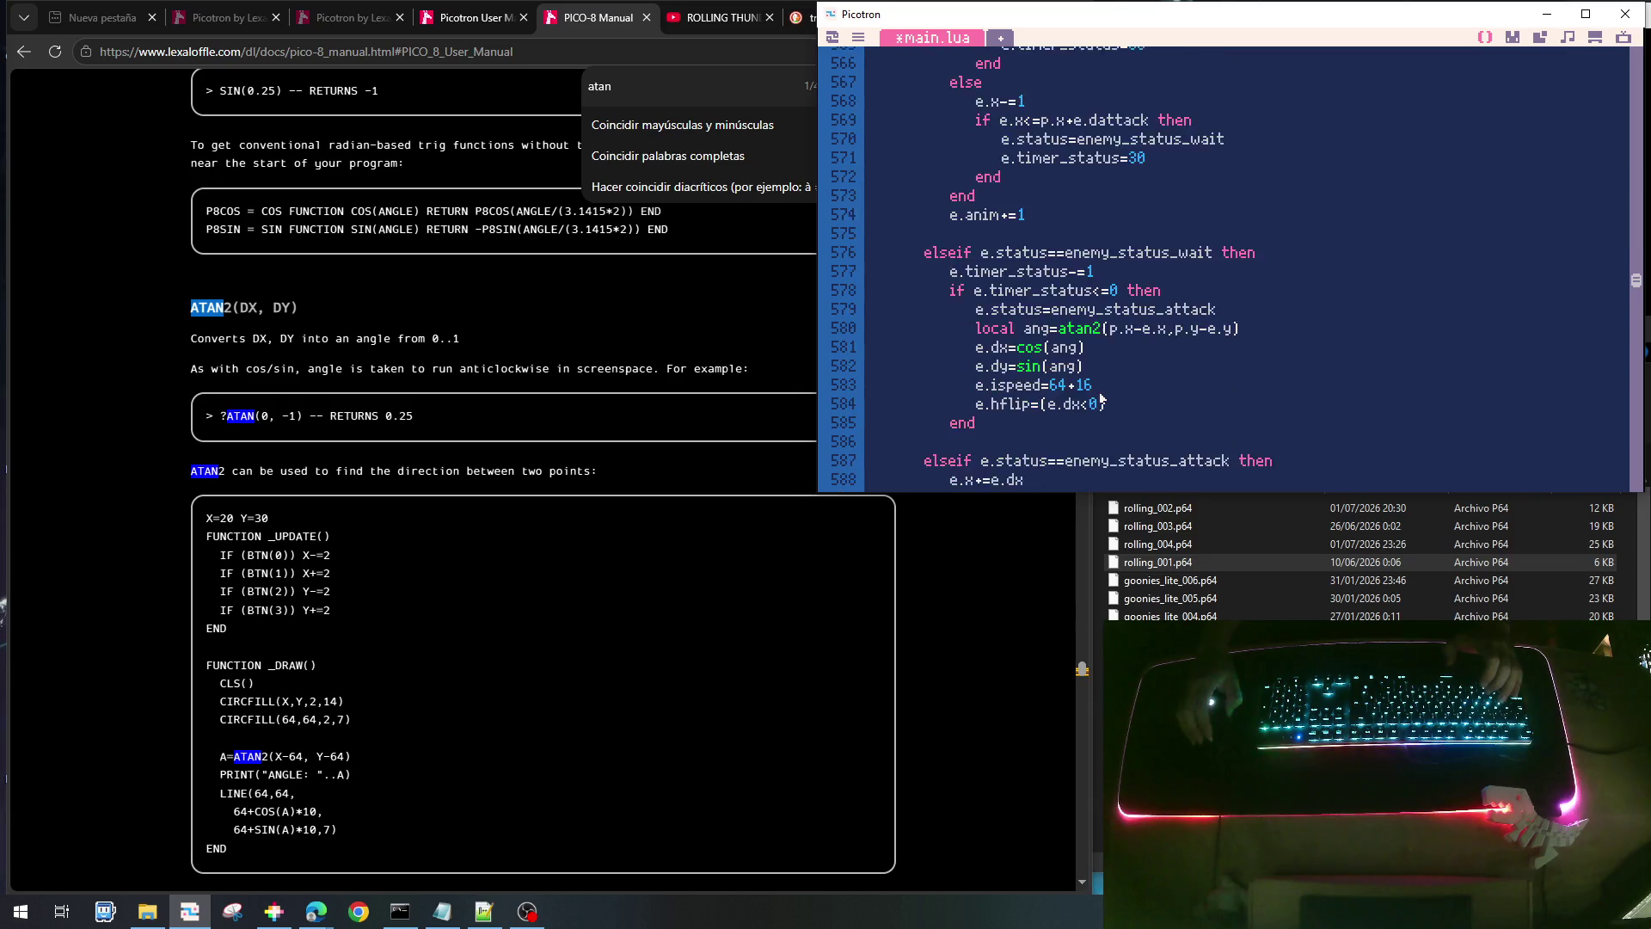
{"action": "scroll", "coordinate": [1102, 397], "scroll_direction": "up", "scroll_amount": 2}
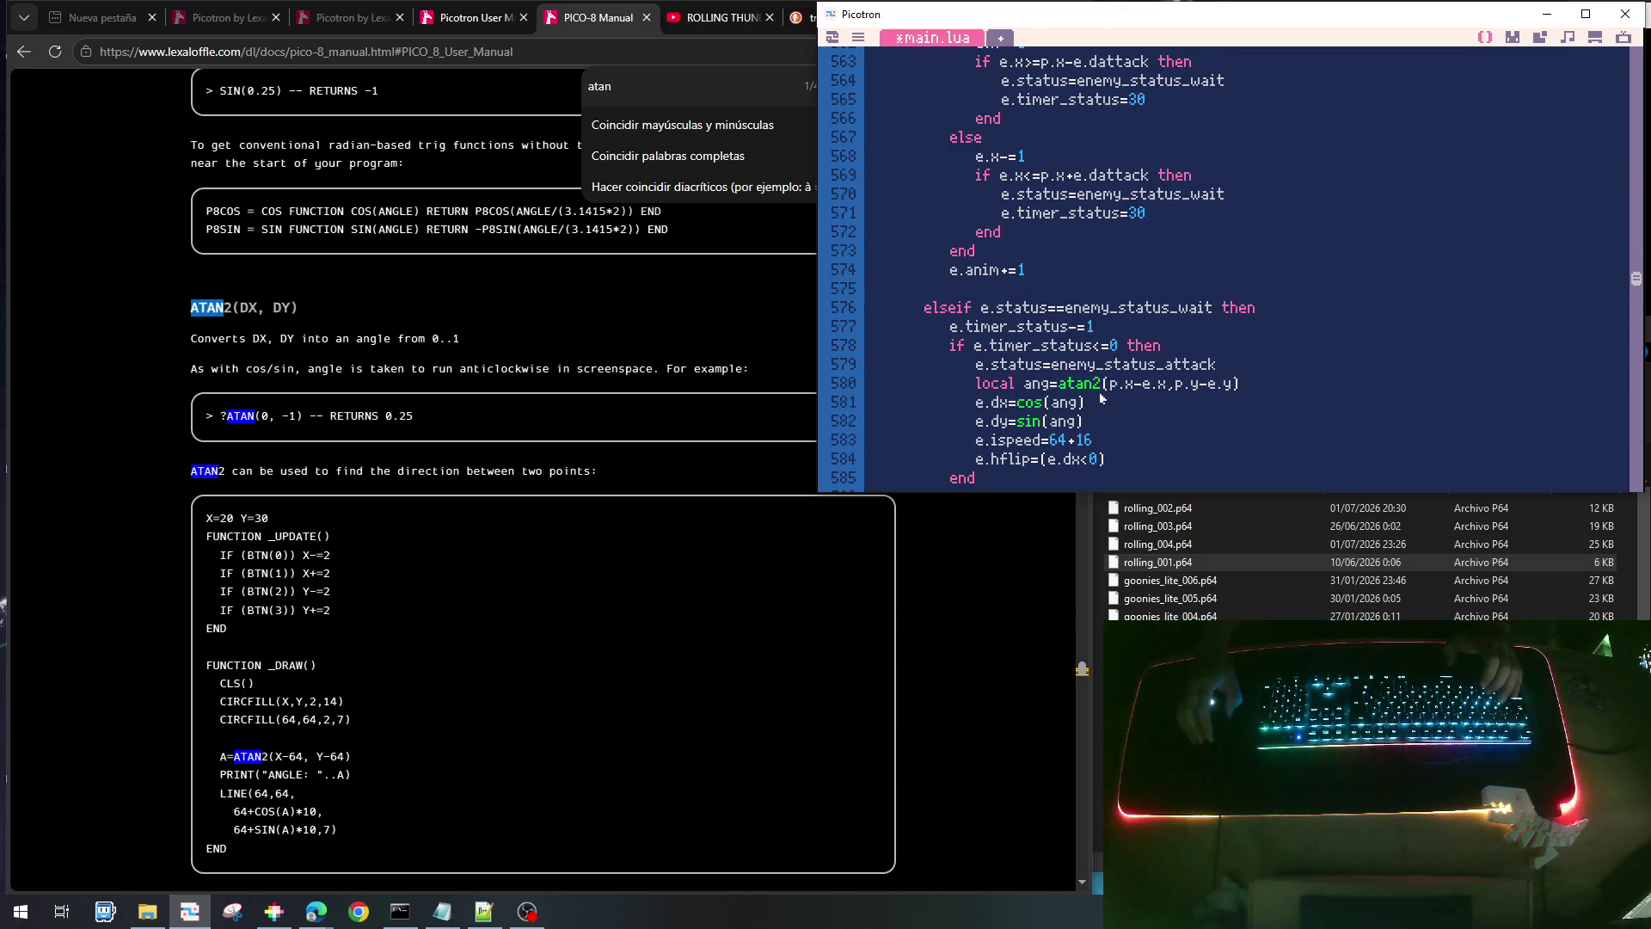
{"action": "scroll", "coordinate": [1102, 398], "scroll_direction": "down", "scroll_amount": 2}
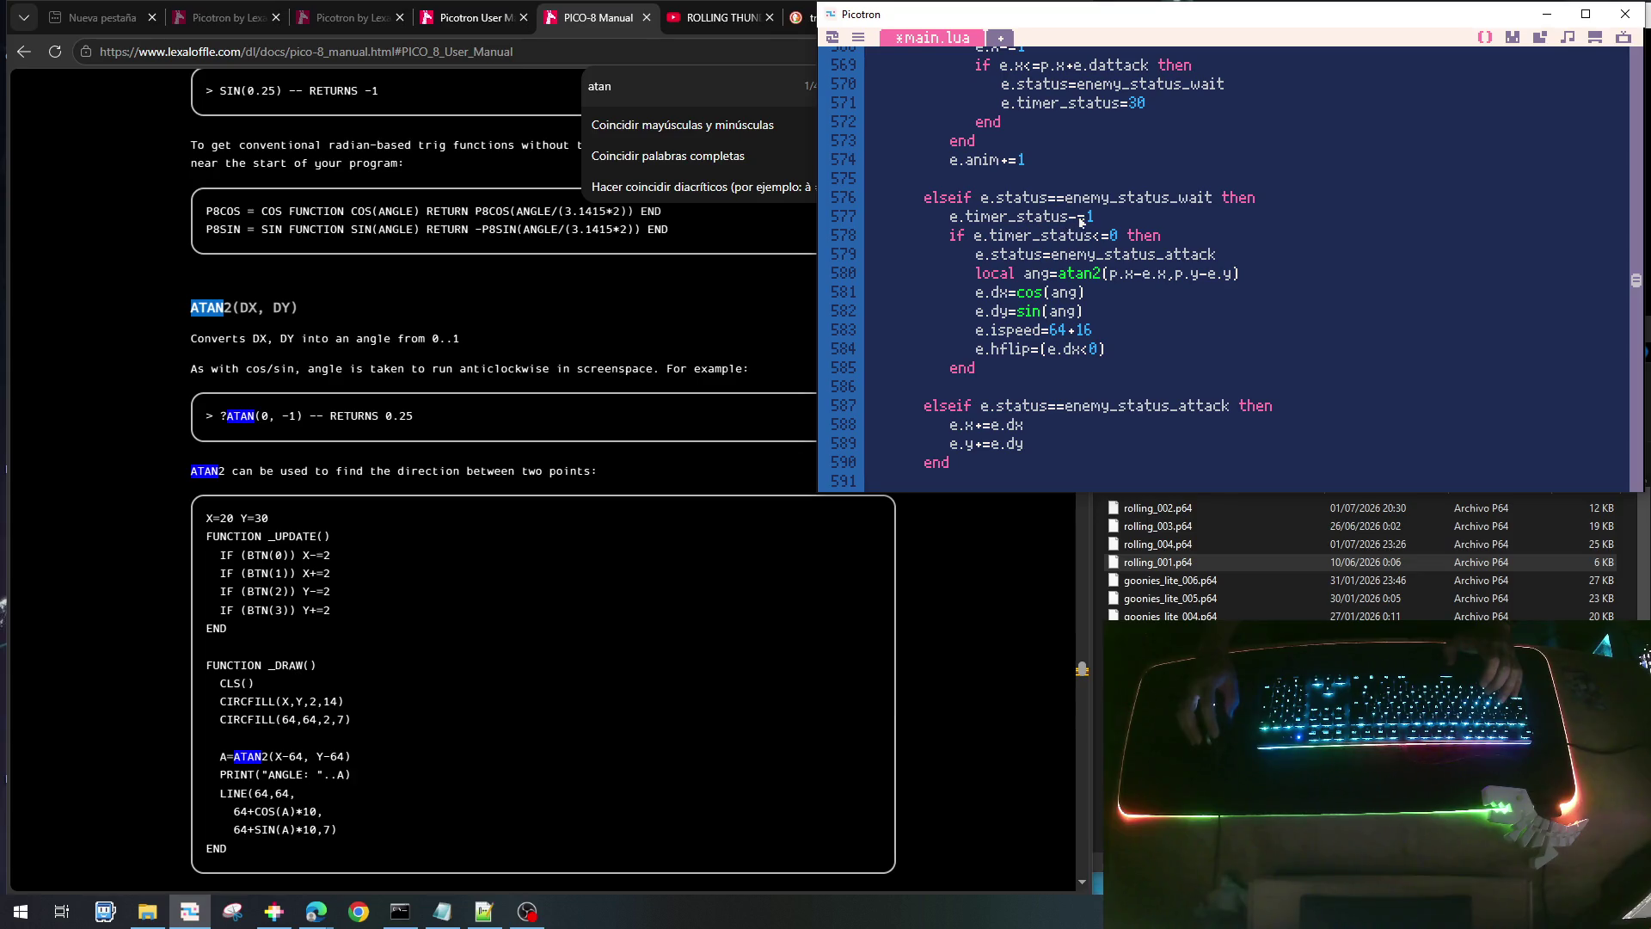
{"action": "key", "text": "Home"}
{"action": "key", "text": "shift+Down"}
{"action": "key", "text": "Delete"}
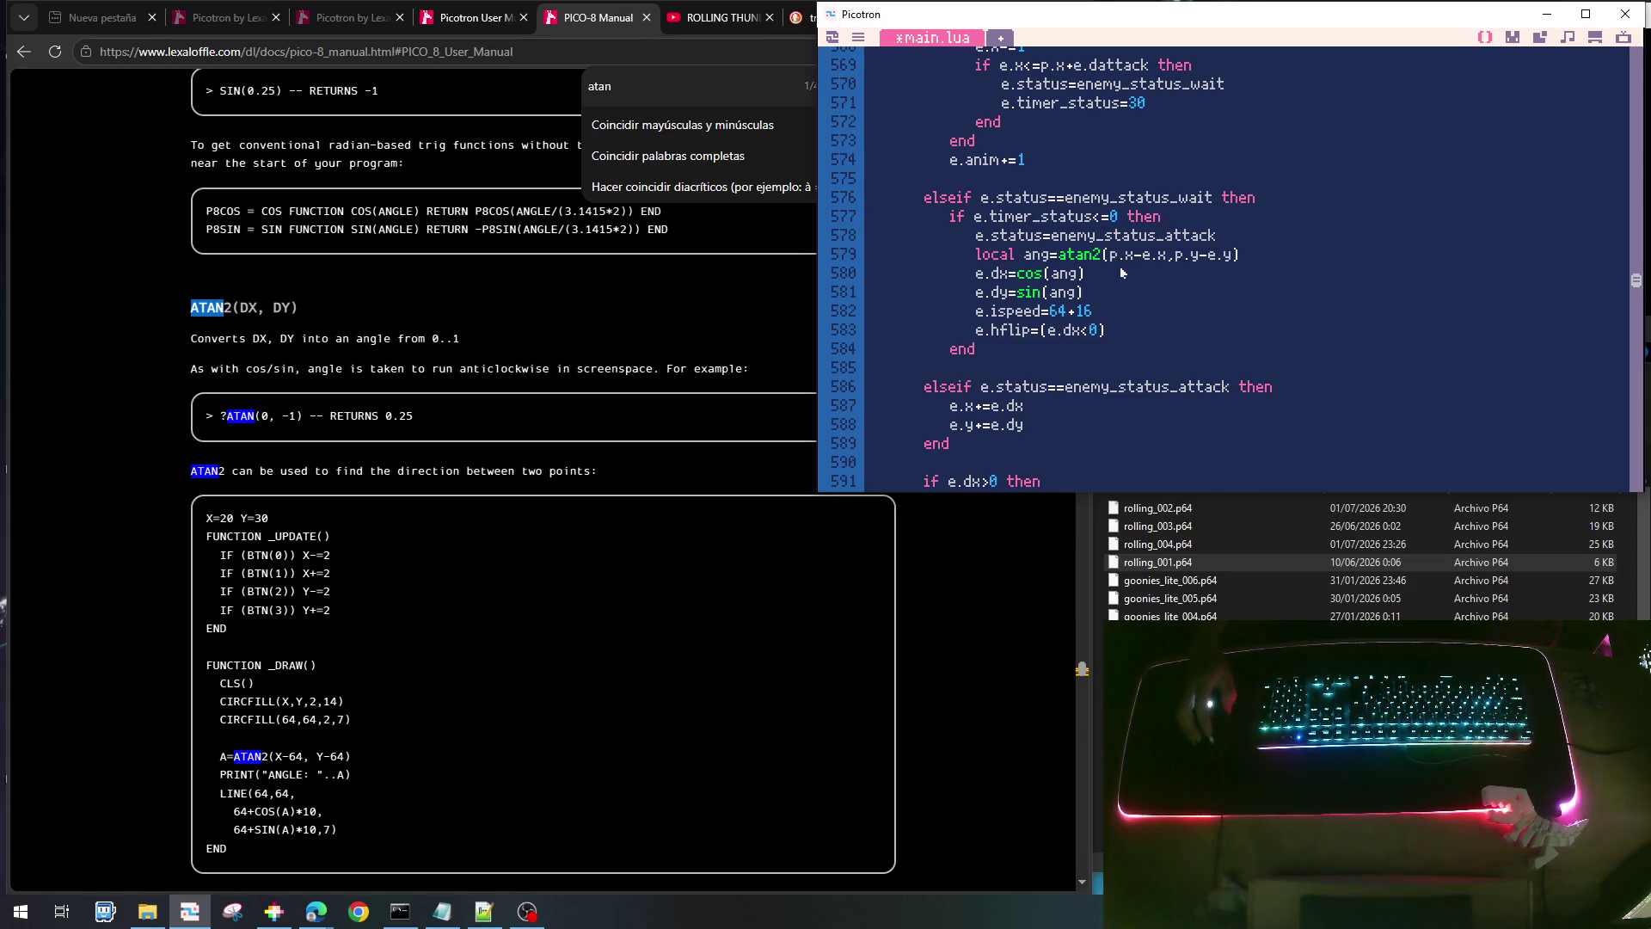
- Review the drone removal checks and save main.lua
{"action": "scroll", "coordinate": [1113, 258], "scroll_direction": "up", "scroll_amount": 1}
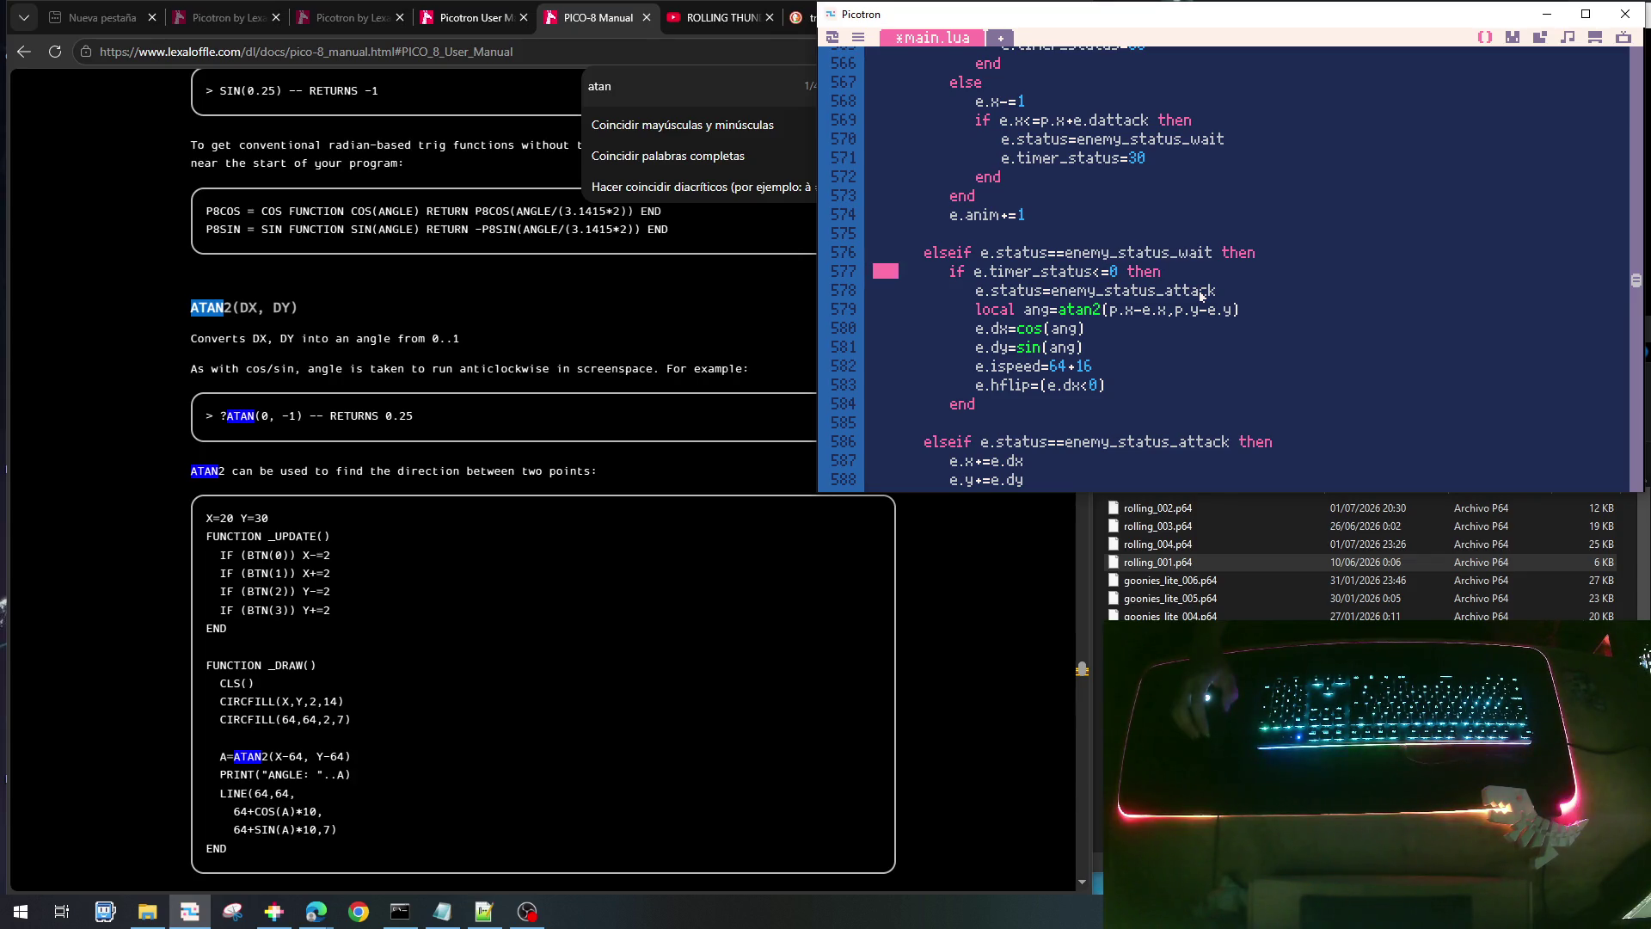
{"action": "scroll", "coordinate": [1199, 291], "scroll_direction": "up", "scroll_amount": 2}
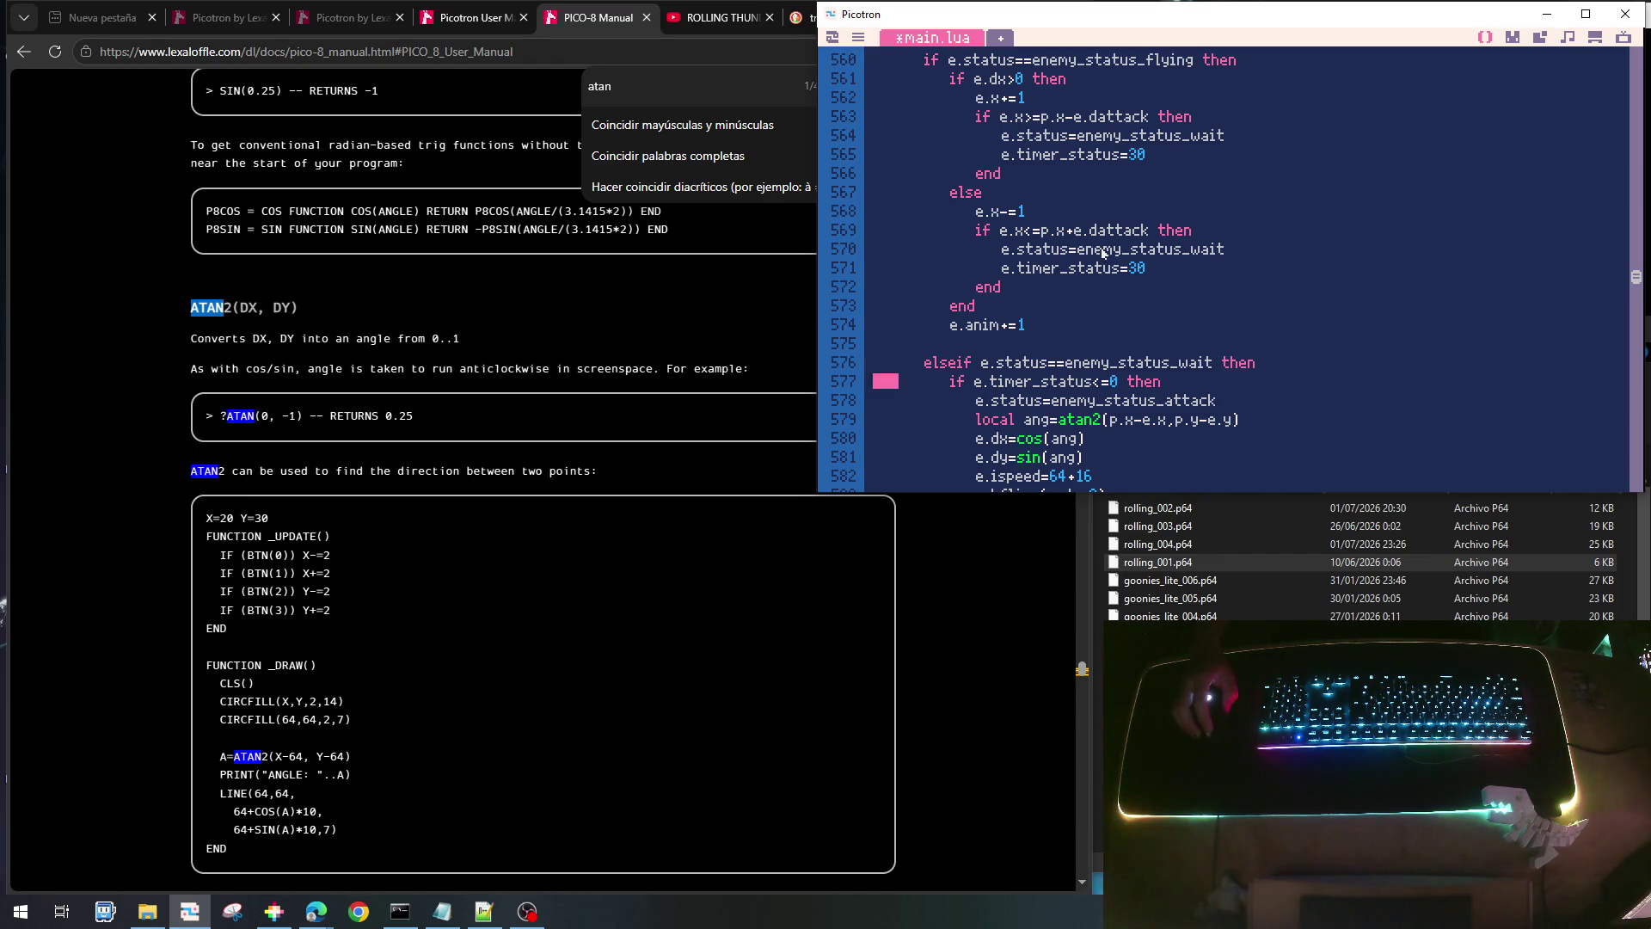
{"action": "scroll", "coordinate": [1123, 290], "scroll_direction": "down", "scroll_amount": 4}
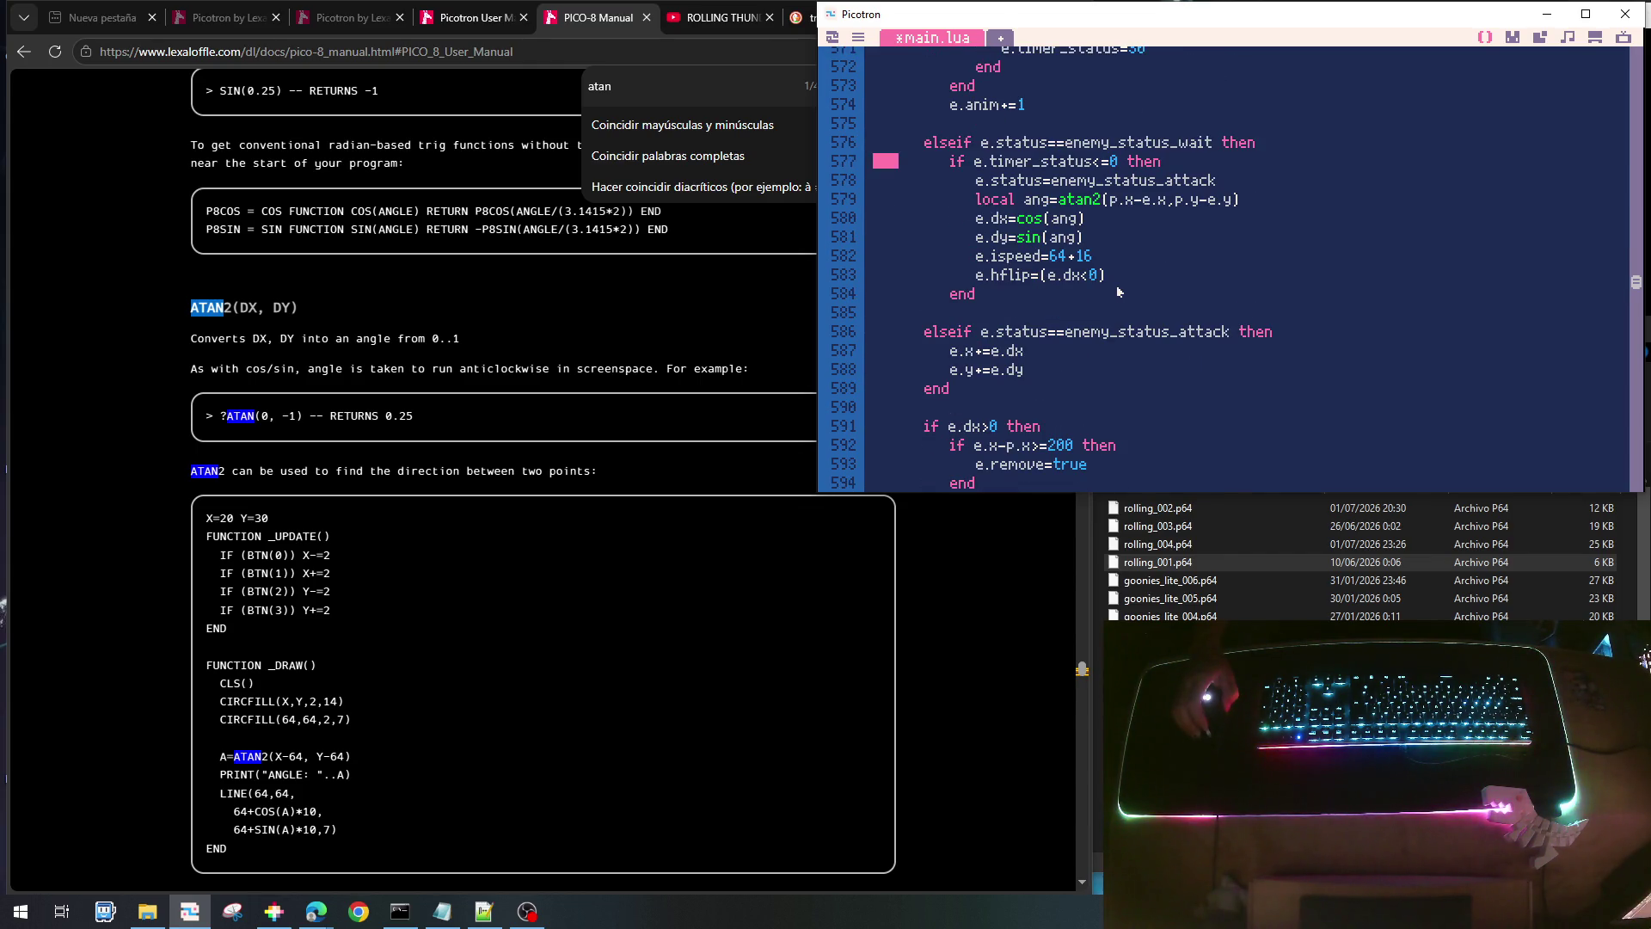
{"action": "scroll", "coordinate": [1117, 292], "scroll_direction": "down", "scroll_amount": 3}
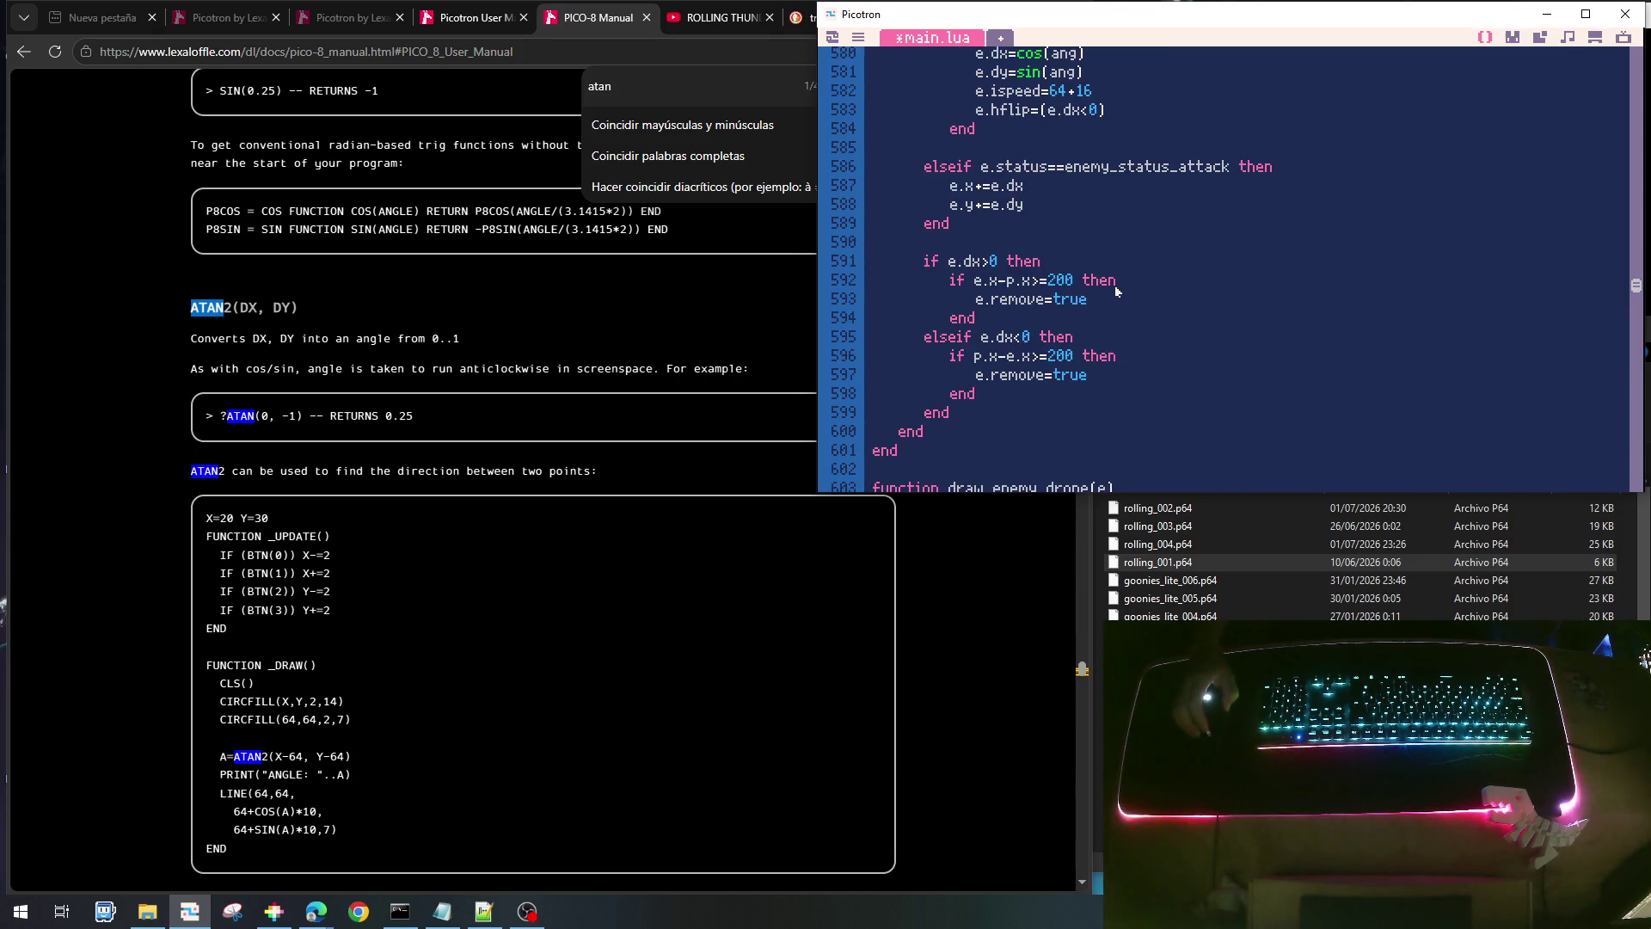
{"action": "key", "text": "ctrl+s"}
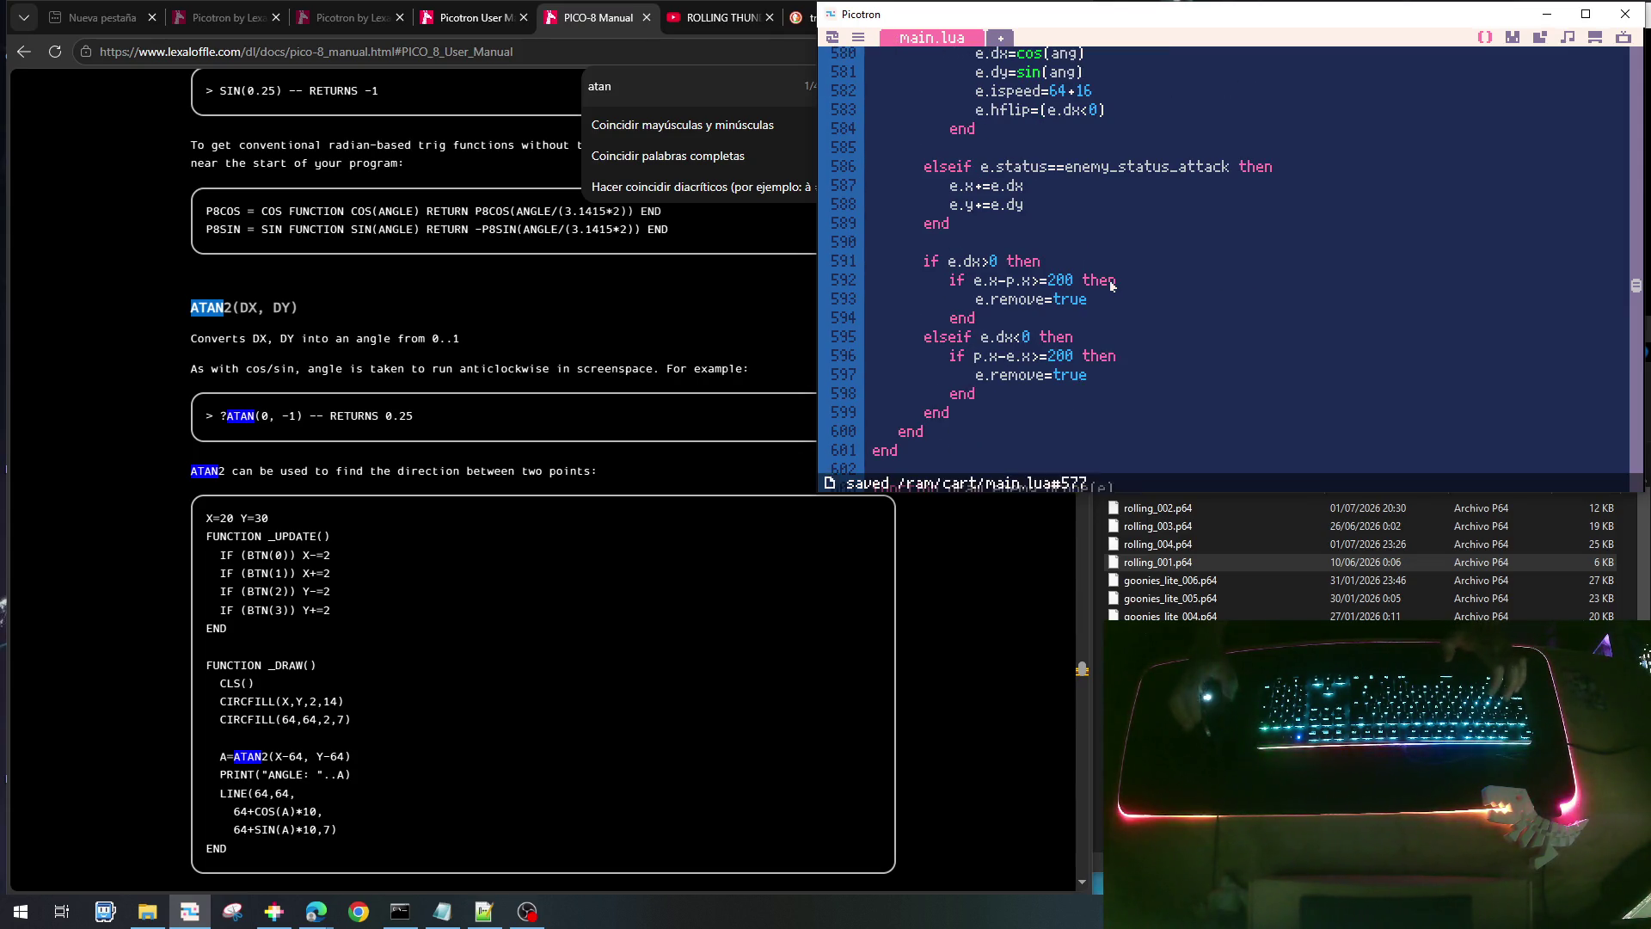
- Run the cart, walk right, jump onto the platform, fire at drones, then return to the editor
{"action": "key", "text": "ctrl+r"}
{"action": "key", "text": "Right"}
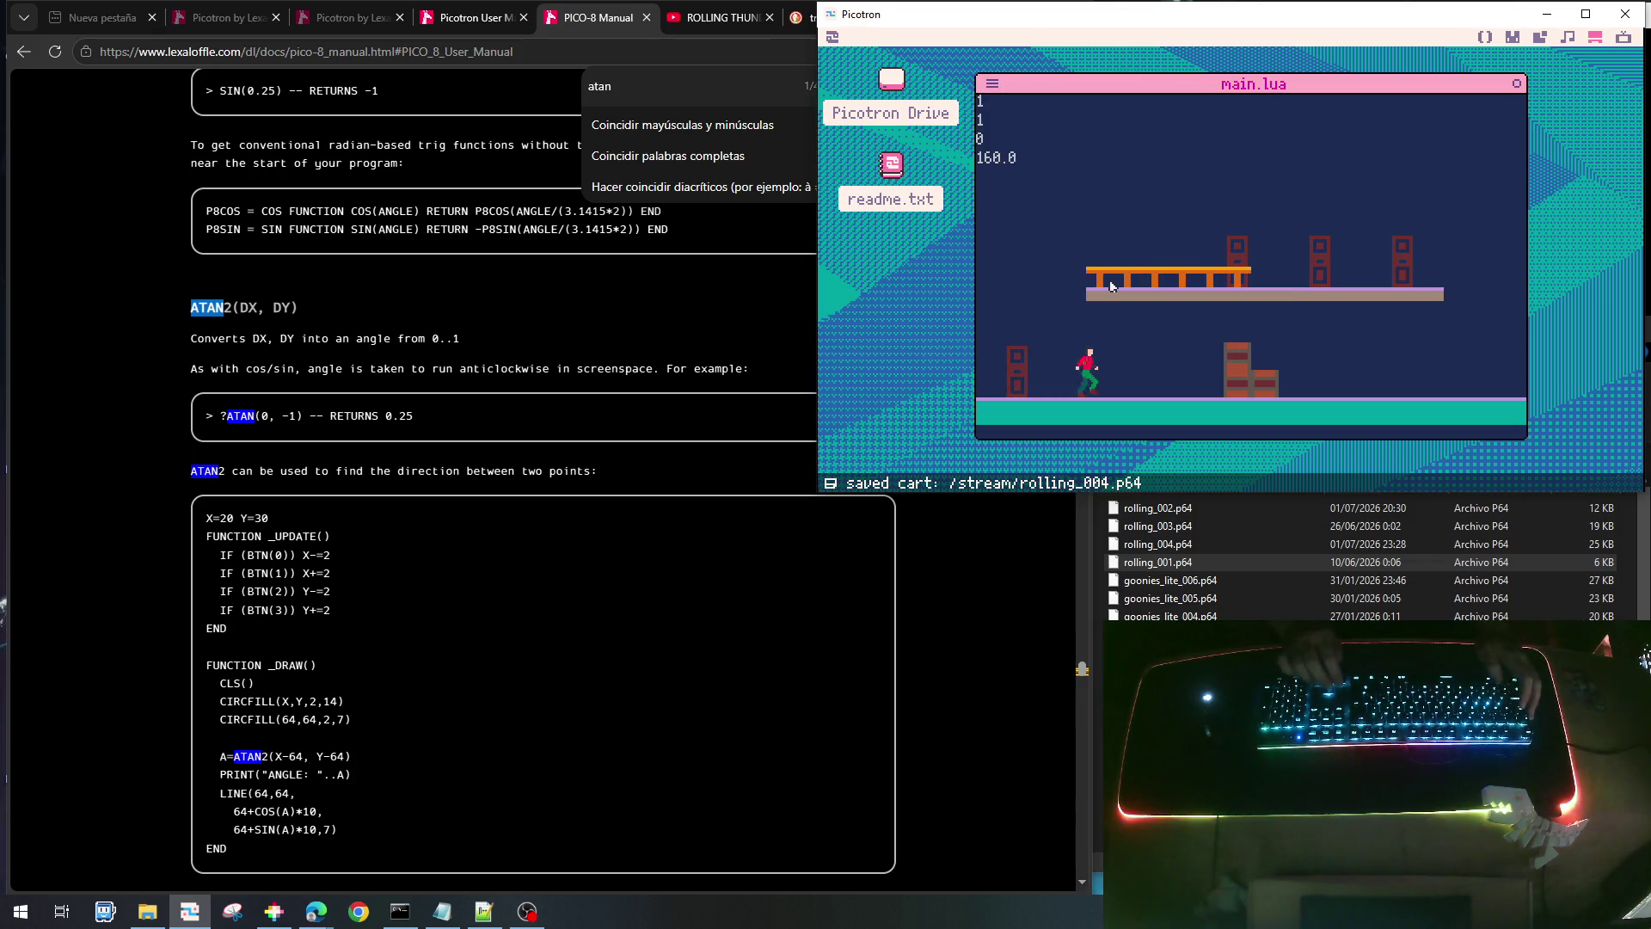
{"action": "key", "text": "Right"}
{"action": "key", "text": "Up"}
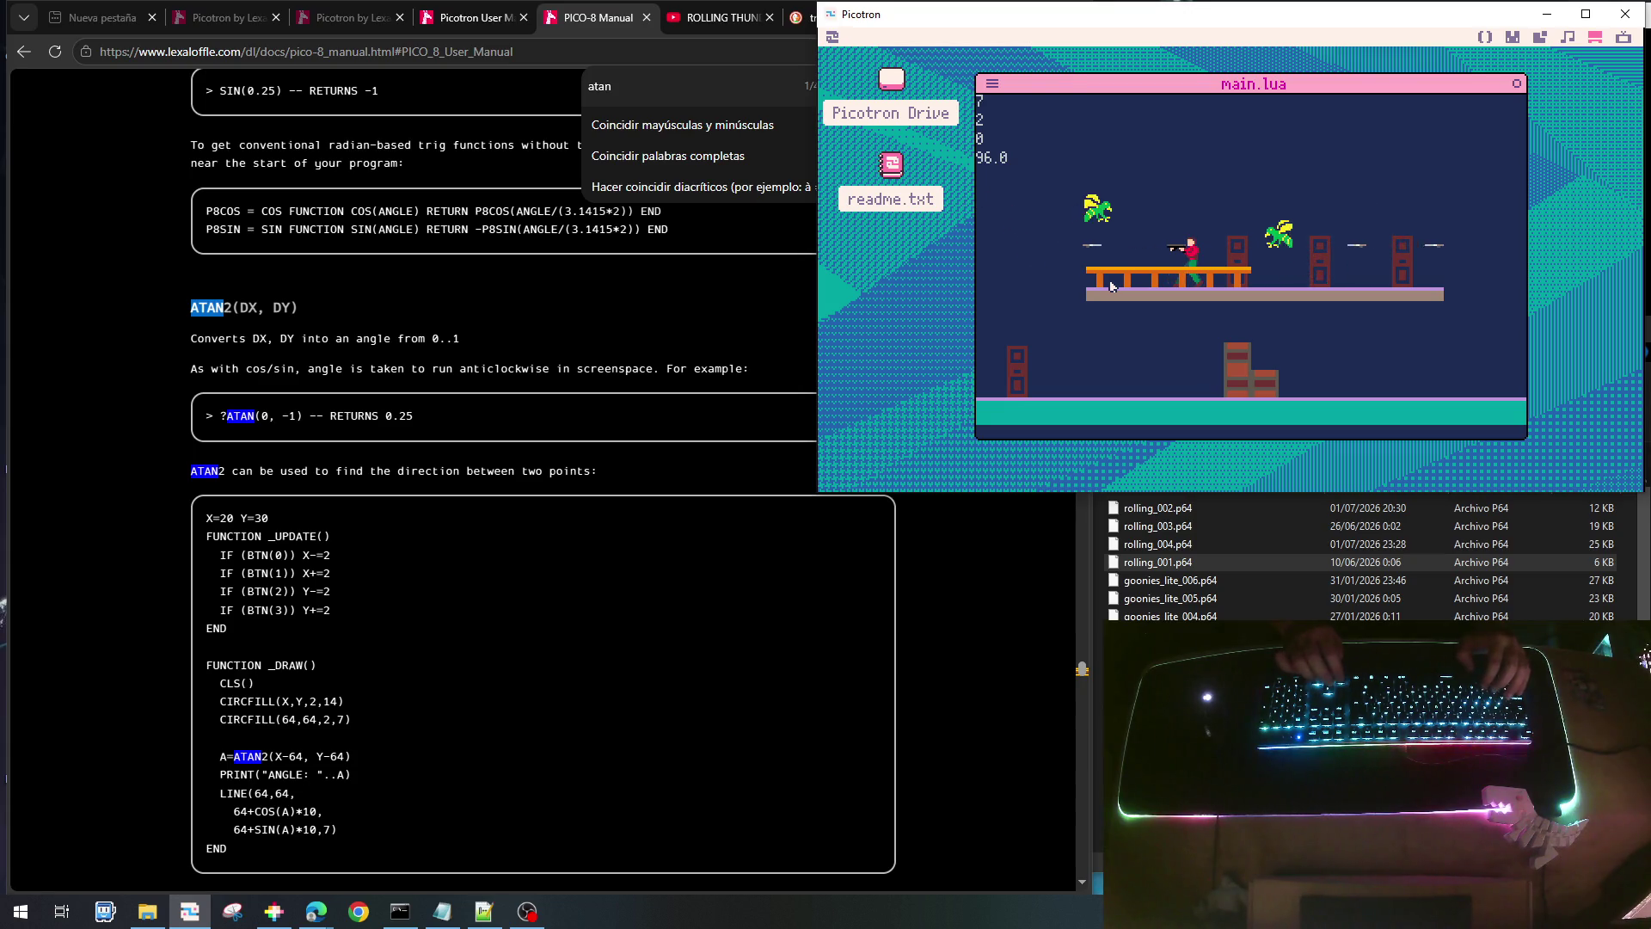
{"action": "key", "text": "x"}
{"action": "key", "text": "Right"}
{"action": "key", "text": "Right"}
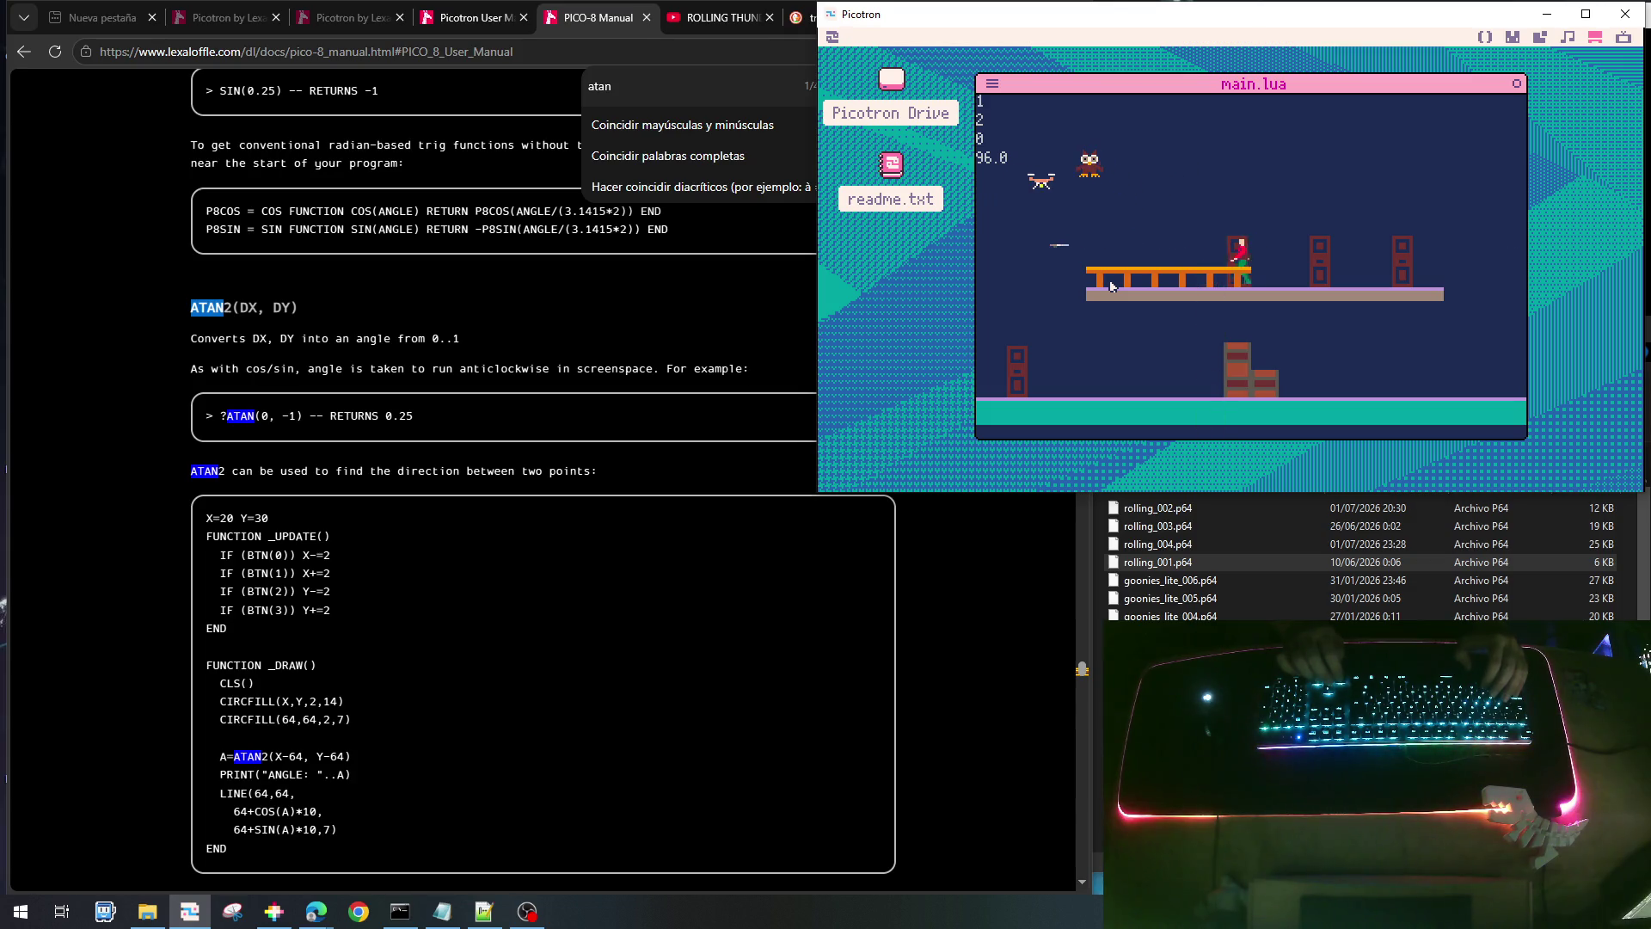
{"action": "key", "text": "Right"}
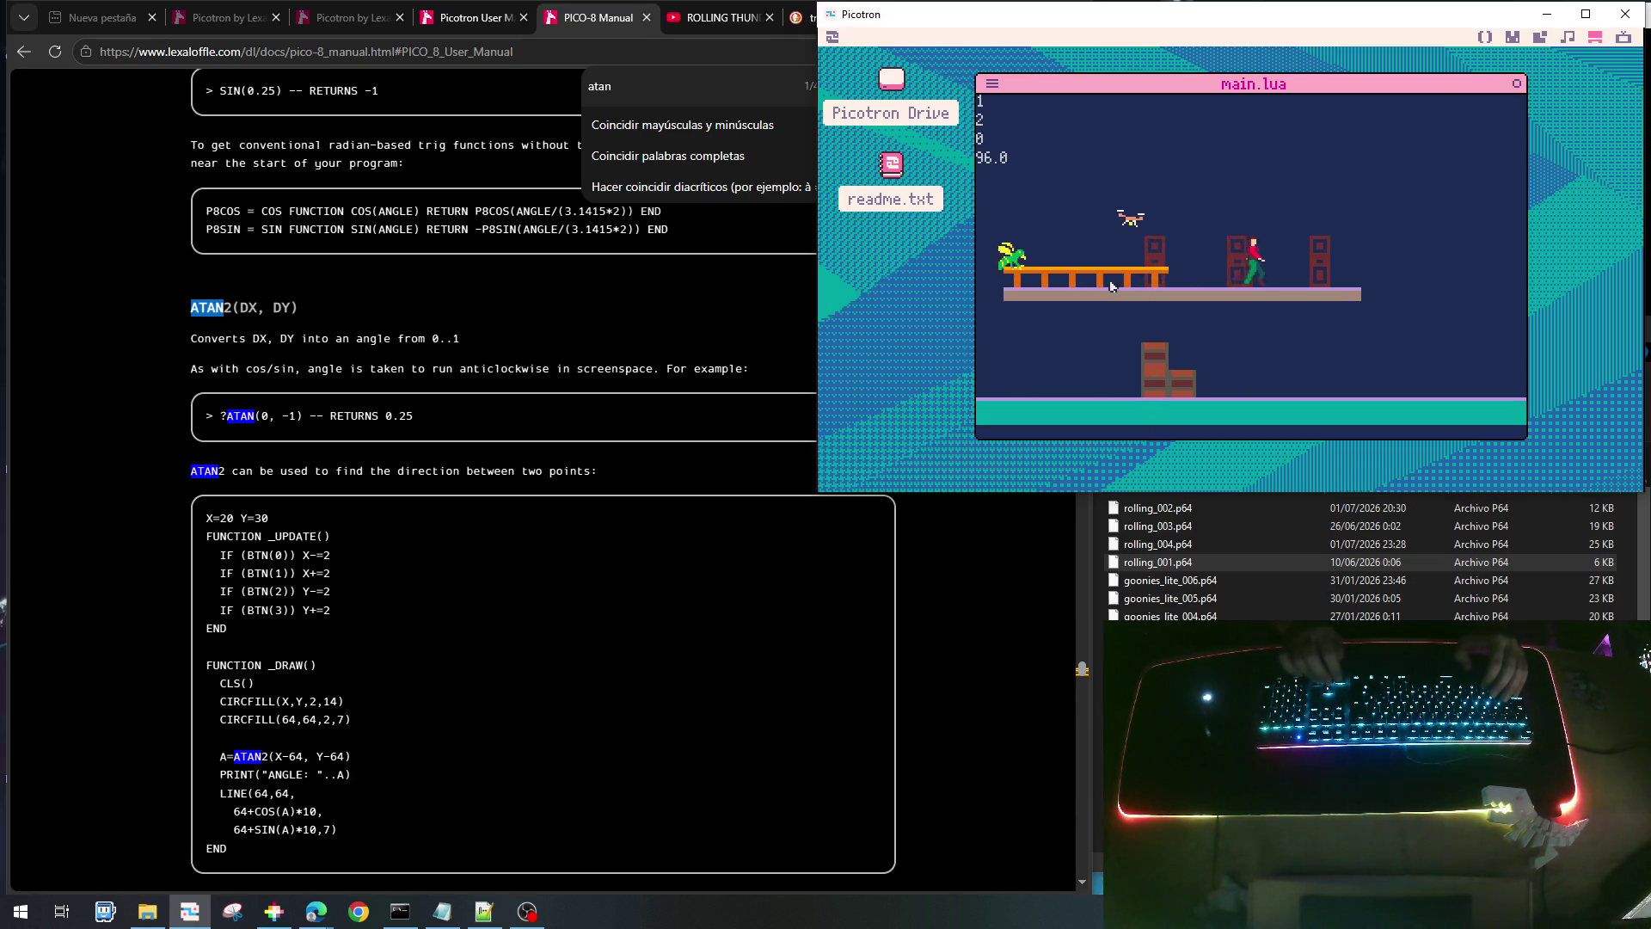
{"action": "key", "text": "Right"}
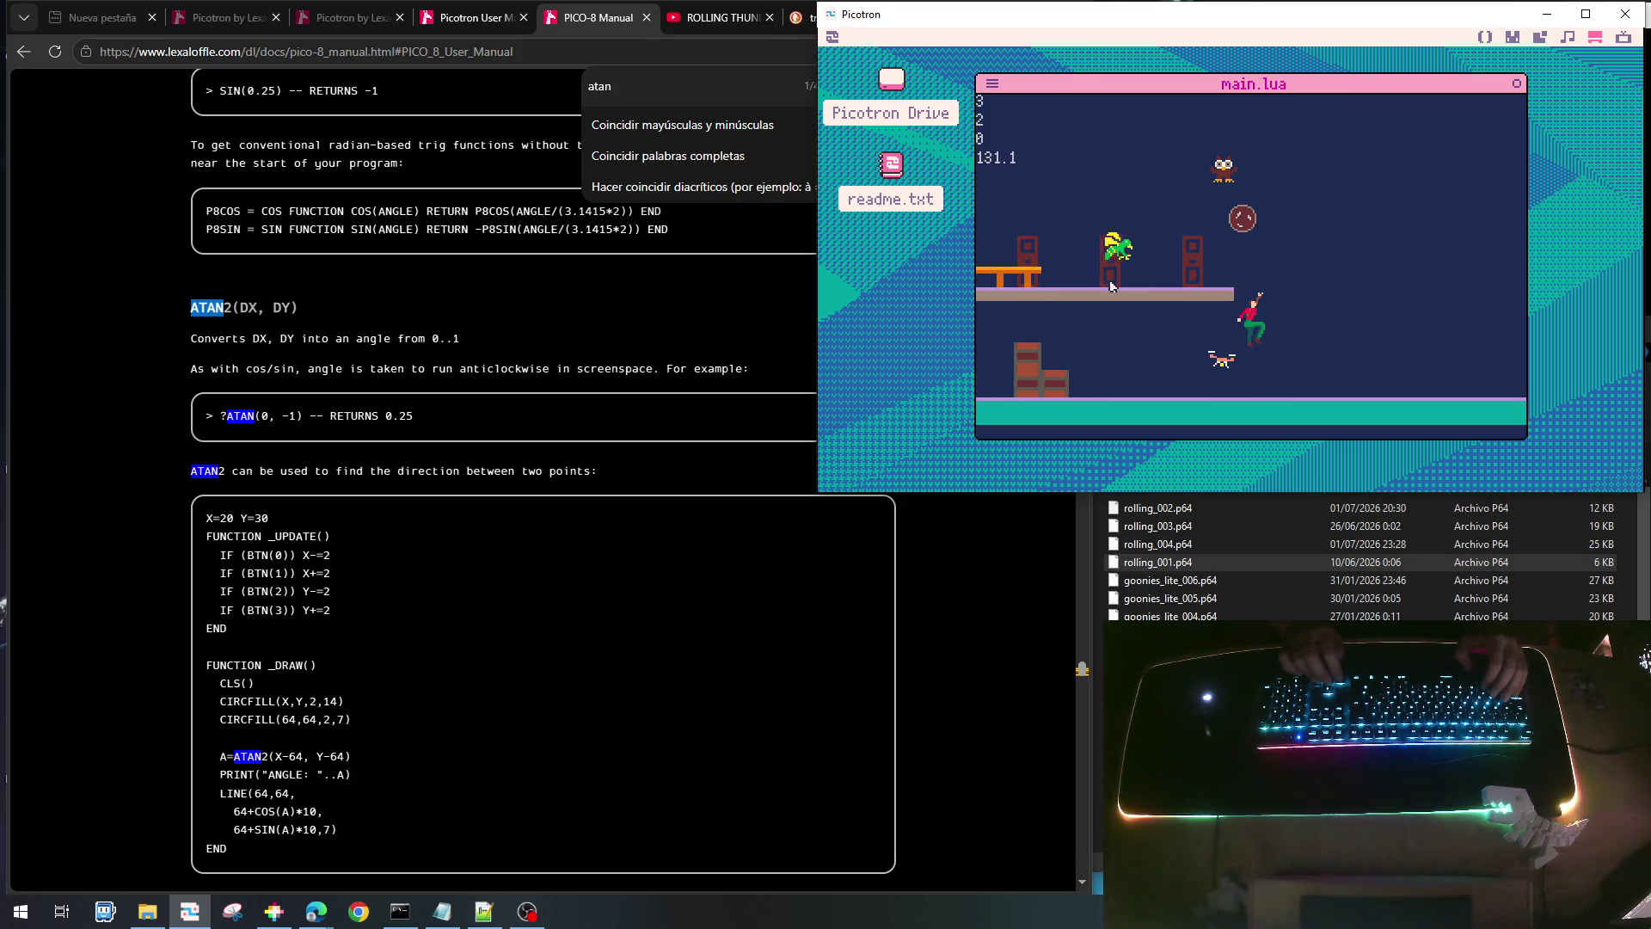
{"action": "key", "text": "Escape"}
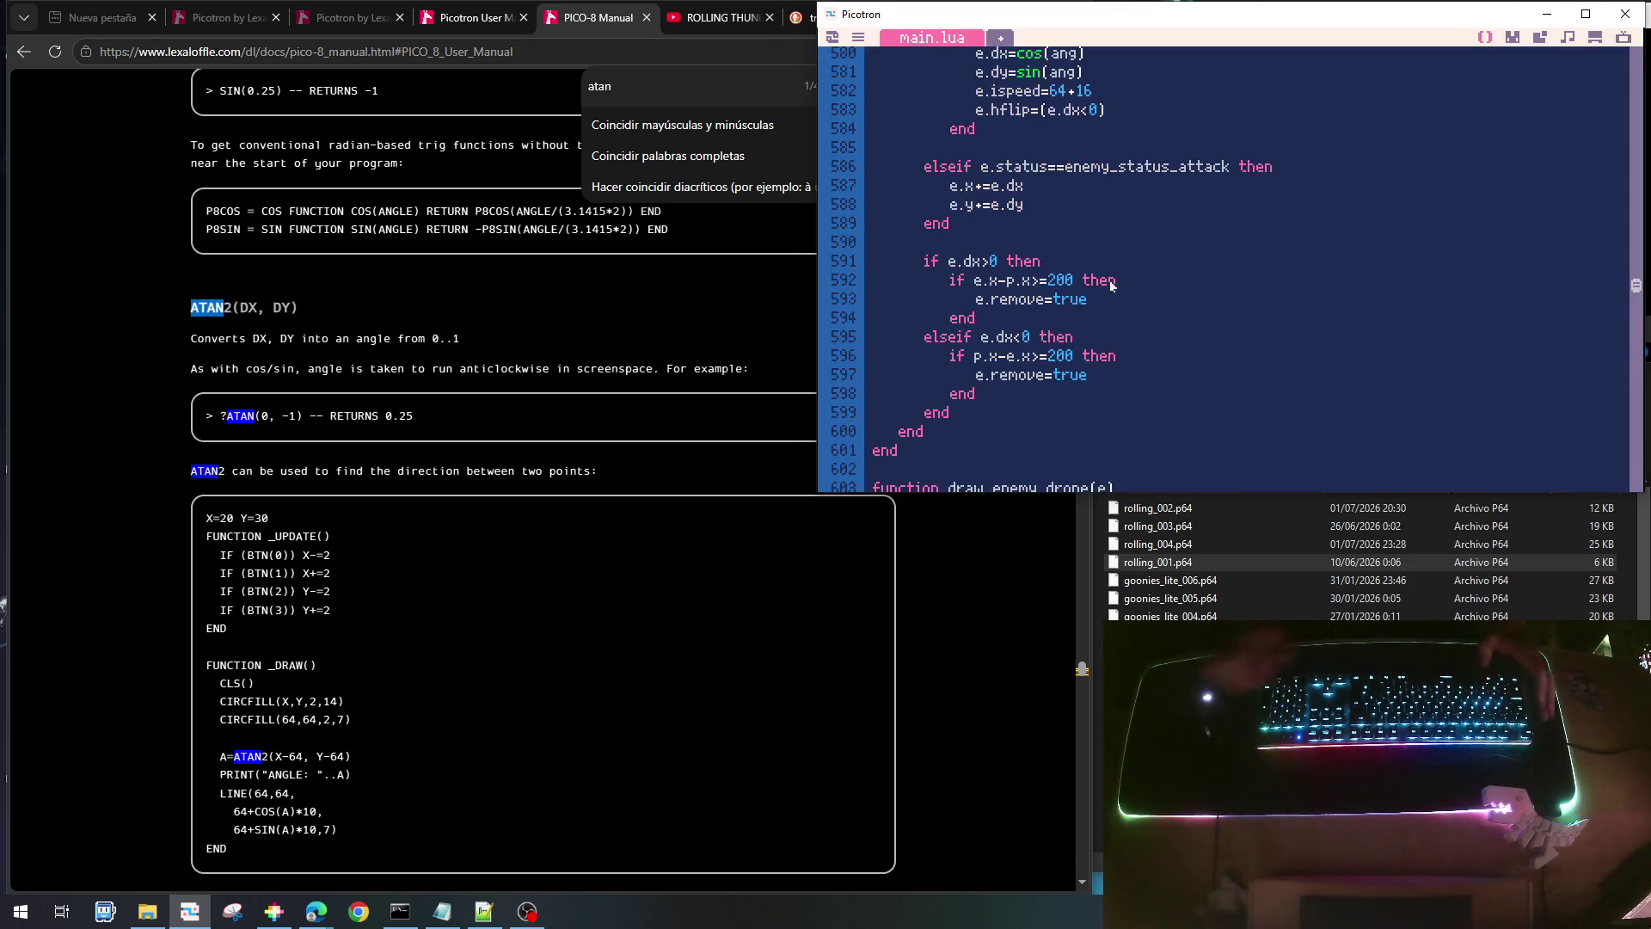
- Change the drone attack speed to e.ispeed=64+6, save, and run the cart
{"action": "scroll", "coordinate": [1146, 345], "scroll_direction": "up", "scroll_amount": 3}
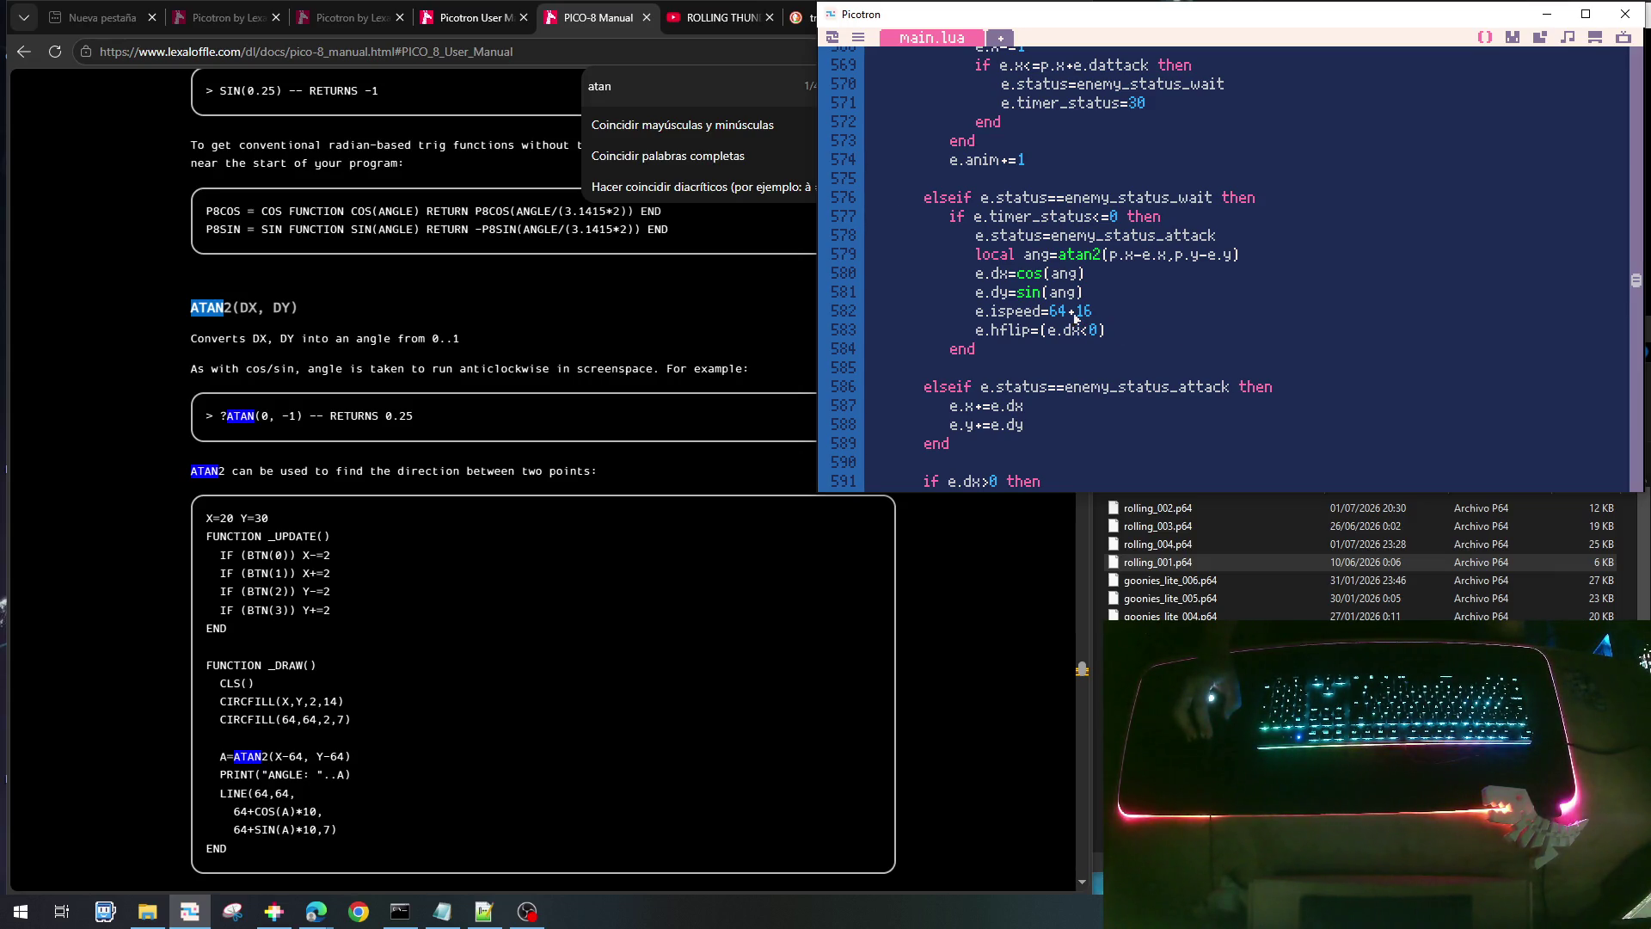
{"action": "type", "text": "6"}
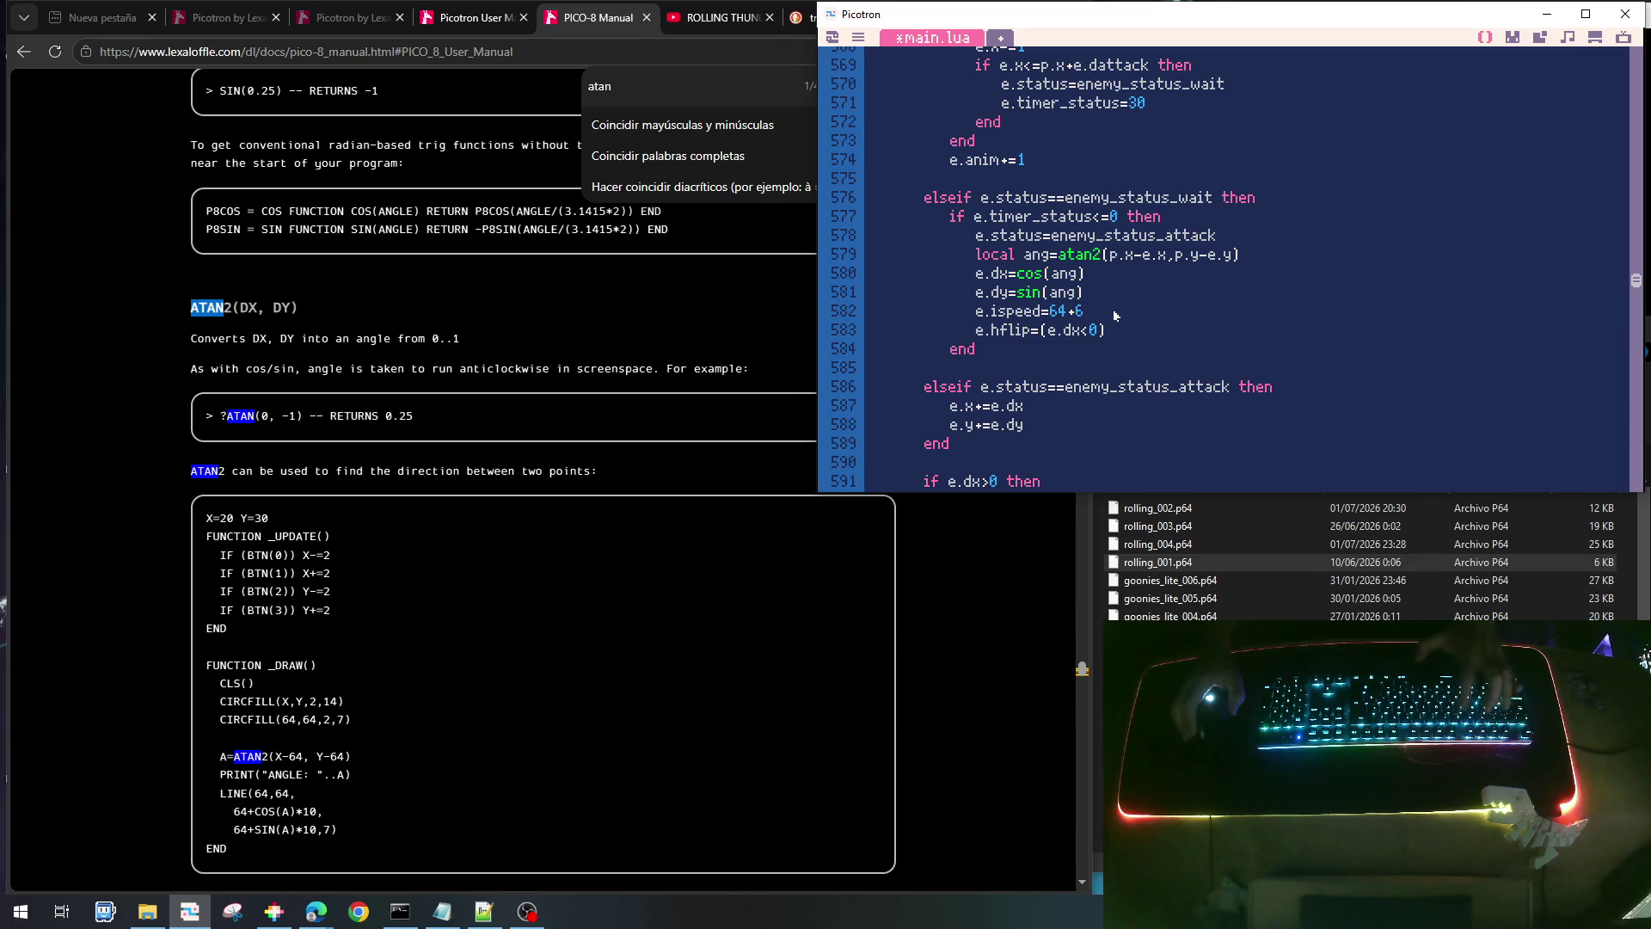
{"action": "key", "text": "ctrl+s"}
{"action": "key", "text": "ctrl+r"}
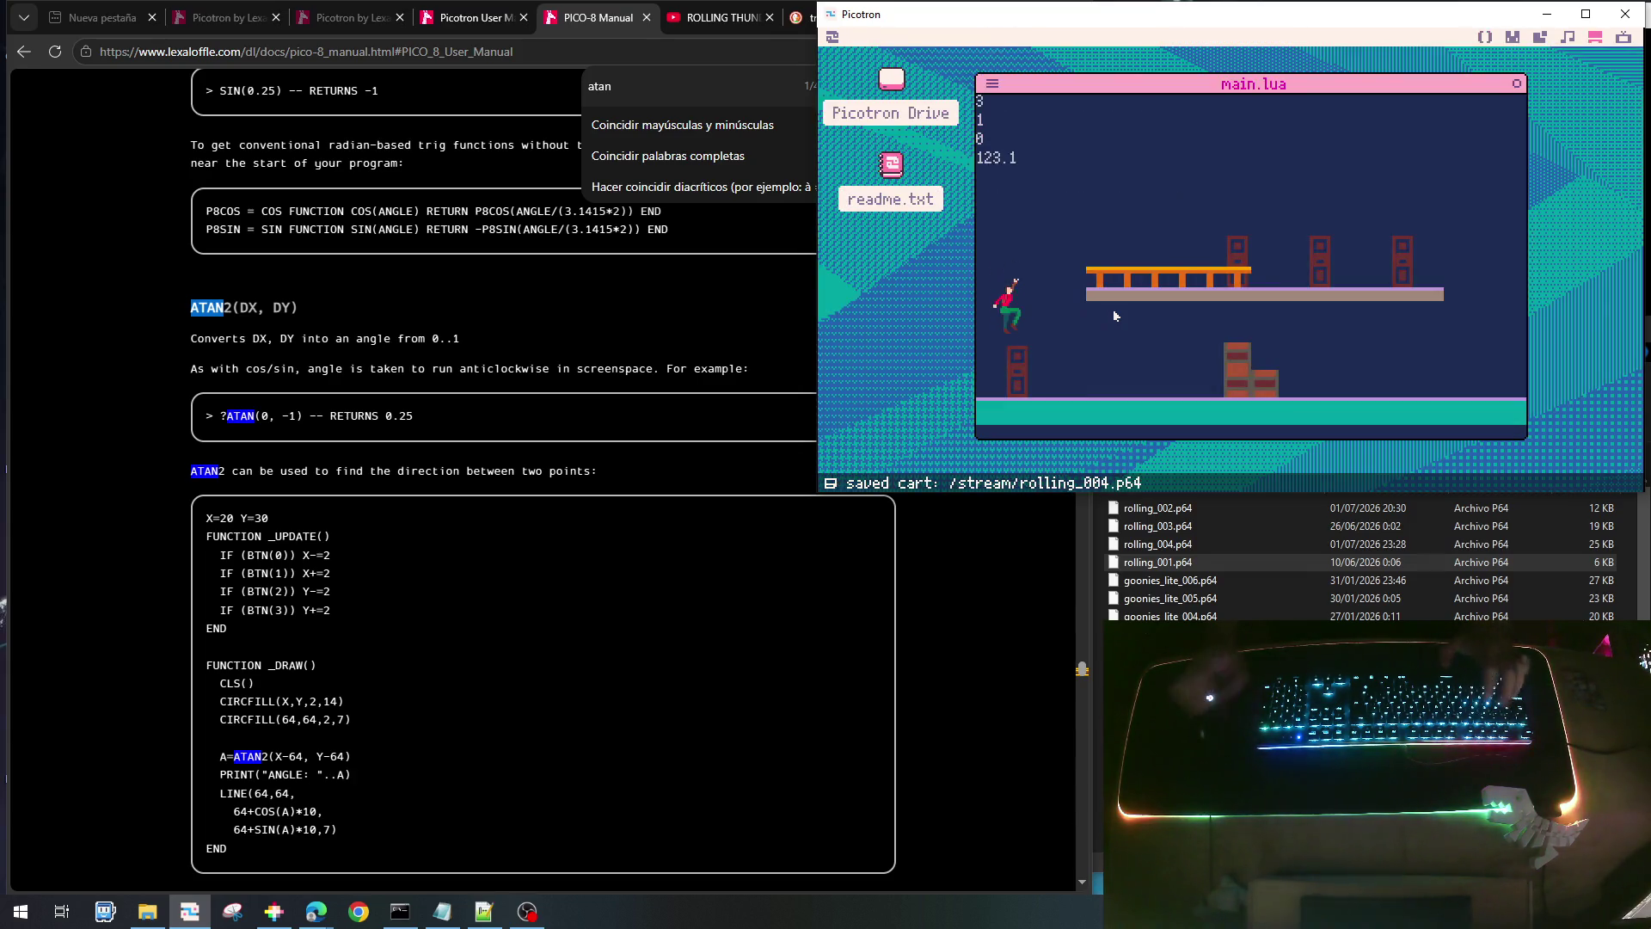
{"action": "key", "text": "Right"}
{"action": "key", "text": "z"}
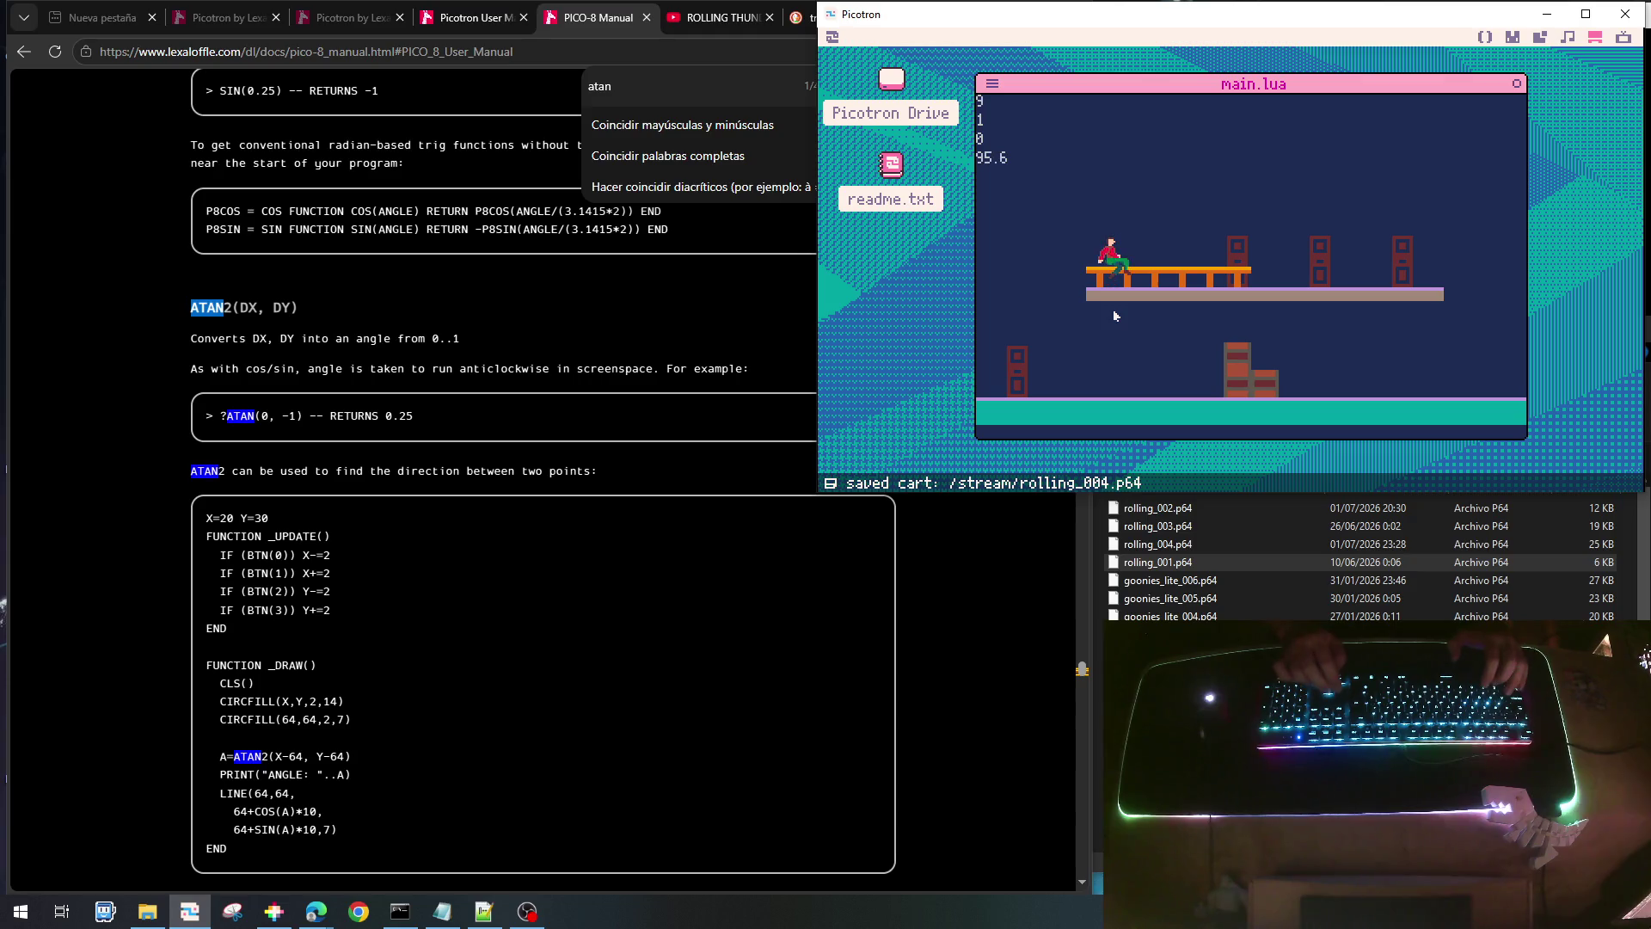
{"action": "key", "text": "Right"}
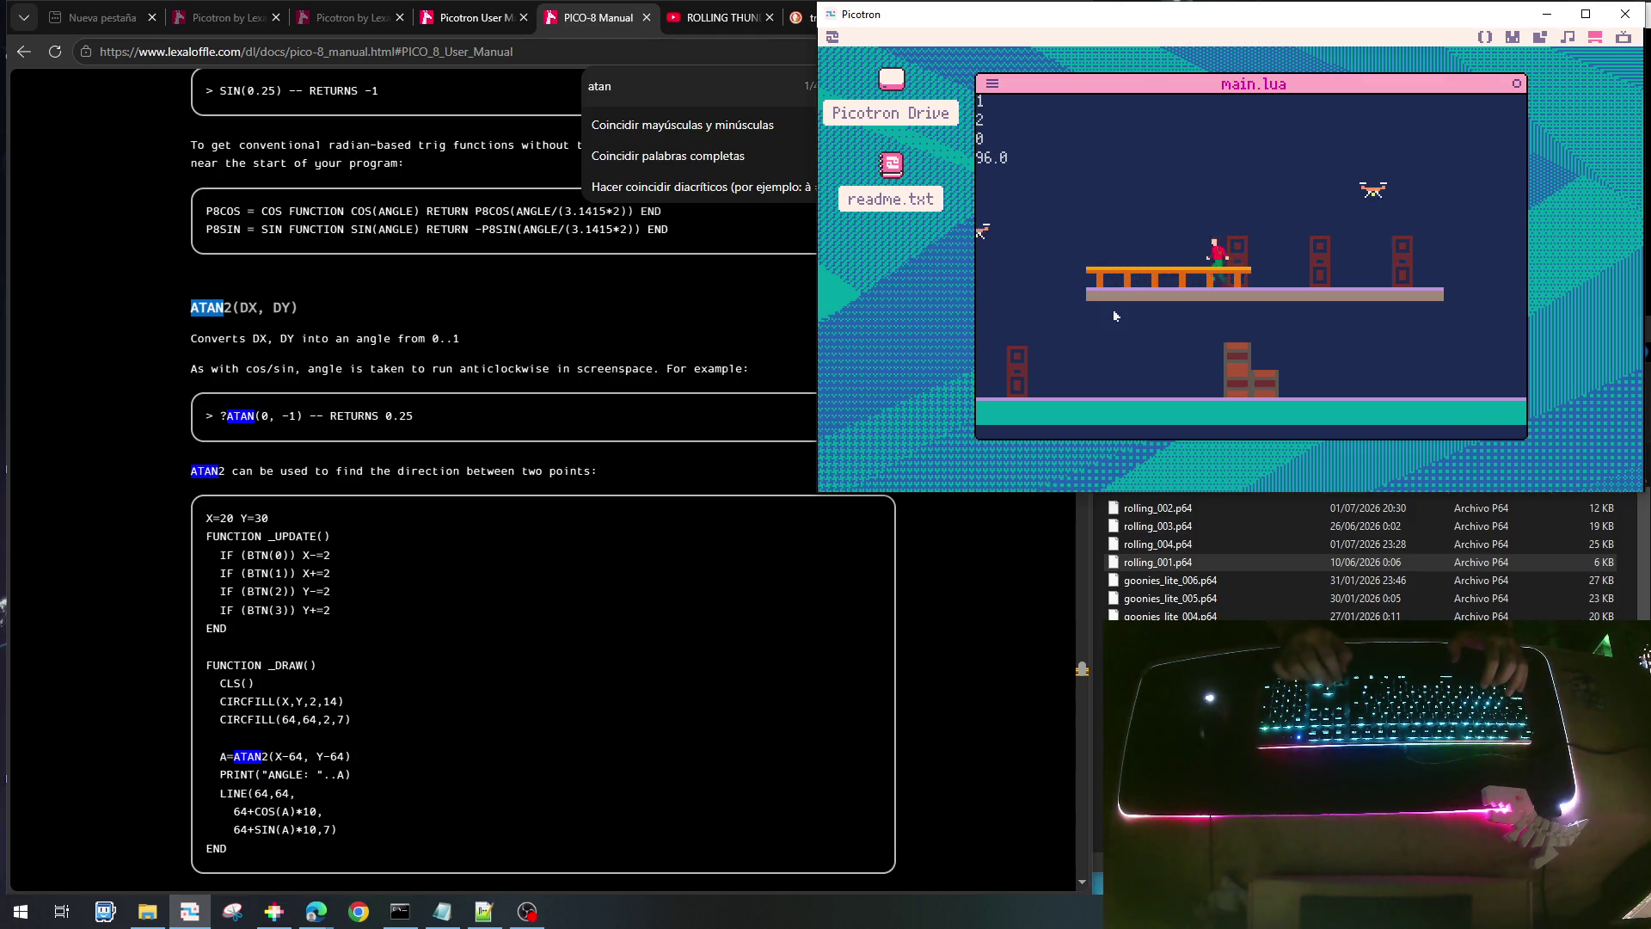
{"action": "key", "text": "Right"}
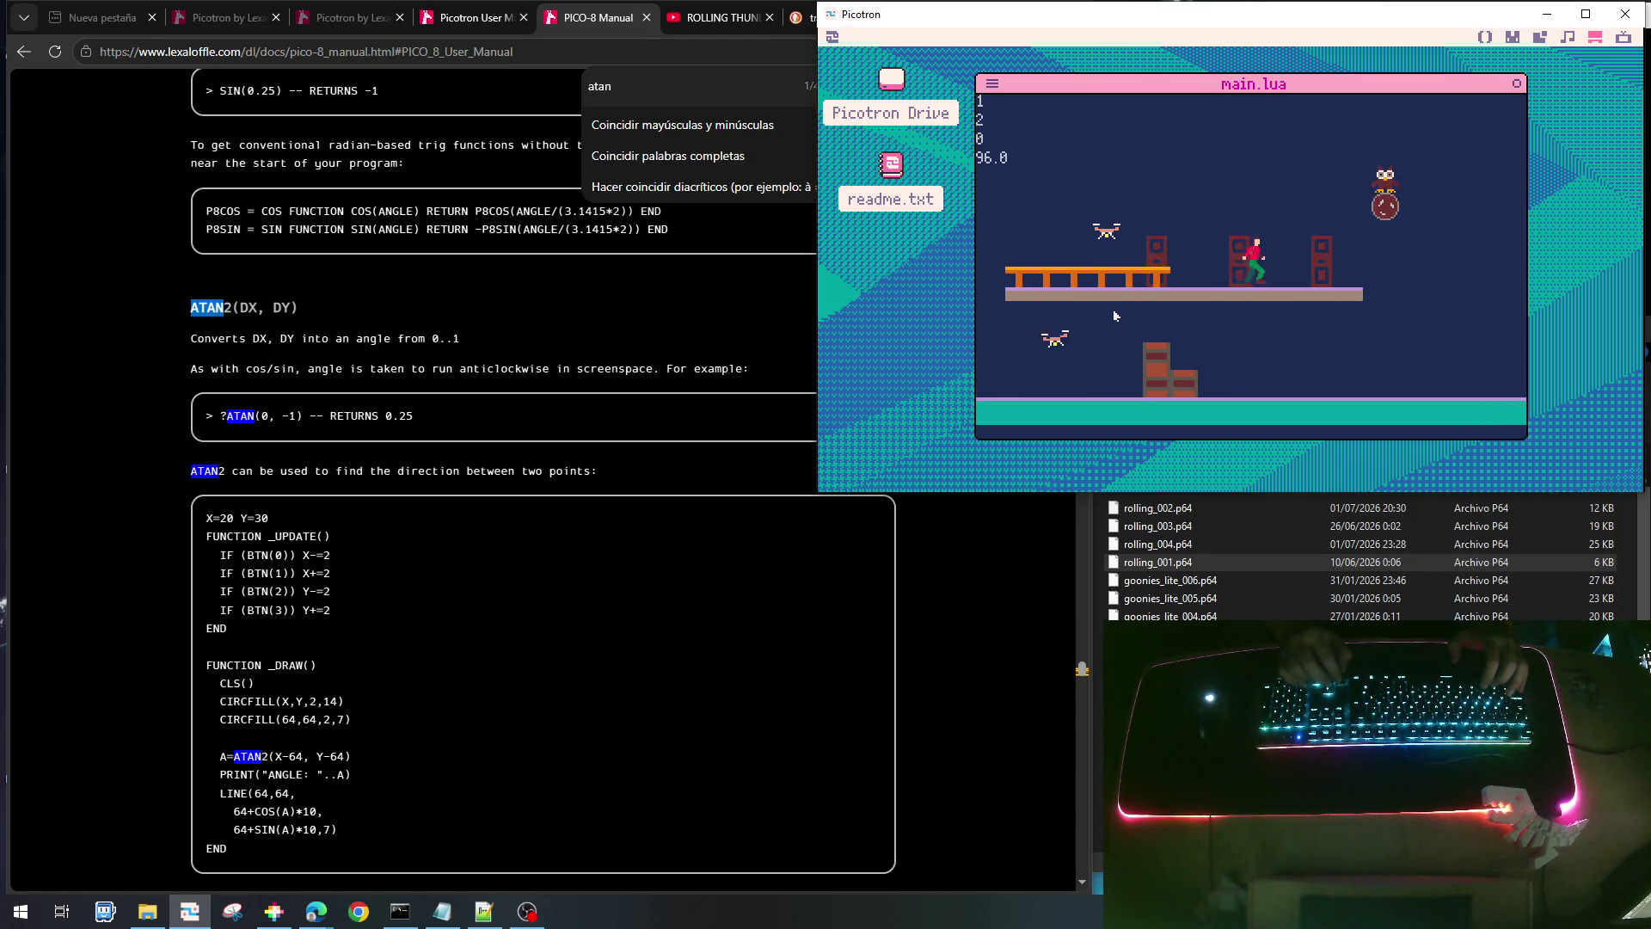
{"action": "key", "text": "Right"}
{"action": "key", "text": "x"}
{"action": "key", "text": "Right"}
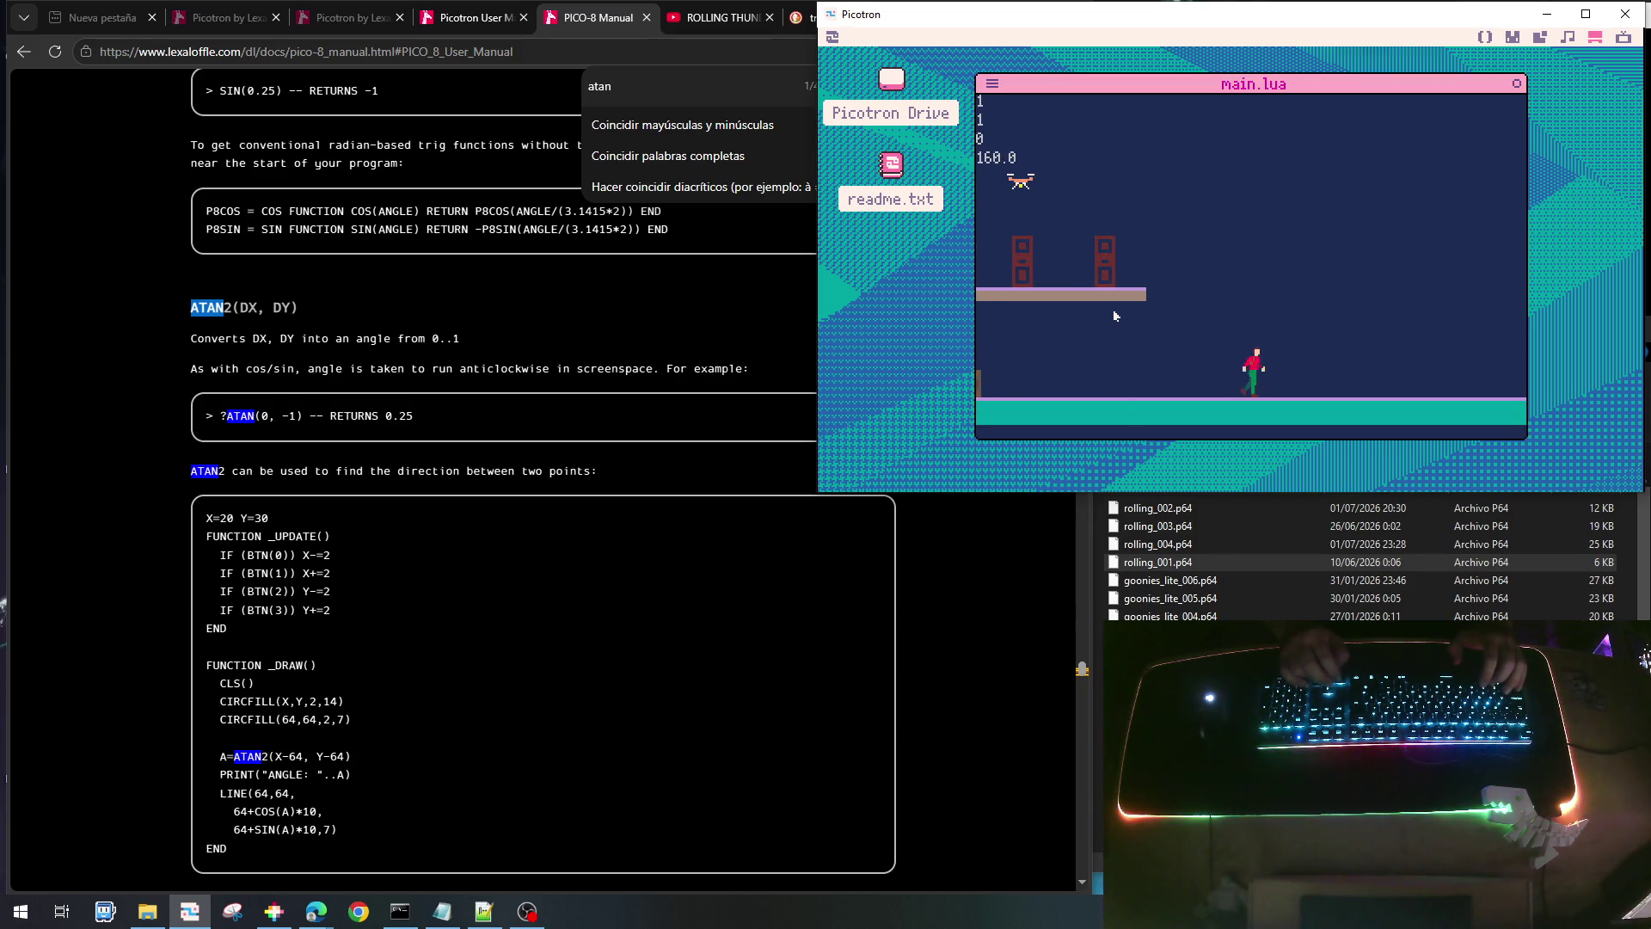
{"action": "key", "text": "Right"}
{"action": "key", "text": "Left"}
{"action": "key", "text": "x"}
{"action": "key", "text": "Right"}
{"action": "key", "text": "x"}
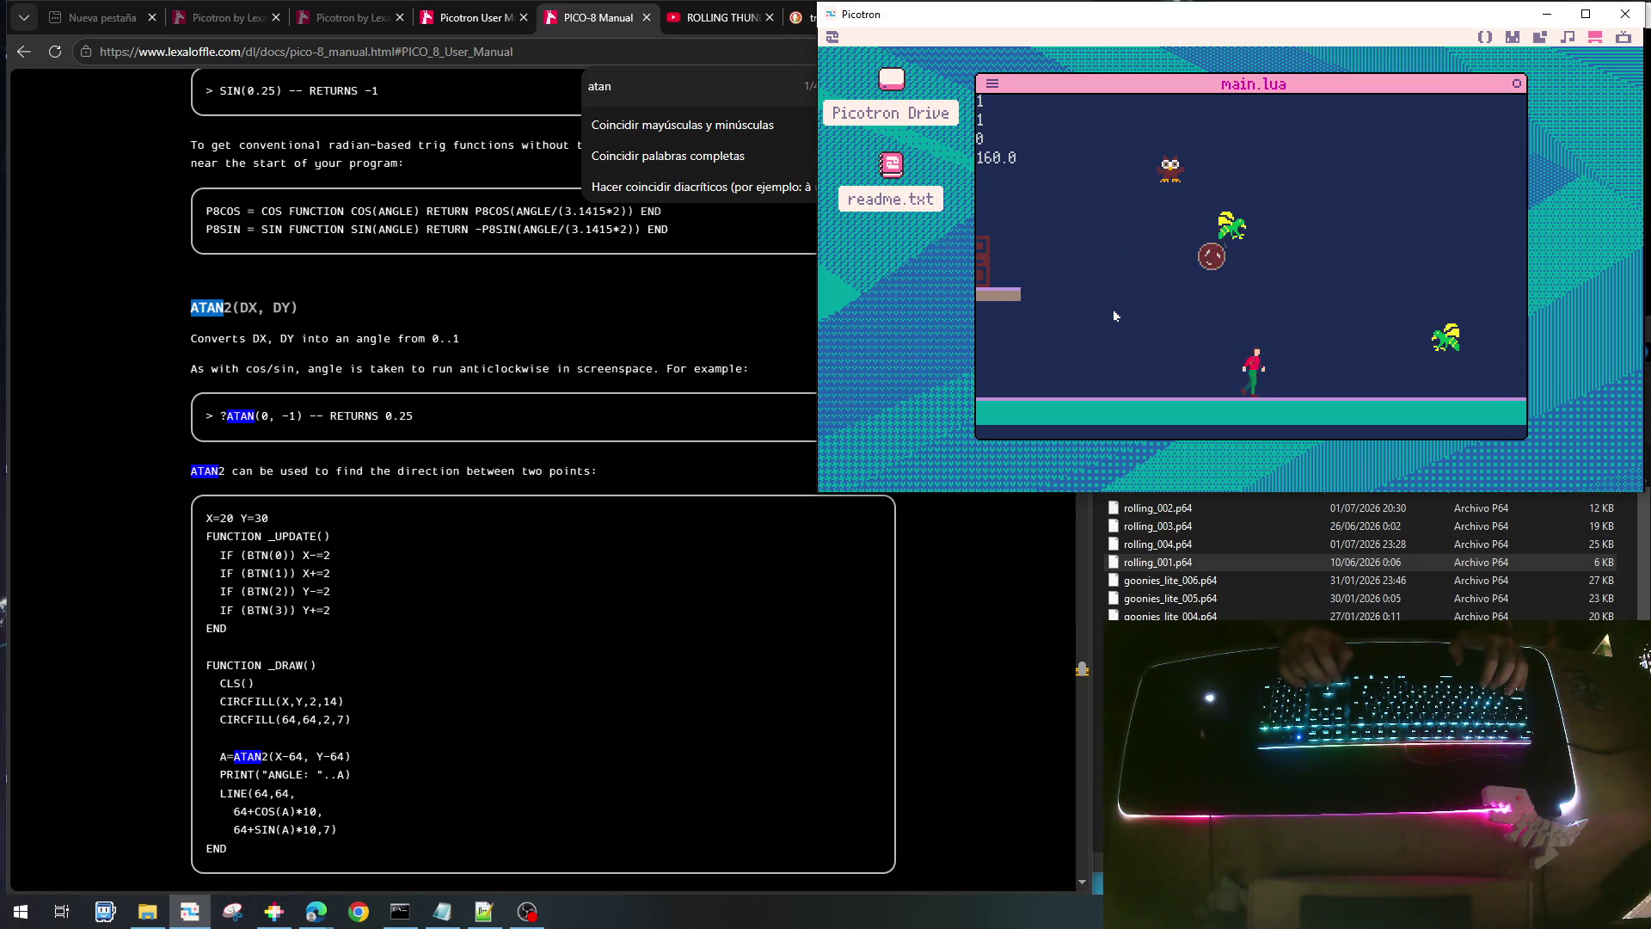
{"action": "key", "text": "Right"}
{"action": "key", "text": "x"}
{"action": "key", "text": "Left"}
{"action": "key", "text": "x"}
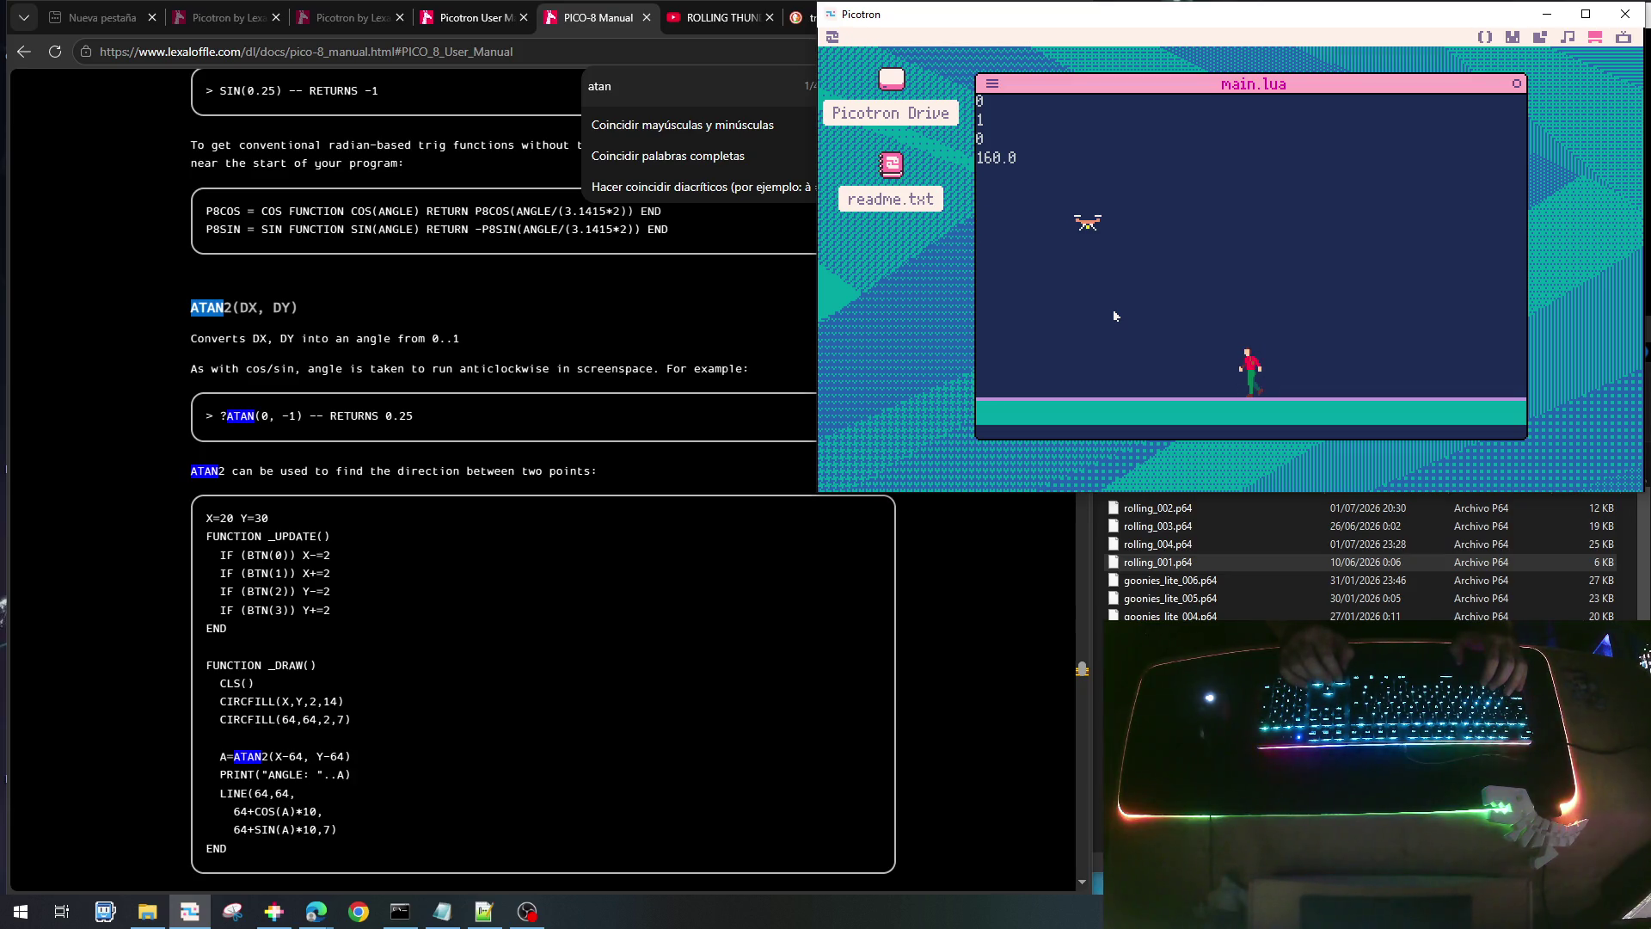
{"action": "key", "text": "x"}
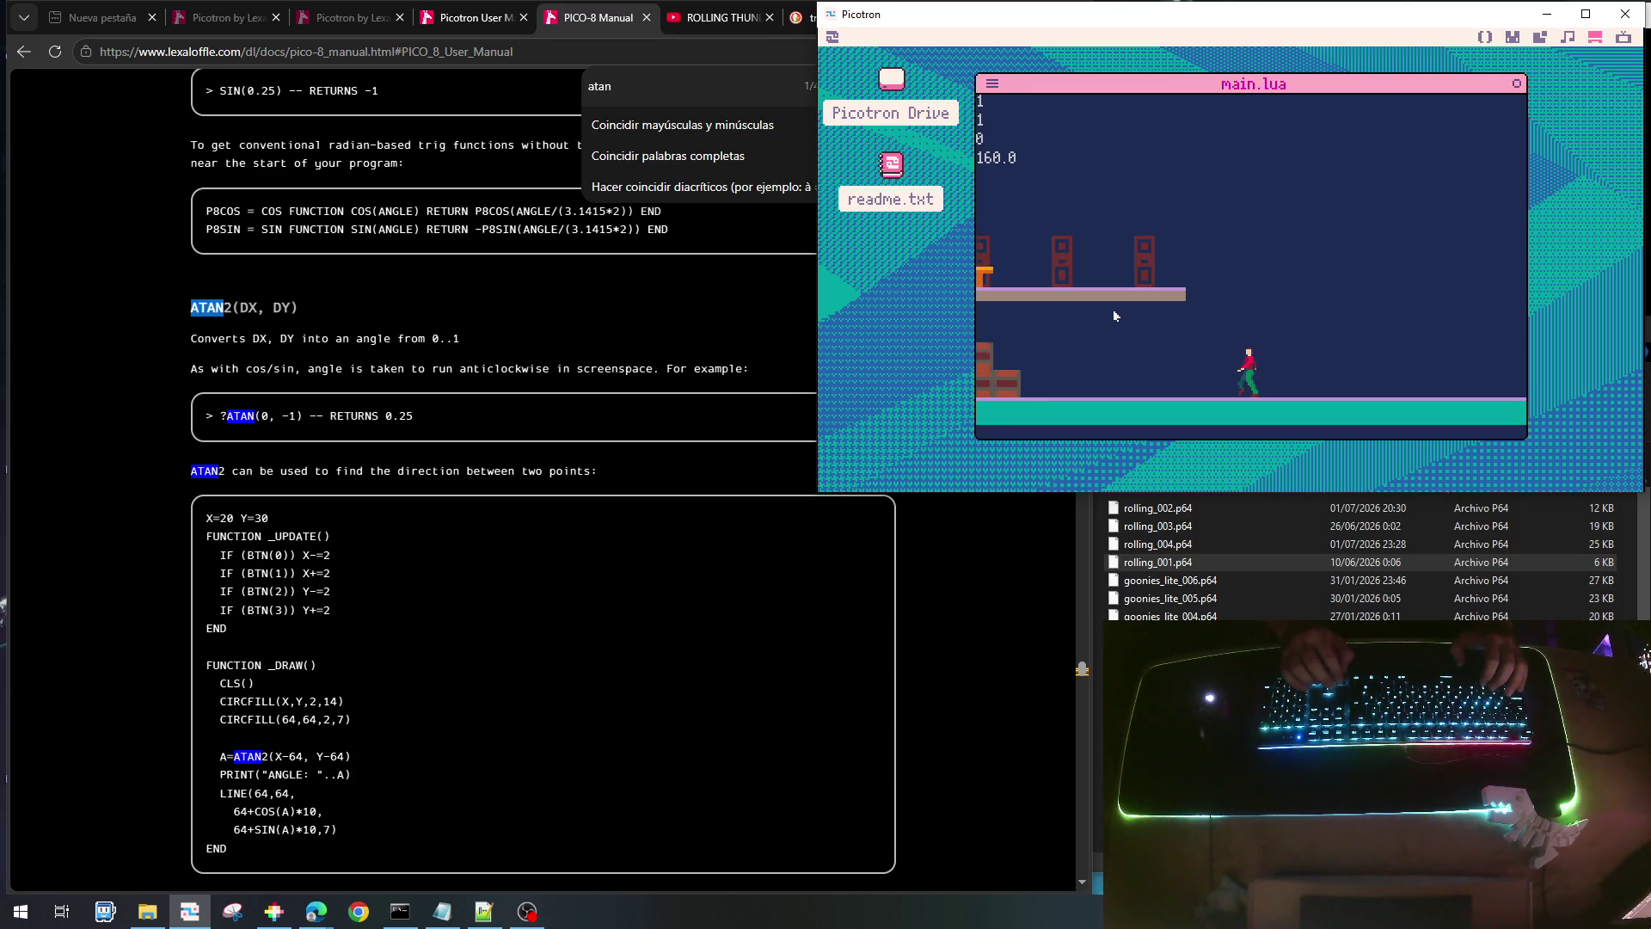
{"action": "key", "text": "Up"}
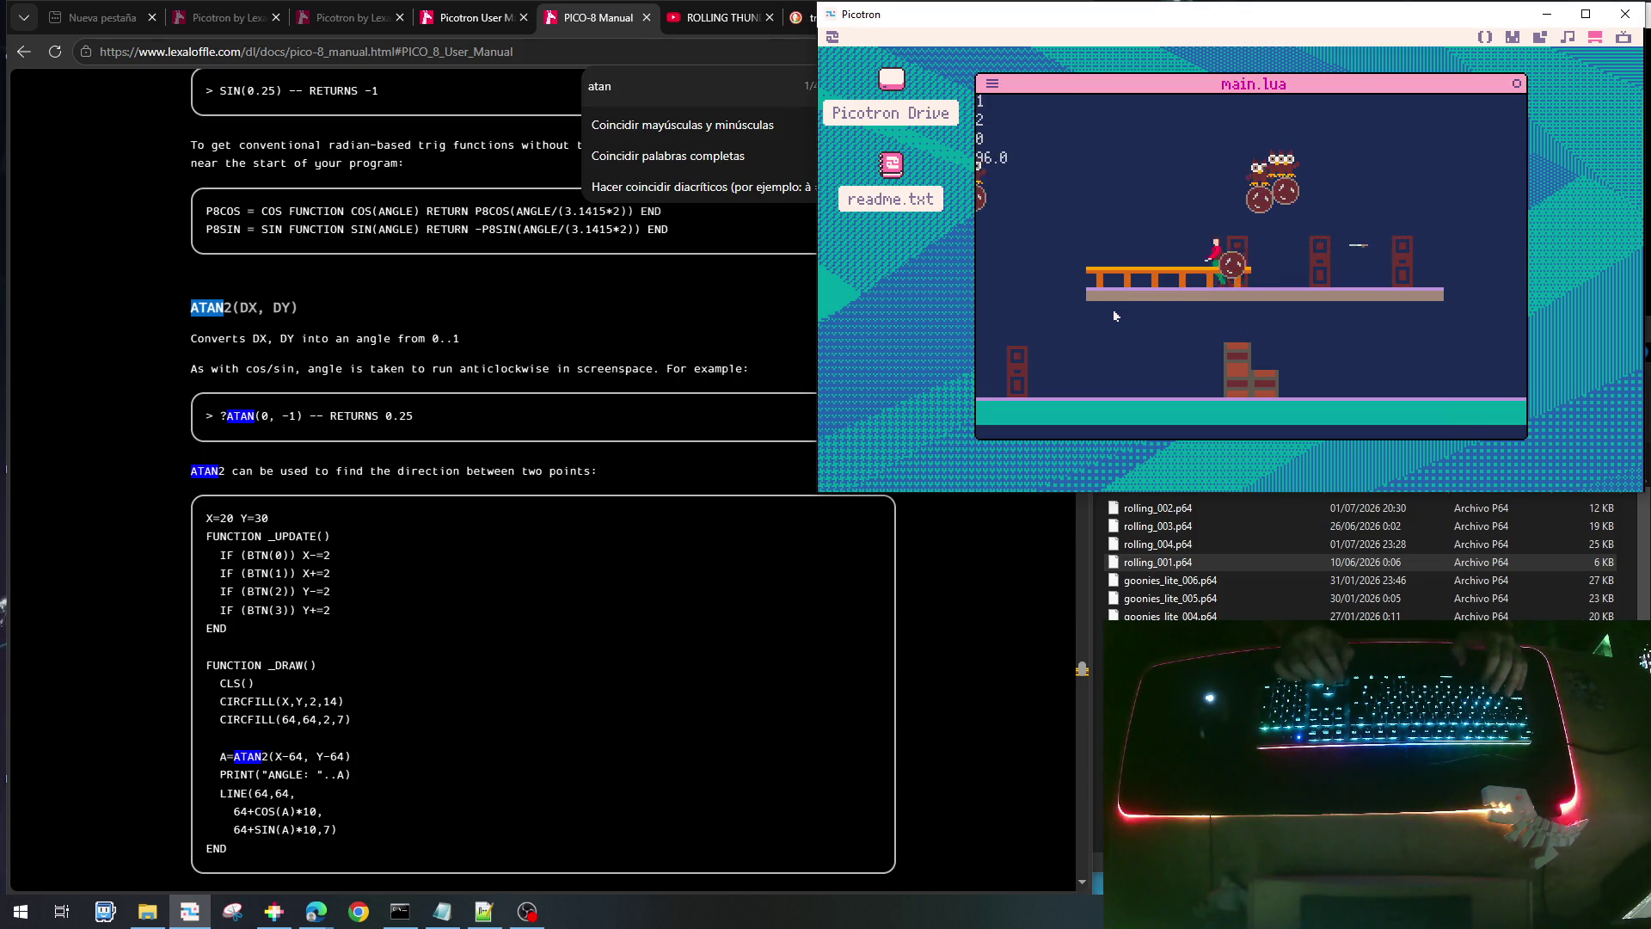
{"action": "key", "text": "Right"}
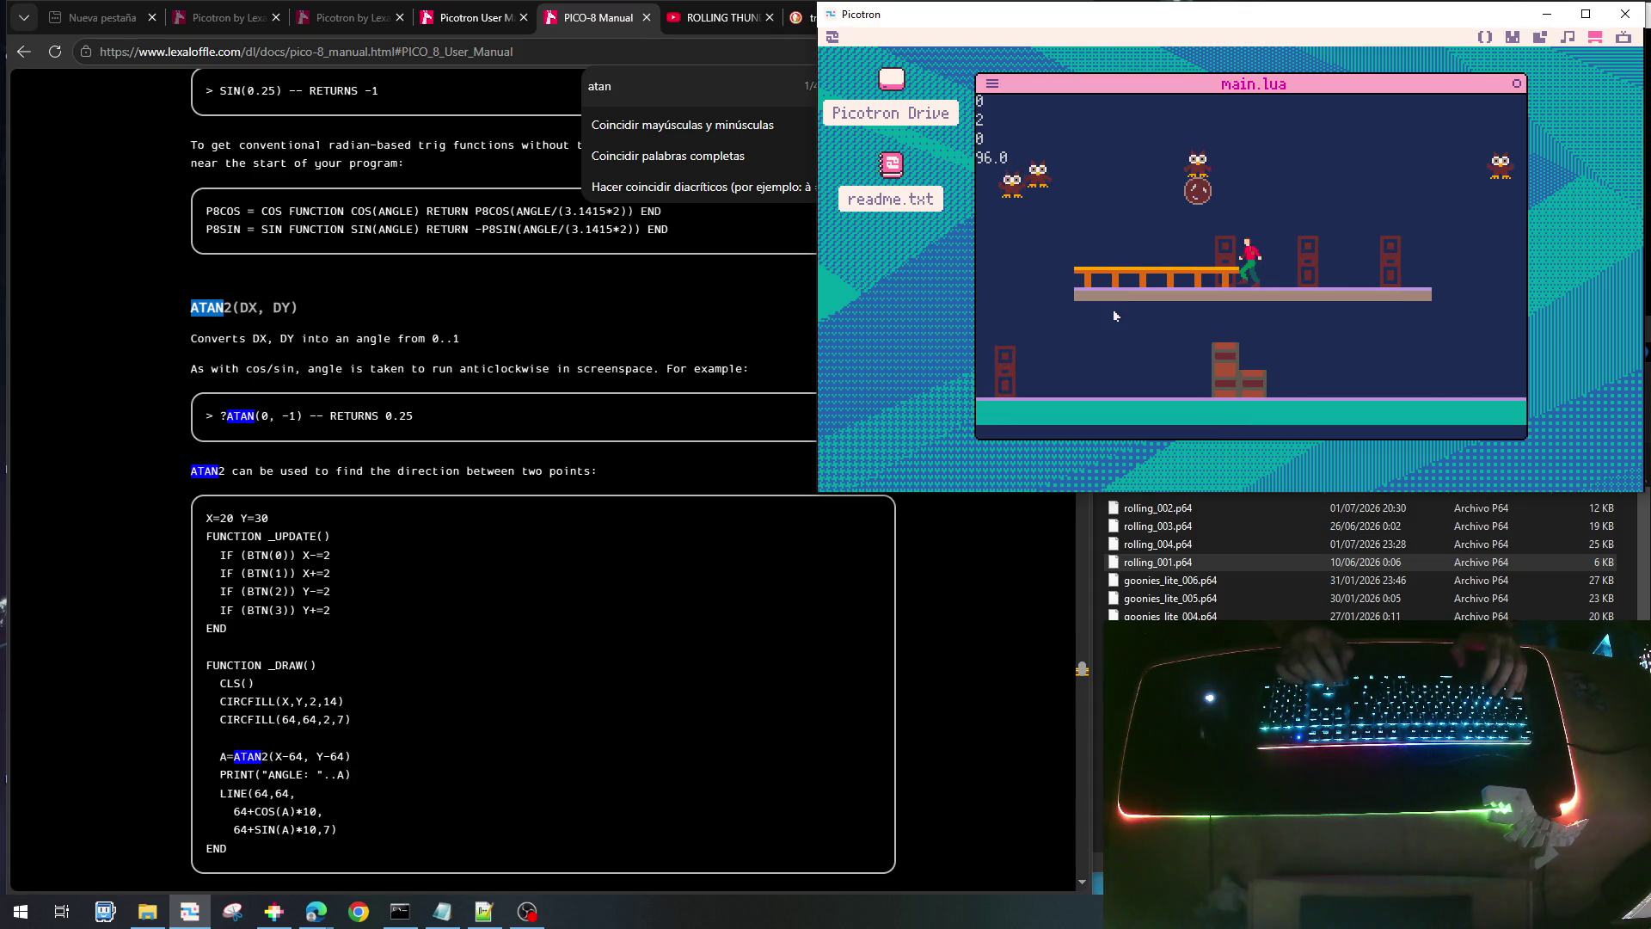
{"action": "key", "text": "Right"}
{"action": "key", "text": "x"}
{"action": "key", "text": "Right"}
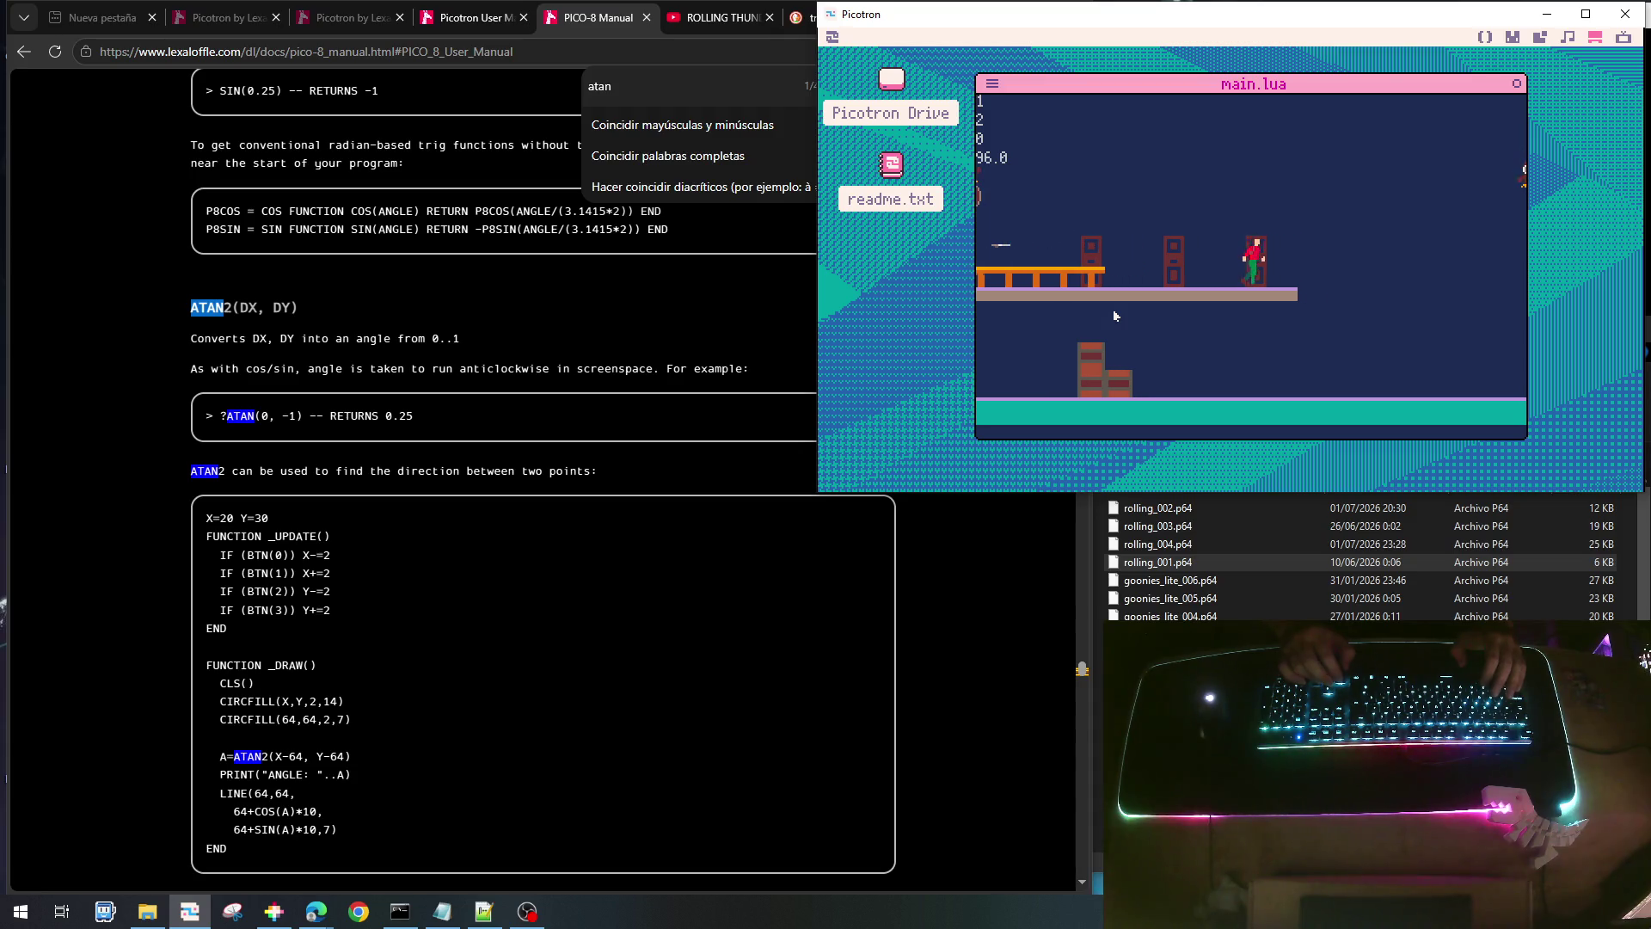
{"action": "key", "text": "Right"}
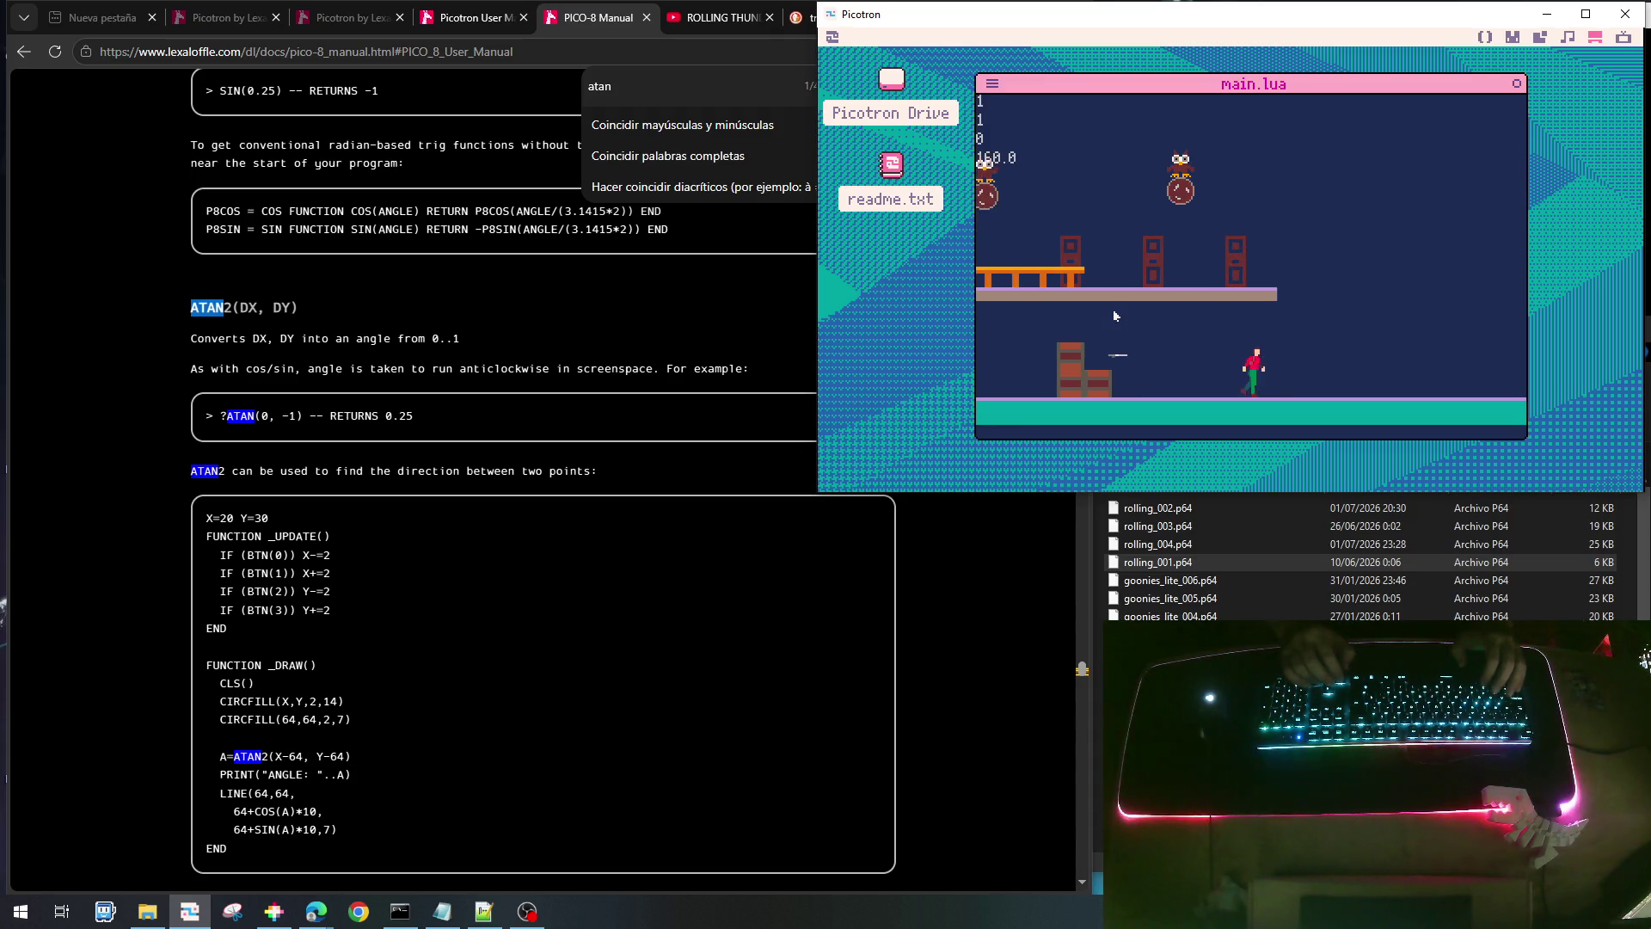
{"action": "key", "text": "Left"}
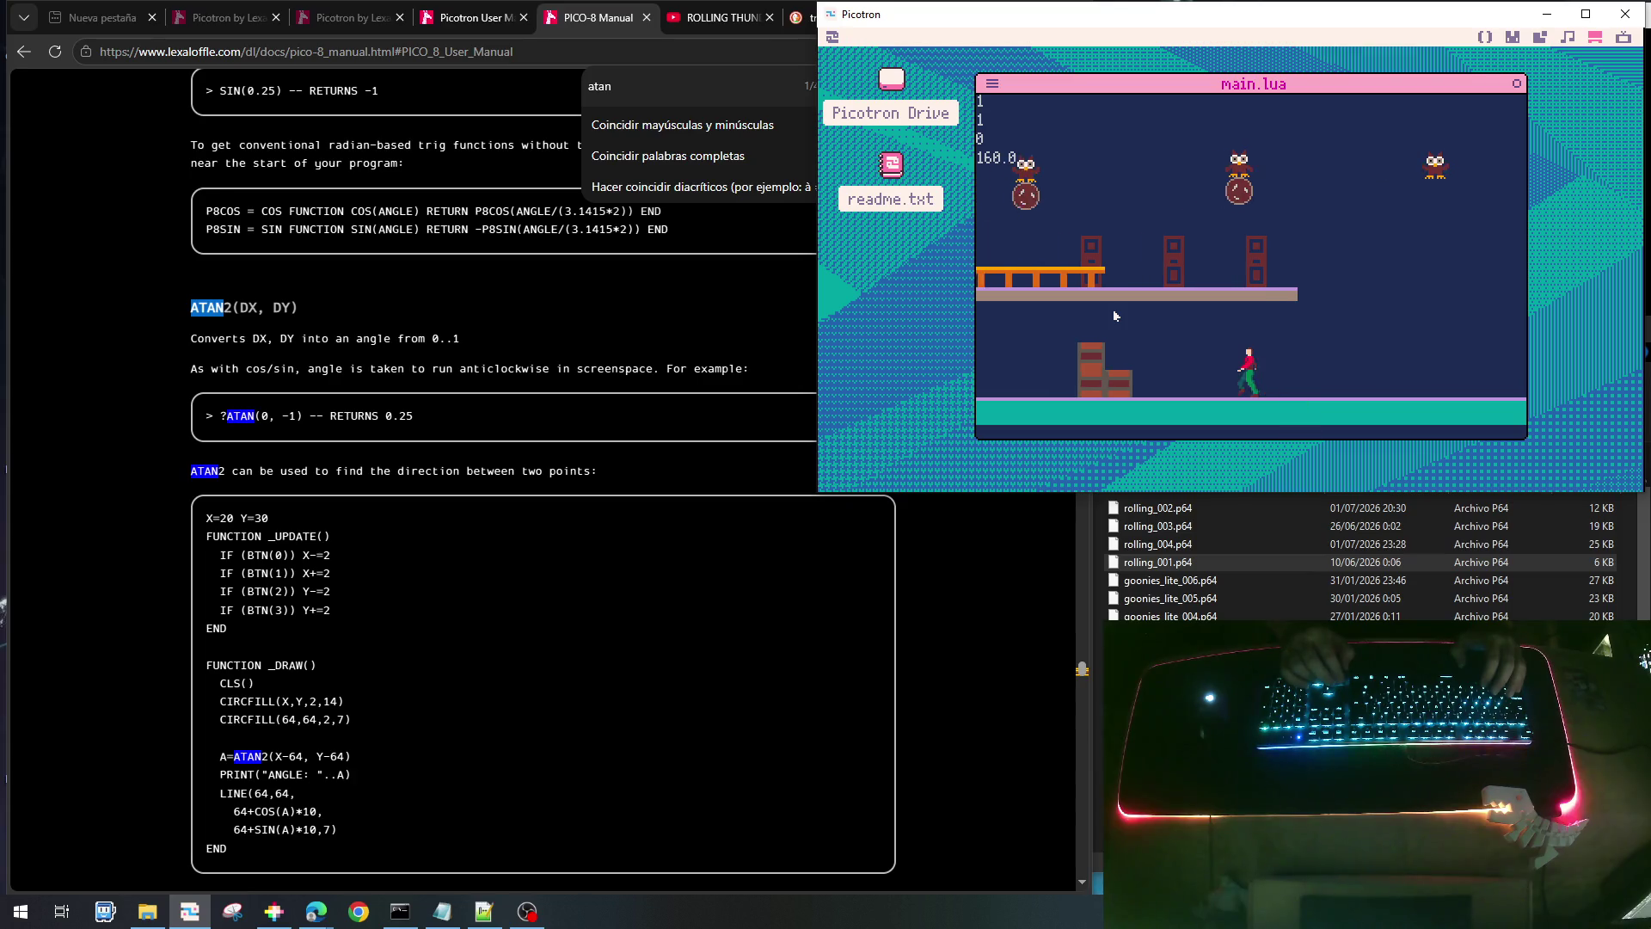
{"action": "key", "text": "Right"}
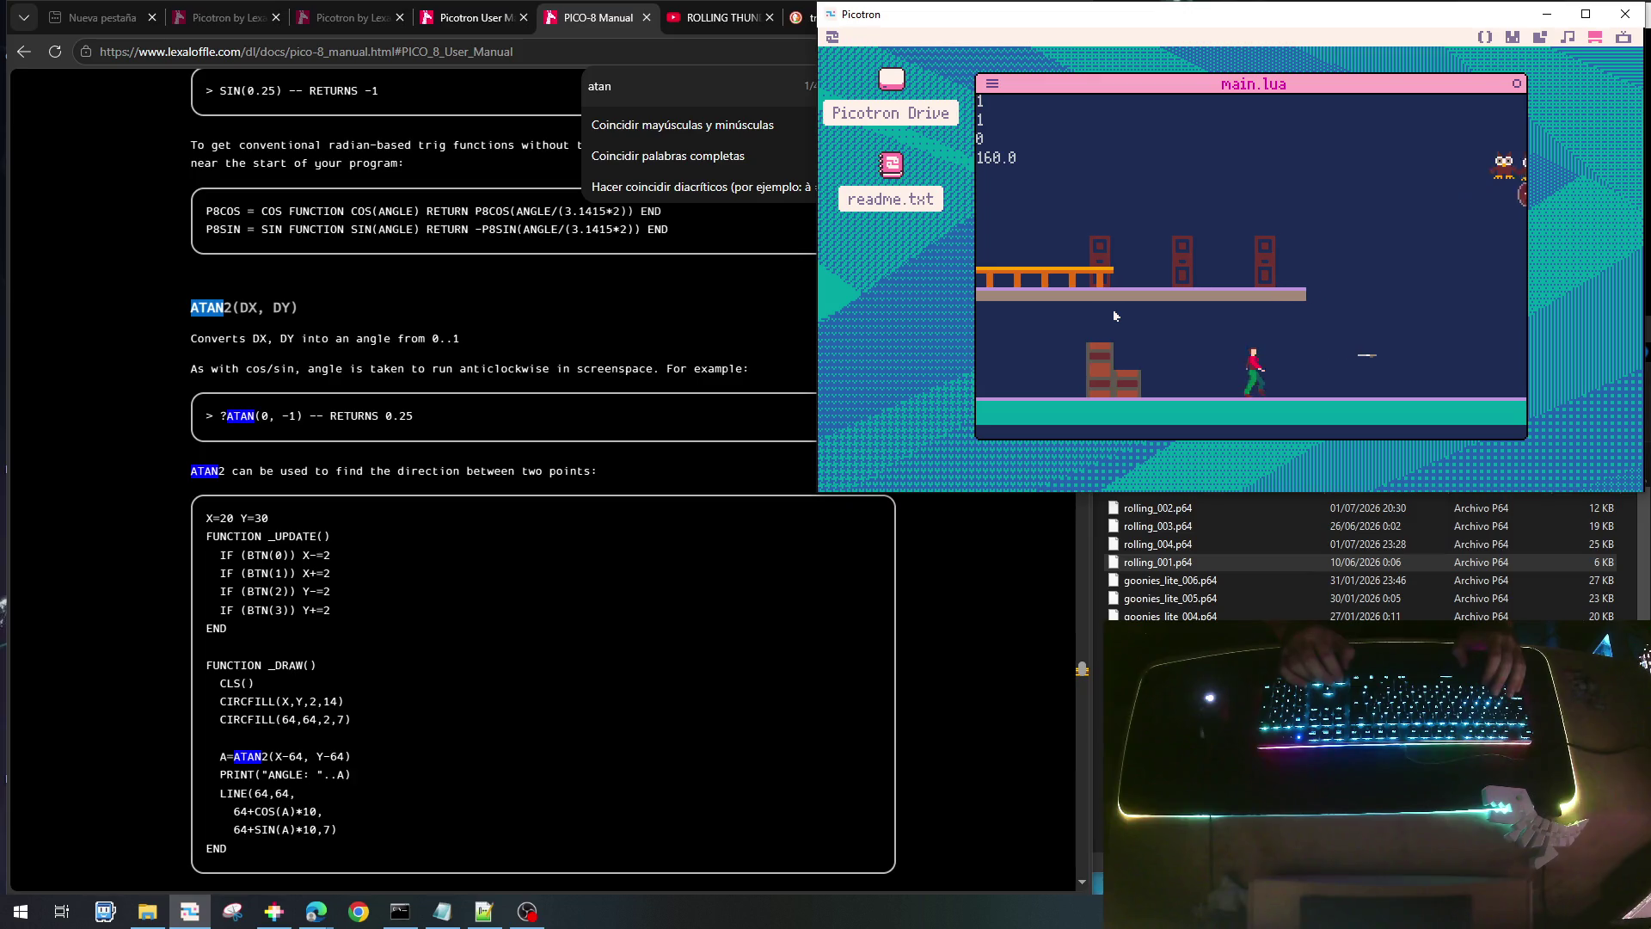
{"action": "key", "text": "Right"}
{"action": "key", "text": "Left"}
{"action": "key", "text": "x"}
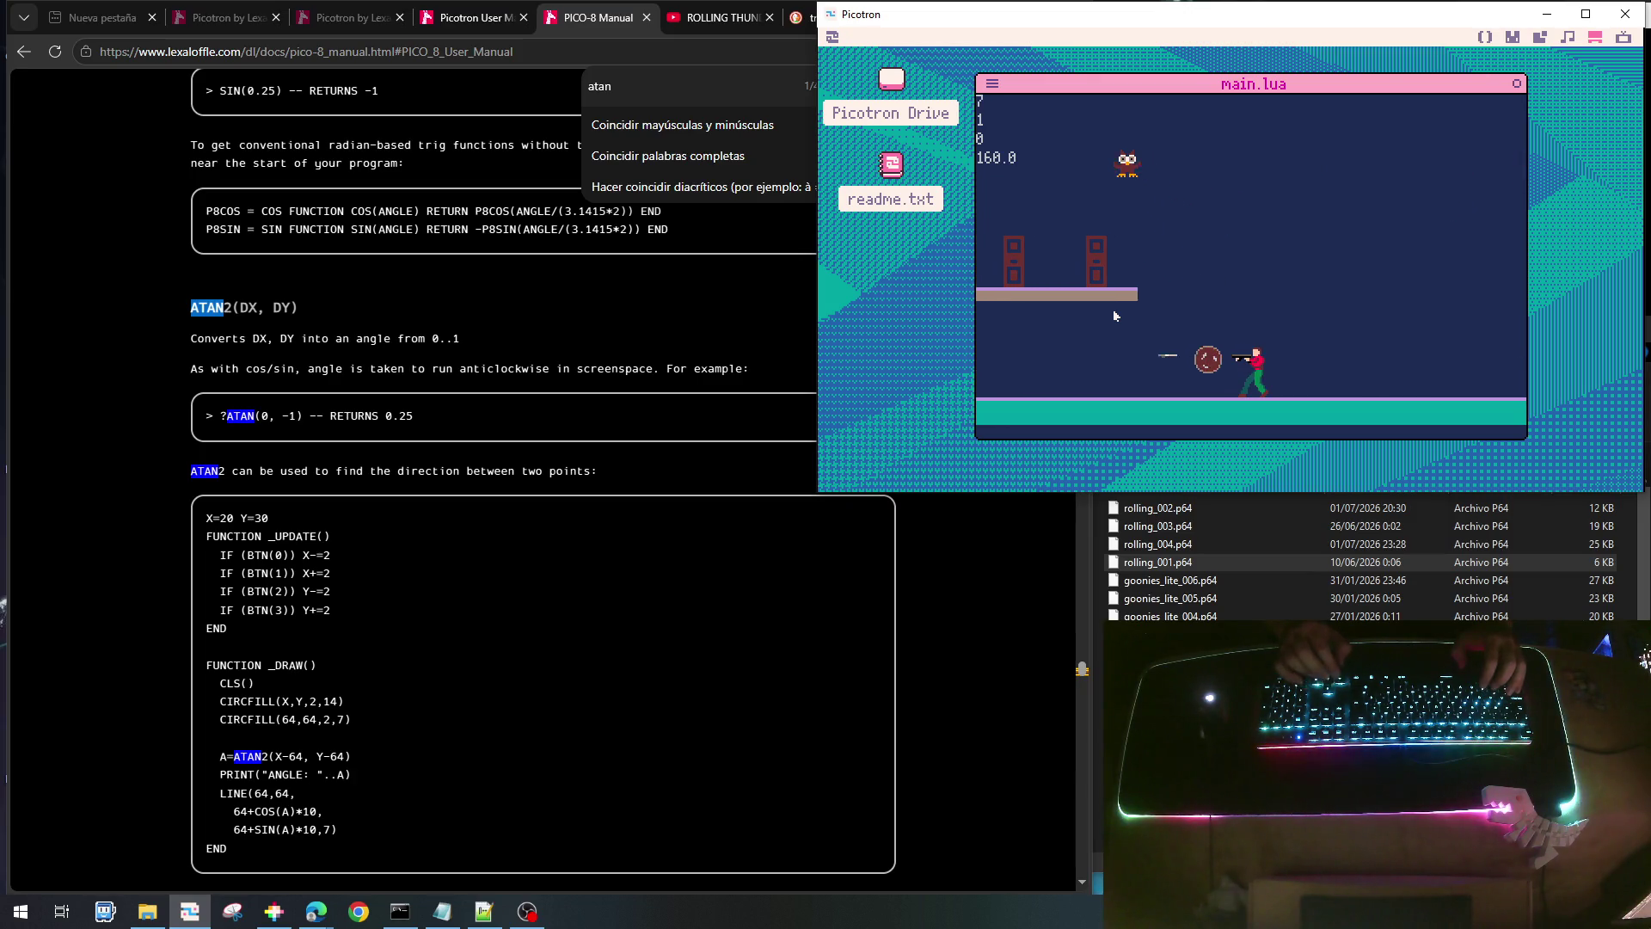
{"action": "key", "text": "Right"}
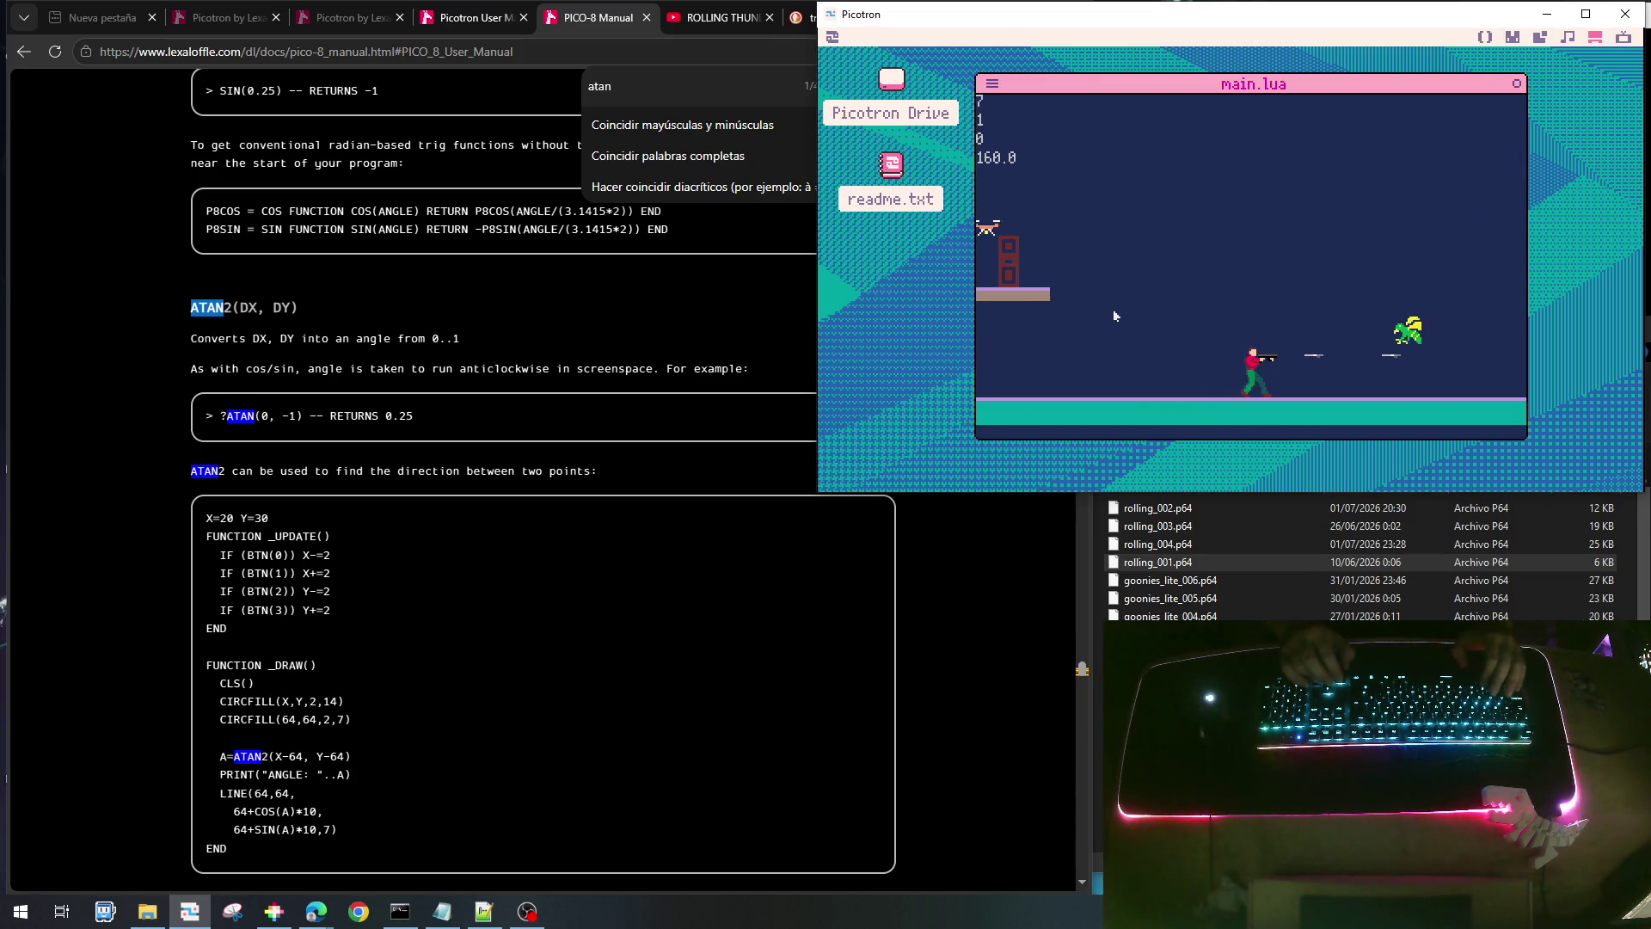
{"action": "key", "text": "Right"}
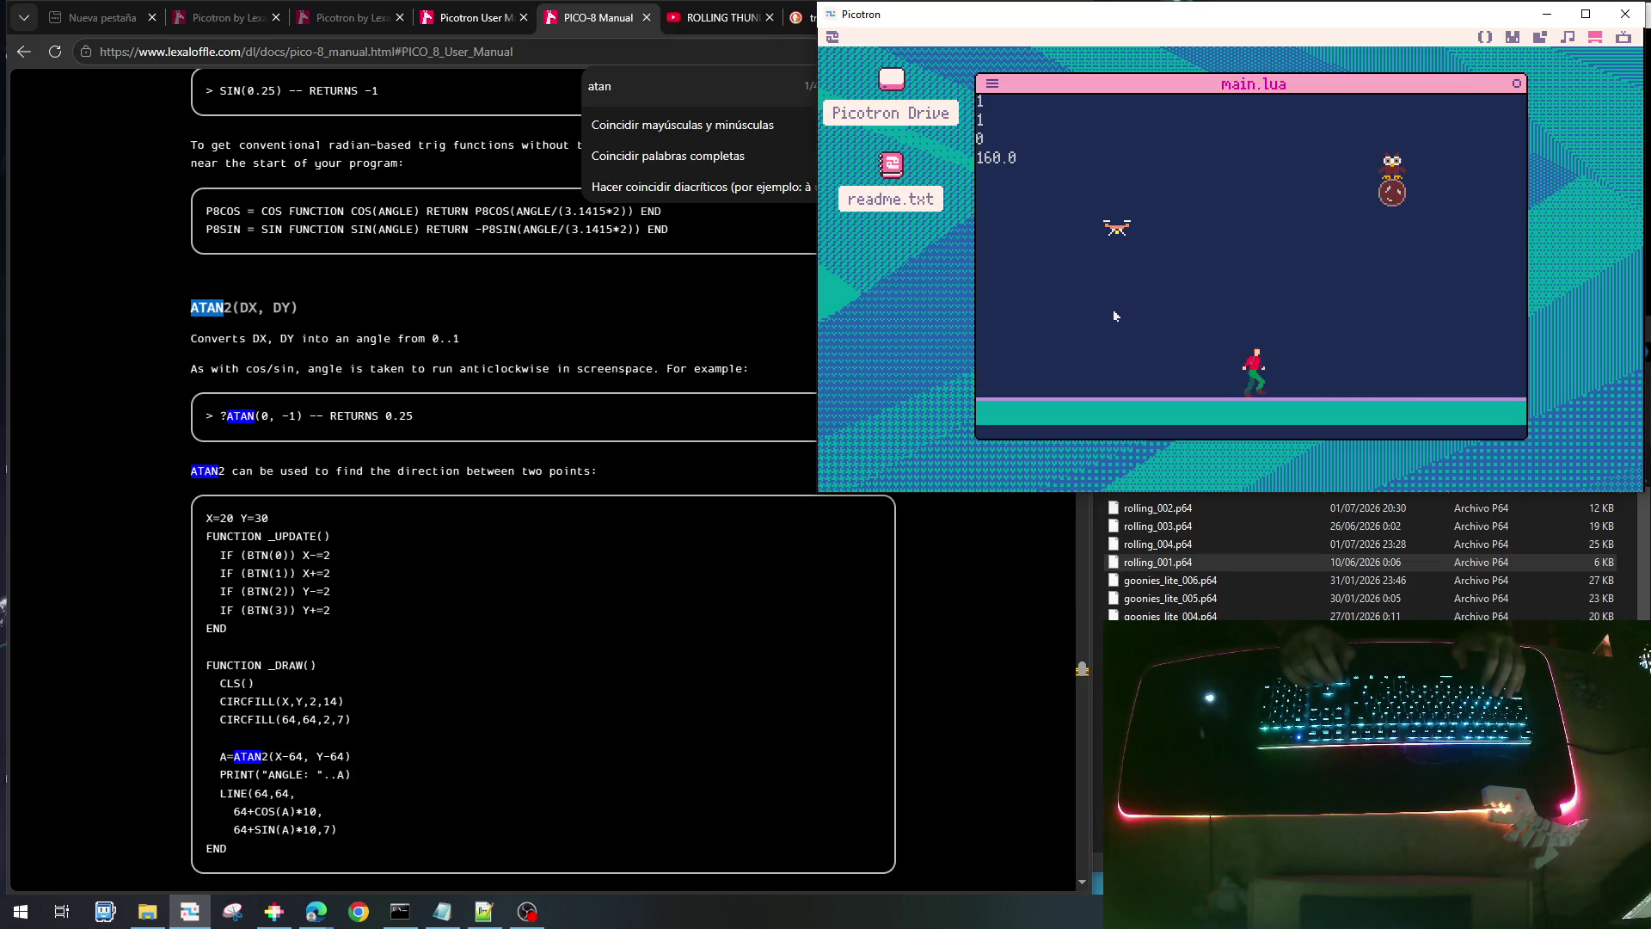
{"action": "key", "text": "x"}
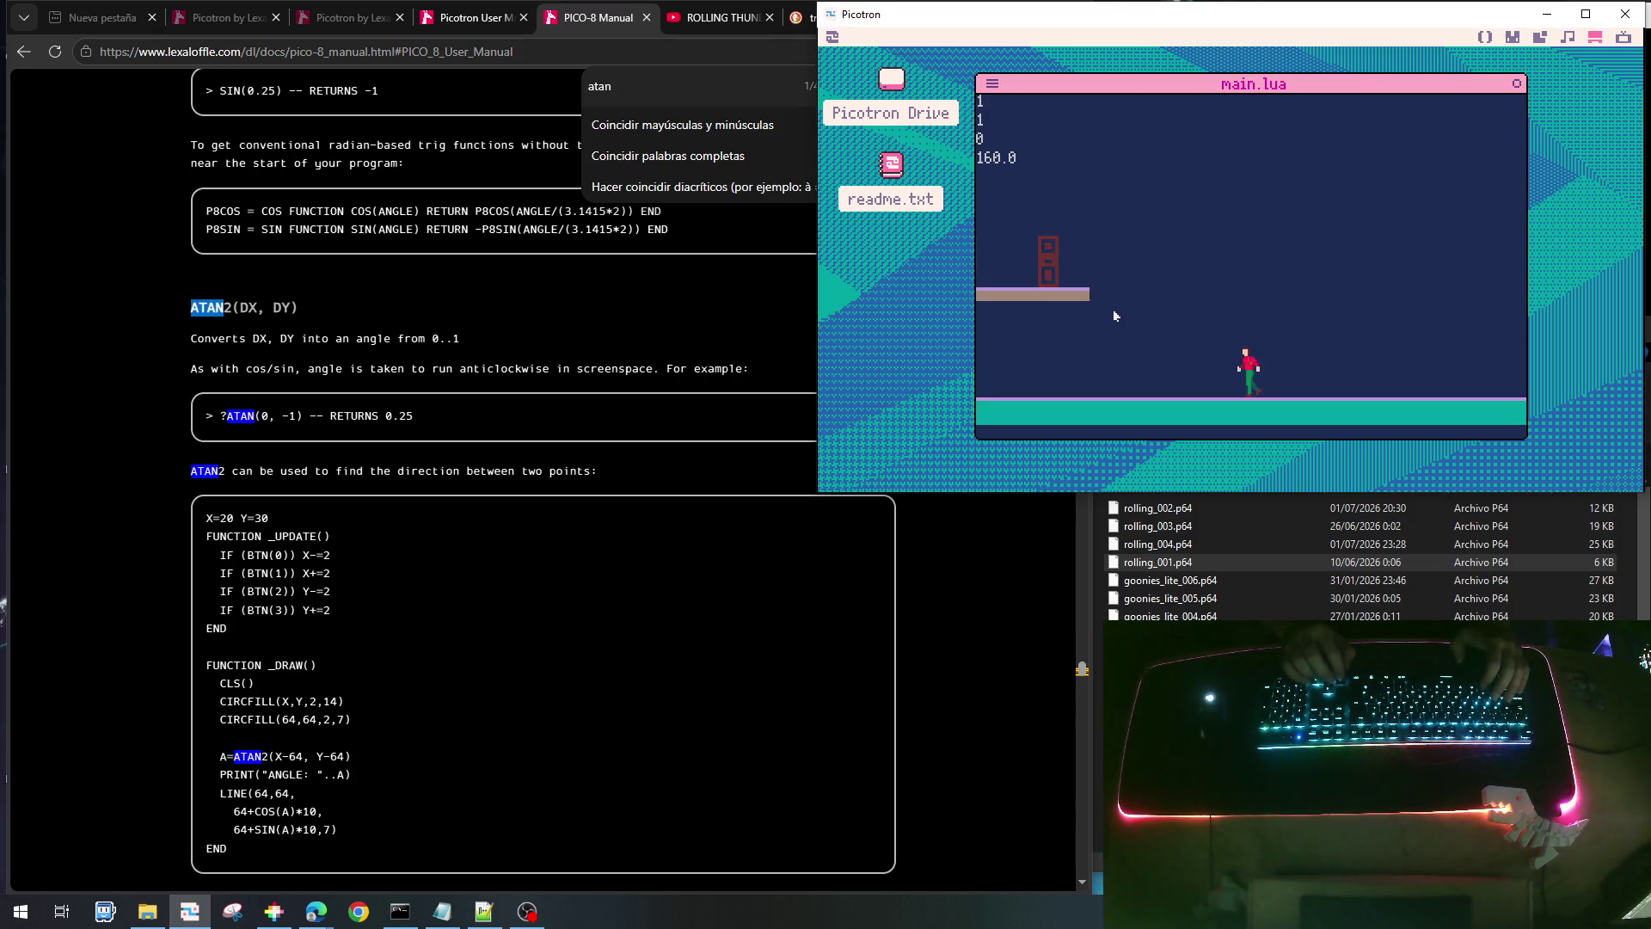
- Run left firing a shot, then jump up to the upper floor
{"action": "key", "text": "Left"}
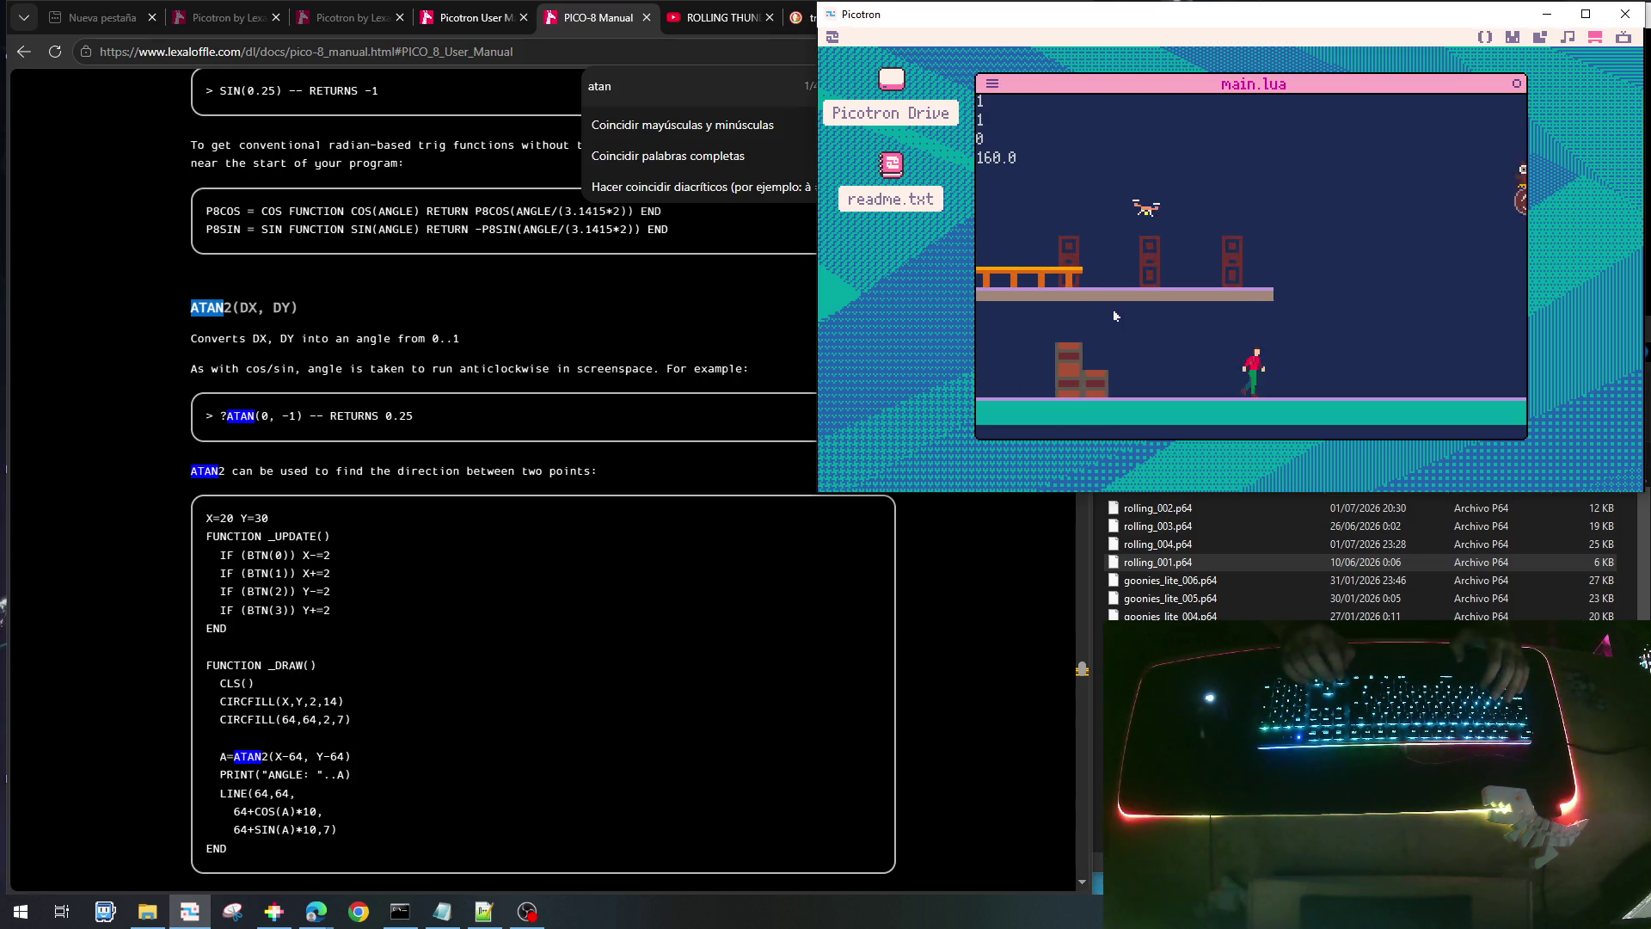
{"action": "key", "text": "x"}
{"action": "key", "text": "Right"}
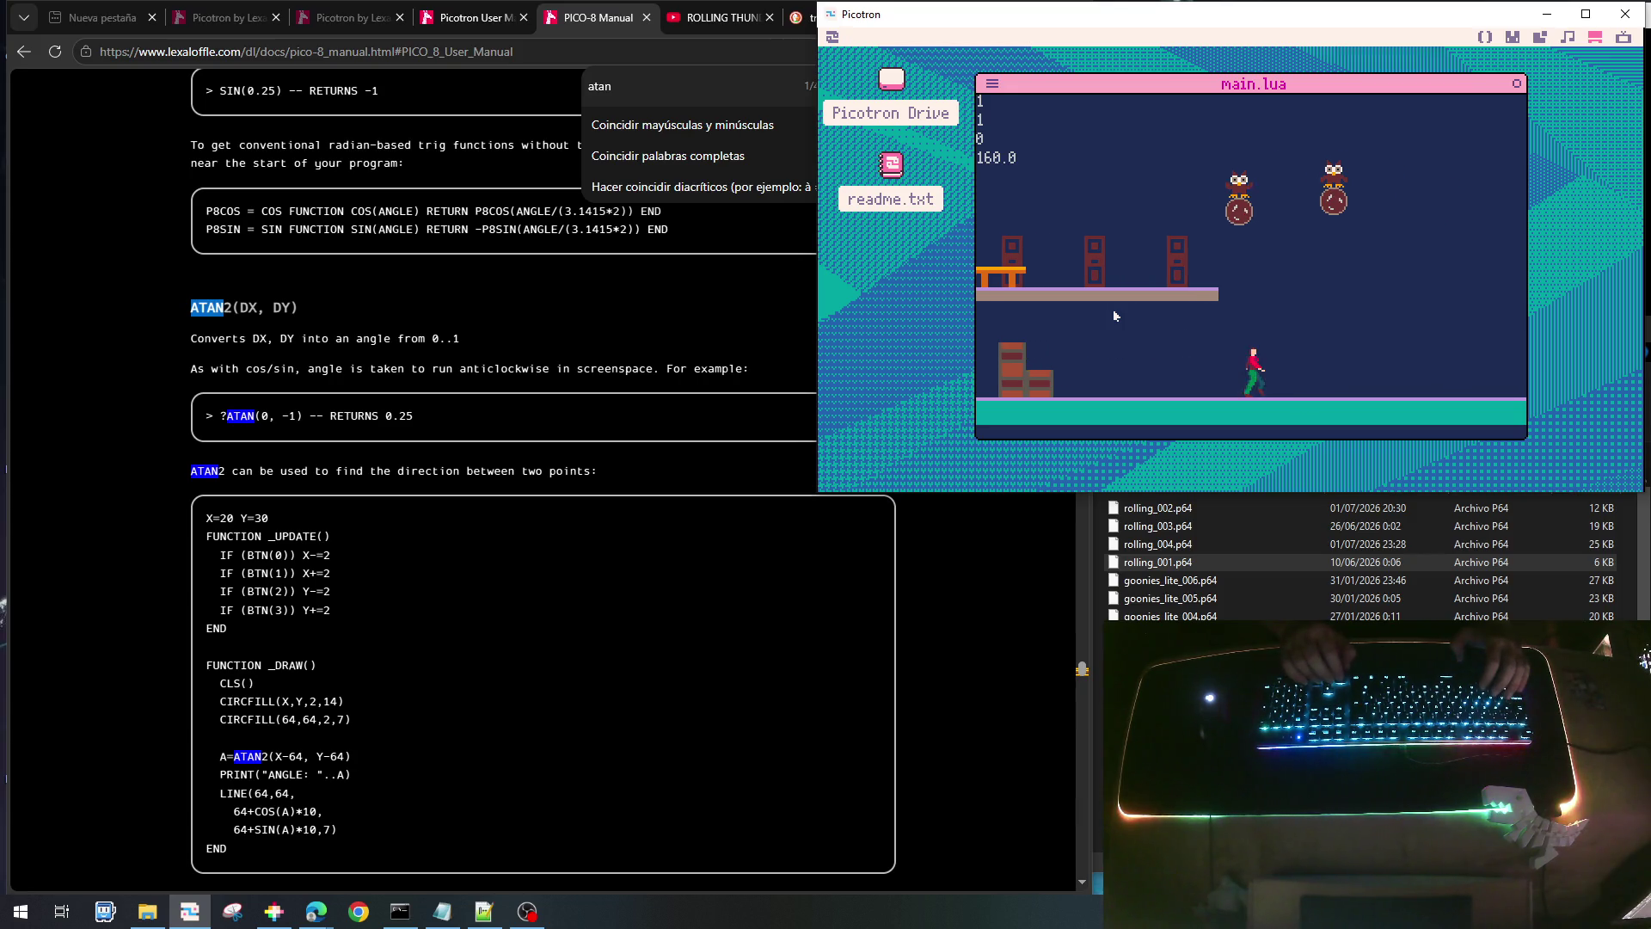
{"action": "key", "text": "Left"}
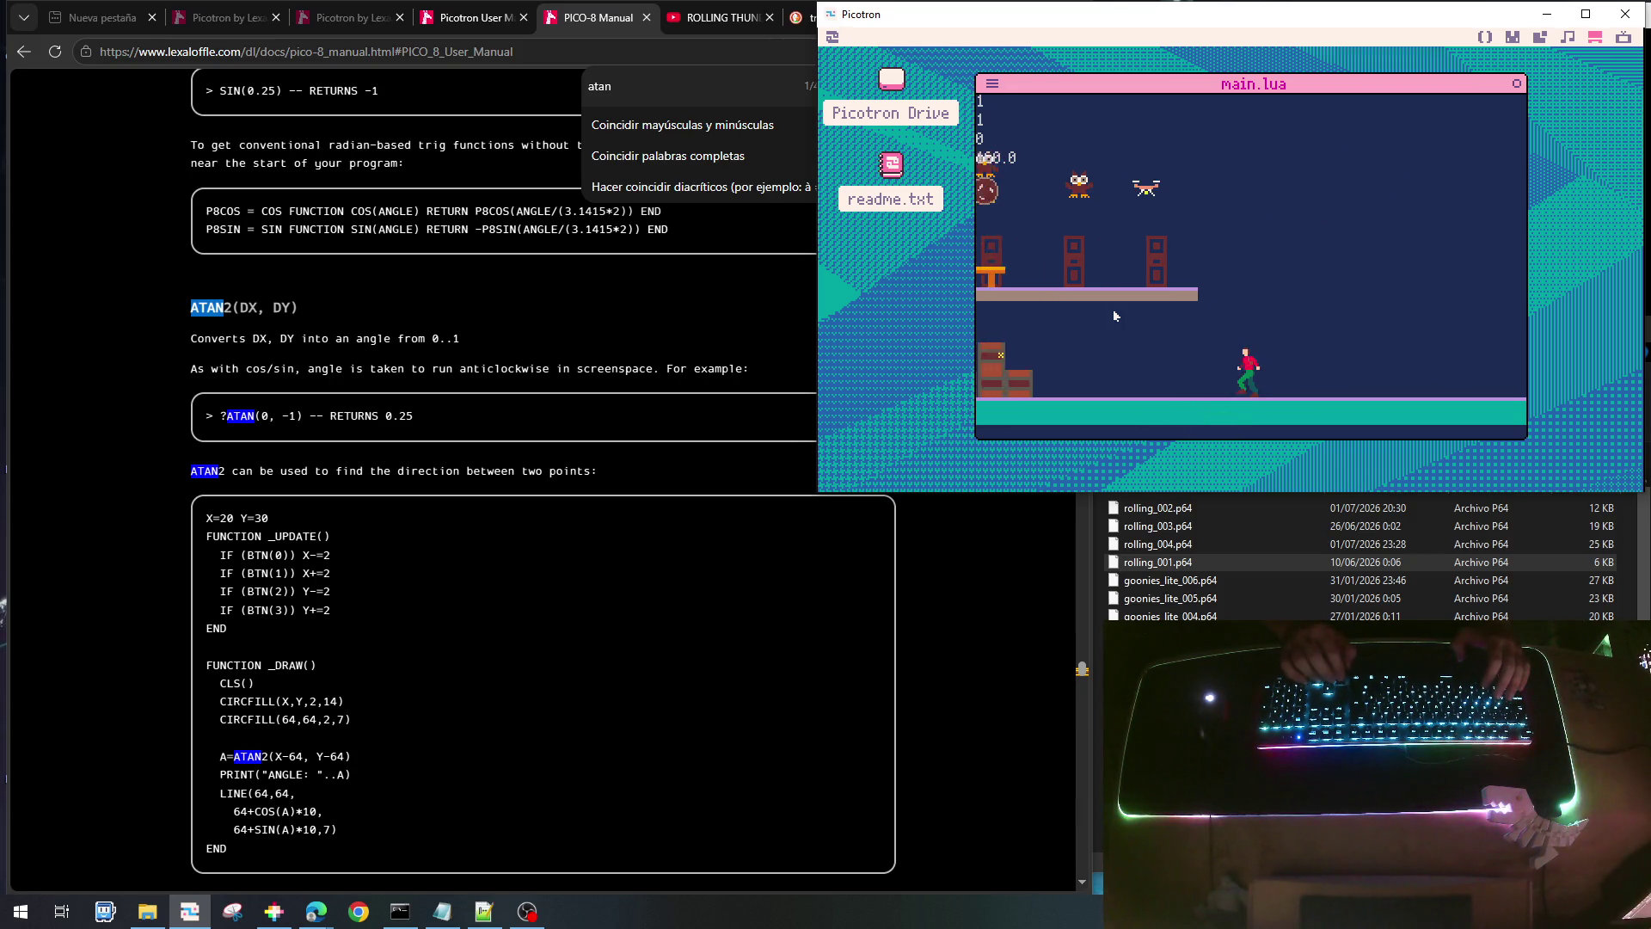
{"action": "key", "text": "Left"}
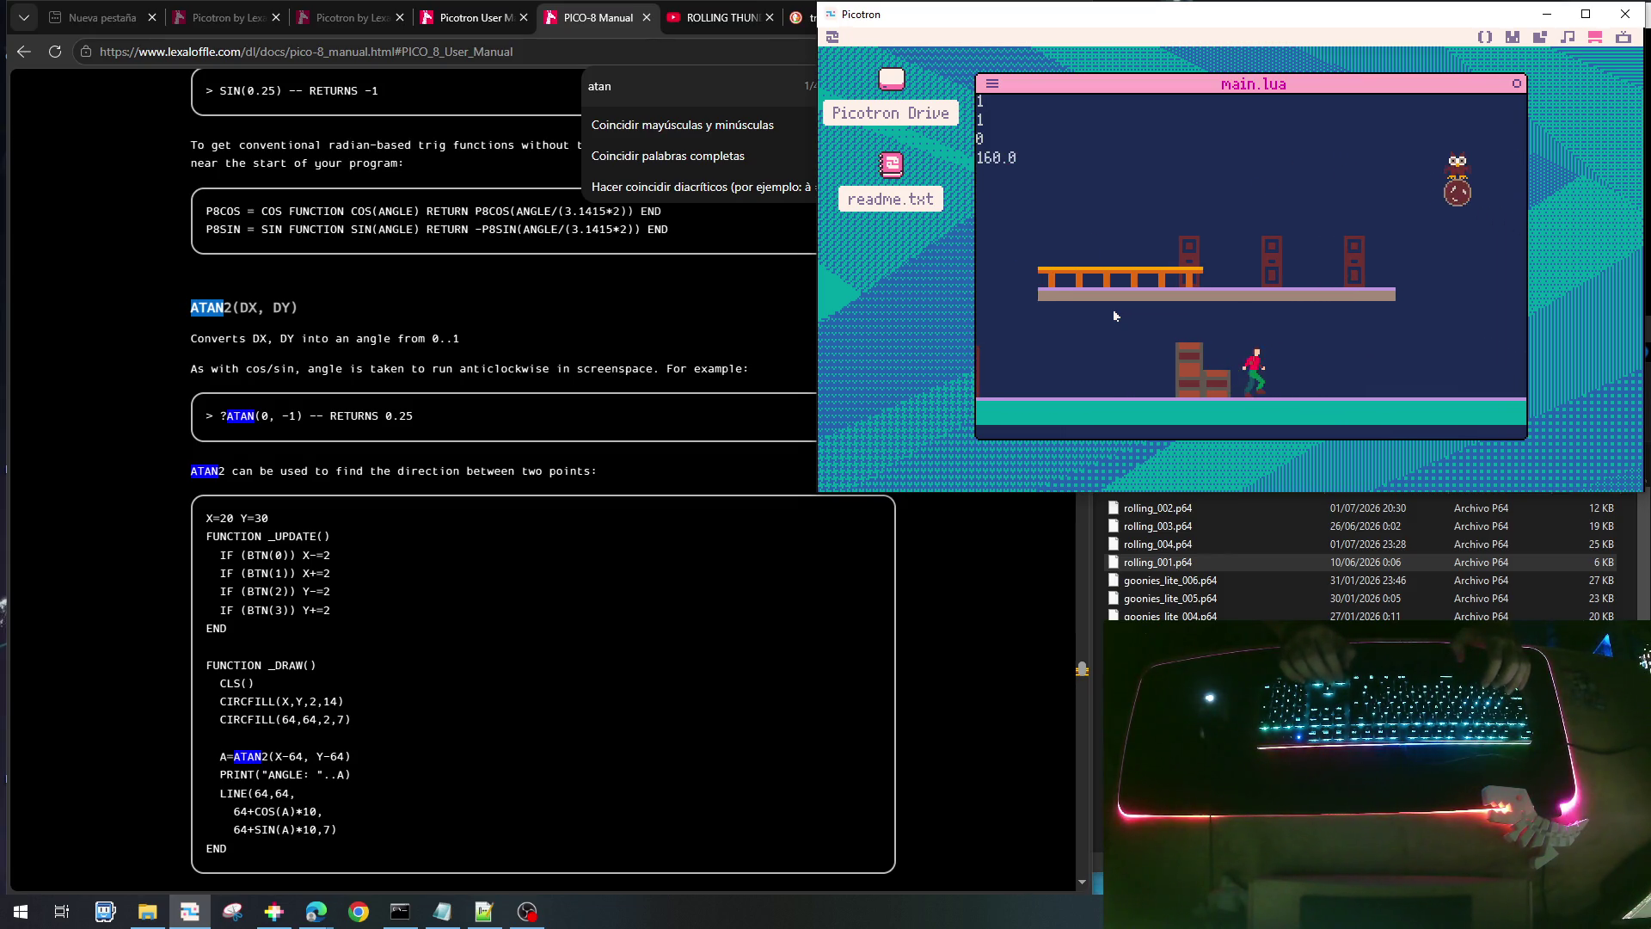
{"action": "key", "text": "Up"}
{"action": "key", "text": "Left"}
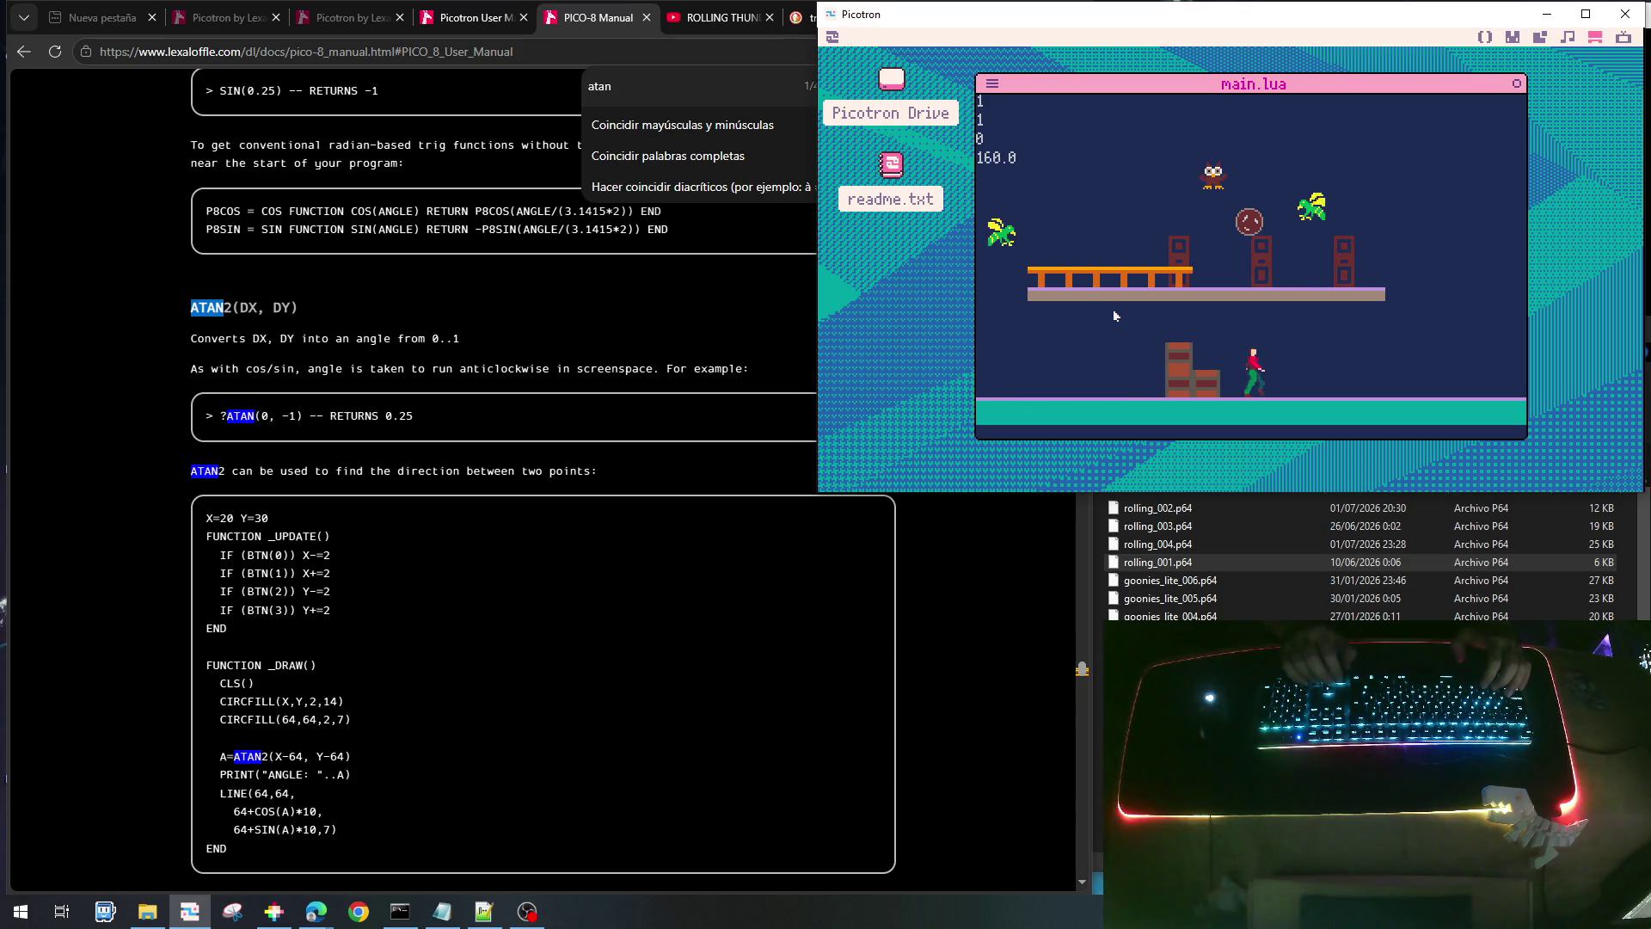
- Run right and left dodging the drones, then stop the game and return to the terminal
{"action": "key", "text": "Right"}
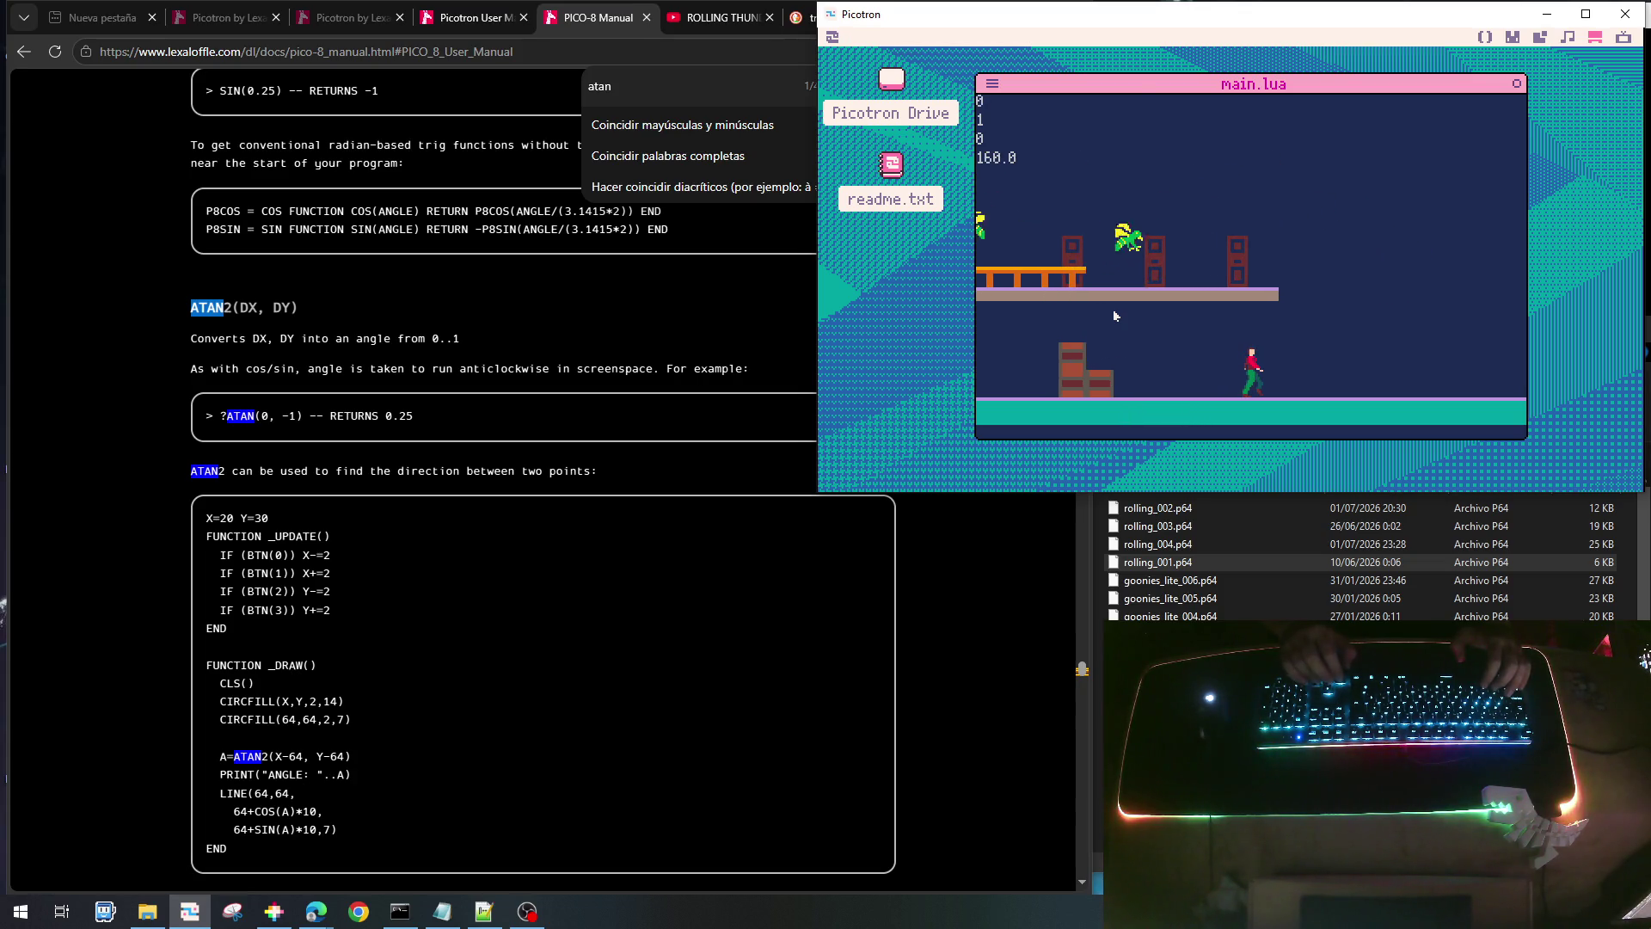
{"action": "key", "text": "Right"}
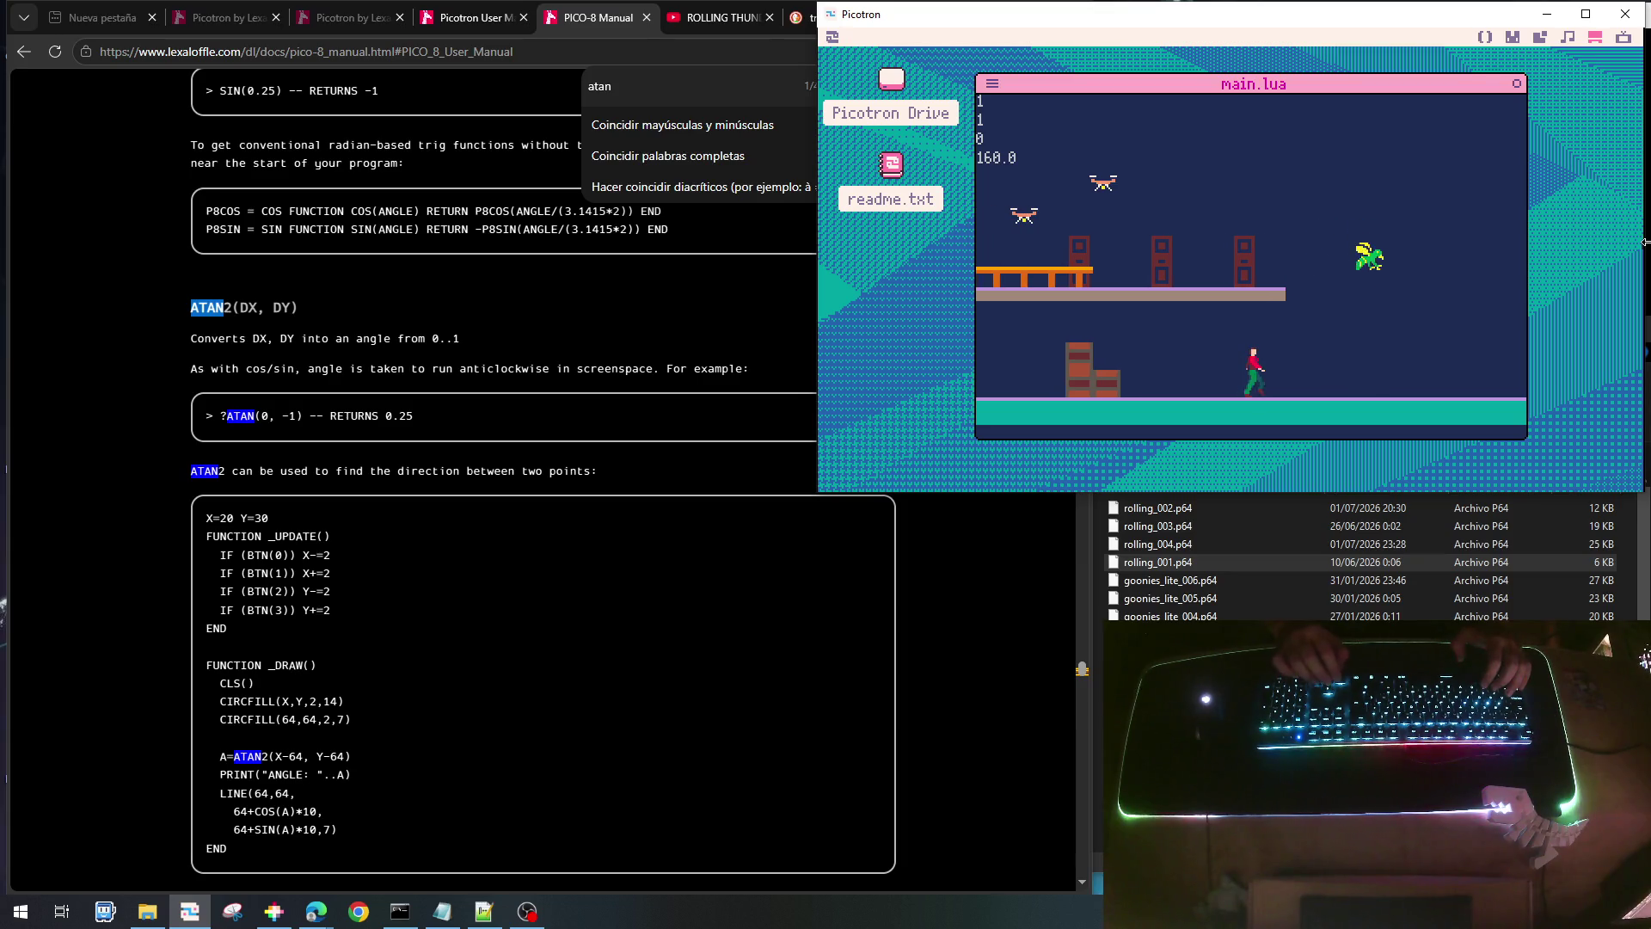
{"action": "key", "text": "Left"}
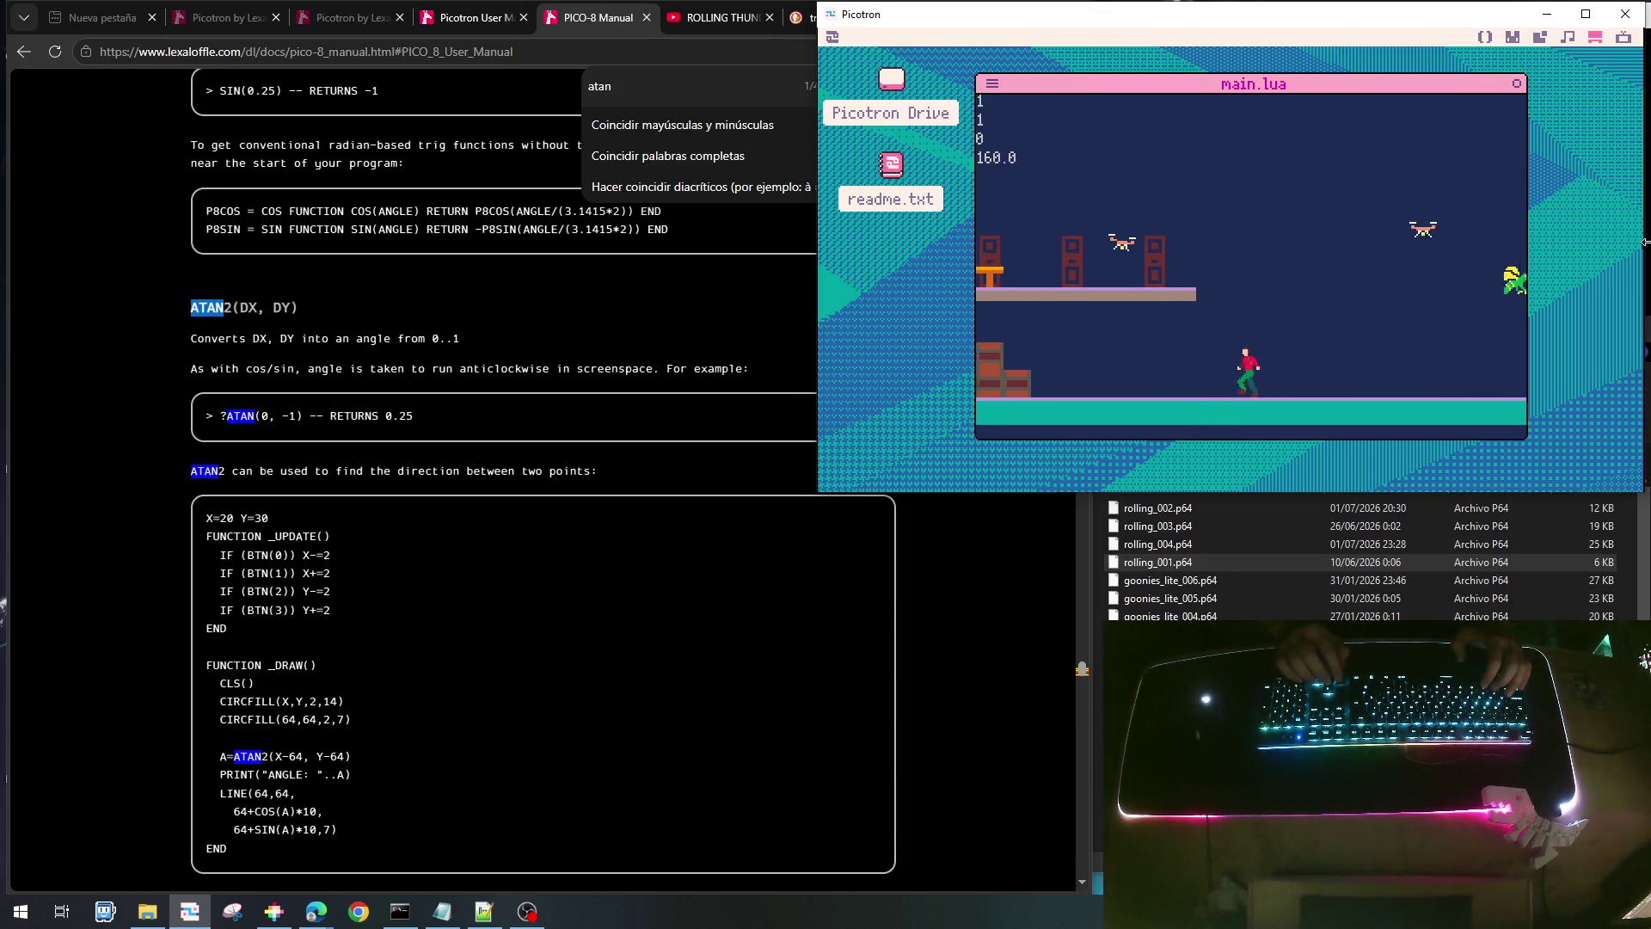
{"action": "key", "text": "Right"}
{"action": "key", "text": "Right"}
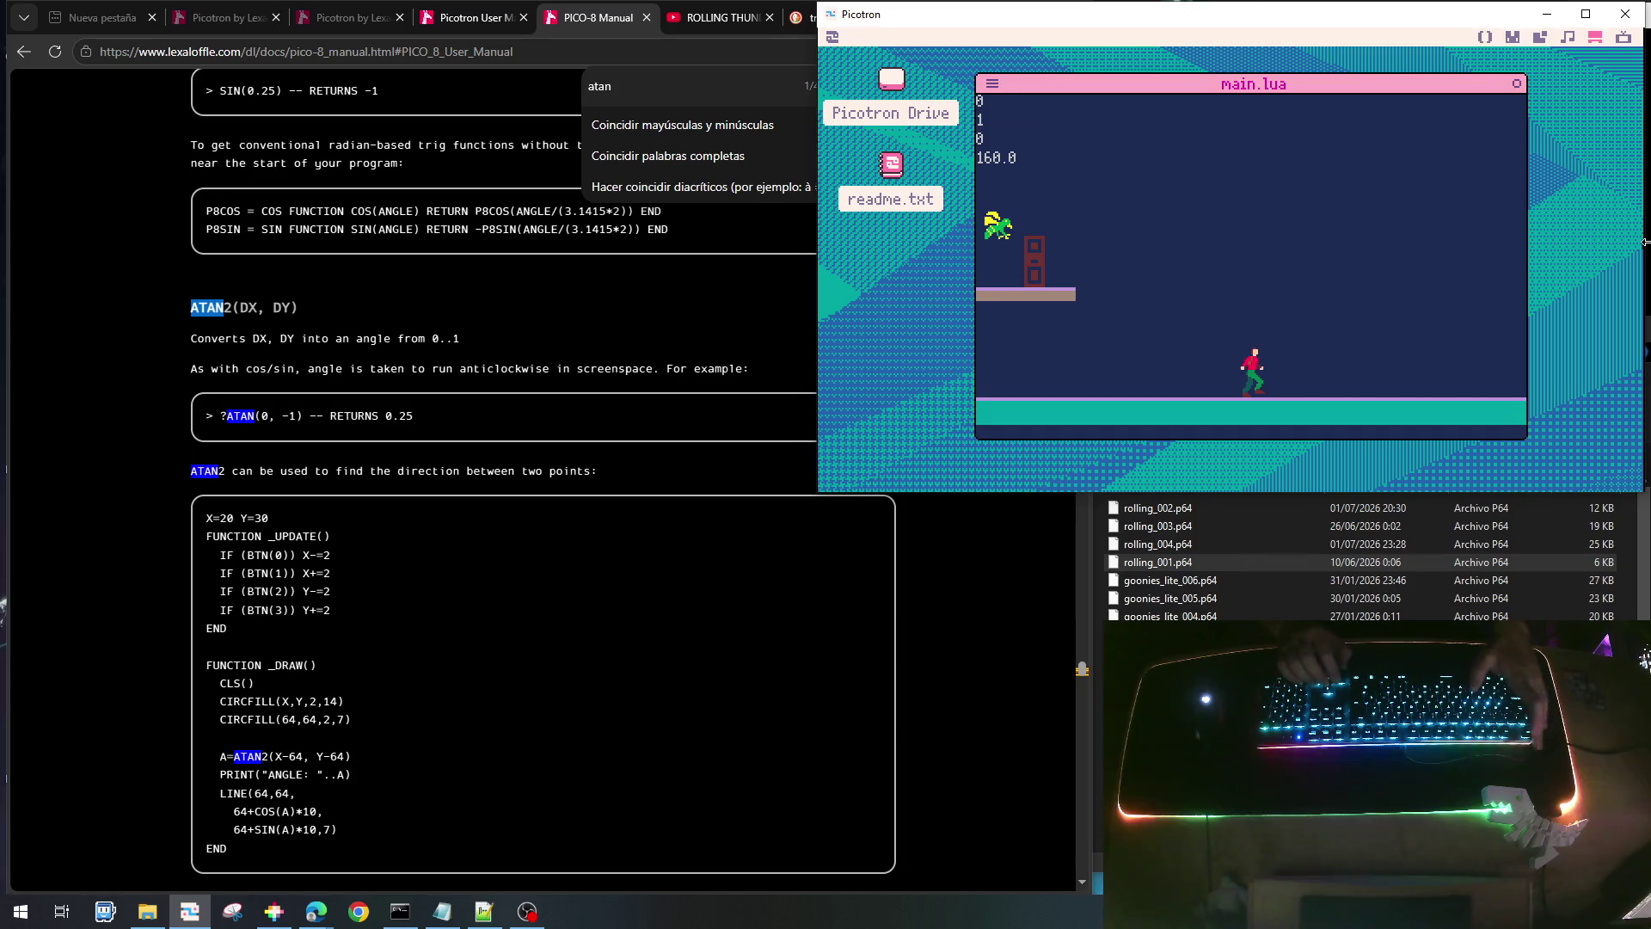
{"action": "key", "text": "Escape"}
{"action": "key", "text": "Escape"}
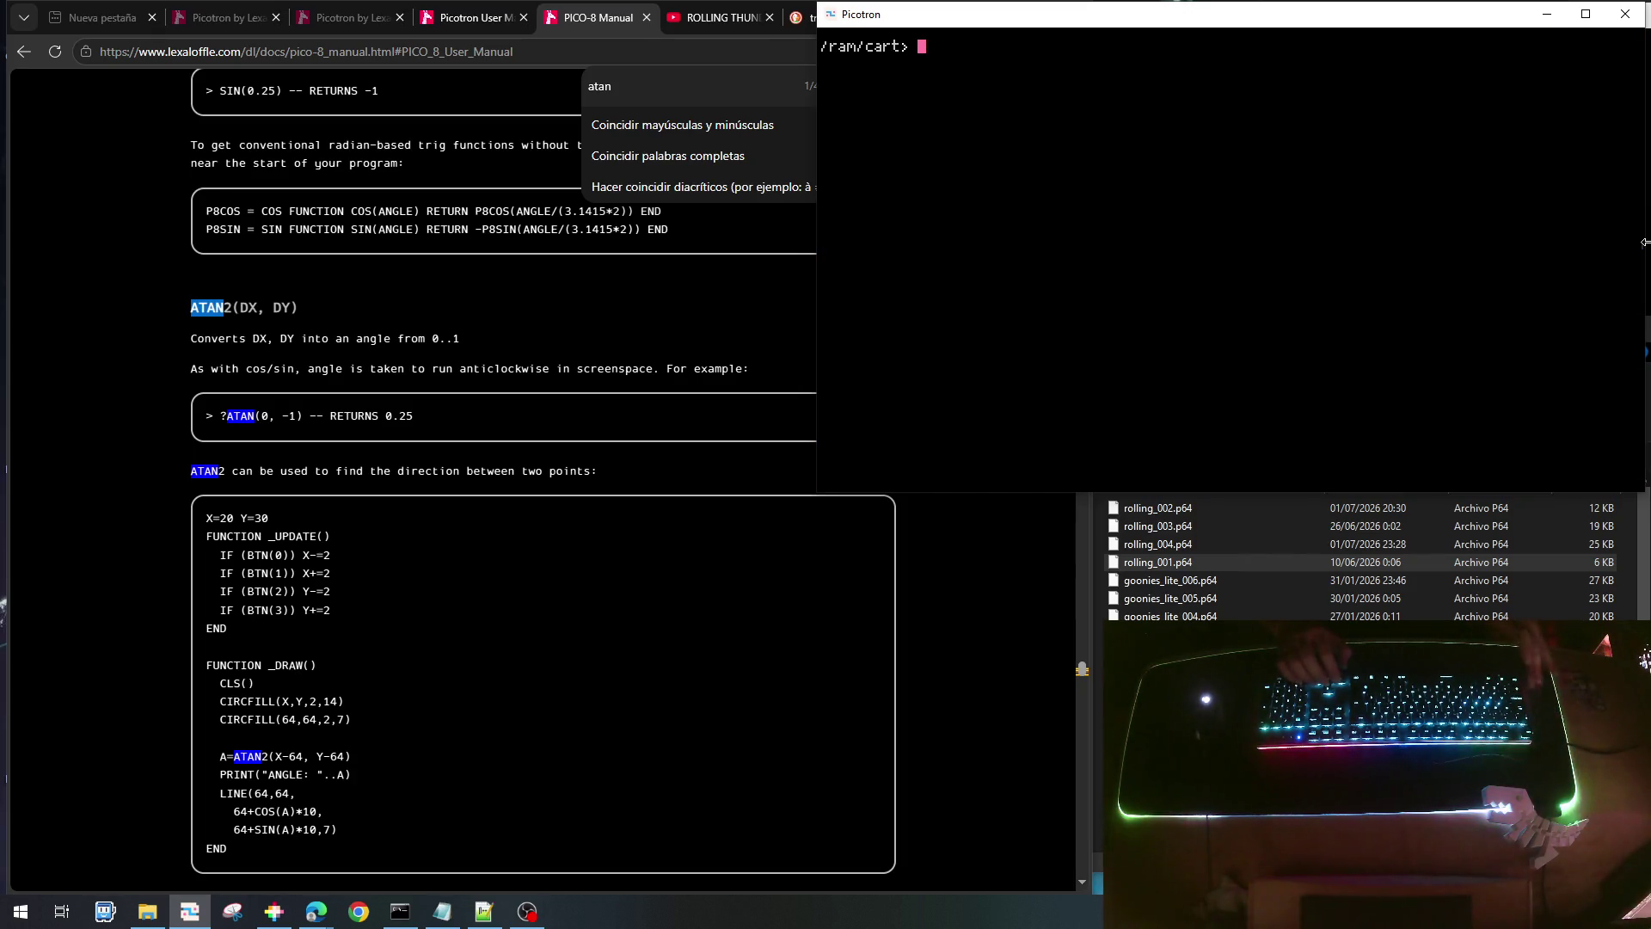
{"action": "key", "text": "Escape"}
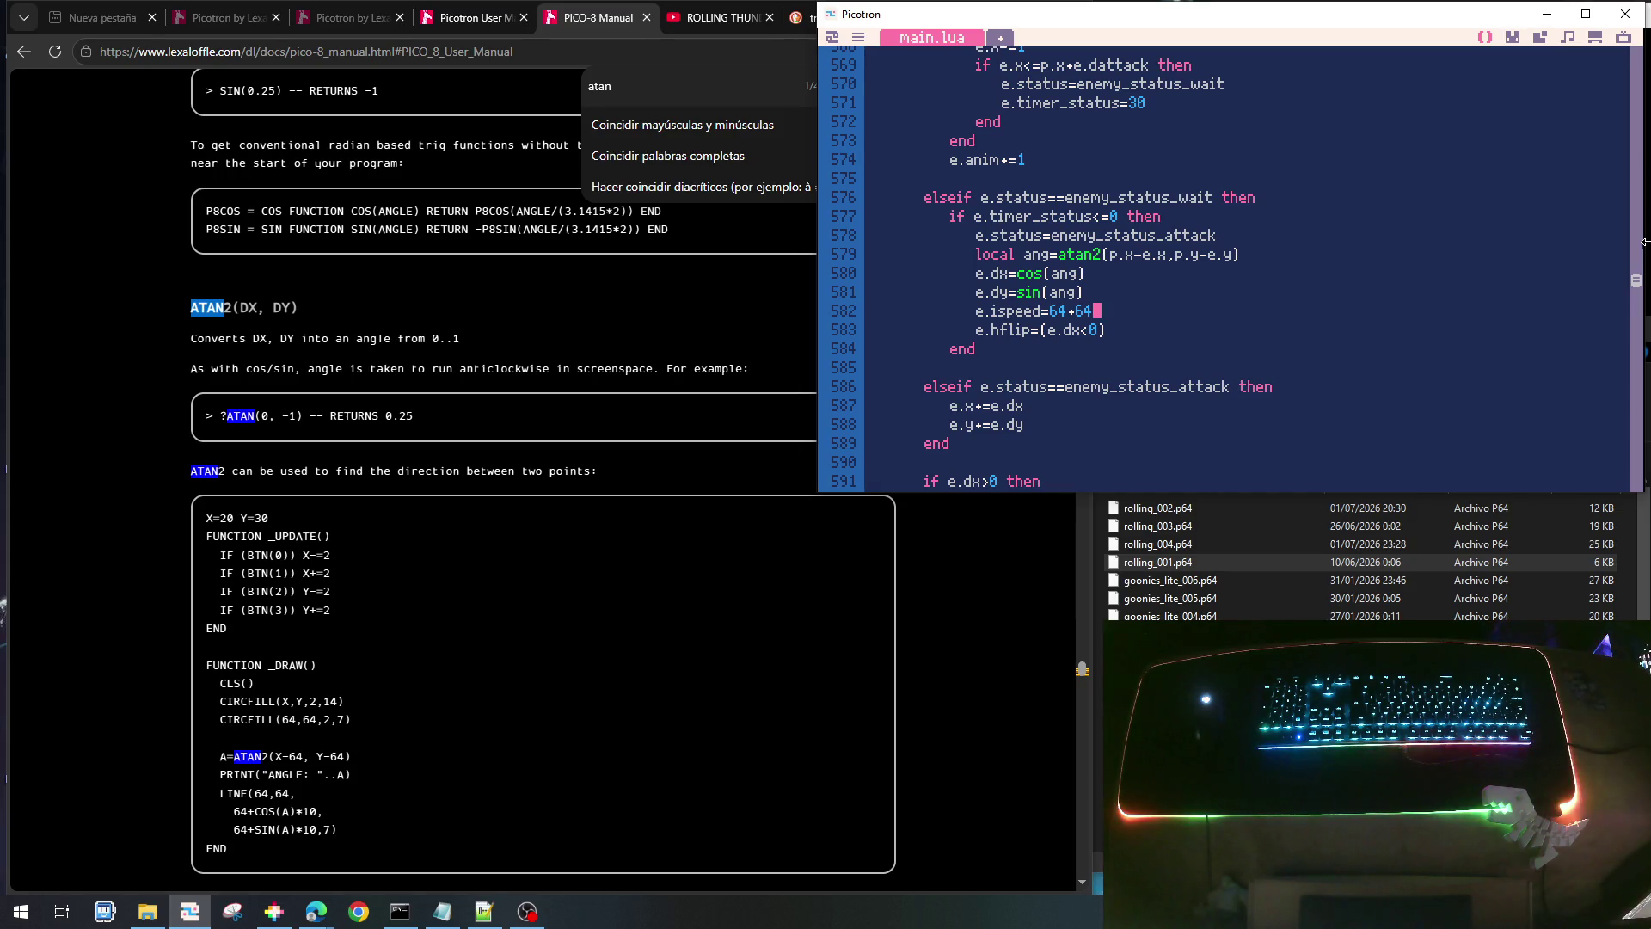
- Open 0.gfx in the sprite editor and select the first sprite
{"action": "left_click", "coordinate": [1515, 36]}
{"action": "left_click", "coordinate": [1424, 262]}
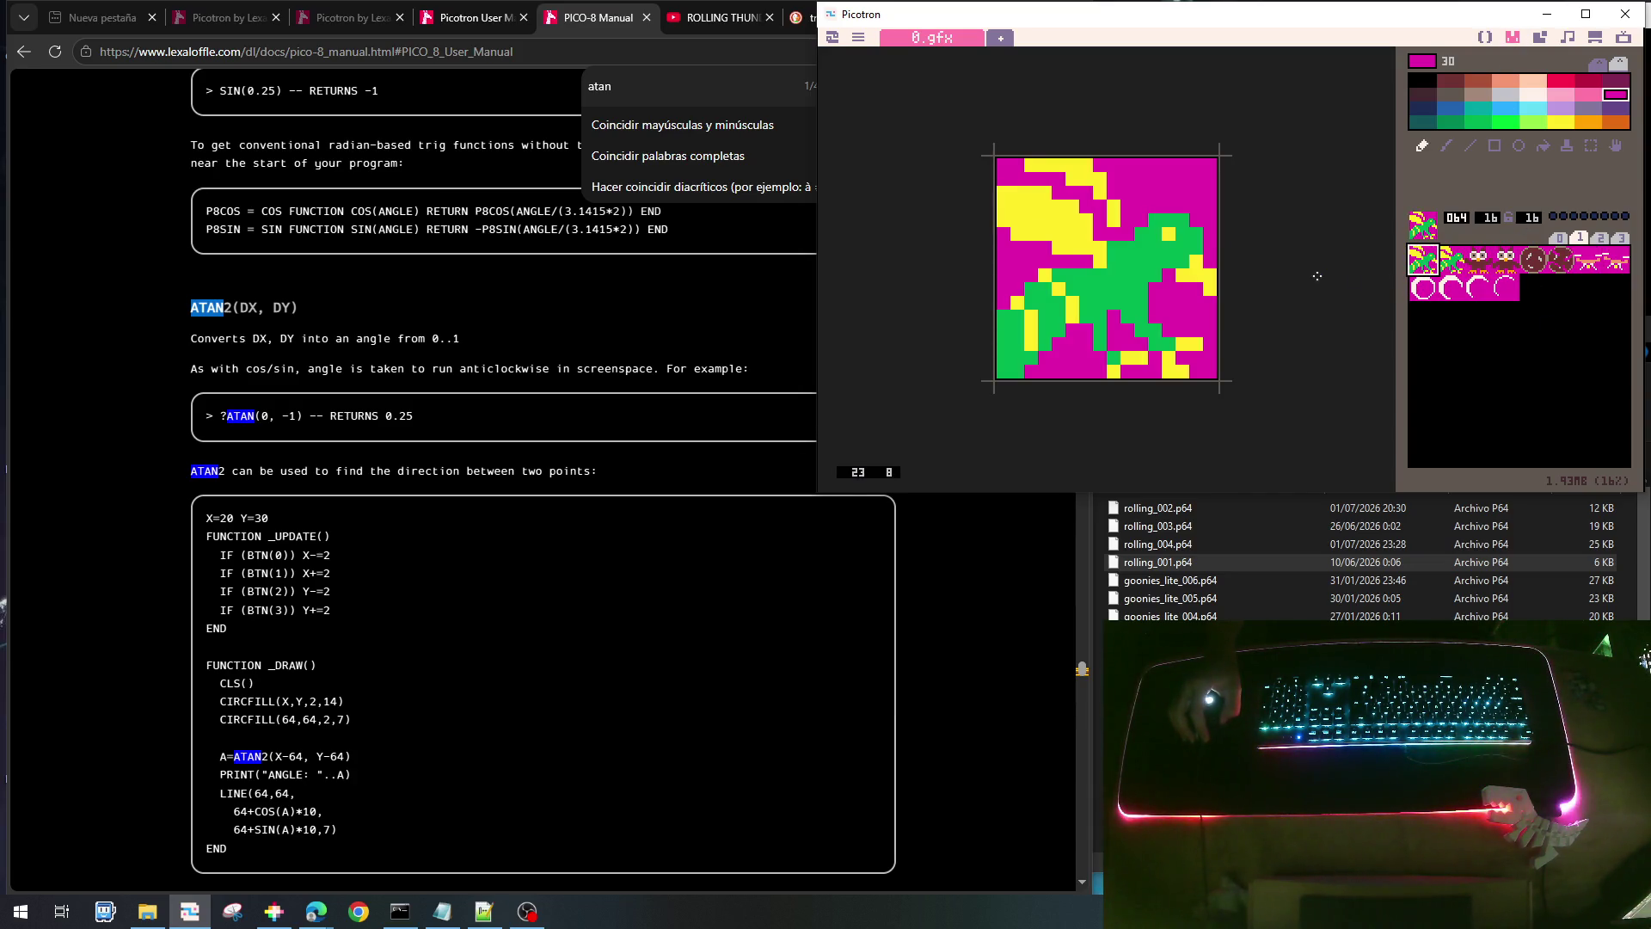
- Step through the sheet to view the owl, bomb and magenta drone sprites
{"action": "left_click", "coordinate": [1462, 256]}
{"action": "left_click", "coordinate": [1478, 258]}
{"action": "left_click", "coordinate": [1504, 258]}
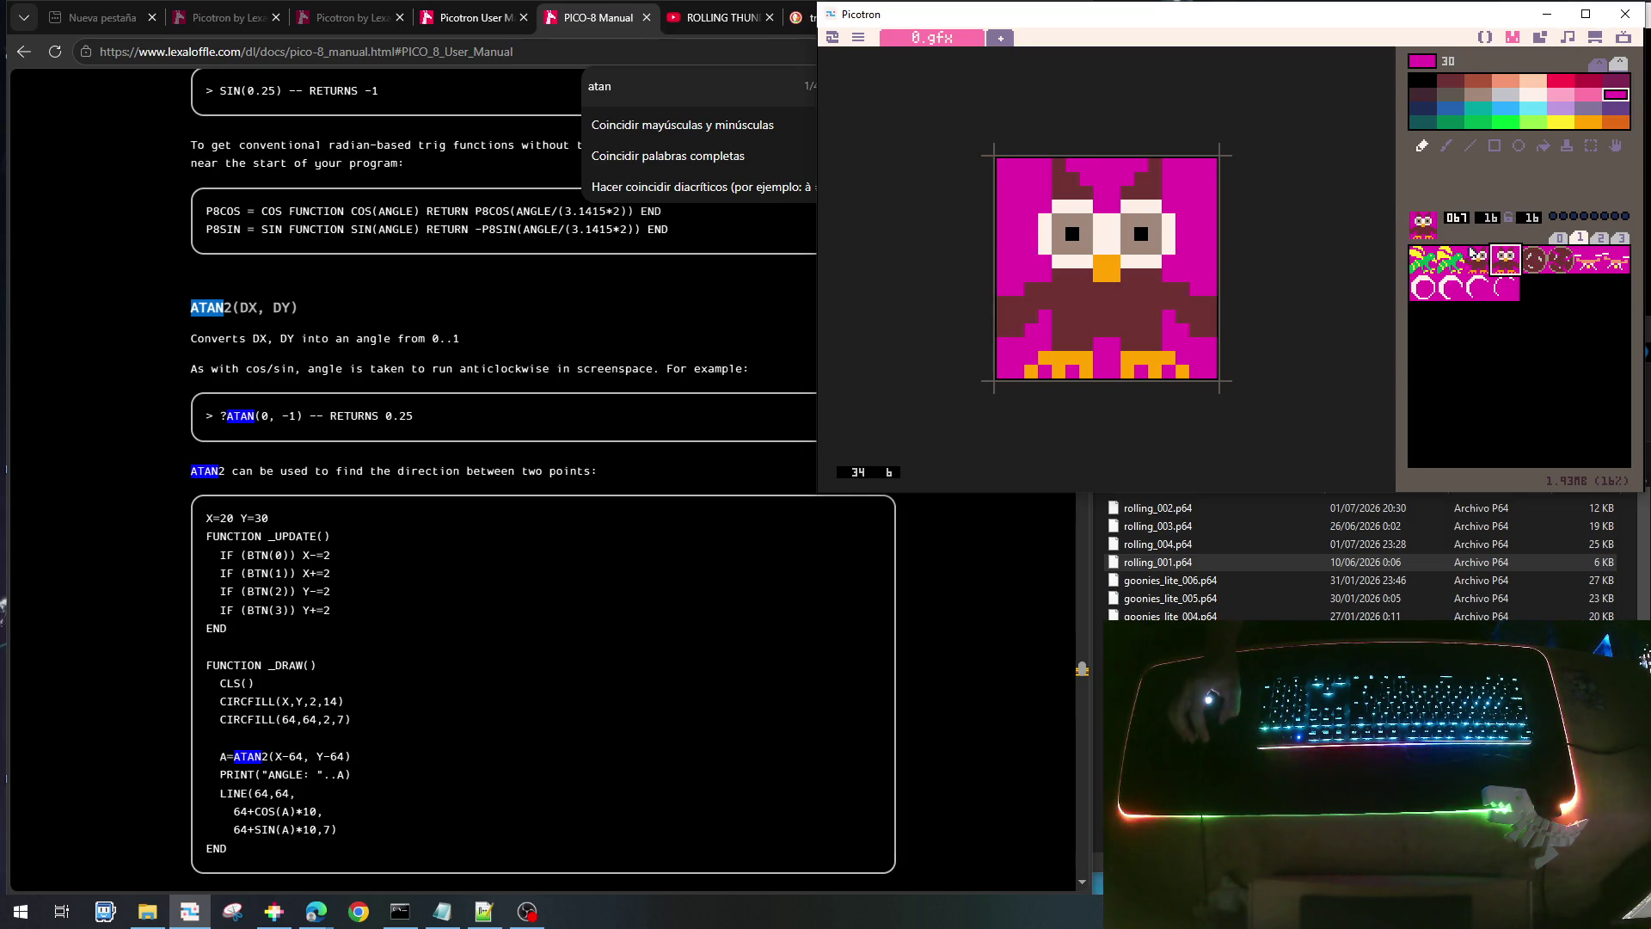
{"action": "left_click", "coordinate": [1532, 259]}
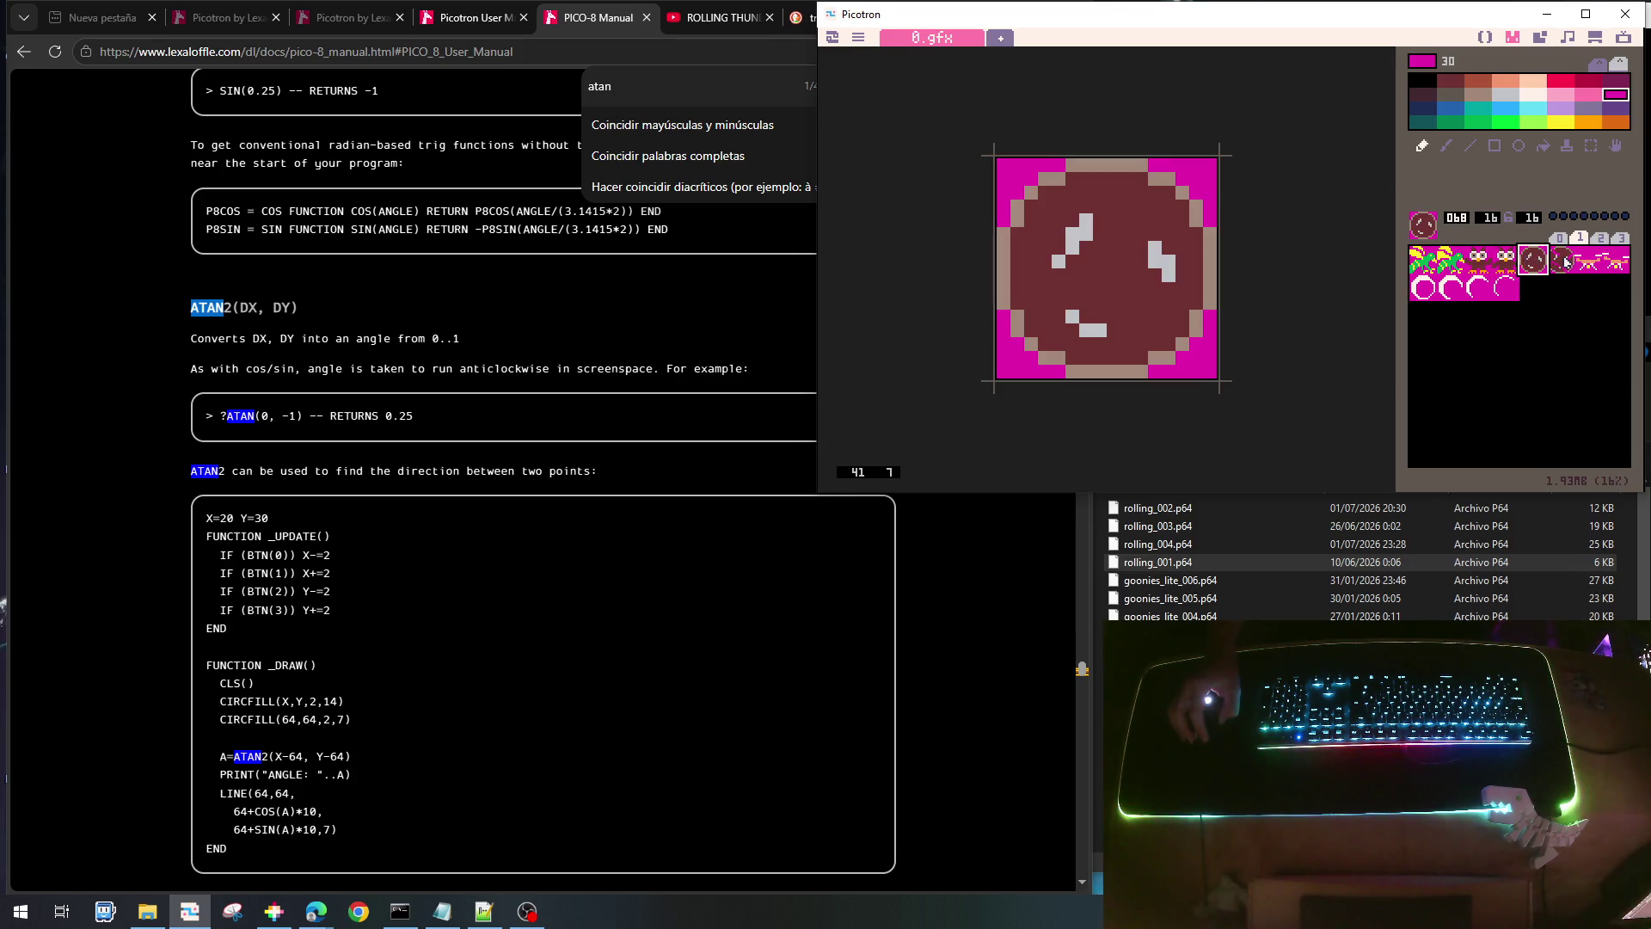
{"action": "left_click", "coordinate": [1559, 259]}
{"action": "left_click", "coordinate": [1589, 262]}
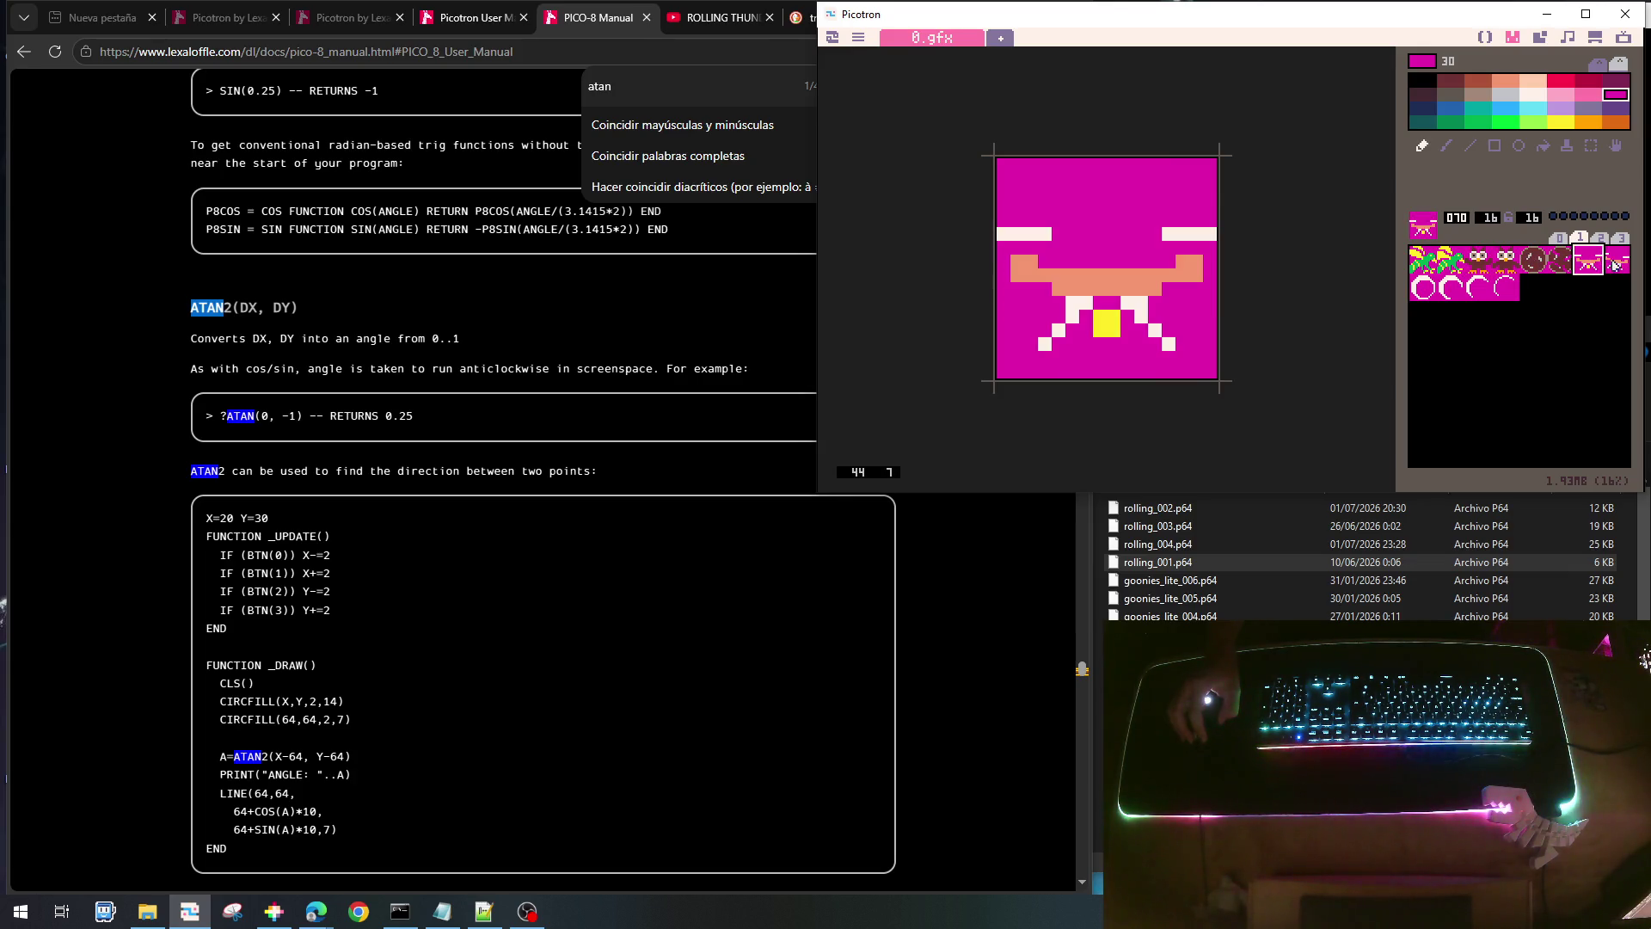
{"action": "left_click", "coordinate": [1559, 258]}
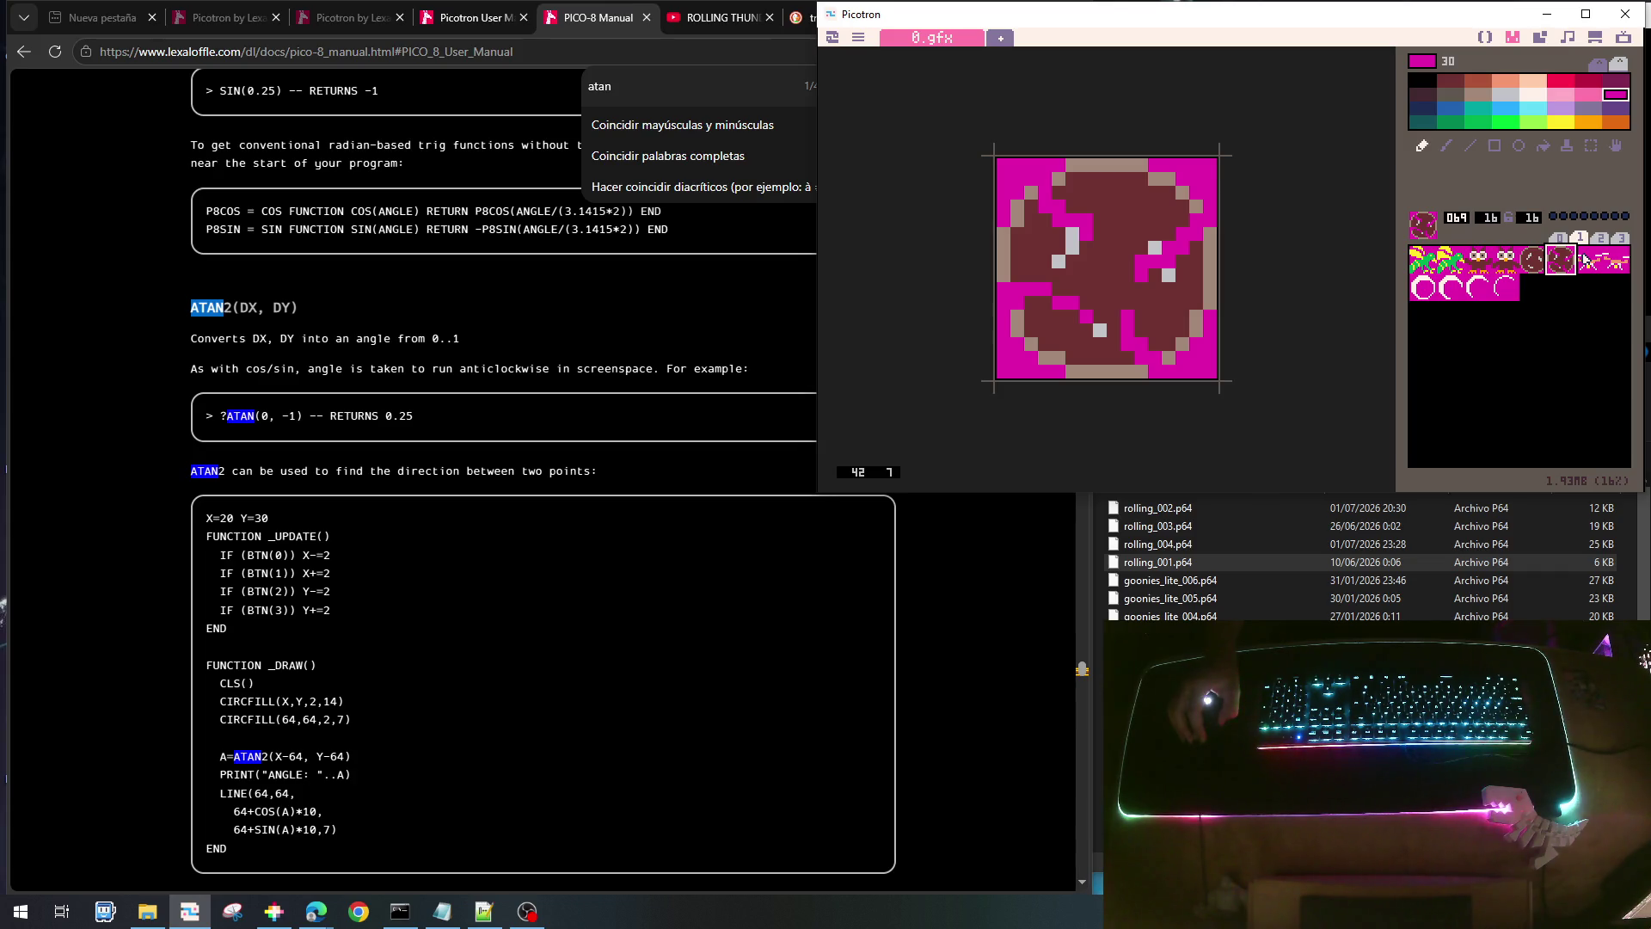
- Compare the two drone animation frames 070 and 071, ending on the first frame
{"action": "left_click", "coordinate": [1586, 260]}
{"action": "left_click", "coordinate": [1615, 267]}
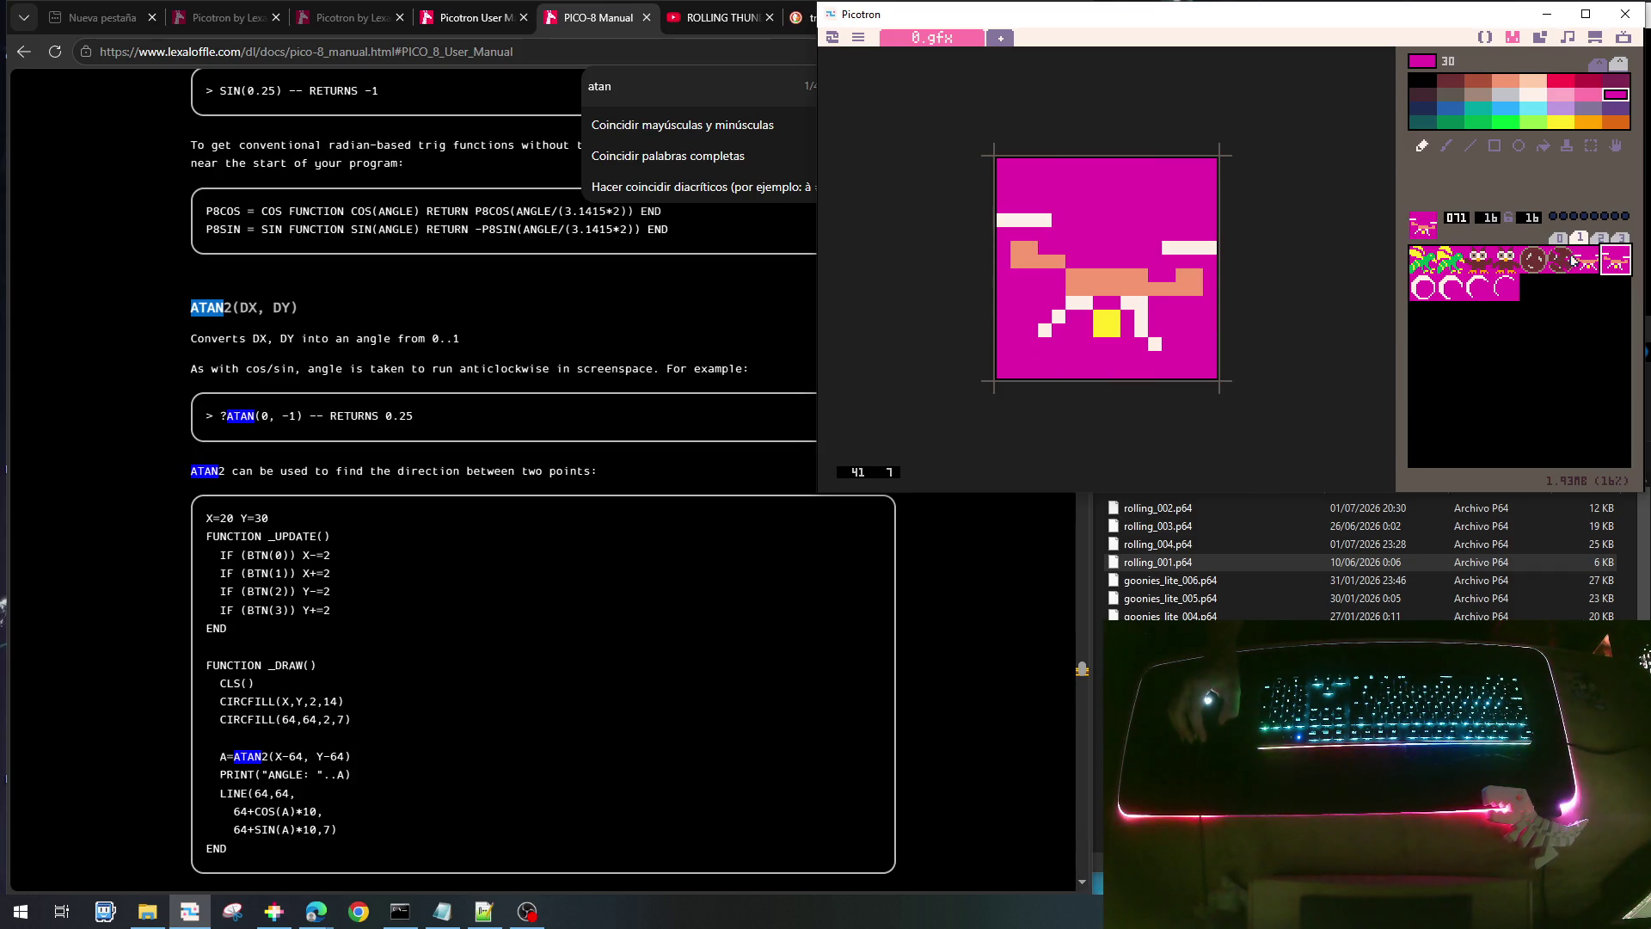
{"action": "left_click", "coordinate": [1592, 262]}
{"action": "left_click", "coordinate": [1606, 261]}
{"action": "left_click", "coordinate": [1590, 264]}
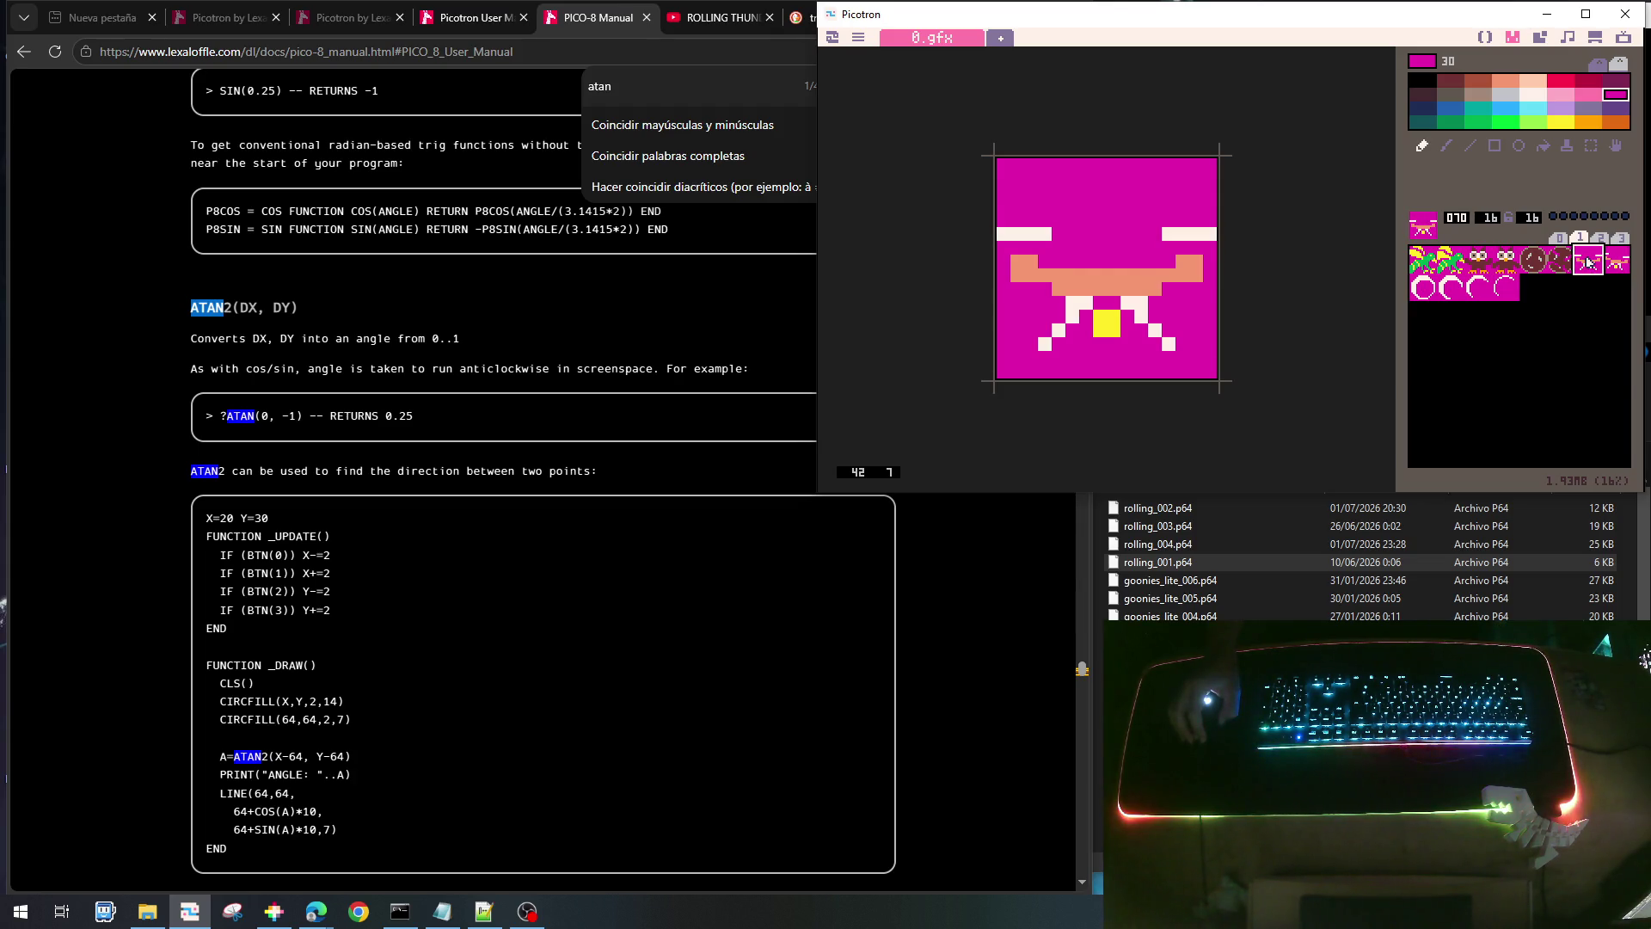
{"action": "left_click", "coordinate": [1567, 260]}
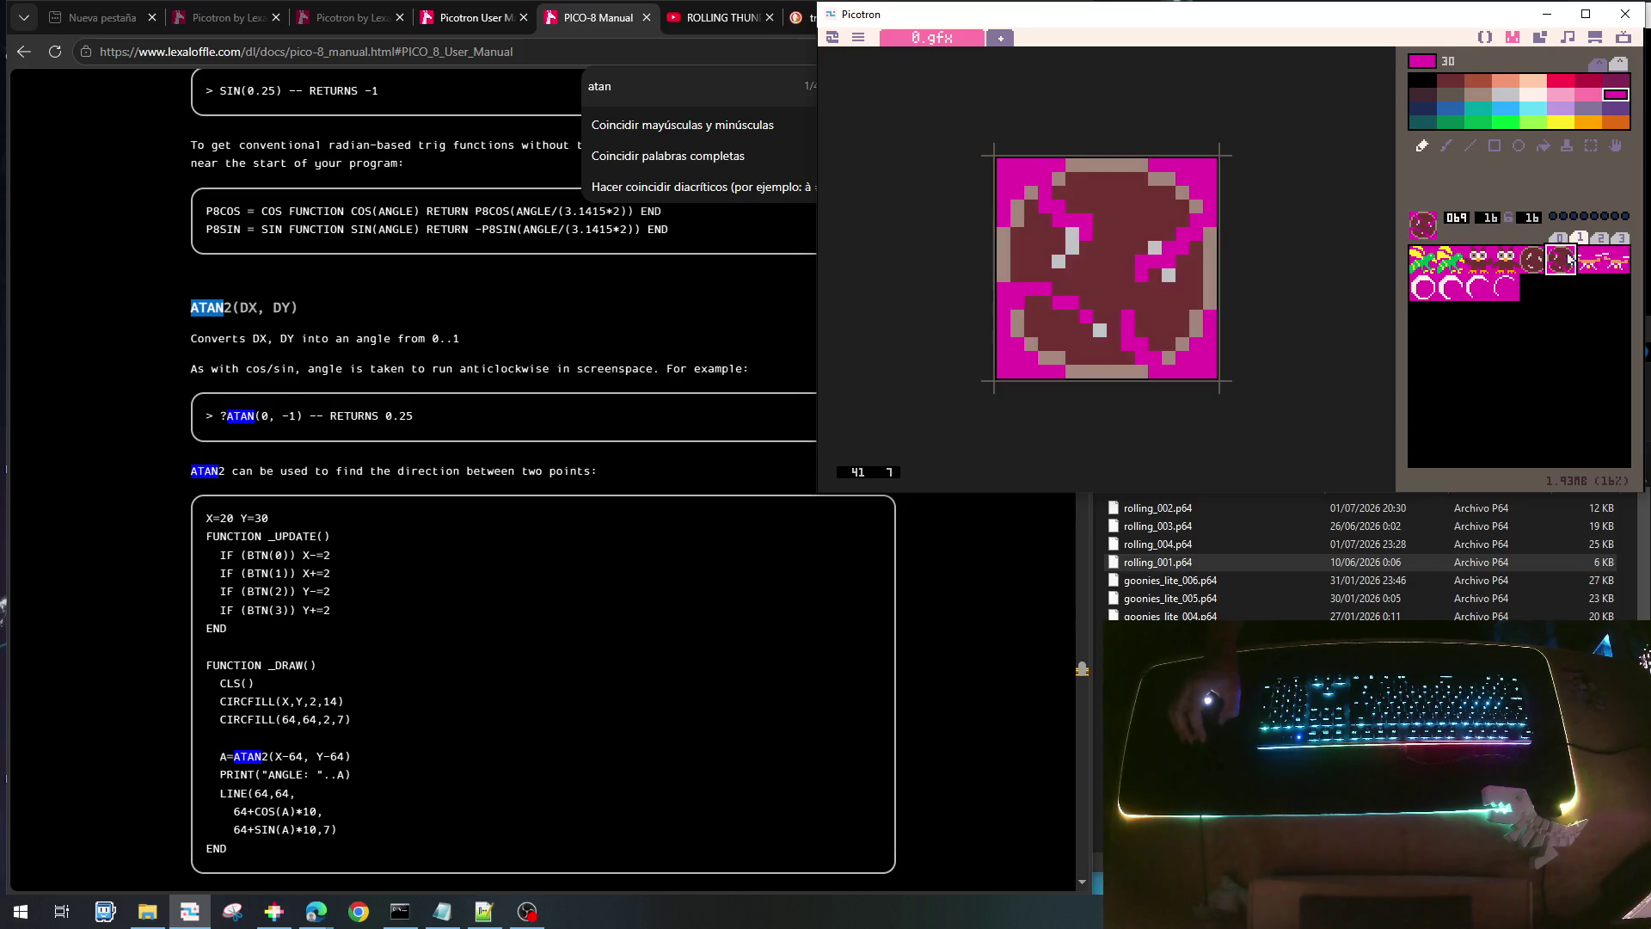
{"action": "left_click", "coordinate": [1591, 260]}
{"action": "left_click", "coordinate": [1617, 260]}
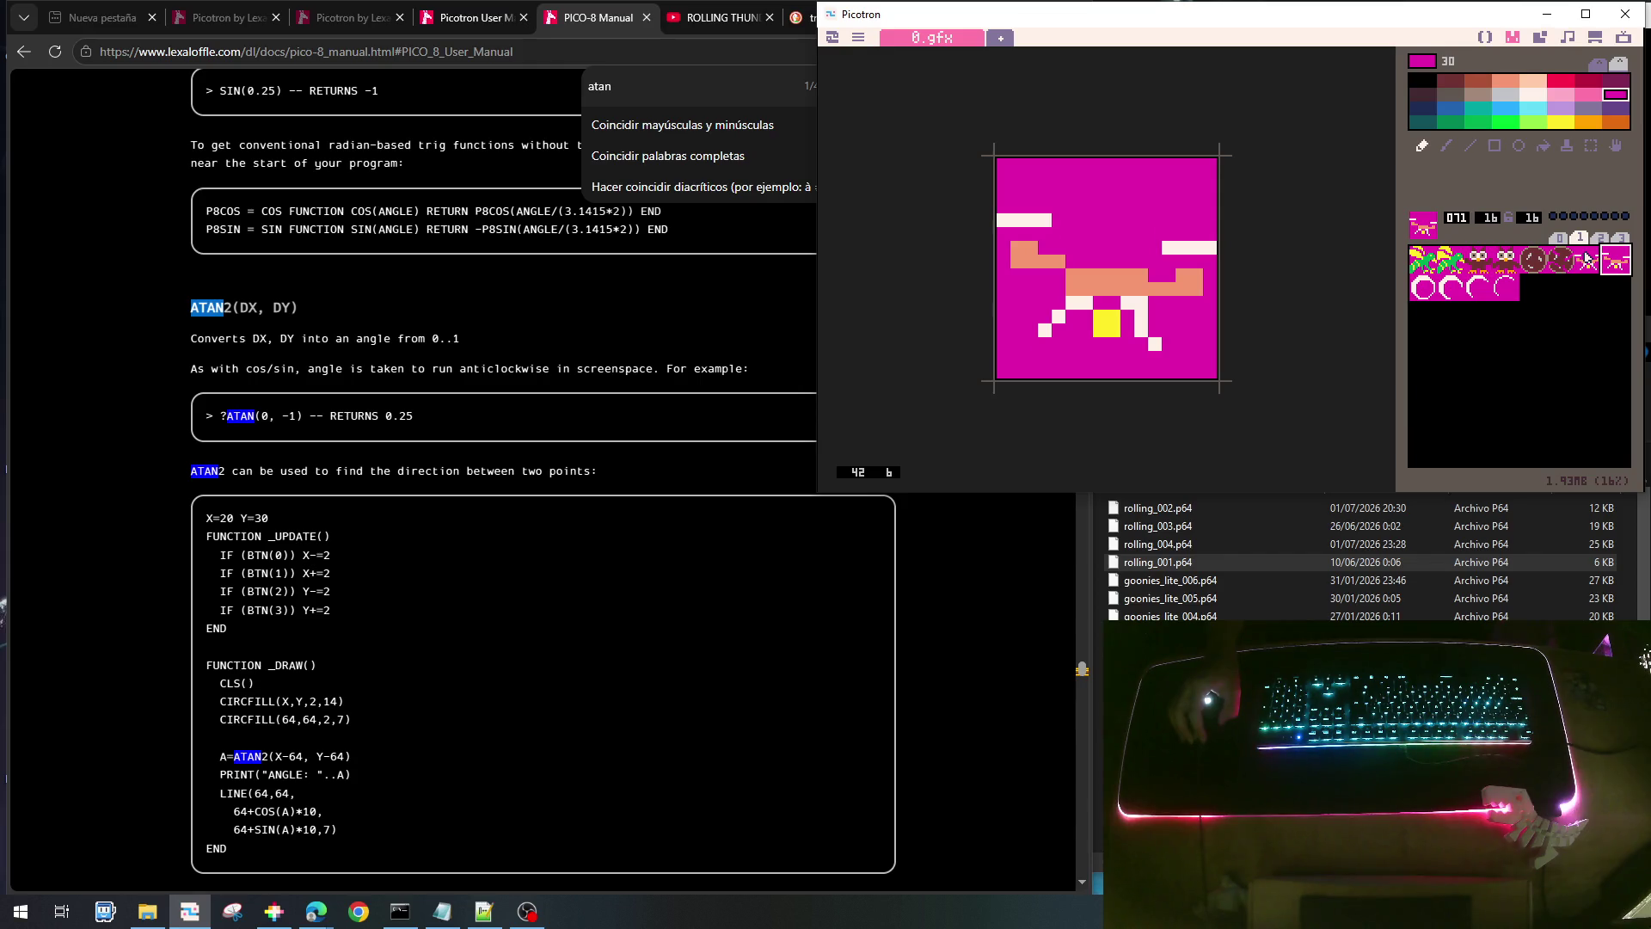
{"action": "left_click", "coordinate": [1589, 260]}
{"action": "left_click", "coordinate": [1605, 260]}
{"action": "left_click", "coordinate": [1585, 260]}
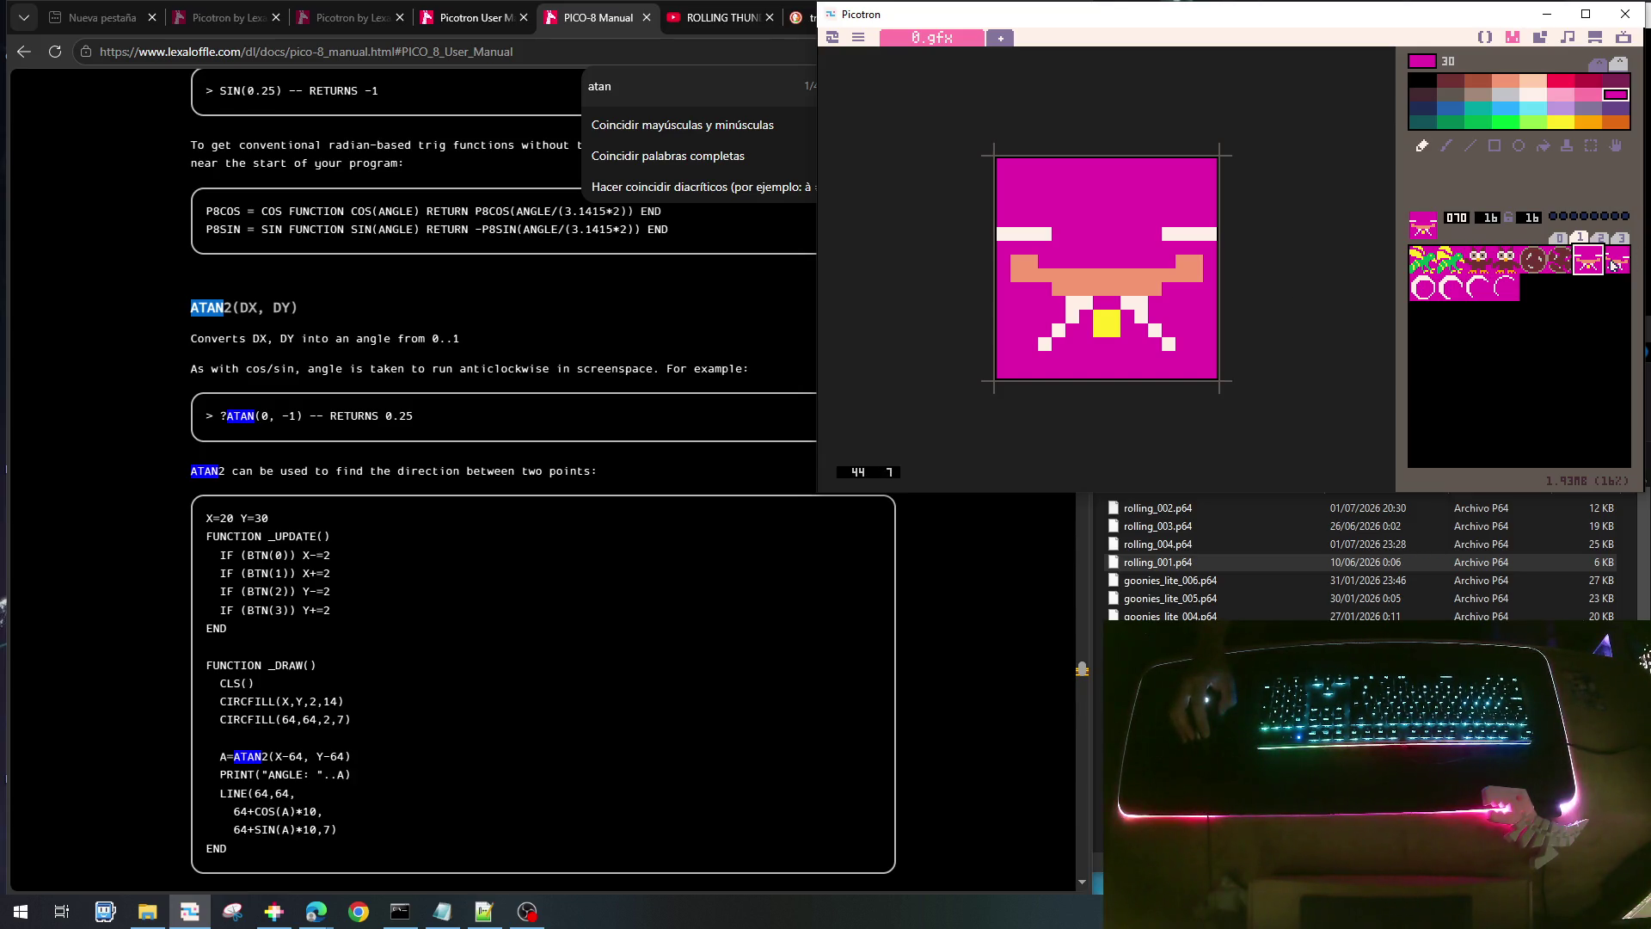
- Step through the ring and arc sprites 072–075
{"action": "left_click", "coordinate": [1423, 287]}
{"action": "left_click", "coordinate": [1451, 287]}
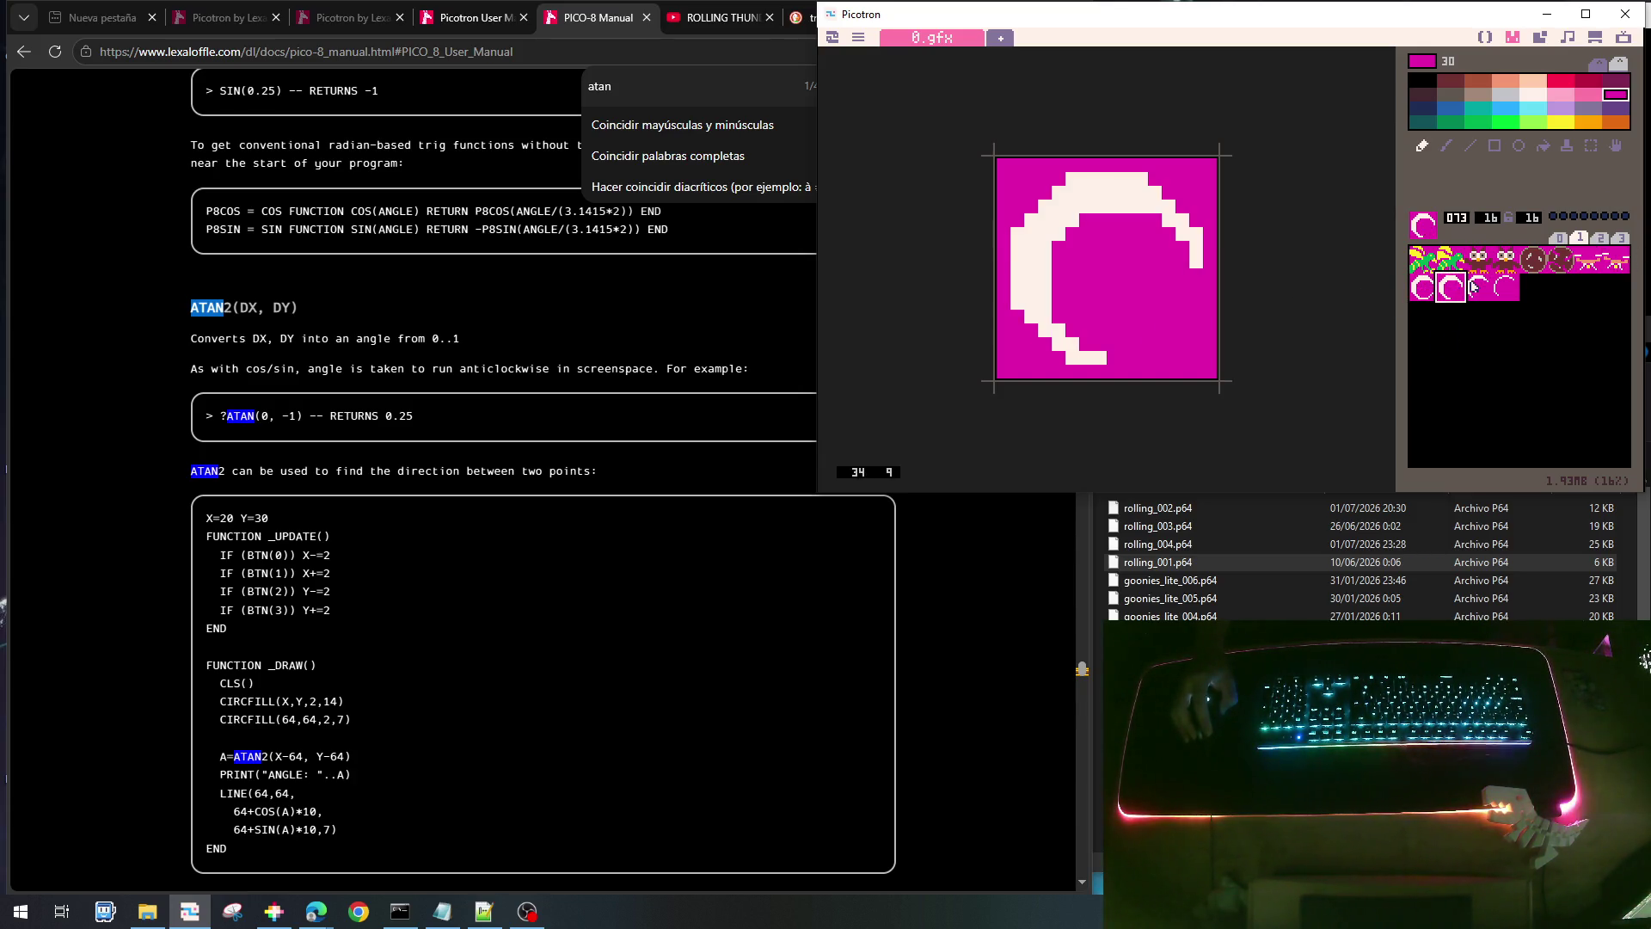
{"action": "left_click", "coordinate": [1477, 287]}
{"action": "left_click", "coordinate": [1505, 289]}
{"action": "left_click", "coordinate": [1418, 289]}
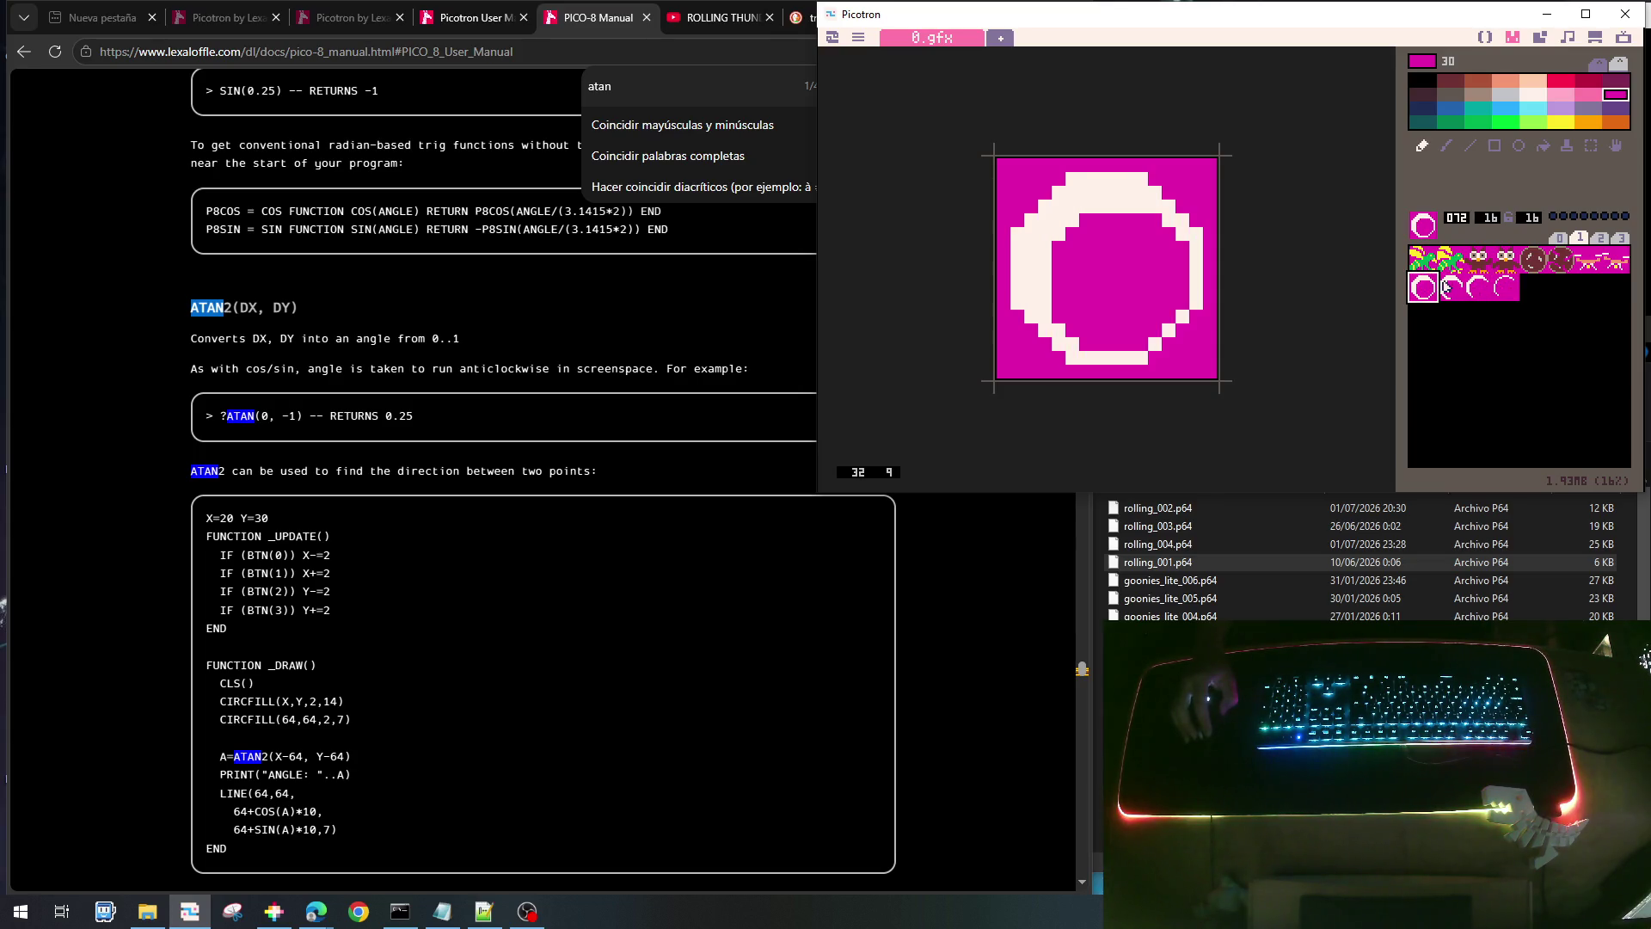
{"action": "left_click", "coordinate": [1452, 287]}
{"action": "left_click", "coordinate": [1422, 284]}
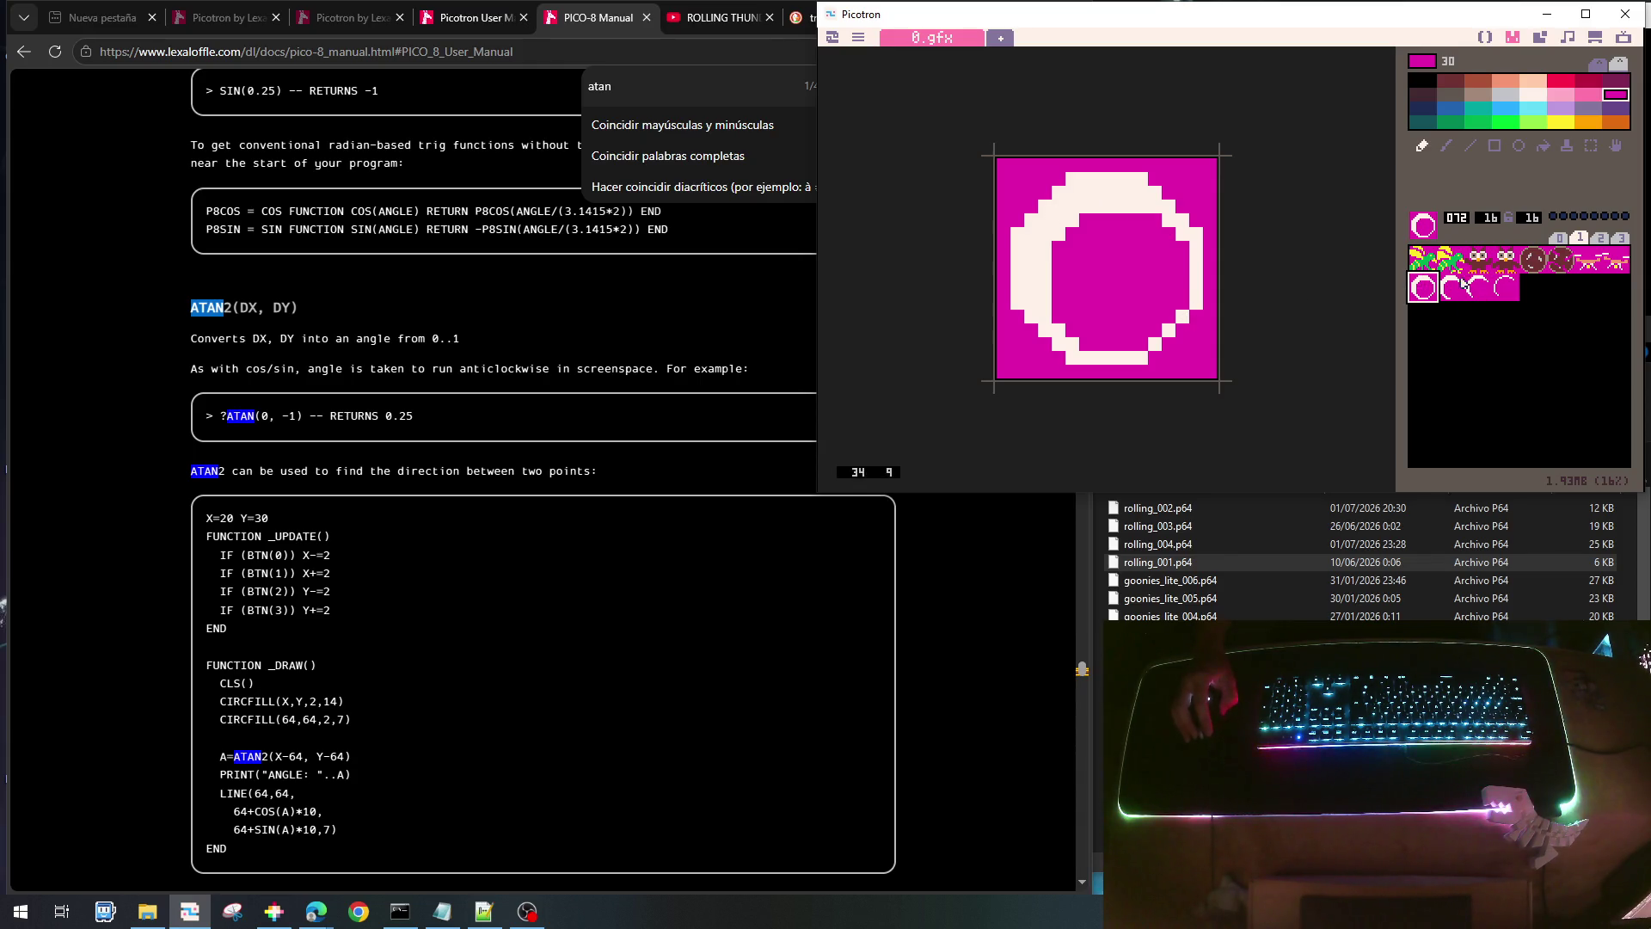
- Cycle through the arc frames again and return to the full ring sprite
{"action": "left_click", "coordinate": [1454, 286]}
{"action": "left_click", "coordinate": [1480, 287]}
{"action": "left_click", "coordinate": [1505, 287]}
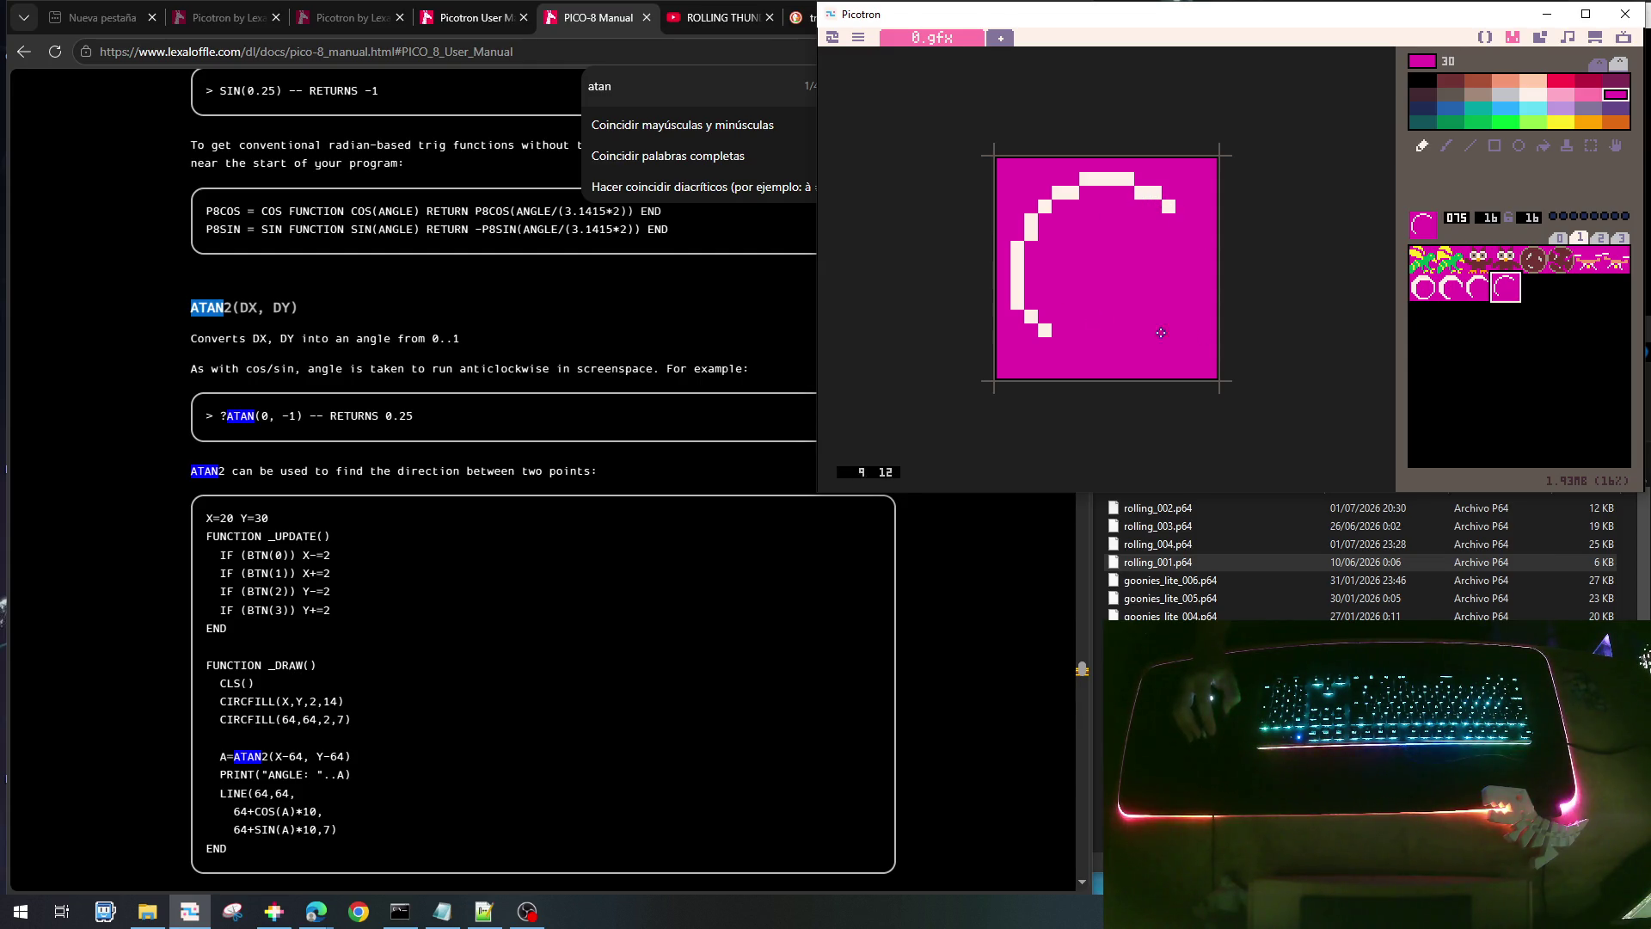
{"action": "left_click", "coordinate": [1477, 287]}
{"action": "left_click", "coordinate": [1451, 287]}
{"action": "left_click", "coordinate": [1425, 291]}
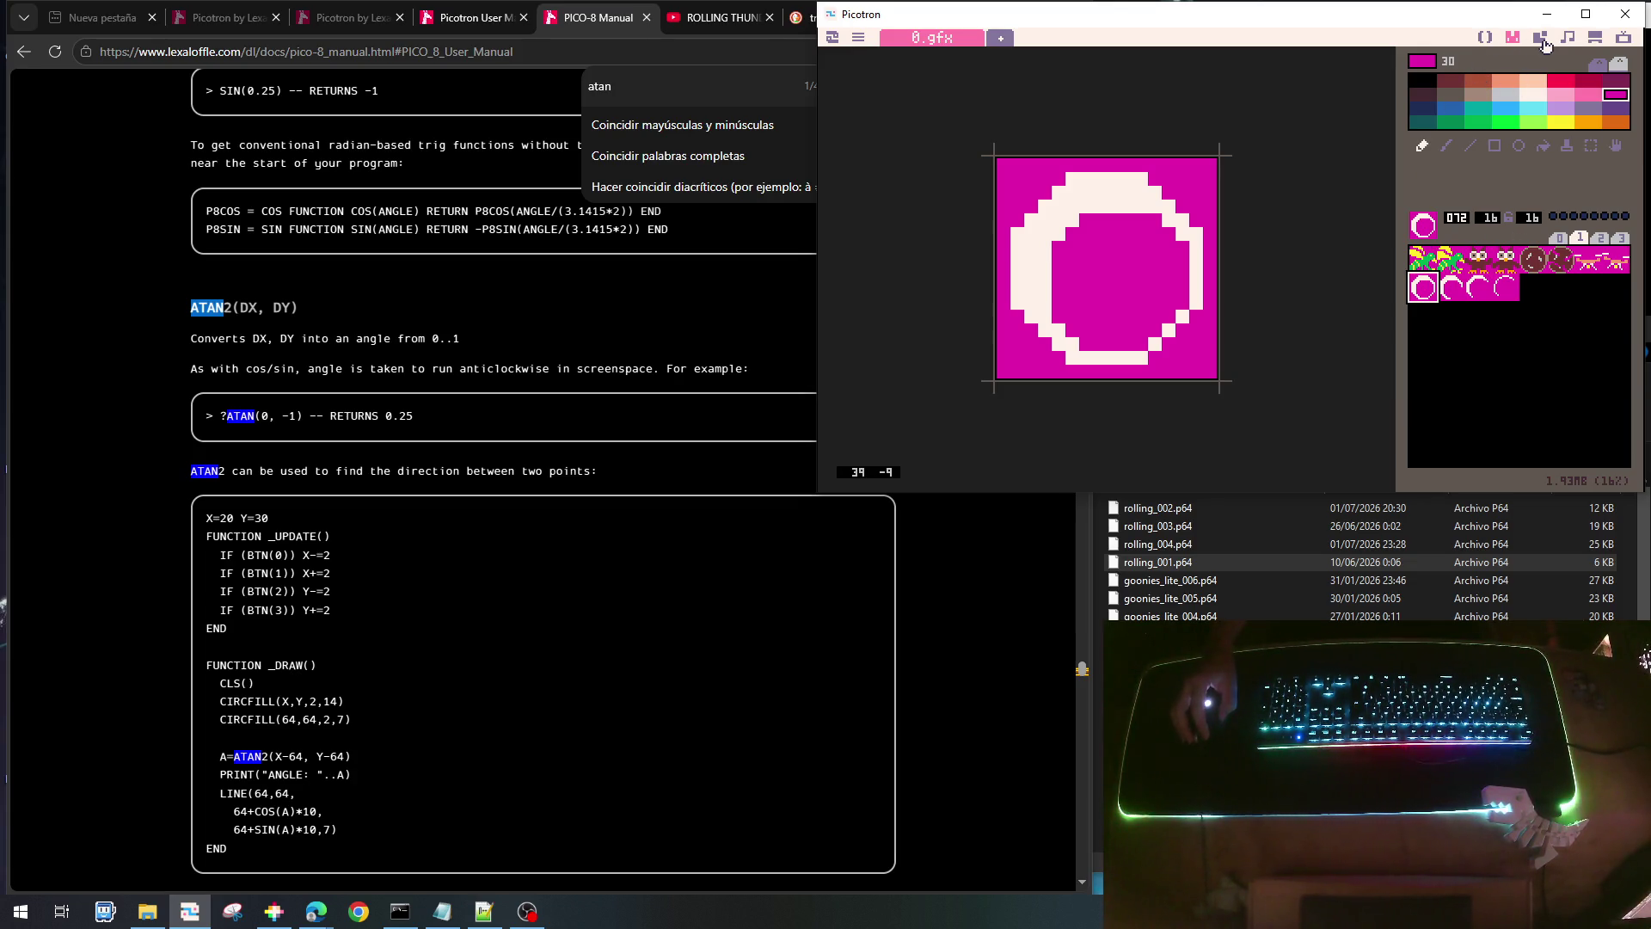
- Go back to the first sprite and move over to the owl sprite
{"action": "left_click", "coordinate": [1435, 256]}
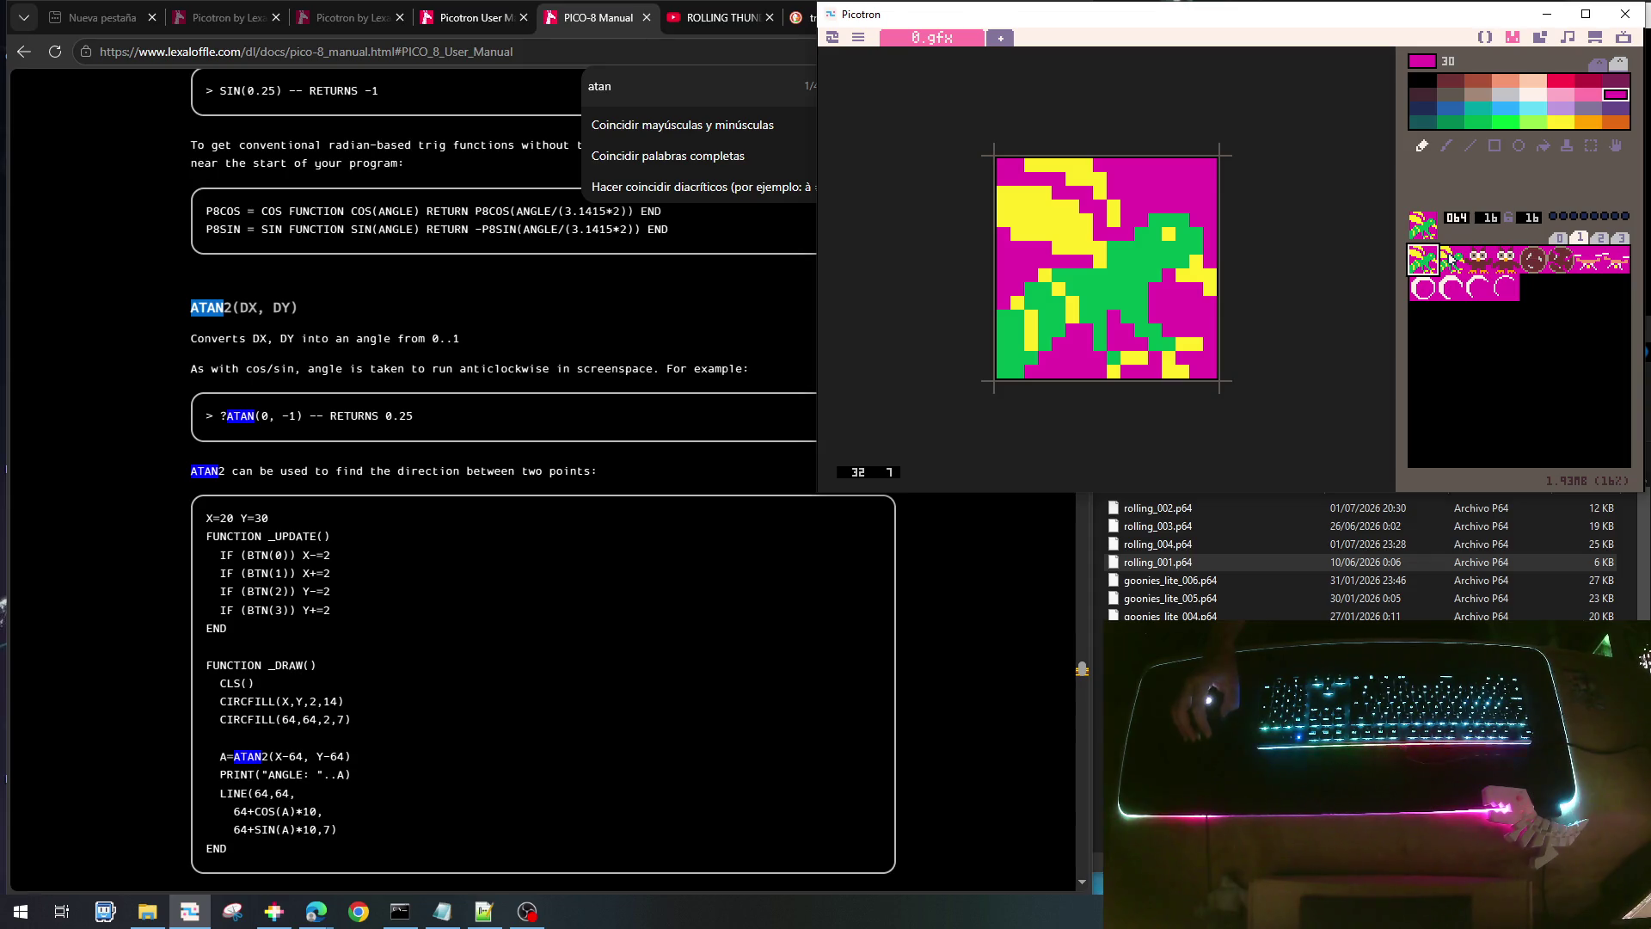
{"action": "left_click", "coordinate": [1453, 258]}
{"action": "left_click", "coordinate": [1481, 259]}
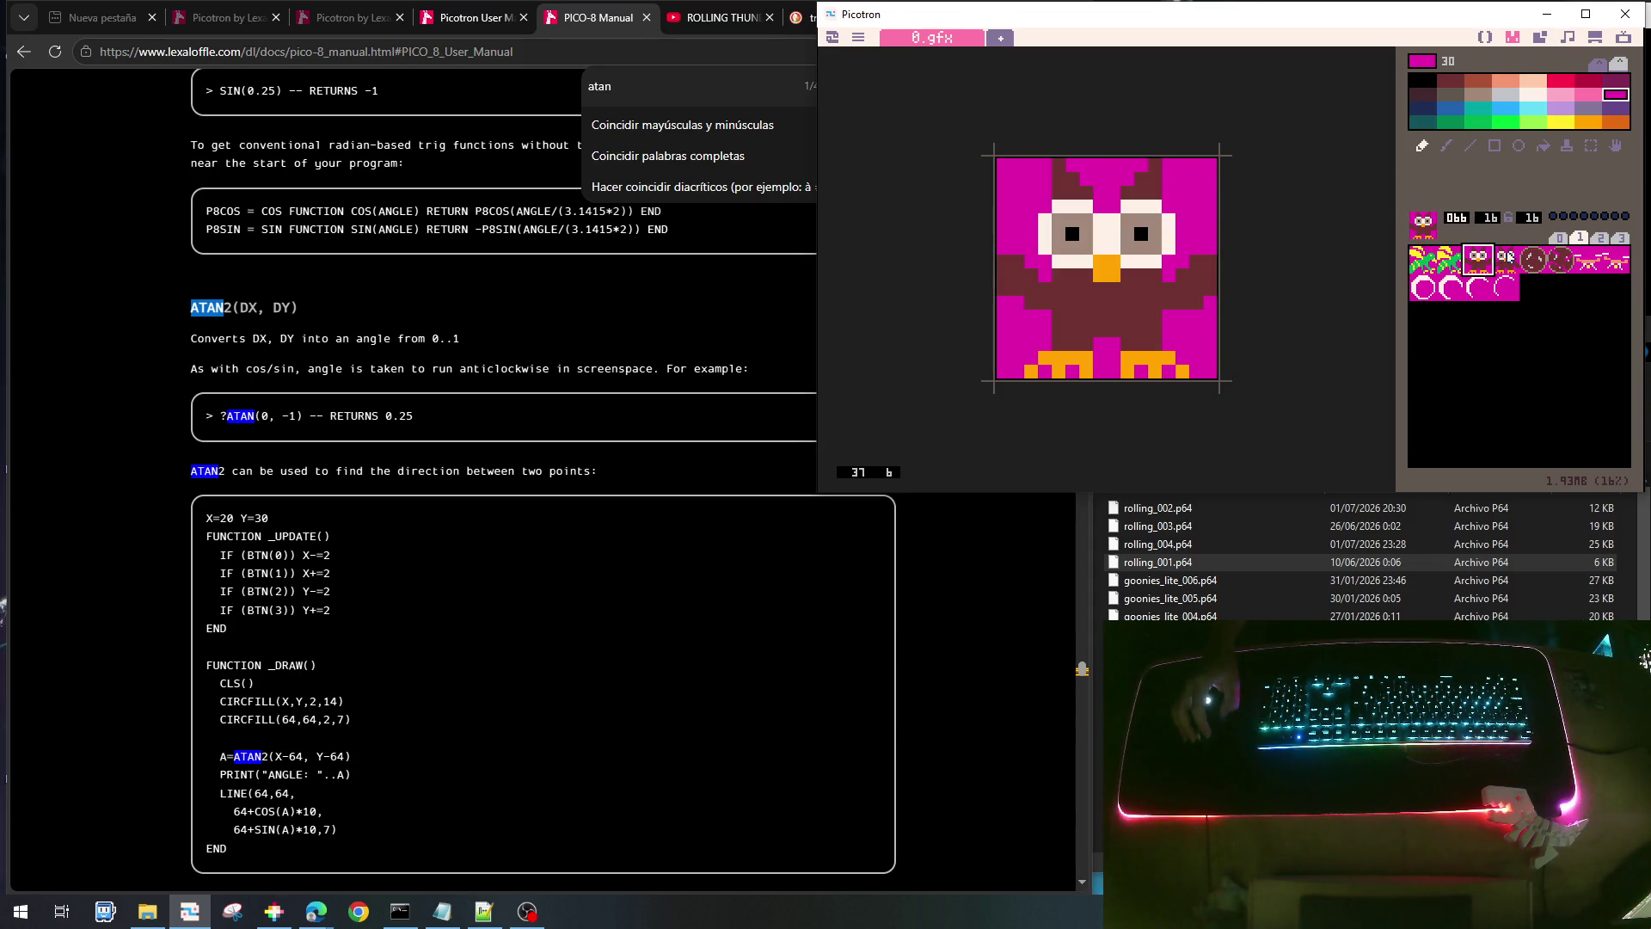